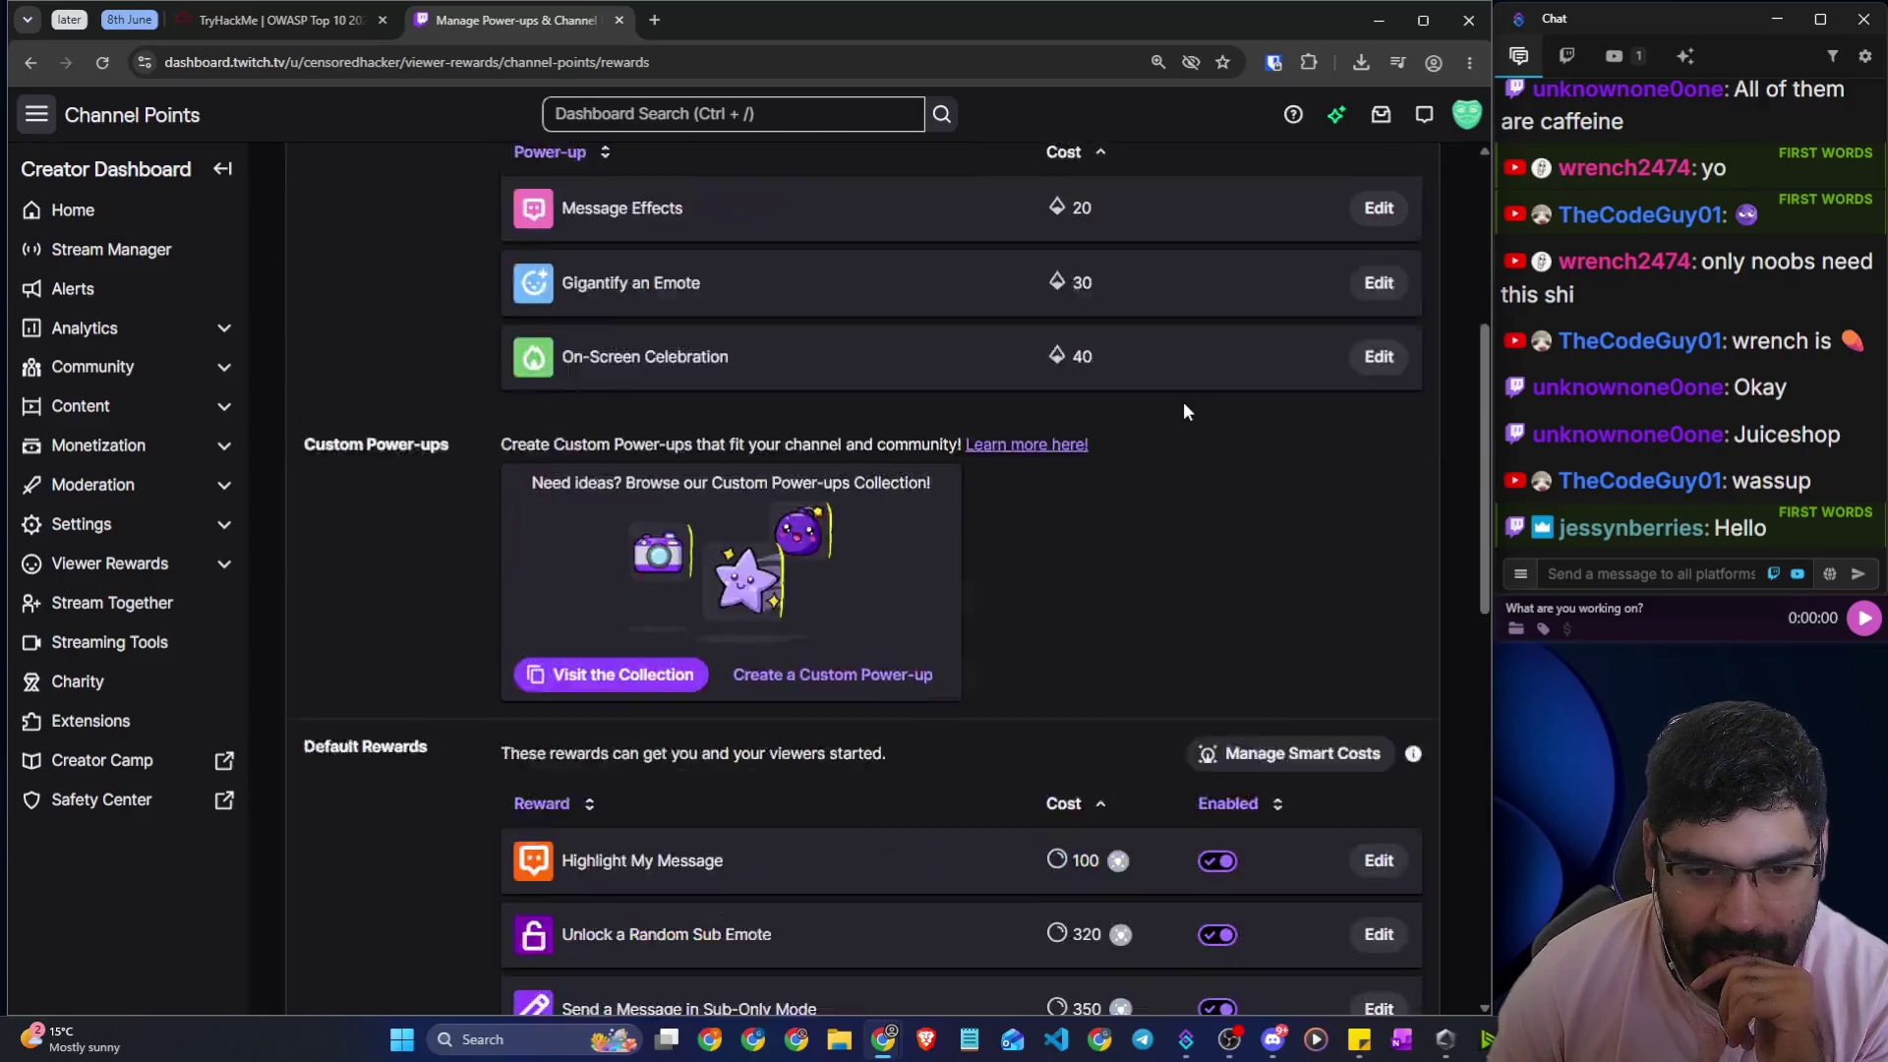
pyautogui.scroll(-3, 989, 378)
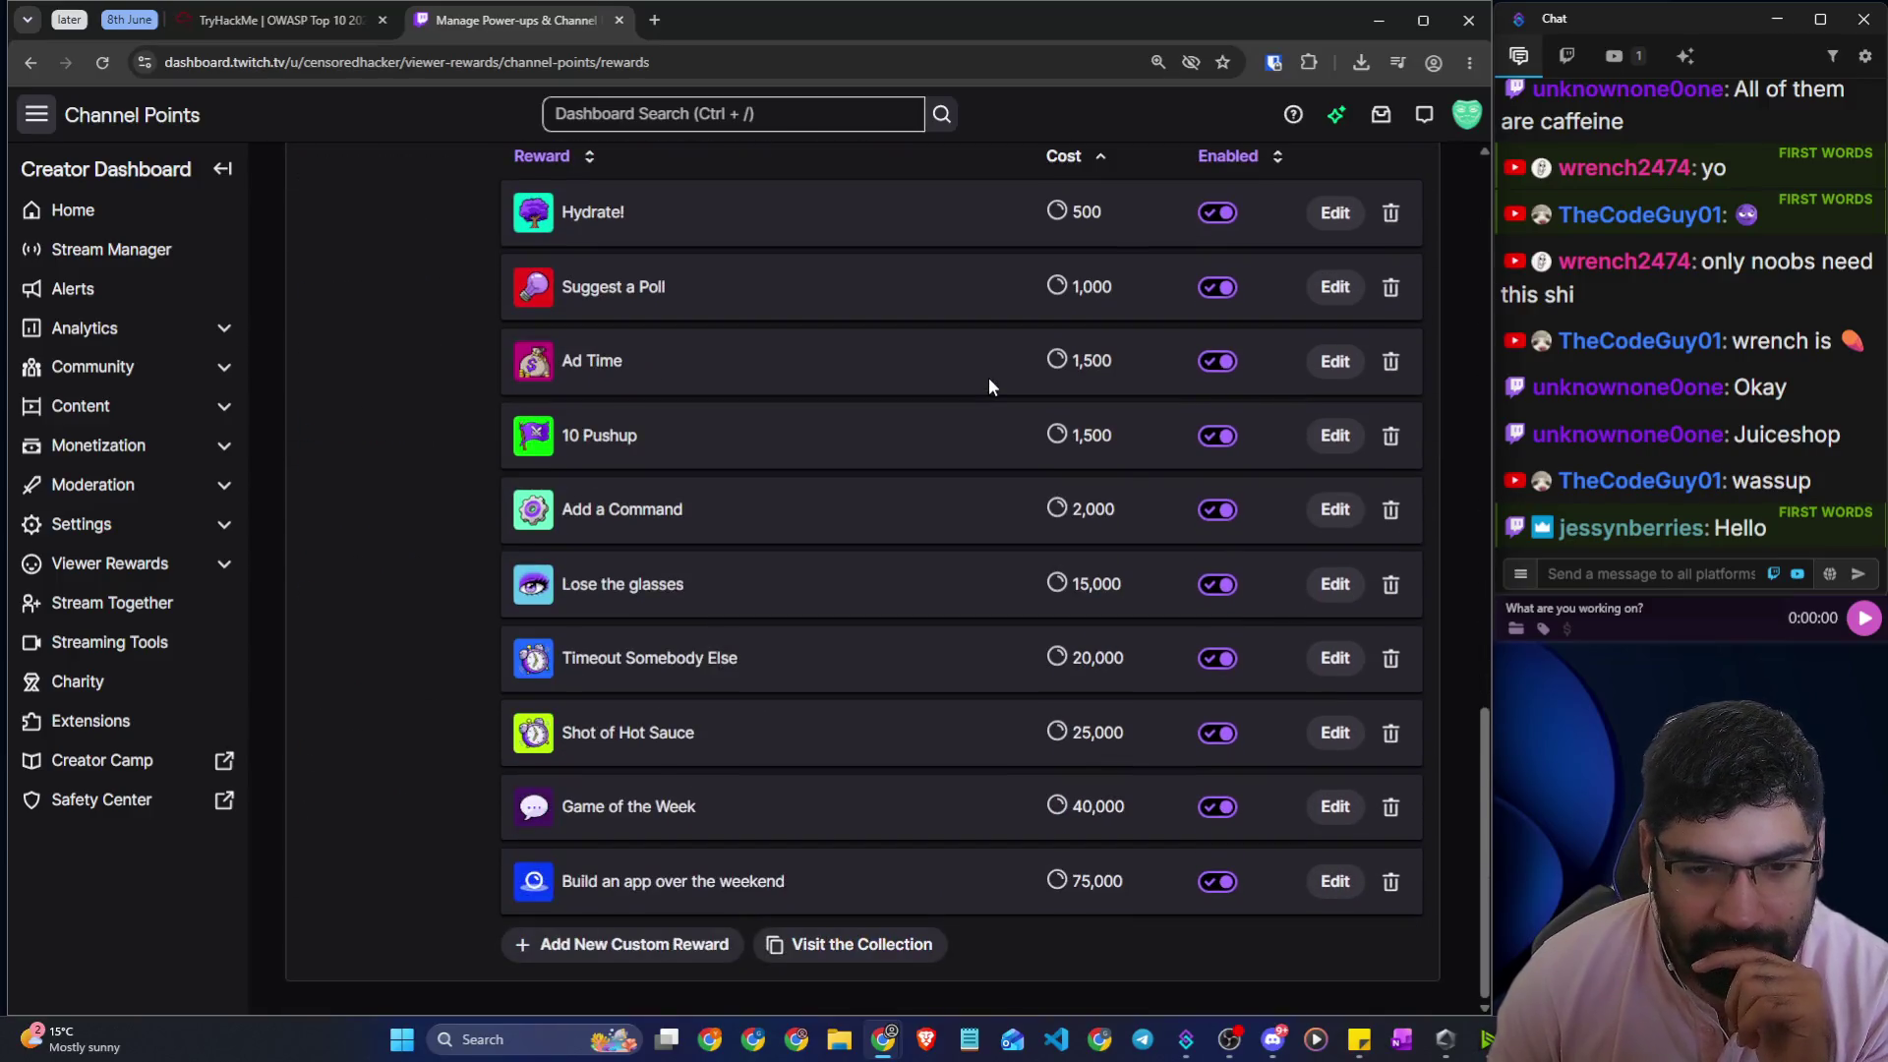
# - Open a blank Create a Community Challenge form from the Channel Points page
pyautogui.scroll(12, 890, 337)
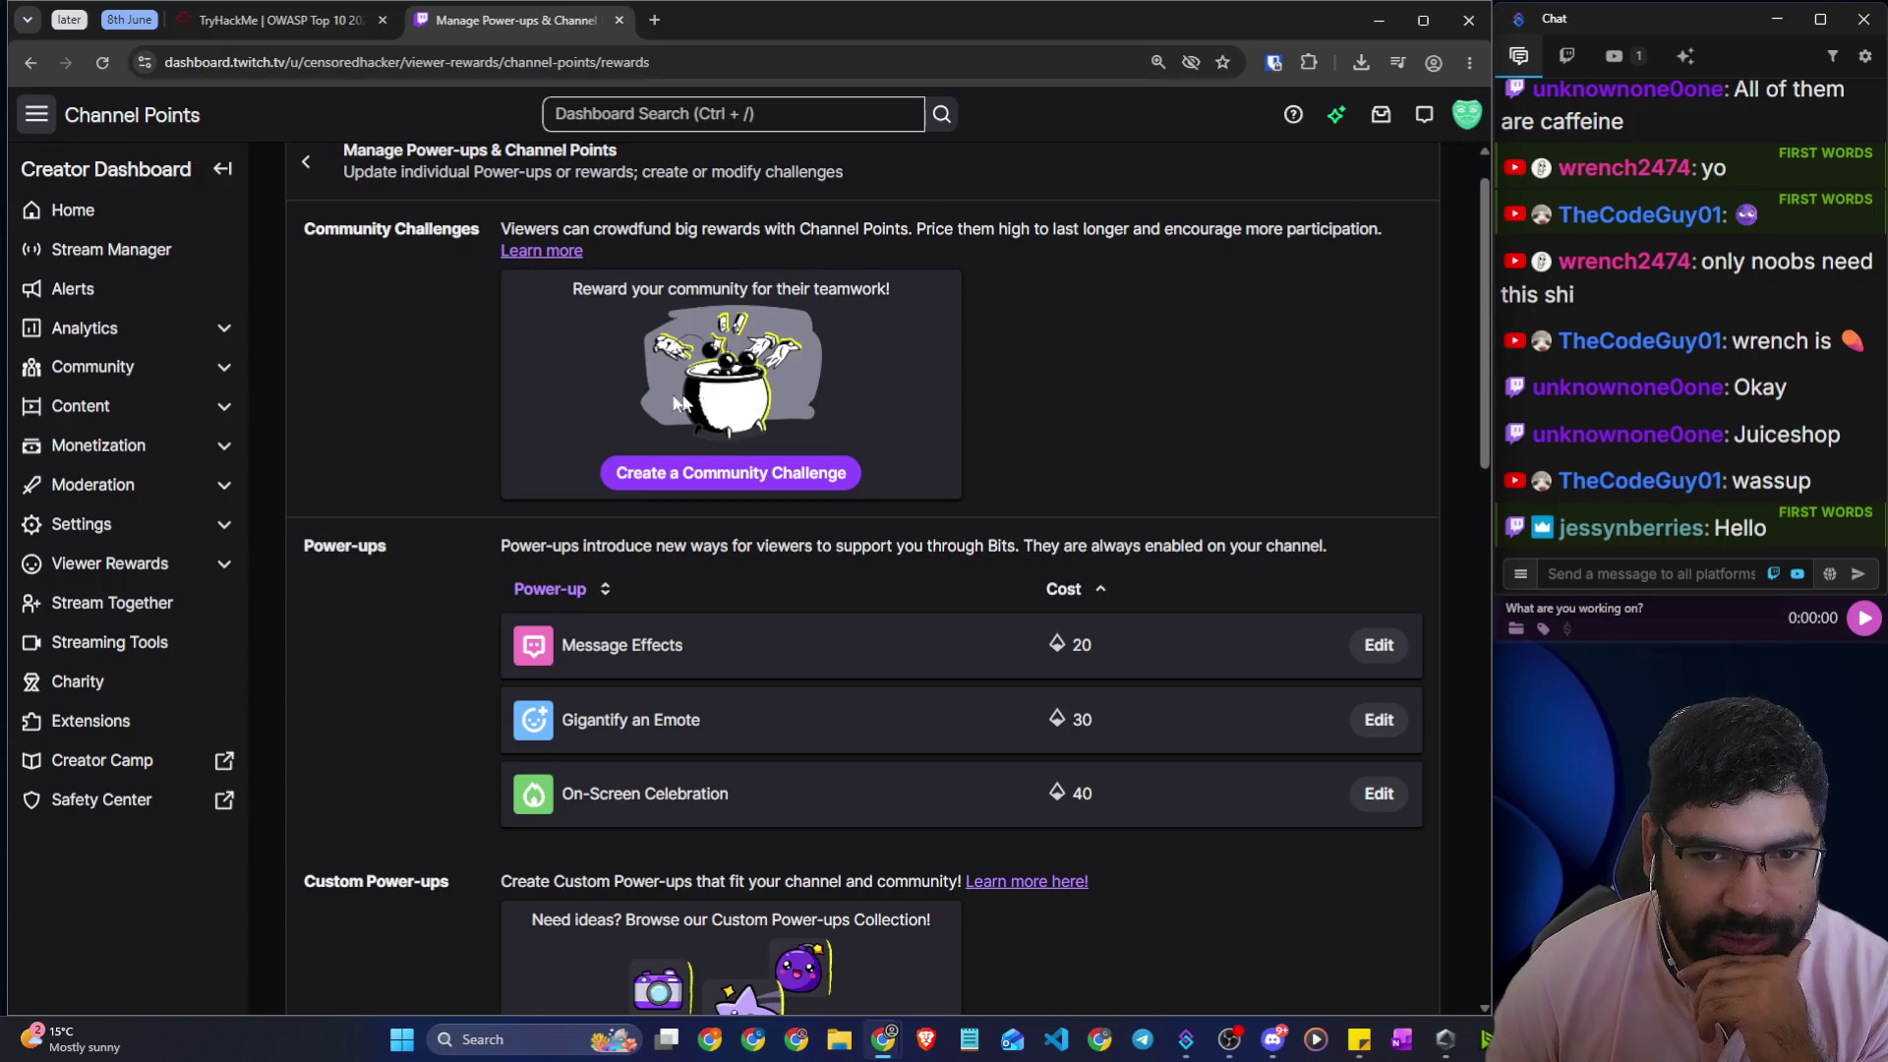
pyautogui.click(688, 481)
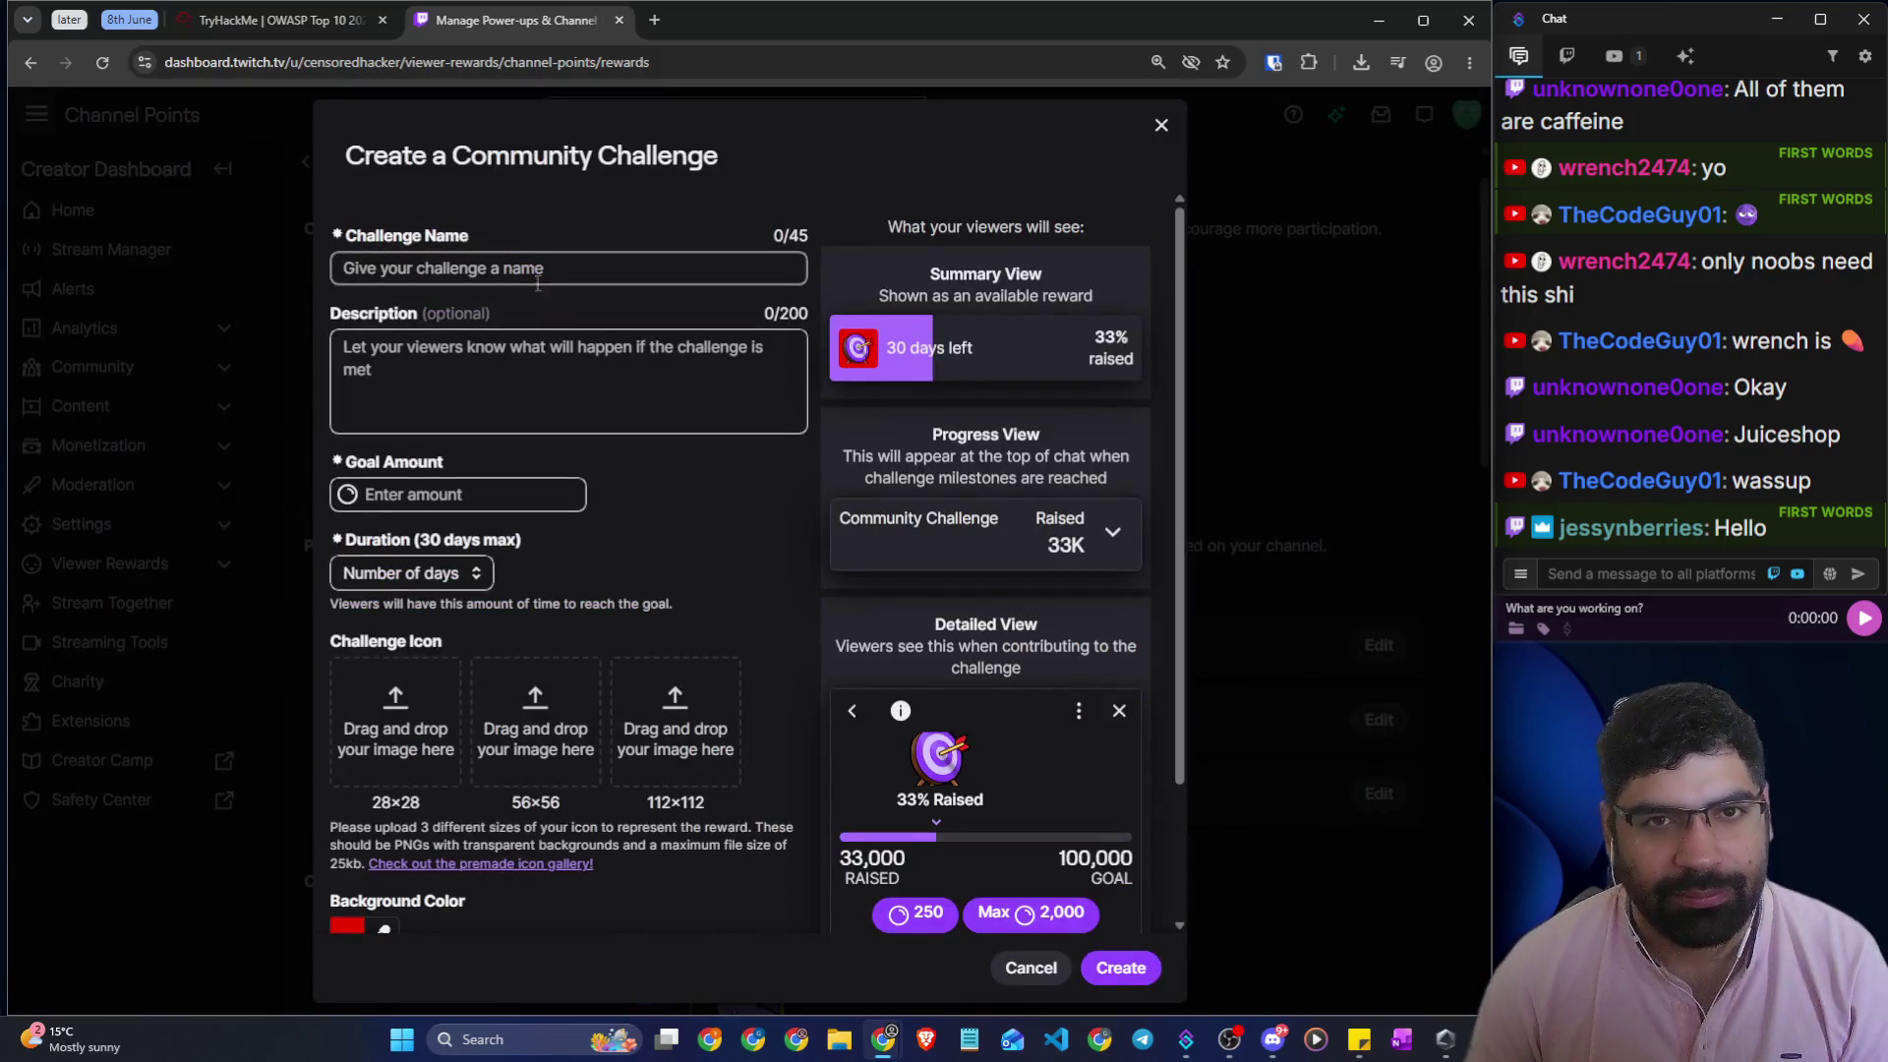
# - Enter JuiceShop as the challenge name, removing the stray characters typed after it
pyautogui.click(510, 265)
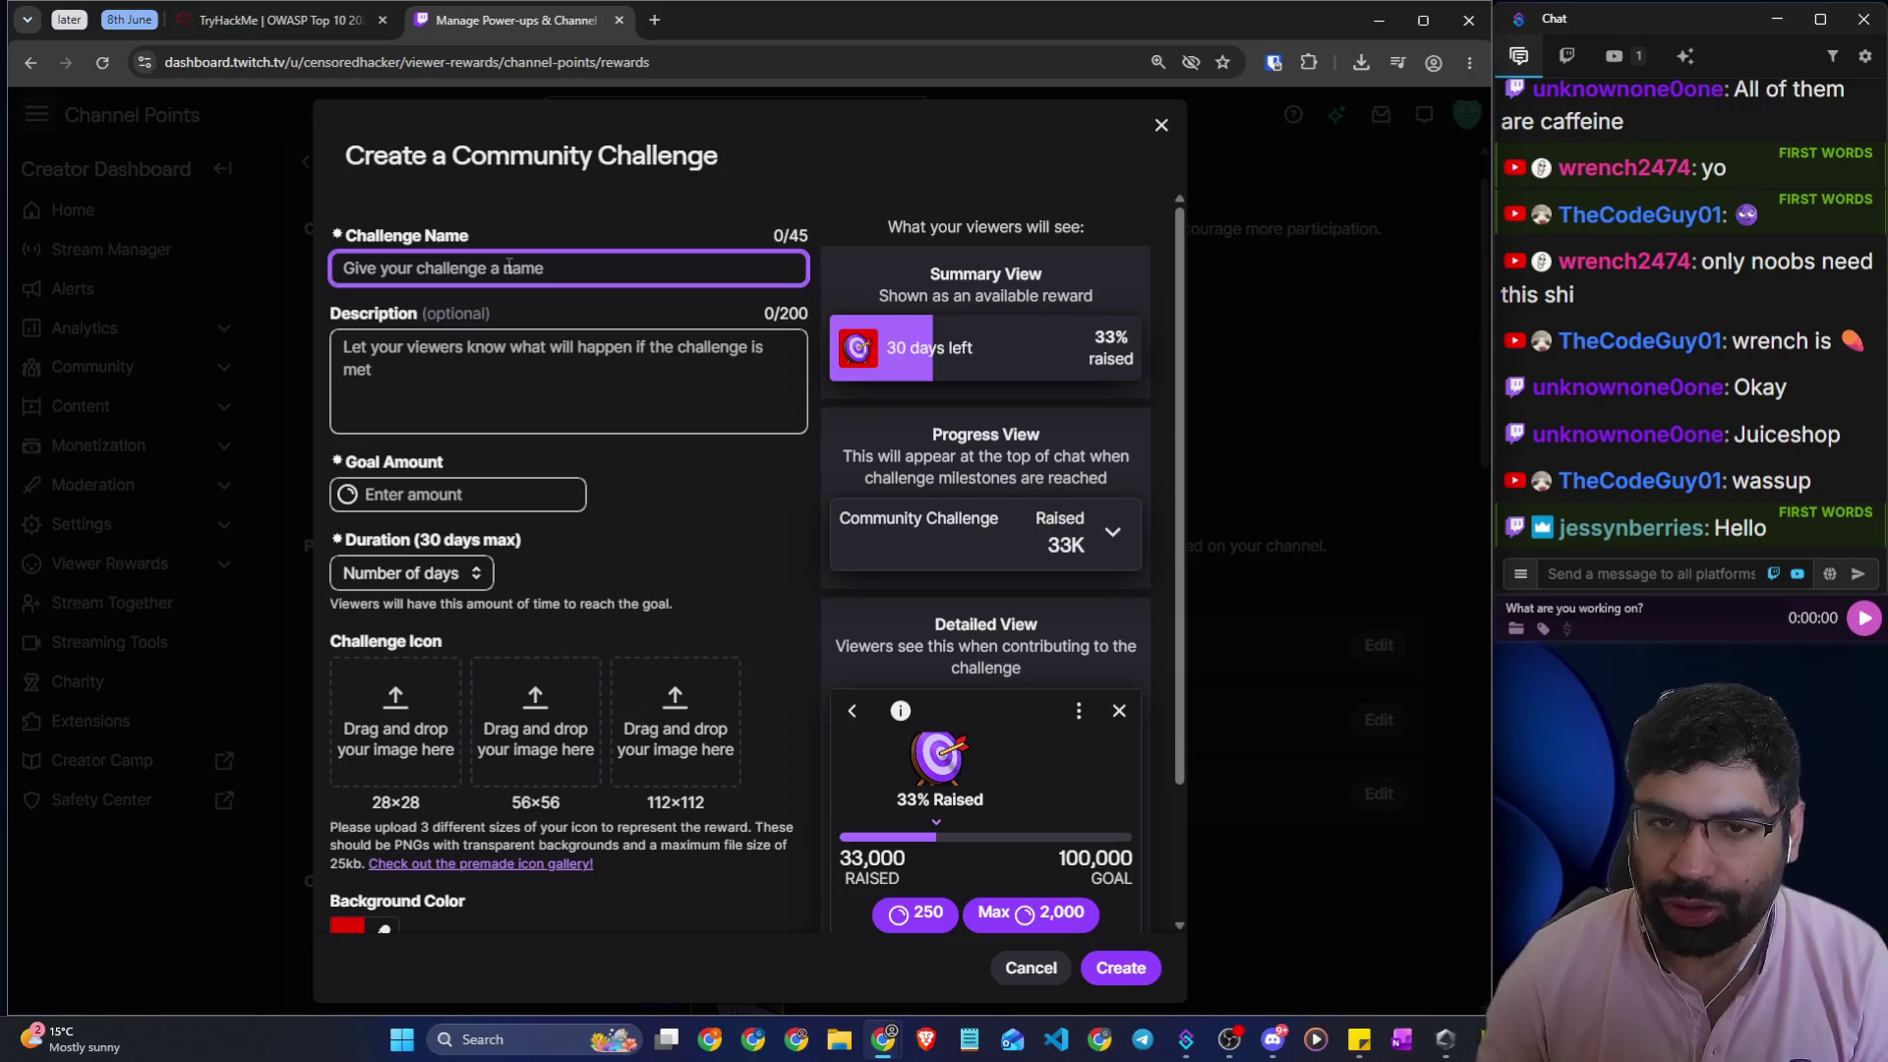
pyautogui.write('Juice')
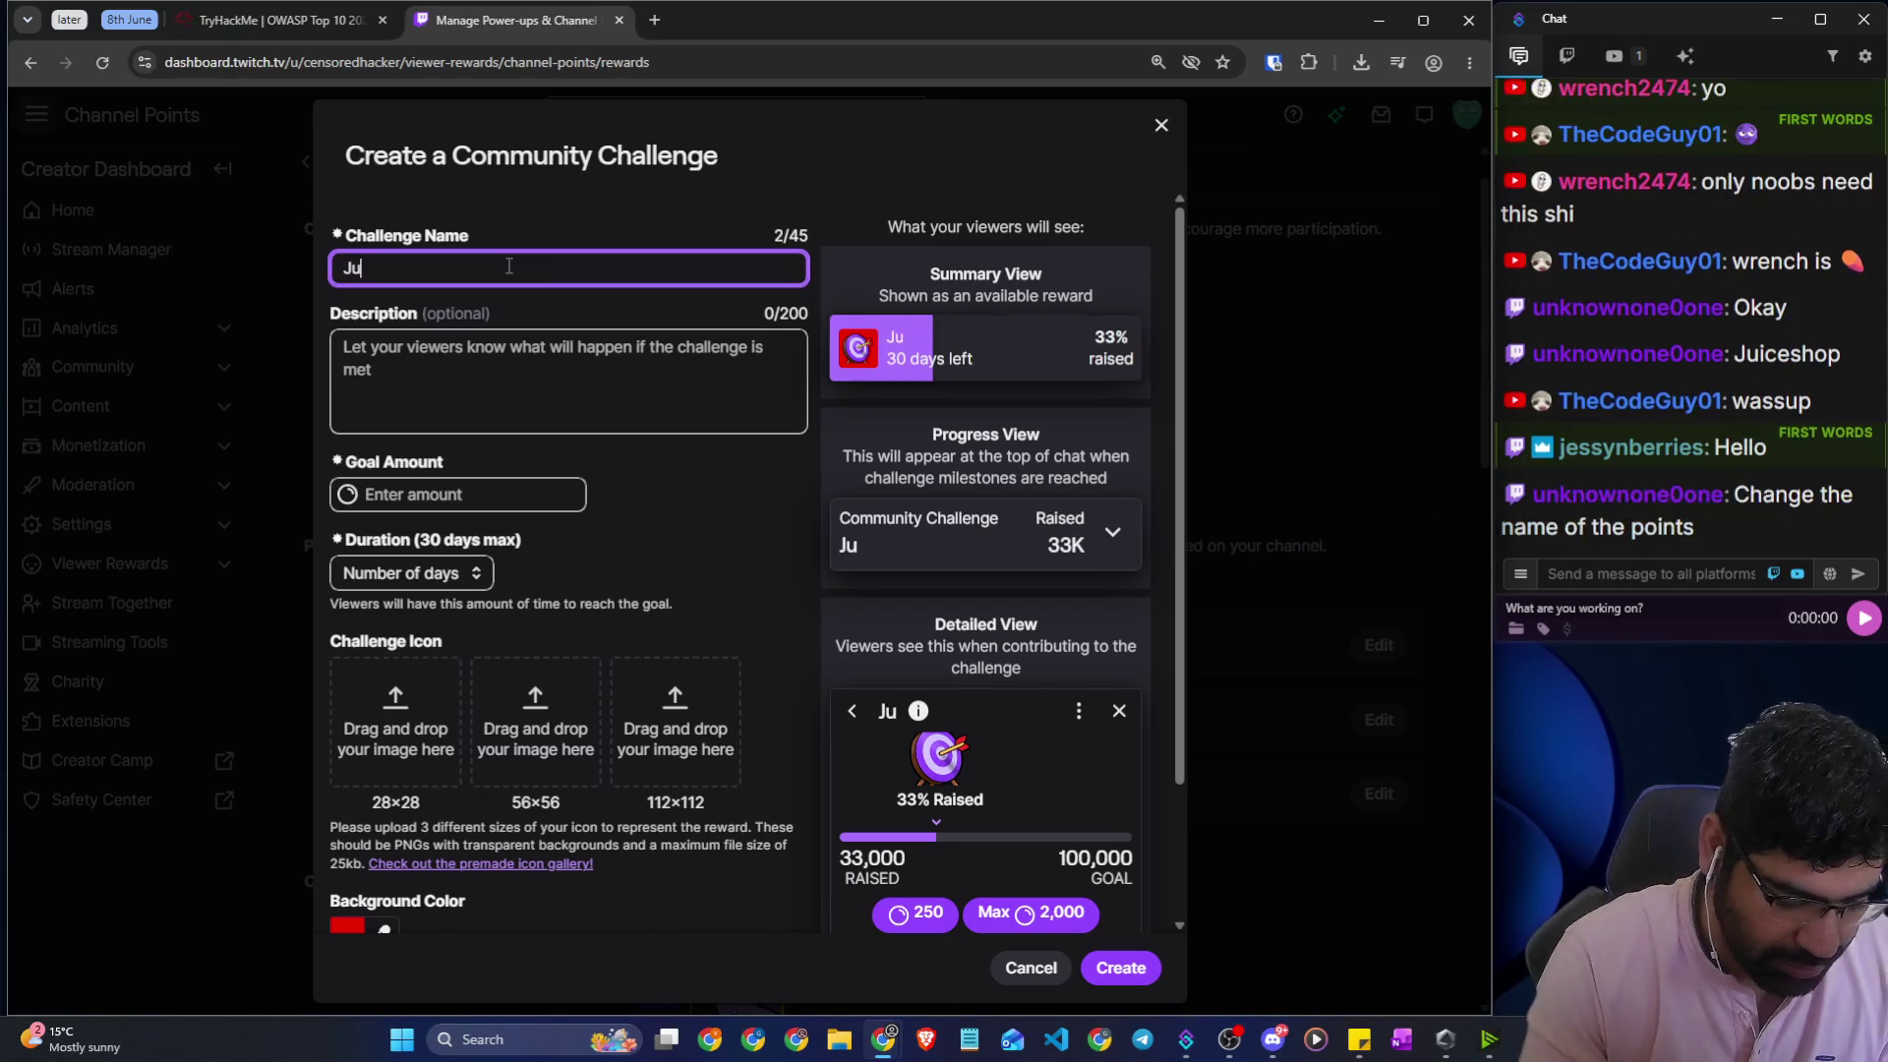
pyautogui.write('Shop')
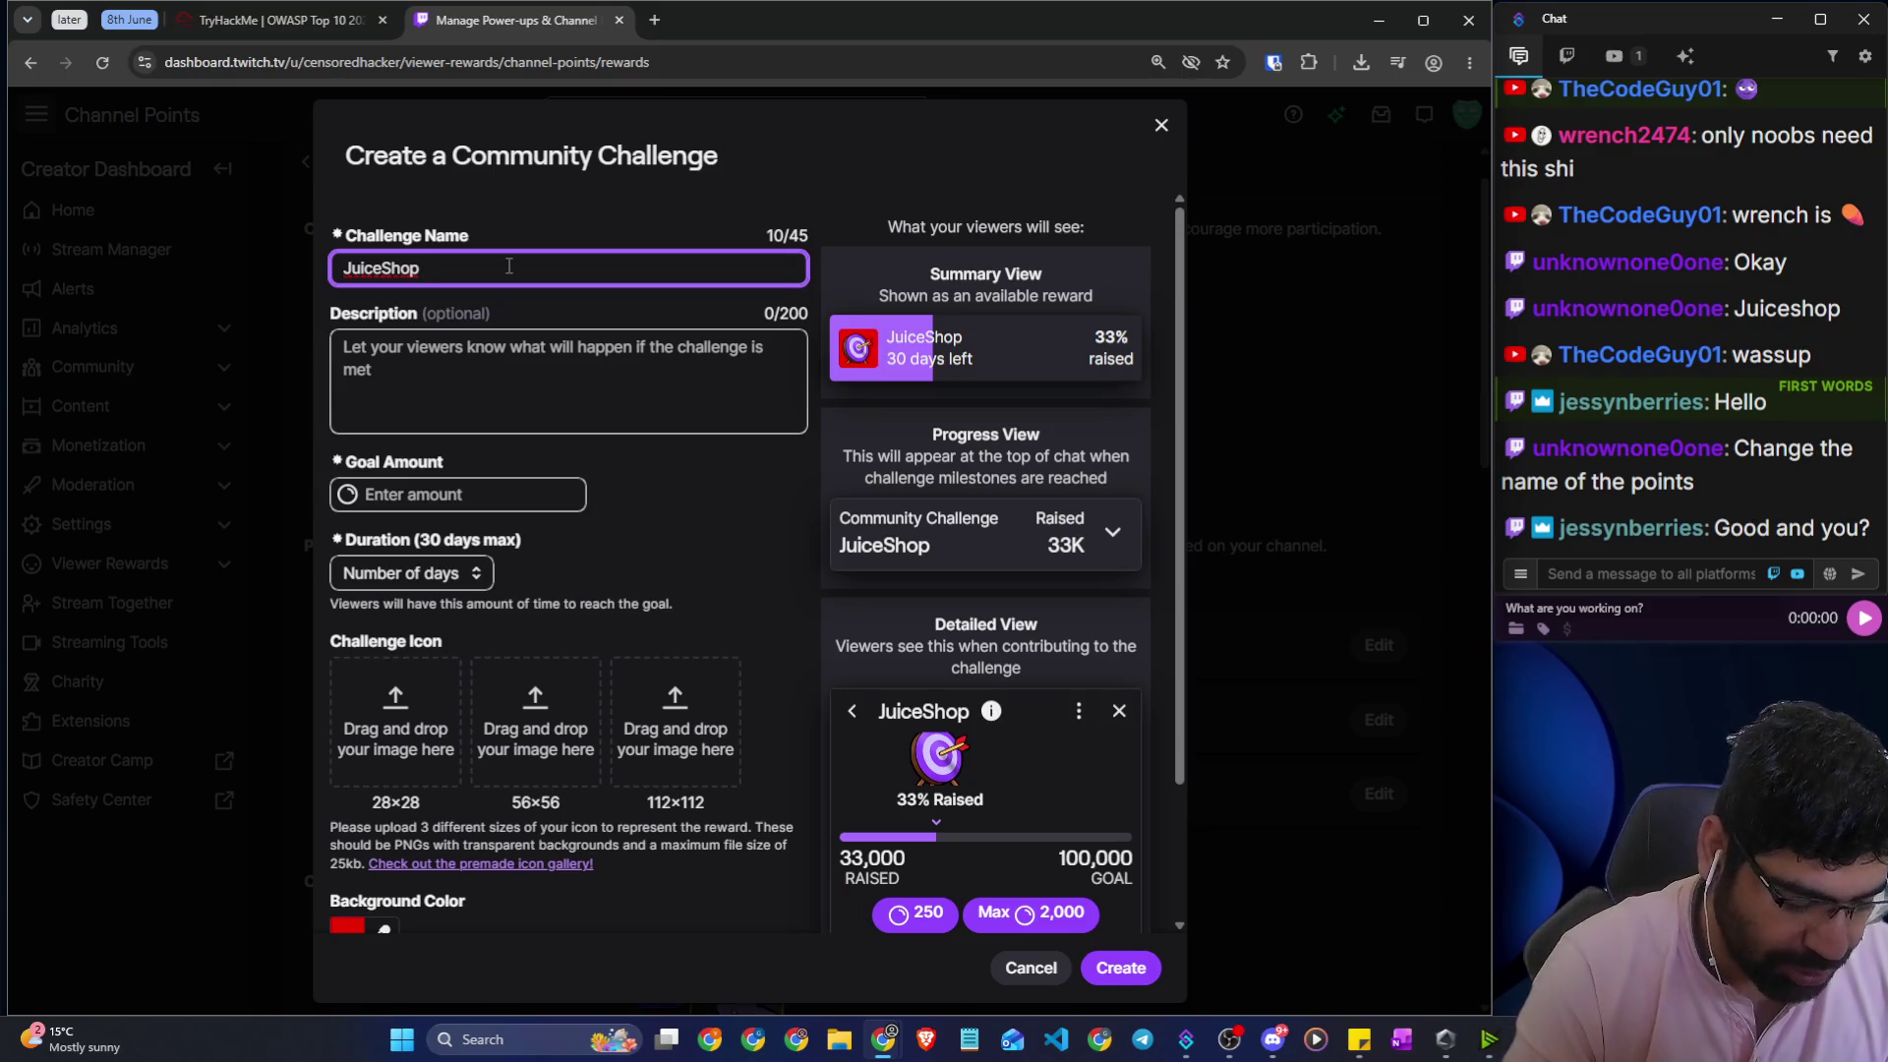
pyautogui.write('24')
pyautogui.press('BackSpace')
pyautogui.press('BackSpace')
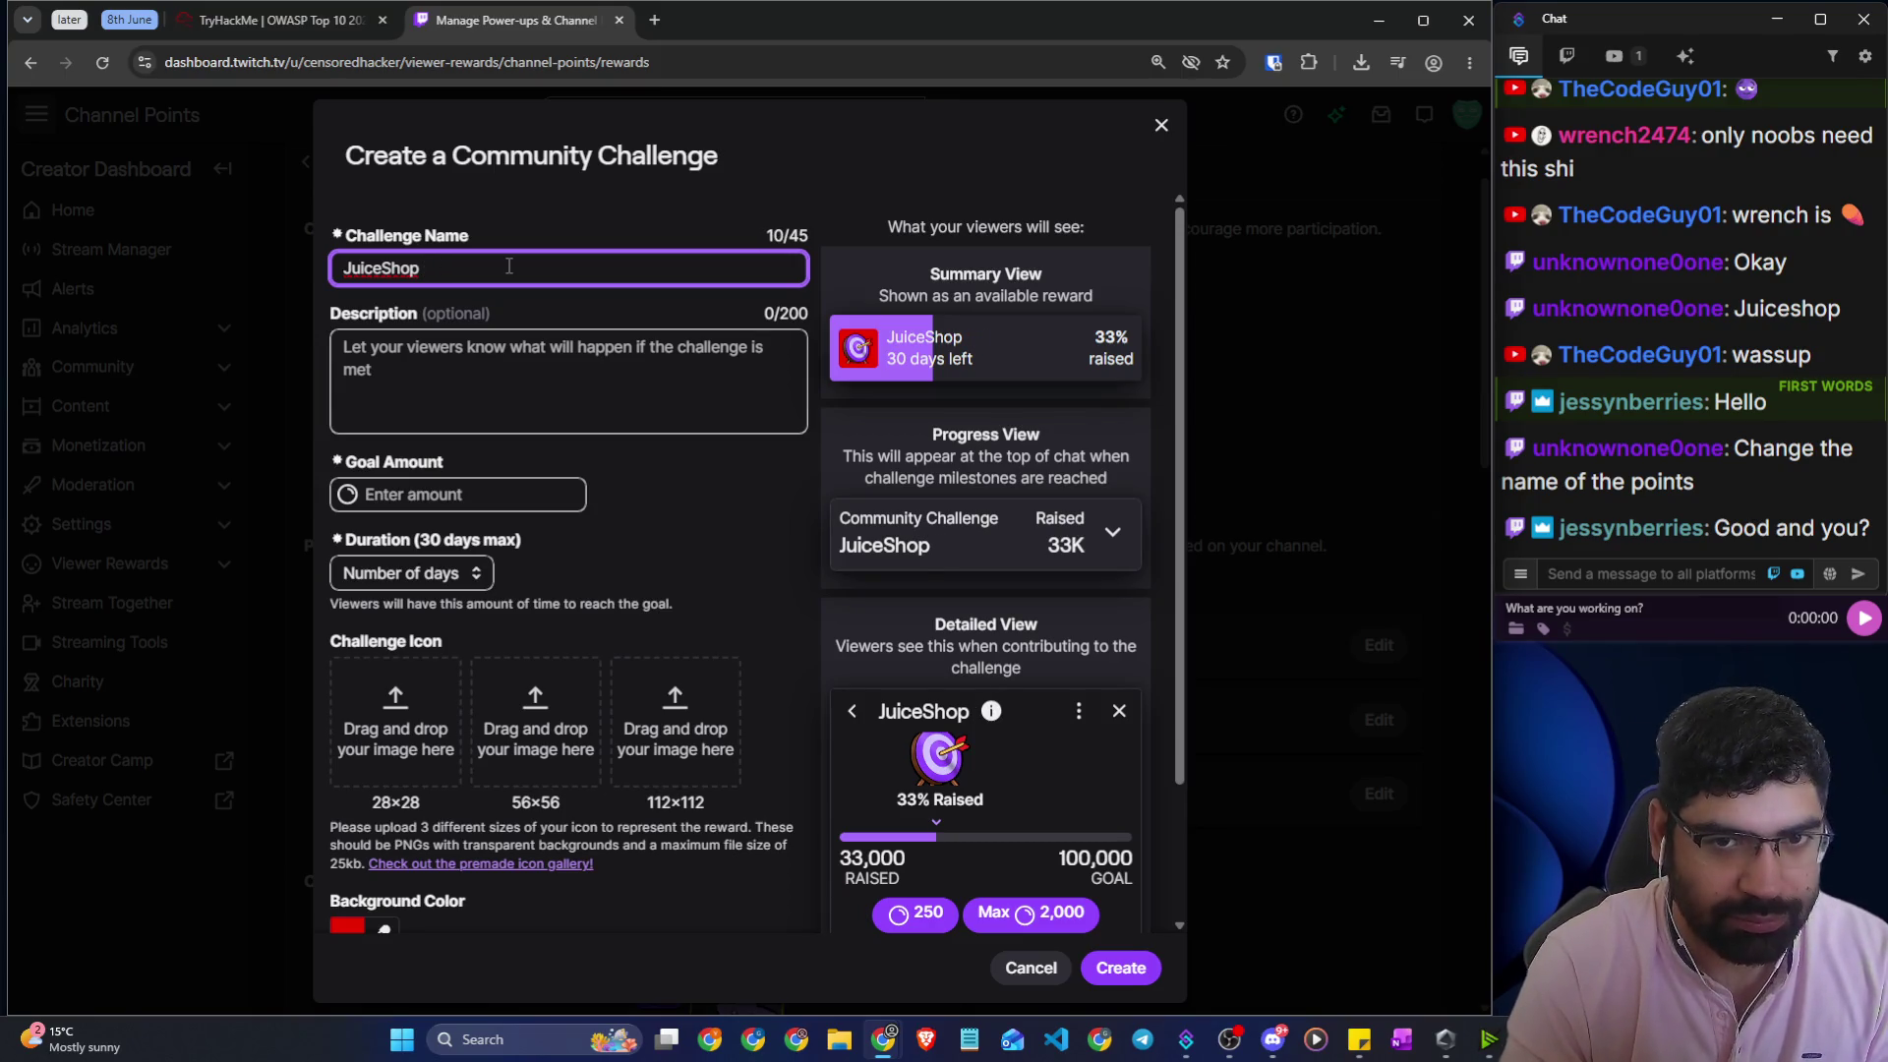
pyautogui.click(496, 354)
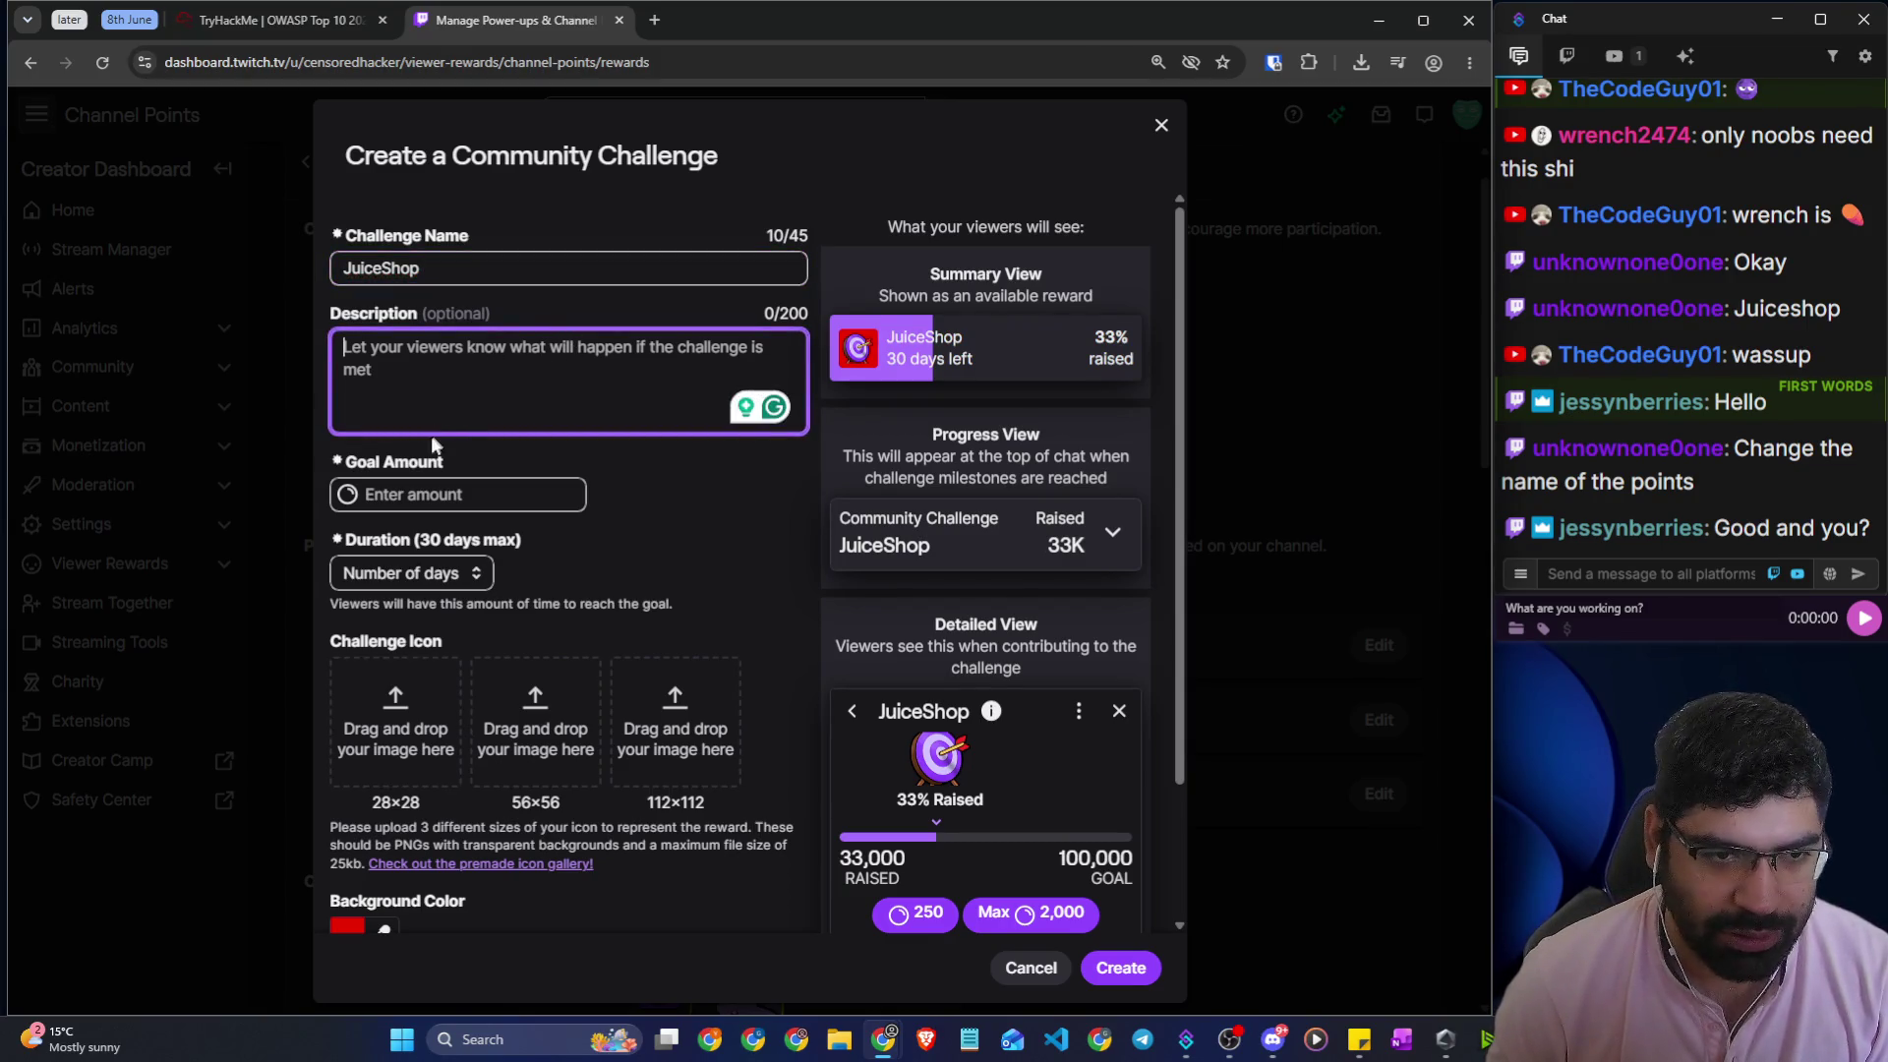
# - Enter 100000 Channel Points as the challenge's goal amount
pyautogui.click(512, 500)
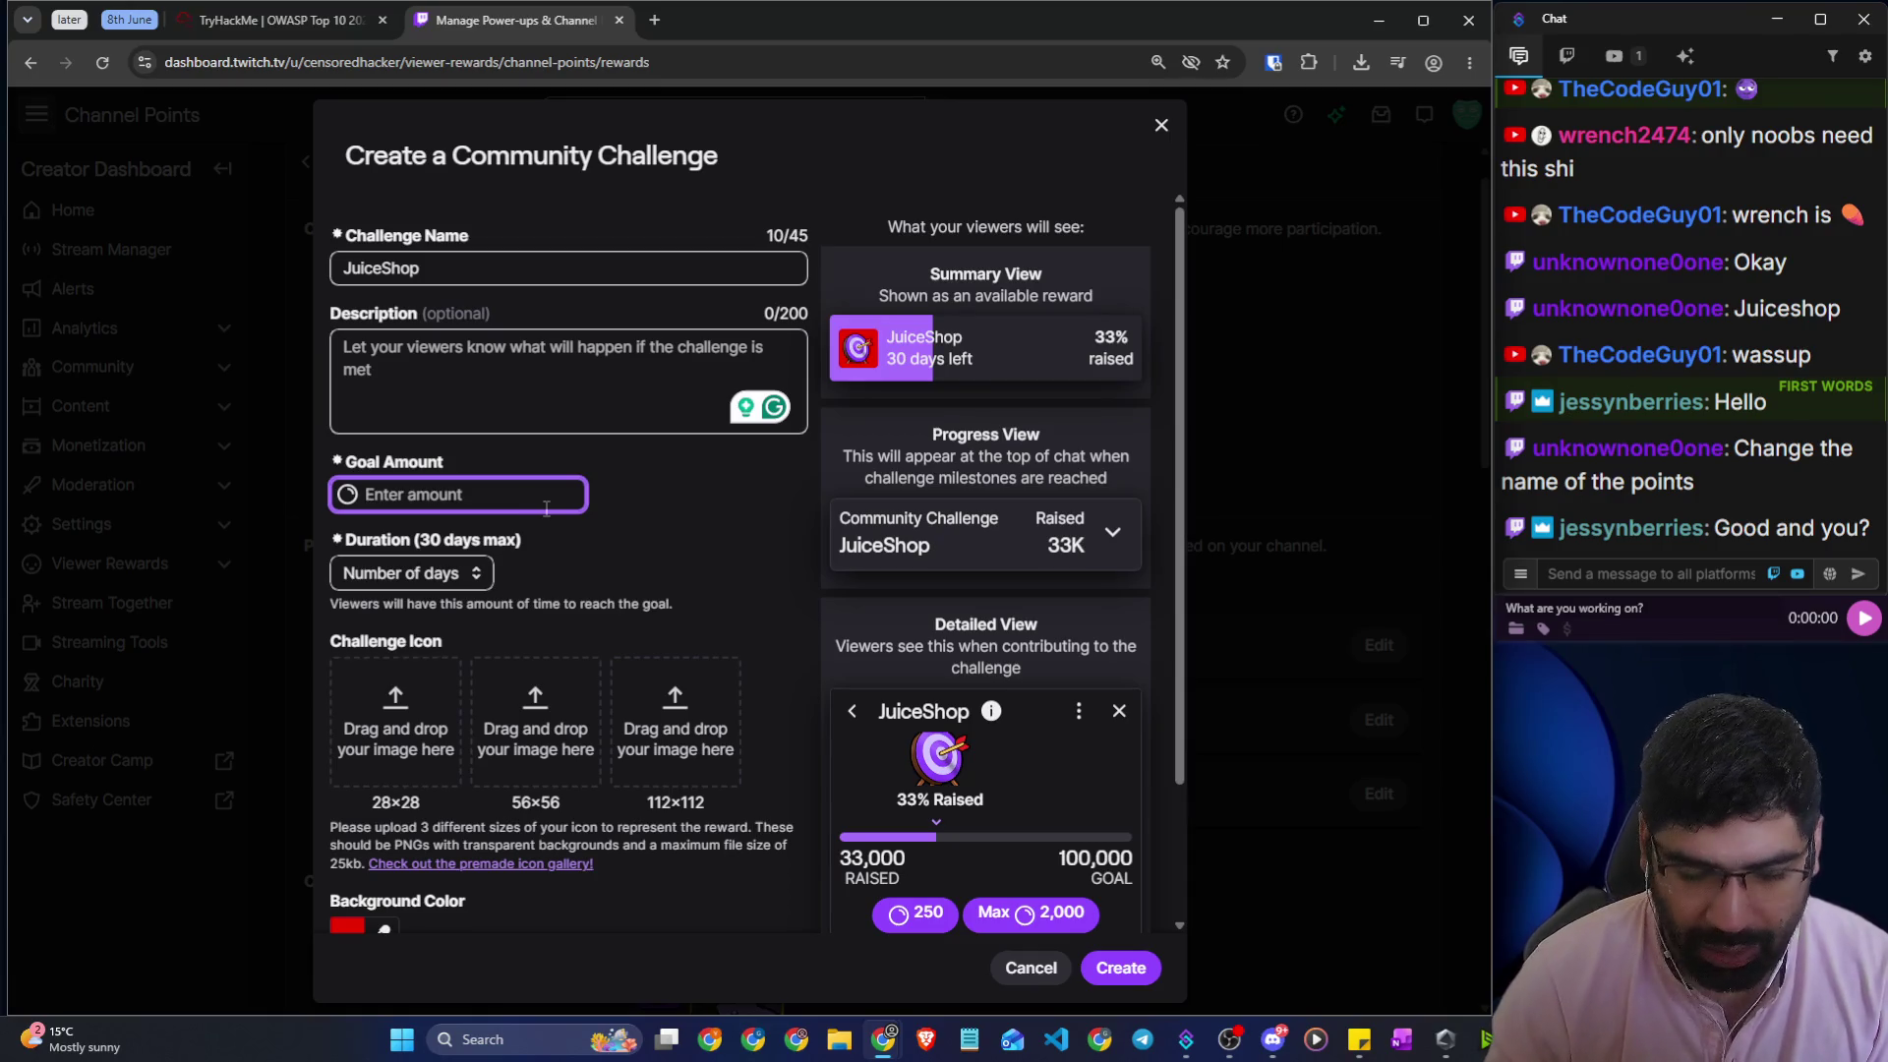
pyautogui.write('10000')
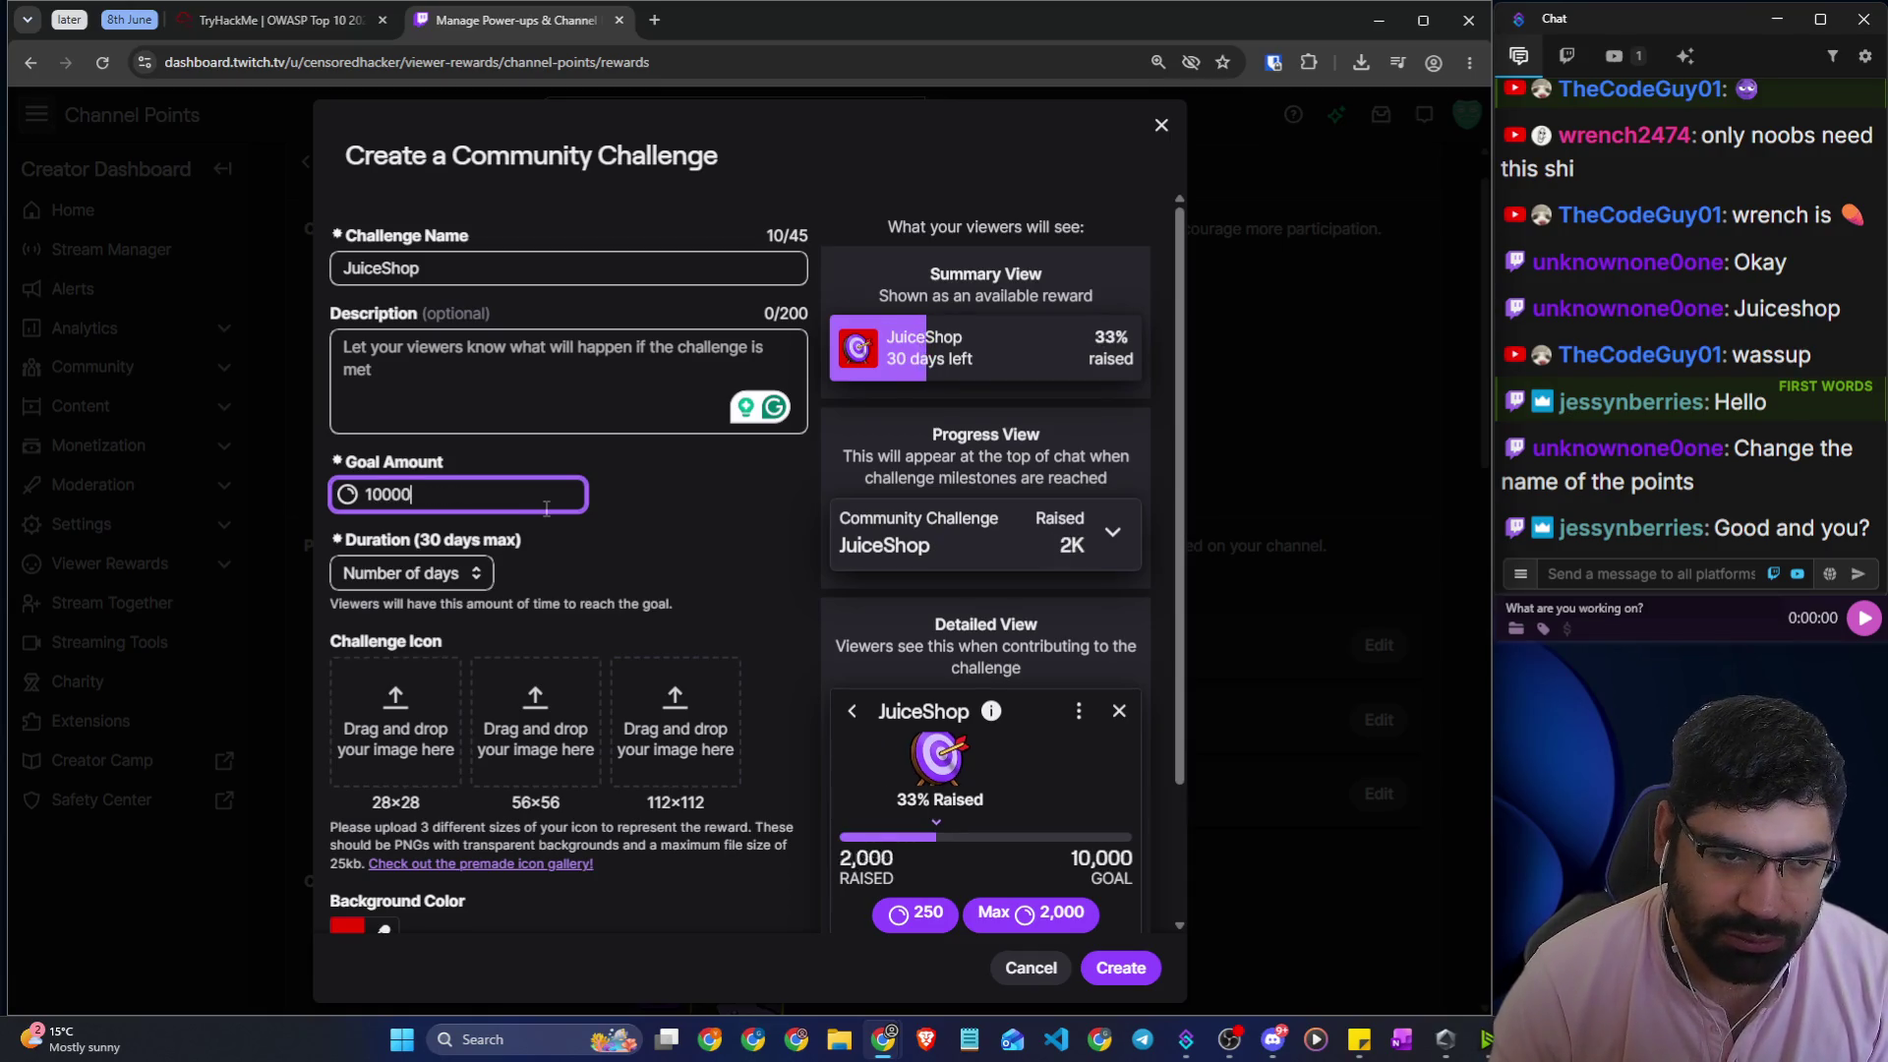
pyautogui.write('0')
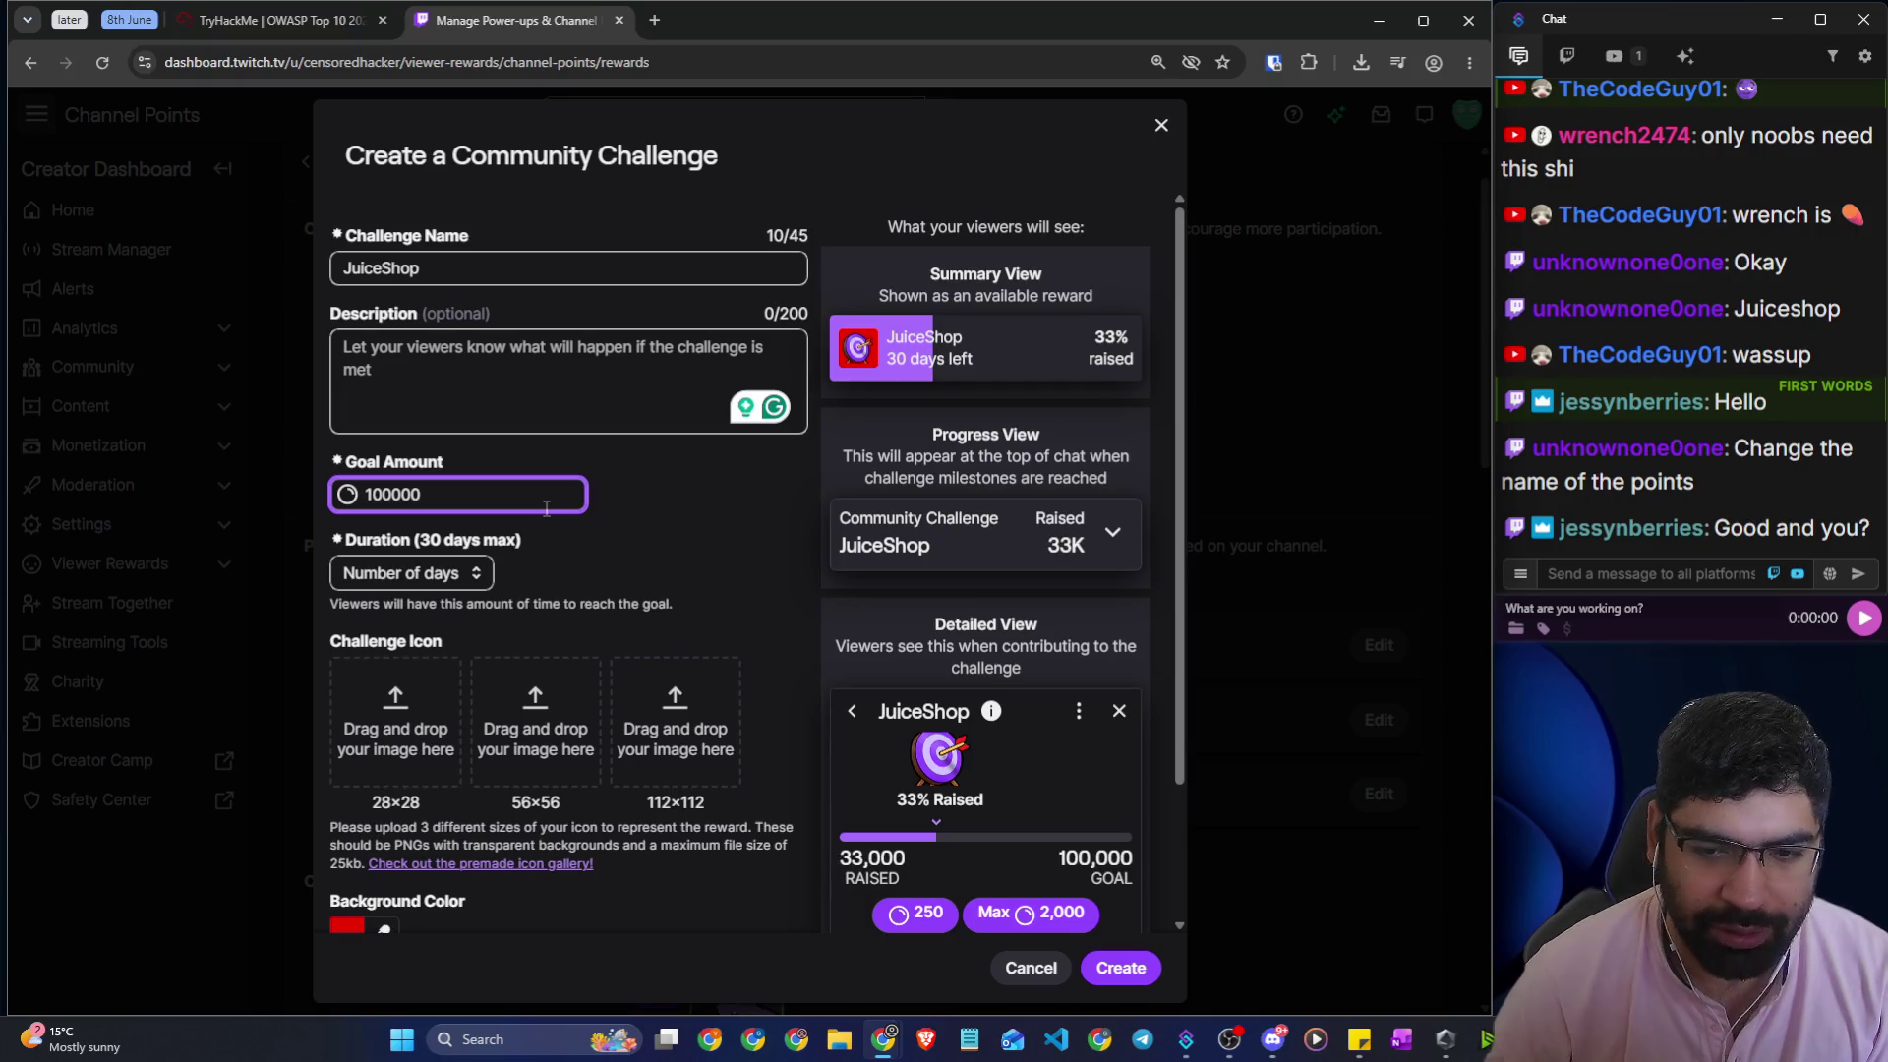
pyautogui.click(740, 520)
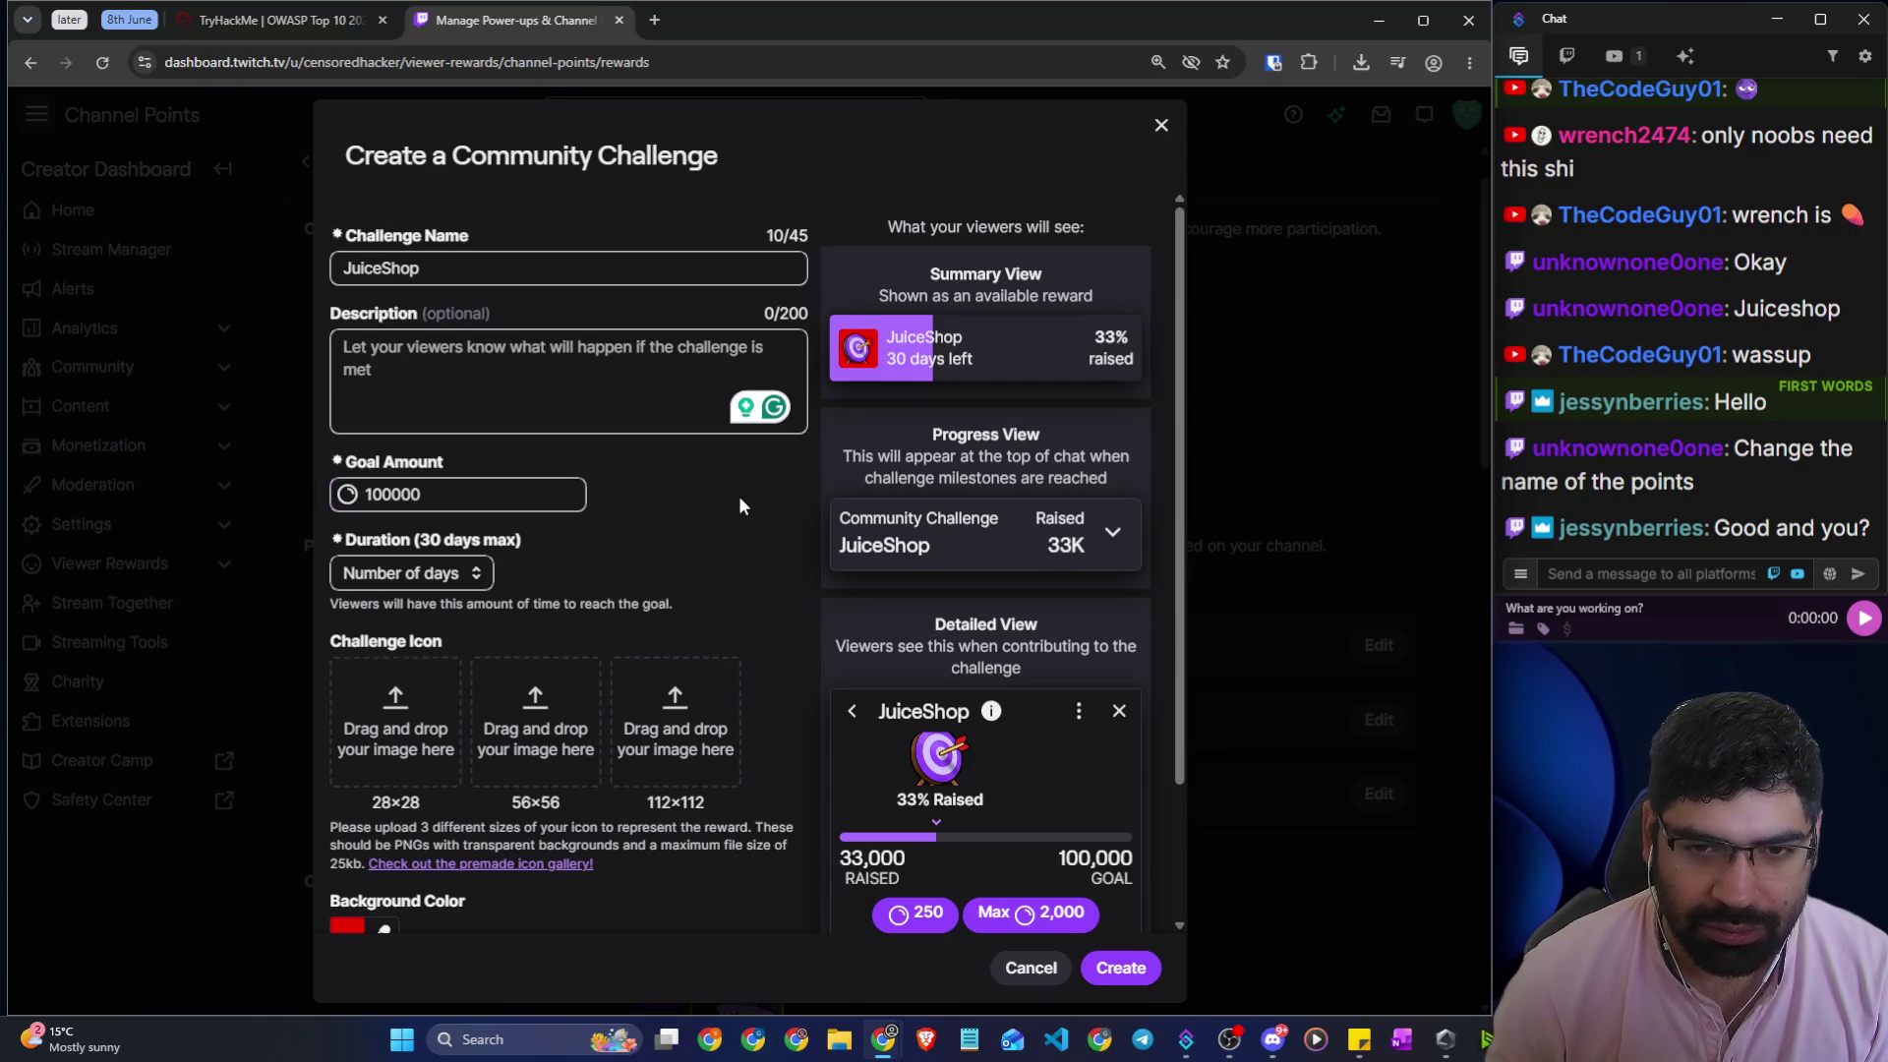
pyautogui.scroll(-2, 739, 506)
pyautogui.scroll(1, 751, 501)
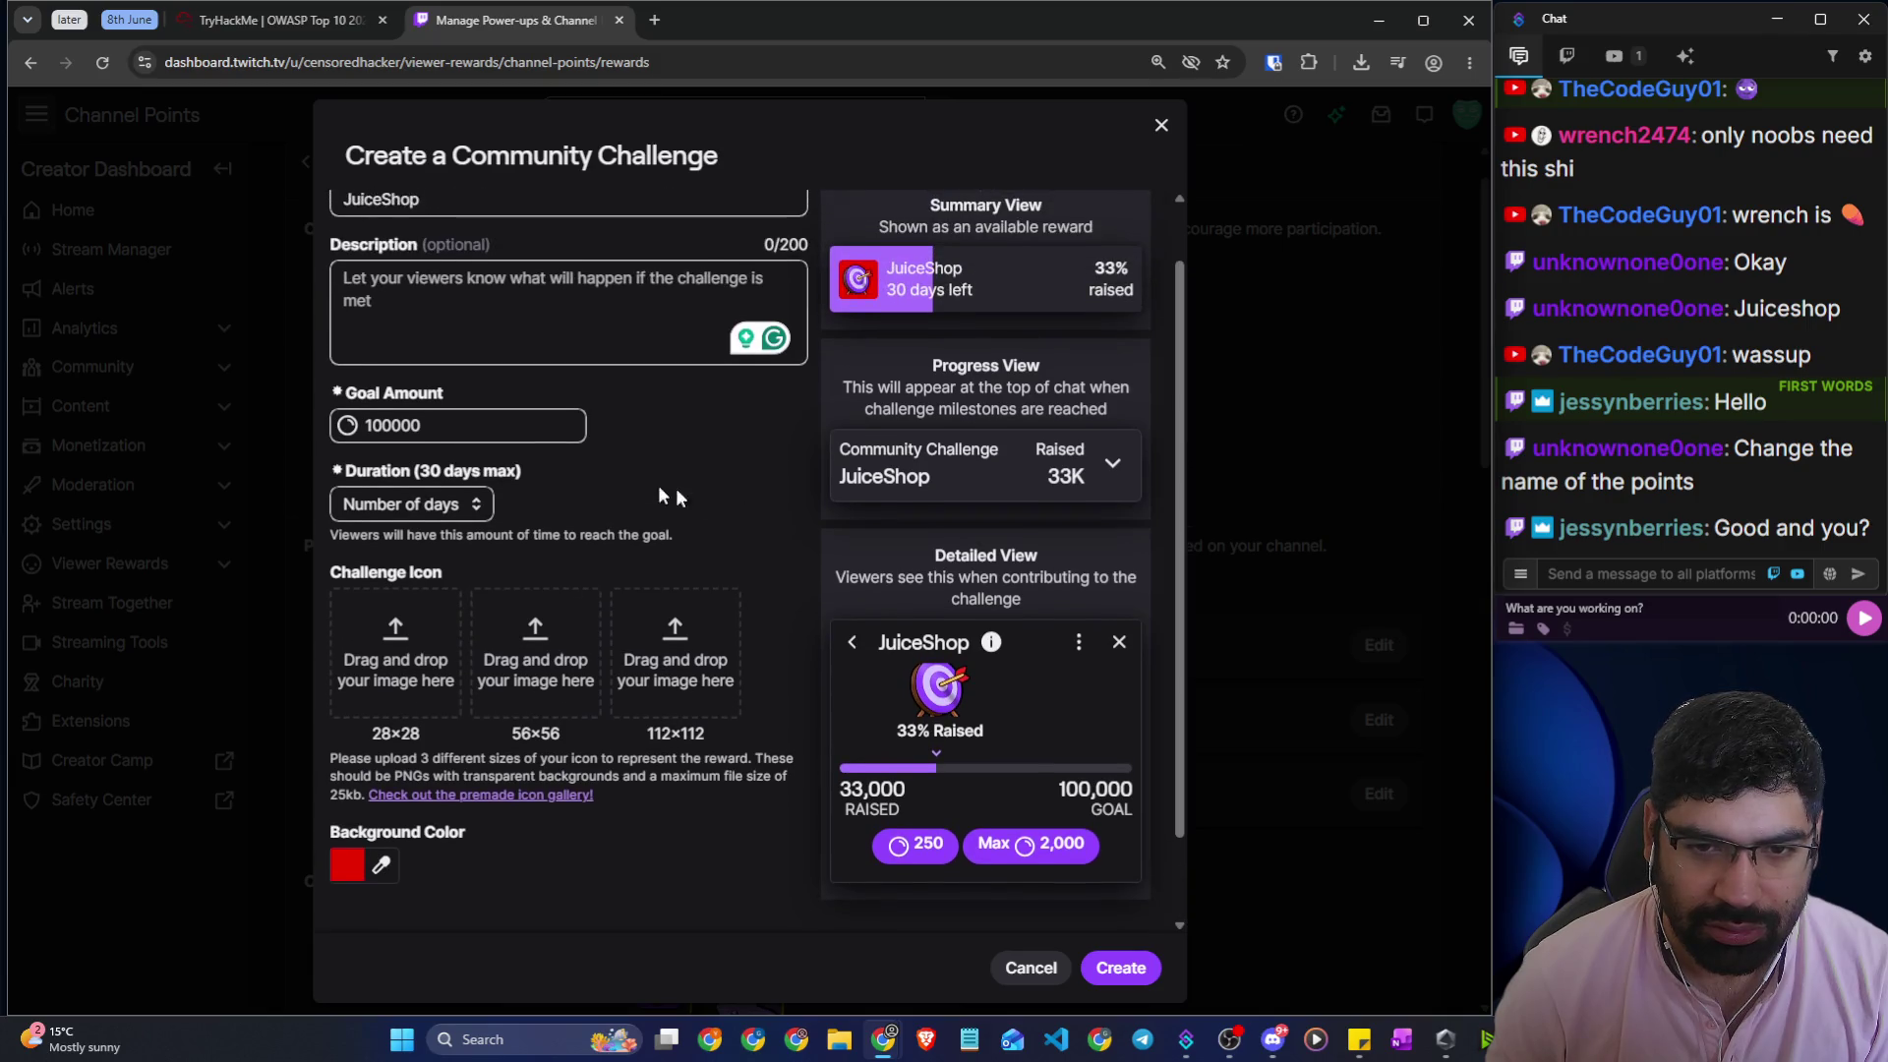
# - Set the challenge duration to 30 days
pyautogui.click(440, 505)
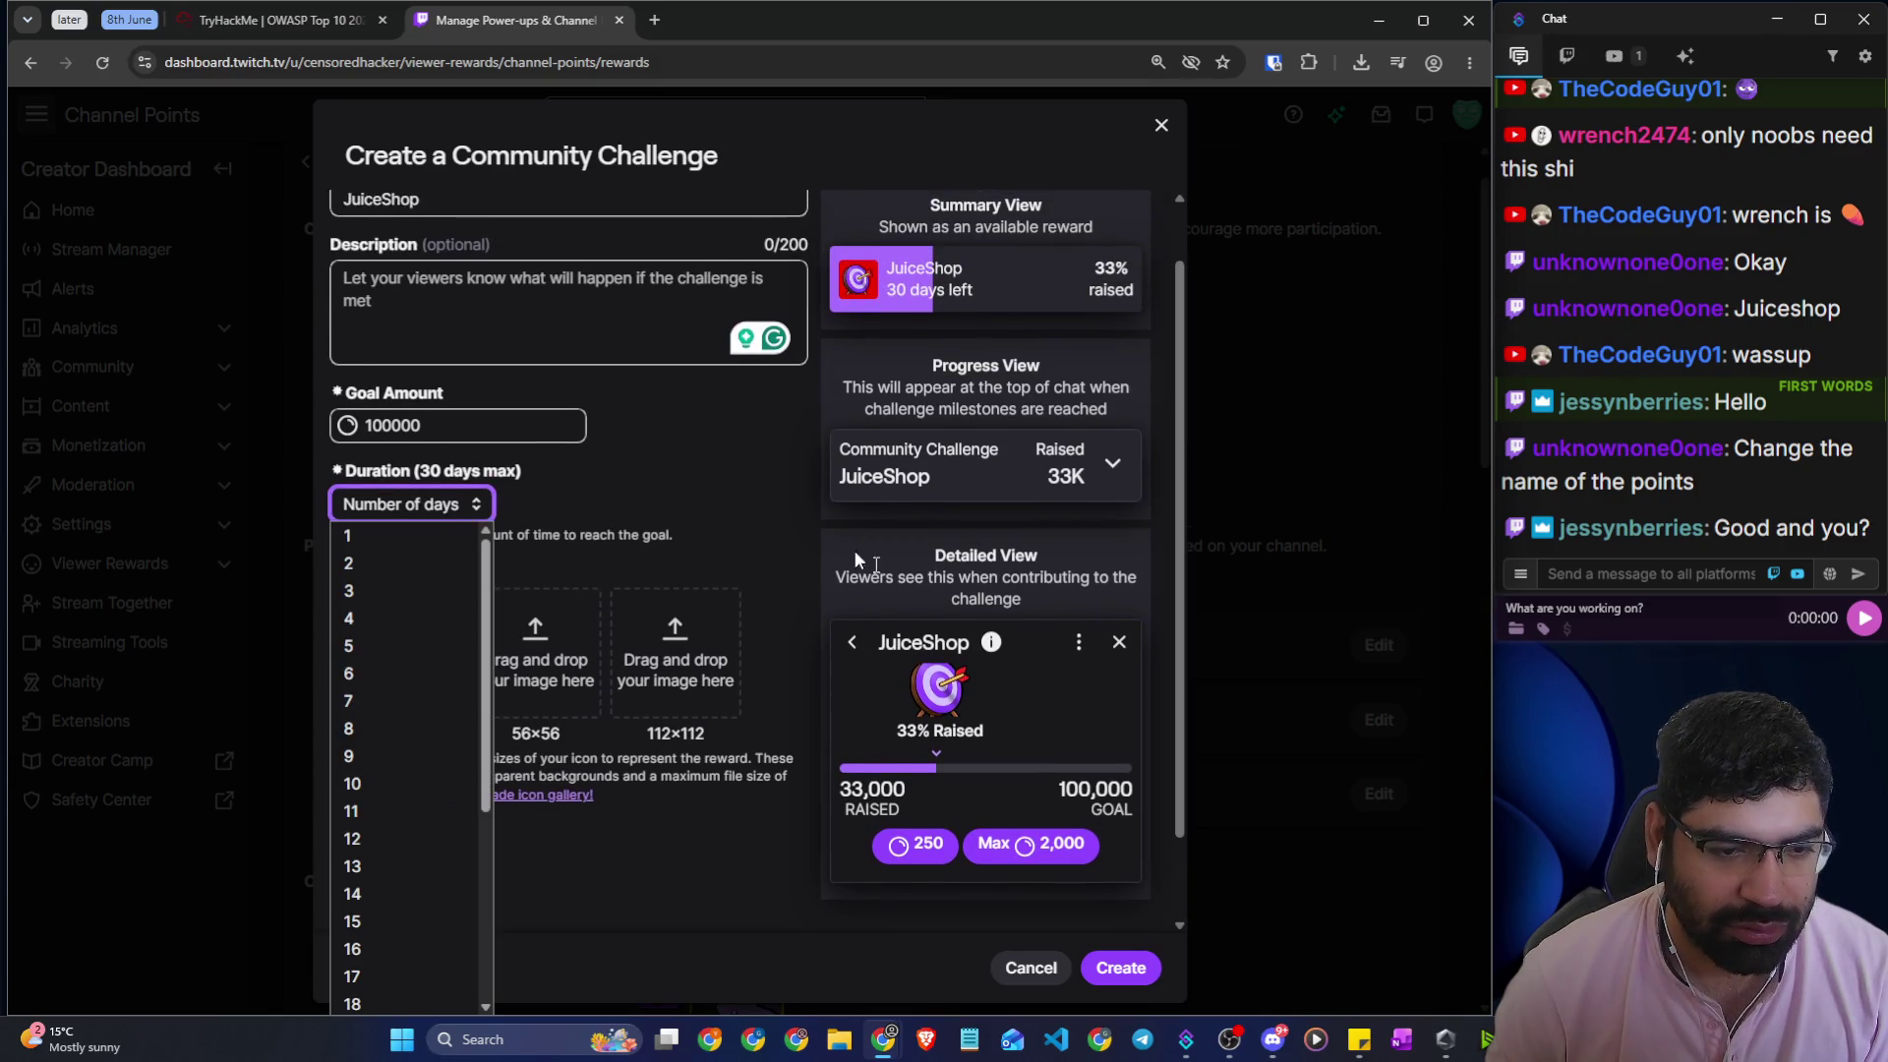
pyautogui.click(769, 446)
pyautogui.scroll(-1, 769, 445)
pyautogui.click(468, 405)
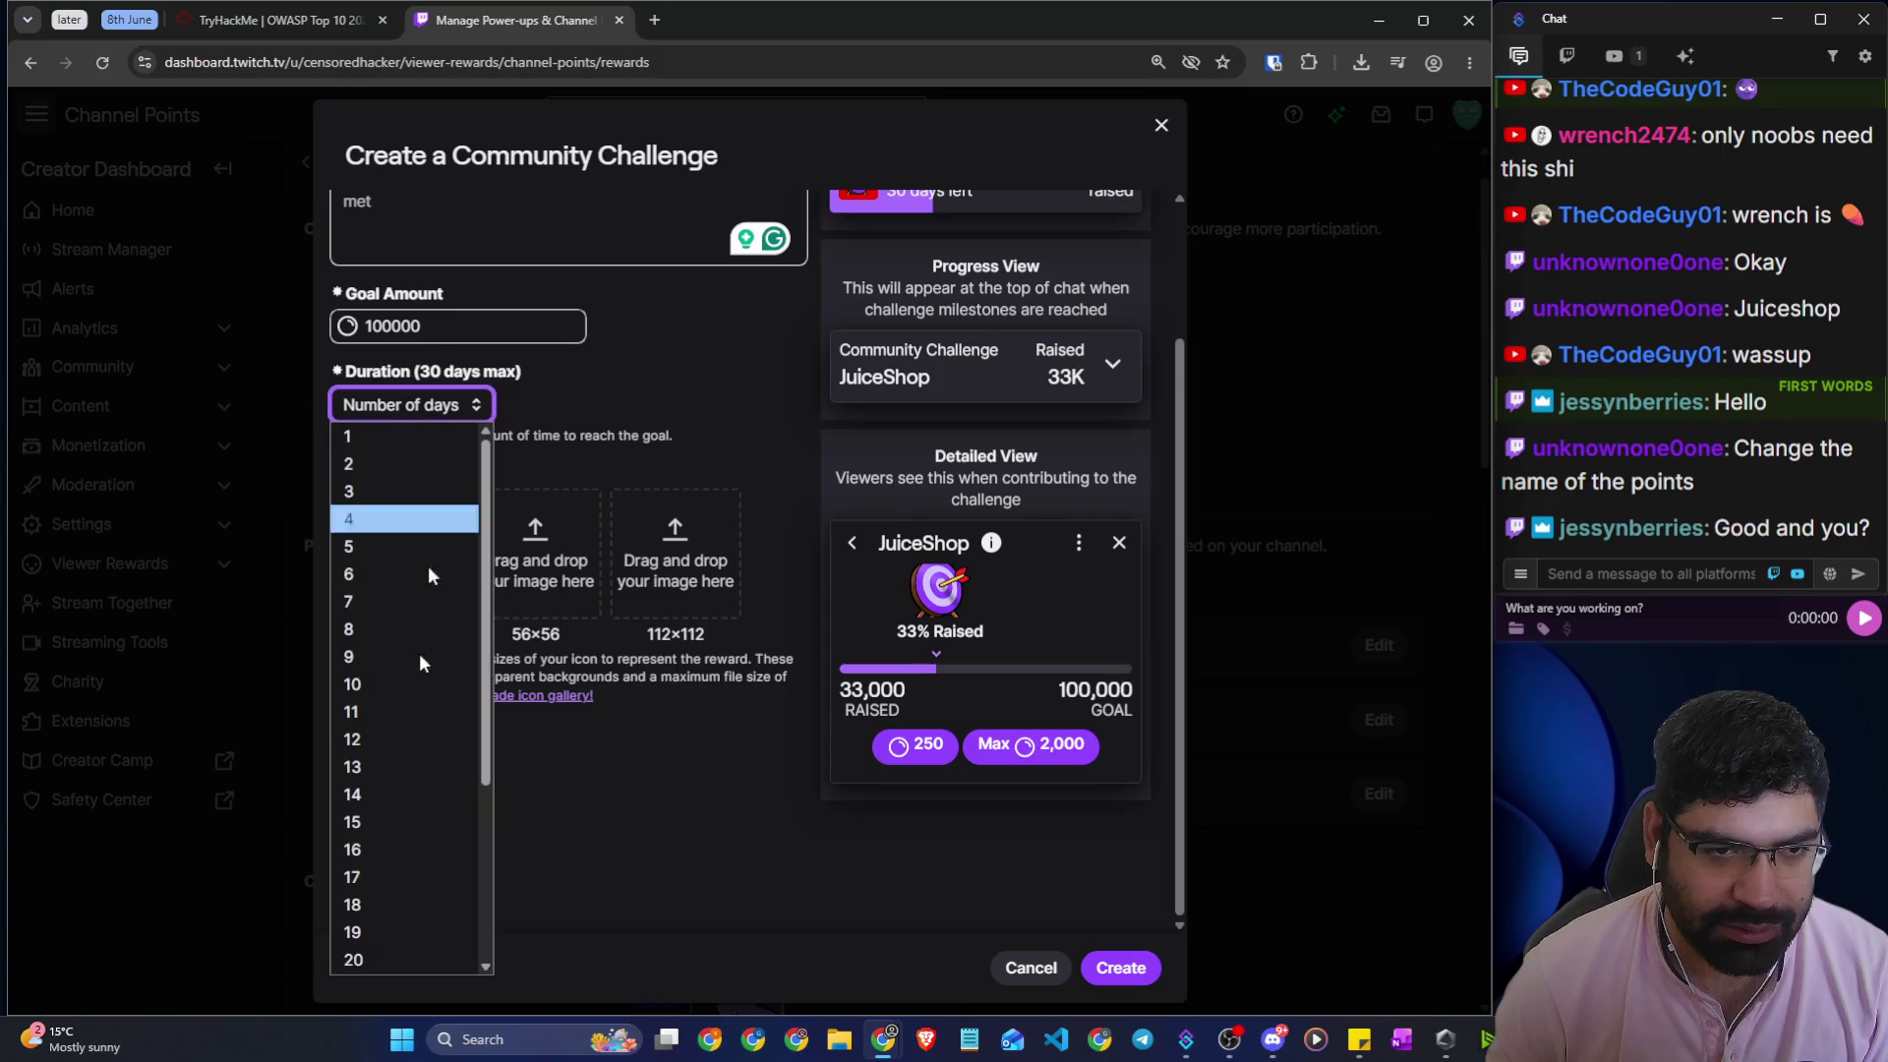
pyautogui.scroll(-3, 380, 888)
pyautogui.click(364, 959)
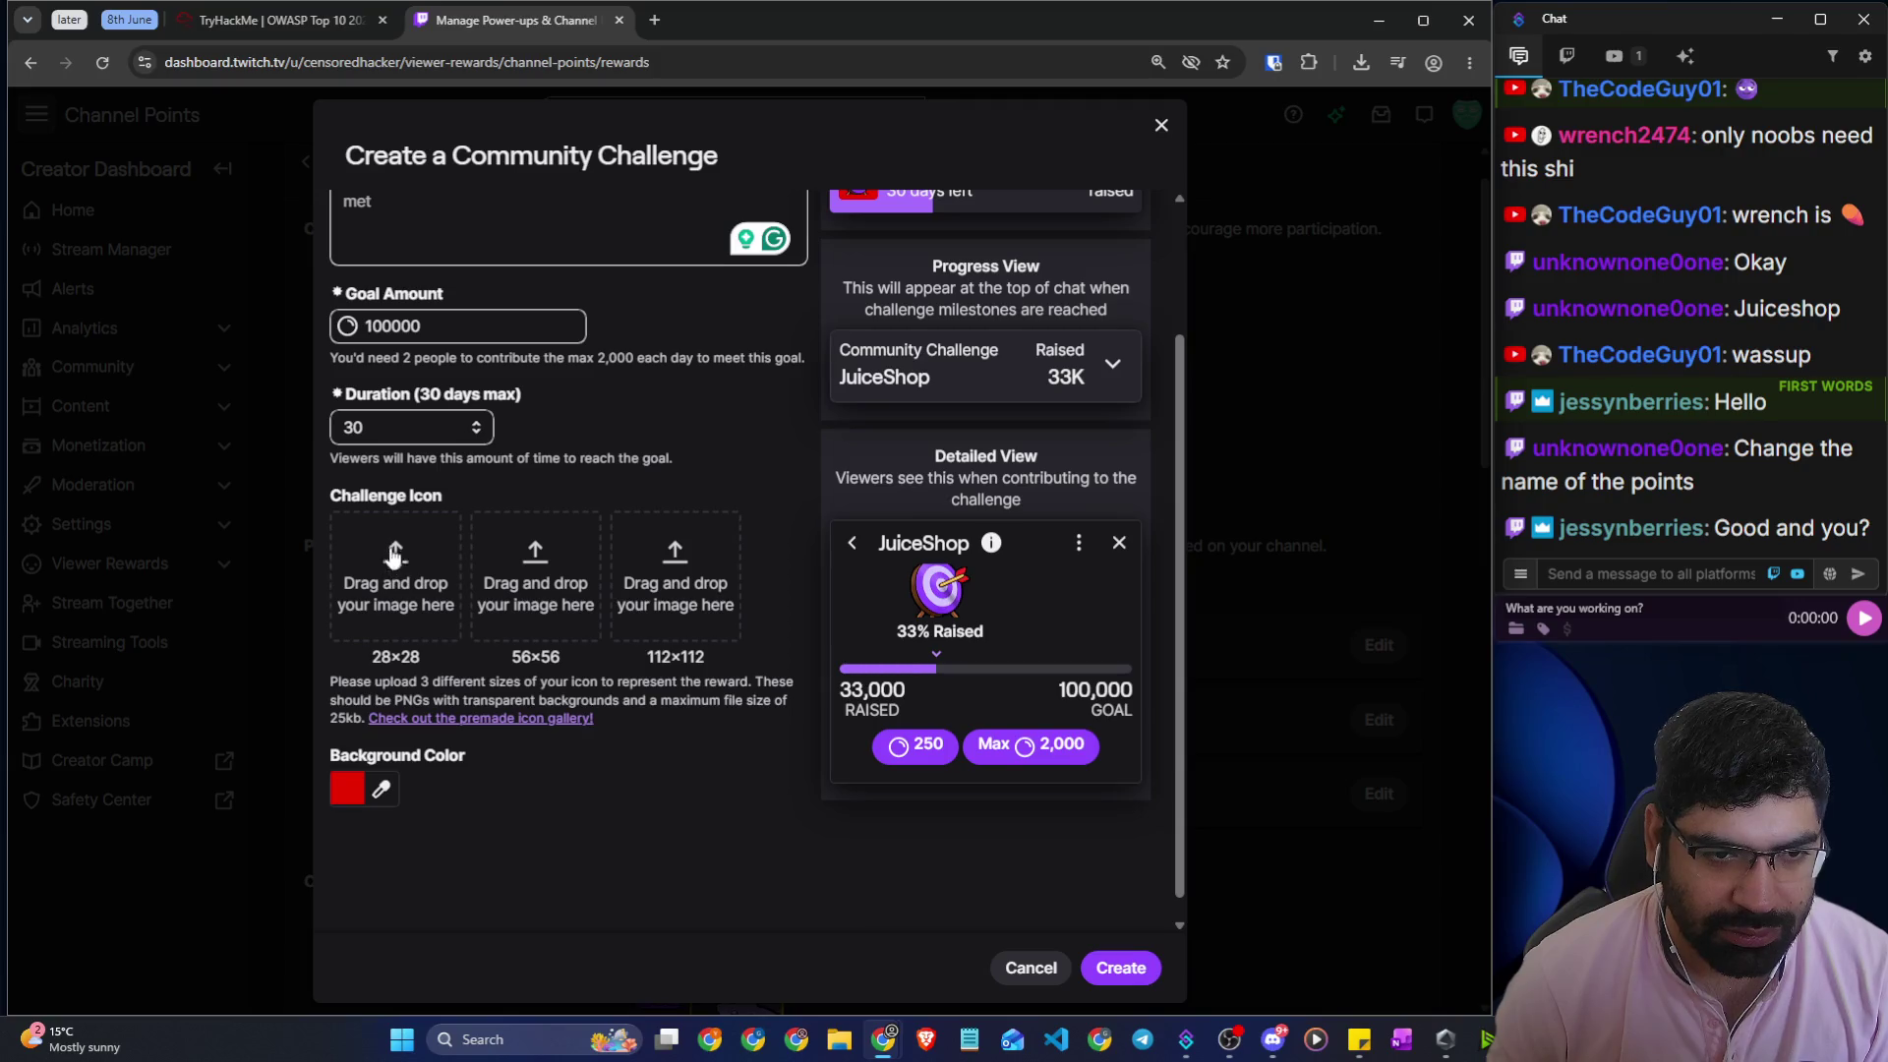
pyautogui.scroll(3, 663, 381)
pyautogui.click(538, 383)
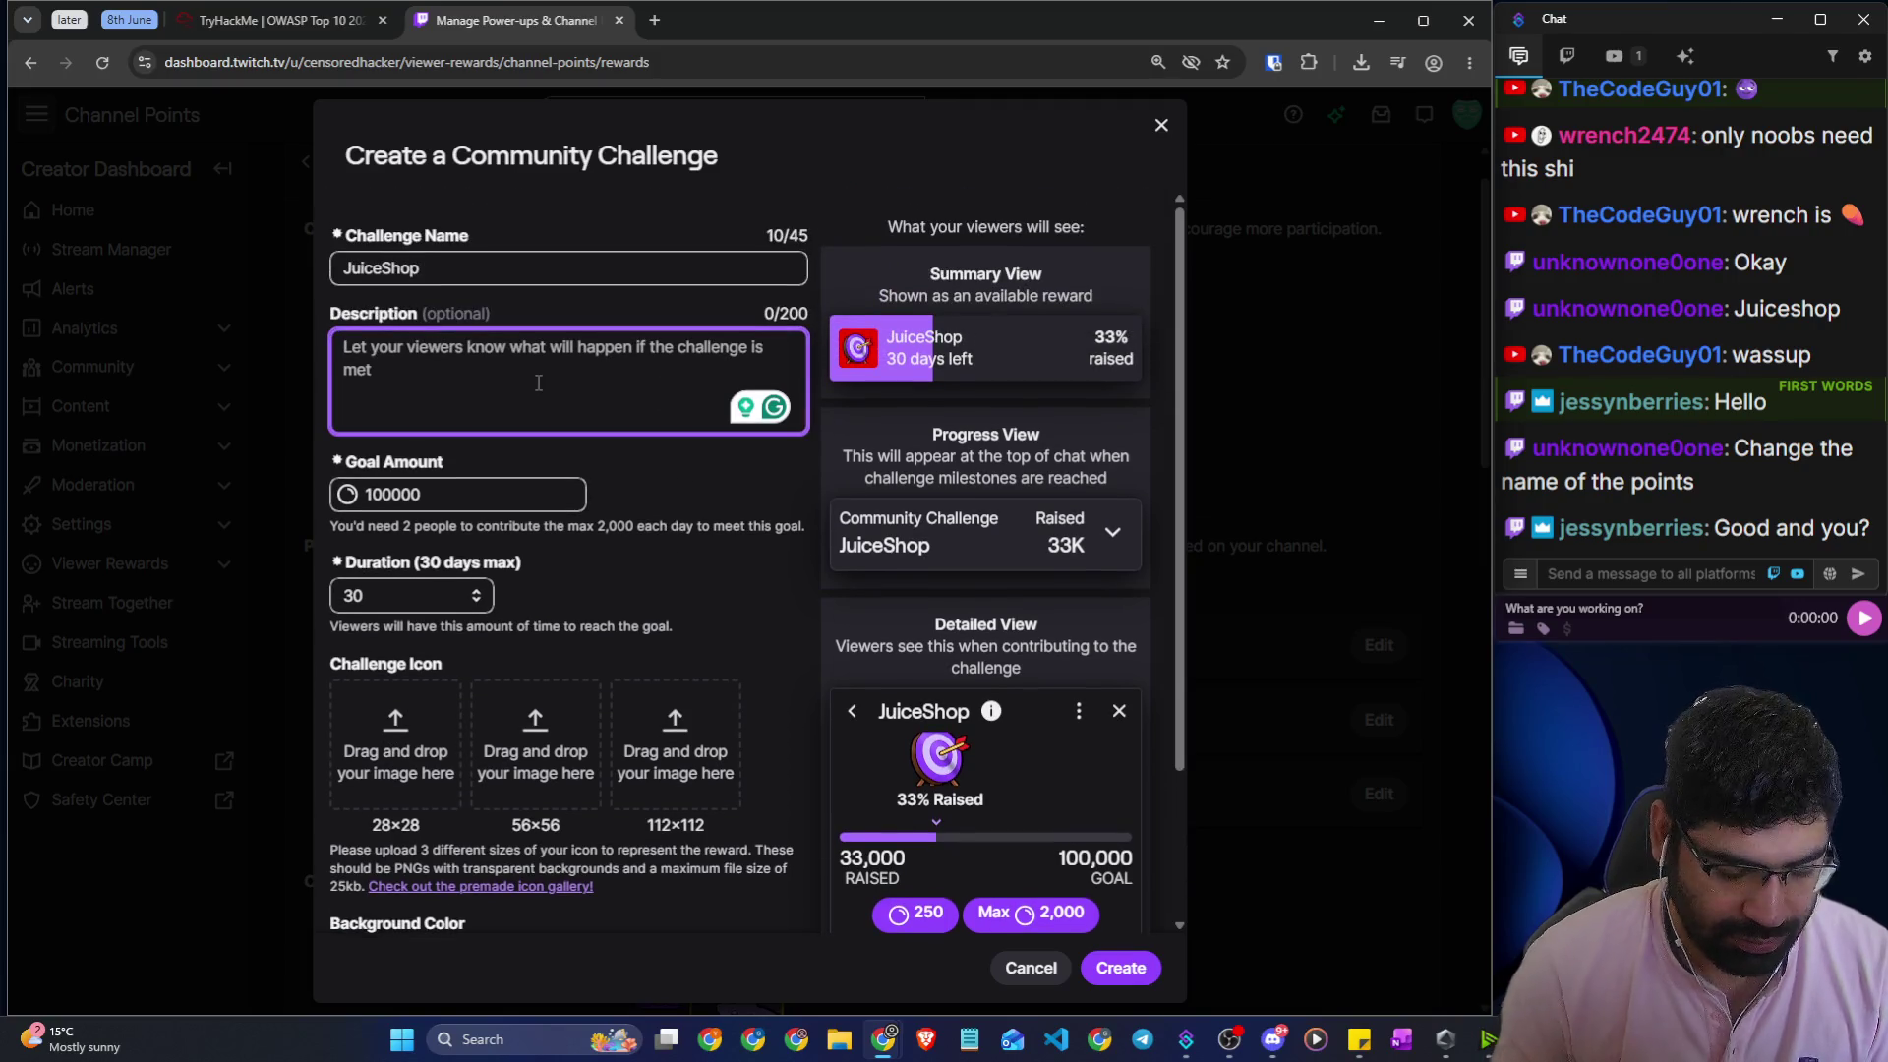
# - Write the description 'Once we reach this goal, I will do Juiceshop hacking stream for 24 hours.'
pyautogui.write('Once we')
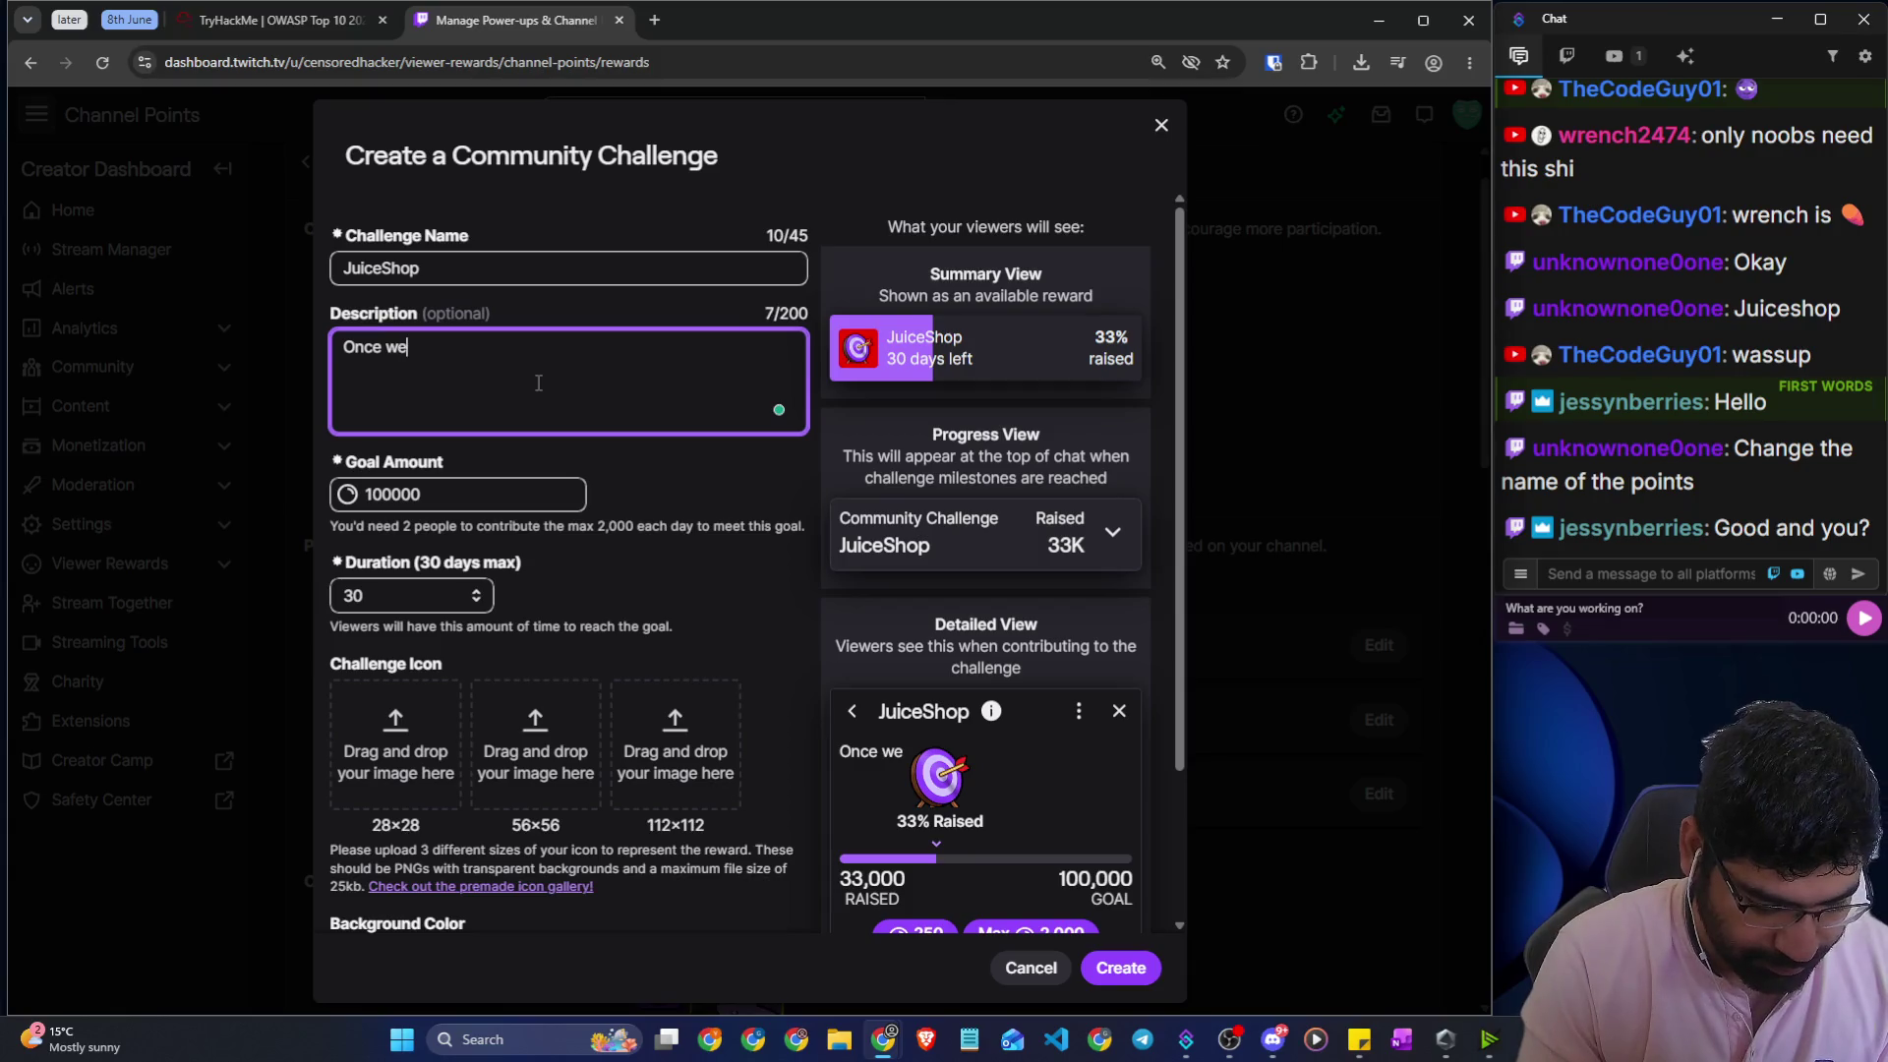
pyautogui.write(' reach this g')
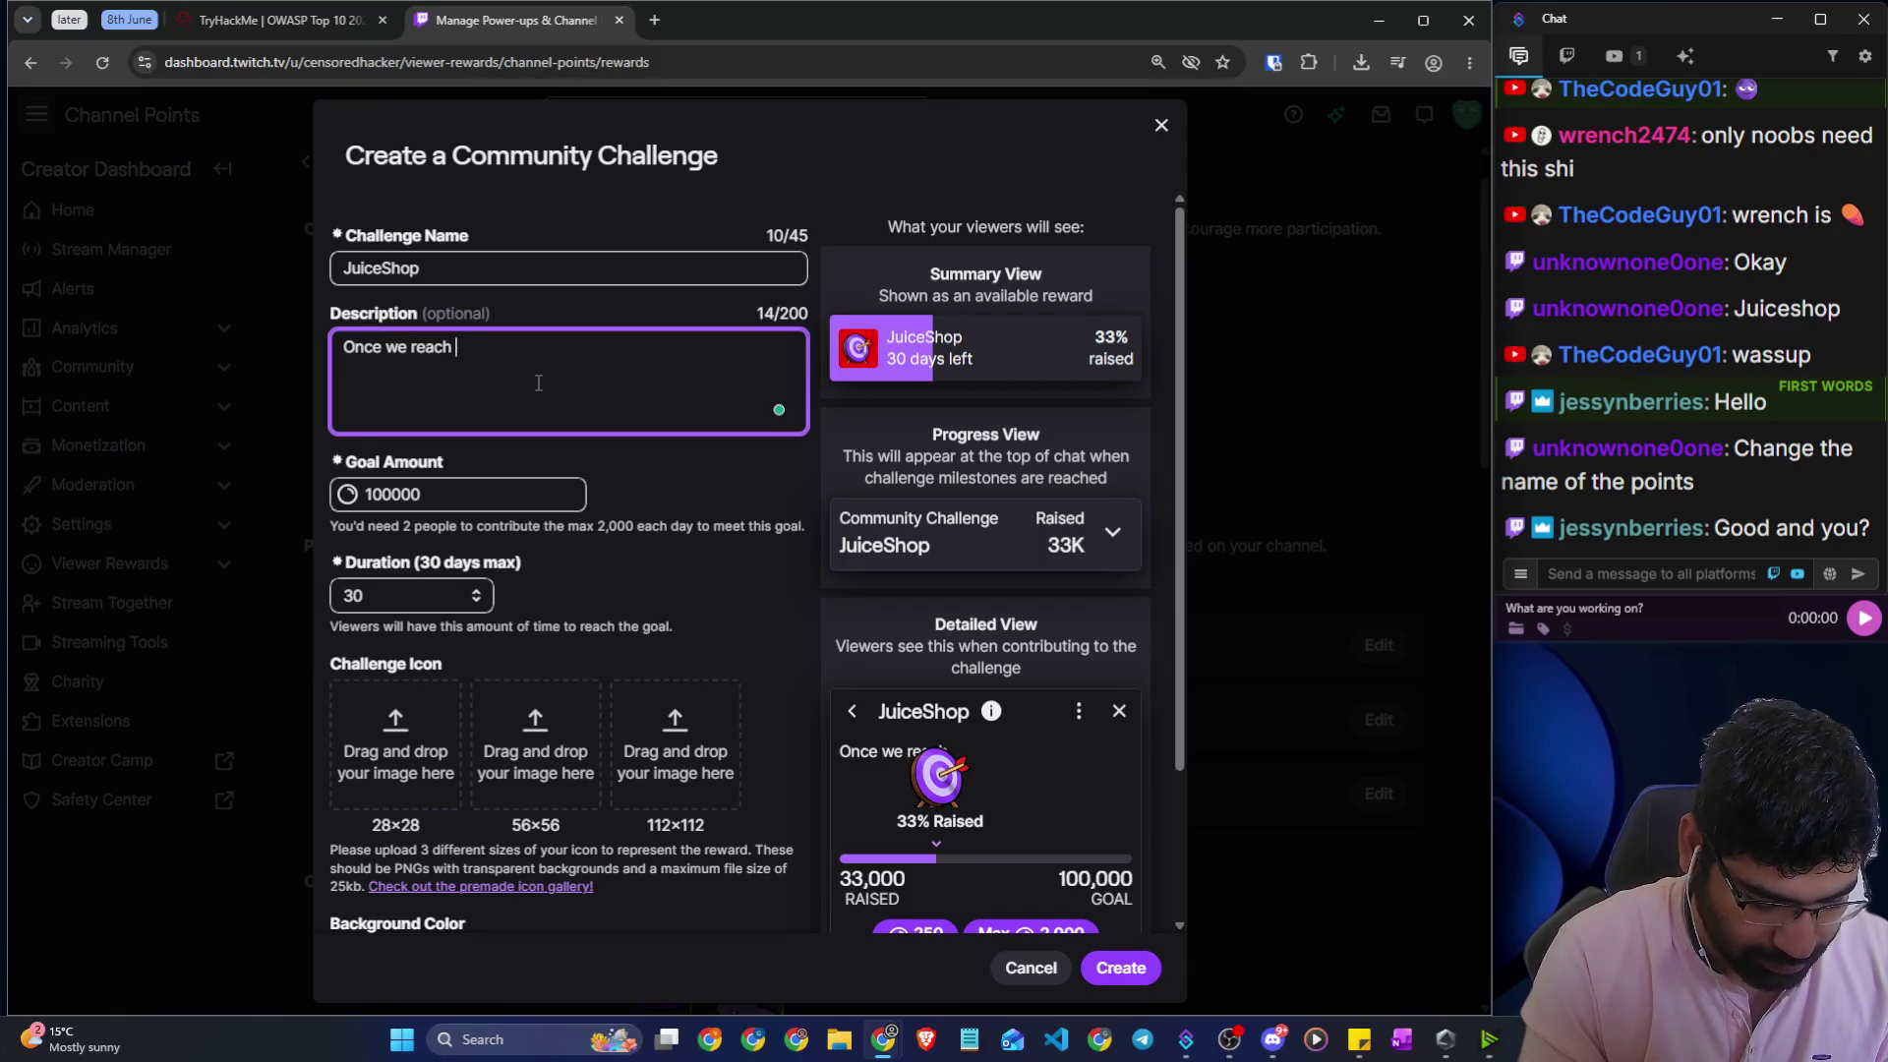
pyautogui.write('oal, I wi')
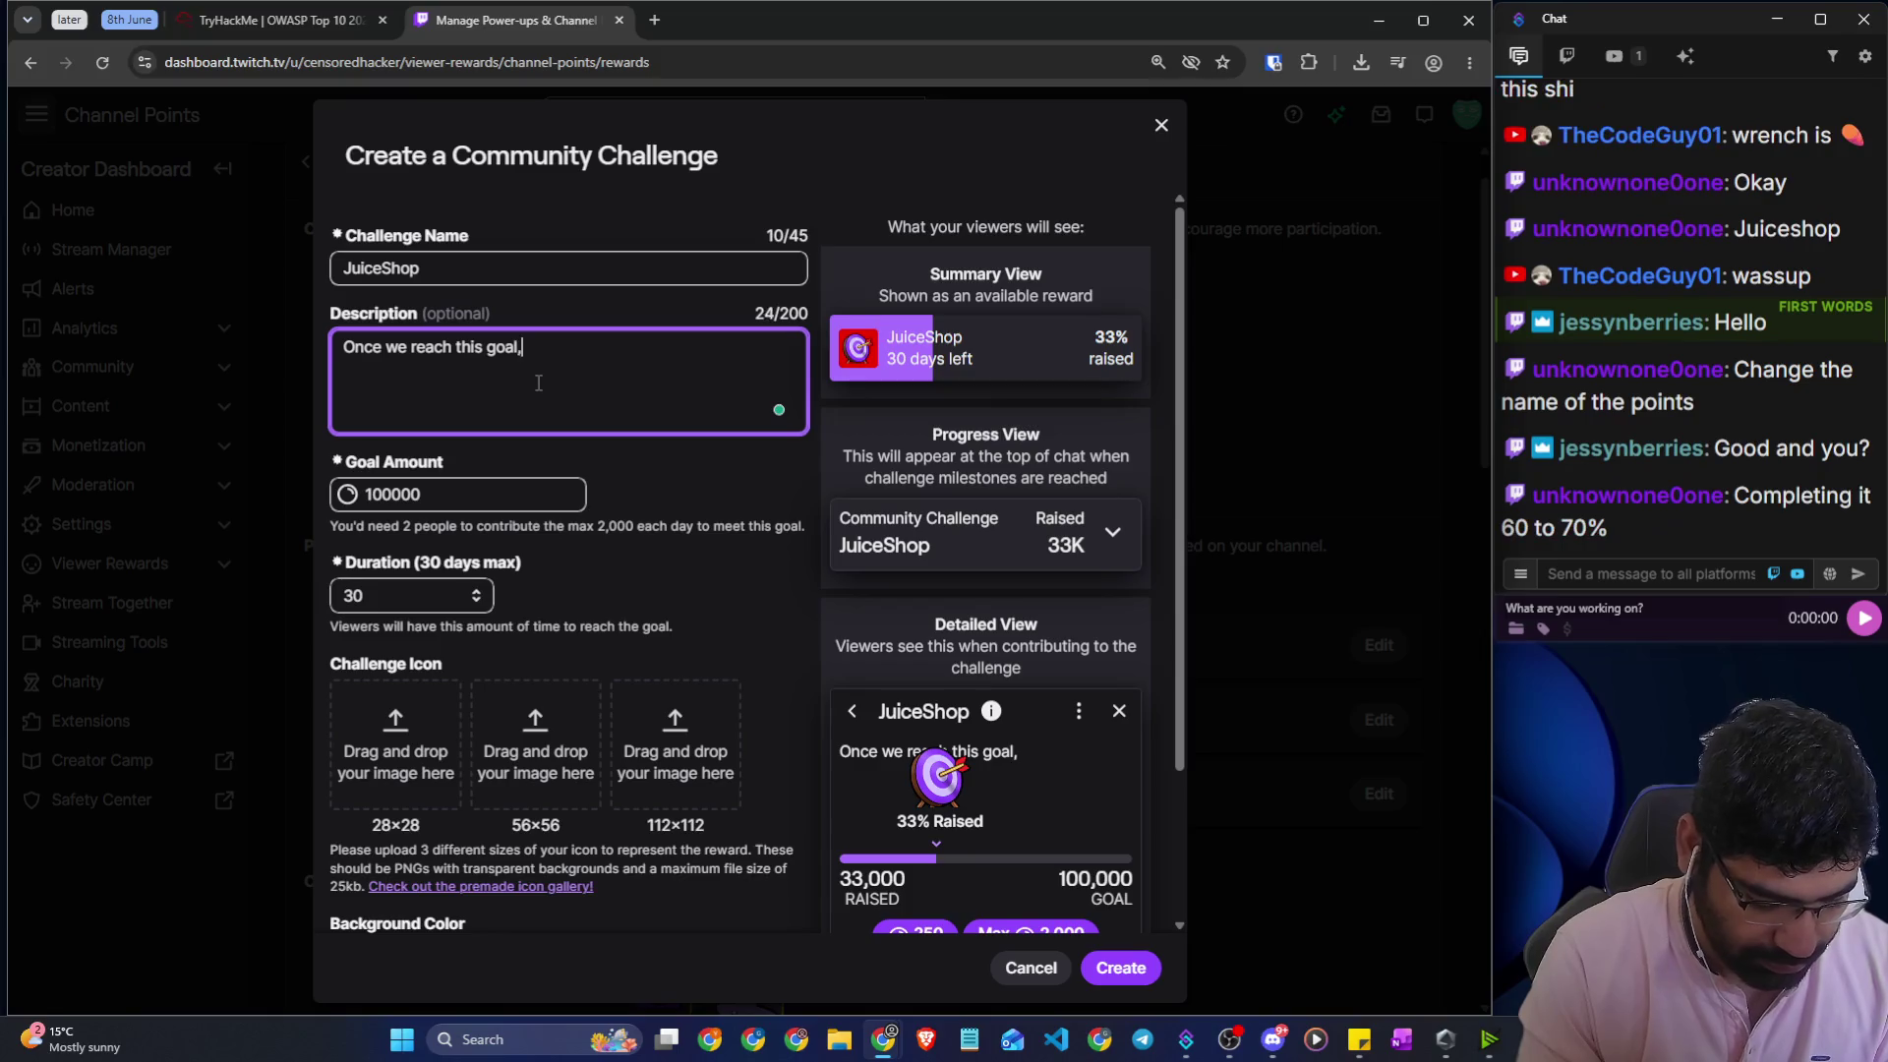
pyautogui.write('ll do J')
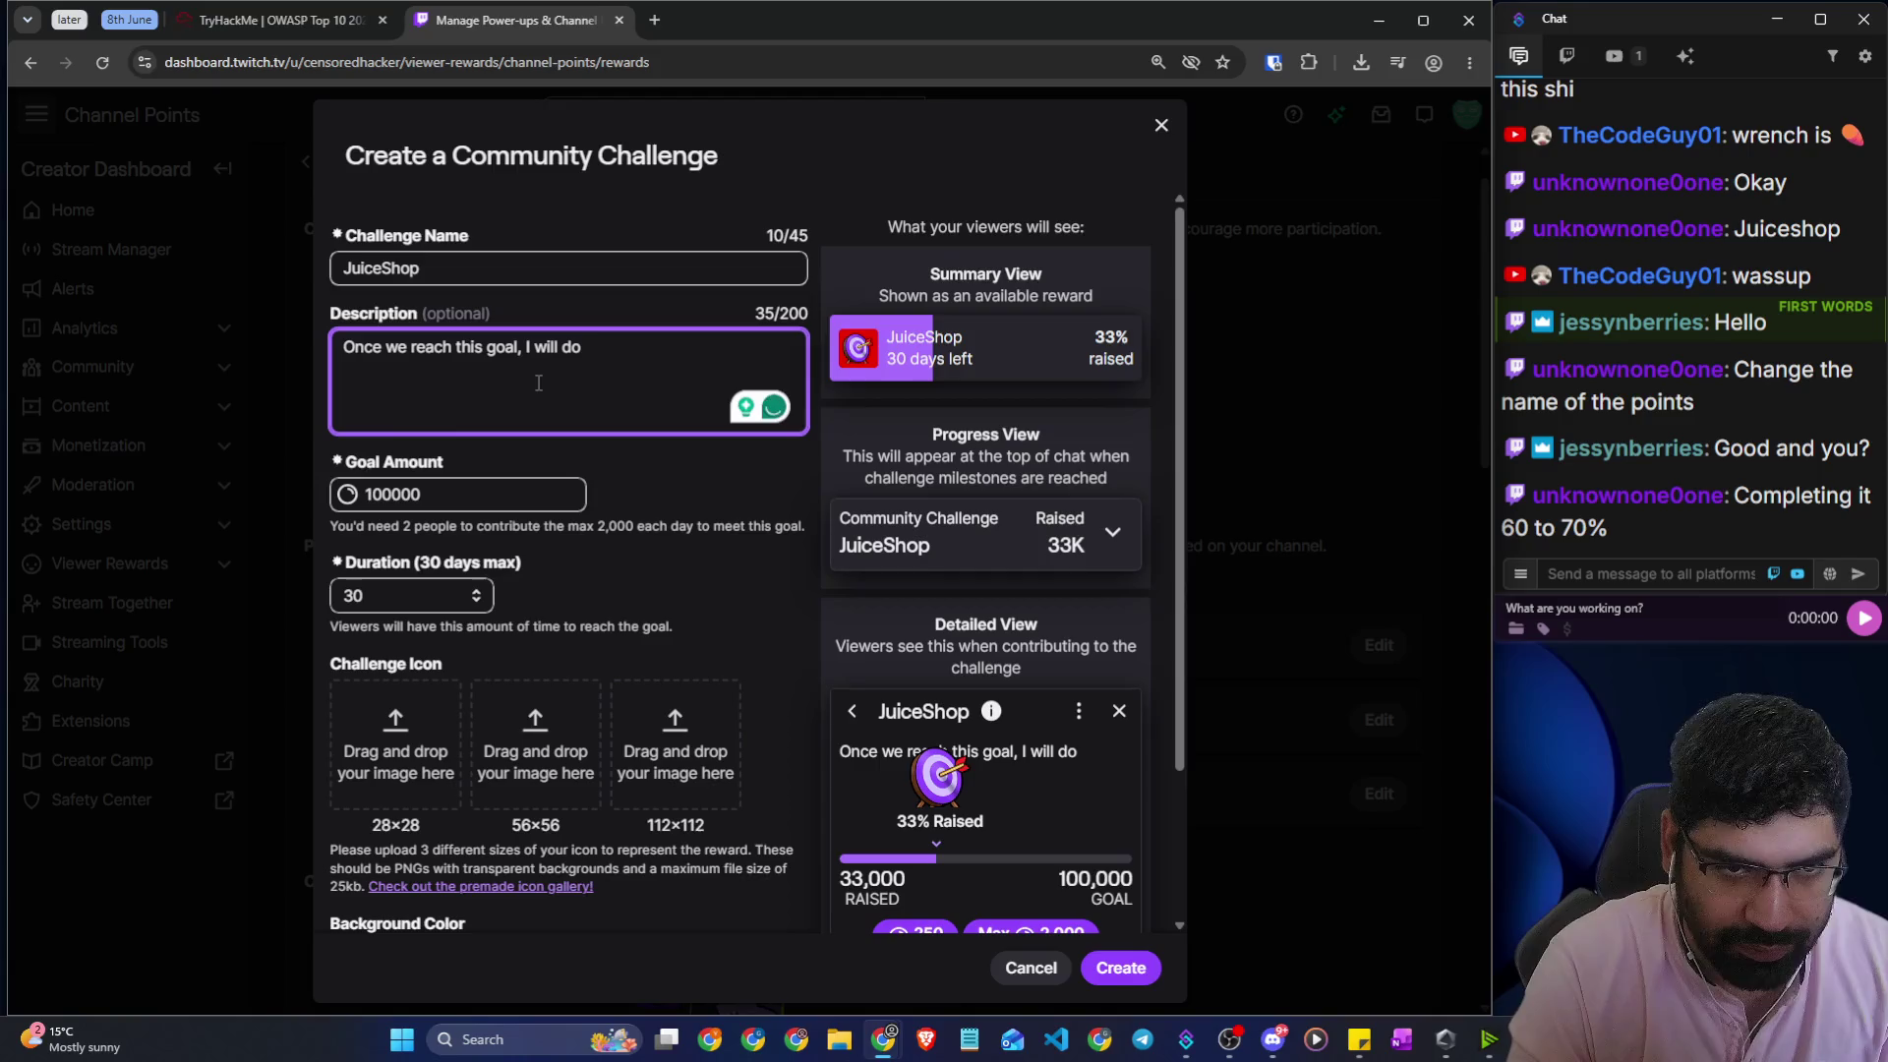
pyautogui.write('uiceshop')
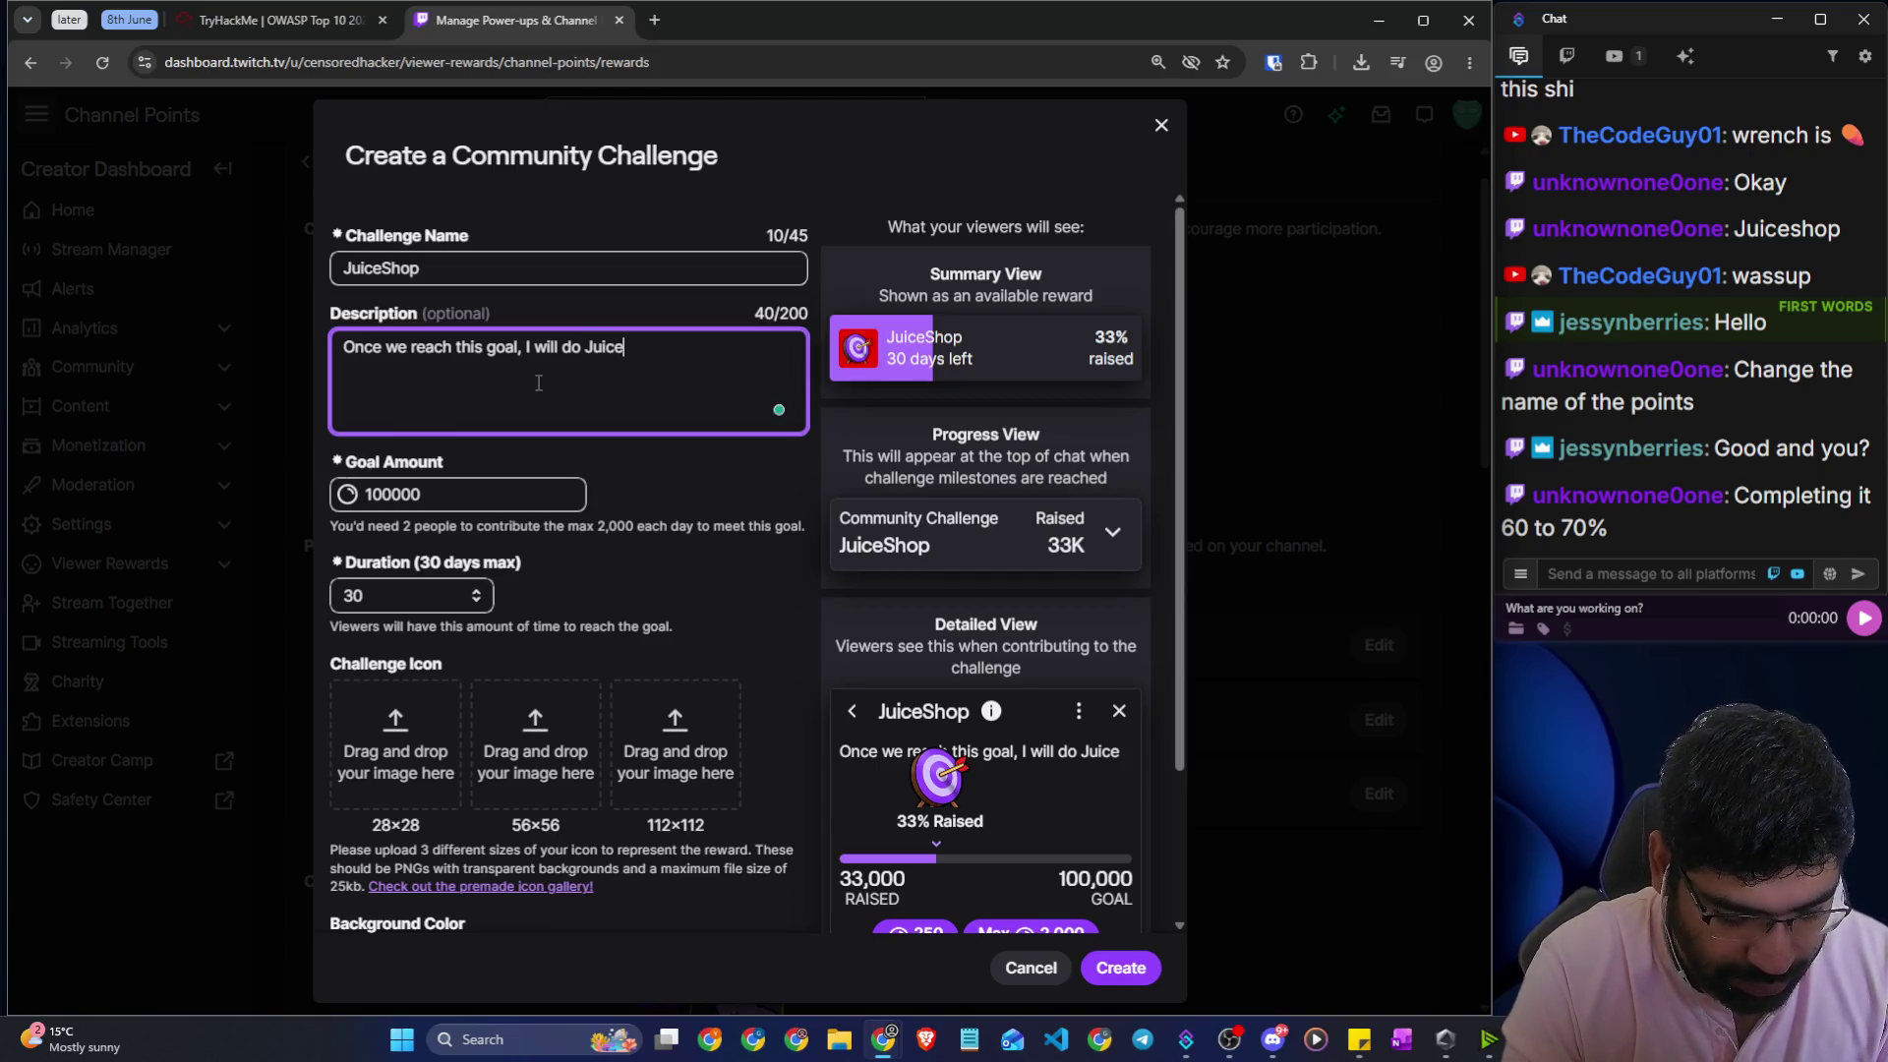
pyautogui.write(' stream ')
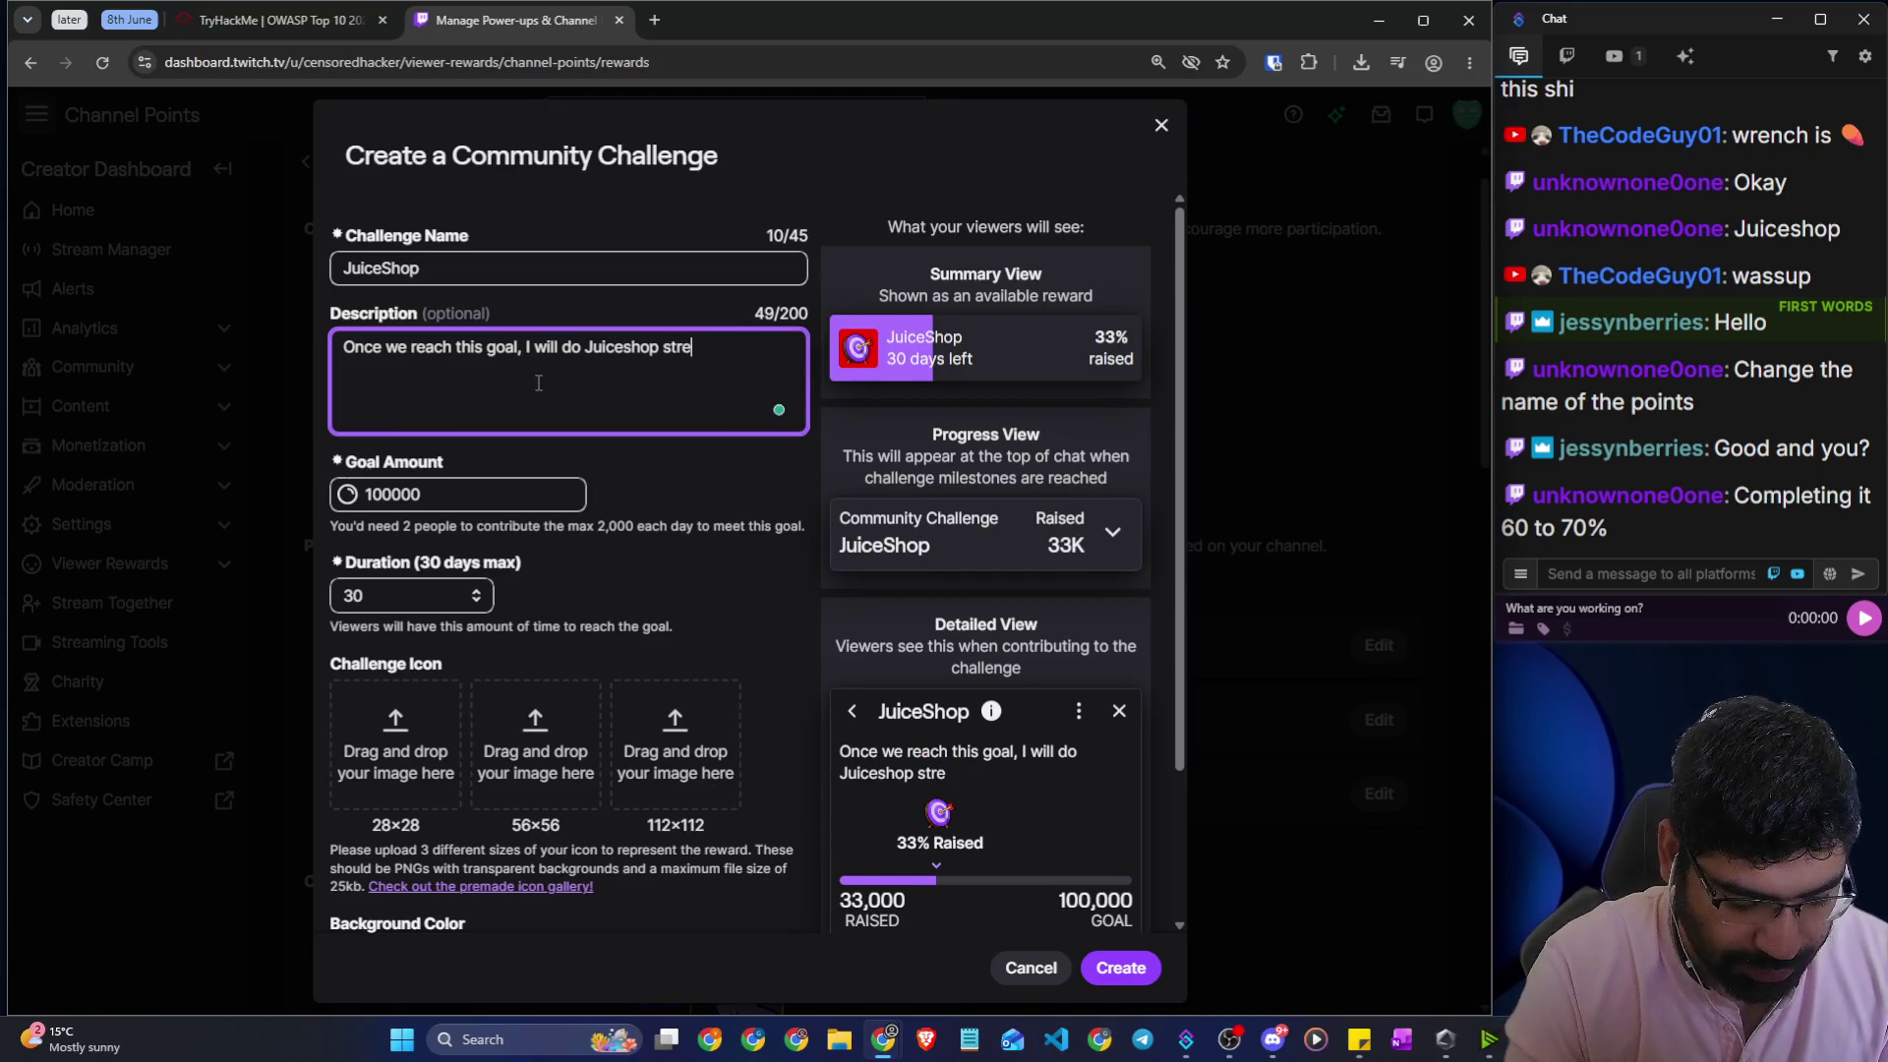
pyautogui.write('and will t')
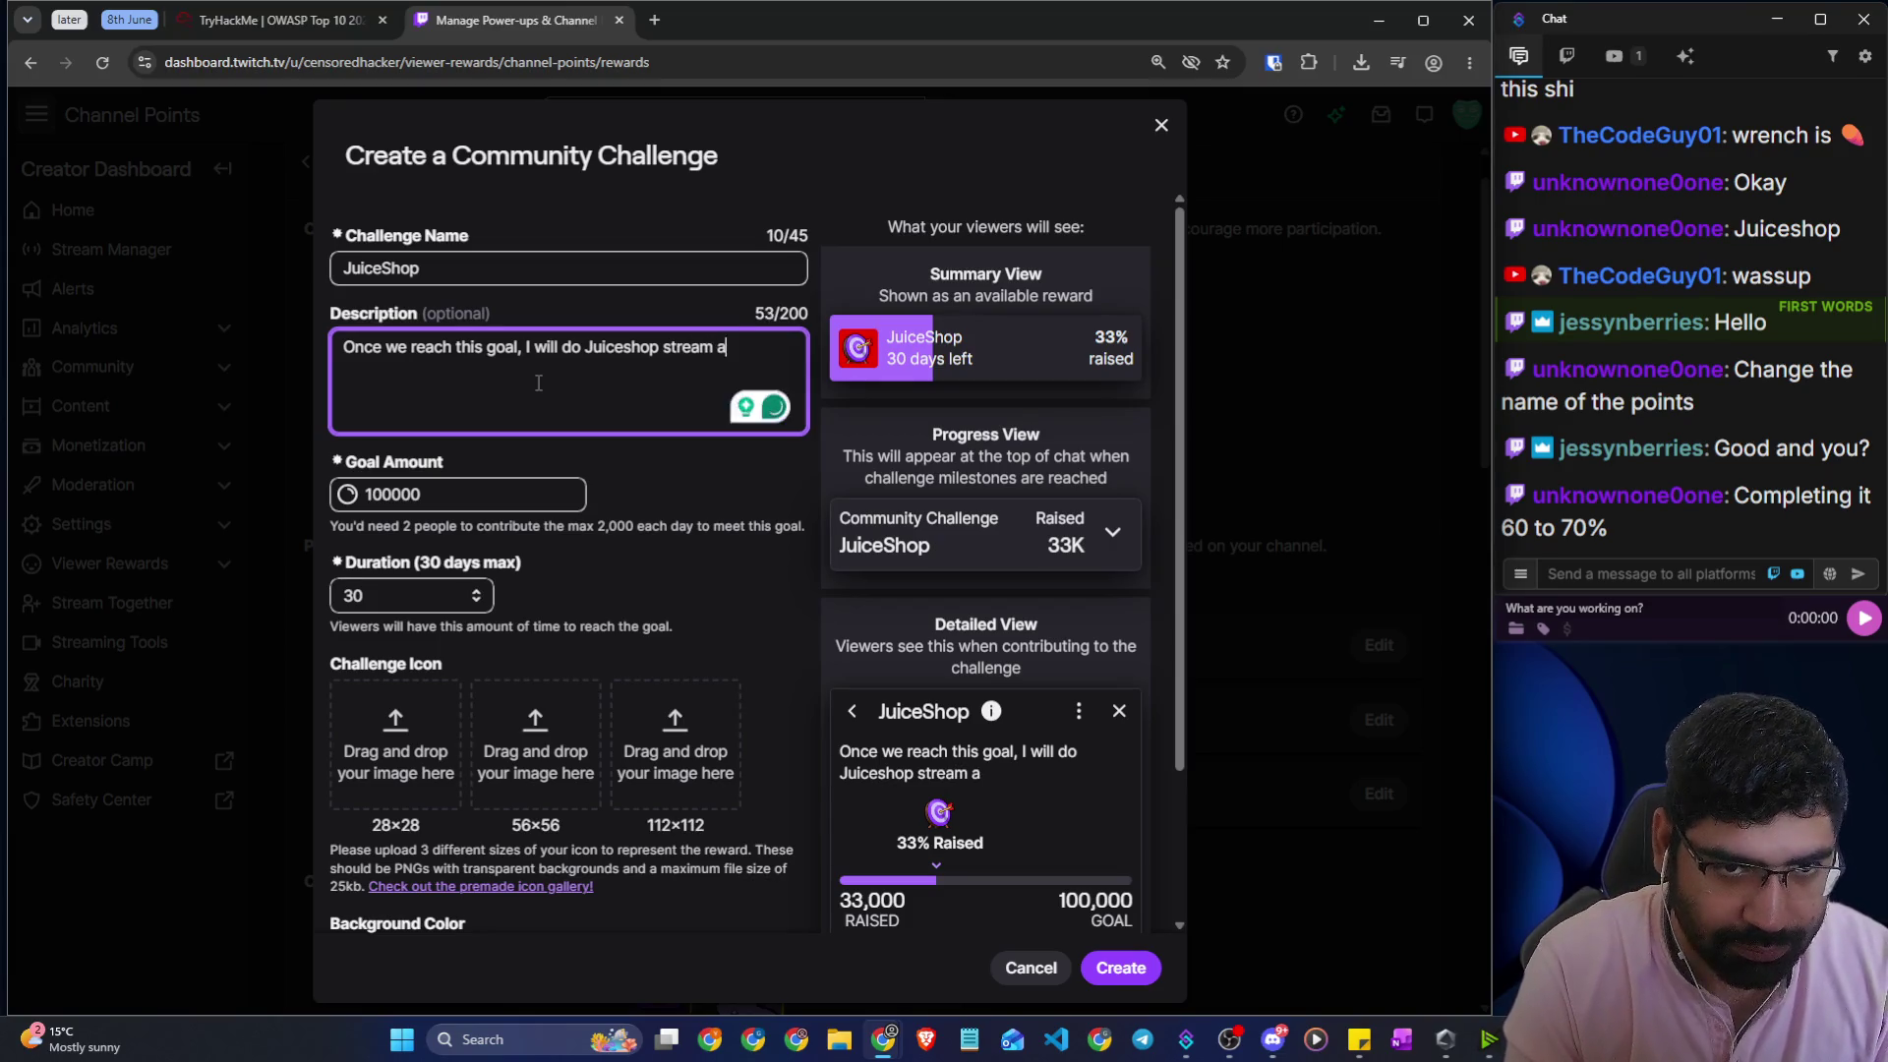
pyautogui.write('ry to get ')
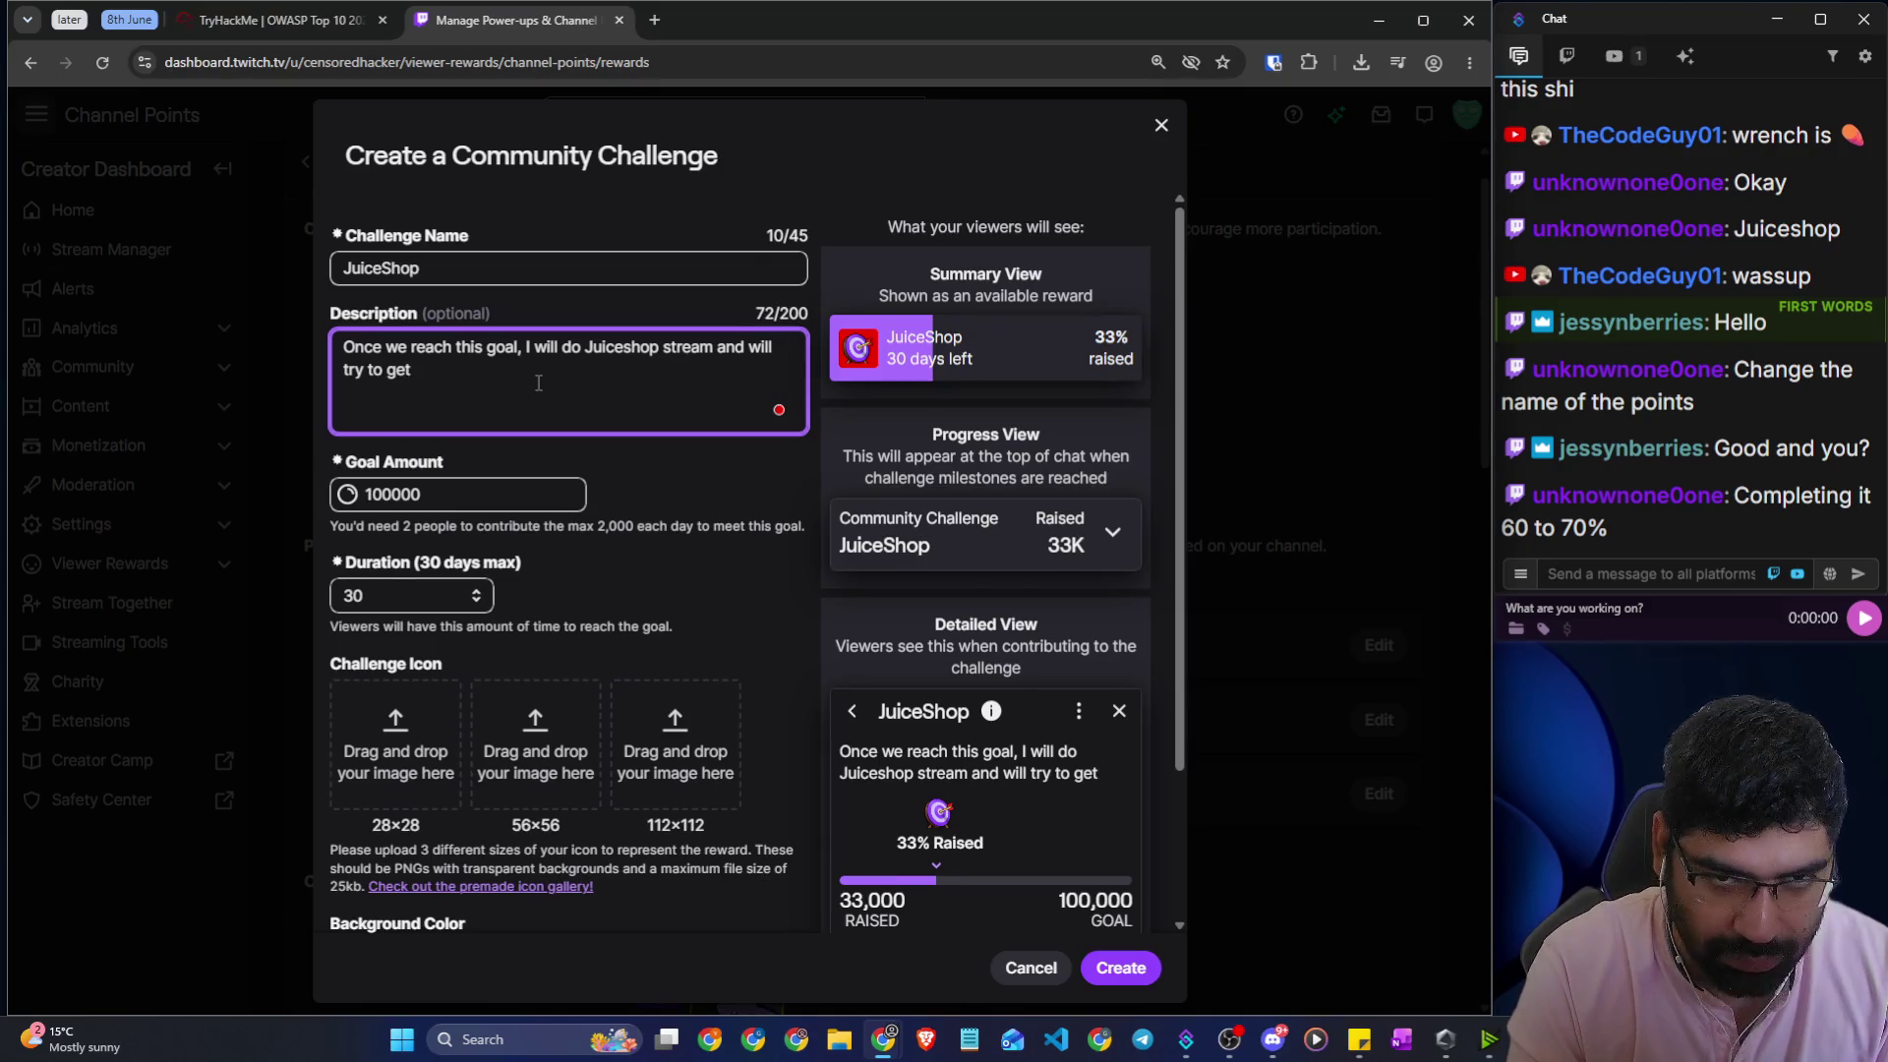
pyautogui.write('all ht')
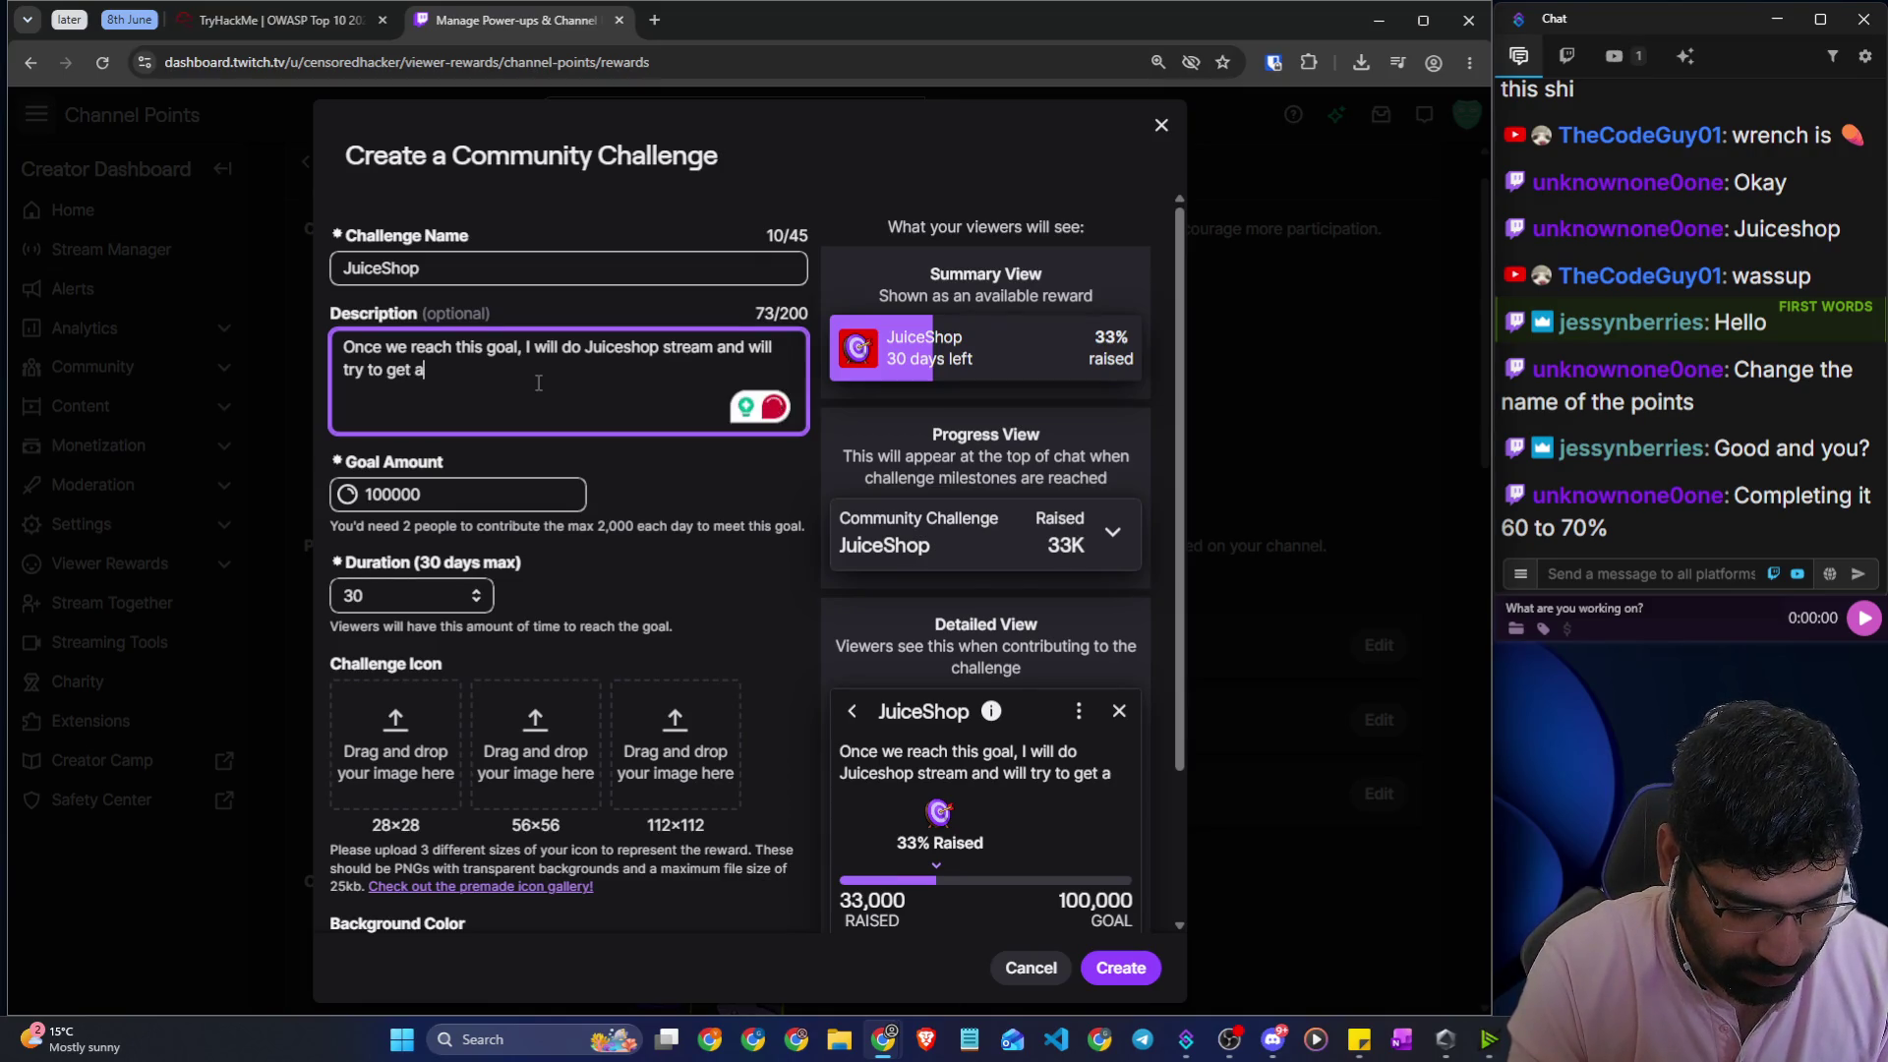
pyautogui.press('BackSpace')
pyautogui.press('BackSpace')
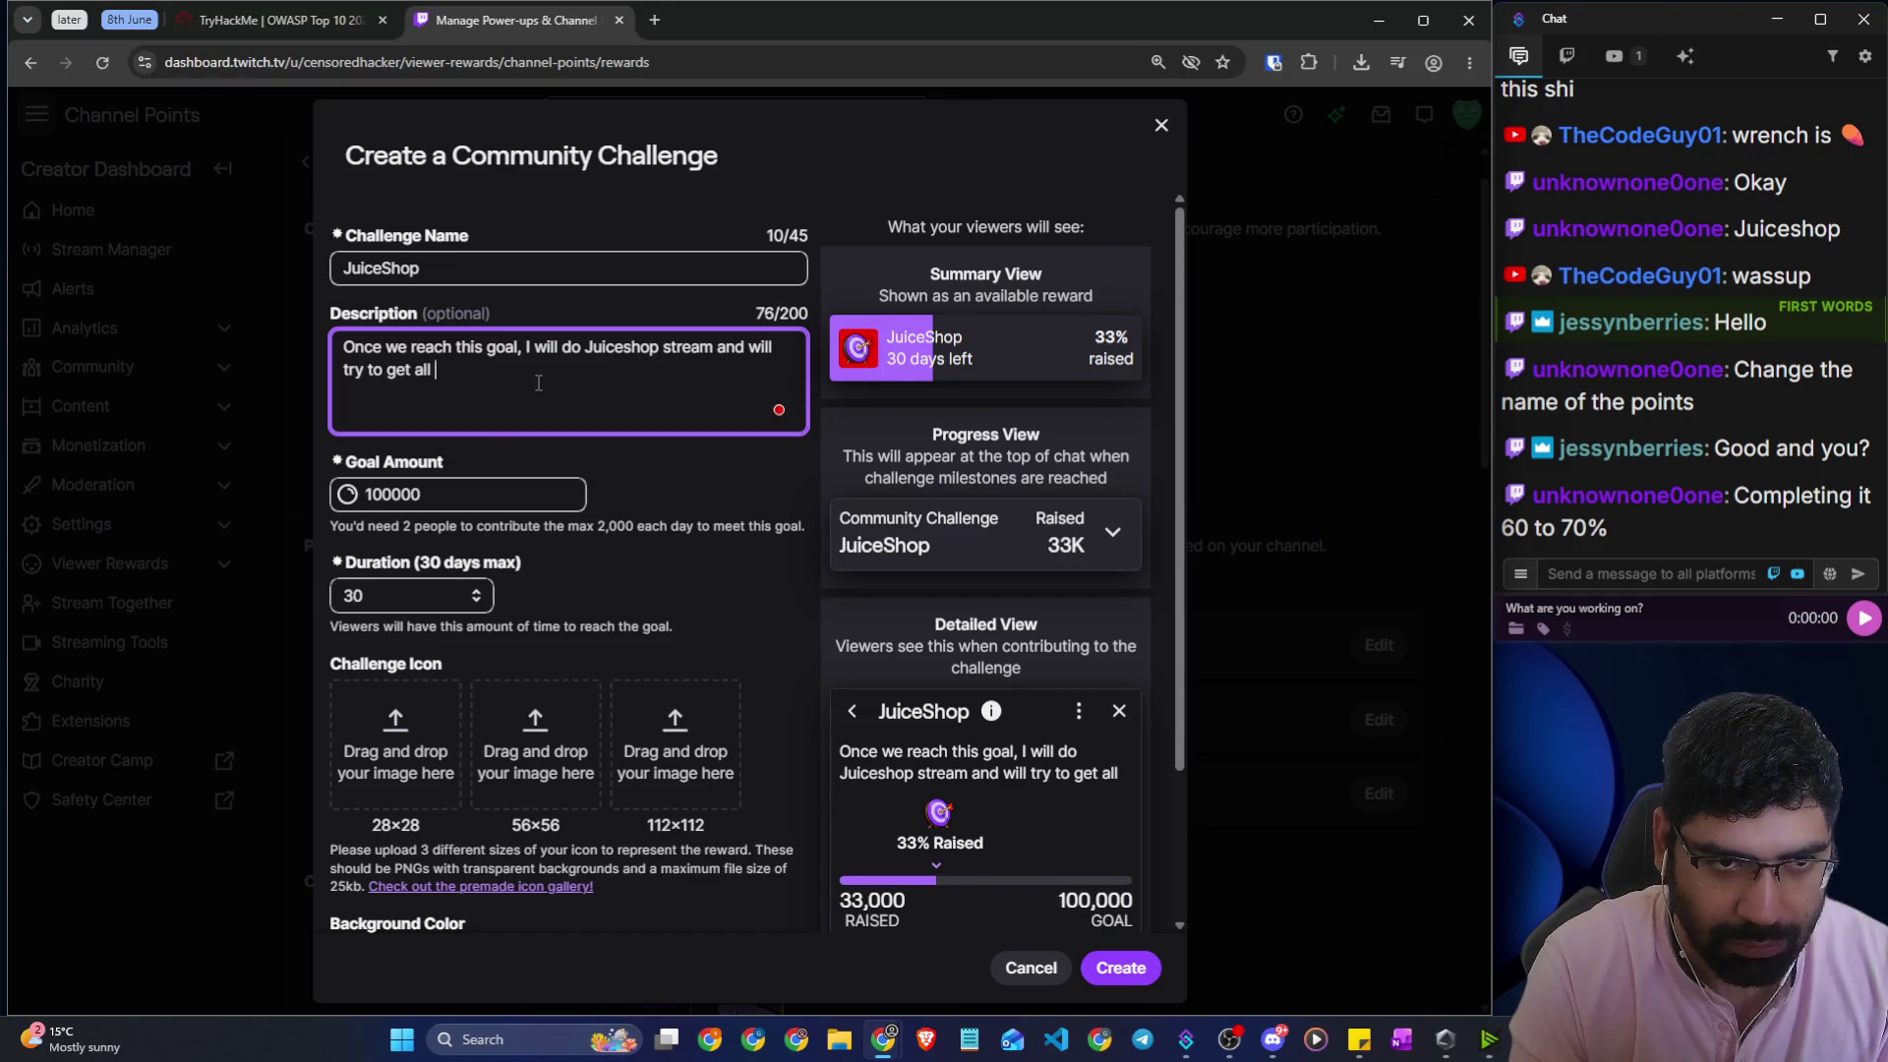
pyautogui.hotkey('ctrl', 'BackSpace')
pyautogui.hotkey('ctrl', 'BackSpace')
pyautogui.hotkey('ctrl', 'BackSpace')
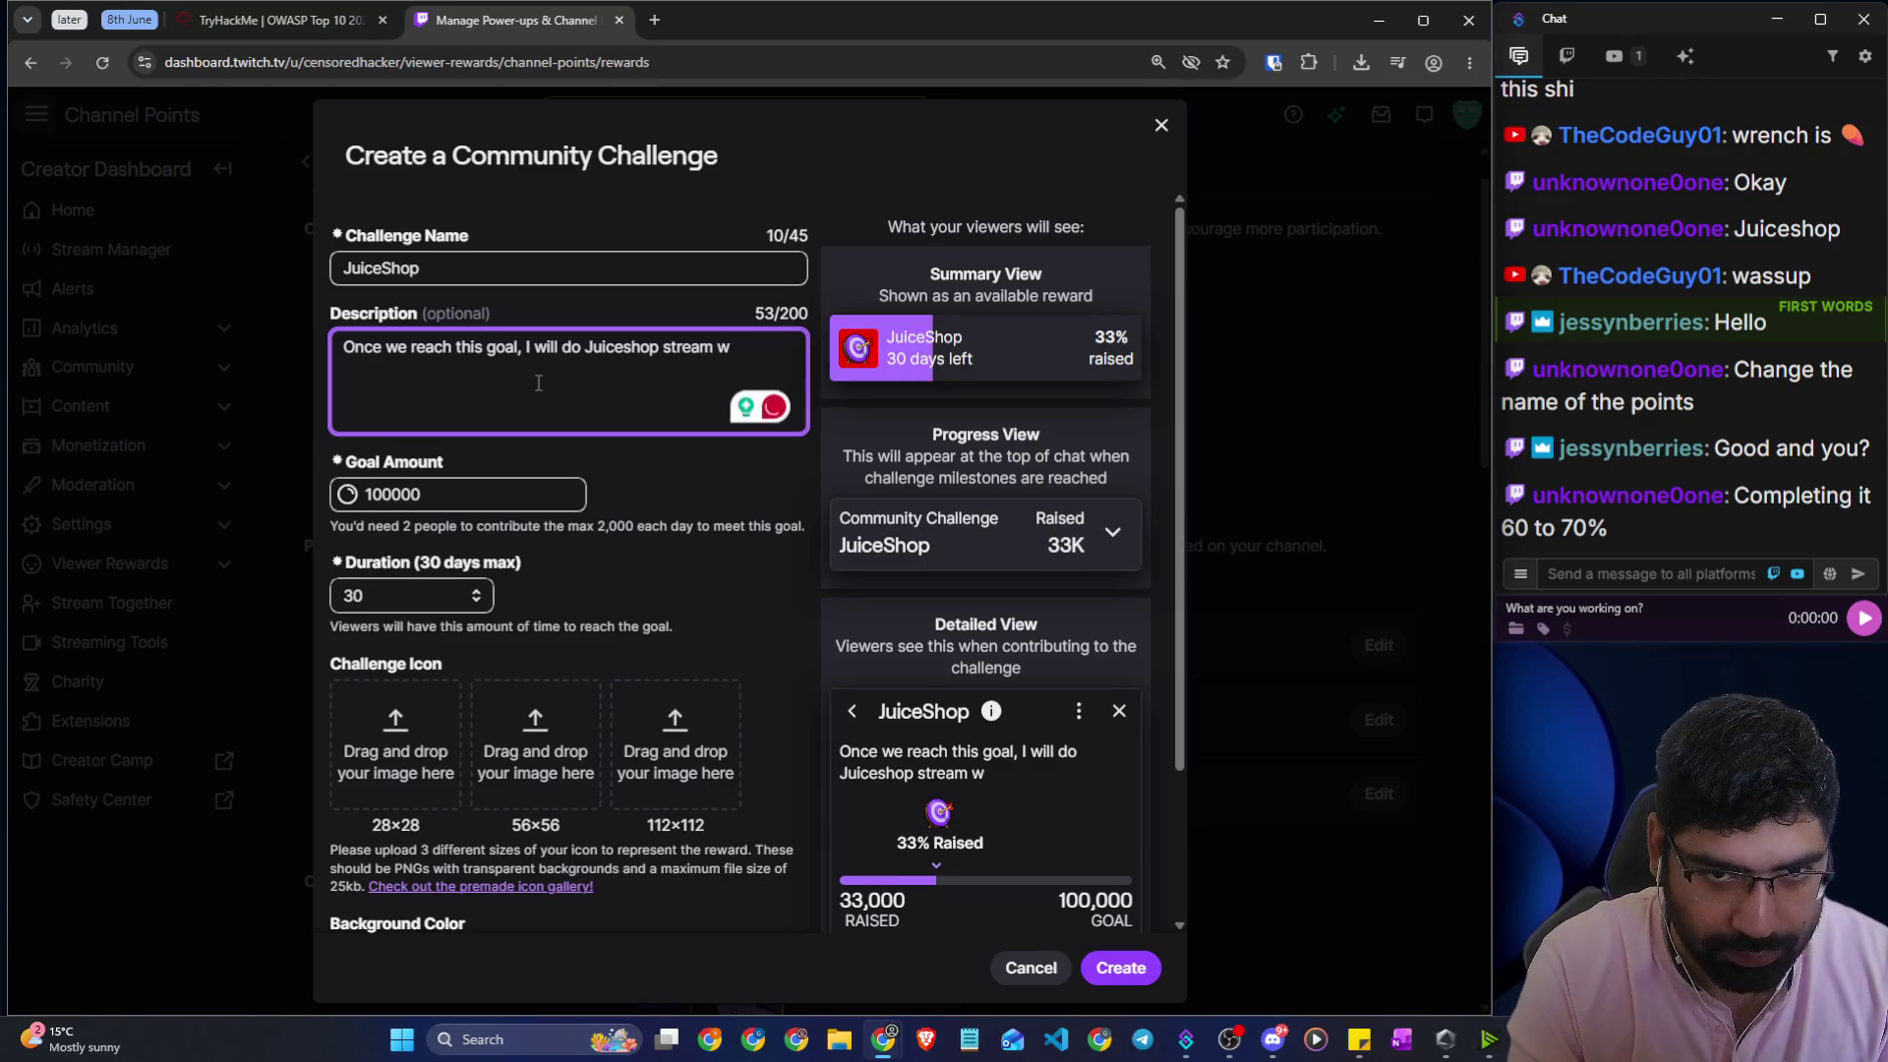
pyautogui.hotkey('ctrl', 'BackSpace')
pyautogui.hotkey('ctrl', 'BackSpace')
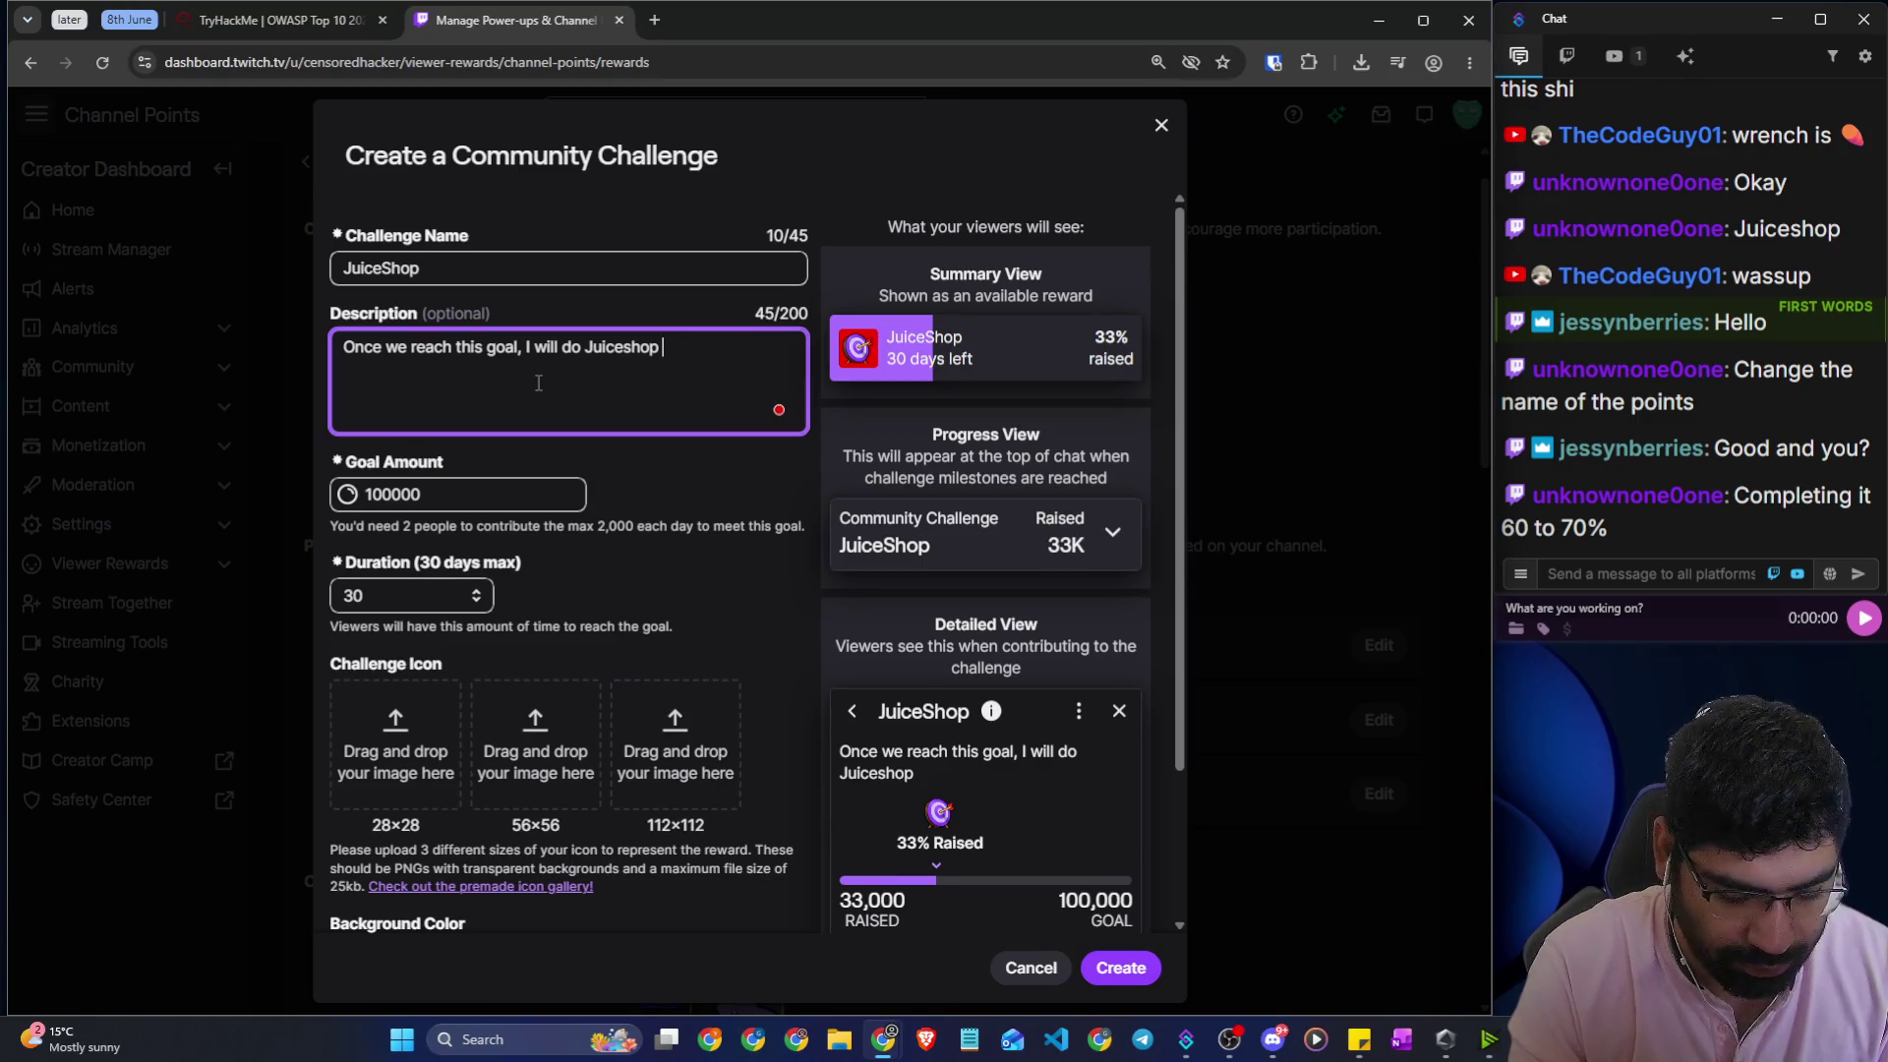
pyautogui.write('hacking str')
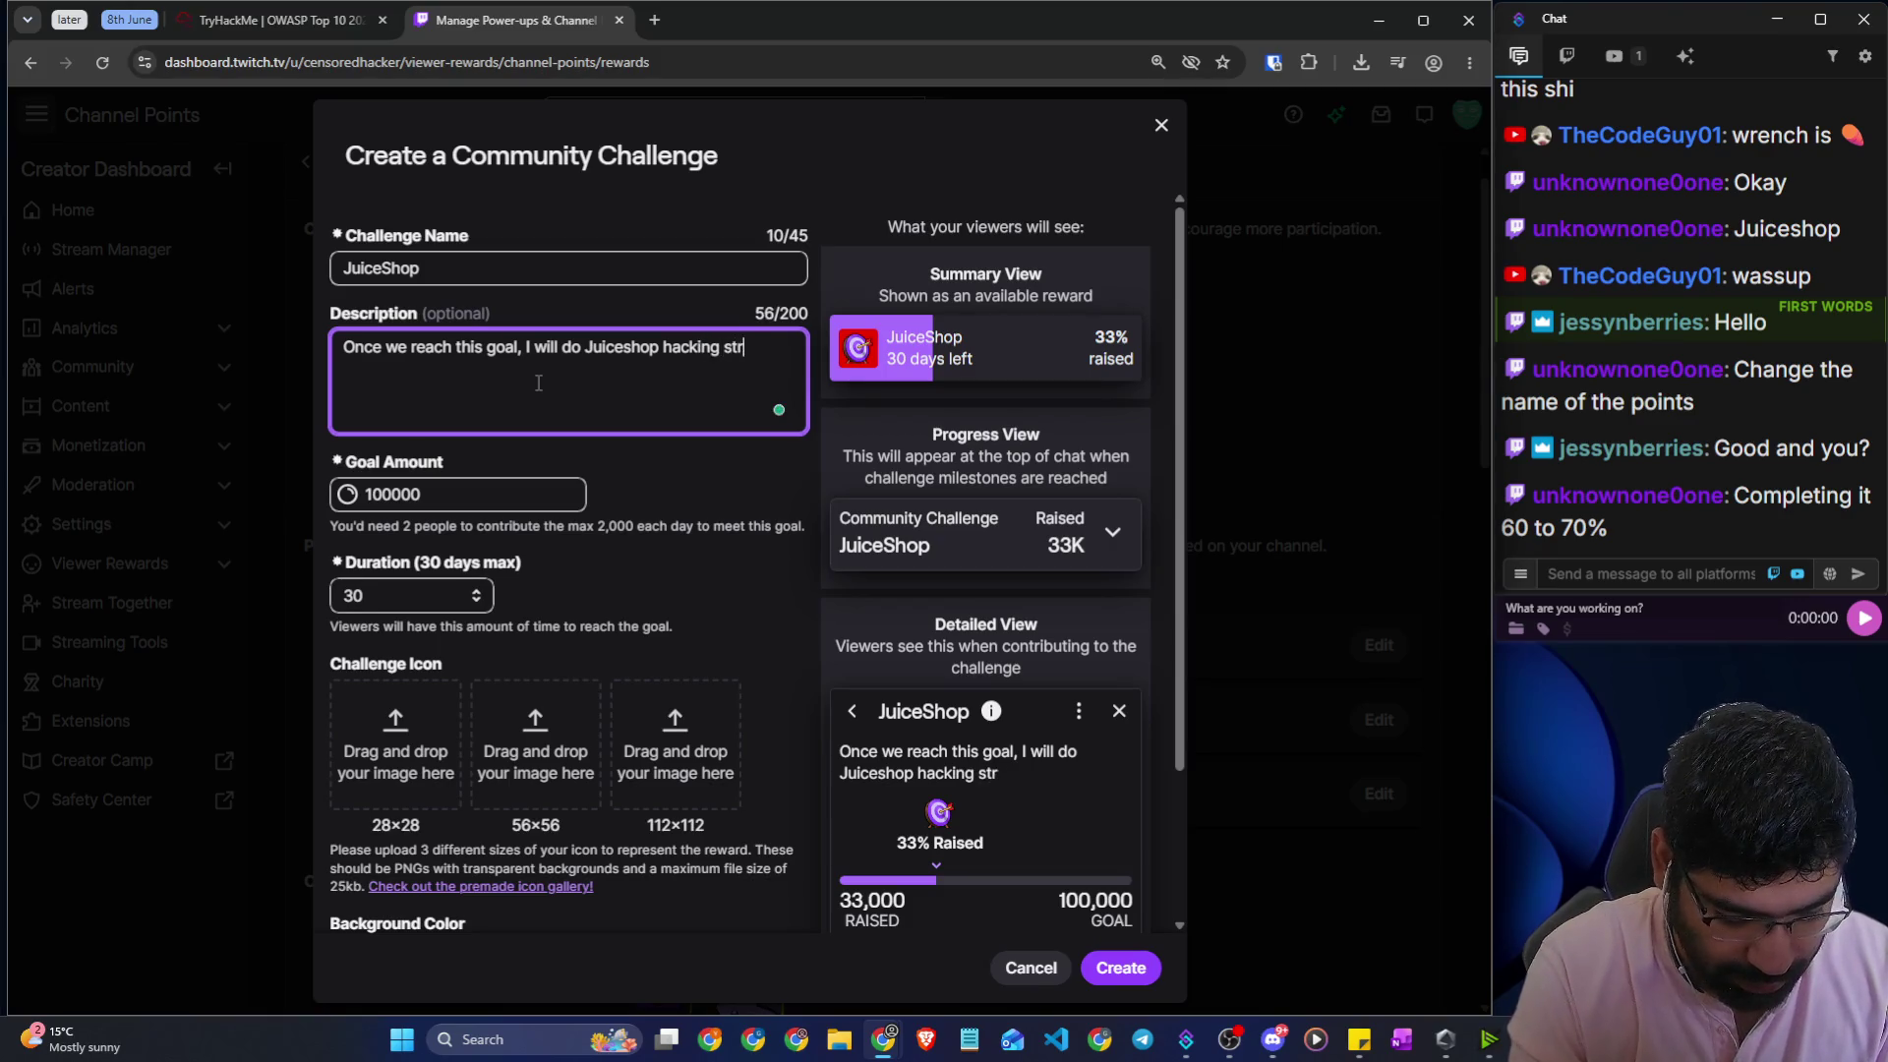
pyautogui.write('eam for')
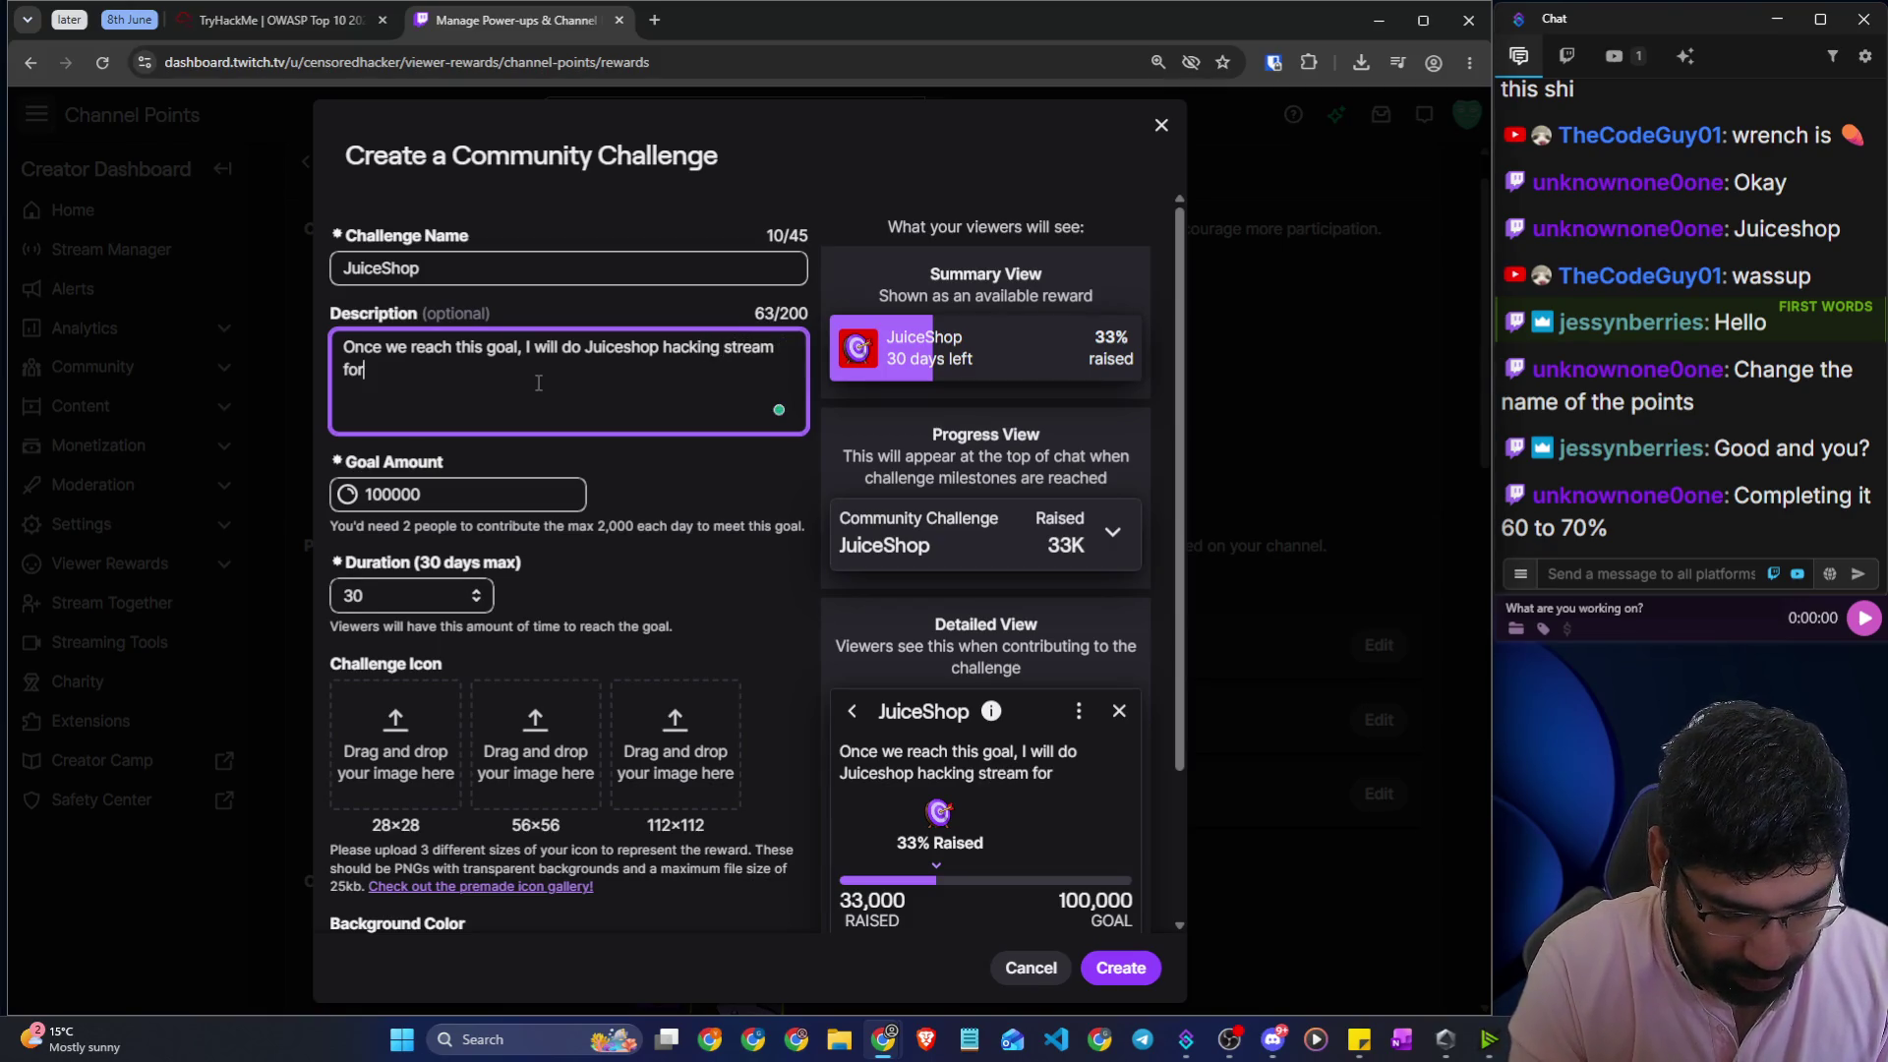
pyautogui.write(' 24 hours')
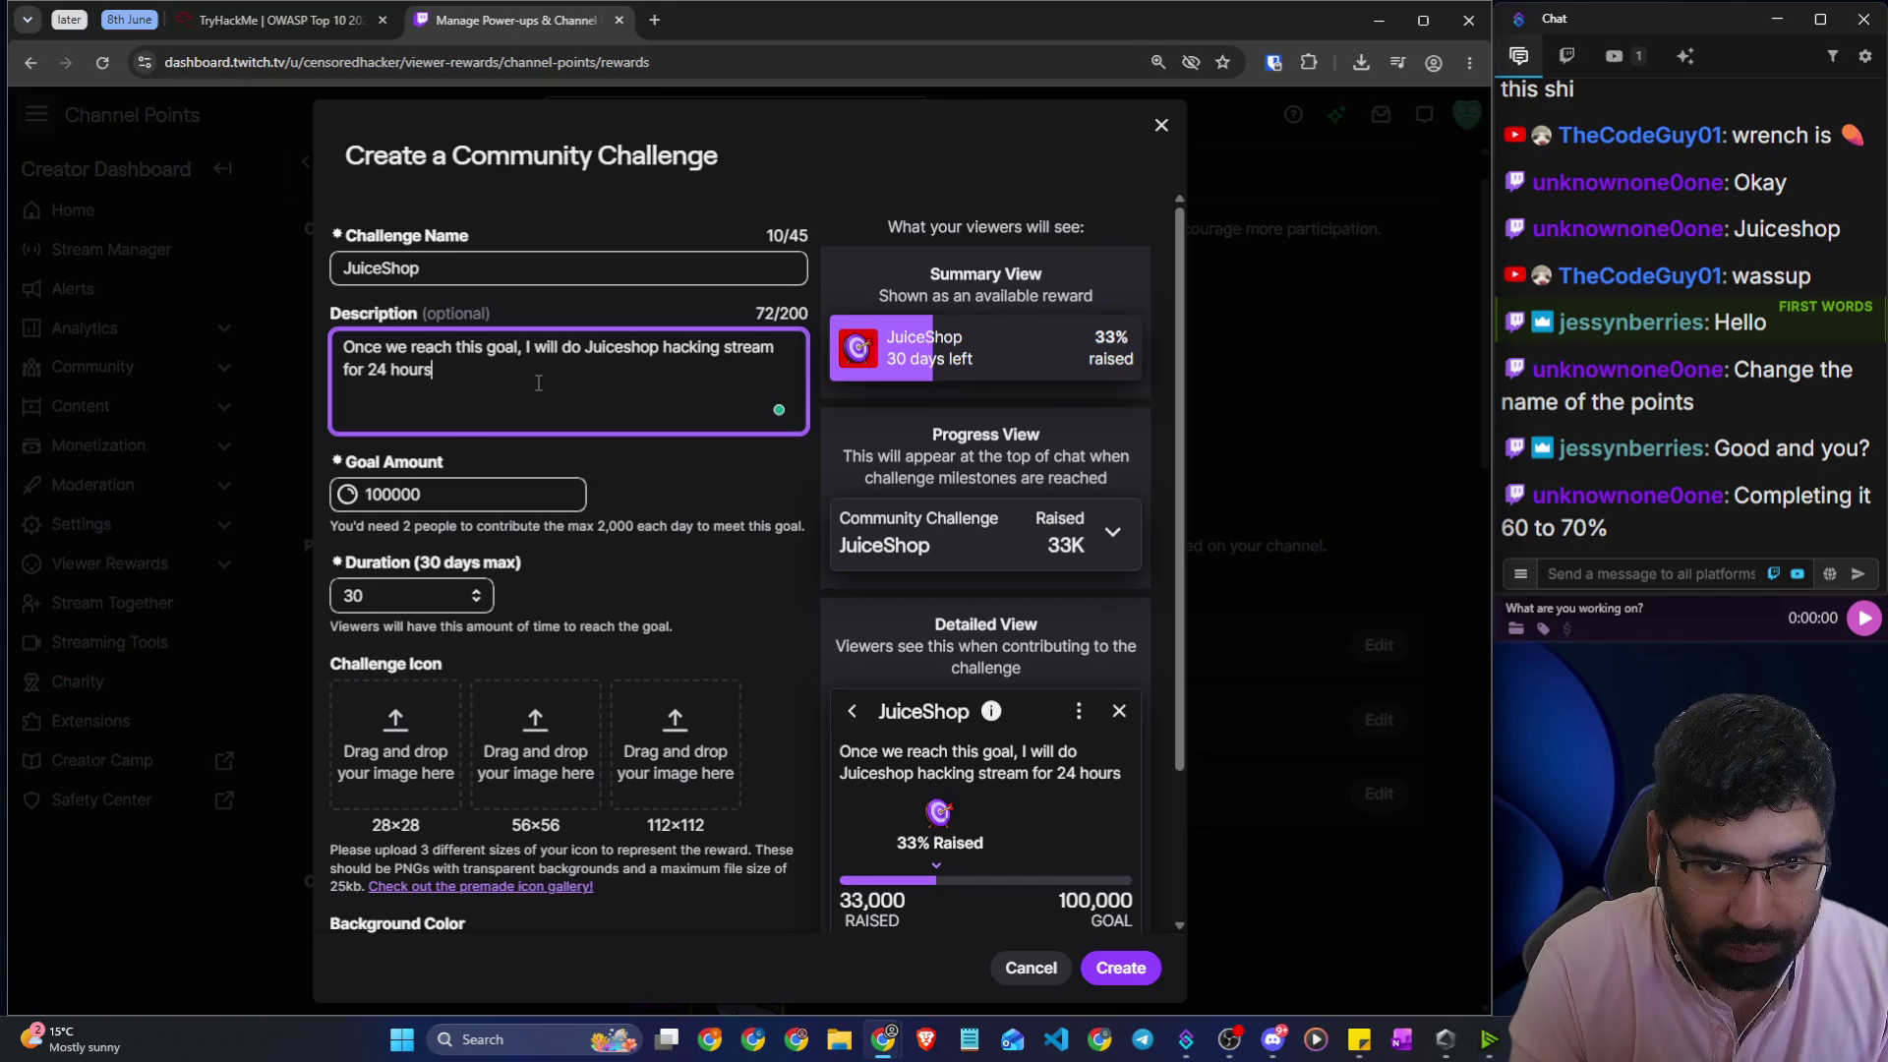
pyautogui.write('.')
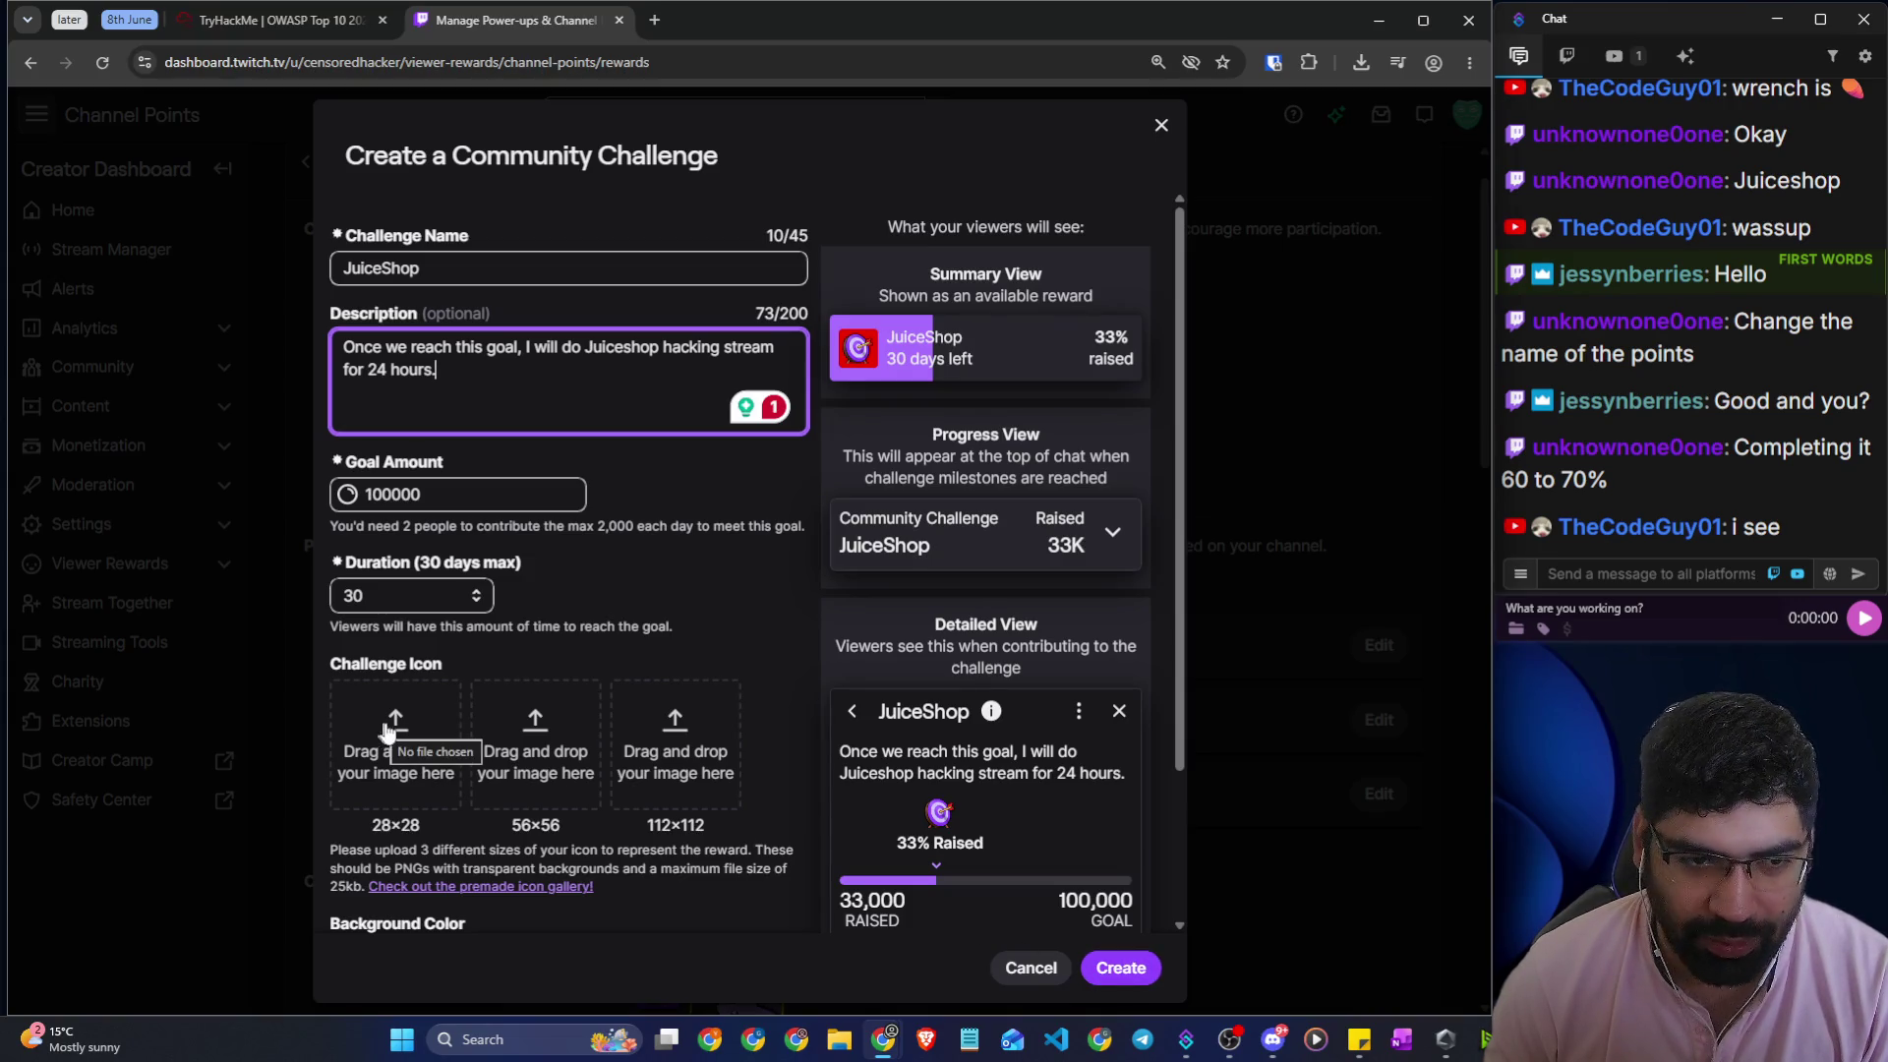
# - Search Google in a new tab for 'juiceshop owasp' and switch to image results
pyautogui.click(656, 20)
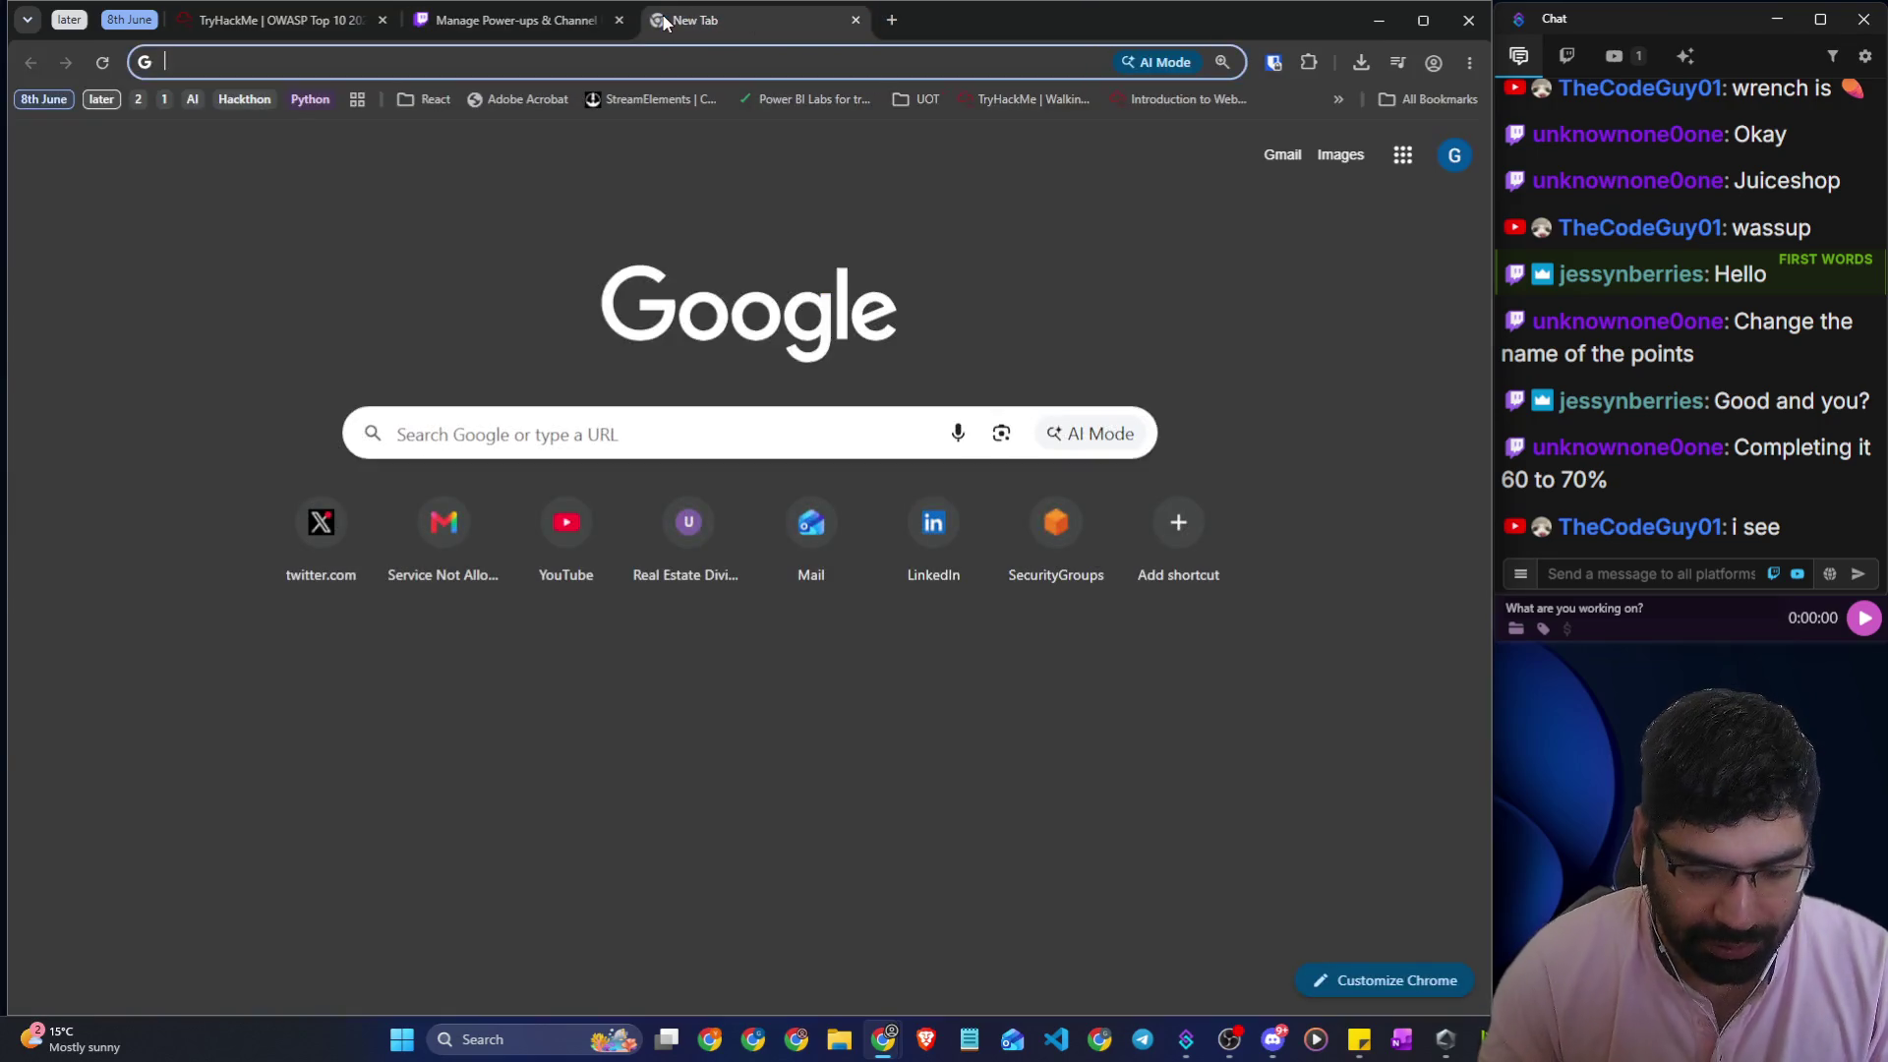
pyautogui.write('juicesho')
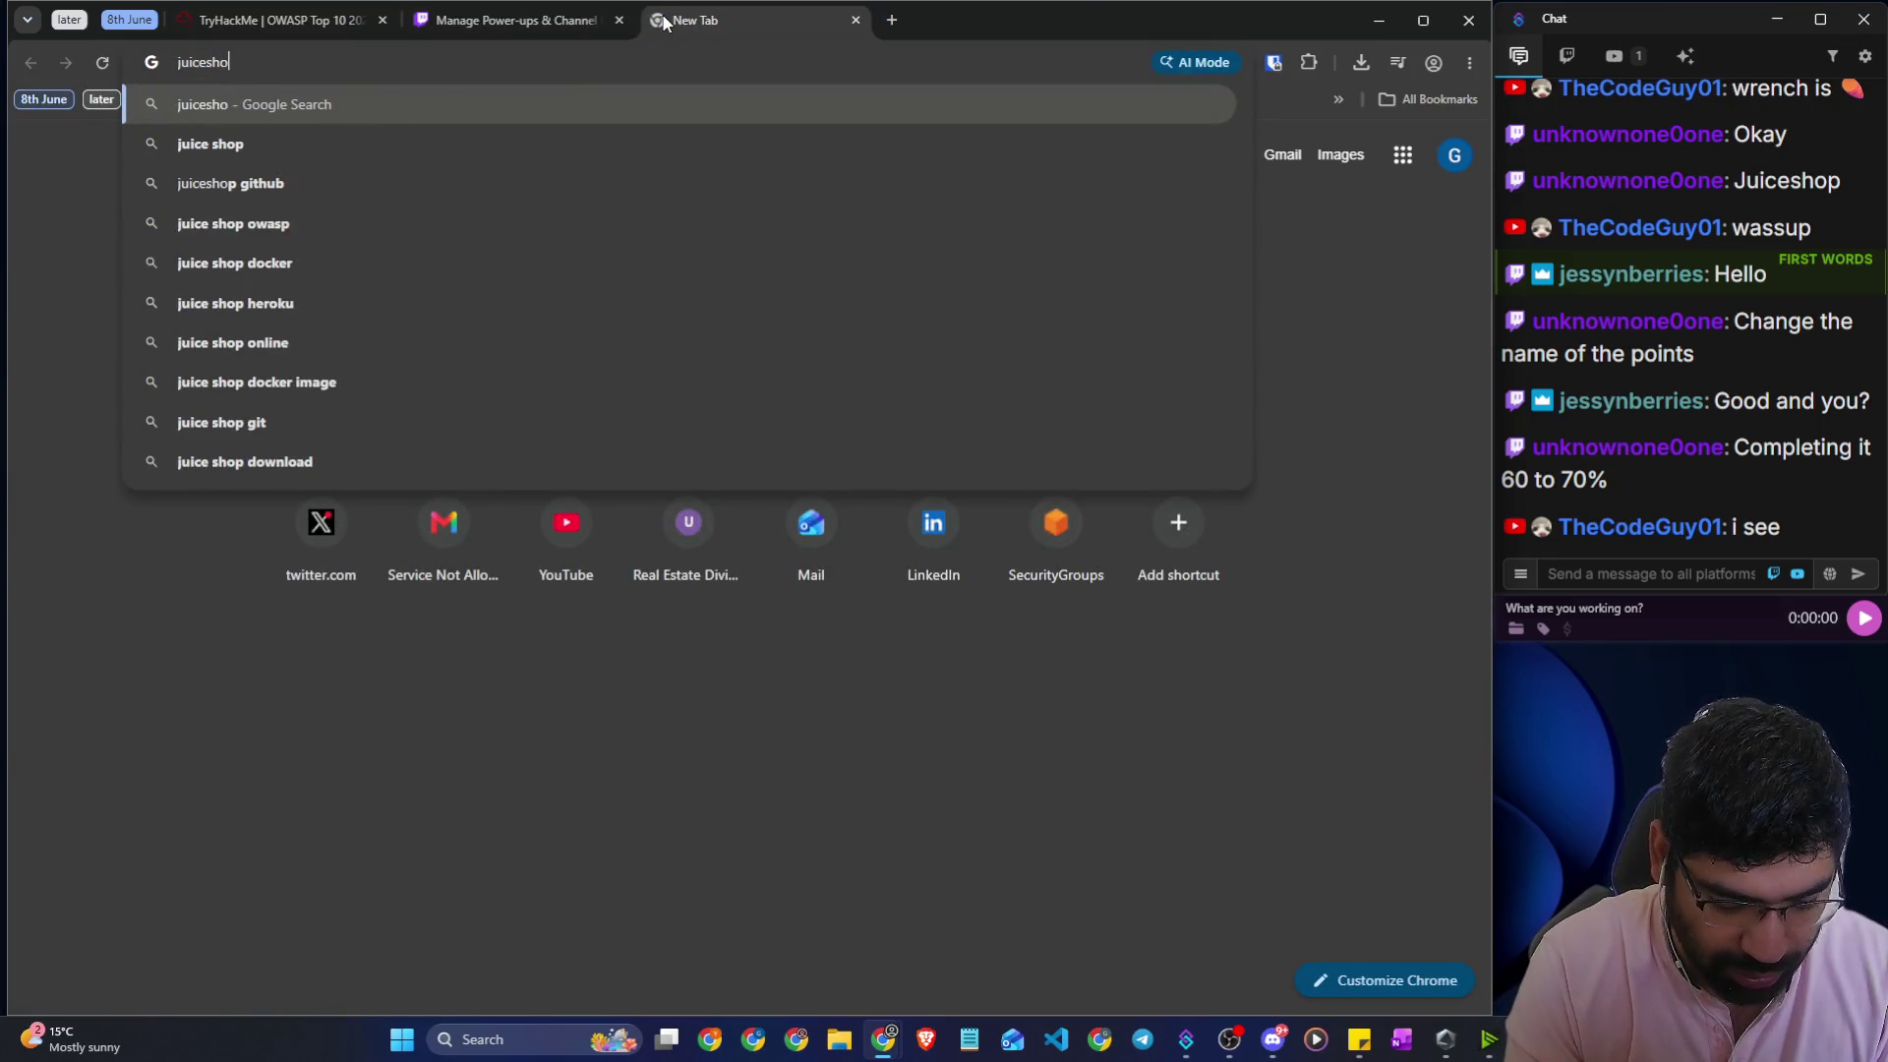
pyautogui.write('p owasp')
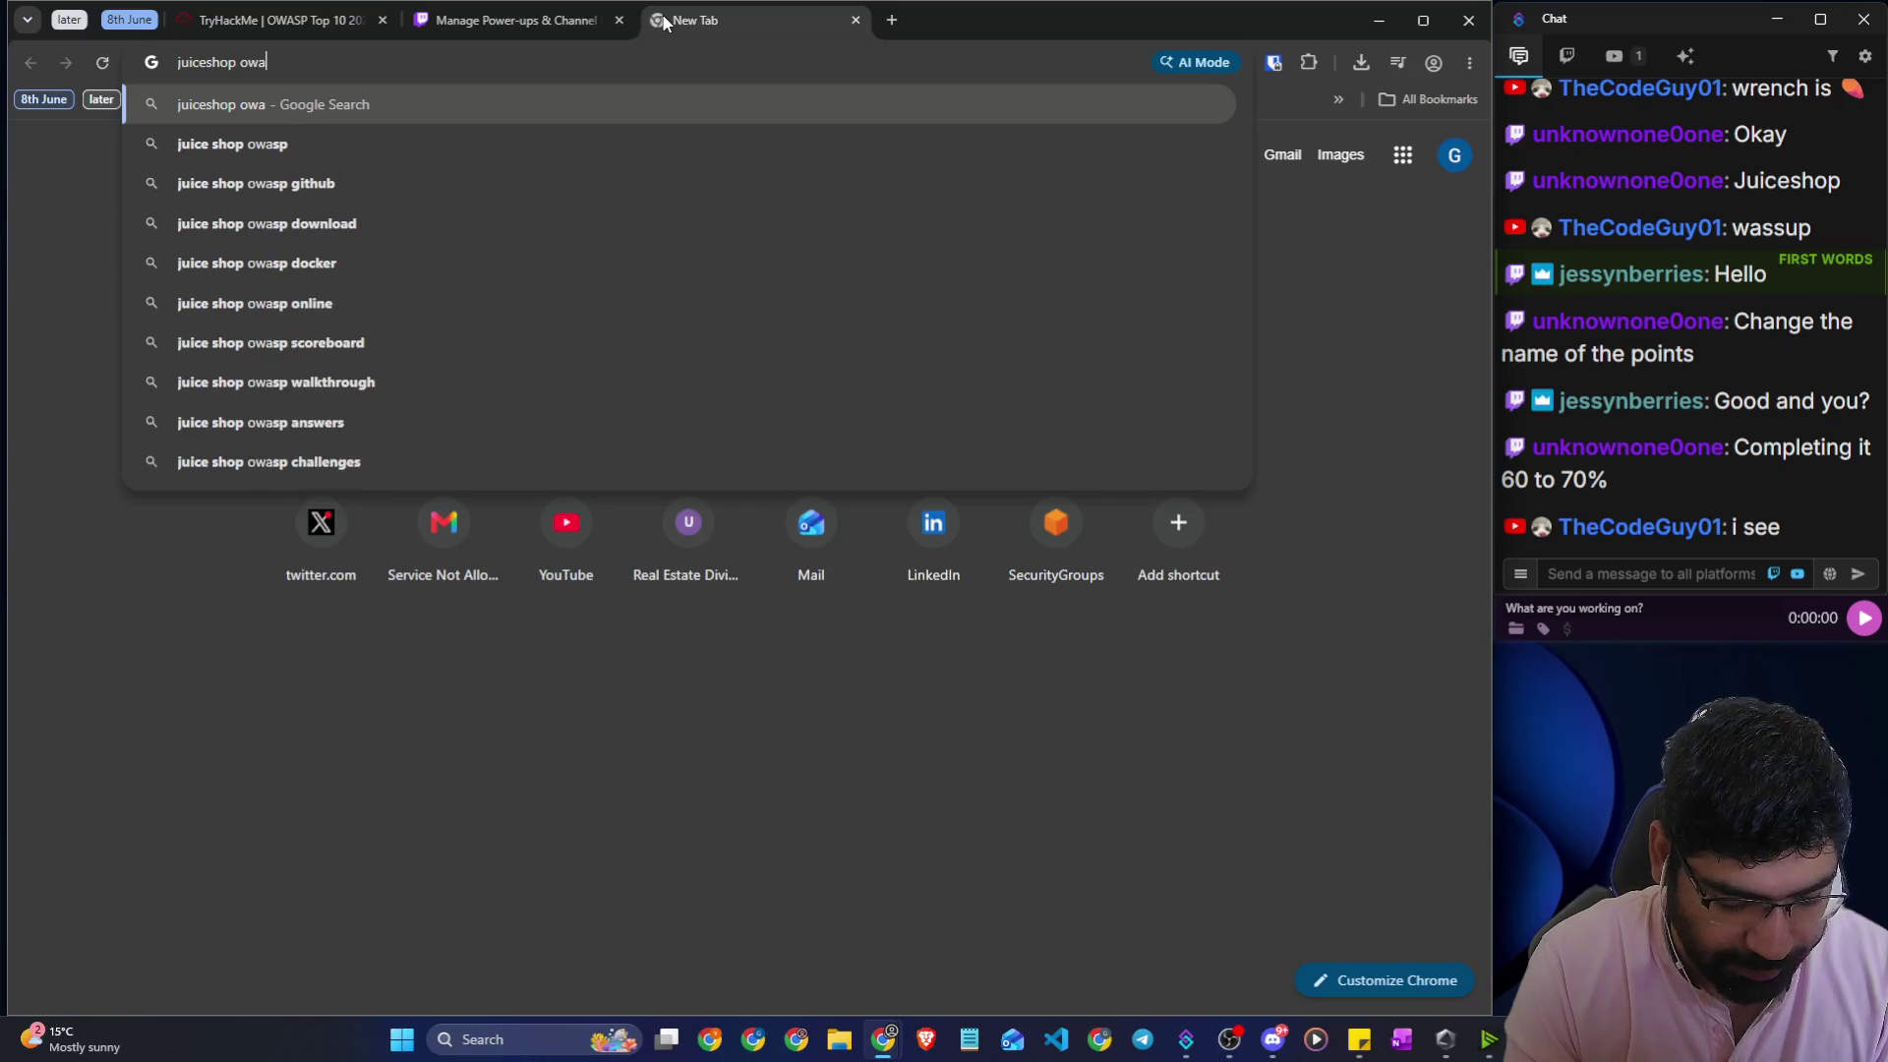
pyautogui.press('Return')
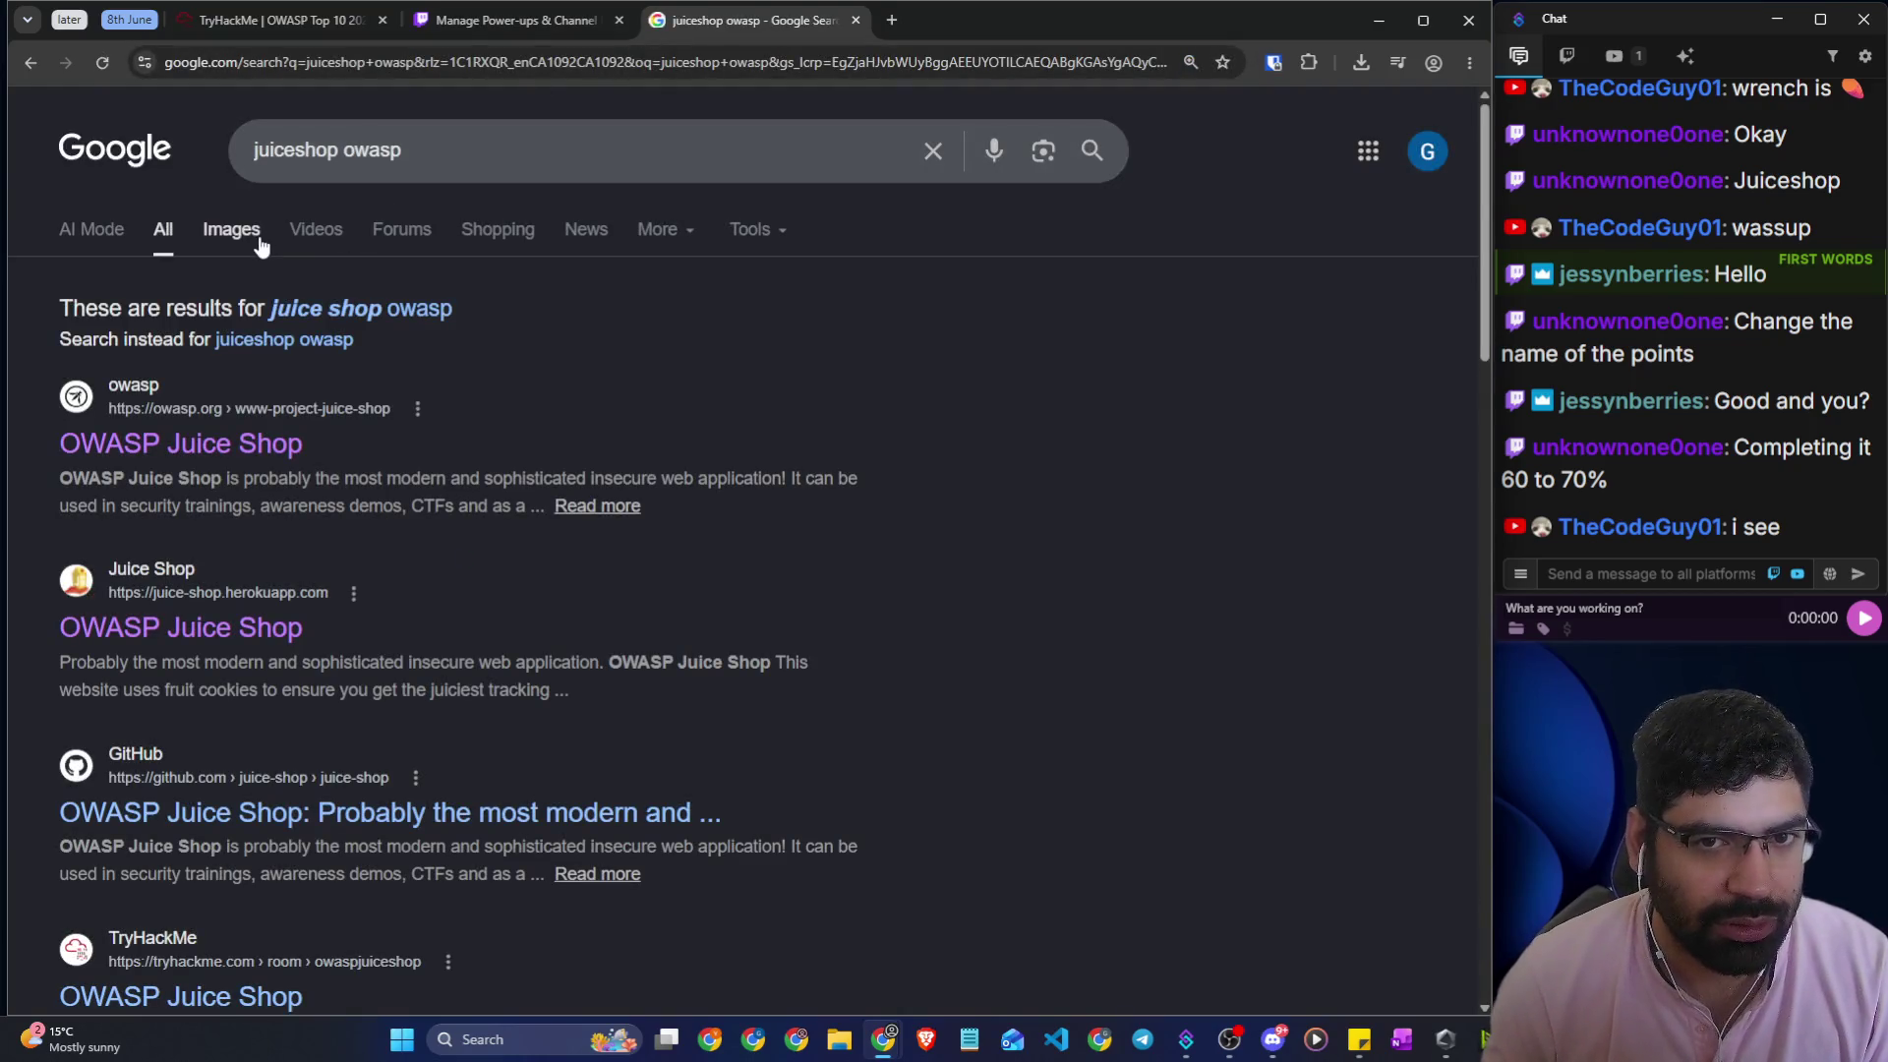
pyautogui.click(236, 232)
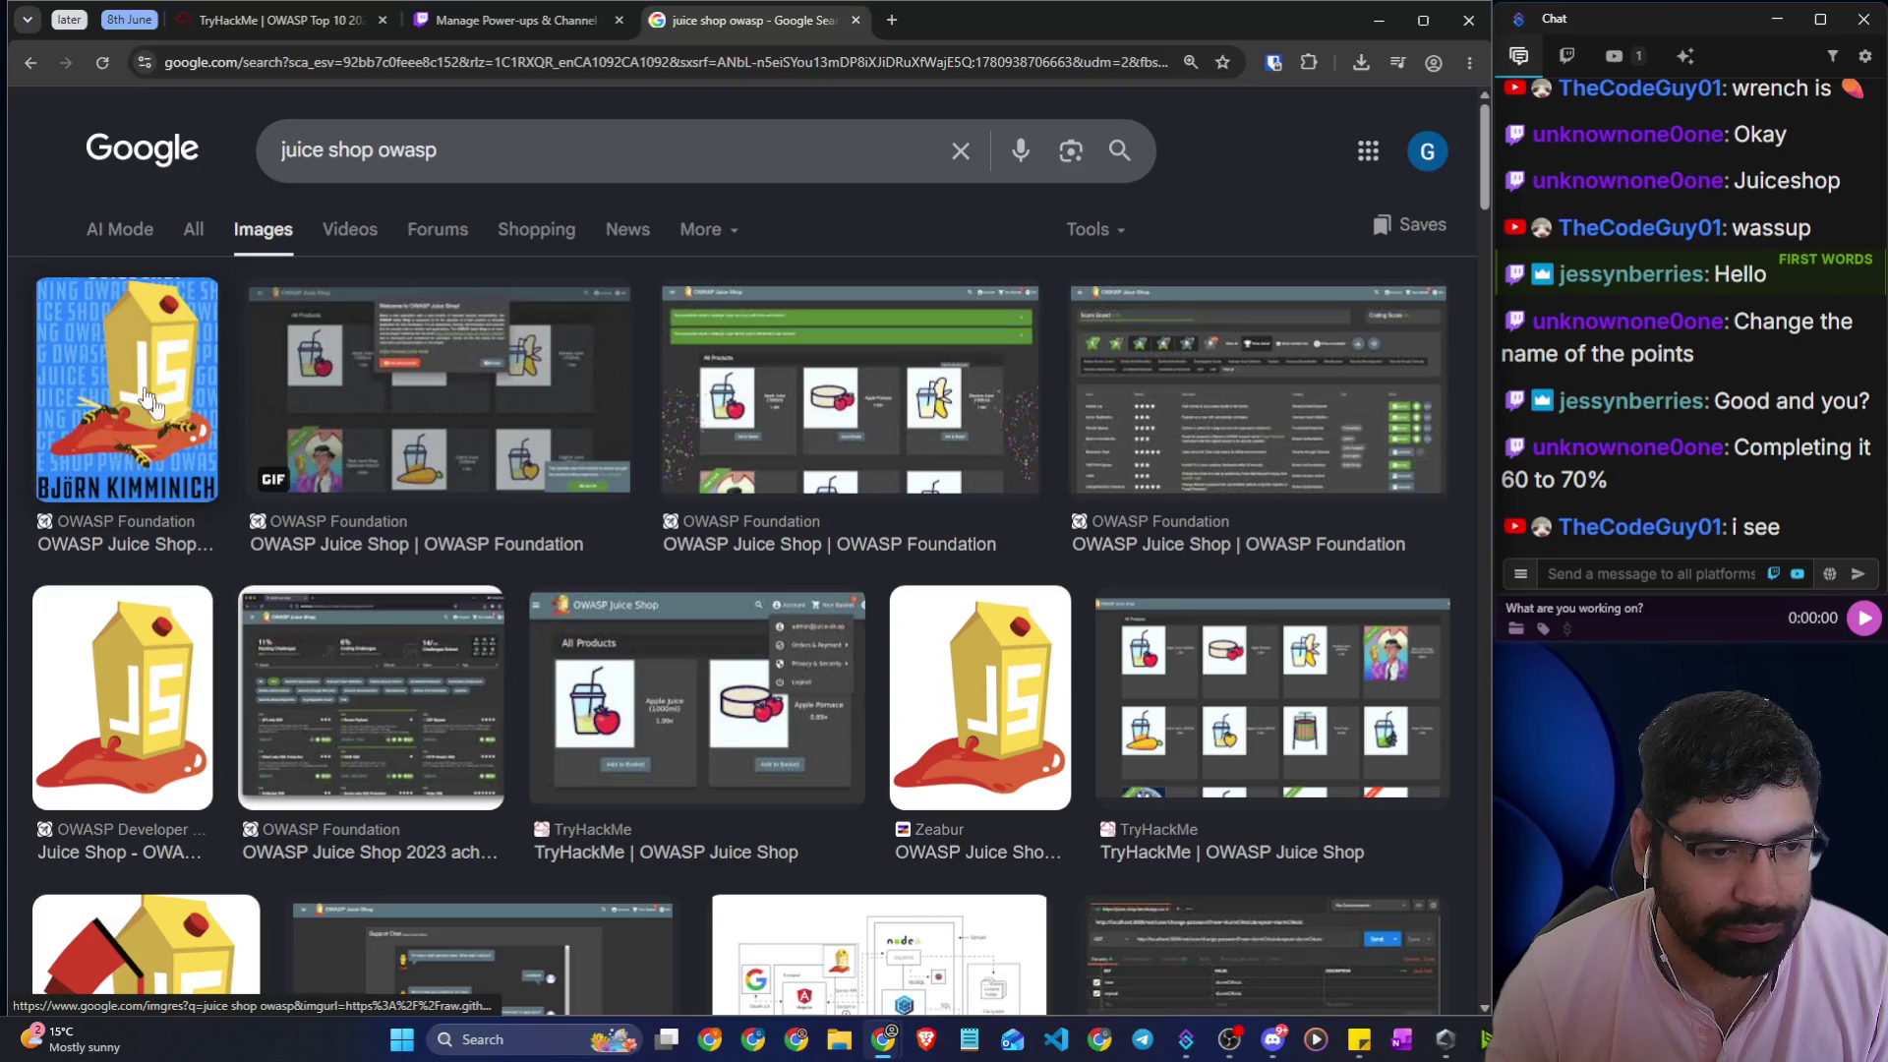
# - Preview the larger OWASP Juice Shop logo and choose Save image as
pyautogui.click(145, 711)
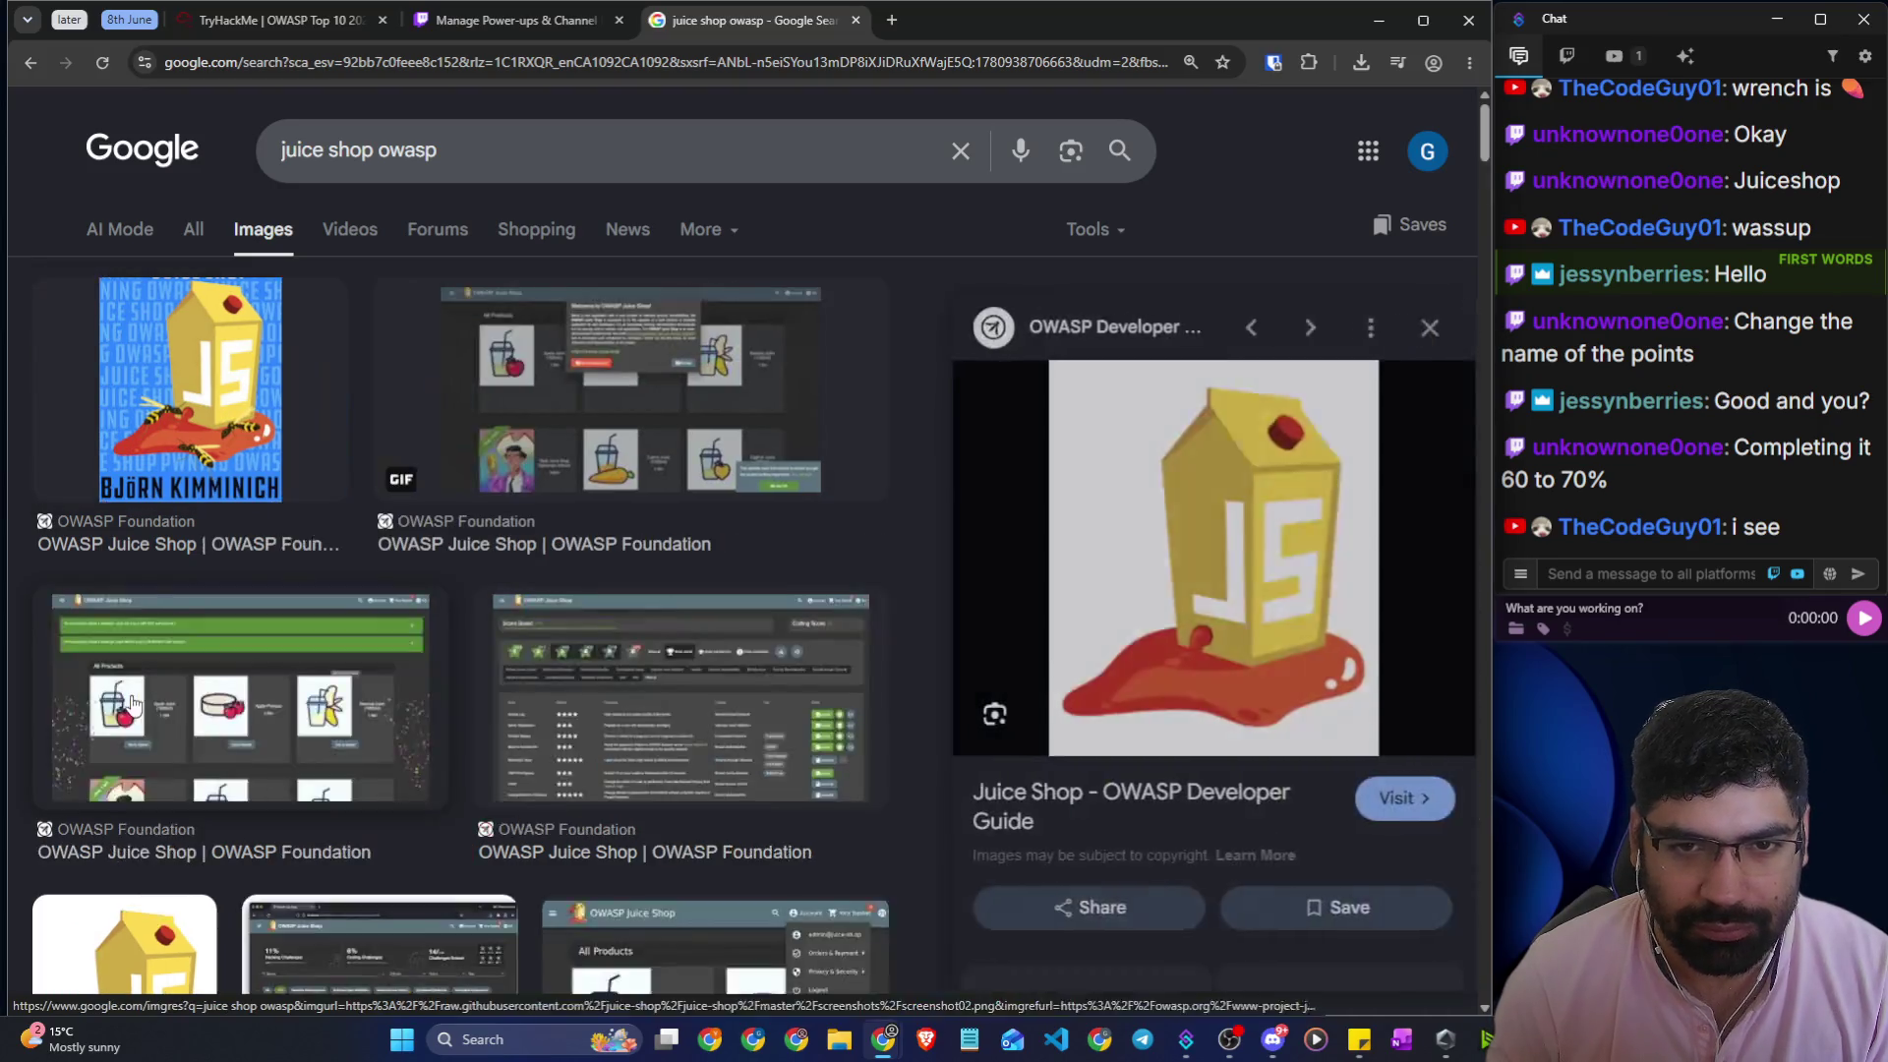
pyautogui.rightClick(1148, 499)
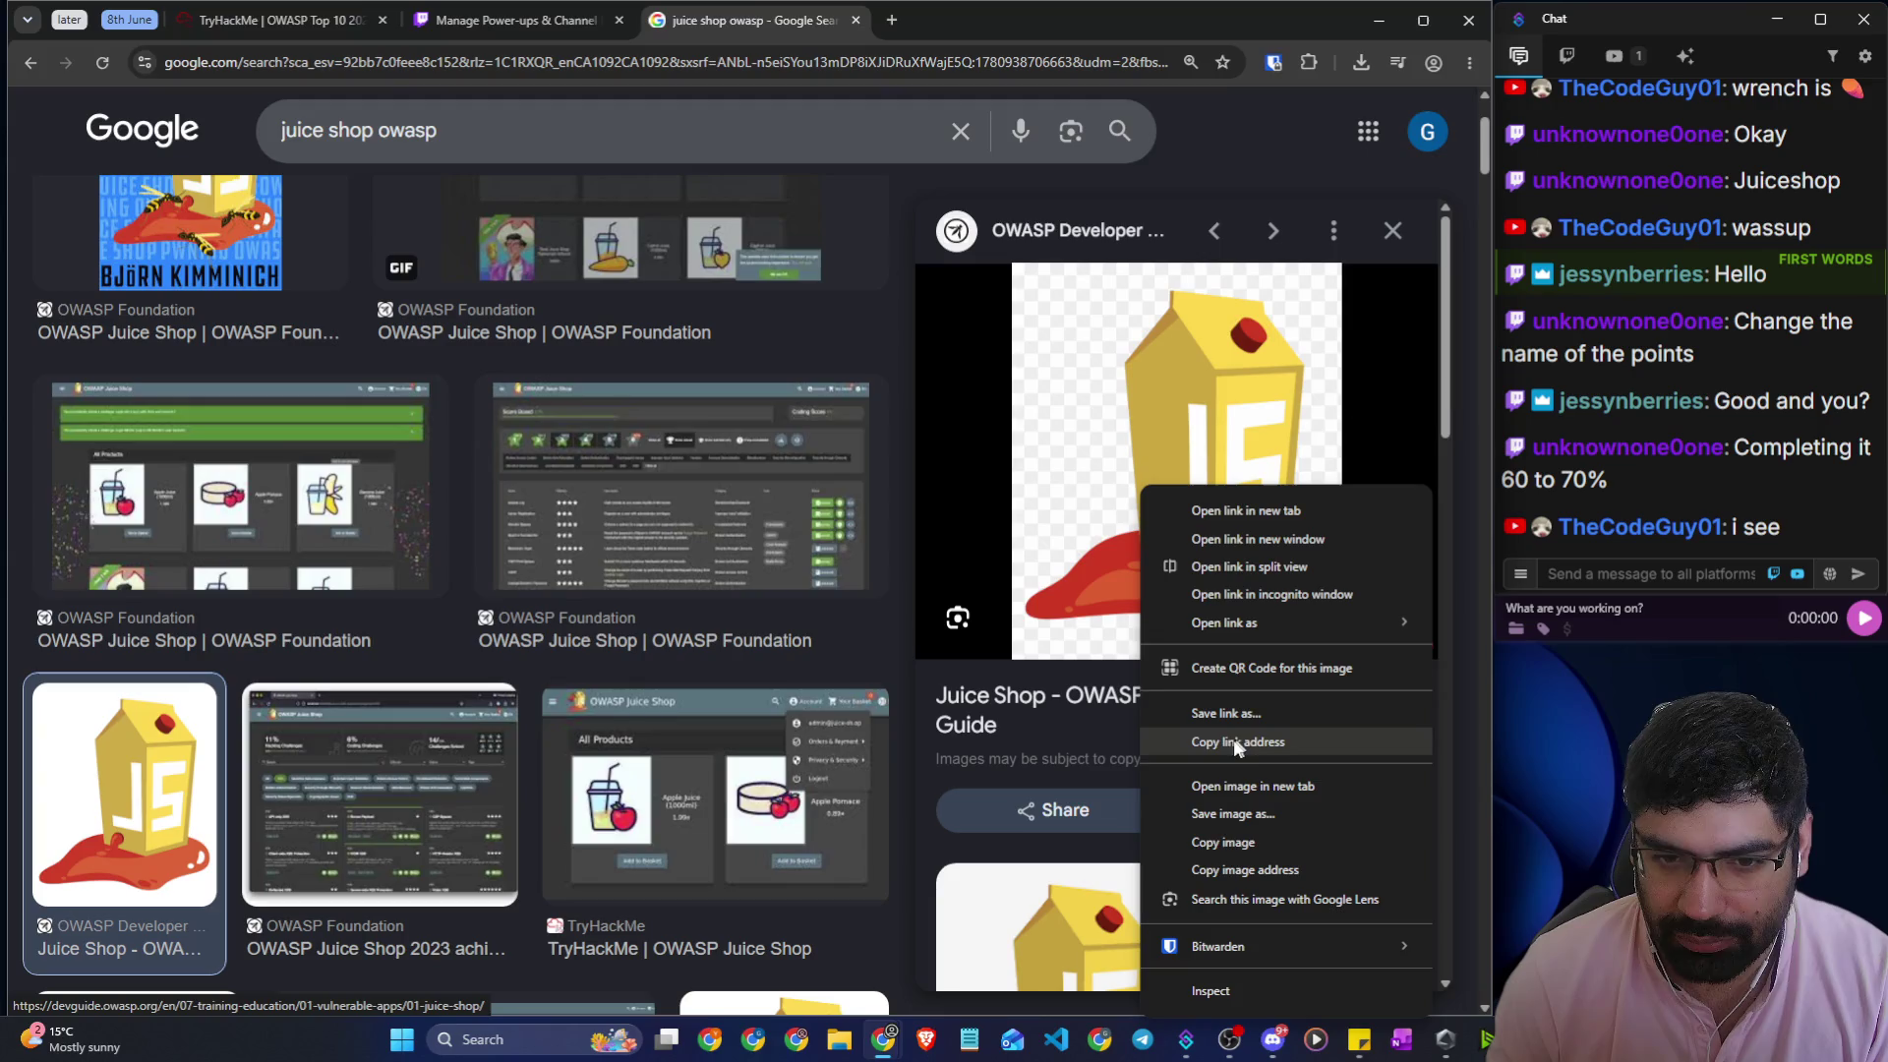
pyautogui.scroll(-1, 765, 804)
pyautogui.scroll(-2, 765, 804)
pyautogui.click(1054, 930)
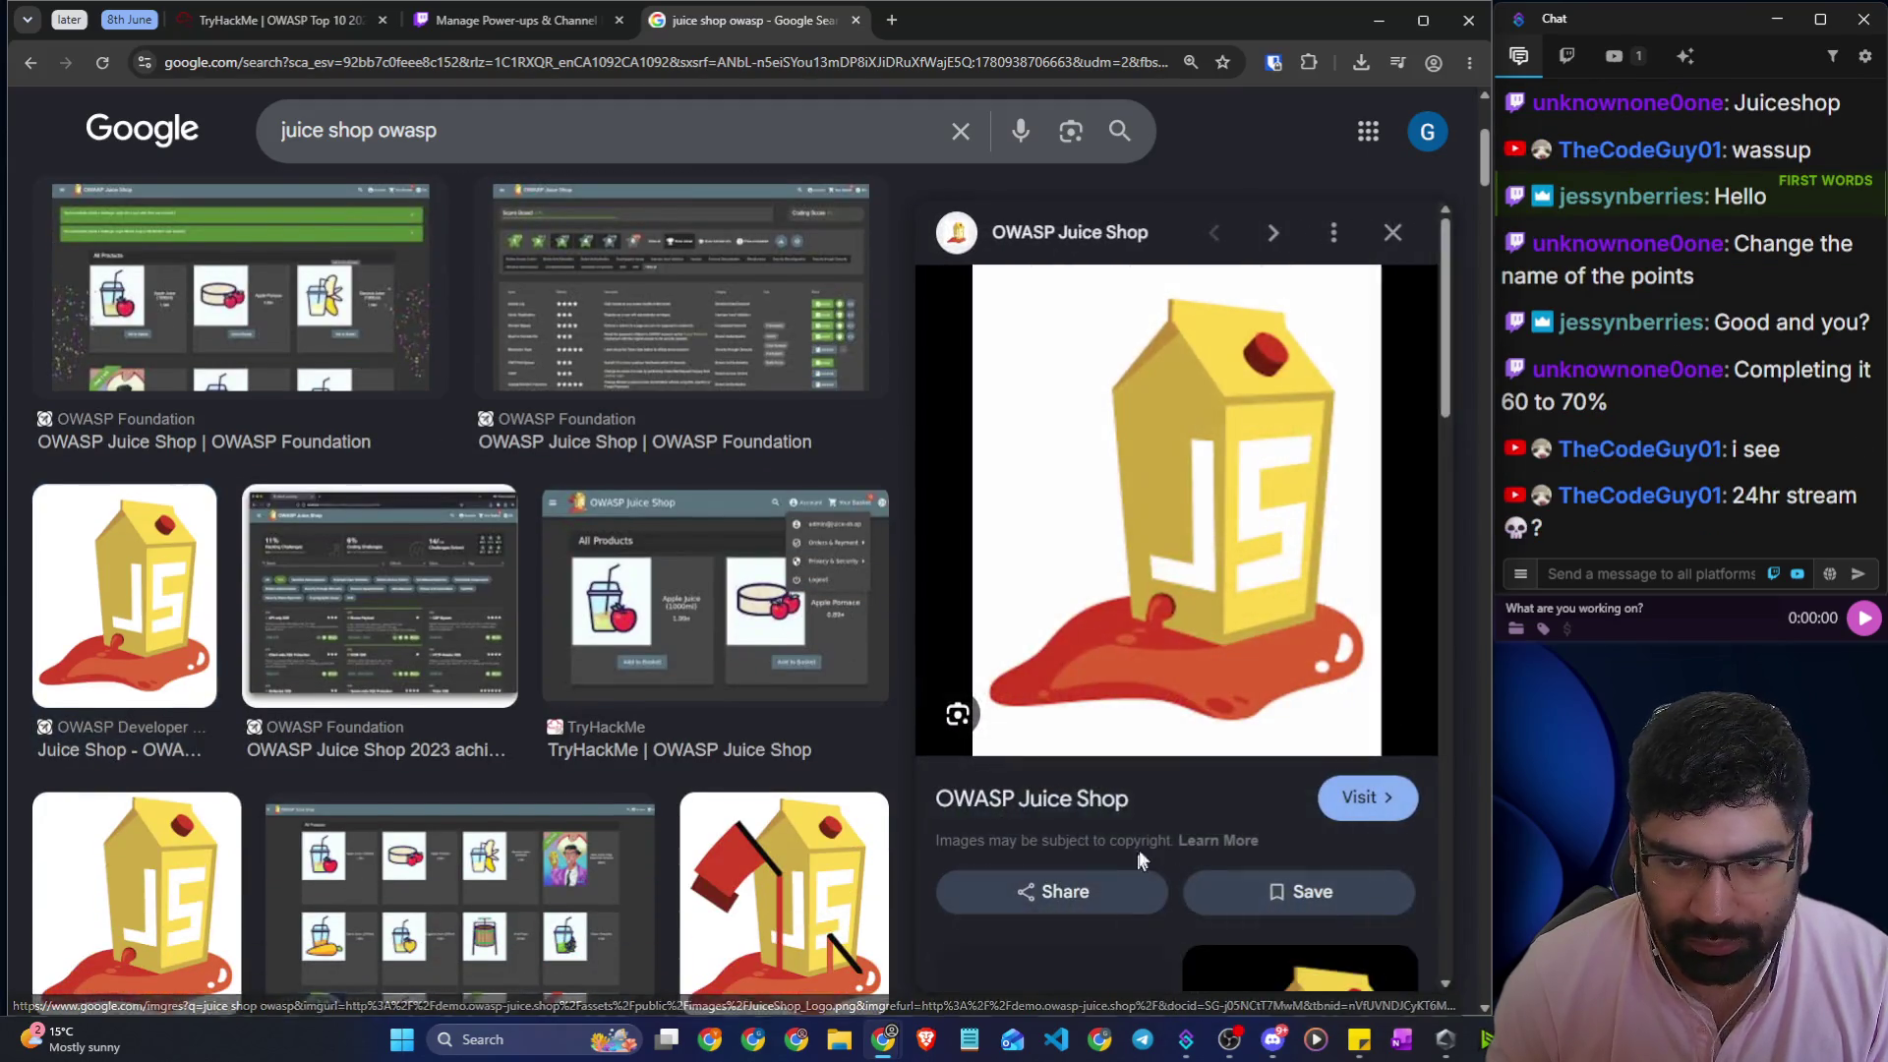
pyautogui.rightClick(1151, 576)
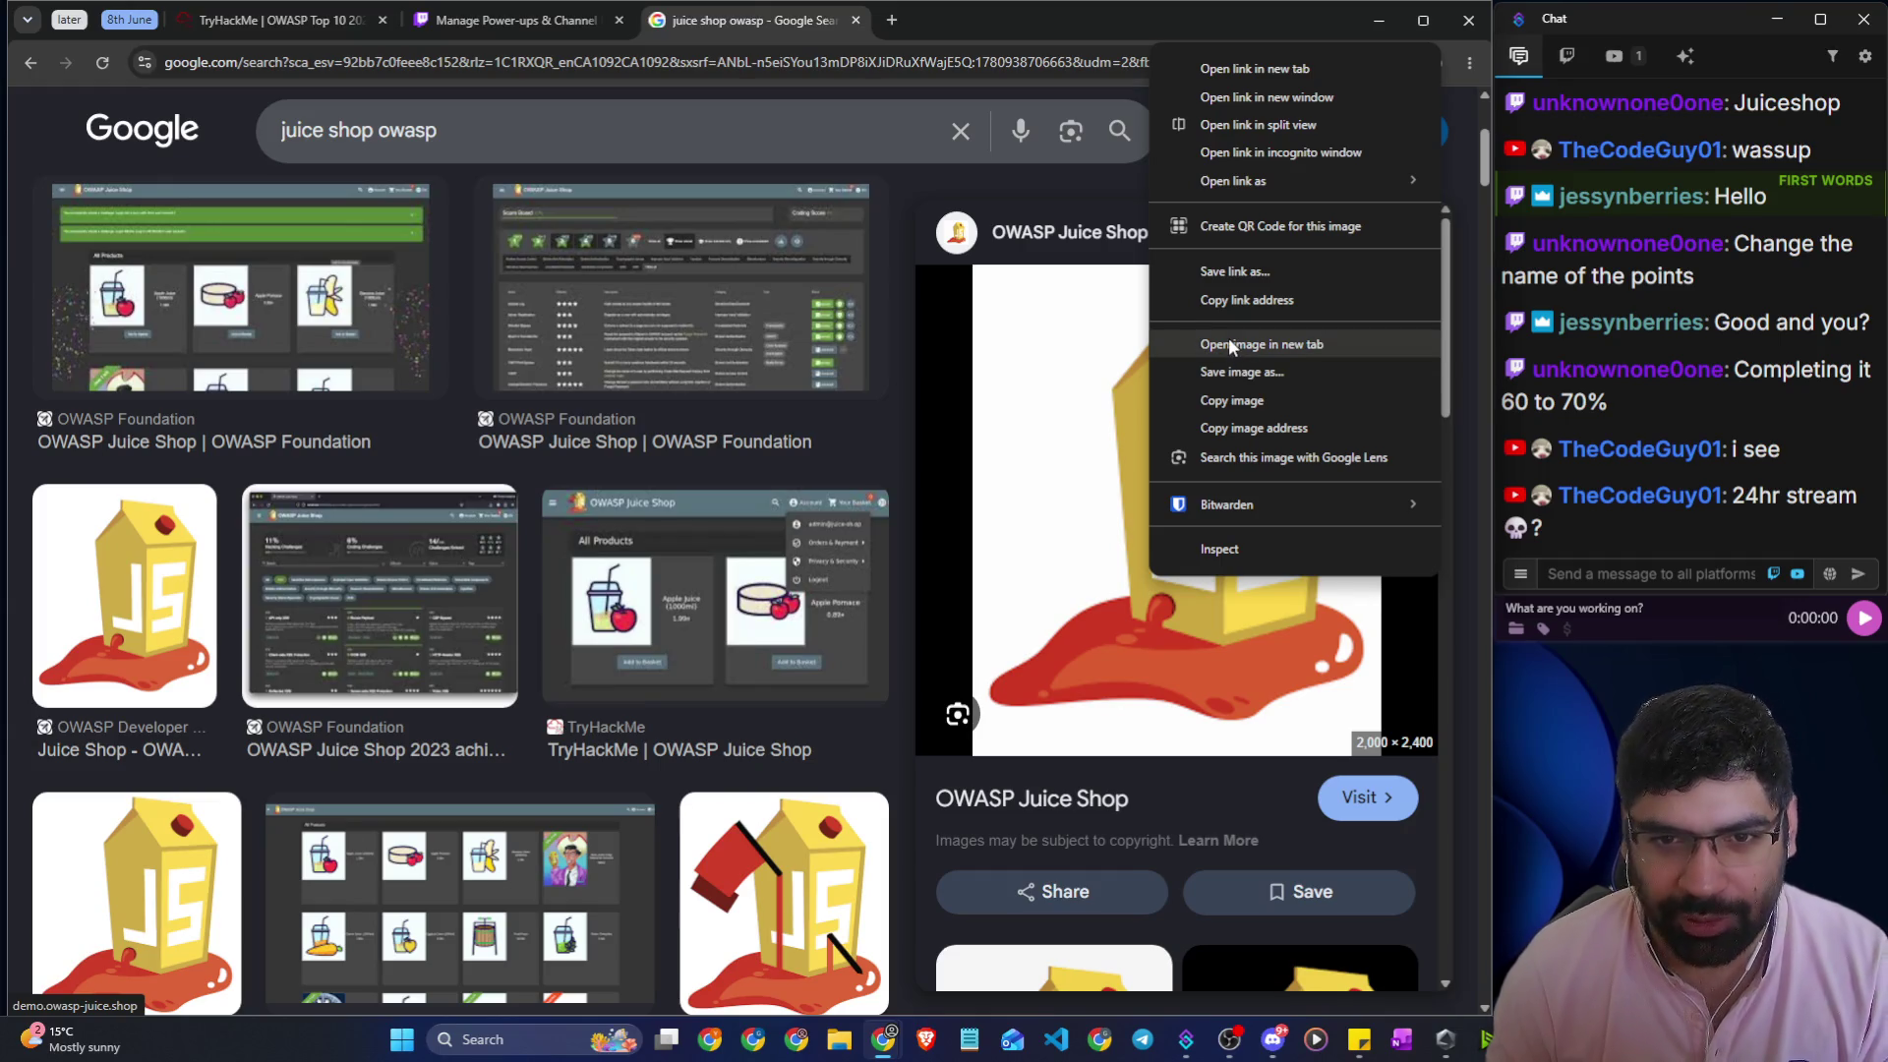
pyautogui.click(1245, 372)
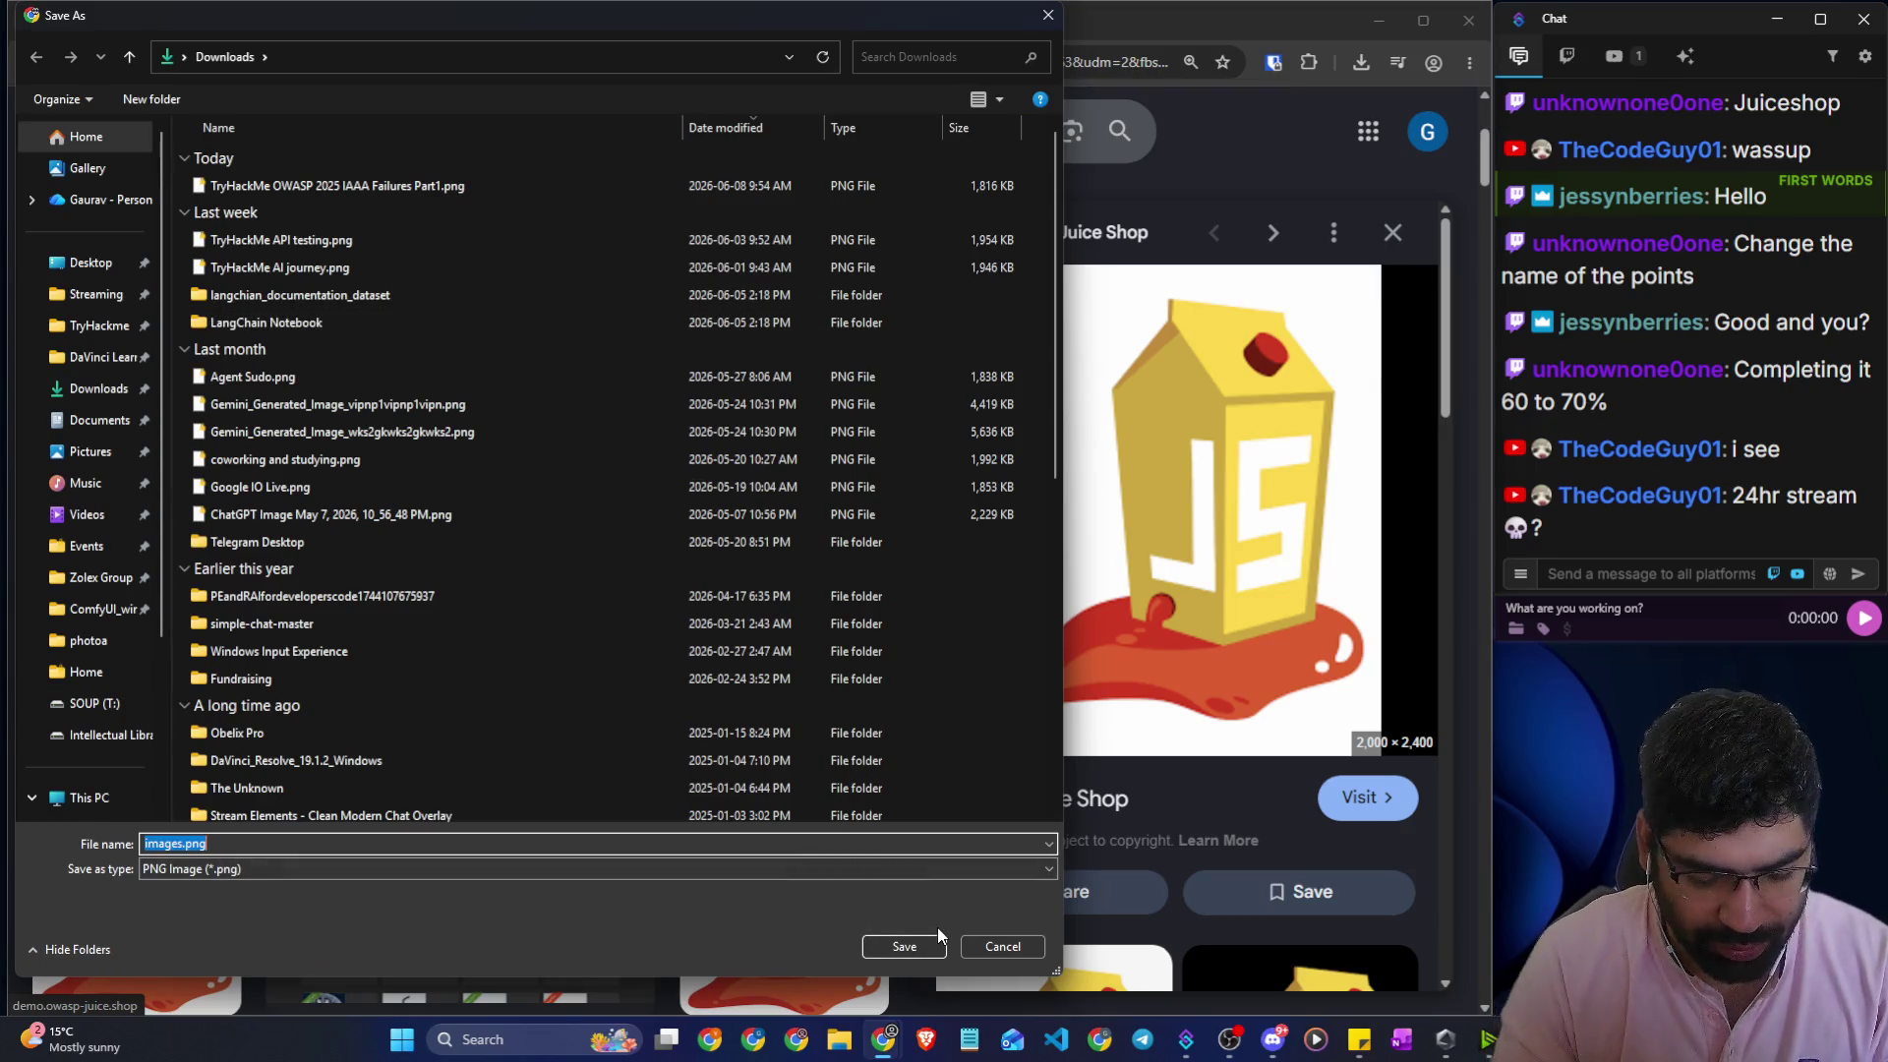
# - Save the logo as jusiceshop.png in the Desktop TryHackme folder
pyautogui.write('jusiceshop')
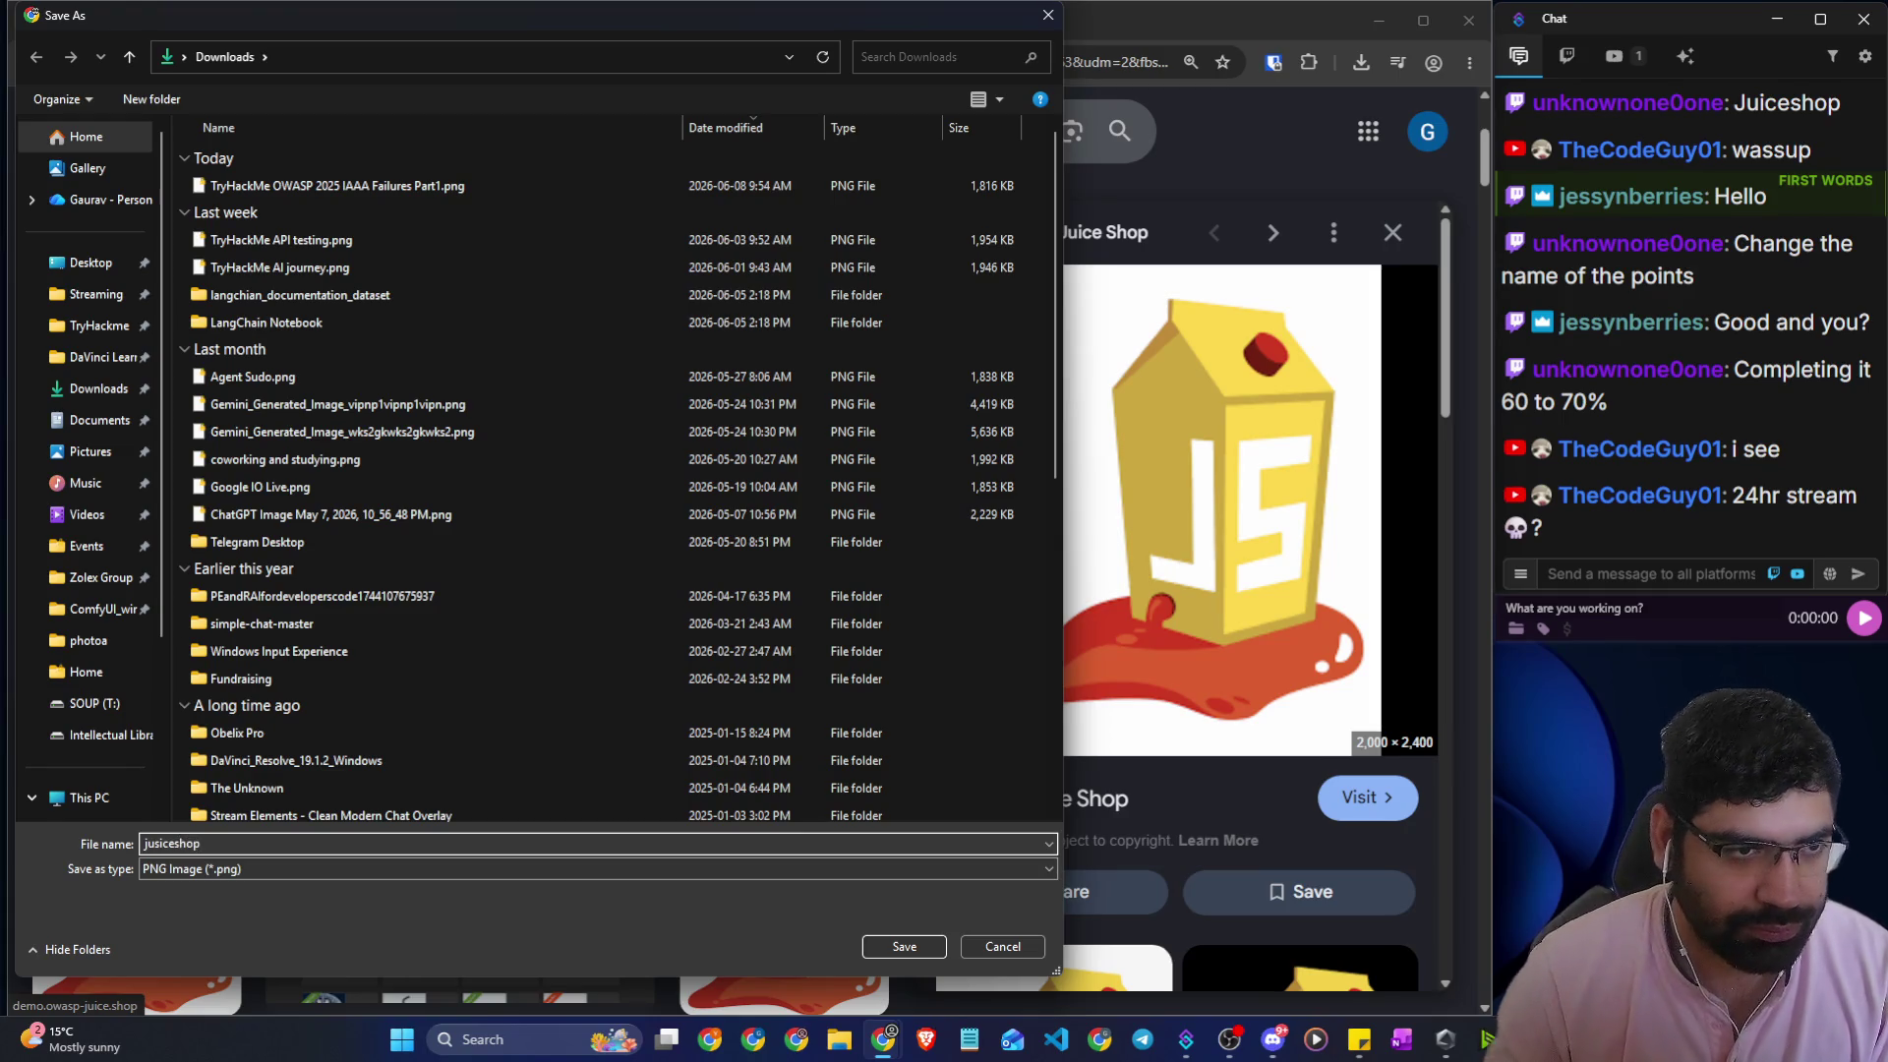
pyautogui.click(98, 325)
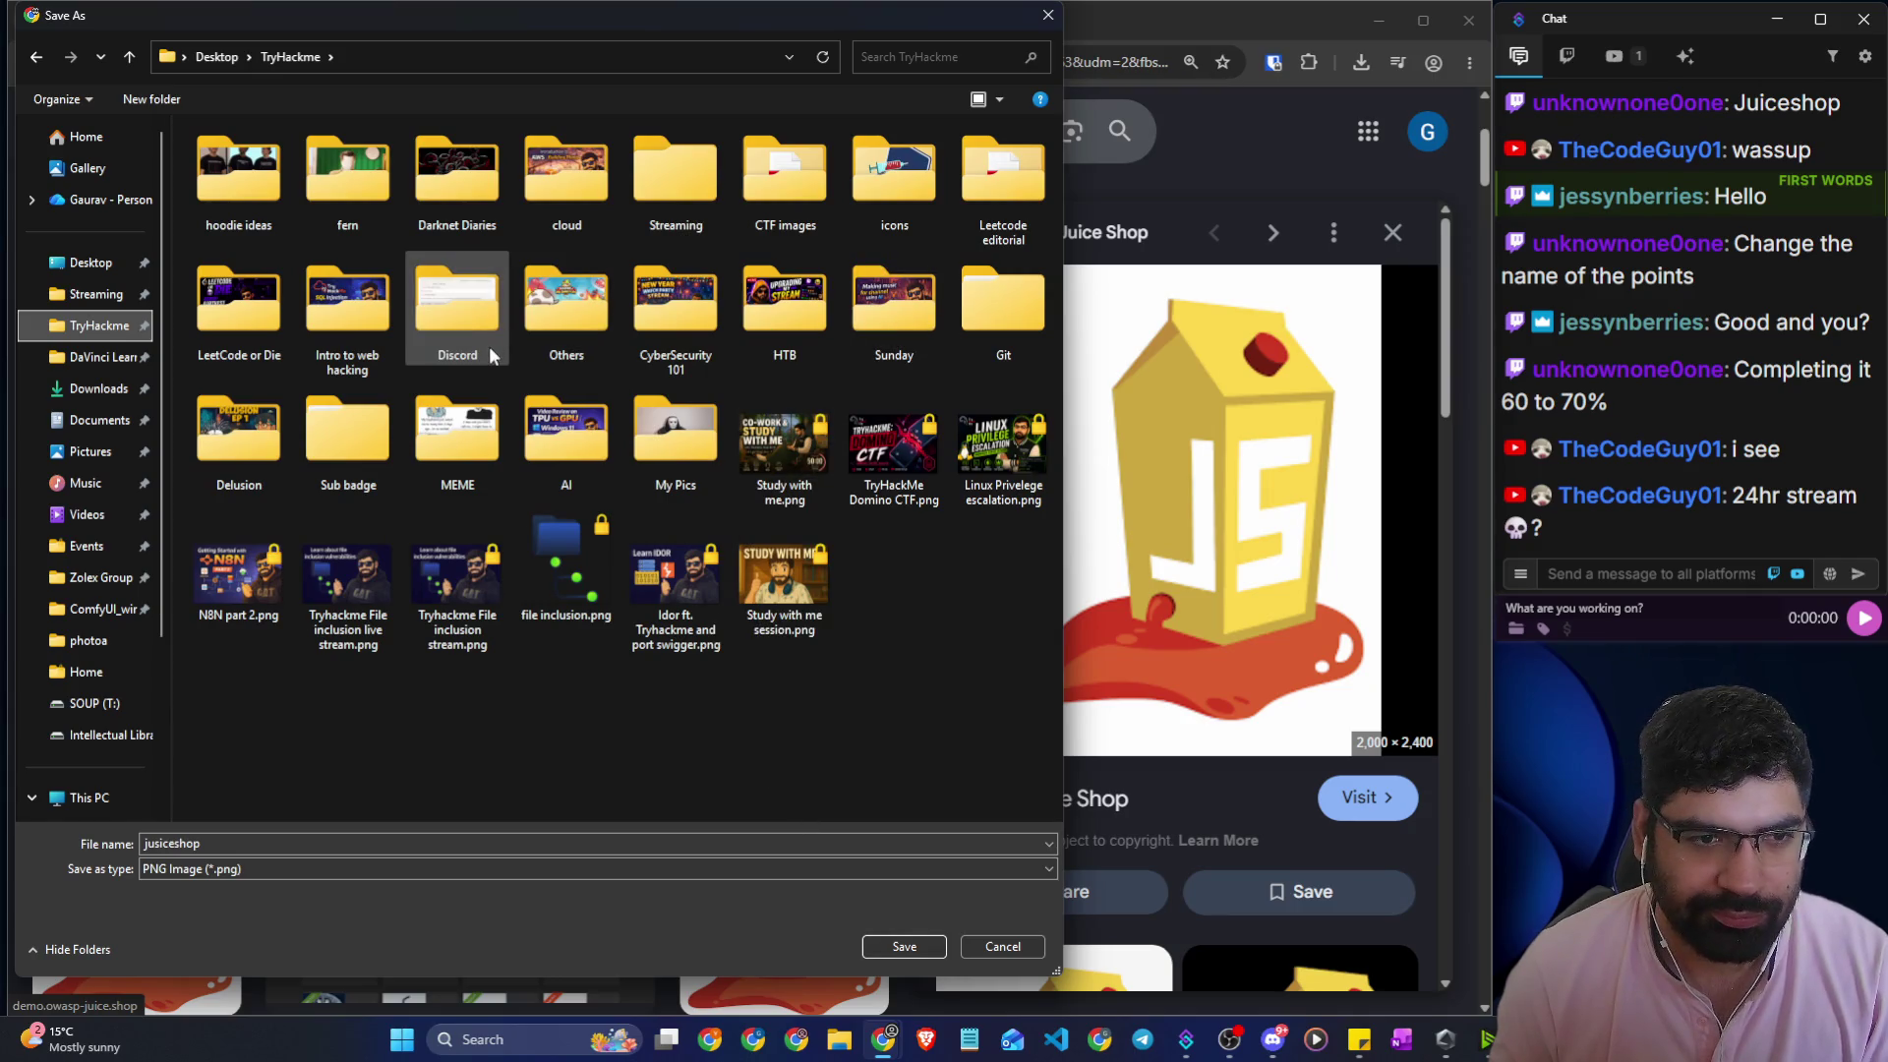
pyautogui.click(882, 949)
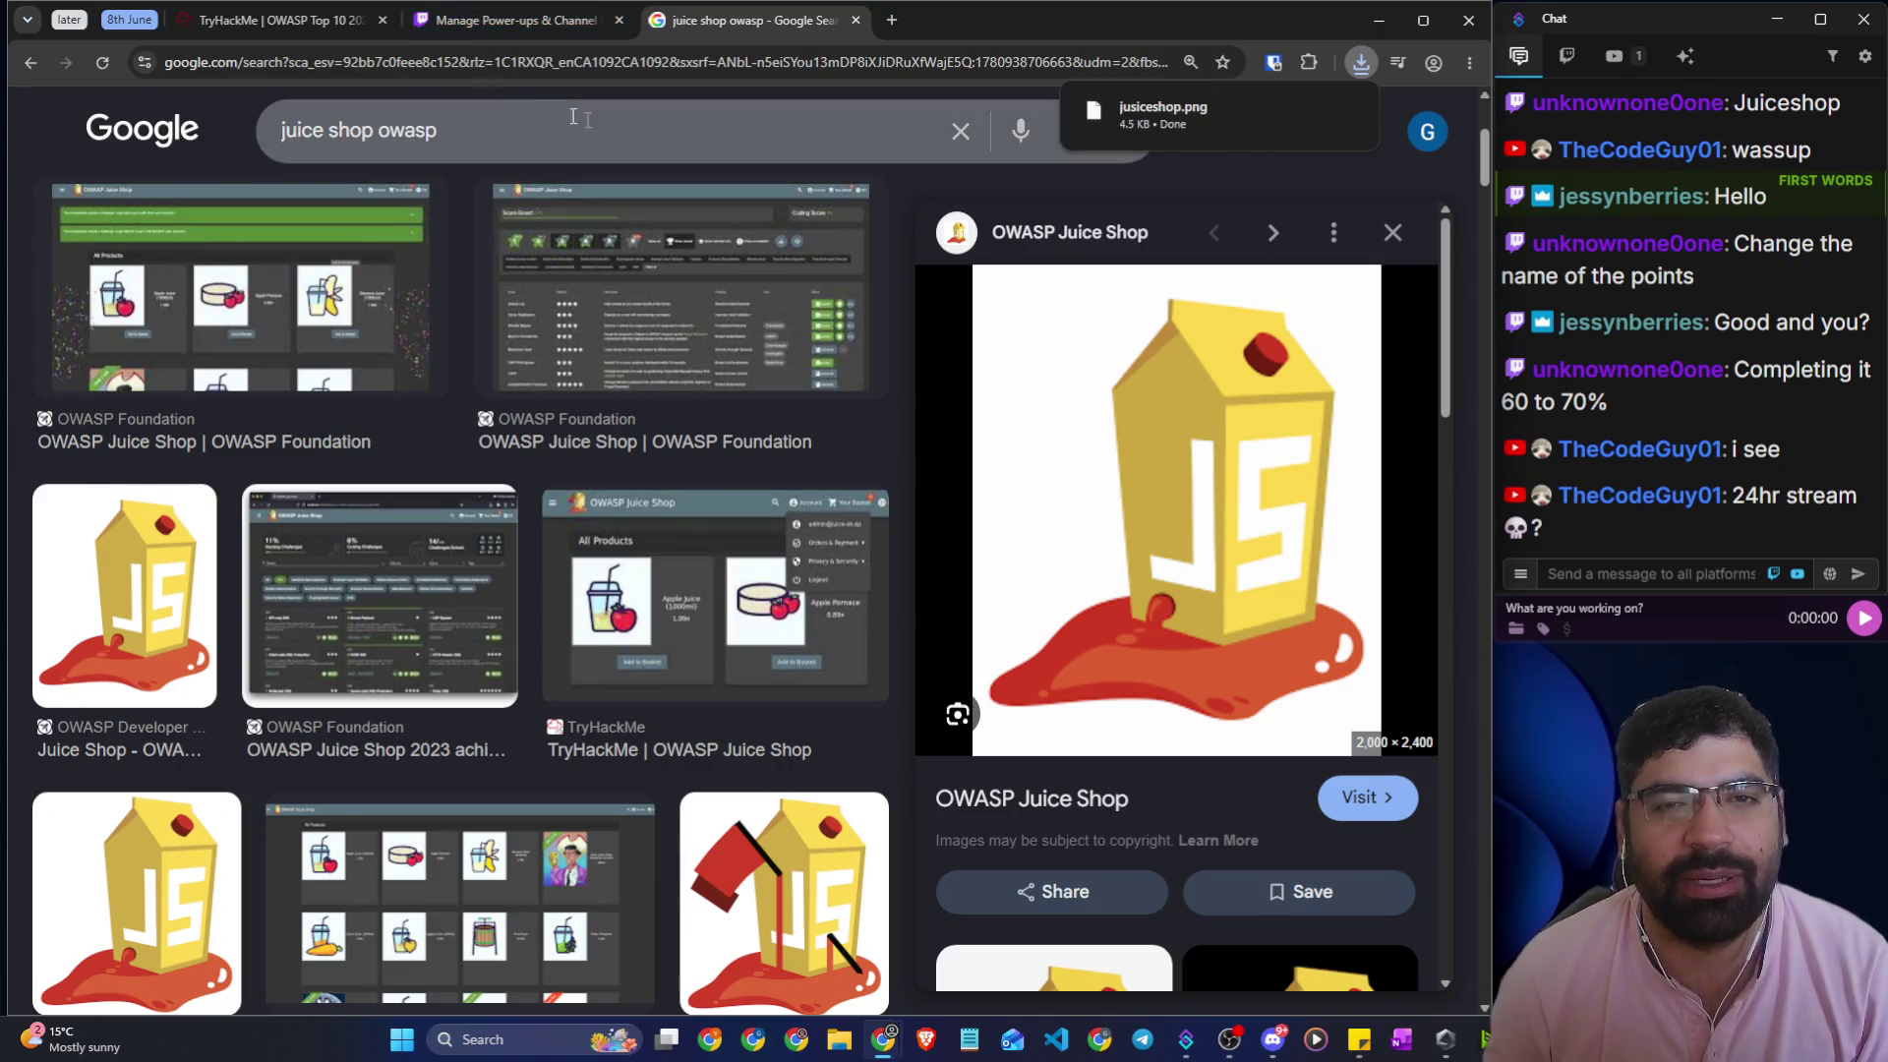
pyautogui.click(446, 21)
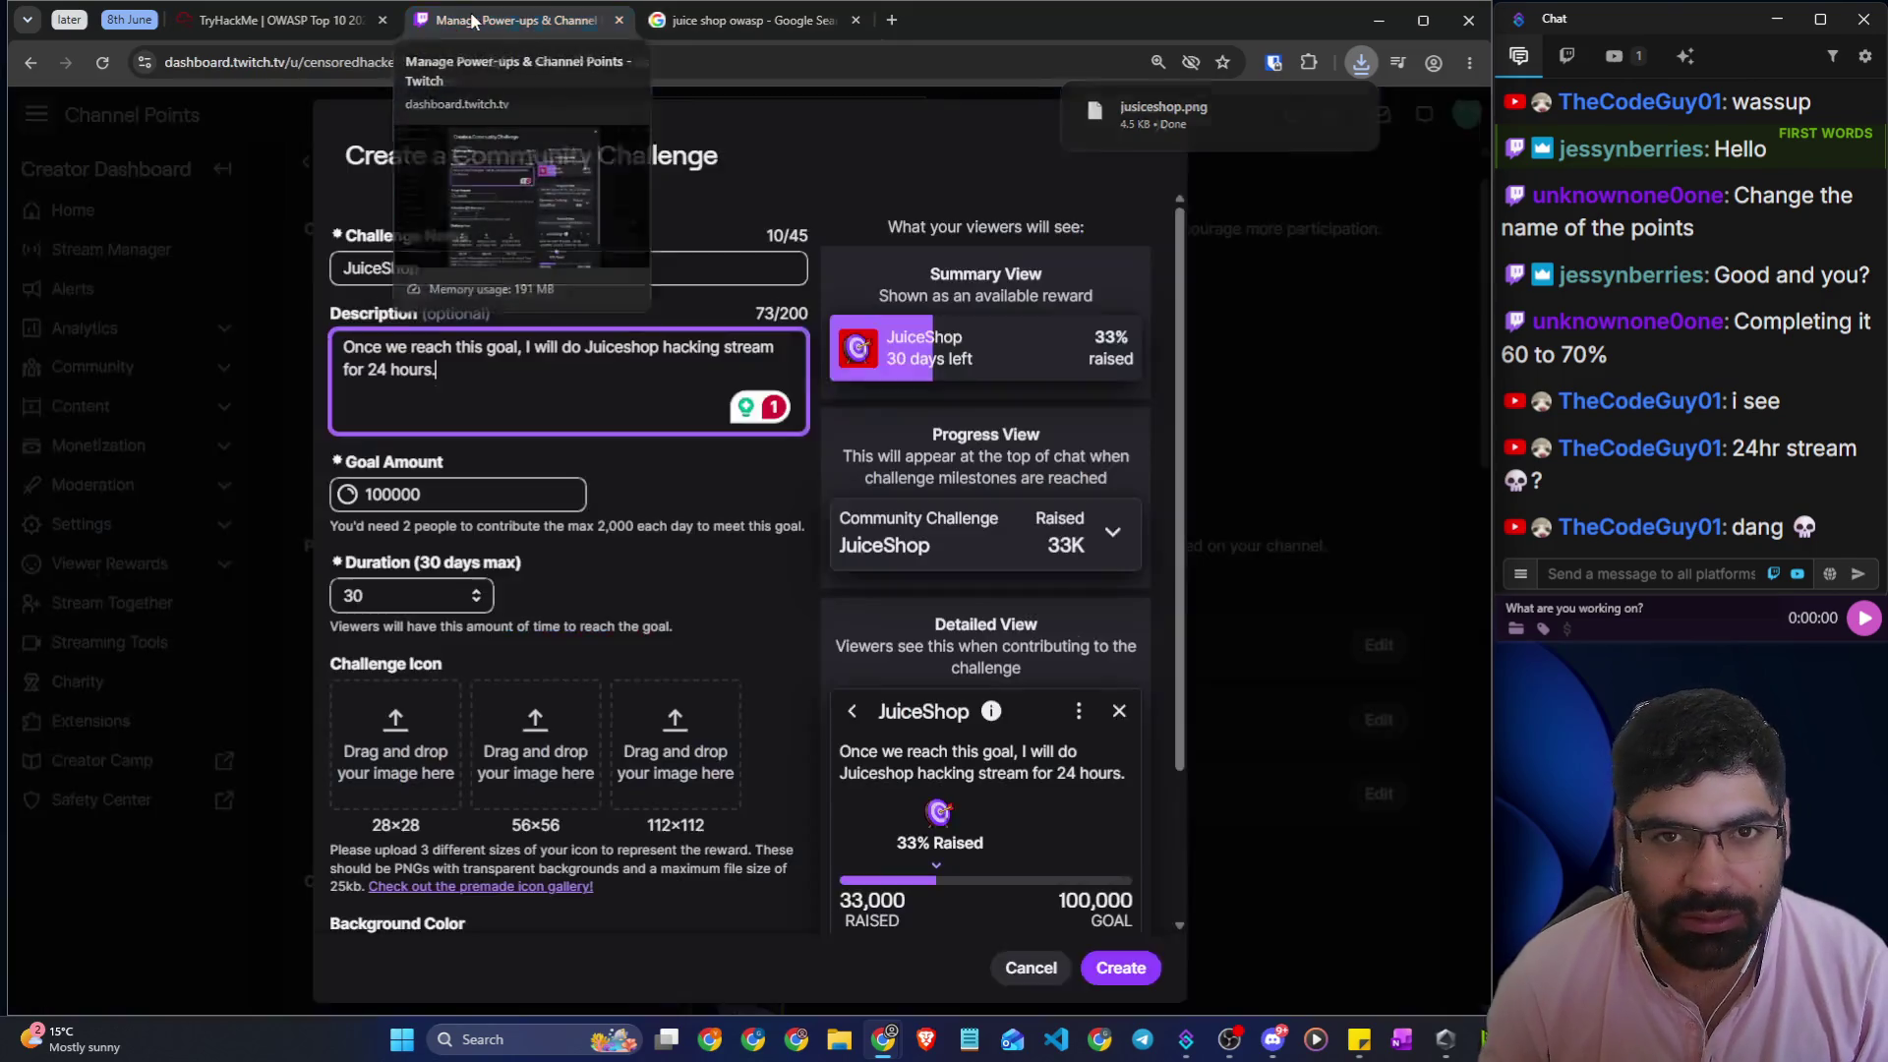
# - Upload jusiceshop.png as both the 28×28 and 112×112 challenge icons
pyautogui.click(387, 708)
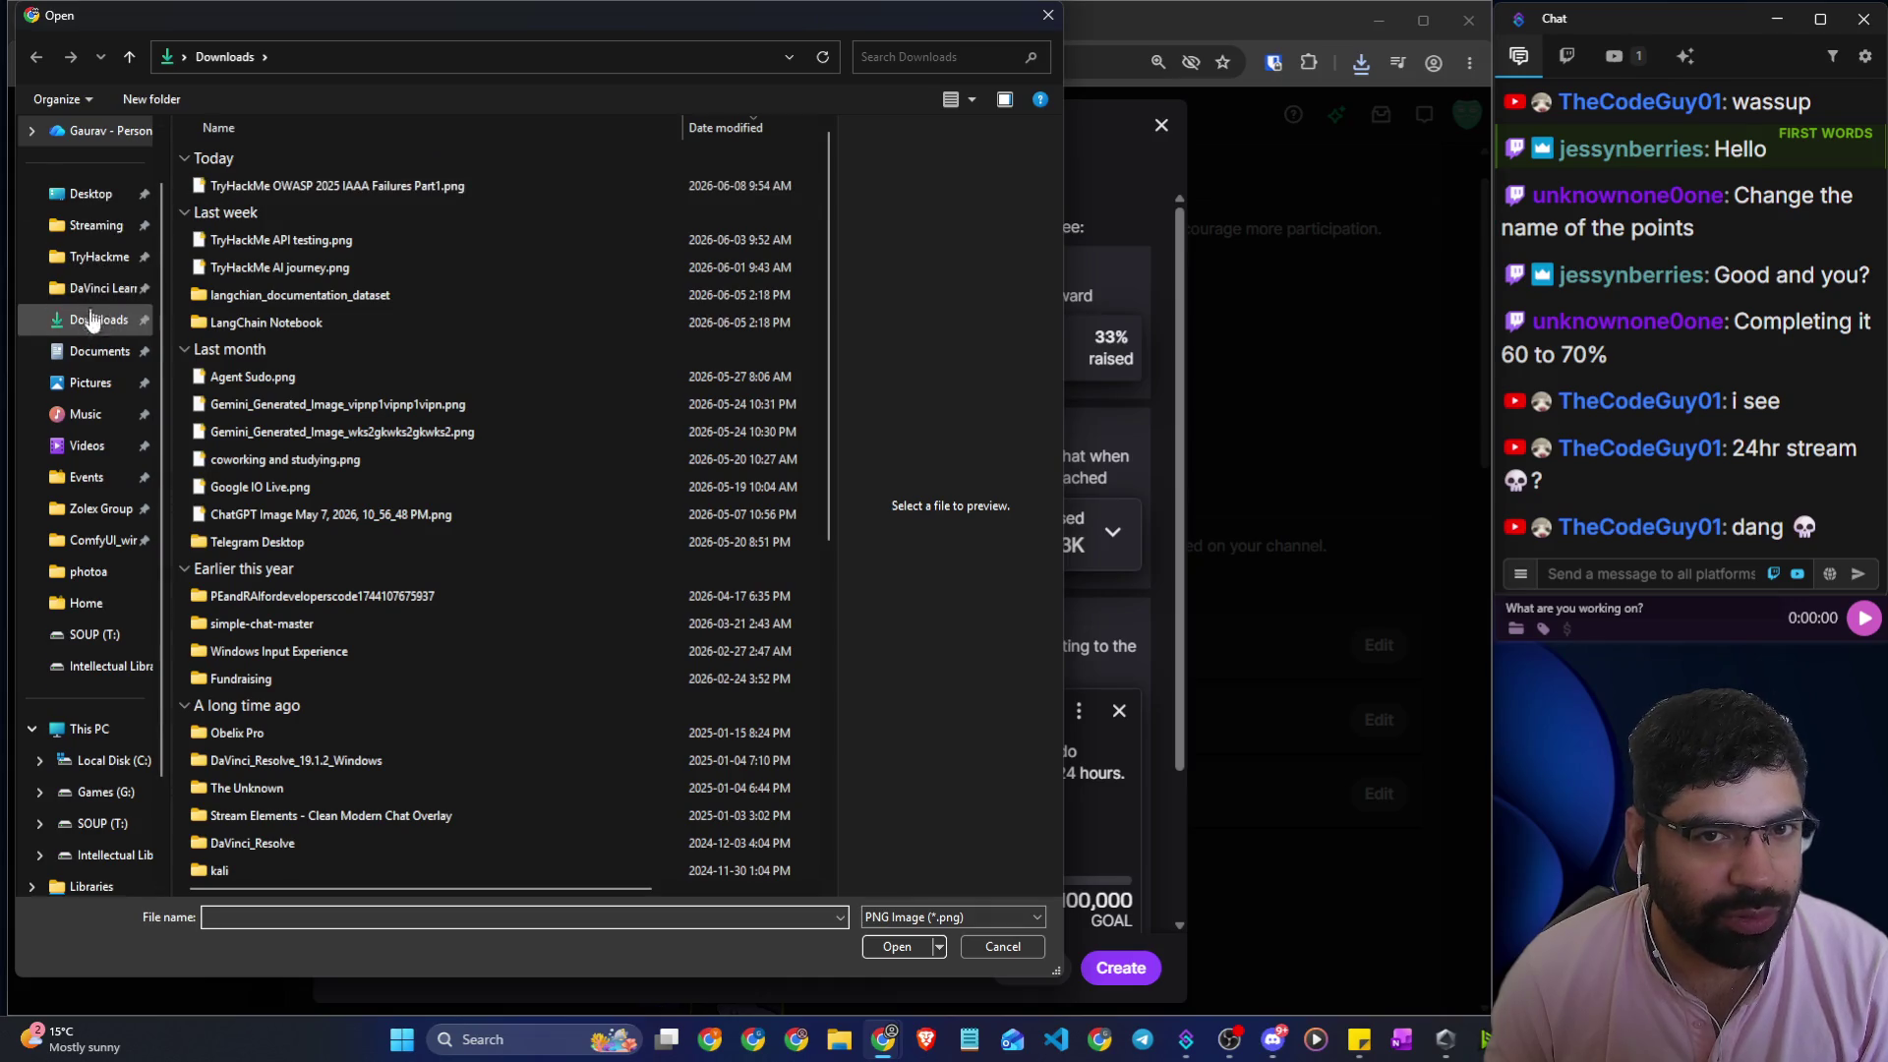
pyautogui.click(99, 257)
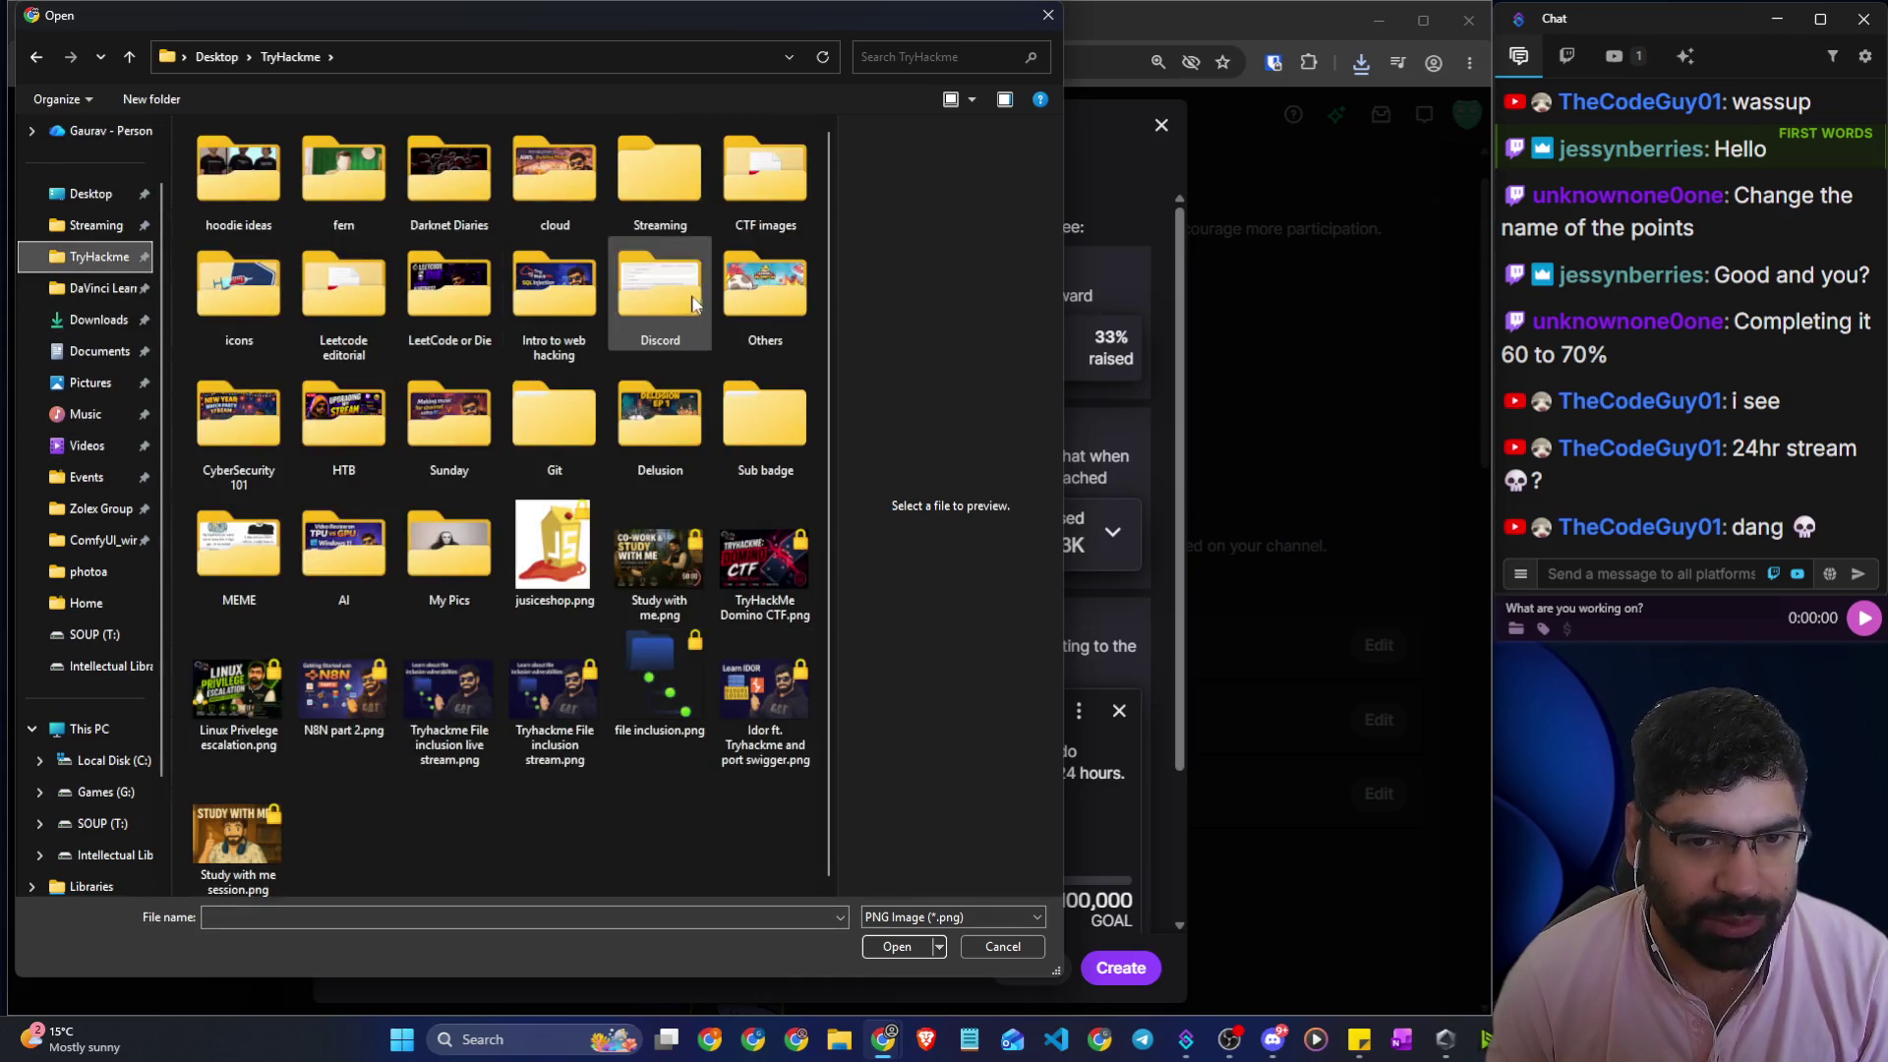
pyautogui.click(554, 547)
pyautogui.click(896, 949)
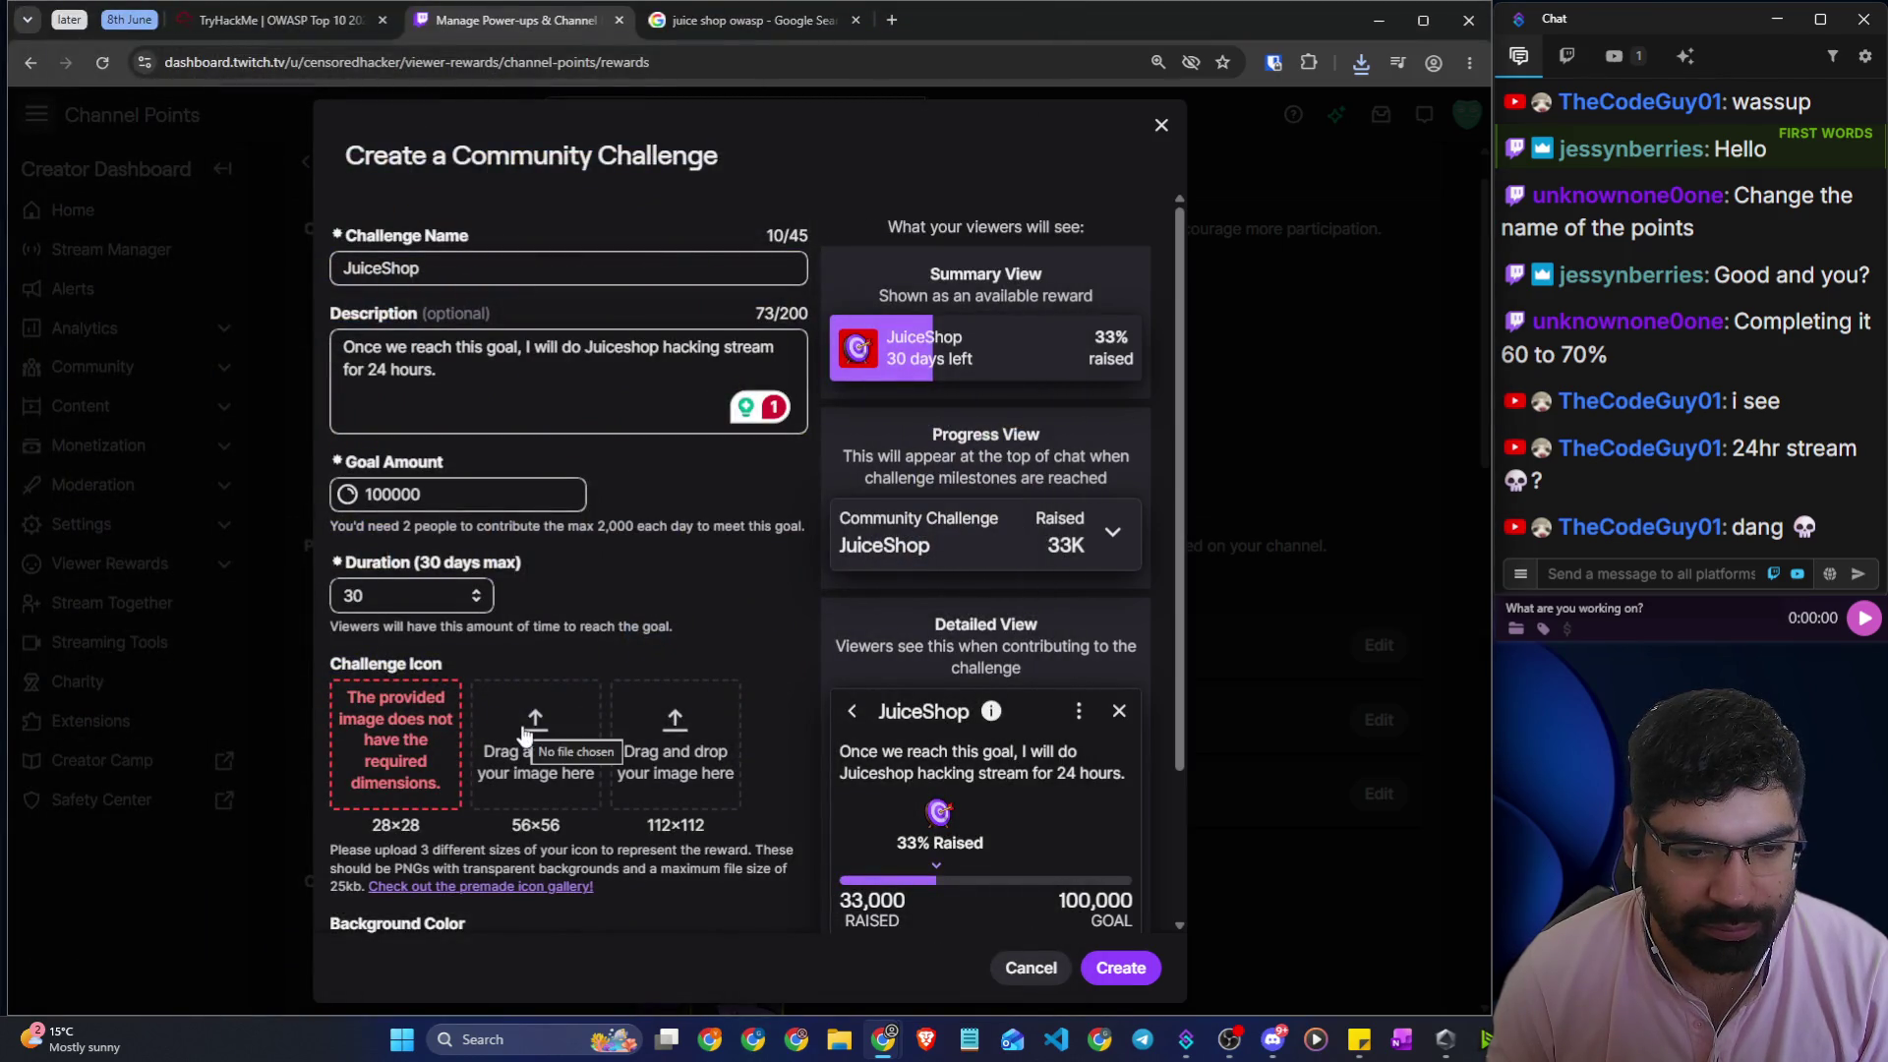
pyautogui.click(670, 726)
pyautogui.click(553, 545)
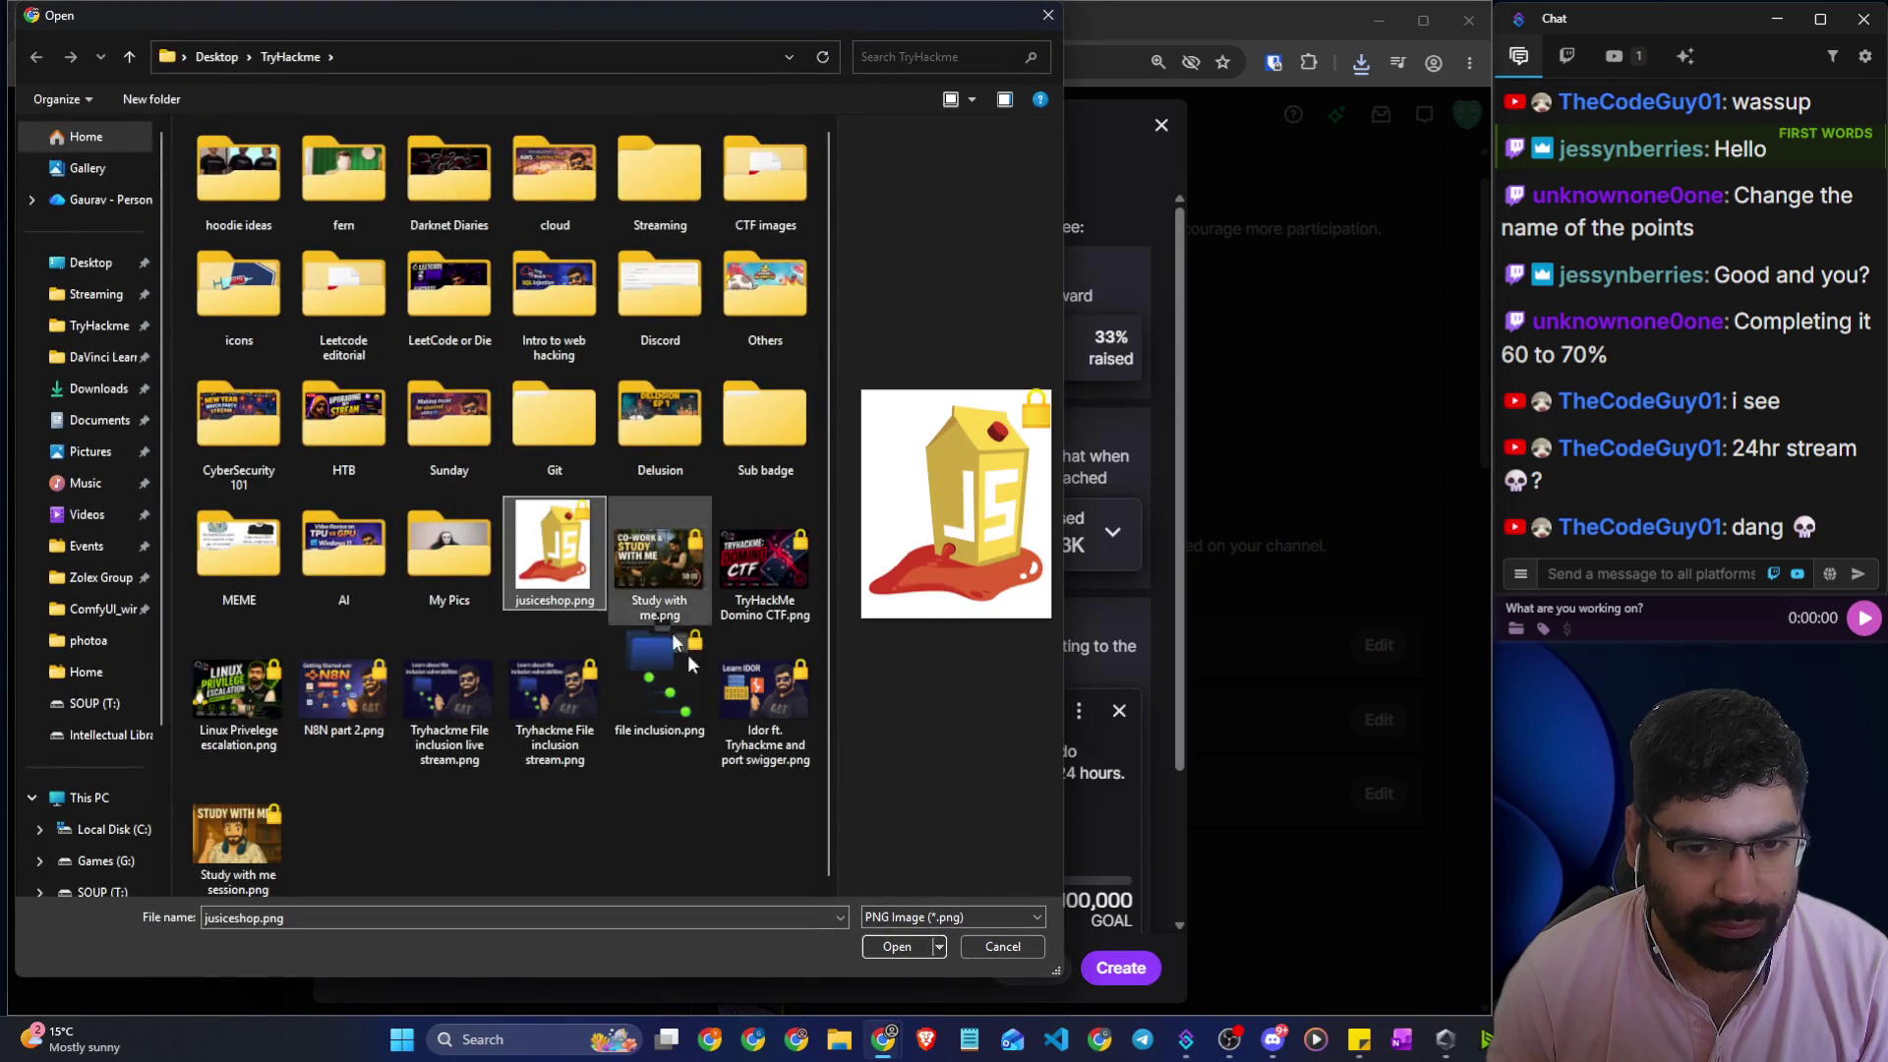
pyautogui.click(892, 949)
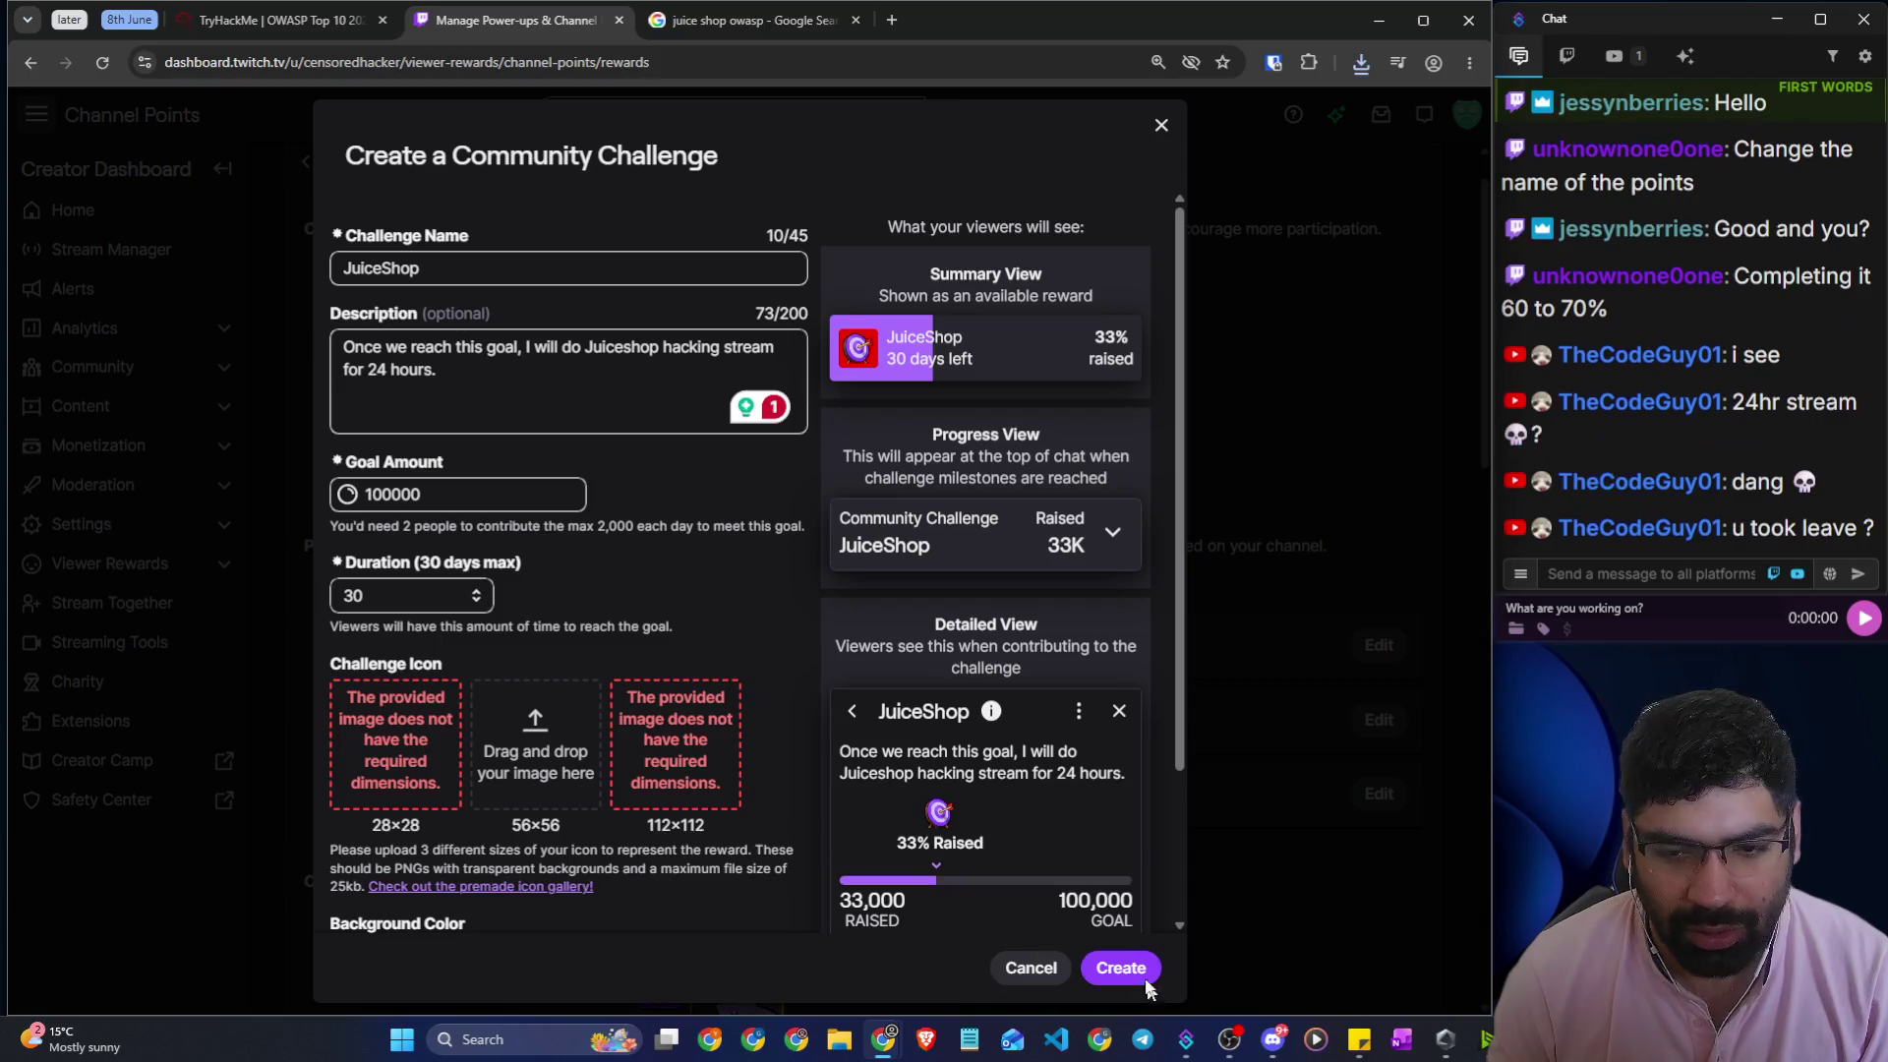
# - Create the JuiceShop challenge, check the Channel Points list, and close the Twitch tab
pyautogui.click(1104, 976)
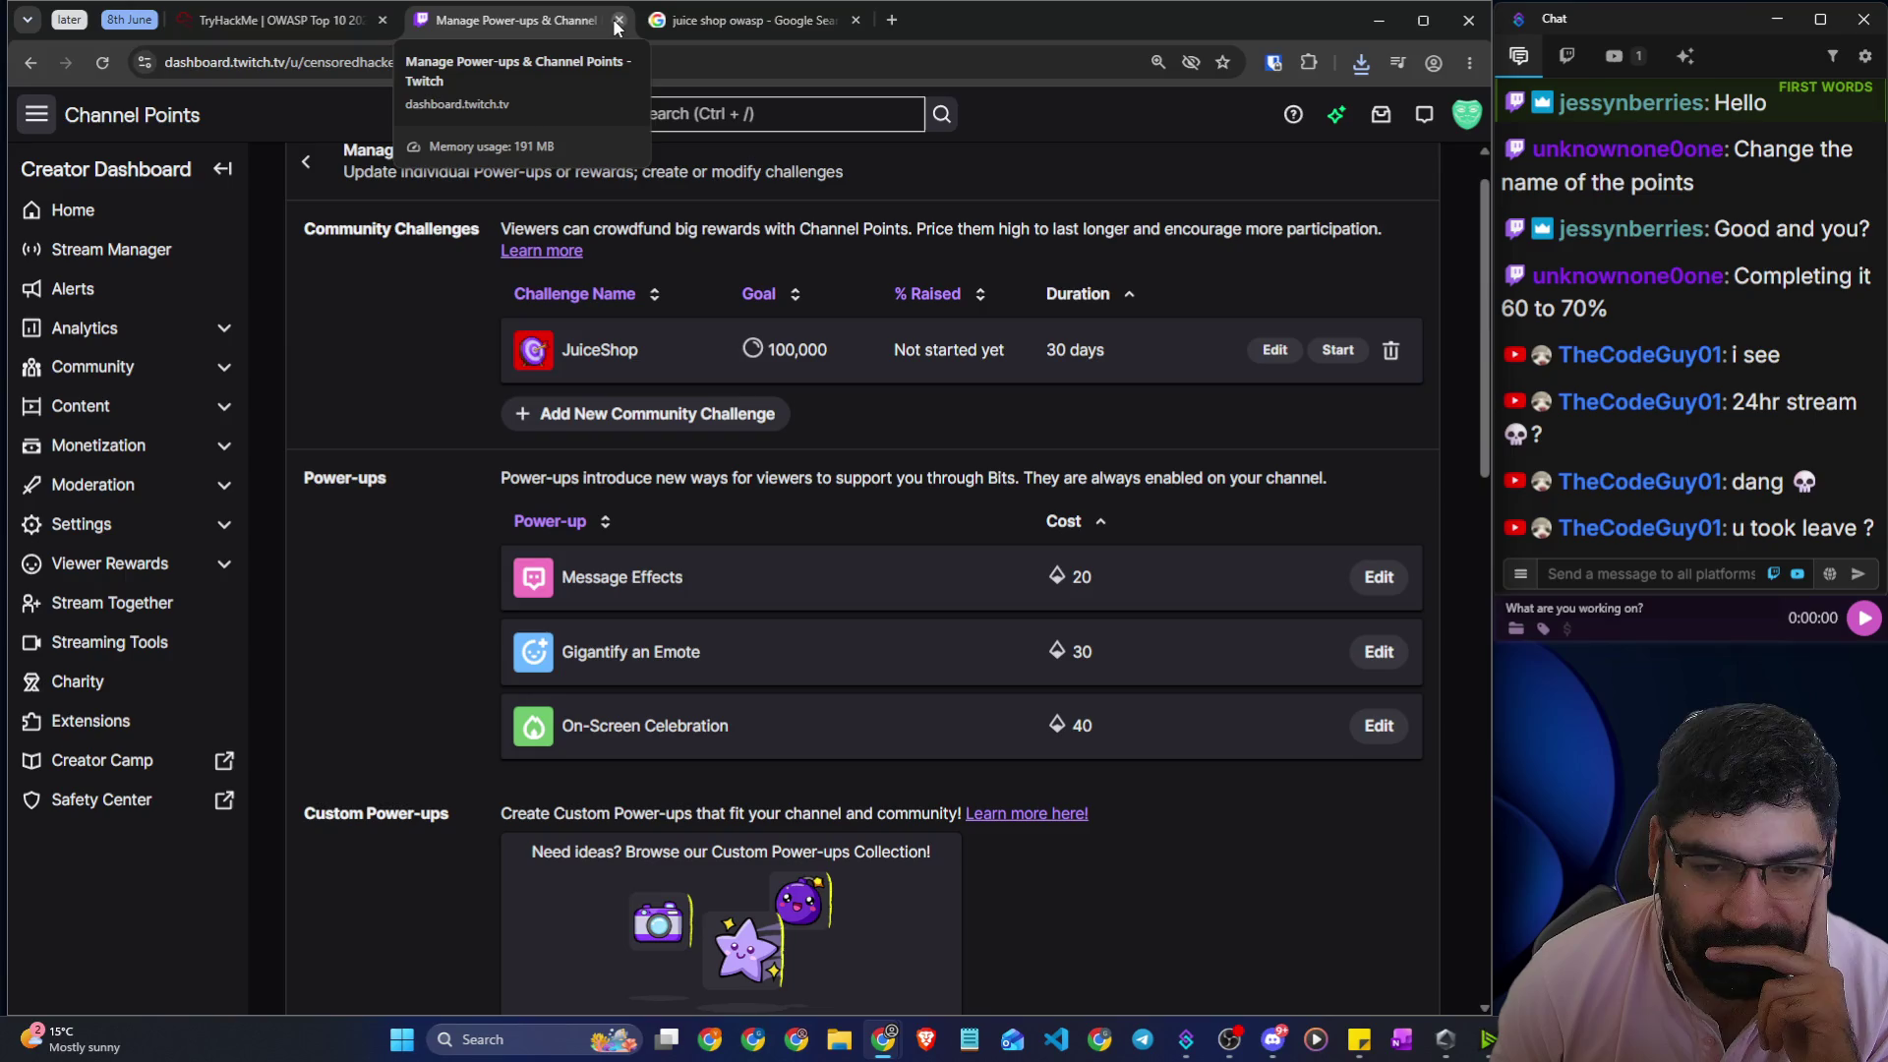
pyautogui.scroll(-5, 774, 382)
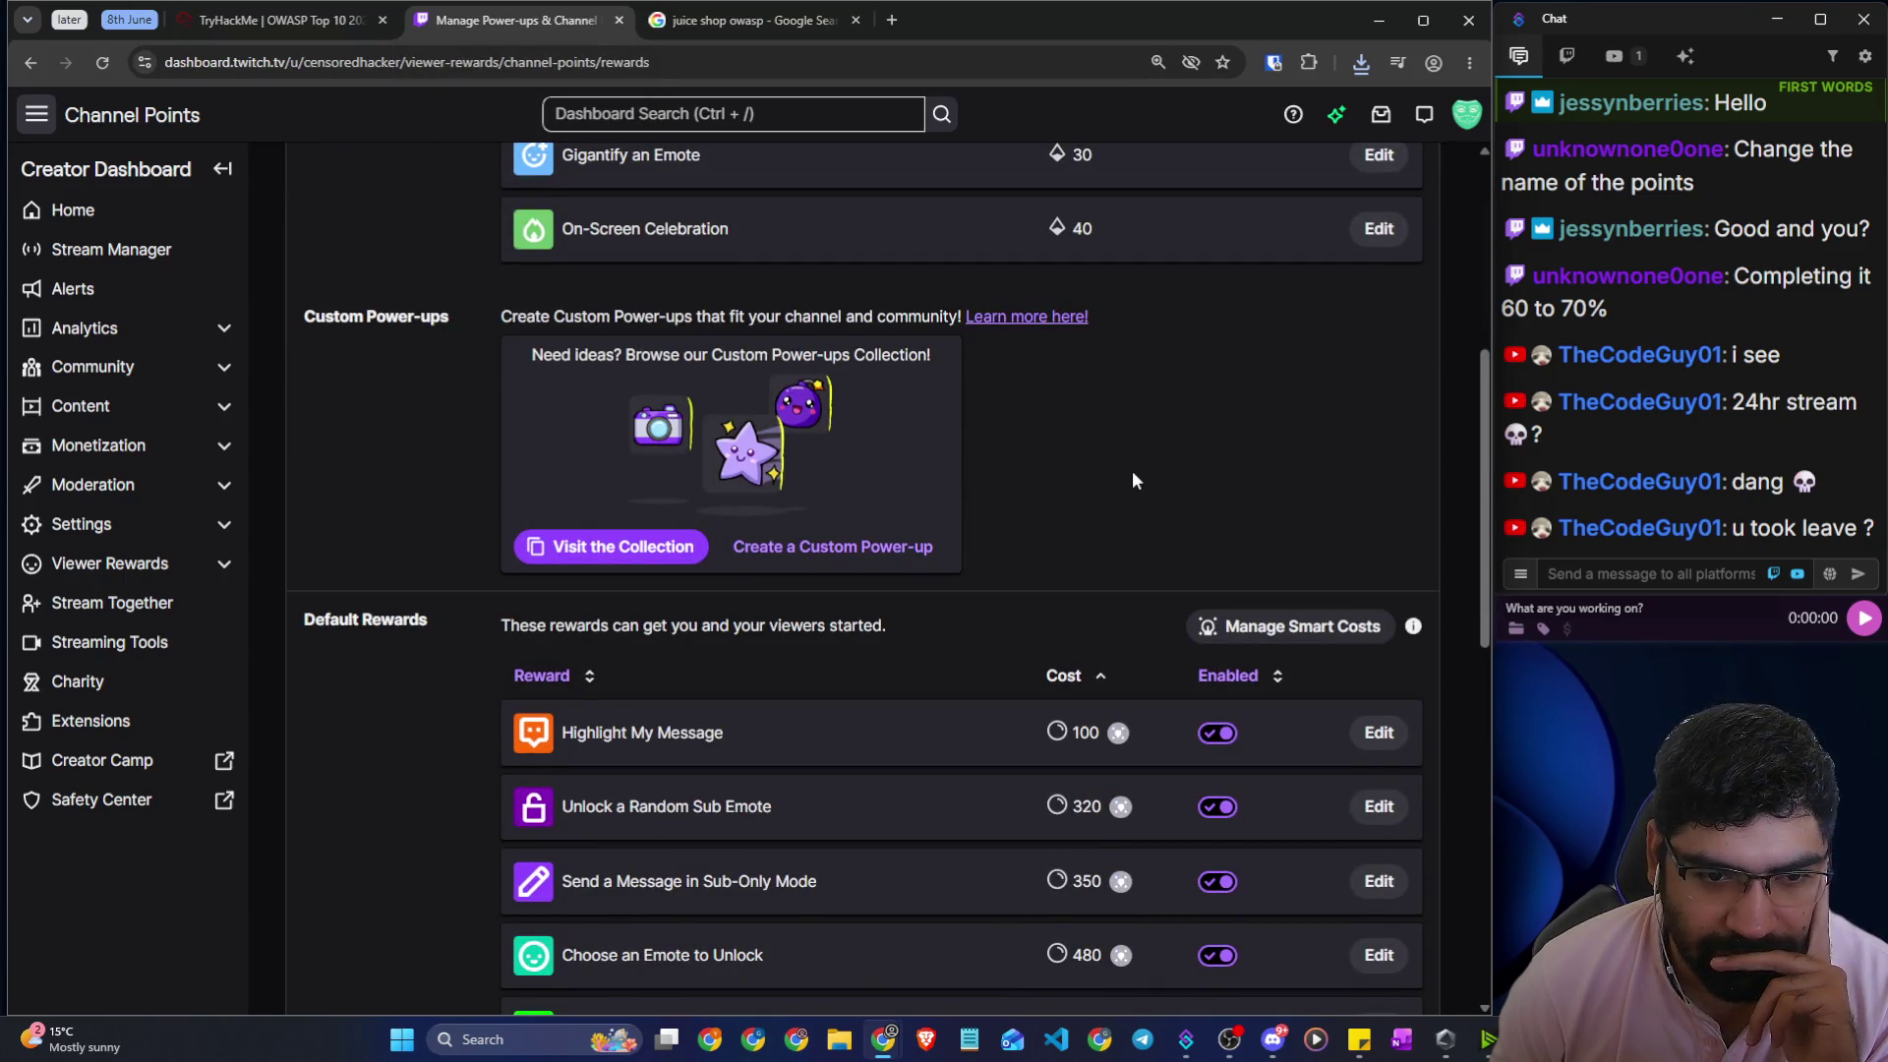
pyautogui.scroll(-6, 925, 432)
pyautogui.scroll(-4, 358, 379)
pyautogui.scroll(7, 360, 379)
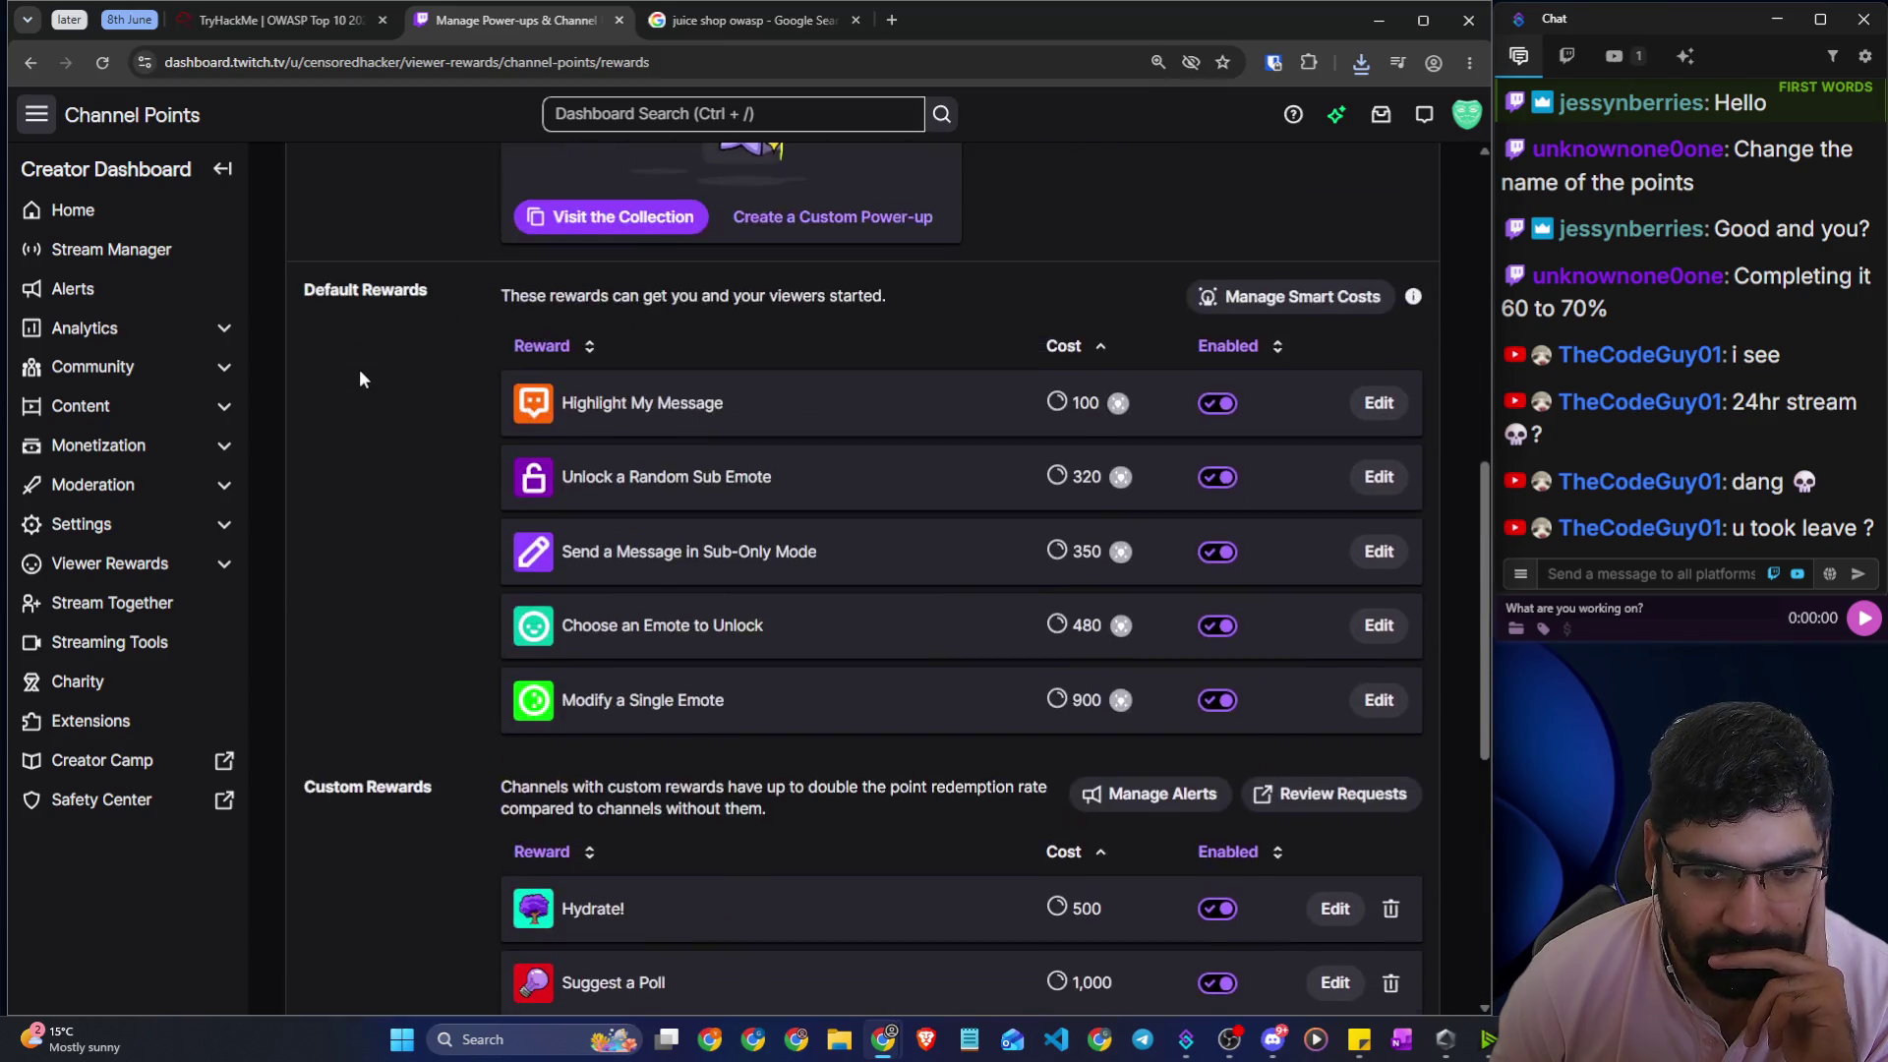
pyautogui.click(619, 19)
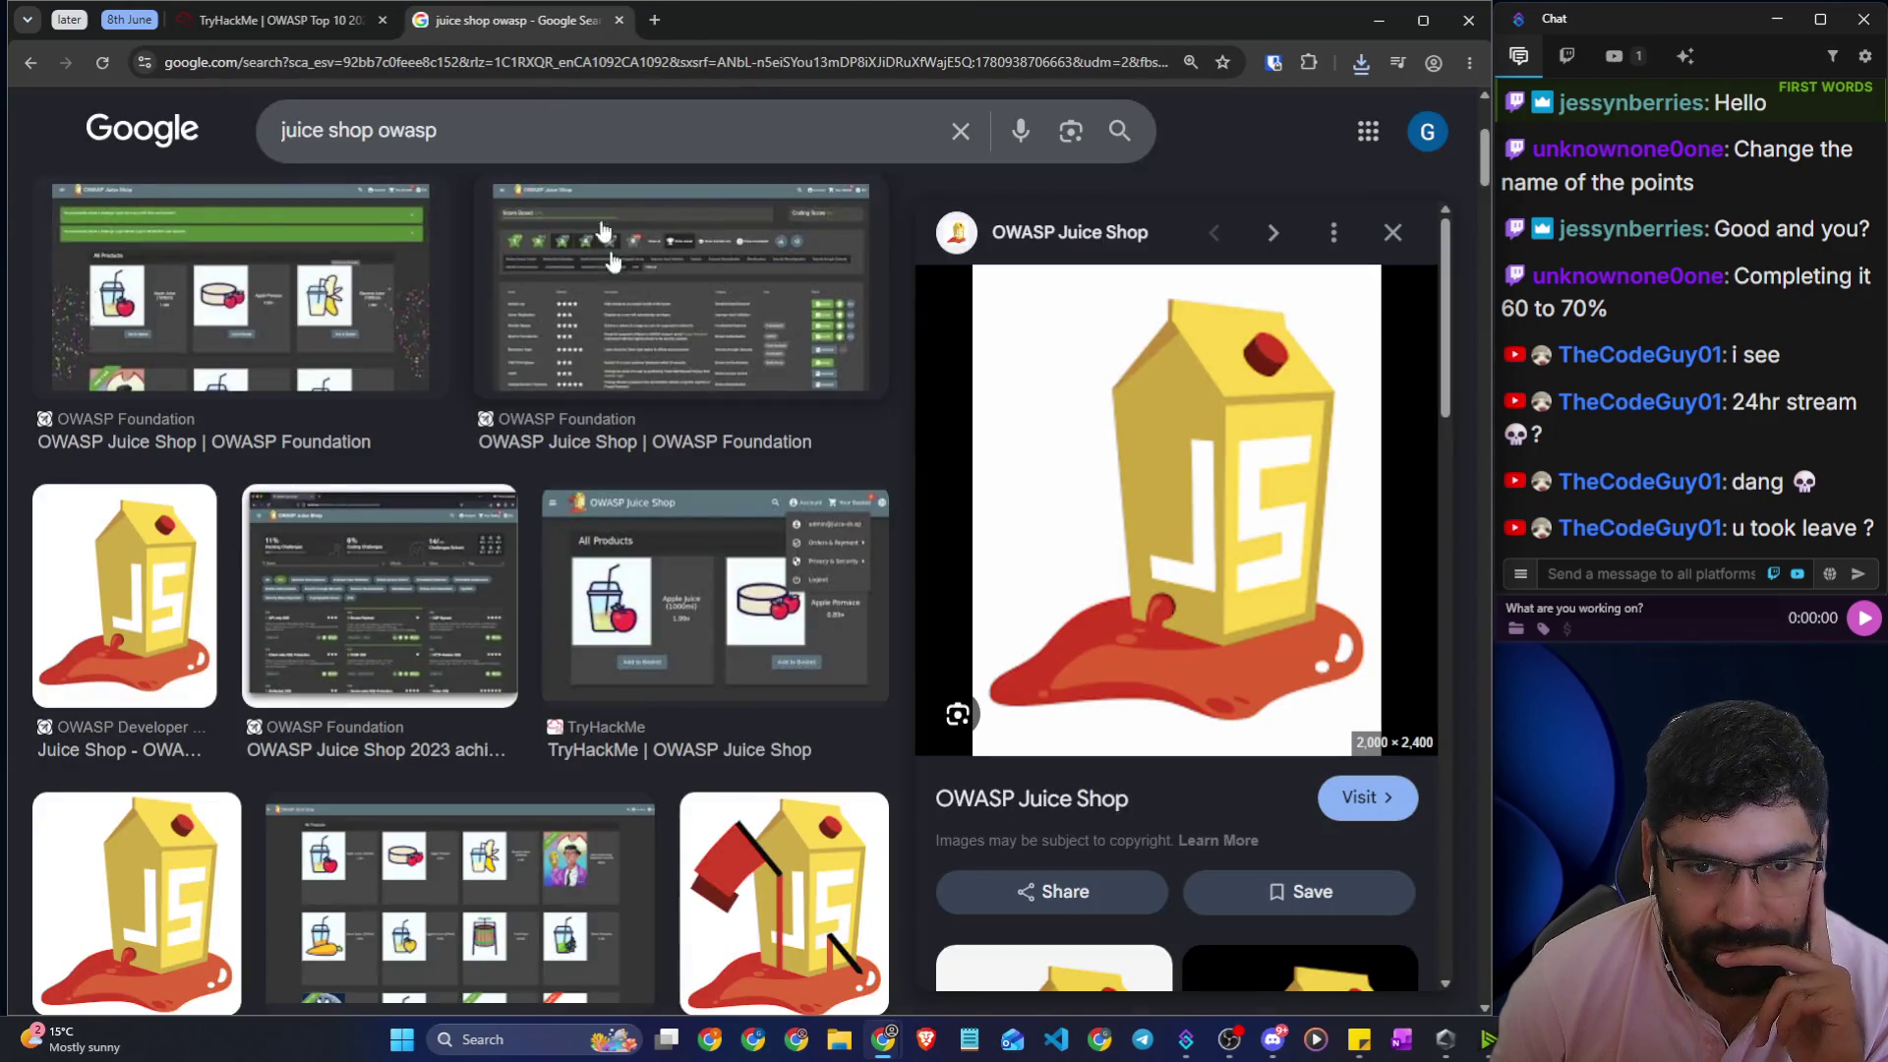
# - Close the Google tab and read through the TryHackMe room's Task 1 introduction
pyautogui.click(617, 18)
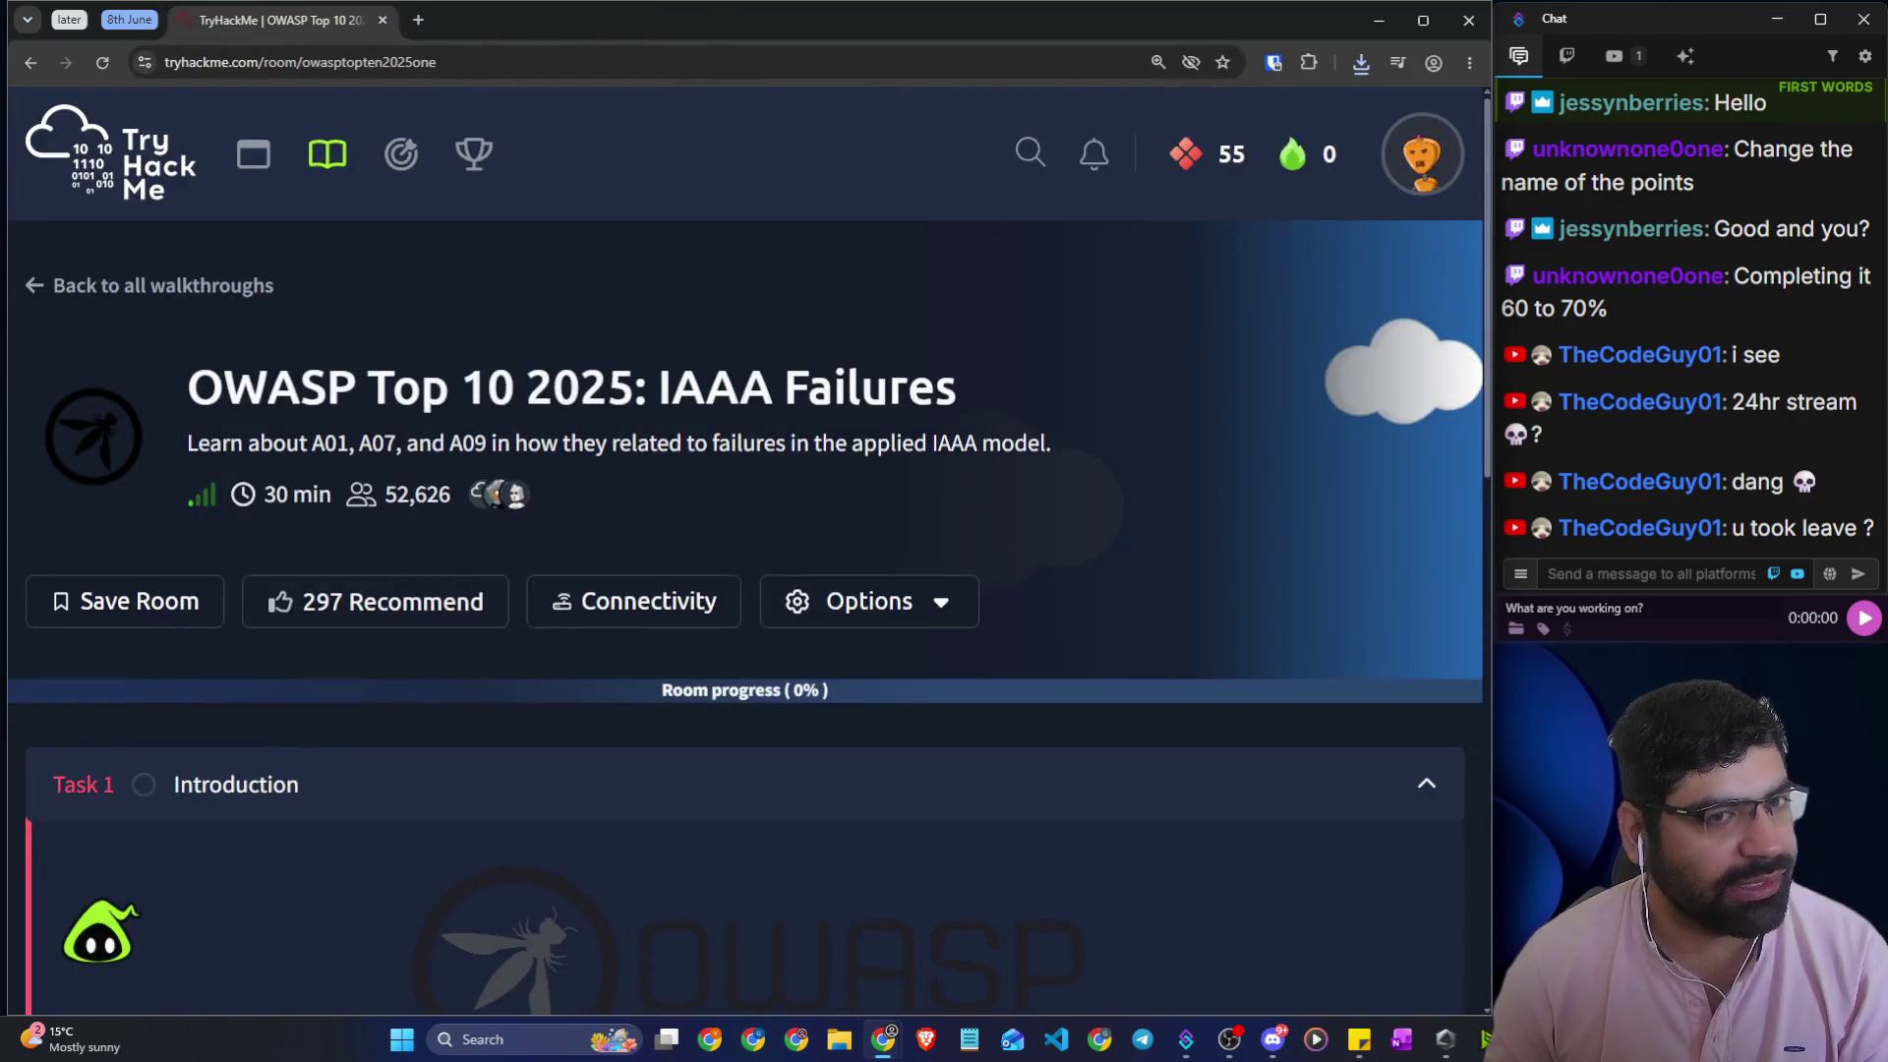
pyautogui.scroll(-4, 691, 319)
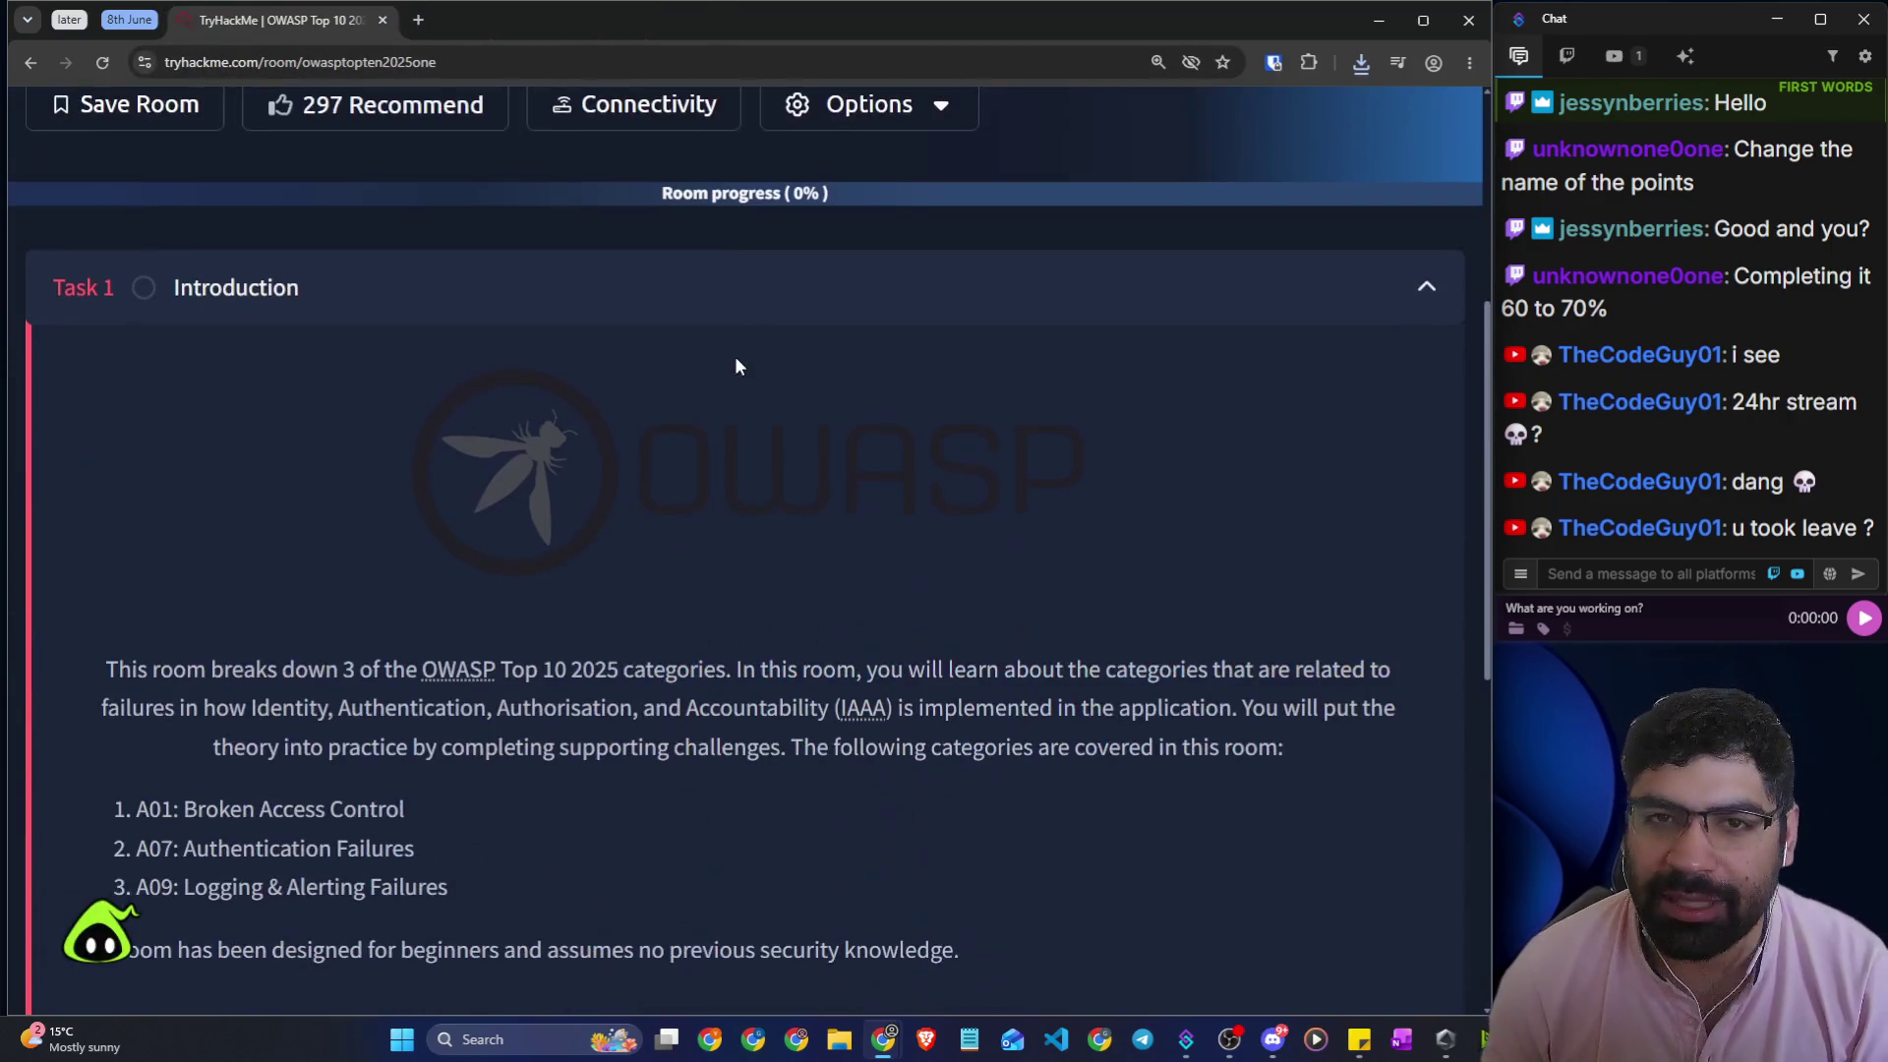
pyautogui.scroll(-6, 963, 430)
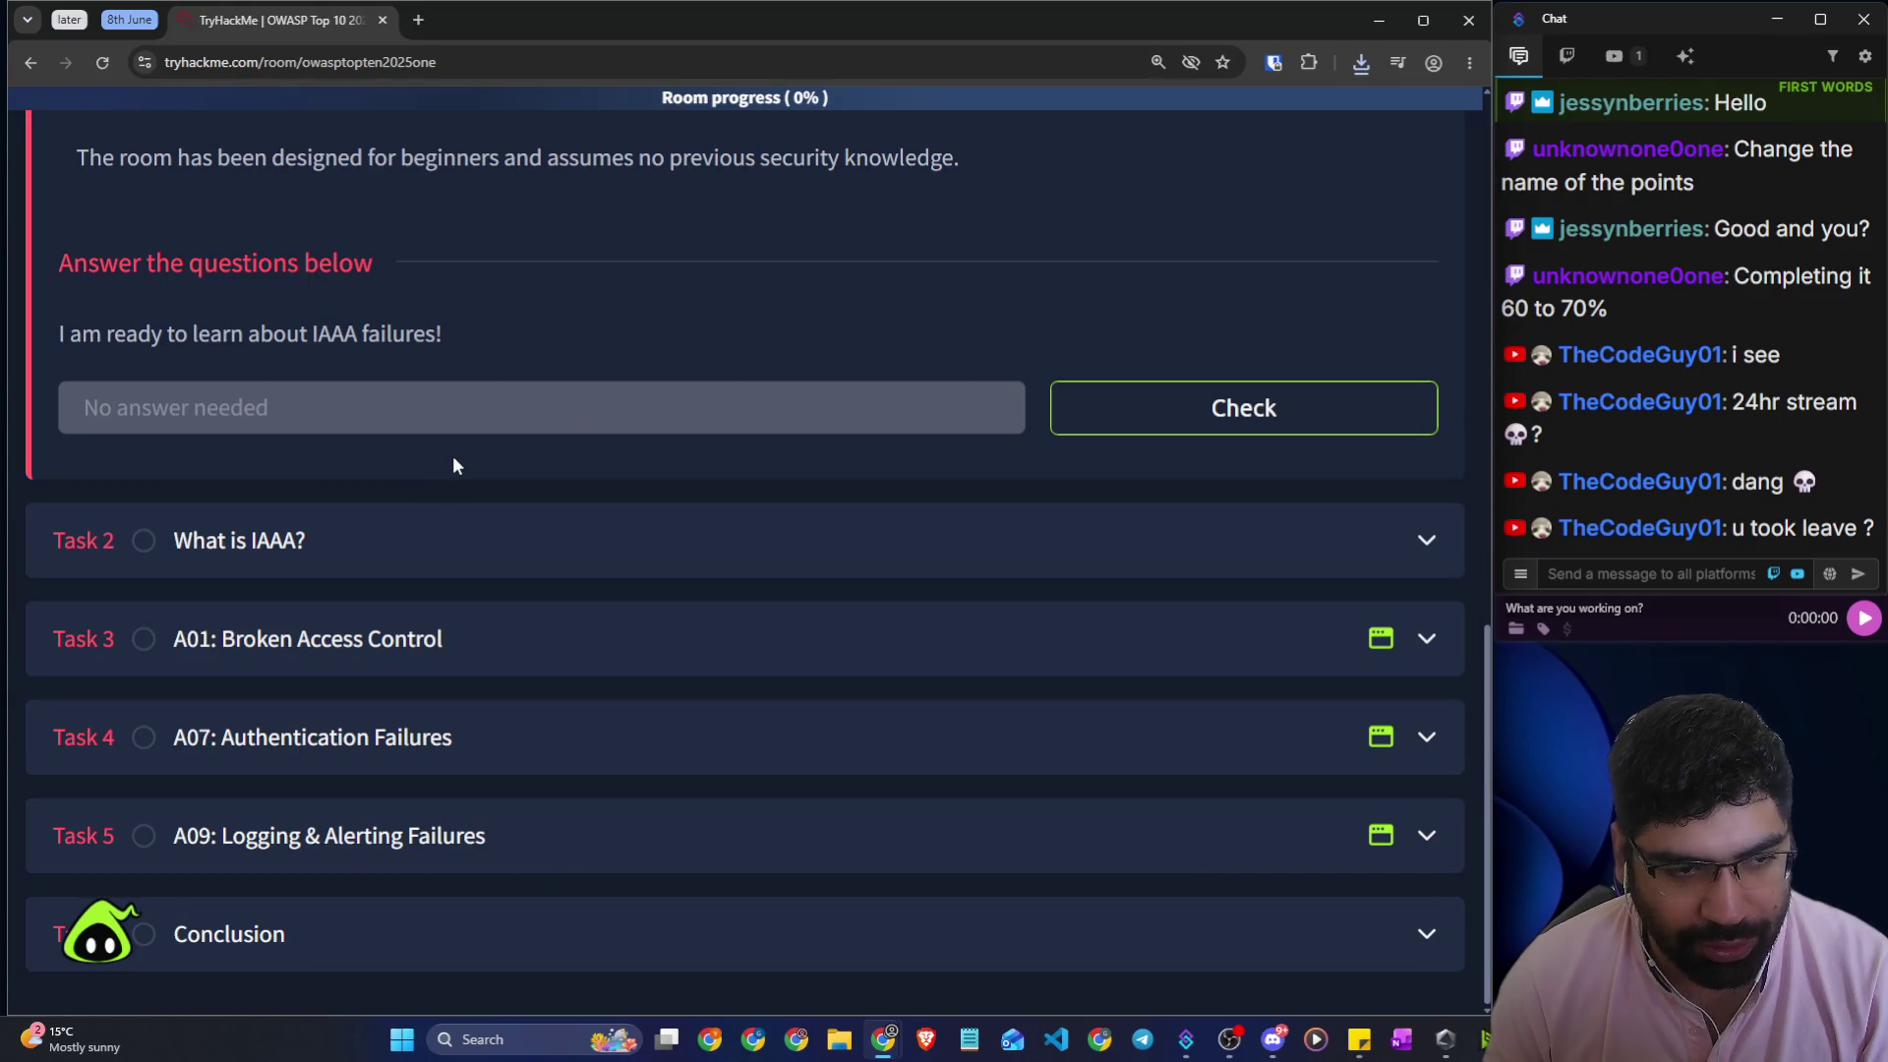
pyautogui.scroll(10, 630, 350)
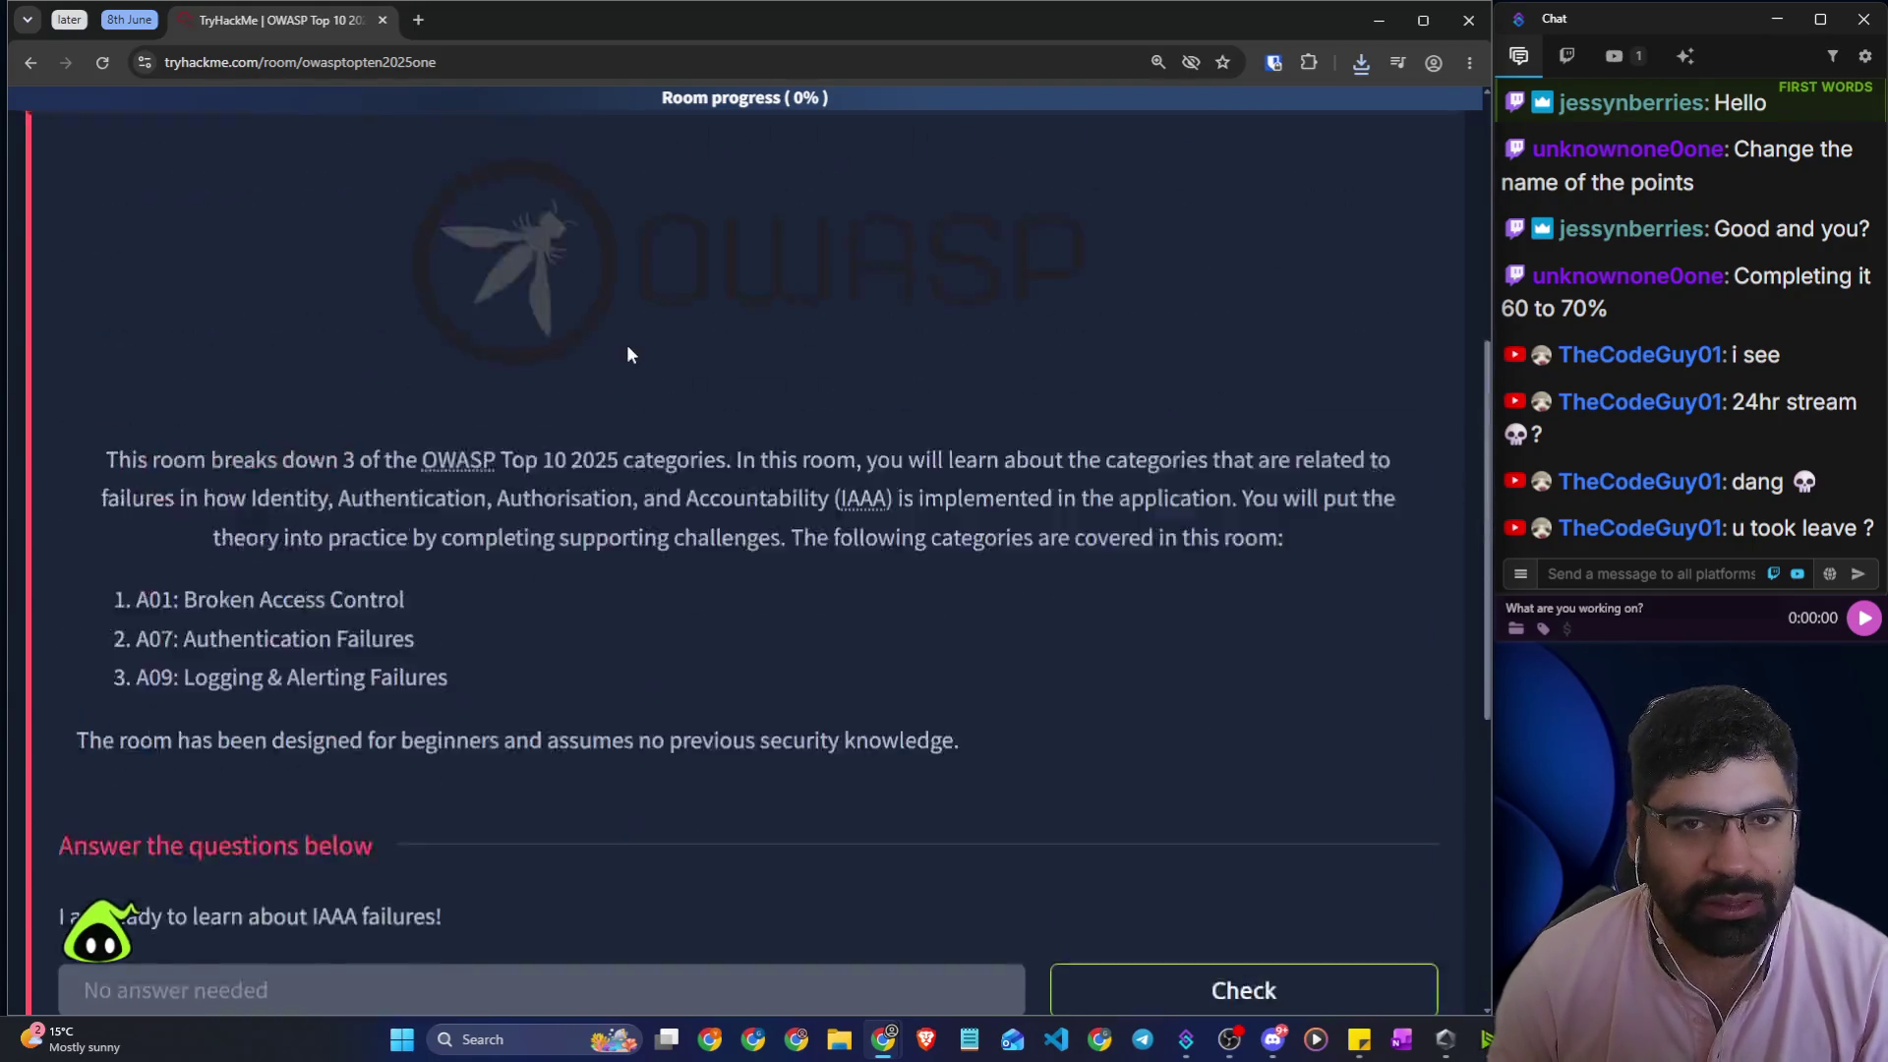
pyautogui.keyDown('ctrl'); pyautogui.scroll(2, 627, 360); pyautogui.keyUp('ctrl')
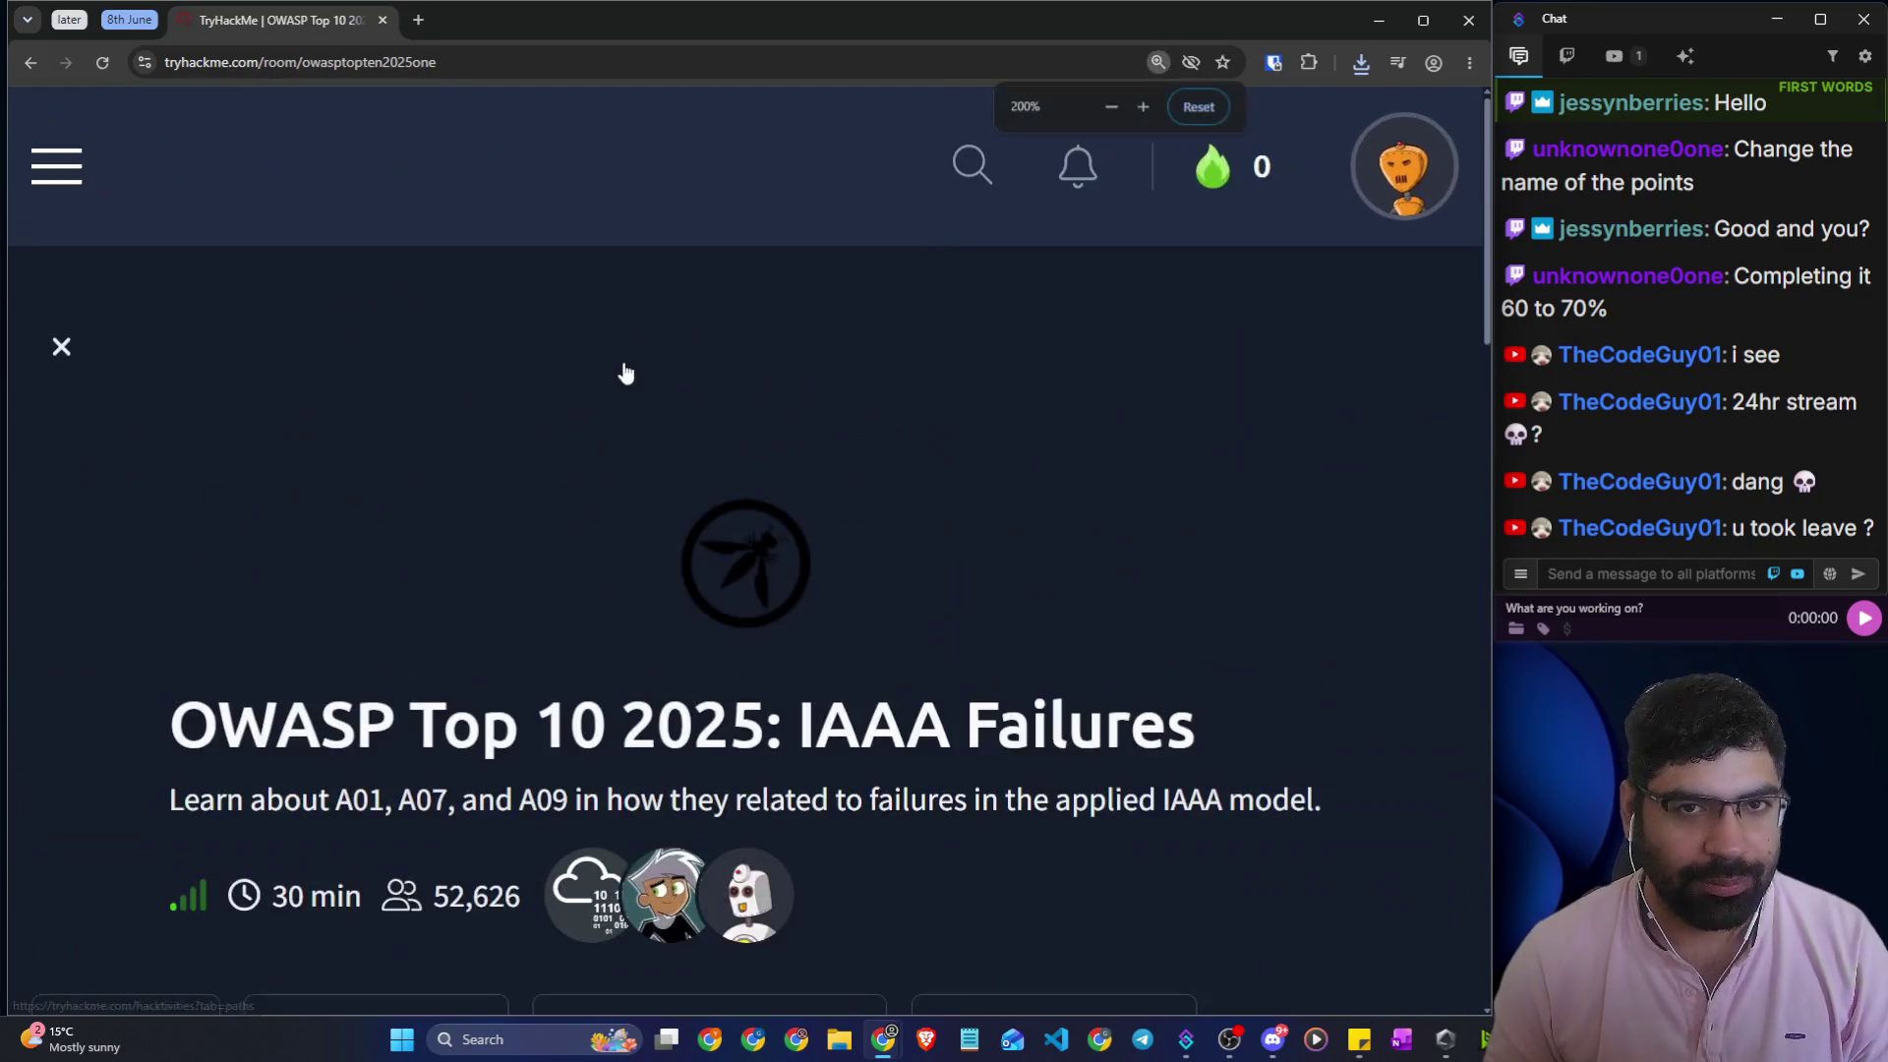
pyautogui.scroll(-6, 631, 371)
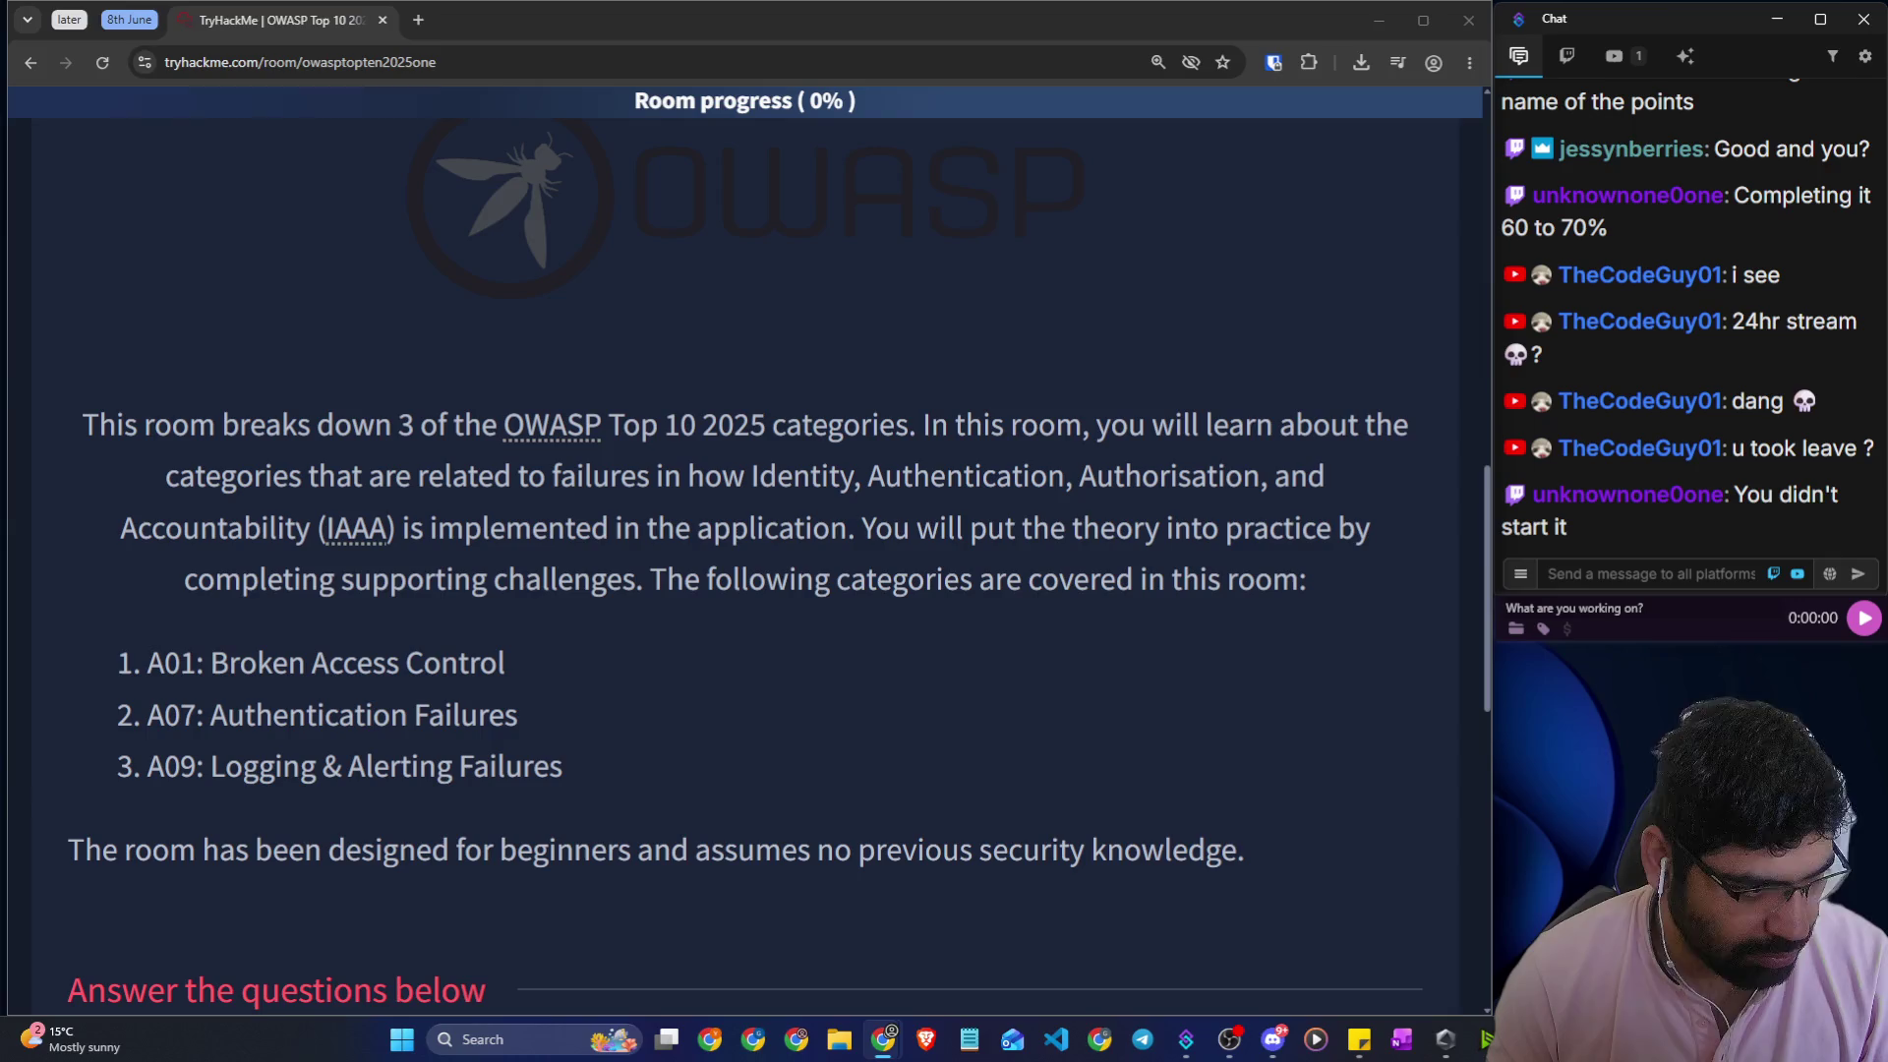
# - Reopen the closed Channel Points tab from Chrome's recent tabs
pyautogui.click(1468, 61)
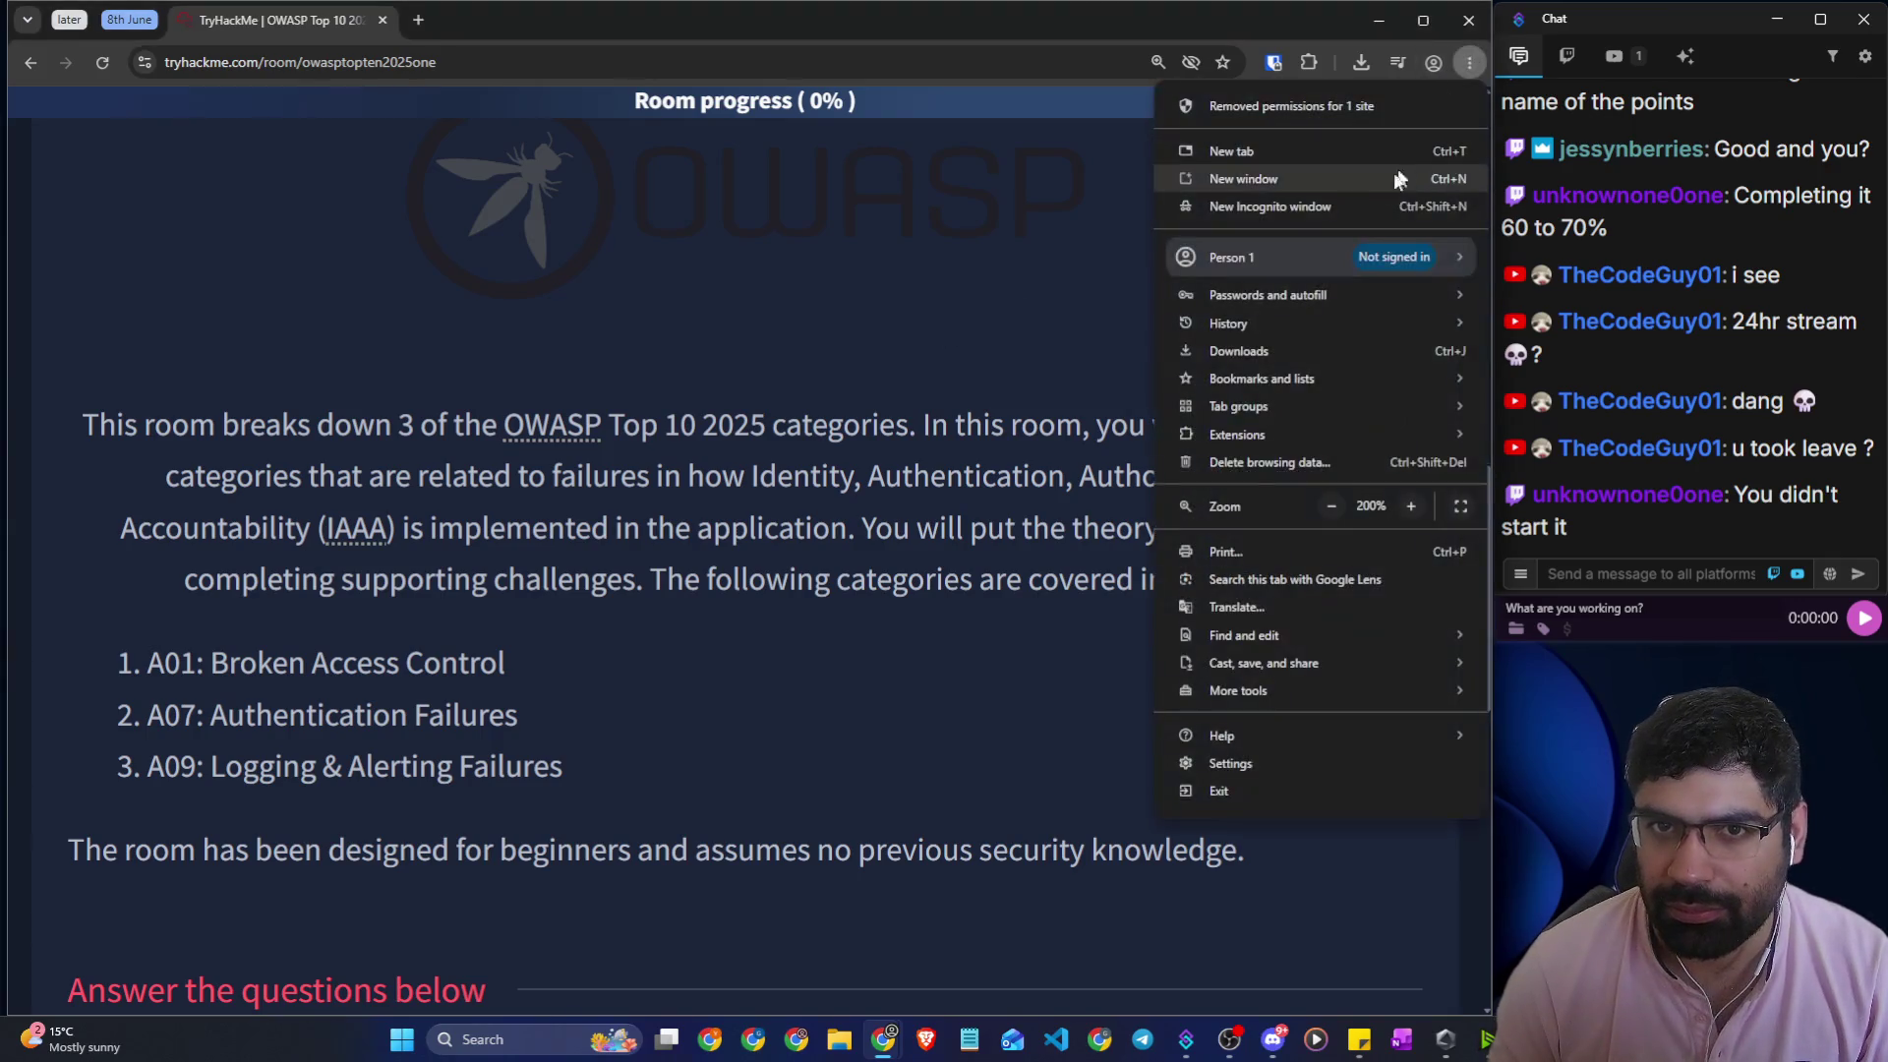
pyautogui.moveTo(1267, 328)
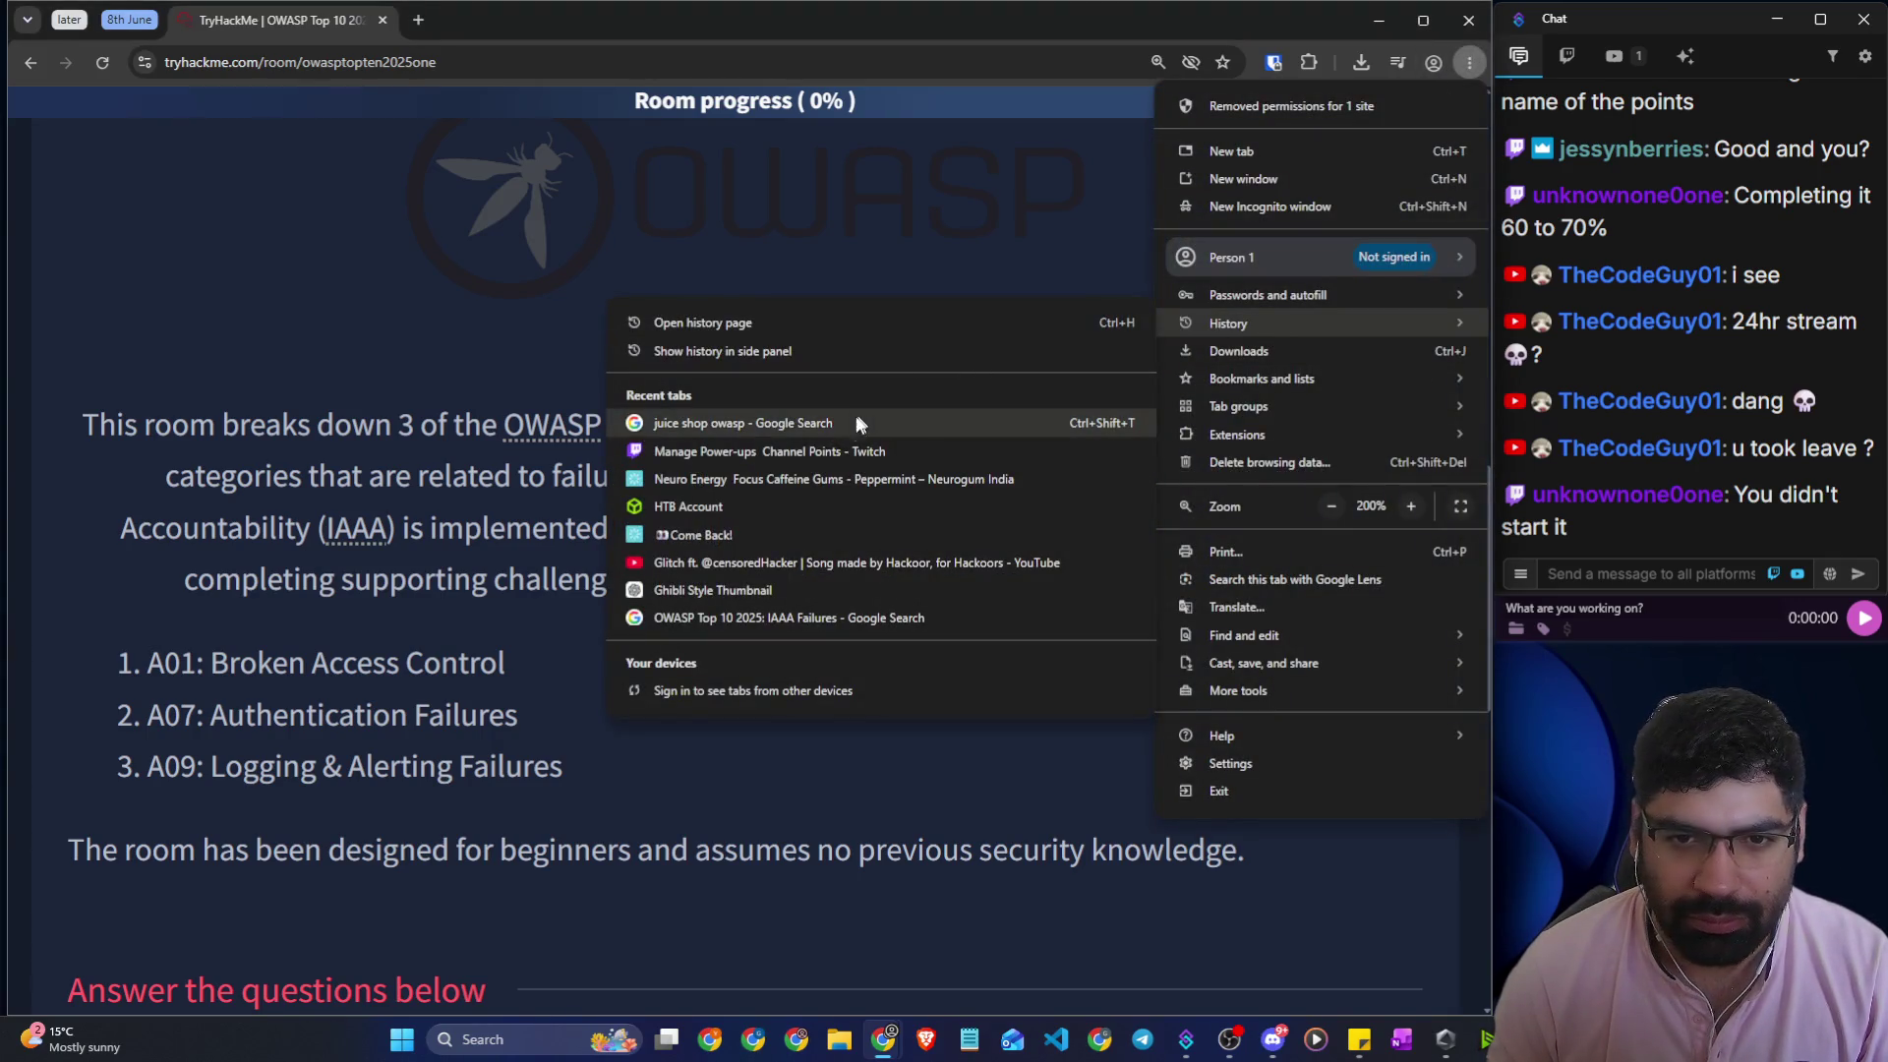
pyautogui.click(834, 454)
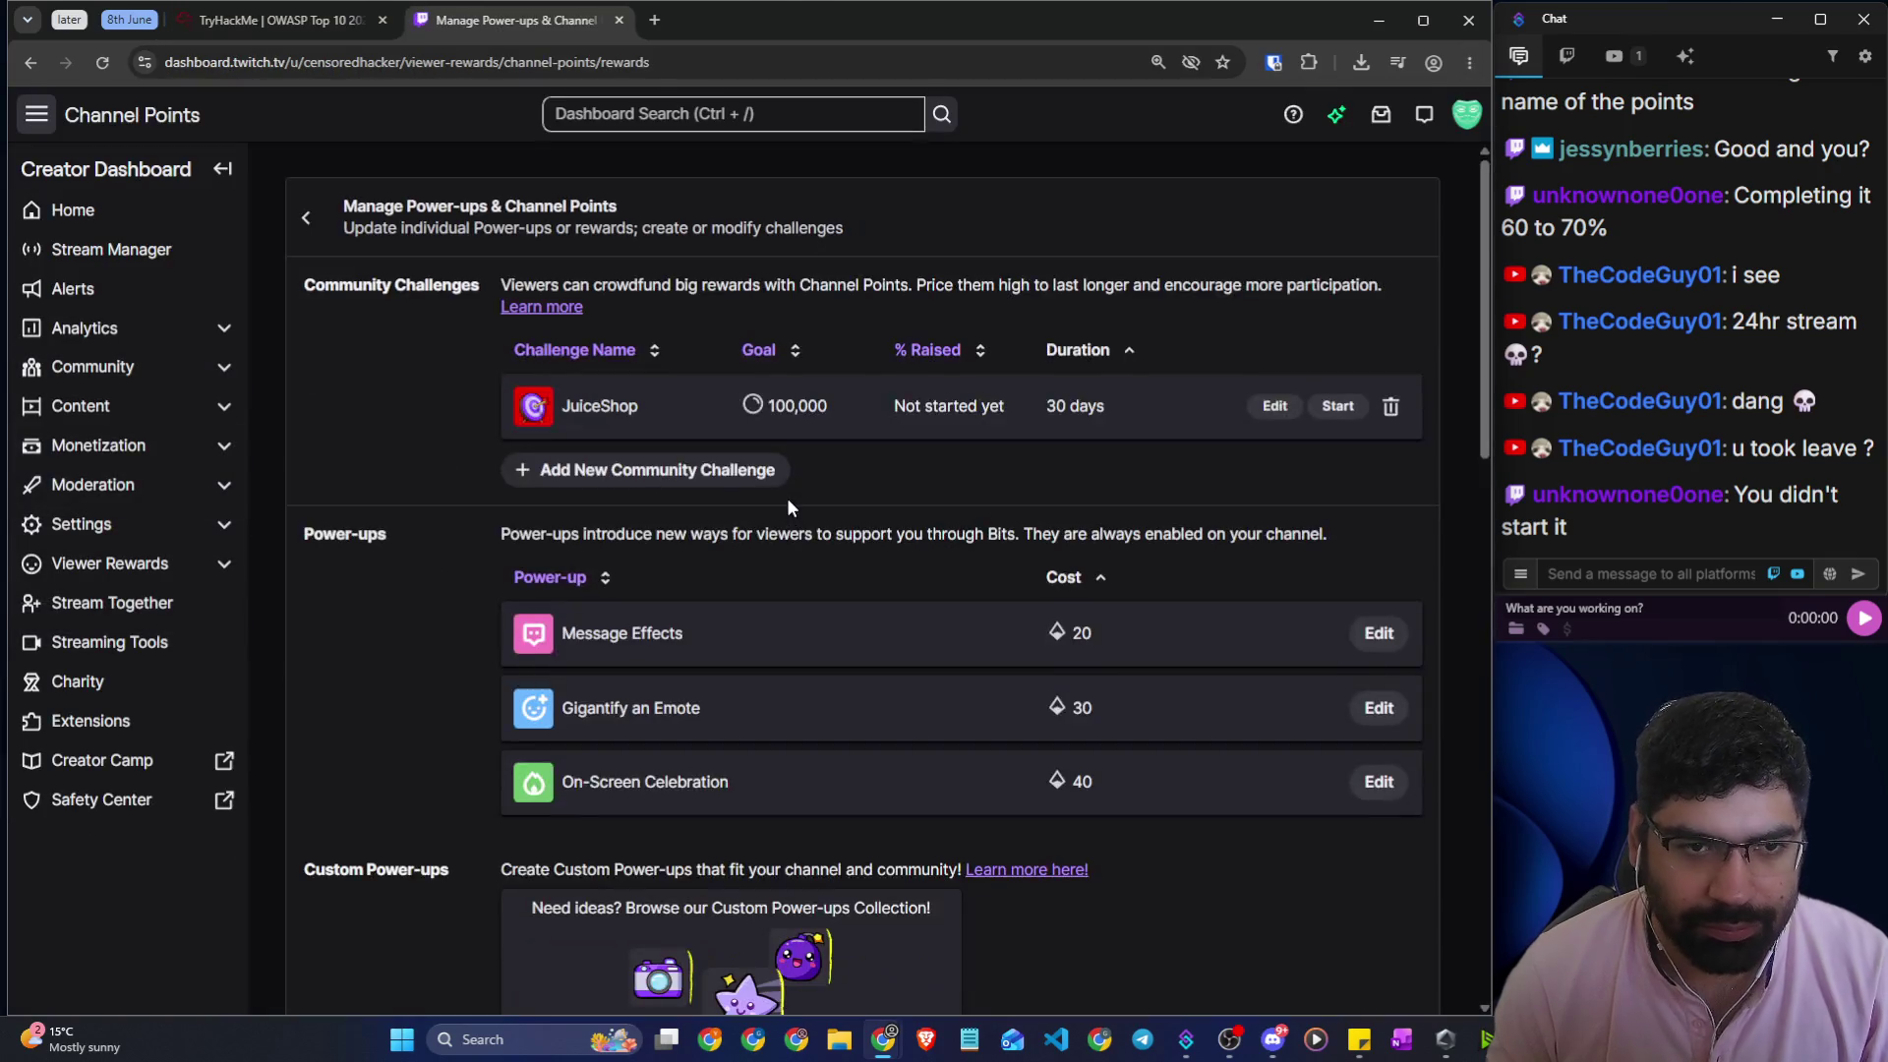
# - Start the JuiceShop challenge, confirm it, and check its progress toward 100,000
pyautogui.click(1336, 407)
pyautogui.click(977, 637)
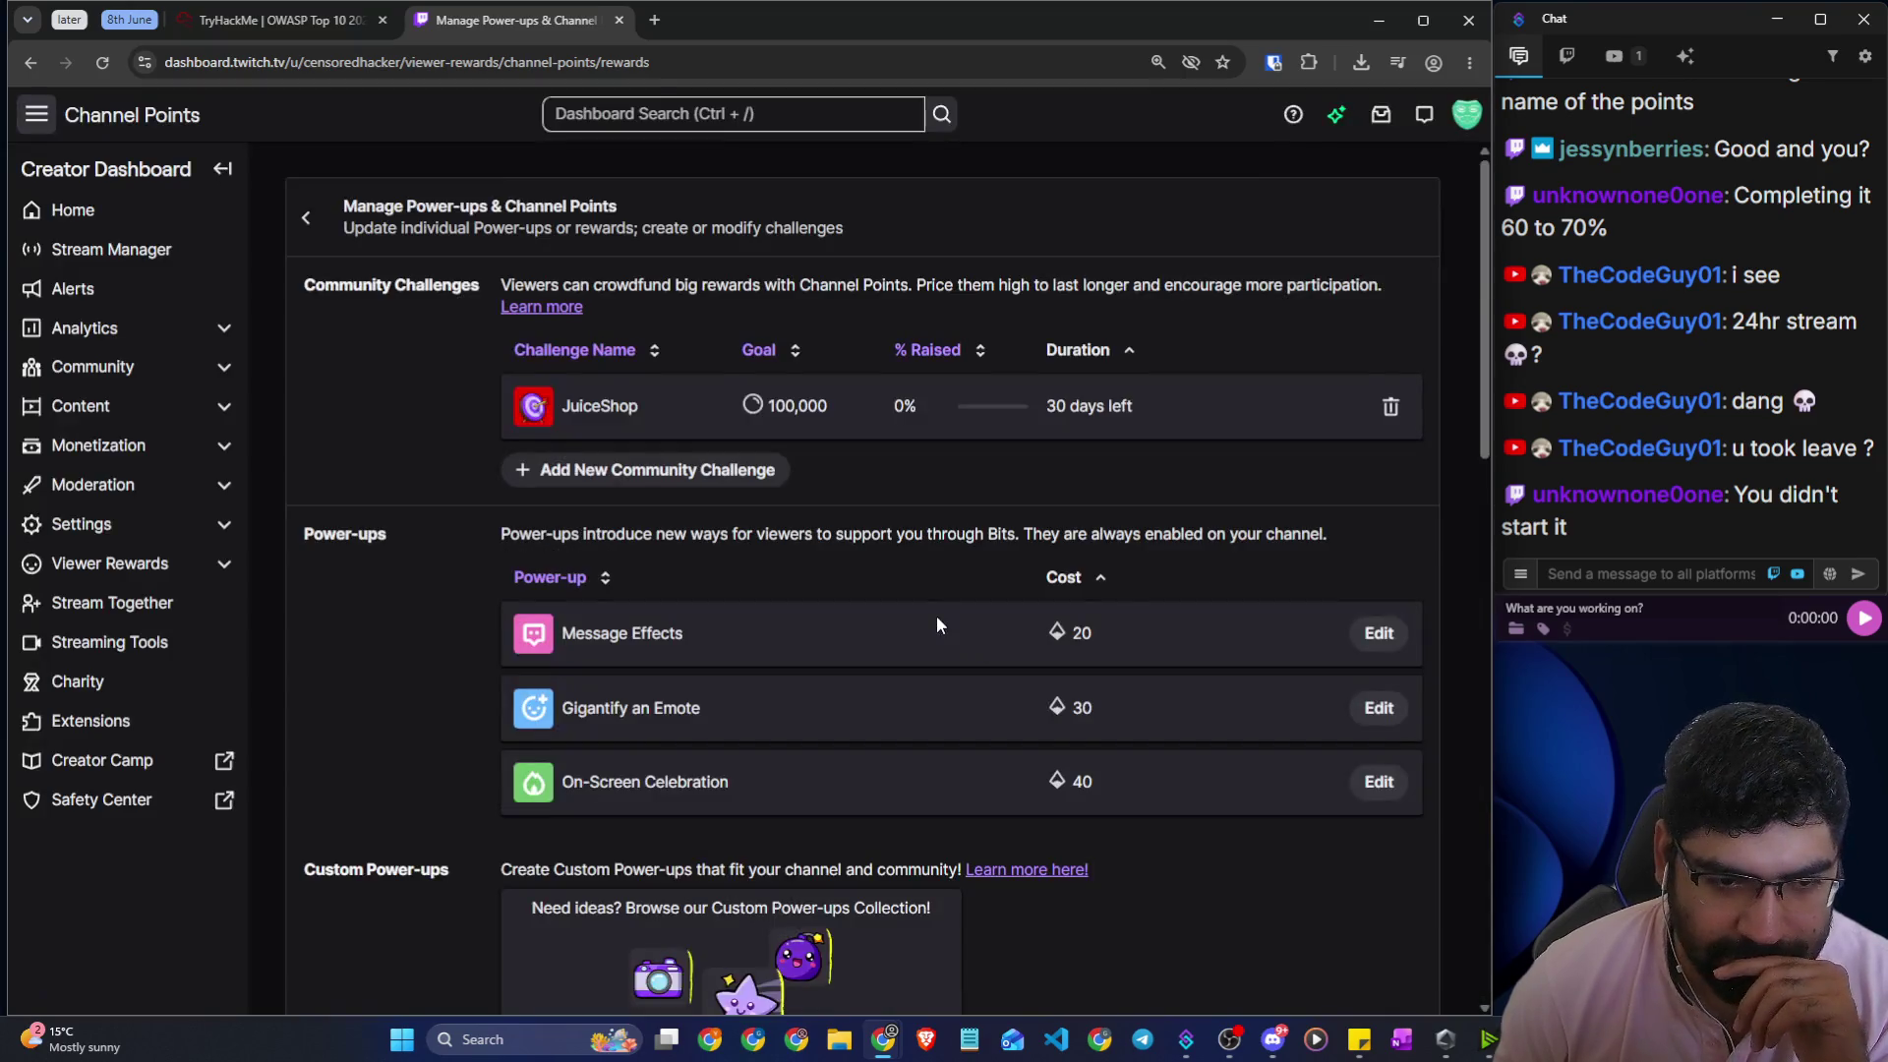
pyautogui.scroll(-7, 931, 620)
pyautogui.scroll(-8, 689, 670)
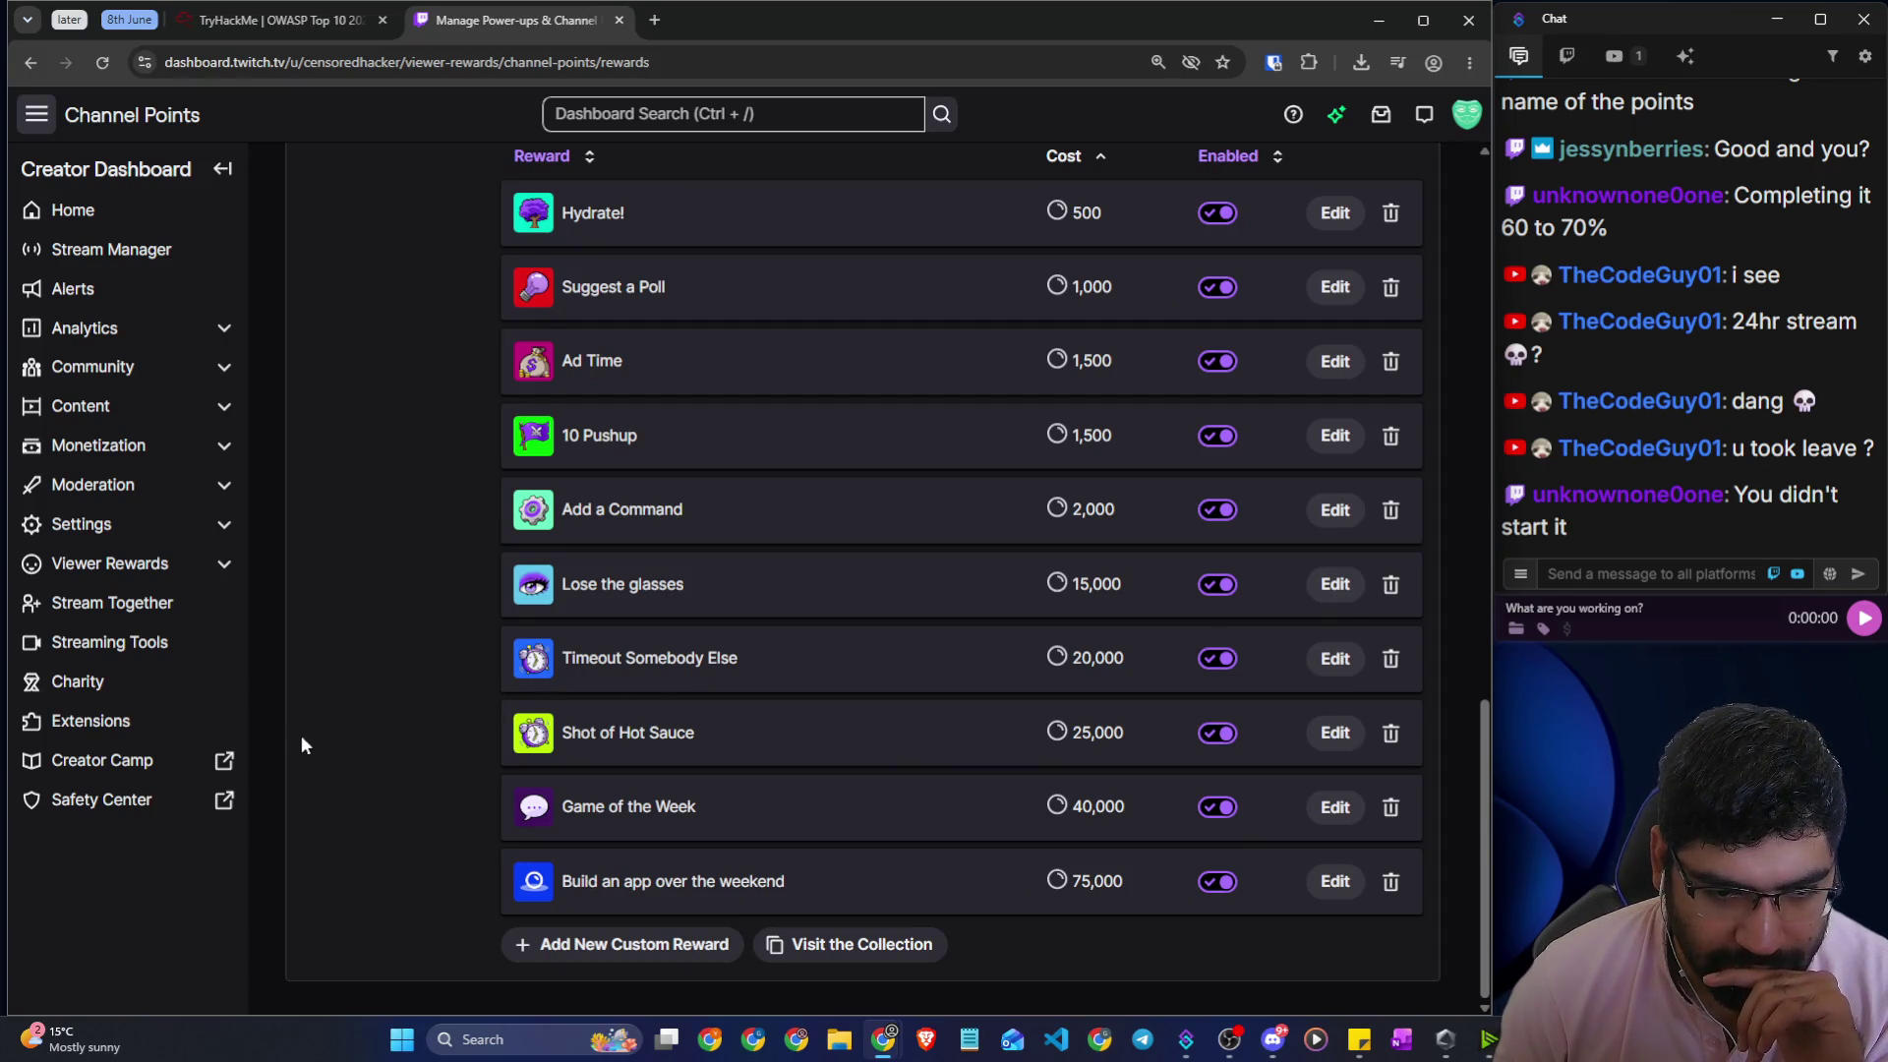
pyautogui.scroll(5, 305, 745)
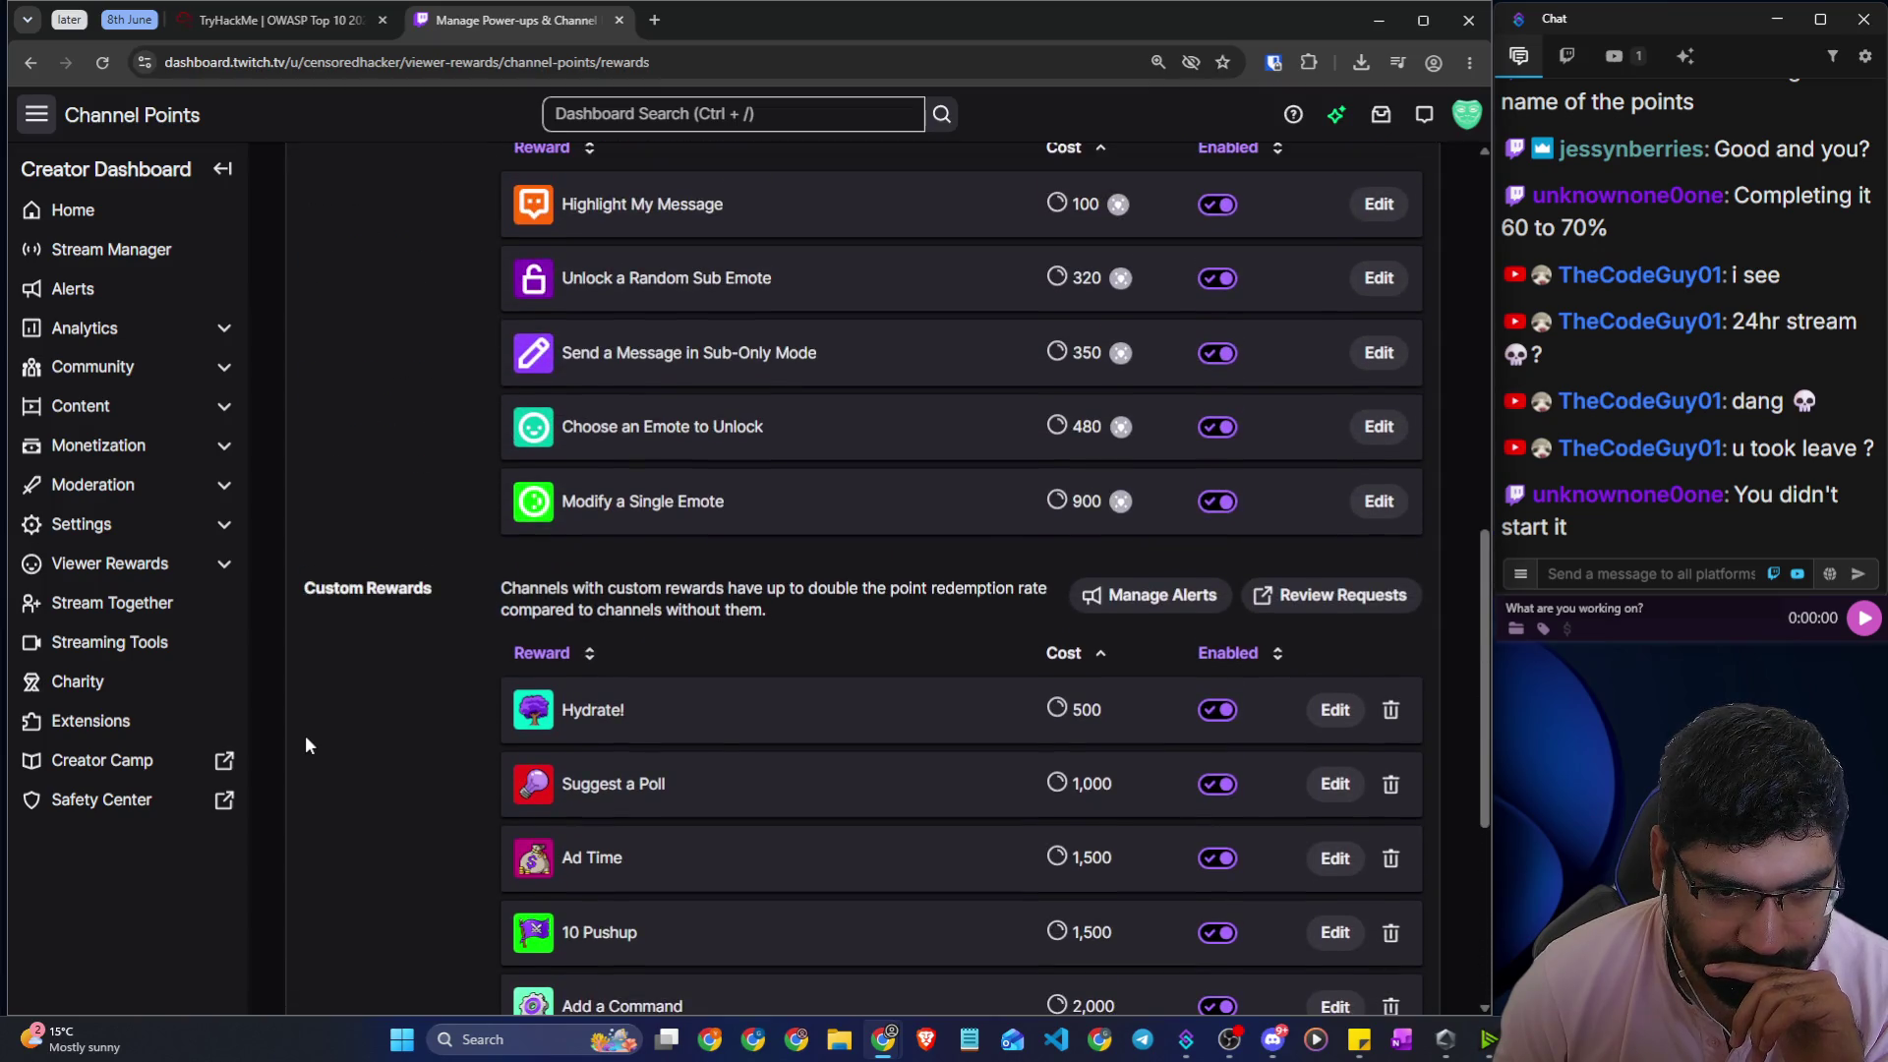
pyautogui.scroll(4, 304, 744)
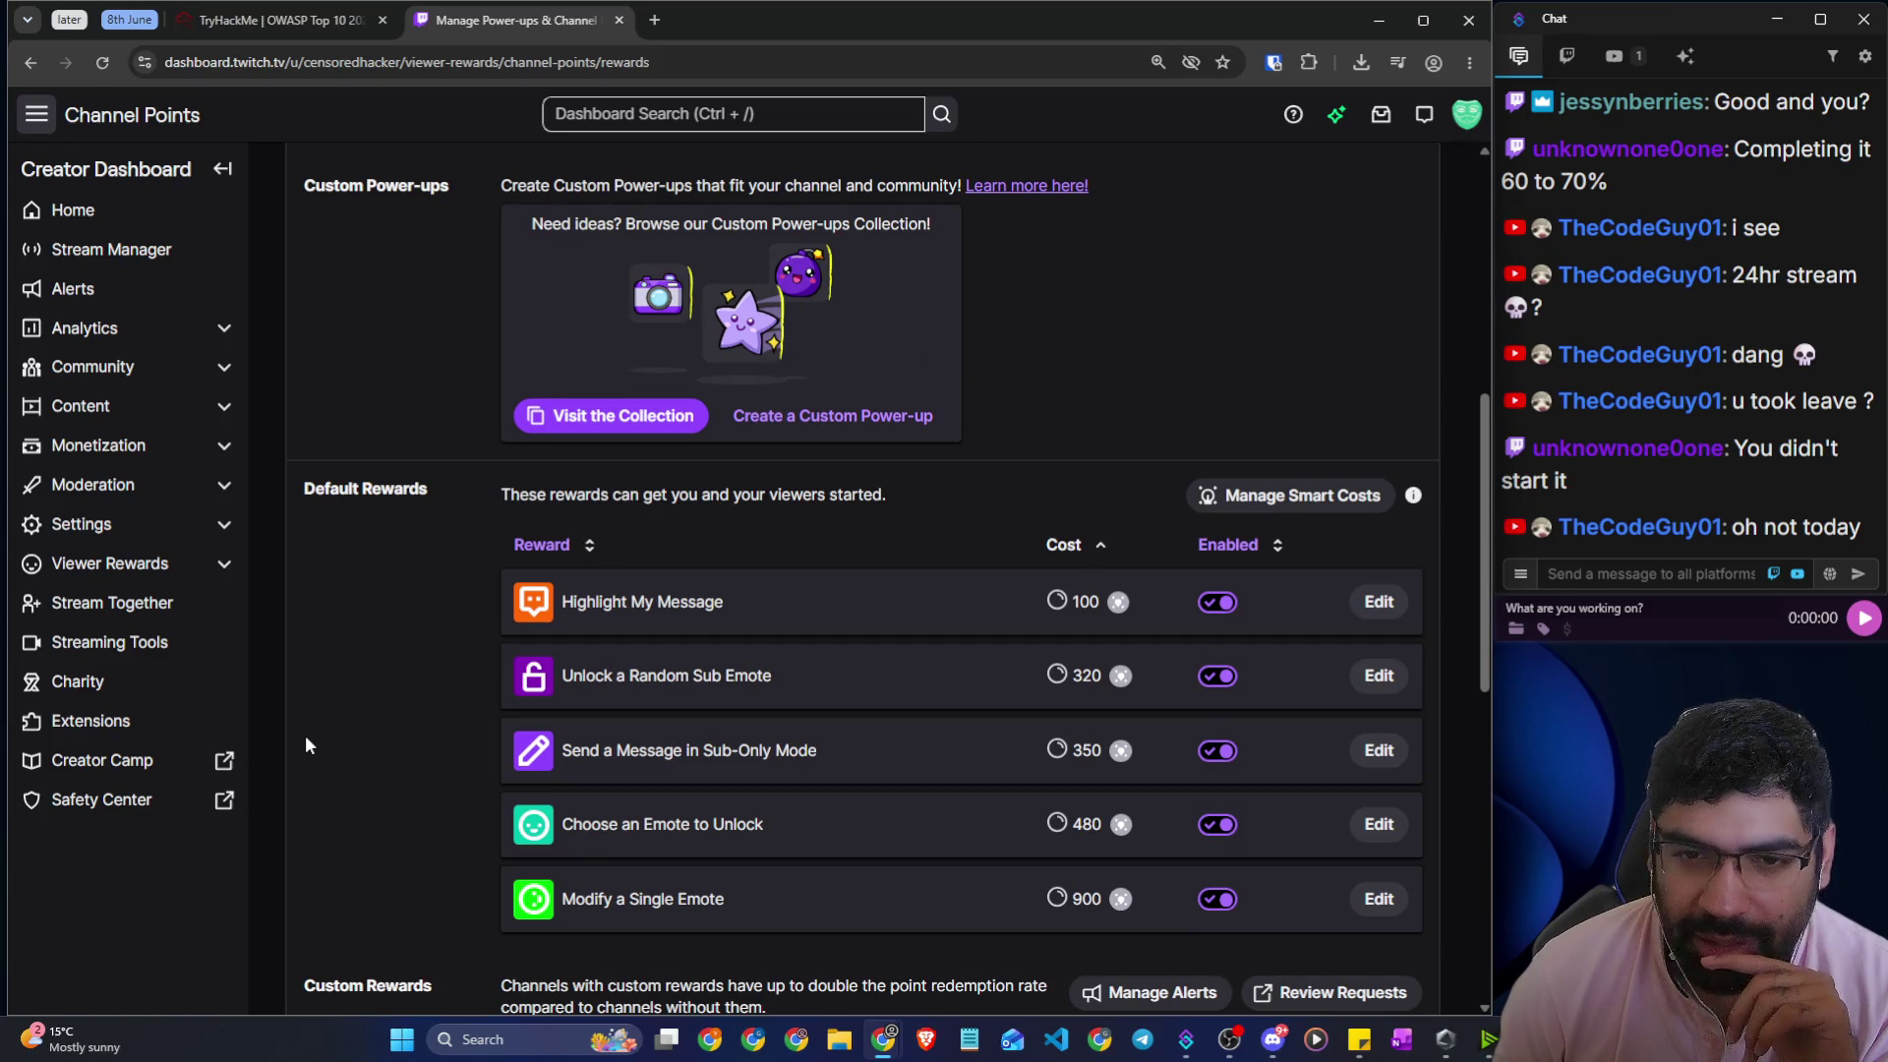
pyautogui.scroll(-3, 309, 737)
pyautogui.scroll(10, 309, 738)
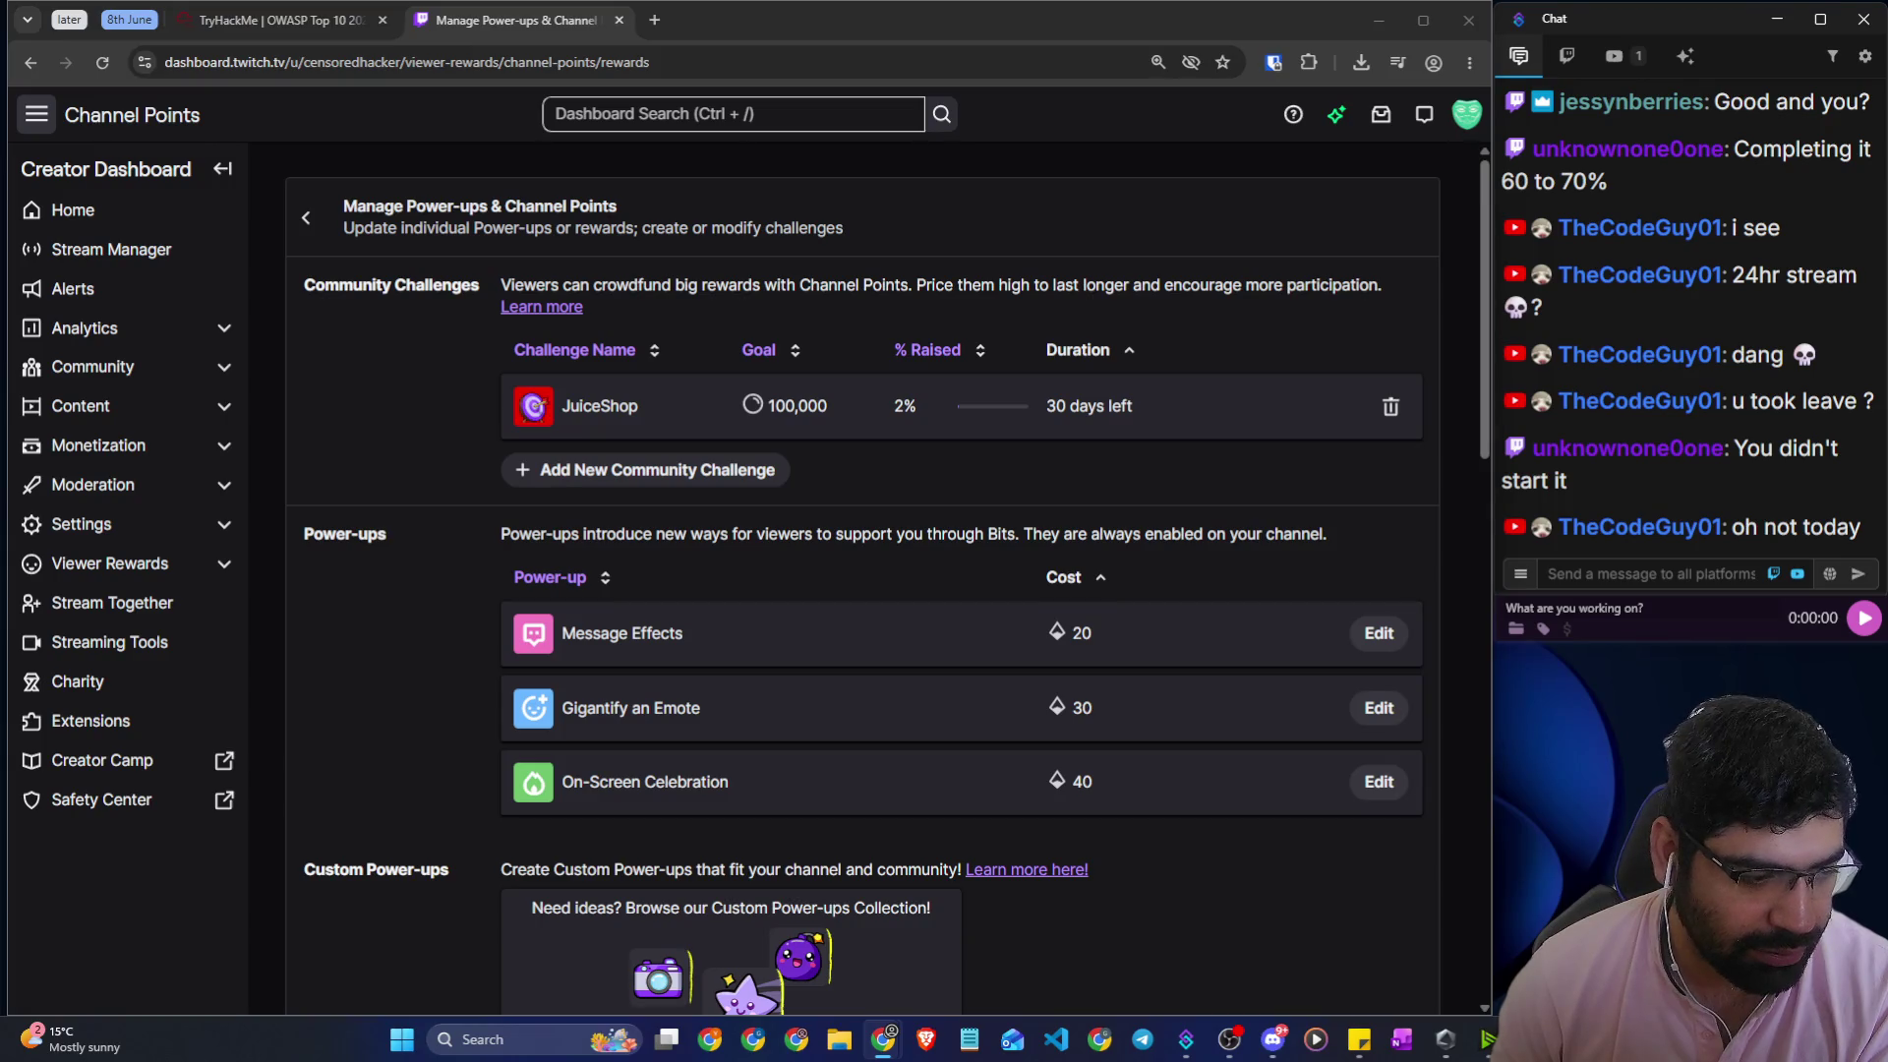
pyautogui.click(883, 1040)
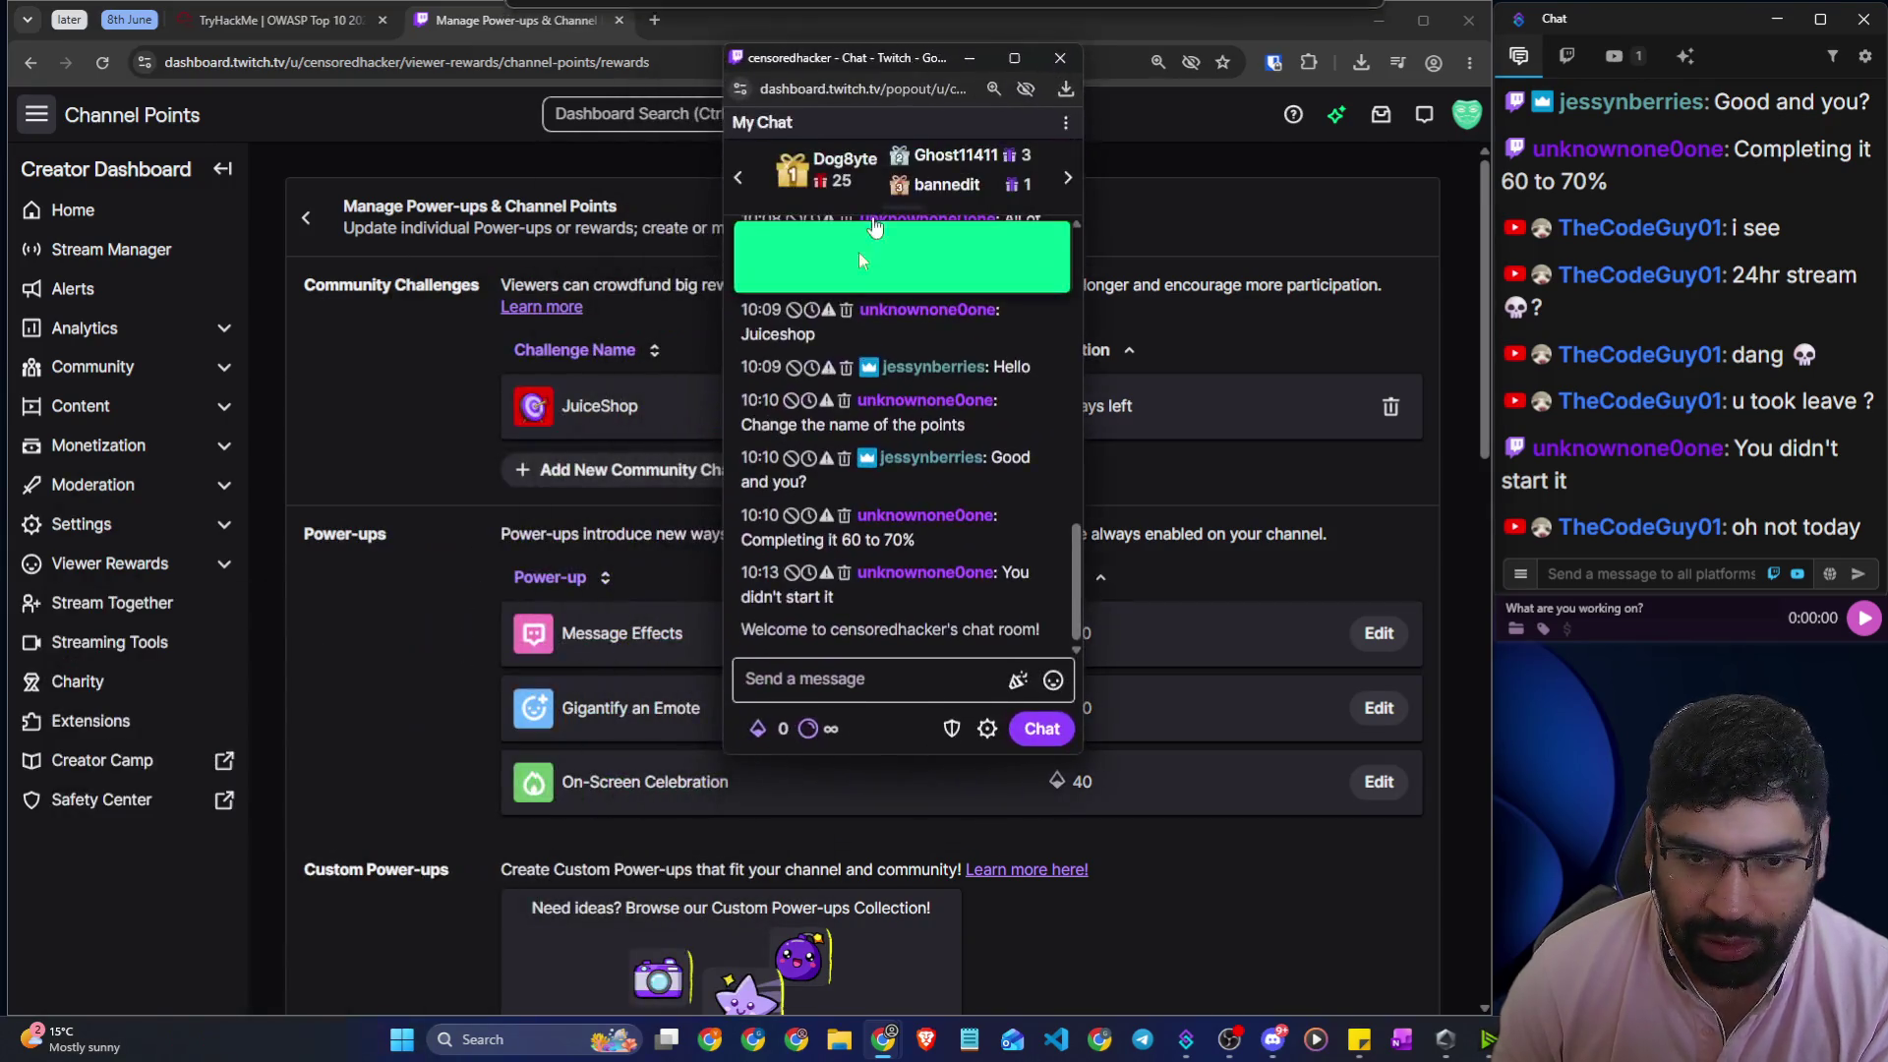
pyautogui.click(831, 731)
pyautogui.scroll(-3, 906, 532)
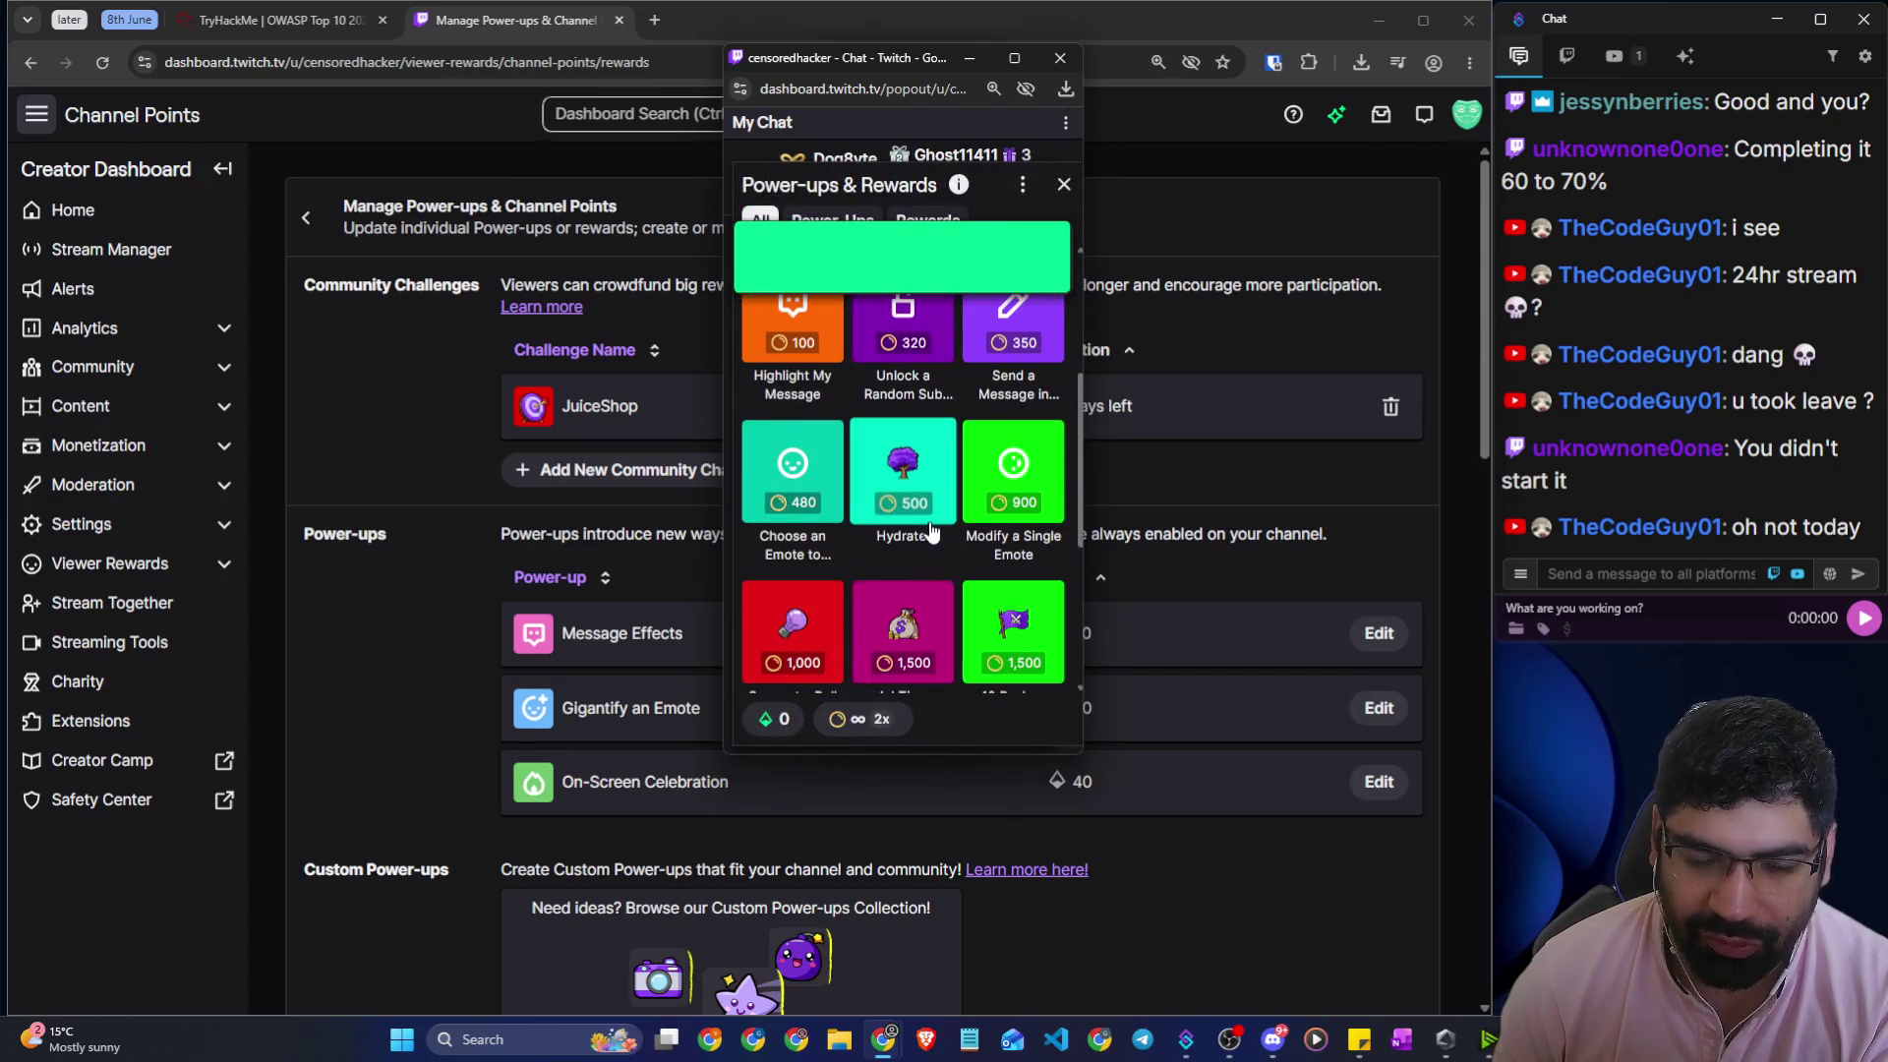
pyautogui.scroll(3, 885, 521)
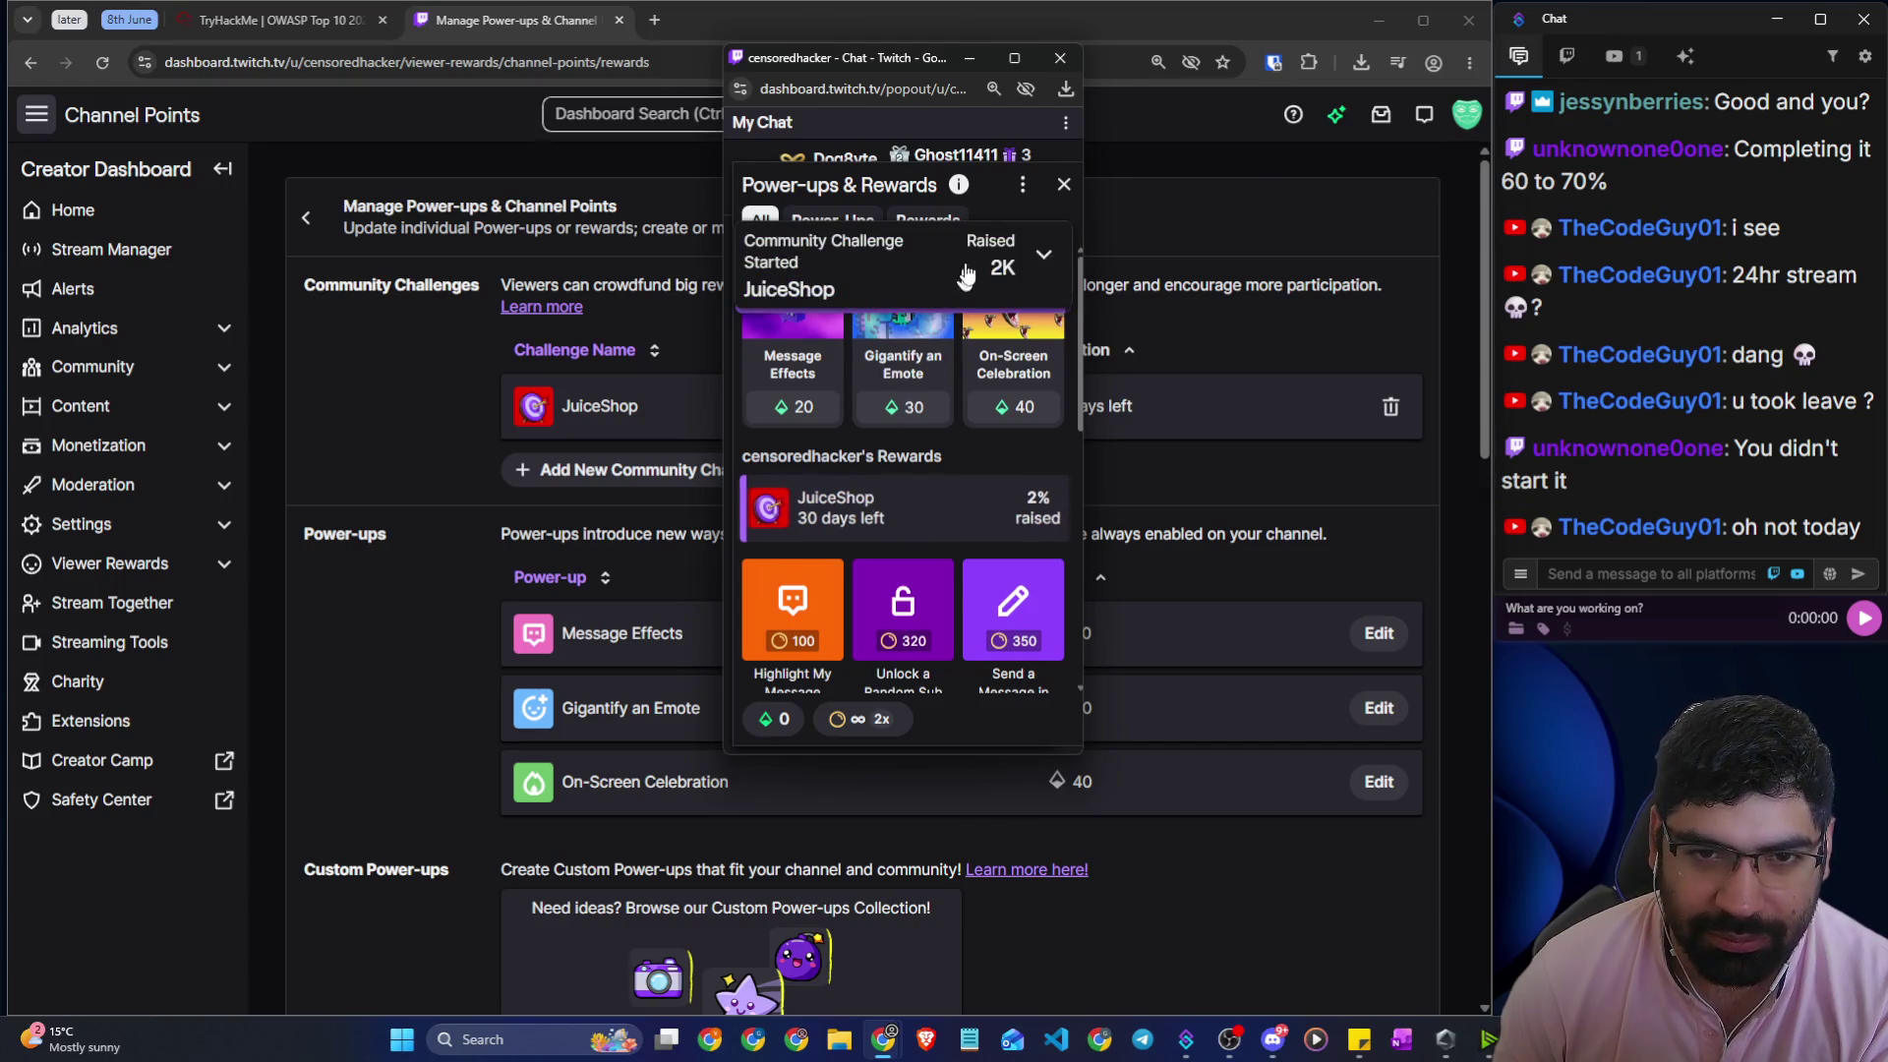
pyautogui.click(1045, 256)
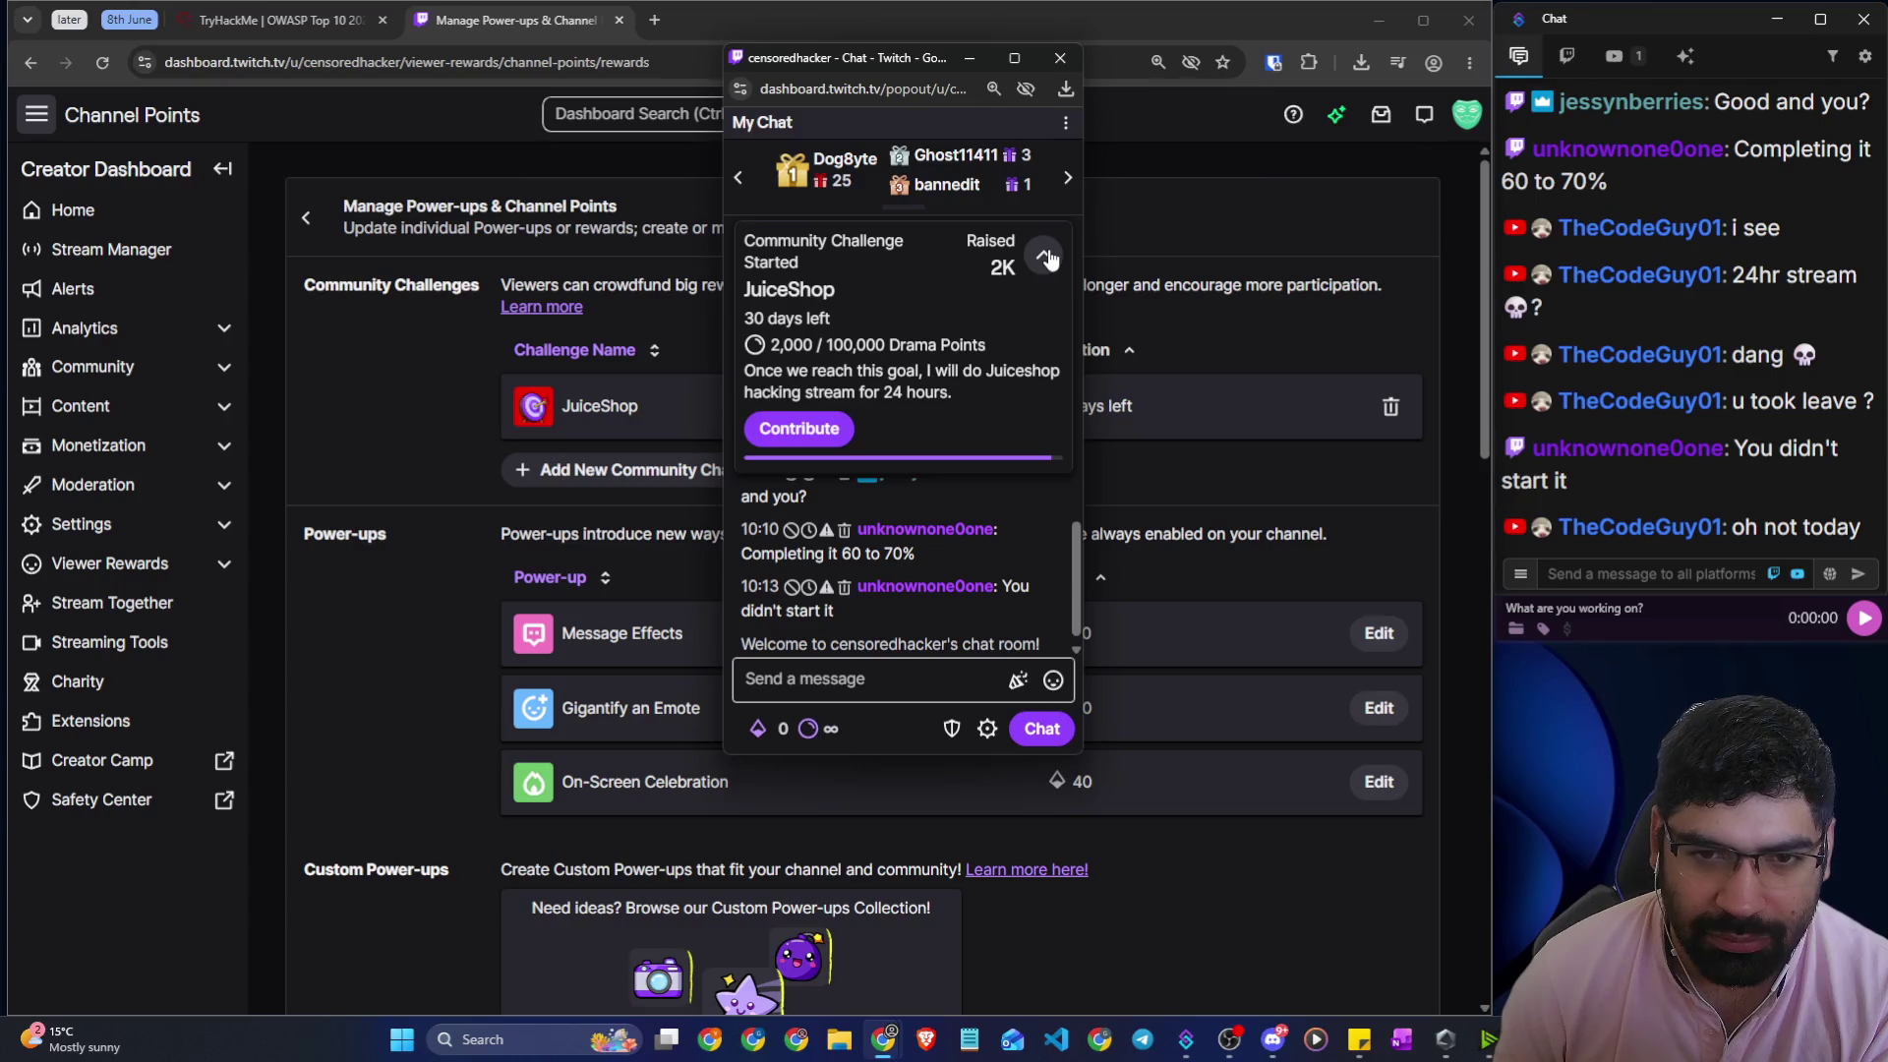
pyautogui.click(1046, 256)
pyautogui.scroll(1, 911, 592)
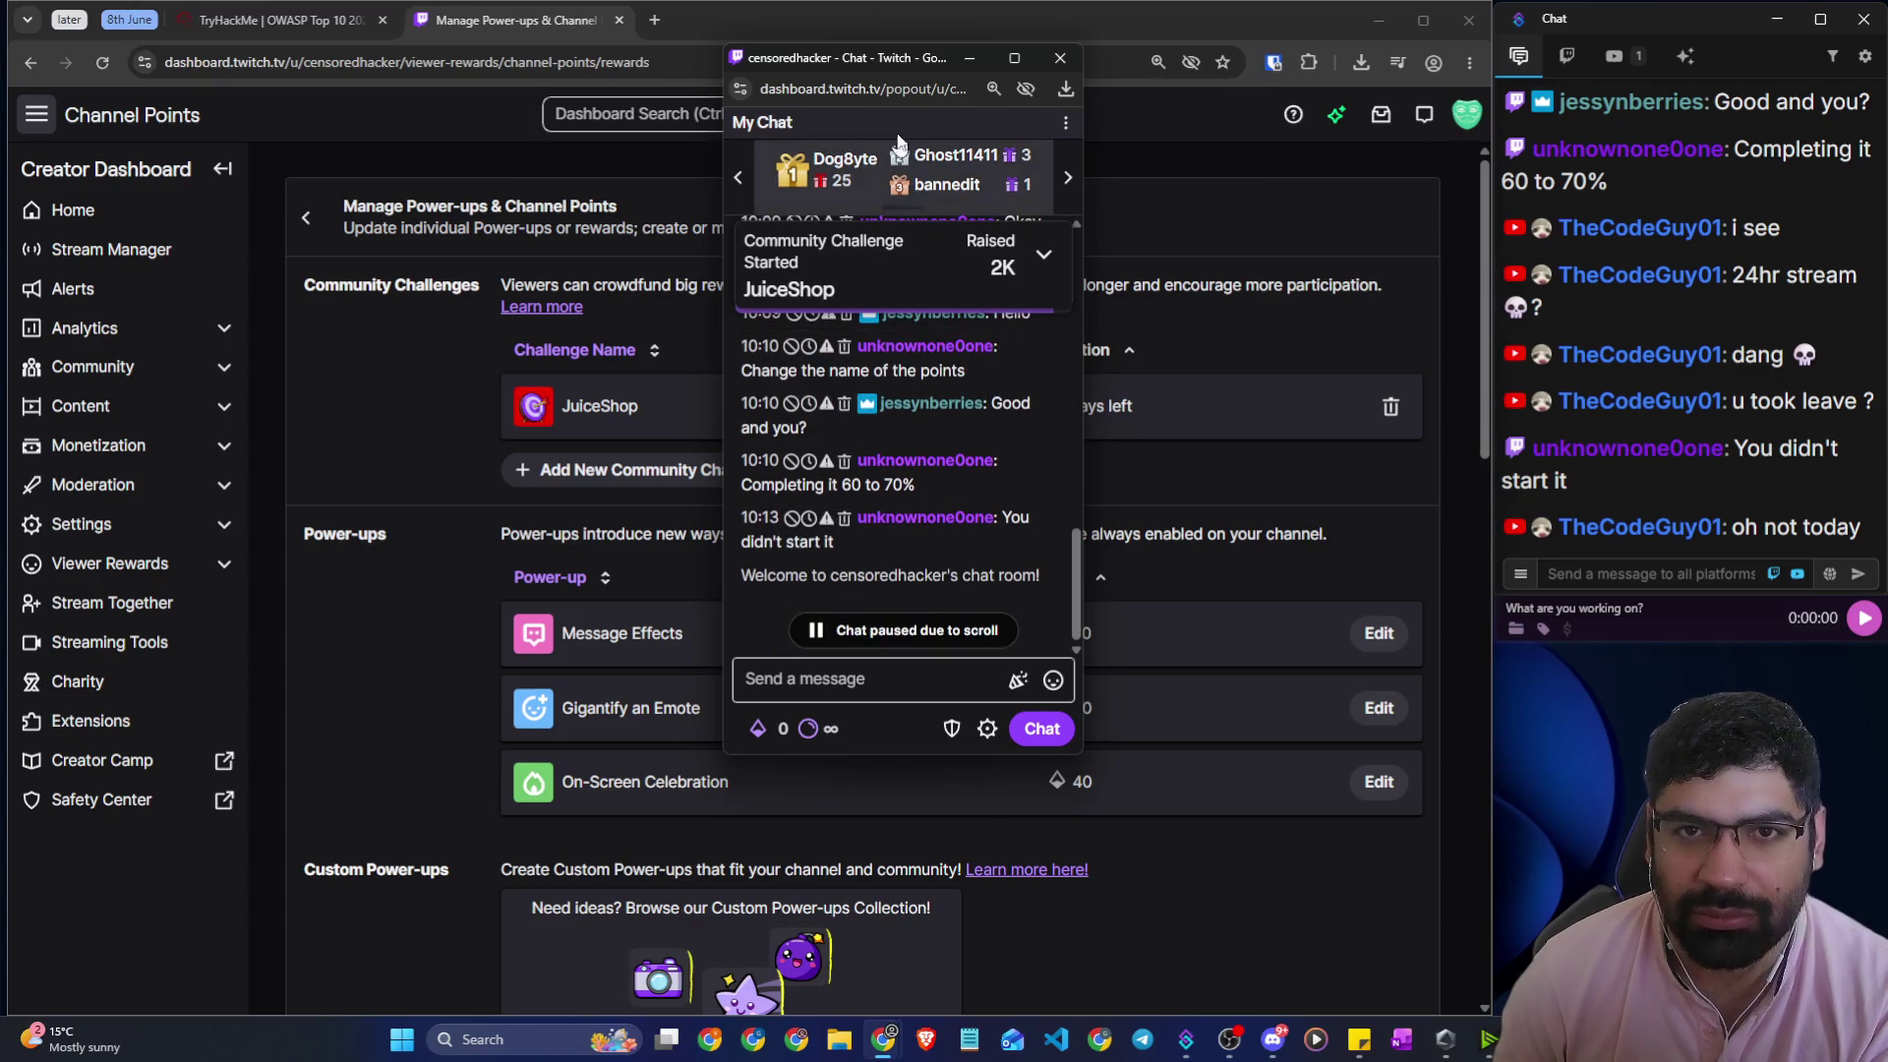
pyautogui.moveTo(891, 59)
pyautogui.mouseDown()
pyautogui.moveTo(340, 370)
pyautogui.moveTo(0, 373)
pyautogui.mouseUp()
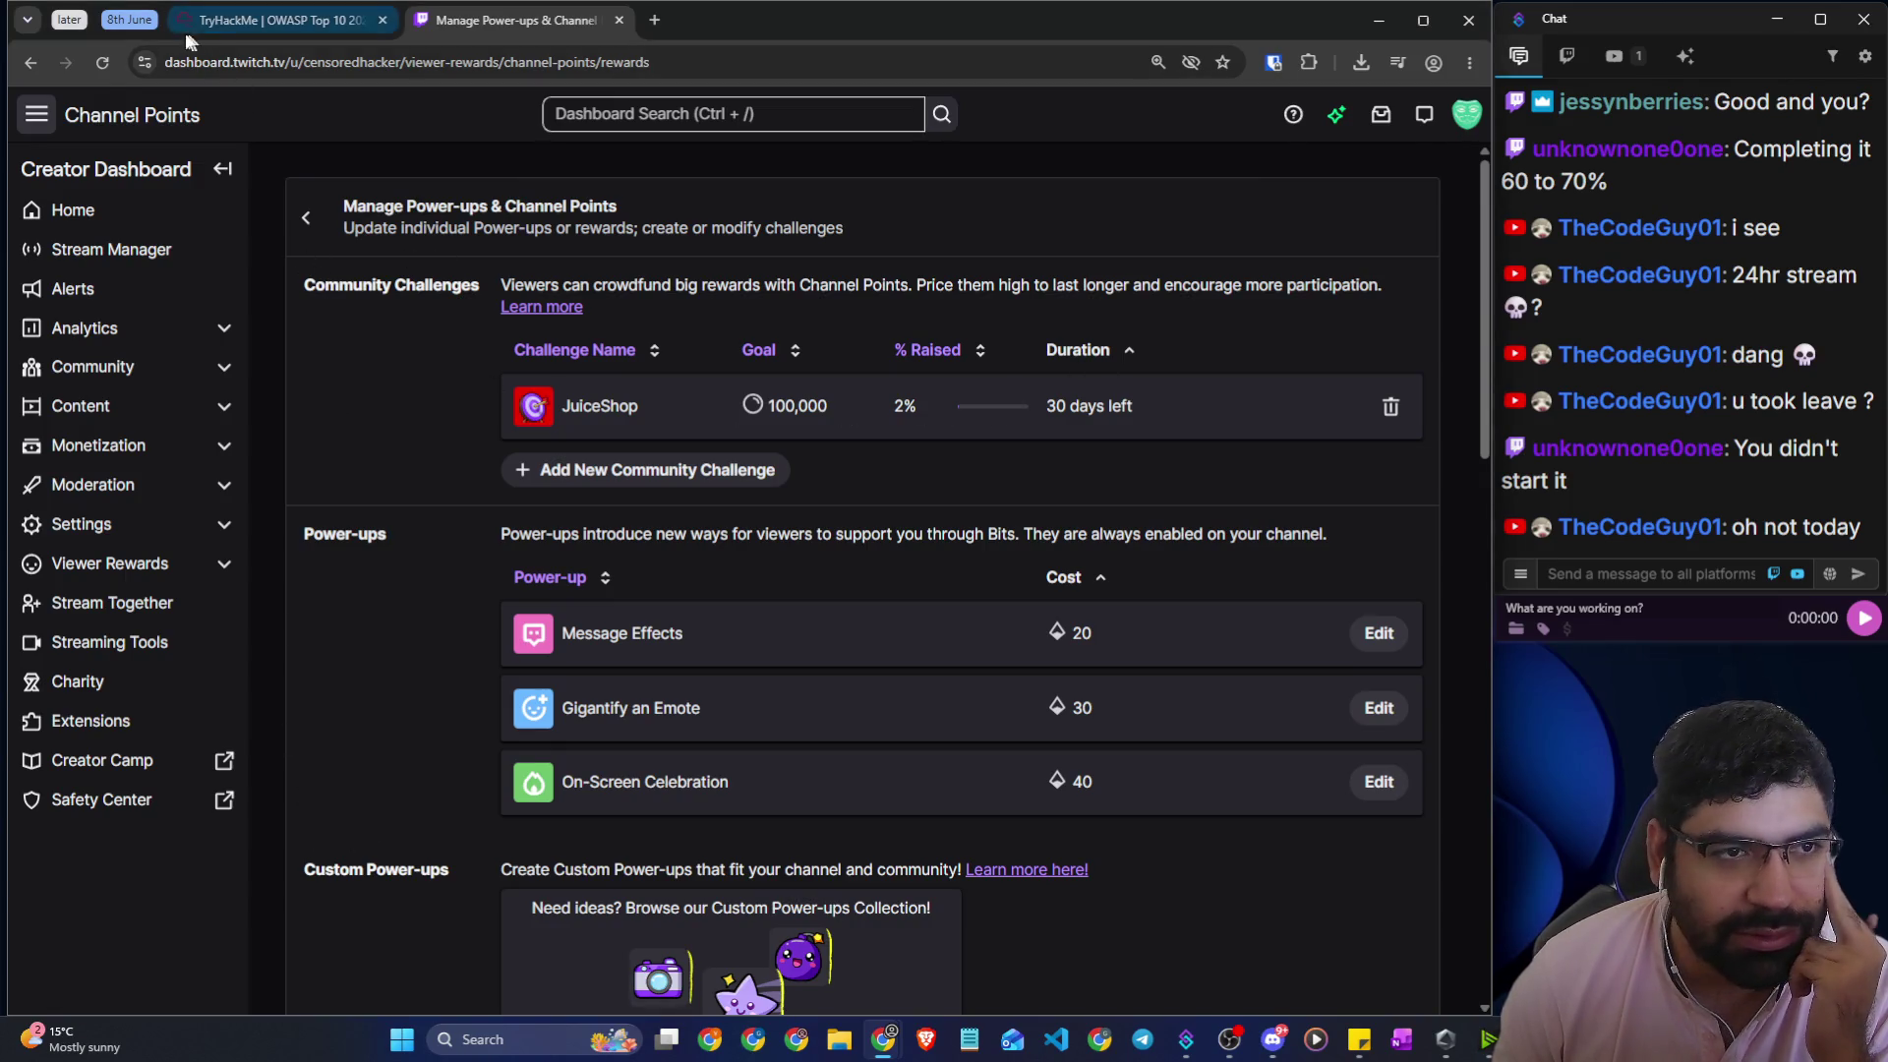
pyautogui.click(102, 62)
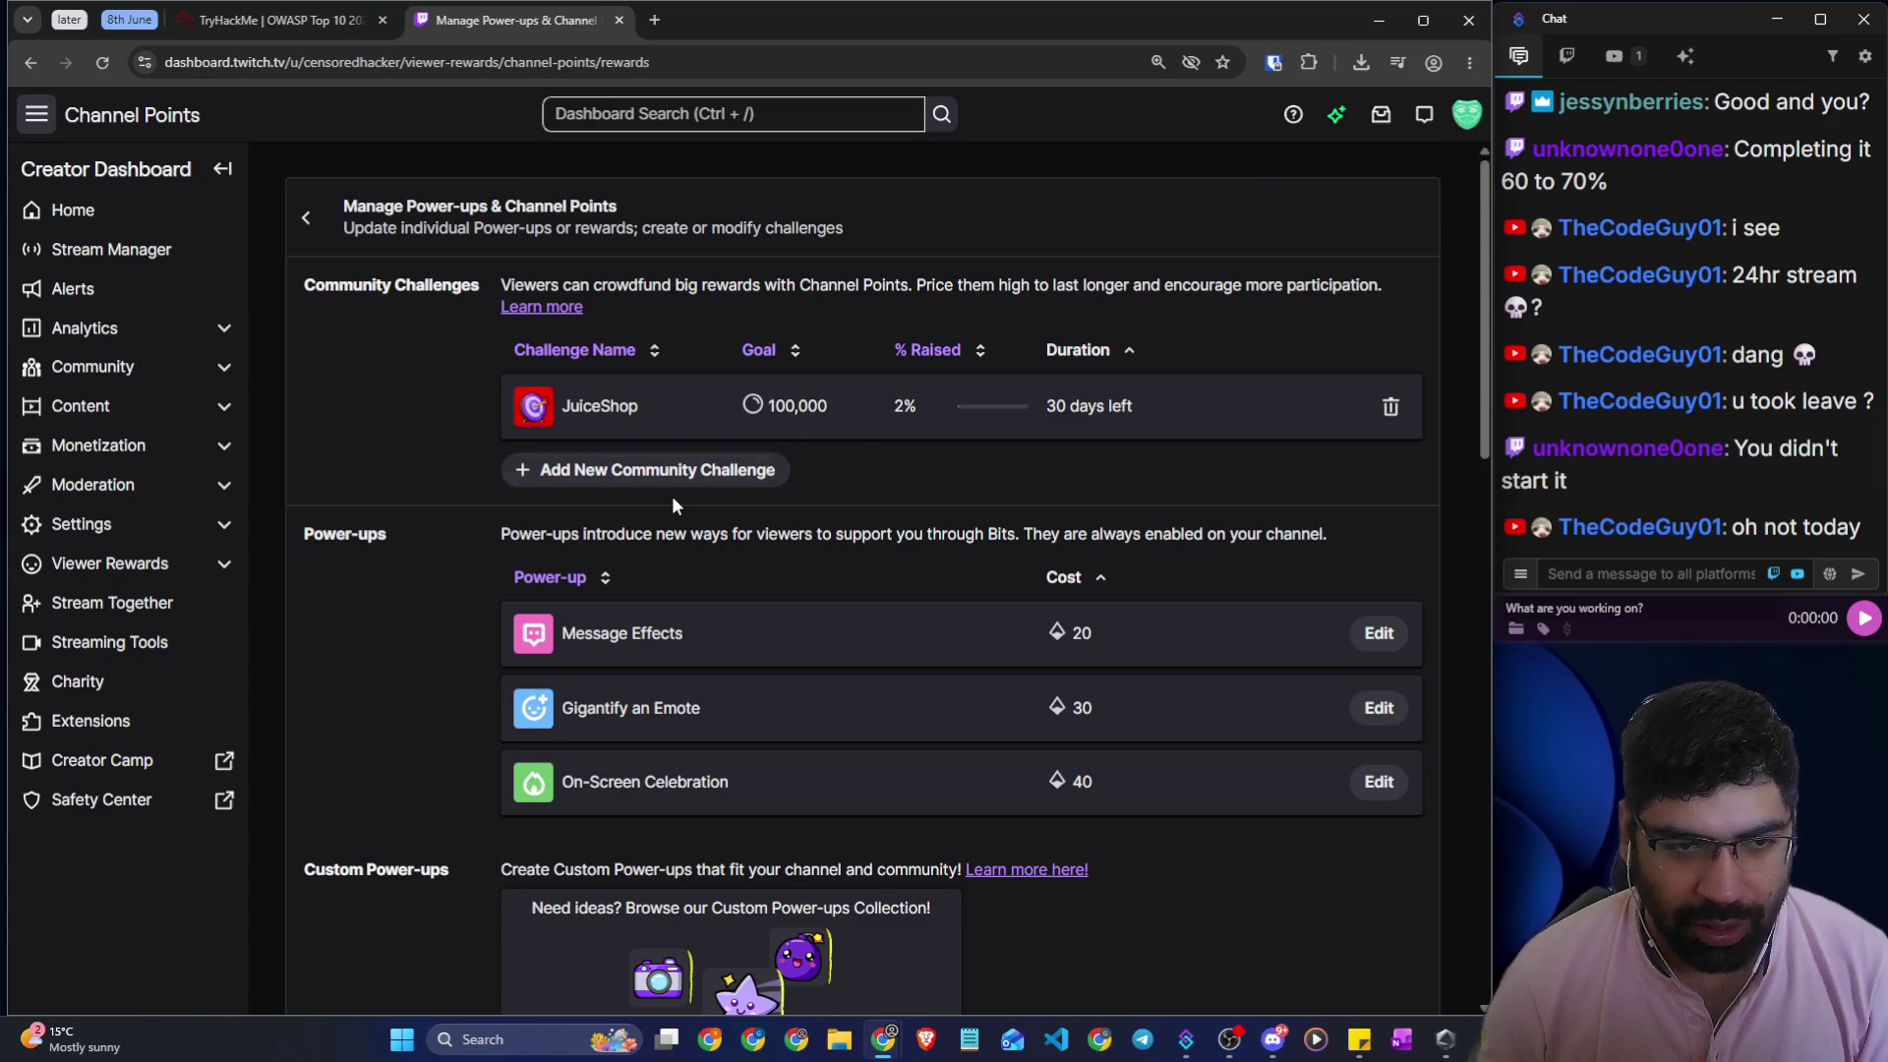
pyautogui.scroll(-4, 629, 486)
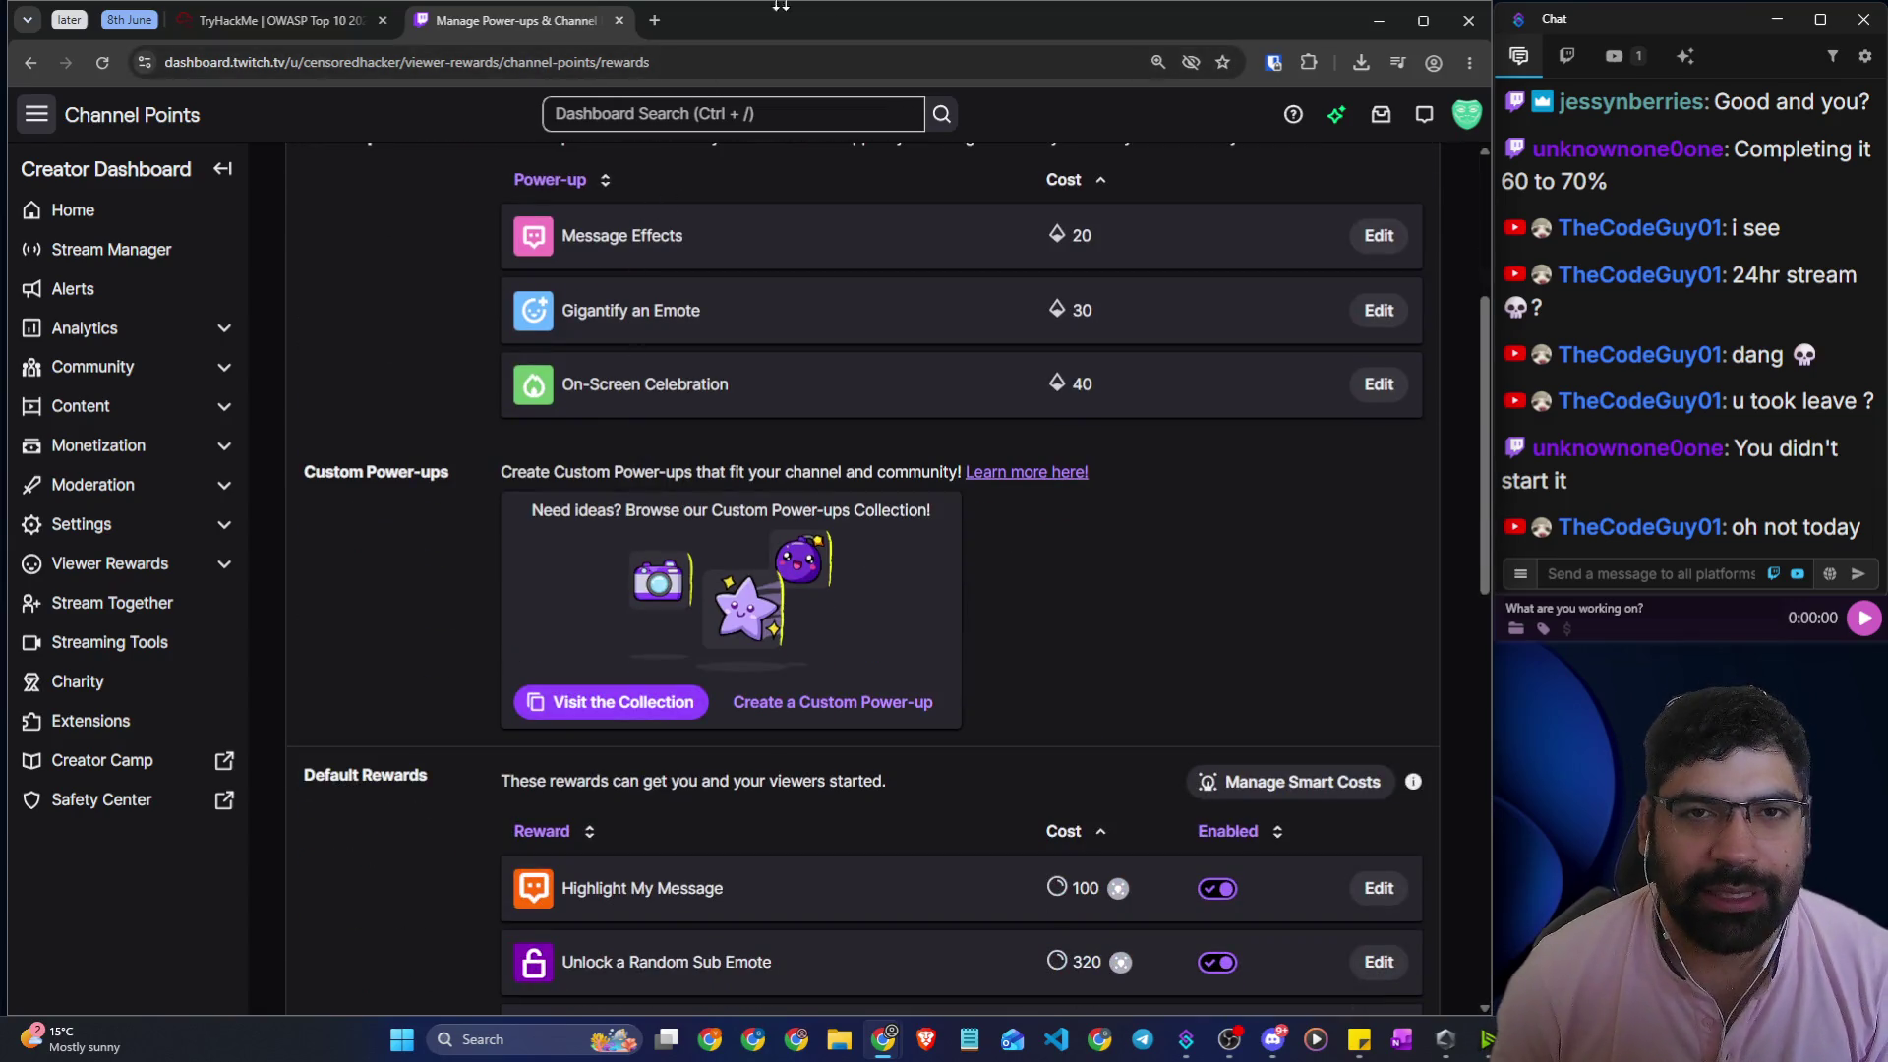
# - Close the Channel Points tab and post the TryHackMe room's URL in stream chat
pyautogui.click(618, 19)
pyautogui.click(474, 67)
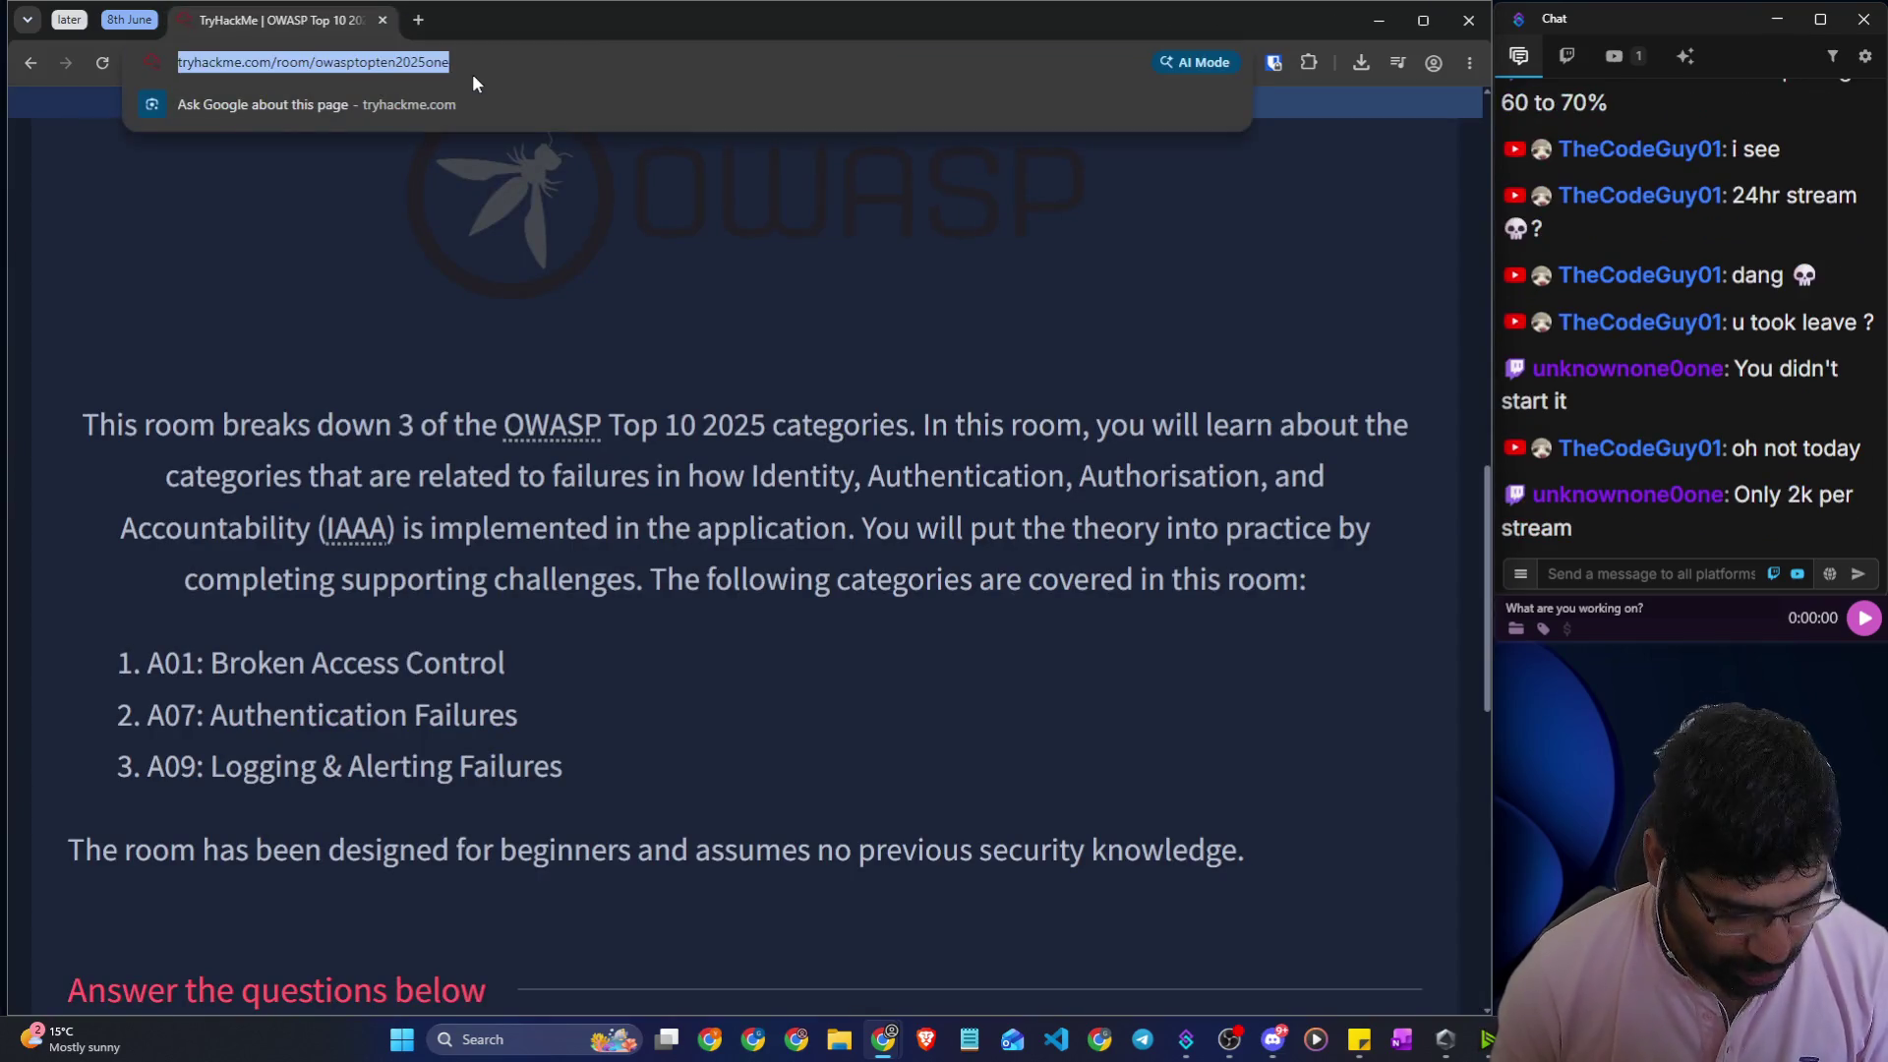
pyautogui.hotkey('ctrl', 'c')
pyautogui.click(1642, 575)
pyautogui.hotkey('ctrl', 'v')
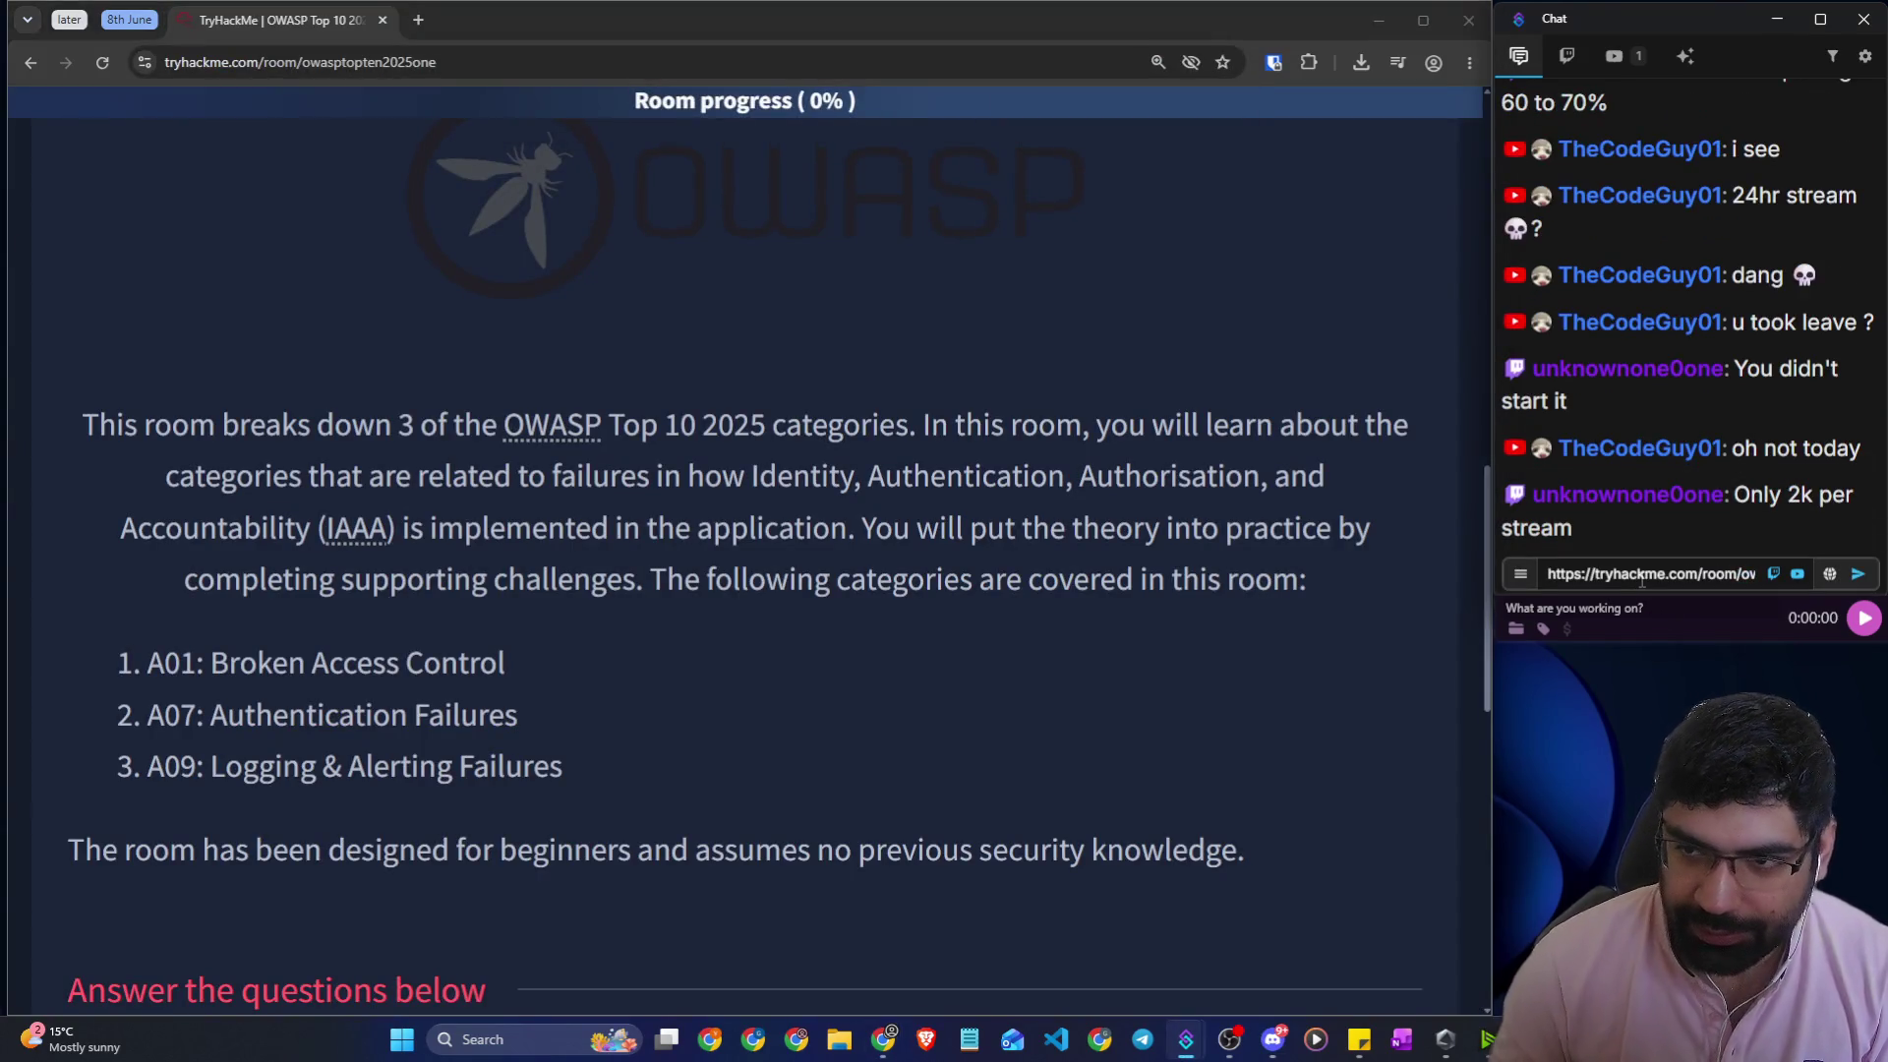
pyautogui.press('Return')
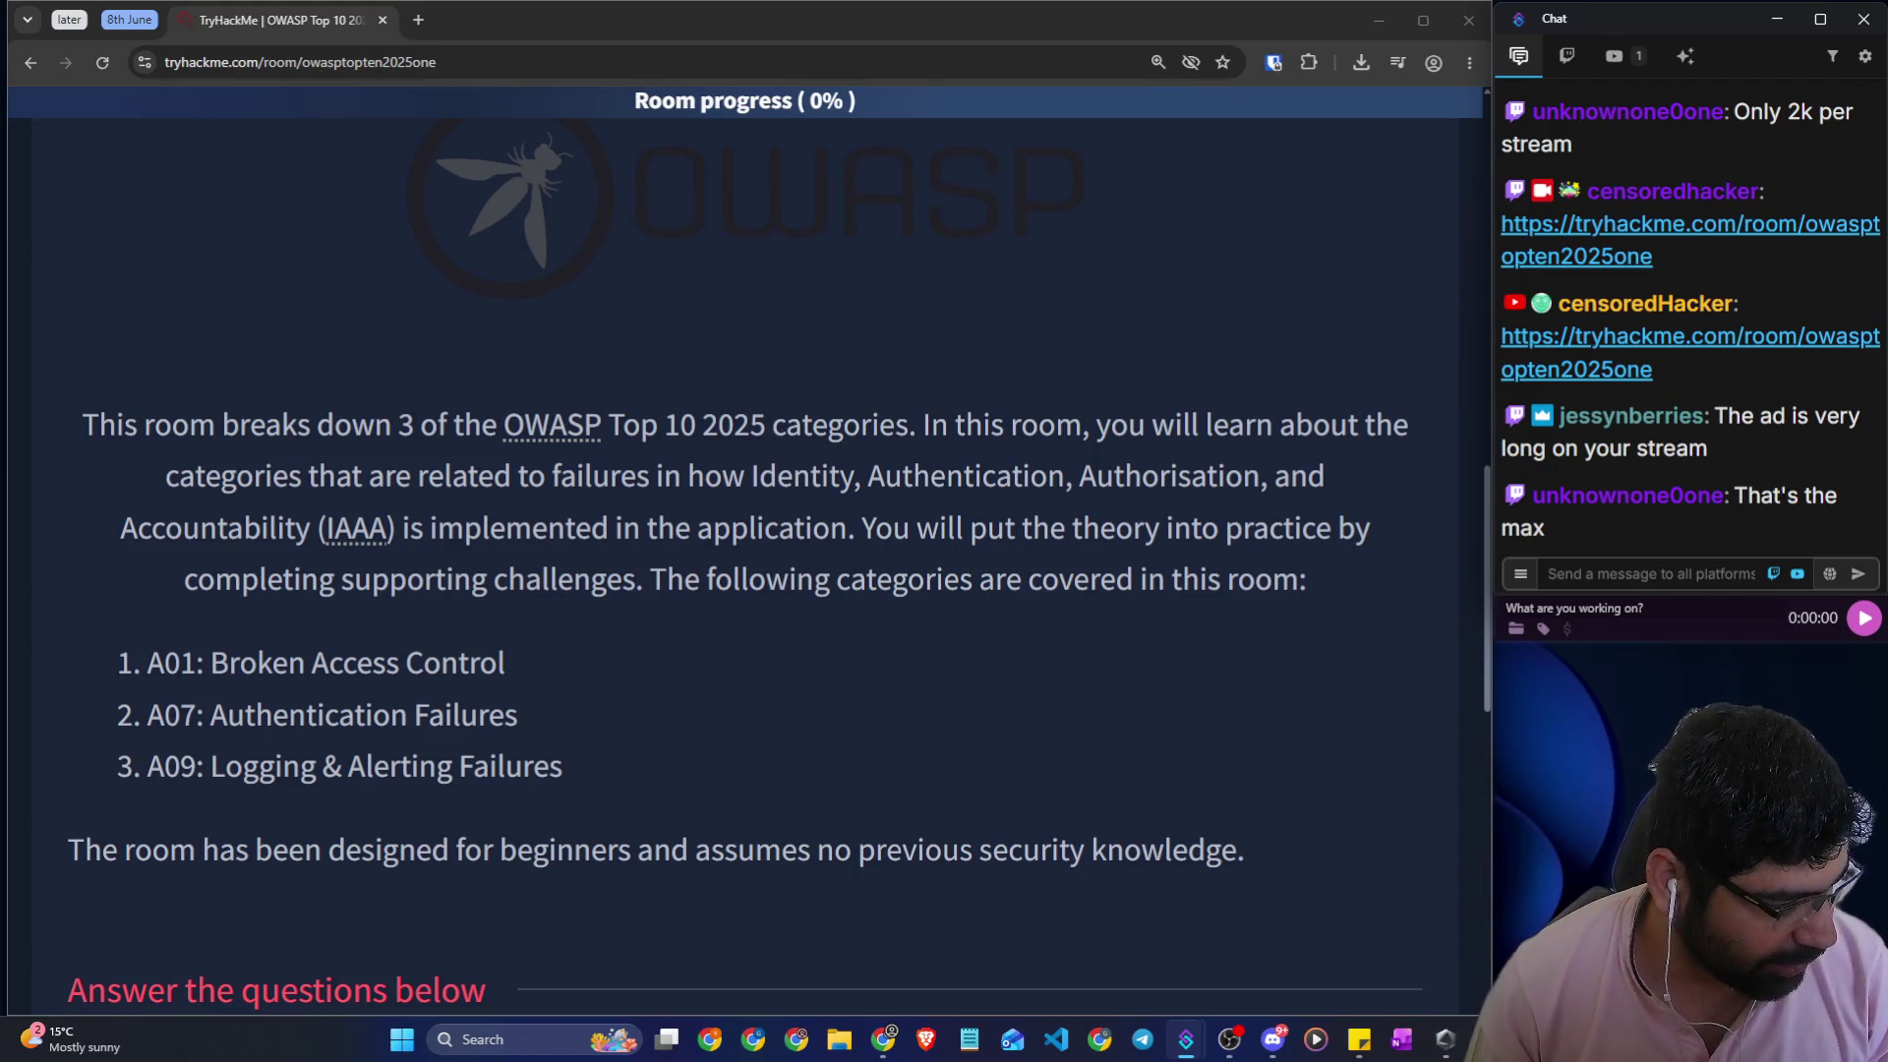
# - Send 'let me reduce the ad' in stream chat
pyautogui.click(1633, 570)
pyautogui.write('let me ')
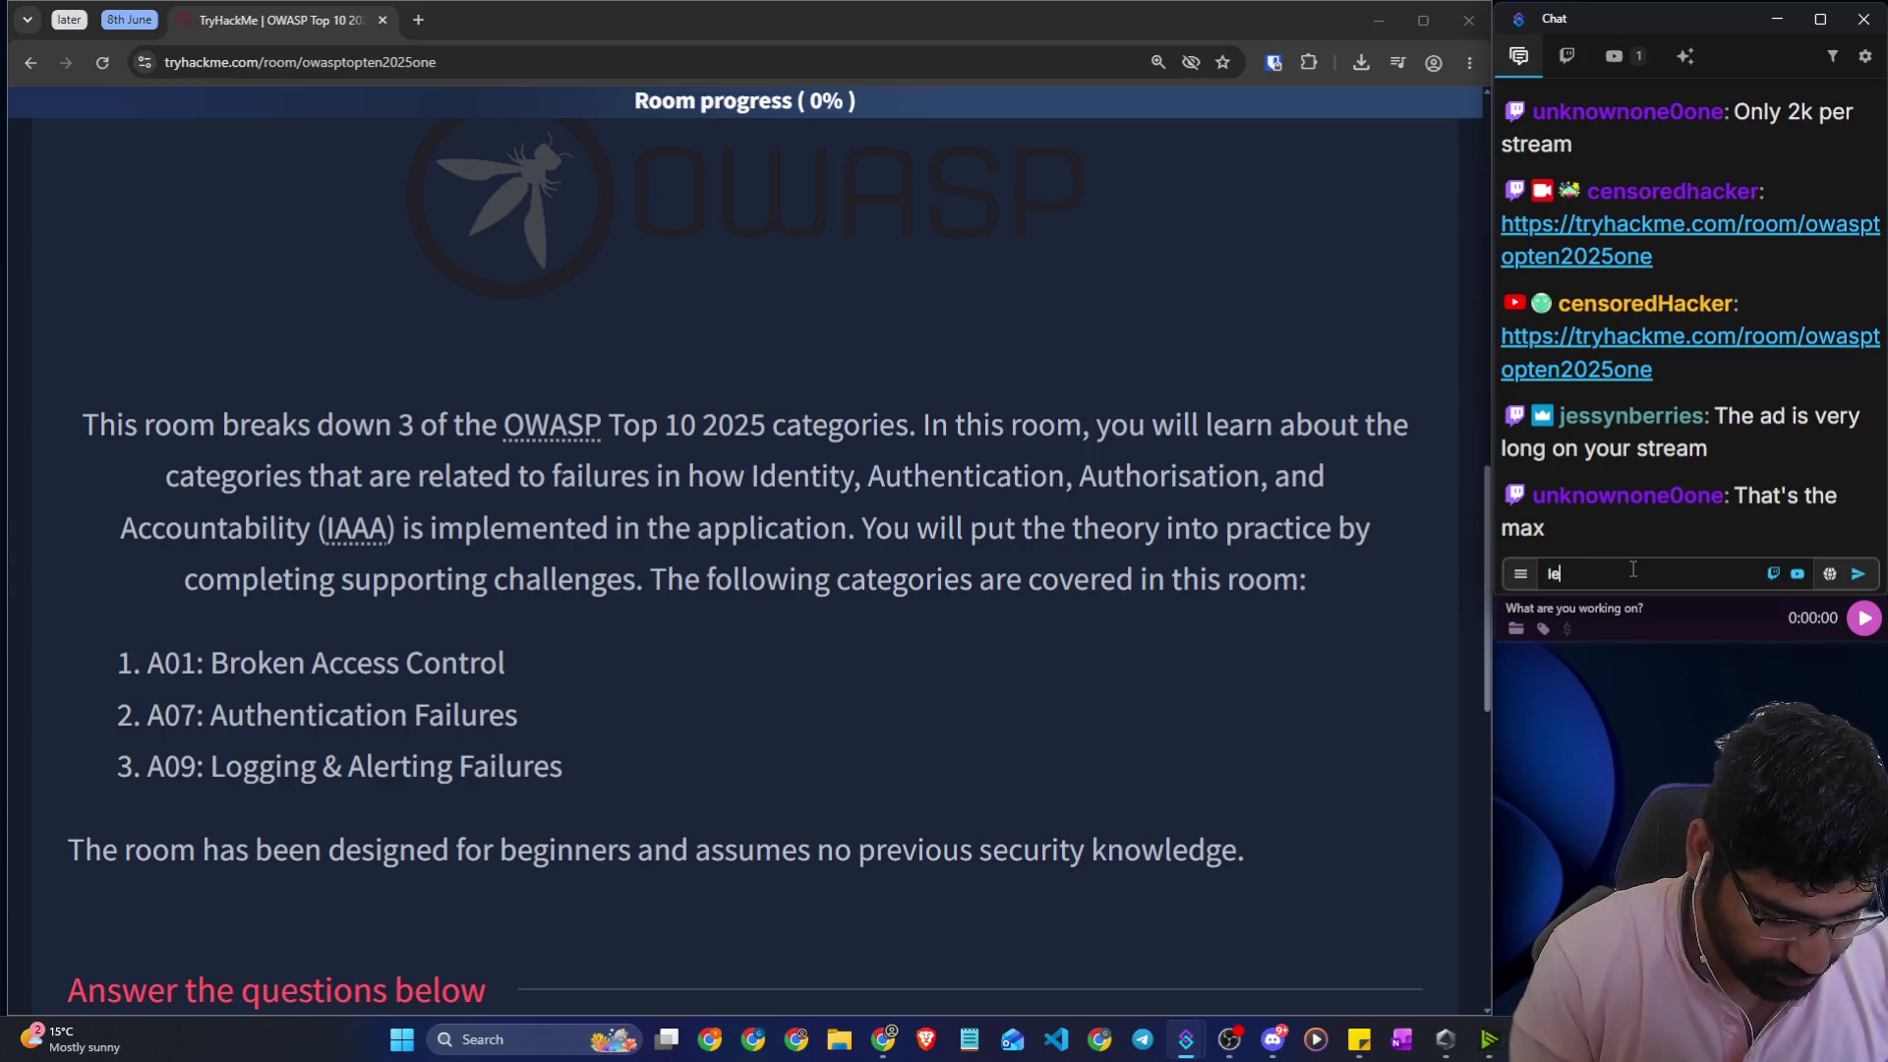
pyautogui.write('reduce th')
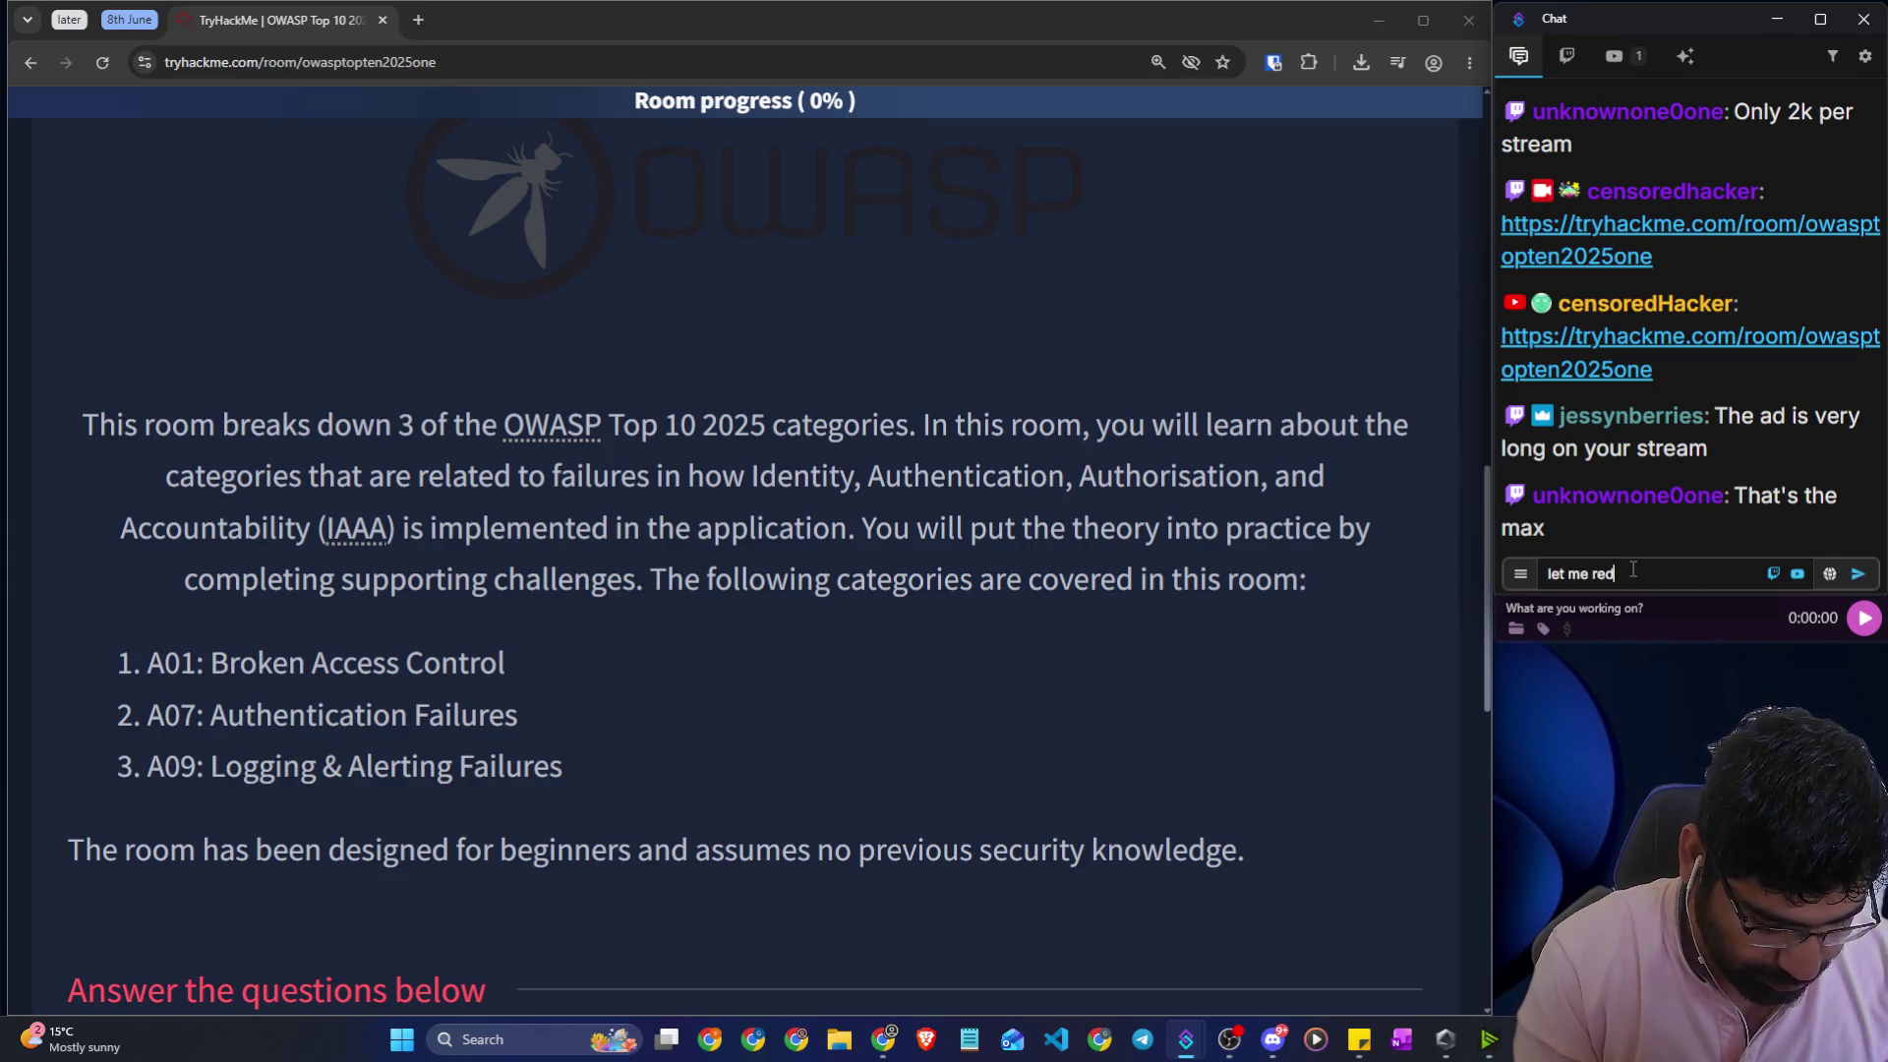
pyautogui.write('e ad')
pyautogui.press('Return')
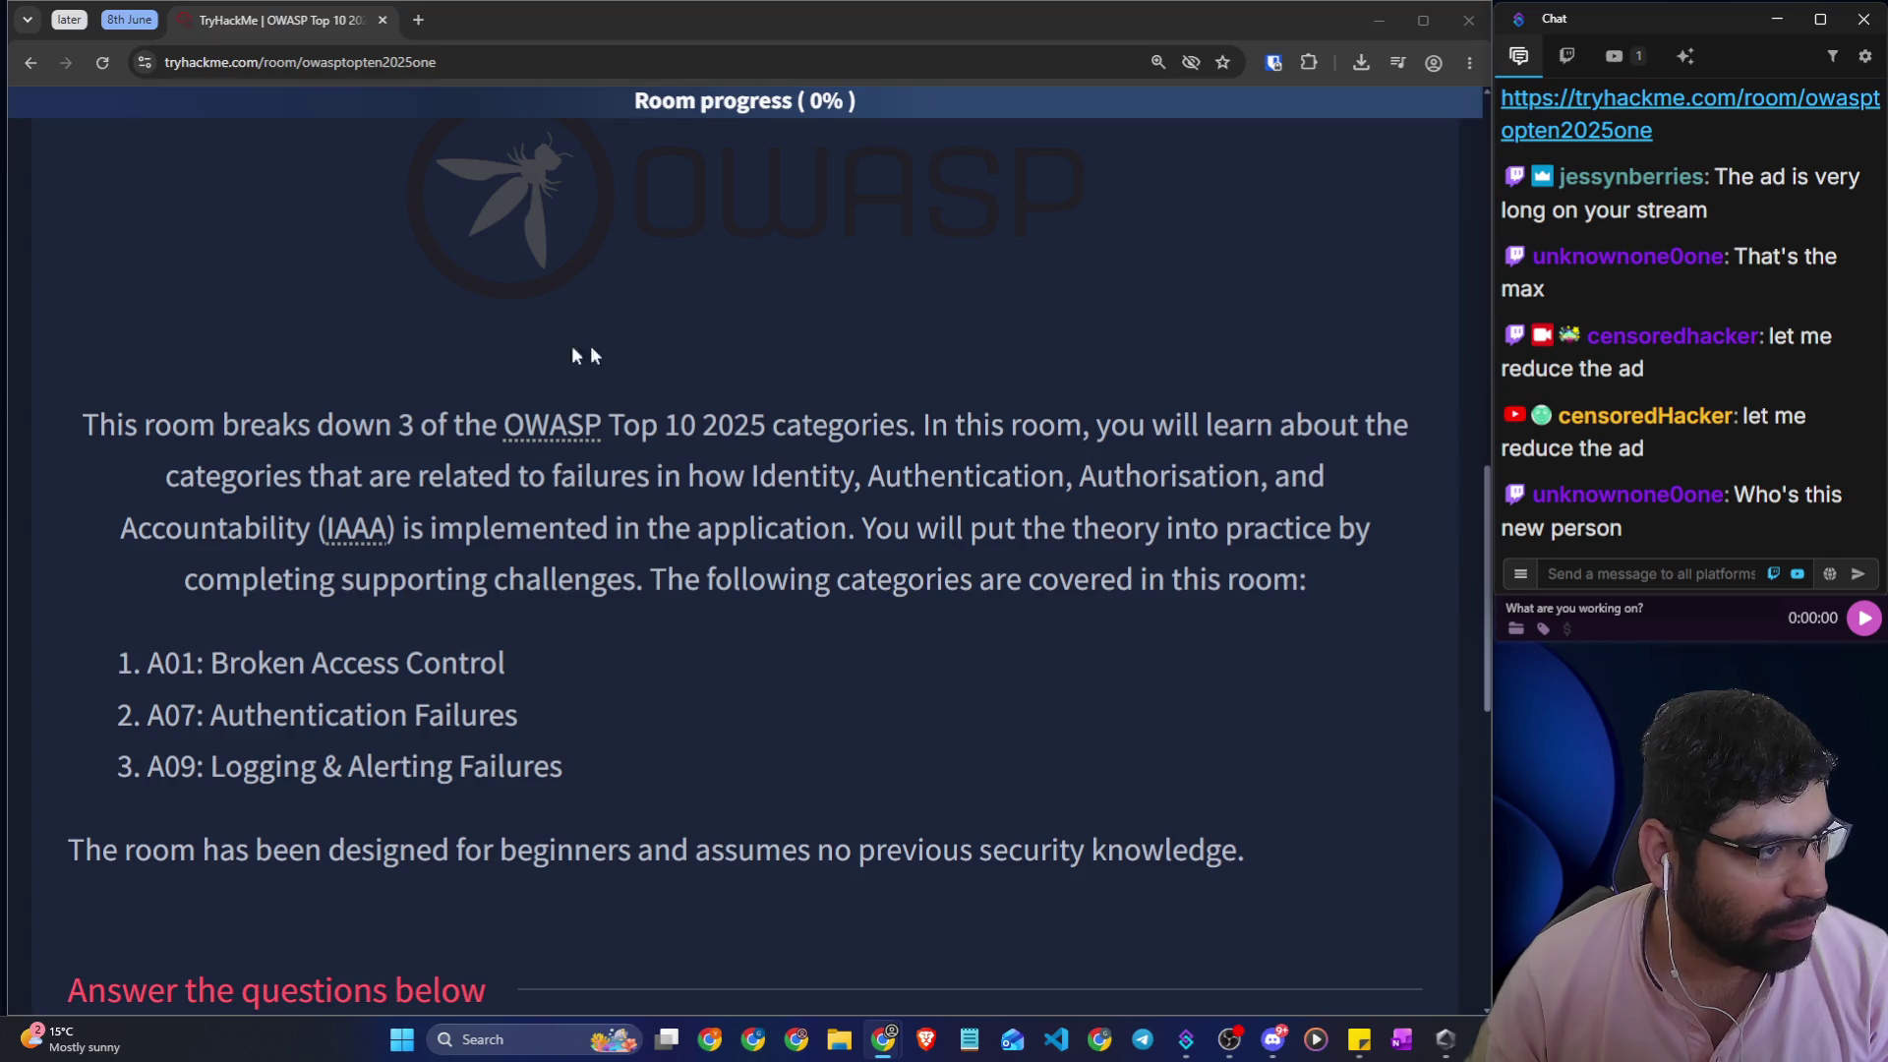
pyautogui.click(1578, 574)
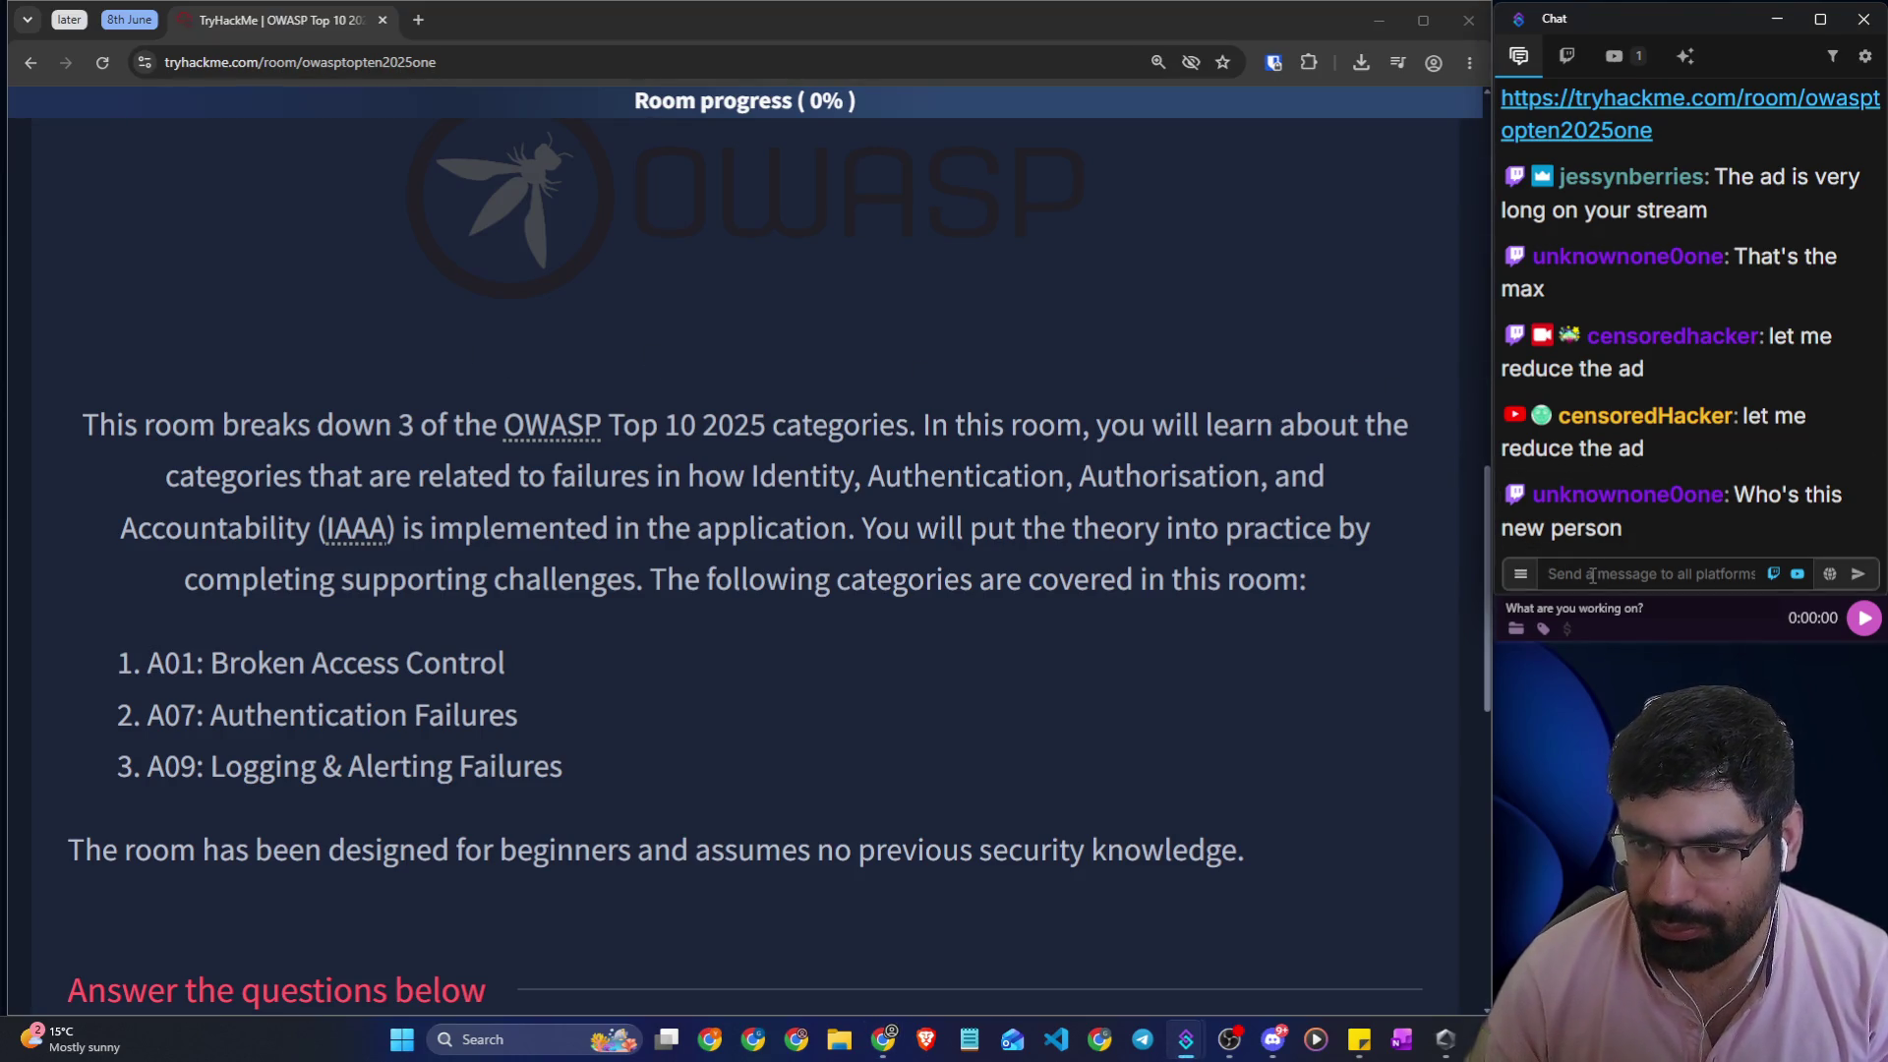
pyautogui.click(1654, 179)
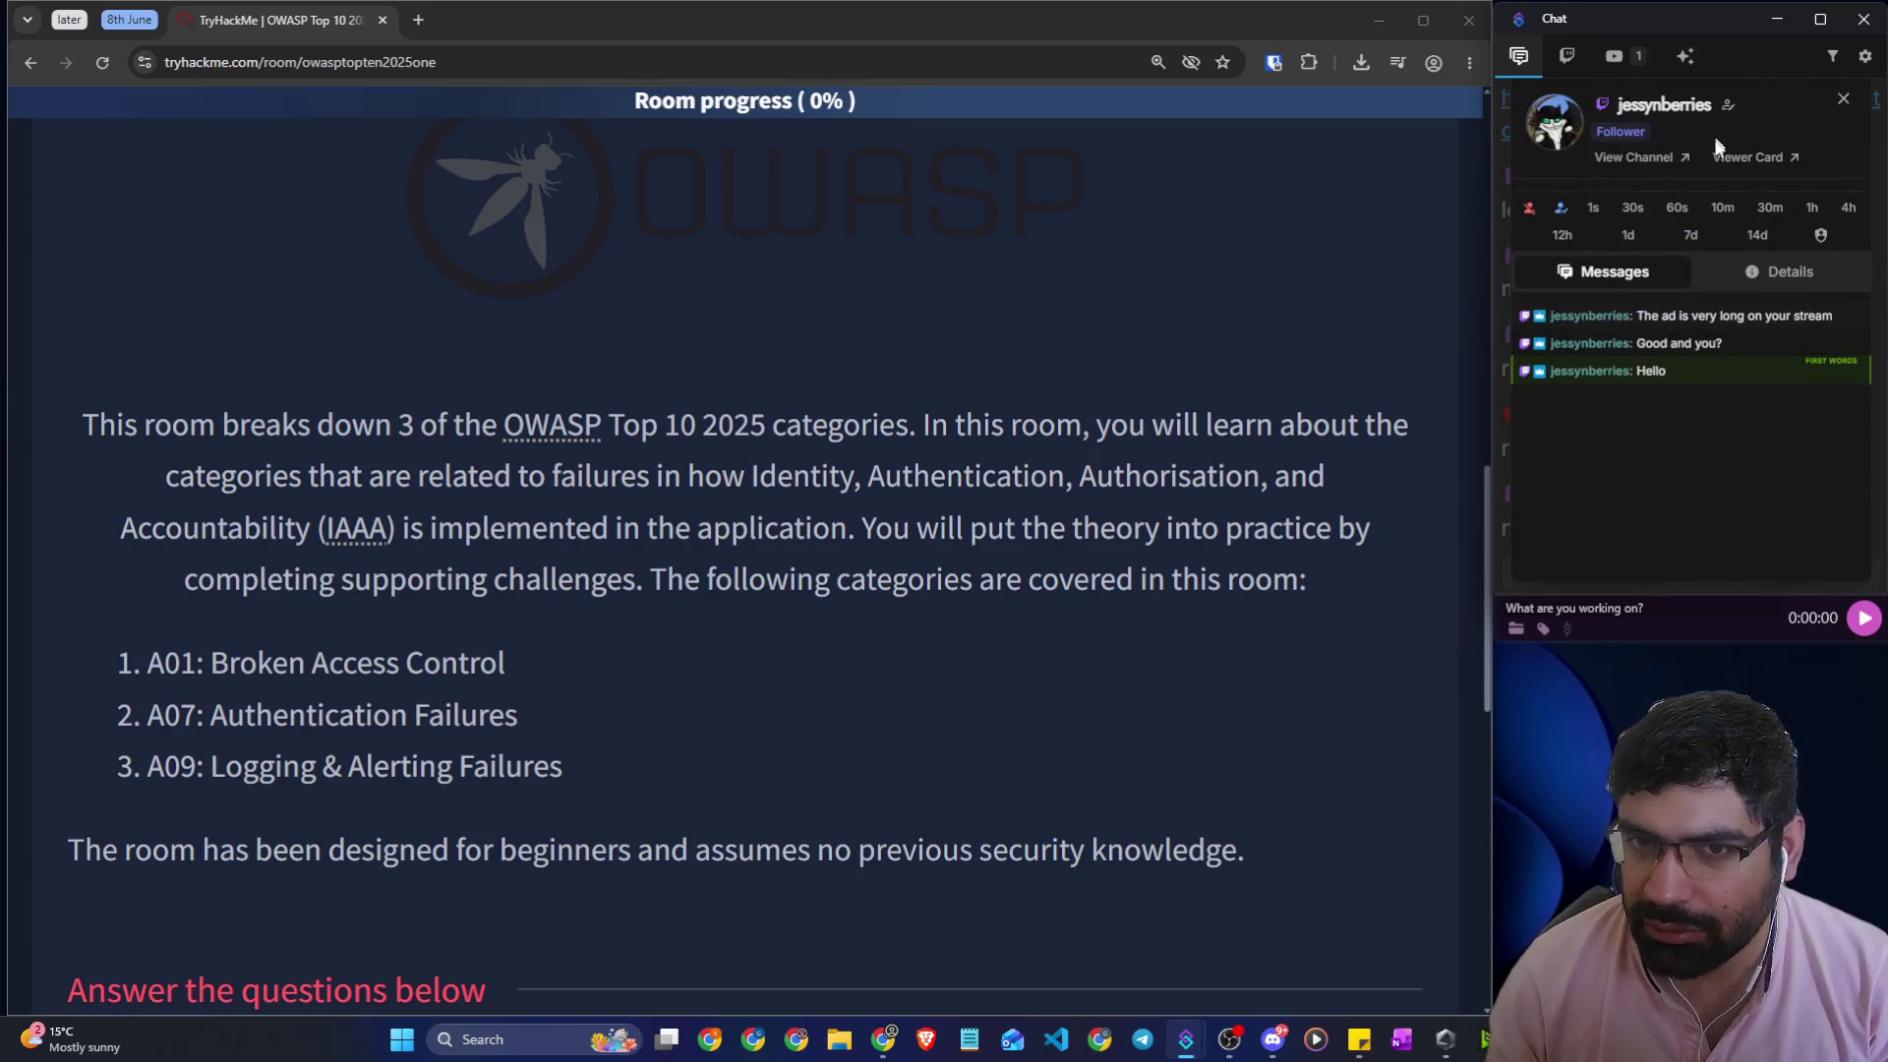
pyautogui.click(1432, 261)
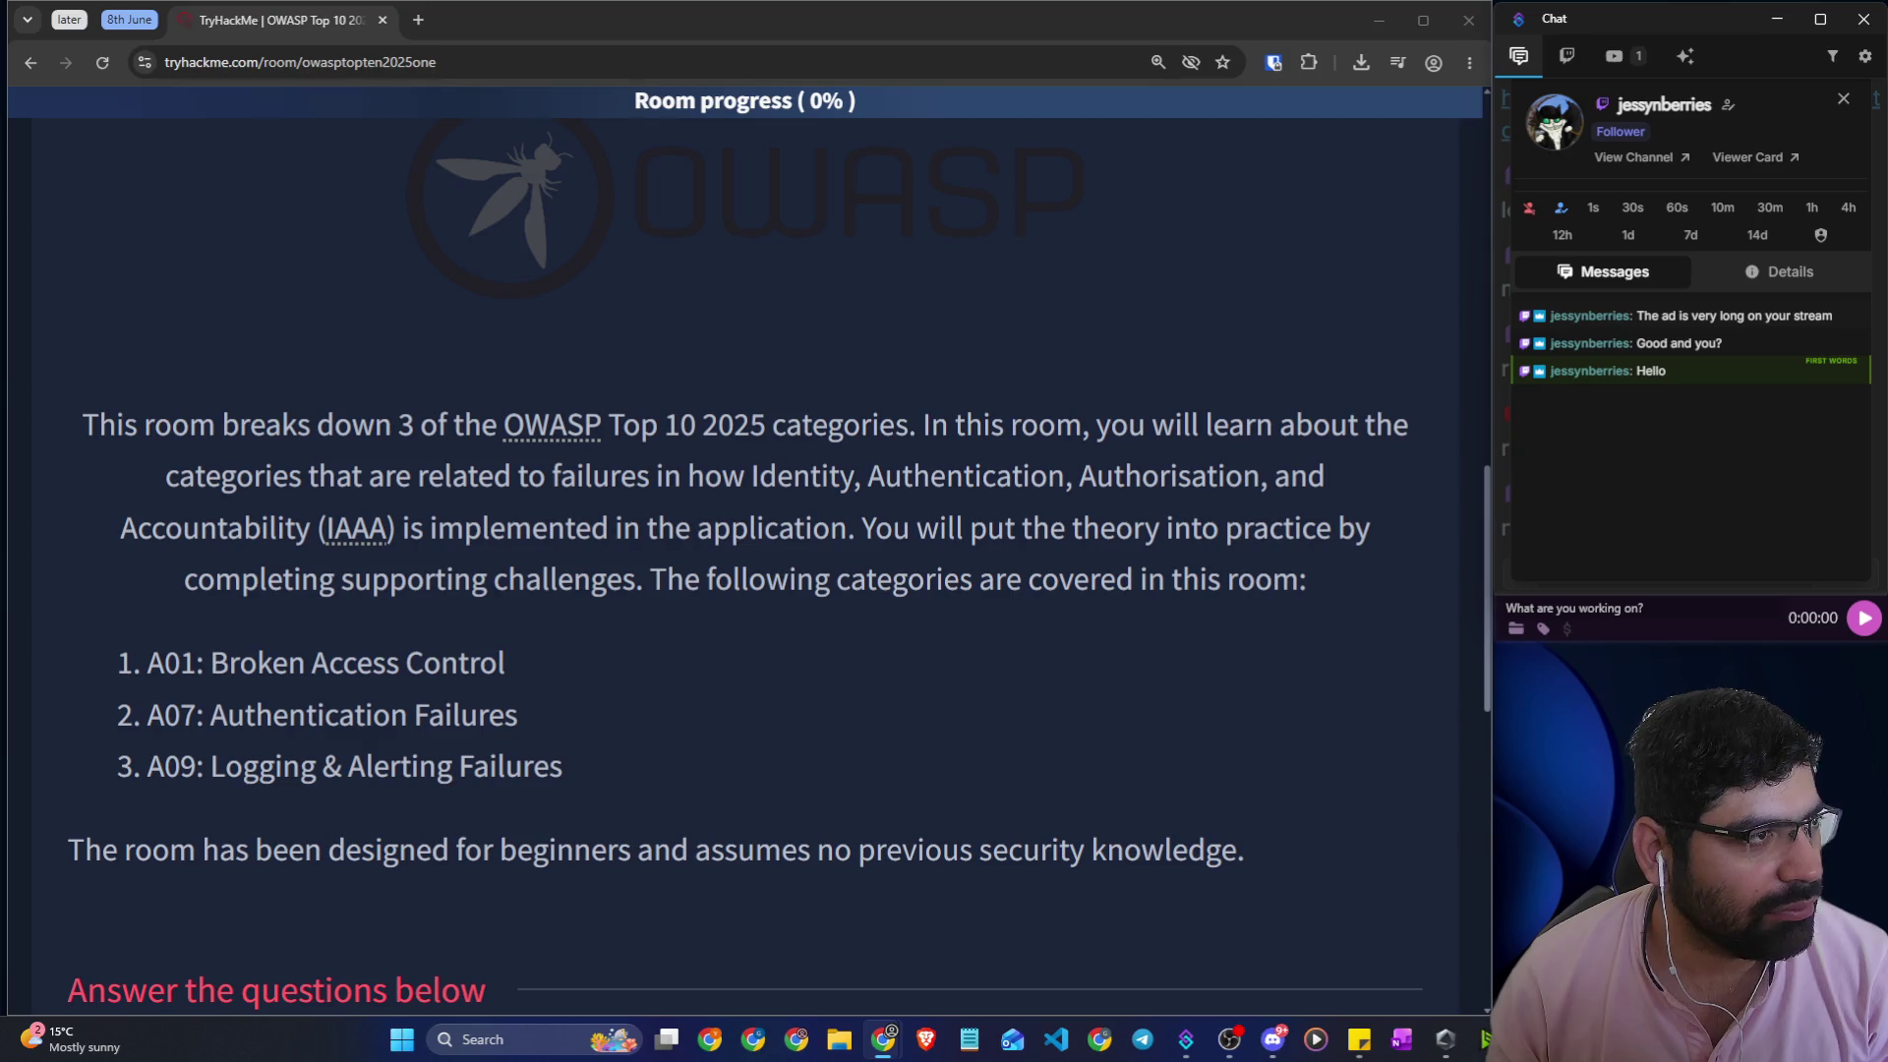
pyautogui.click(1640, 157)
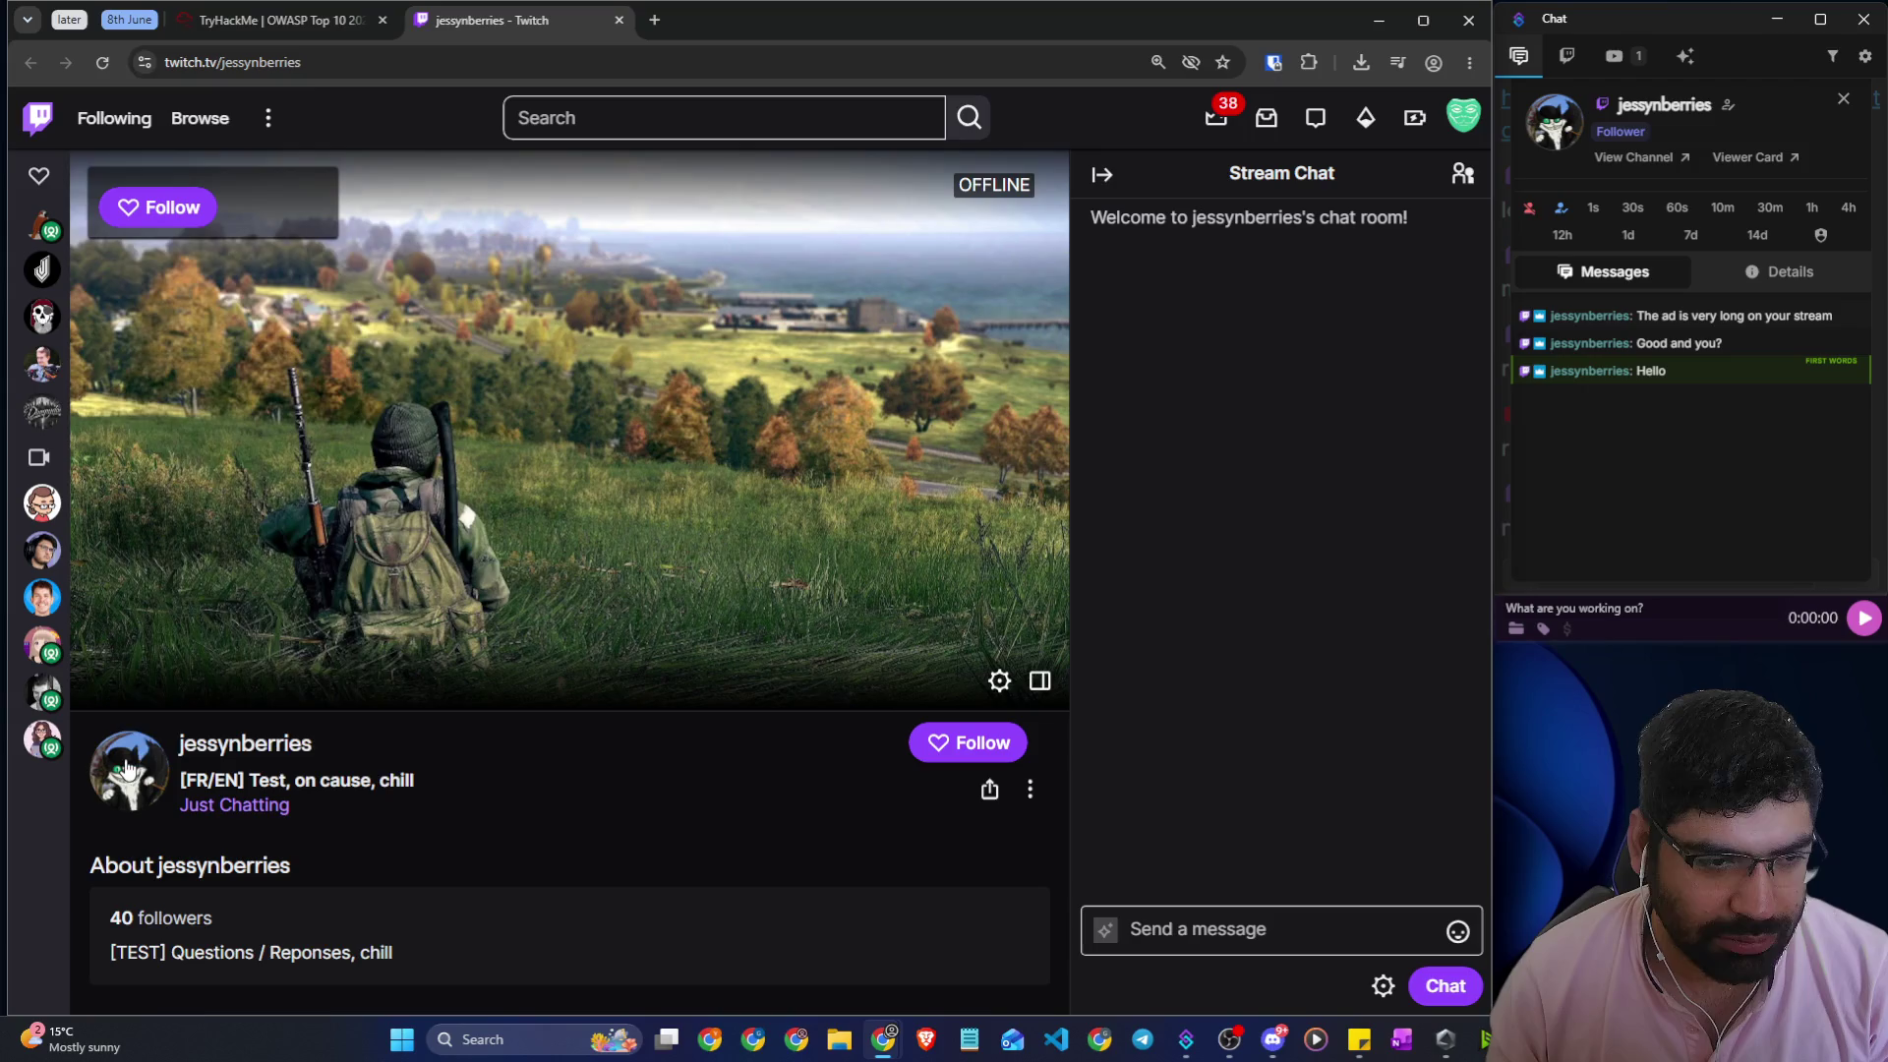
pyautogui.rightClick(126, 762)
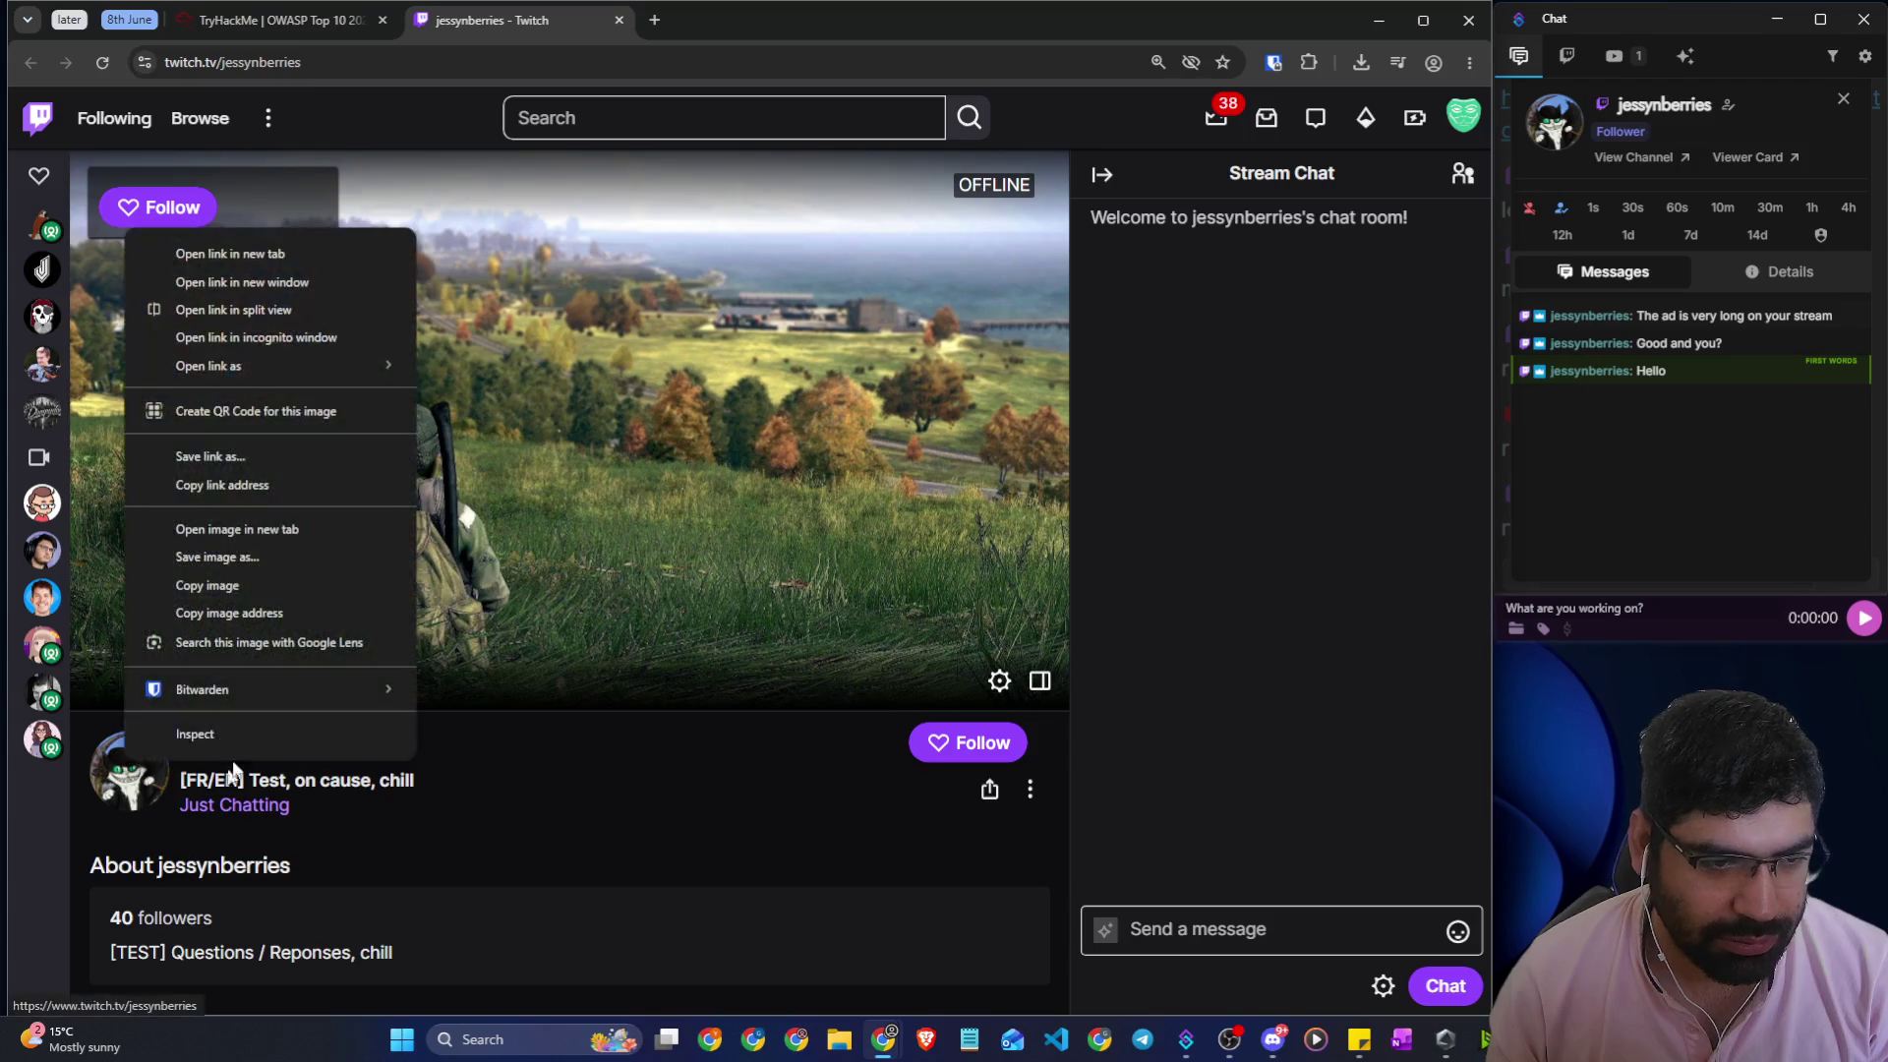
pyautogui.click(241, 528)
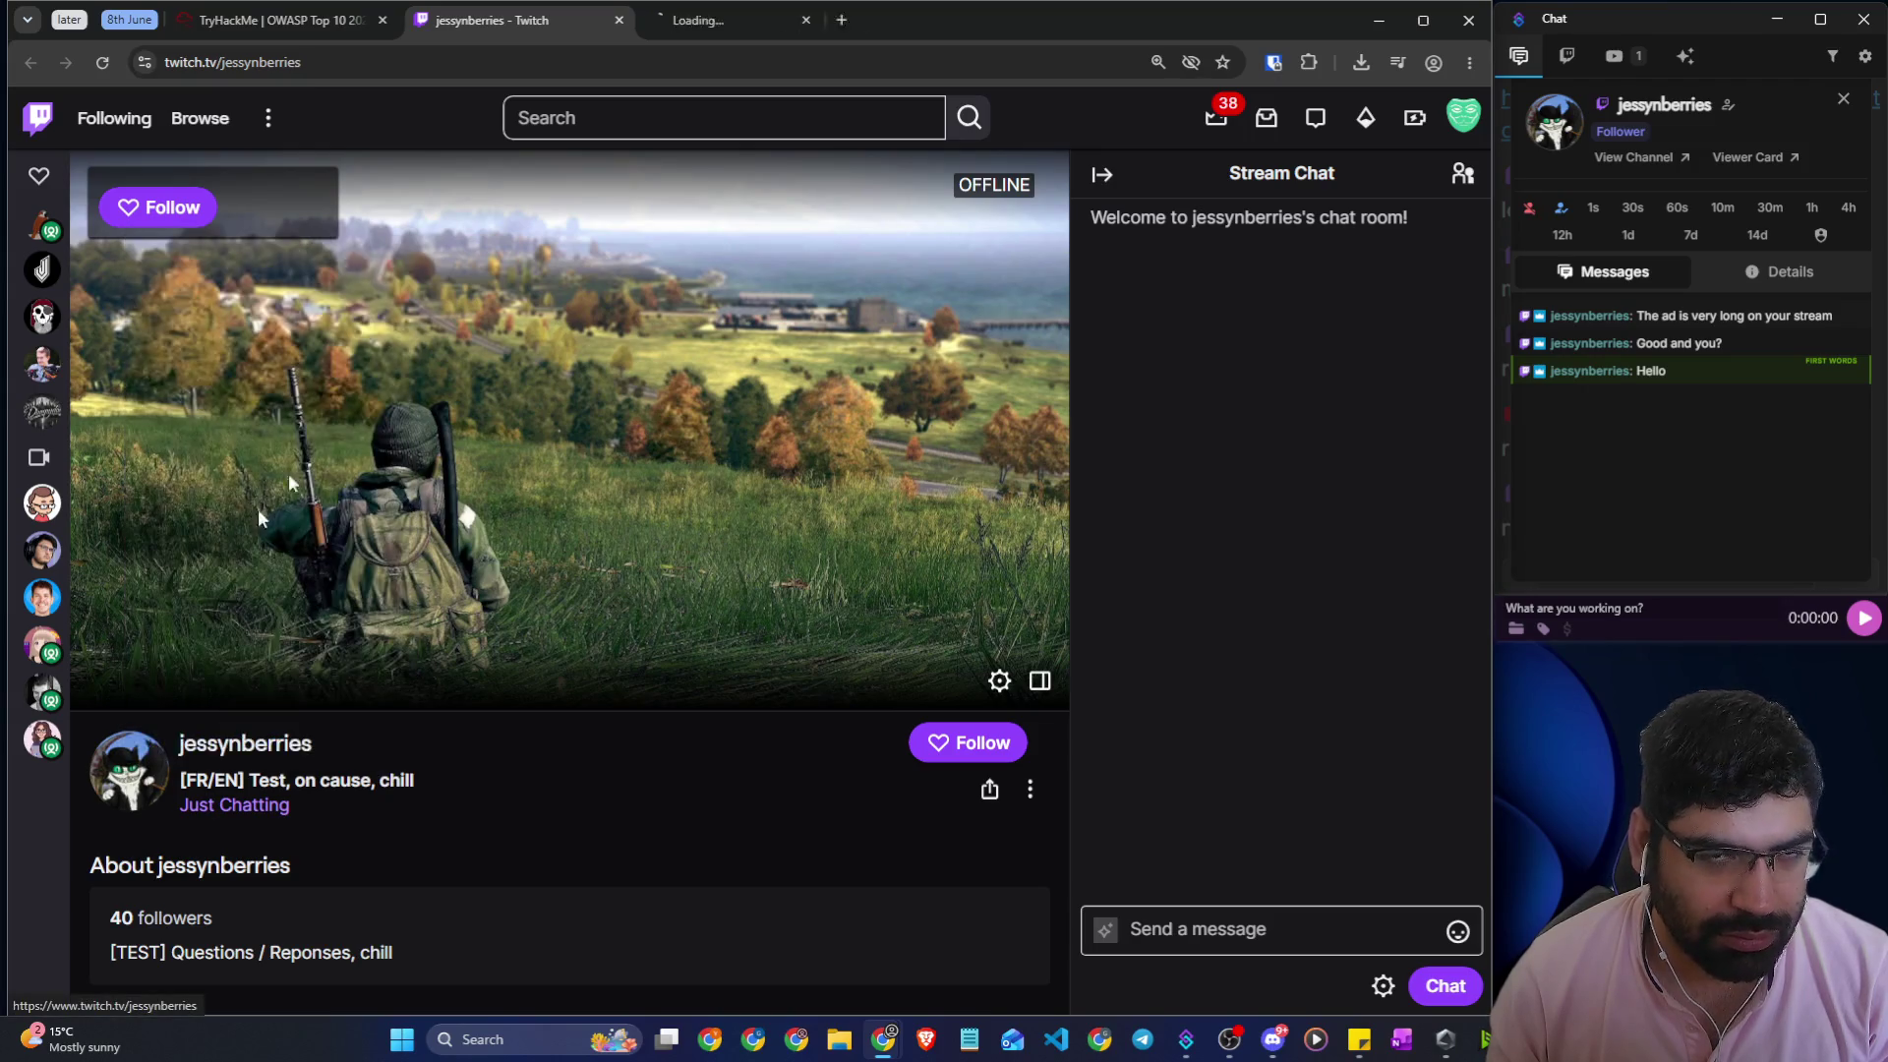
pyautogui.click(619, 21)
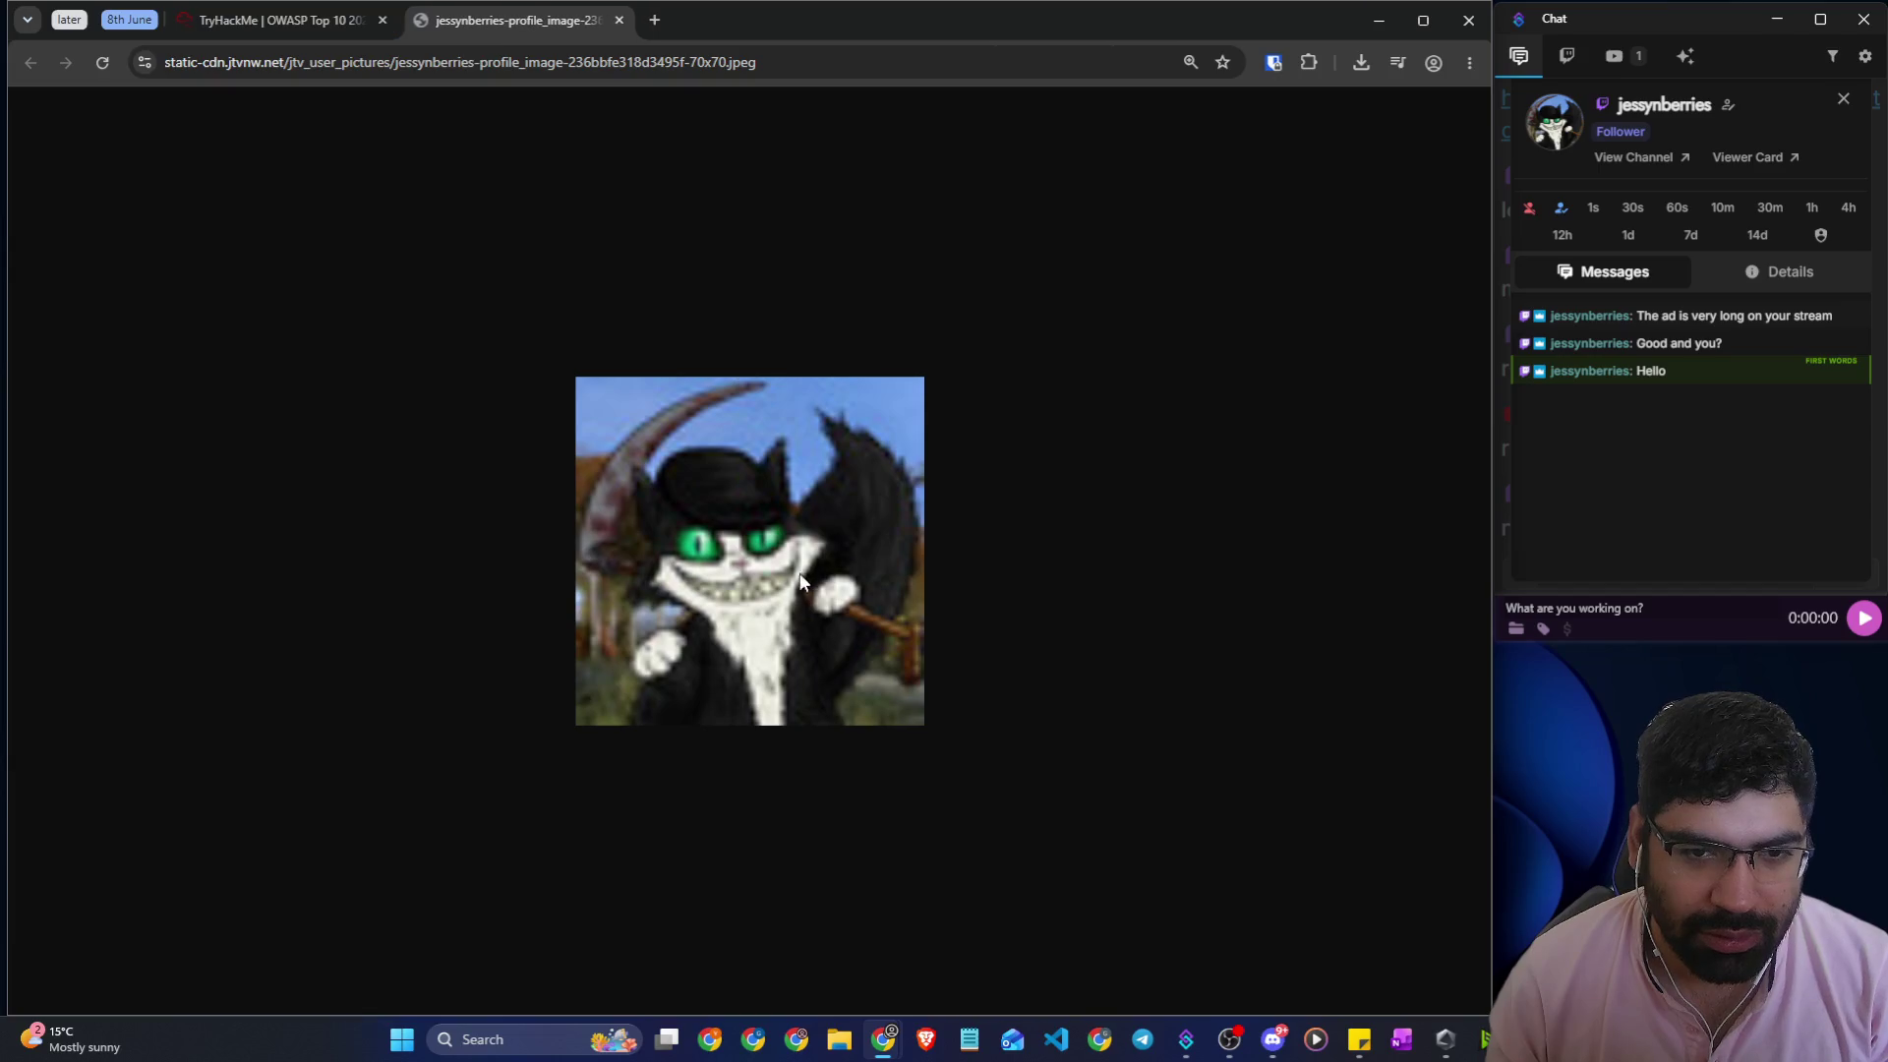
pyautogui.click(618, 21)
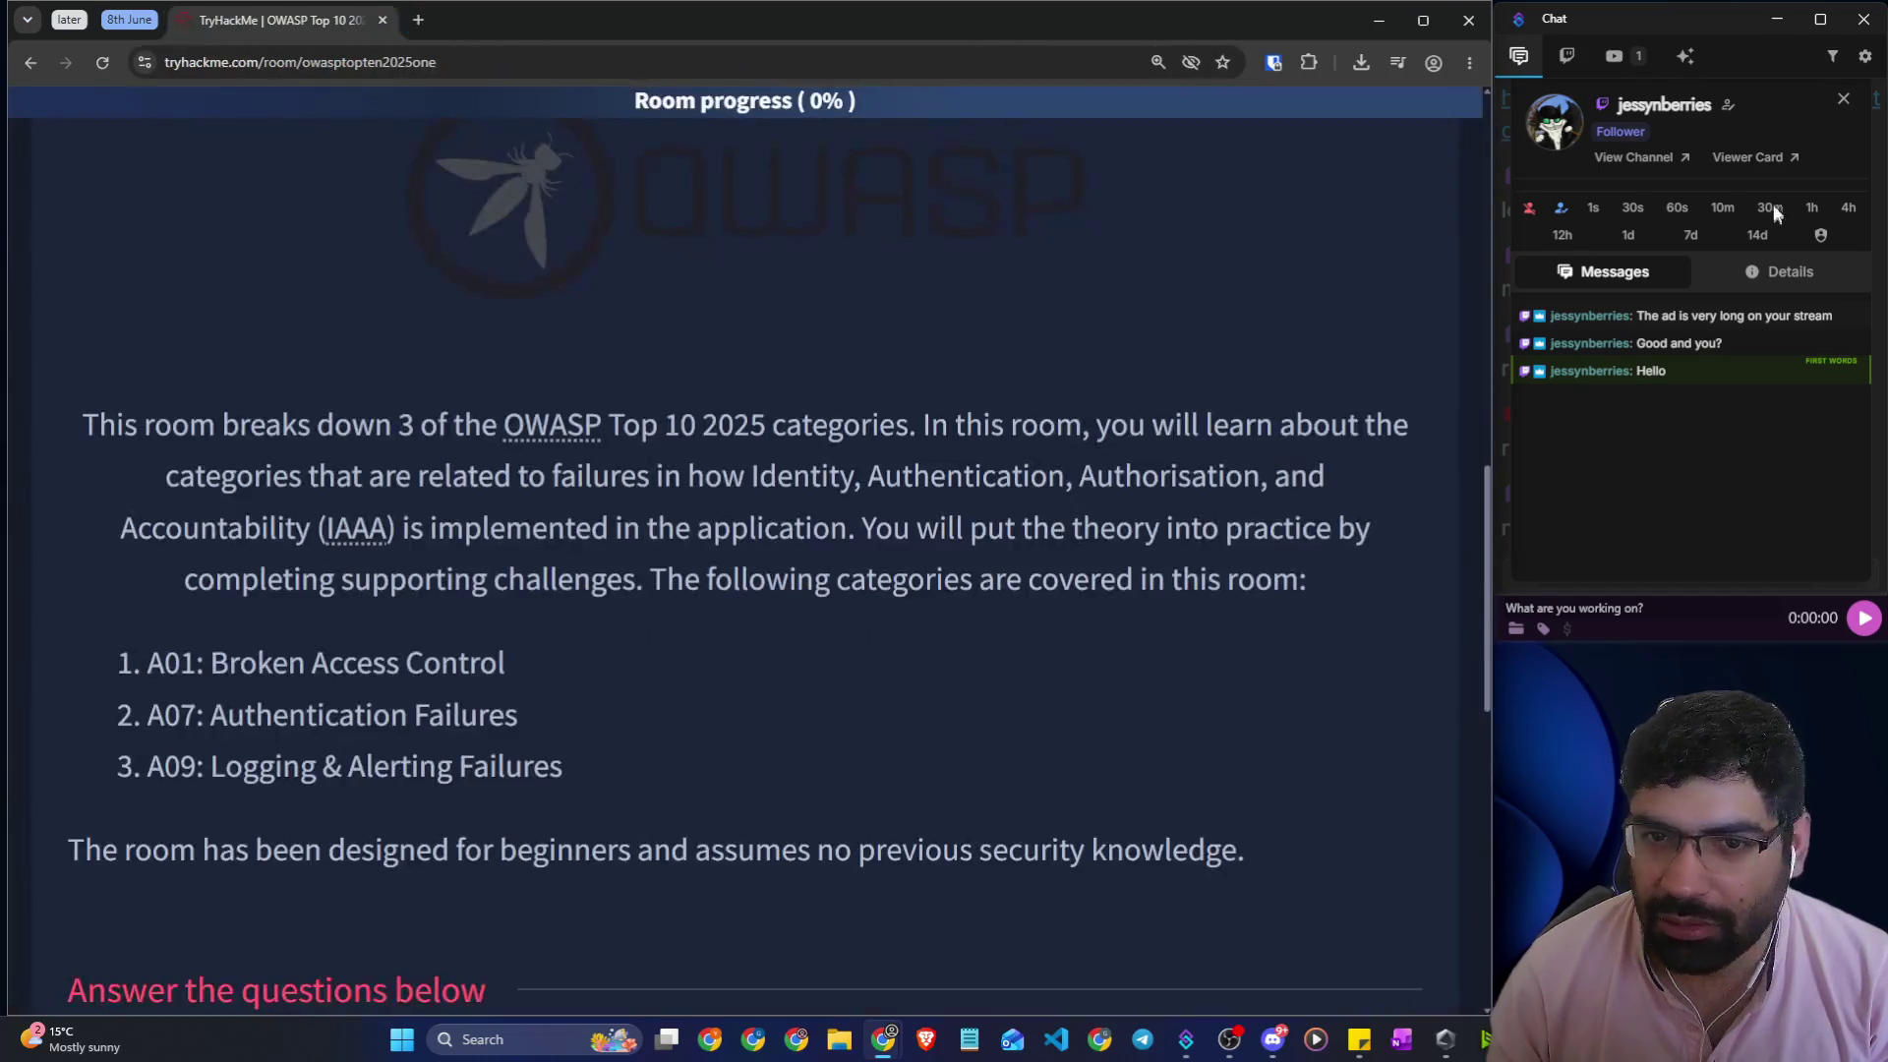
pyautogui.click(1842, 99)
# - Send the !discord command, then the message 'reduced the amount and length for ads' in stream chat
pyautogui.click(1653, 574)
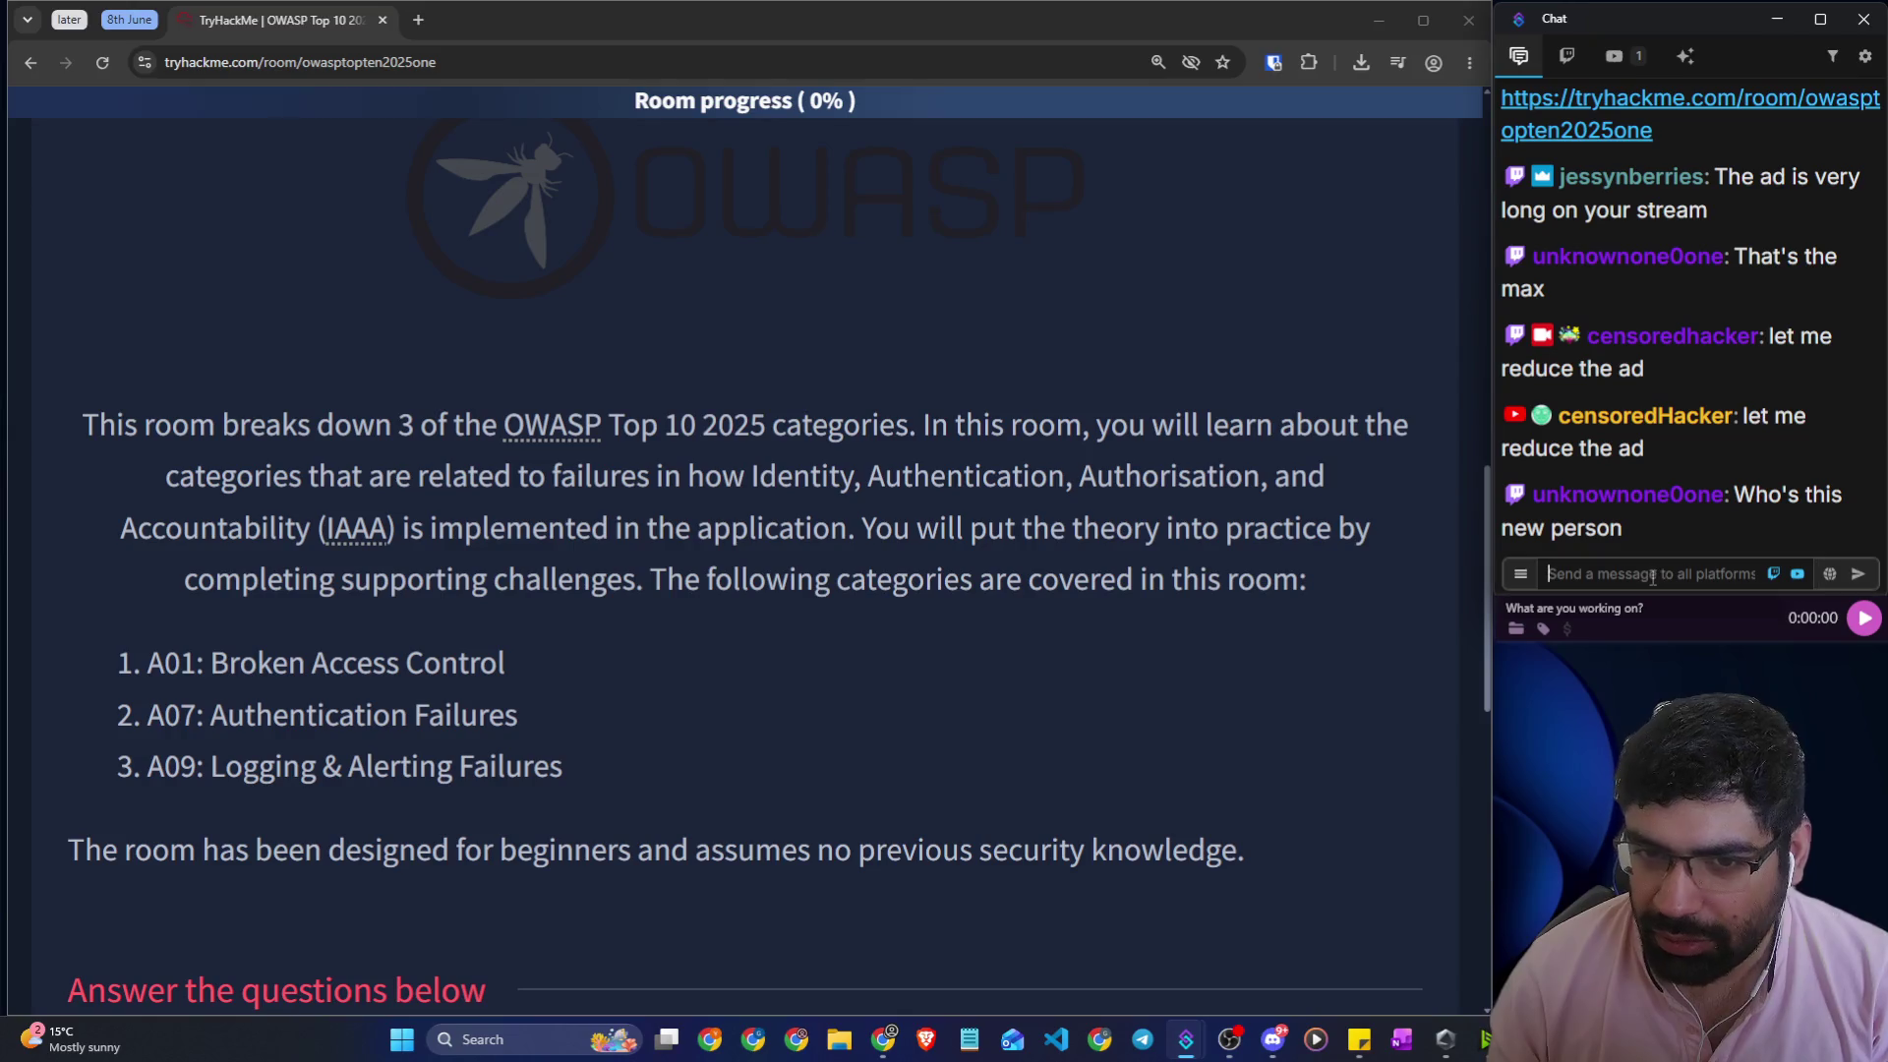
pyautogui.write('!diu')
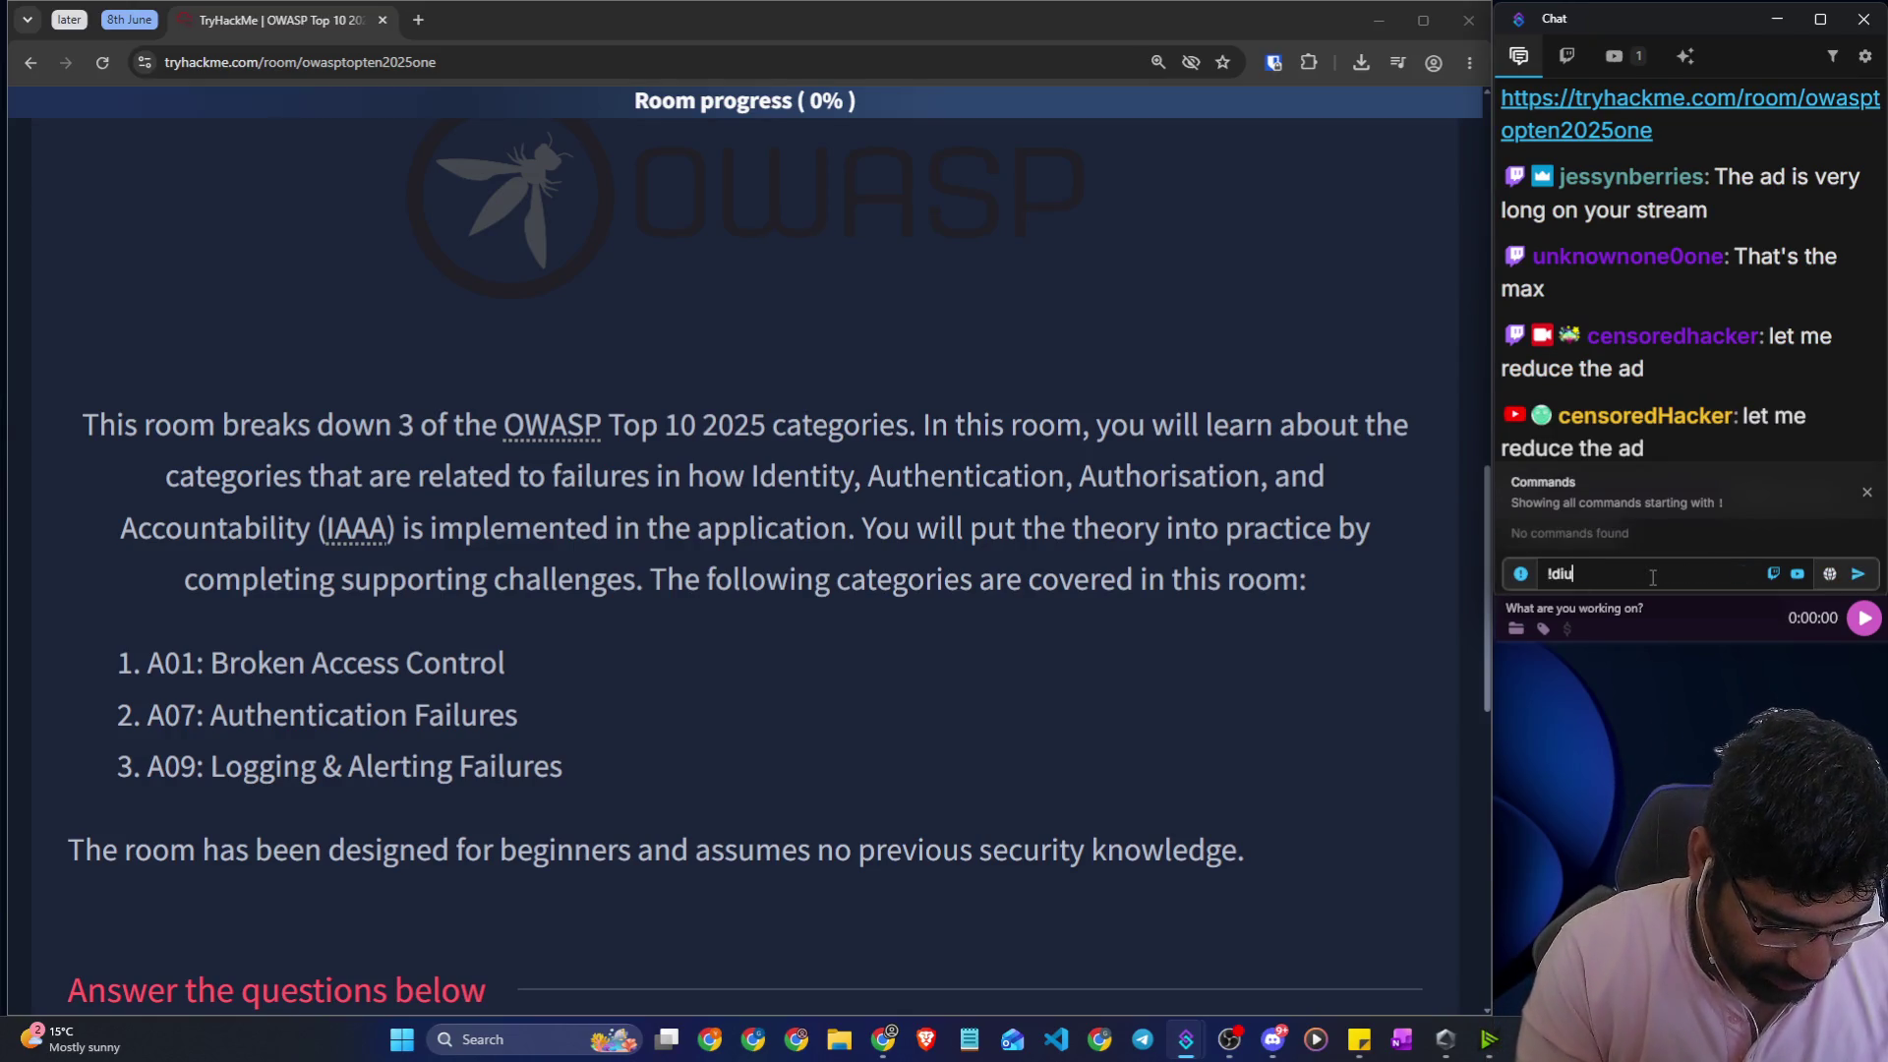
pyautogui.press('BackSpace')
pyautogui.press('BackSpace')
pyautogui.write('iscor')
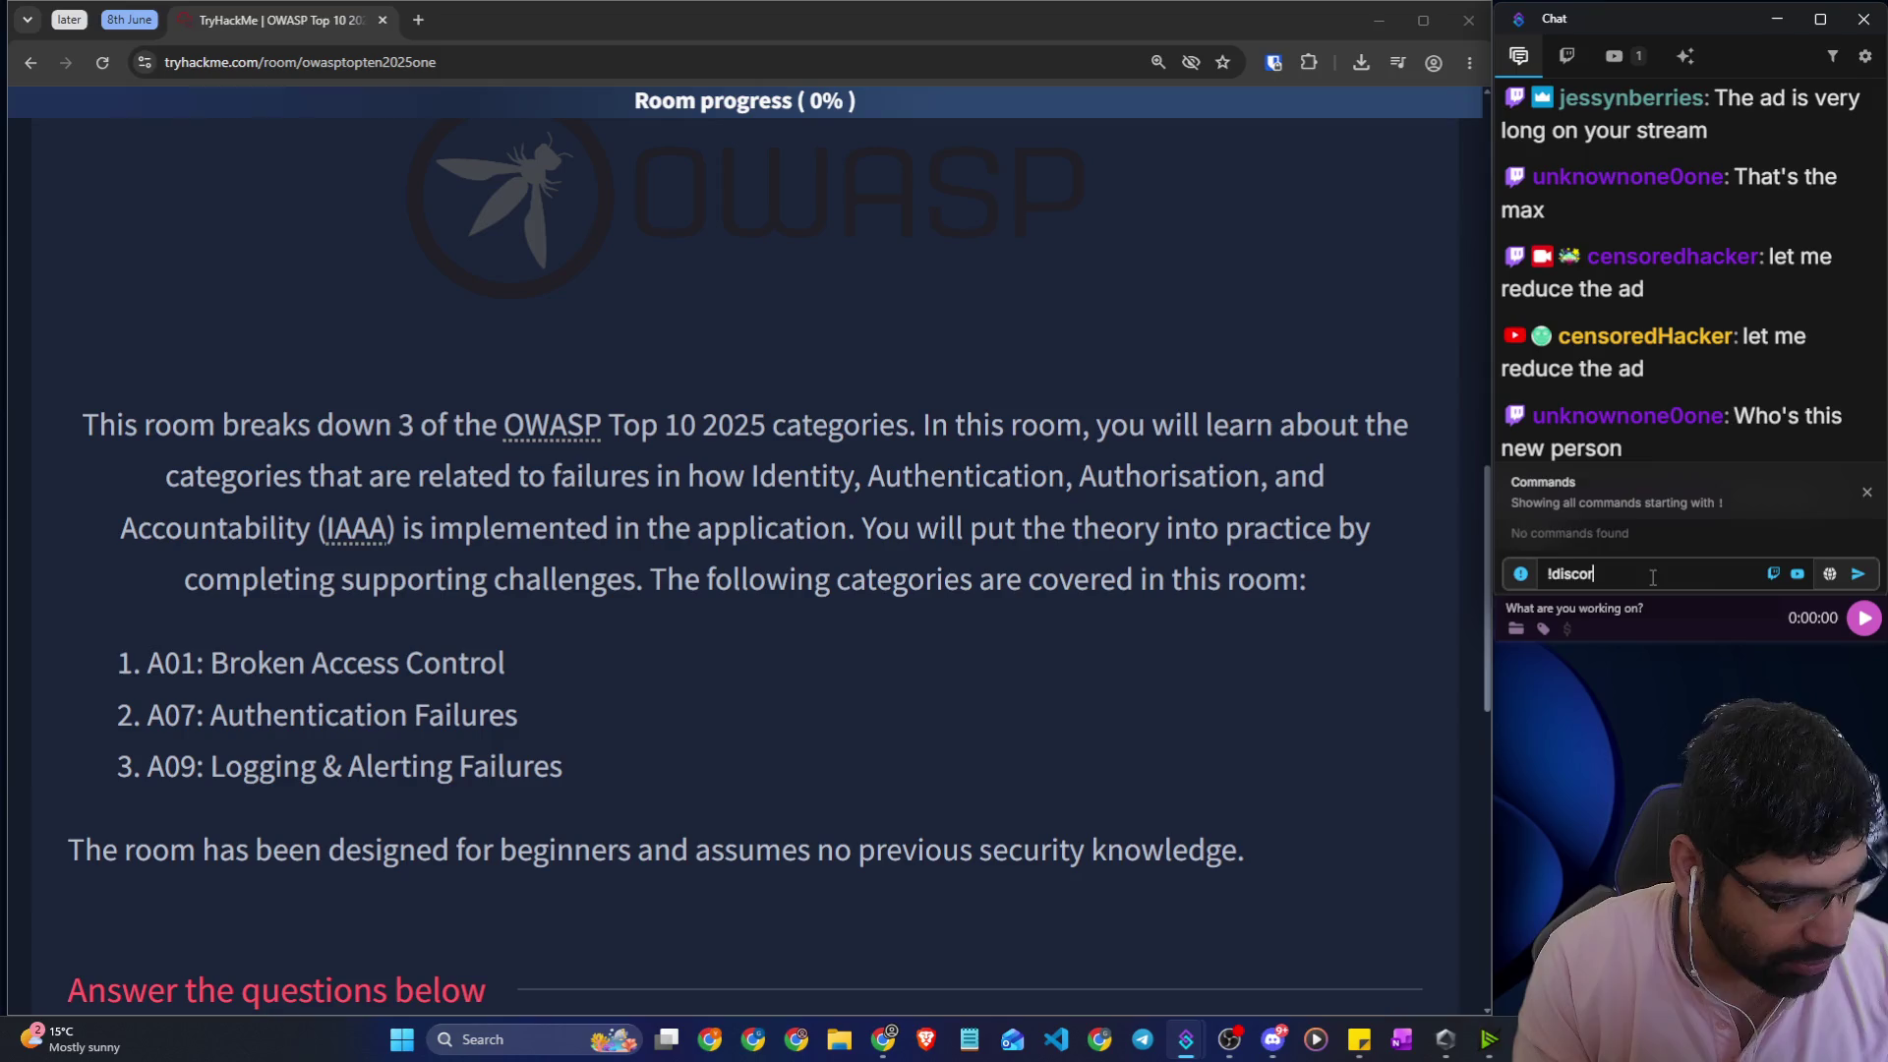
pyautogui.write('d')
pyautogui.press('Return')
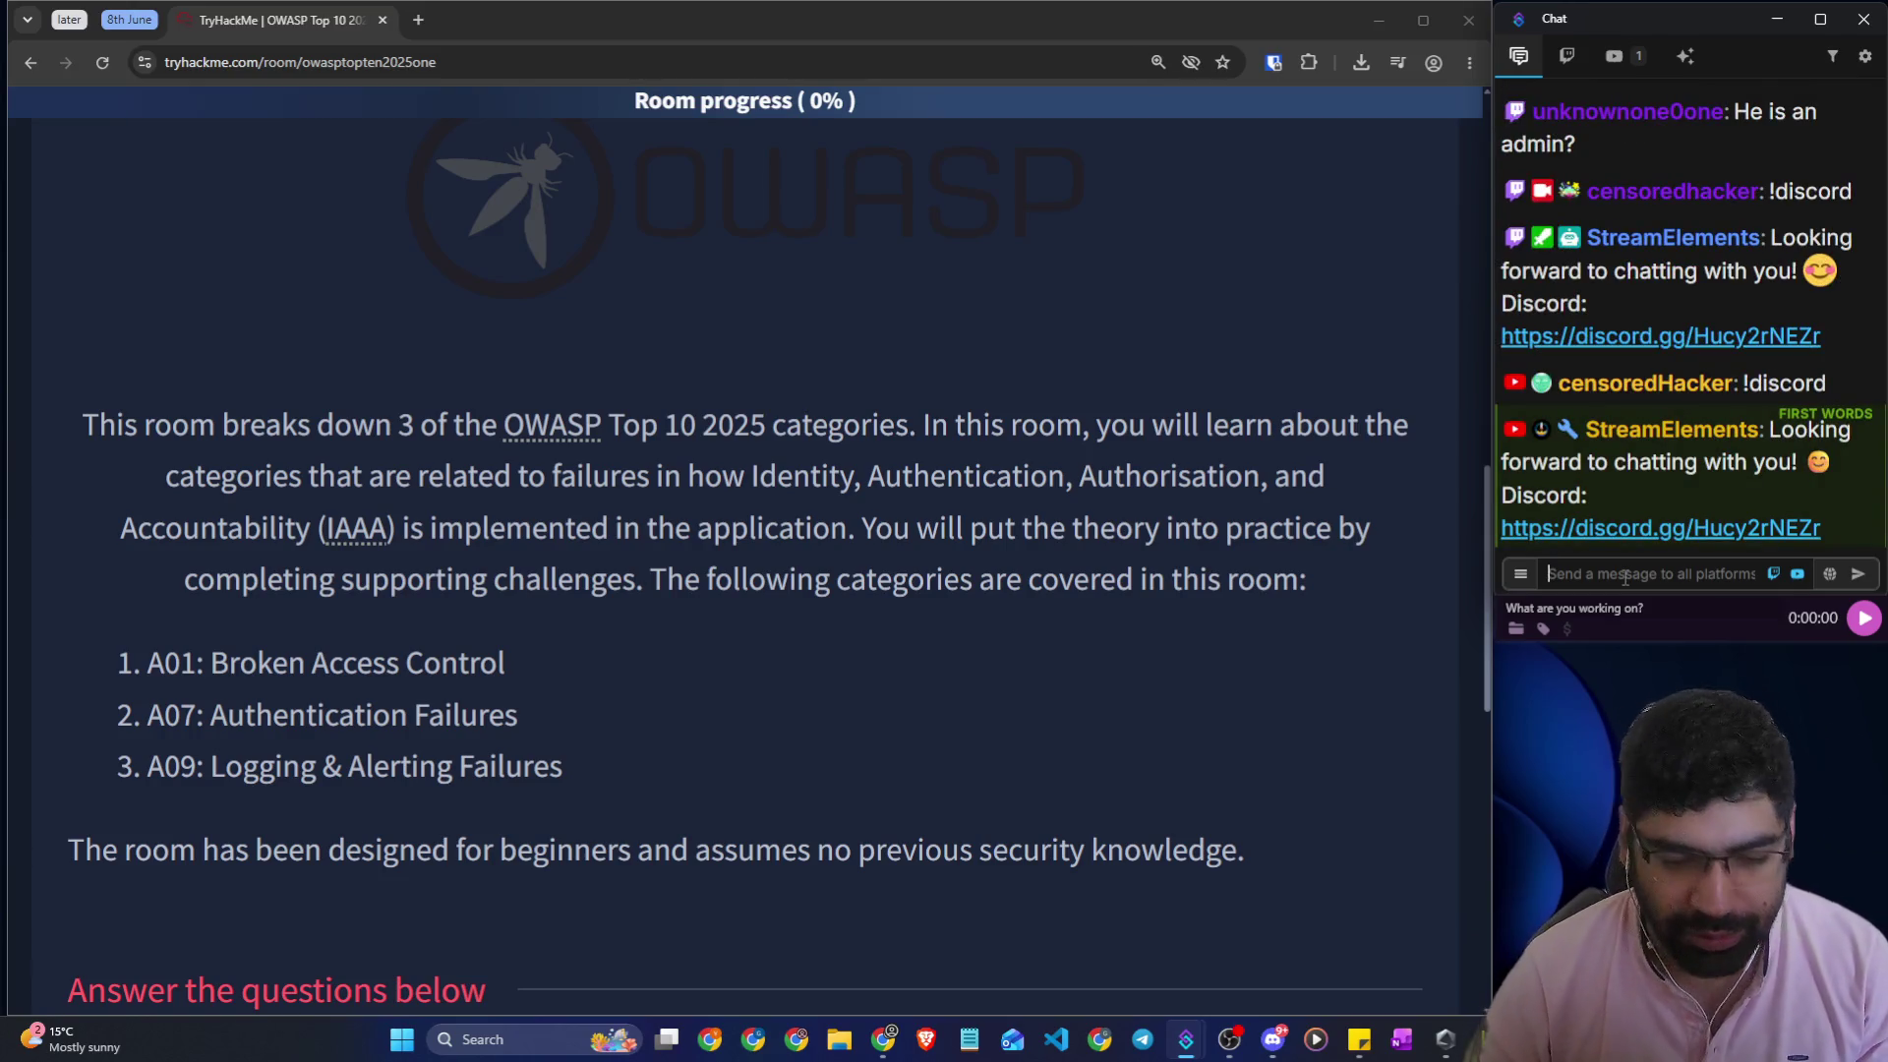
pyautogui.write('red')
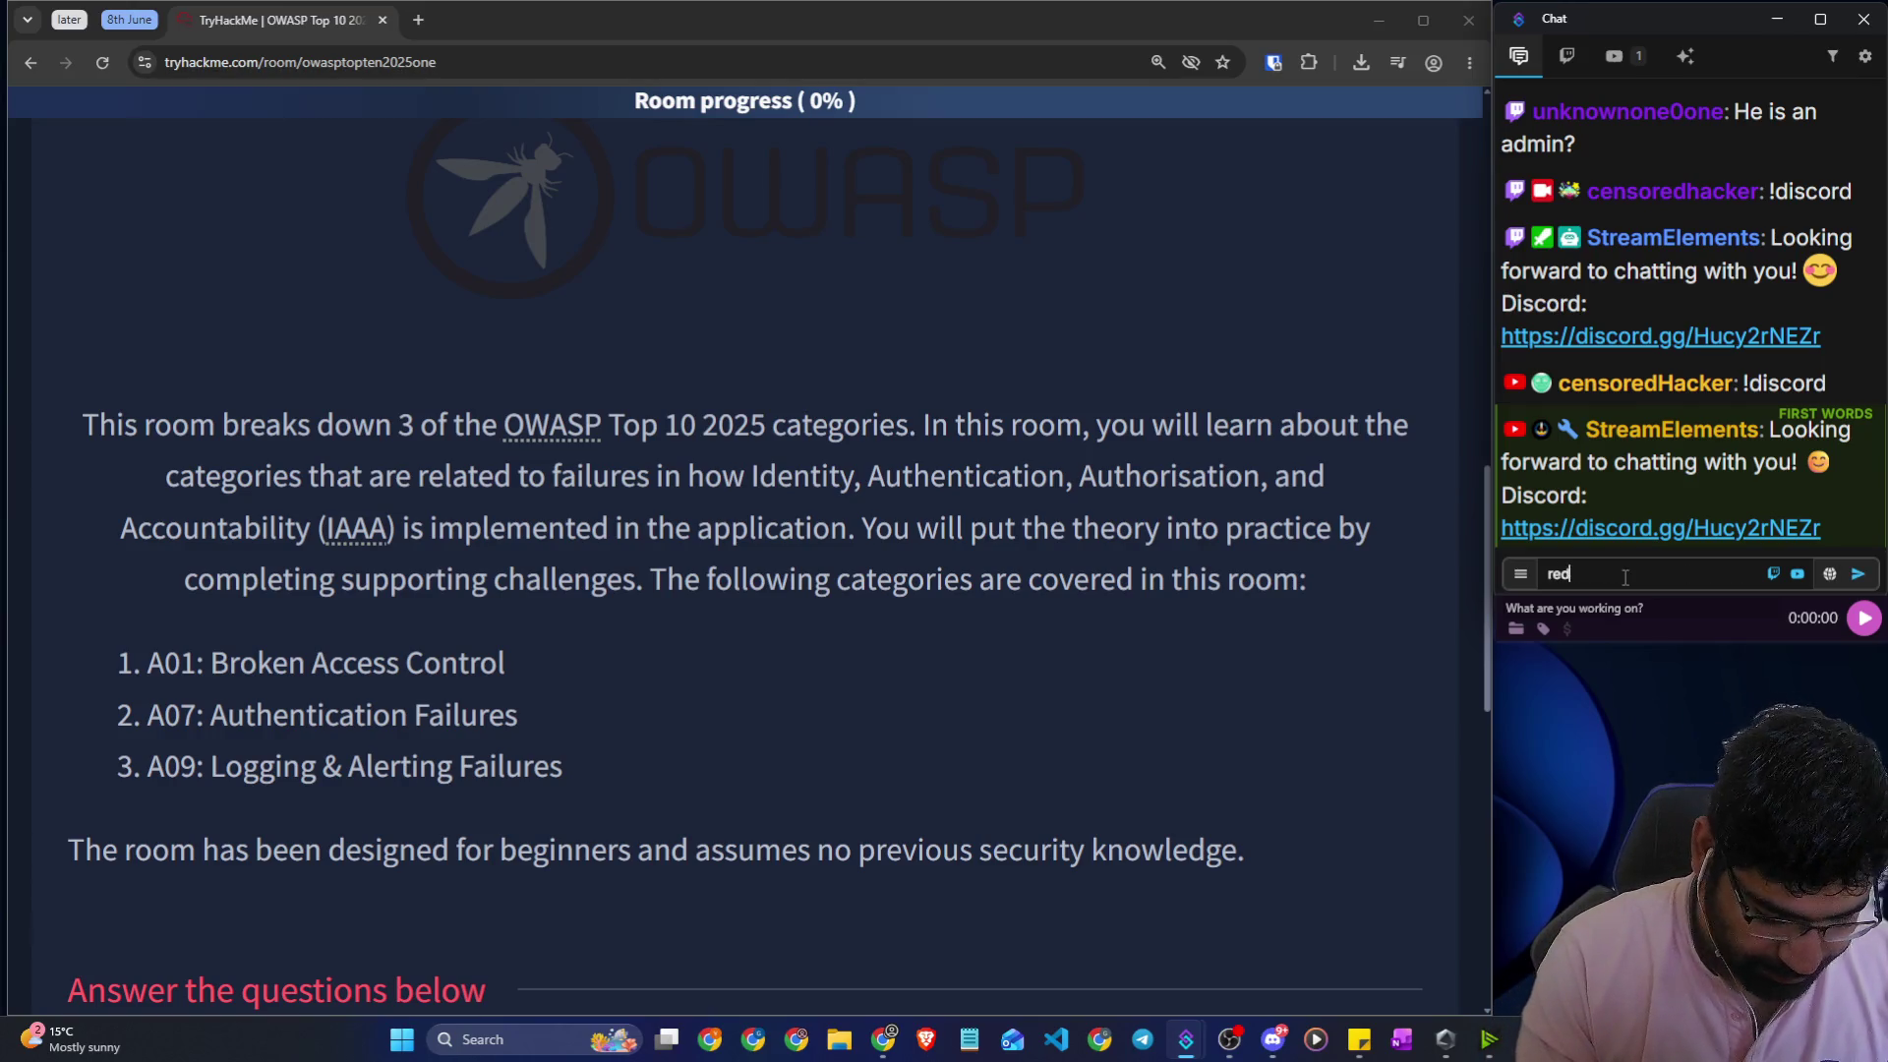
pyautogui.write('uced the')
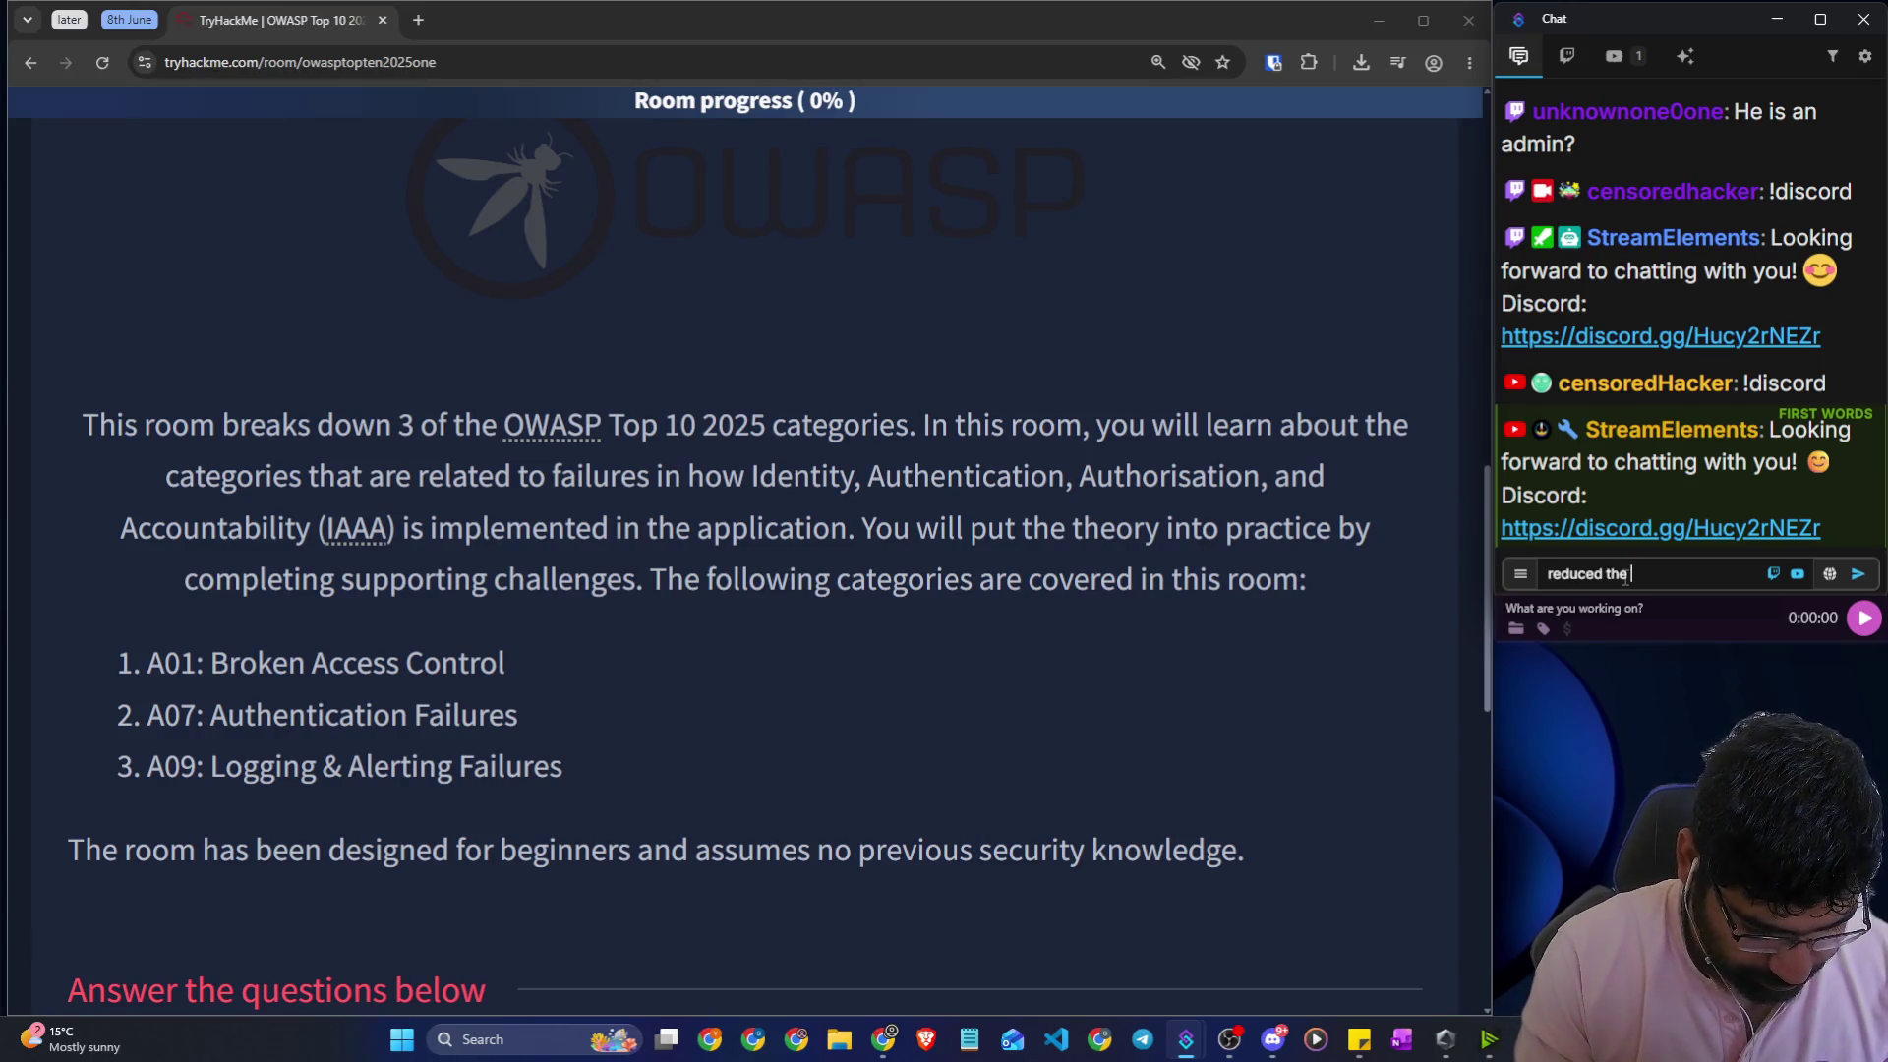
pyautogui.write(' amount and le')
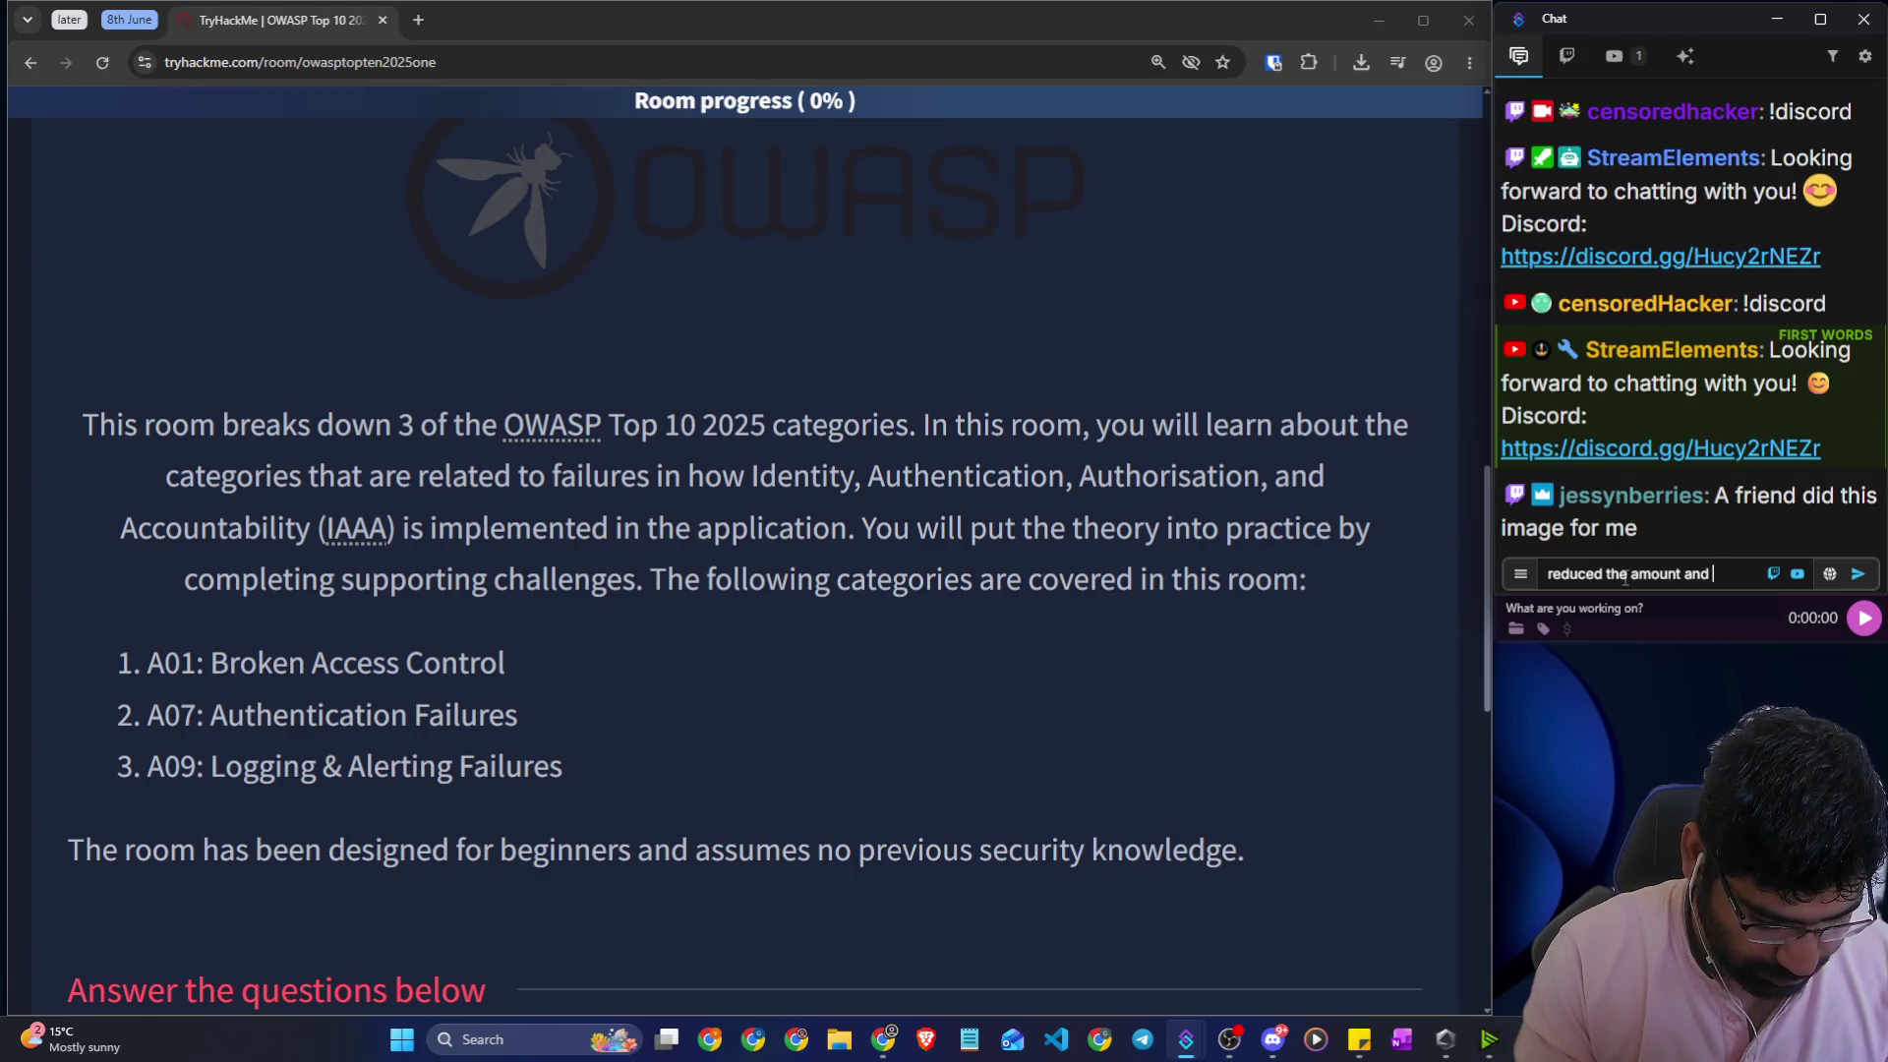
pyautogui.write('ngth for a')
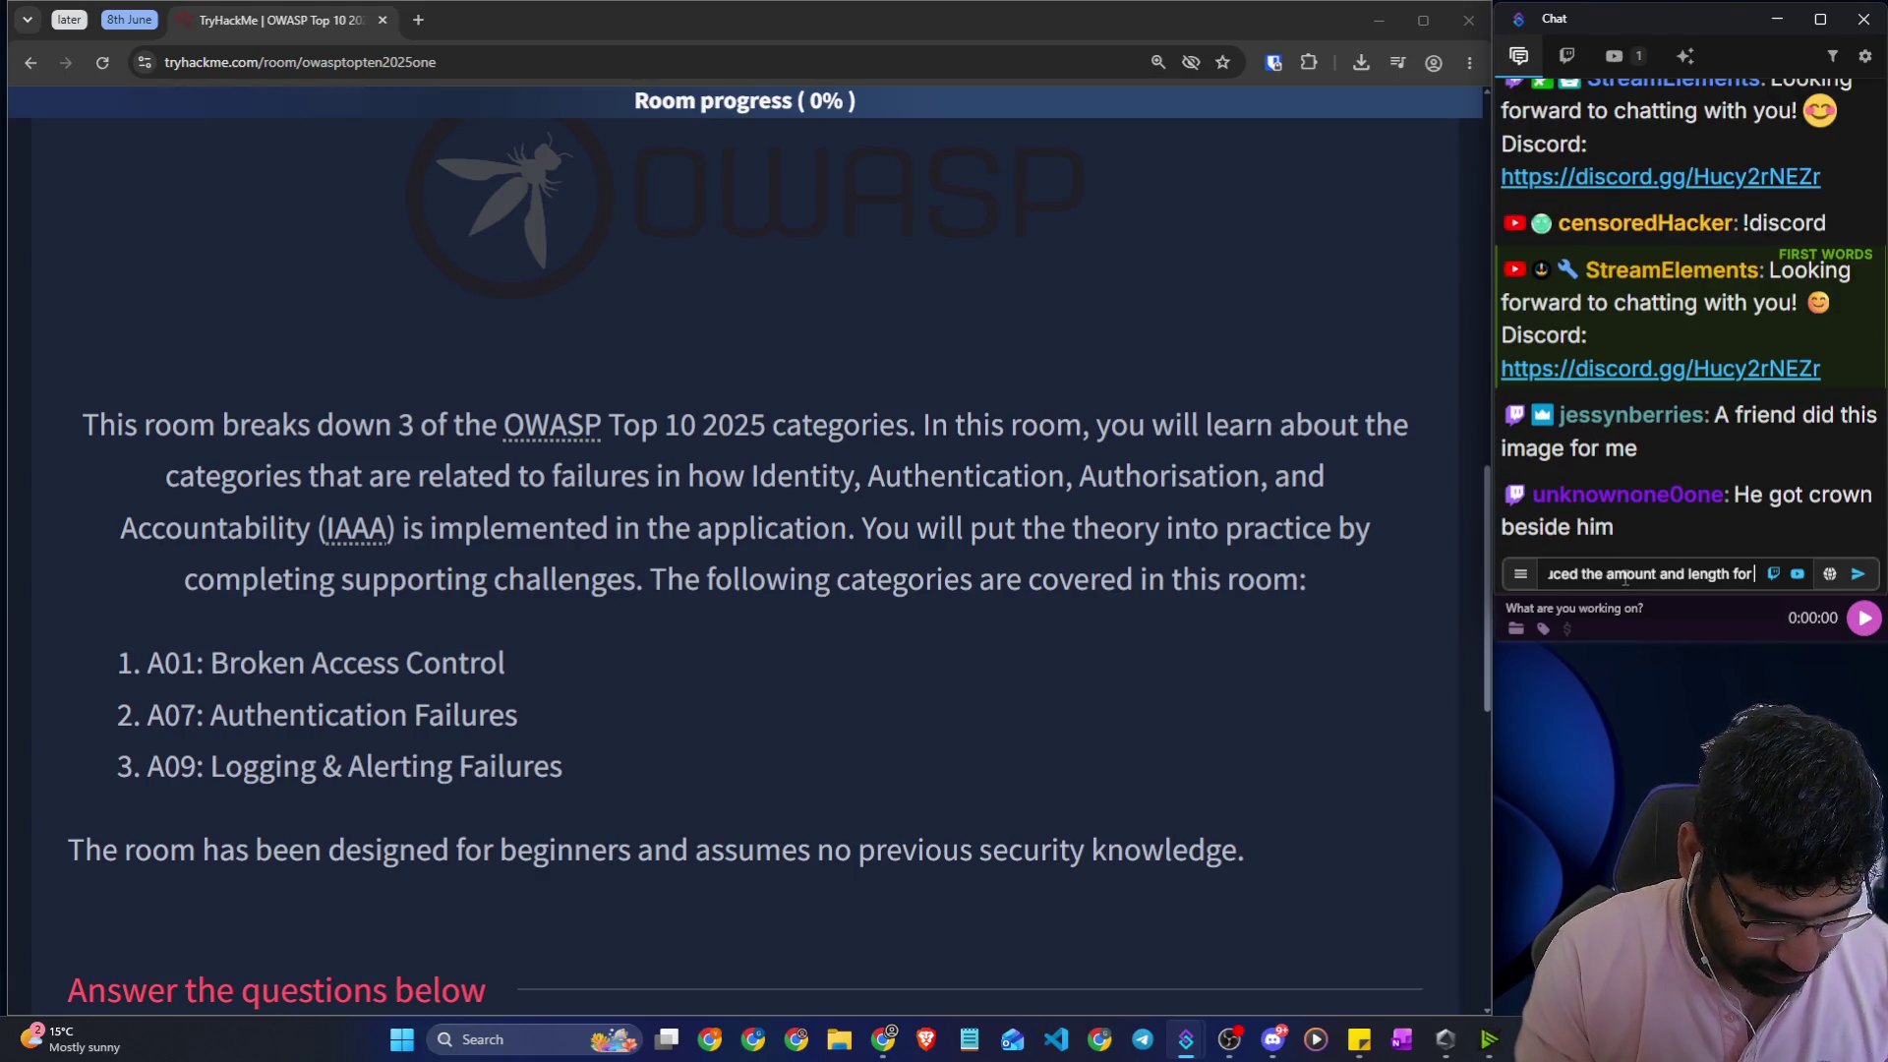
pyautogui.write('ds')
pyautogui.press('Return')
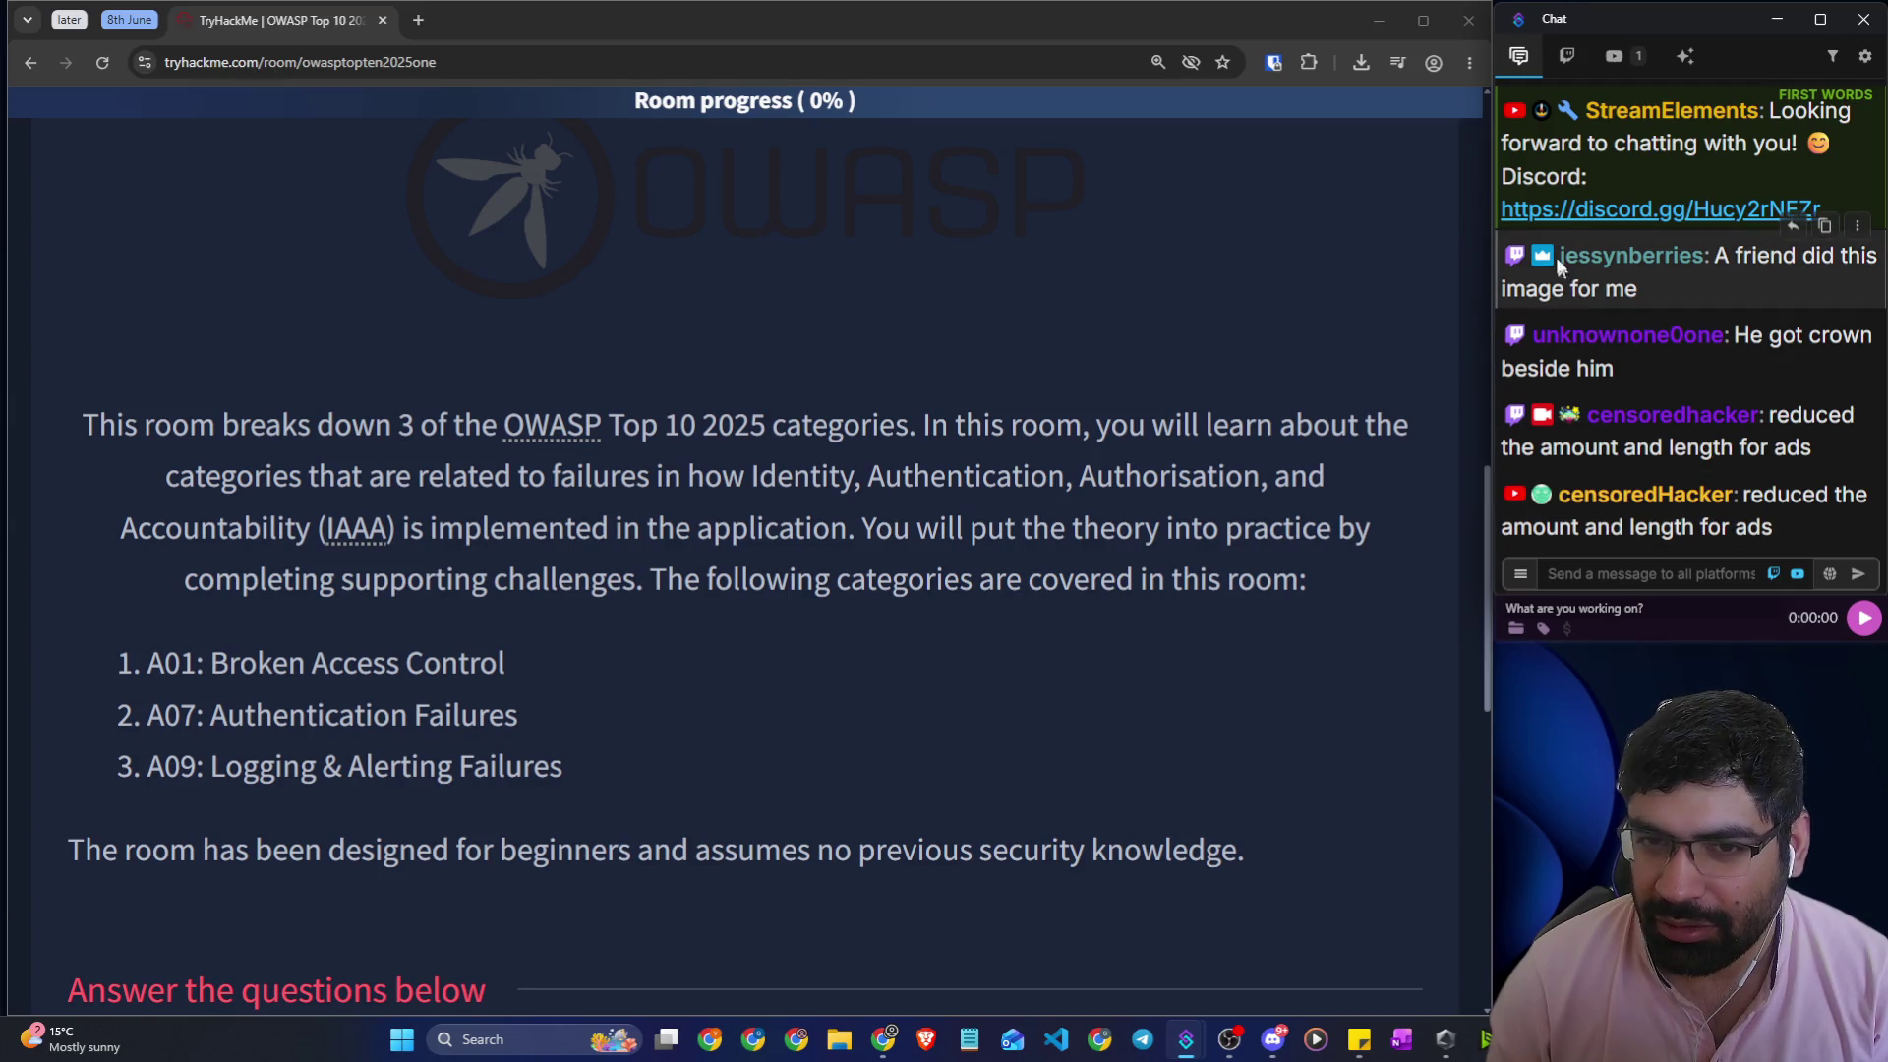
# - Return to the room page in Chrome, start the stream timer, and scroll up to the banner
pyautogui.moveTo(1542, 259)
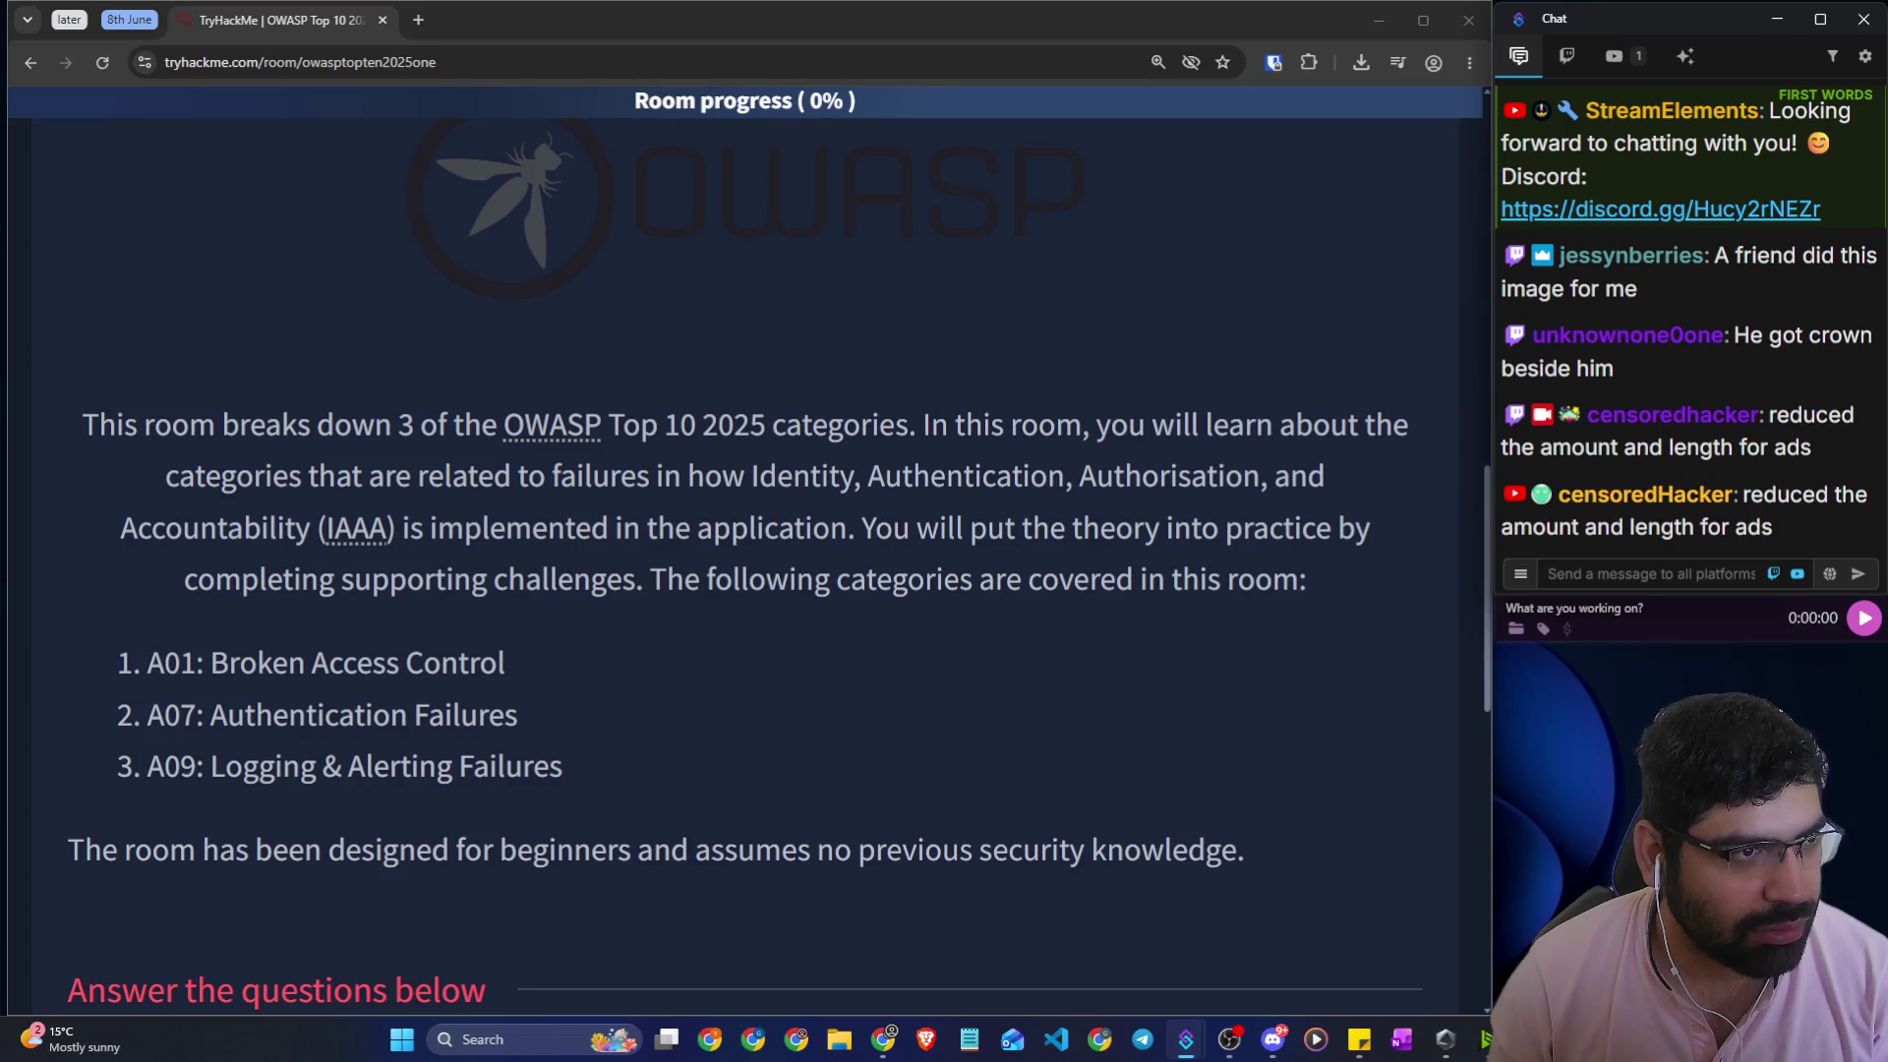
pyautogui.hotkey('alt', 'Tab')
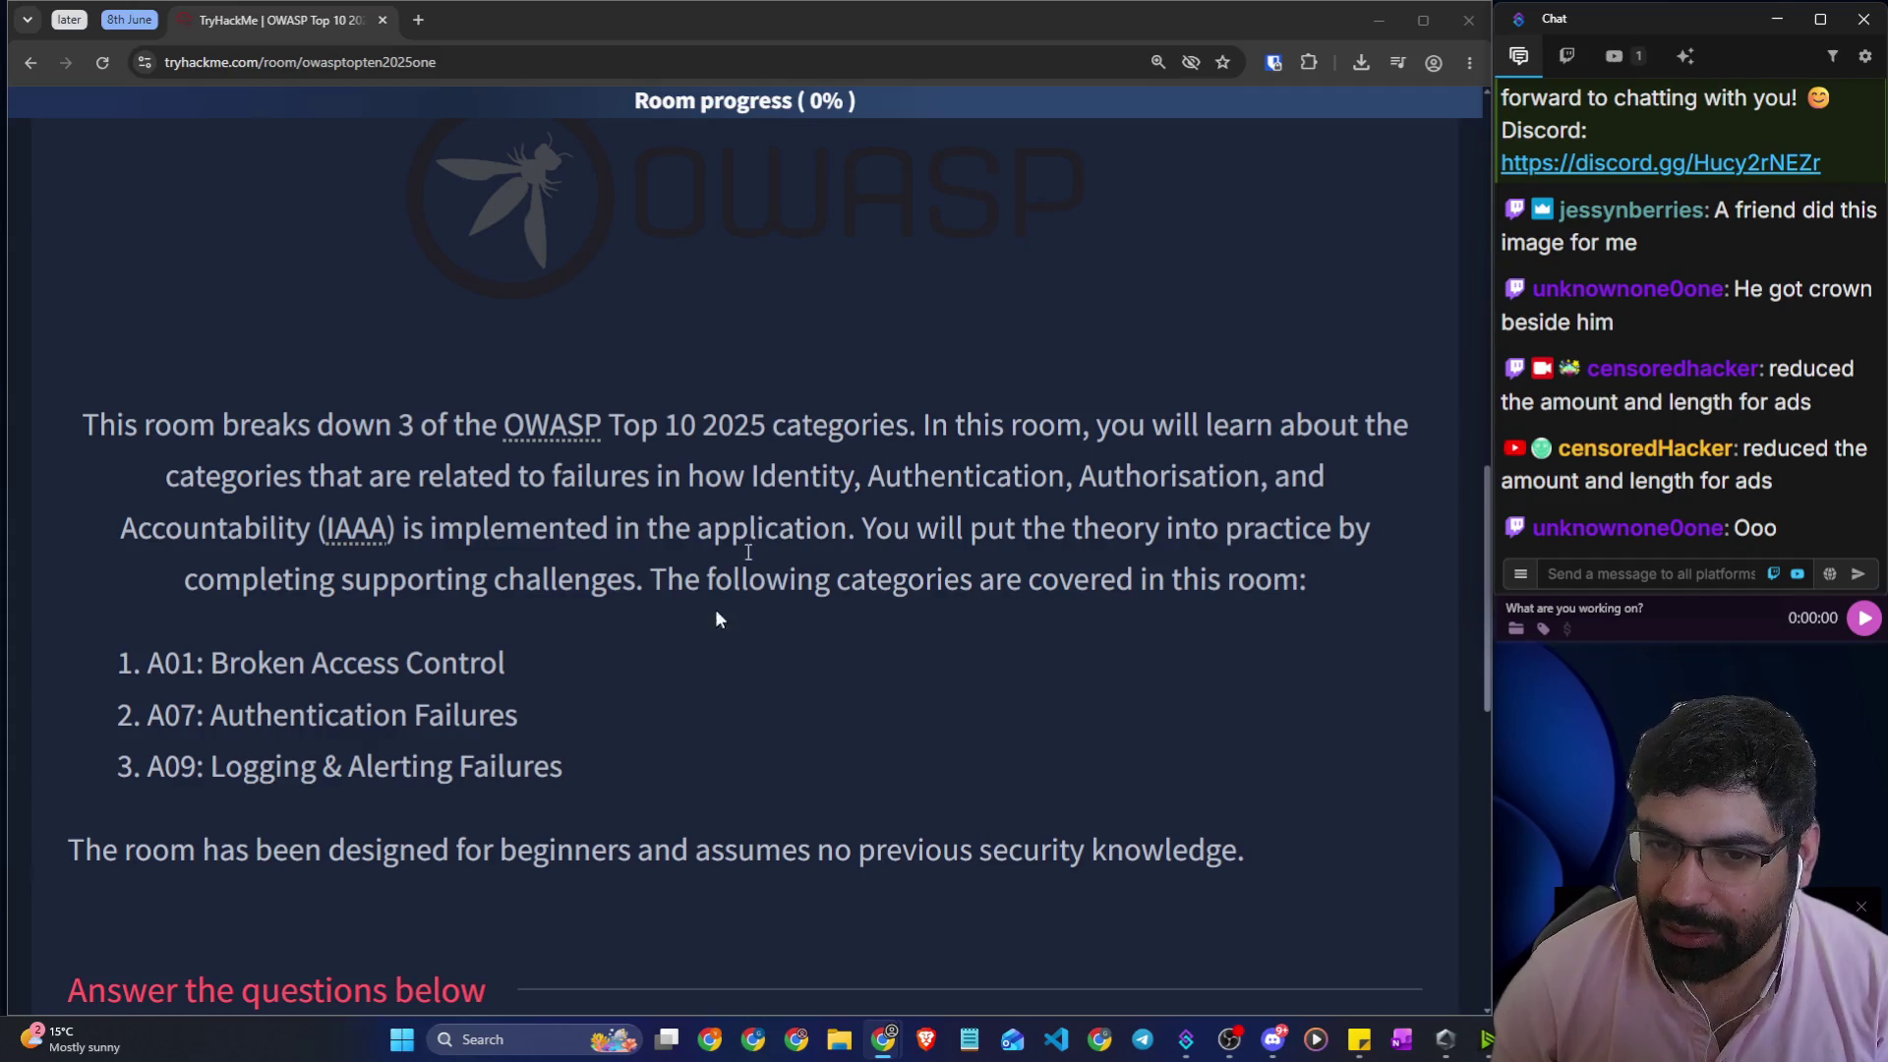
pyautogui.click(801, 645)
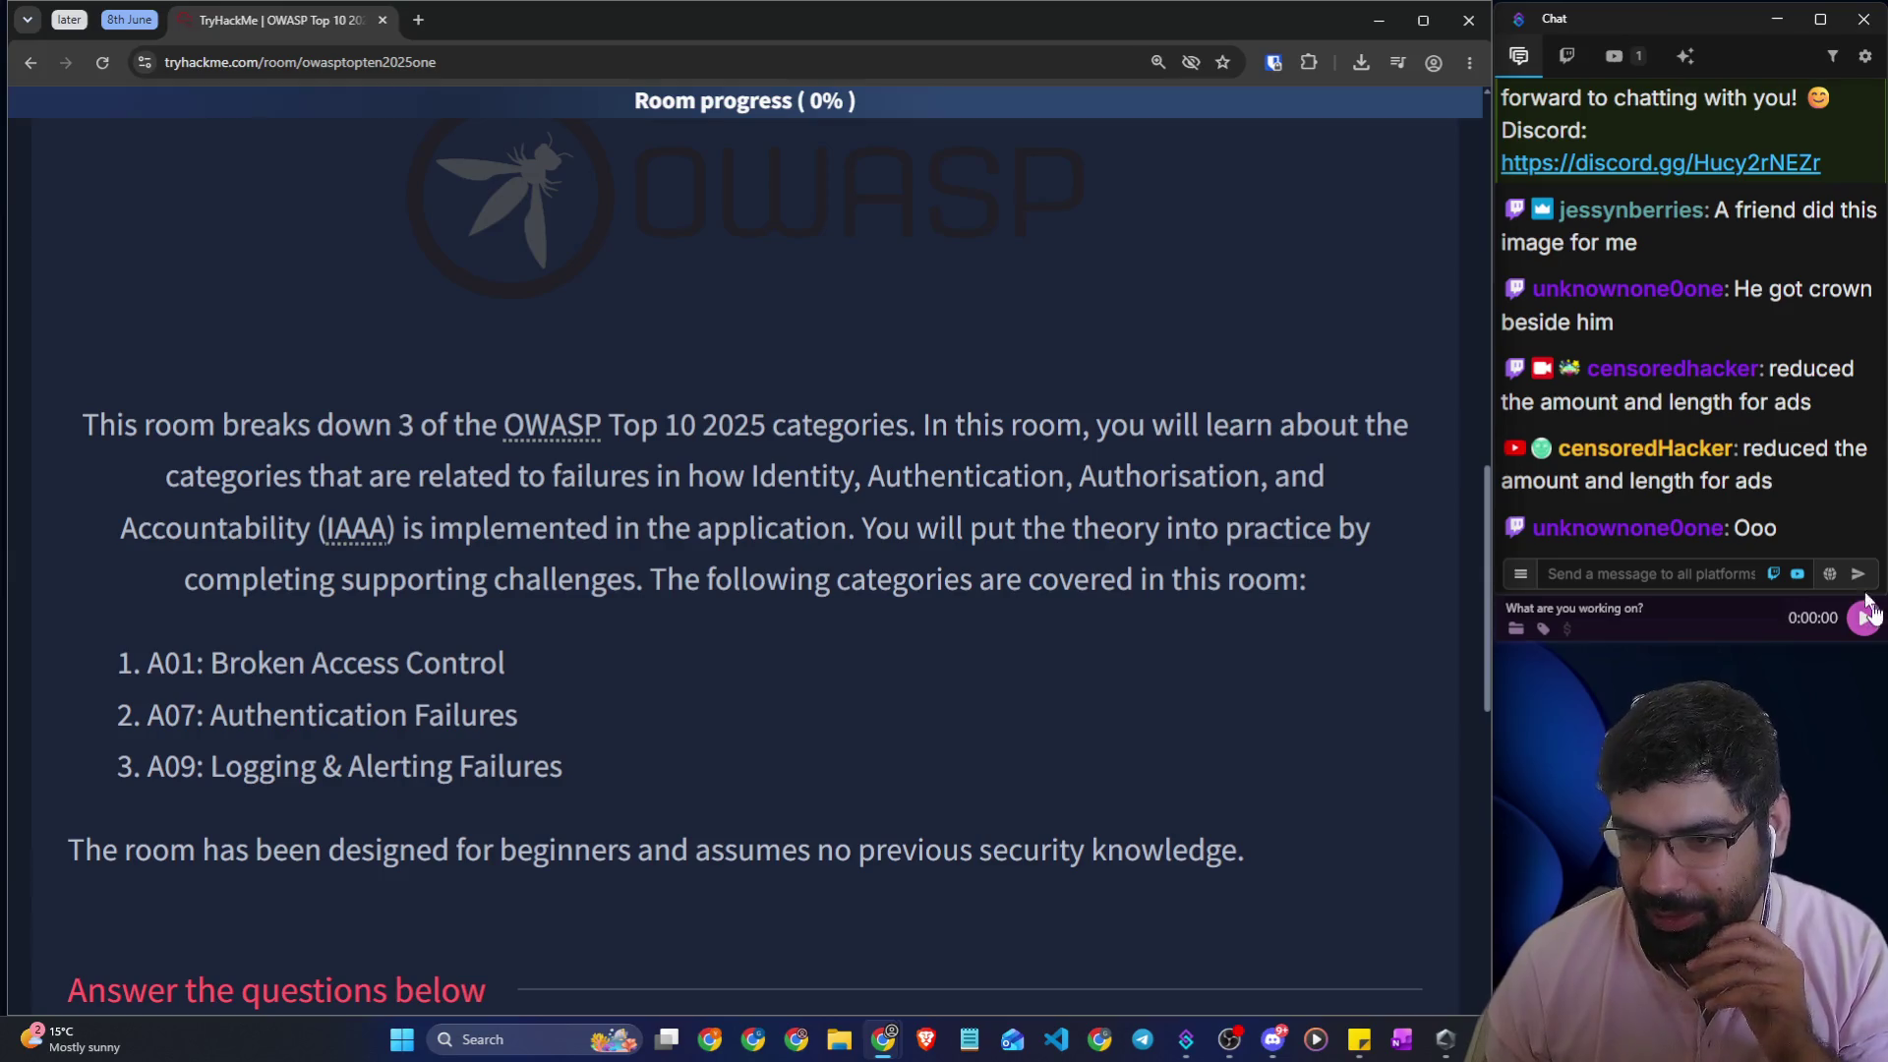
pyautogui.click(1864, 617)
pyautogui.scroll(10, 568, 326)
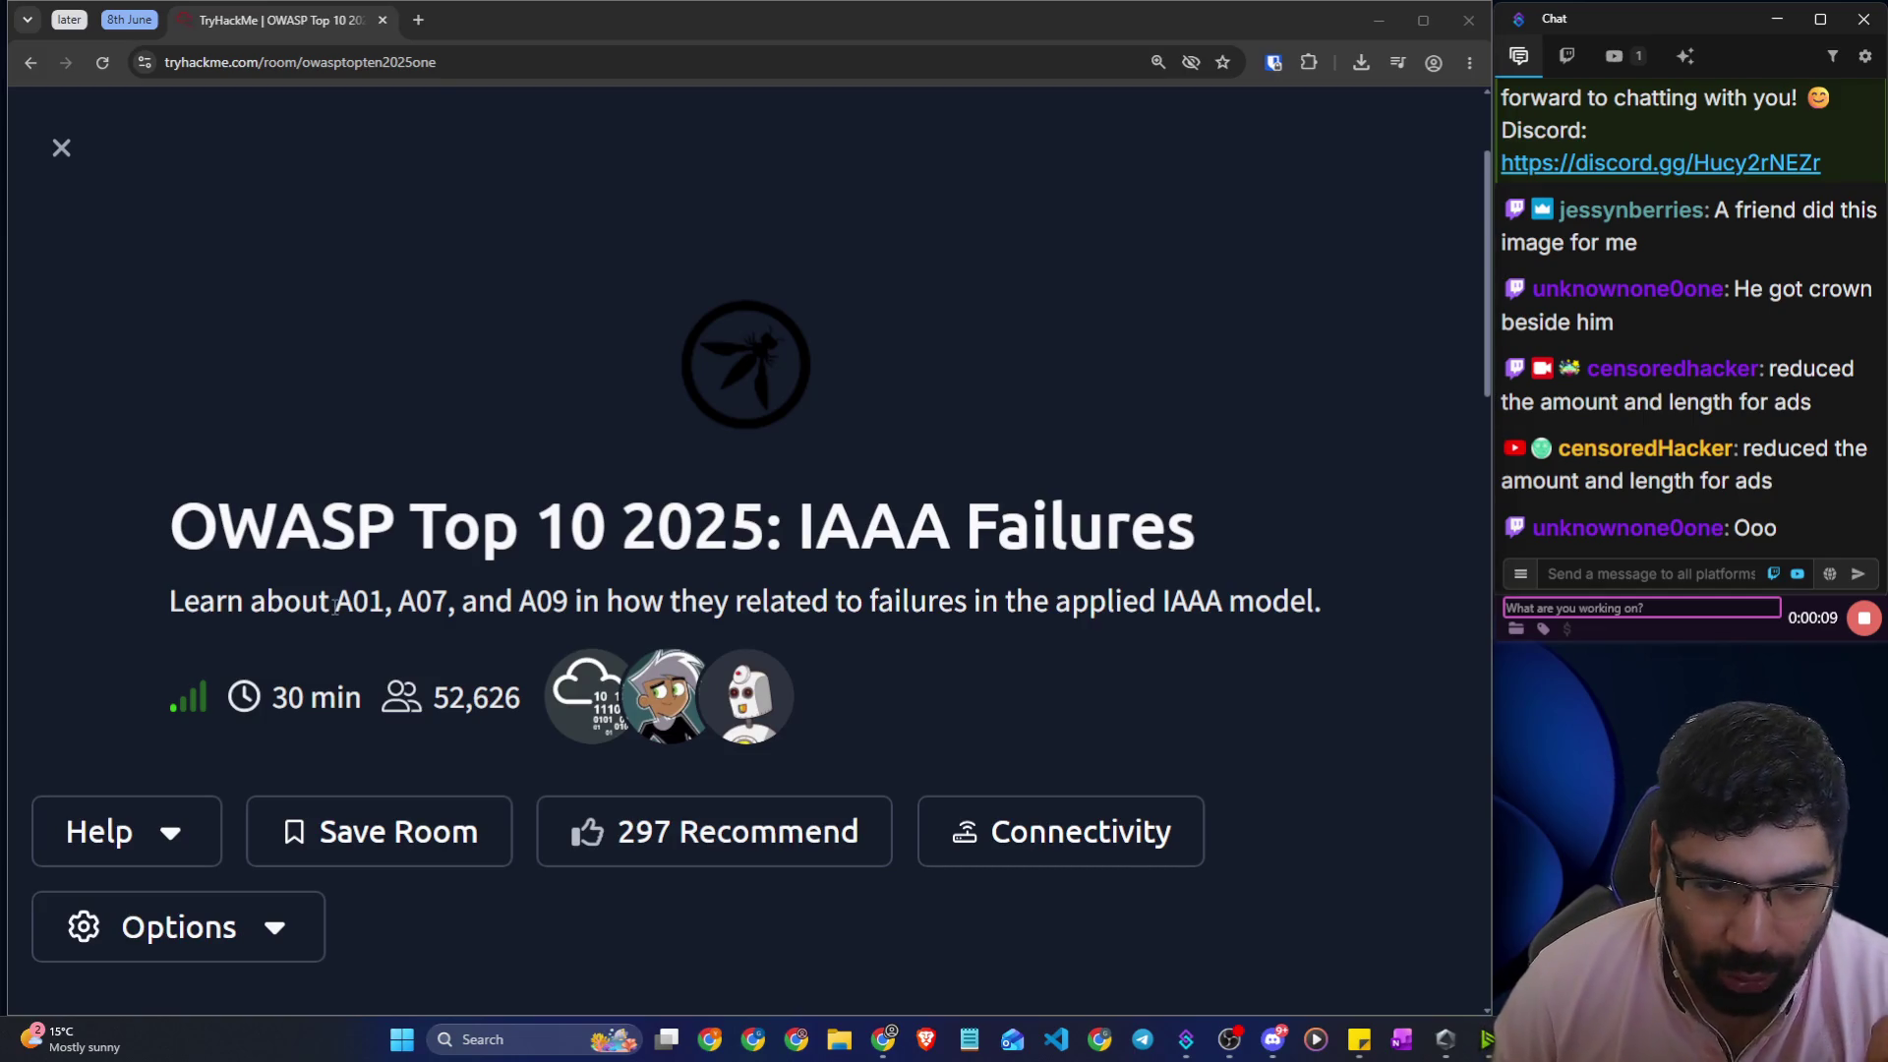
# - Highlight A01, A07, A09 and the IAAA model part of the room subtitle
pyautogui.moveTo(335, 607); pyautogui.dragTo(376, 607)
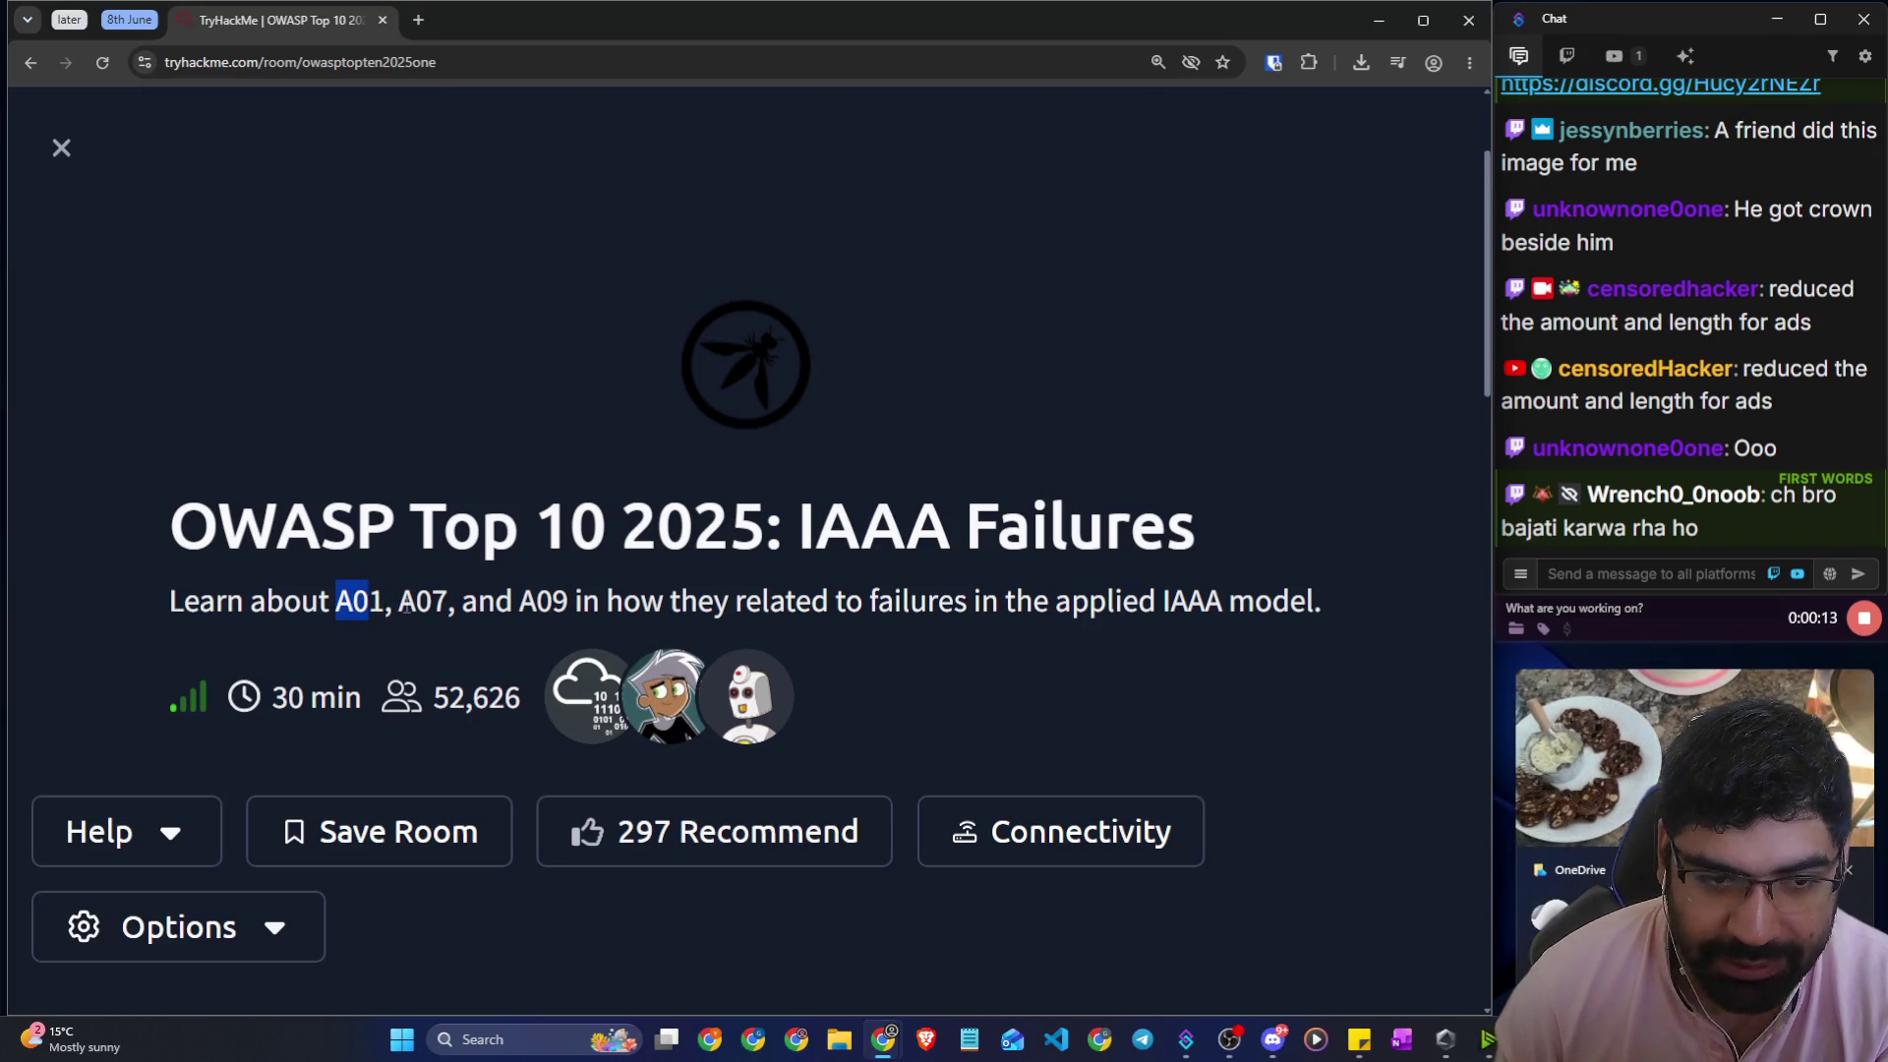
pyautogui.click(377, 607)
pyautogui.click(1847, 866)
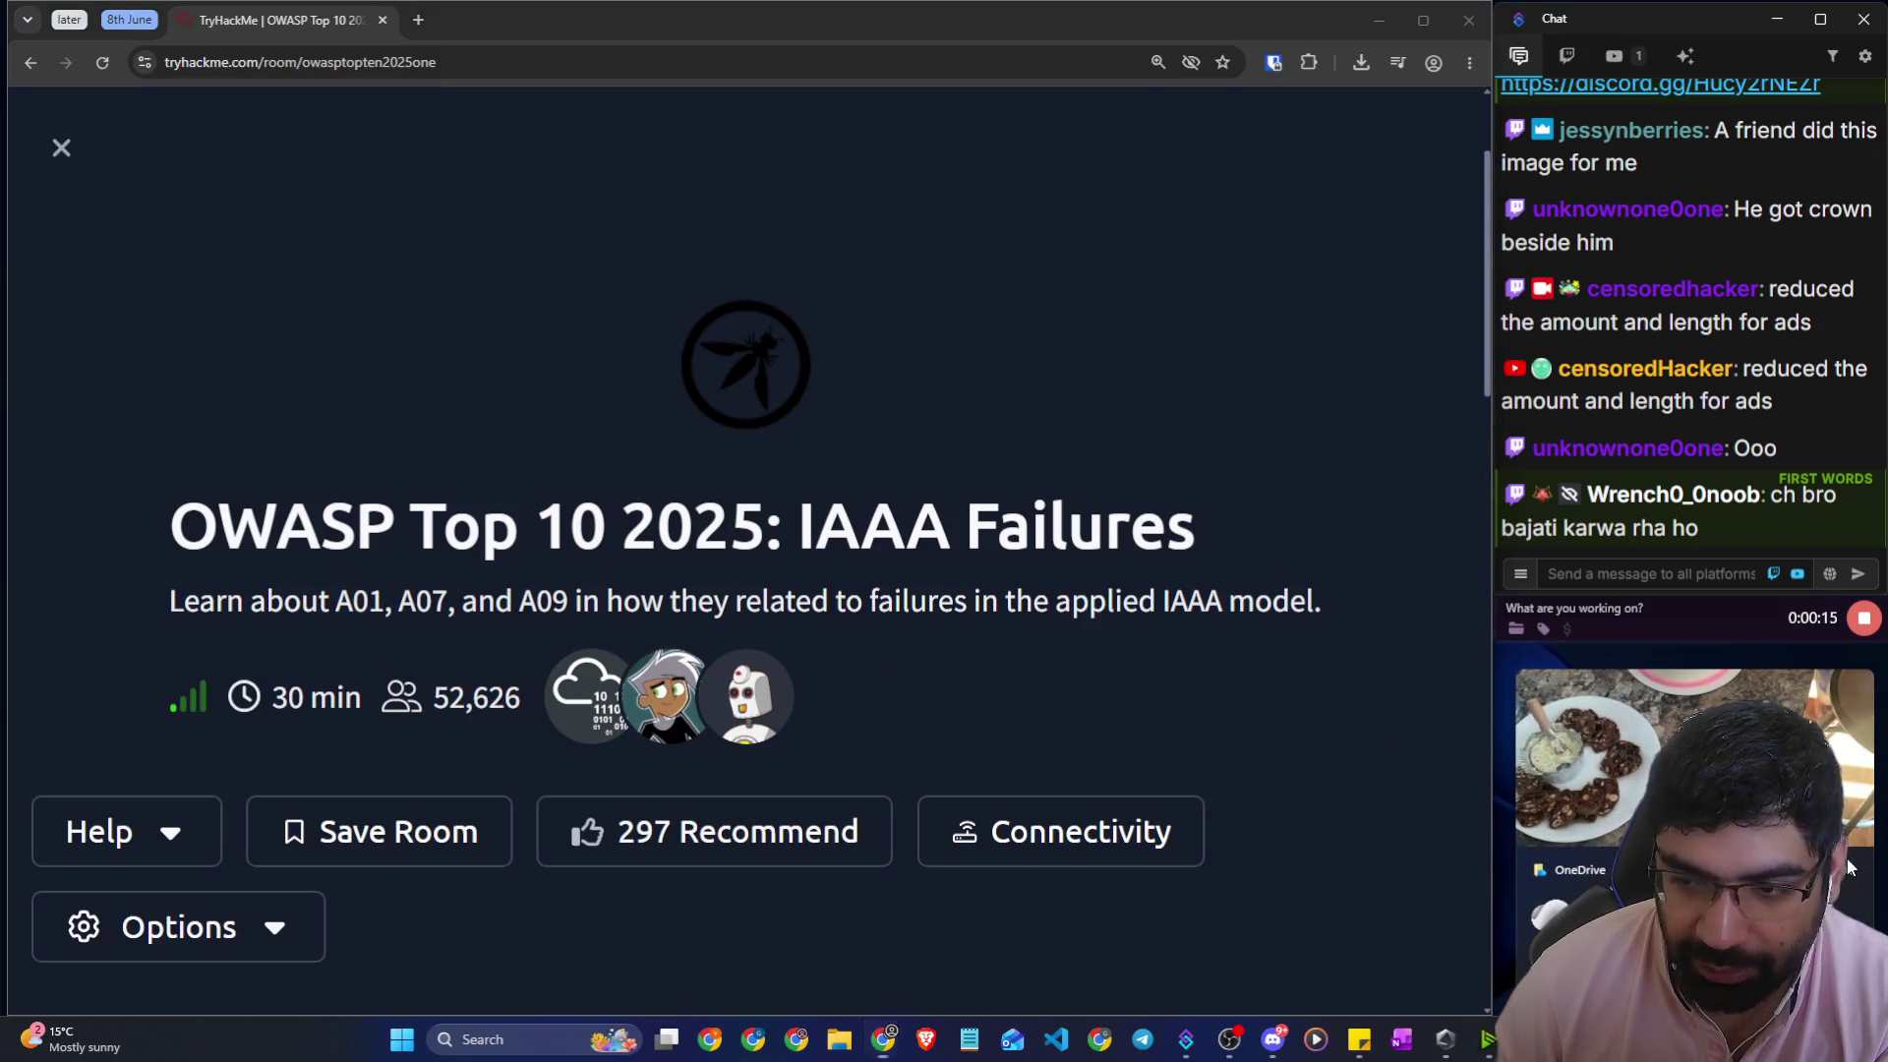
pyautogui.click(417, 544)
pyautogui.moveTo(537, 595)
pyautogui.mouseDown()
pyautogui.moveTo(568, 600)
pyautogui.moveTo(336, 600)
pyautogui.mouseUp()
pyautogui.moveTo(680, 600); pyautogui.dragTo(1322, 602)
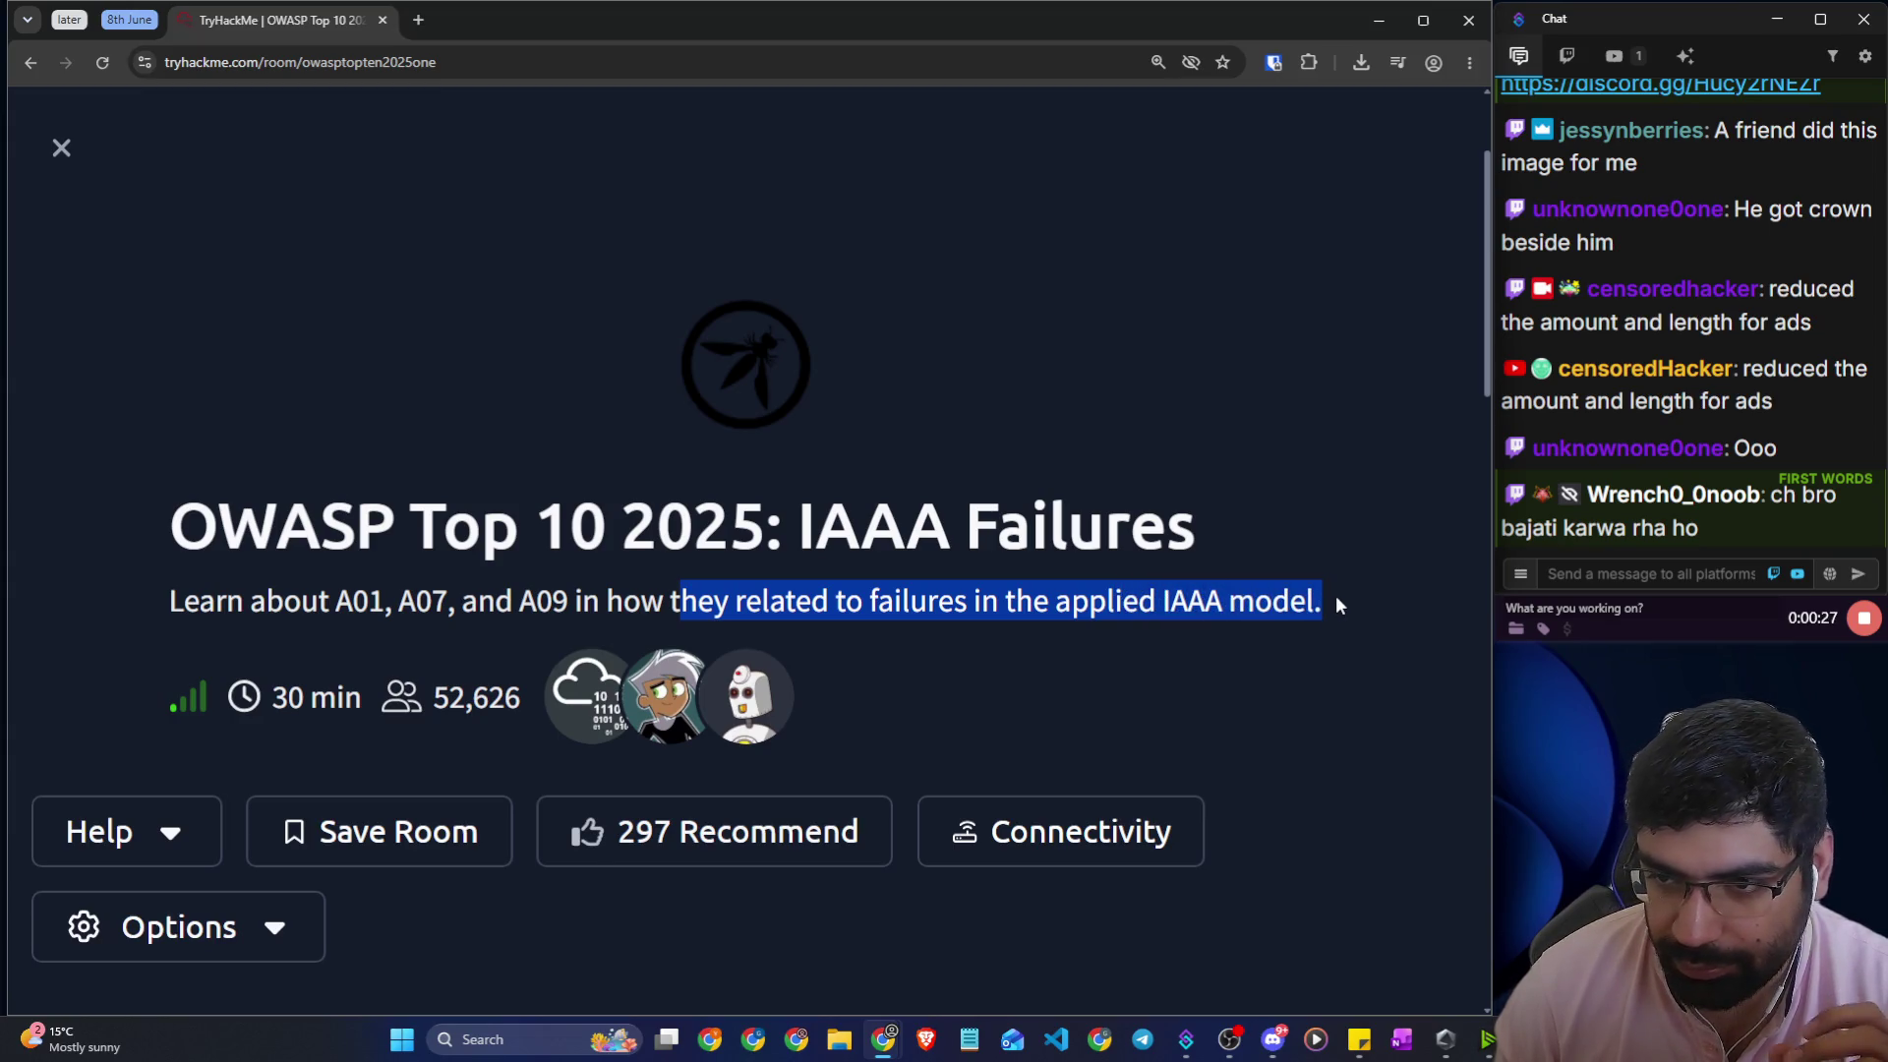
# - Read the Task 1 overview, highlighting Identity, Authentication, Authorisation and the IAAA abbreviation
pyautogui.click(1347, 596)
pyautogui.scroll(-8, 1348, 596)
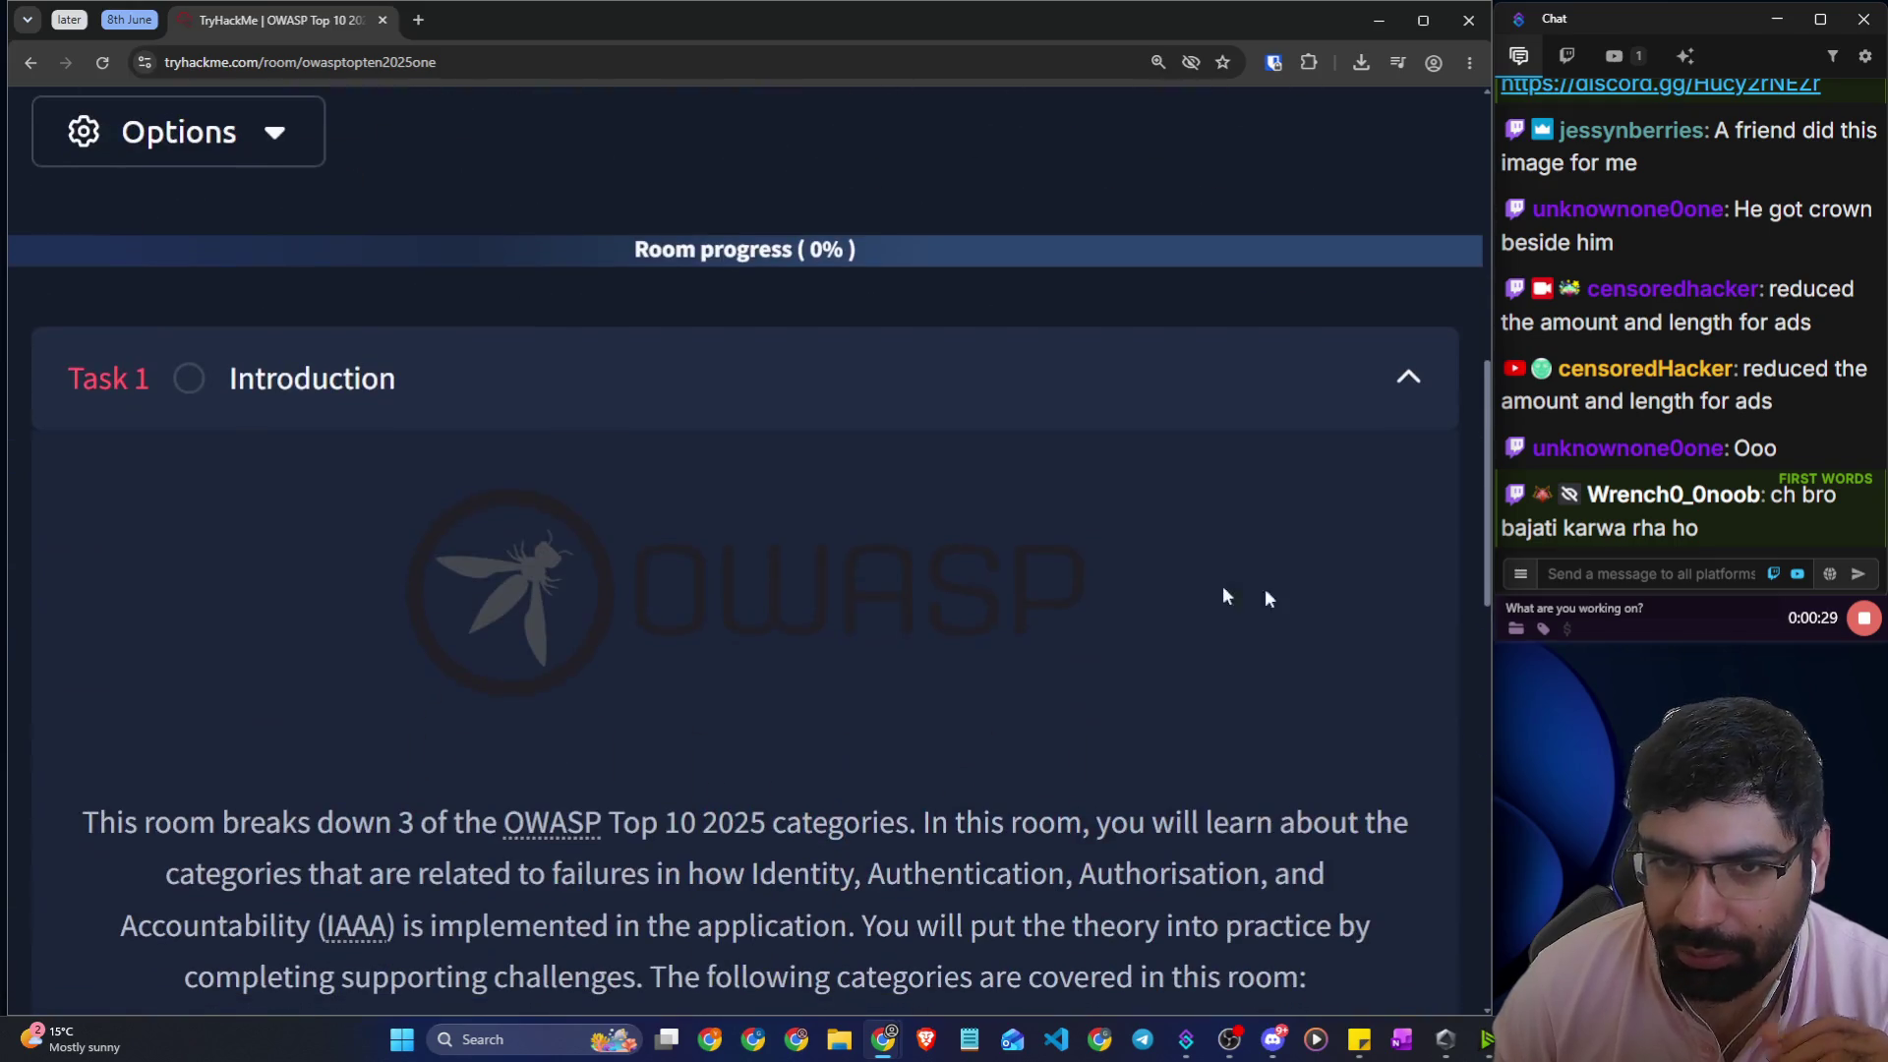
pyautogui.scroll(-2, 548, 515)
pyautogui.scroll(-2, 509, 495)
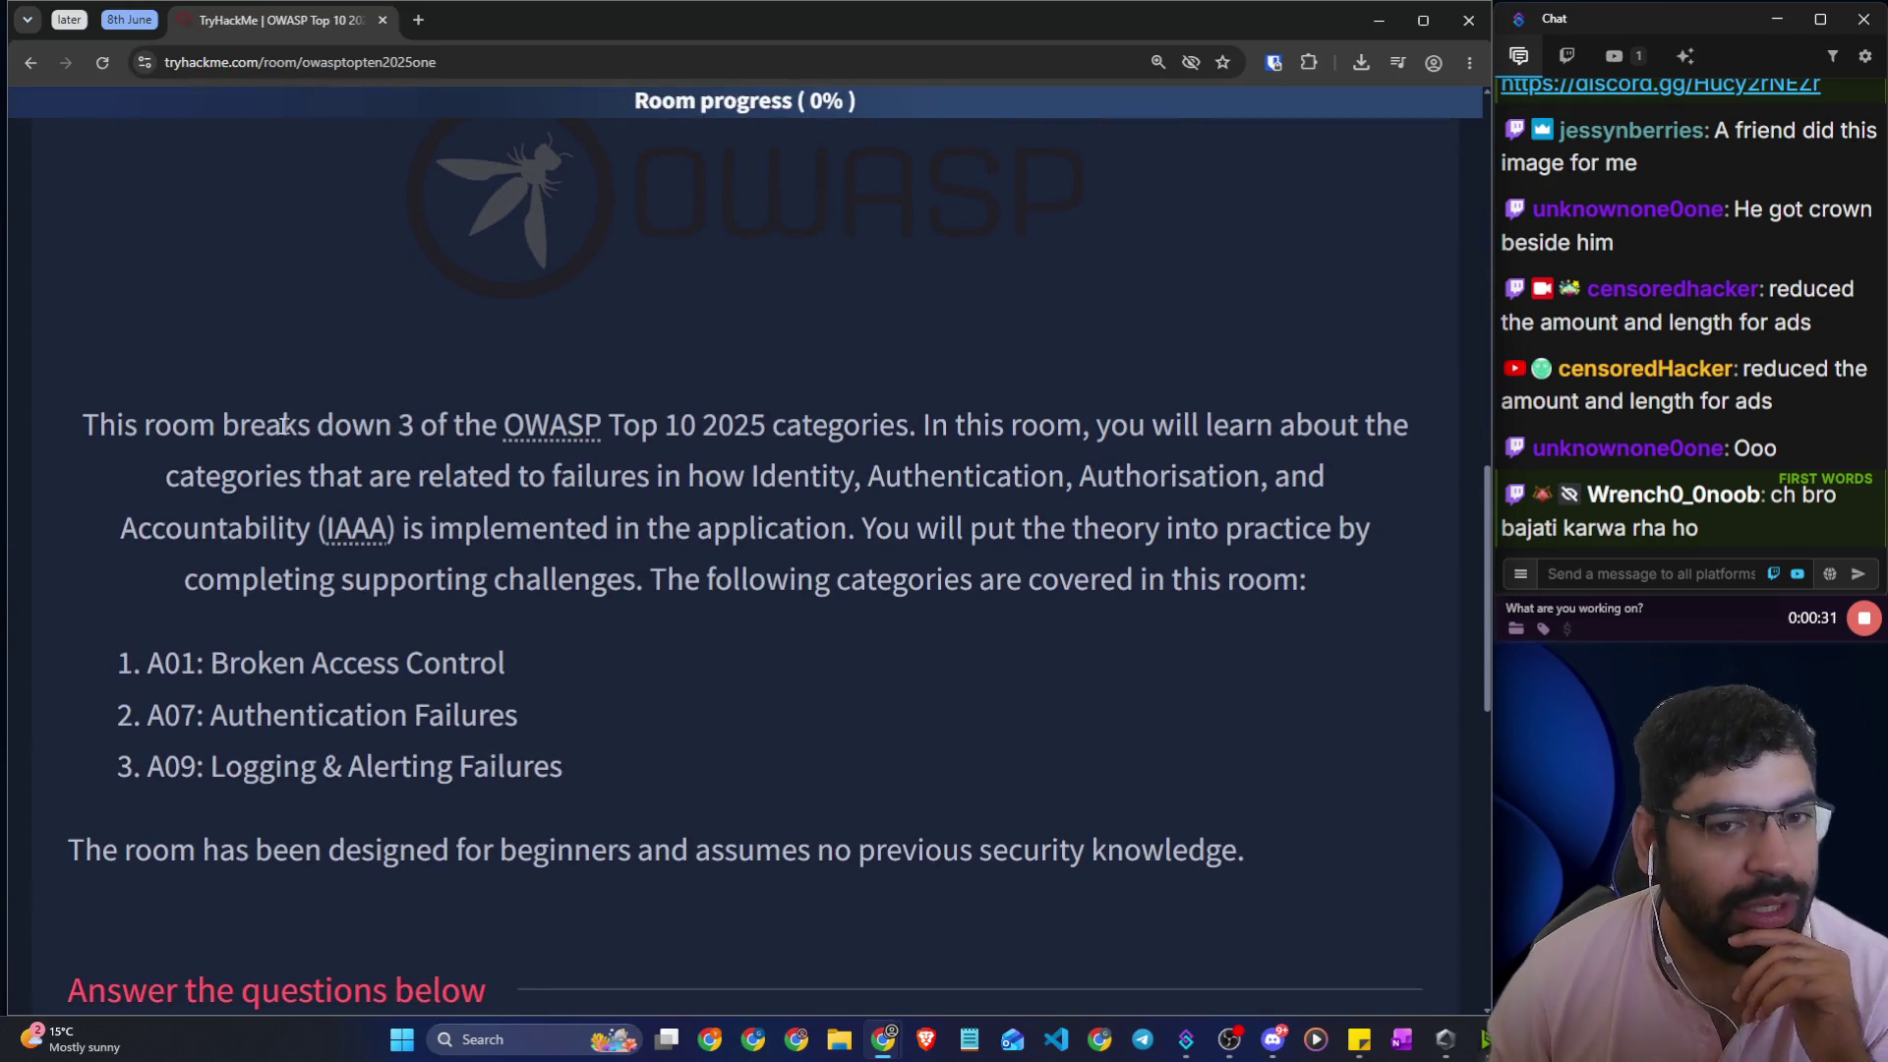
pyautogui.moveTo(233, 430)
pyautogui.mouseDown()
pyautogui.moveTo(1399, 423)
pyautogui.moveTo(1374, 424)
pyautogui.mouseUp()
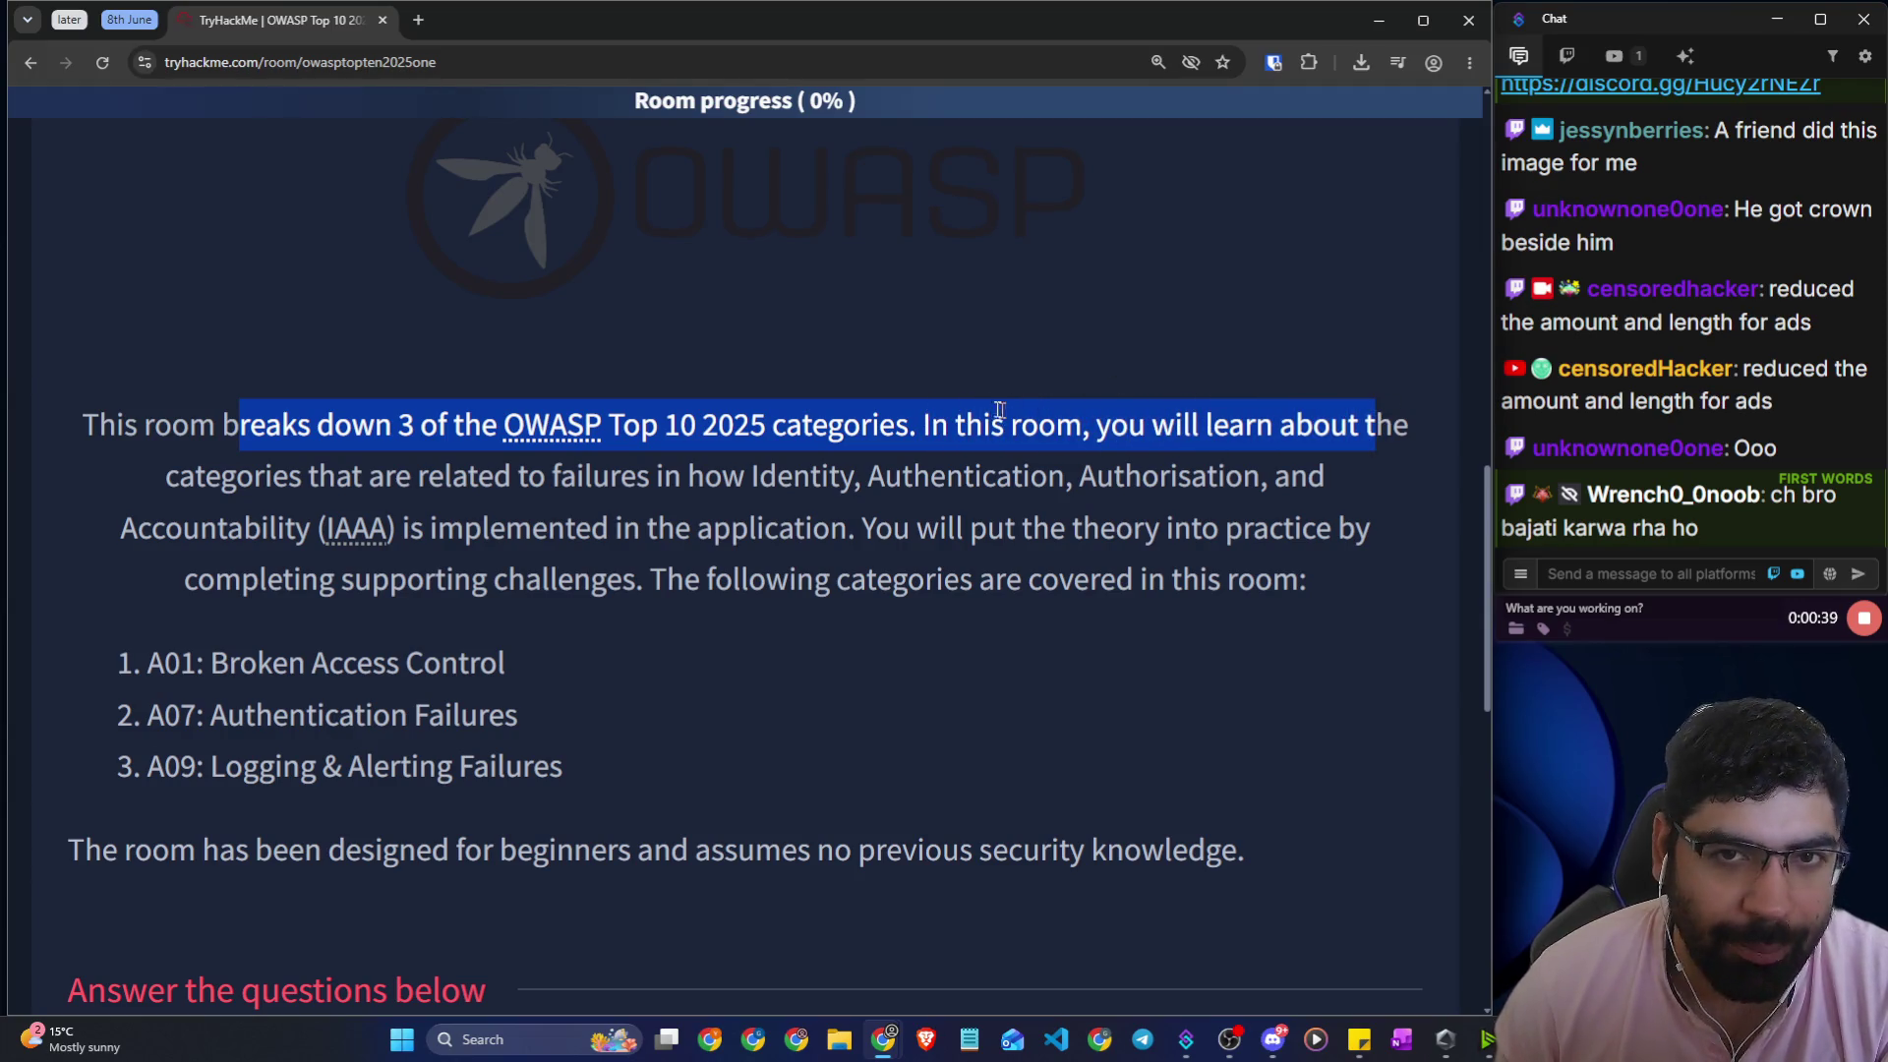
pyautogui.moveTo(320, 476); pyautogui.dragTo(1327, 476)
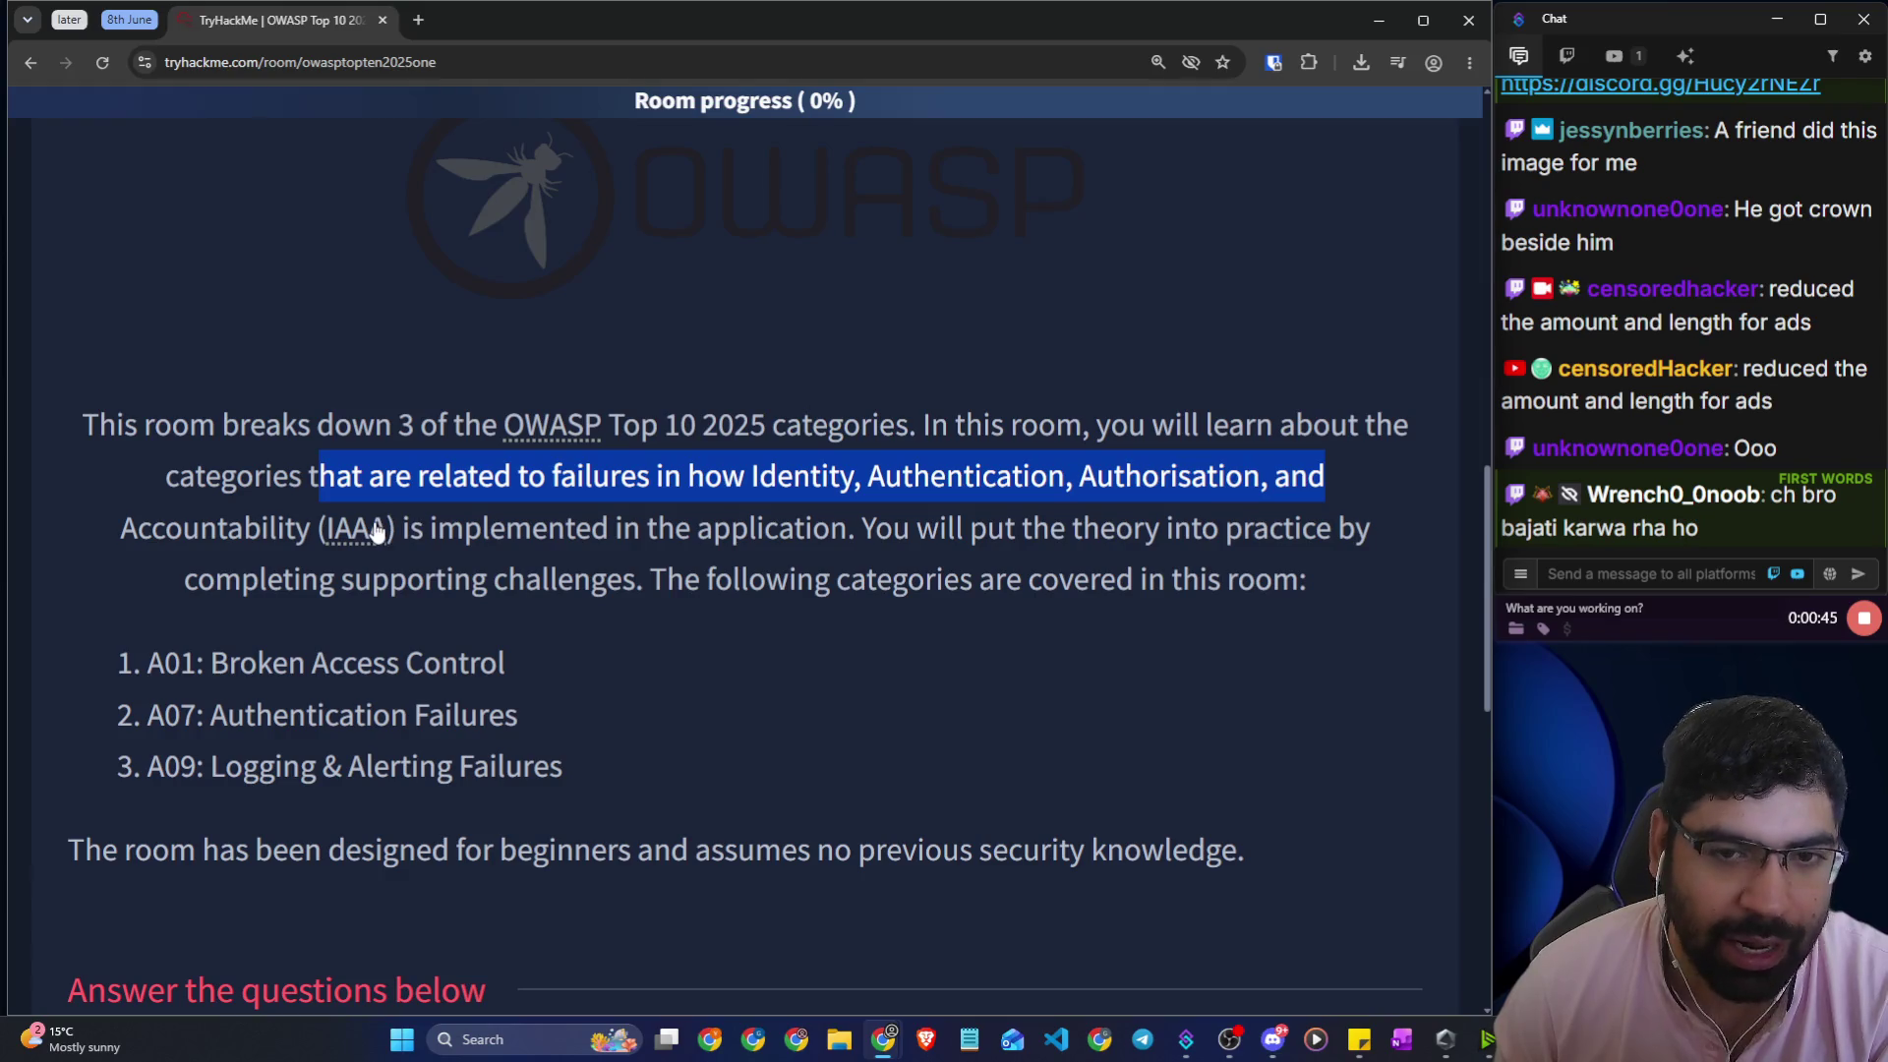
pyautogui.click(588, 514)
pyautogui.moveTo(752, 476); pyautogui.dragTo(832, 476)
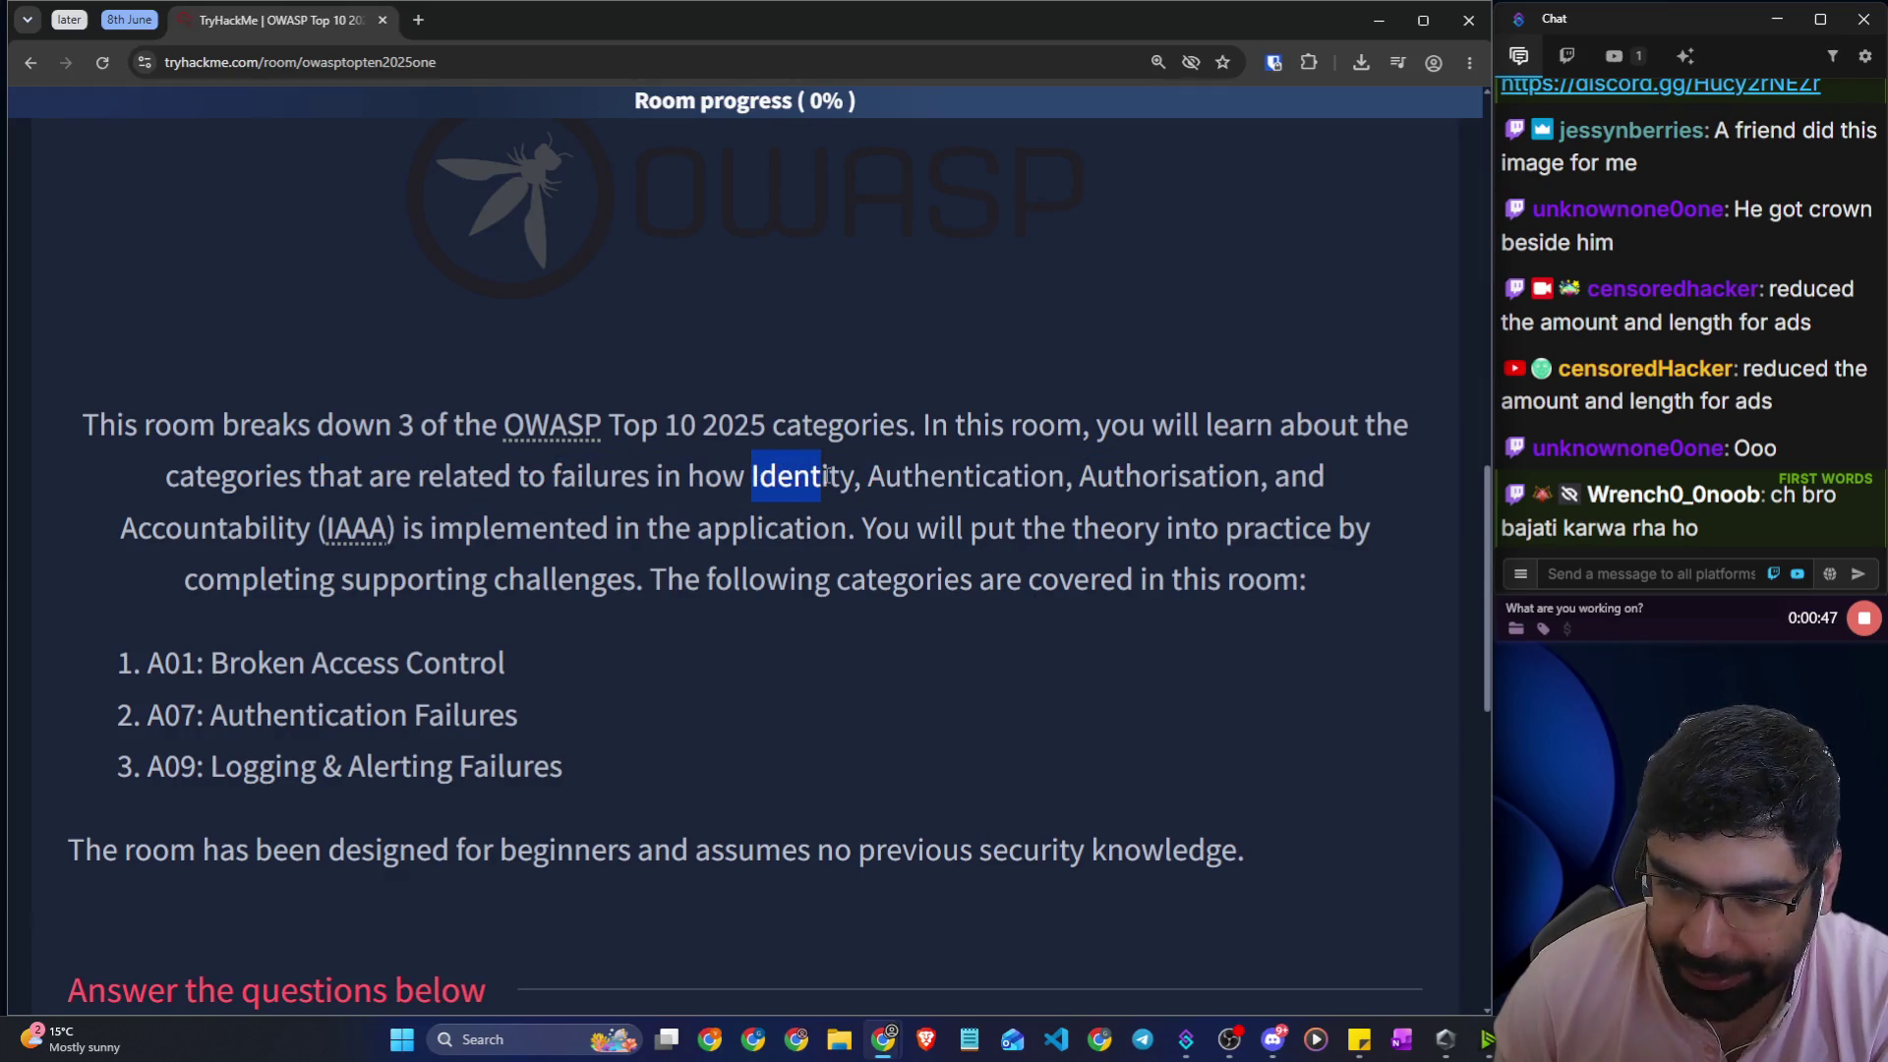
pyautogui.click(927, 482)
pyautogui.doubleClick(928, 482)
pyautogui.moveTo(1171, 476); pyautogui.dragTo(1269, 476)
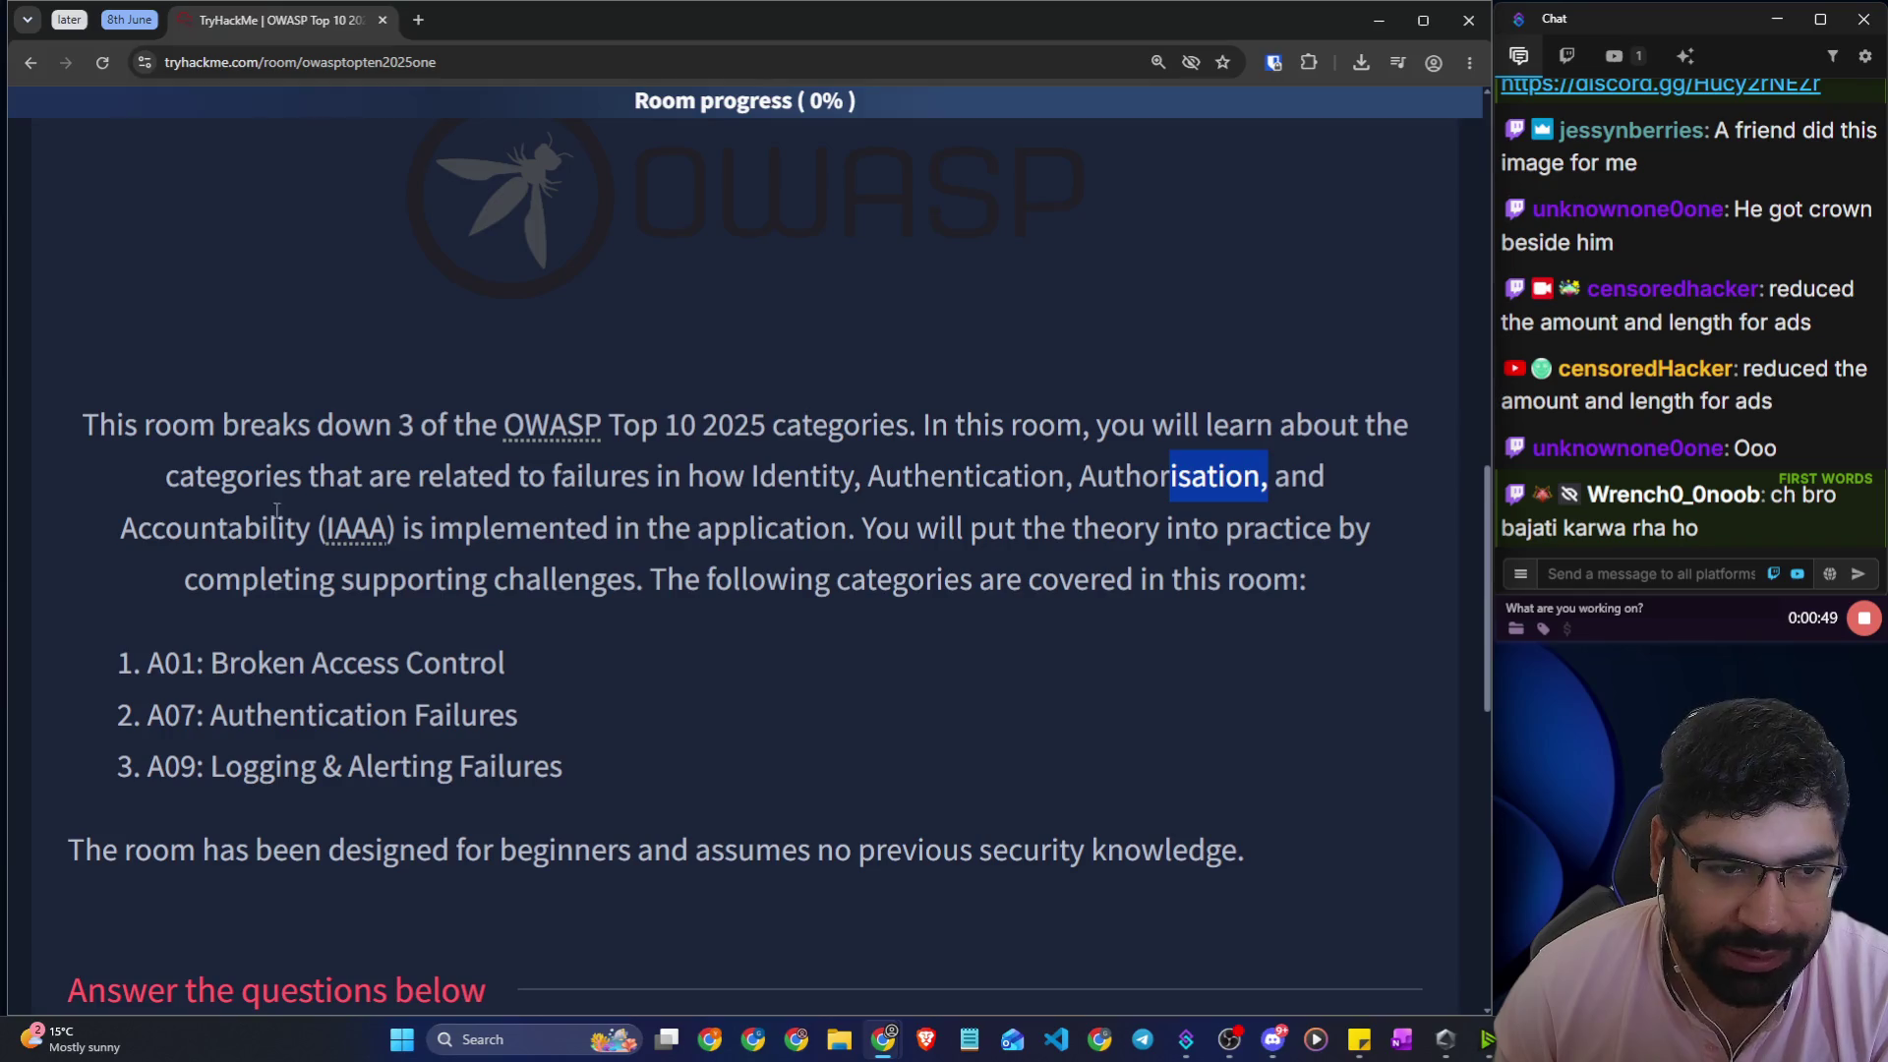
pyautogui.moveTo(295, 528); pyautogui.dragTo(1373, 546)
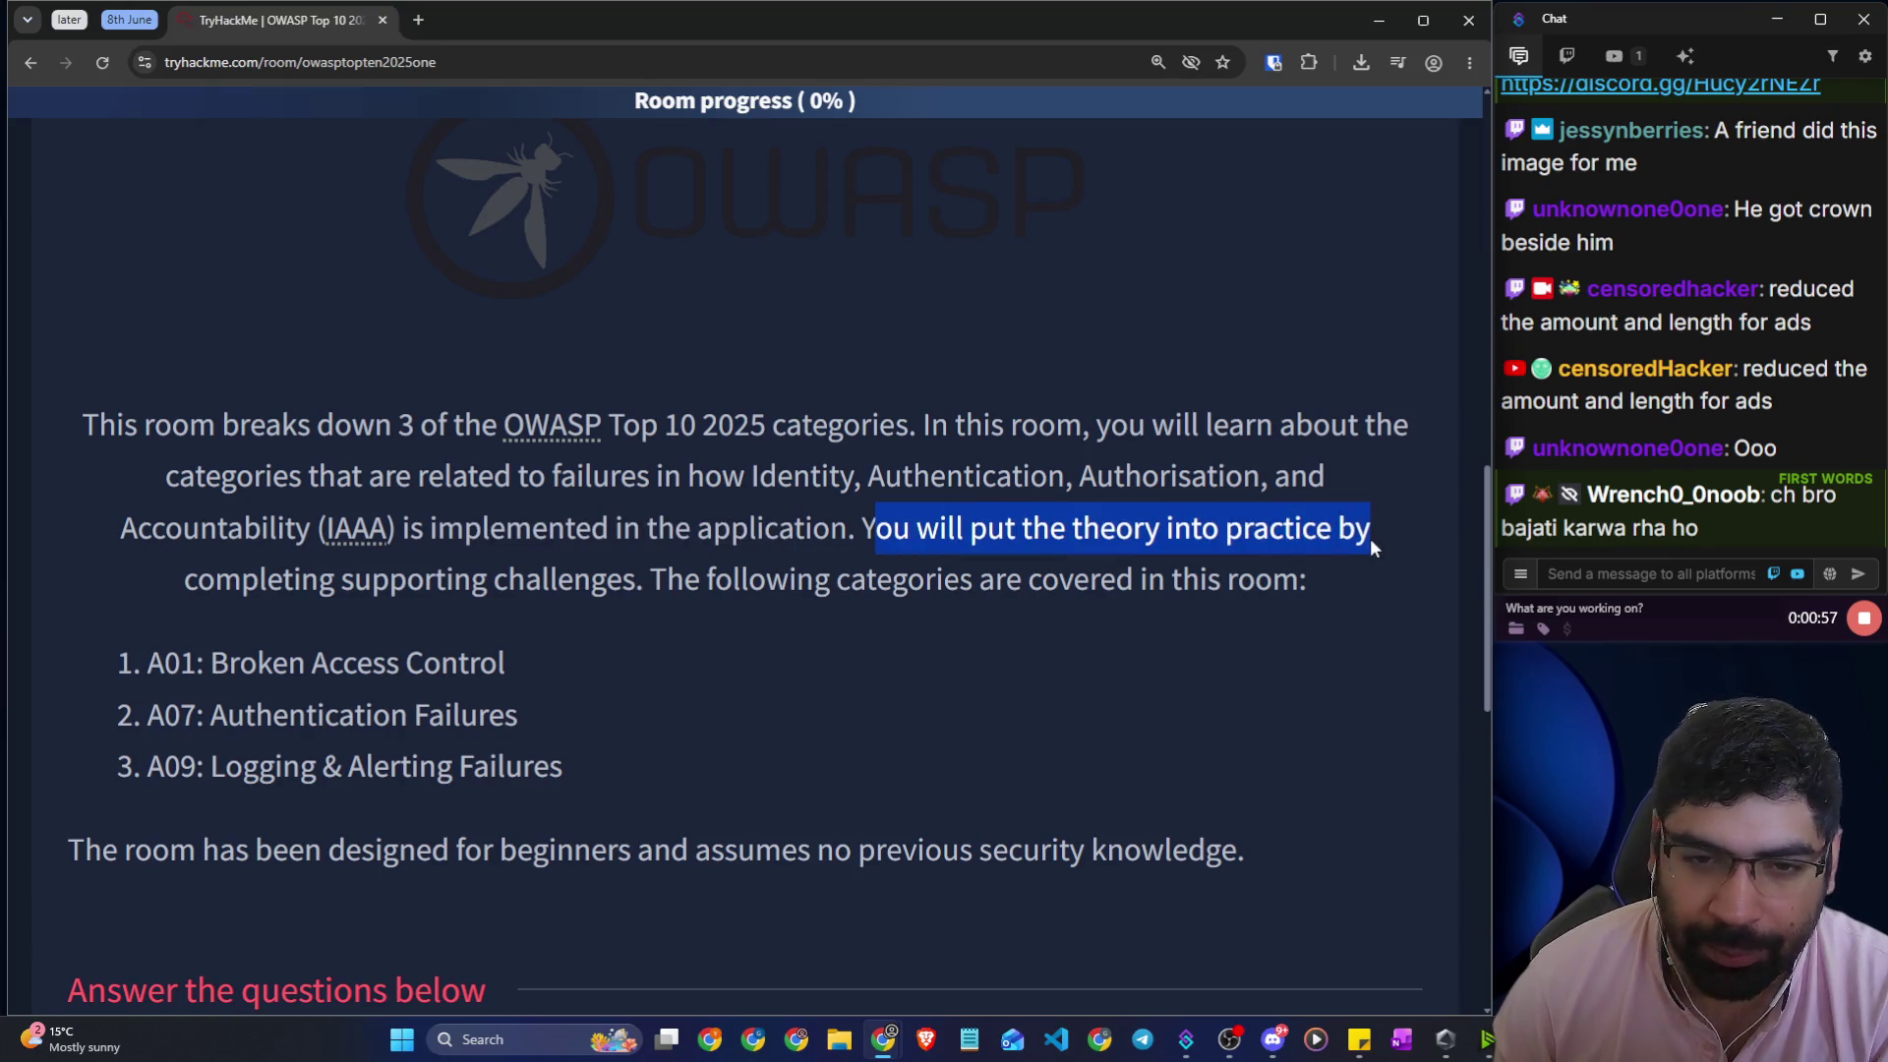
pyautogui.moveTo(342, 582); pyautogui.dragTo(1257, 590)
# - Highlight the covered categories and the beginners sentence, then scroll down to the Task 1 question
pyautogui.scroll(-3, 272, 575)
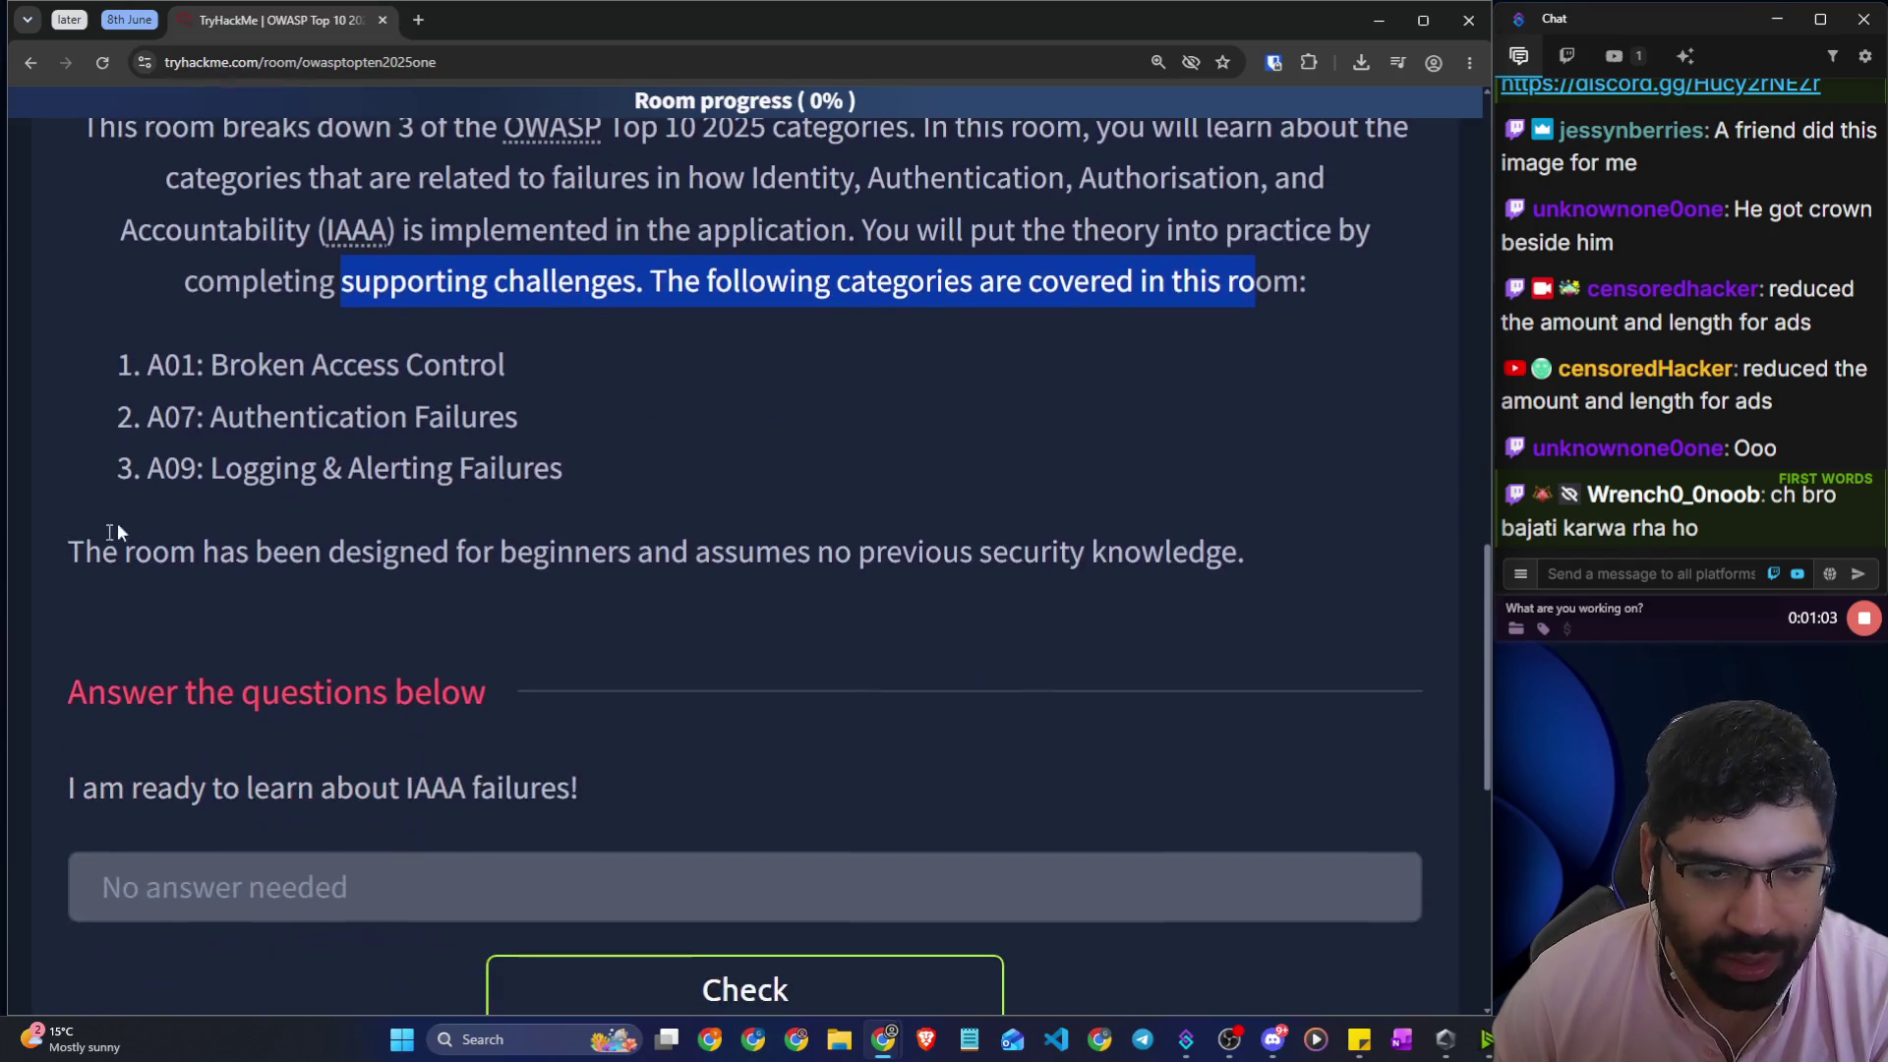
pyautogui.moveTo(196, 372); pyautogui.dragTo(477, 378)
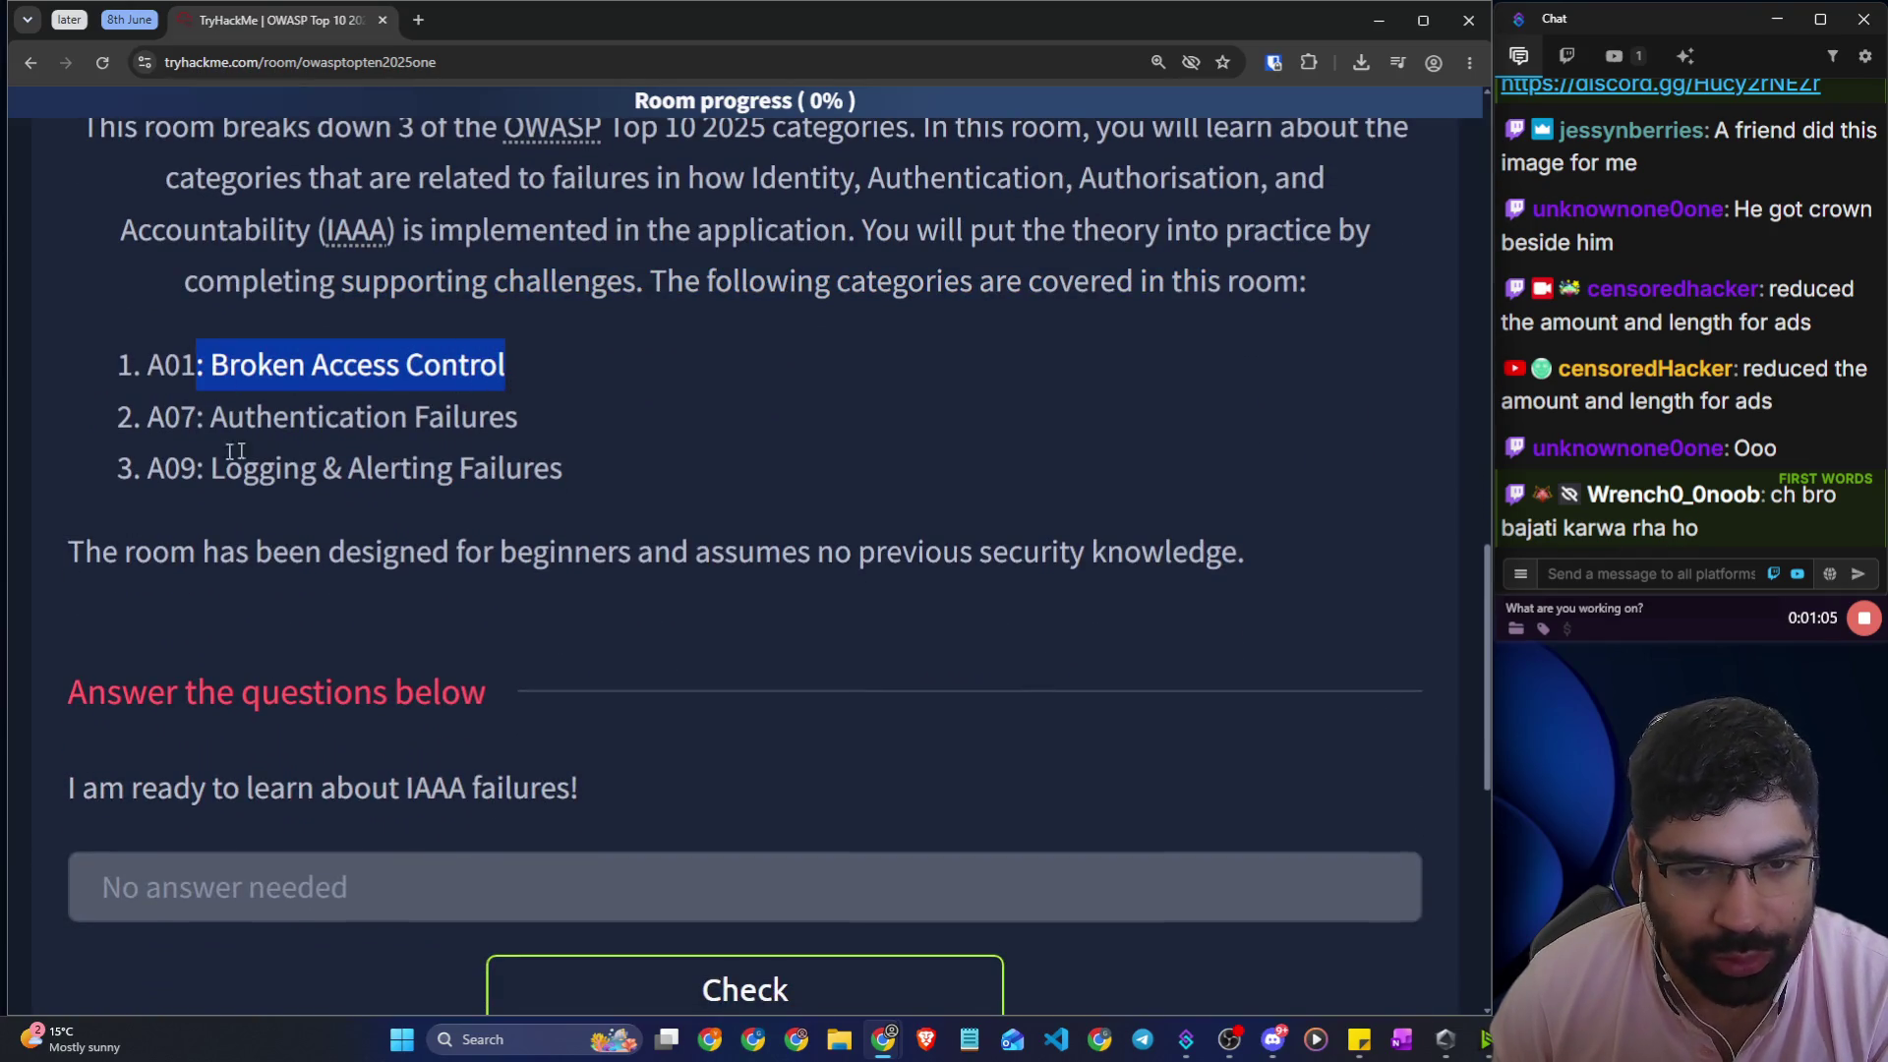
pyautogui.moveTo(197, 417); pyautogui.dragTo(521, 421)
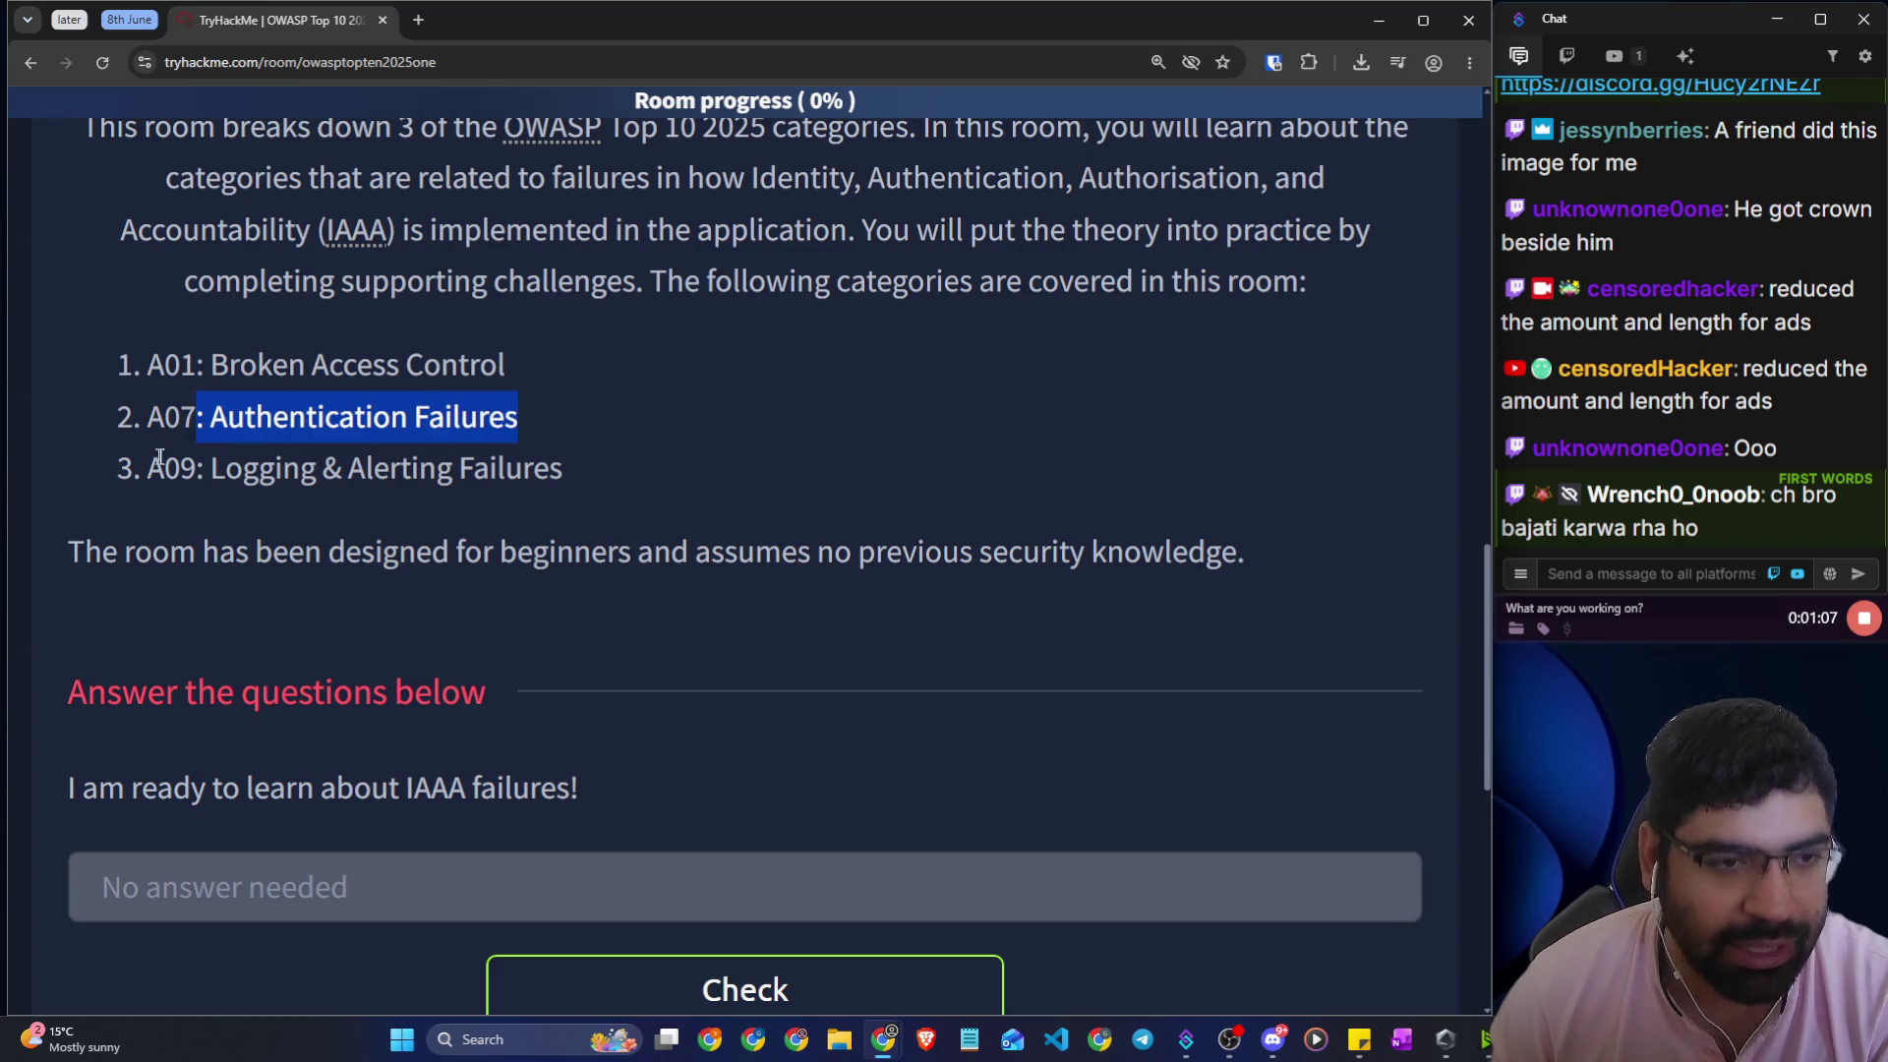
pyautogui.moveTo(204, 458); pyautogui.dragTo(558, 453)
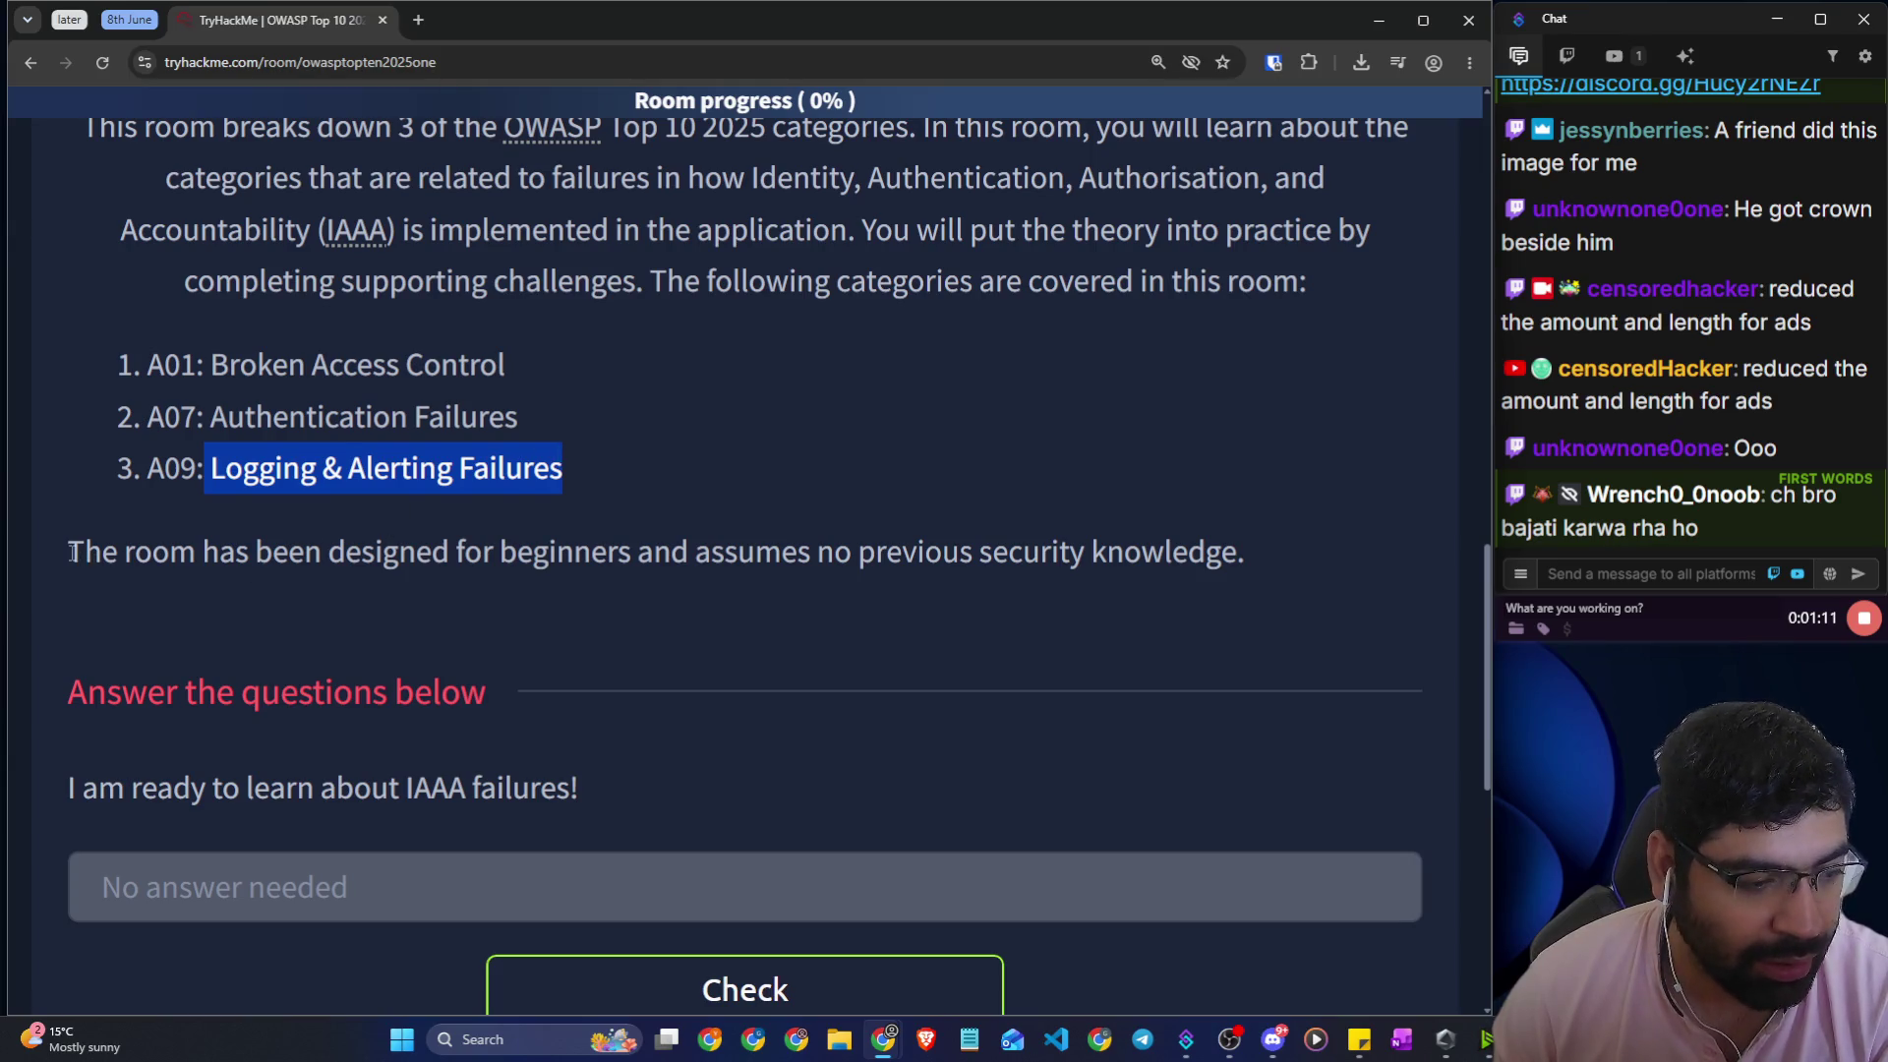
pyautogui.moveTo(69, 556); pyautogui.dragTo(1255, 556)
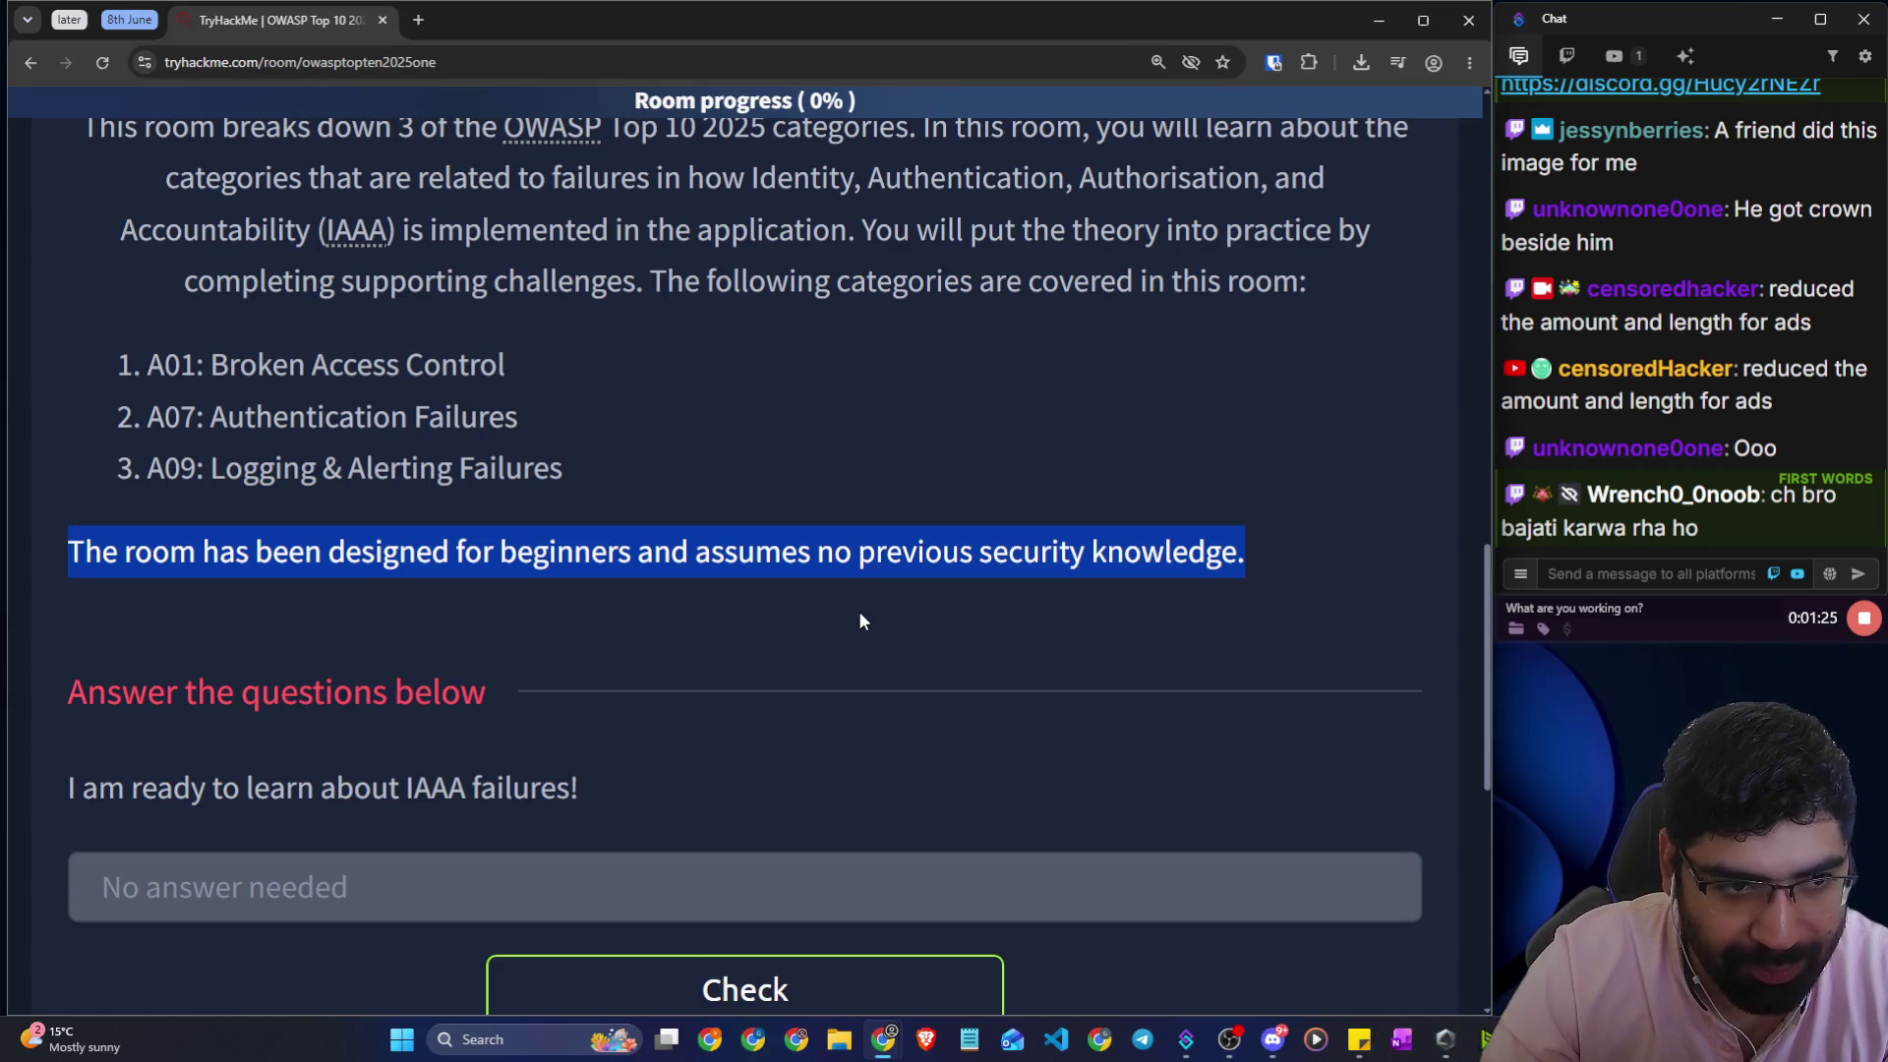
pyautogui.scroll(-3, 858, 620)
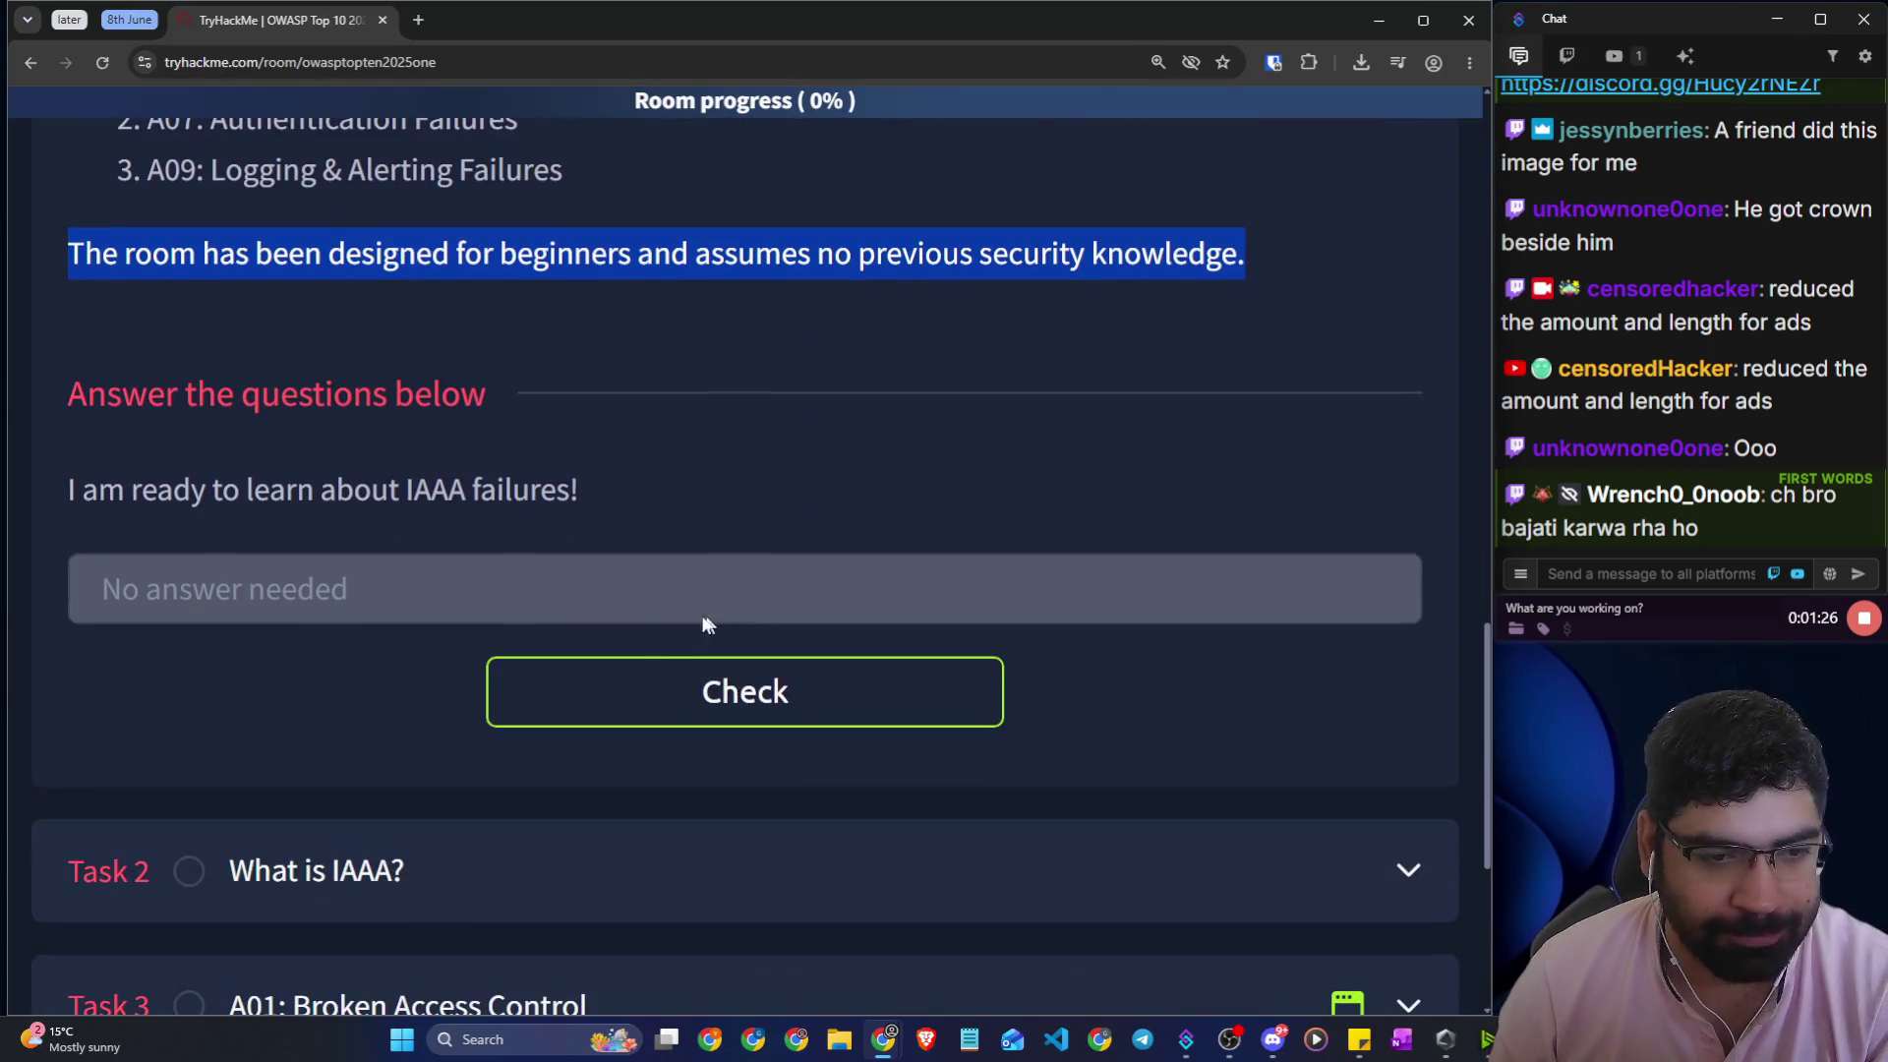
# - Mark Task 1 complete (progress 11%) and expand Task 2 'What is IAAA?'
pyautogui.click(521, 672)
pyautogui.scroll(-5, 218, 649)
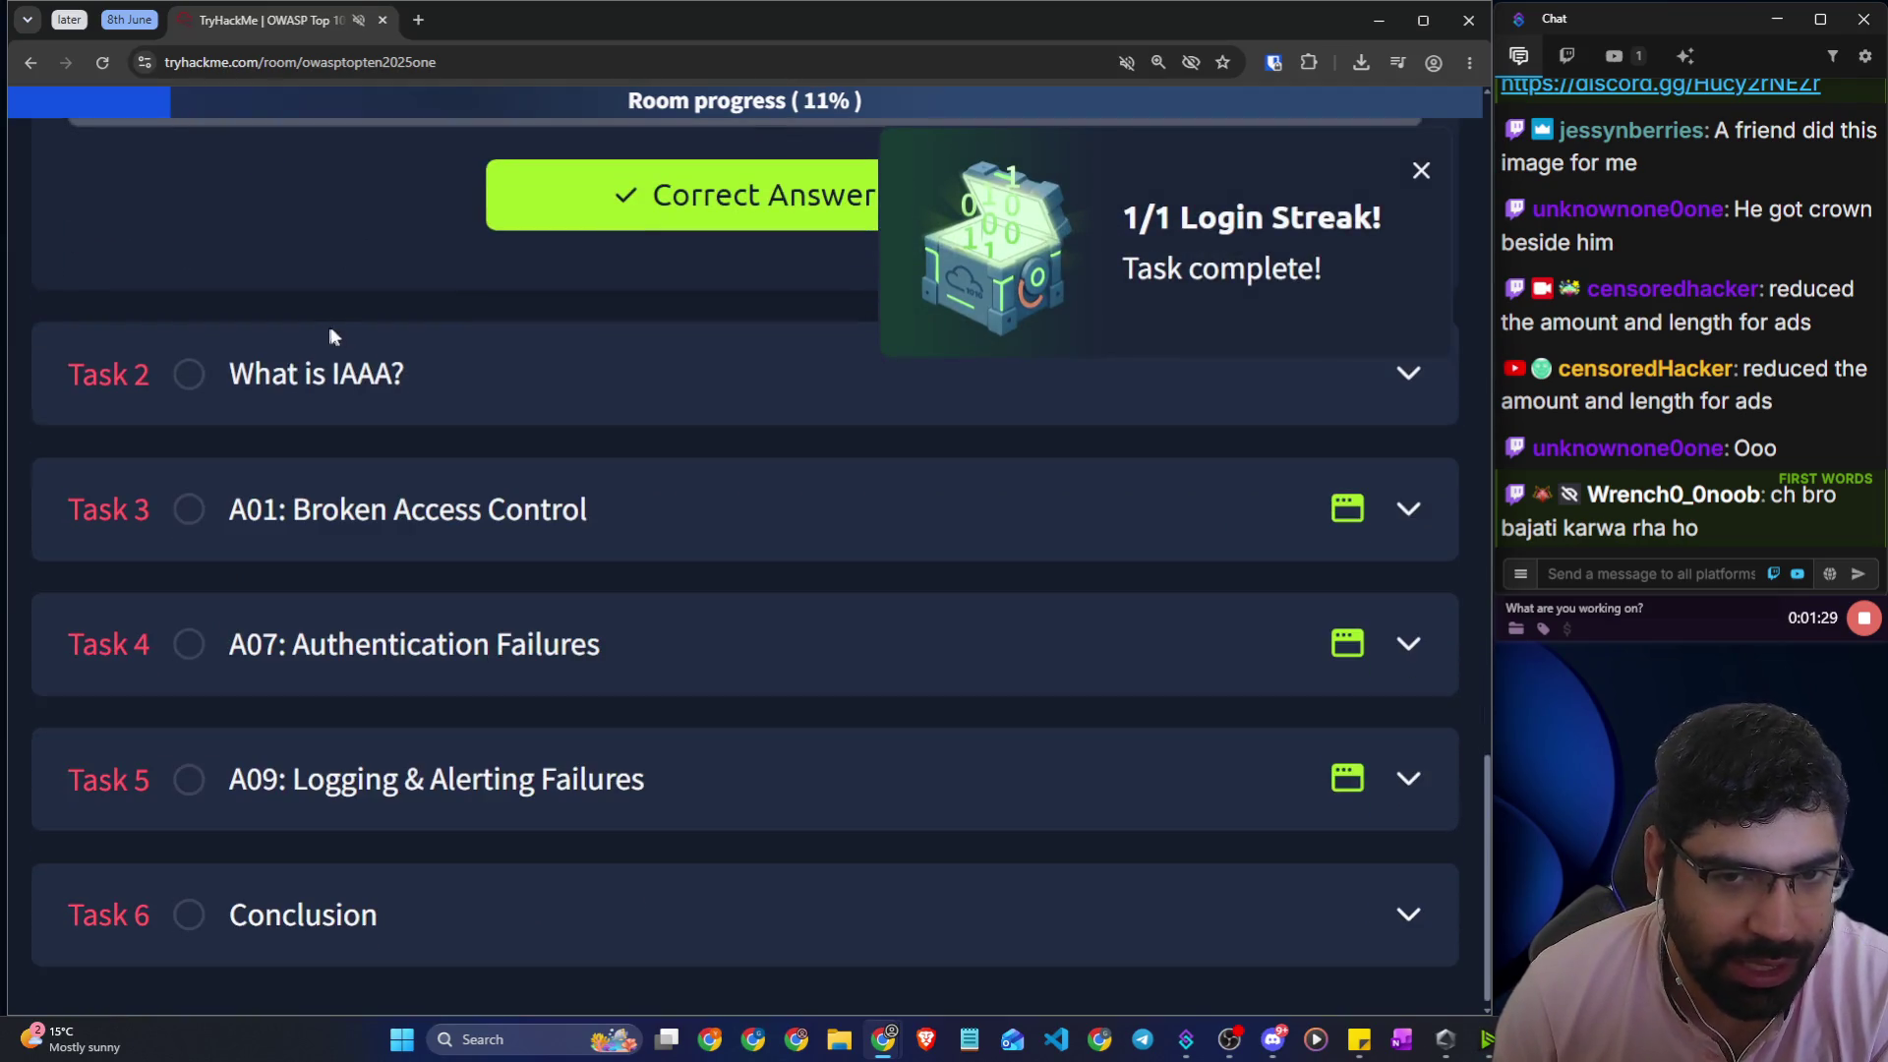
pyautogui.click(423, 389)
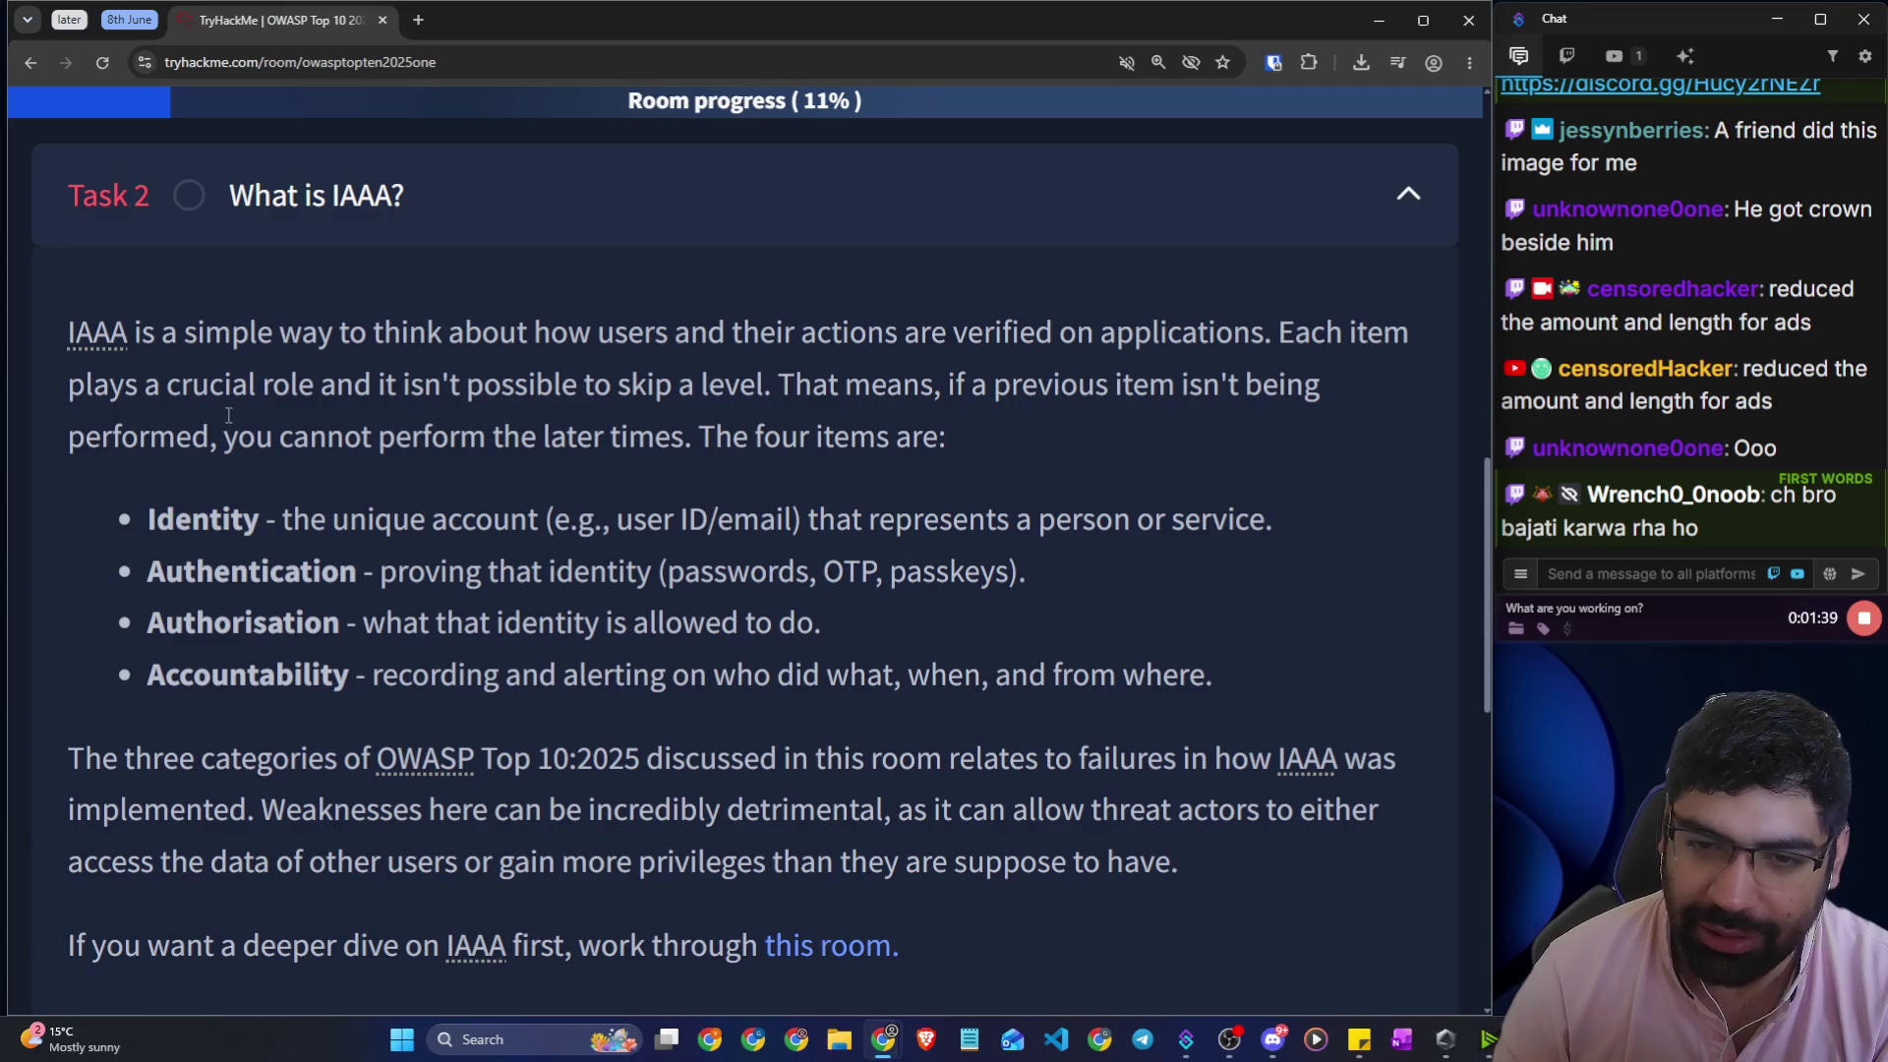
pyautogui.scroll(1, 246, 403)
pyautogui.scroll(-2, 288, 374)
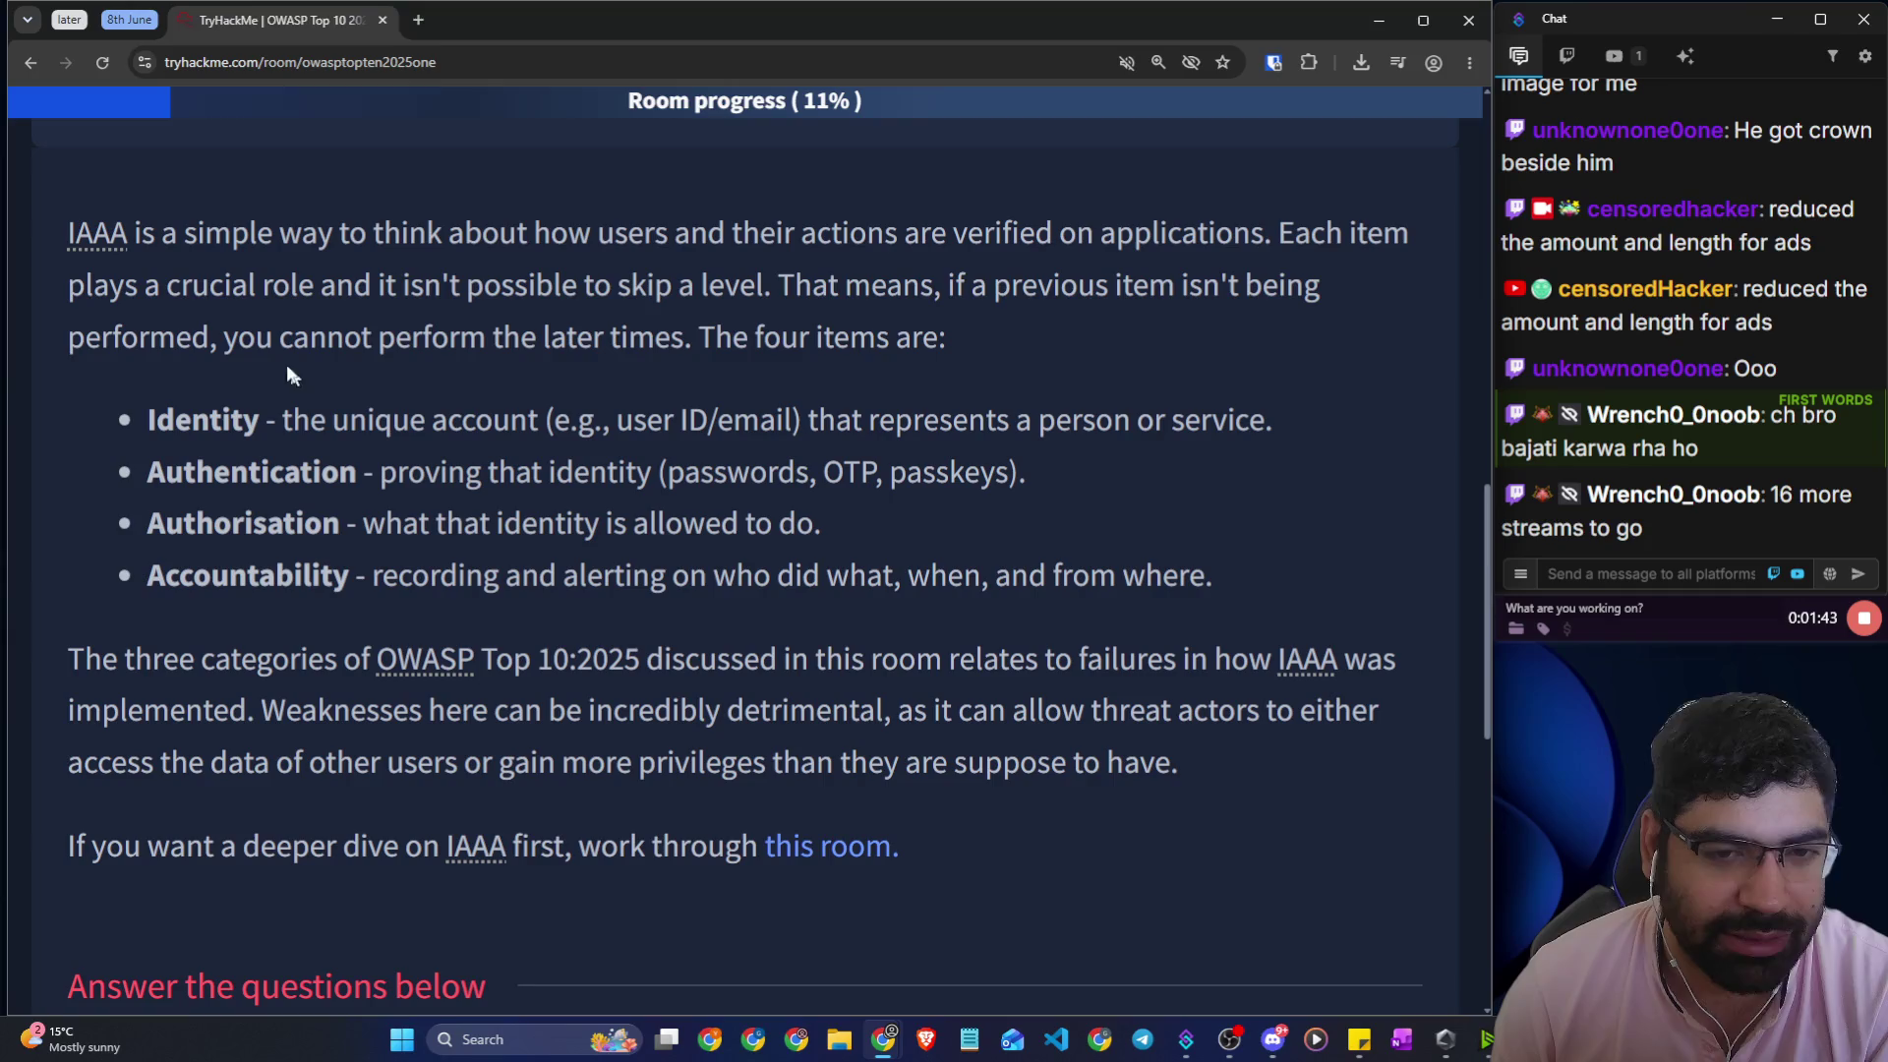
# - Highlight the IAAA definition's first line and the sentence about not skipping a level
pyautogui.moveTo(53, 242); pyautogui.dragTo(258, 238)
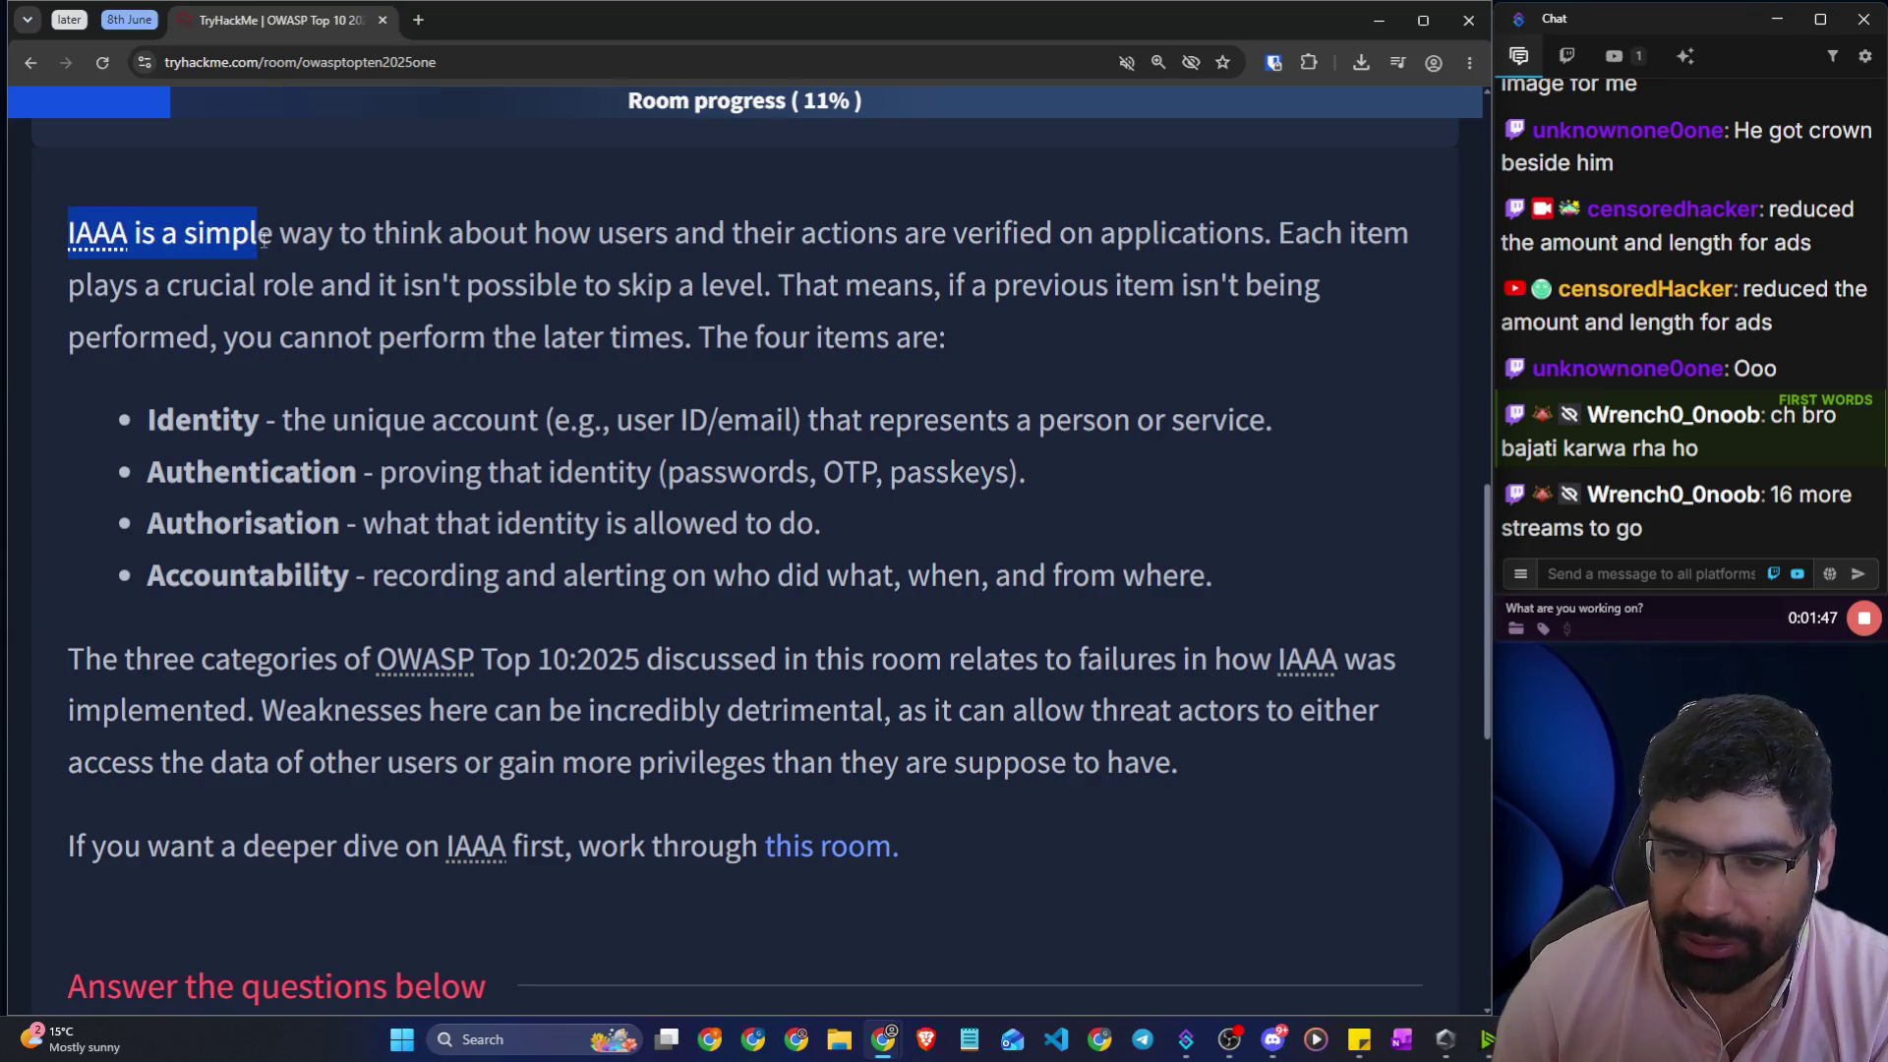
pyautogui.moveTo(263, 240); pyautogui.dragTo(428, 248)
pyautogui.click(180, 333)
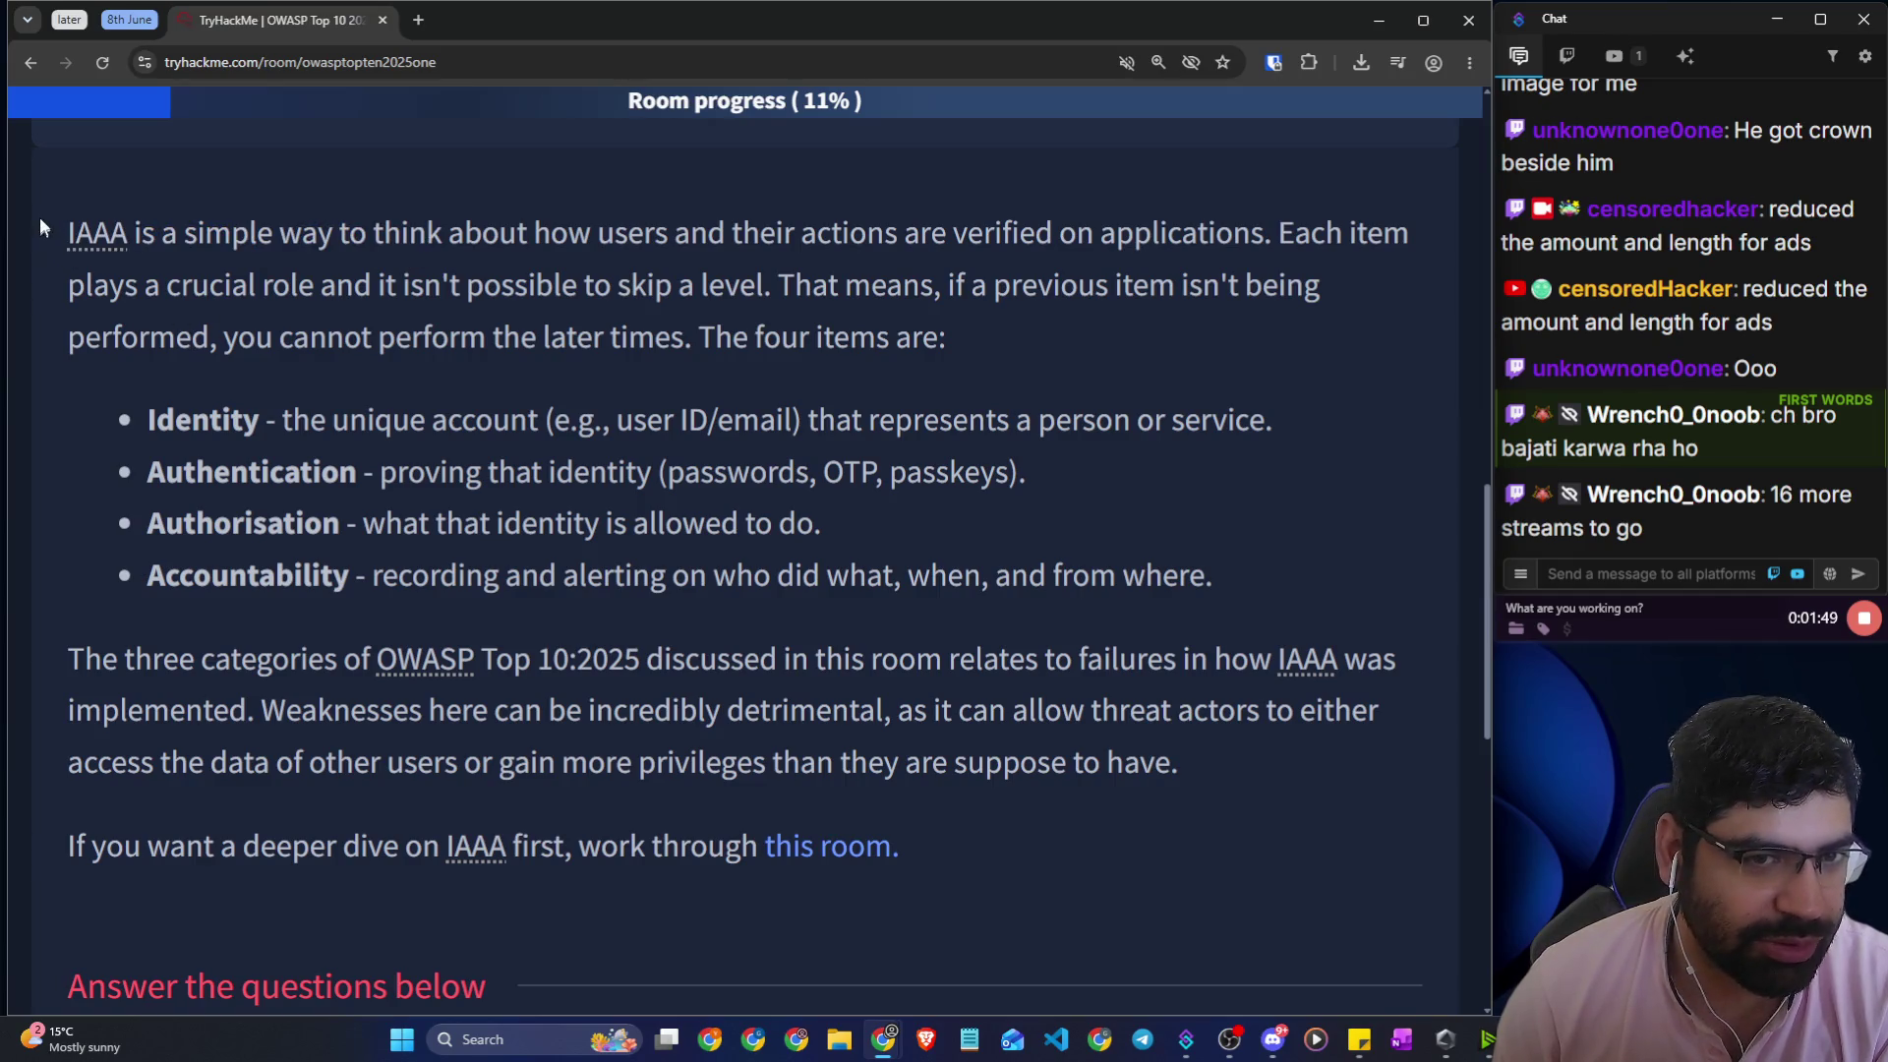
pyautogui.moveTo(50, 232); pyautogui.dragTo(1405, 234)
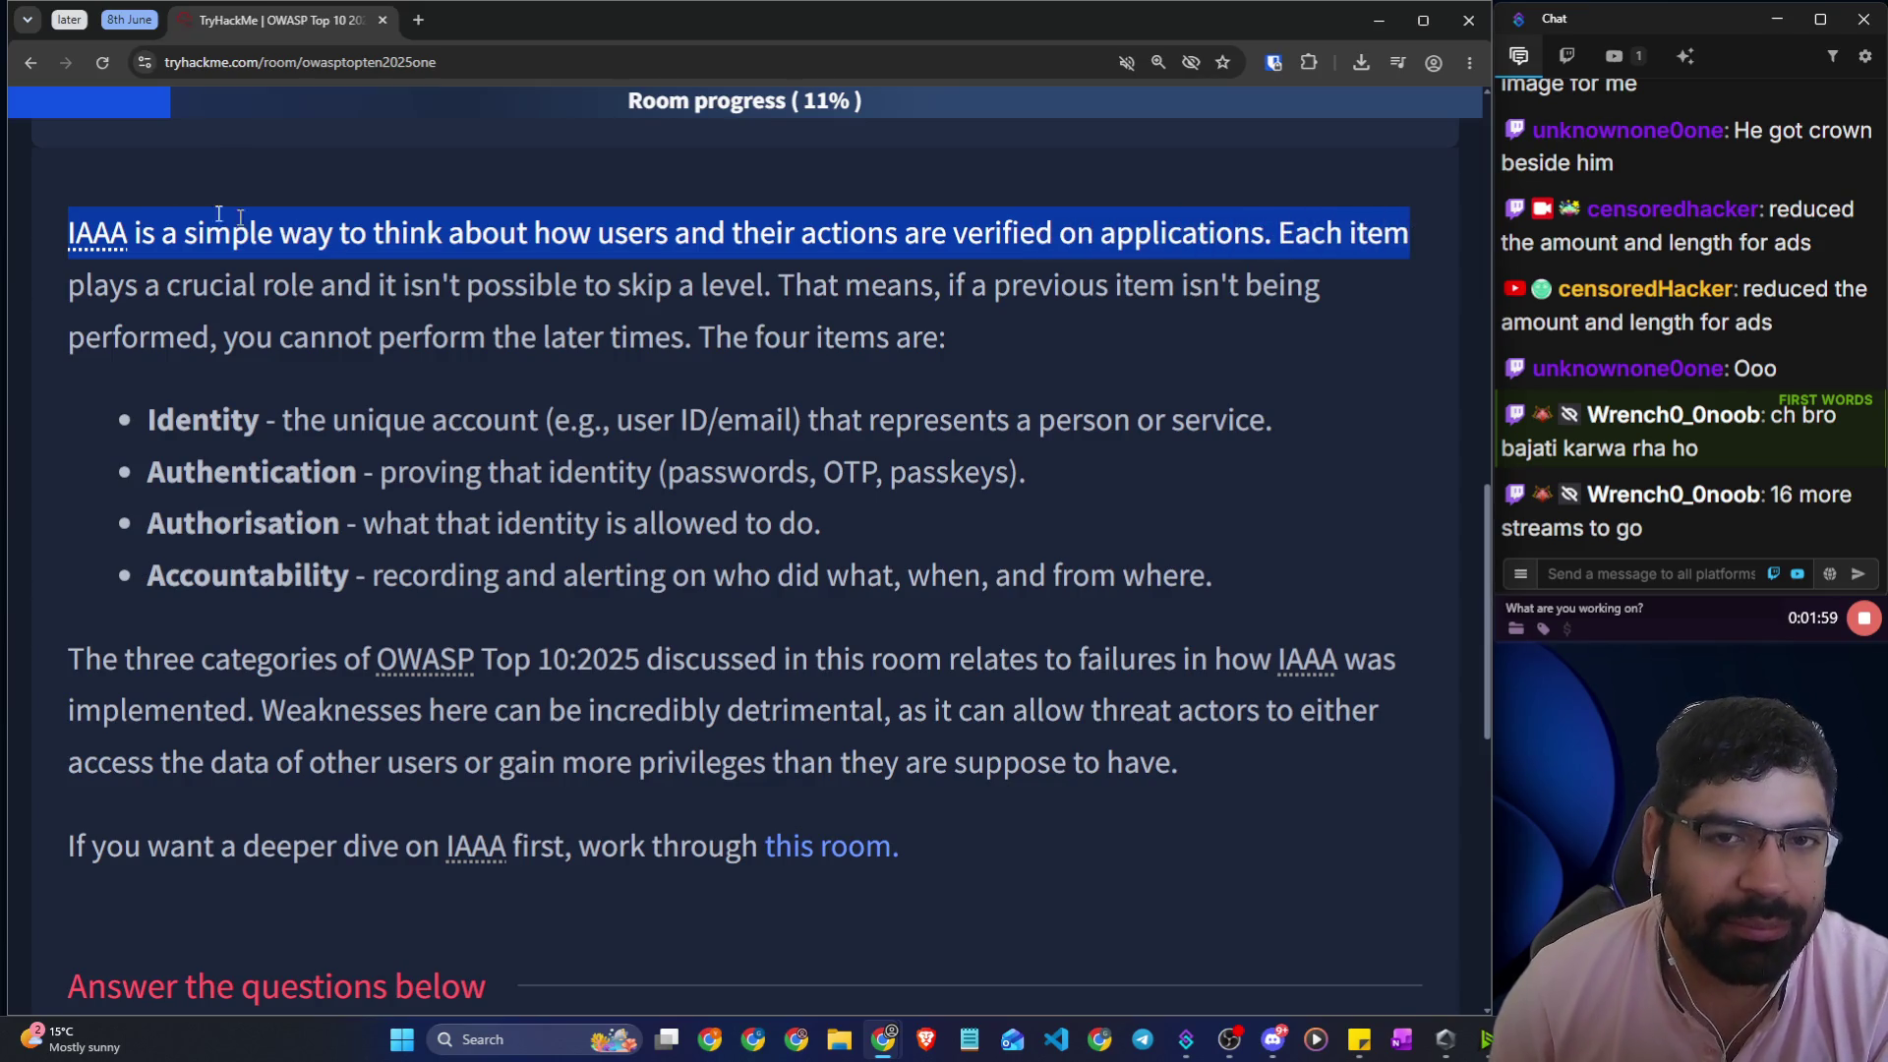
pyautogui.click(139, 277)
pyautogui.moveTo(139, 278); pyautogui.dragTo(1304, 286)
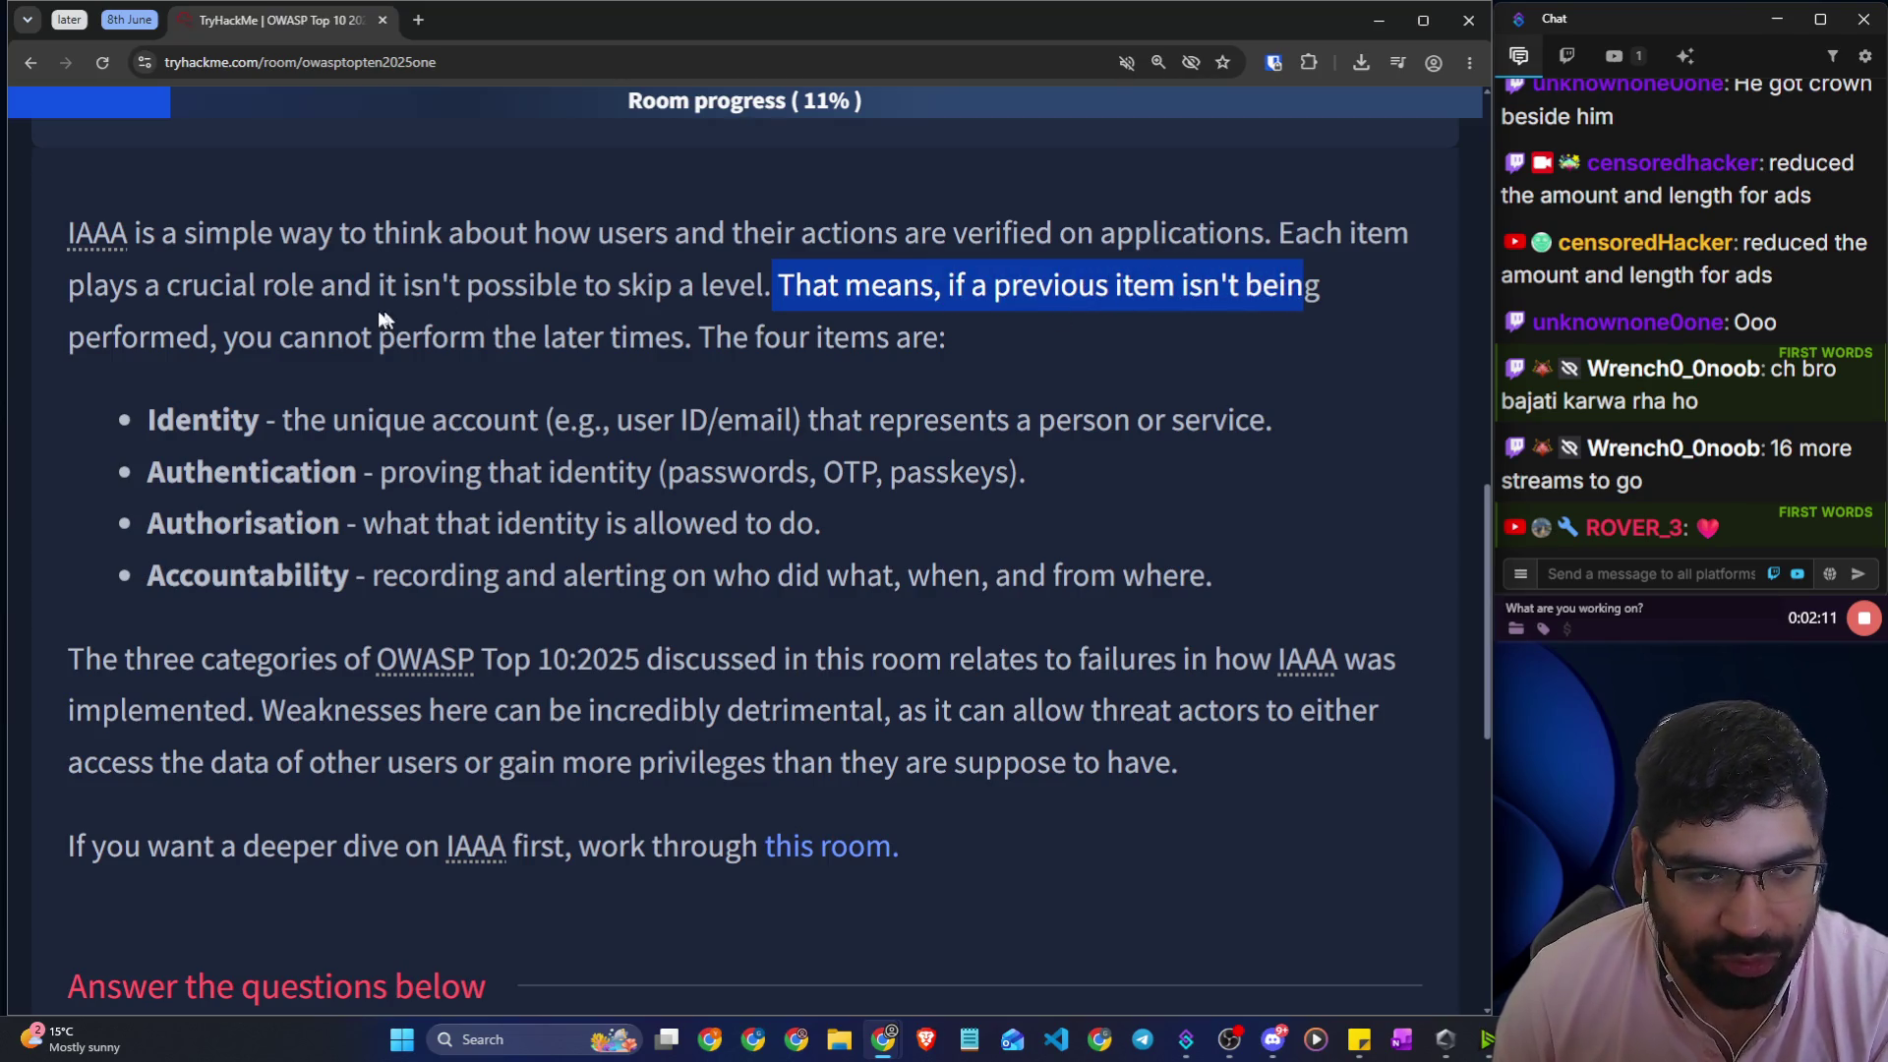
pyautogui.moveTo(209, 340); pyautogui.dragTo(946, 336)
pyautogui.moveTo(153, 421); pyautogui.dragTo(1266, 423)
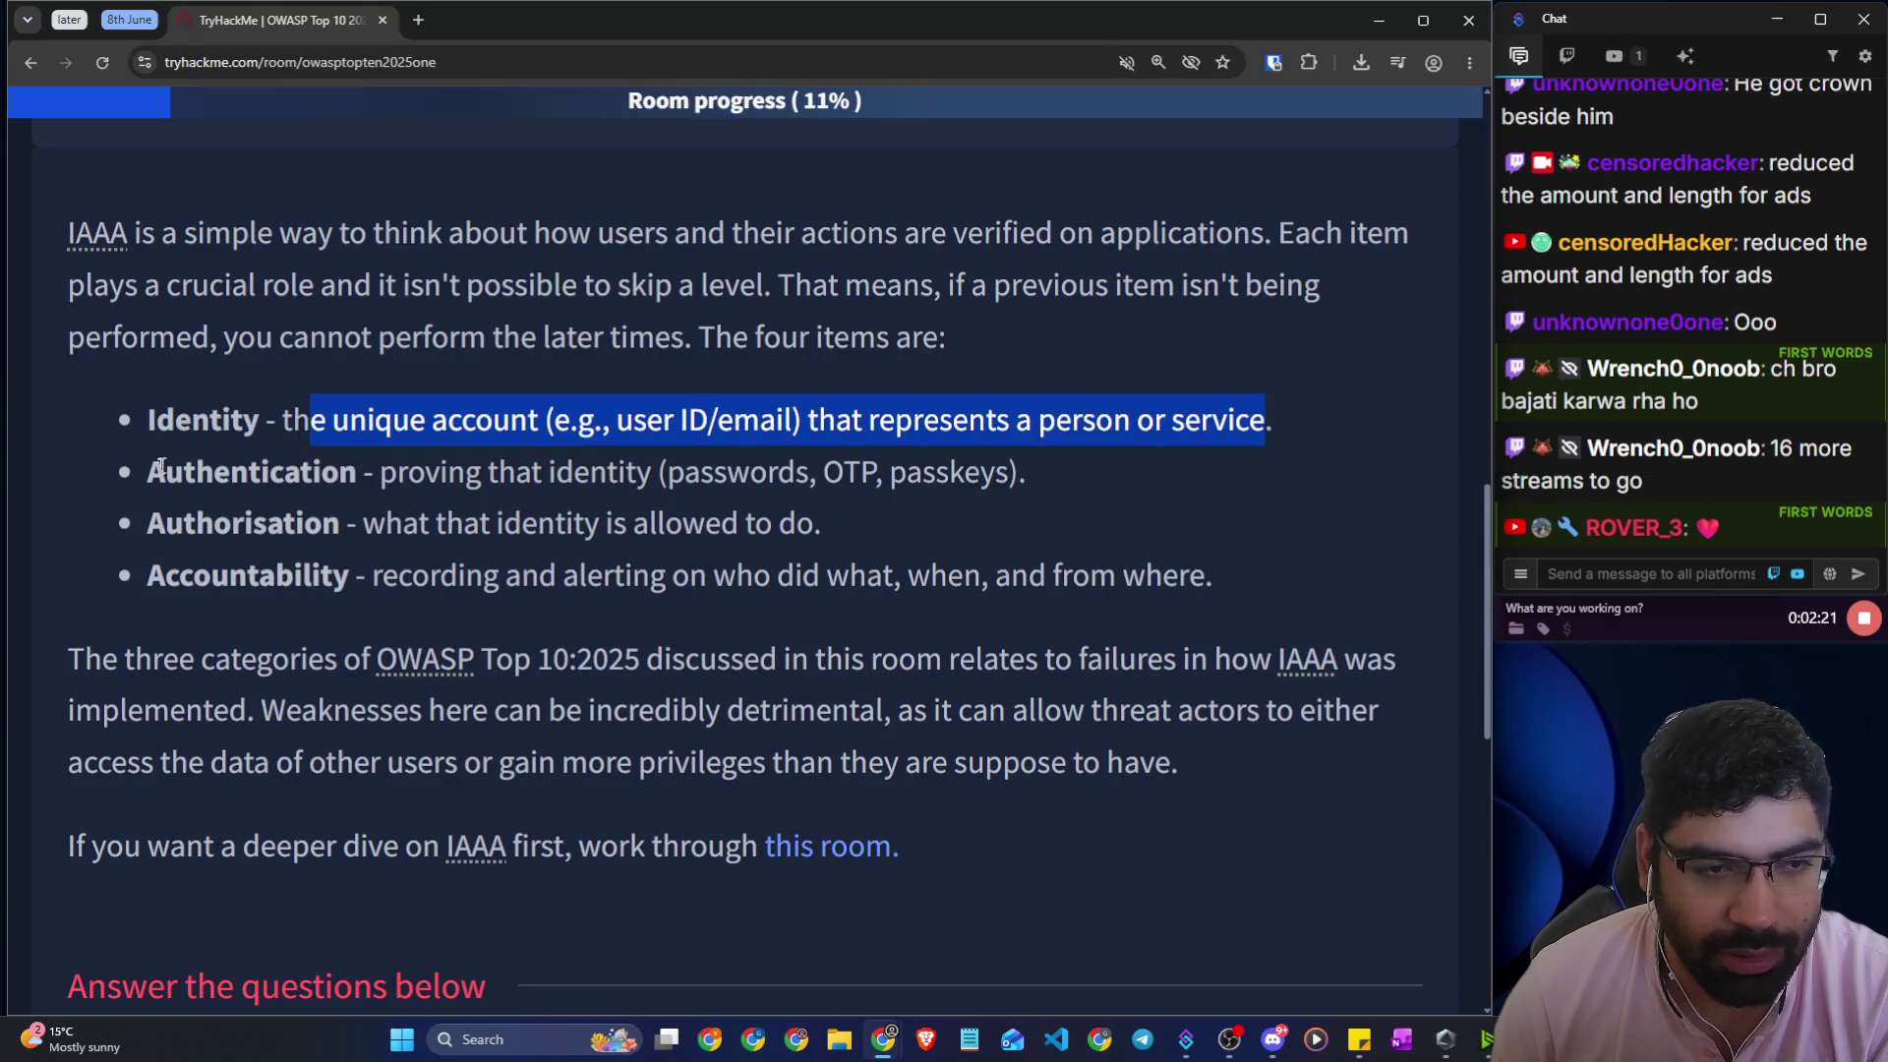
pyautogui.moveTo(149, 471); pyautogui.dragTo(770, 470)
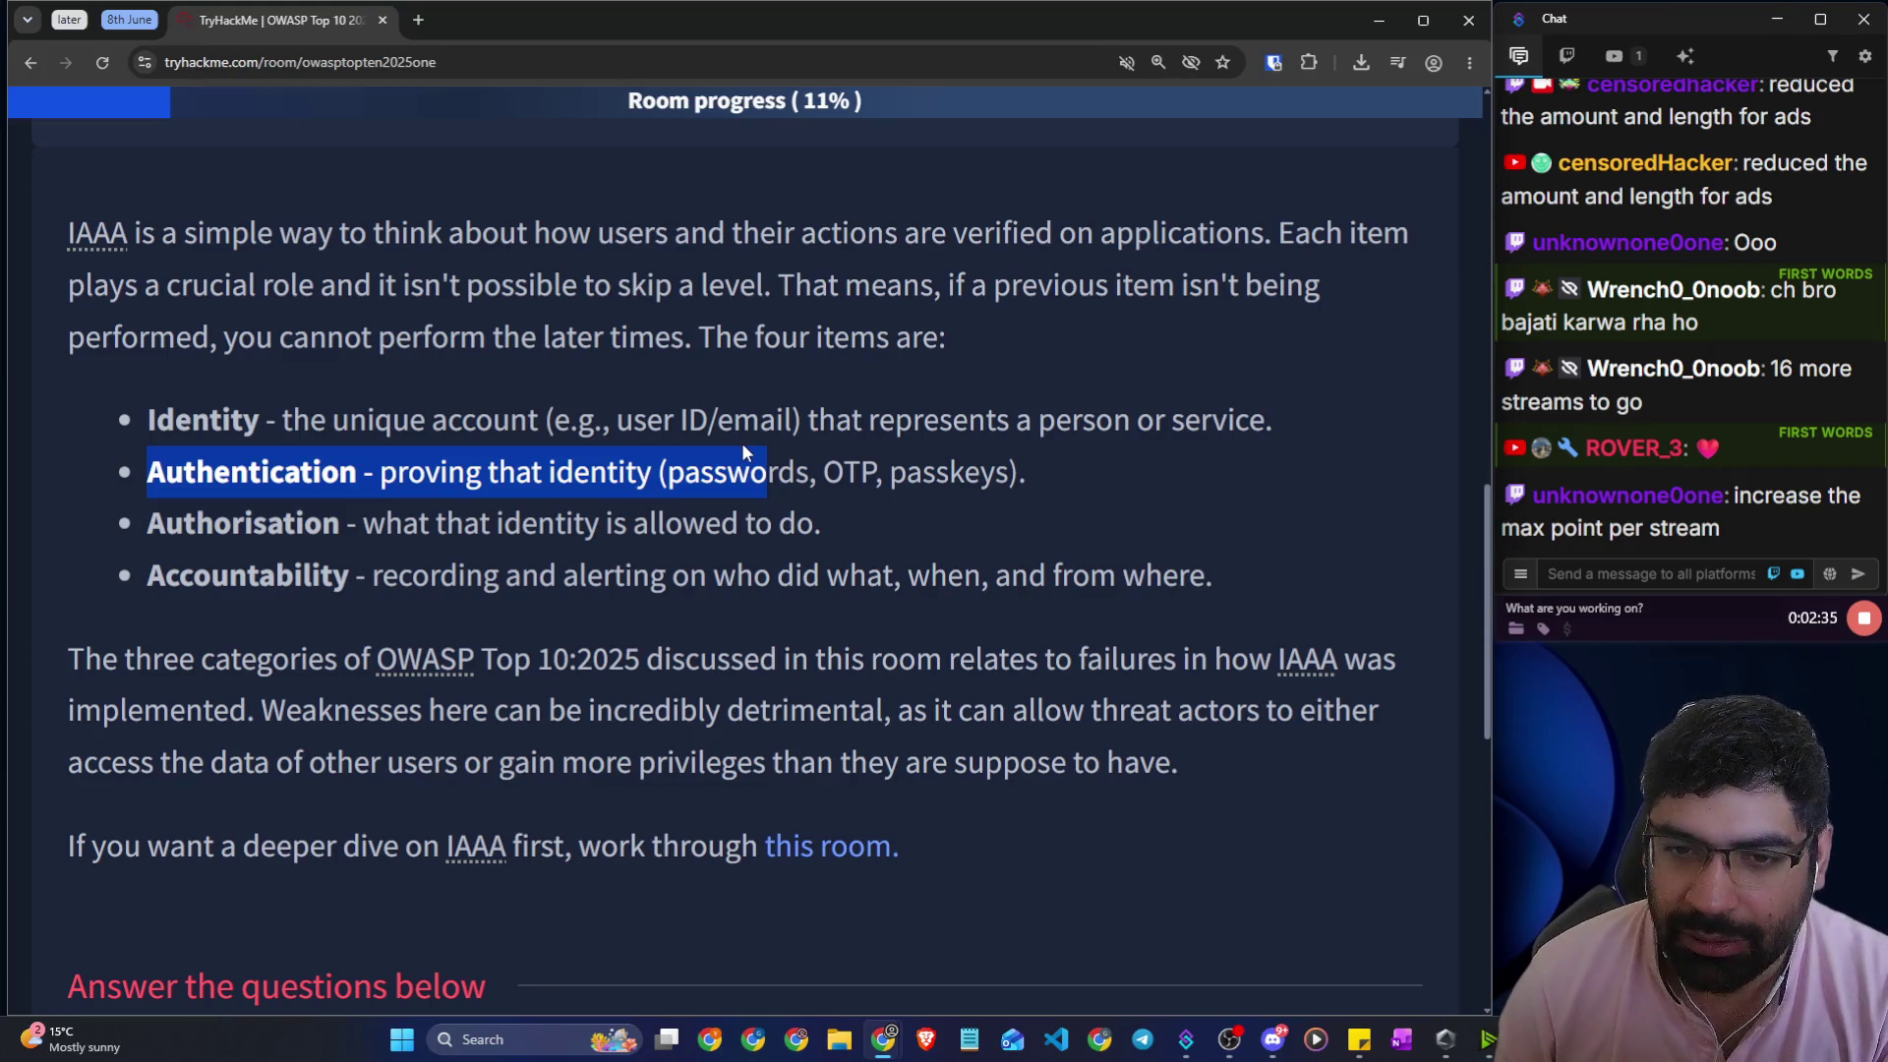
pyautogui.click(743, 444)
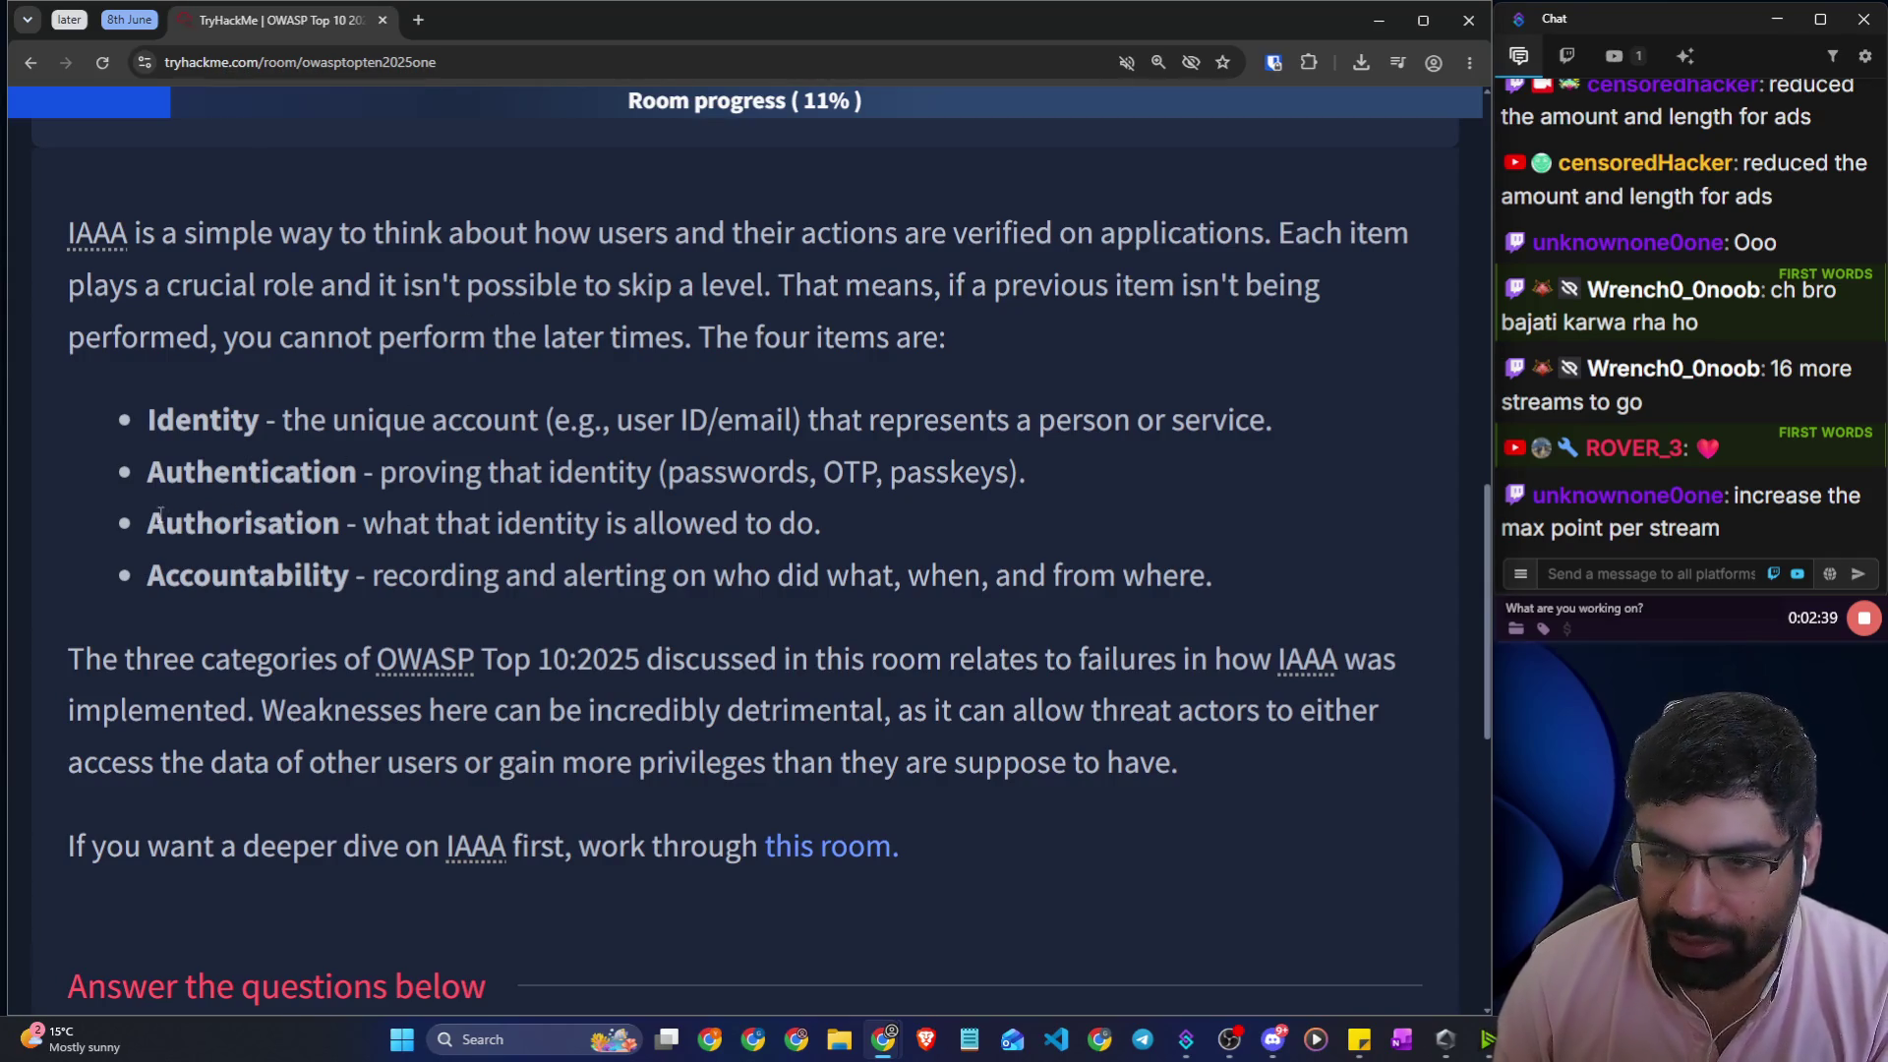
pyautogui.moveTo(147, 522); pyautogui.dragTo(815, 532)
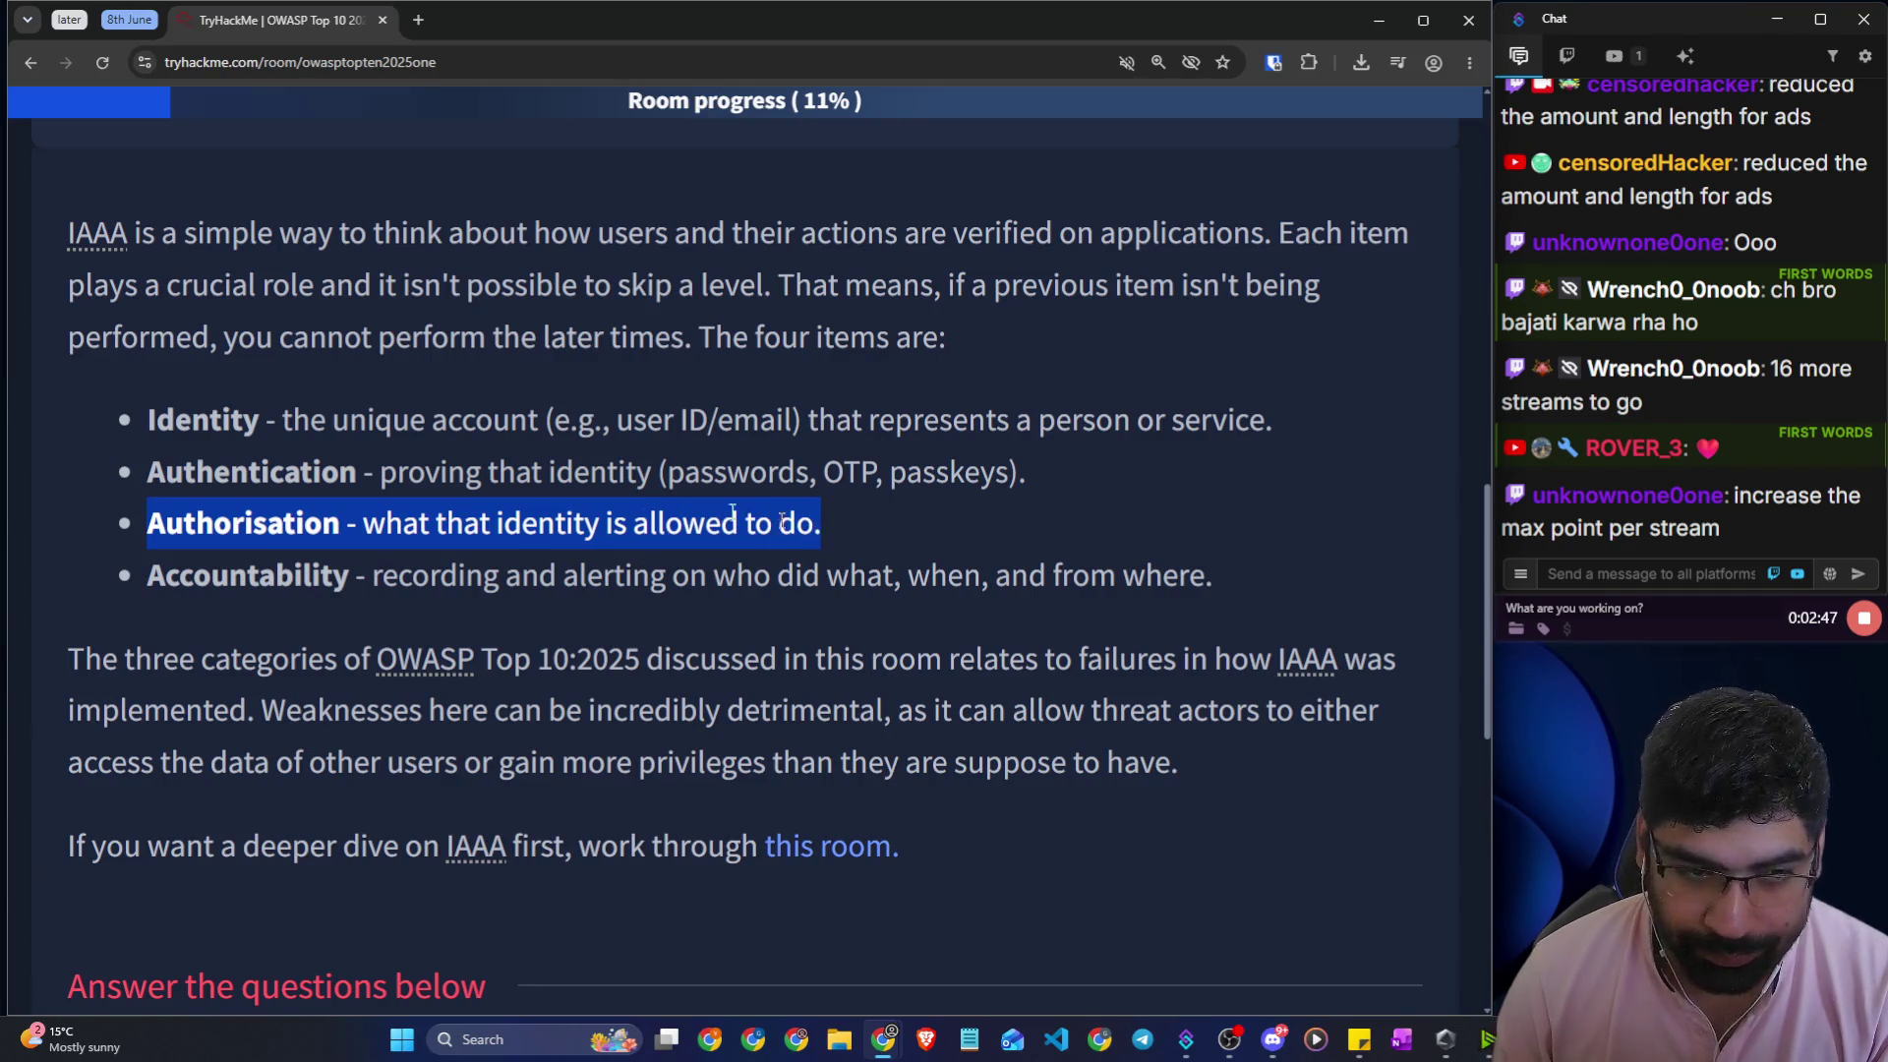
pyautogui.click(201, 581)
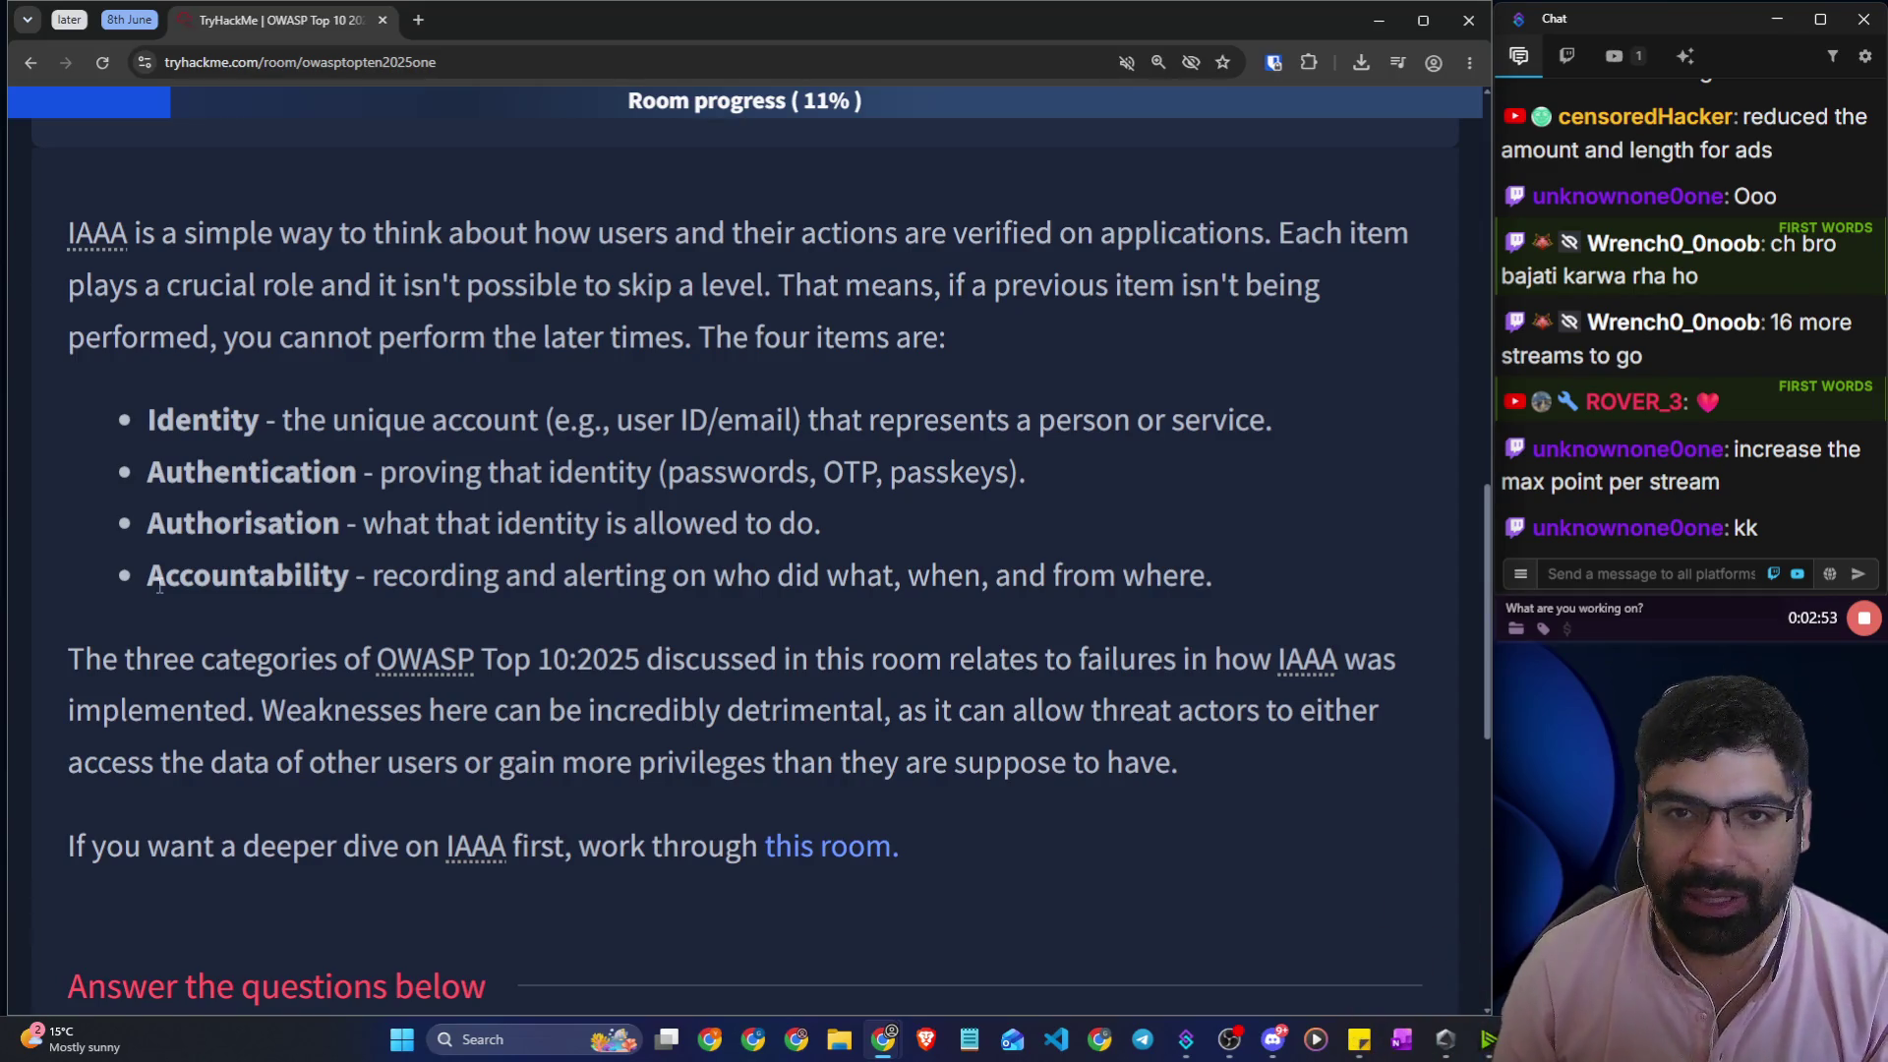
pyautogui.moveTo(147, 585); pyautogui.dragTo(1195, 574)
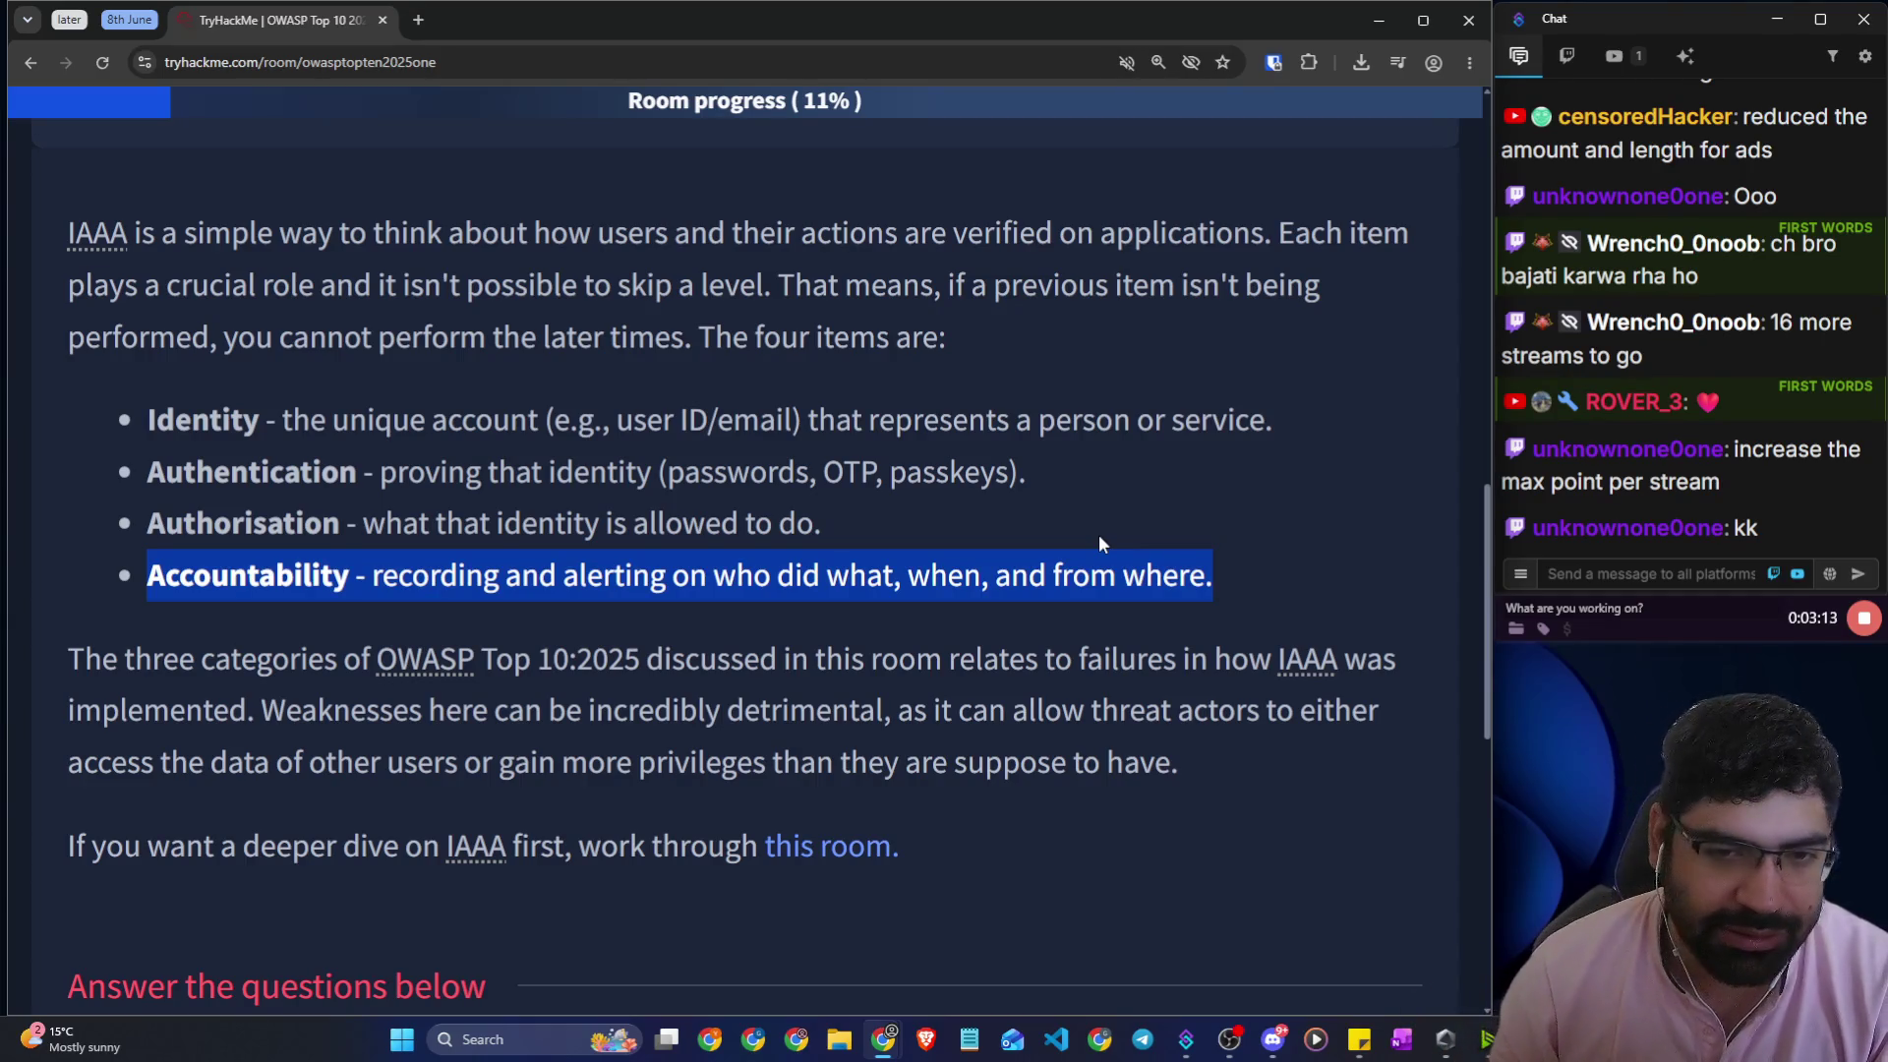
pyautogui.scroll(-4, 91, 503)
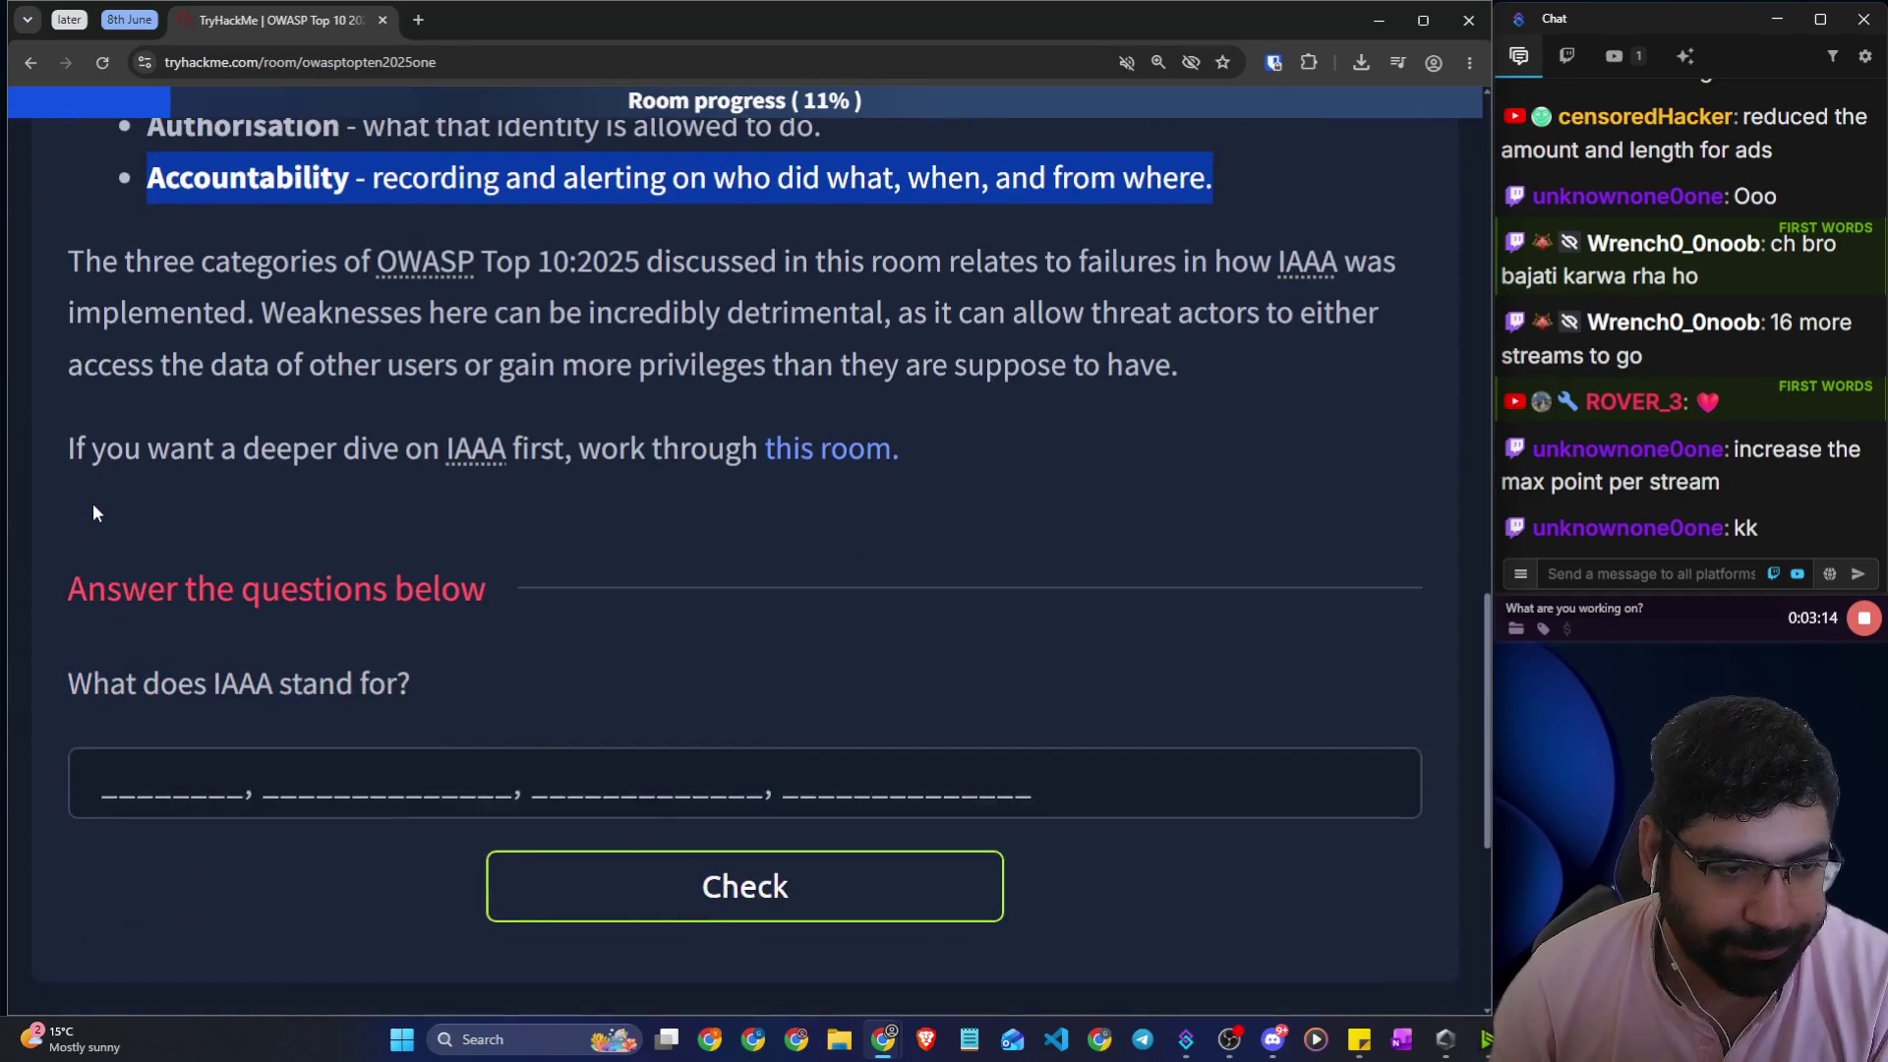
pyautogui.click(83, 268)
pyautogui.moveTo(83, 267); pyautogui.dragTo(1401, 283)
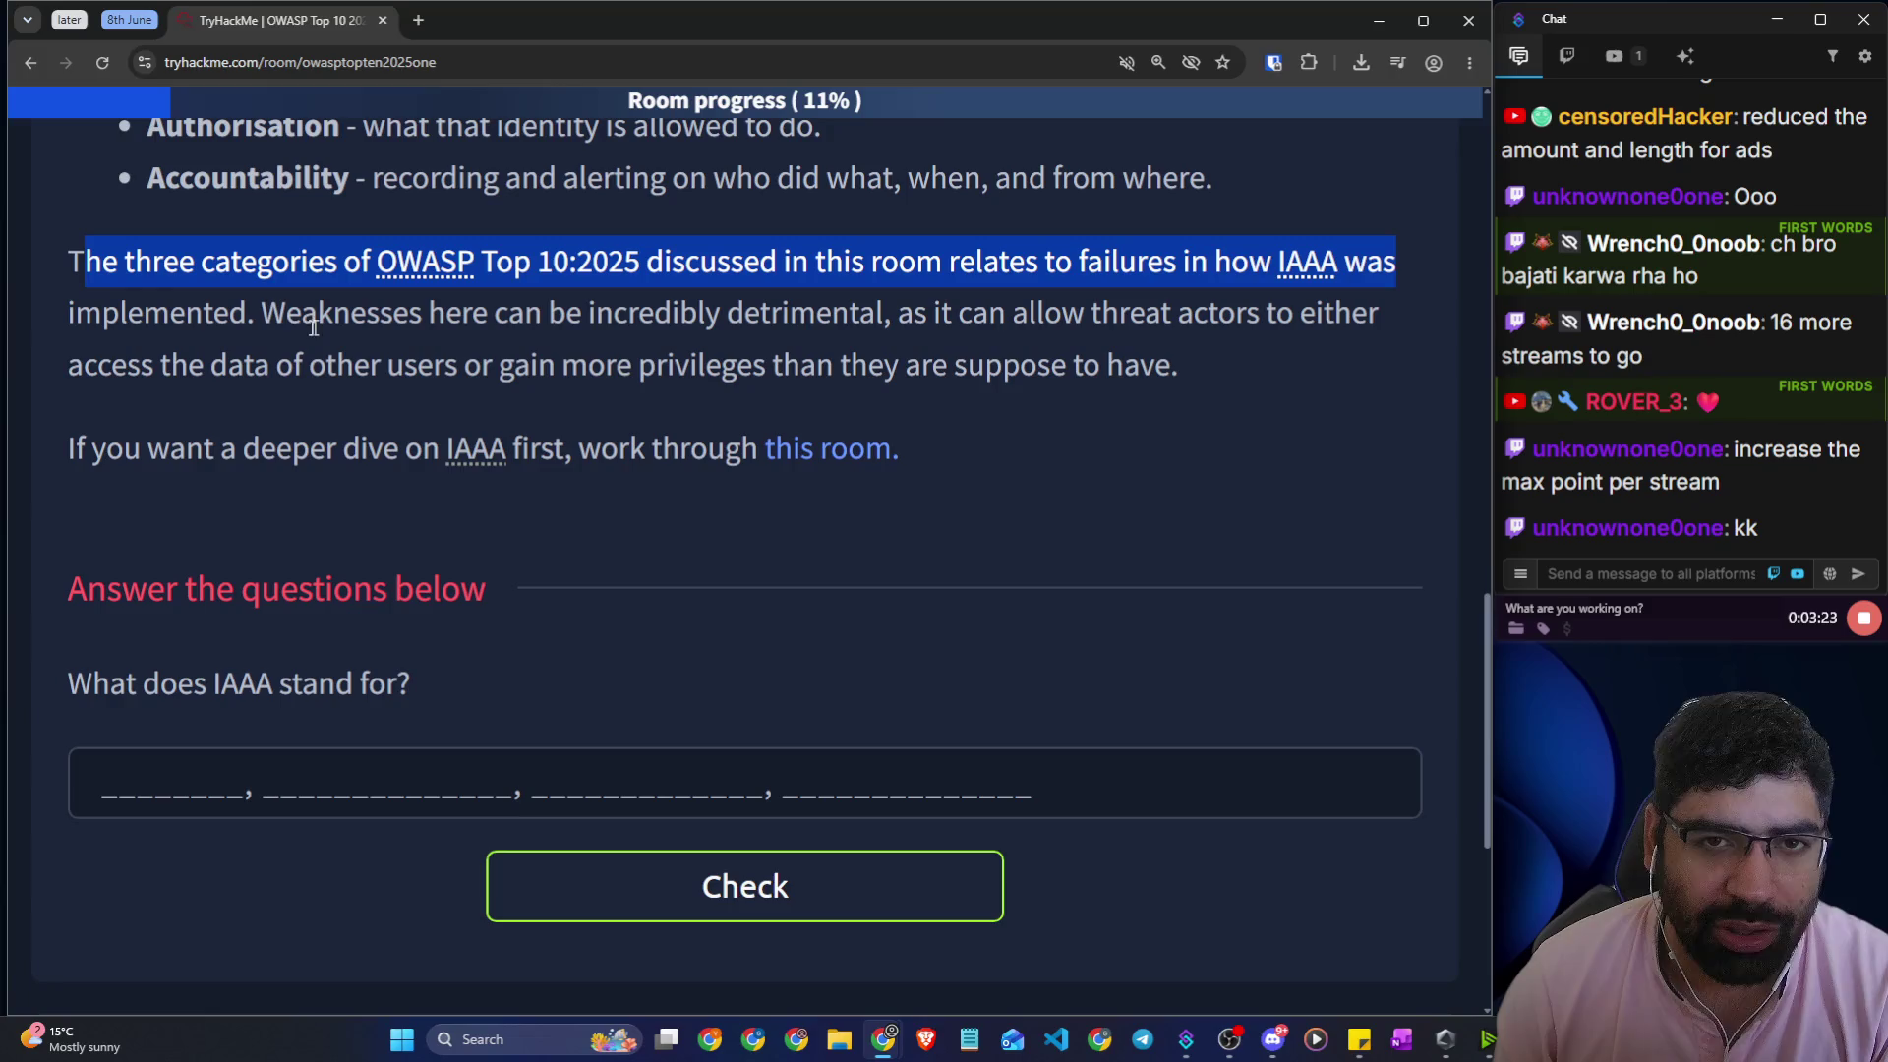
pyautogui.doubleClick(360, 310)
pyautogui.moveTo(423, 311); pyautogui.dragTo(1369, 321)
pyautogui.moveTo(210, 370); pyautogui.dragTo(1156, 364)
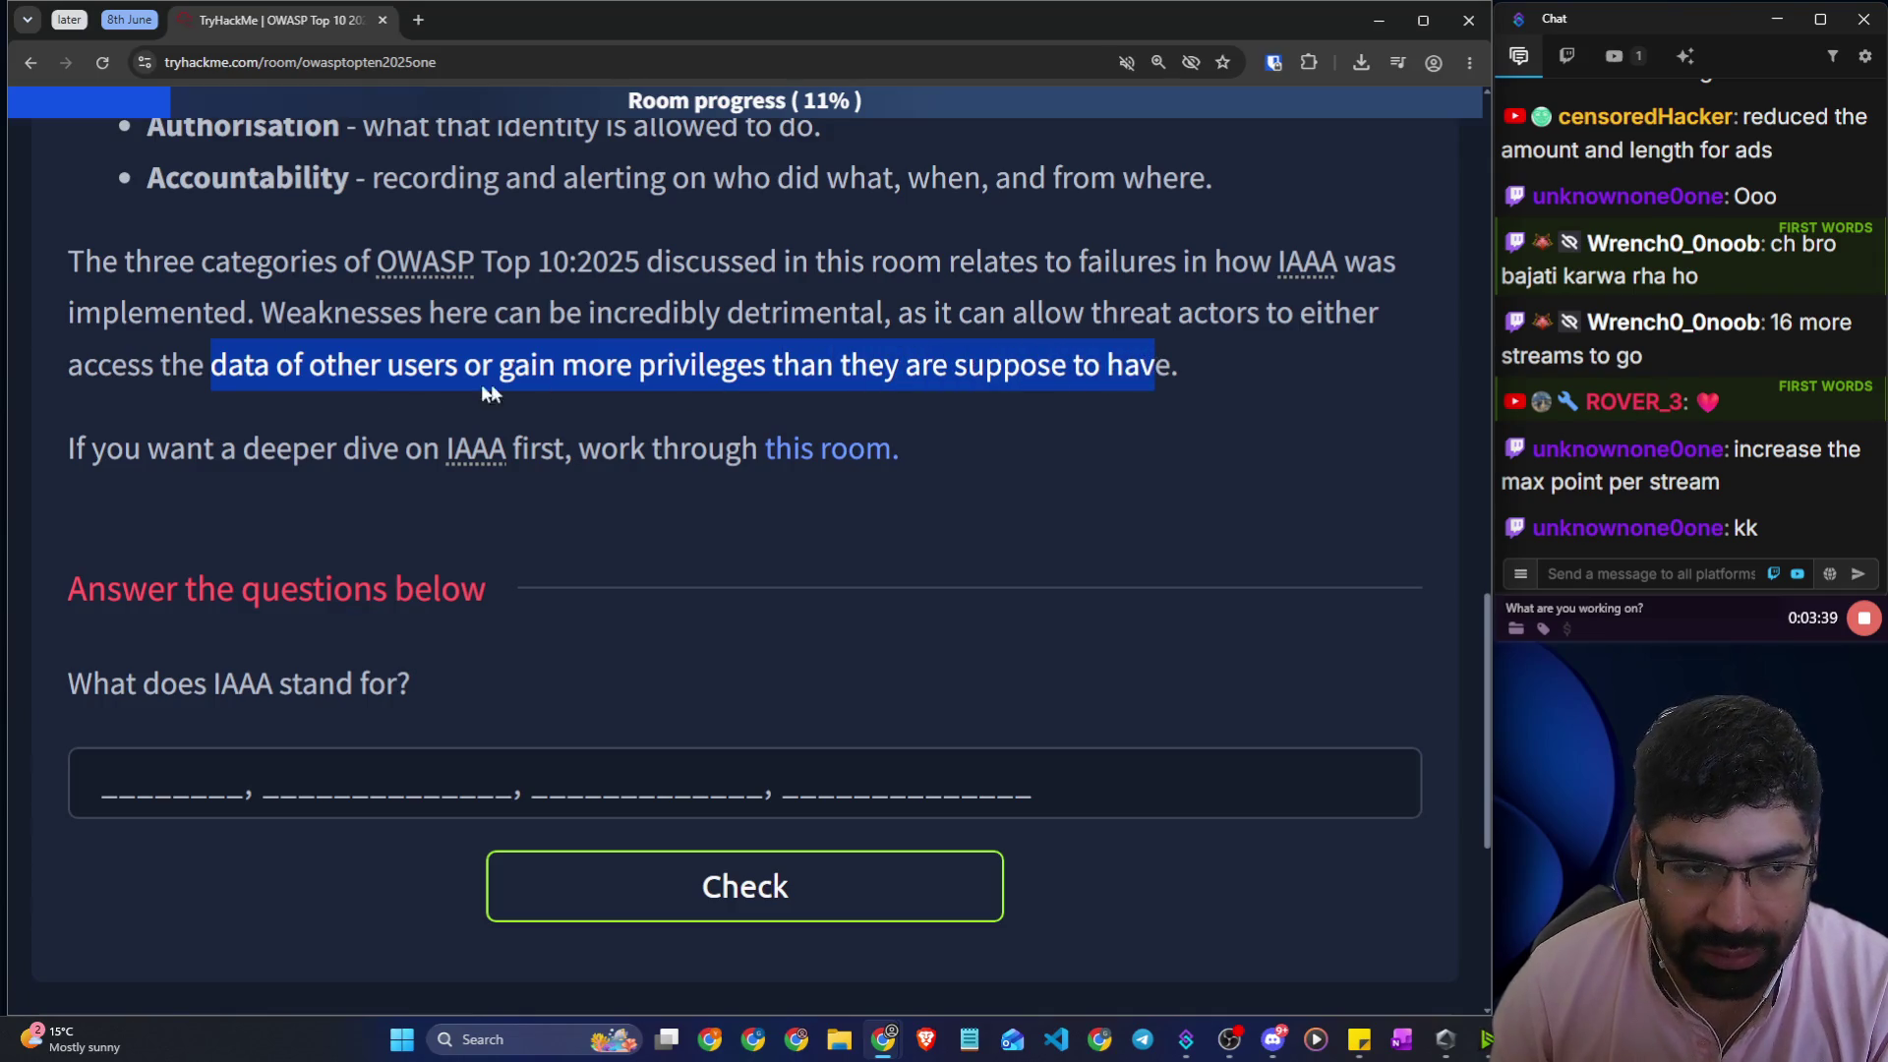
pyautogui.moveTo(88, 444); pyautogui.dragTo(758, 448)
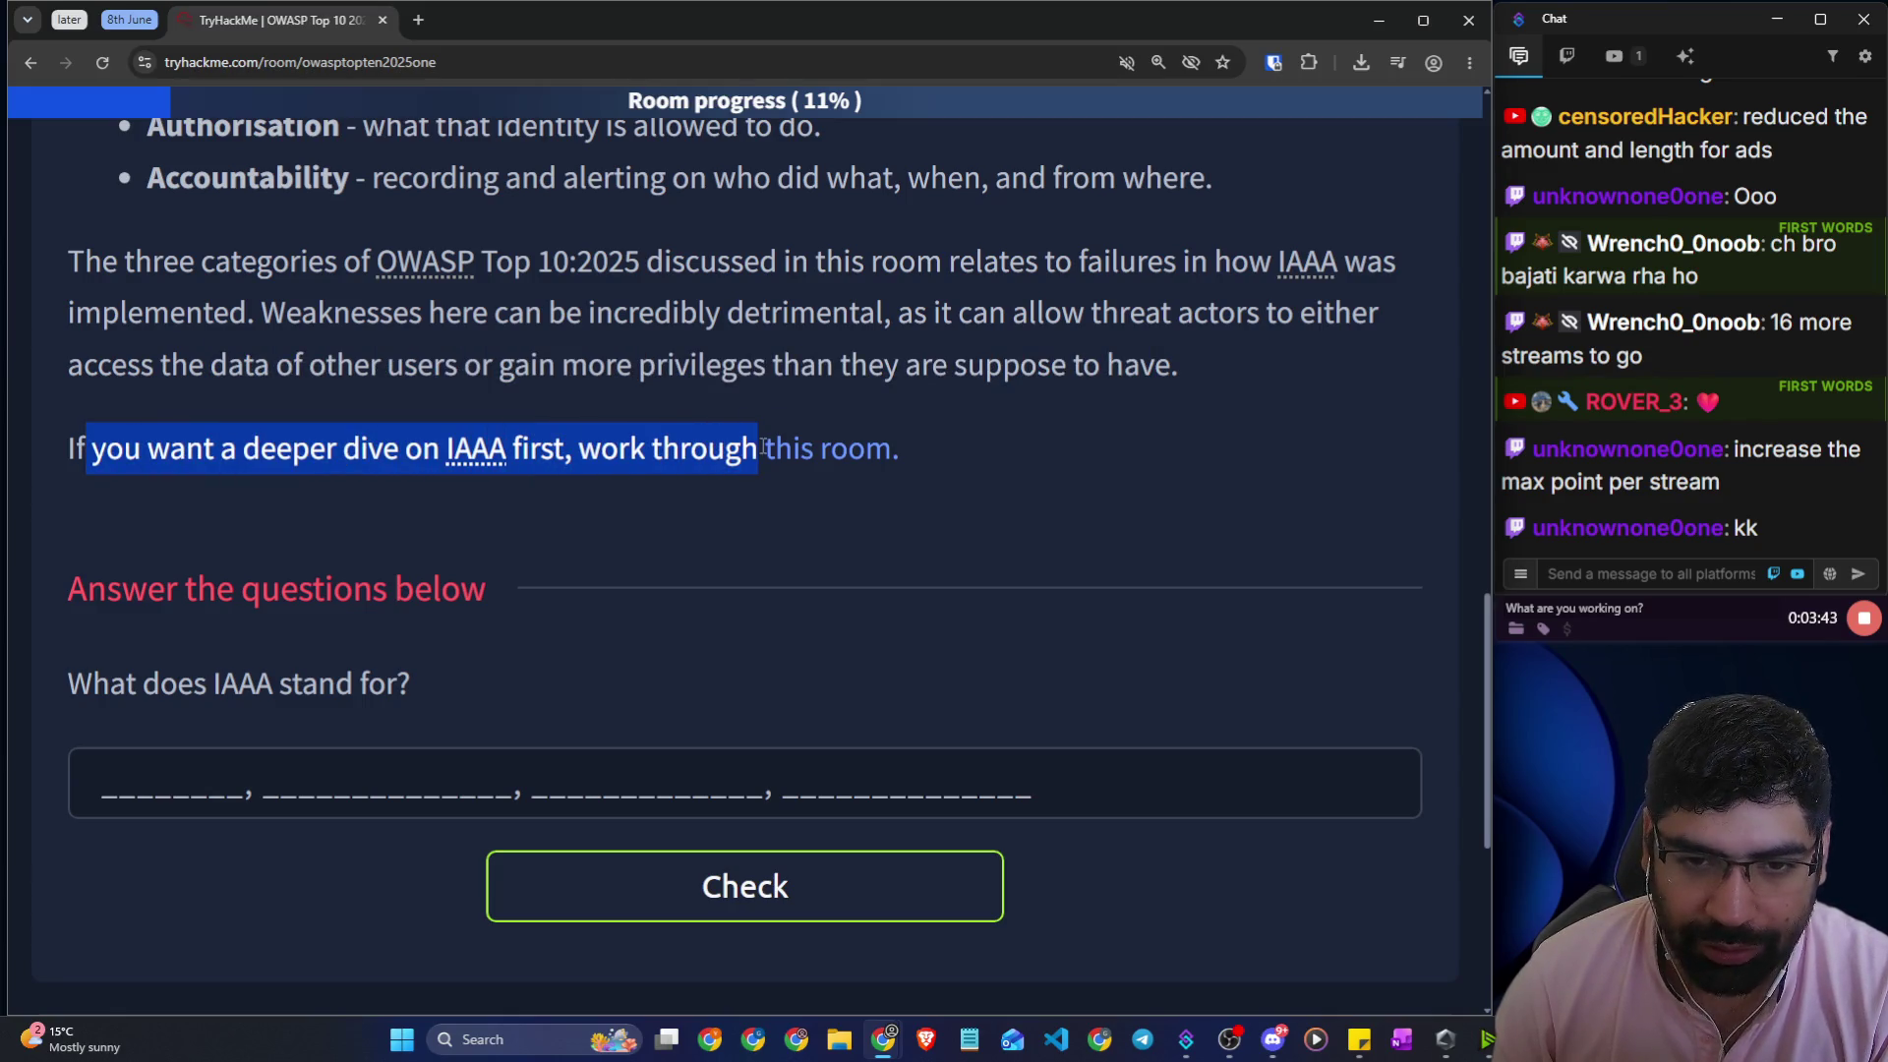
pyautogui.rightClick(844, 447)
# - Open the recommended Identity and Access Management room in a new tab, zoomed to 150%
pyautogui.press('Escape')
pyautogui.middleClick(848, 471)
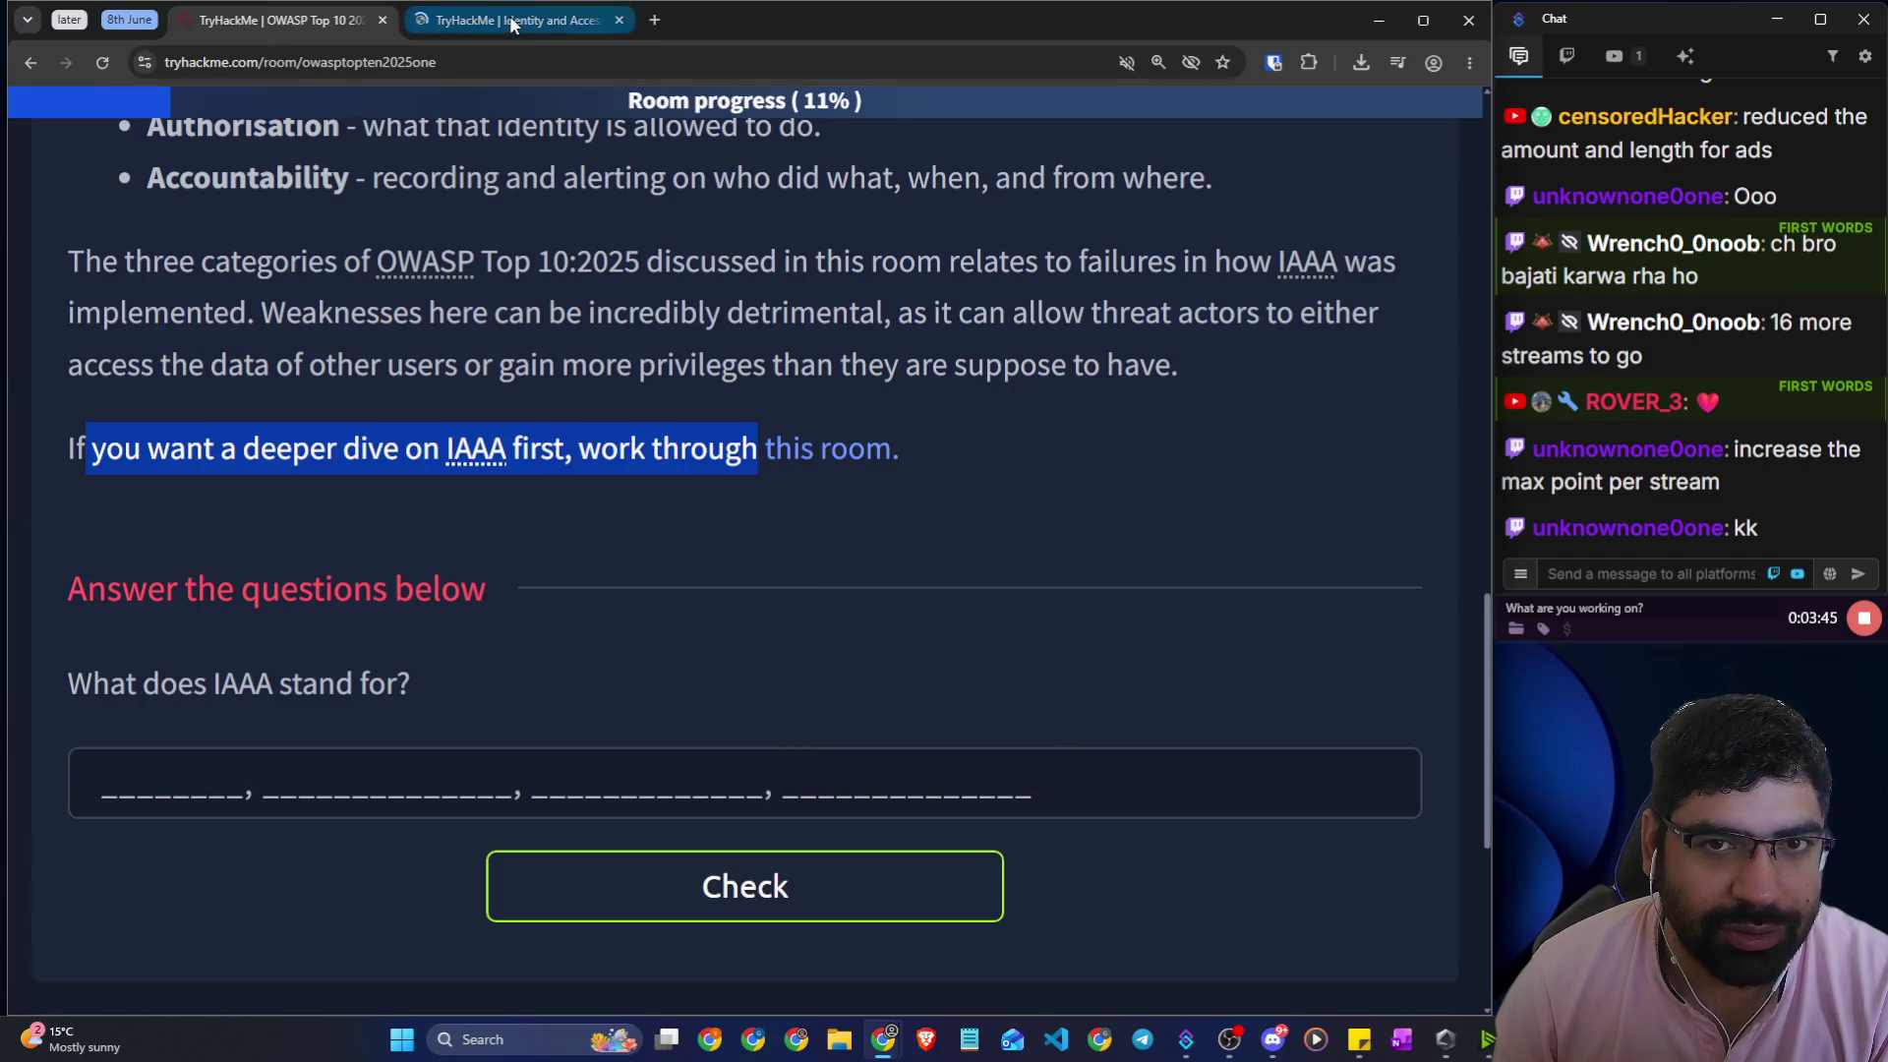
pyautogui.click(499, 28)
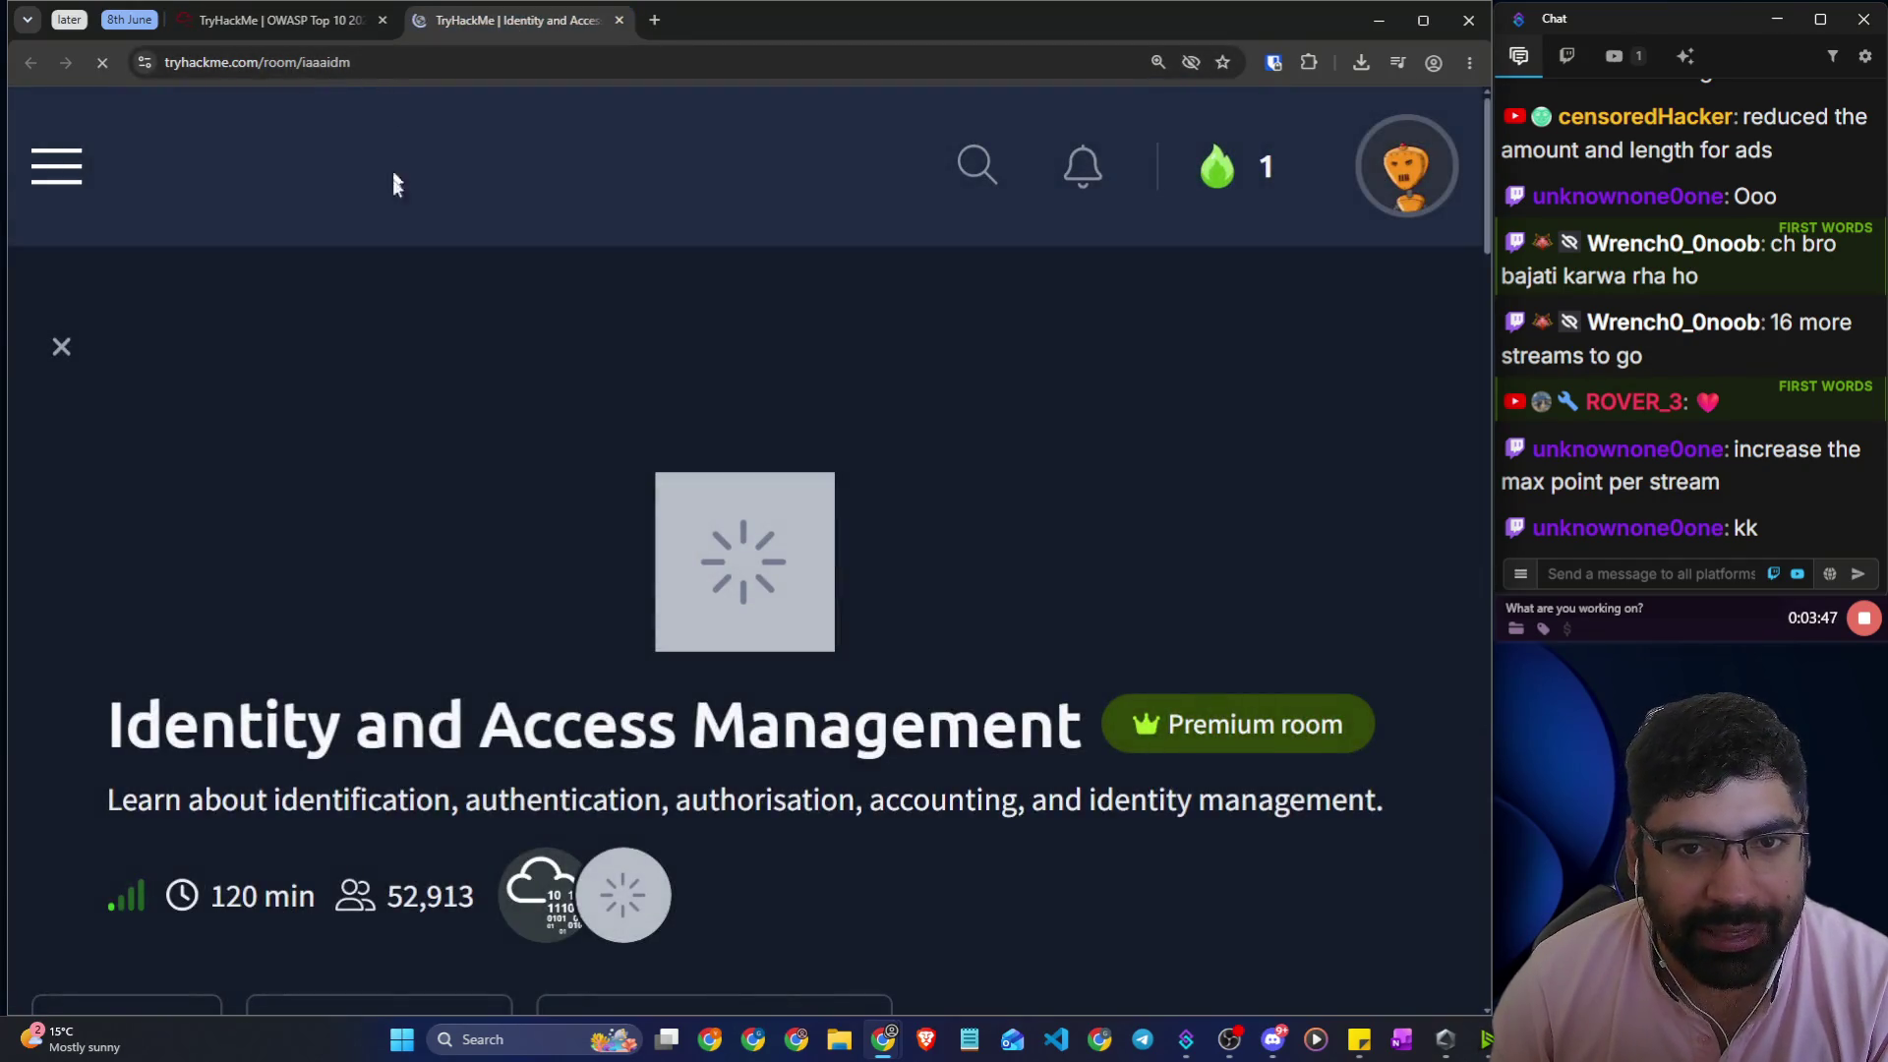
pyautogui.scroll(-5, 393, 182)
pyautogui.scroll(-12, 1035, 271)
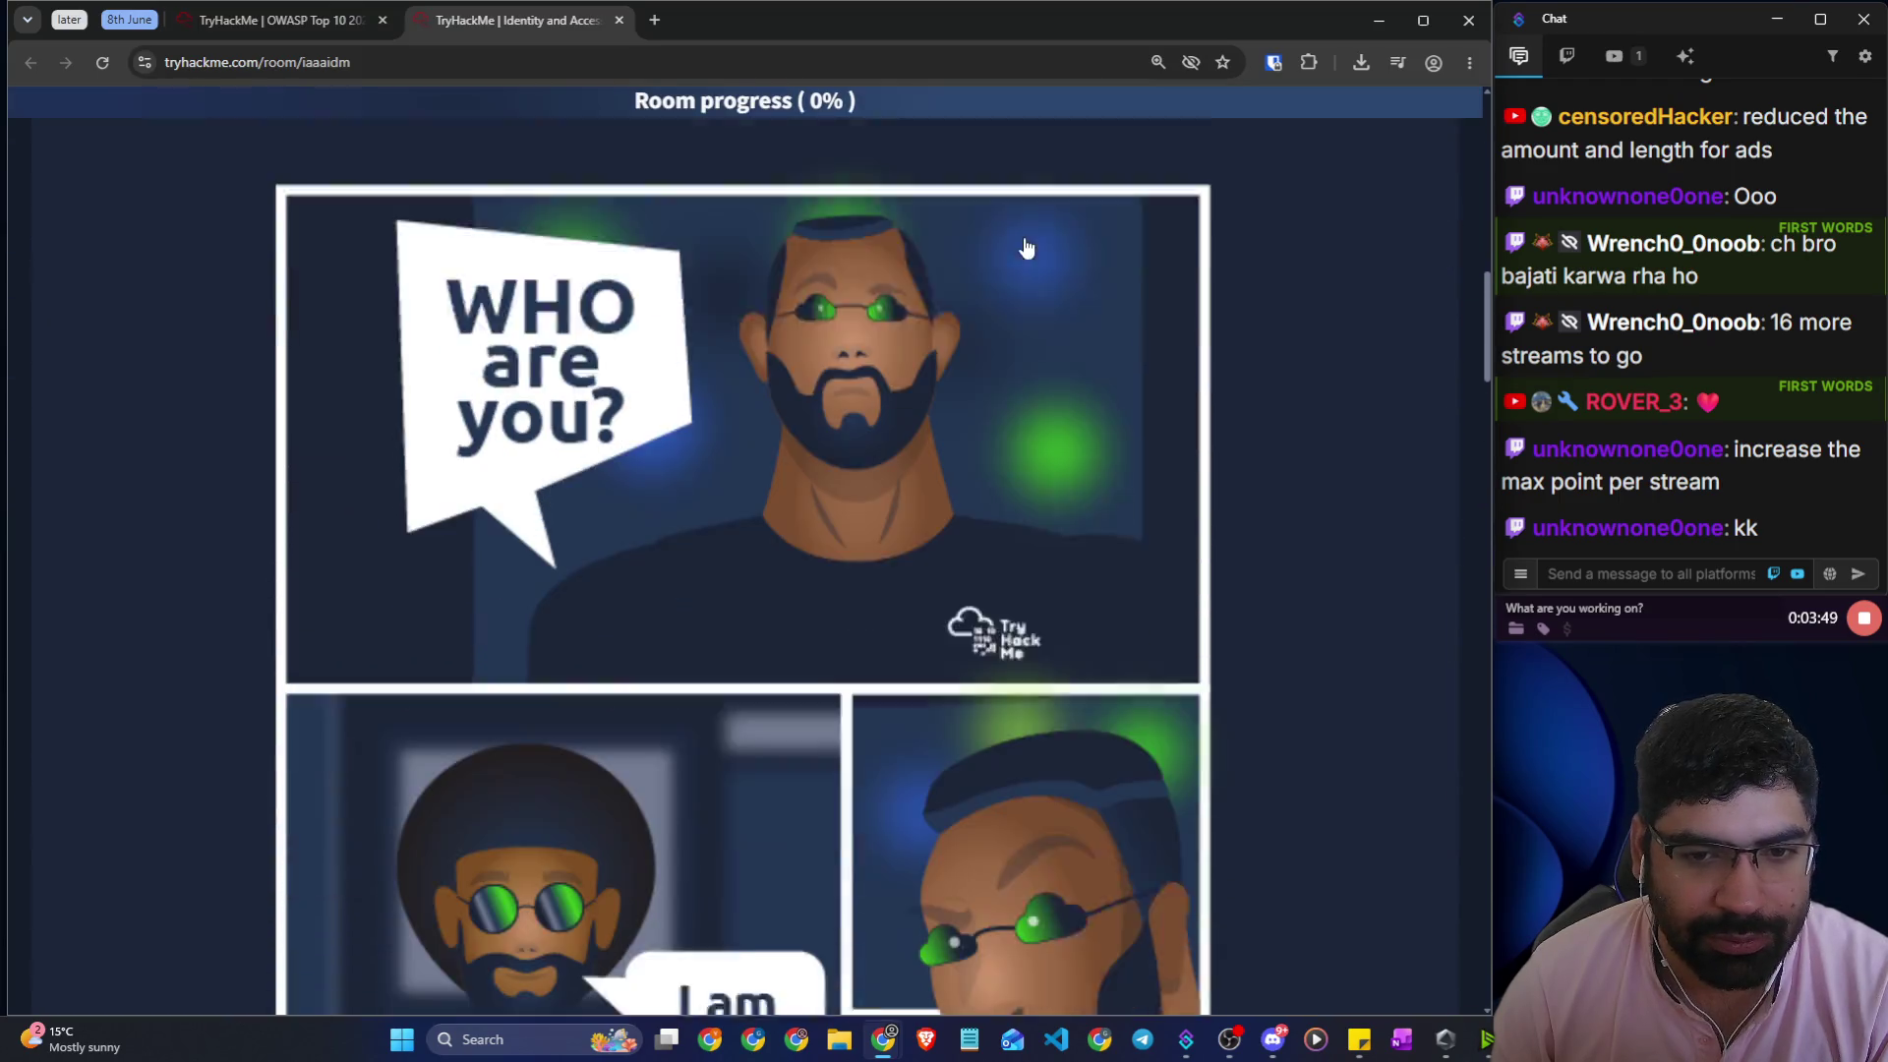
pyautogui.scroll(-15, 1219, 376)
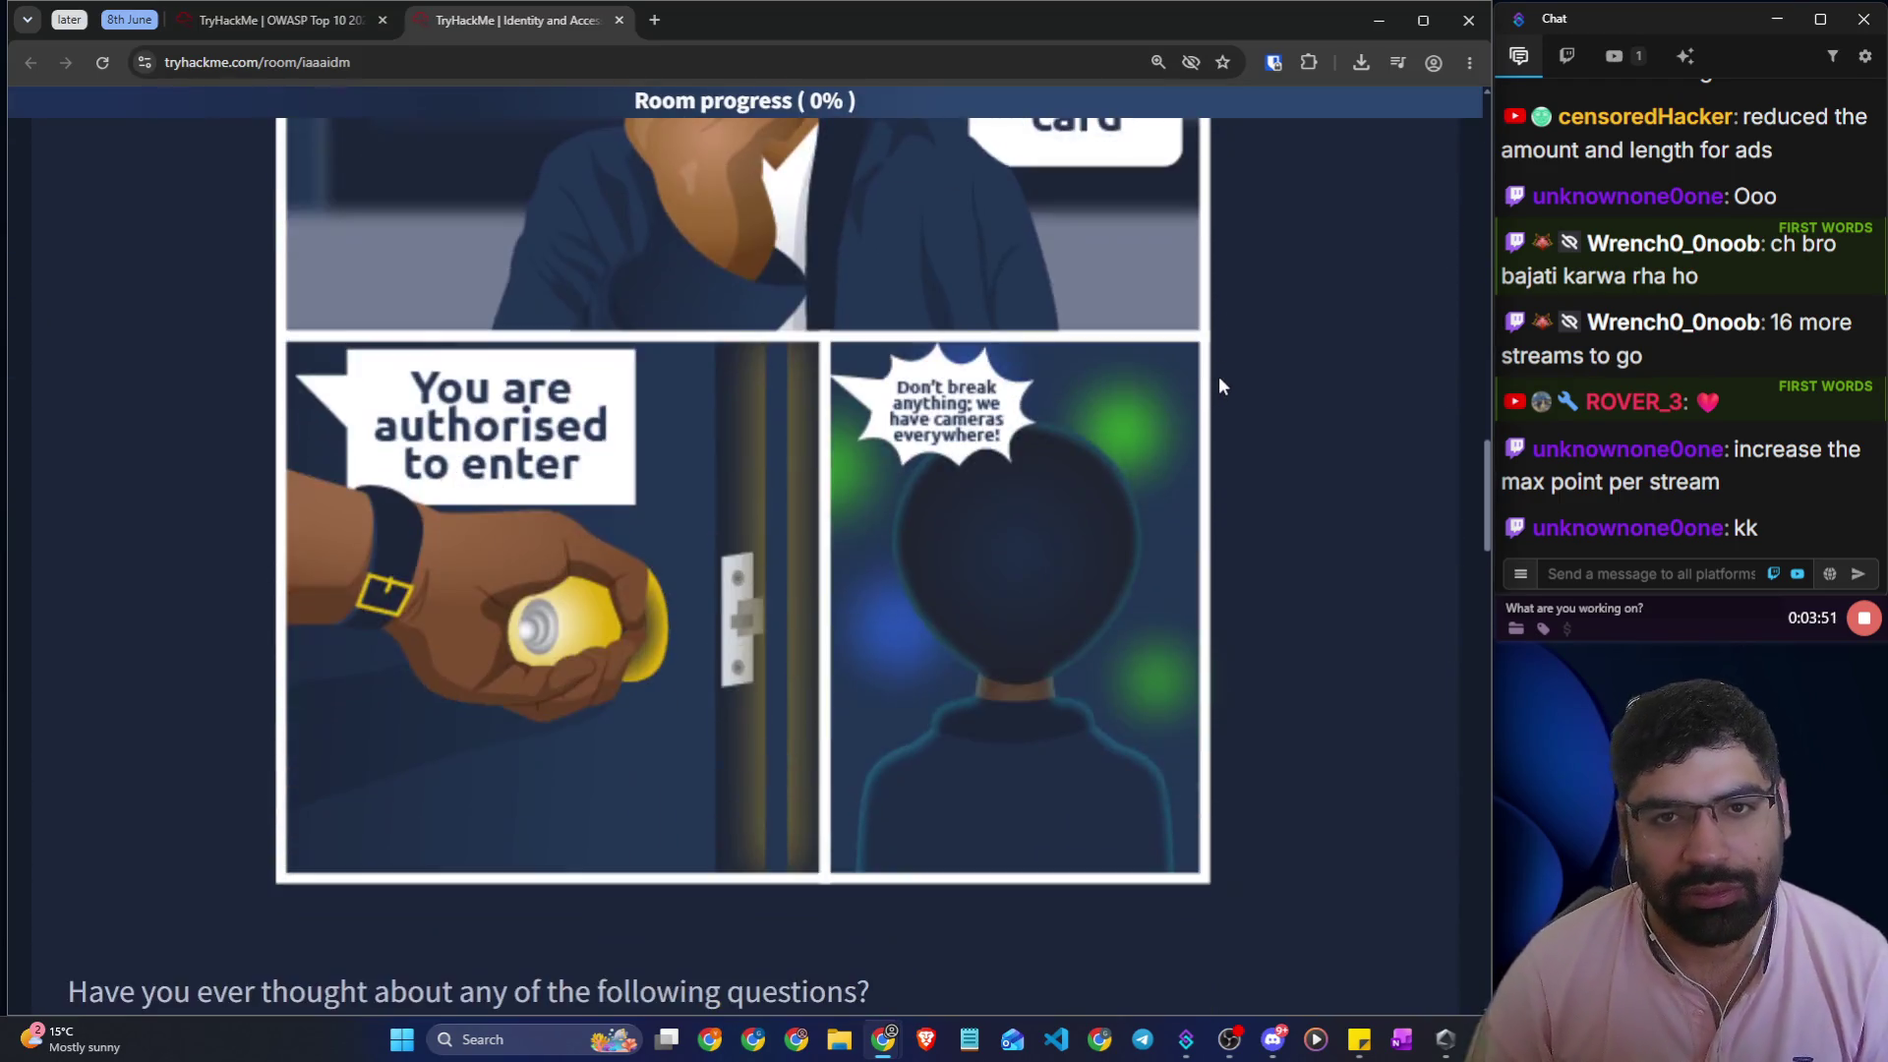
pyautogui.hotkey('ctrl', '+')
pyautogui.scroll(-15, 590, 393)
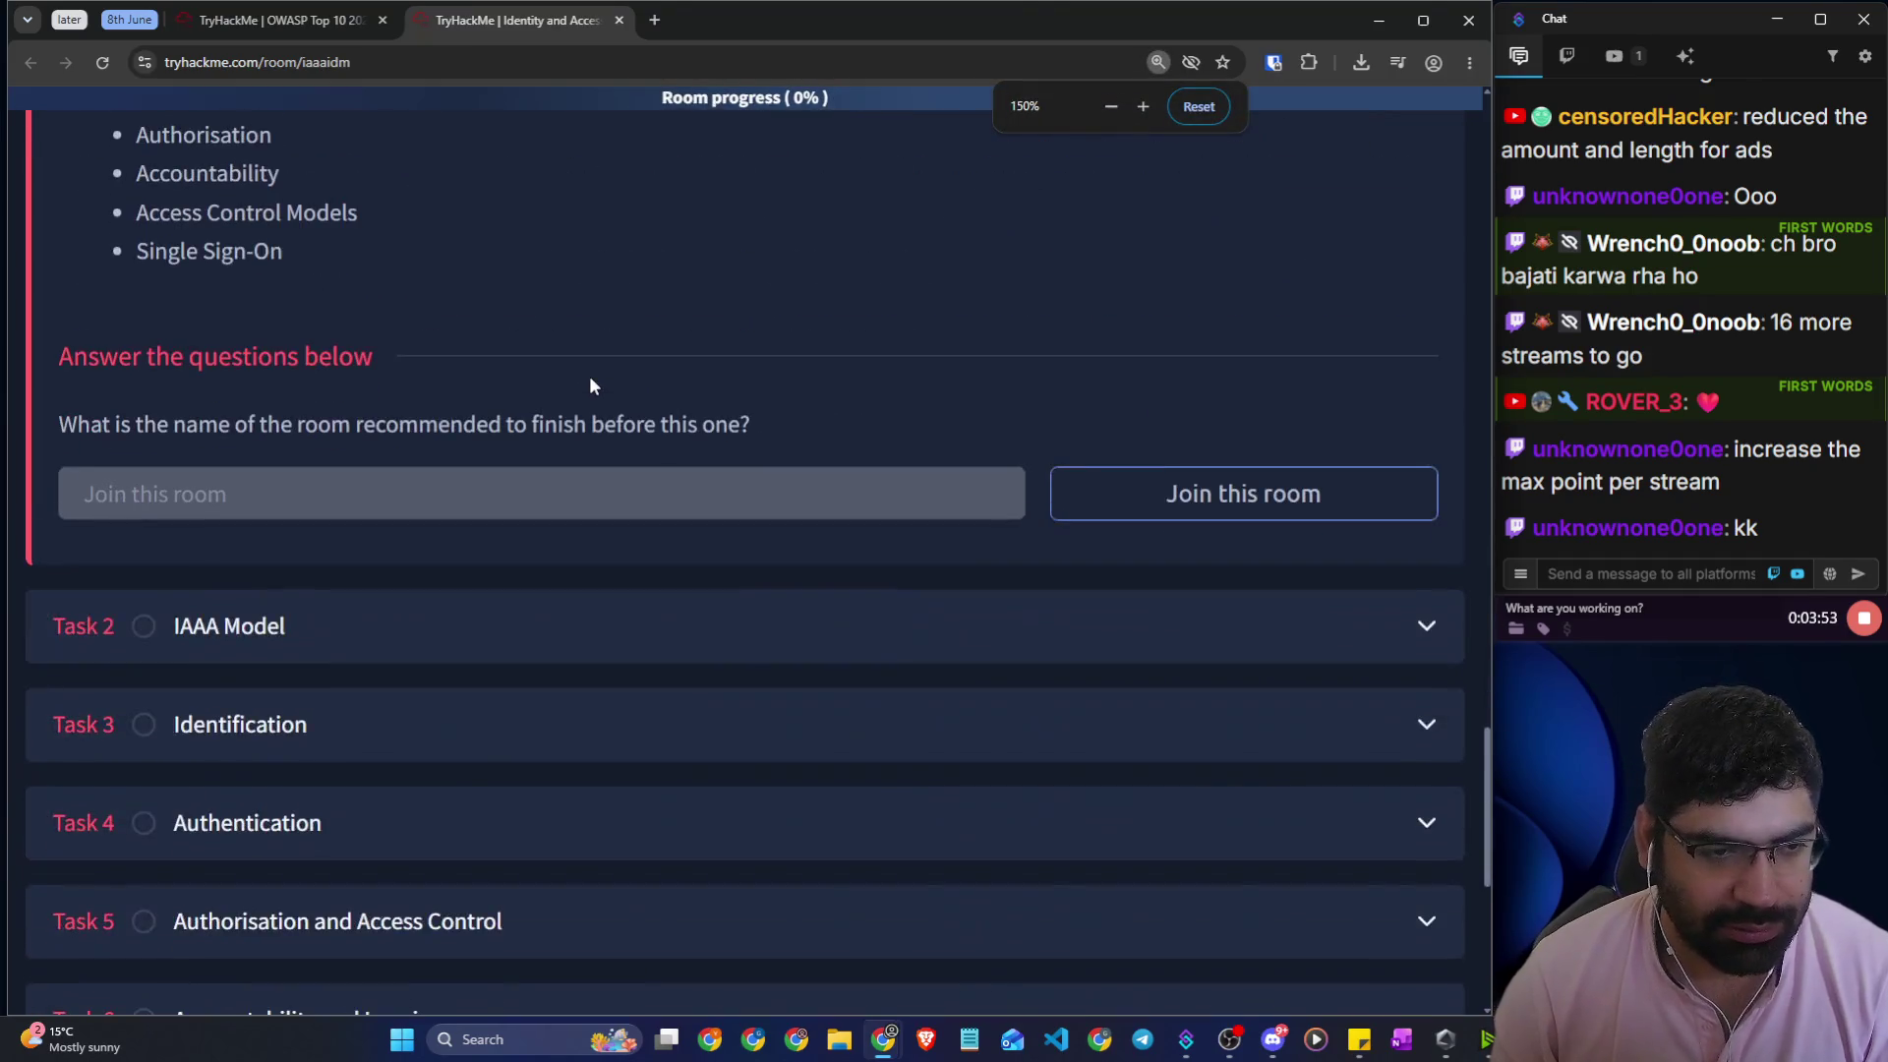
pyautogui.scroll(-3, 558, 374)
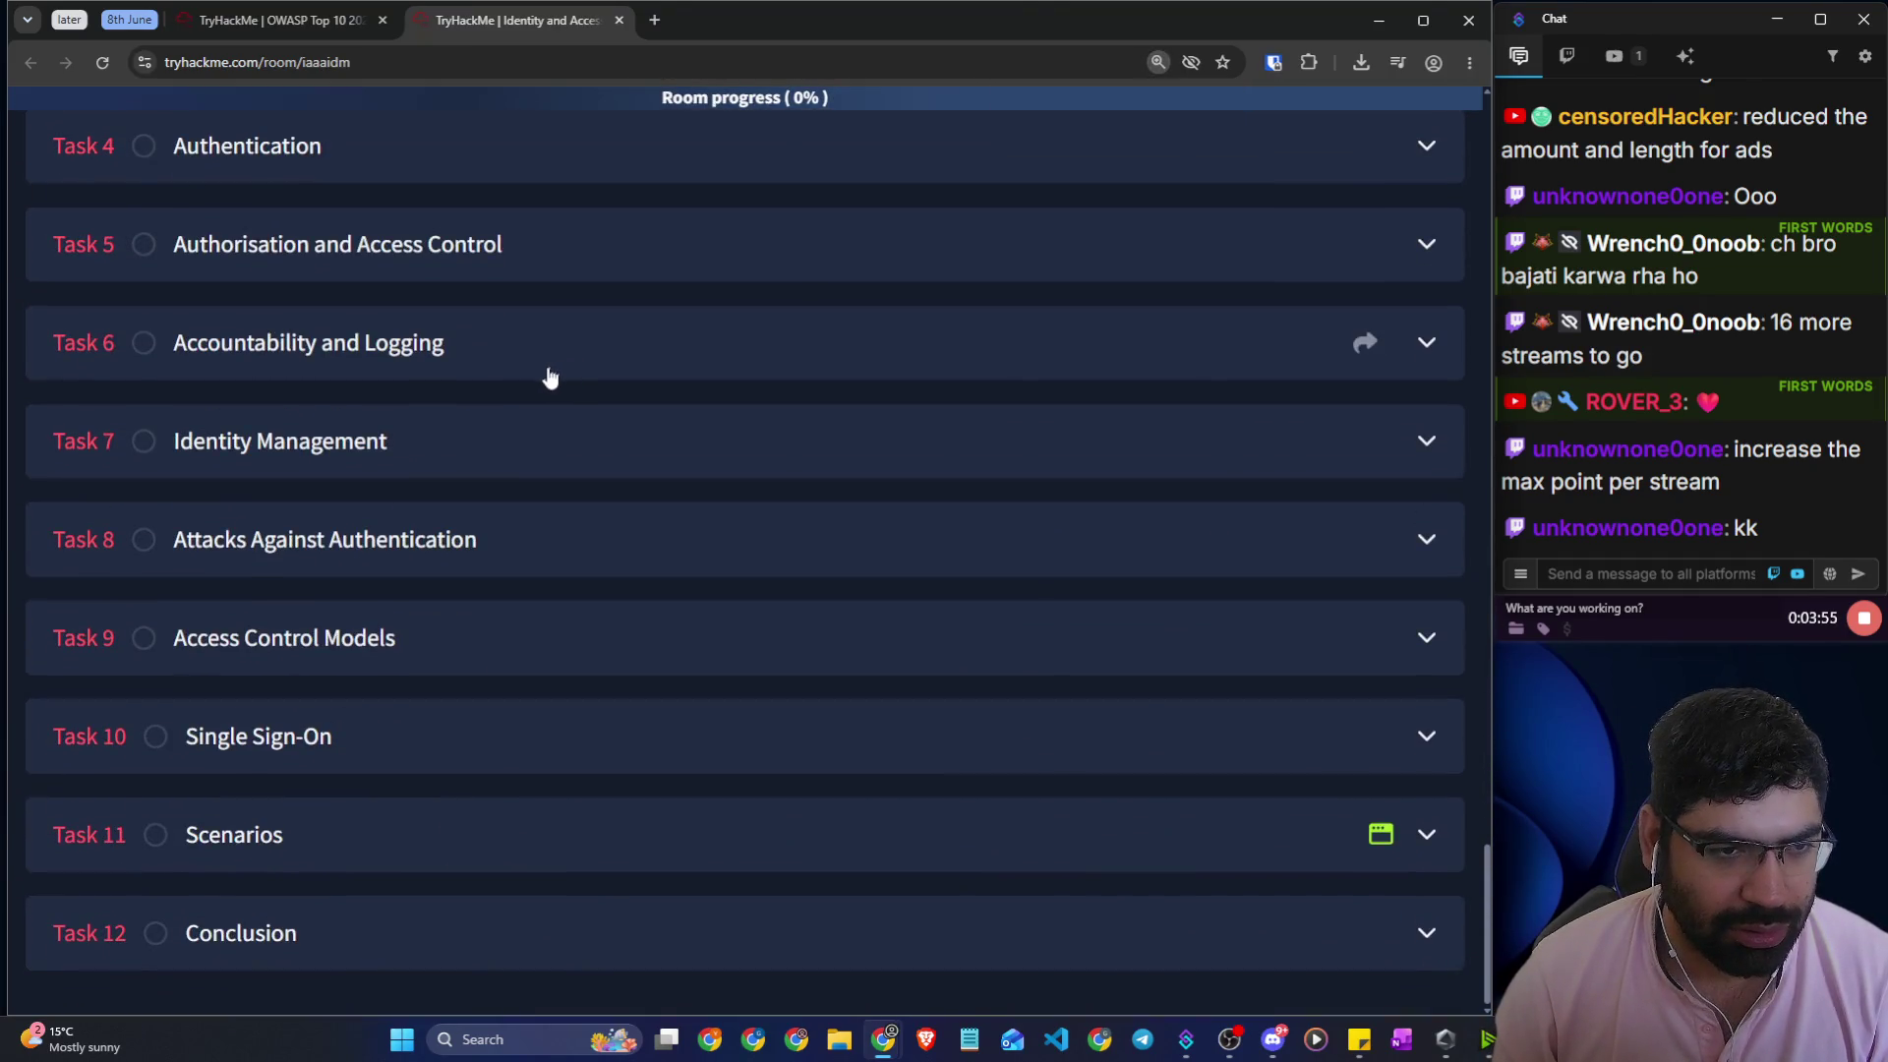
# - Expand Task 7 Identity Management and Task 9 Access Control Models, then go back to the OWASP room
pyautogui.click(528, 448)
pyautogui.scroll(-15, 528, 433)
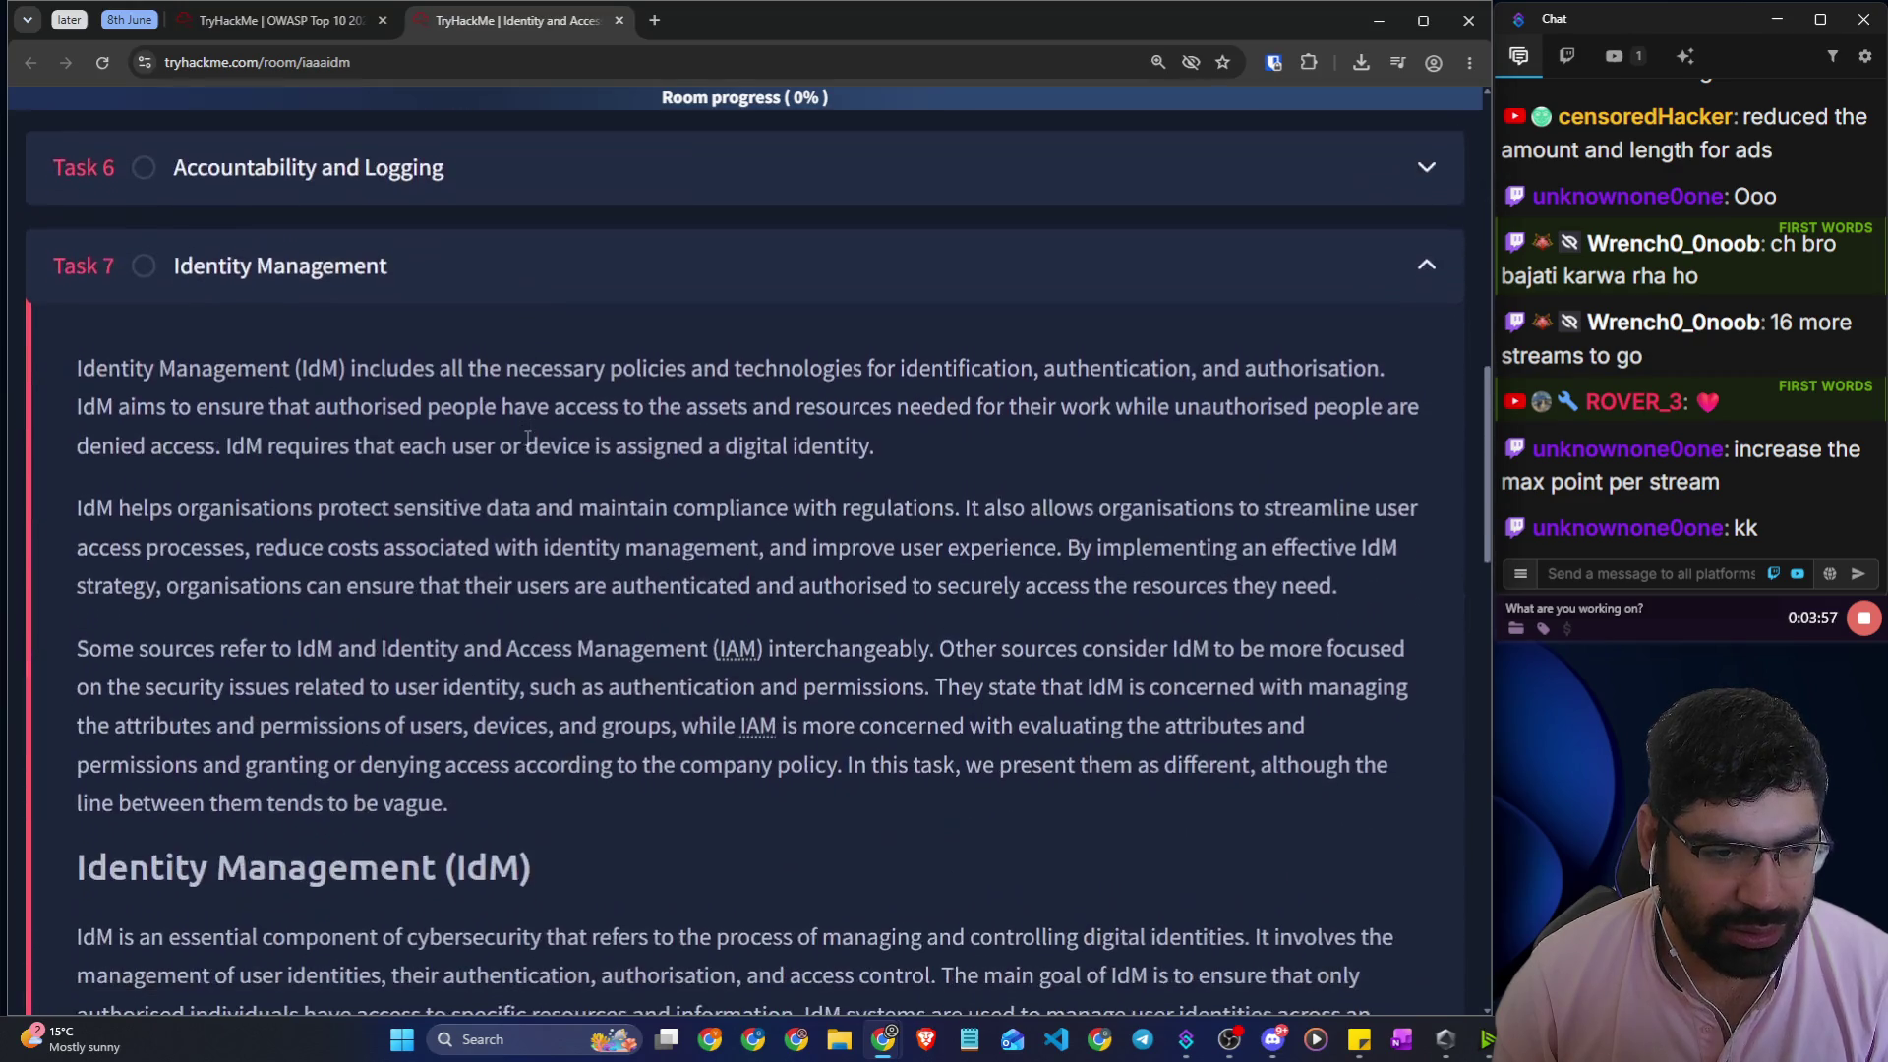
pyautogui.scroll(-6, 528, 420)
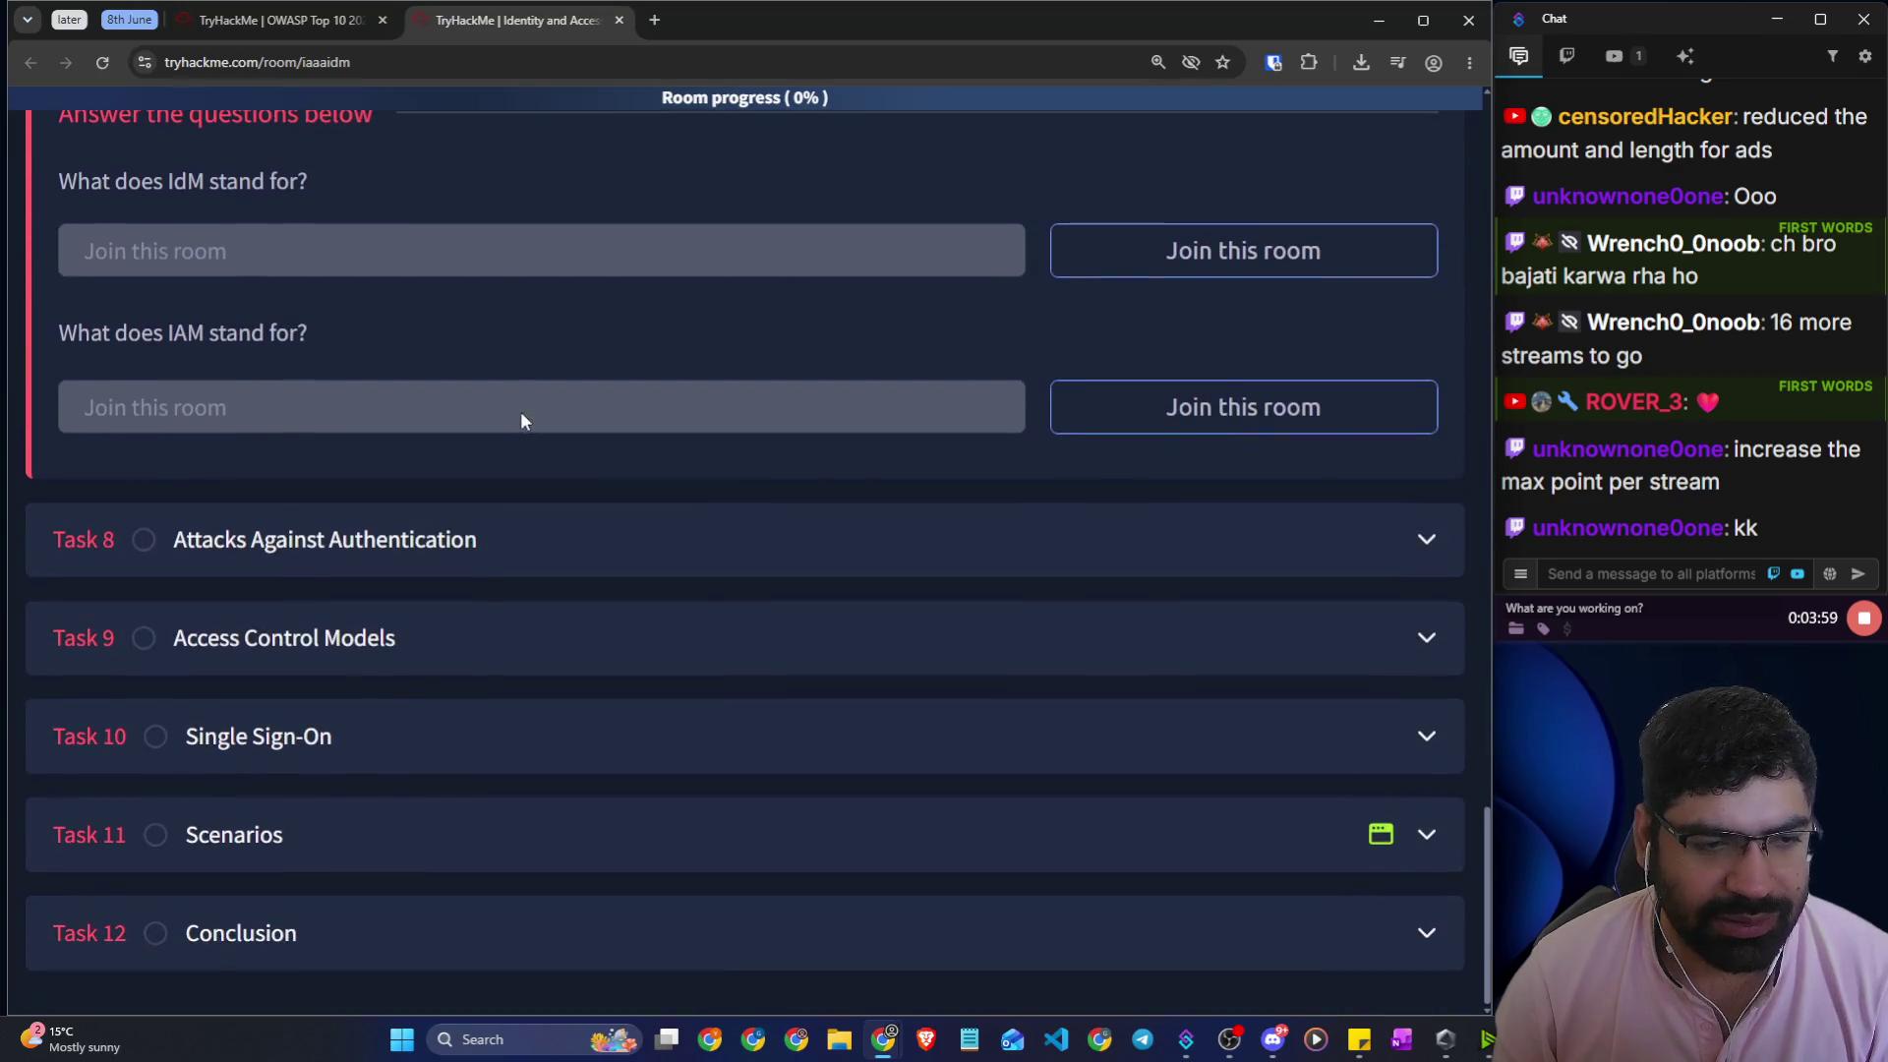
pyautogui.click(423, 668)
pyautogui.scroll(-12, 423, 602)
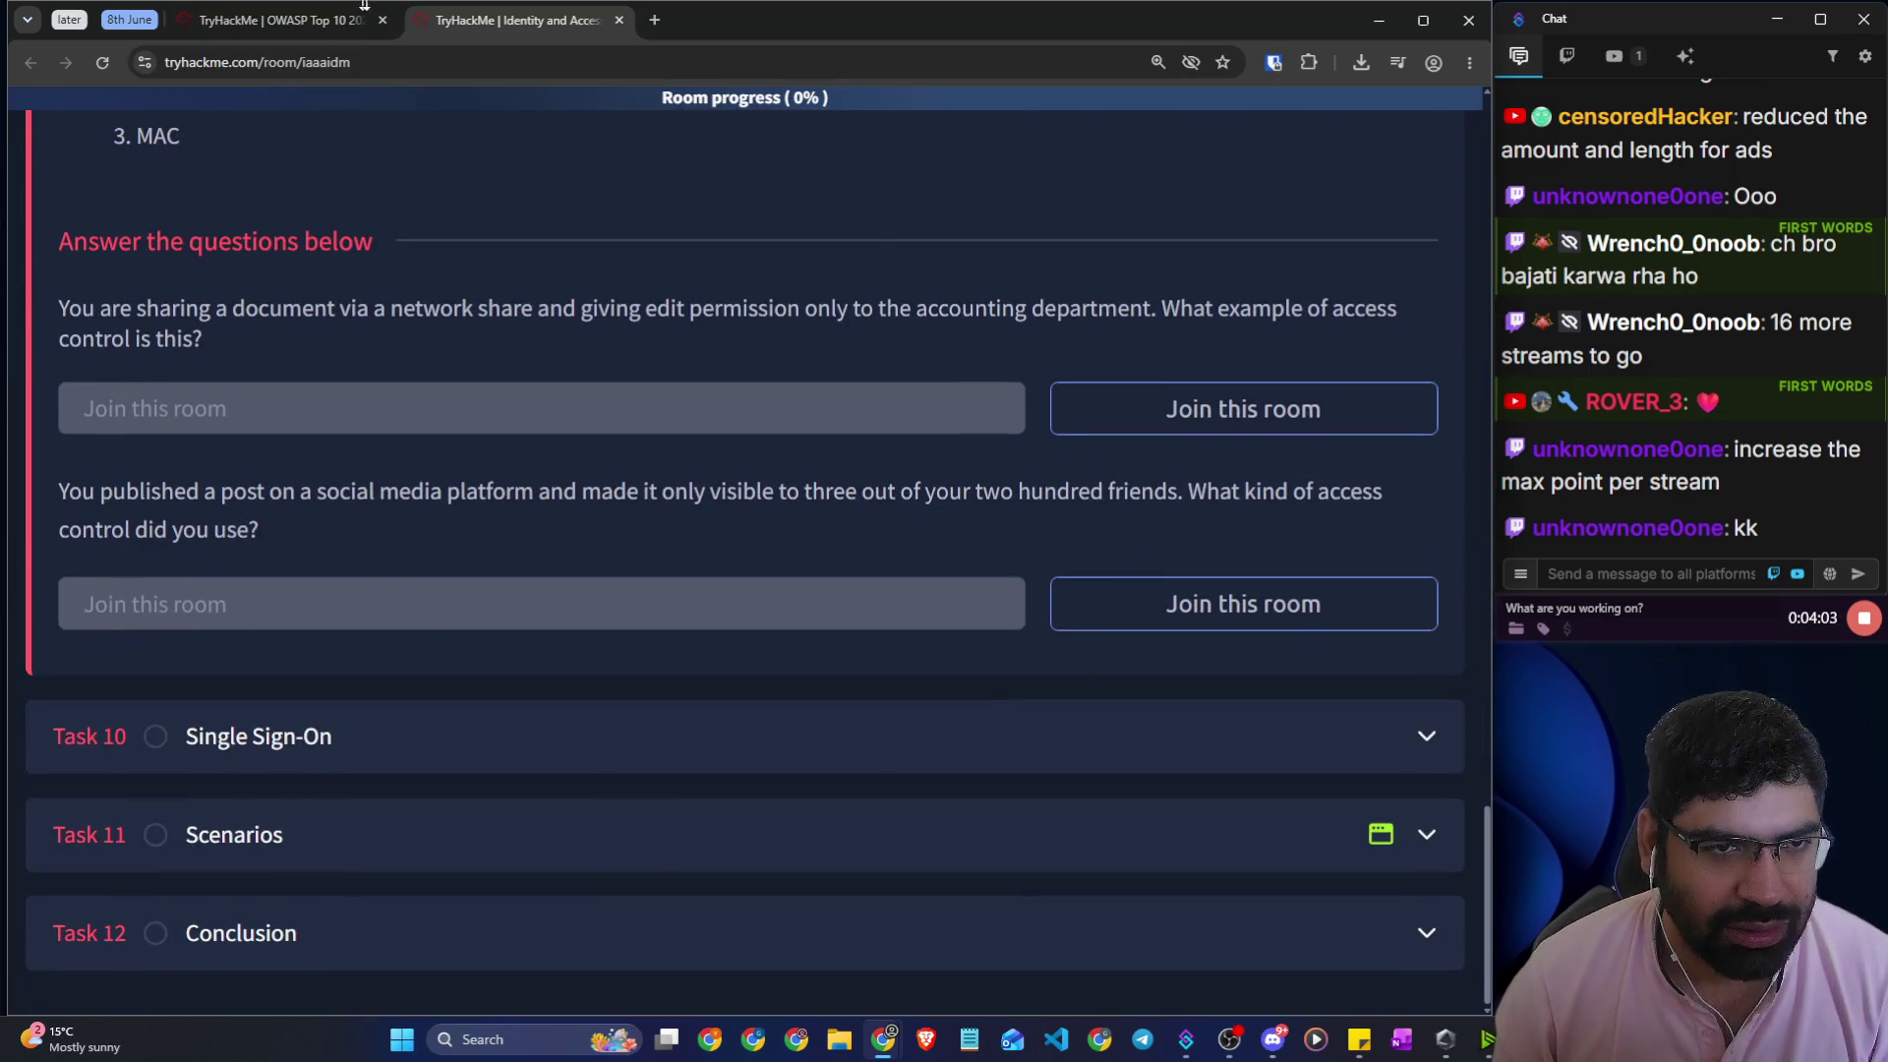
pyautogui.click(280, 19)
# - At 200% zoom, answer 'identity, authentication, authorization, accountability' and expand Task 3 Broken Access Control
pyautogui.scroll(4, 642, 423)
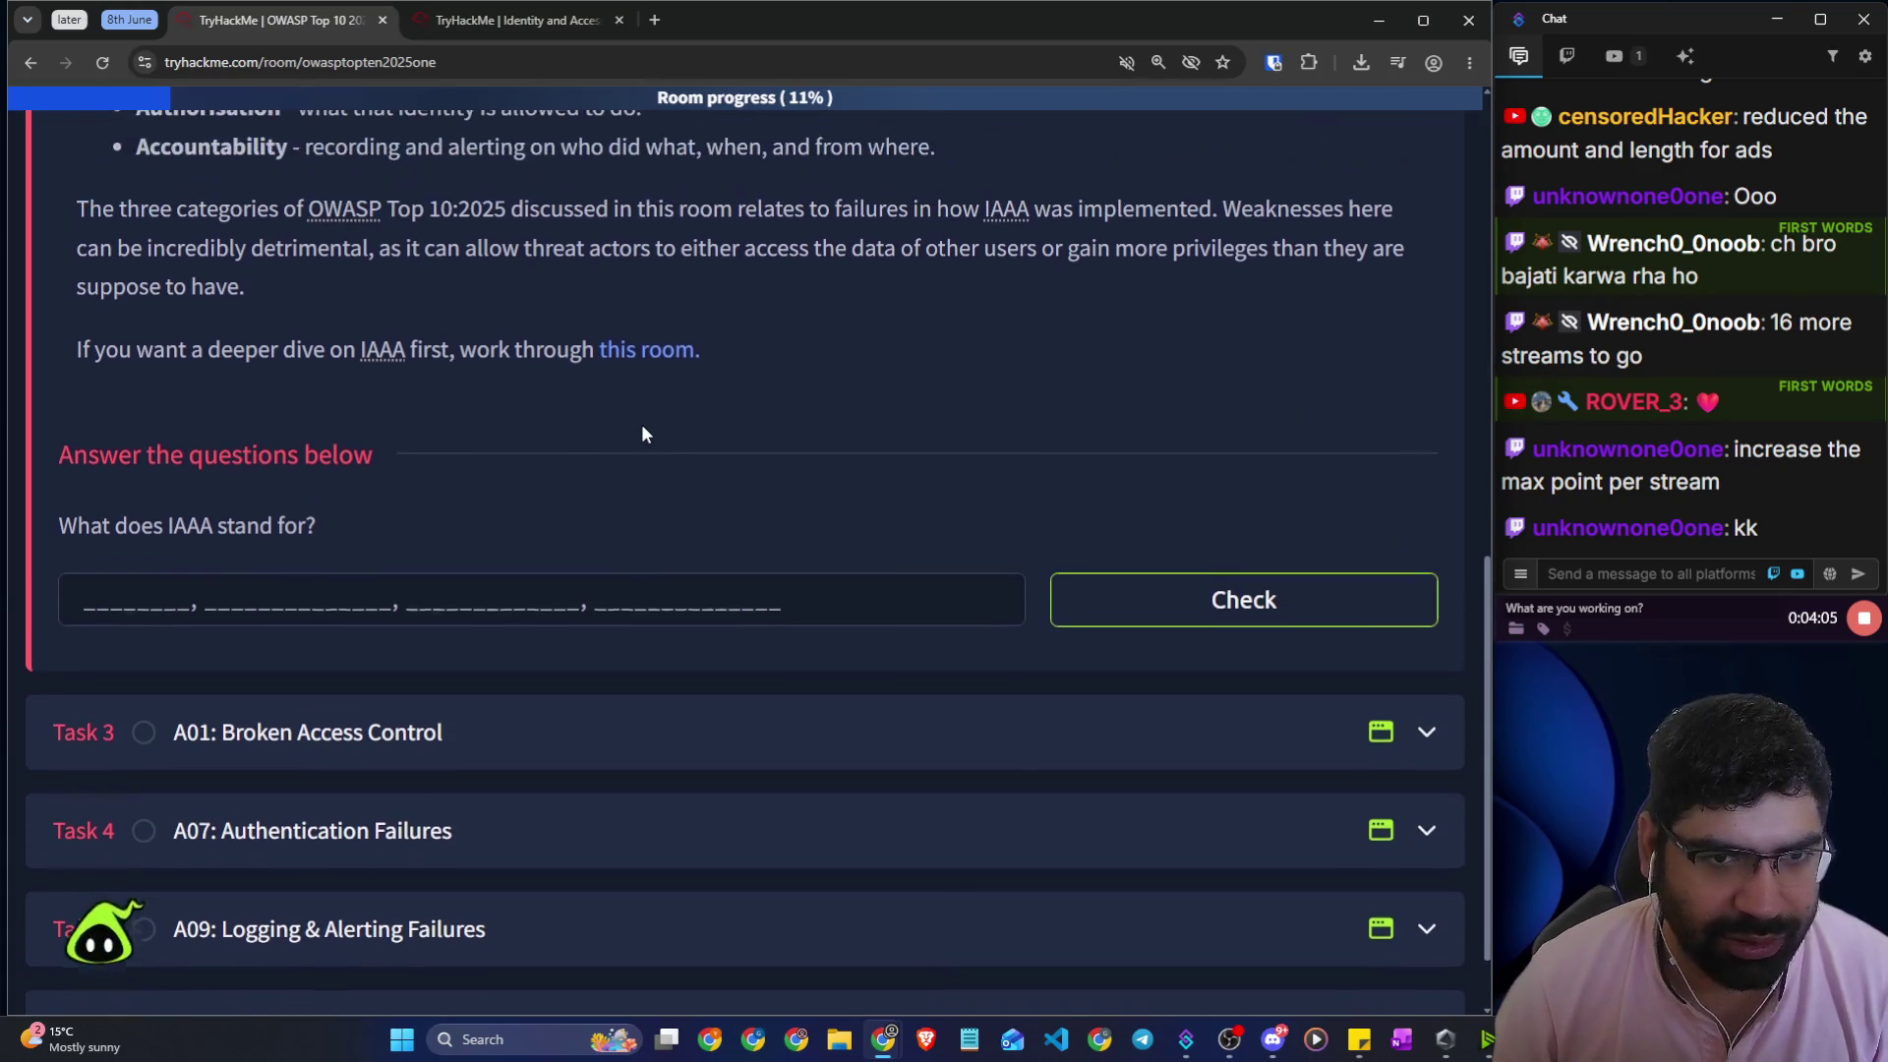
pyautogui.hotkey('ctrl', '+')
pyautogui.hotkey('ctrl', '+')
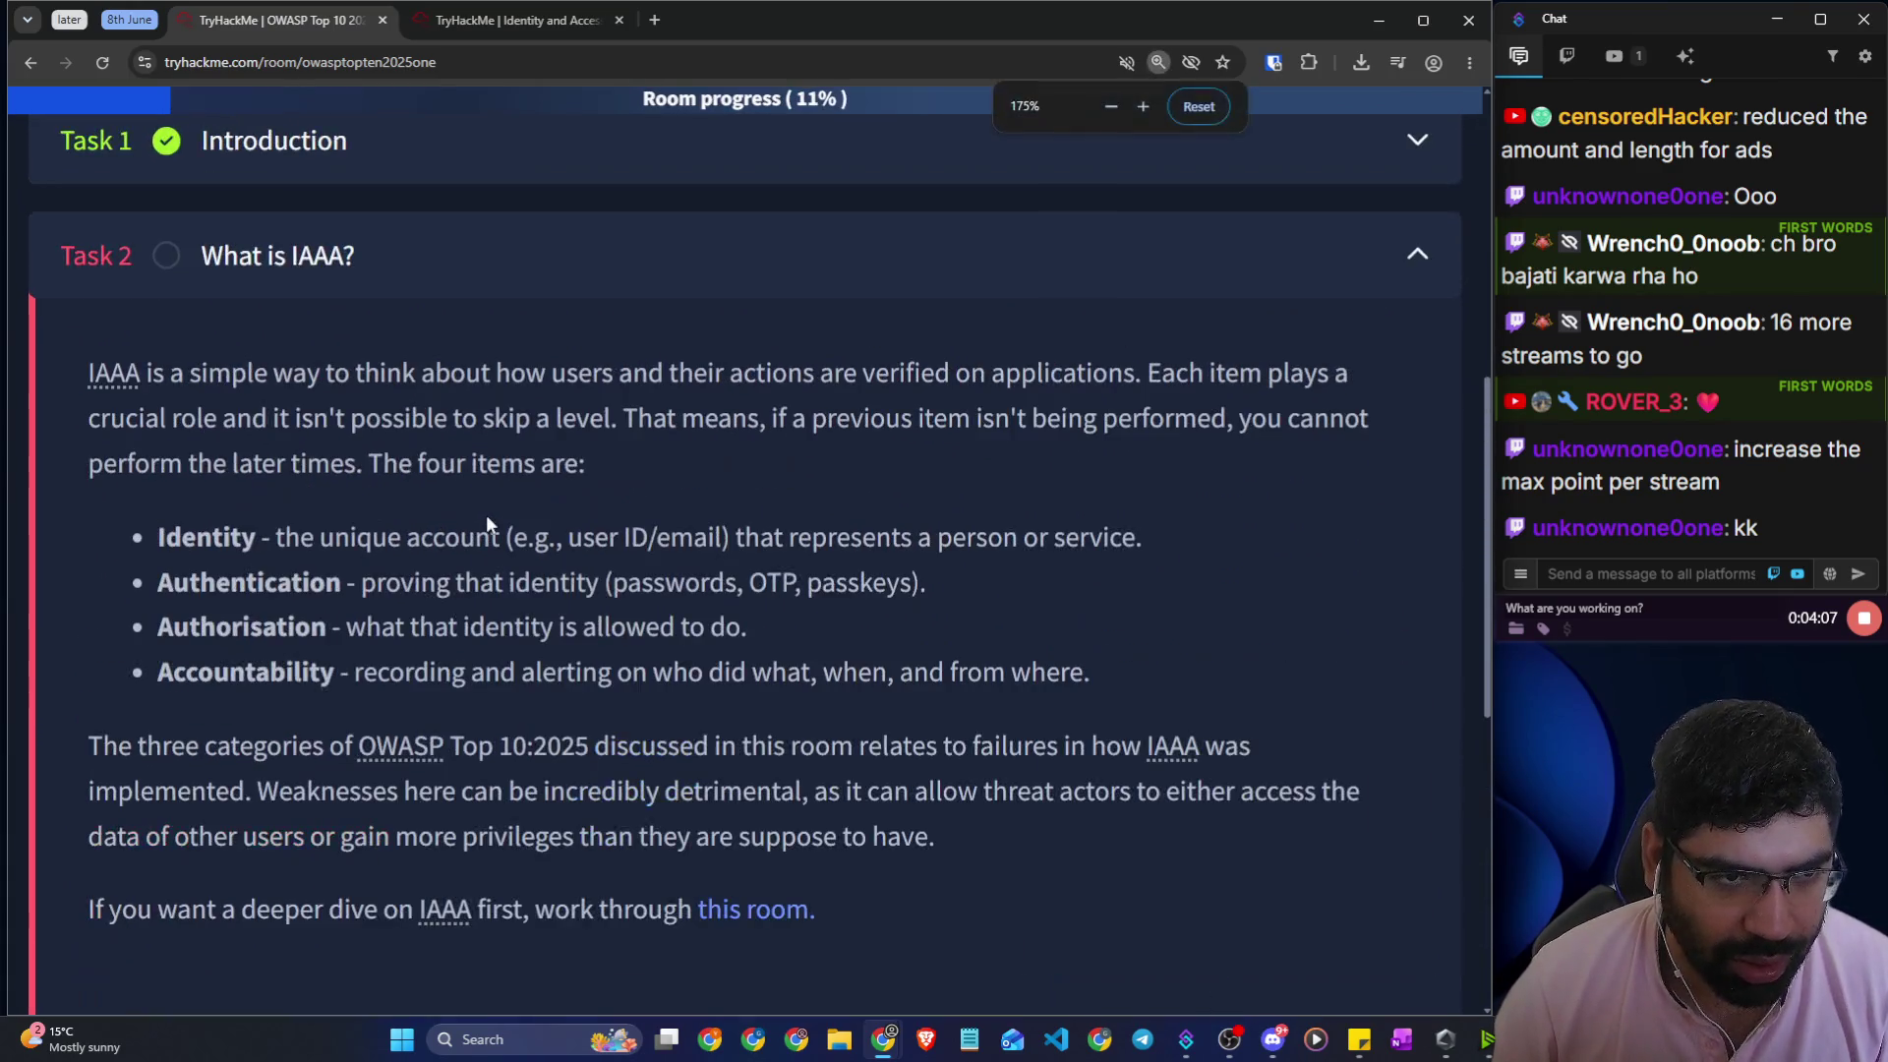
pyautogui.scroll(-8, 489, 526)
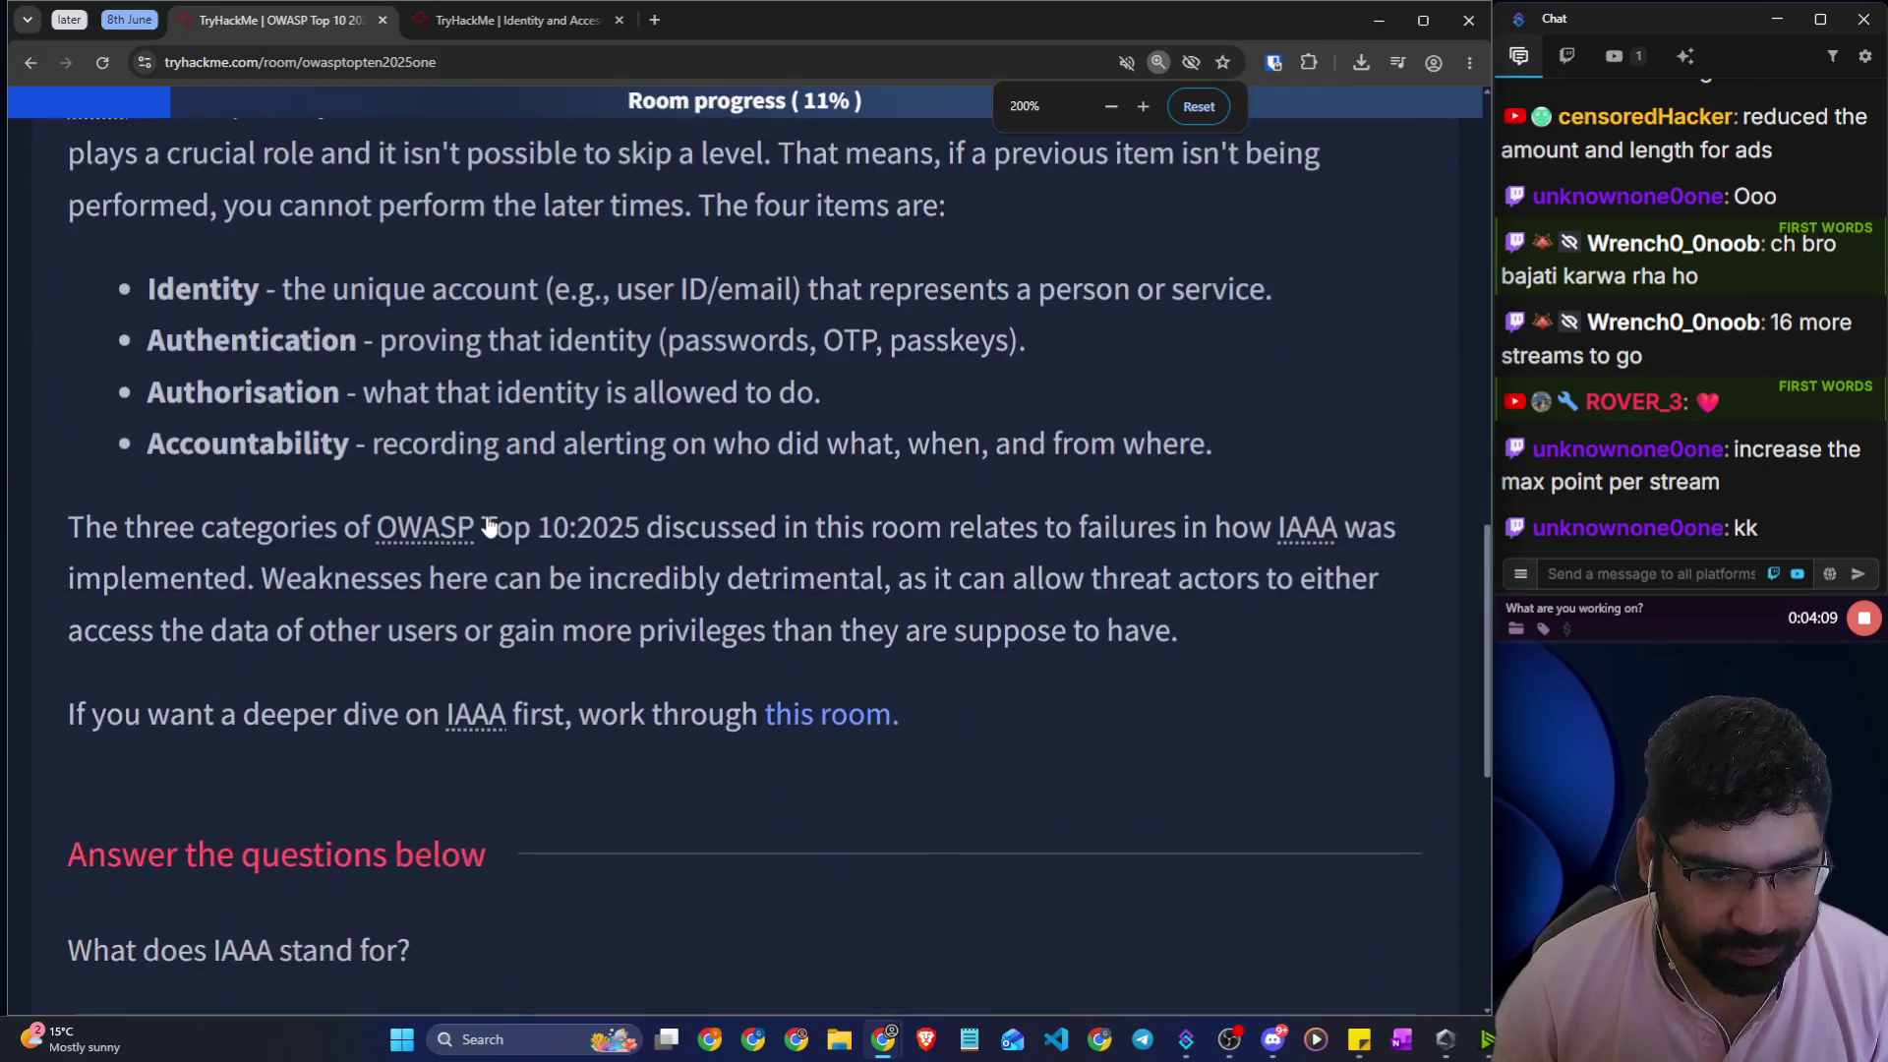
pyautogui.scroll(-2, 534, 494)
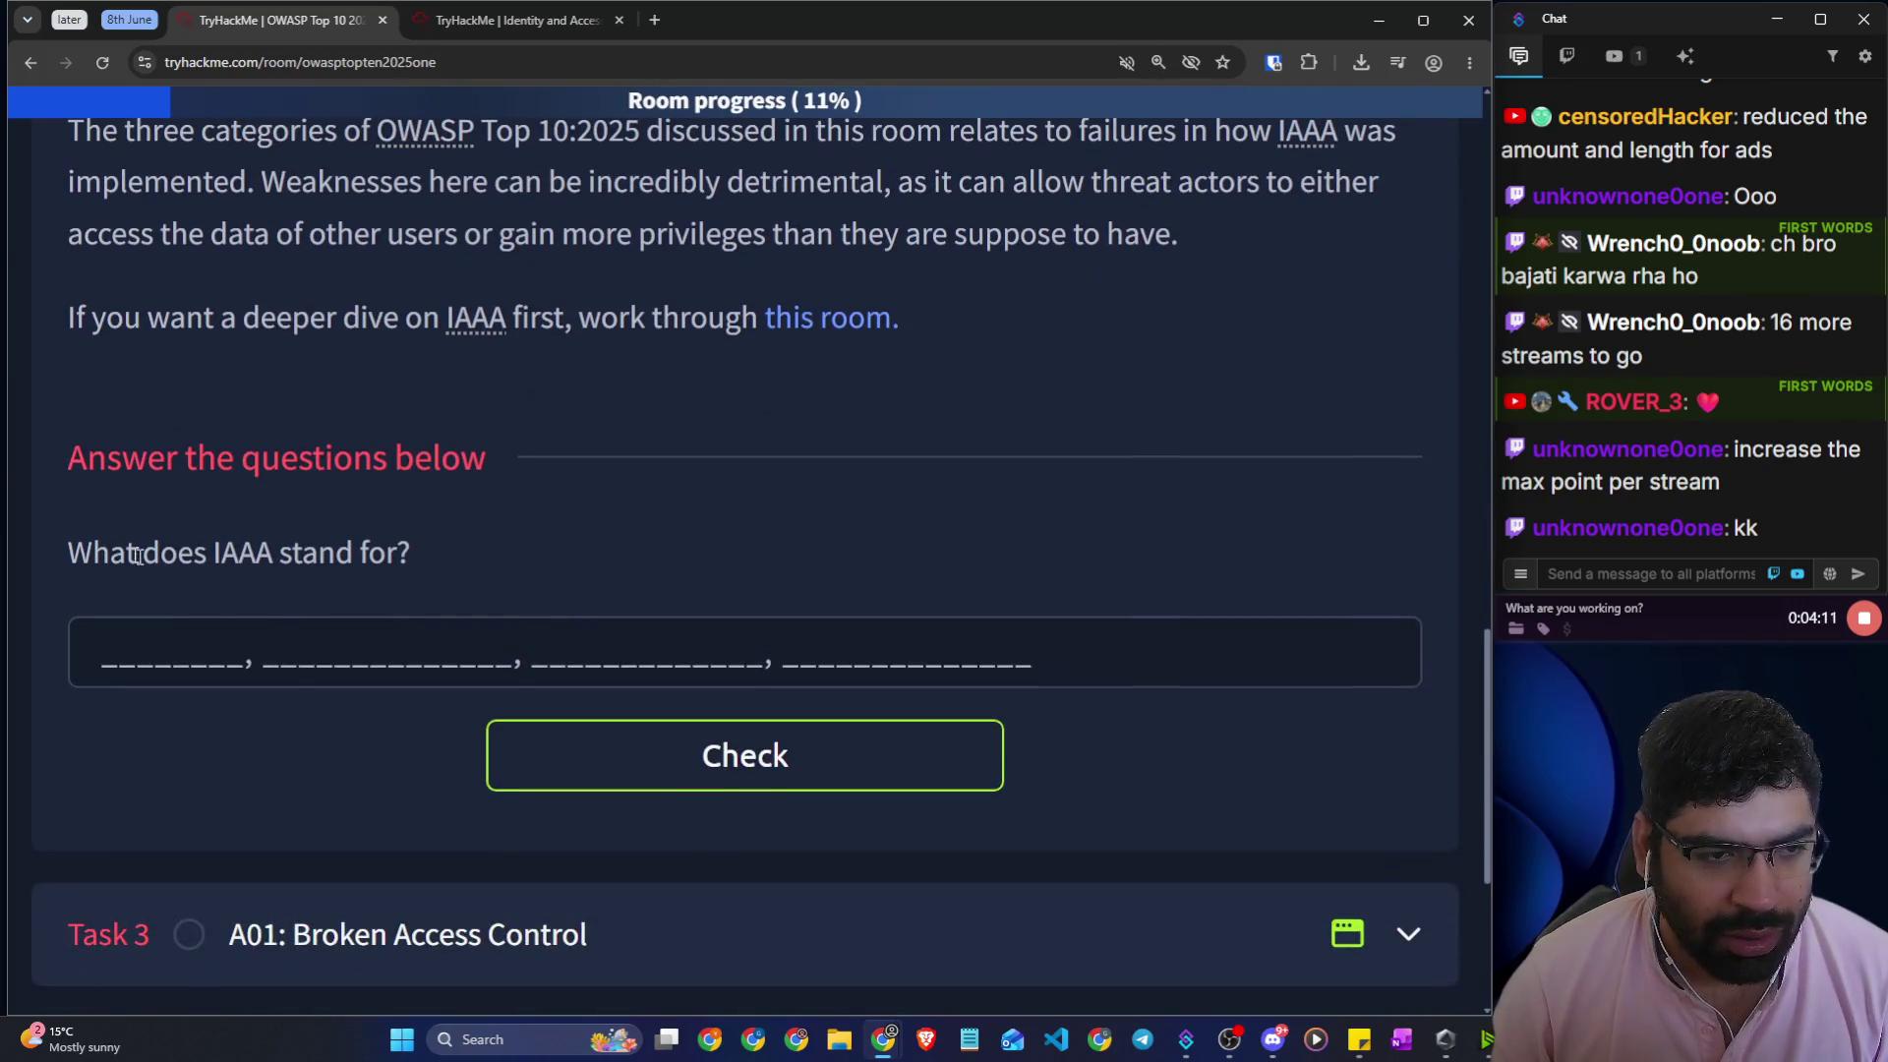
pyautogui.click(218, 666)
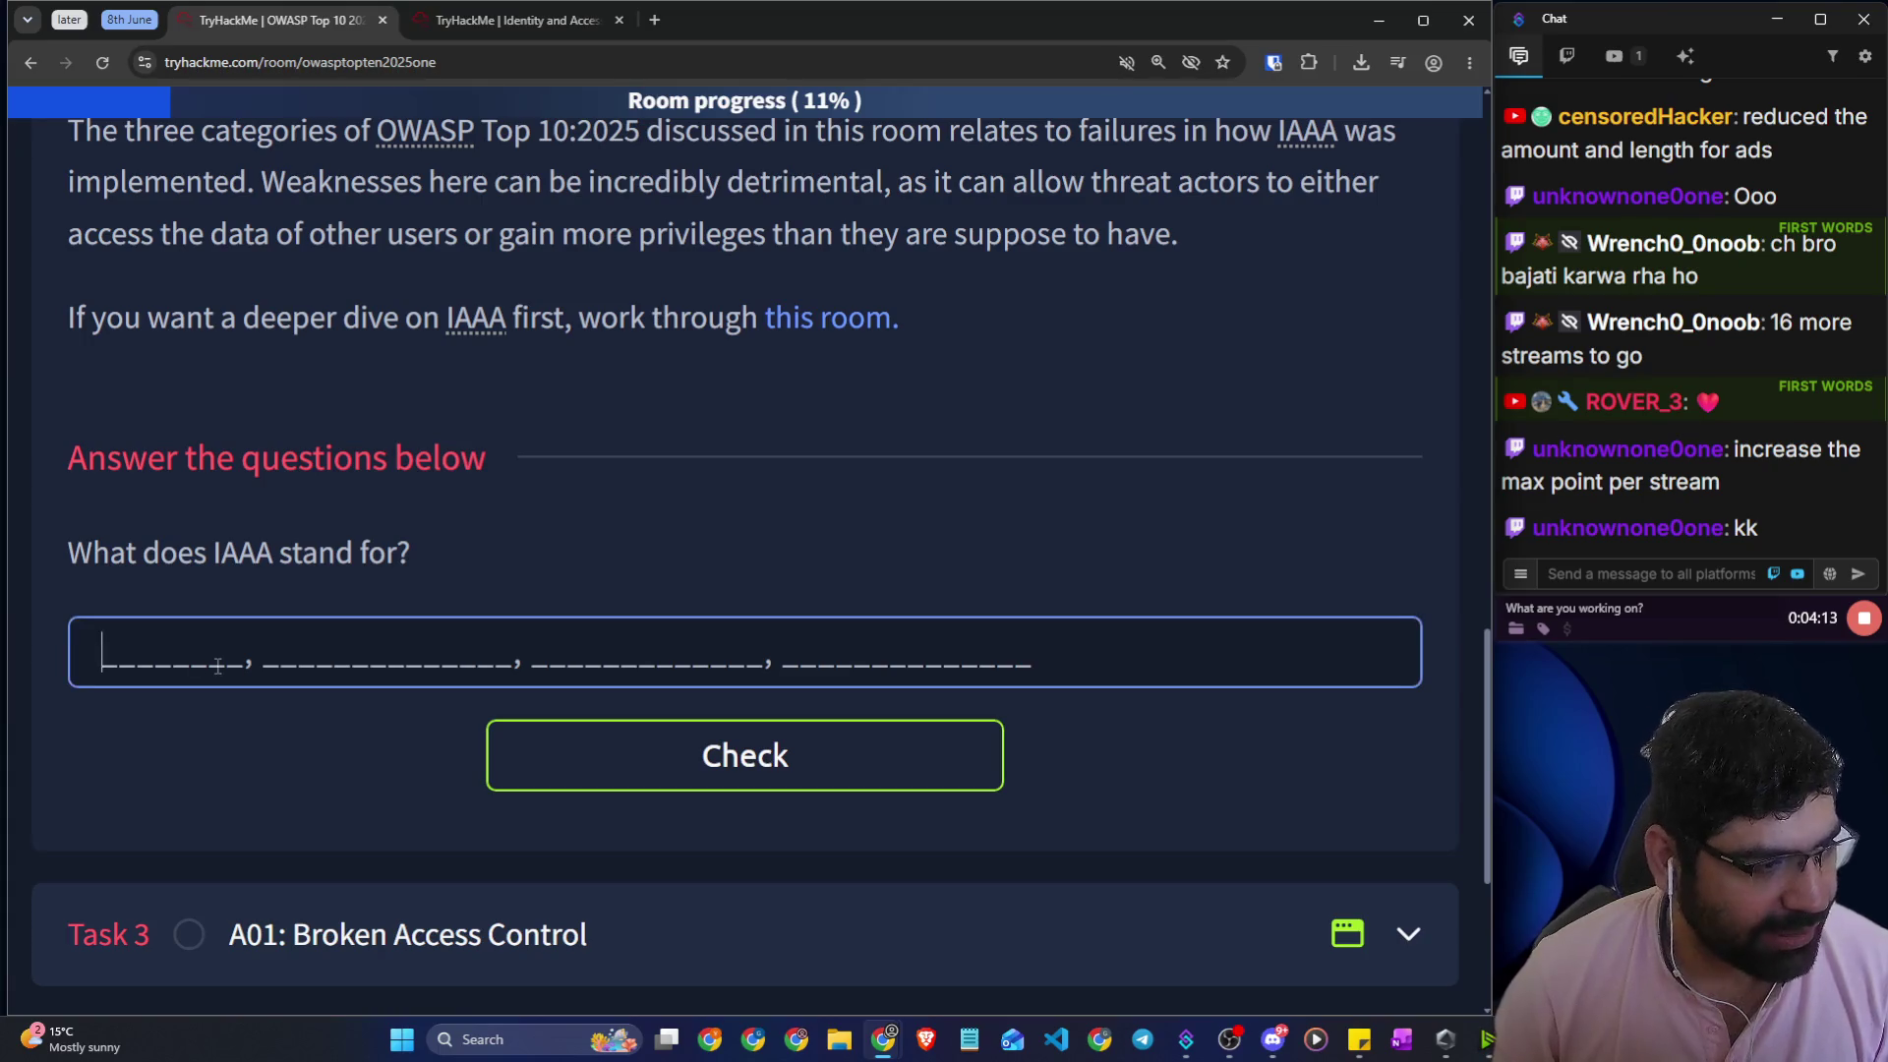
pyautogui.write('identity, ')
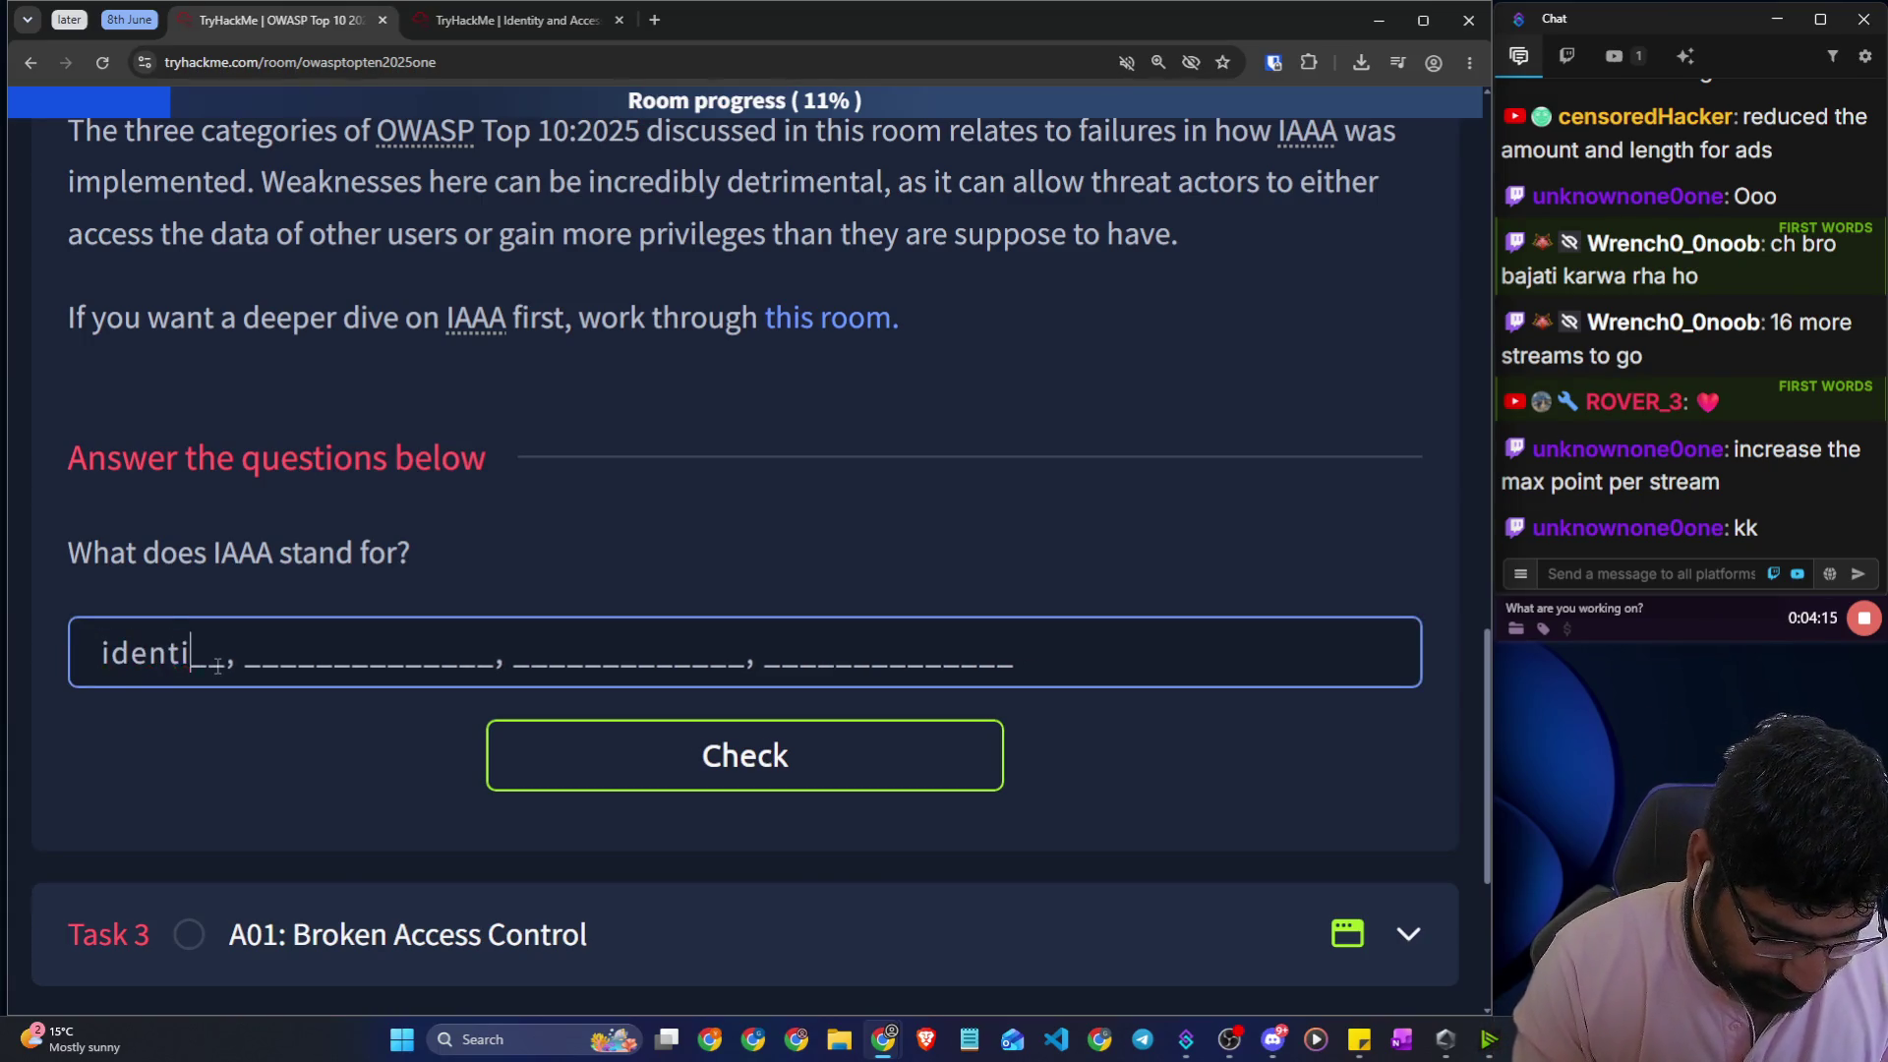
pyautogui.write('authen')
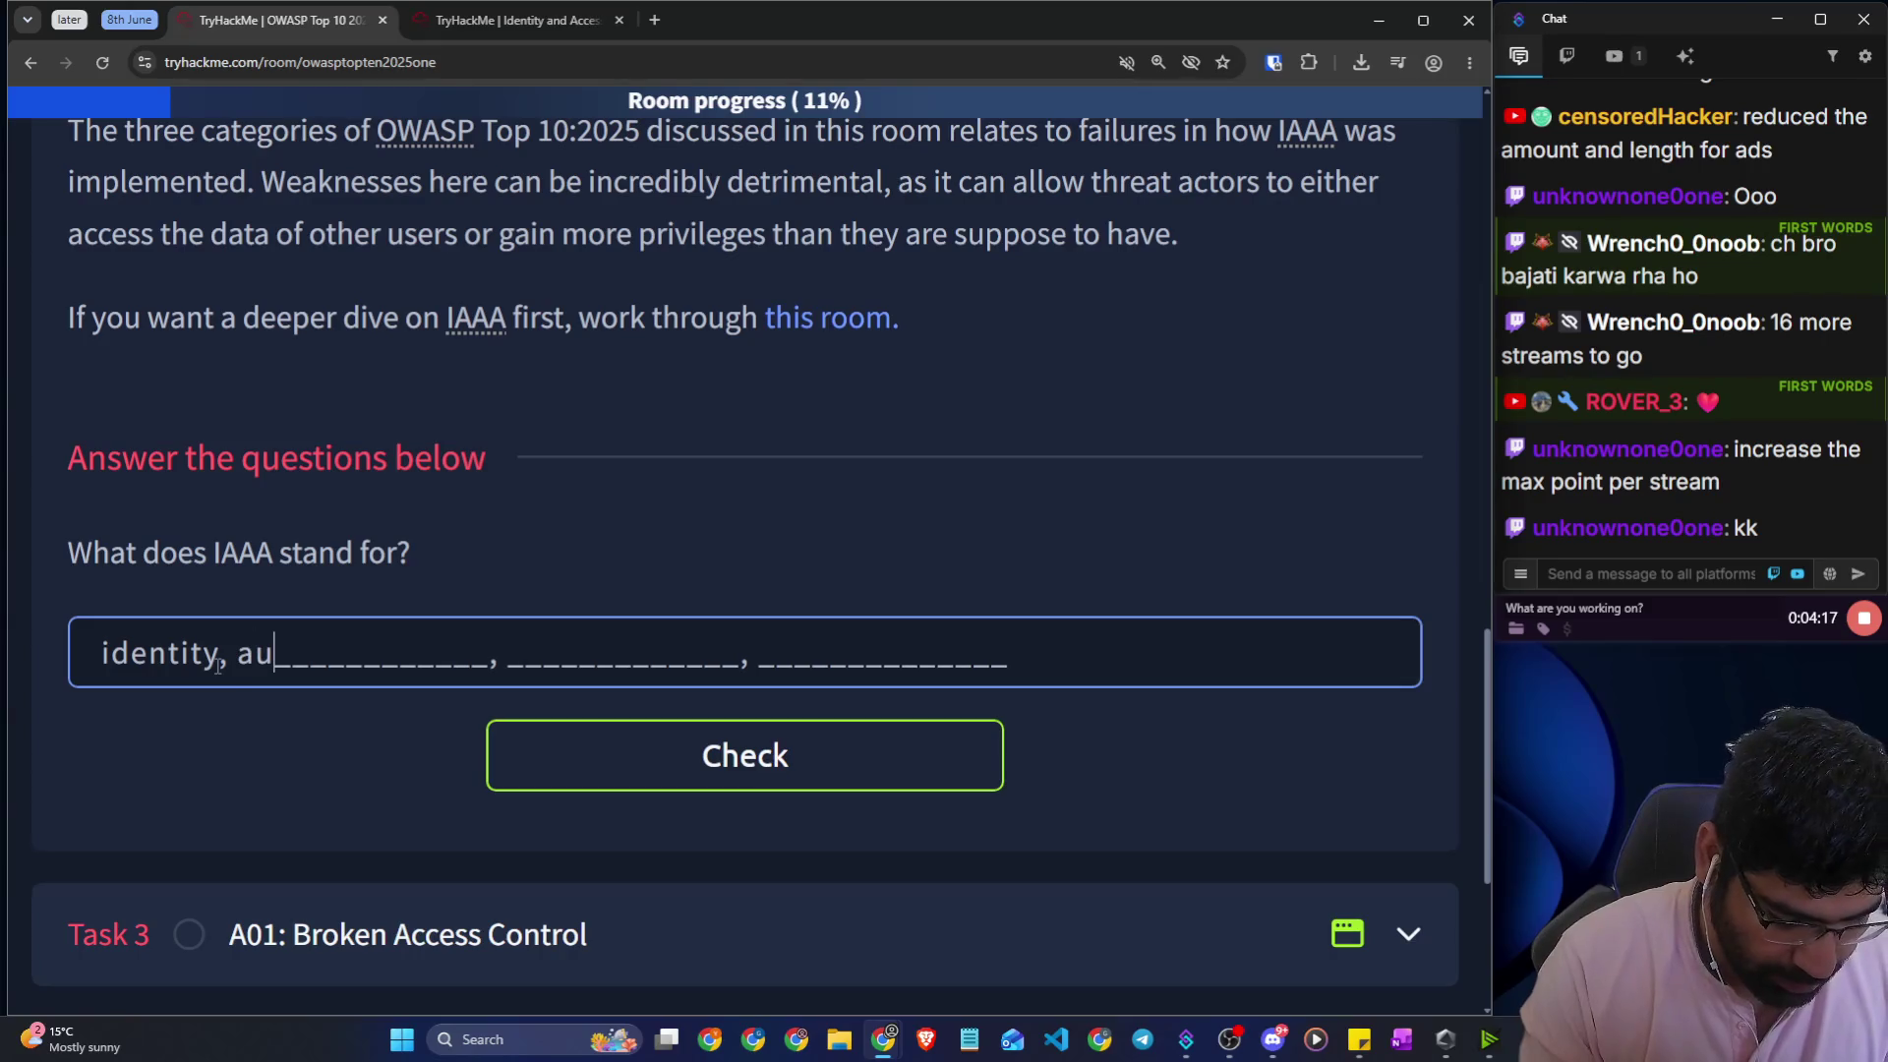
pyautogui.write('t')
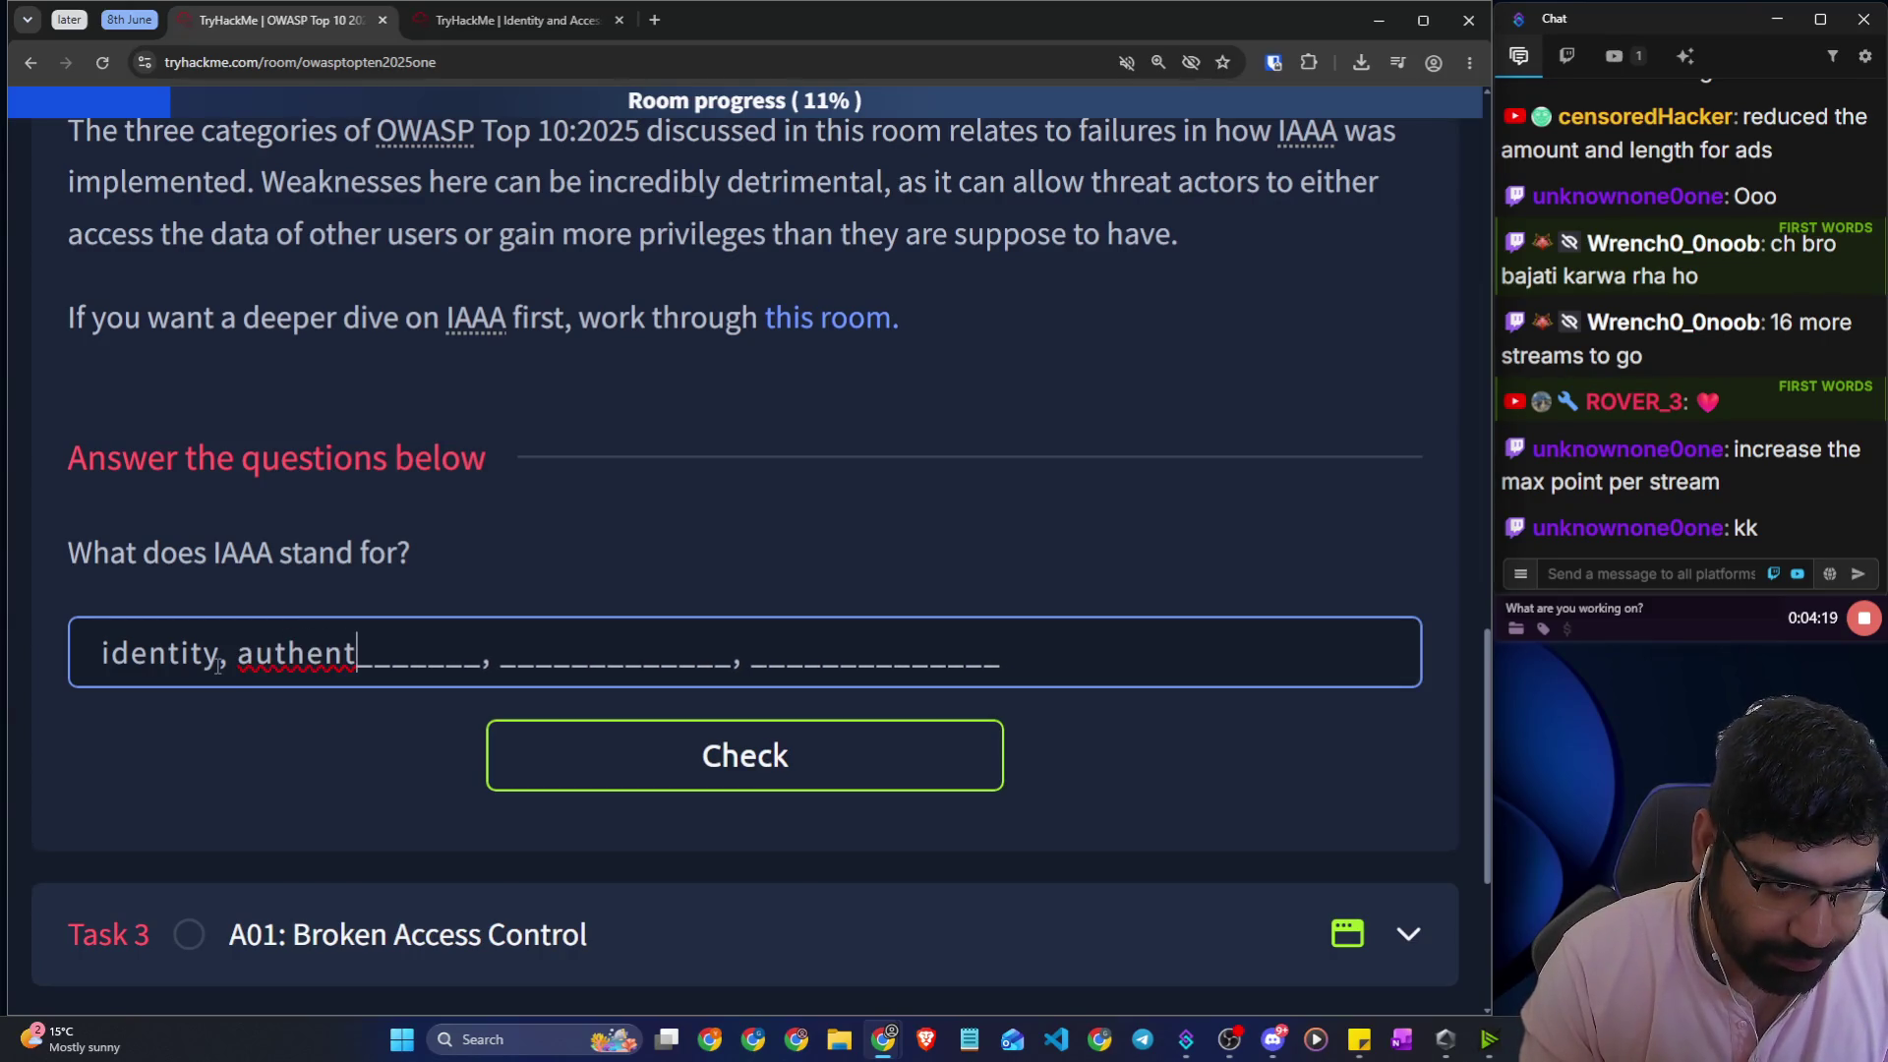
pyautogui.write('ication, ')
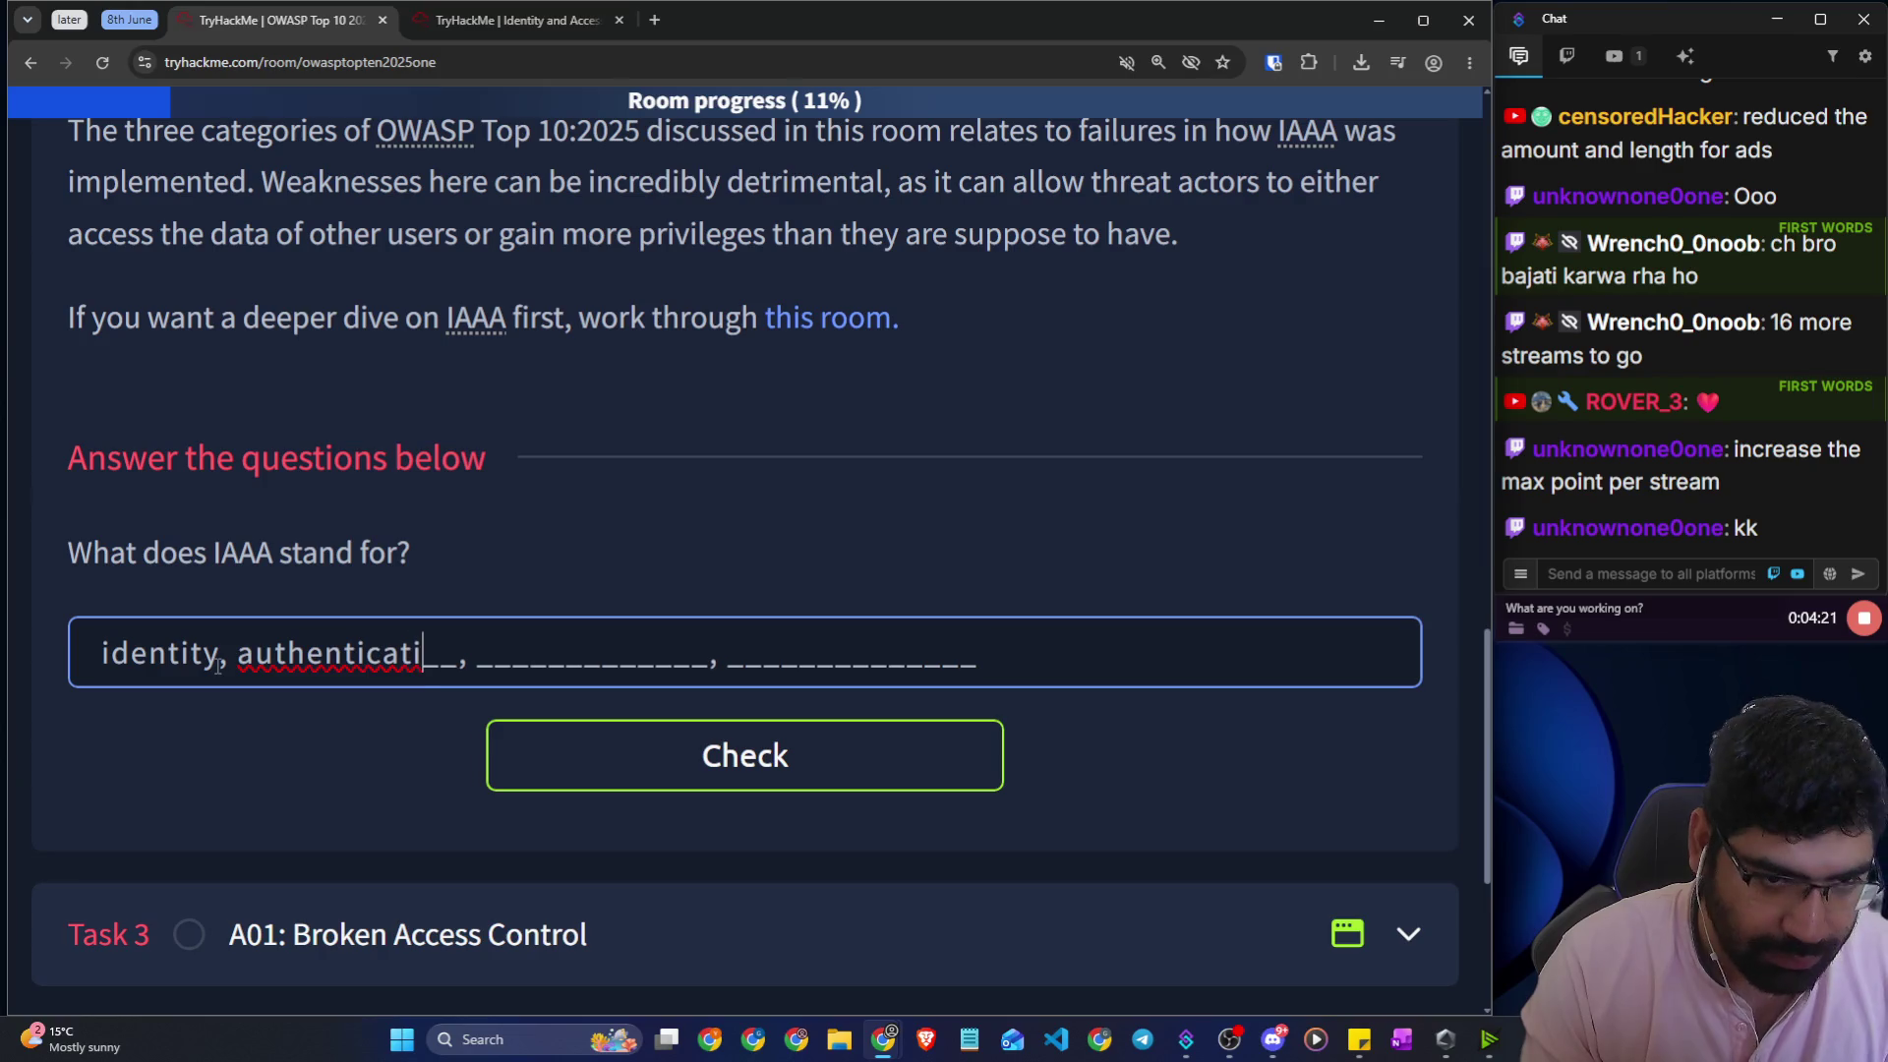
pyautogui.write('authori')
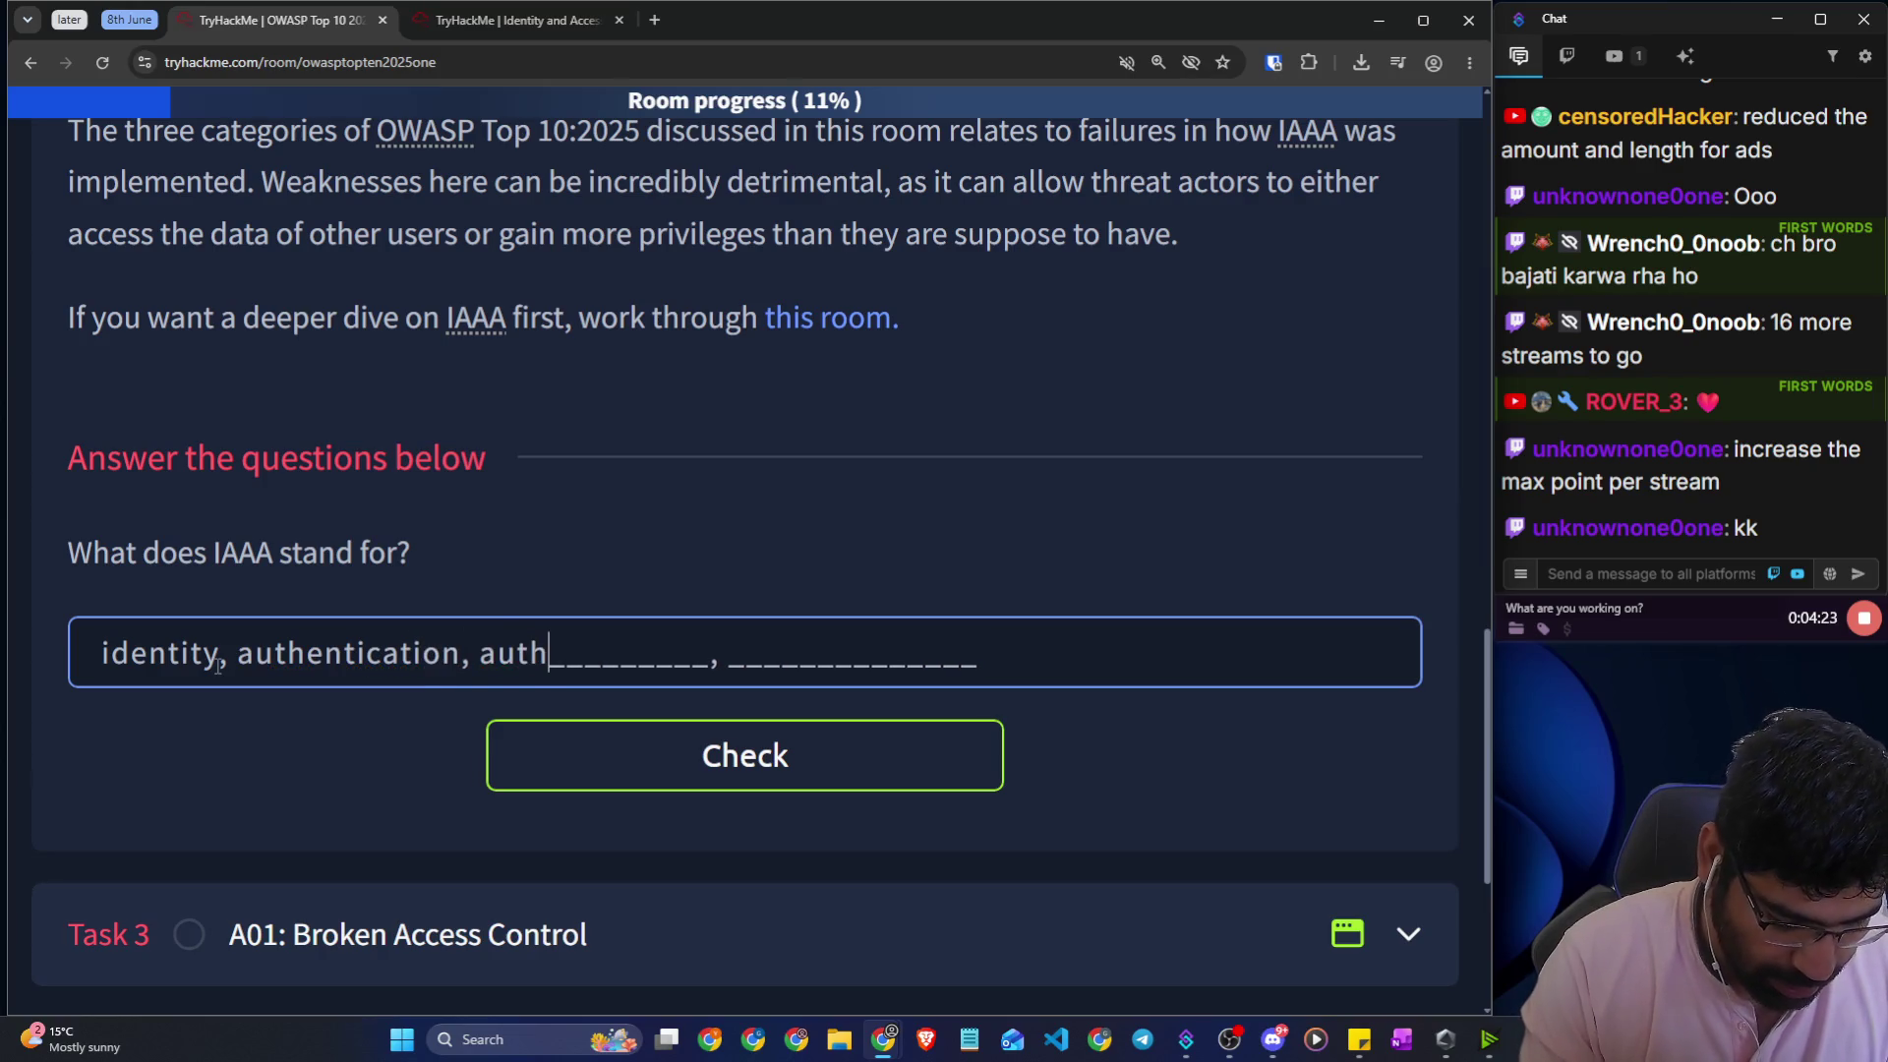
pyautogui.write('zation, ')
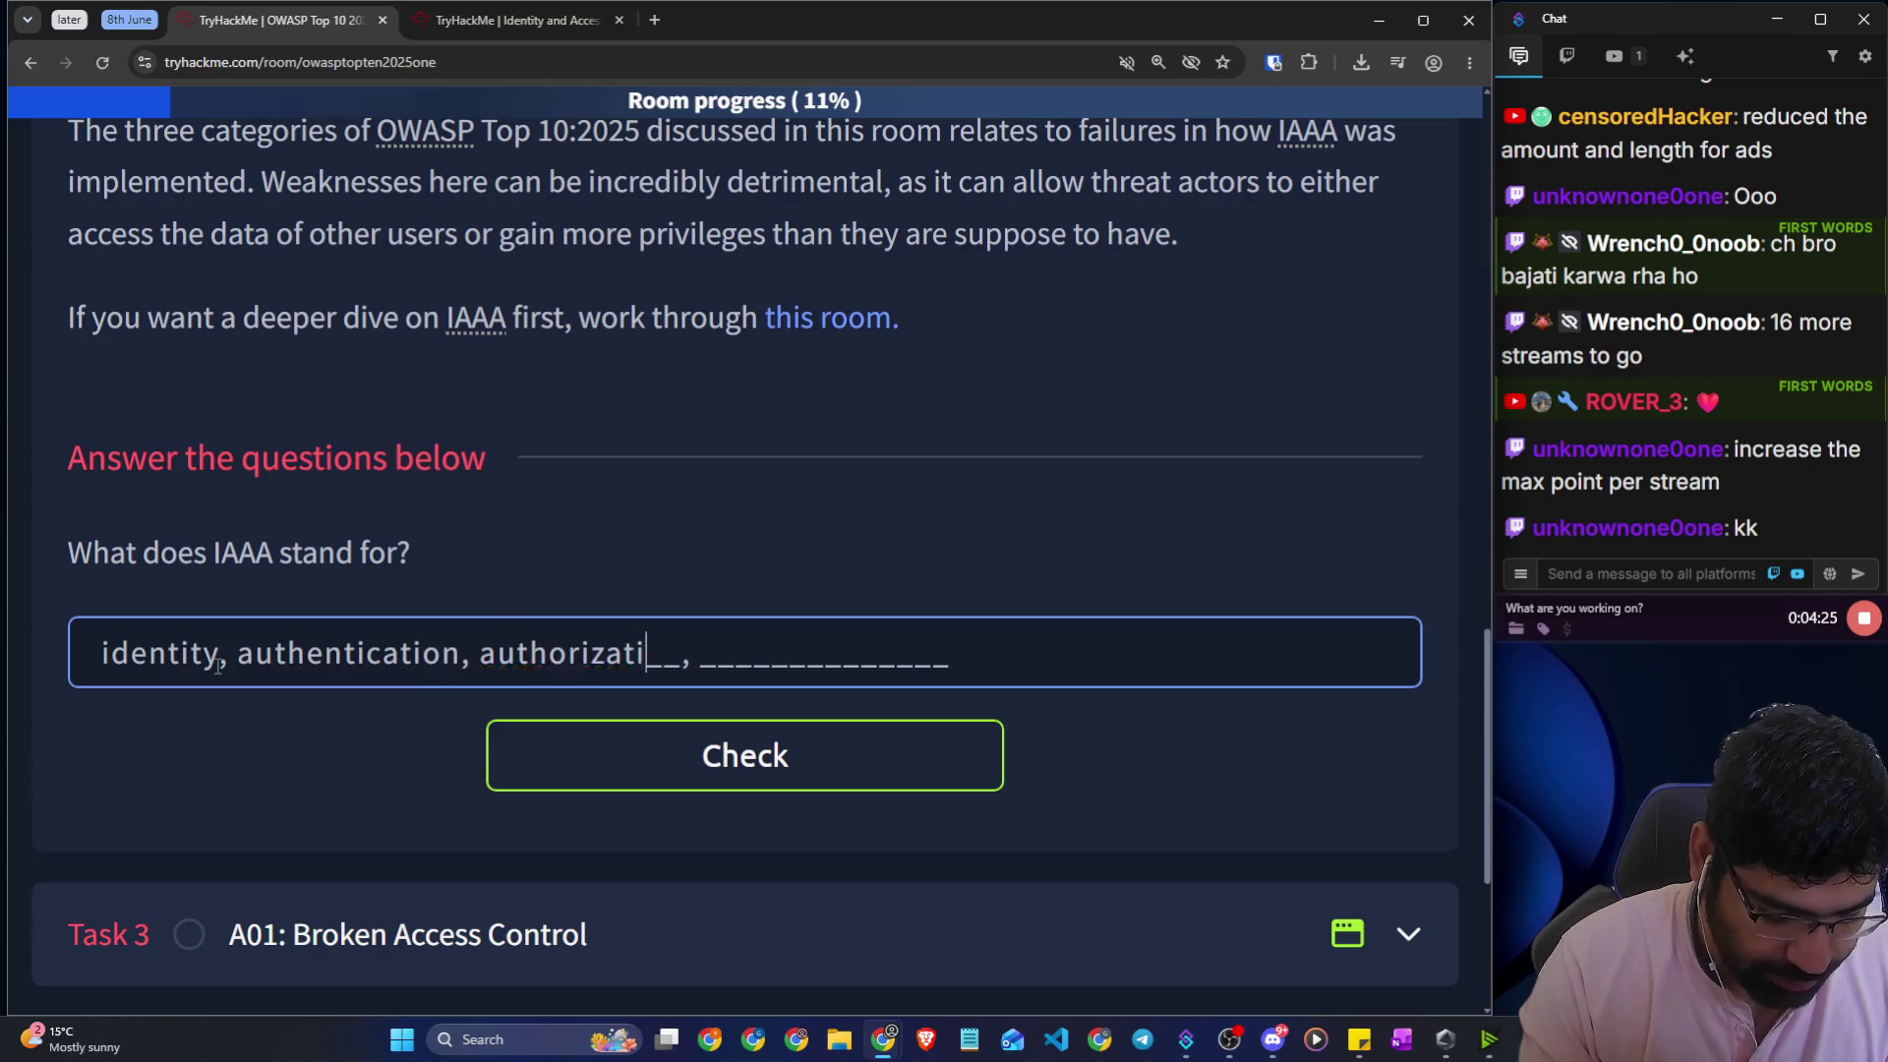
pyautogui.write('accounta')
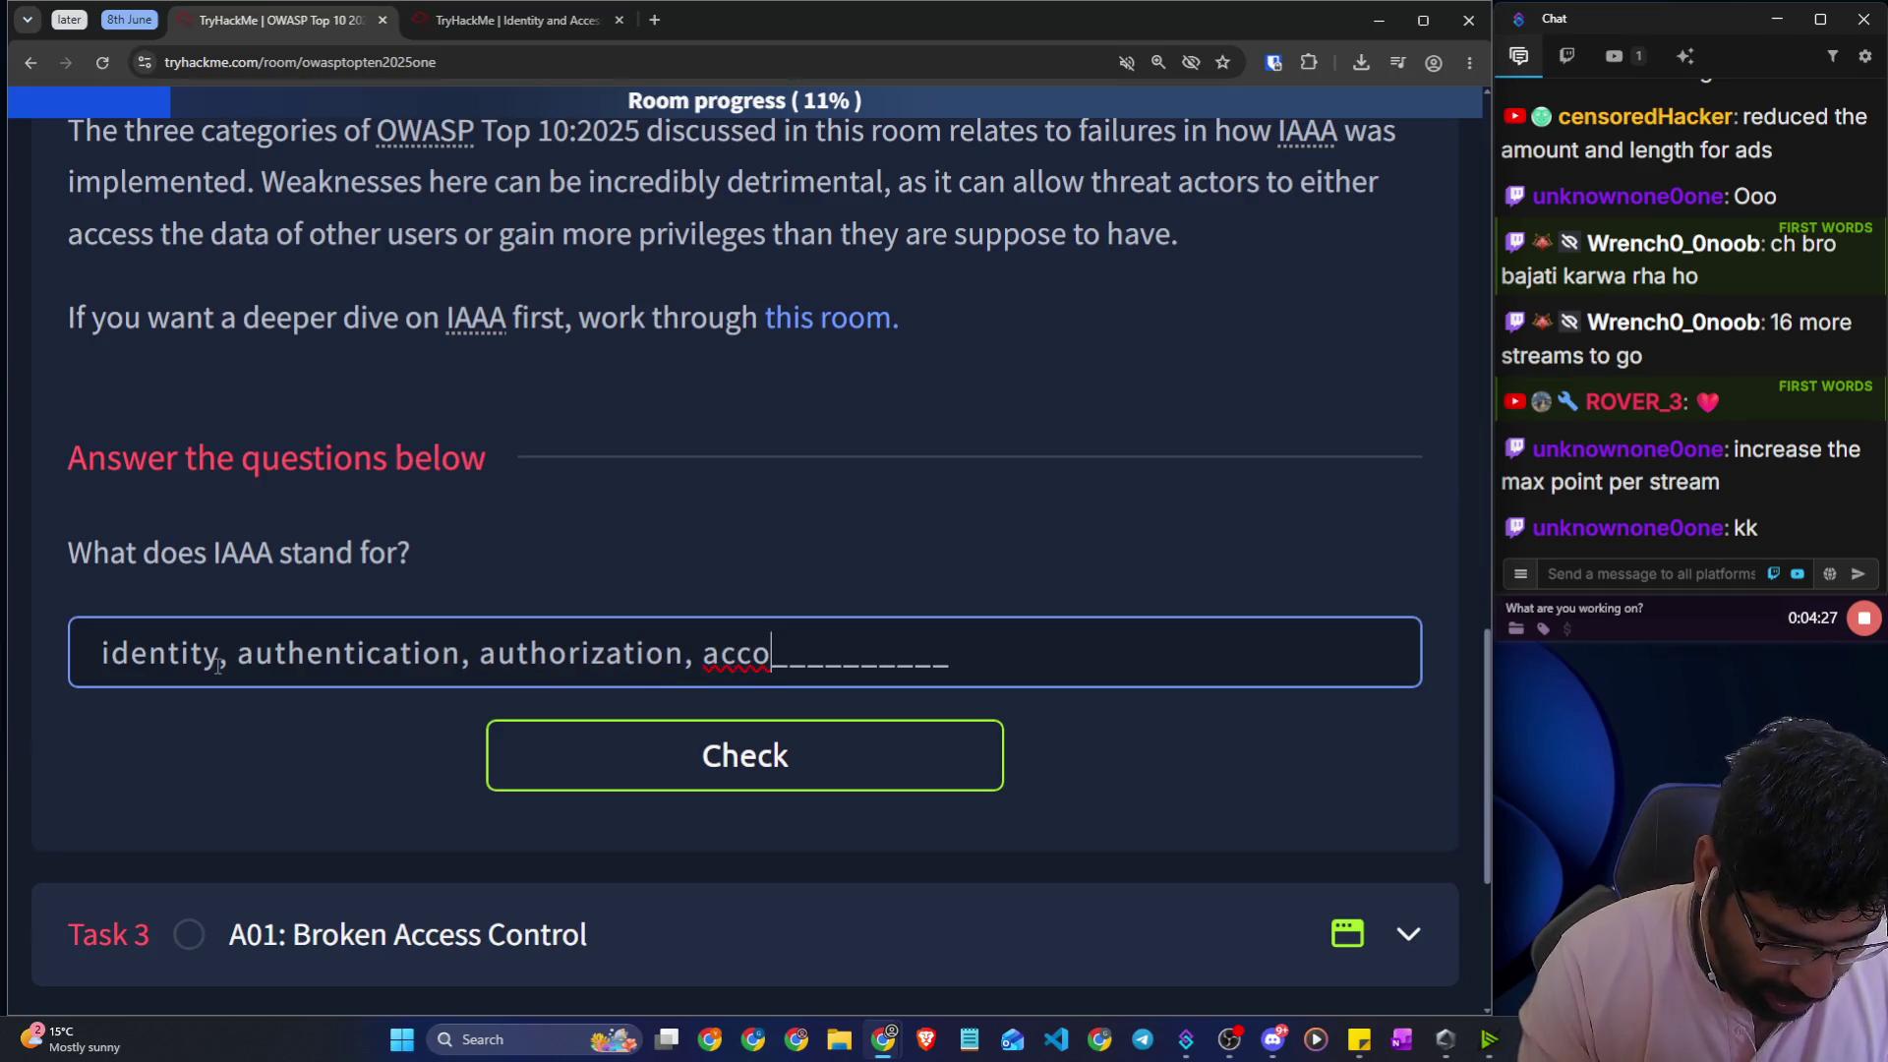
pyautogui.write('bility')
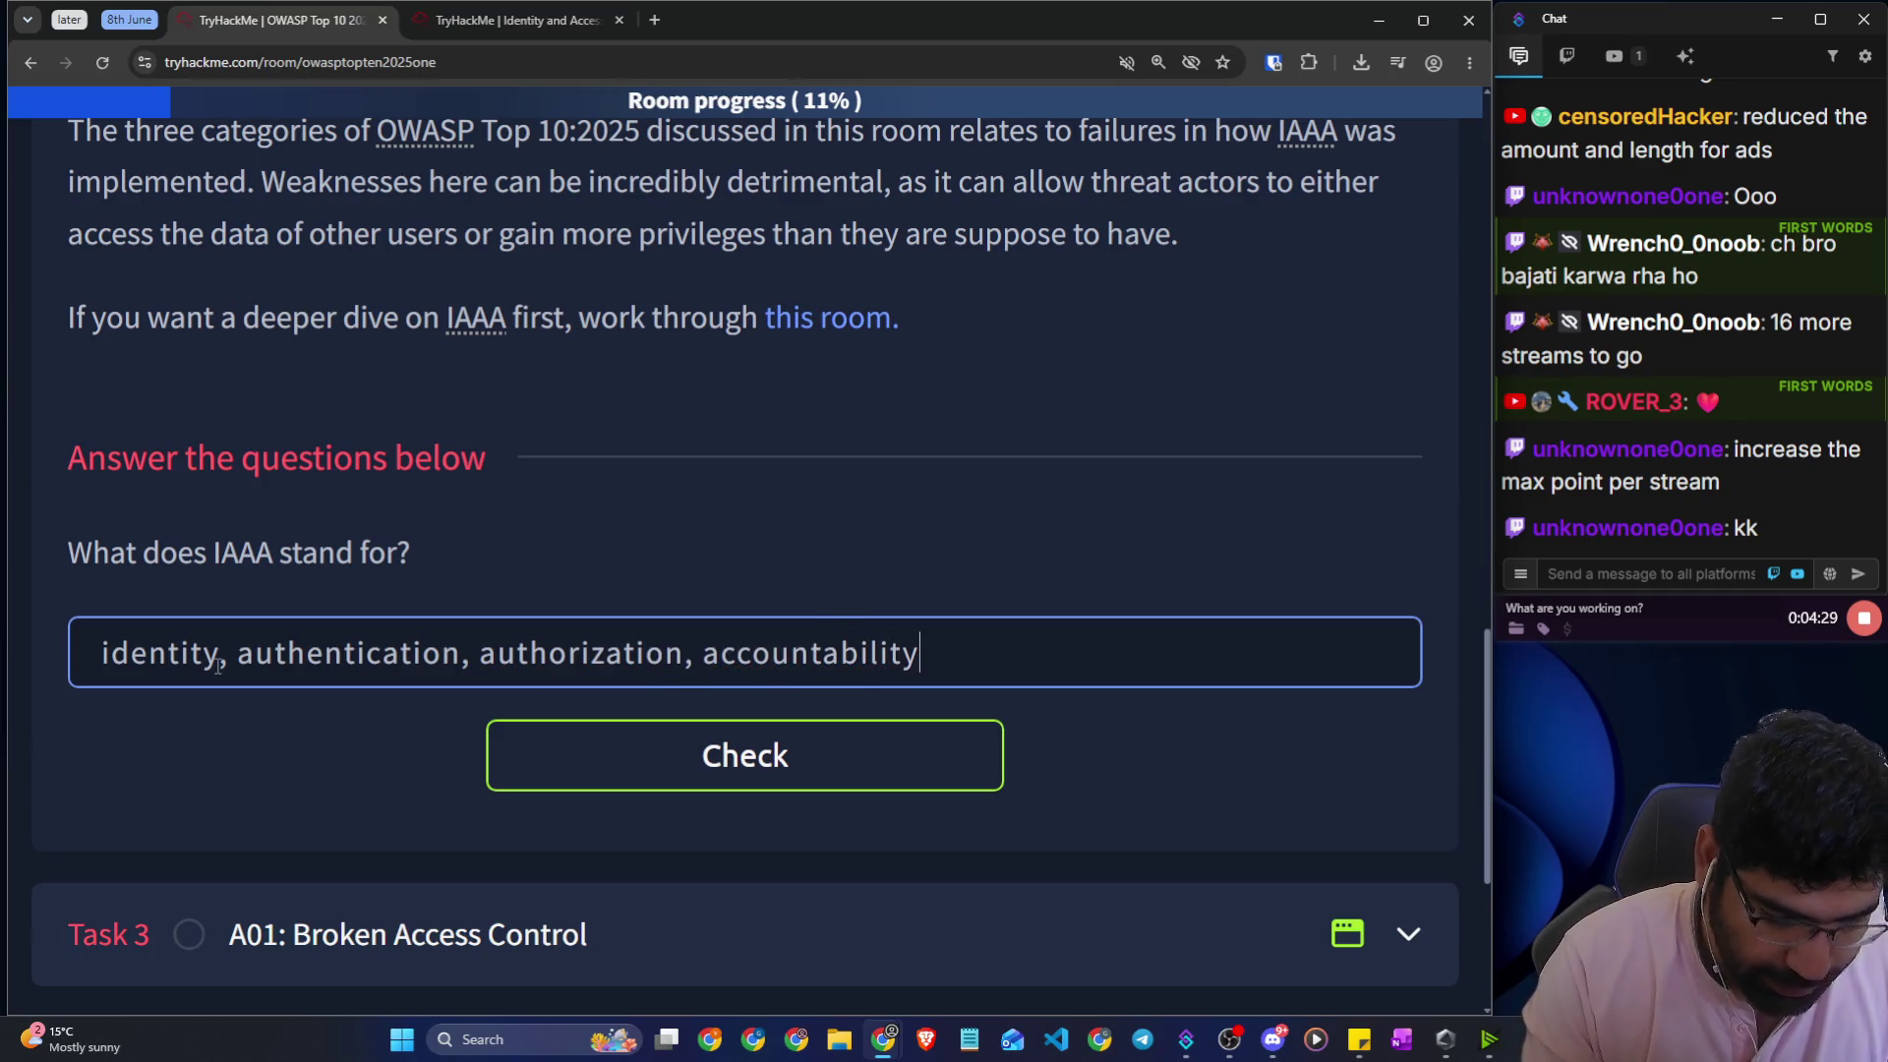
pyautogui.press('Return')
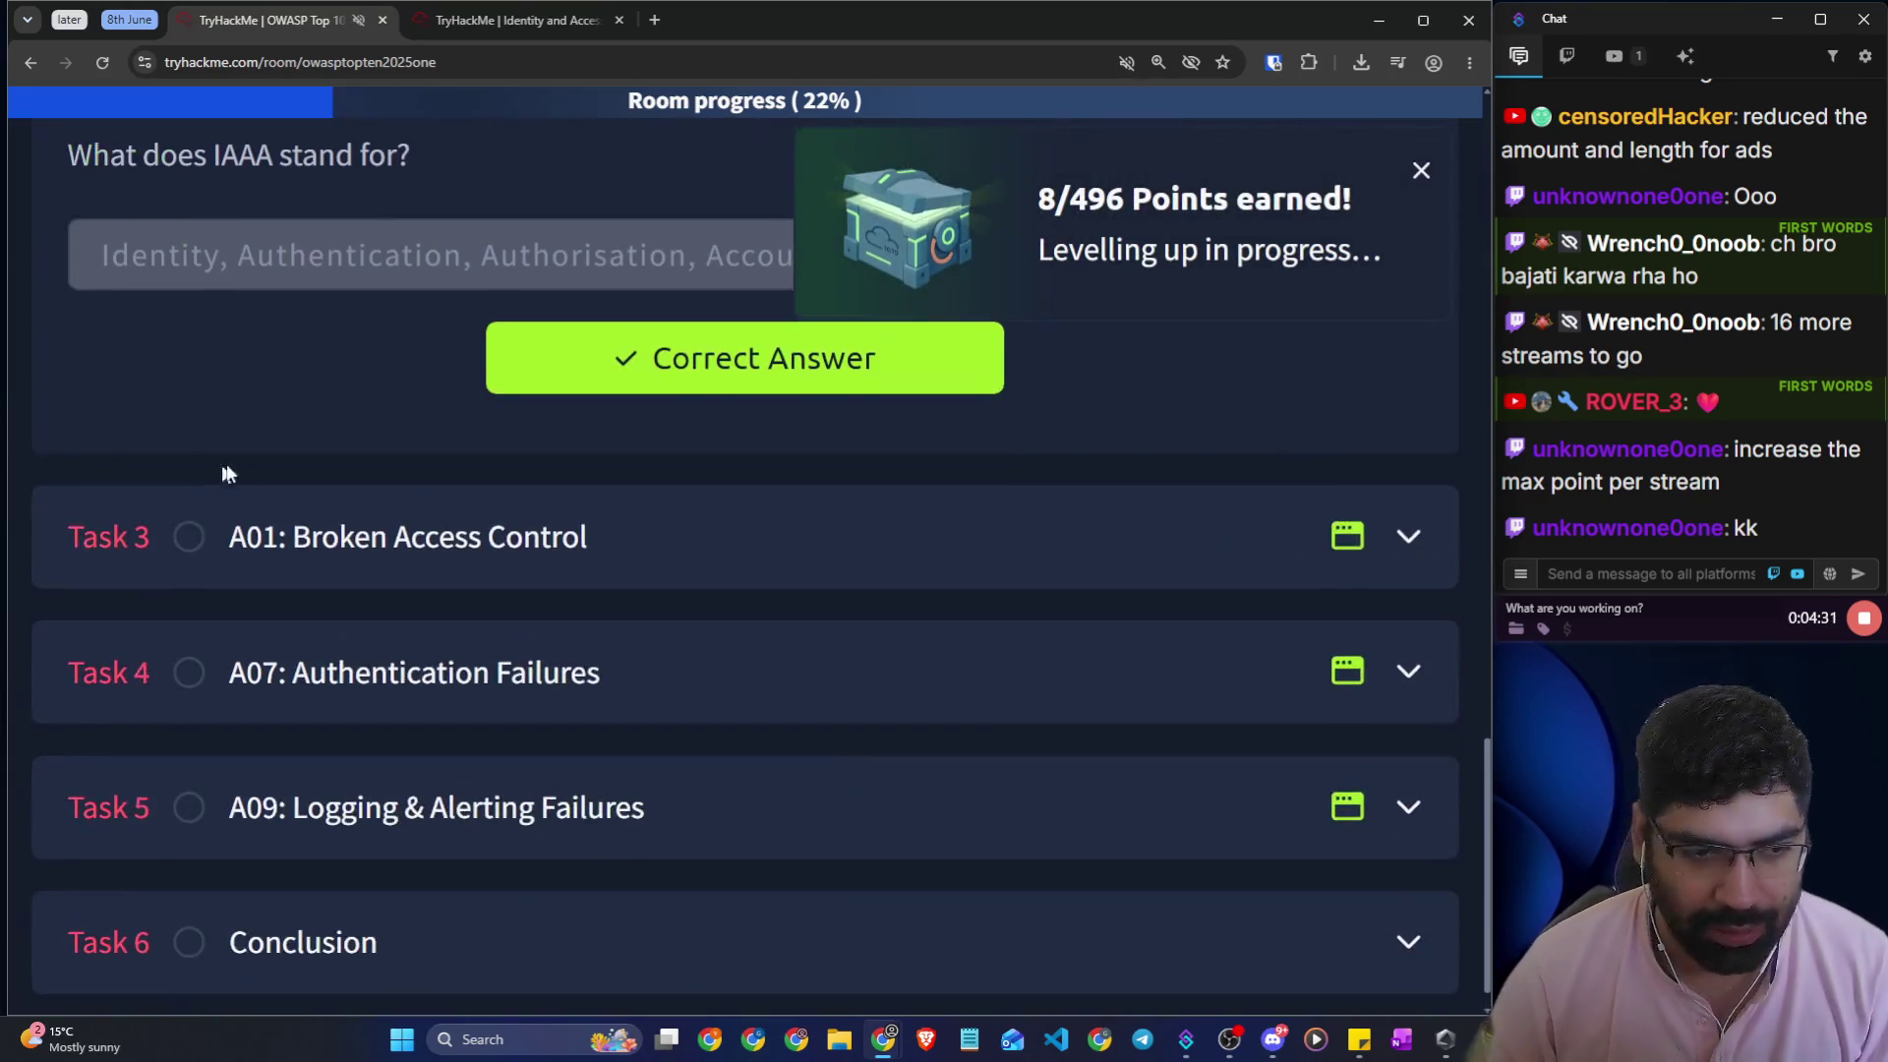
pyautogui.click(478, 509)
pyautogui.scroll(-2, 484, 514)
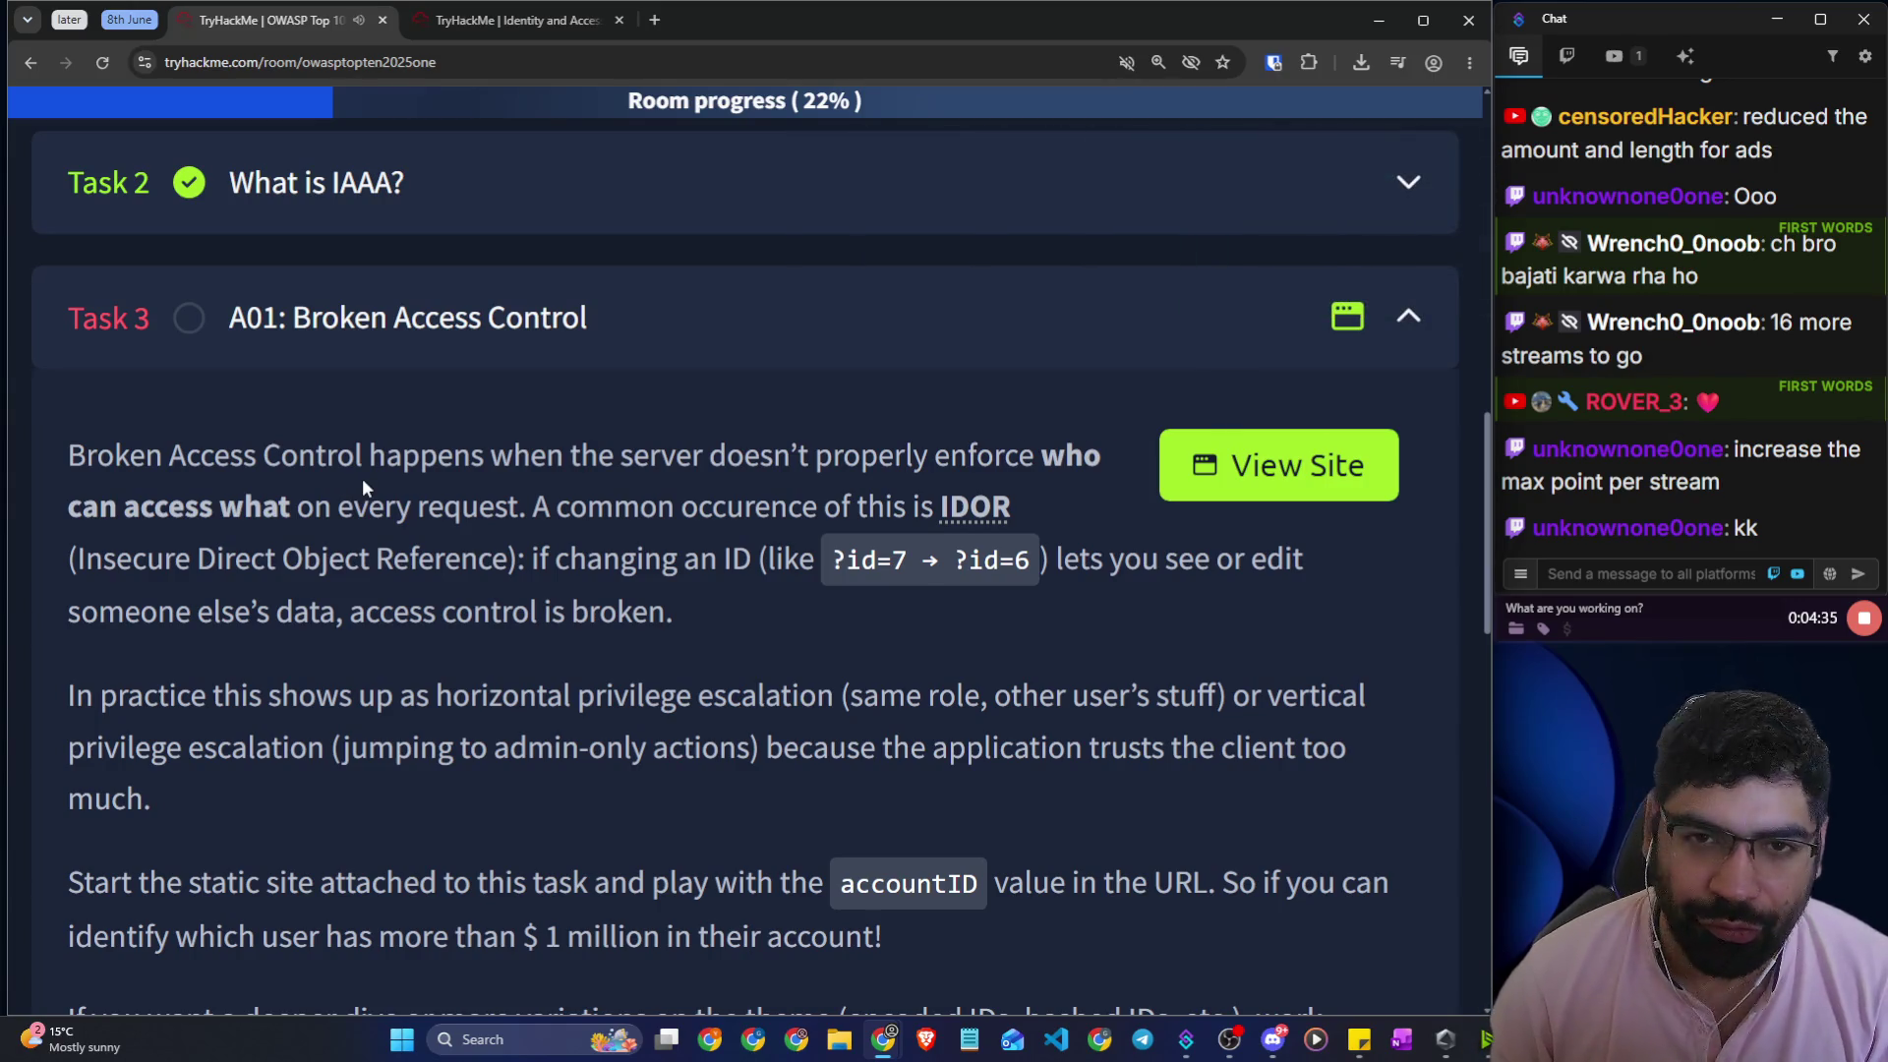
pyautogui.moveTo(66, 461); pyautogui.dragTo(1046, 464)
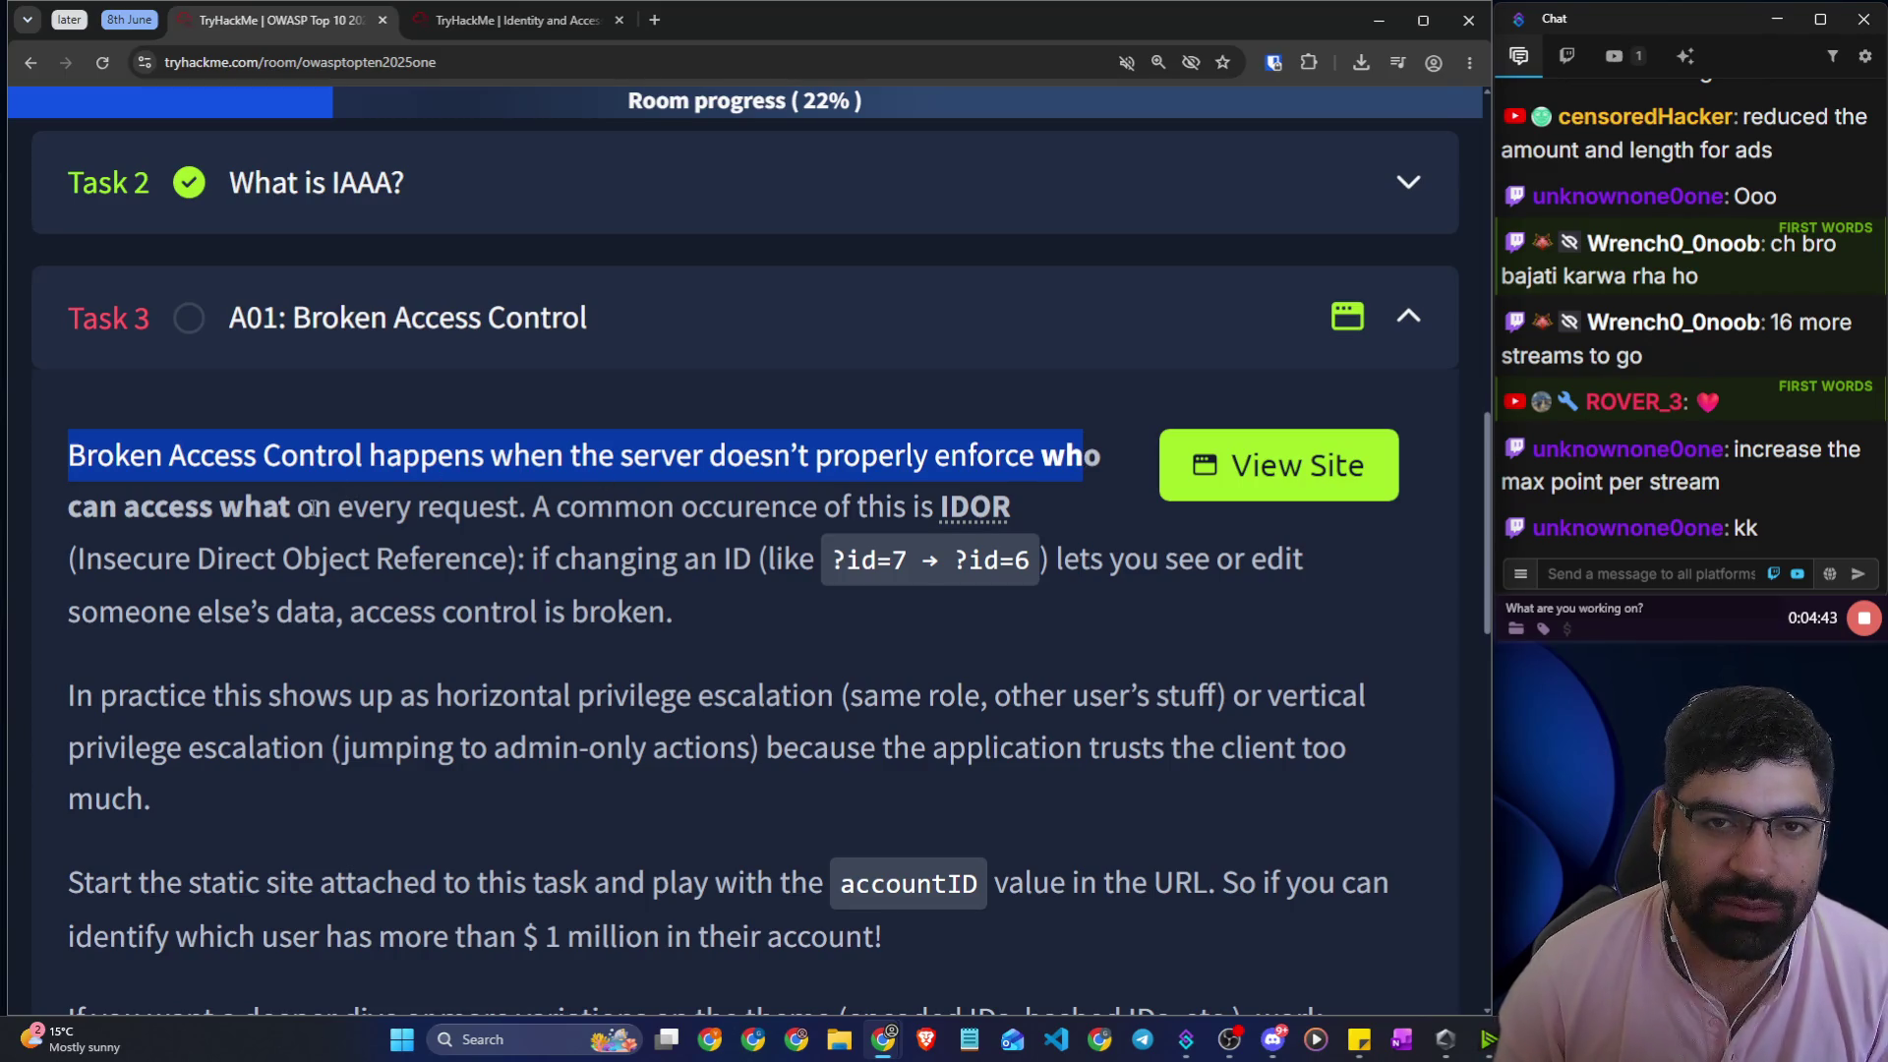
pyautogui.moveTo(312, 508); pyautogui.dragTo(518, 507)
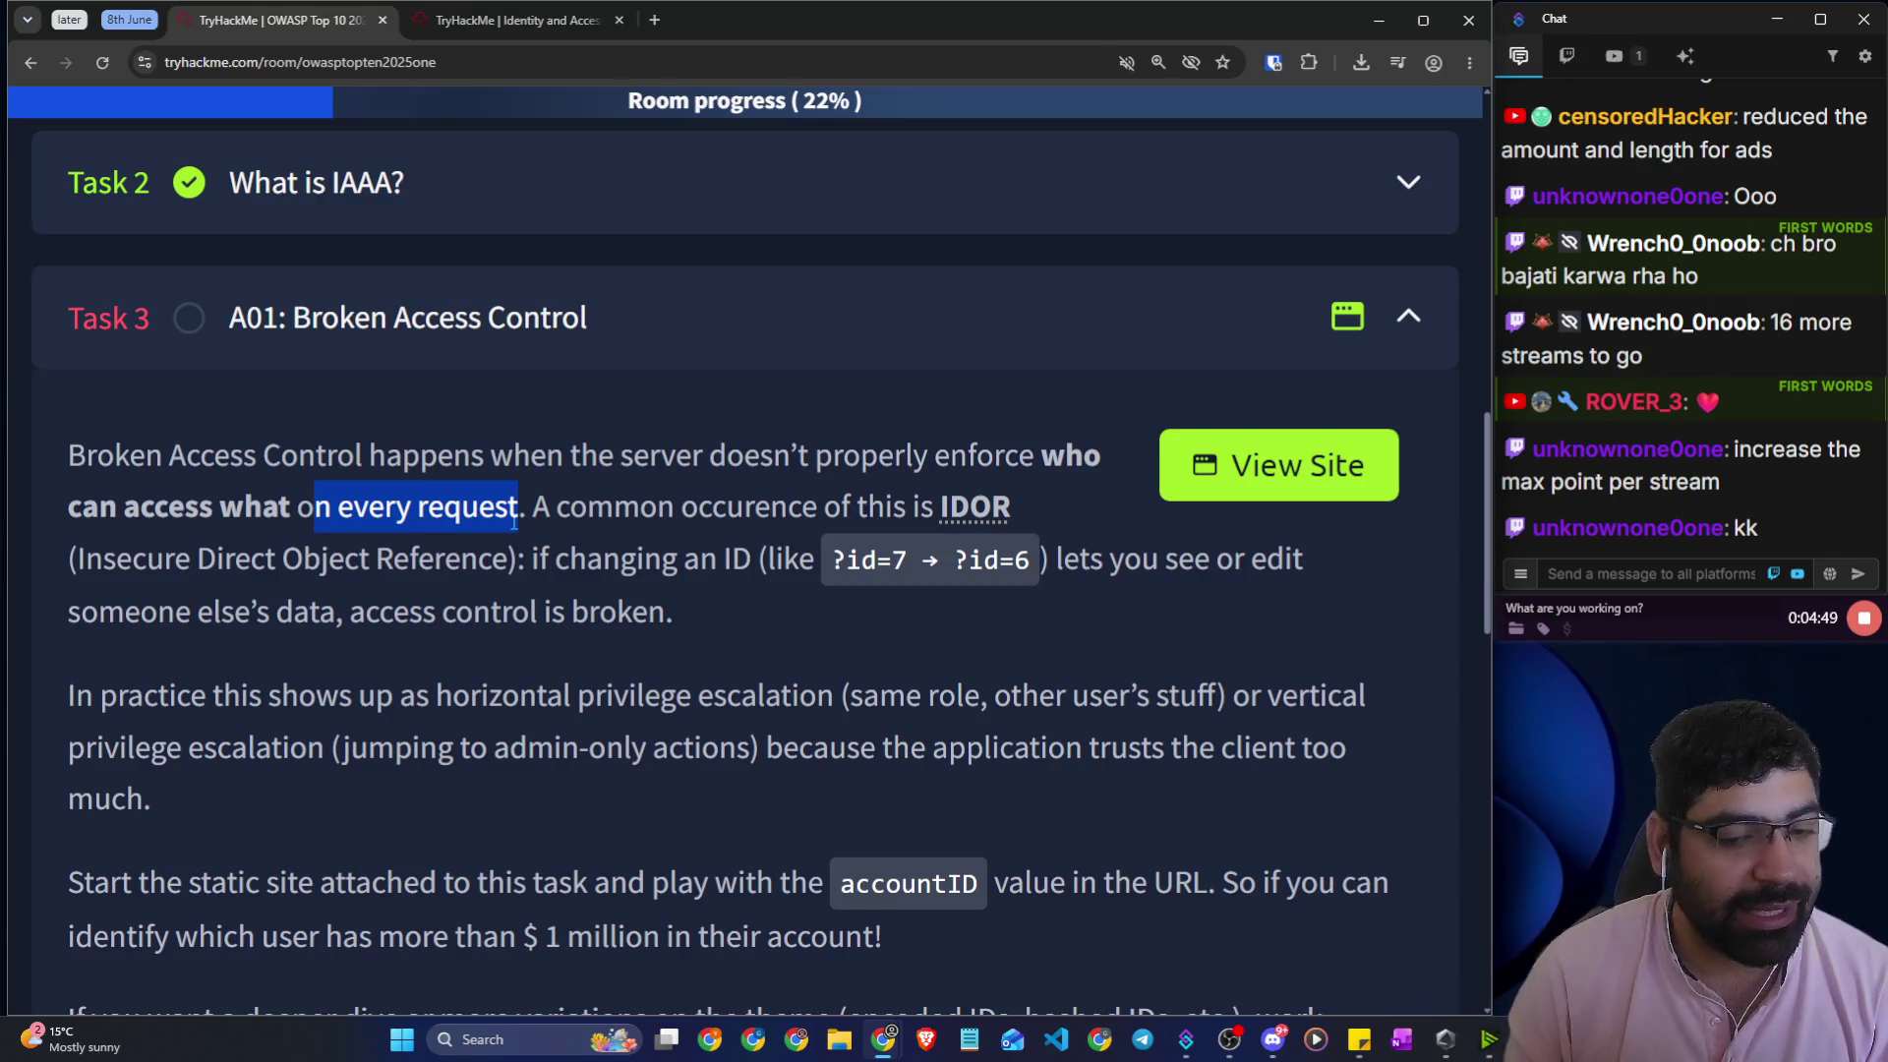
pyautogui.click(638, 522)
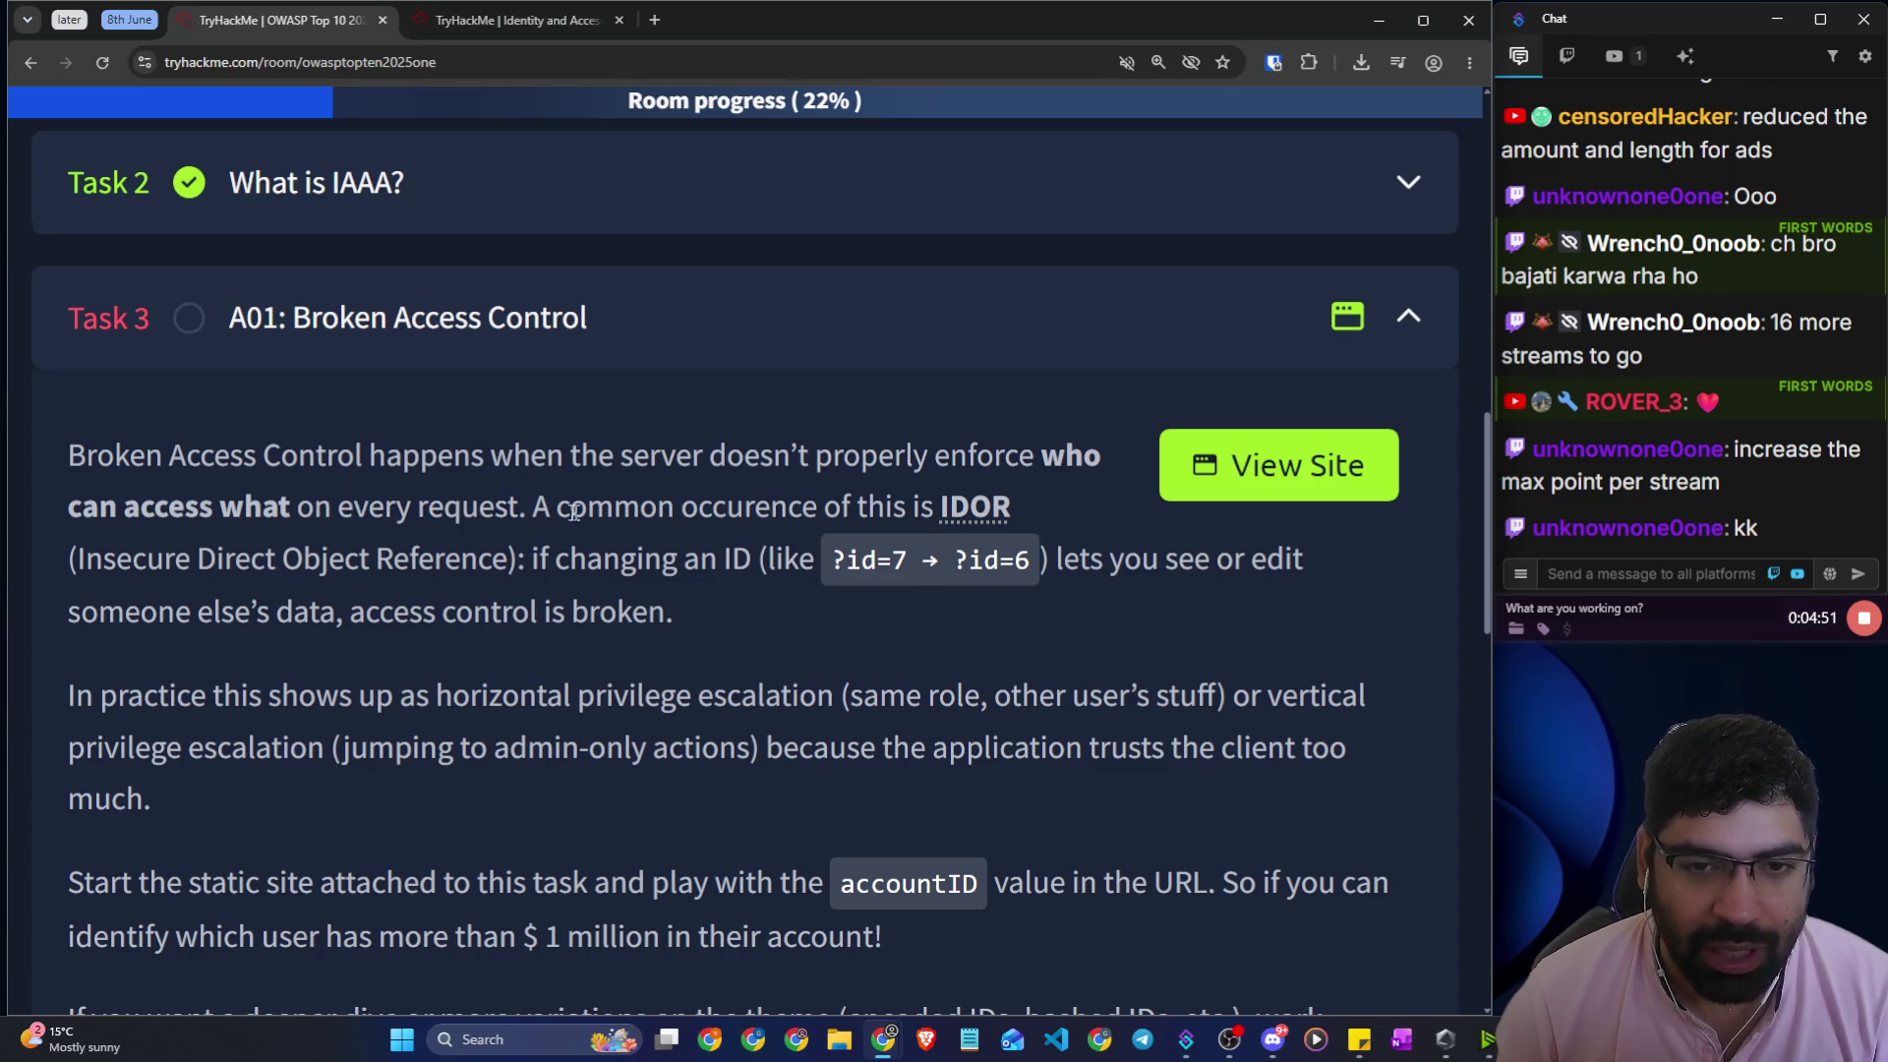
pyautogui.moveTo(558, 508); pyautogui.dragTo(818, 516)
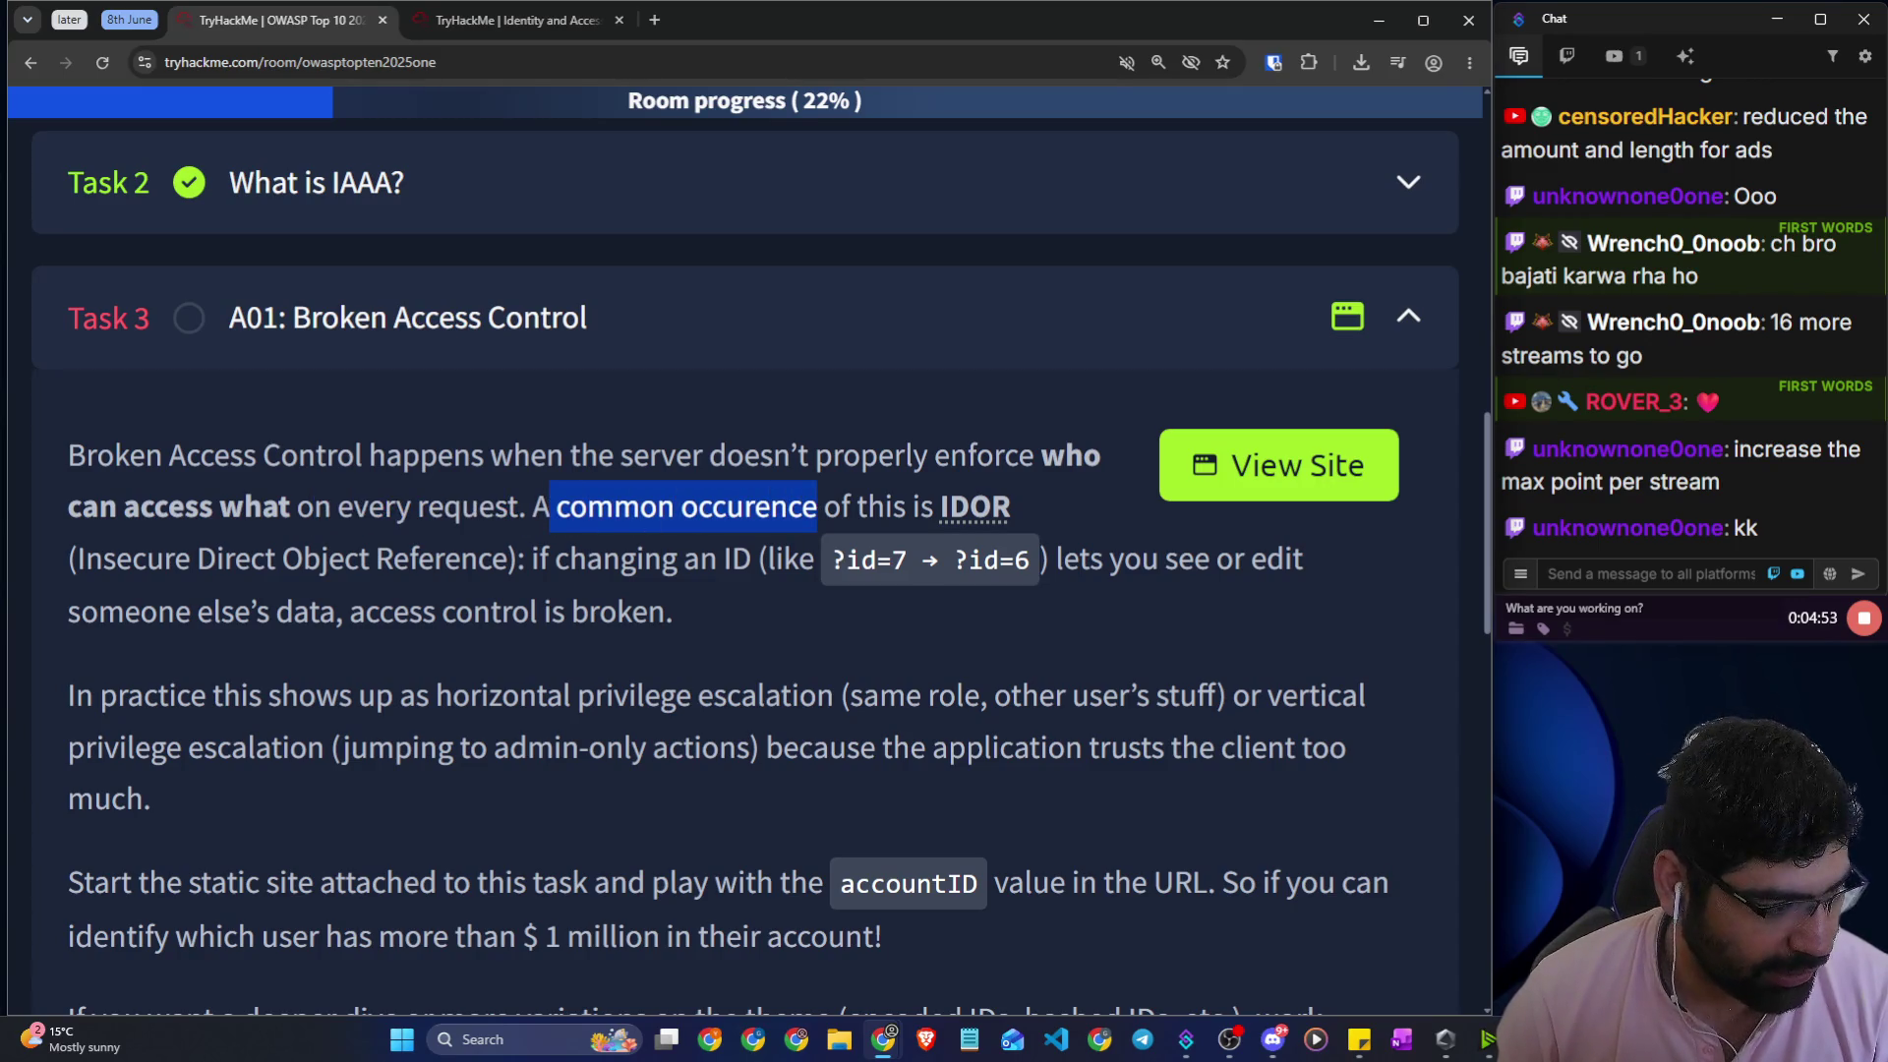
pyautogui.click(1642, 574)
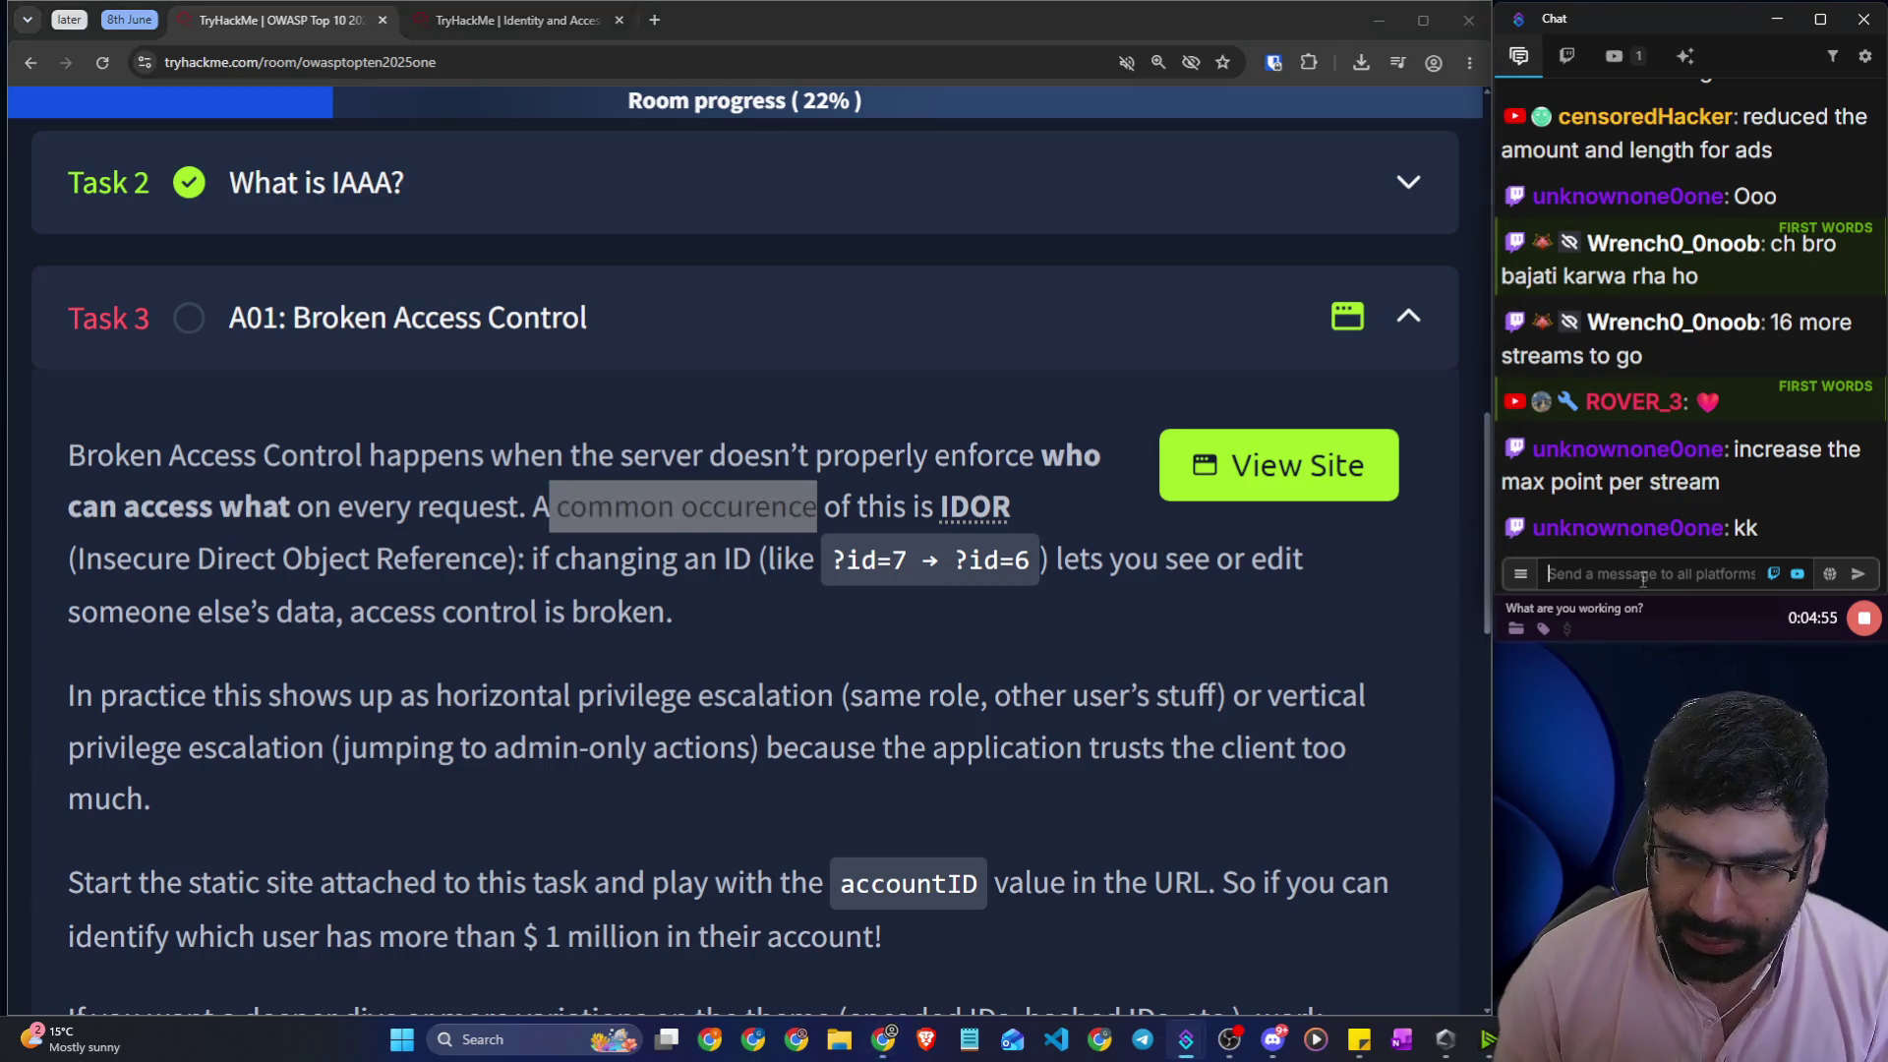
pyautogui.write('Is')
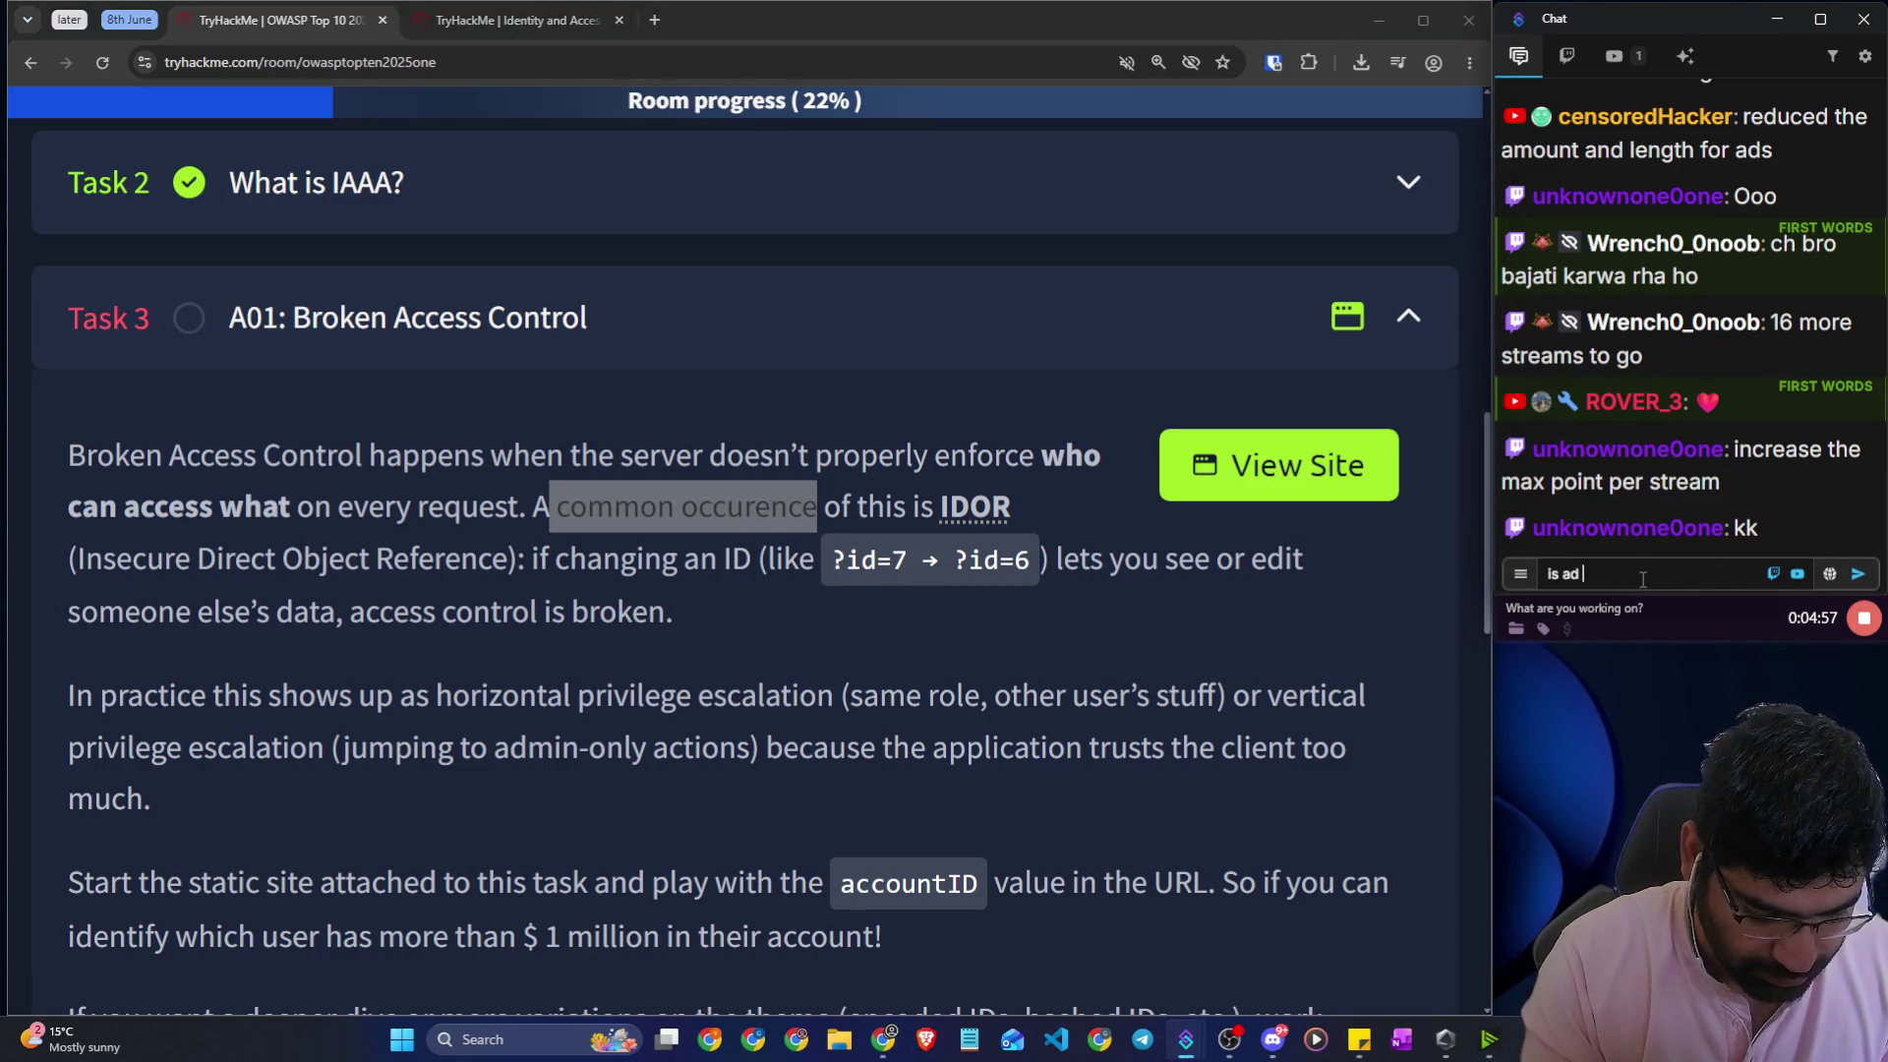
pyautogui.write('?')
pyautogui.press('Return')
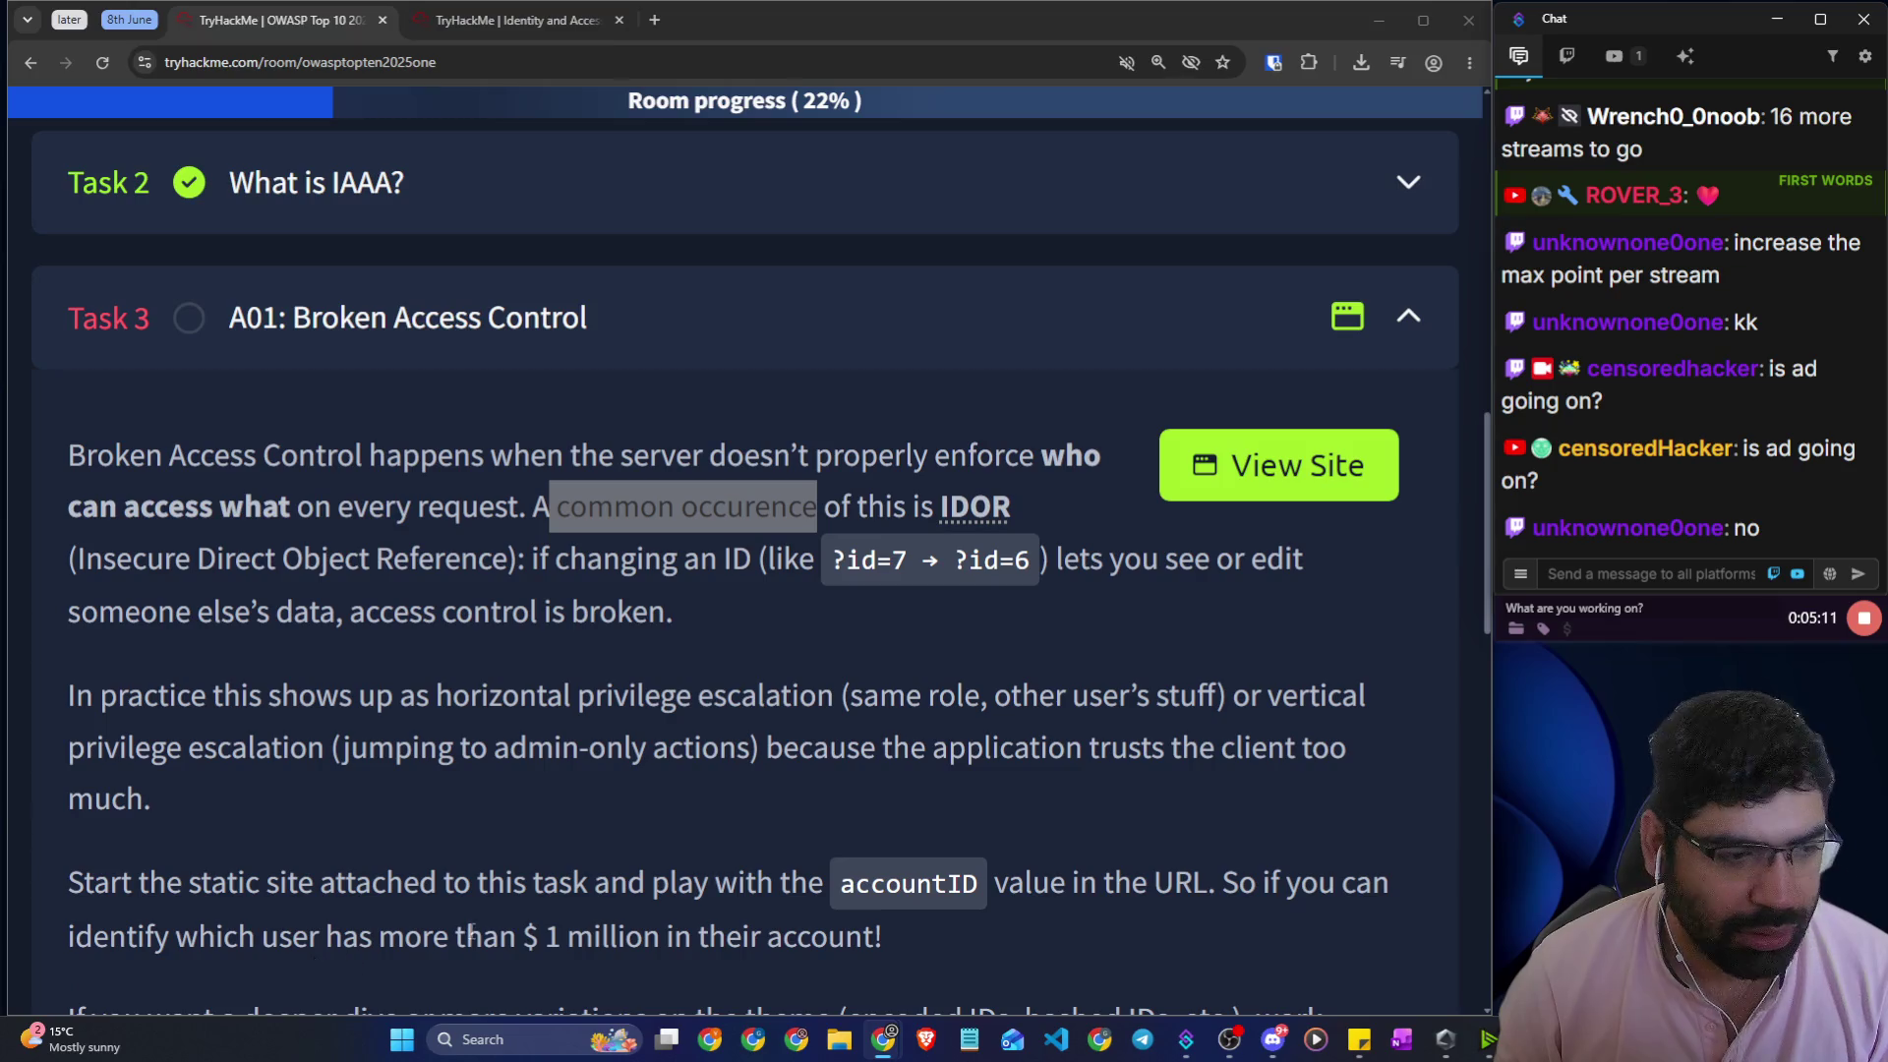
pyautogui.click(871, 611)
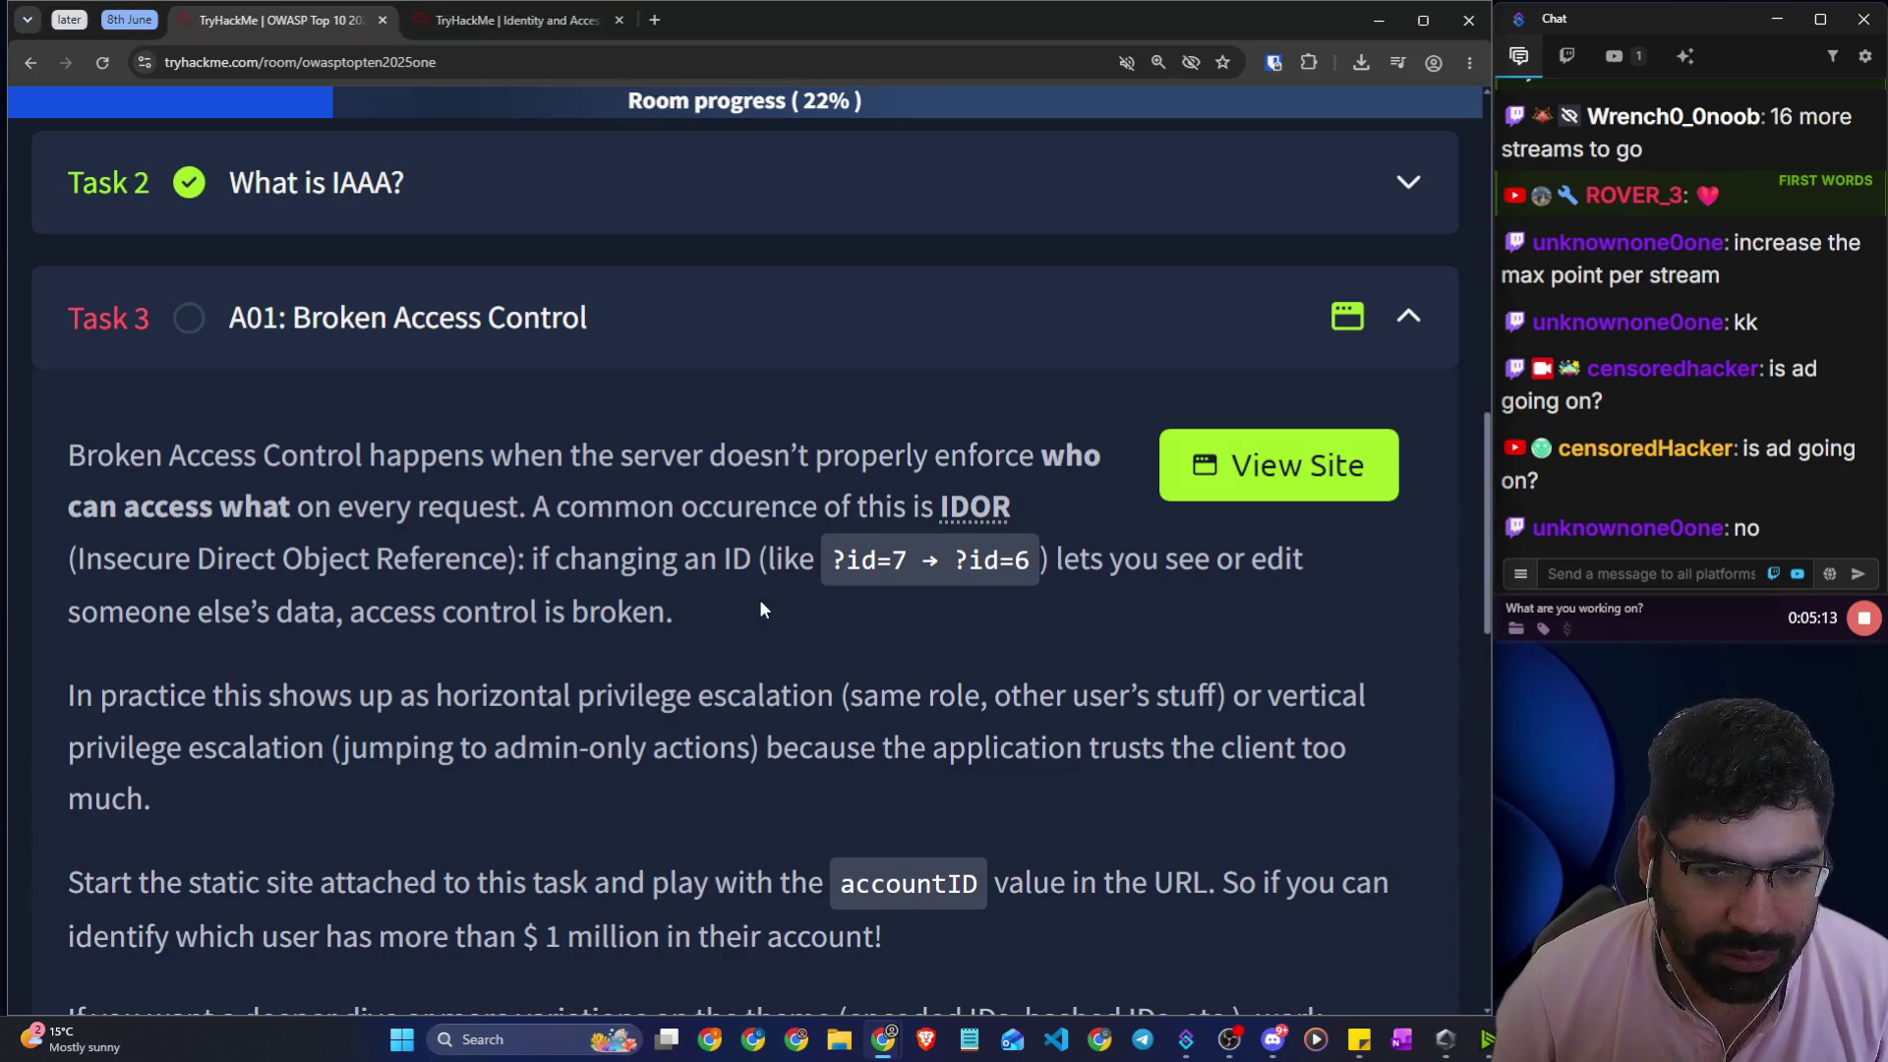
pyautogui.moveTo(572, 507); pyautogui.dragTo(1070, 496)
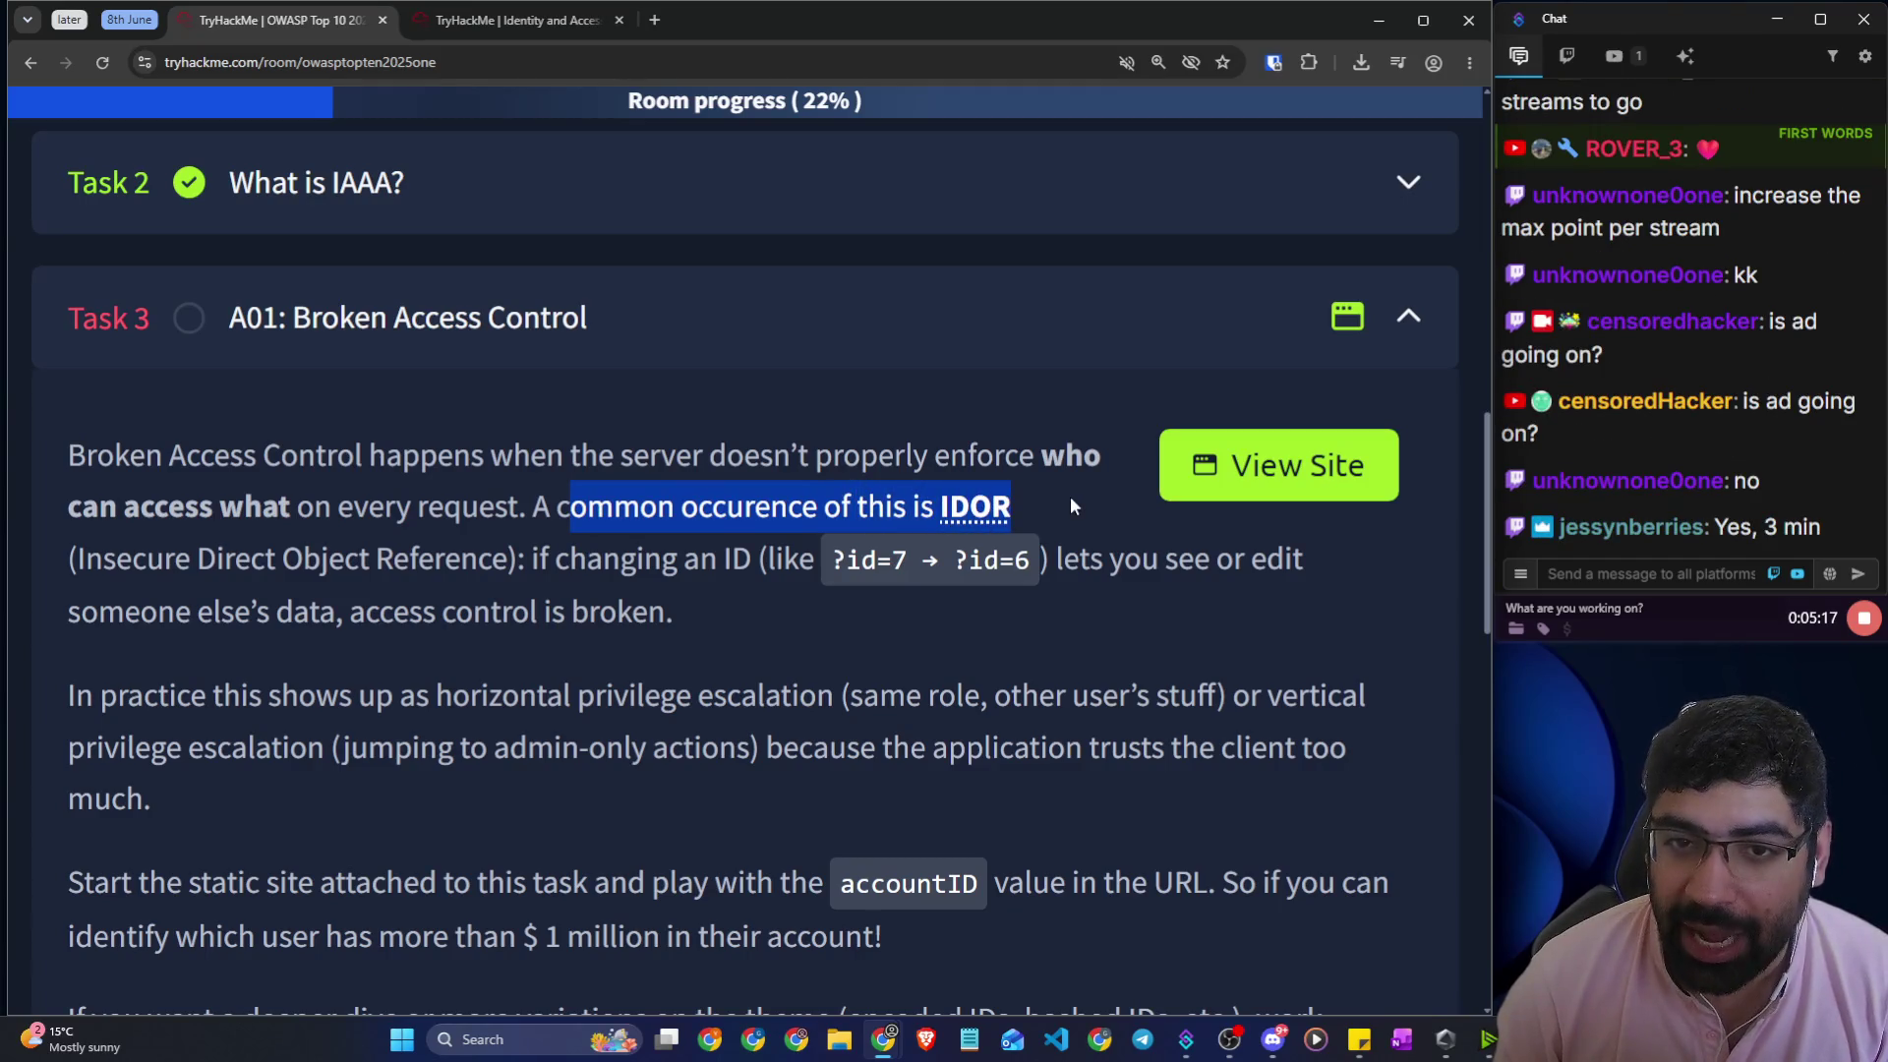
pyautogui.click(1685, 577)
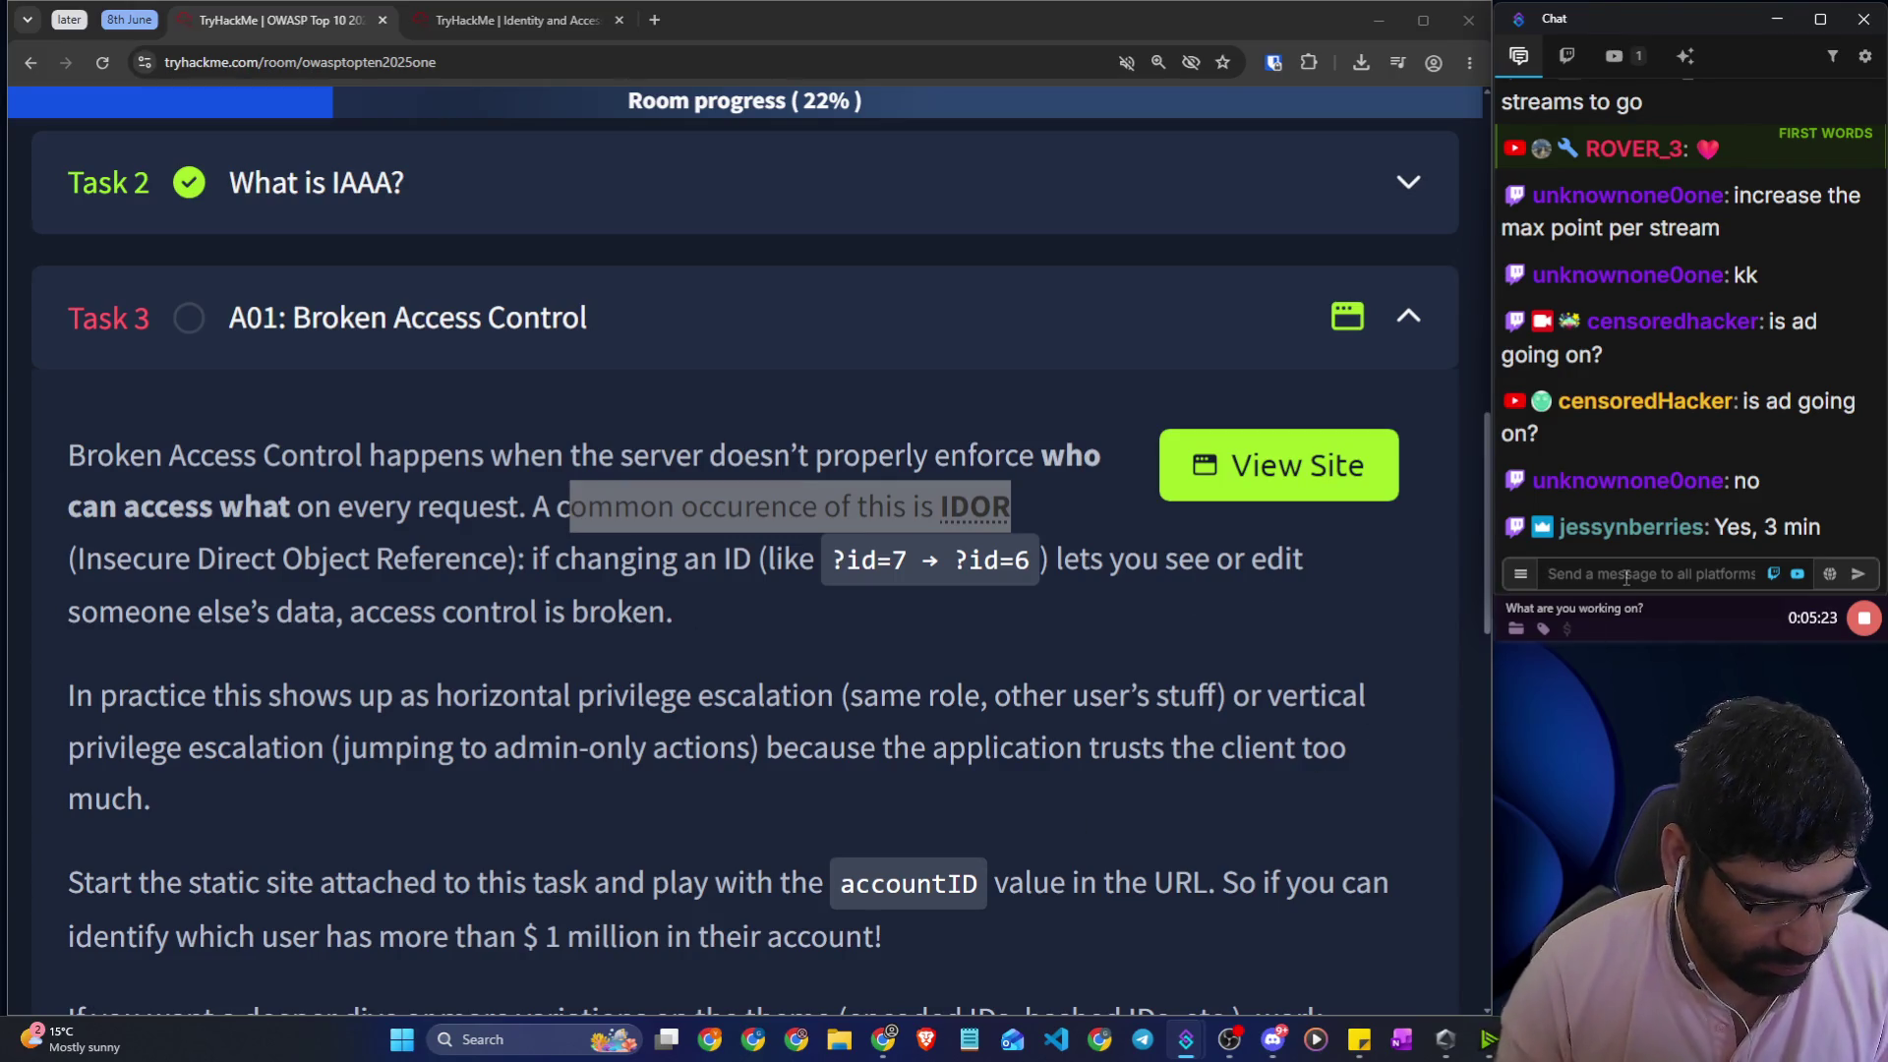
pyautogui.write('reduced to 3min/60 min')
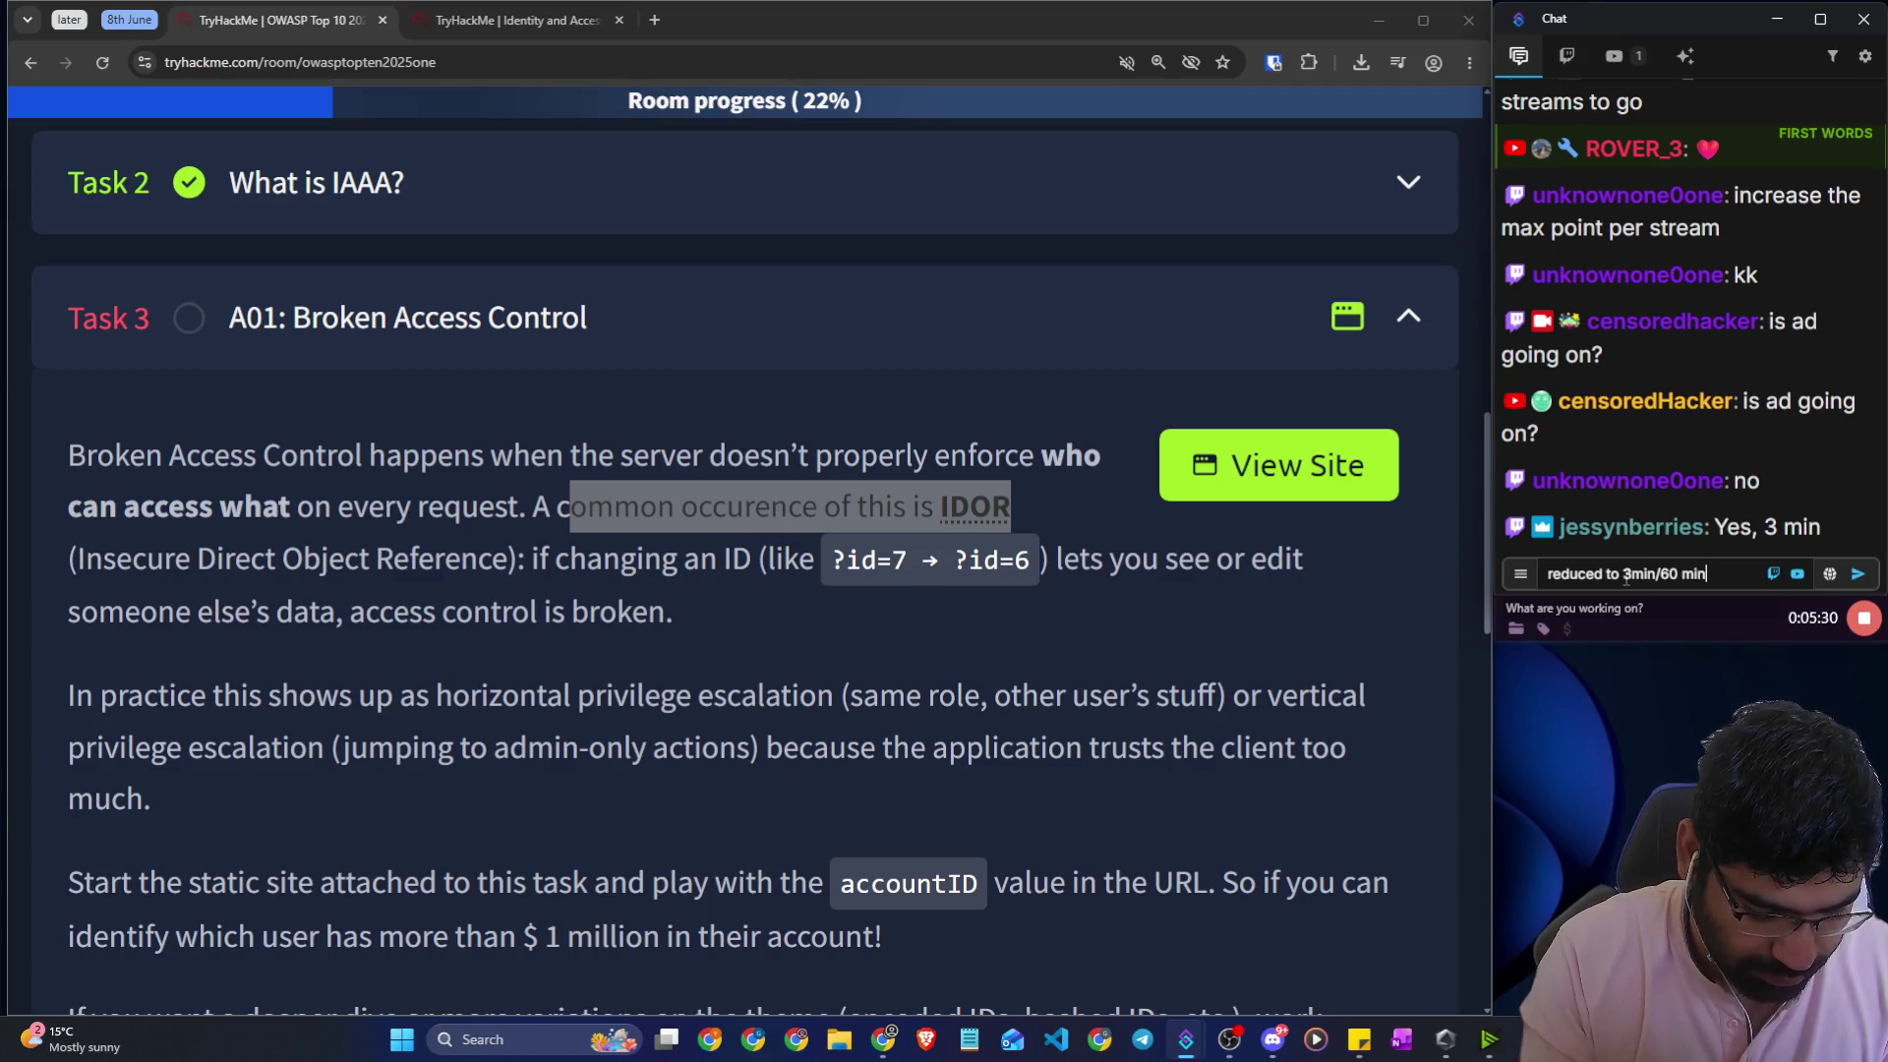
pyautogui.press('Return')
pyautogui.write('in')
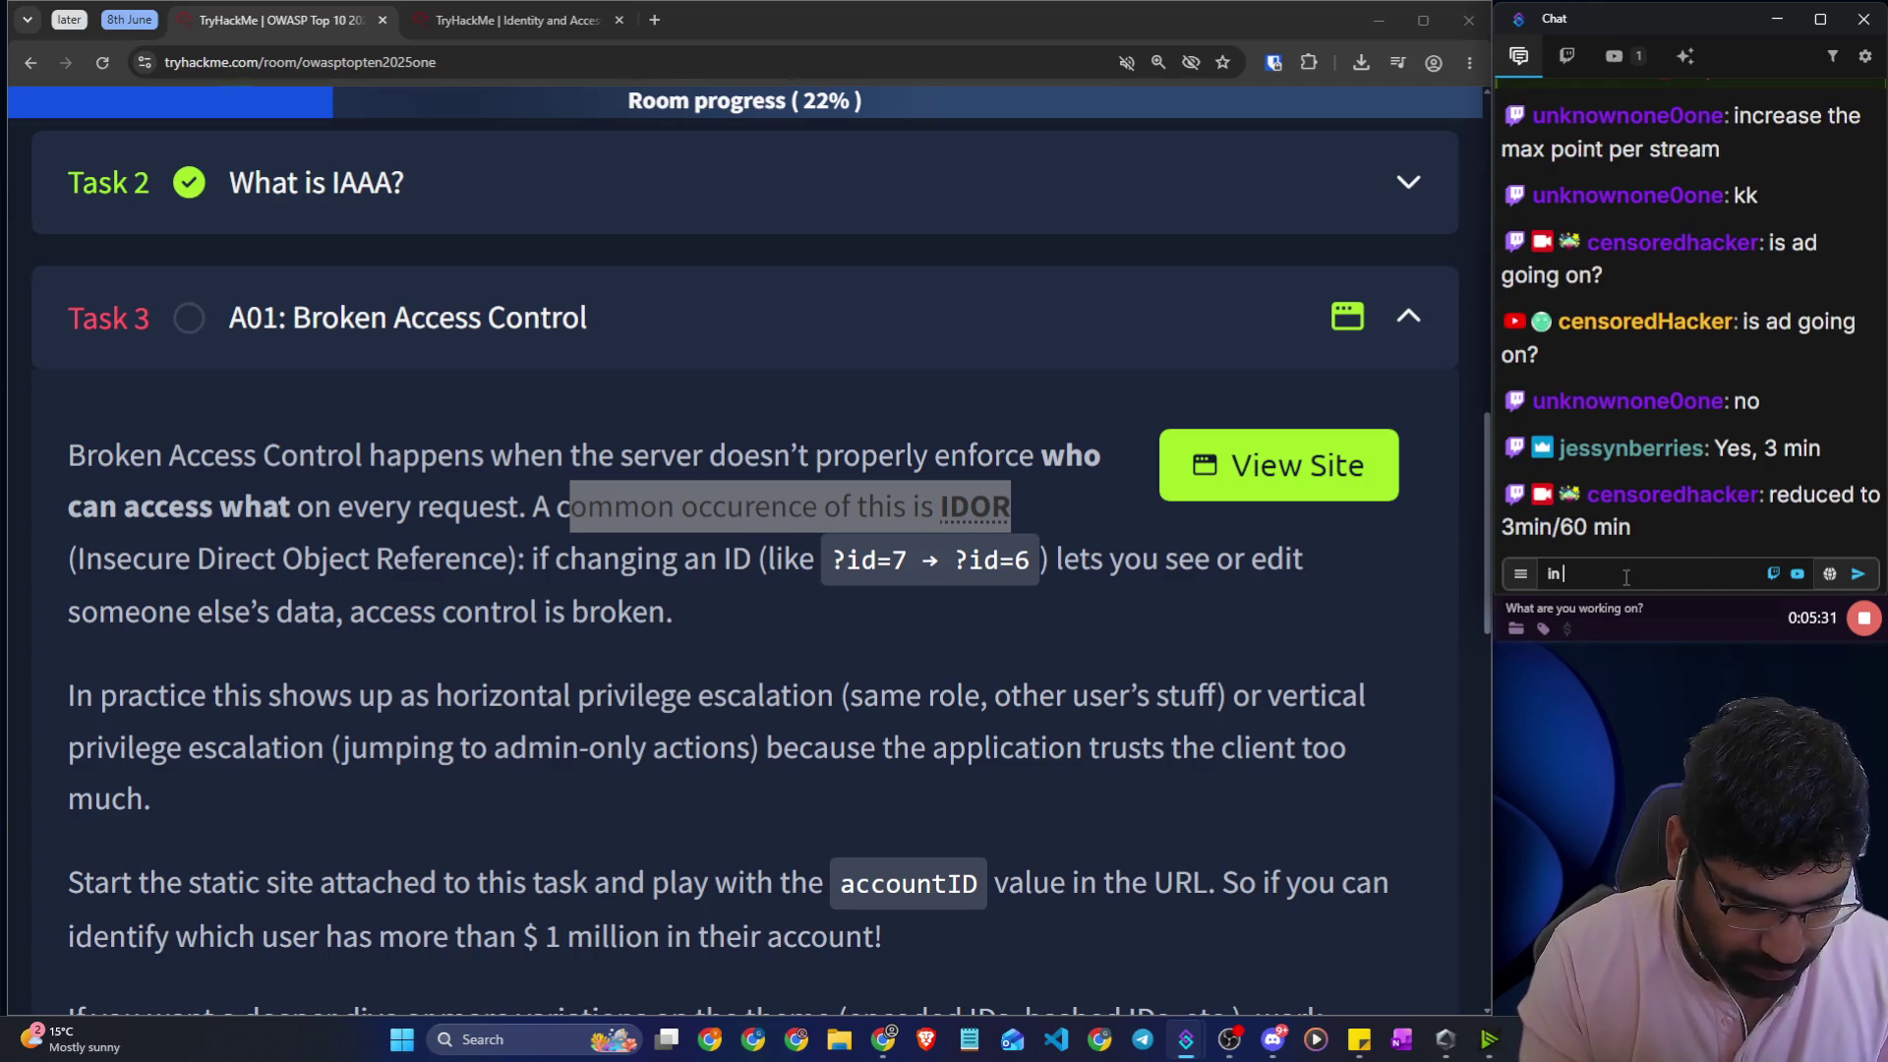
pyautogui.write(' twitch')
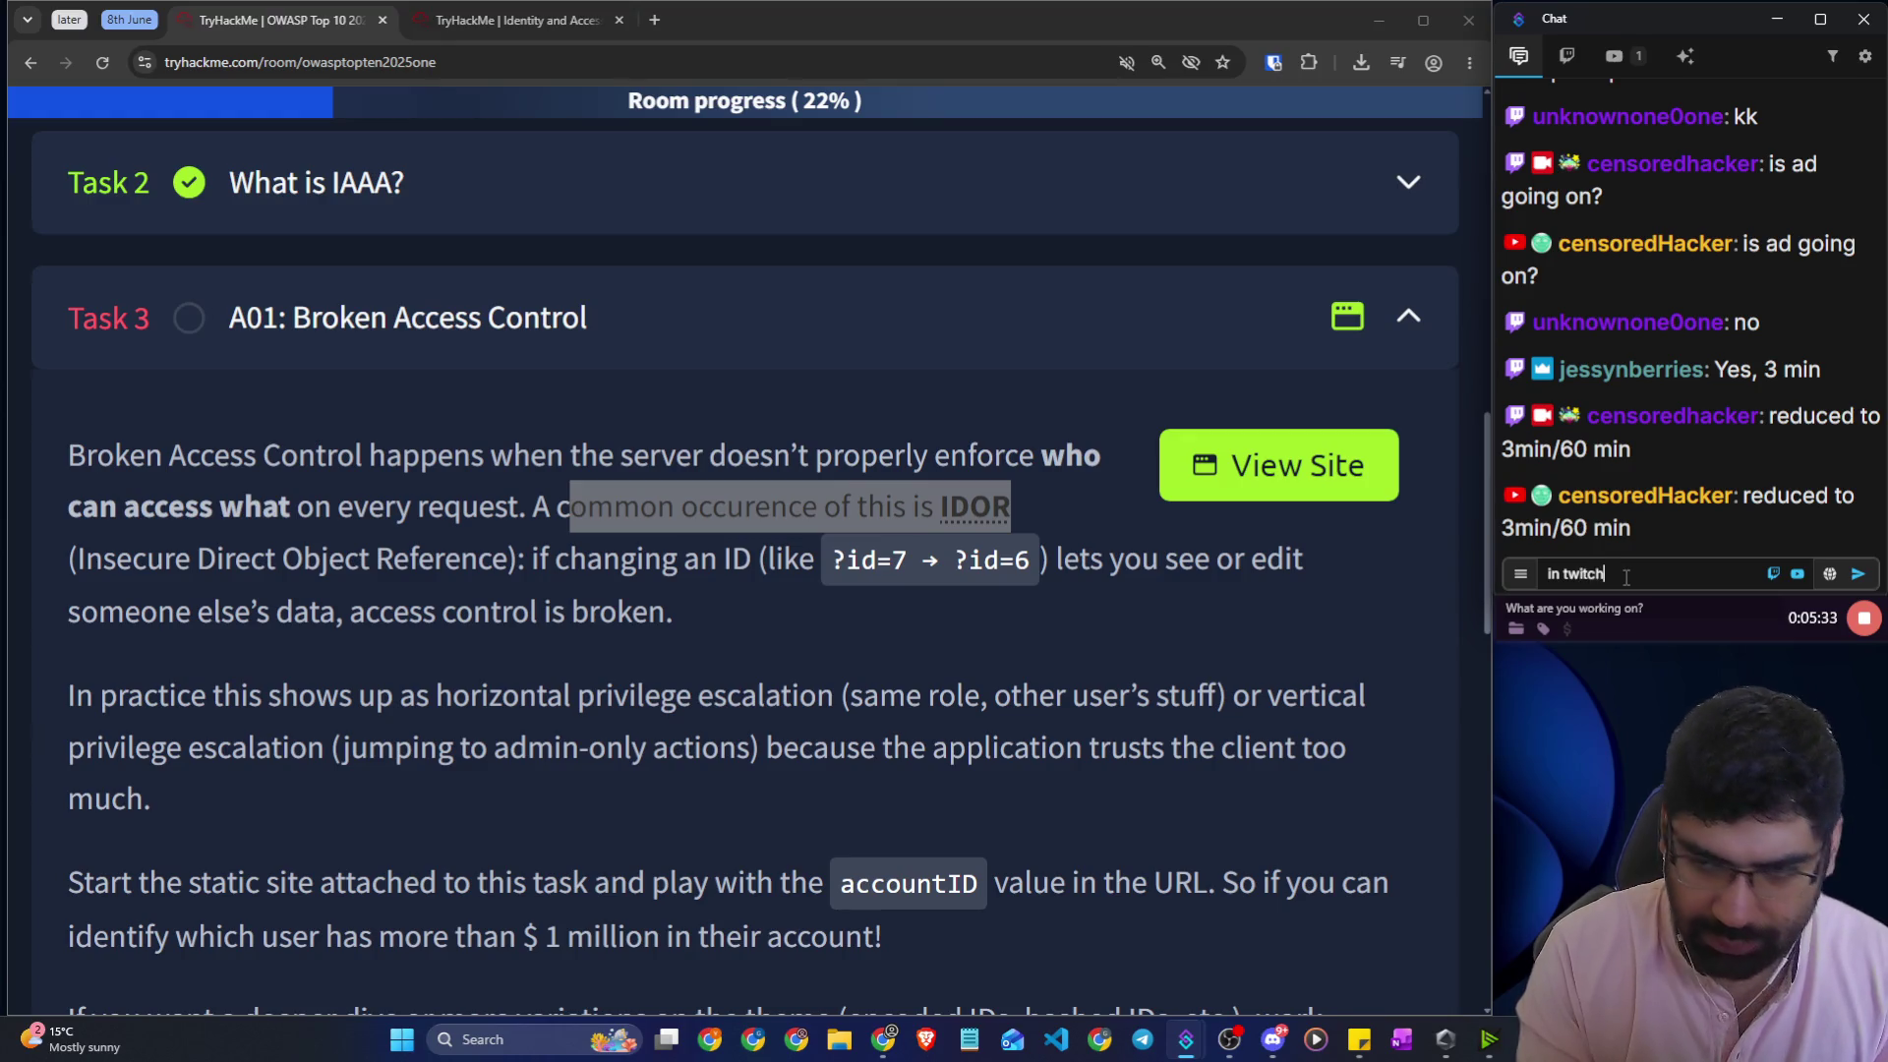
pyautogui.press('Return')
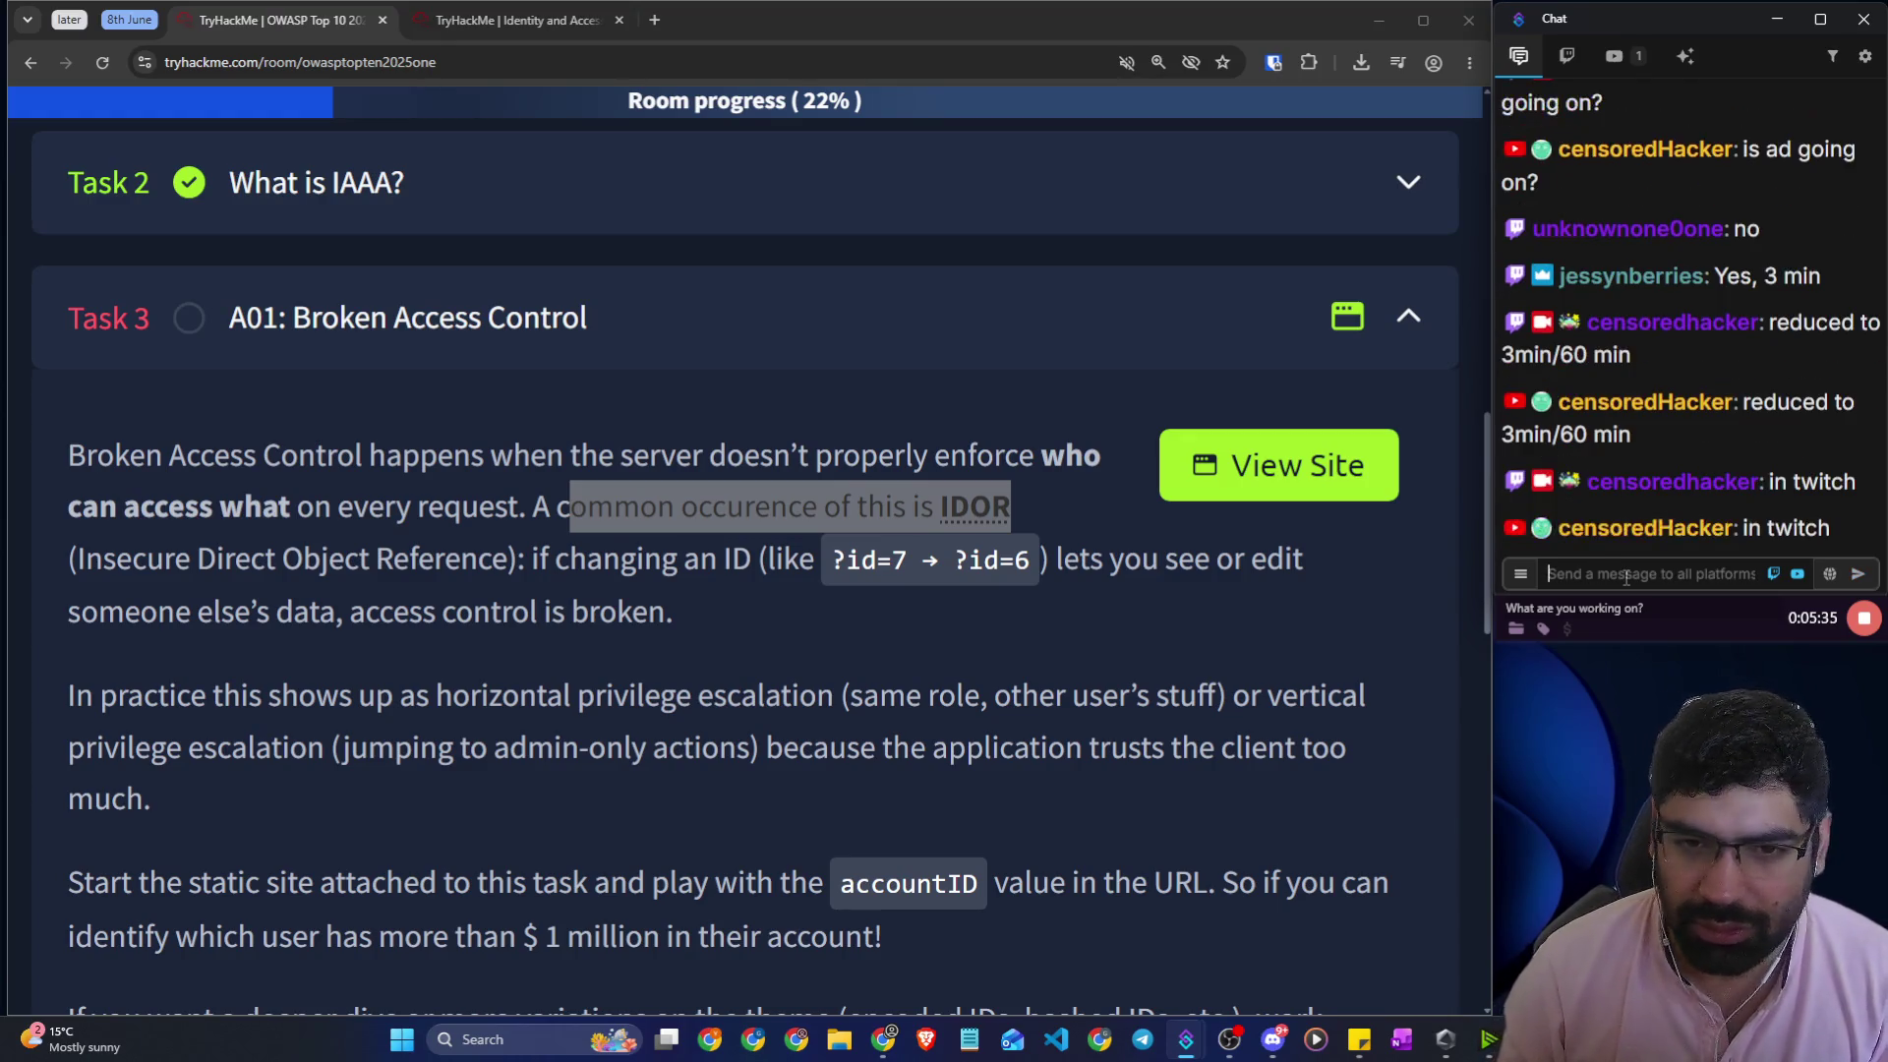
pyautogui.write('try to open')
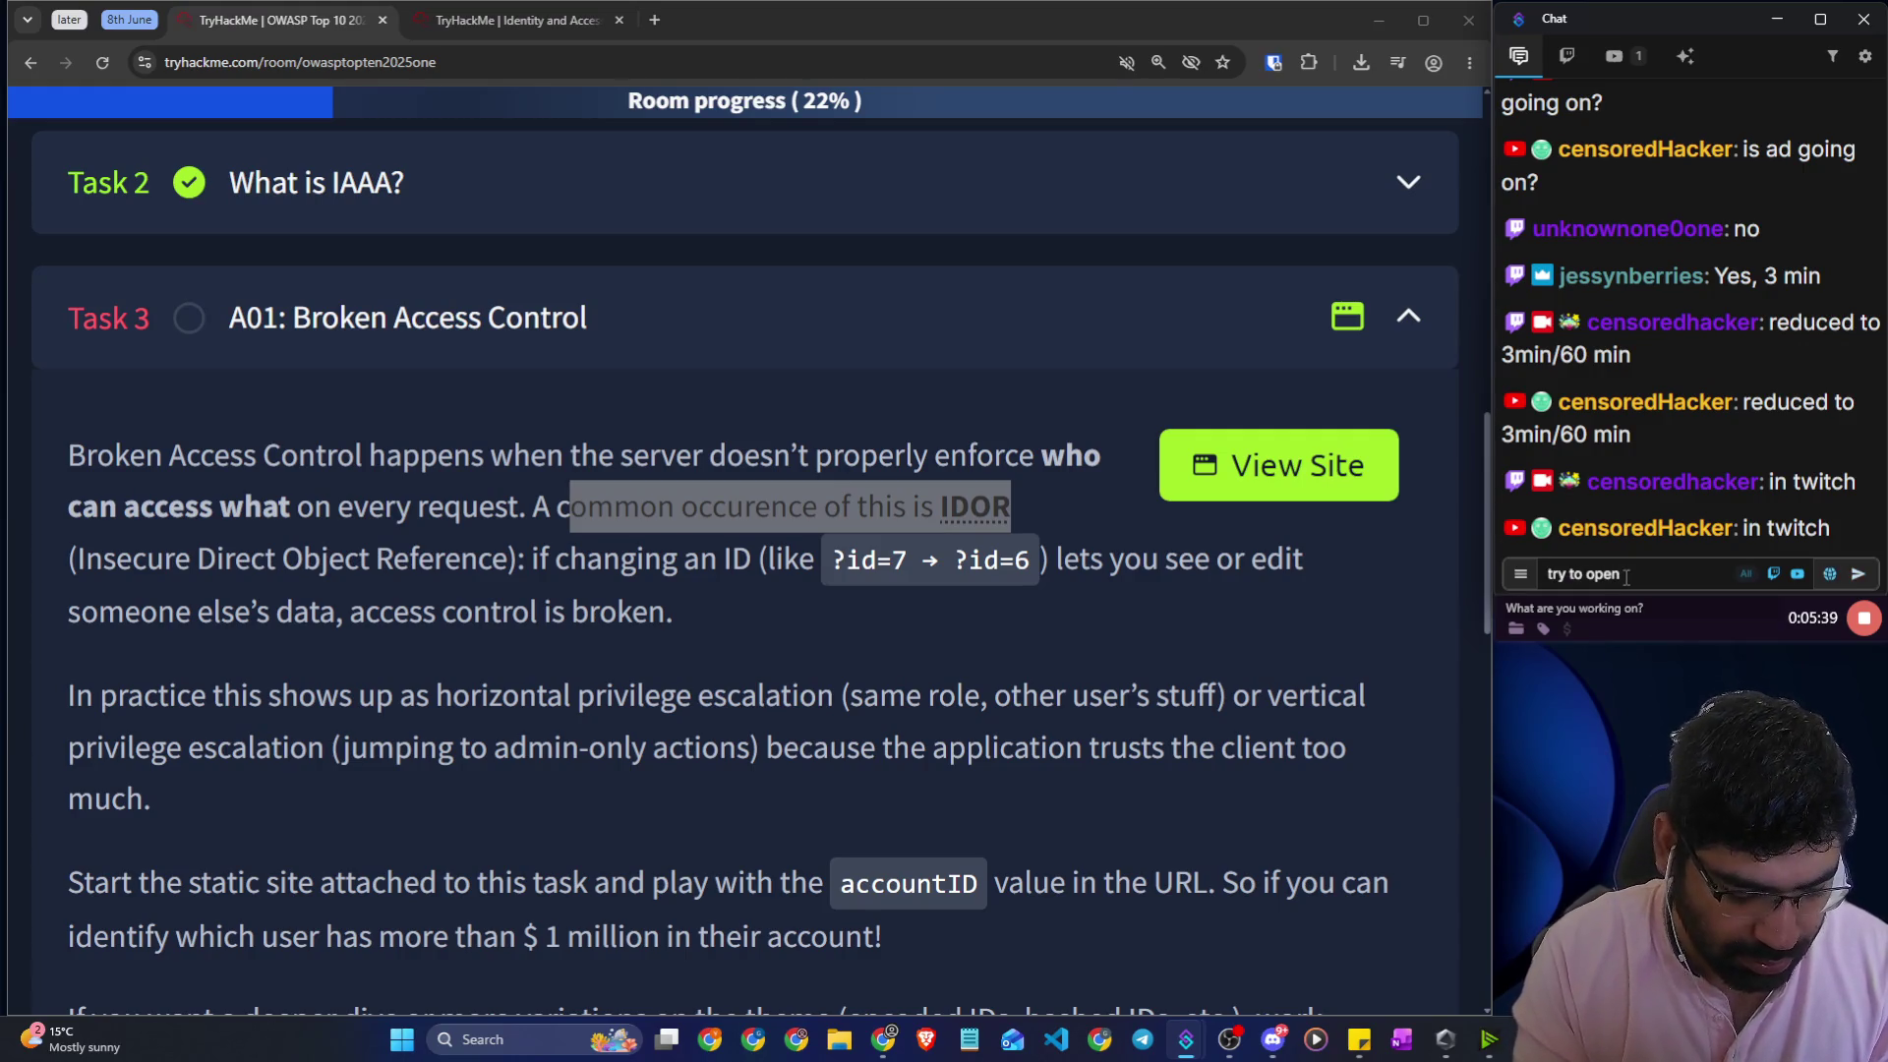
pyautogui.write(' !yt')
pyautogui.press('Return')
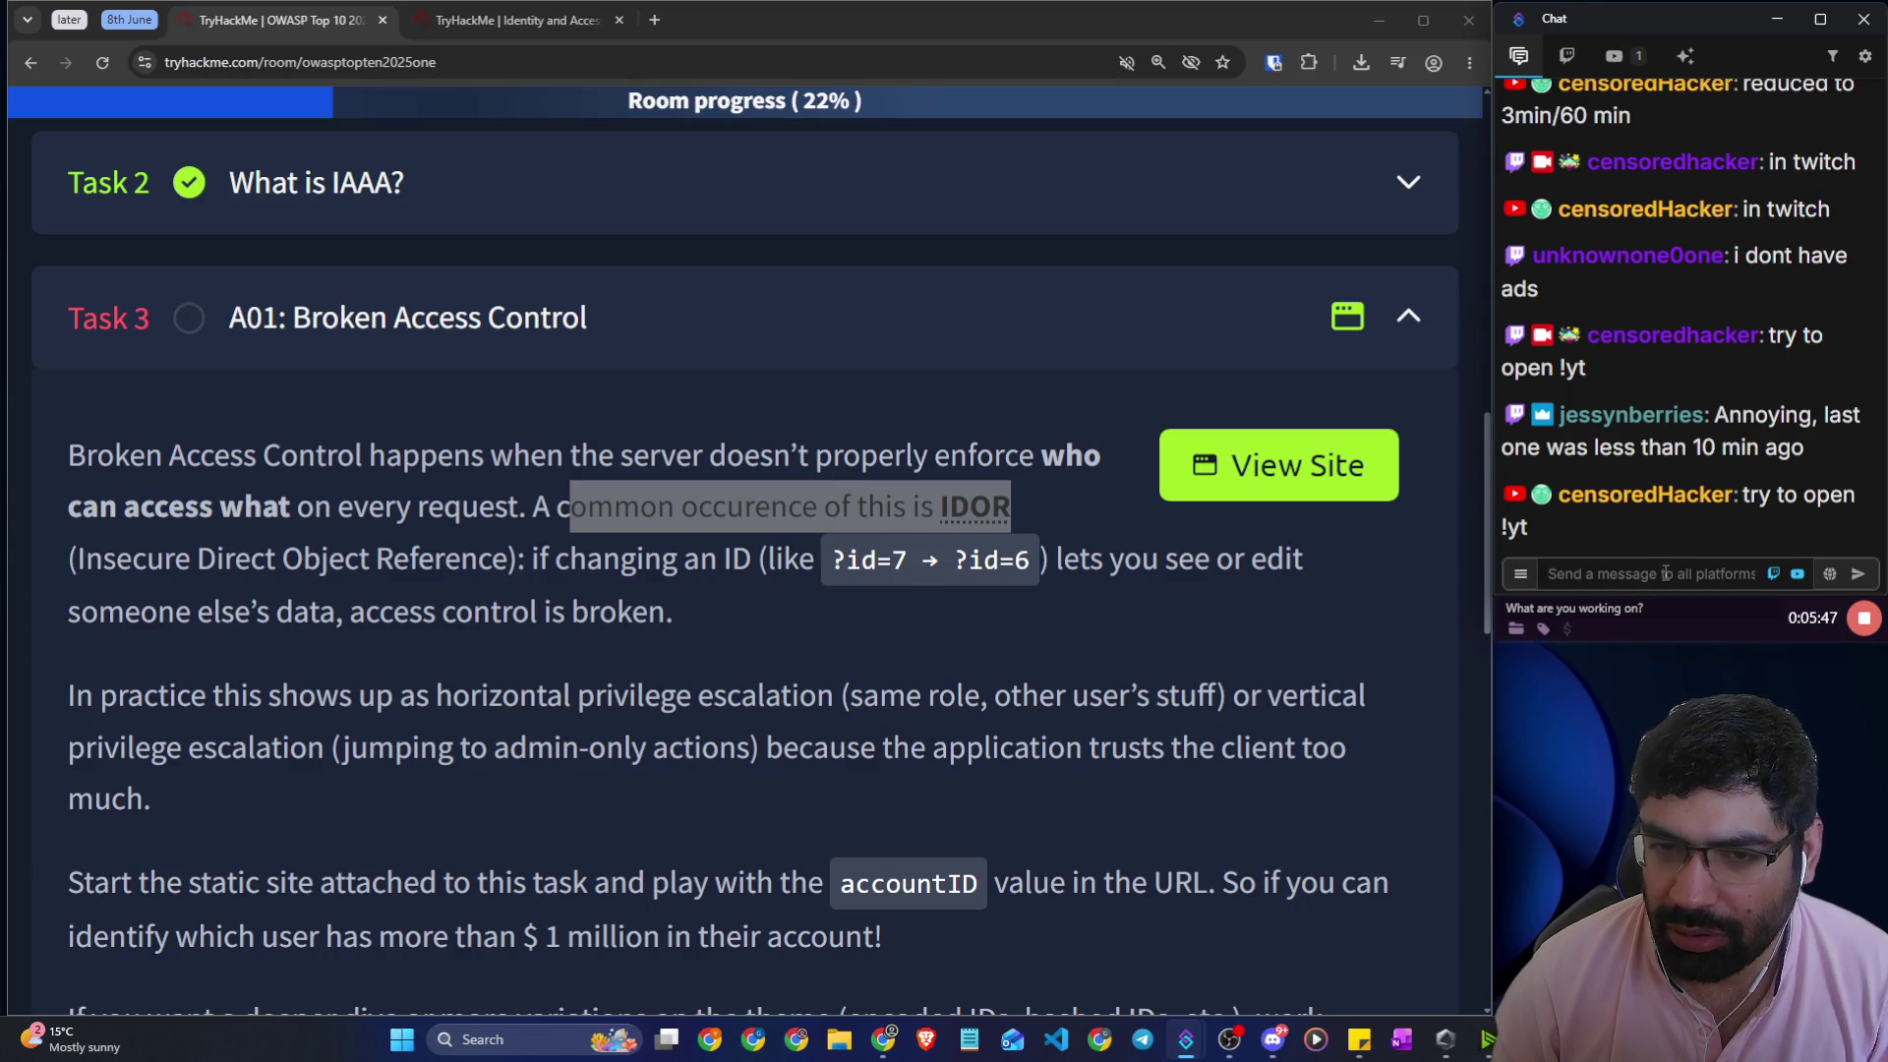
pyautogui.write('!YT')
pyautogui.press('Return')
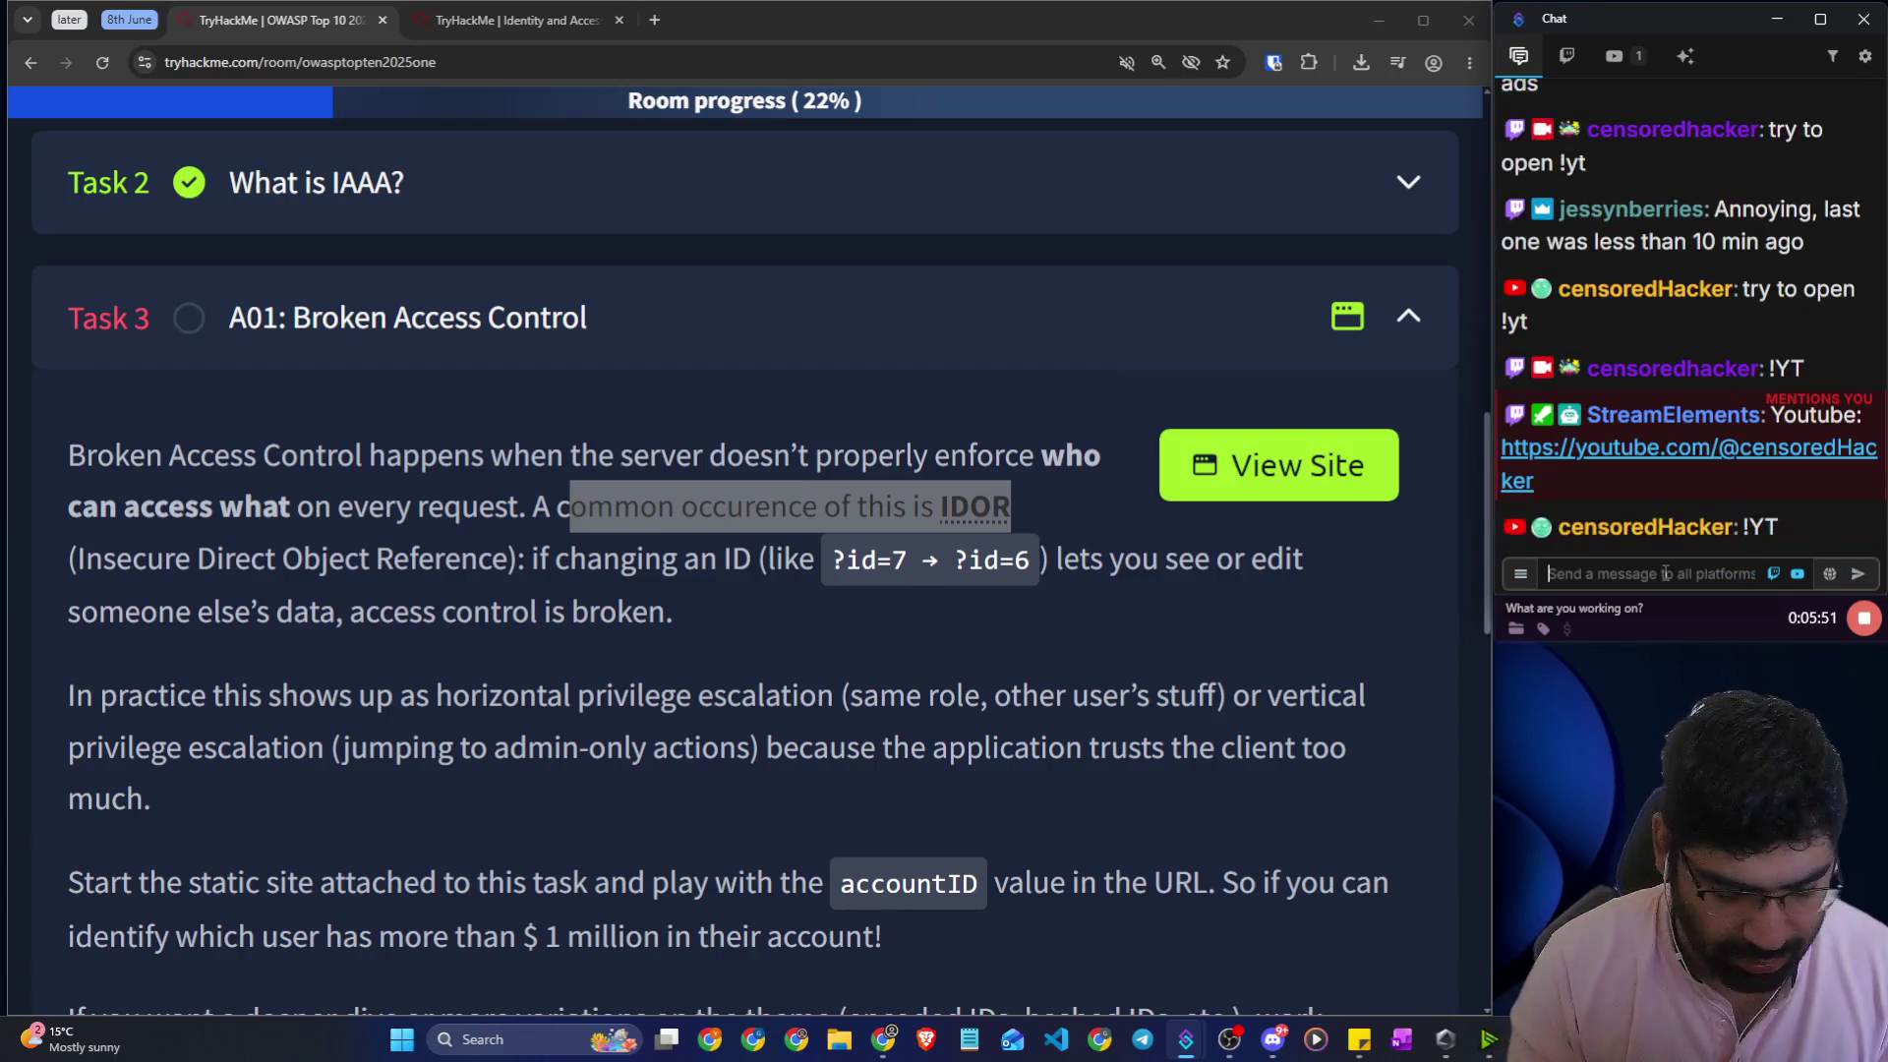
pyautogui.write('no')
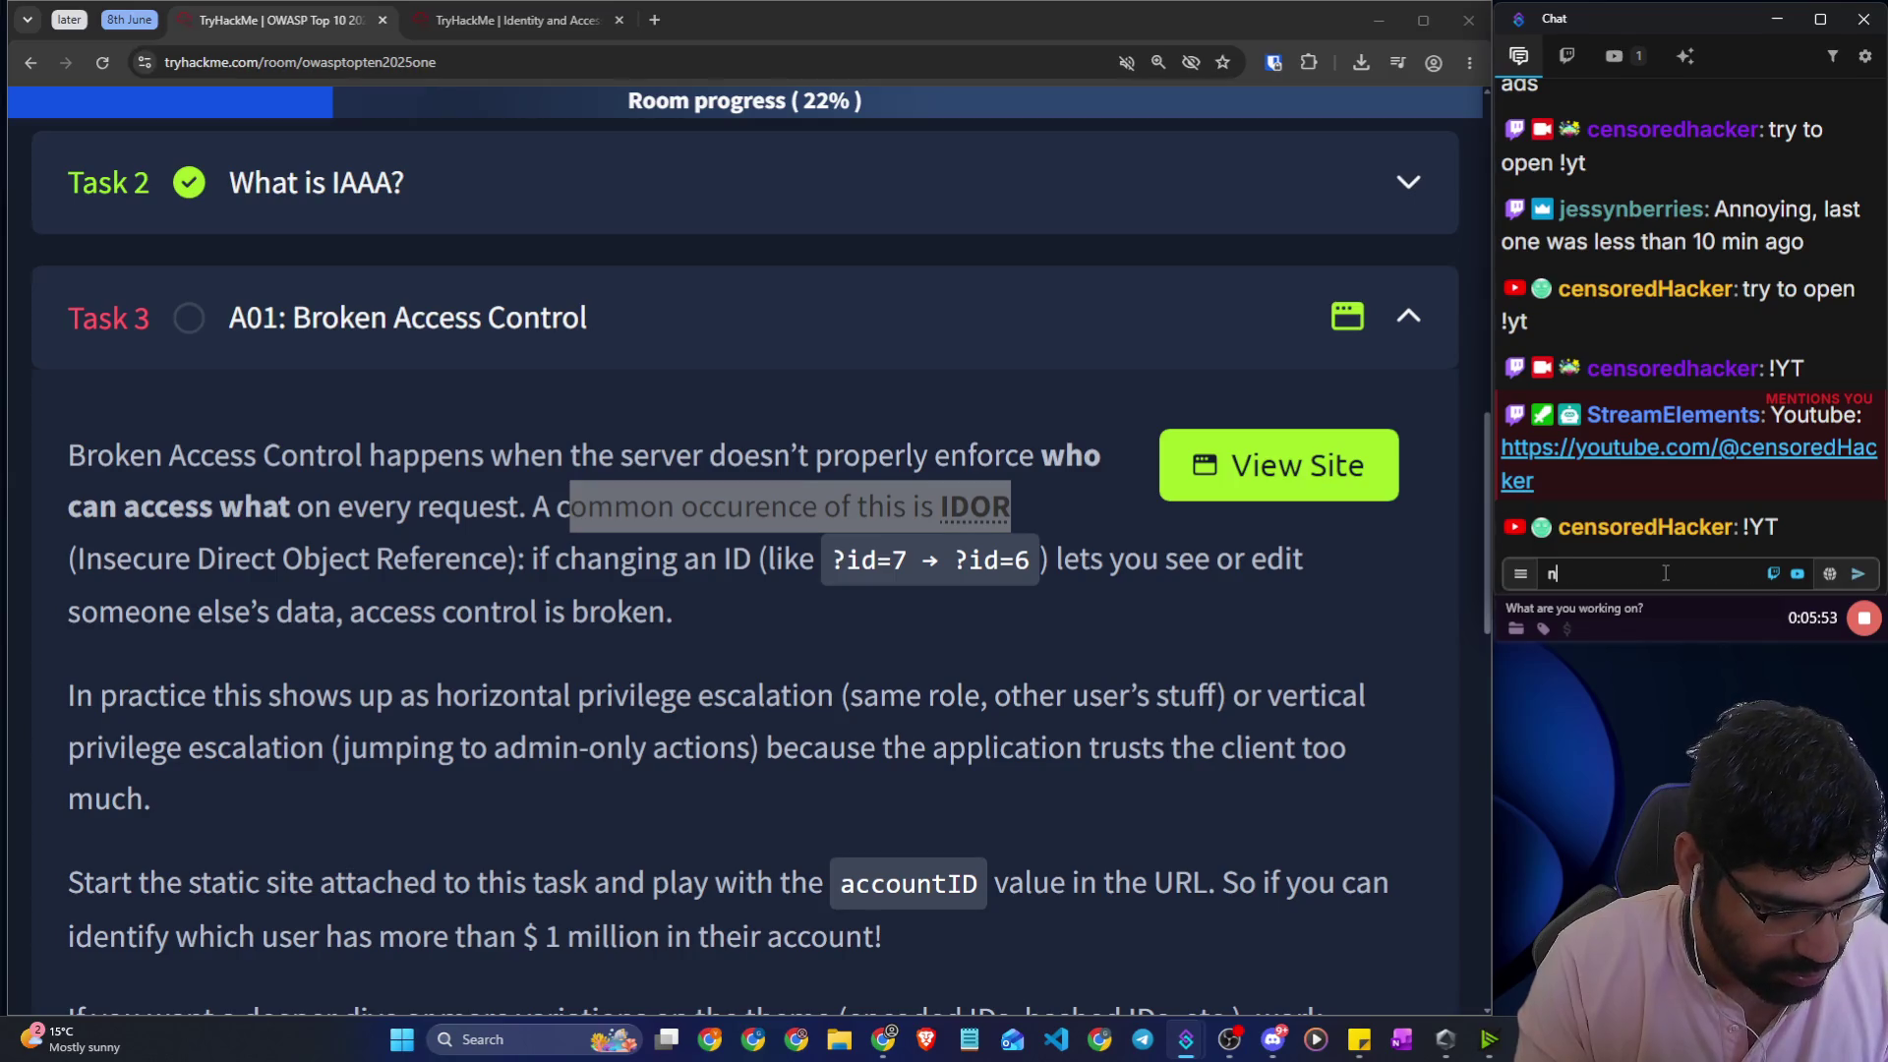
pyautogui.write(' to YT')
pyautogui.press('Return')
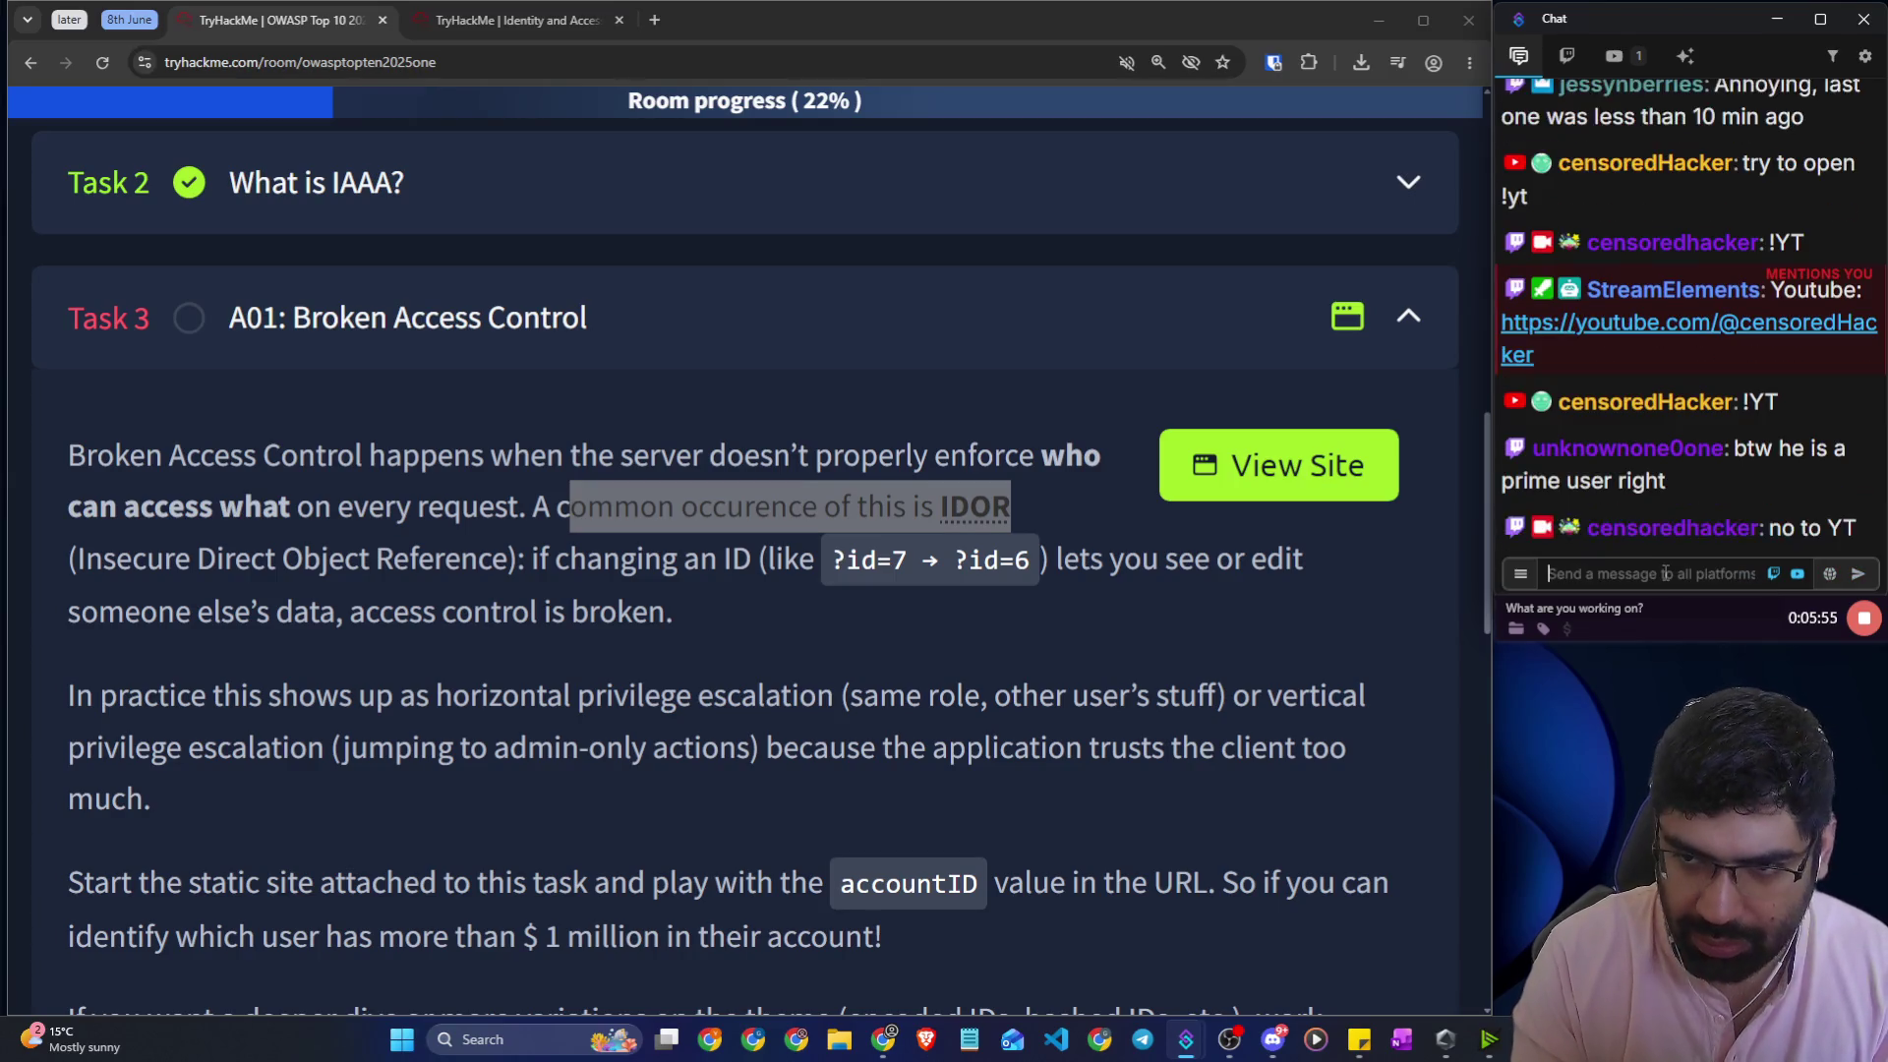
pyautogui.write('easier and way')
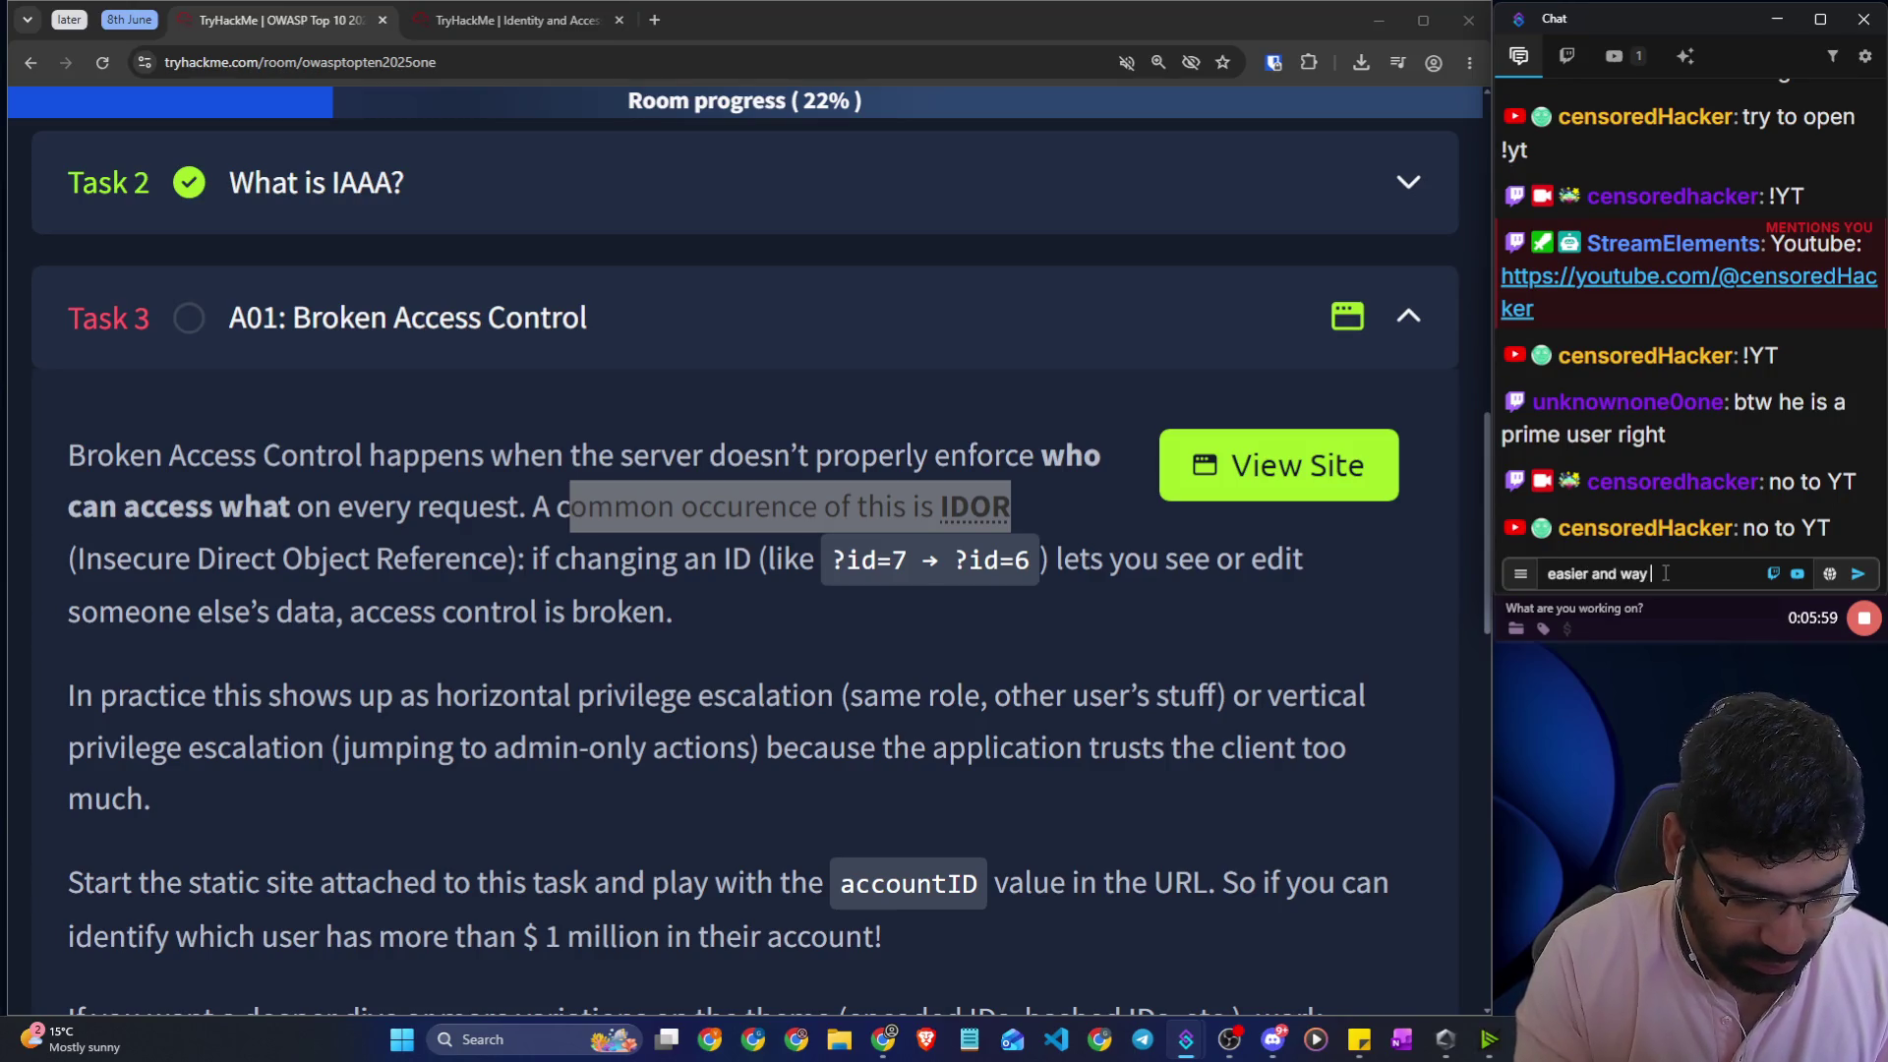
pyautogui.write('les')
pyautogui.write('ds')
pyautogui.press('Return')
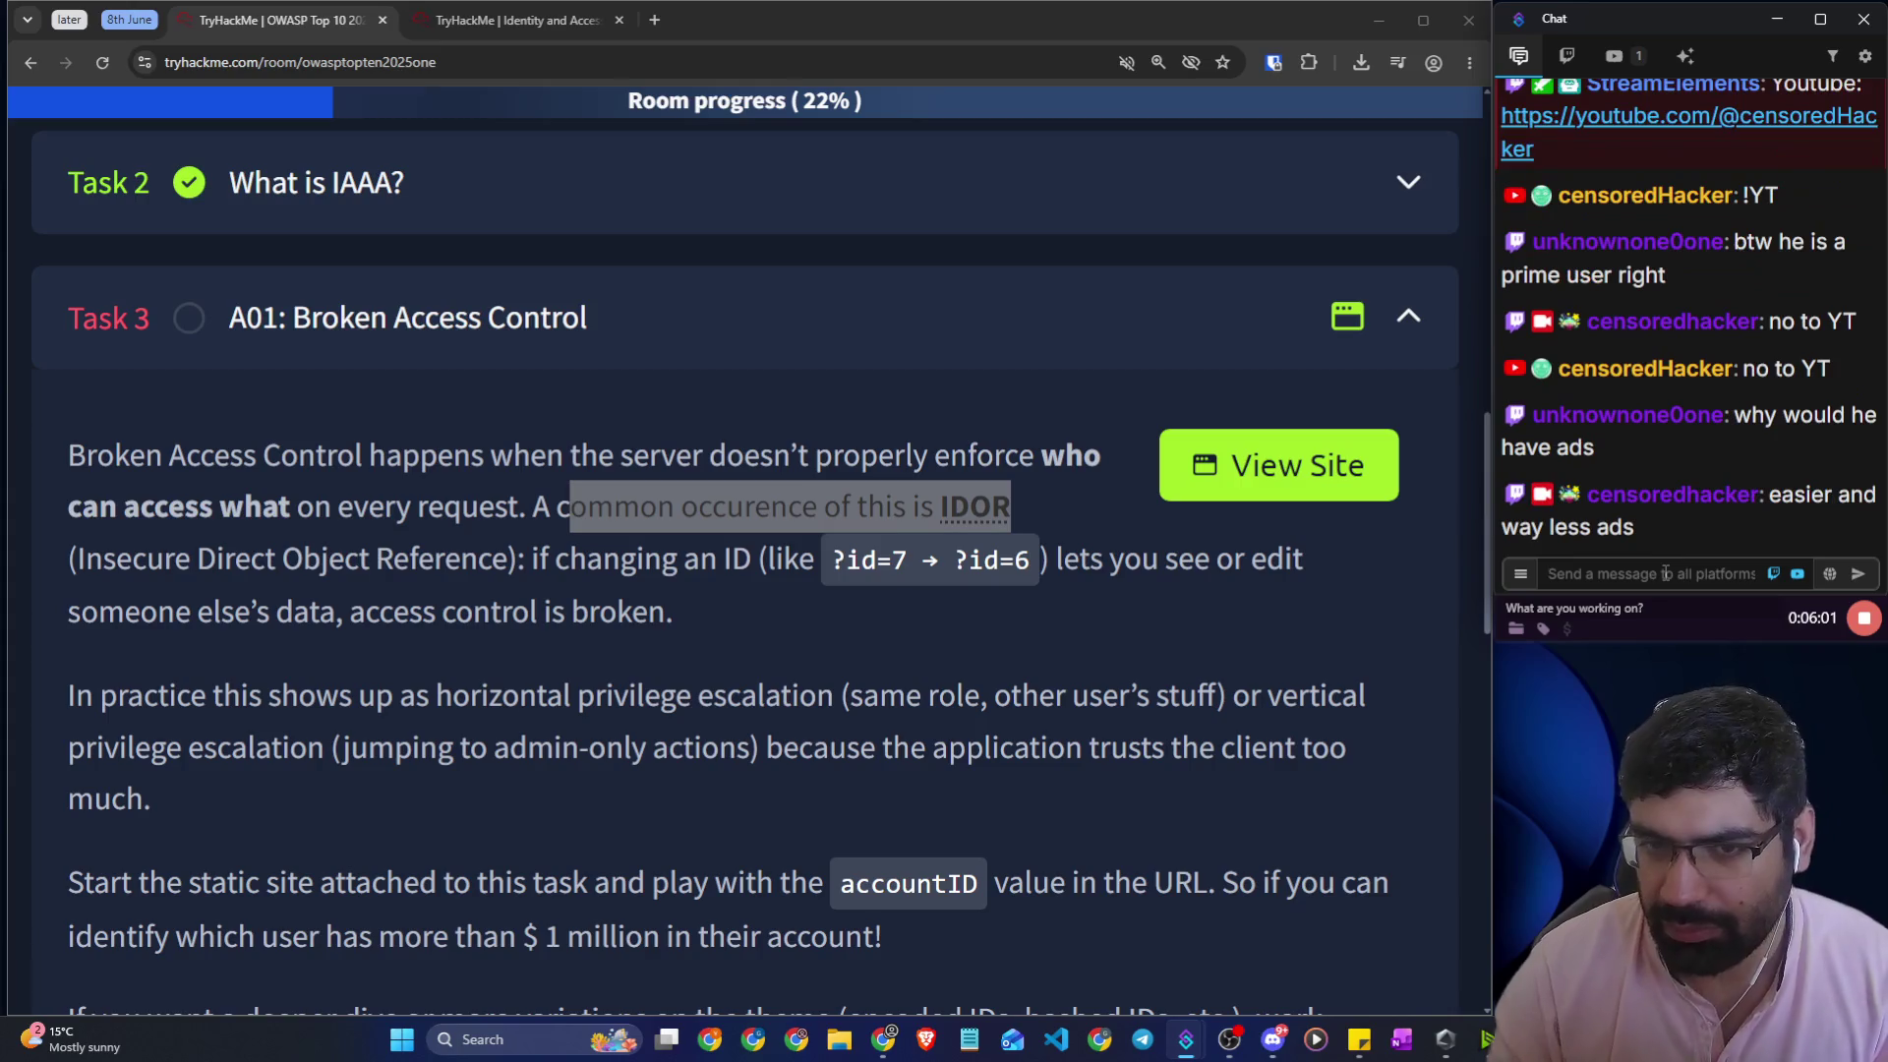
# - Highlight the Task 3 sentences naming IDOR and explaining Insecure Direct Object Reference
pyautogui.click(384, 472)
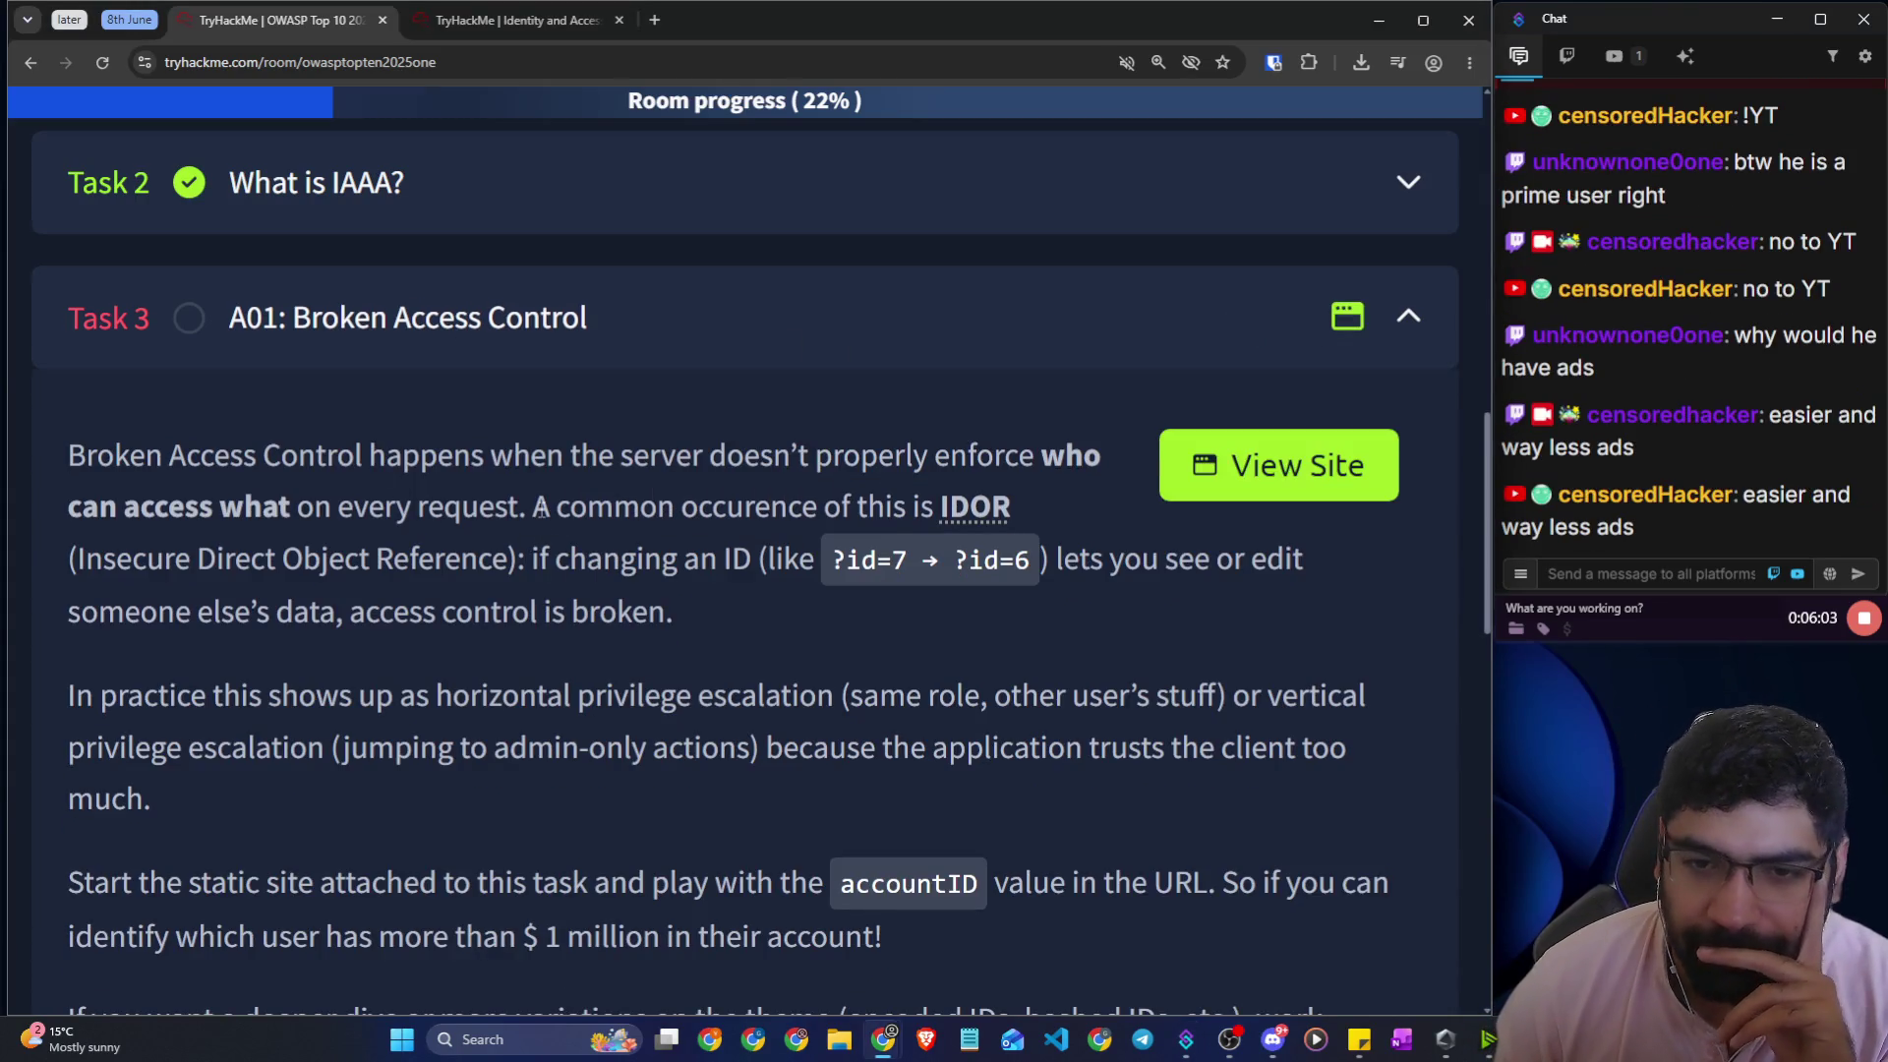
pyautogui.moveTo(536, 506); pyautogui.dragTo(1036, 502)
pyautogui.moveTo(283, 558); pyautogui.dragTo(1339, 574)
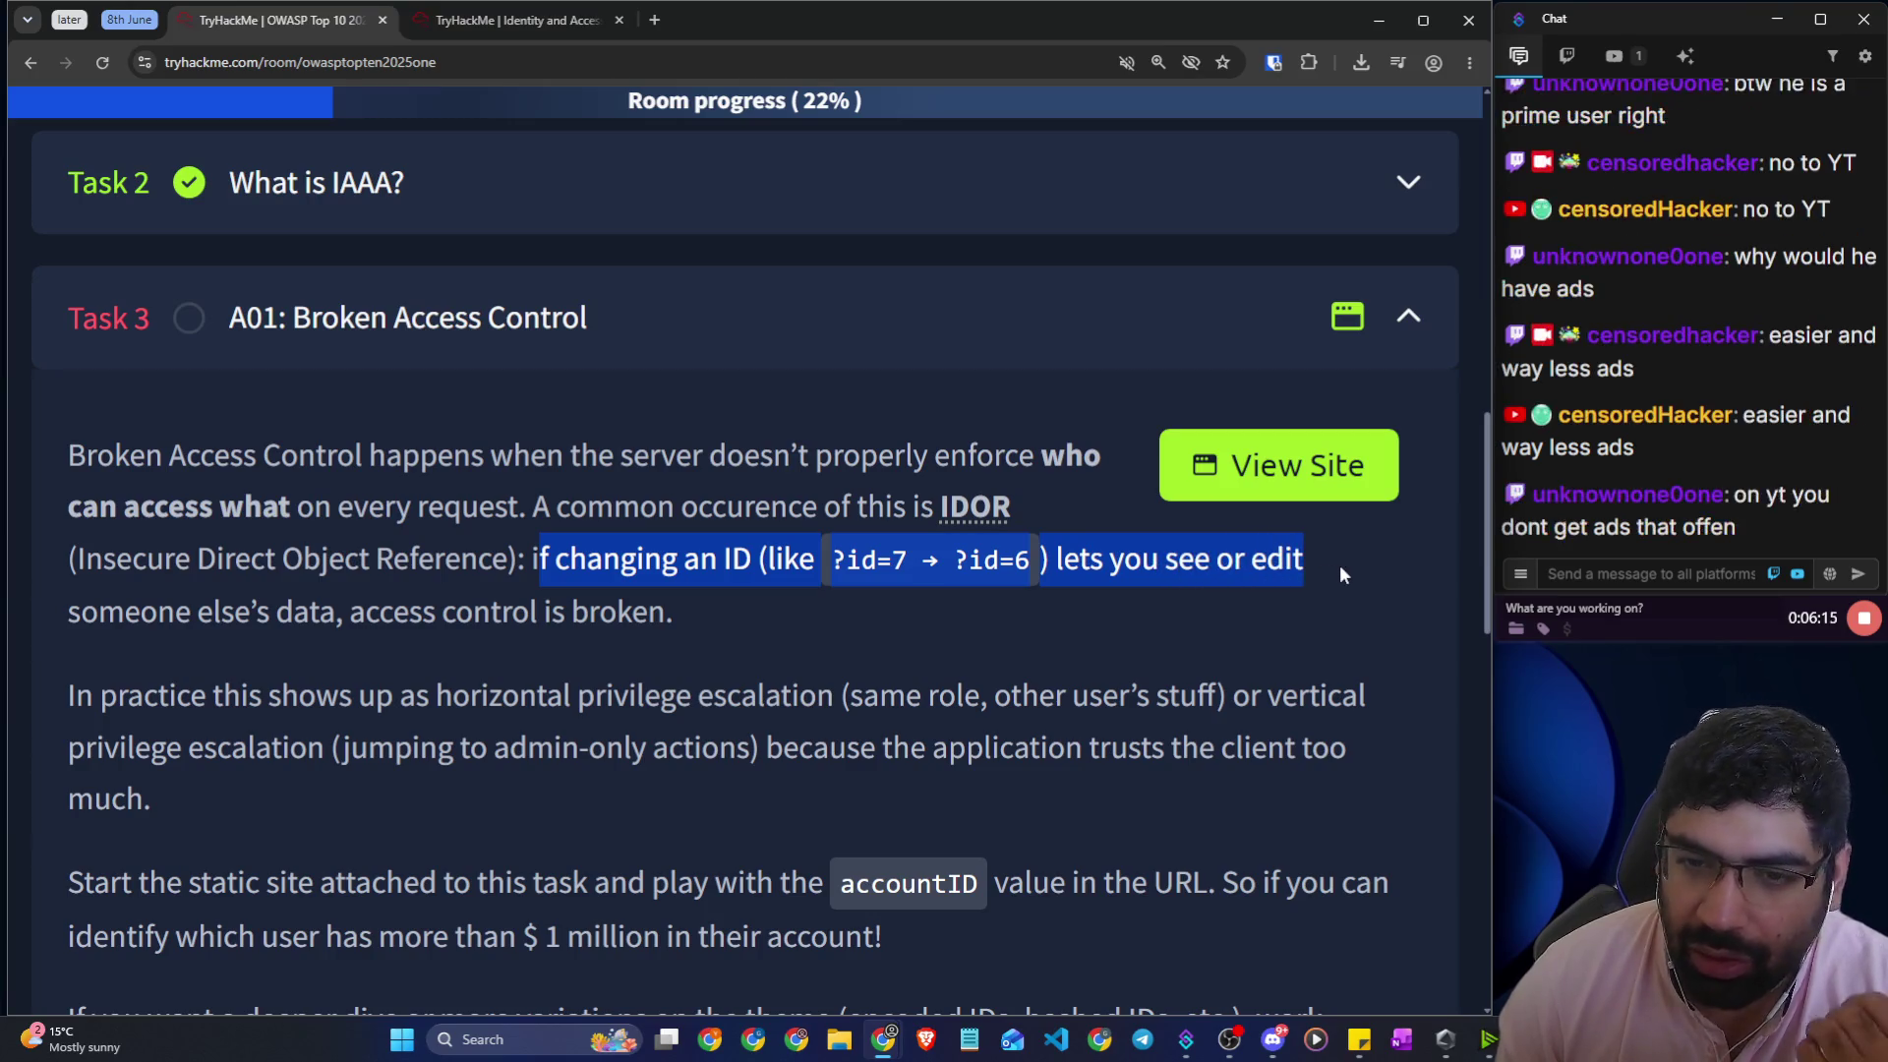
pyautogui.moveTo(192, 612); pyautogui.dragTo(654, 615)
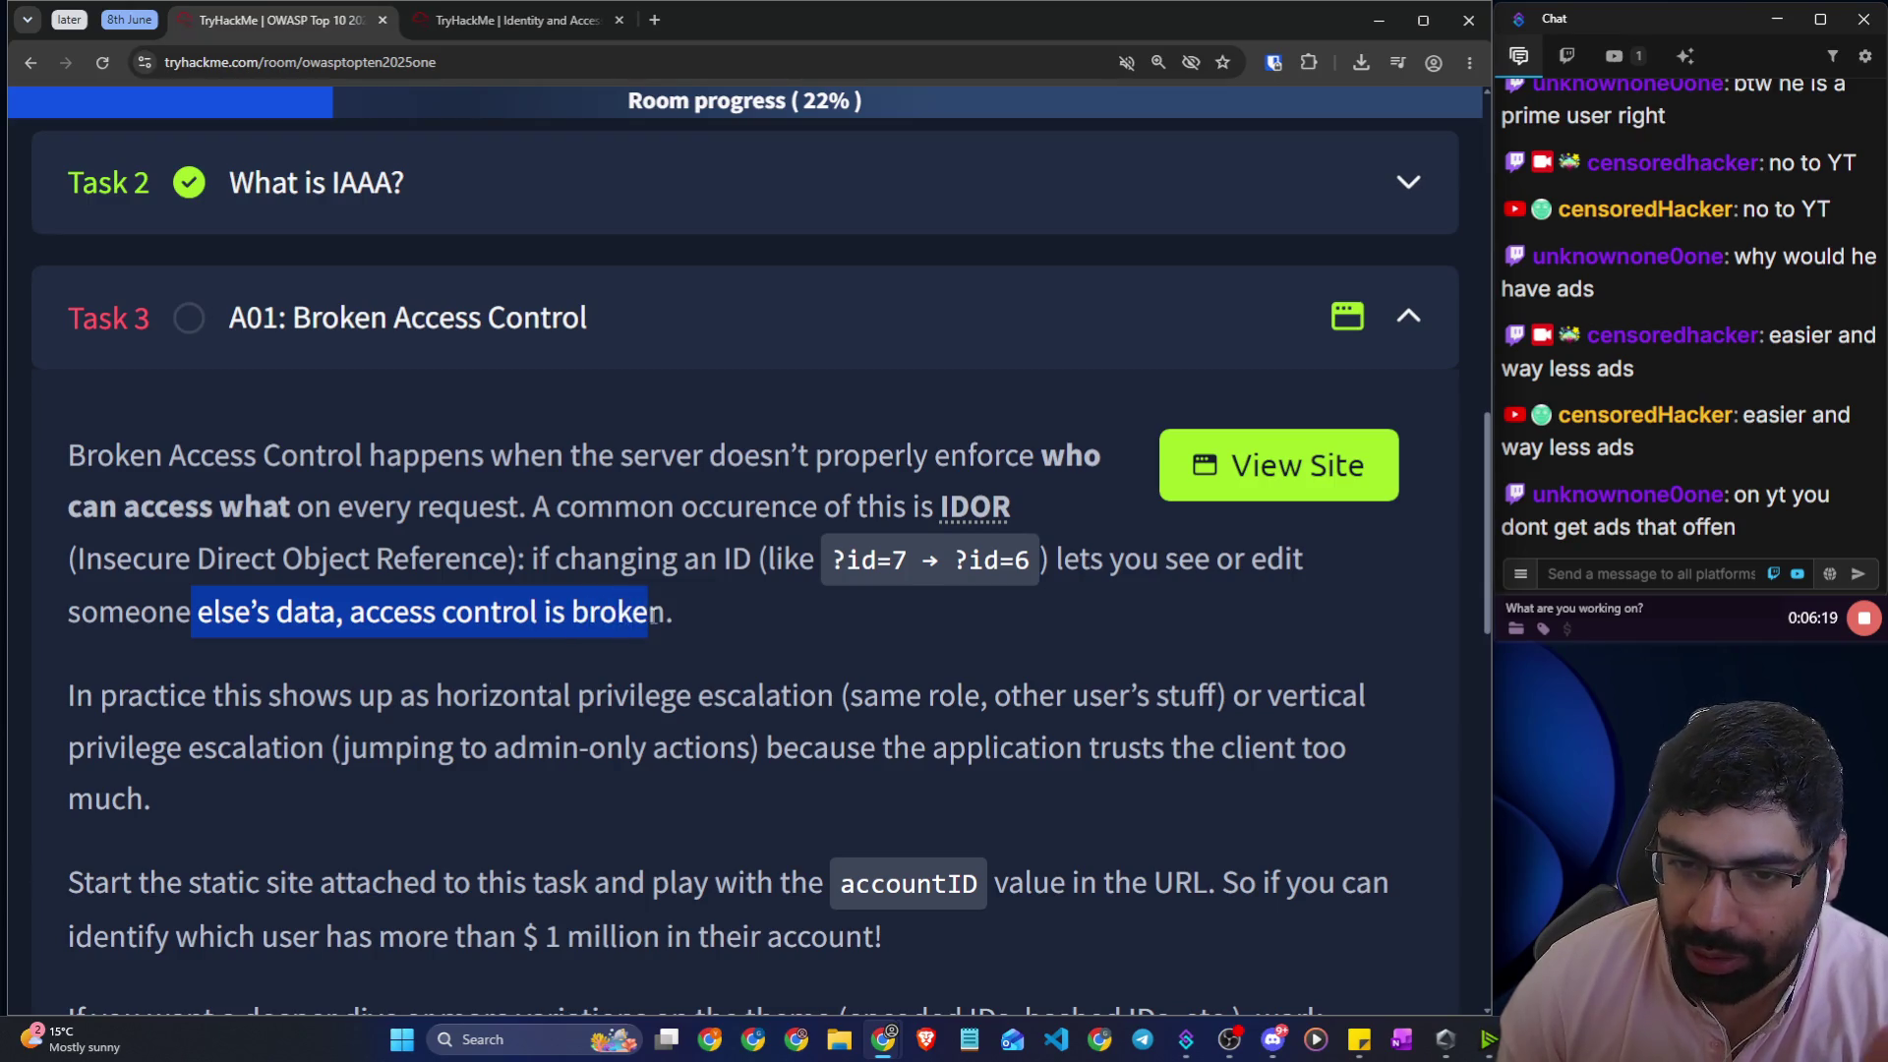
# - Open a new blank browser tab
pyautogui.click(1623, 580)
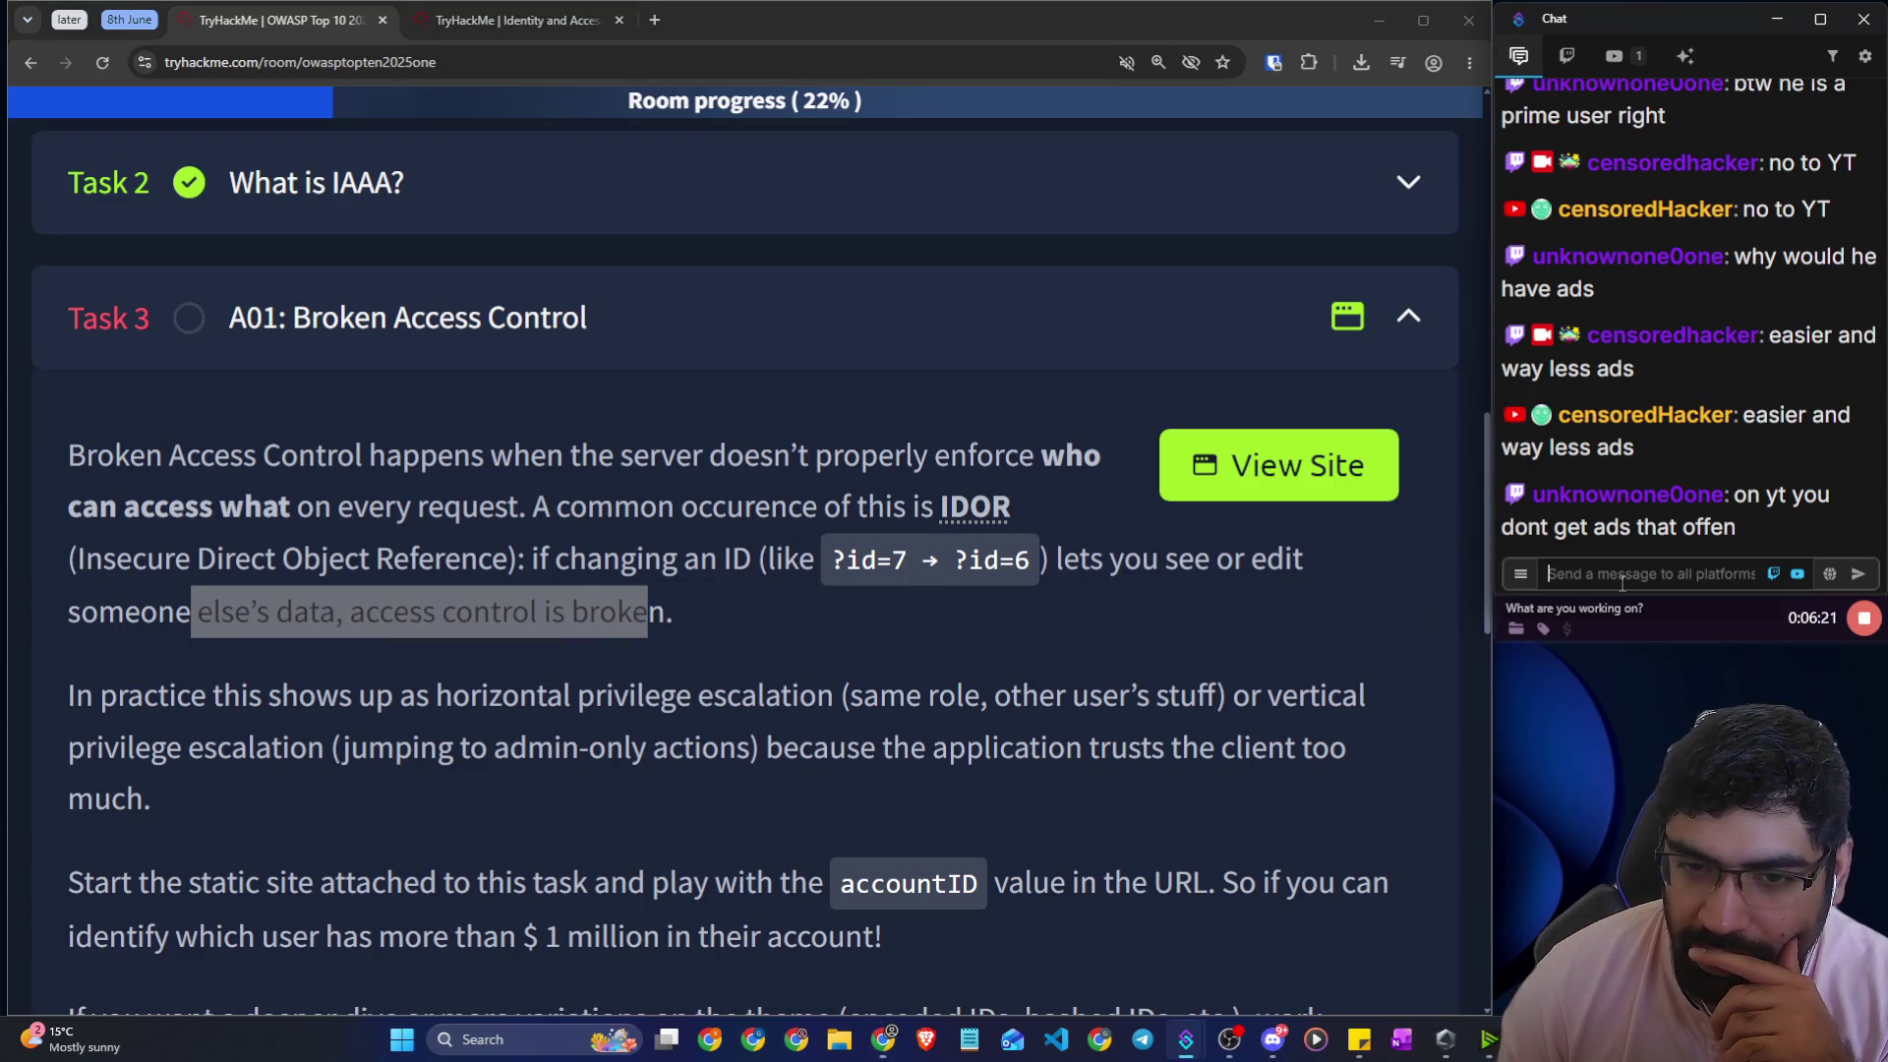
pyautogui.click(686, 623)
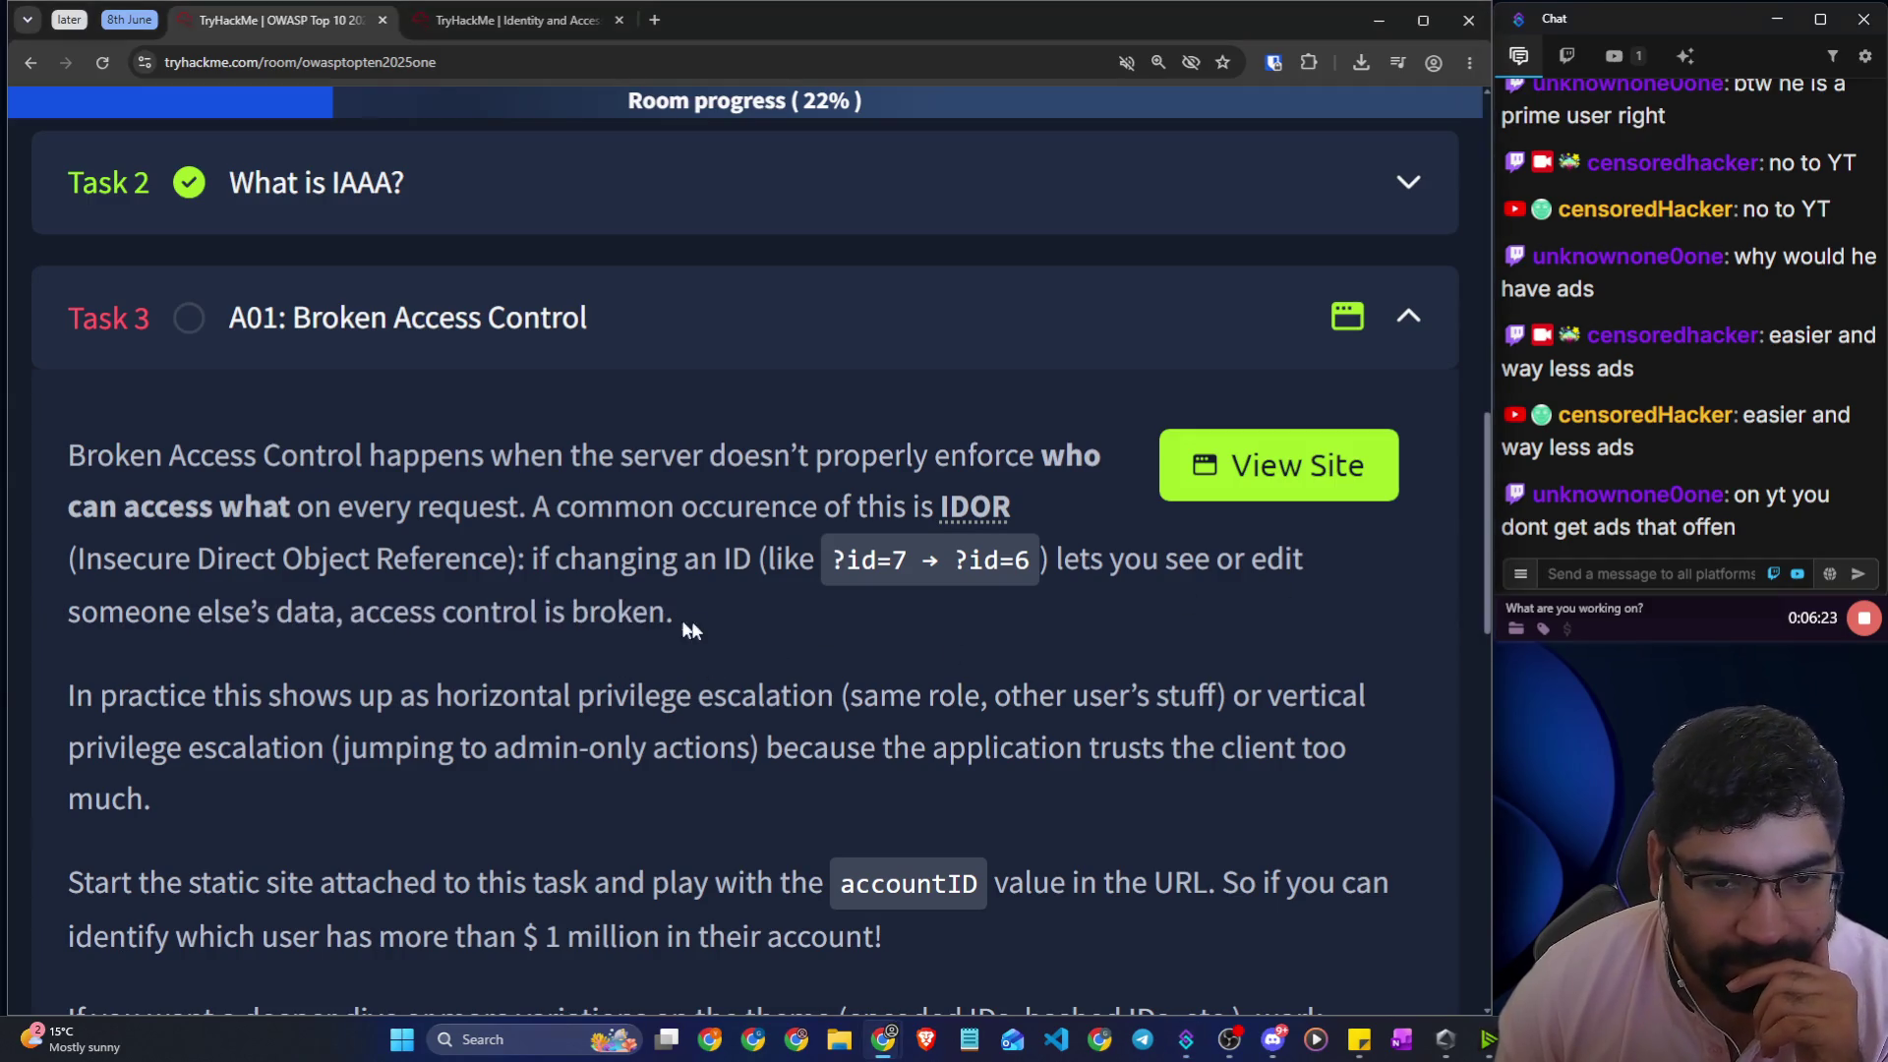
pyautogui.click(665, 24)
# - Load Excalidraw and, in blue, hand-draw 'fb', a large box, and a profile URL inside it
pyautogui.write('exc')
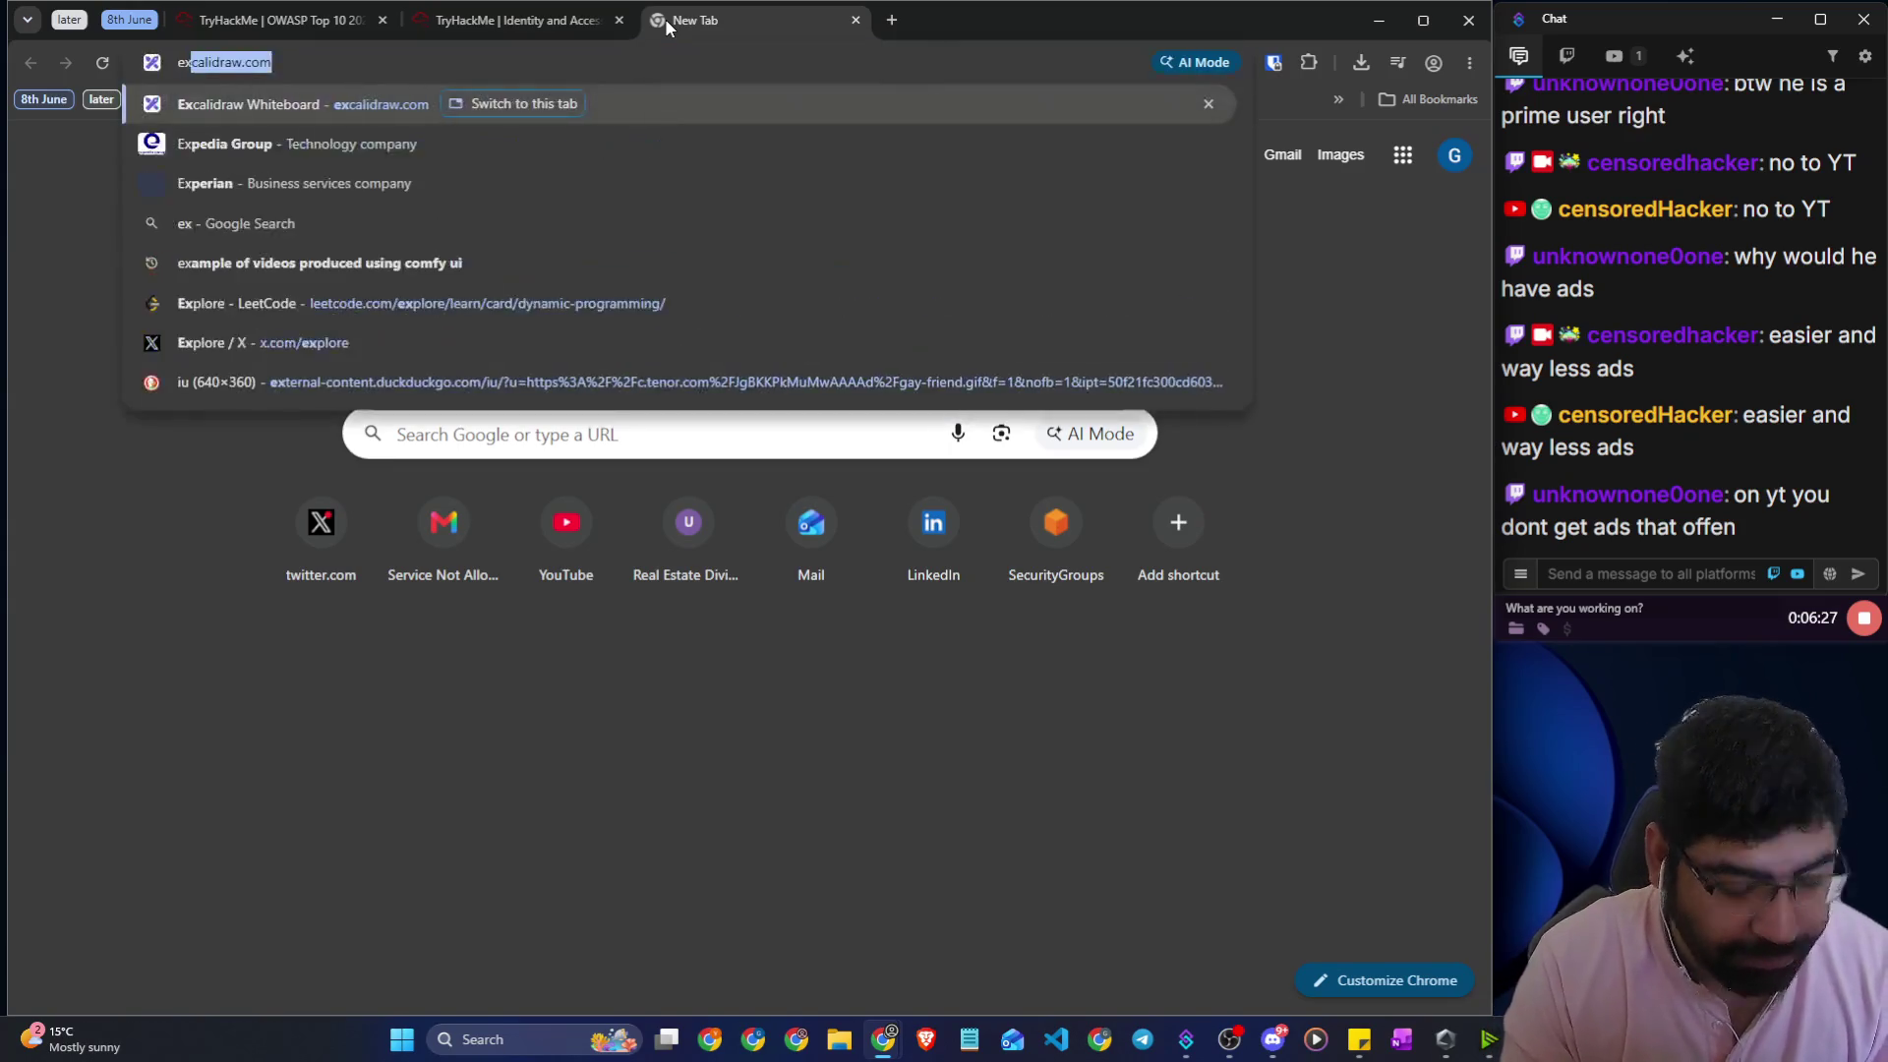
pyautogui.press('Return')
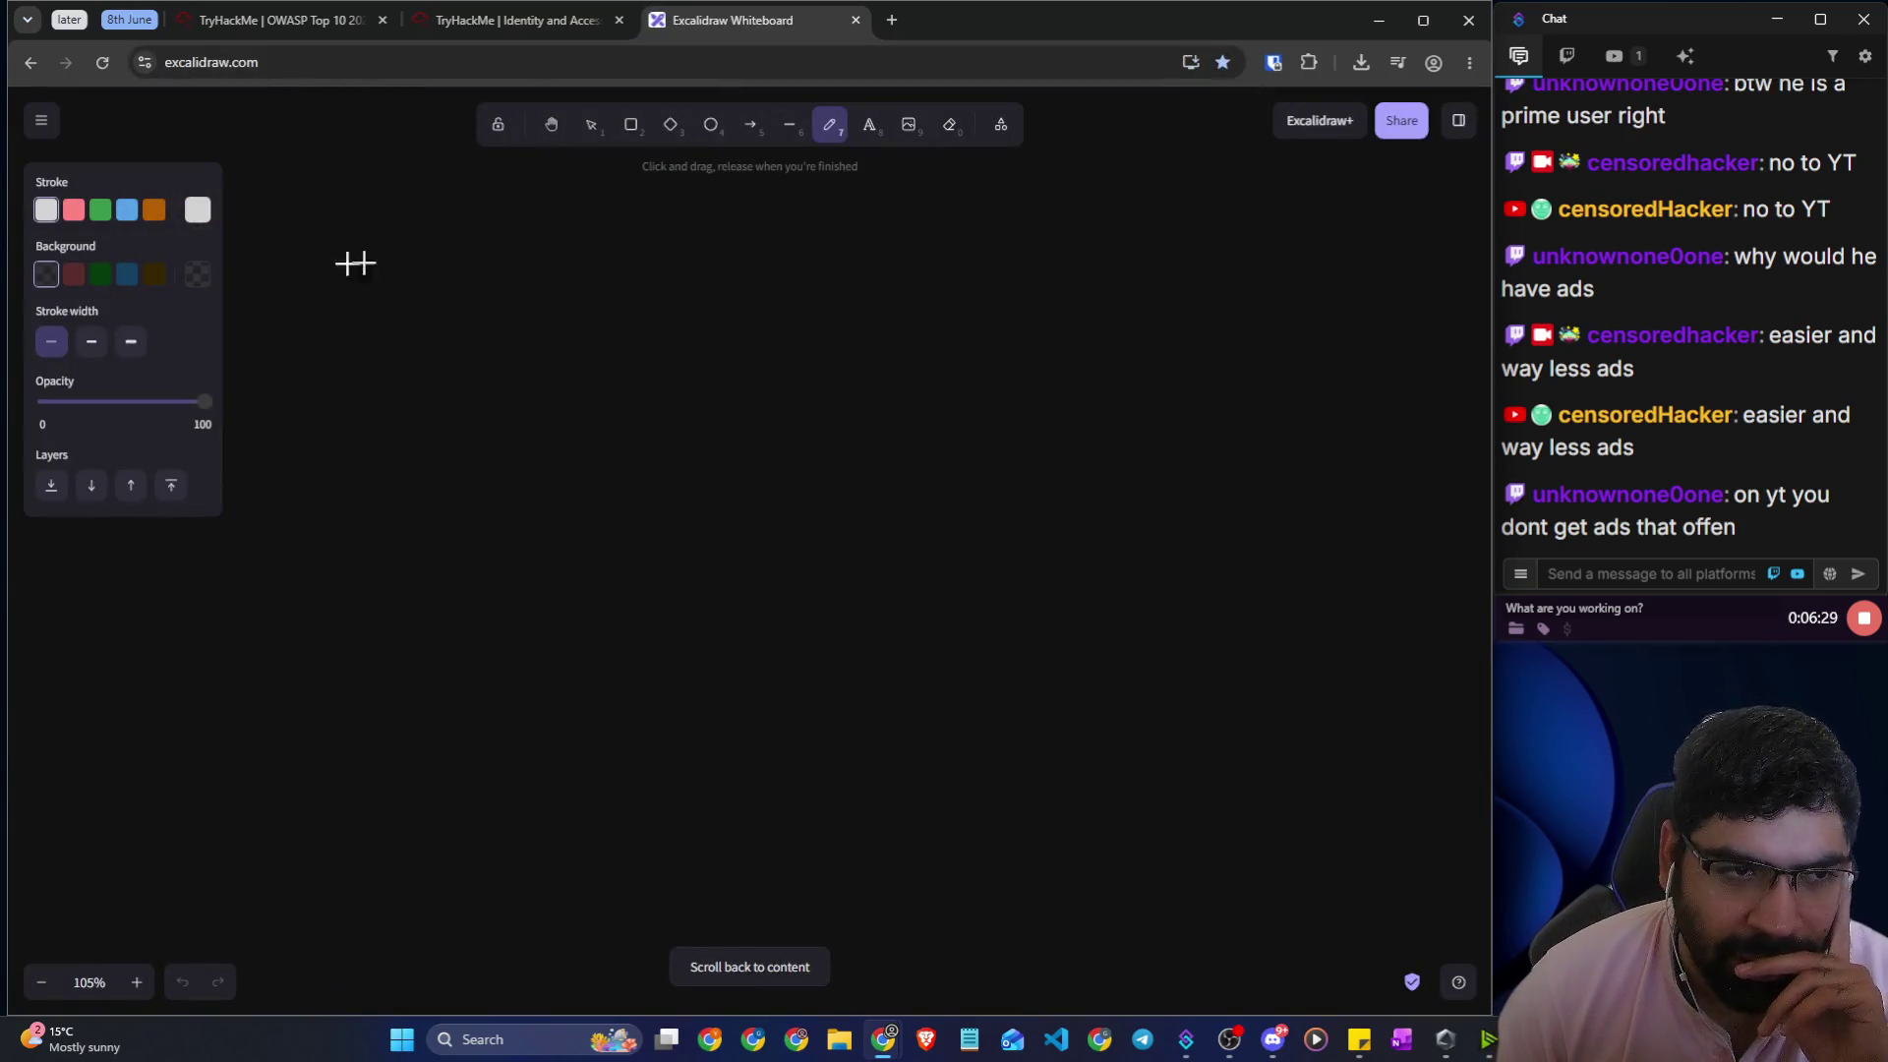
pyautogui.click(127, 210)
pyautogui.moveTo(535, 197)
pyautogui.mouseDown()
pyautogui.moveTo(527, 307)
pyautogui.moveTo(539, 276)
pyautogui.mouseUp()
pyautogui.moveTo(575, 226)
pyautogui.mouseDown()
pyautogui.moveTo(574, 286)
pyautogui.moveTo(545, 308)
pyautogui.mouseUp()
pyautogui.moveTo(359, 391); pyautogui.dragTo(347, 836)
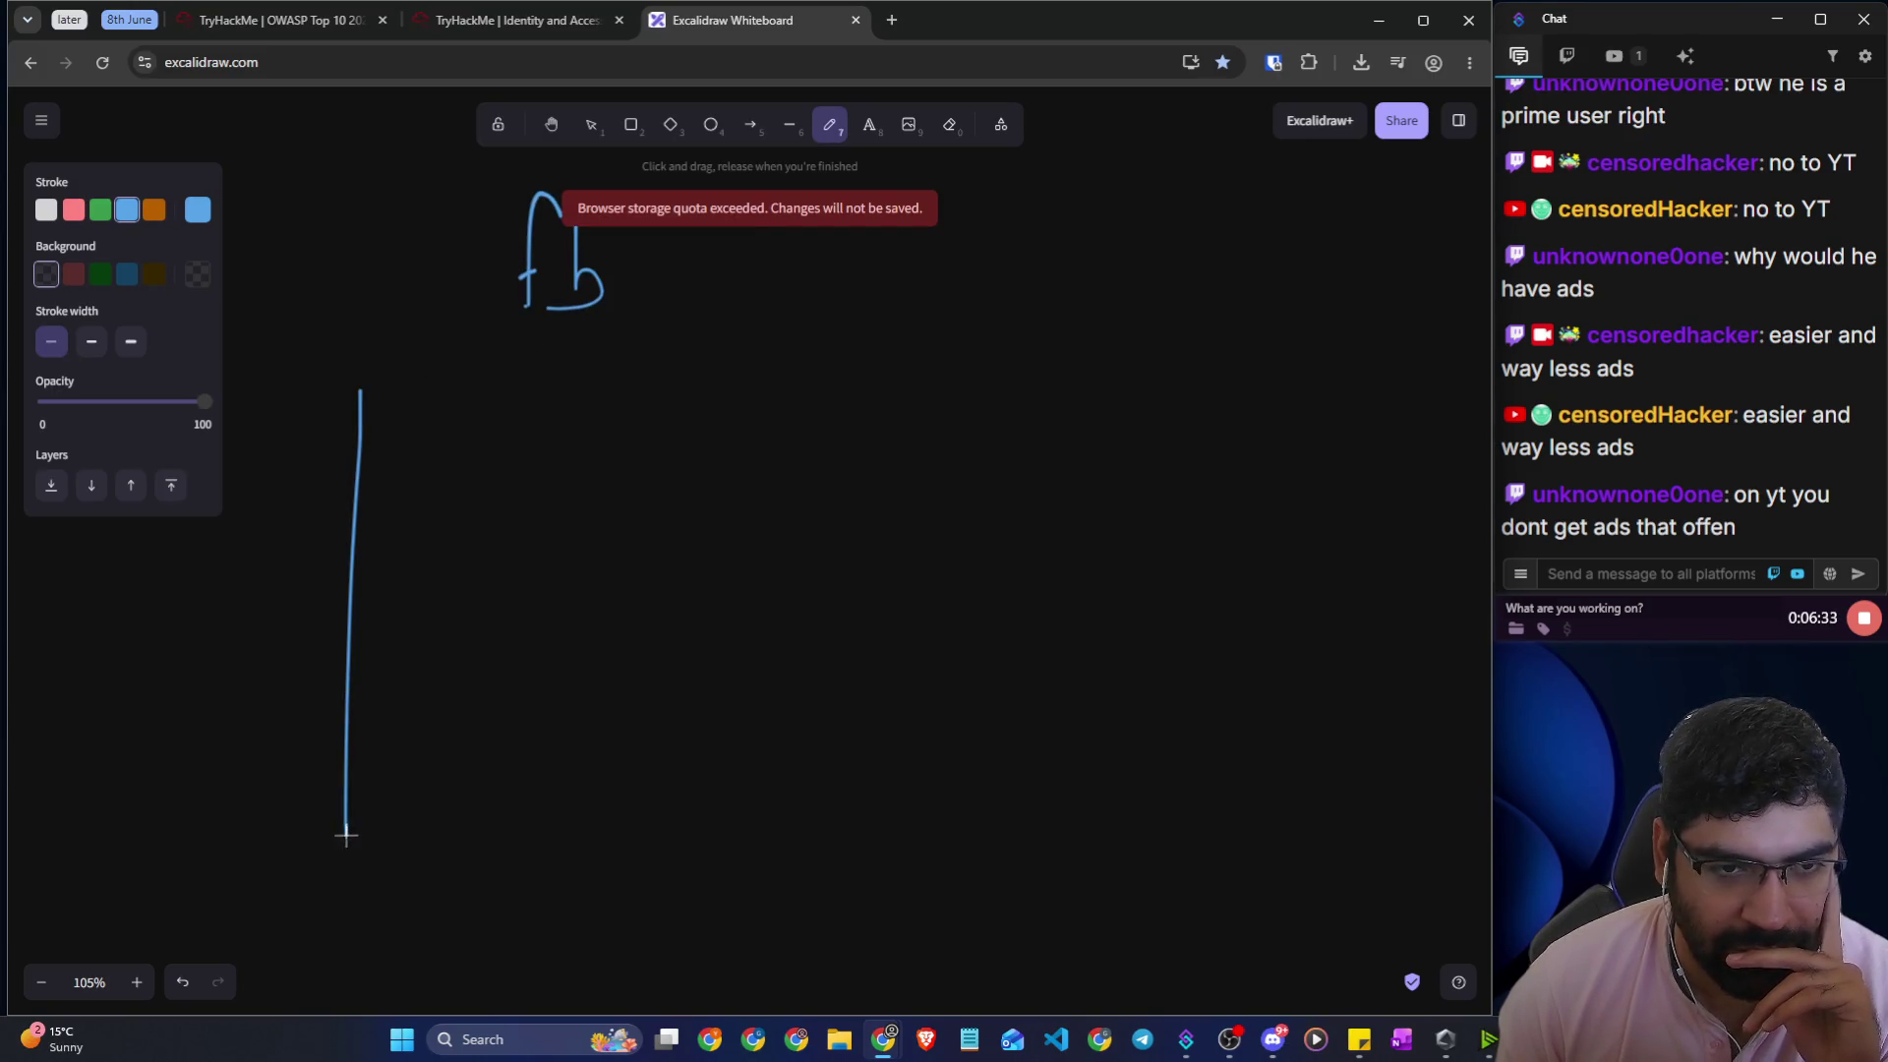
pyautogui.moveTo(358, 383)
pyautogui.mouseDown()
pyautogui.moveTo(552, 367)
pyautogui.moveTo(907, 619)
pyautogui.mouseUp()
pyautogui.moveTo(939, 880)
pyautogui.mouseDown()
pyautogui.moveTo(362, 897)
pyautogui.moveTo(354, 812)
pyautogui.mouseUp()
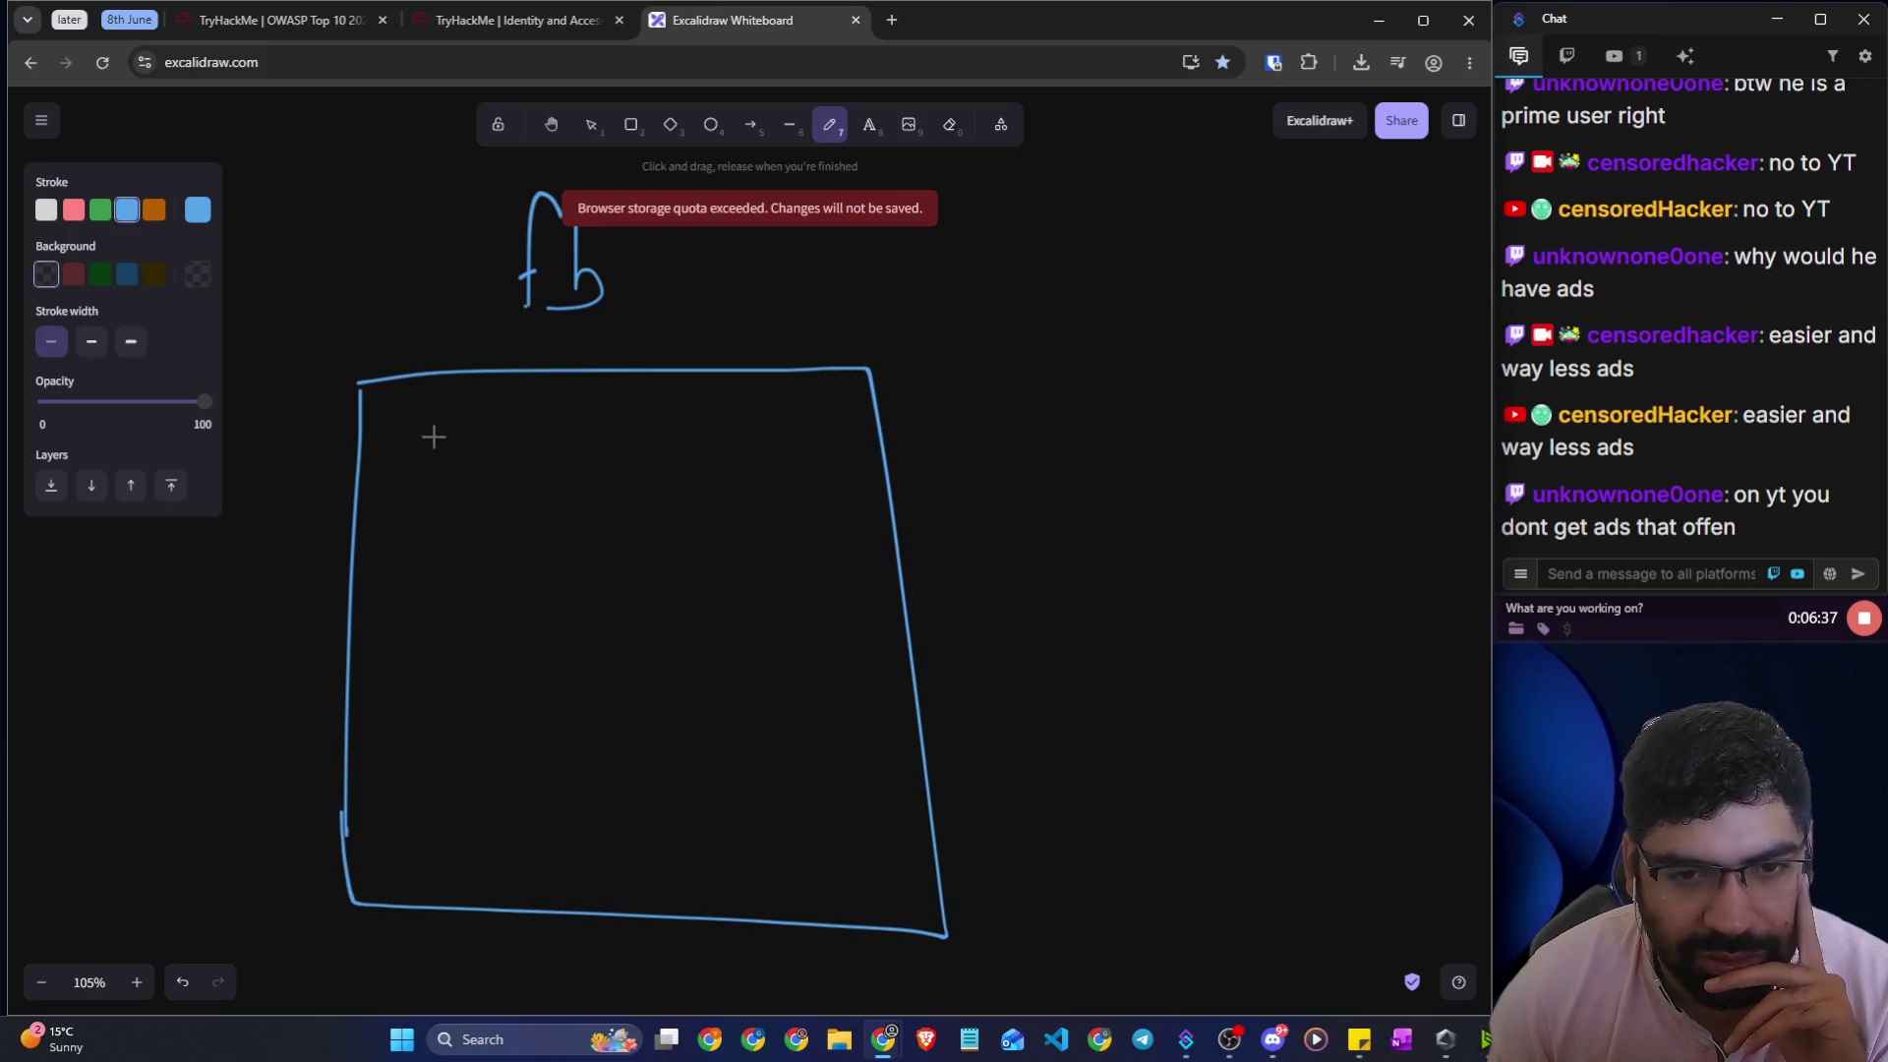
pyautogui.moveTo(440, 398); pyautogui.dragTo(403, 521)
pyautogui.moveTo(406, 471)
pyautogui.mouseDown()
pyautogui.moveTo(580, 470)
pyautogui.moveTo(568, 499)
pyautogui.moveTo(622, 444)
pyautogui.moveTo(687, 470)
pyautogui.moveTo(780, 430)
pyautogui.moveTo(840, 434)
pyautogui.mouseUp()
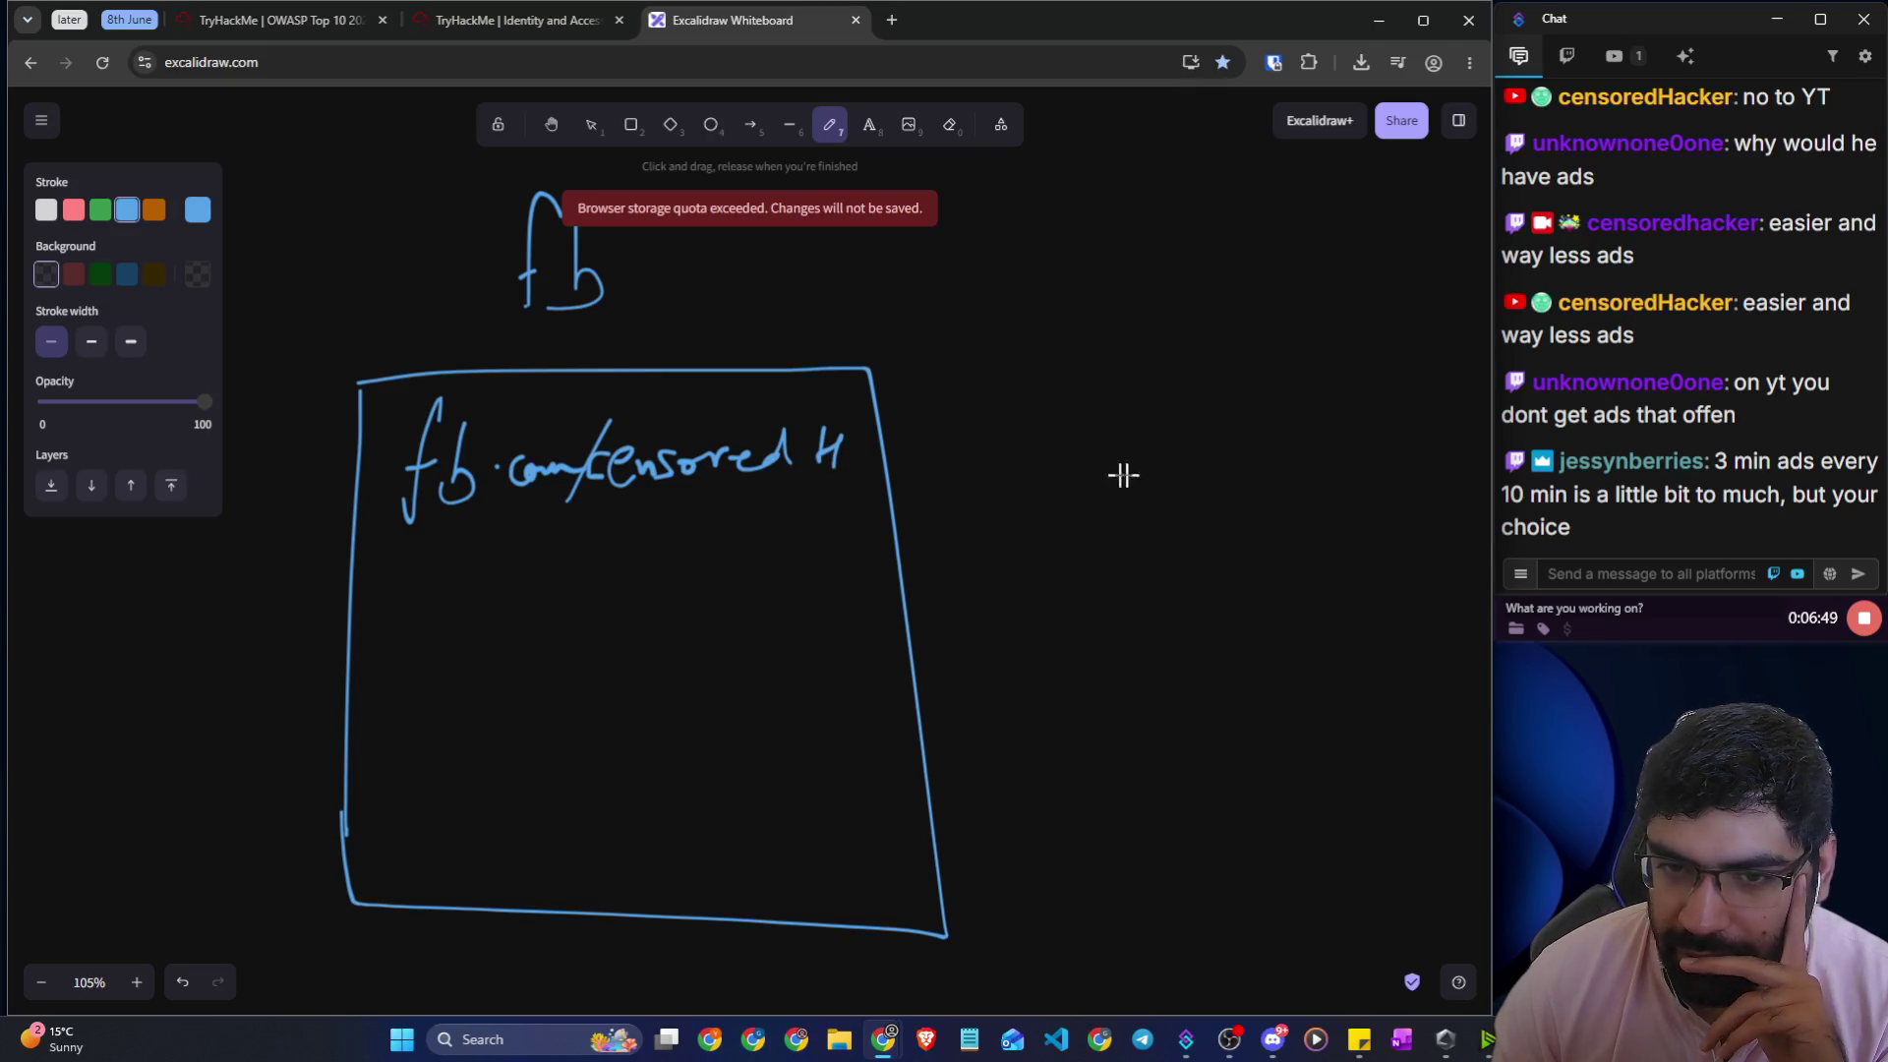
# - Reply in stream chat: 'it I only have that for lofi streams apologies'
pyautogui.click(1593, 571)
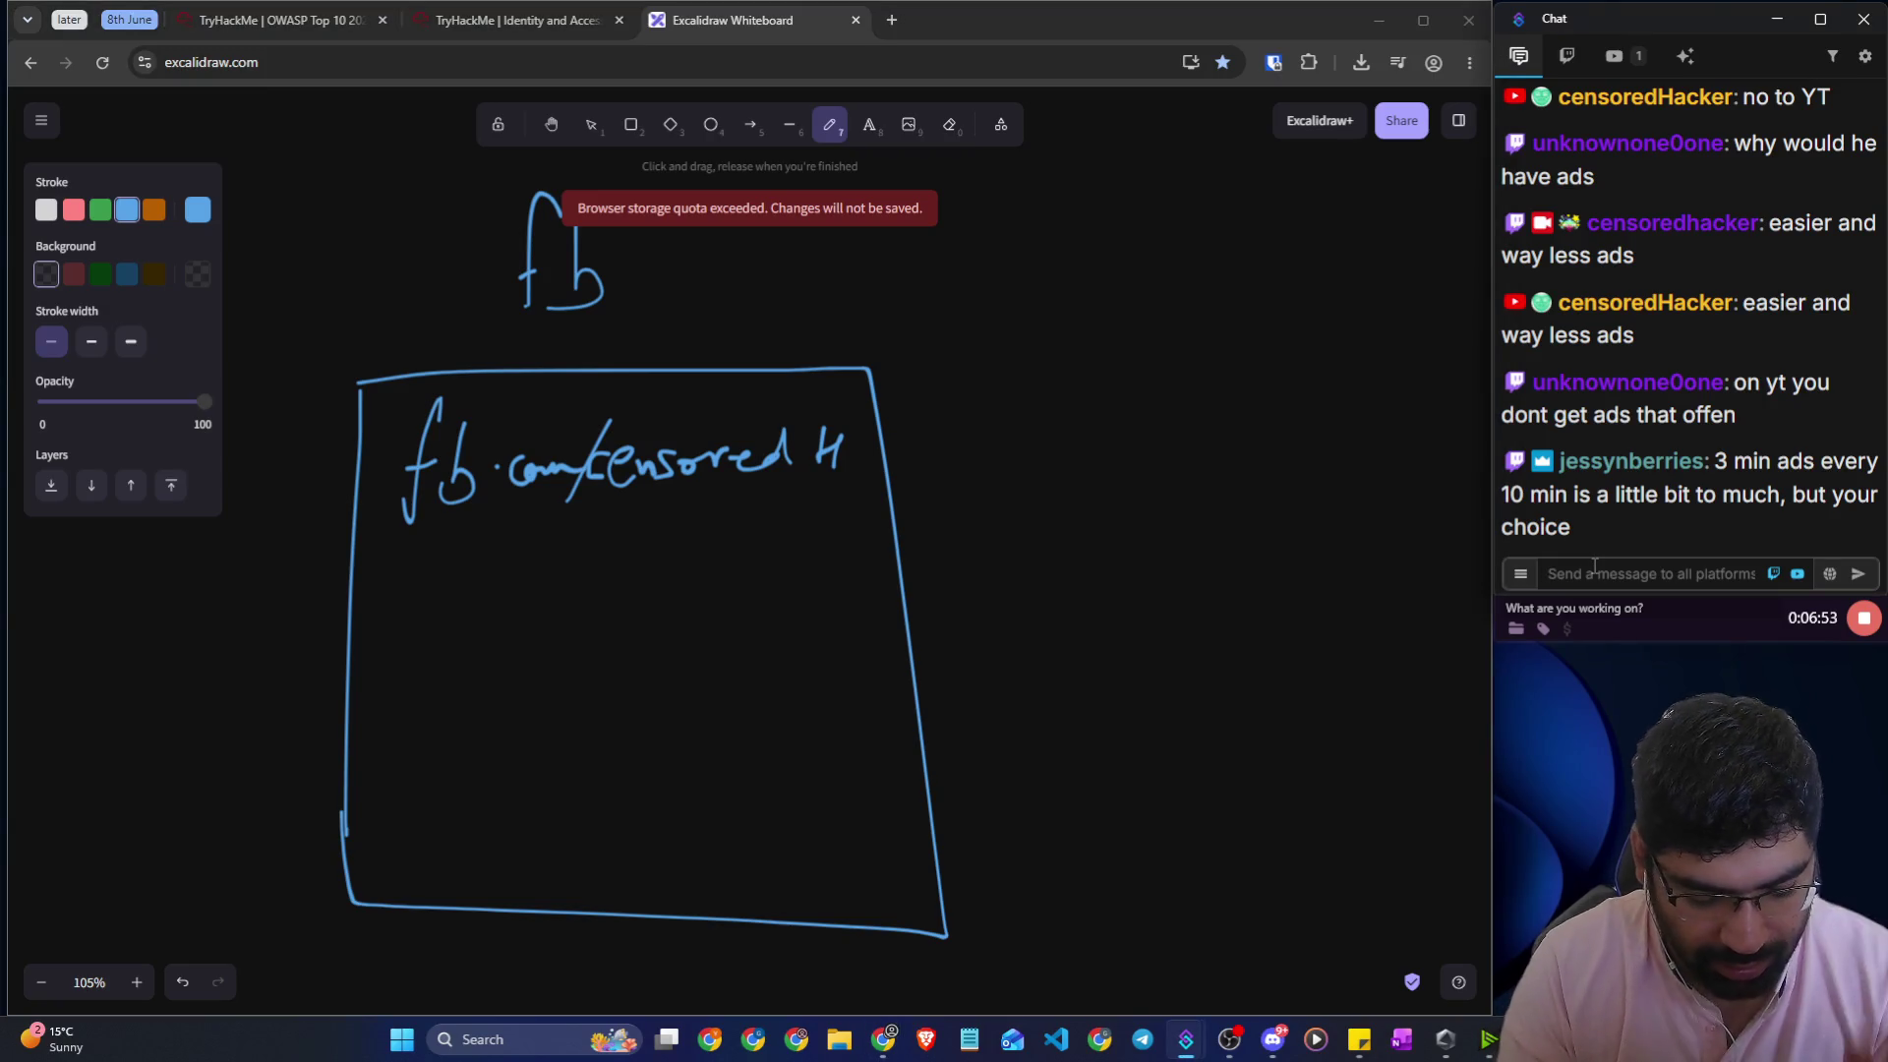
pyautogui.write('it')
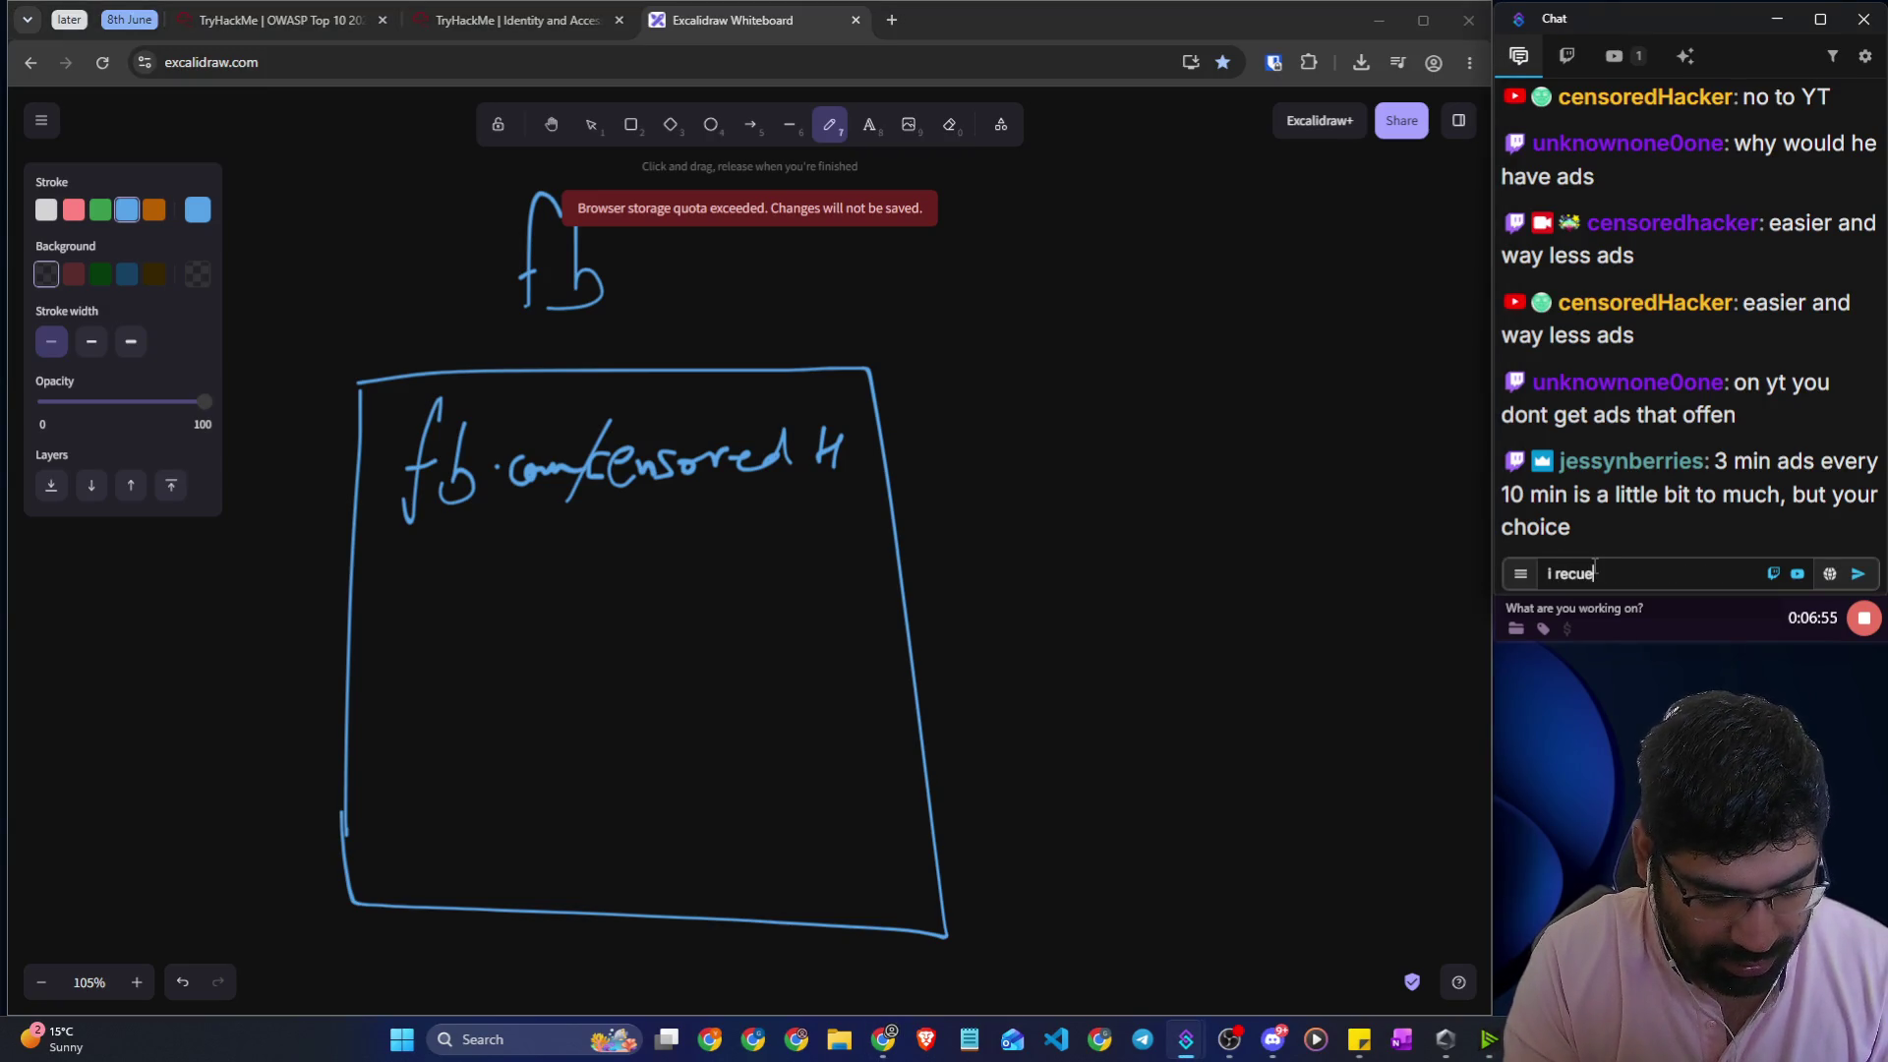
pyautogui.write(' I only have that f')
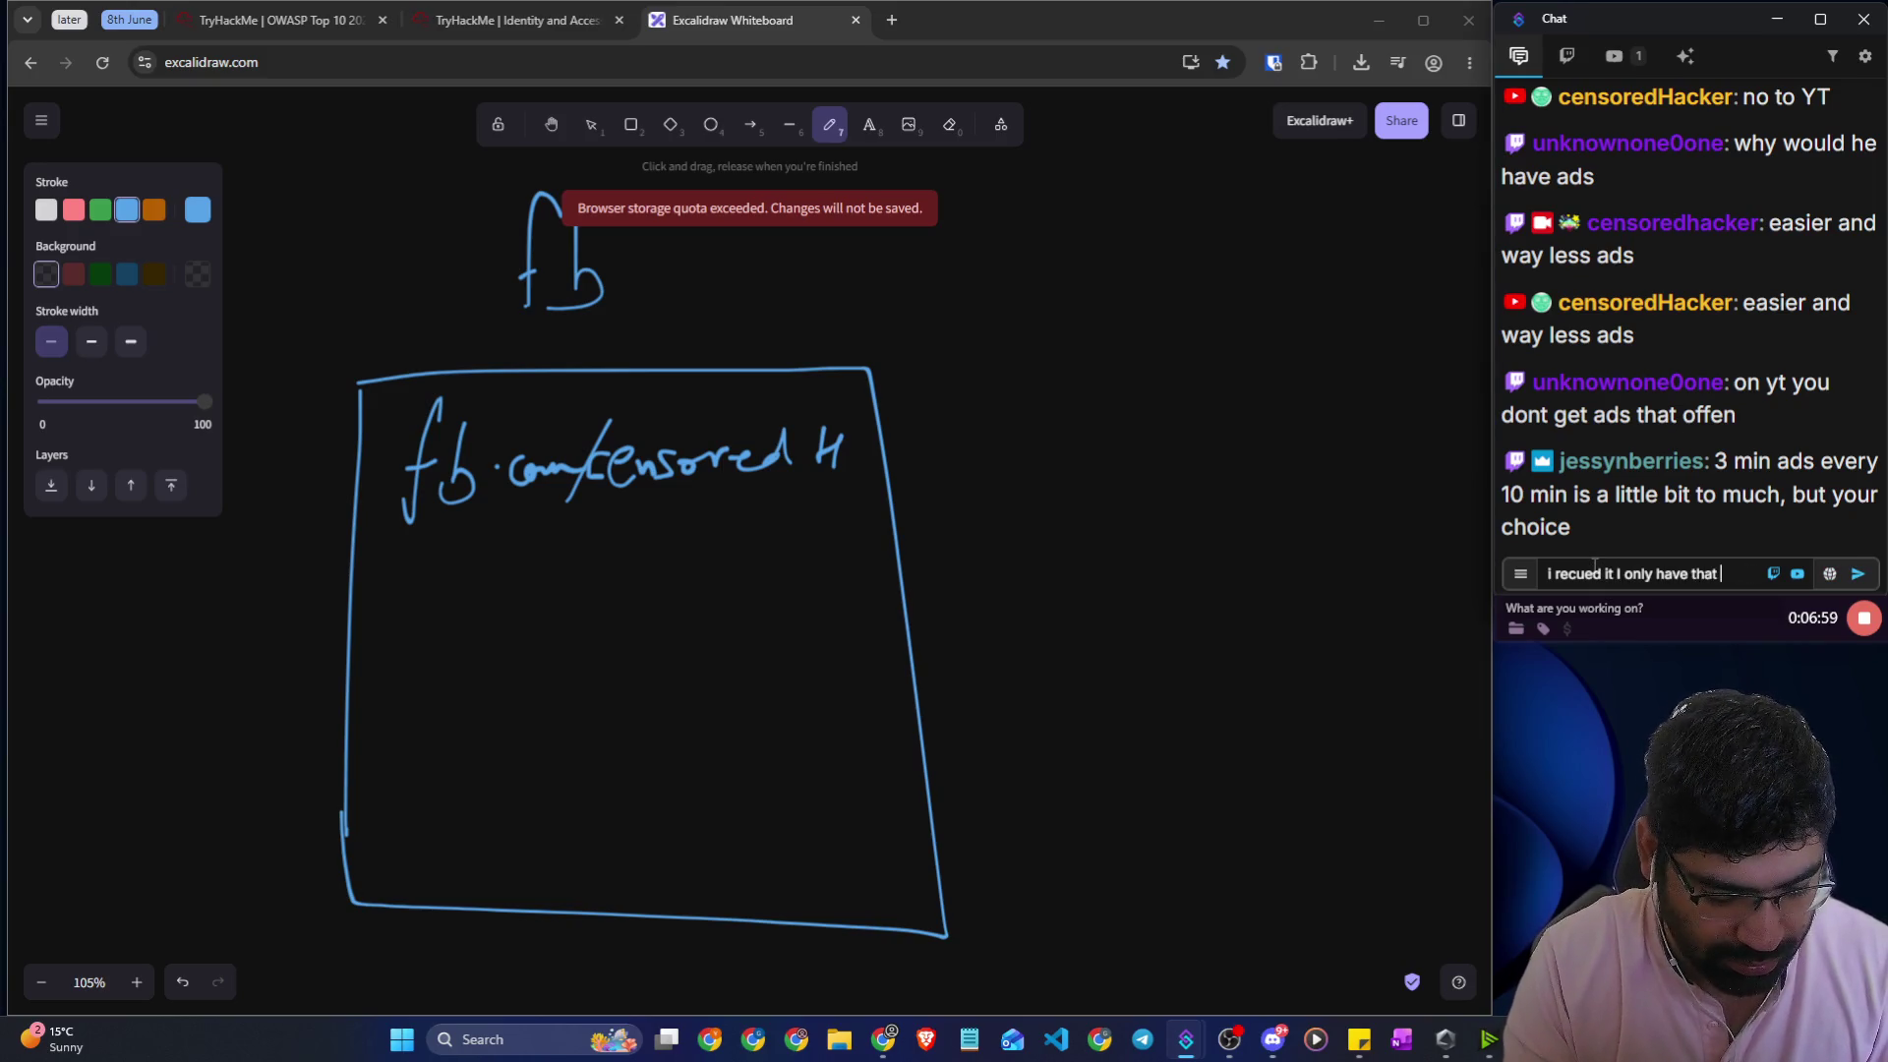
pyautogui.write('or lofi stream')
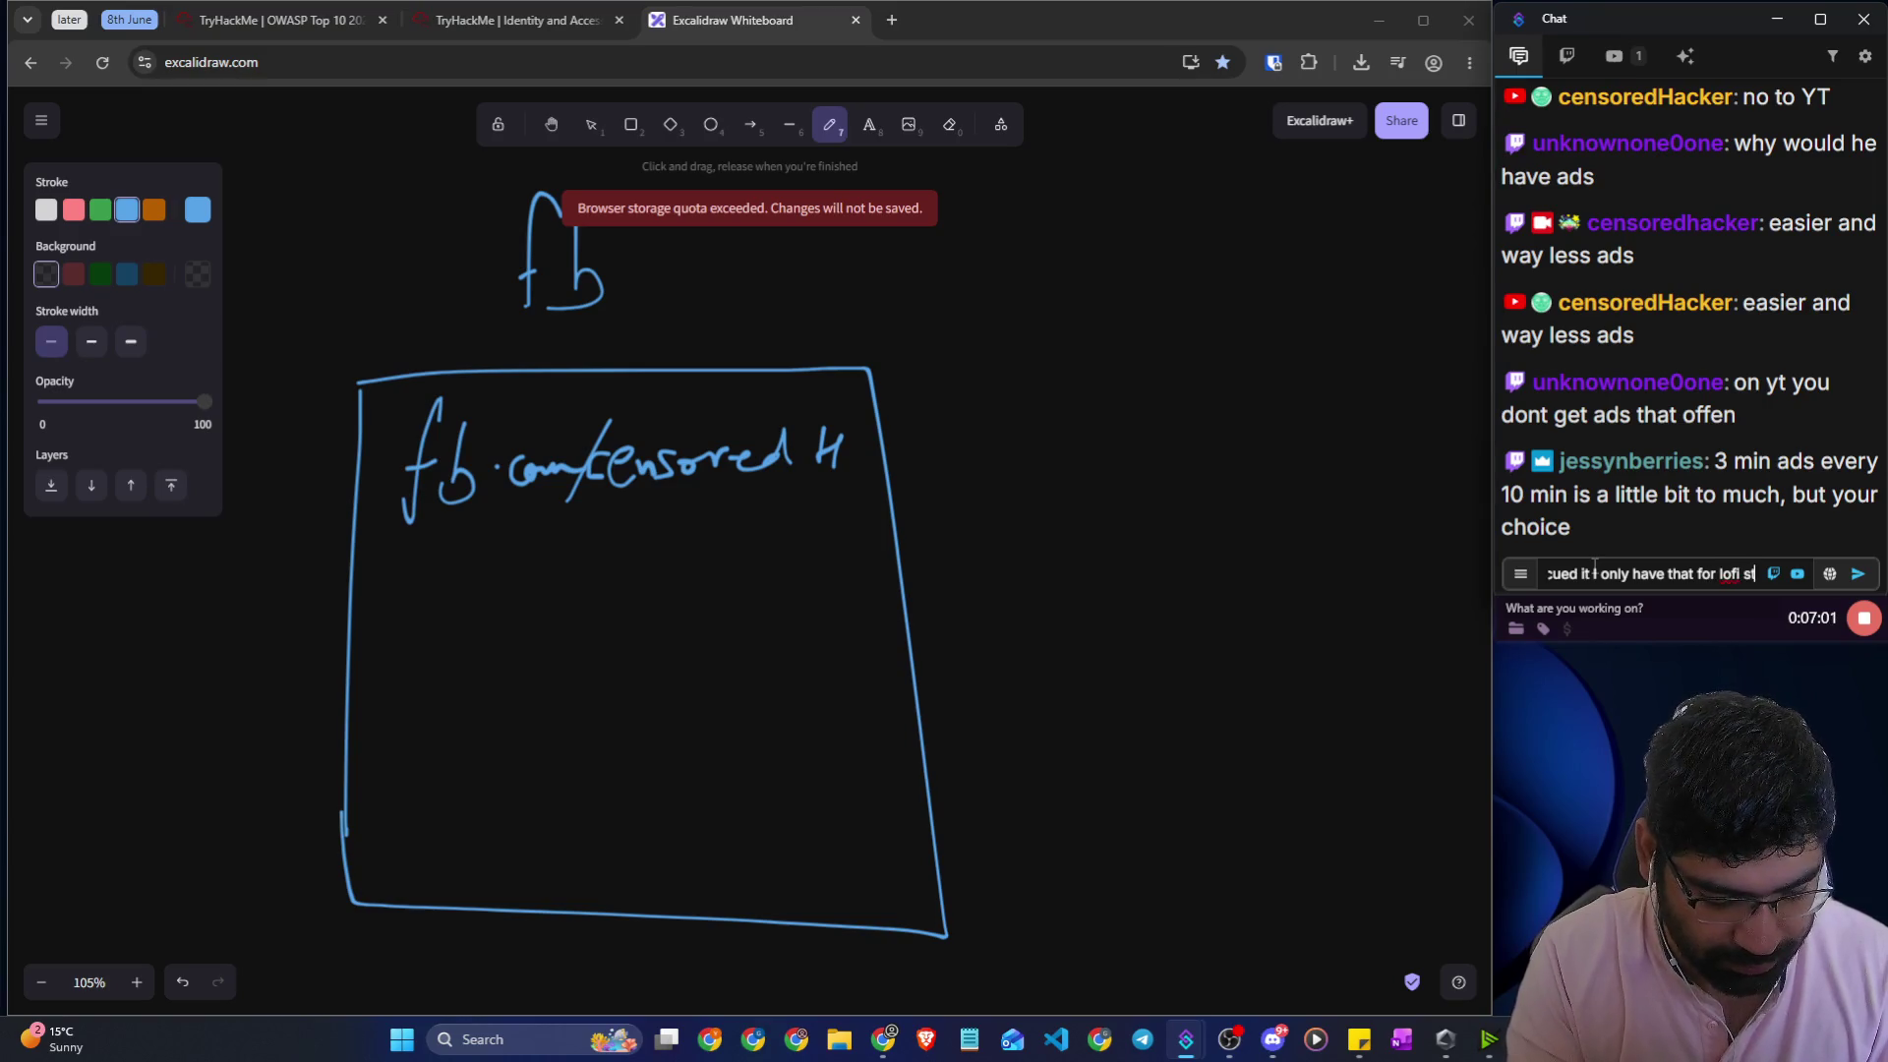
pyautogui.write('s apologie')
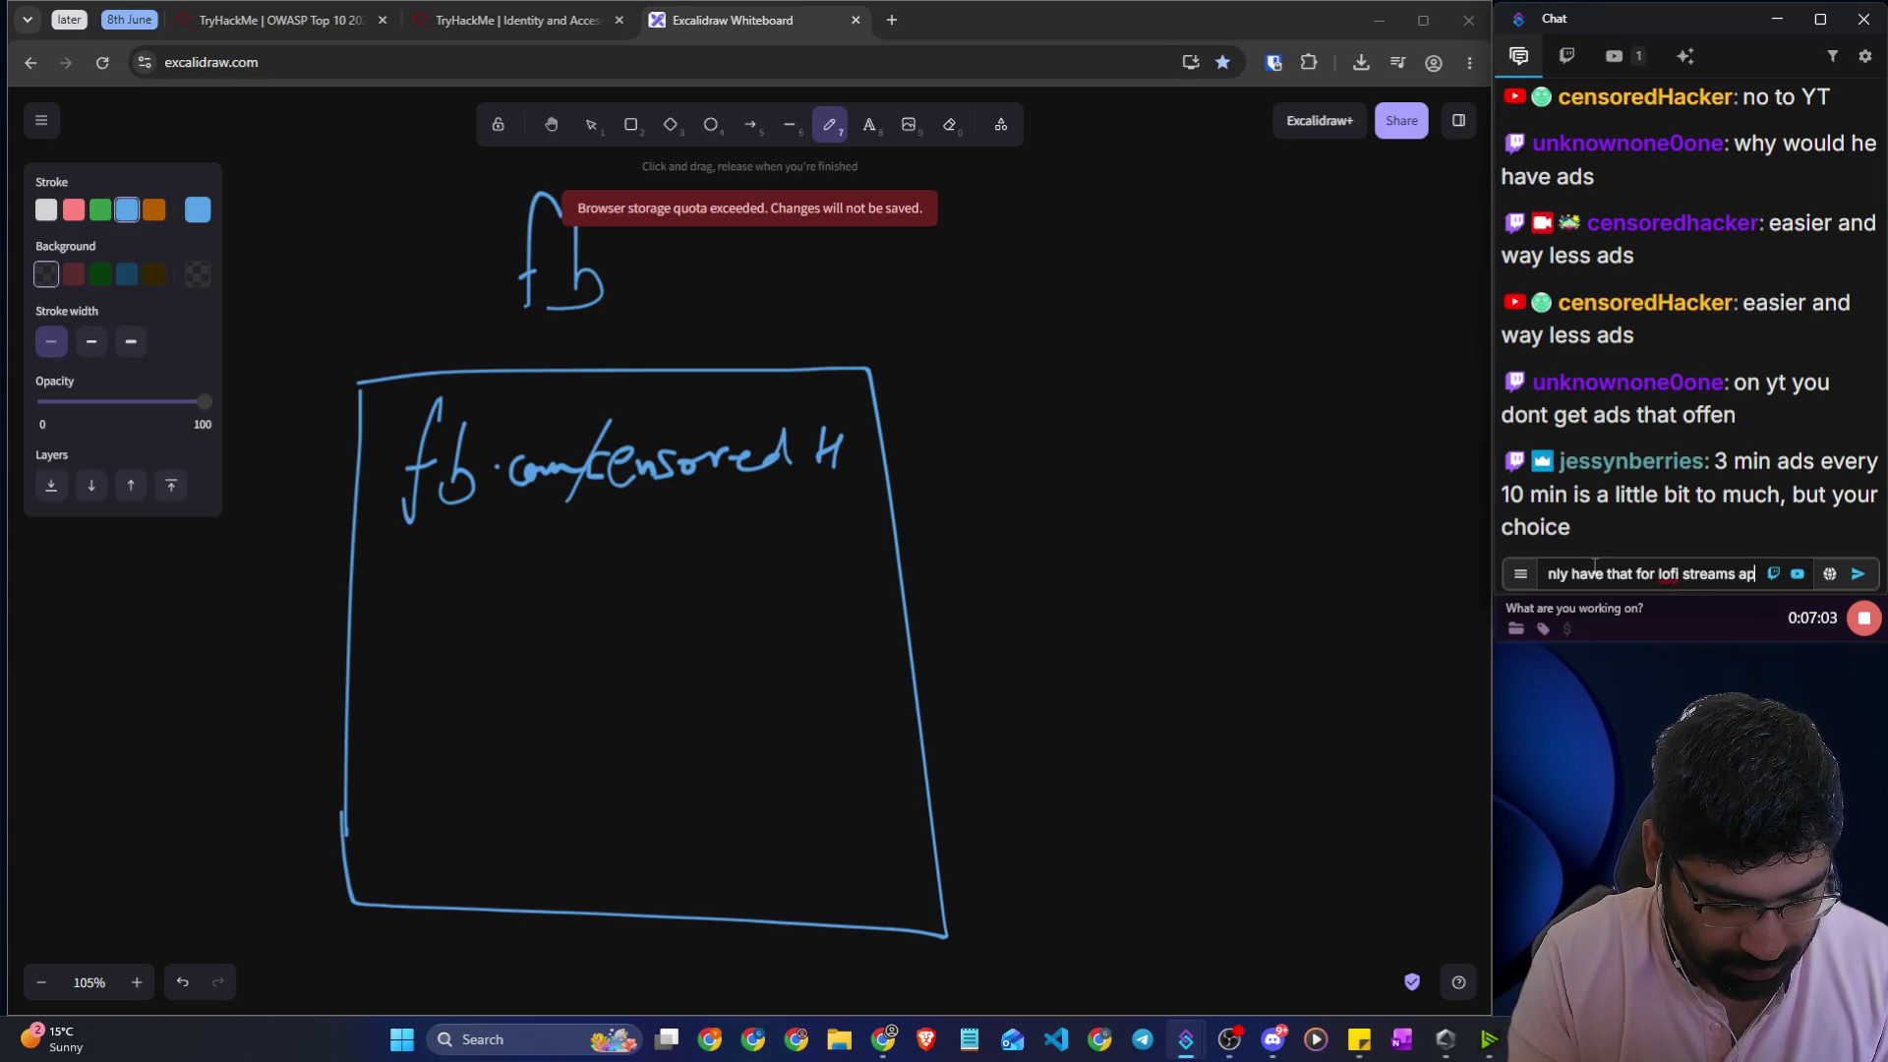
pyautogui.write('s')
pyautogui.press('Return')
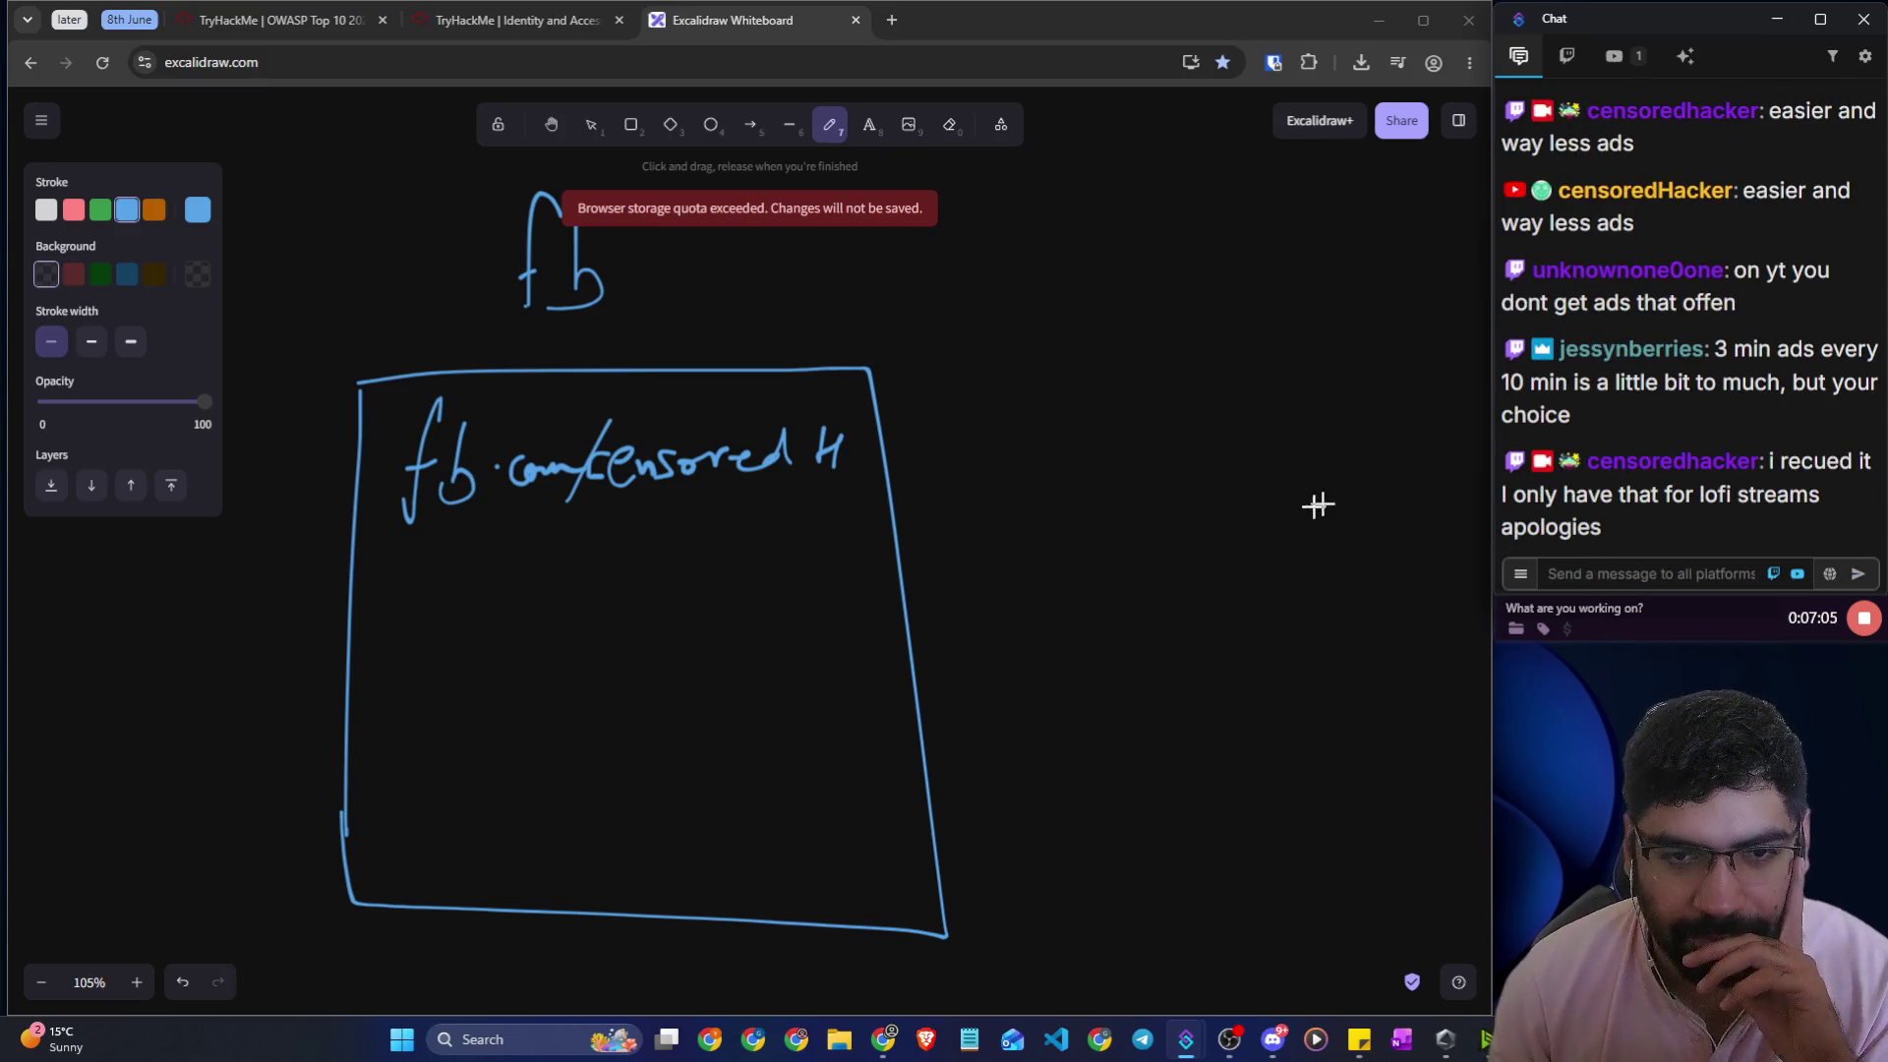
# - Underline the fb.com URL and its name part, and draw a second box on the right
pyautogui.moveTo(417, 540); pyautogui.dragTo(833, 536)
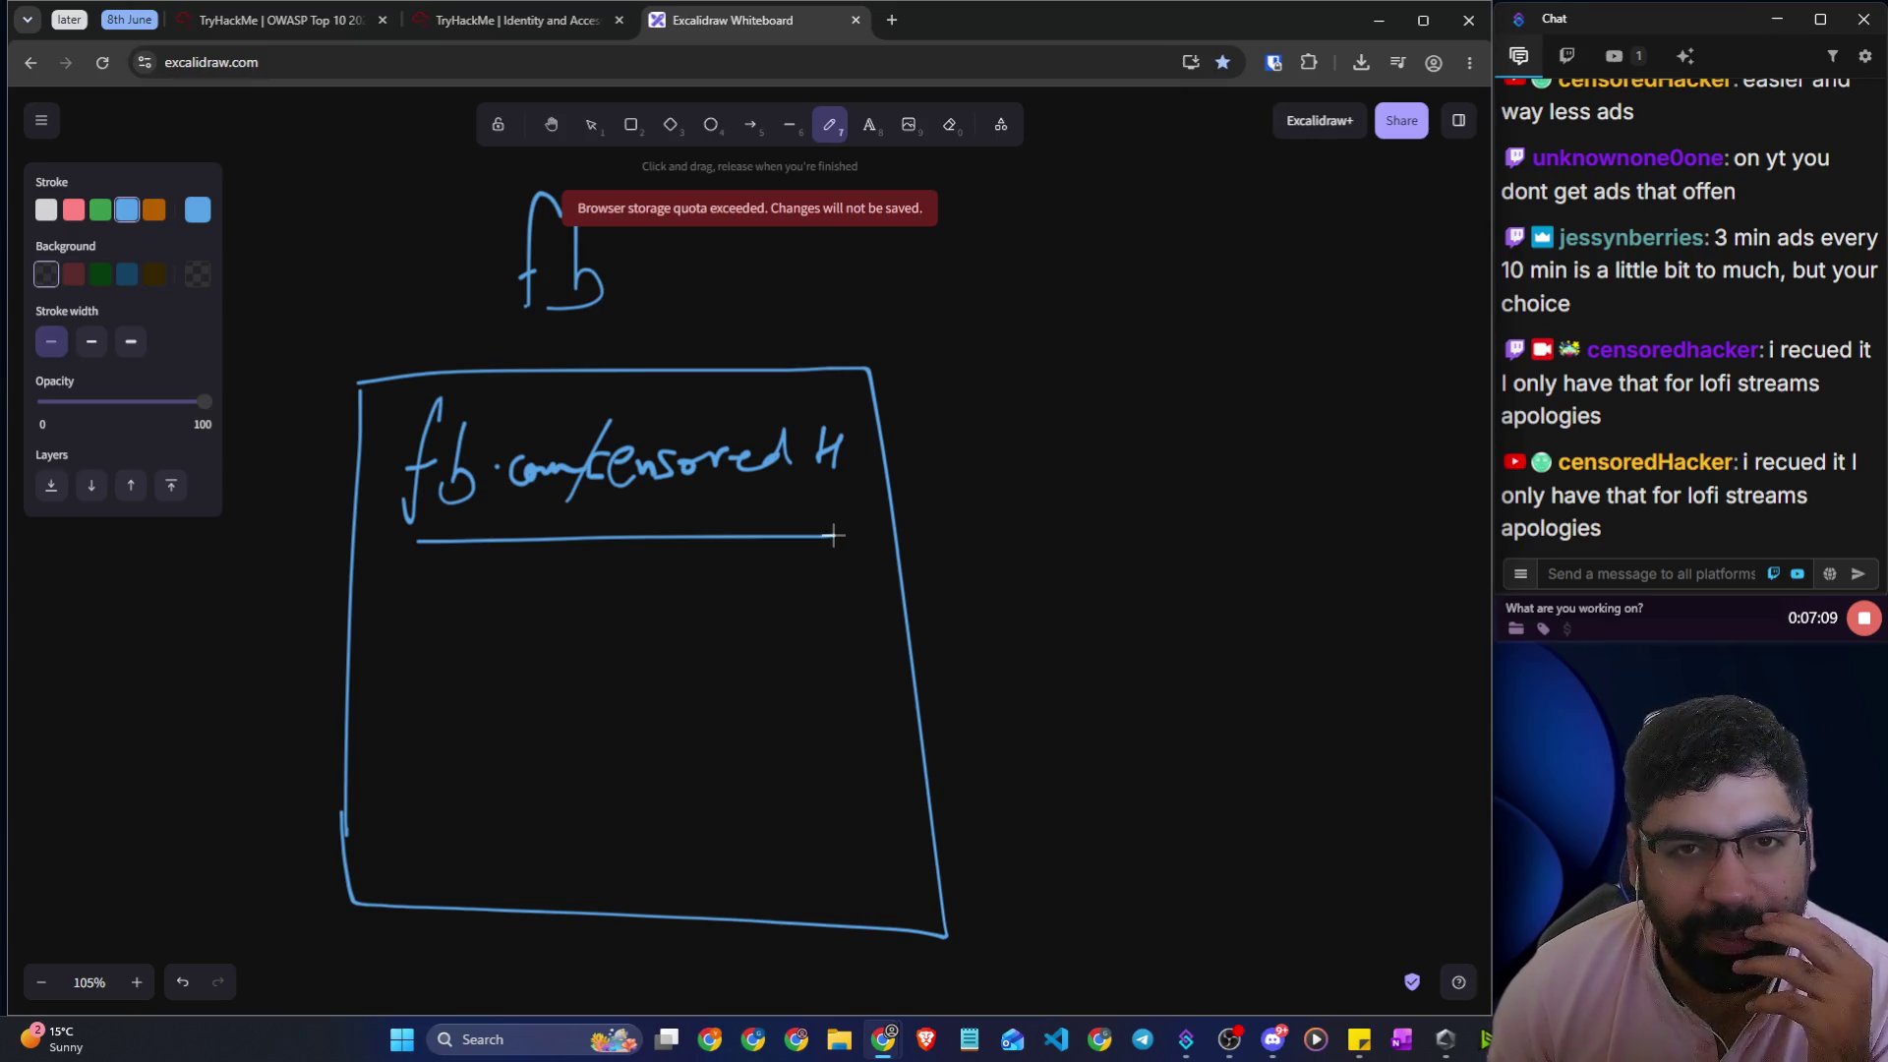
pyautogui.moveTo(623, 504); pyautogui.dragTo(793, 508)
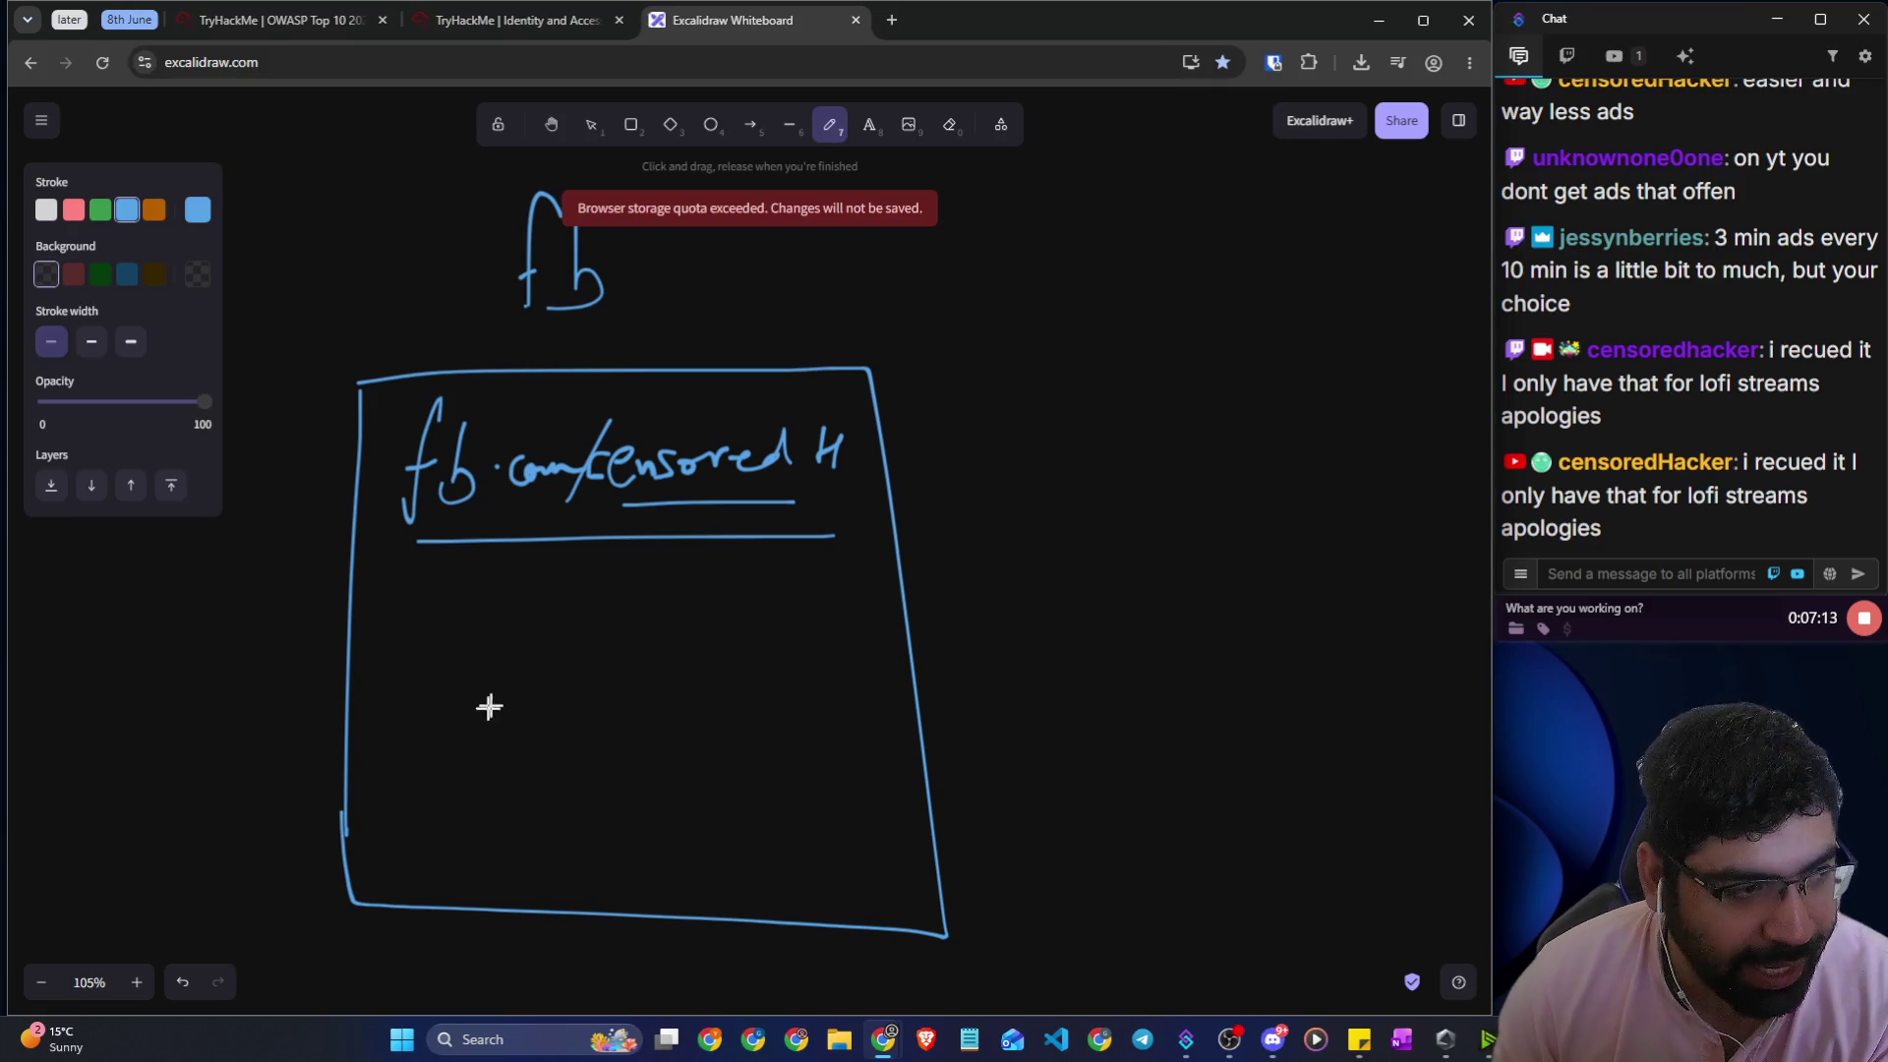
pyautogui.moveTo(1004, 373); pyautogui.dragTo(1031, 838)
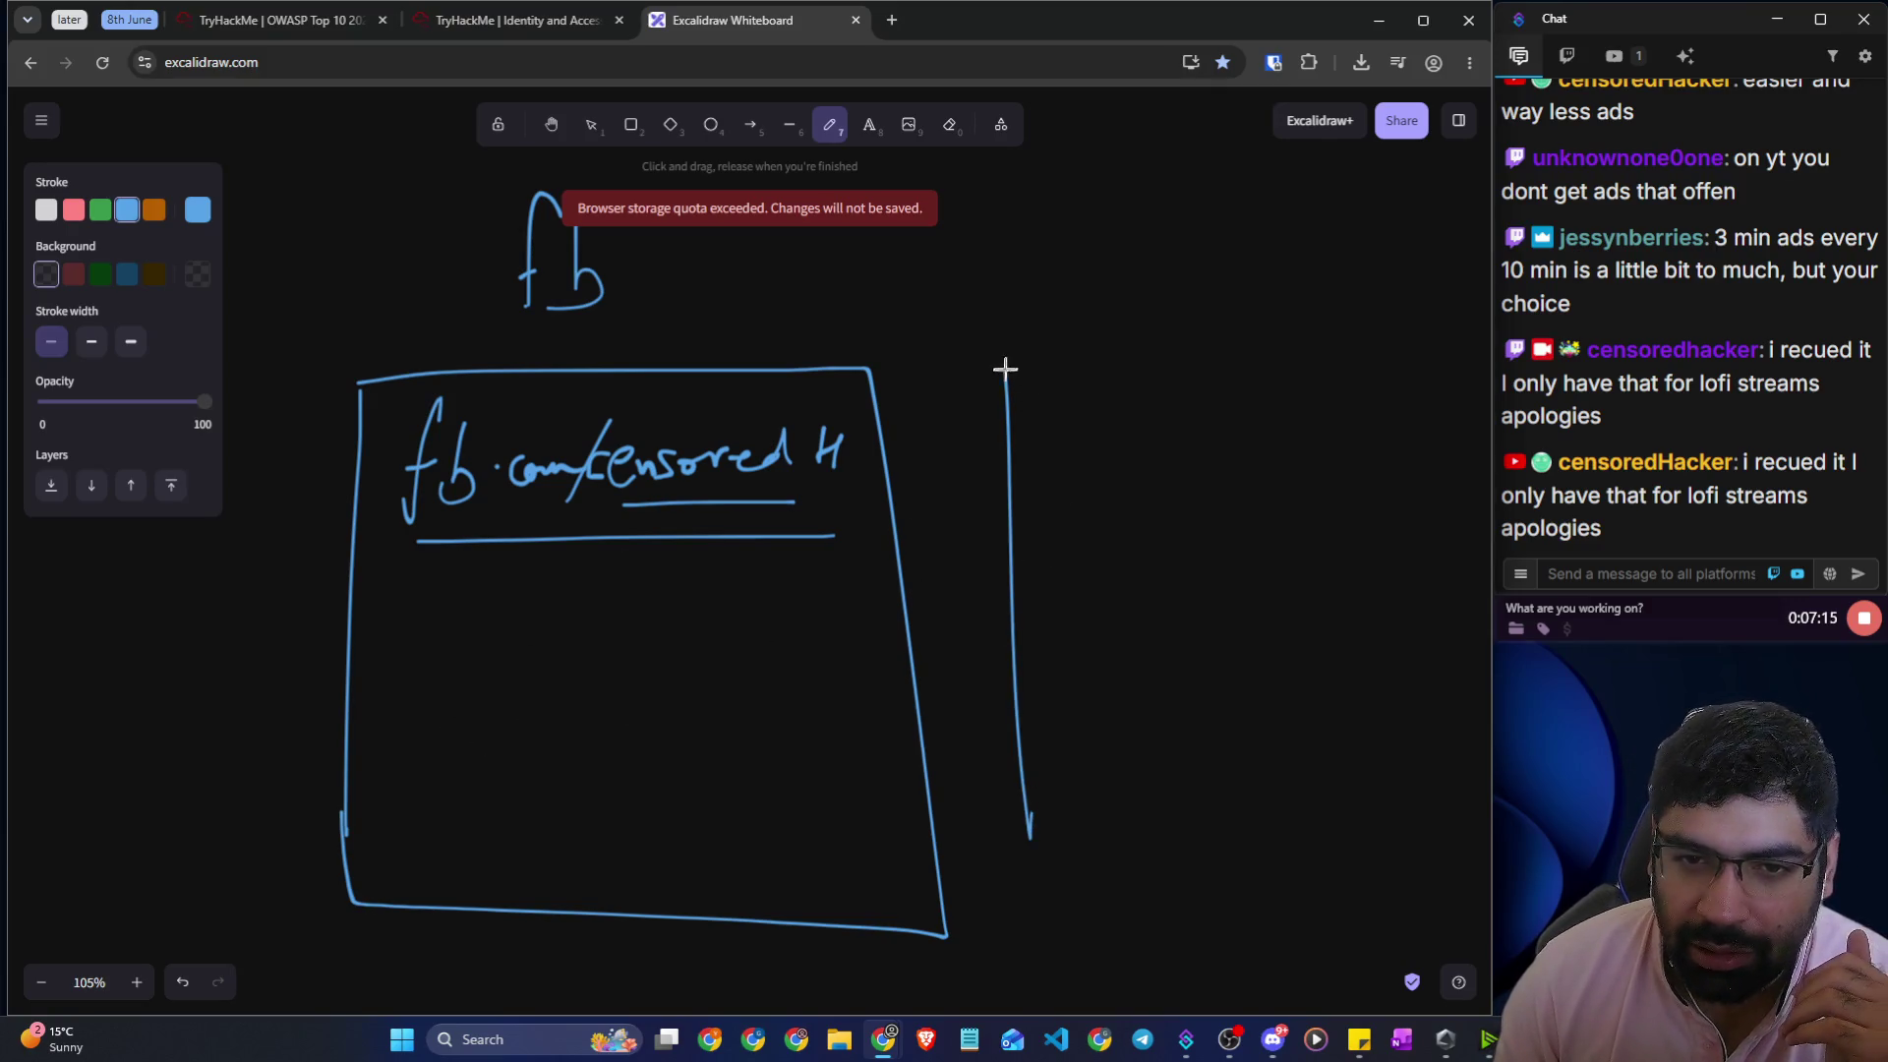
pyautogui.moveTo(1004, 371)
pyautogui.mouseDown()
pyautogui.moveTo(1424, 610)
pyautogui.moveTo(1066, 843)
pyautogui.moveTo(1031, 841)
pyautogui.mouseUp()
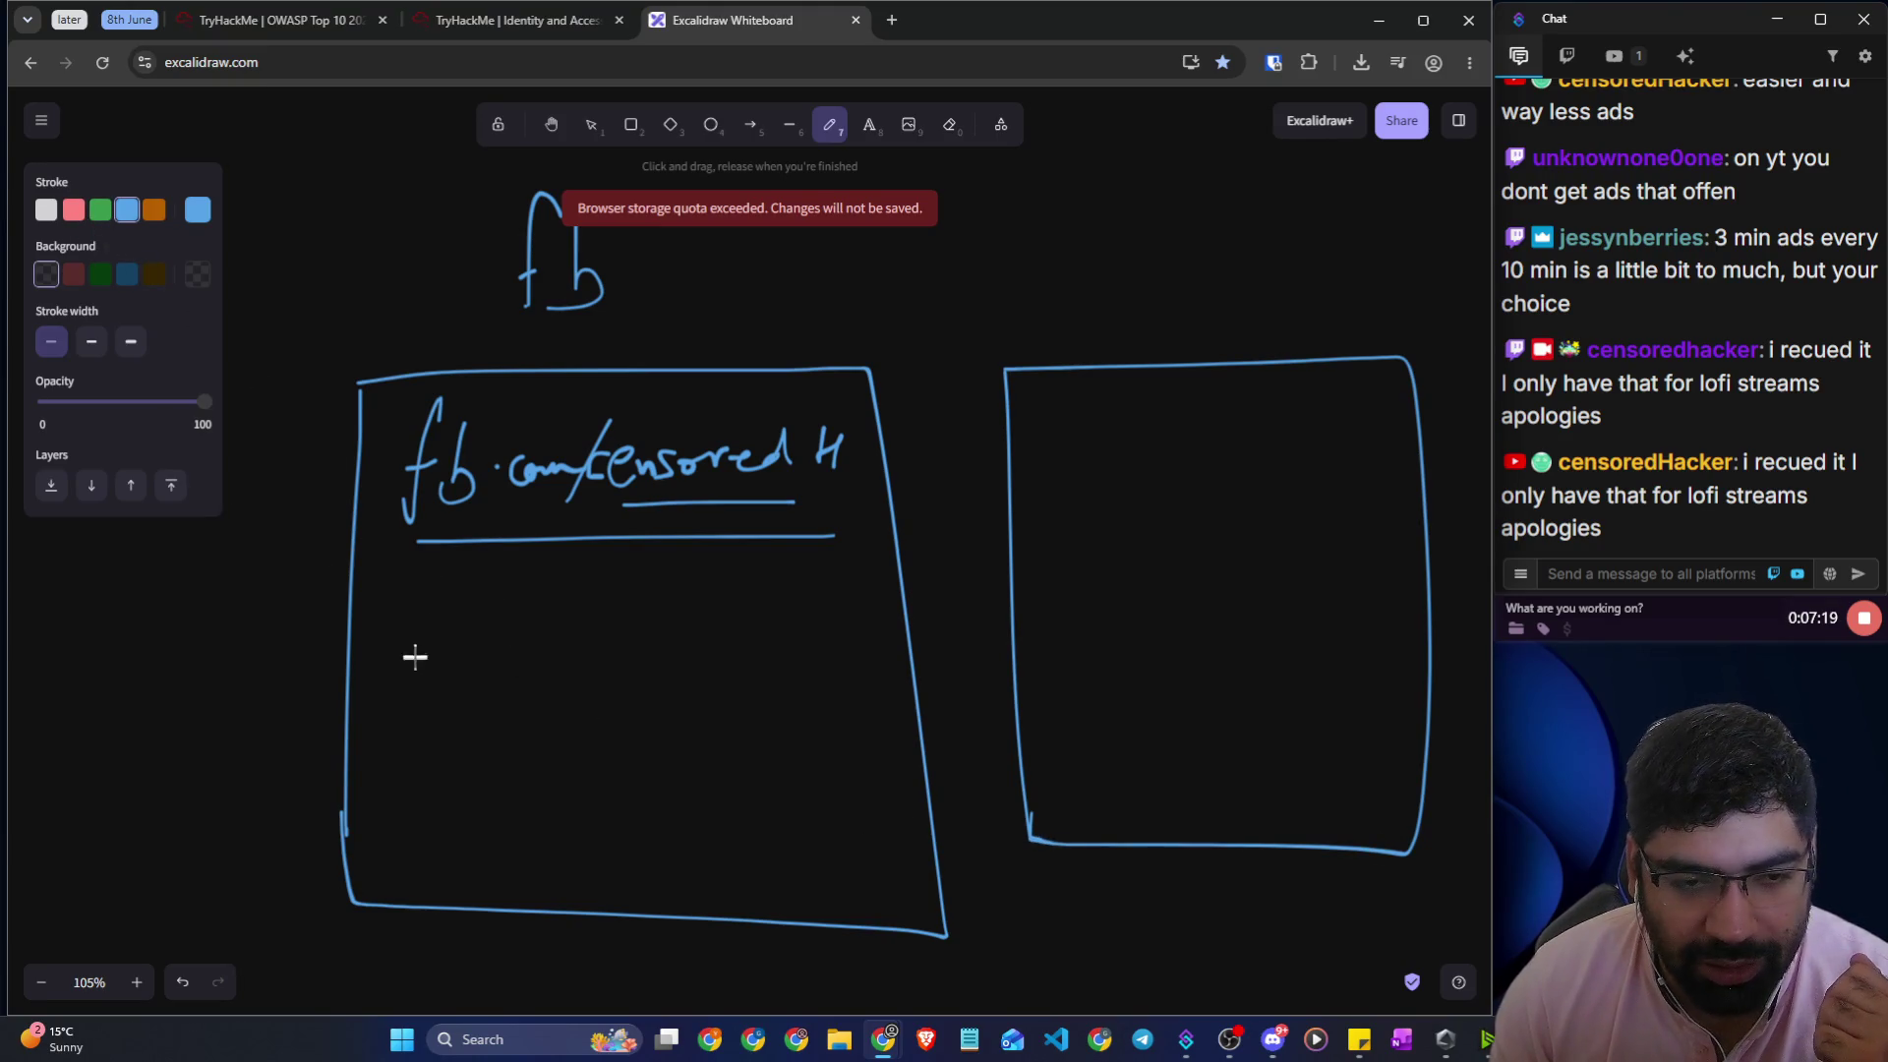
# - Handwrite the amazon.com/user/123 URL below the fb.com one
pyautogui.moveTo(413, 653)
pyautogui.mouseDown()
pyautogui.moveTo(489, 644)
pyautogui.moveTo(472, 703)
pyautogui.moveTo(531, 650)
pyautogui.moveTo(679, 668)
pyautogui.mouseUp()
pyautogui.moveTo(726, 577); pyautogui.dragTo(675, 716)
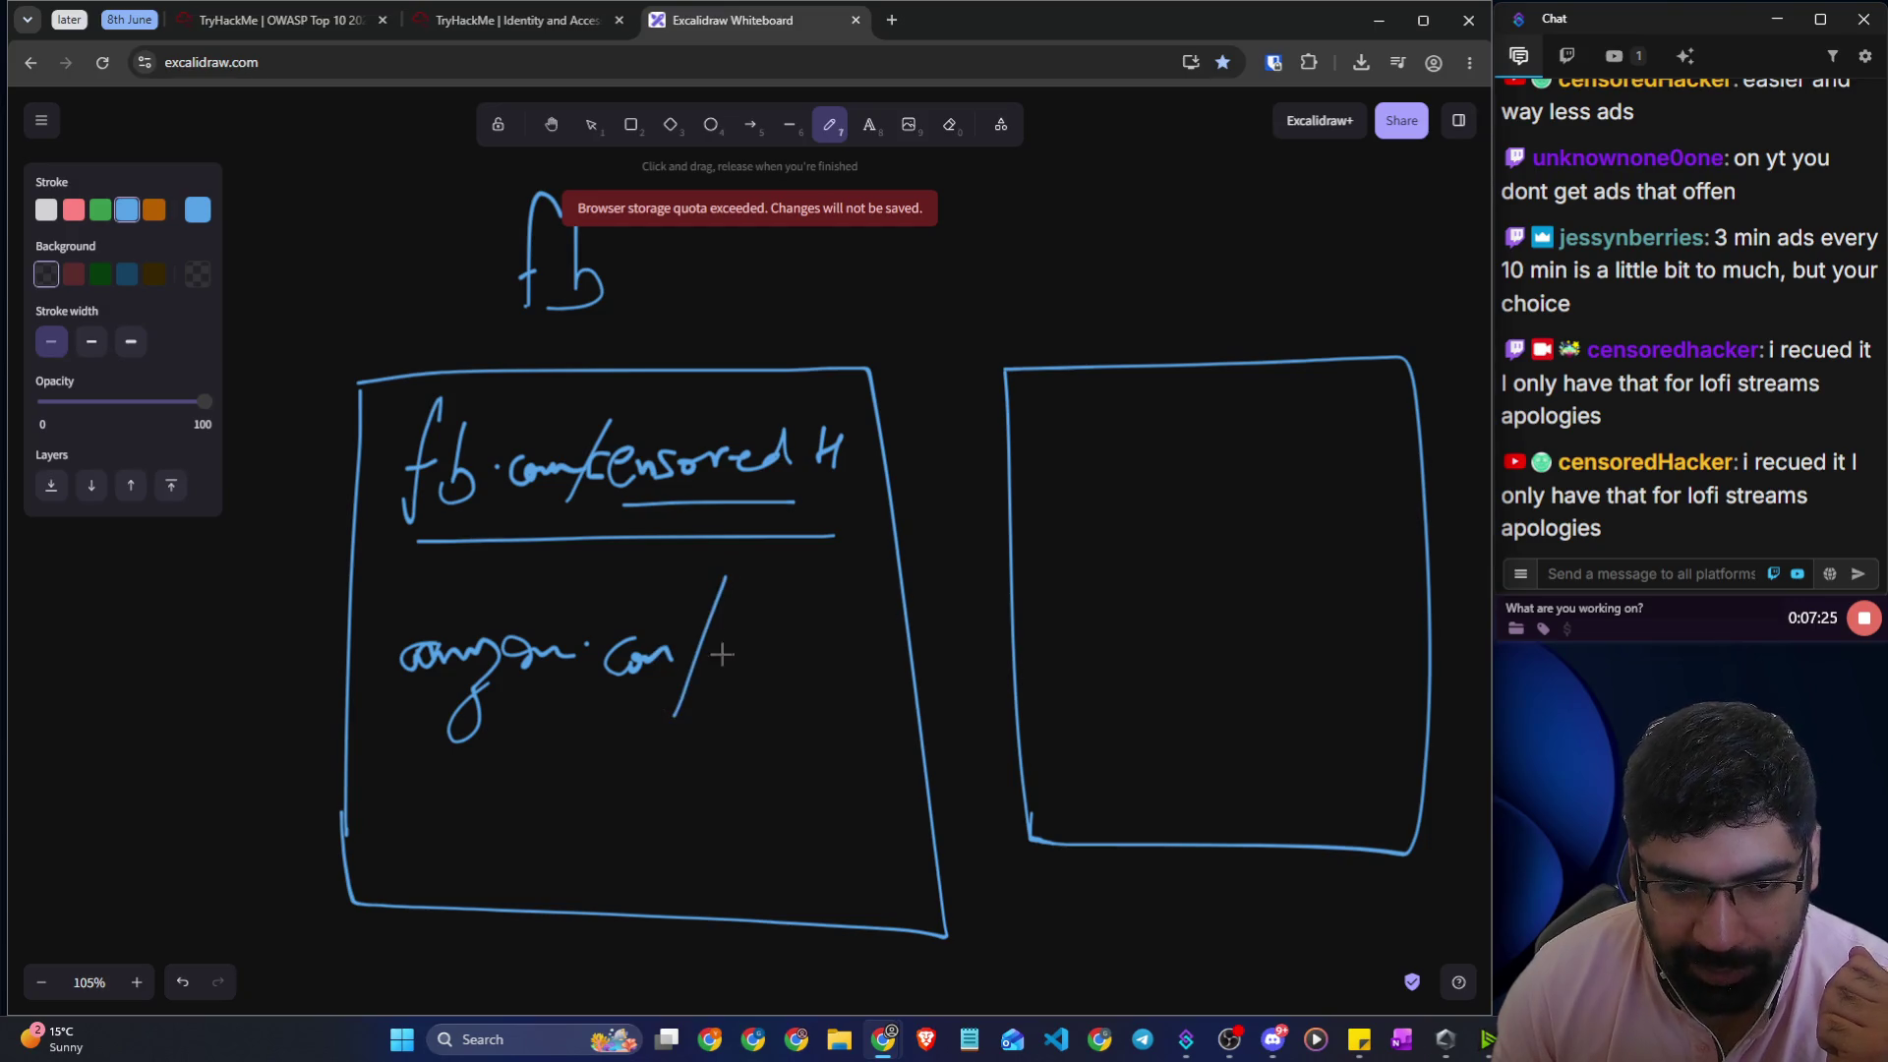
pyautogui.moveTo(724, 651); pyautogui.dragTo(801, 636)
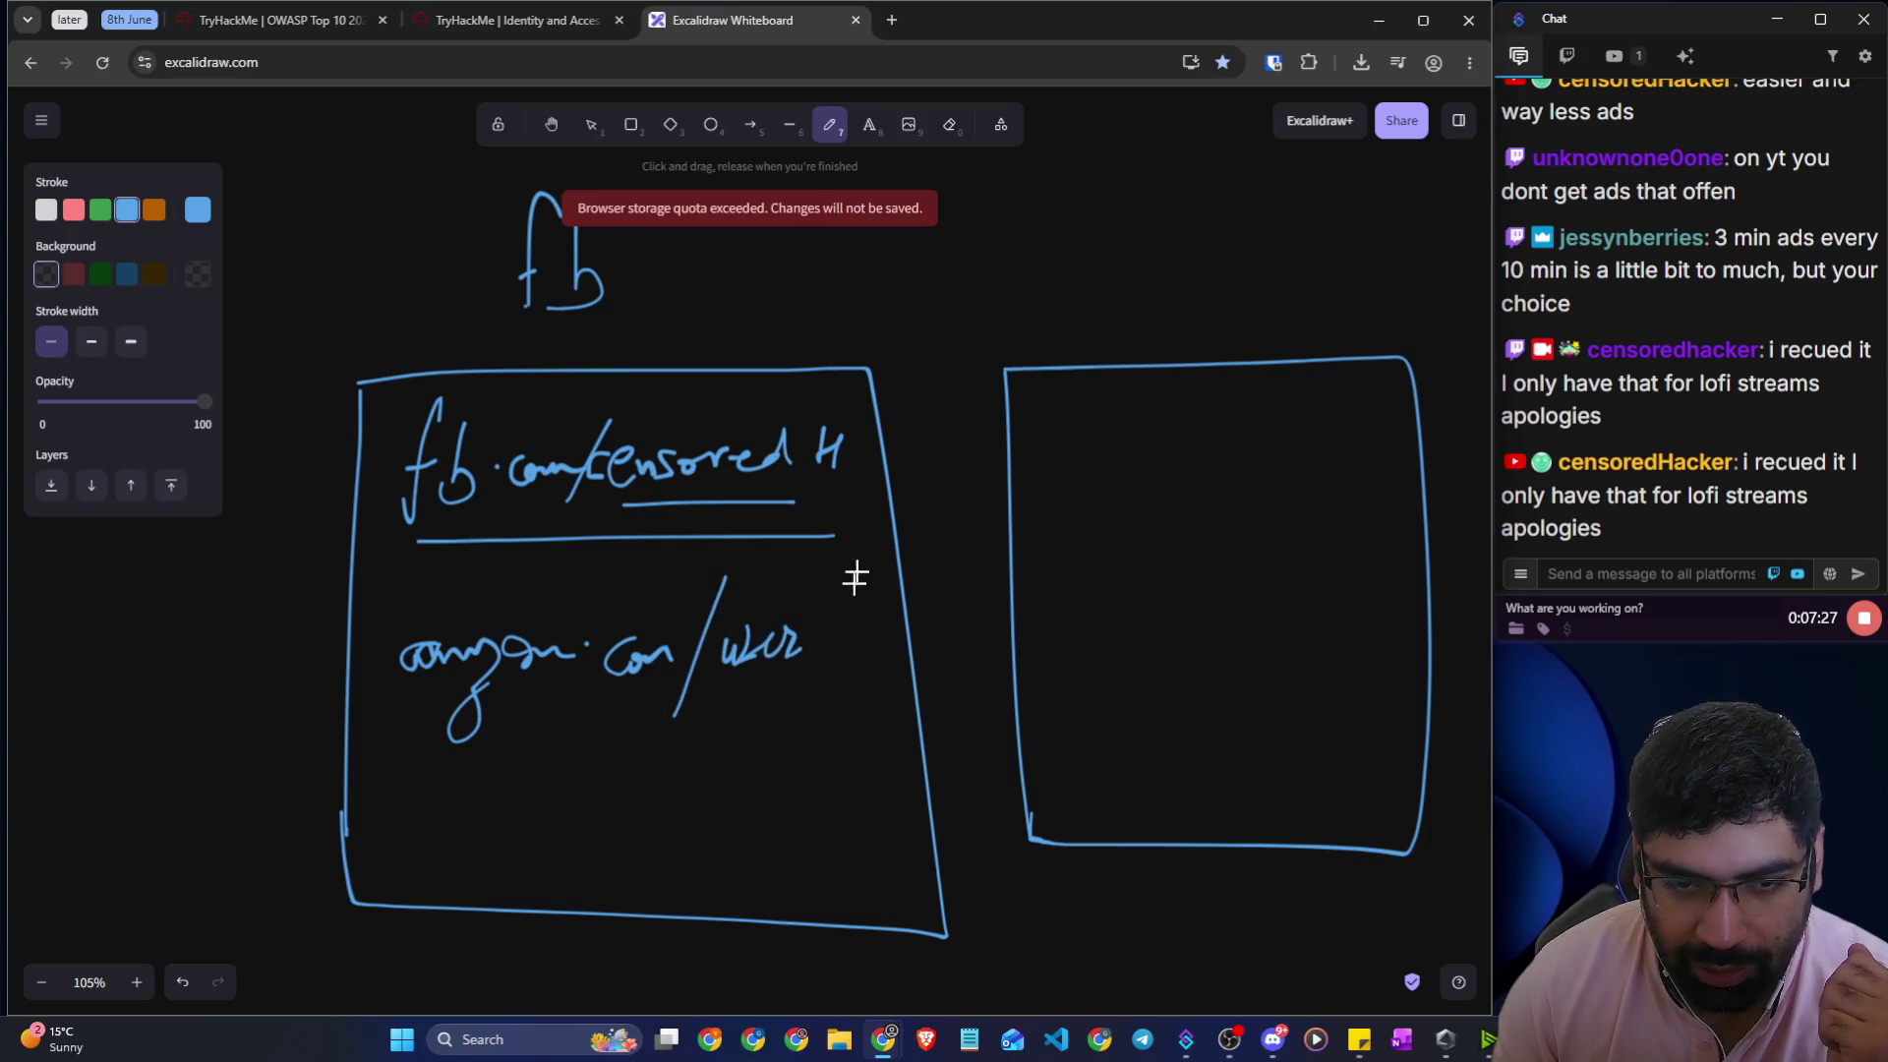
pyautogui.moveTo(859, 562)
pyautogui.mouseDown()
pyautogui.moveTo(812, 689)
pyautogui.moveTo(867, 635)
pyautogui.moveTo(890, 667)
pyautogui.moveTo(831, 678)
pyautogui.moveTo(910, 654)
pyautogui.moveTo(836, 697)
pyautogui.mouseUp()
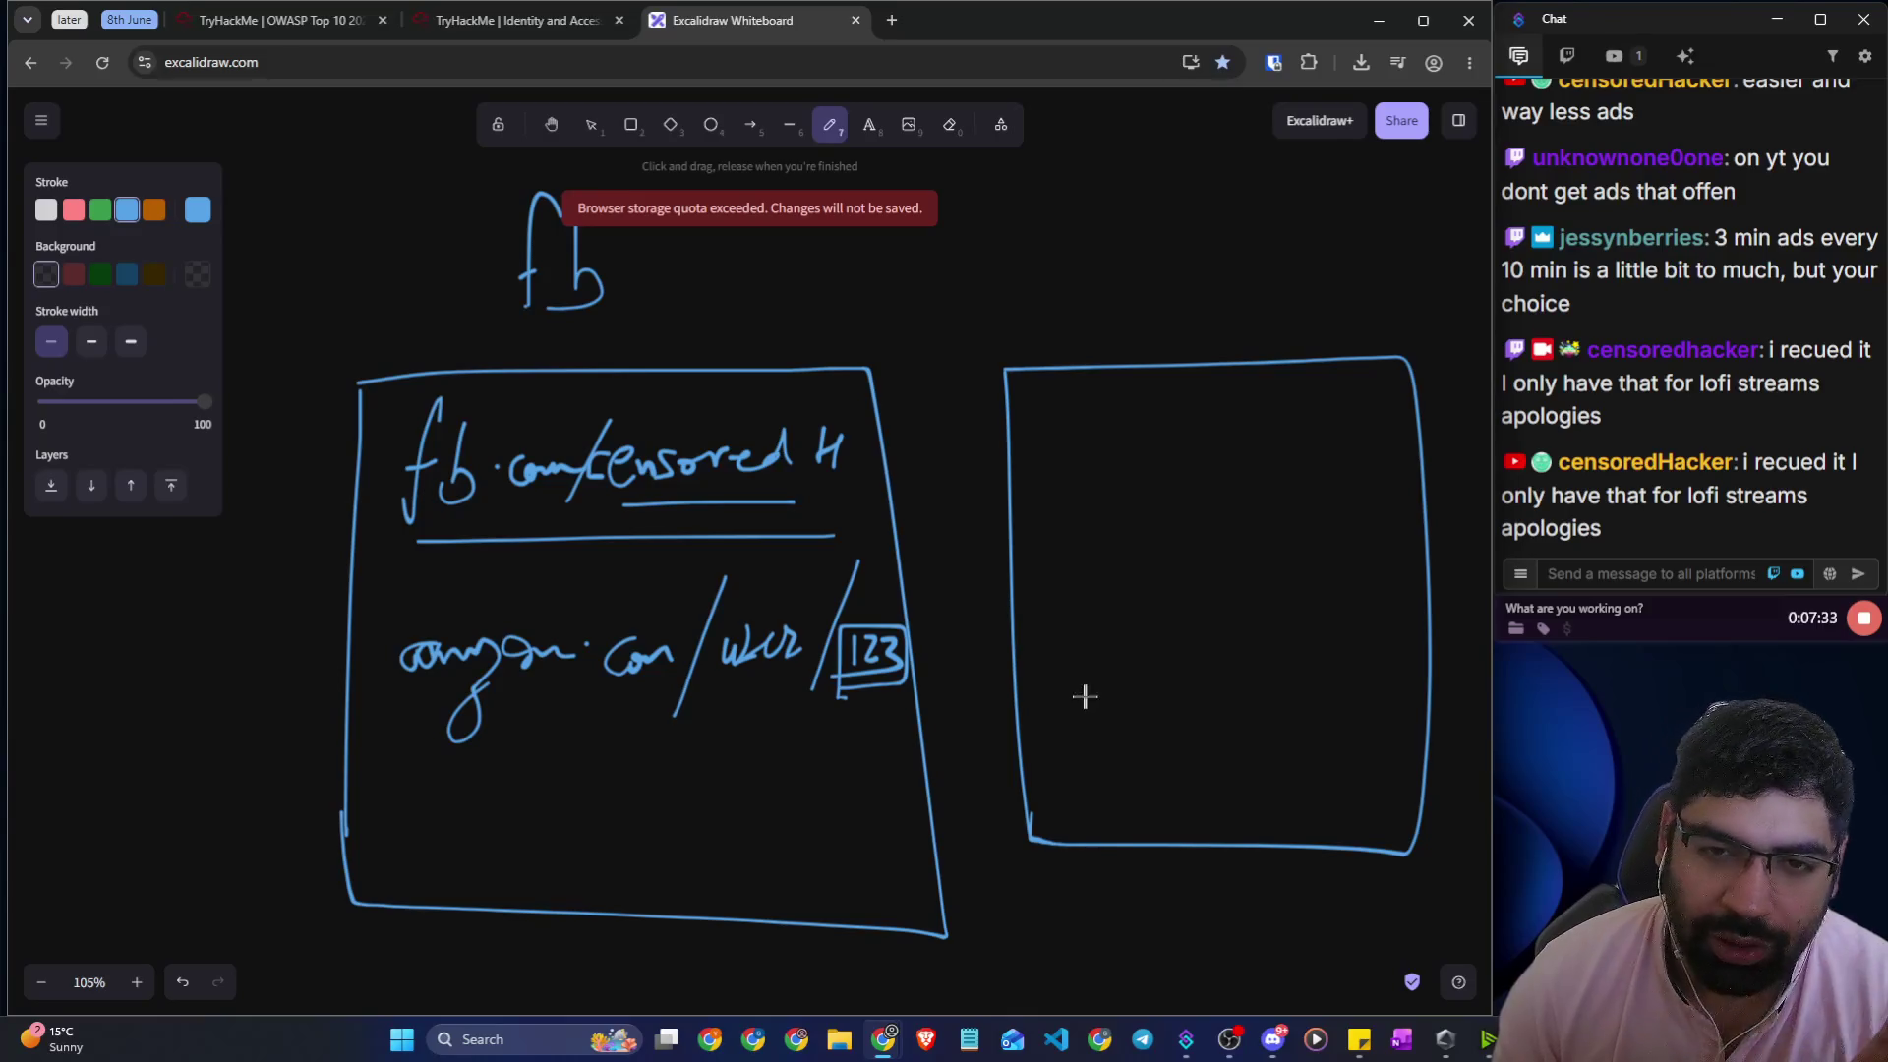
# - Highlight the horizontal privilege escalation explanation in the OWASP Top 10 room
pyautogui.click(234, 23)
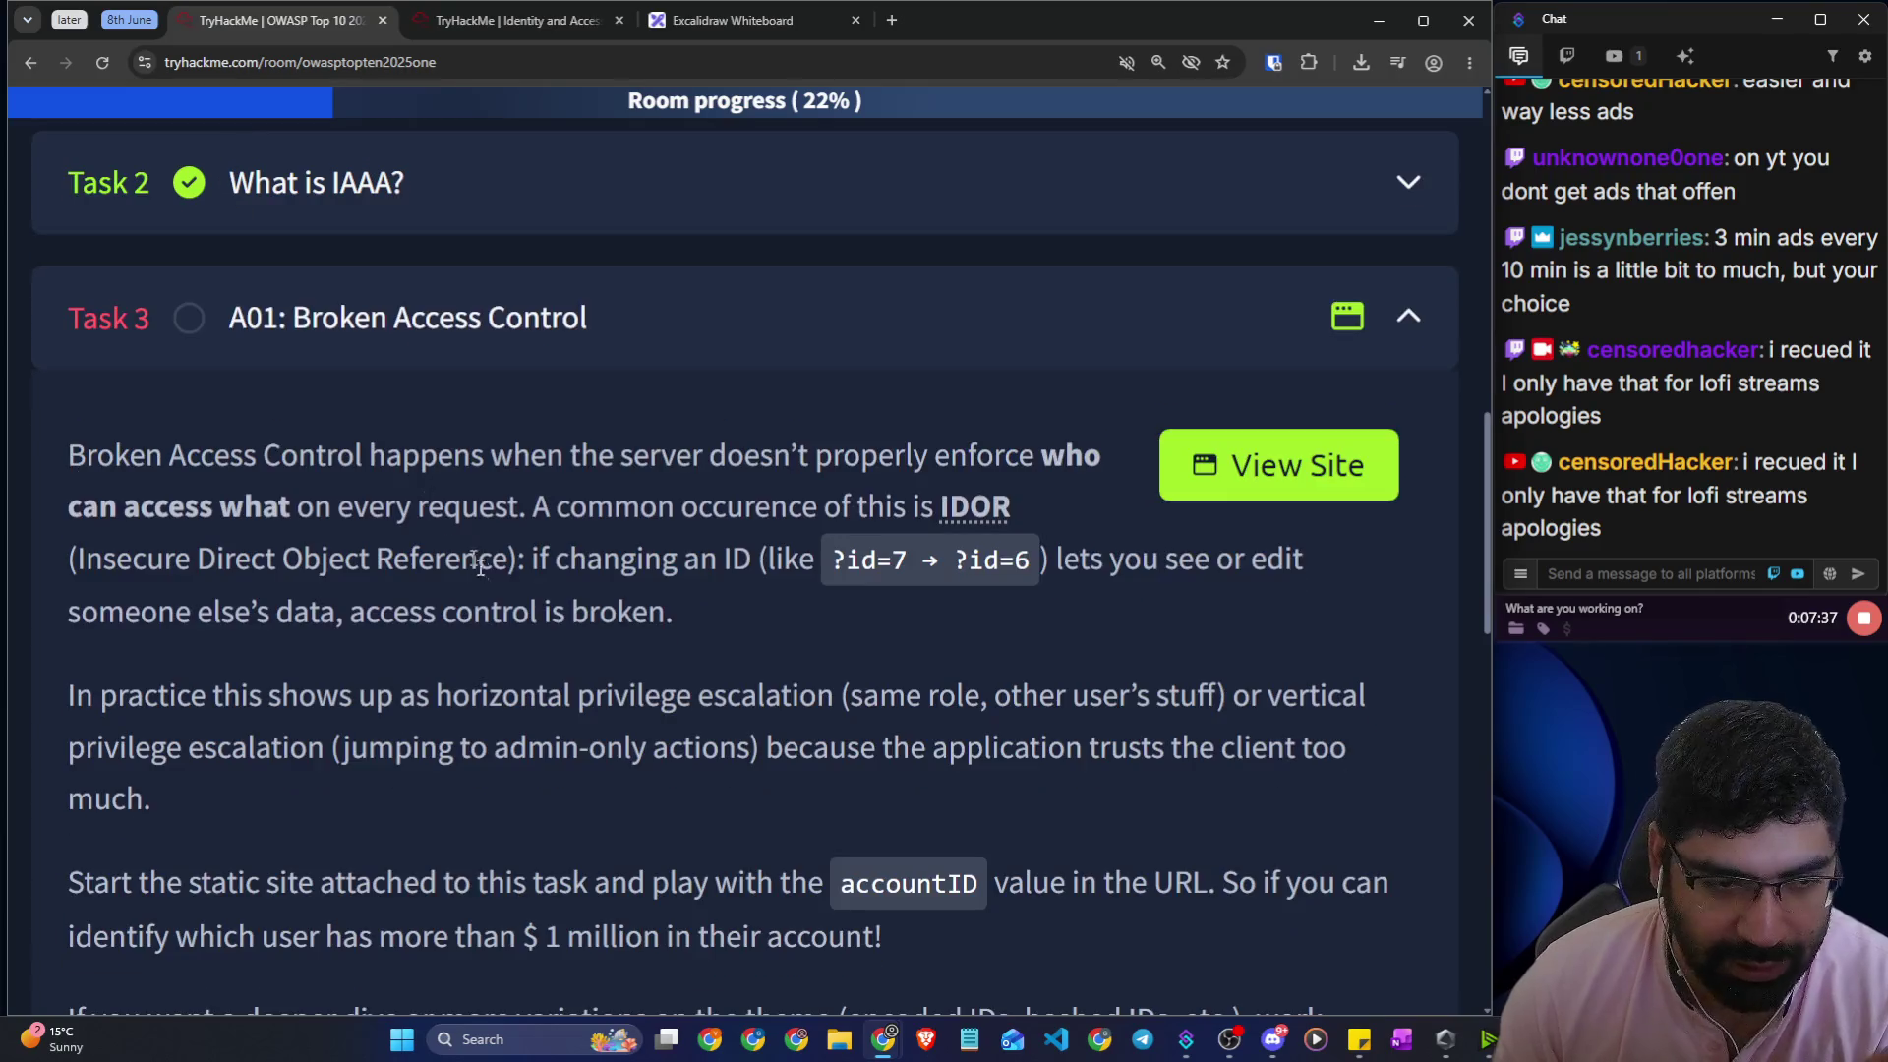
pyautogui.scroll(-3, 208, 482)
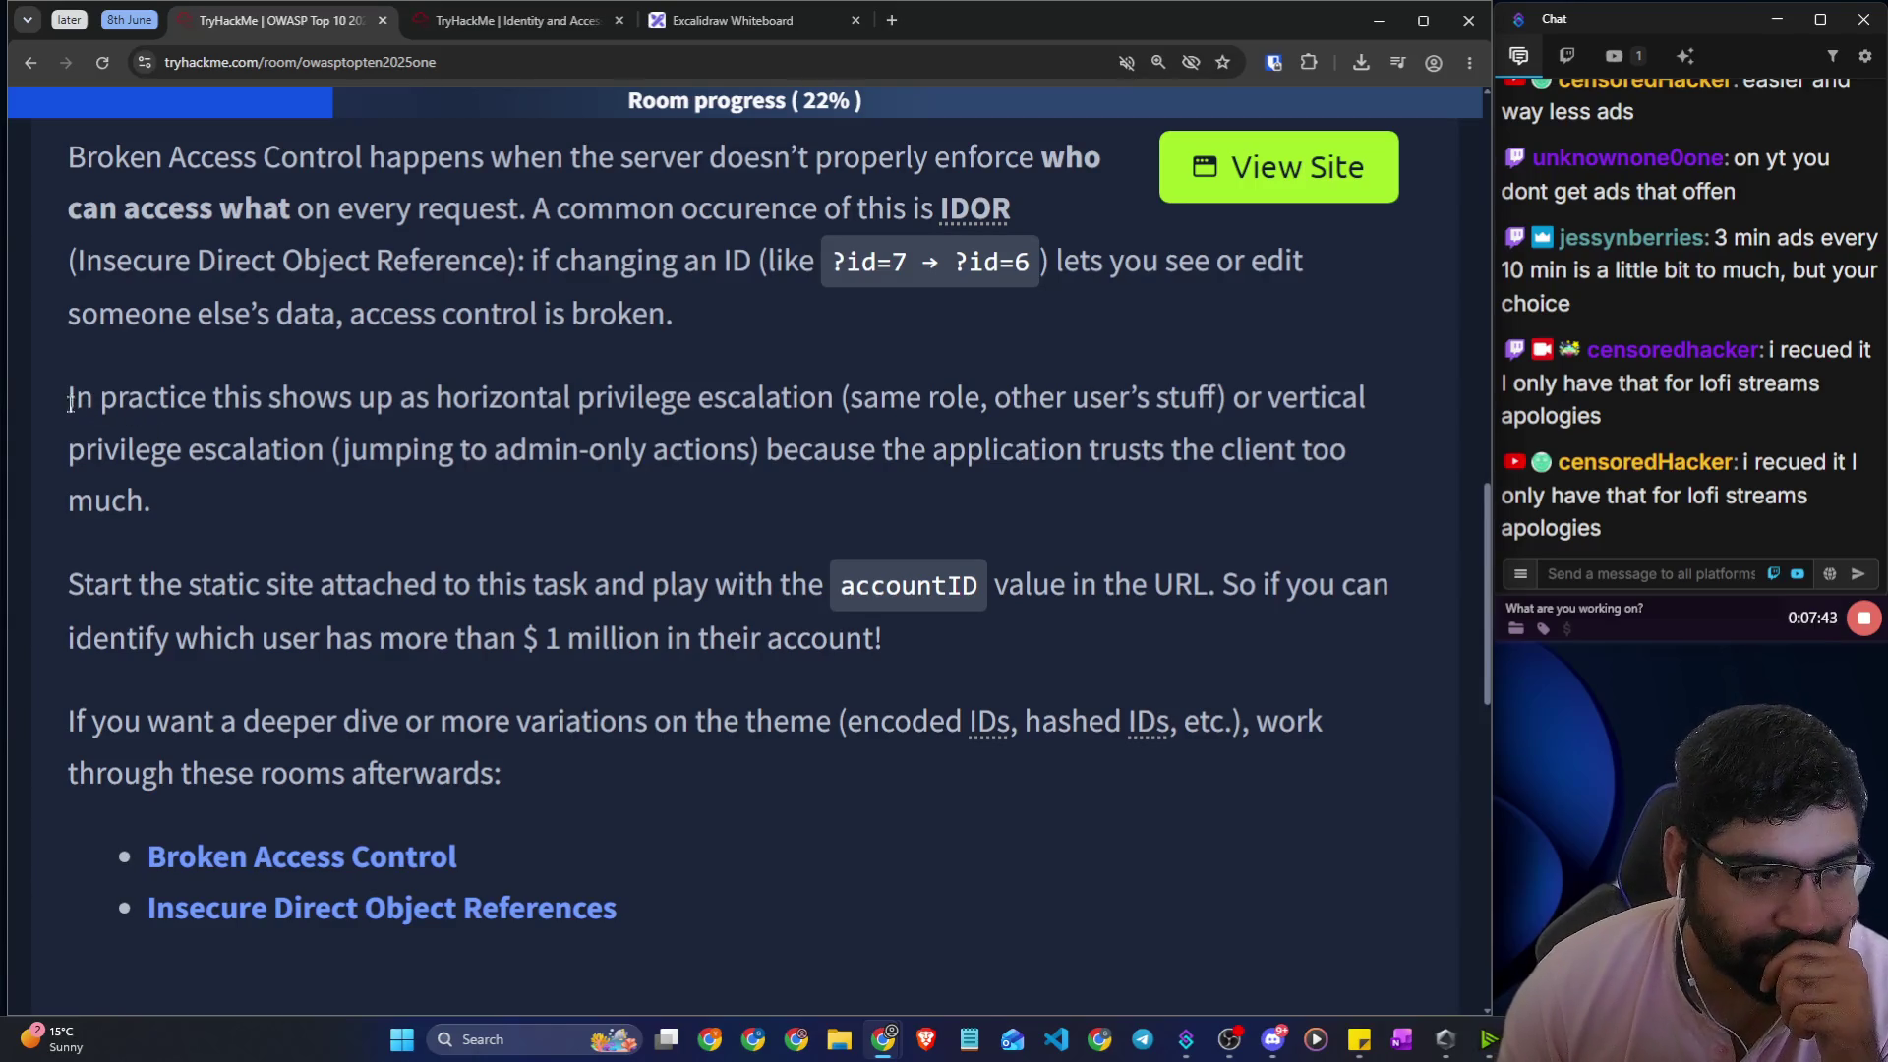
pyautogui.moveTo(70, 403); pyautogui.dragTo(829, 389)
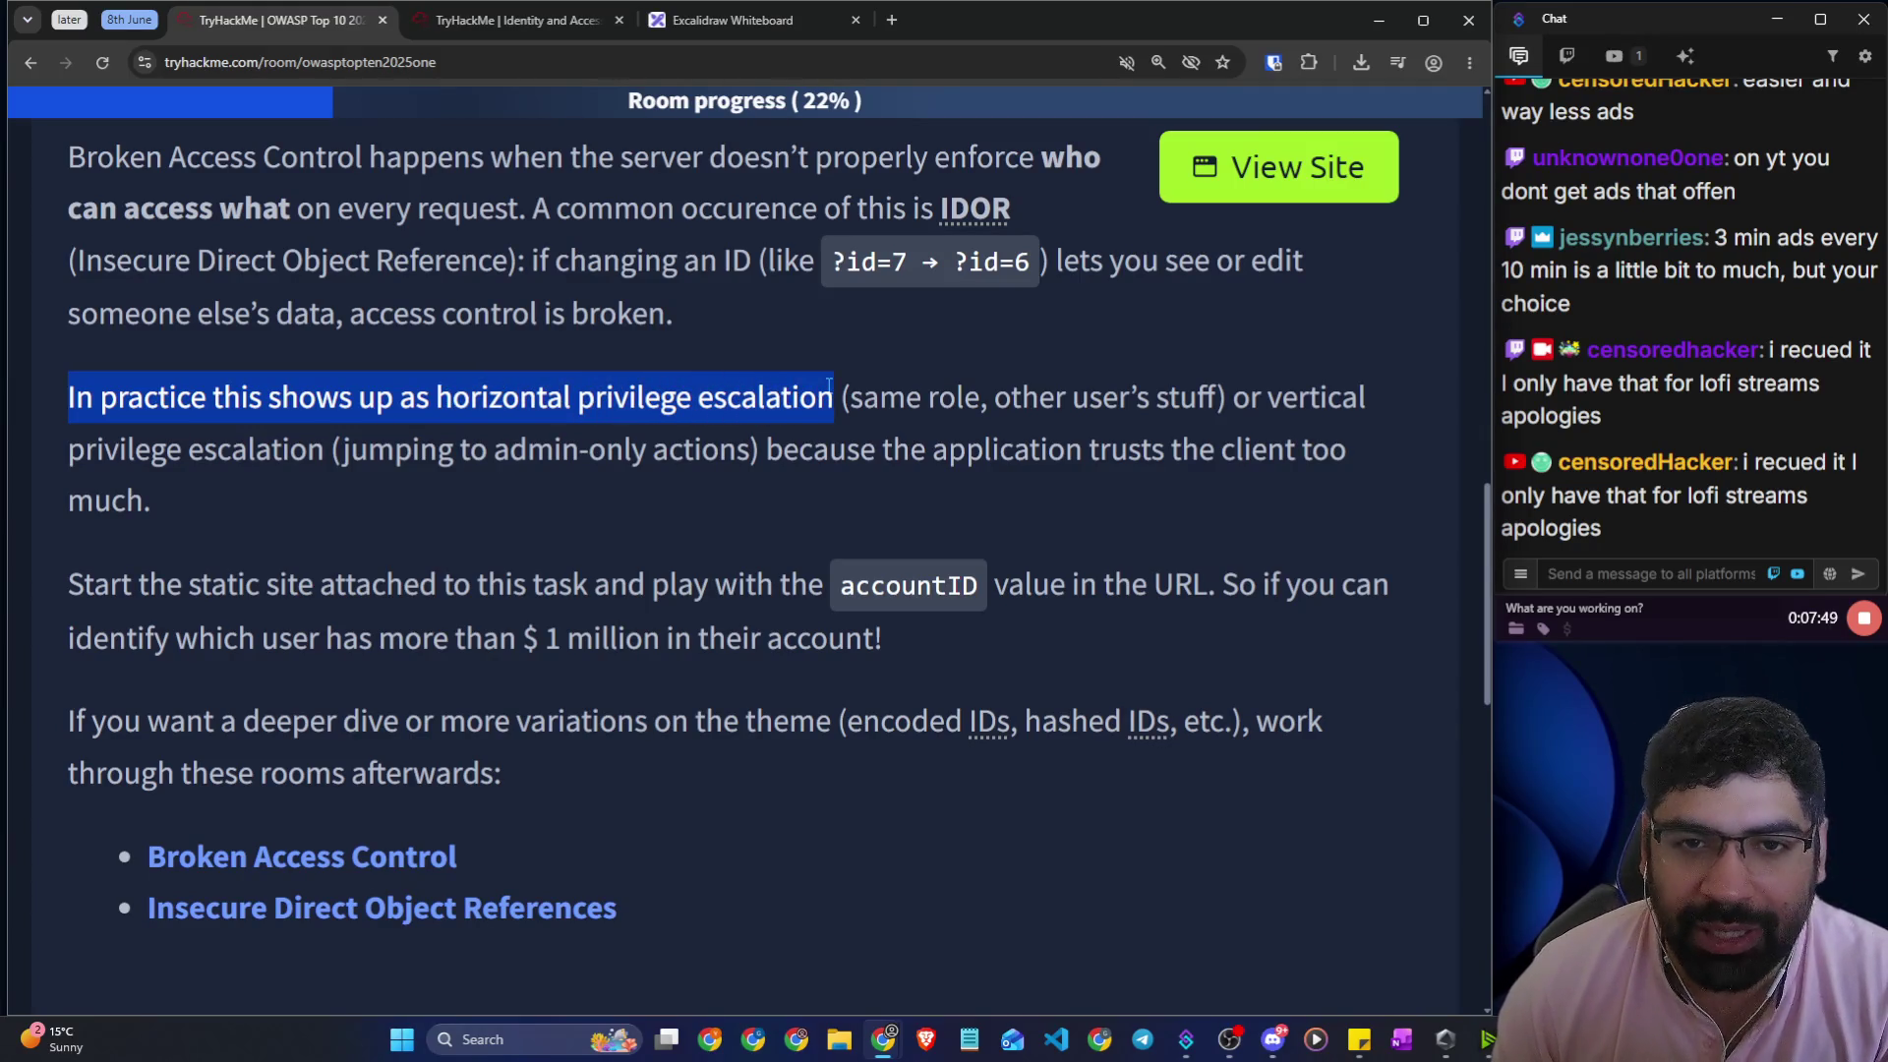
pyautogui.moveTo(851, 396); pyautogui.dragTo(1221, 396)
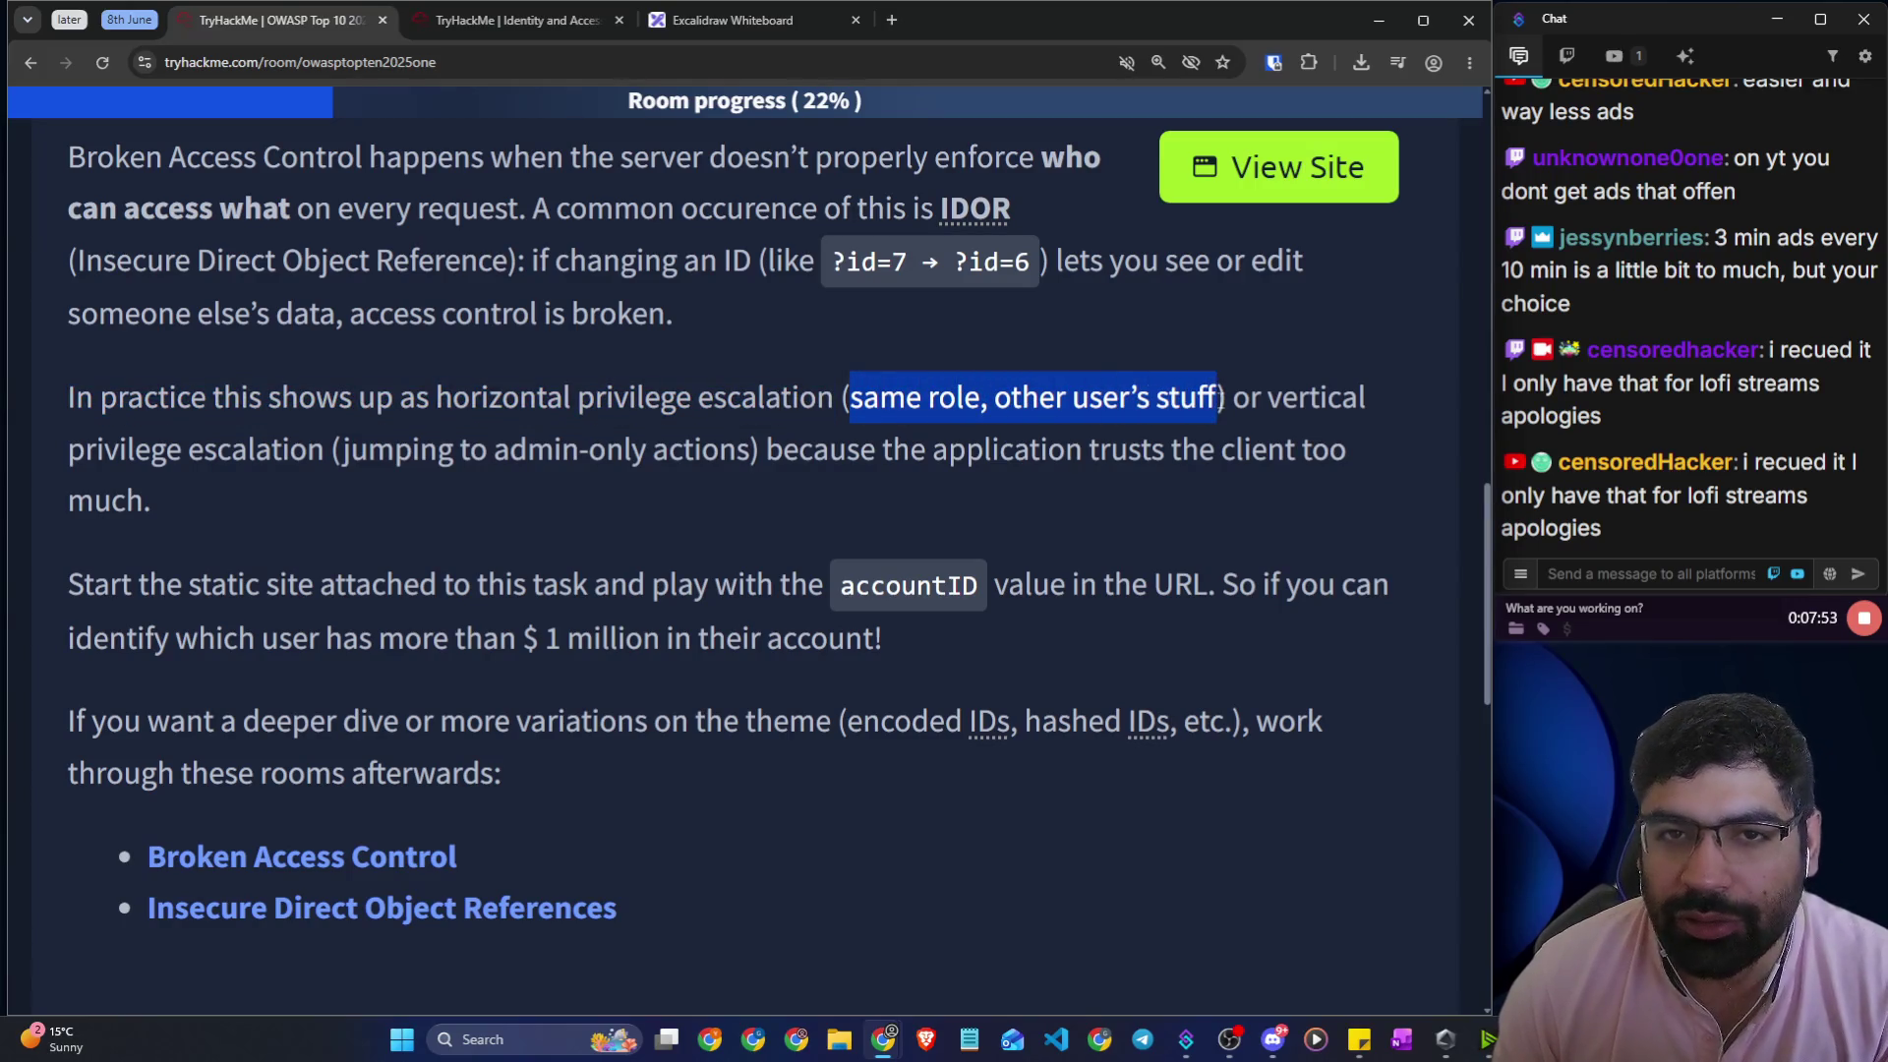
# - Close the Identity and Access room tab and return to the Excalidraw whiteboard
pyautogui.click(458, 26)
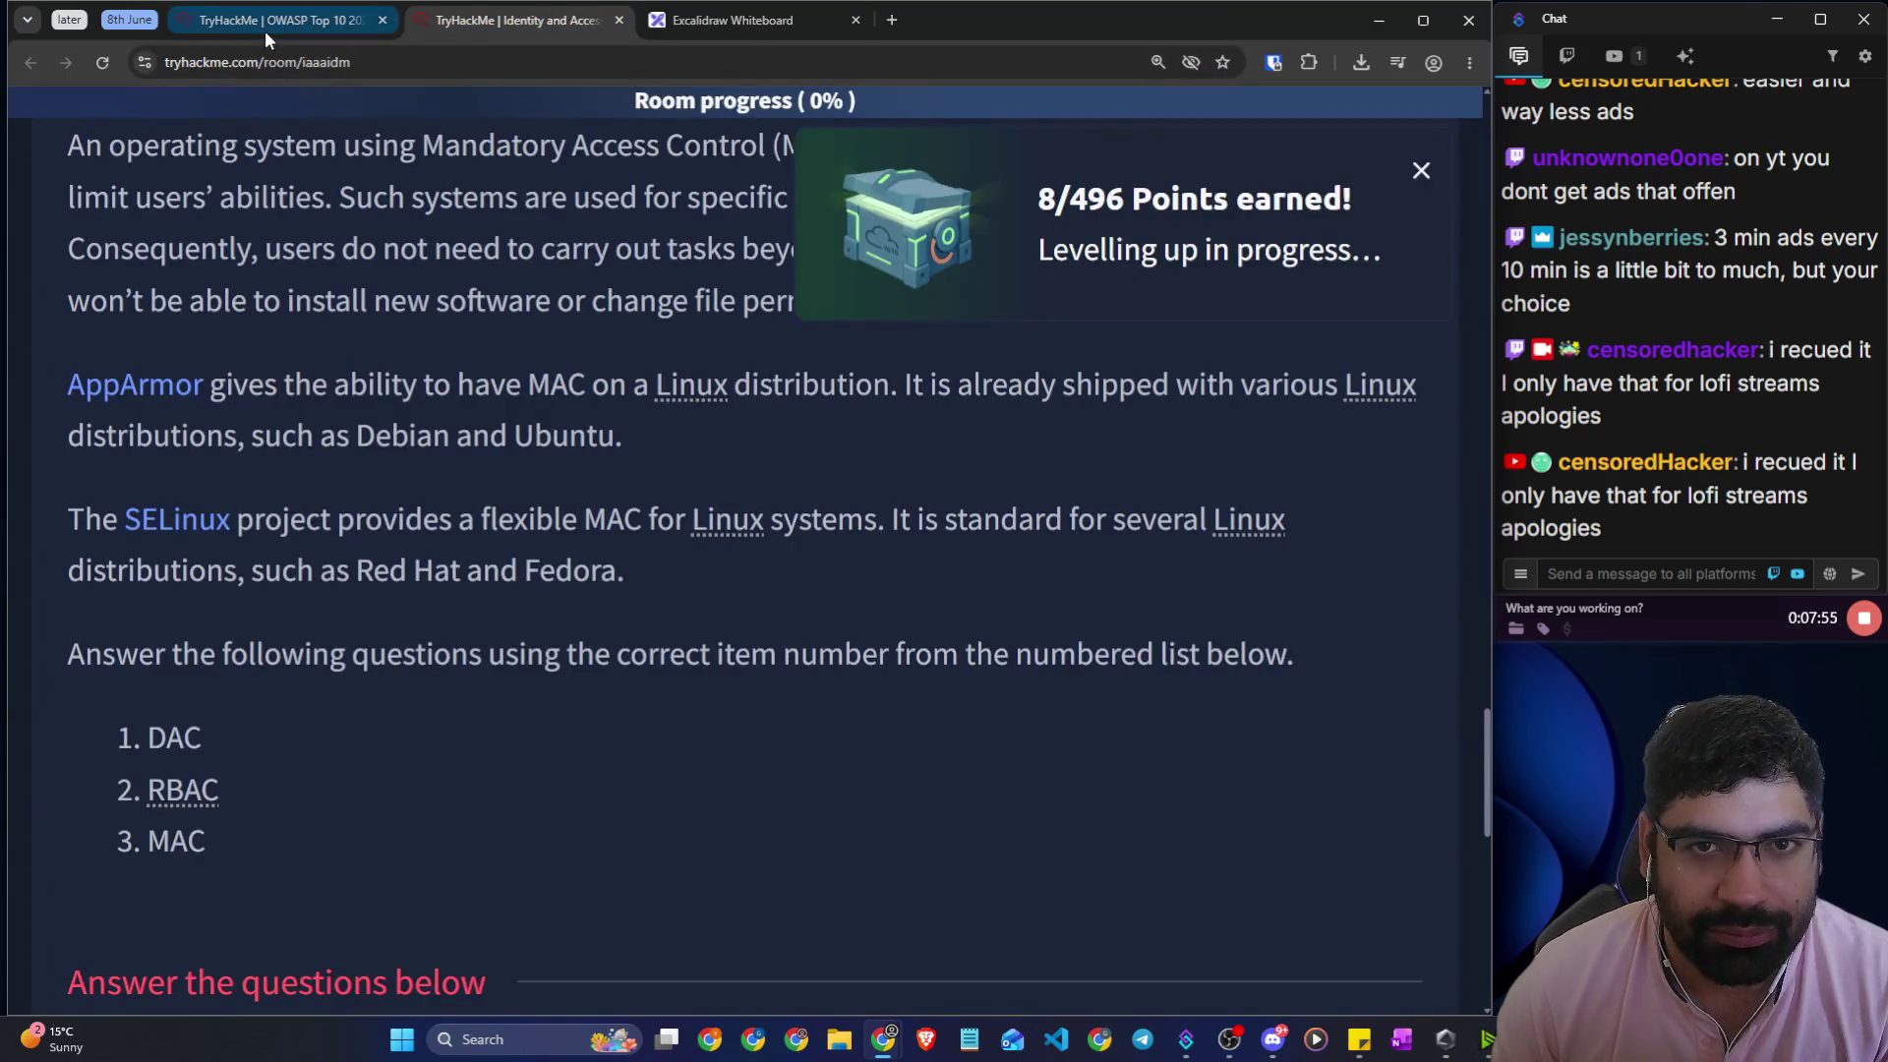
pyautogui.click(263, 28)
pyautogui.click(620, 20)
pyautogui.scroll(-6, 653, 392)
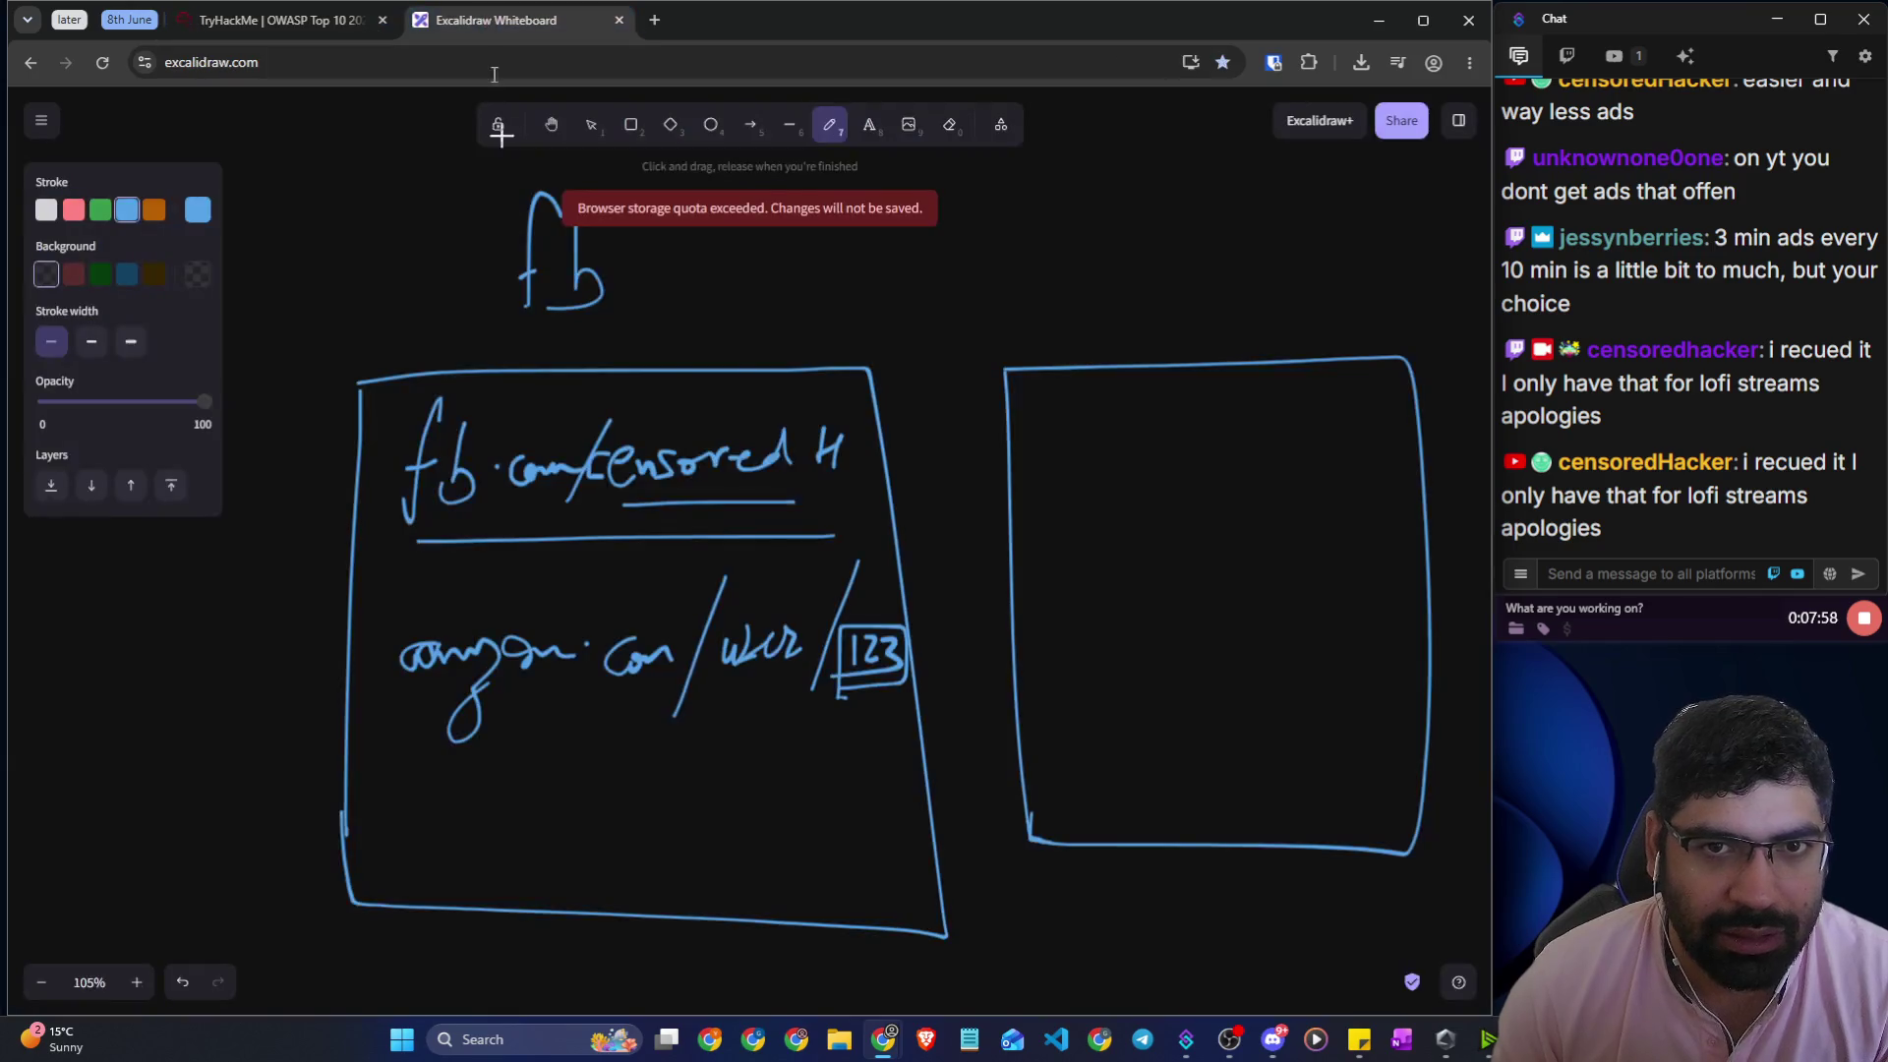
pyautogui.click(512, 19)
pyautogui.scroll(-3, 504, 535)
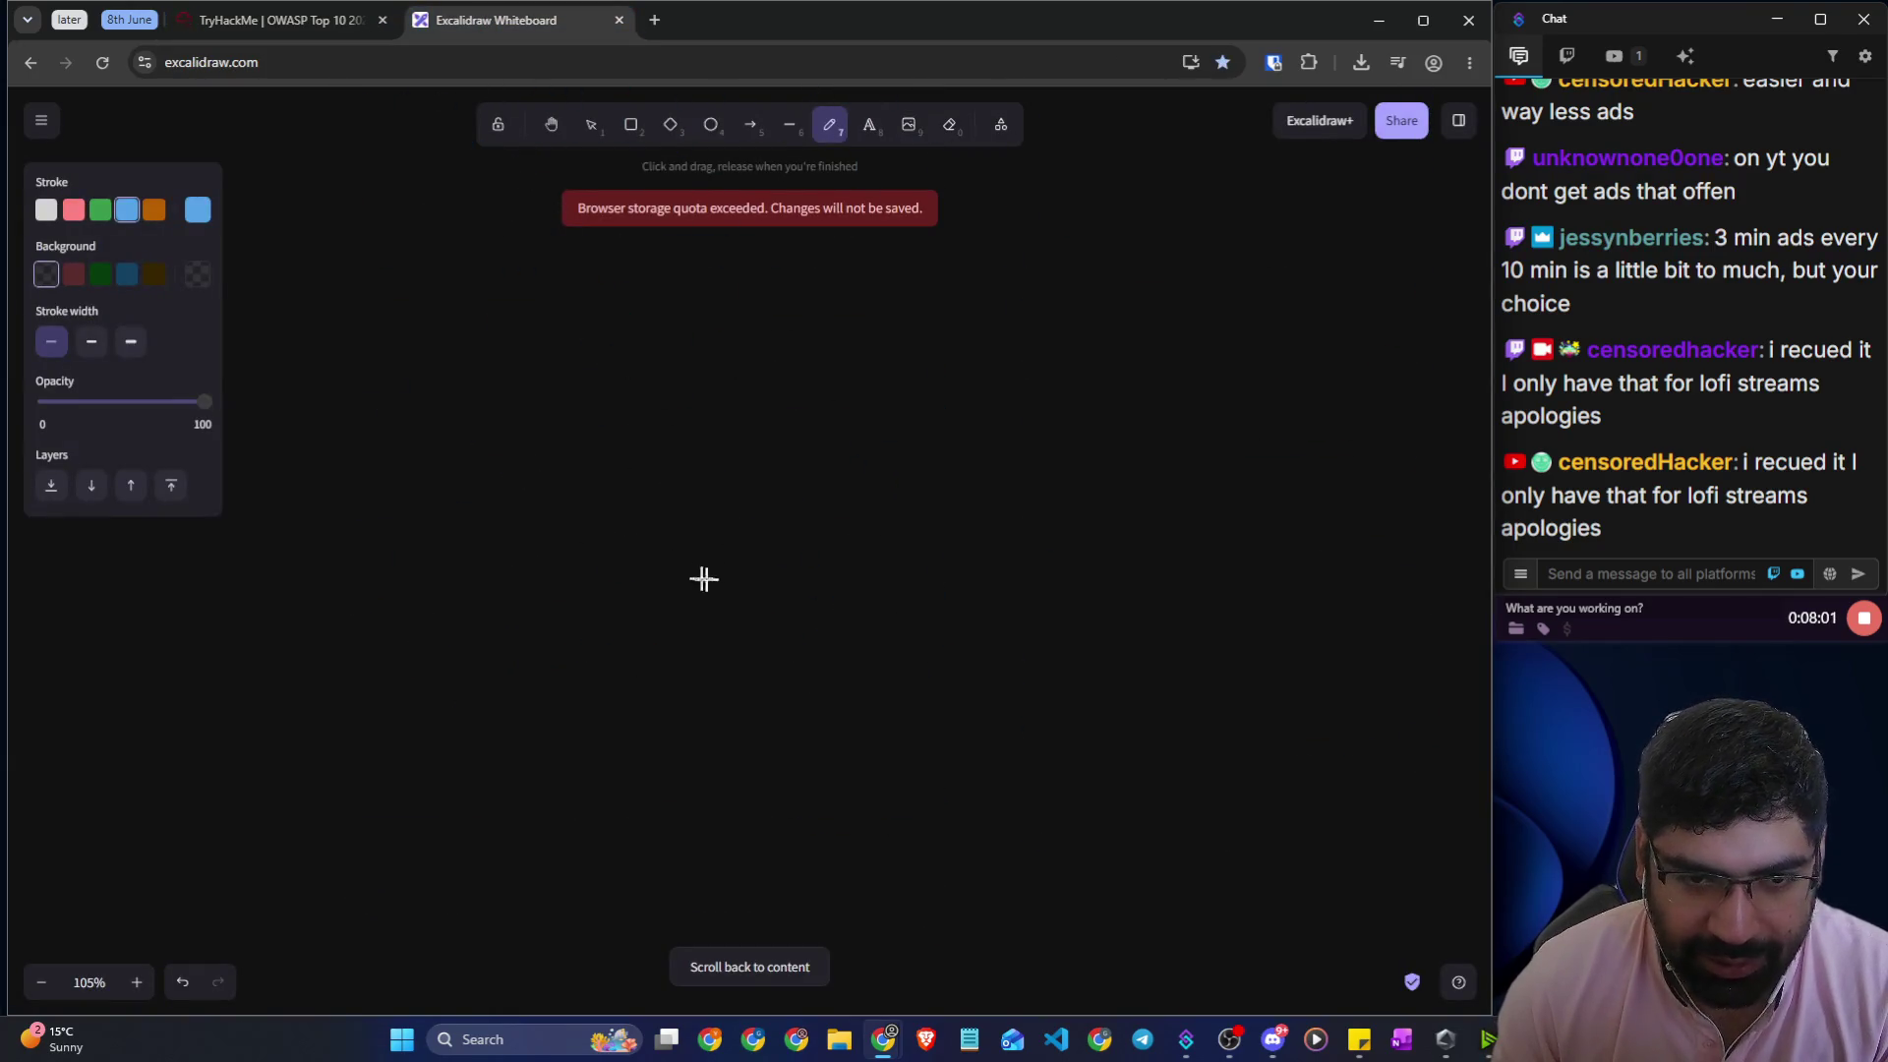
# - Handwrite the labels user 1, user 2 and user 3, separated by vertical dividers
pyautogui.moveTo(385, 548)
pyautogui.mouseDown()
pyautogui.moveTo(430, 552)
pyautogui.moveTo(451, 600)
pyautogui.mouseUp()
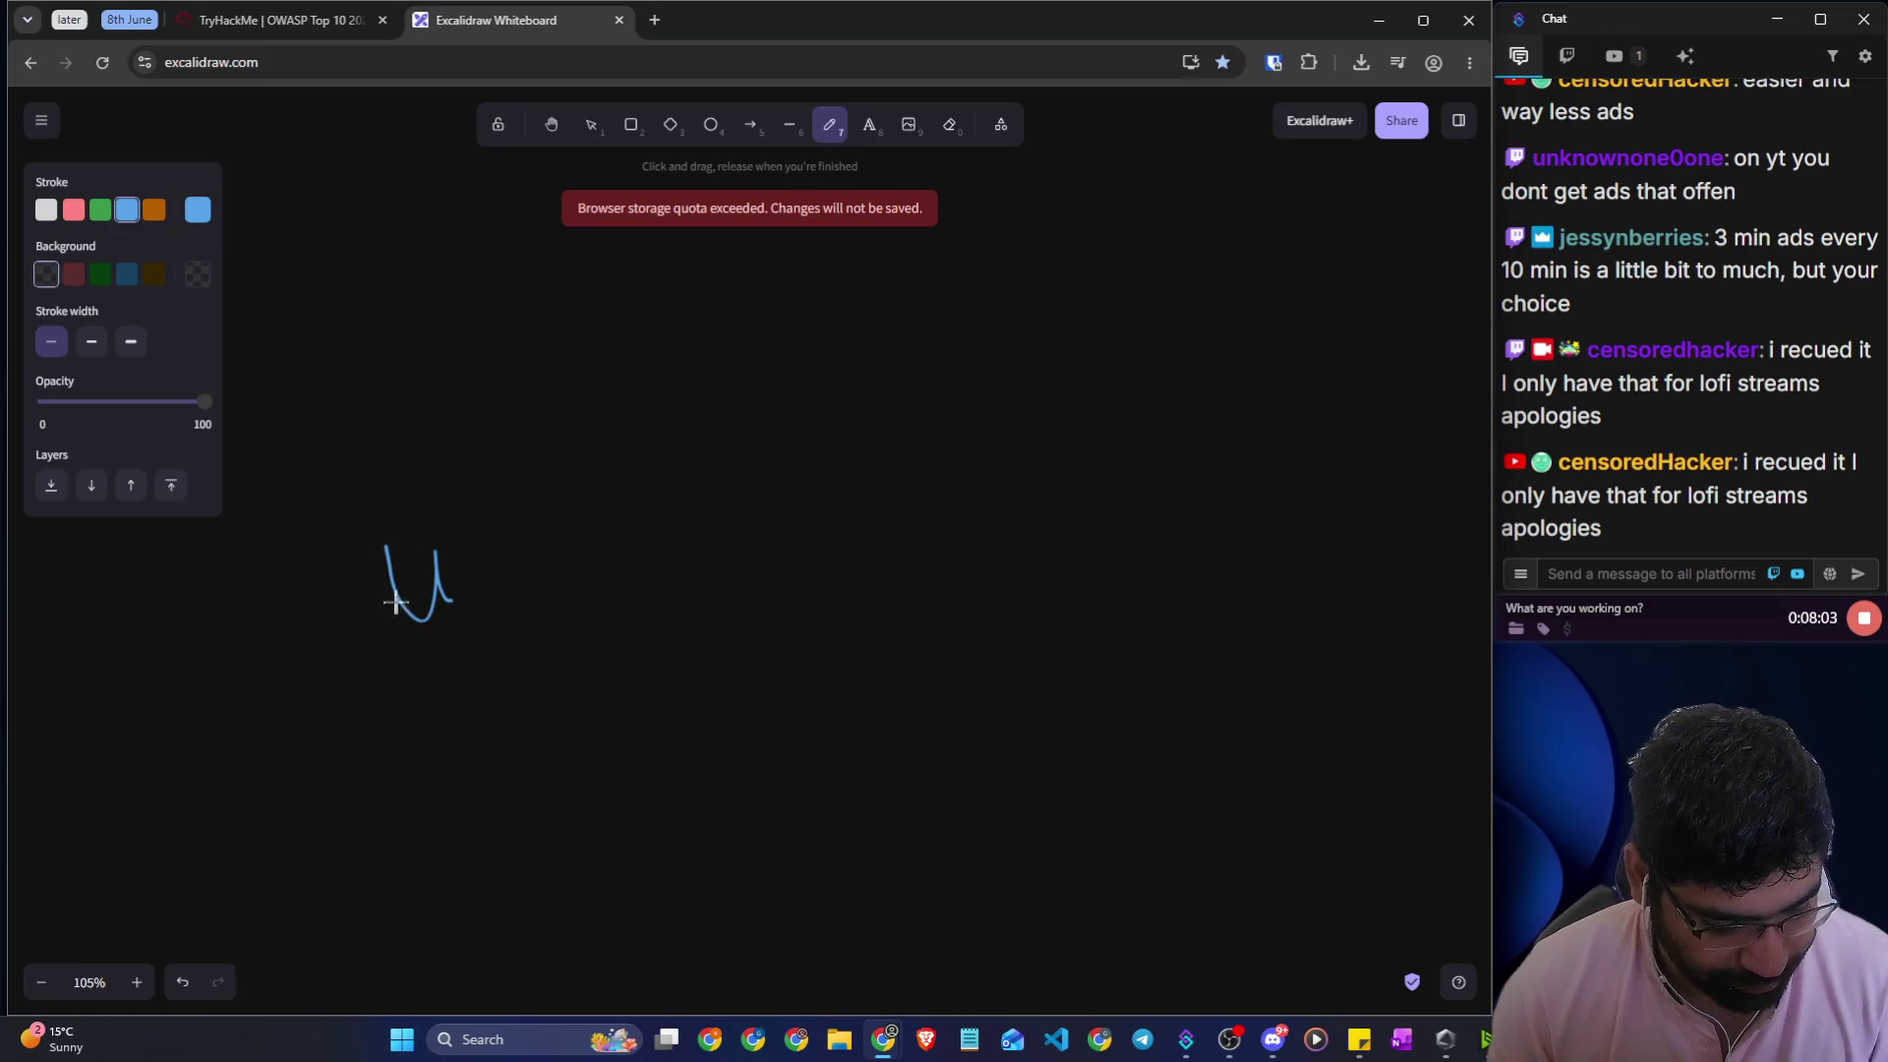
pyautogui.hotkey('ctrl', 'z')
pyautogui.moveTo(335, 588)
pyautogui.mouseDown()
pyautogui.moveTo(345, 611)
pyautogui.moveTo(409, 619)
pyautogui.moveTo(526, 595)
pyautogui.moveTo(552, 611)
pyautogui.mouseUp()
pyautogui.moveTo(631, 479); pyautogui.dragTo(633, 634)
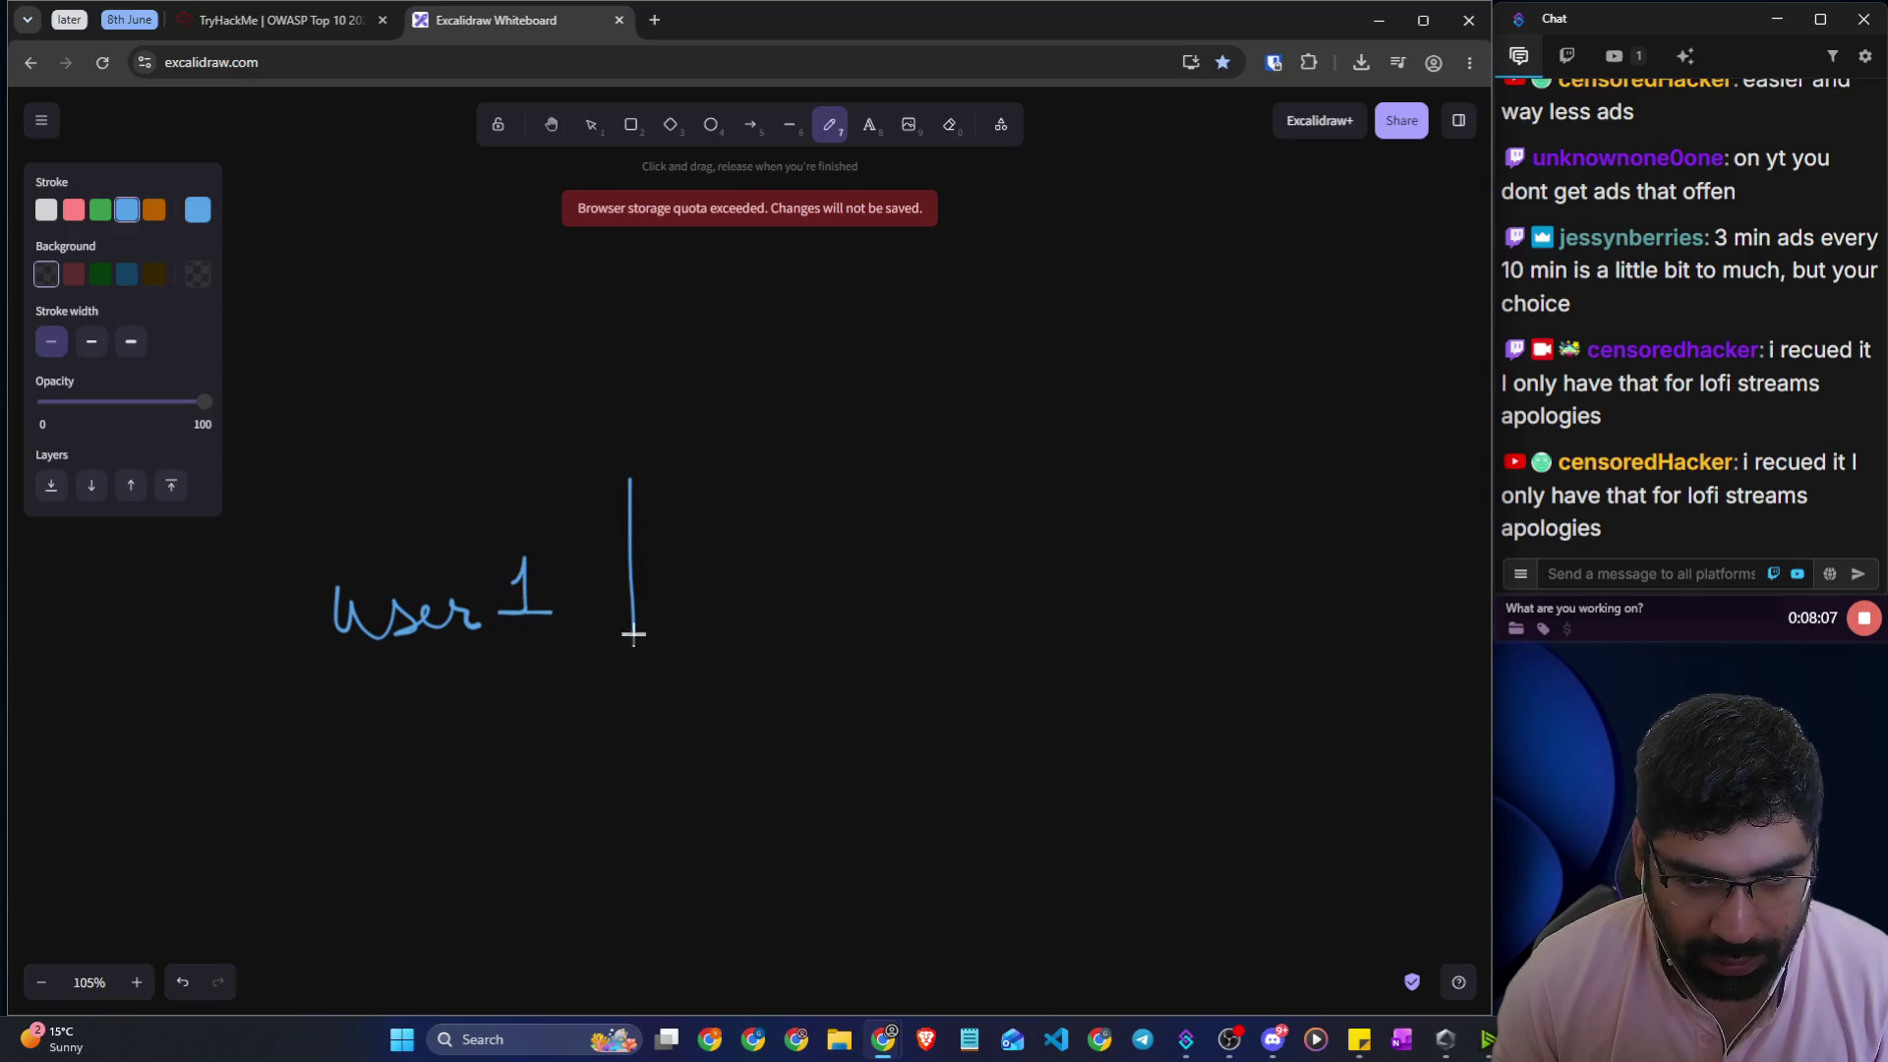
pyautogui.moveTo(706, 574); pyautogui.dragTo(922, 558)
pyautogui.moveTo(1025, 445); pyautogui.dragTo(1038, 590)
pyautogui.moveTo(1084, 505)
pyautogui.mouseDown()
pyautogui.moveTo(1110, 544)
pyautogui.moveTo(1252, 498)
pyautogui.moveTo(1268, 535)
pyautogui.moveTo(1232, 552)
pyautogui.mouseUp()
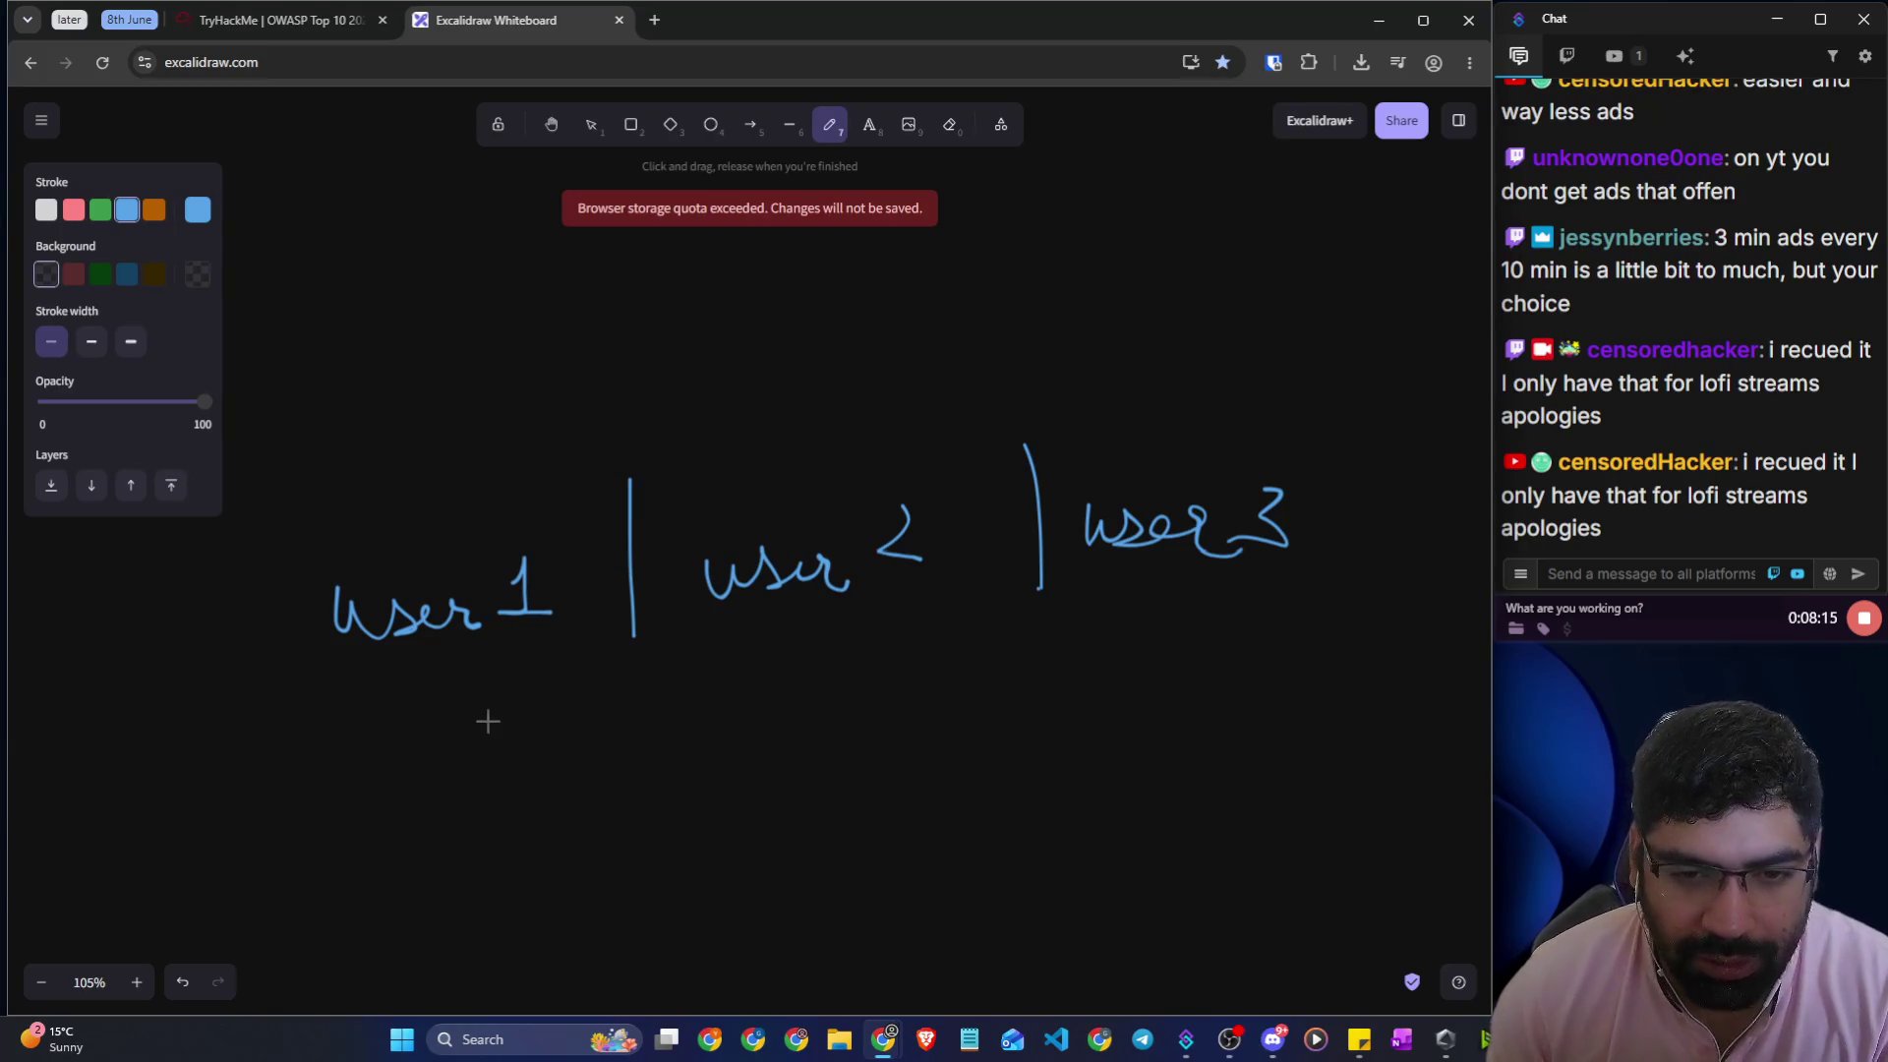
# - Draw a short arrow under user 1 and a long horizontal arrow across the users
pyautogui.moveTo(489, 721)
pyautogui.mouseDown()
pyautogui.moveTo(724, 720)
pyautogui.moveTo(741, 751)
pyautogui.mouseUp()
pyautogui.moveTo(545, 813)
pyautogui.mouseDown()
pyautogui.moveTo(1201, 793)
pyautogui.moveTo(1166, 822)
pyautogui.mouseUp()
pyautogui.scroll(2, 543, 752)
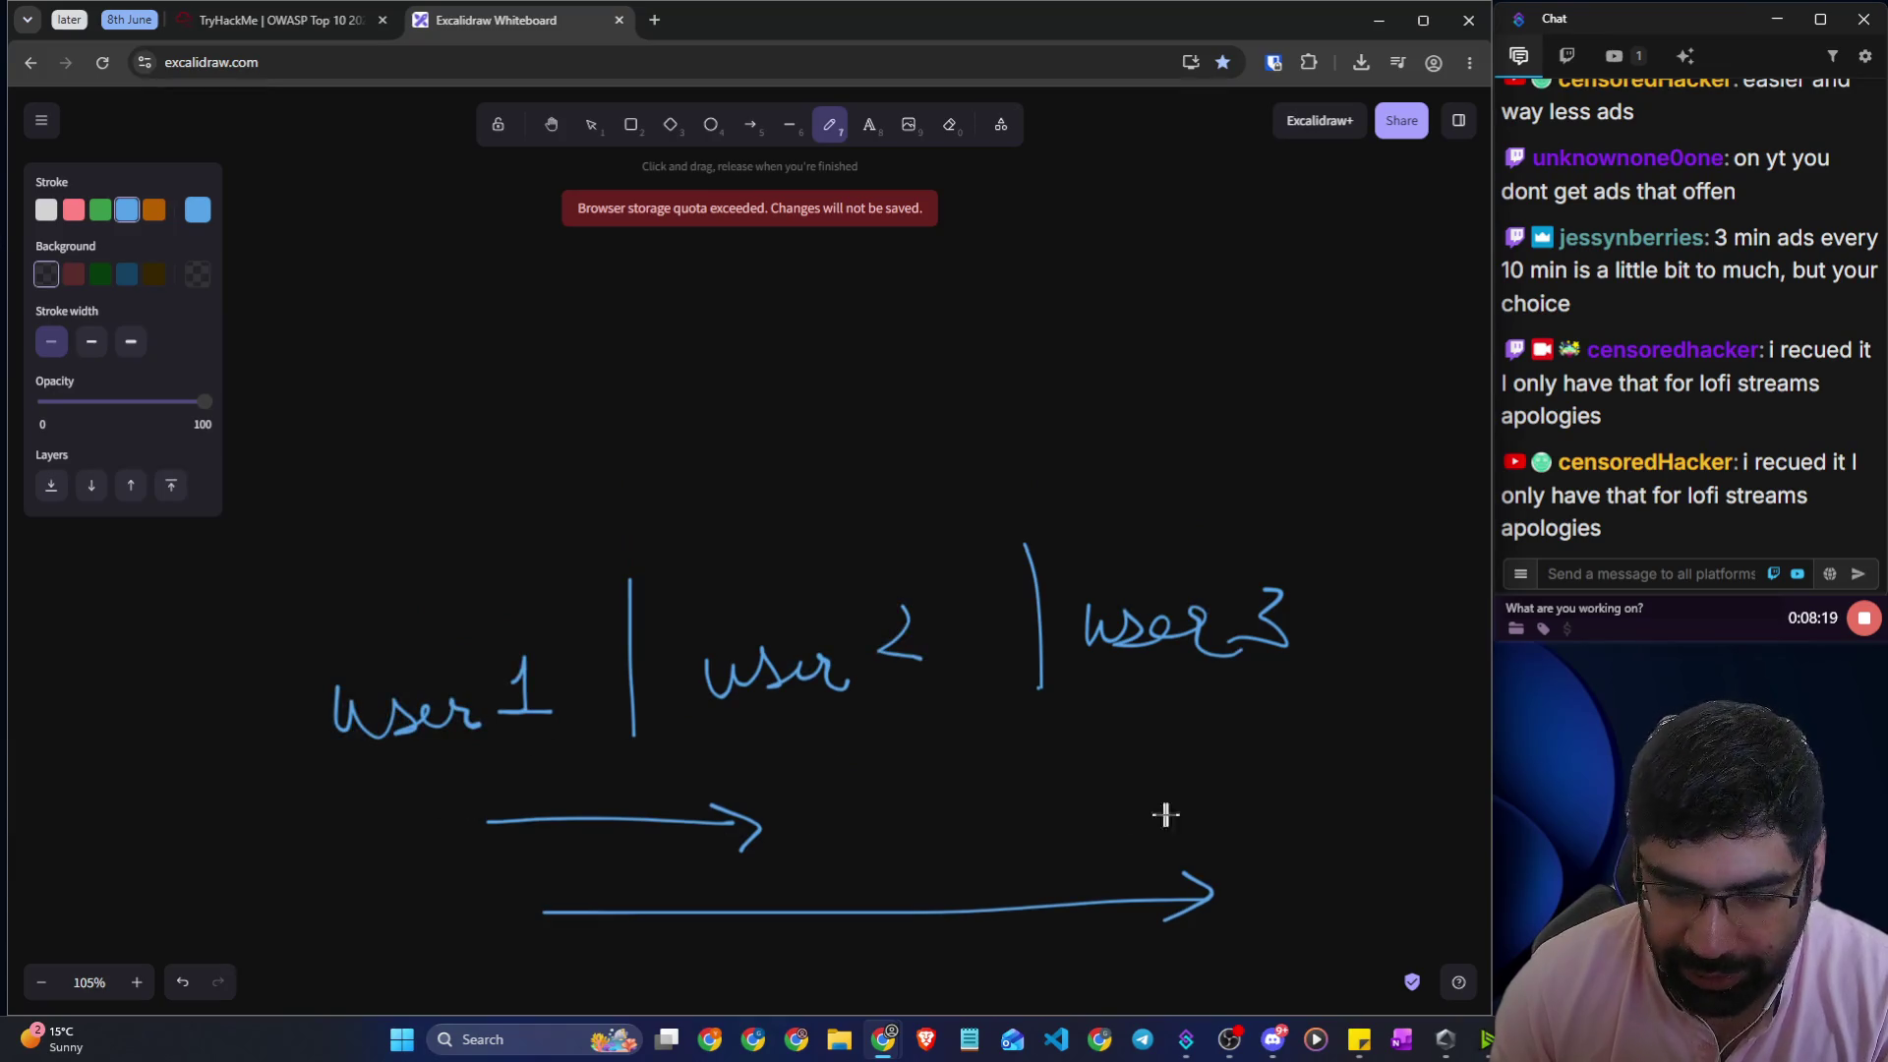
pyautogui.scroll(2, 856, 836)
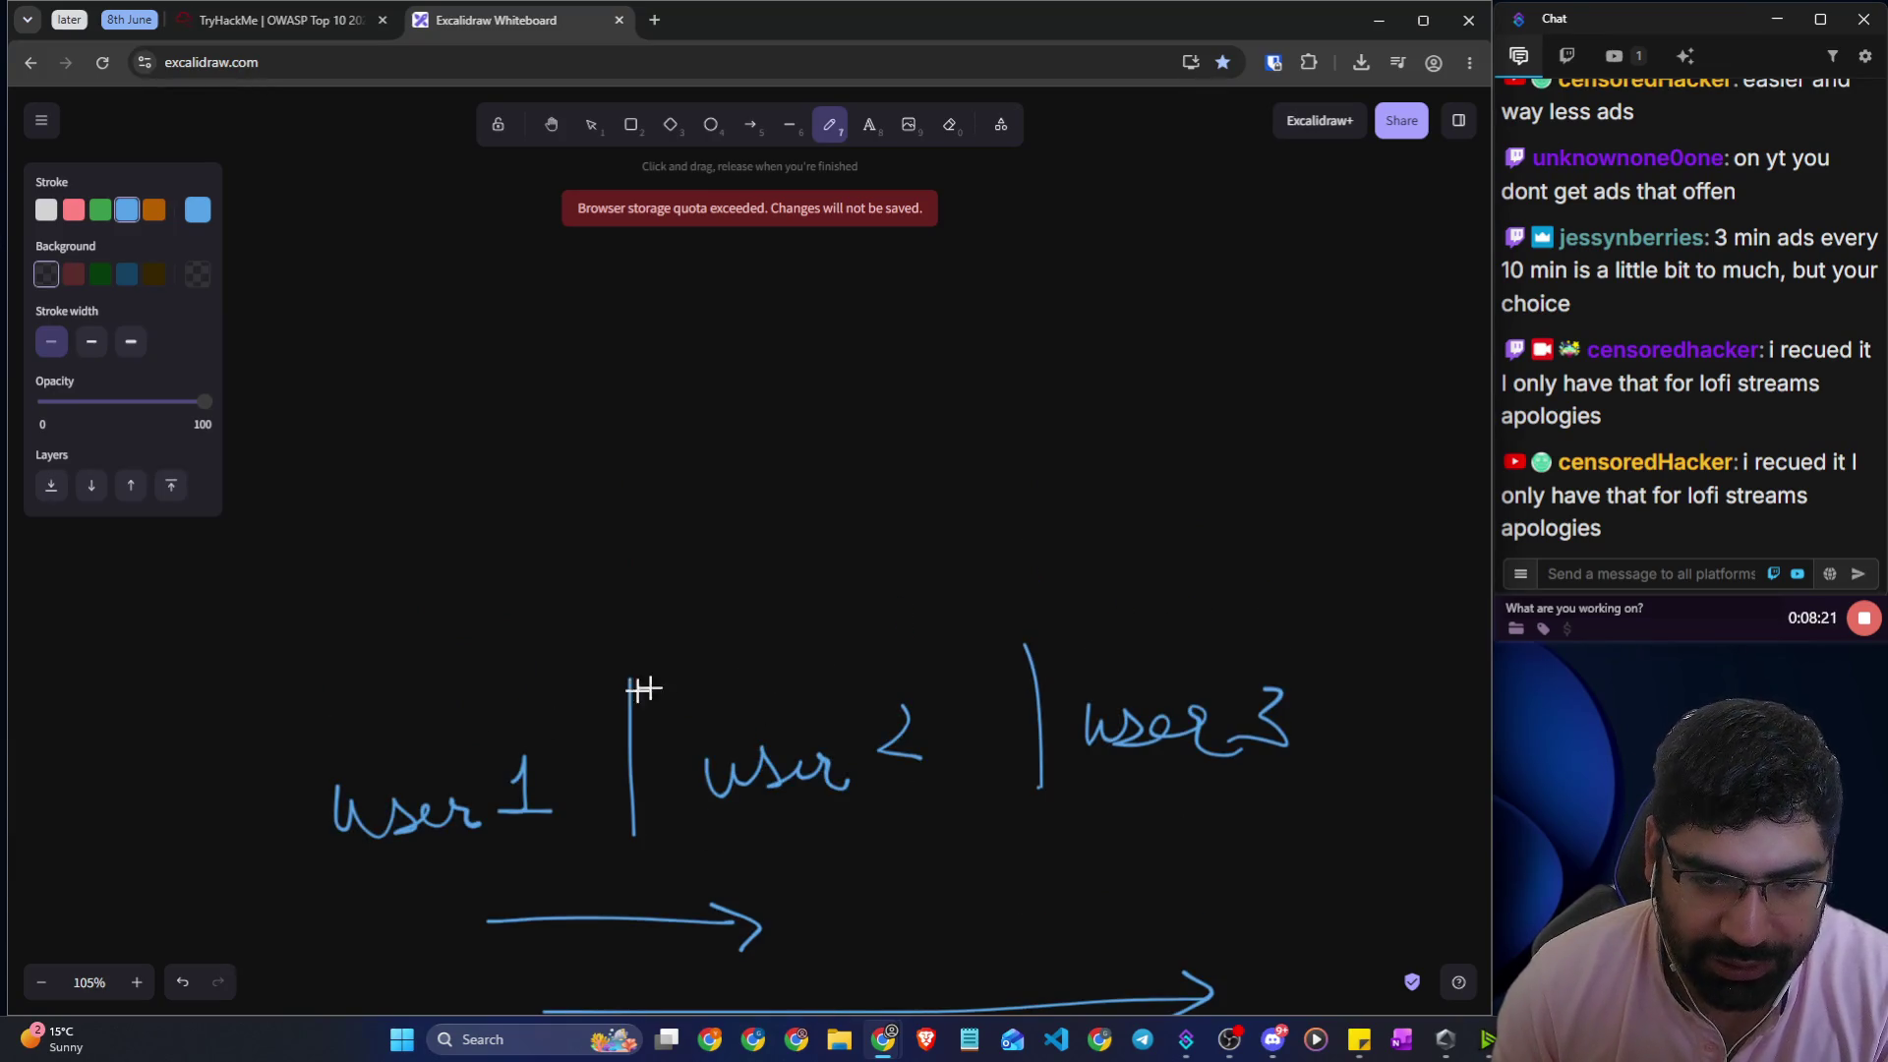
# - Write root/admin above the users and draw an arrow up from user 1 toward it
pyautogui.moveTo(657, 418)
pyautogui.mouseDown()
pyautogui.moveTo(666, 473)
pyautogui.moveTo(708, 434)
pyautogui.moveTo(826, 422)
pyautogui.moveTo(866, 452)
pyautogui.moveTo(896, 405)
pyautogui.mouseUp()
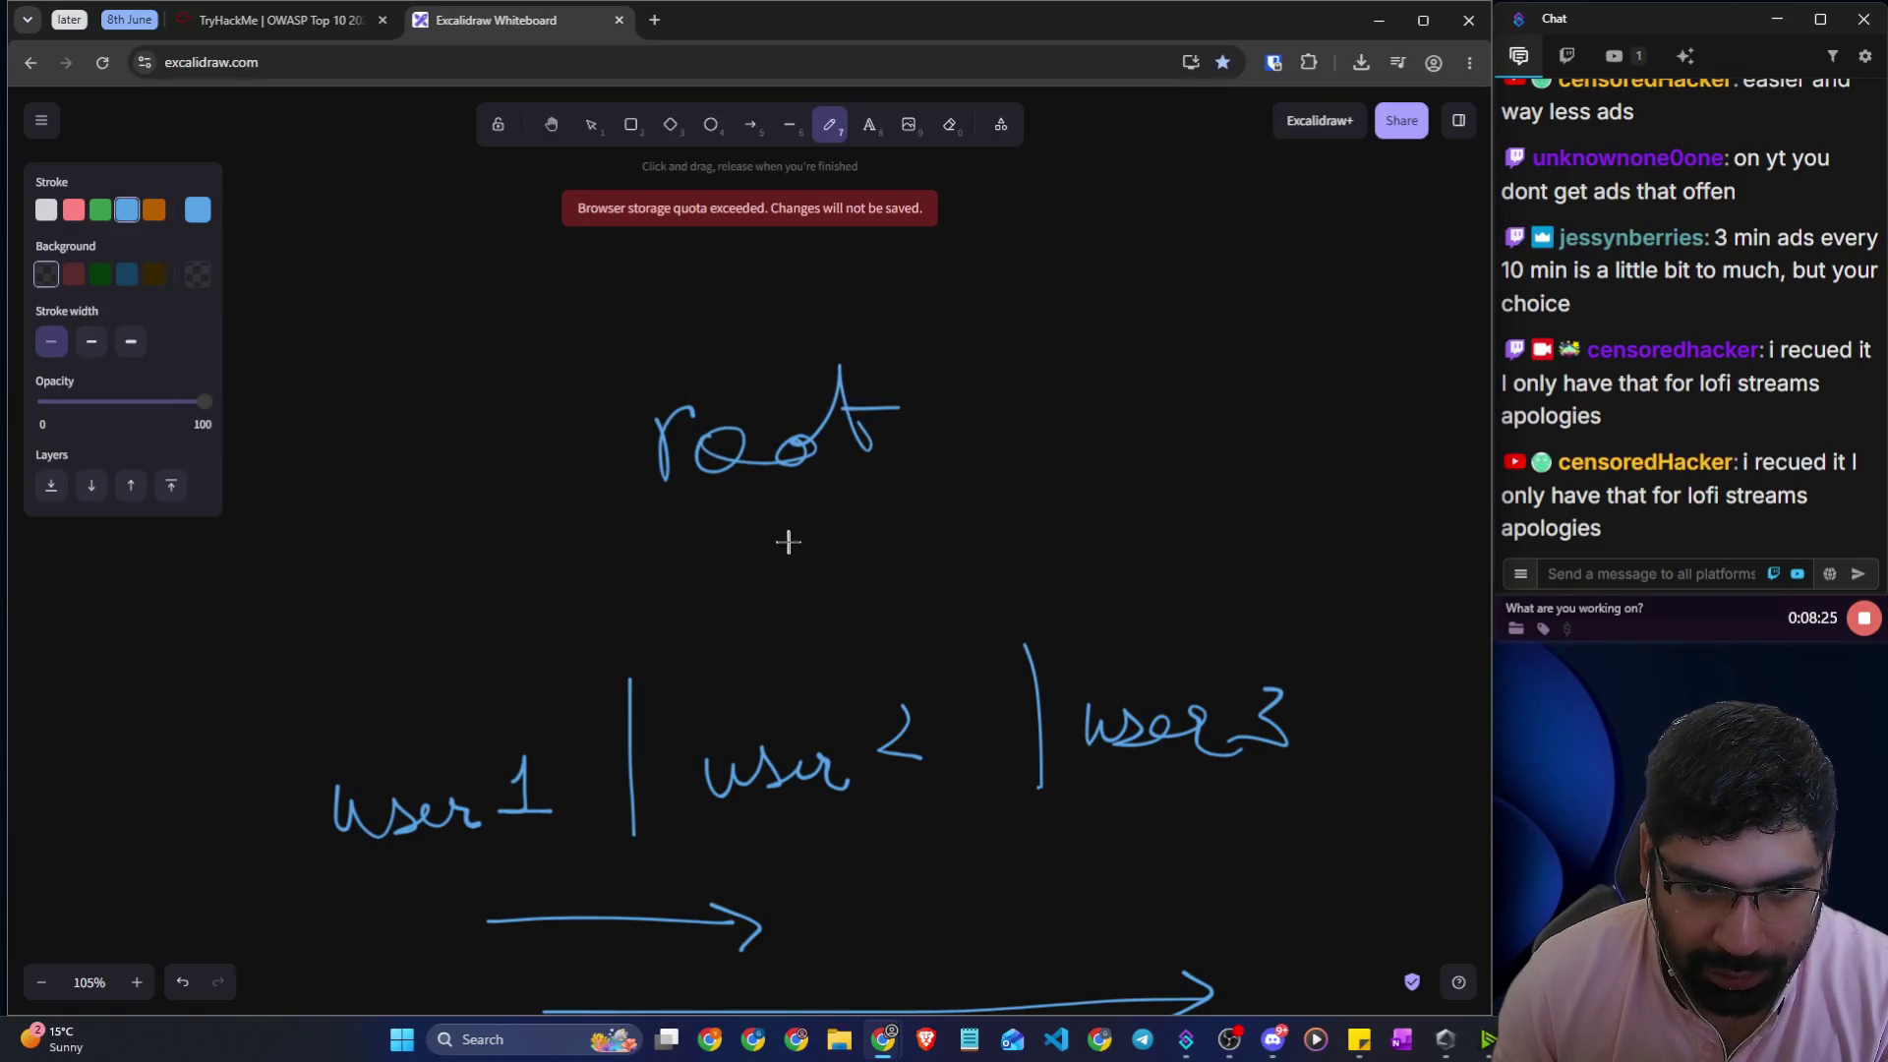
pyautogui.moveTo(784, 540); pyautogui.dragTo(949, 512)
pyautogui.click(884, 540)
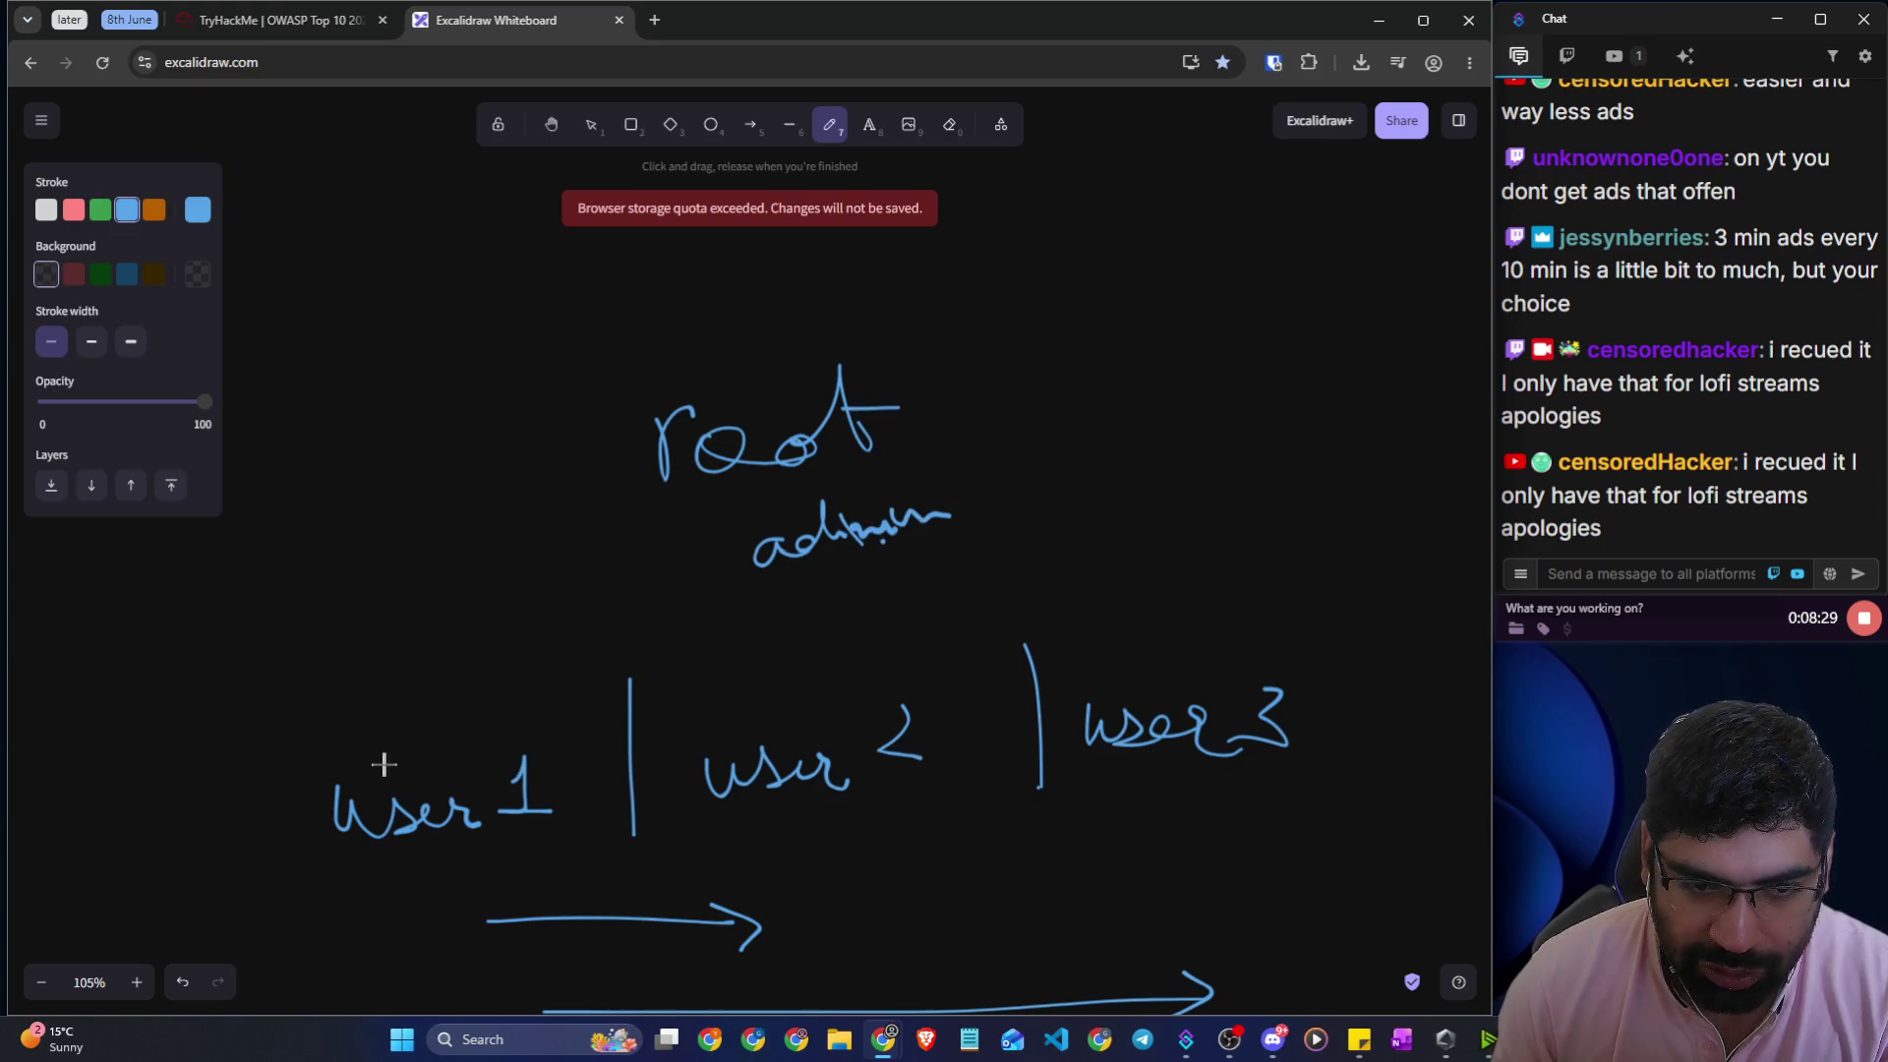
pyautogui.click(391, 768)
pyautogui.moveTo(423, 744)
pyautogui.mouseDown()
pyautogui.moveTo(627, 606)
pyautogui.moveTo(573, 458)
pyautogui.mouseUp()
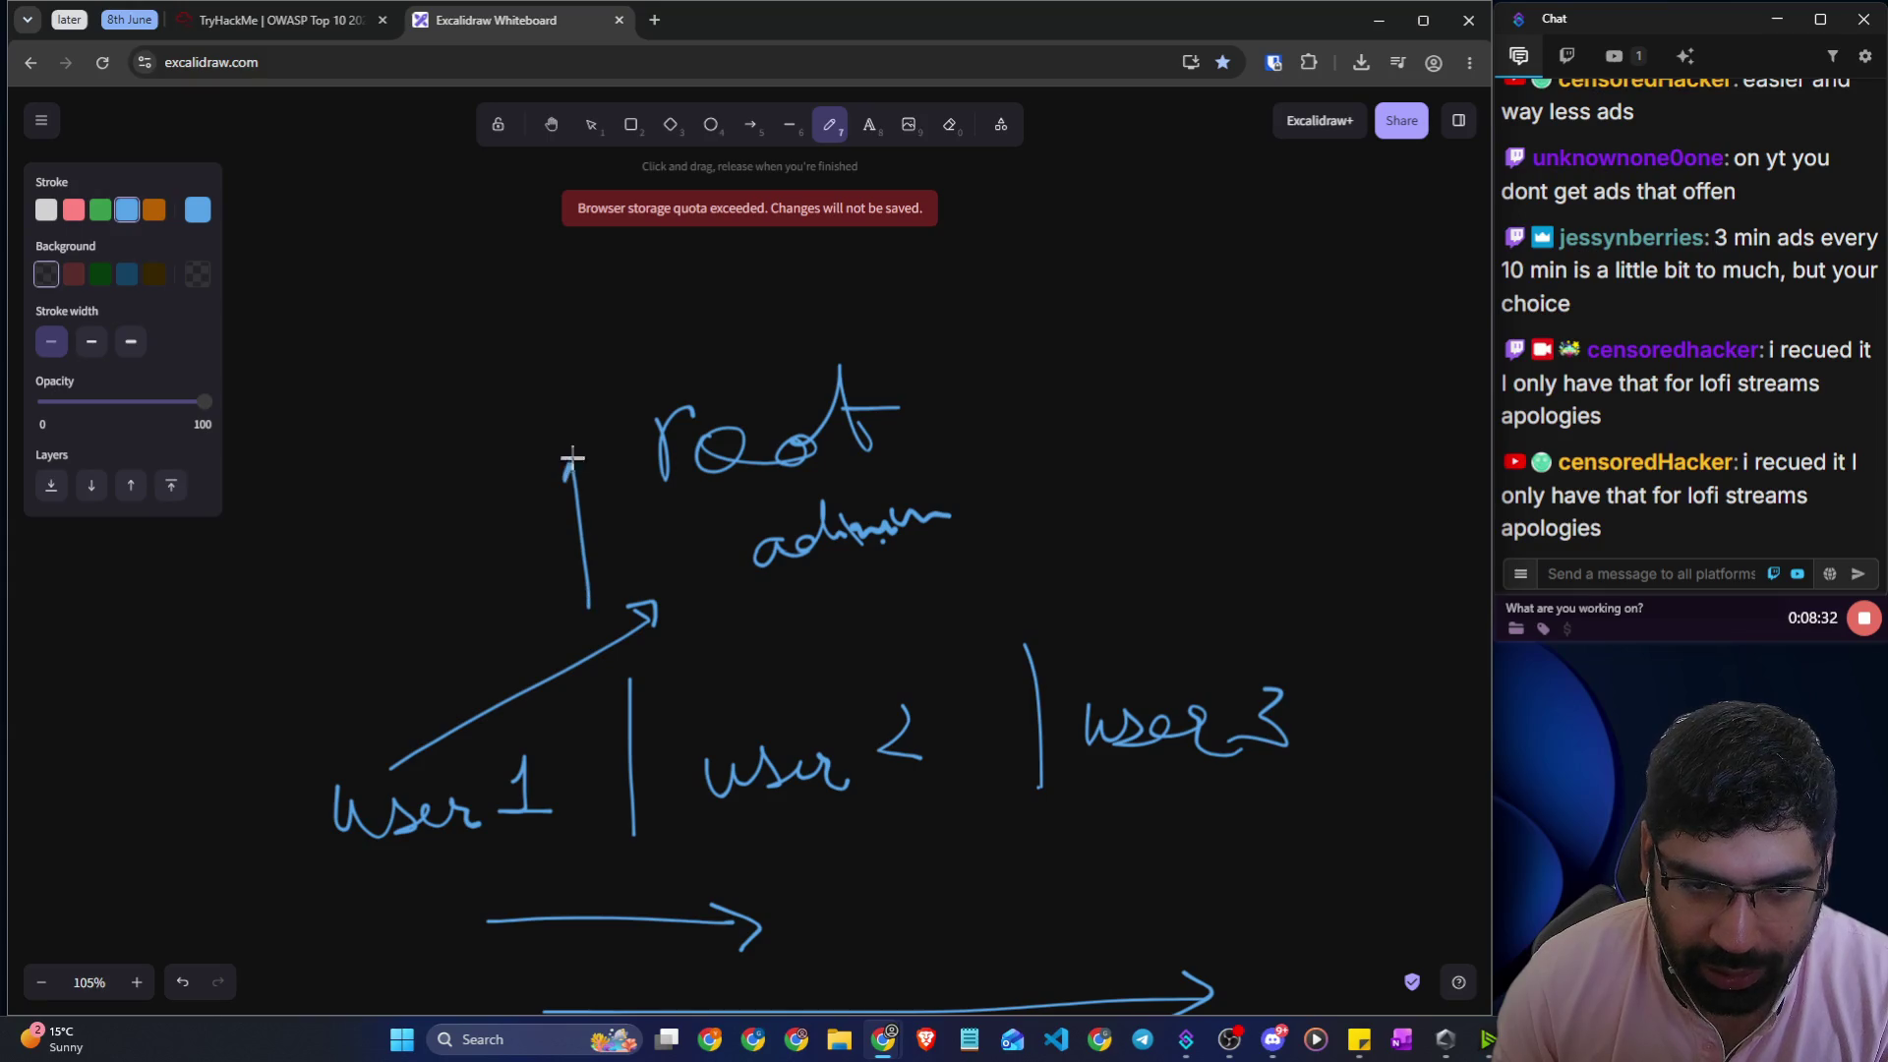
pyautogui.click(320, 37)
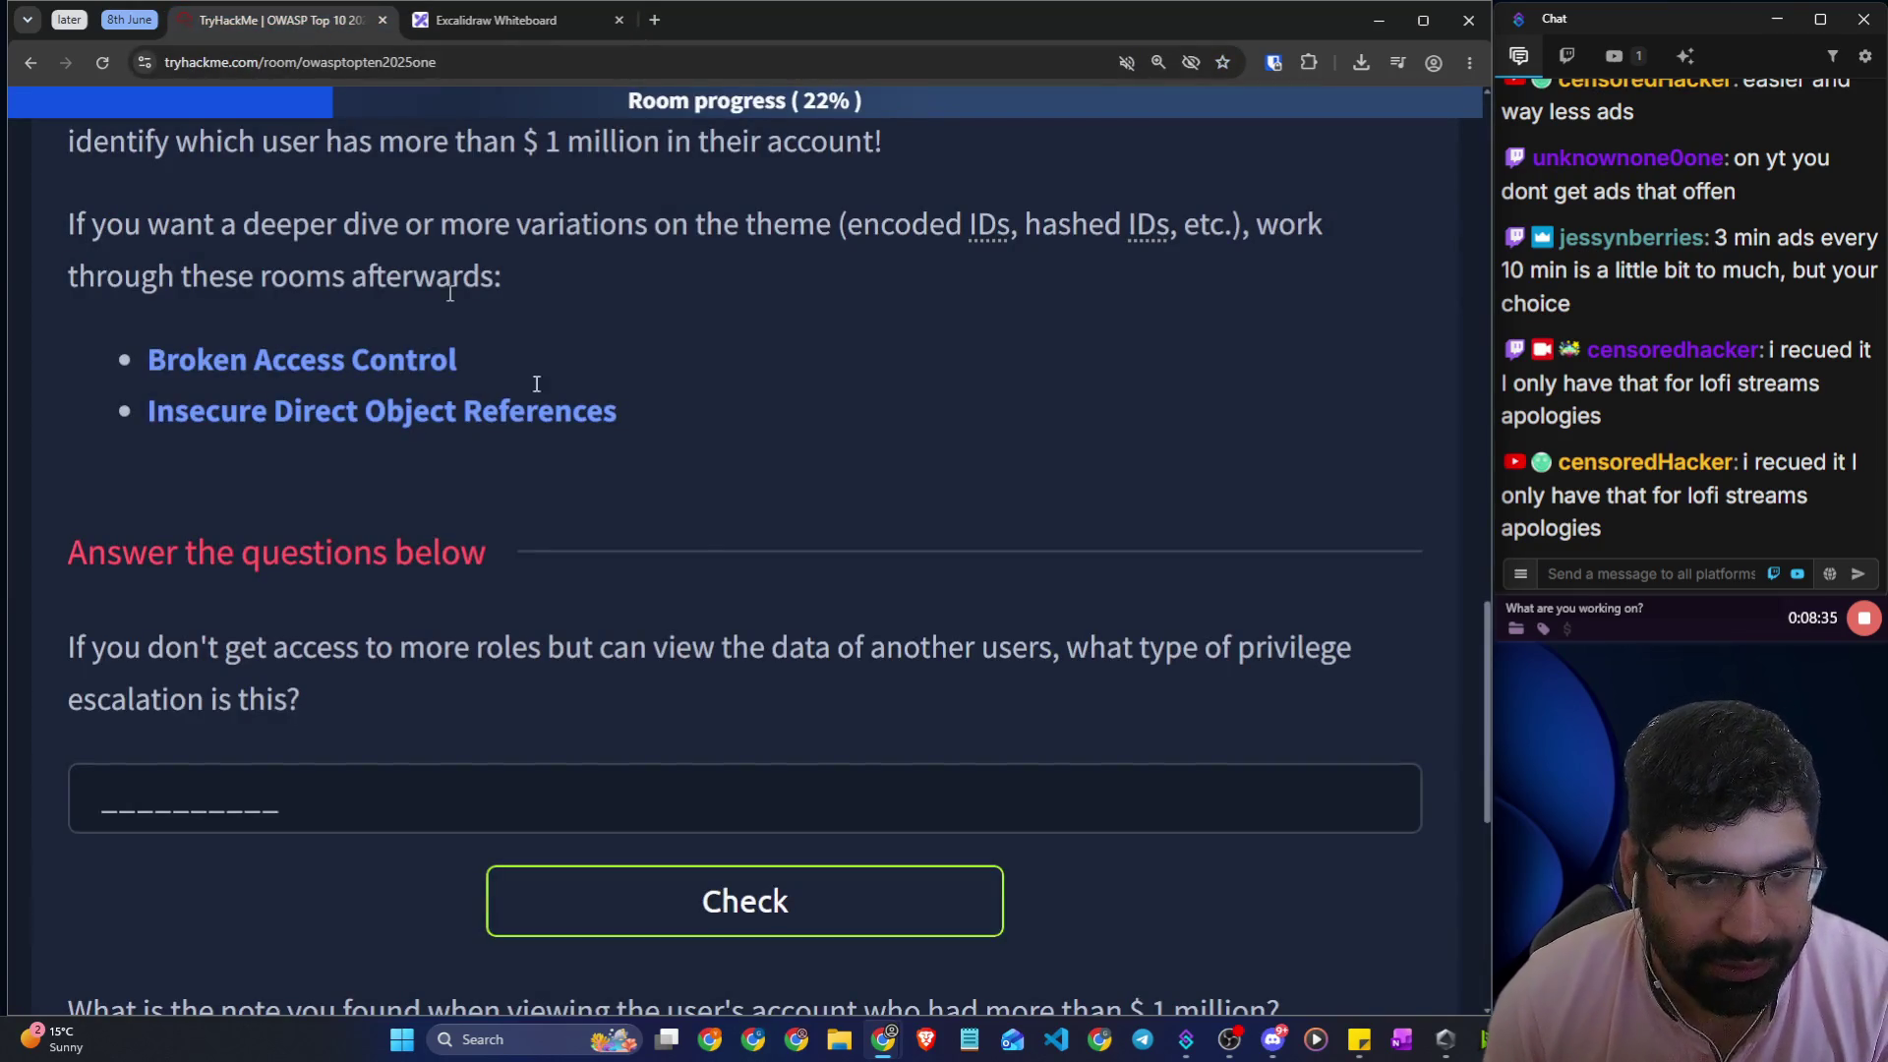
pyautogui.scroll(5, 743, 657)
pyautogui.click(706, 758)
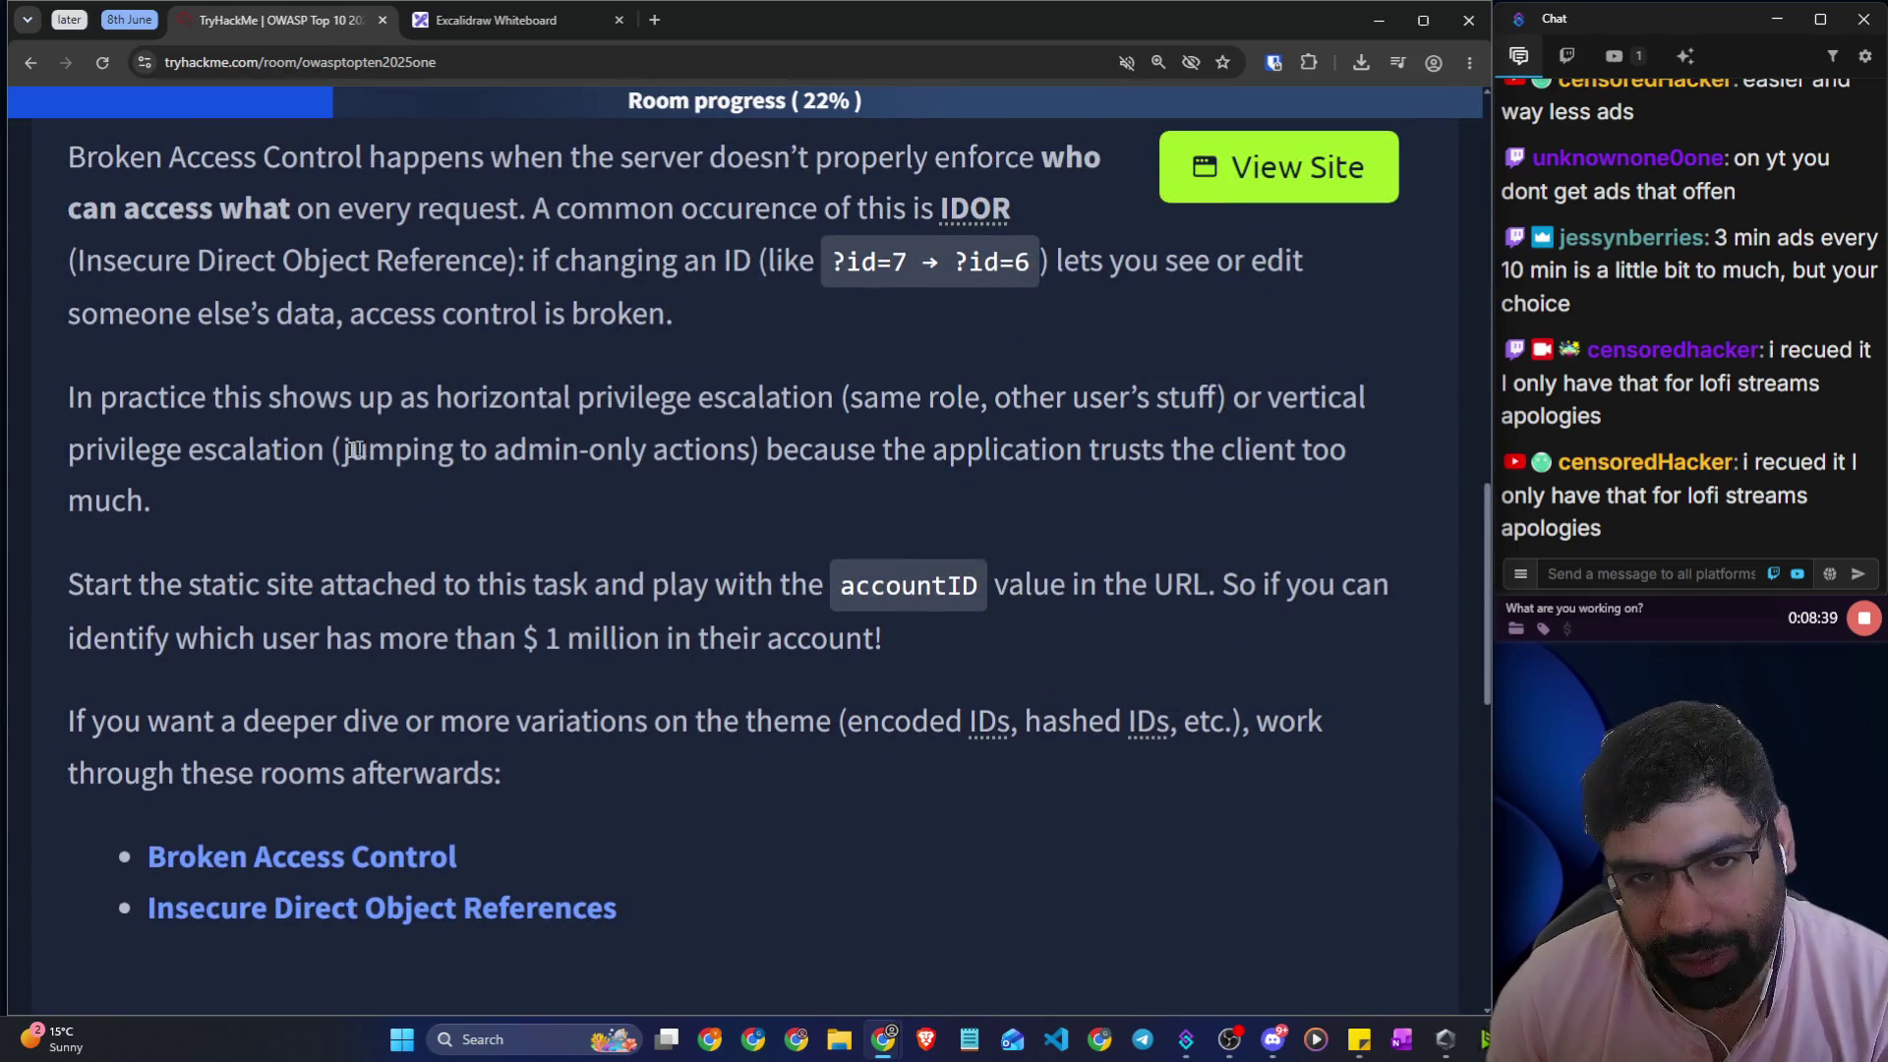
pyautogui.moveTo(290, 449); pyautogui.dragTo(1339, 466)
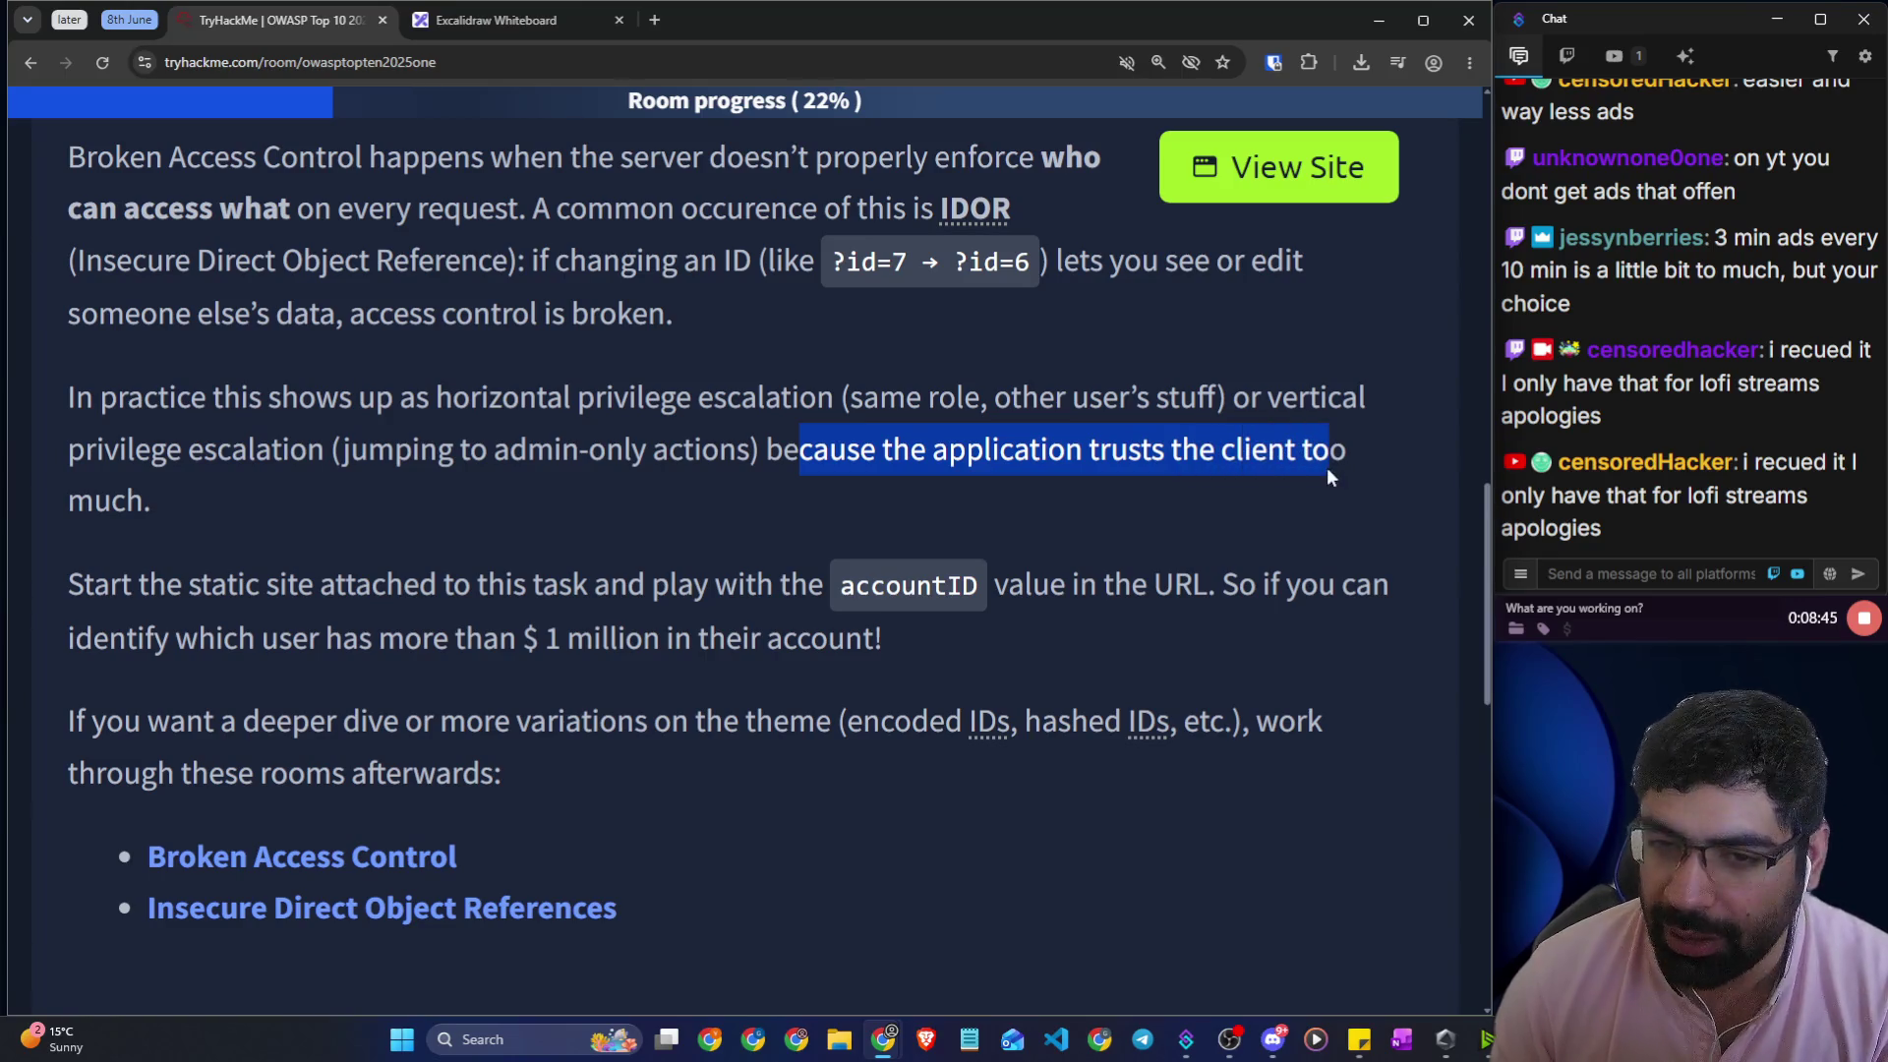
pyautogui.click(462, 21)
pyautogui.scroll(10, 777, 469)
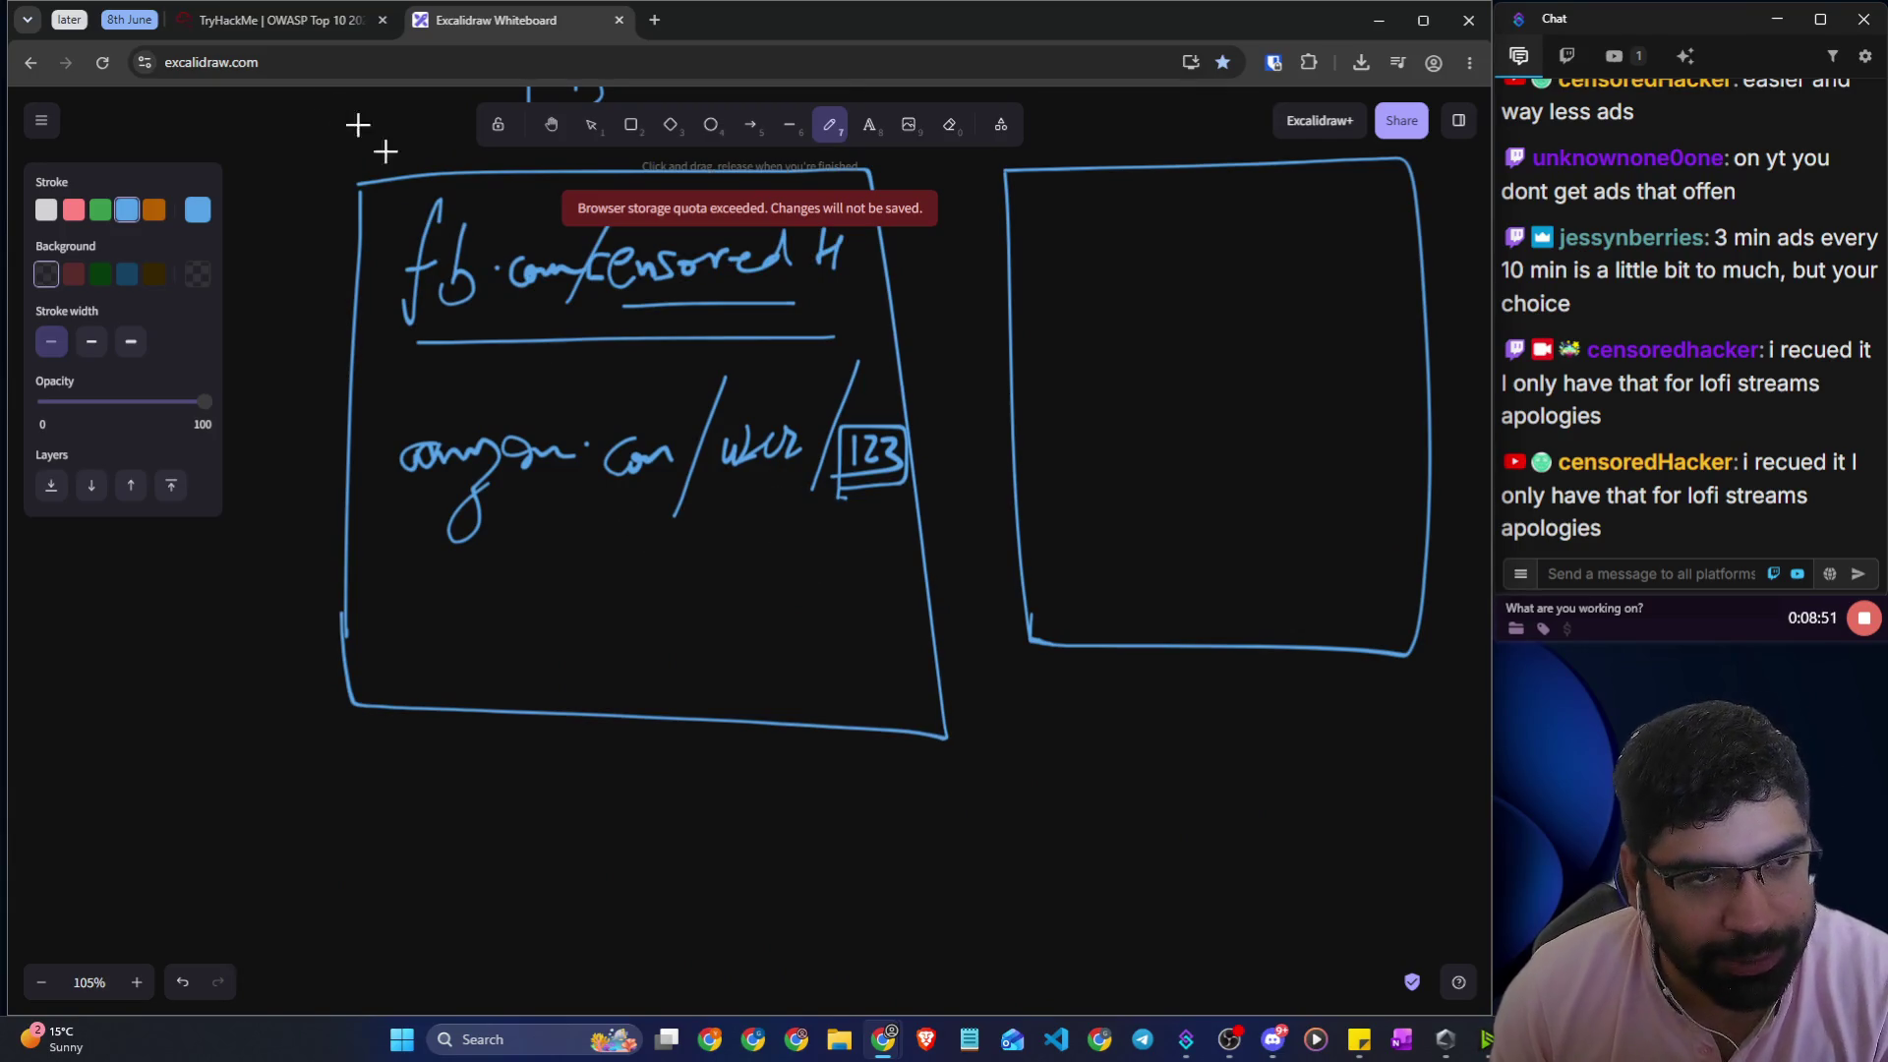
pyautogui.click(268, 28)
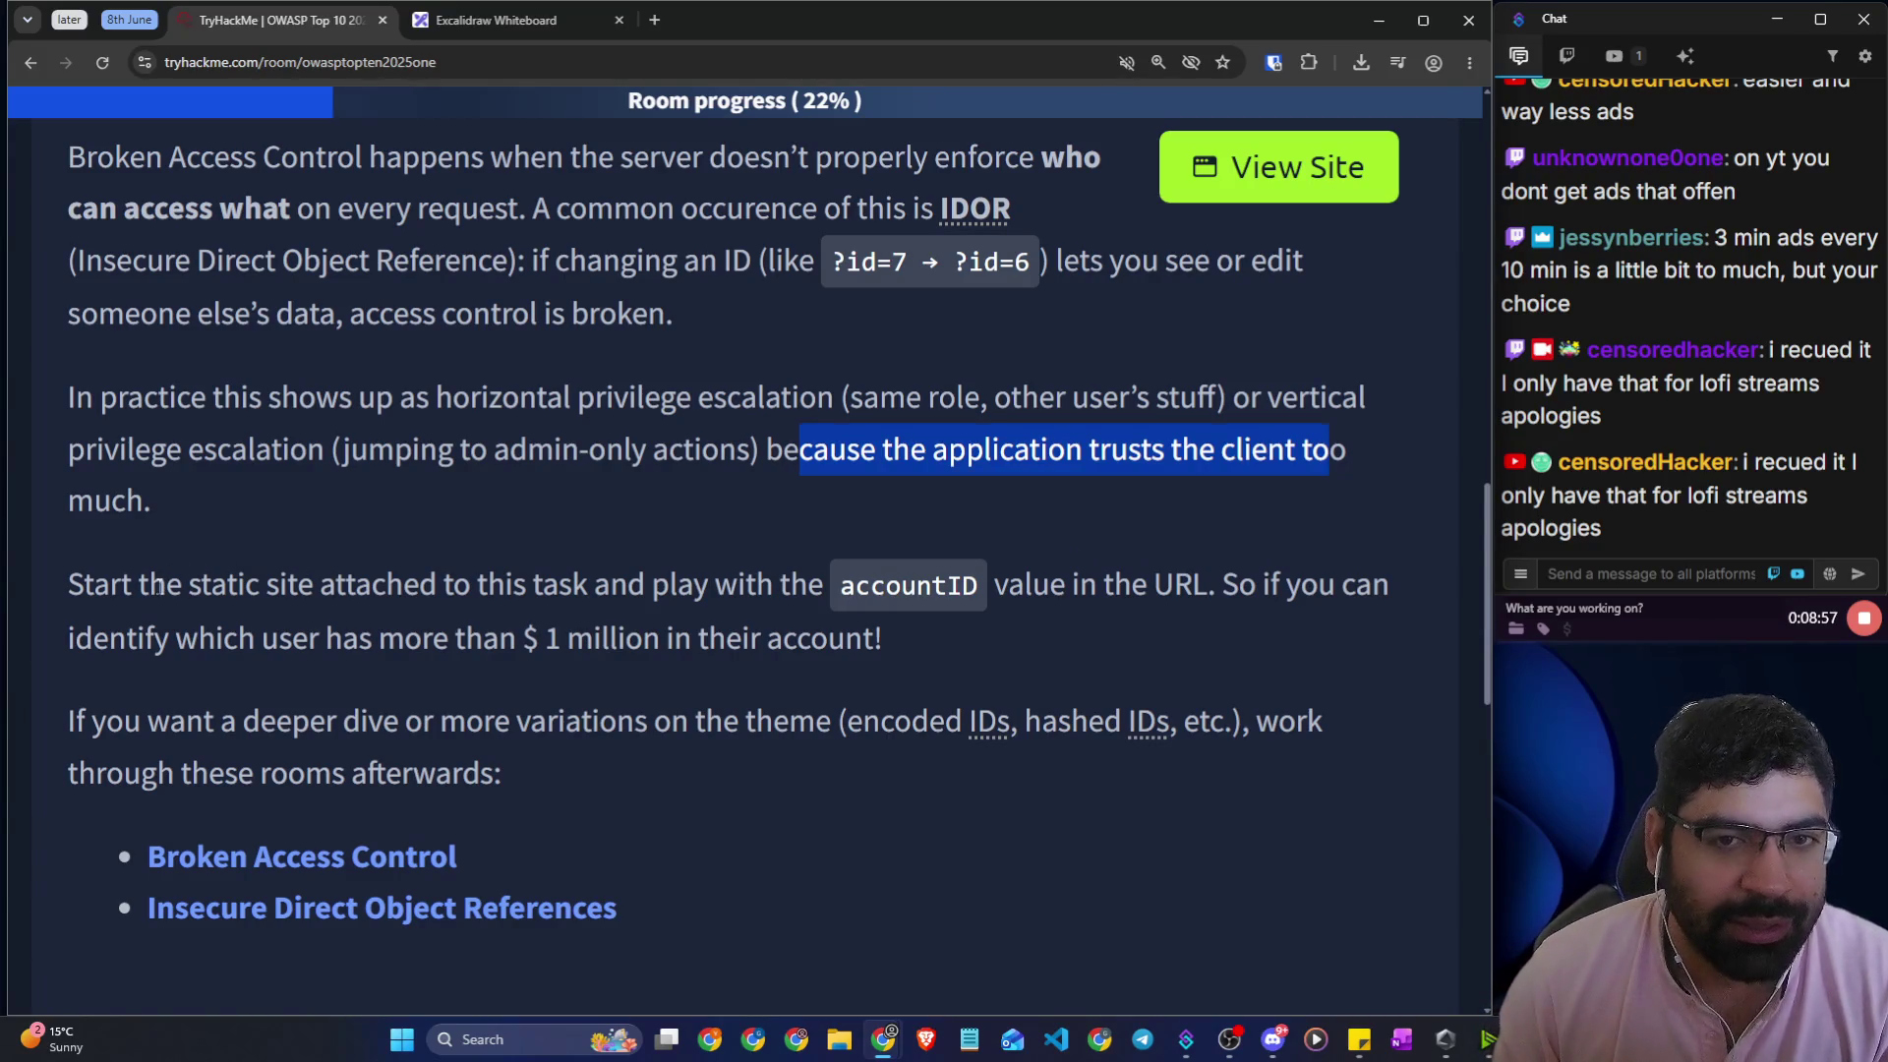
pyautogui.moveTo(160, 588); pyautogui.dragTo(1362, 596)
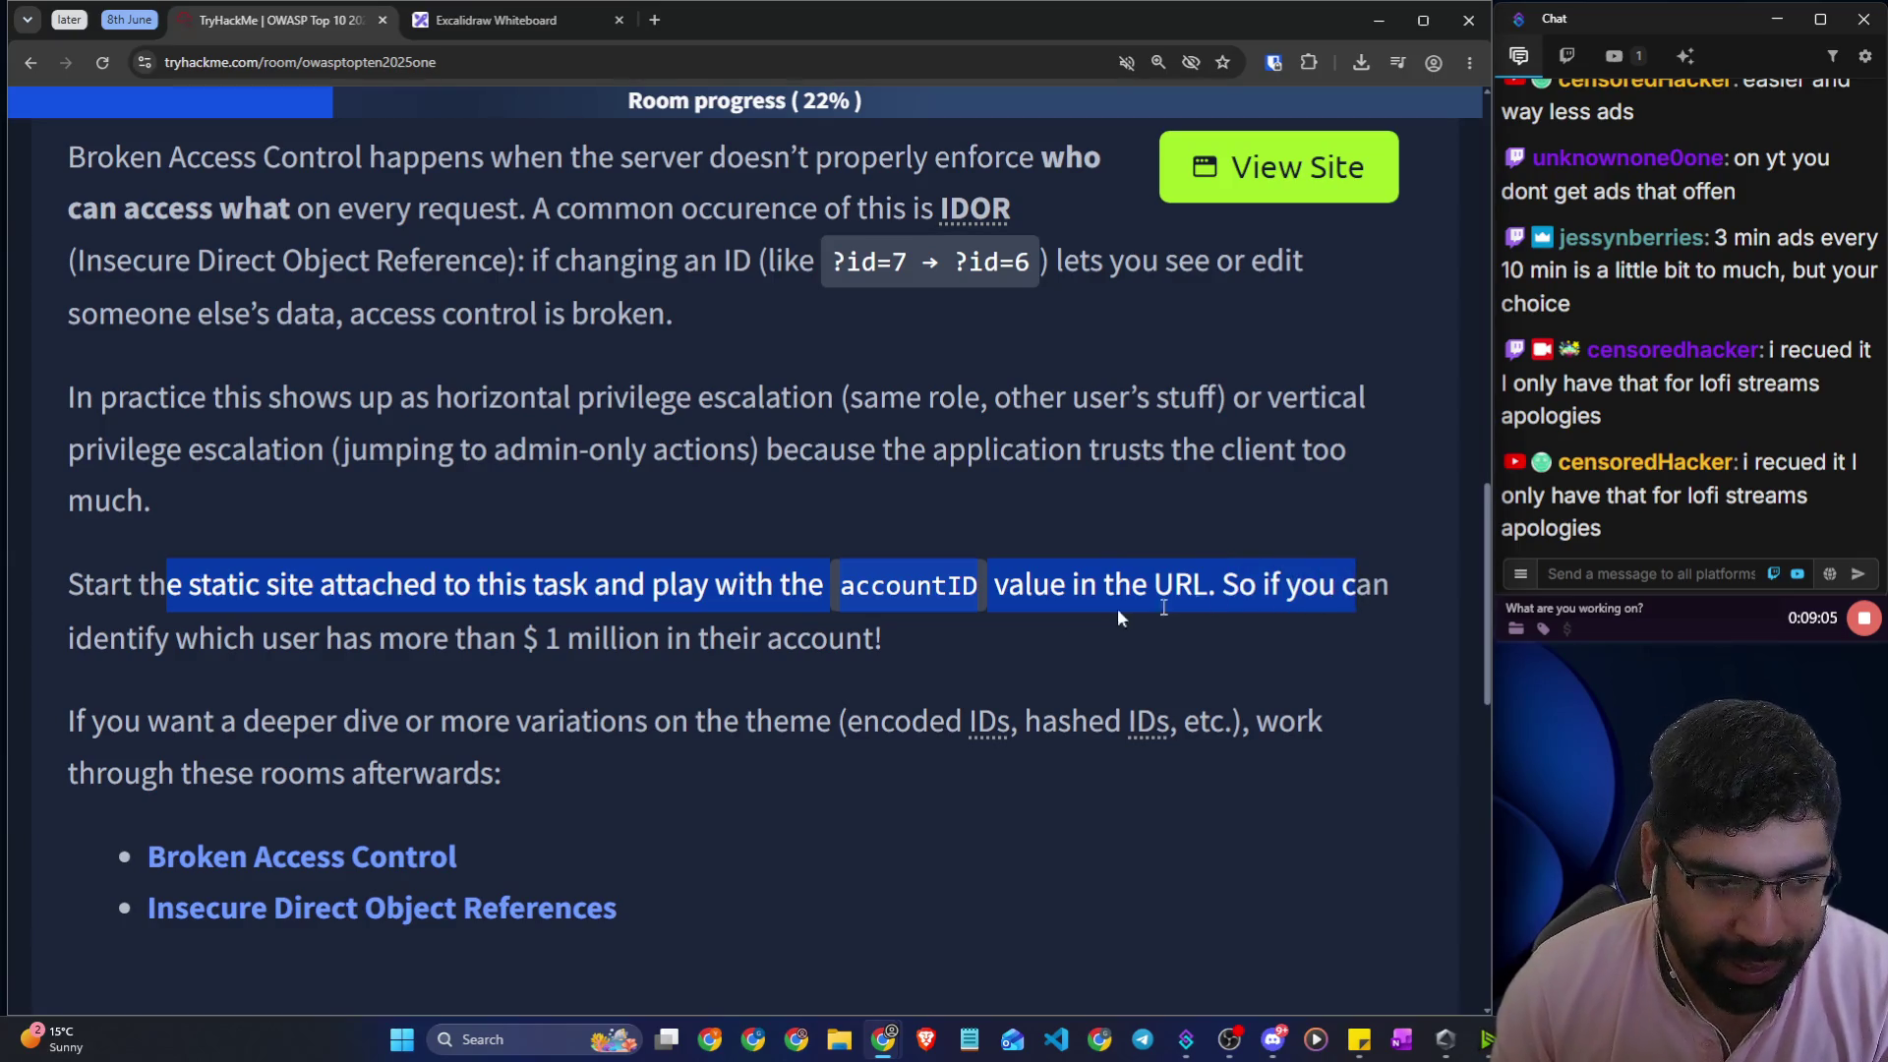
pyautogui.moveTo(198, 638); pyautogui.dragTo(930, 647)
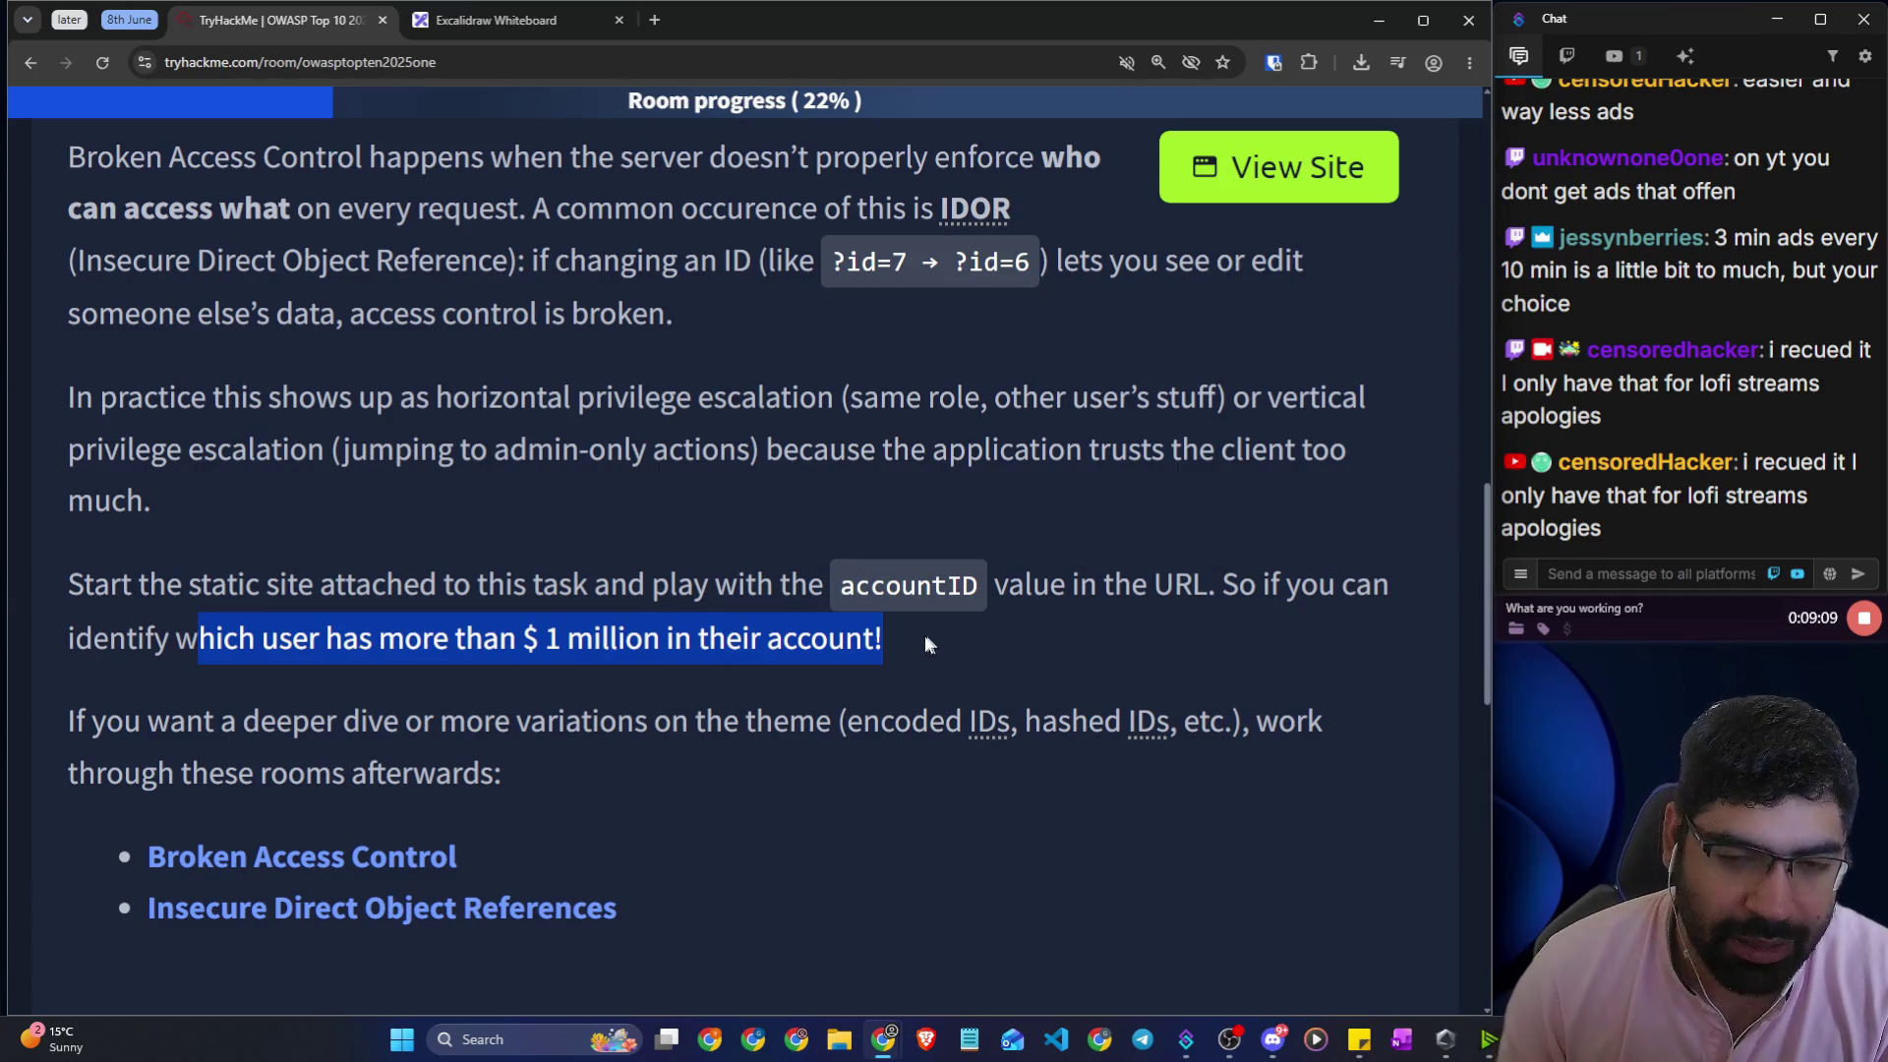
pyautogui.moveTo(71, 721)
pyautogui.mouseDown()
pyautogui.moveTo(515, 762)
pyautogui.moveTo(512, 722)
pyautogui.moveTo(1189, 738)
pyautogui.mouseUp()
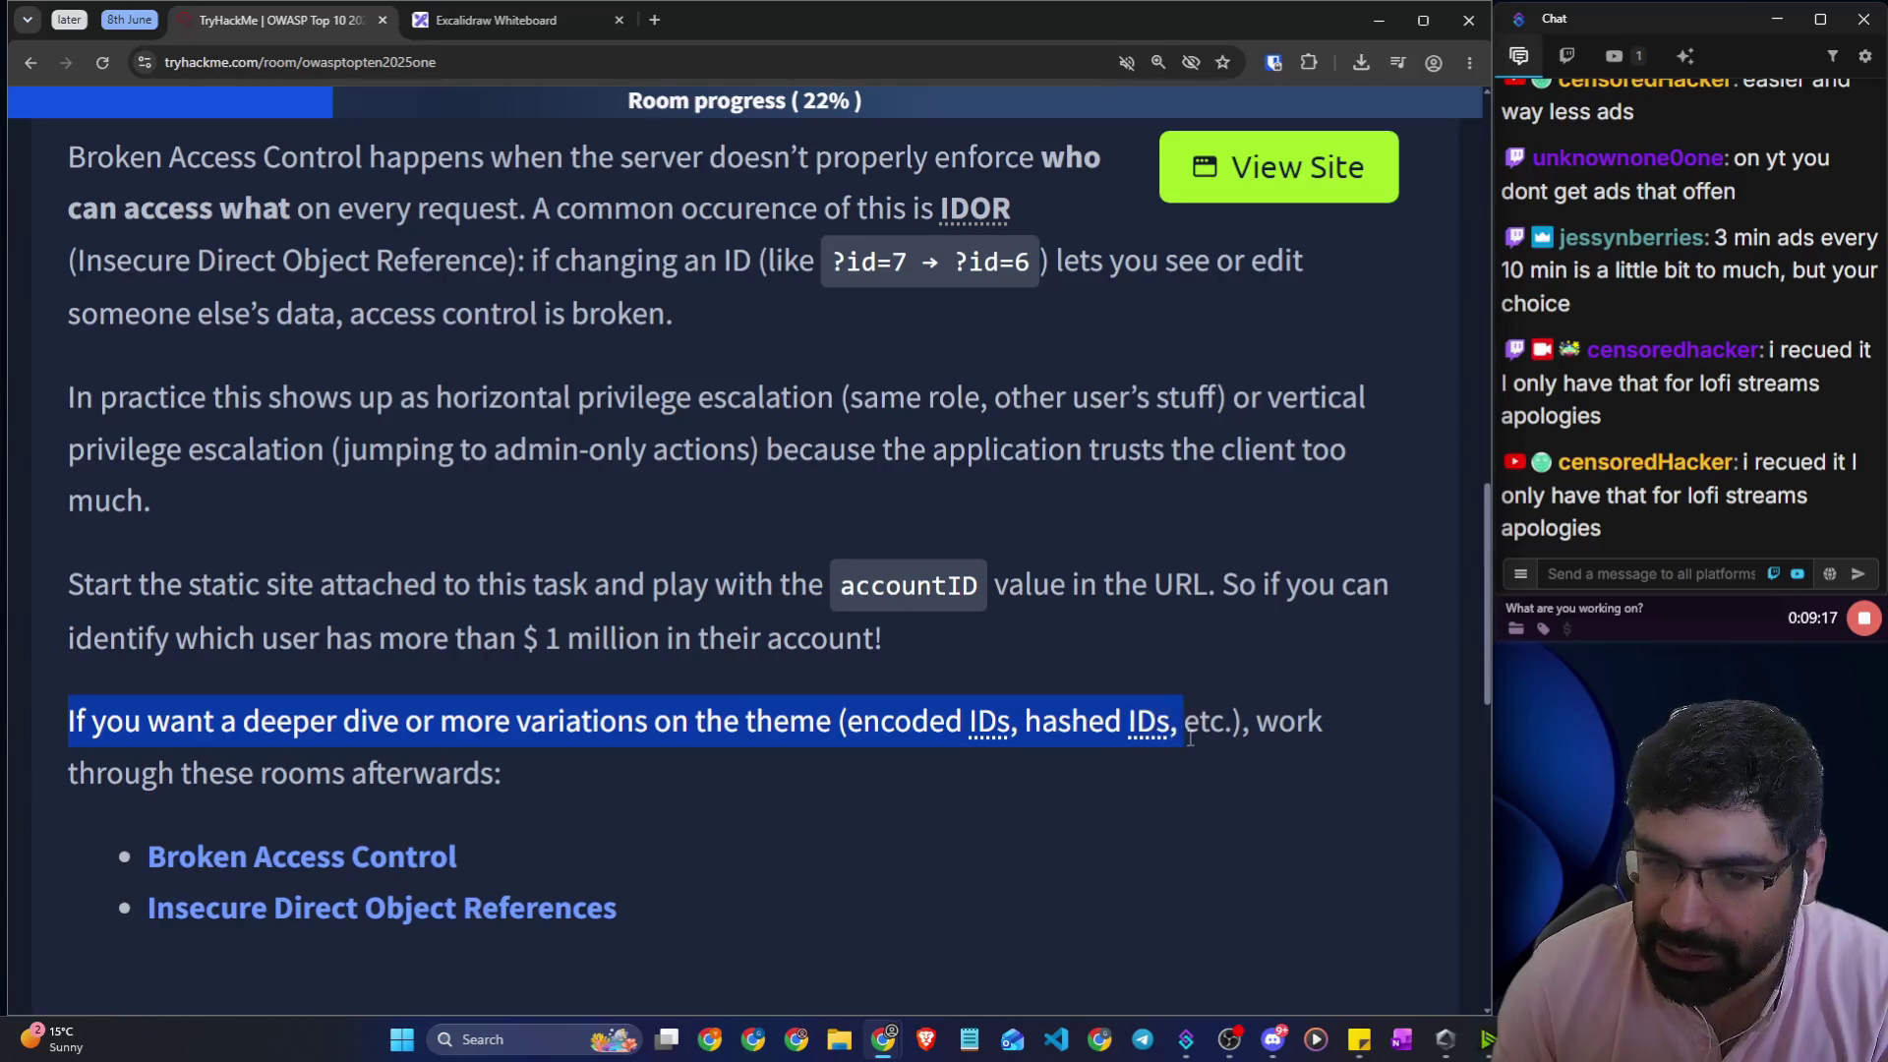
# - Open the Broken Access Control and IDOR rooms in new tabs
pyautogui.scroll(-2, 718, 784)
pyautogui.rightClick(427, 654)
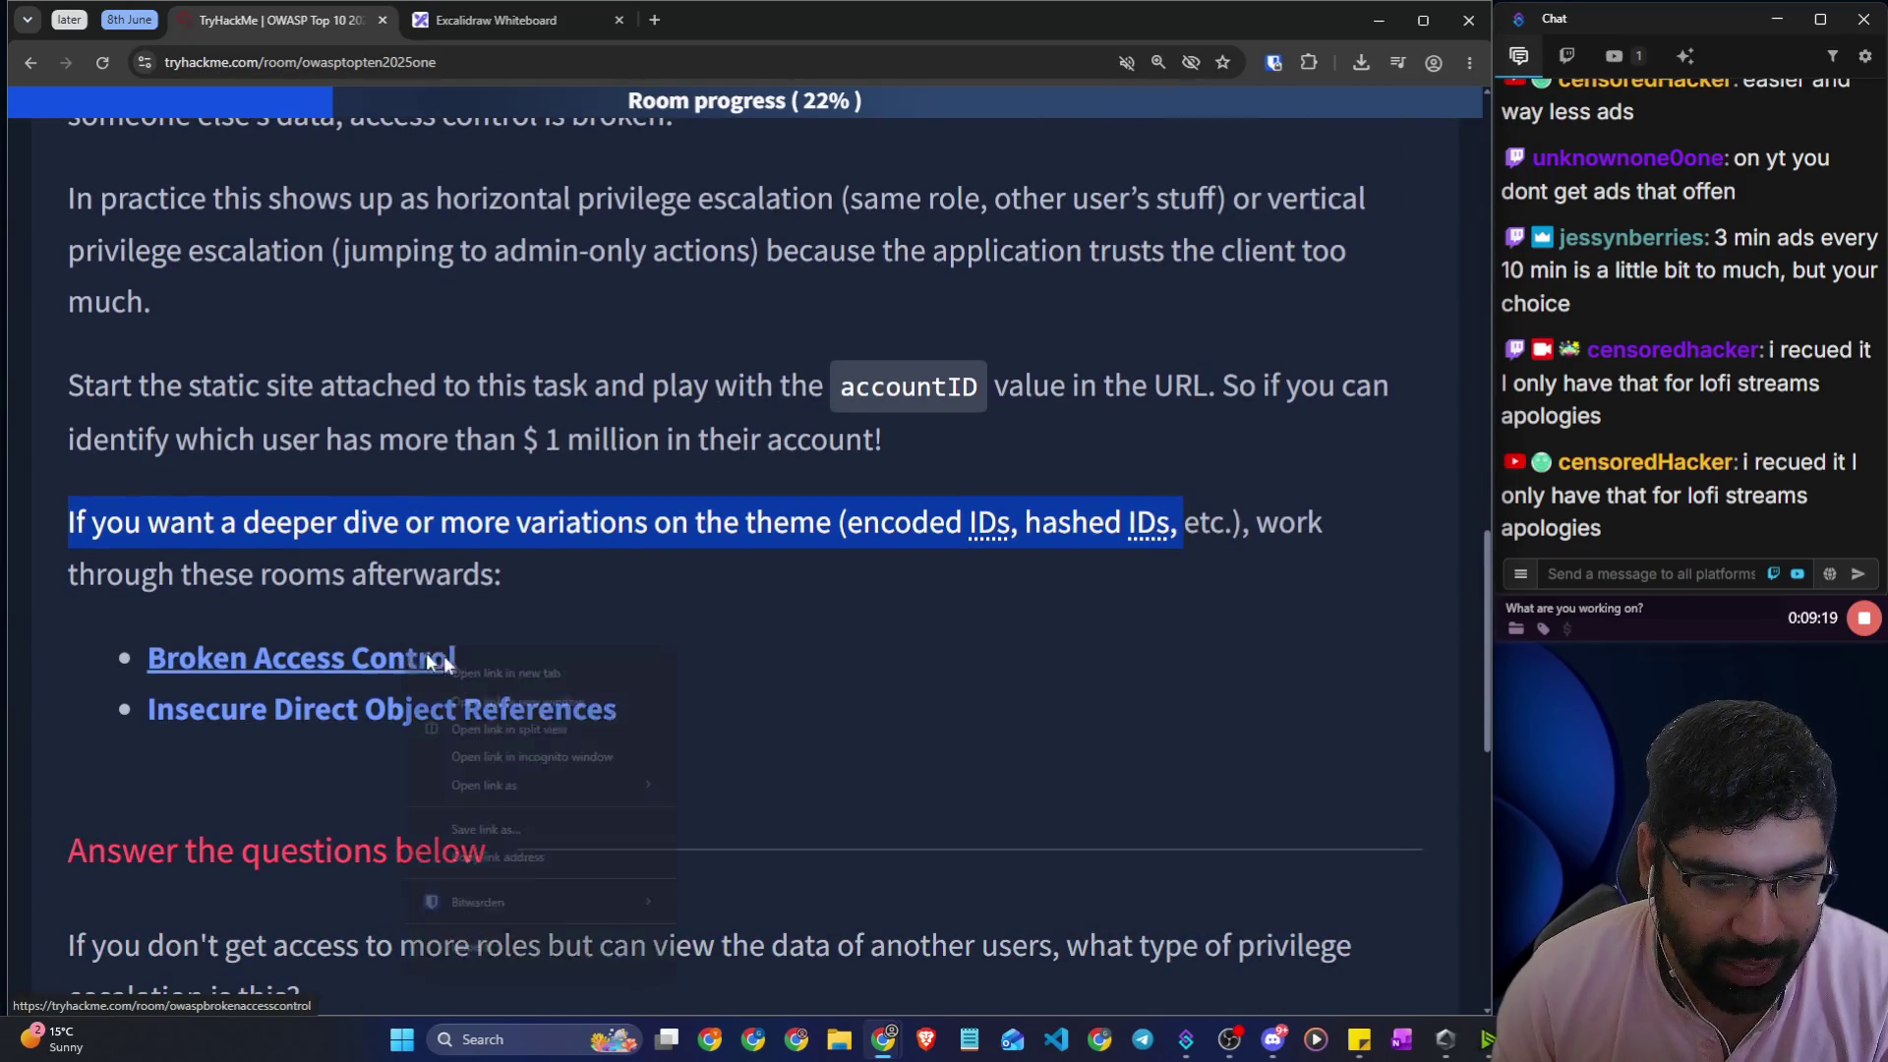
pyautogui.click(482, 664)
pyautogui.rightClick(344, 705)
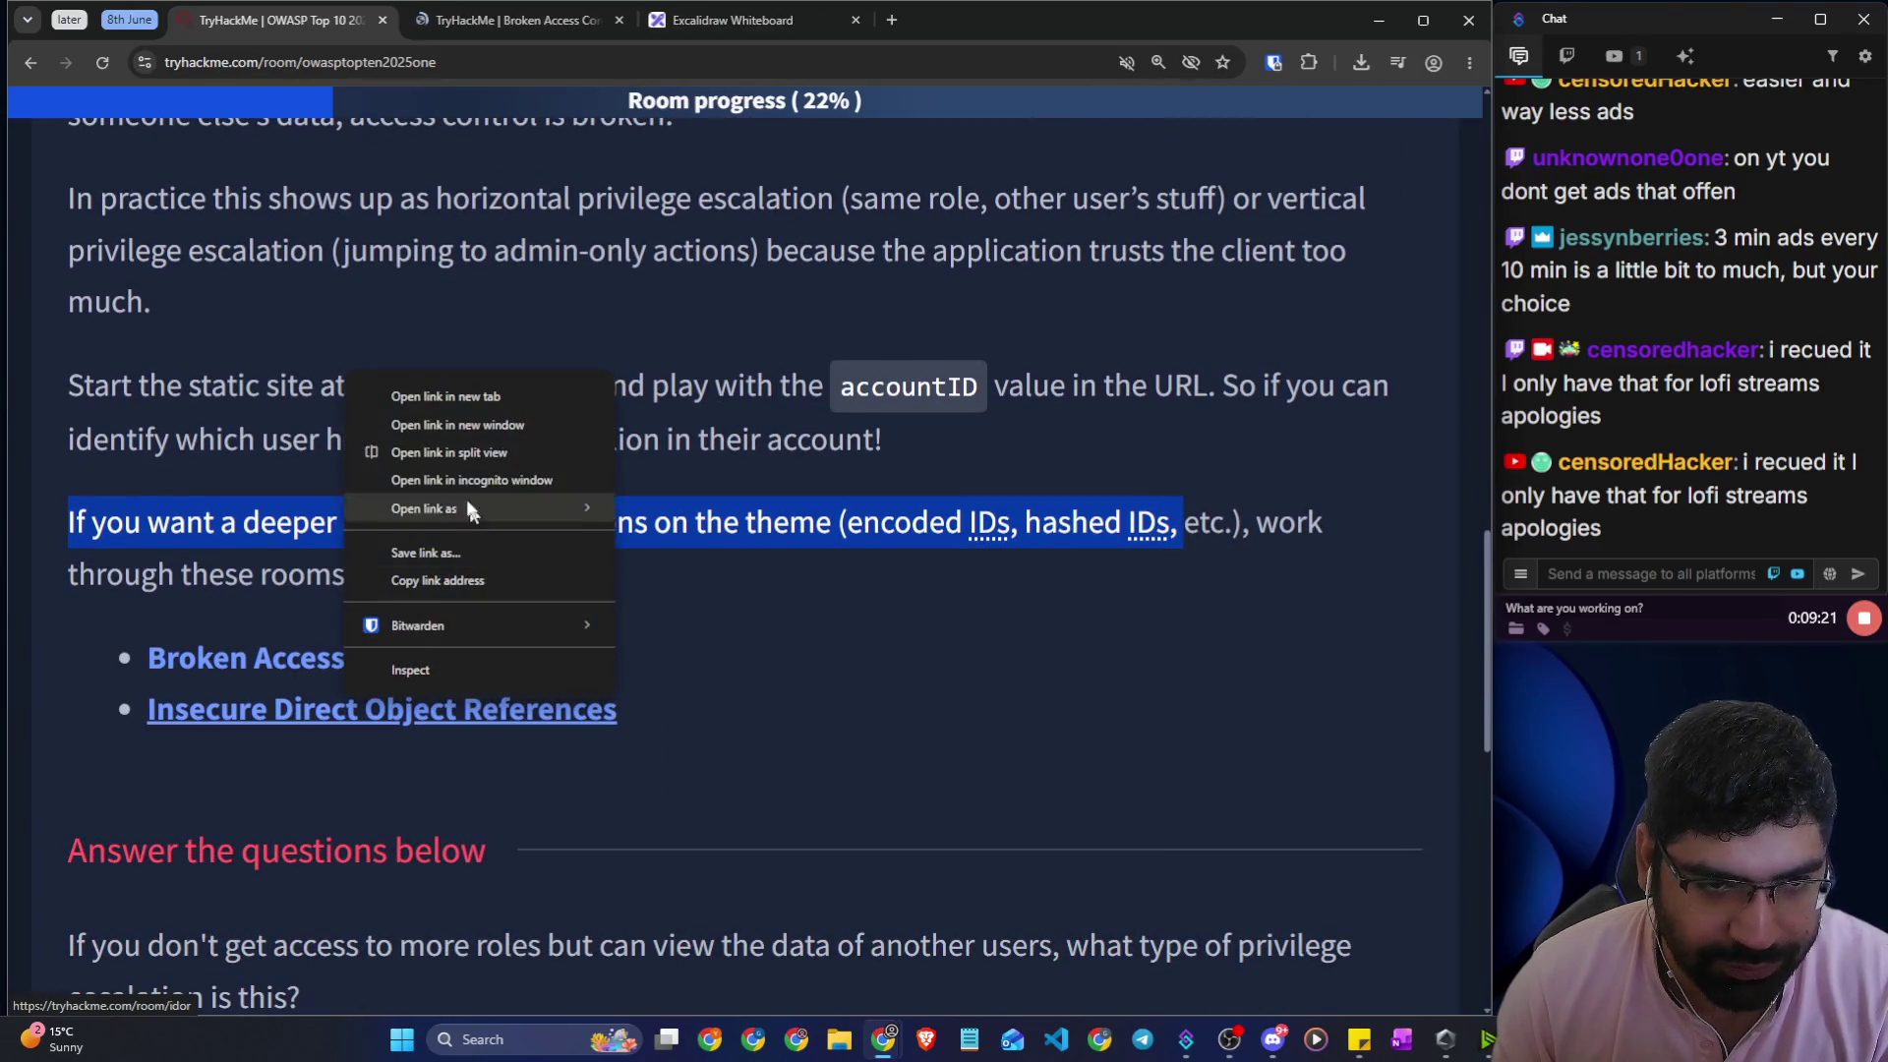
pyautogui.click(423, 395)
# - Launch the bank static site at 175% zoom and inspect its id URL parameter and vulnerability note
pyautogui.scroll(7, 1160, 777)
pyautogui.click(1180, 688)
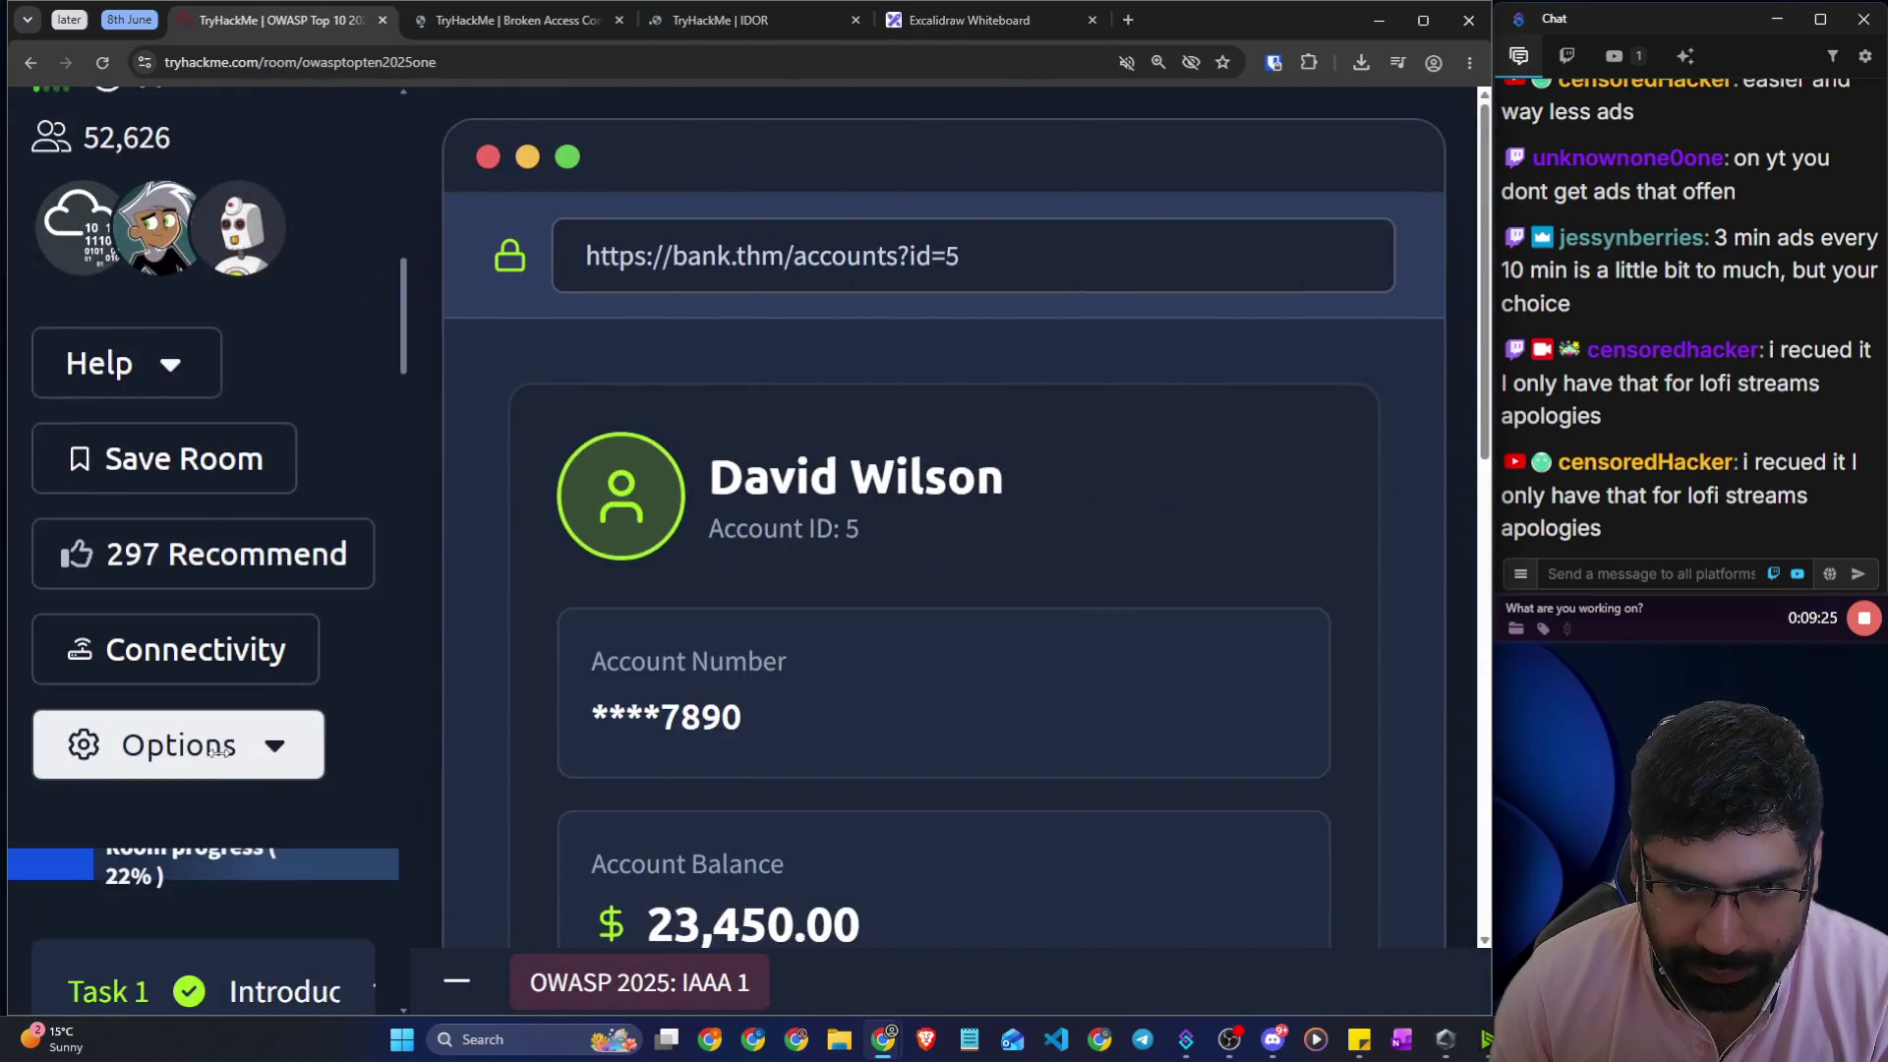
pyautogui.hotkey('ctrl', '-')
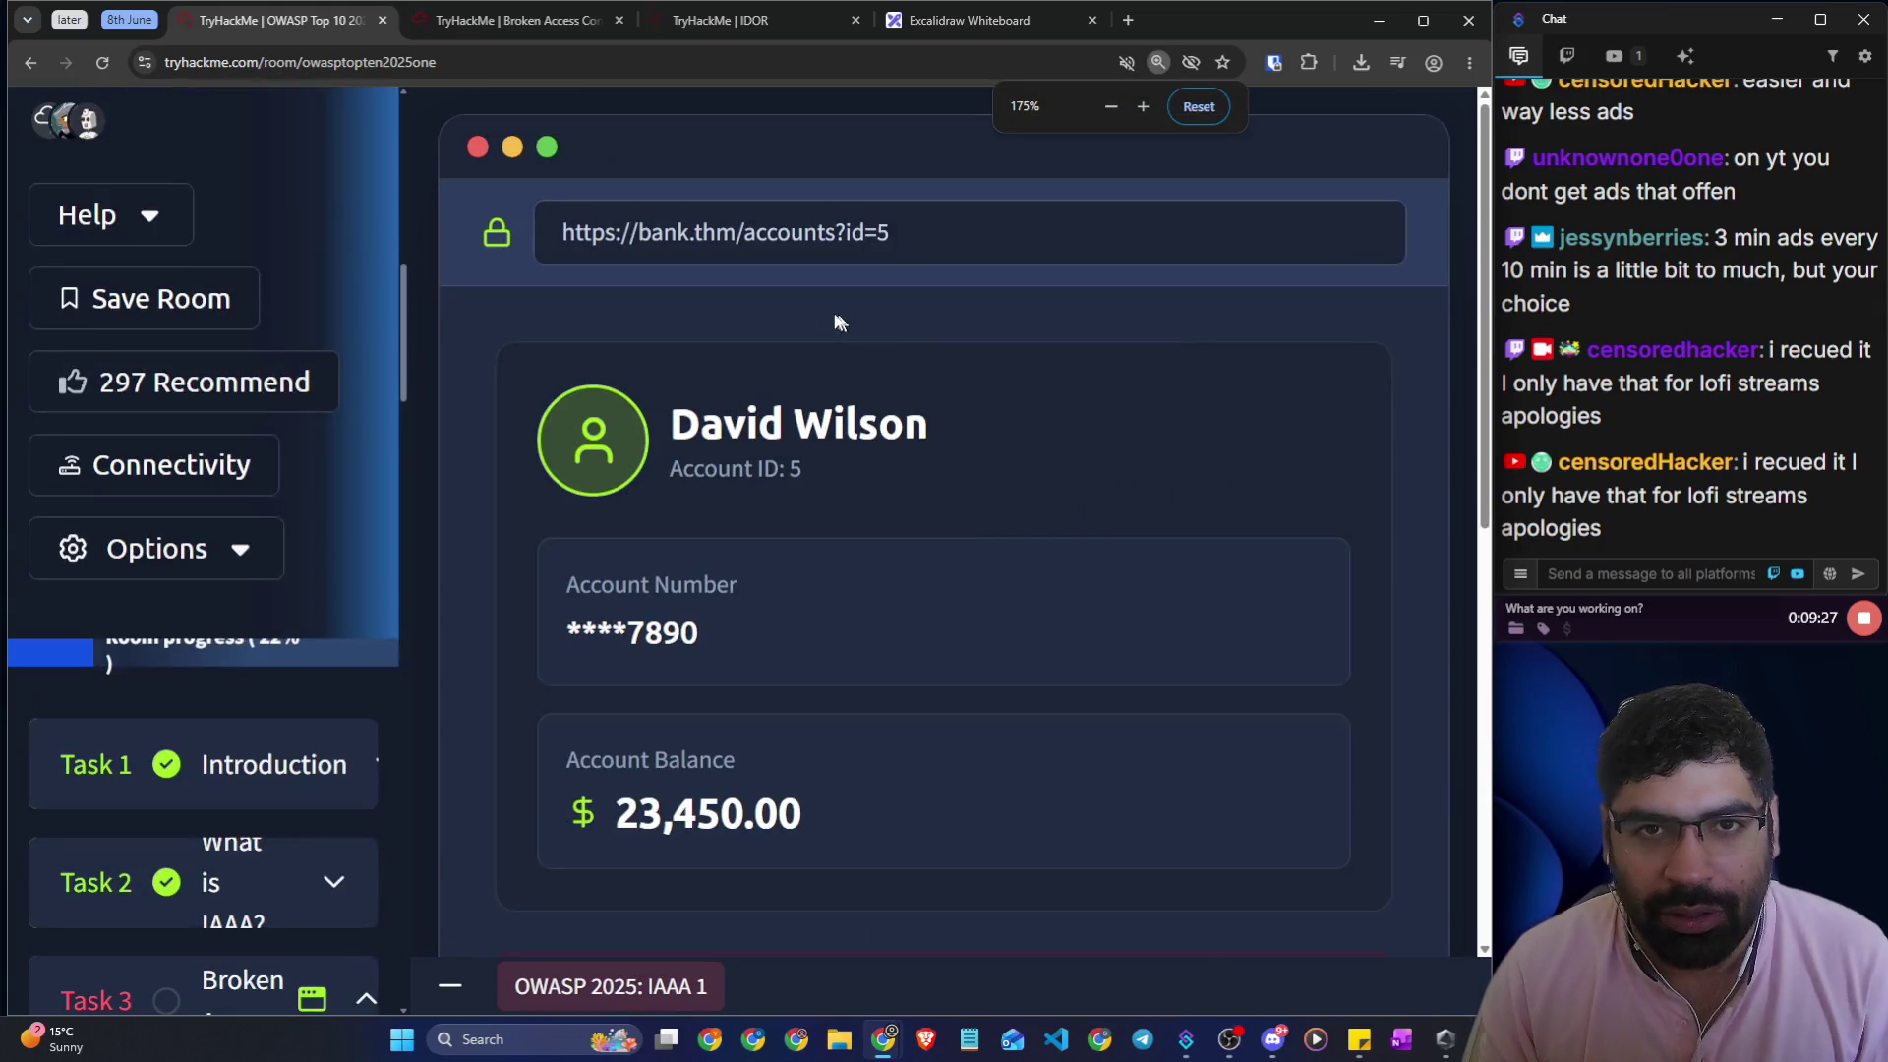
pyautogui.moveTo(896, 239); pyautogui.dragTo(563, 241)
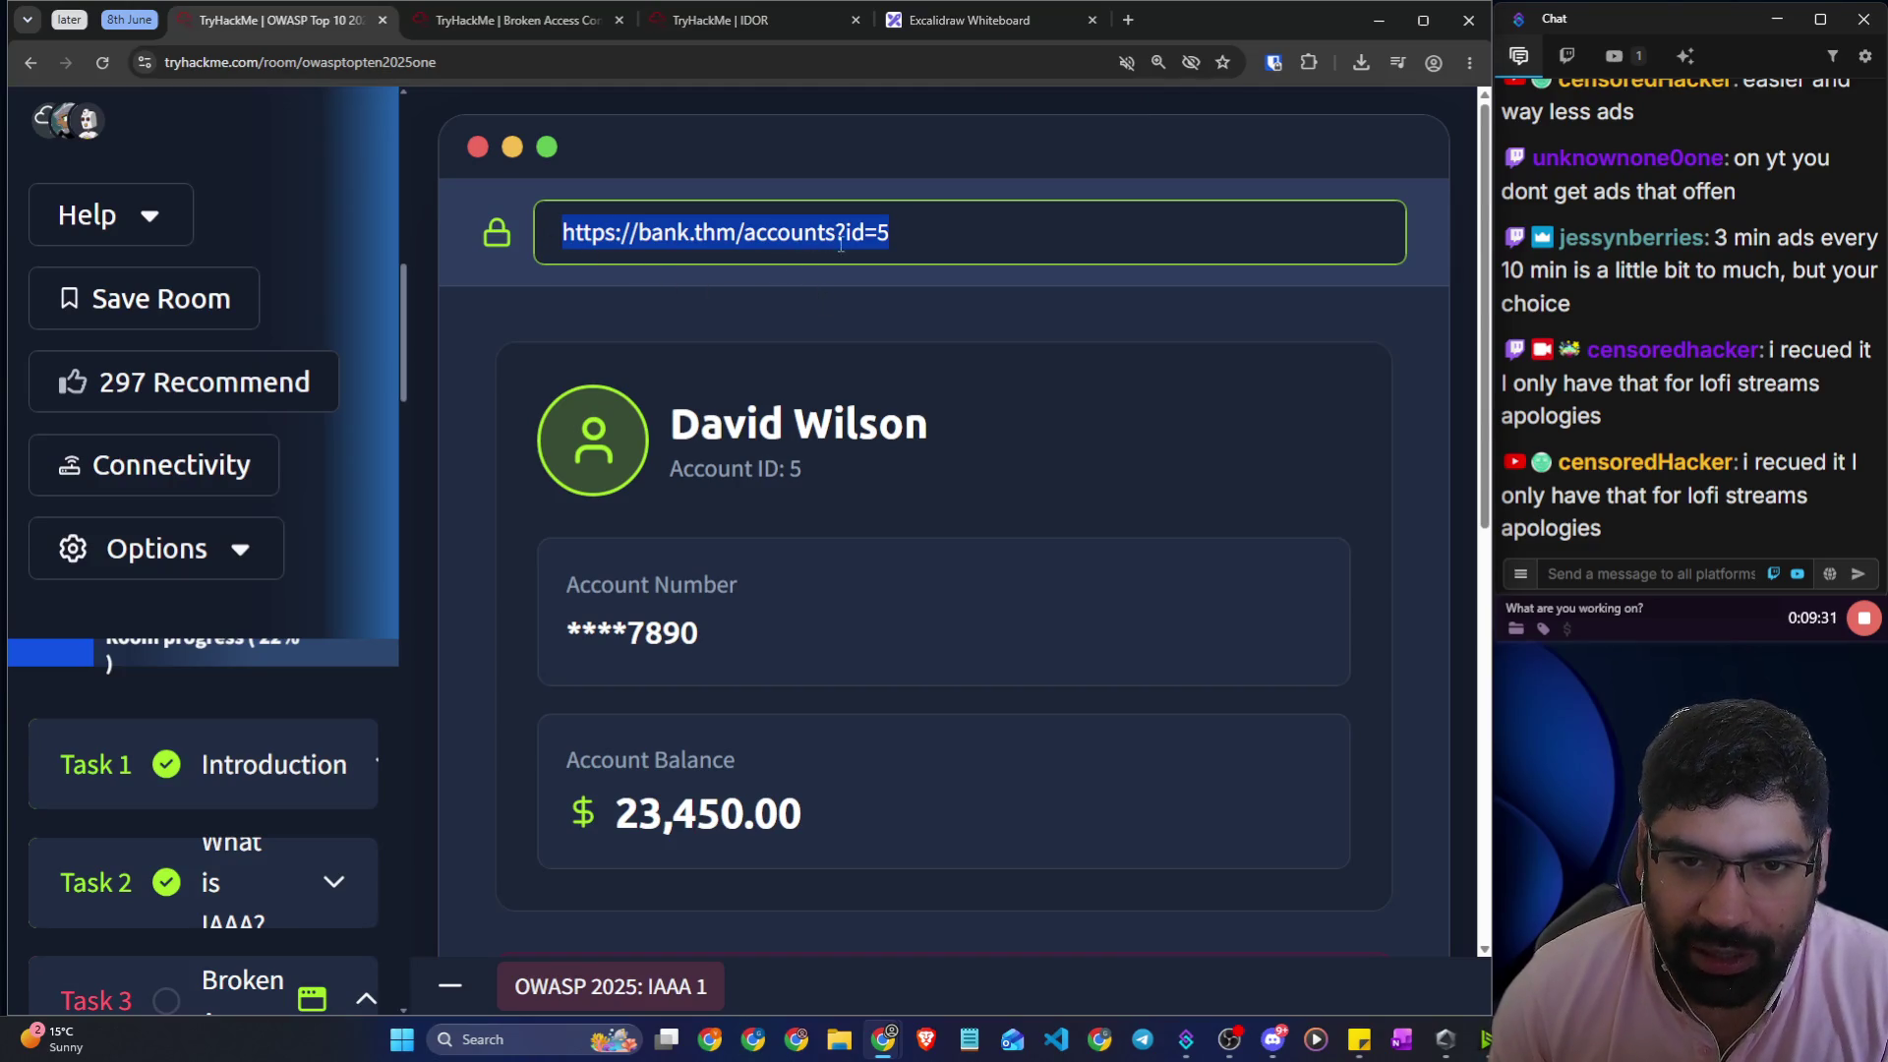
pyautogui.moveTo(847, 237); pyautogui.dragTo(880, 237)
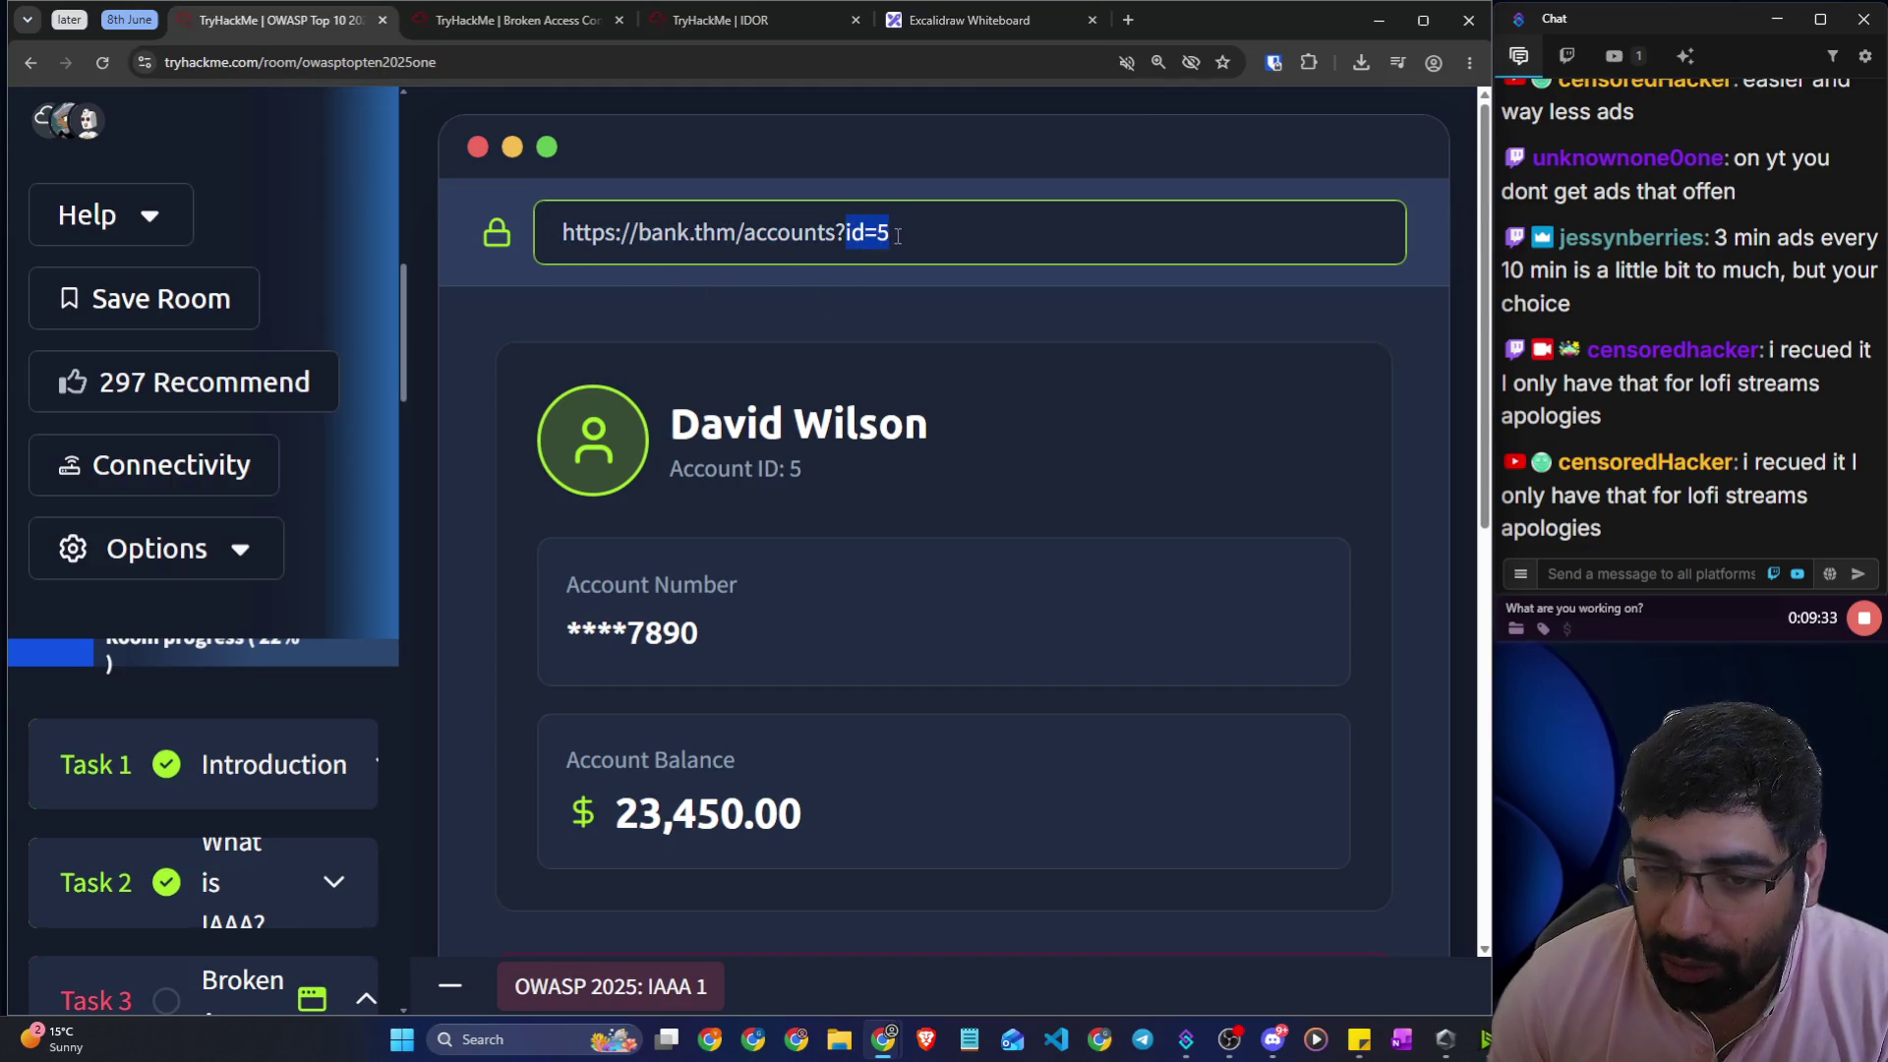
pyautogui.scroll(-2, 950, 437)
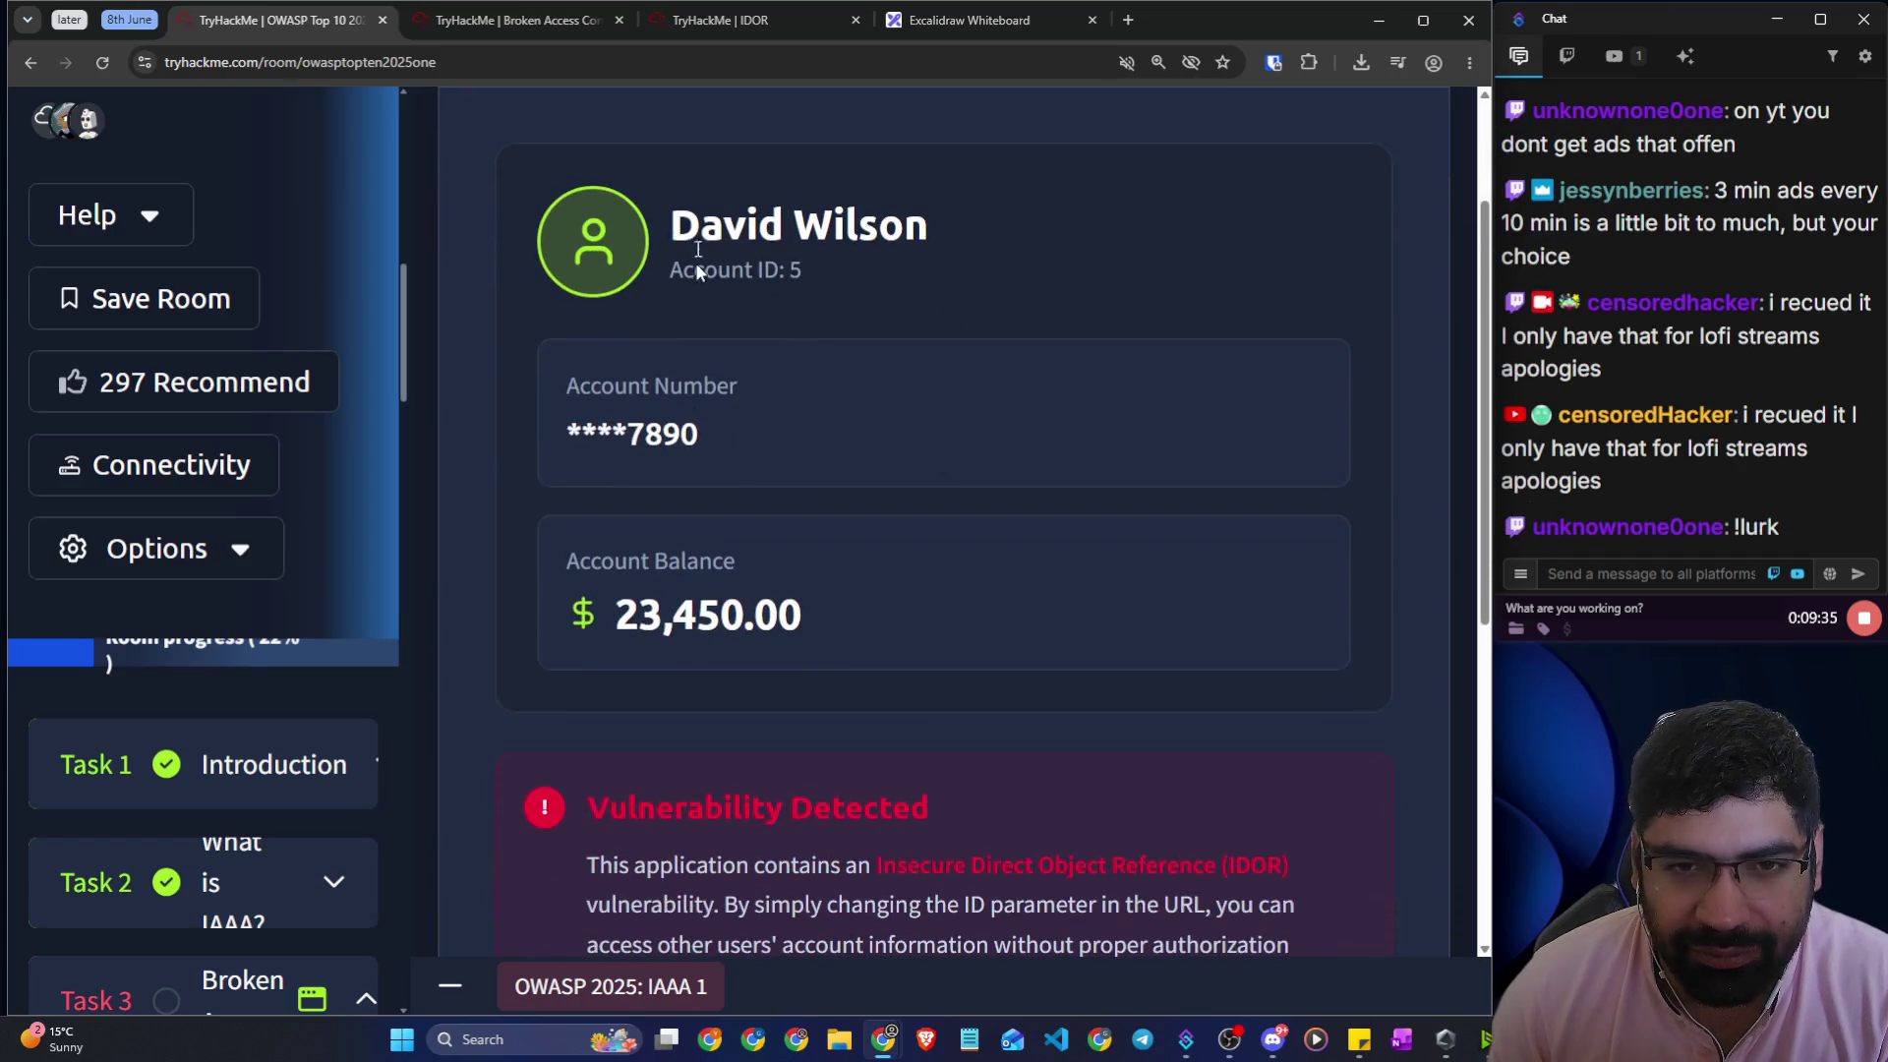
pyautogui.moveTo(700, 231); pyautogui.dragTo(869, 226)
pyautogui.moveTo(616, 612); pyautogui.dragTo(824, 611)
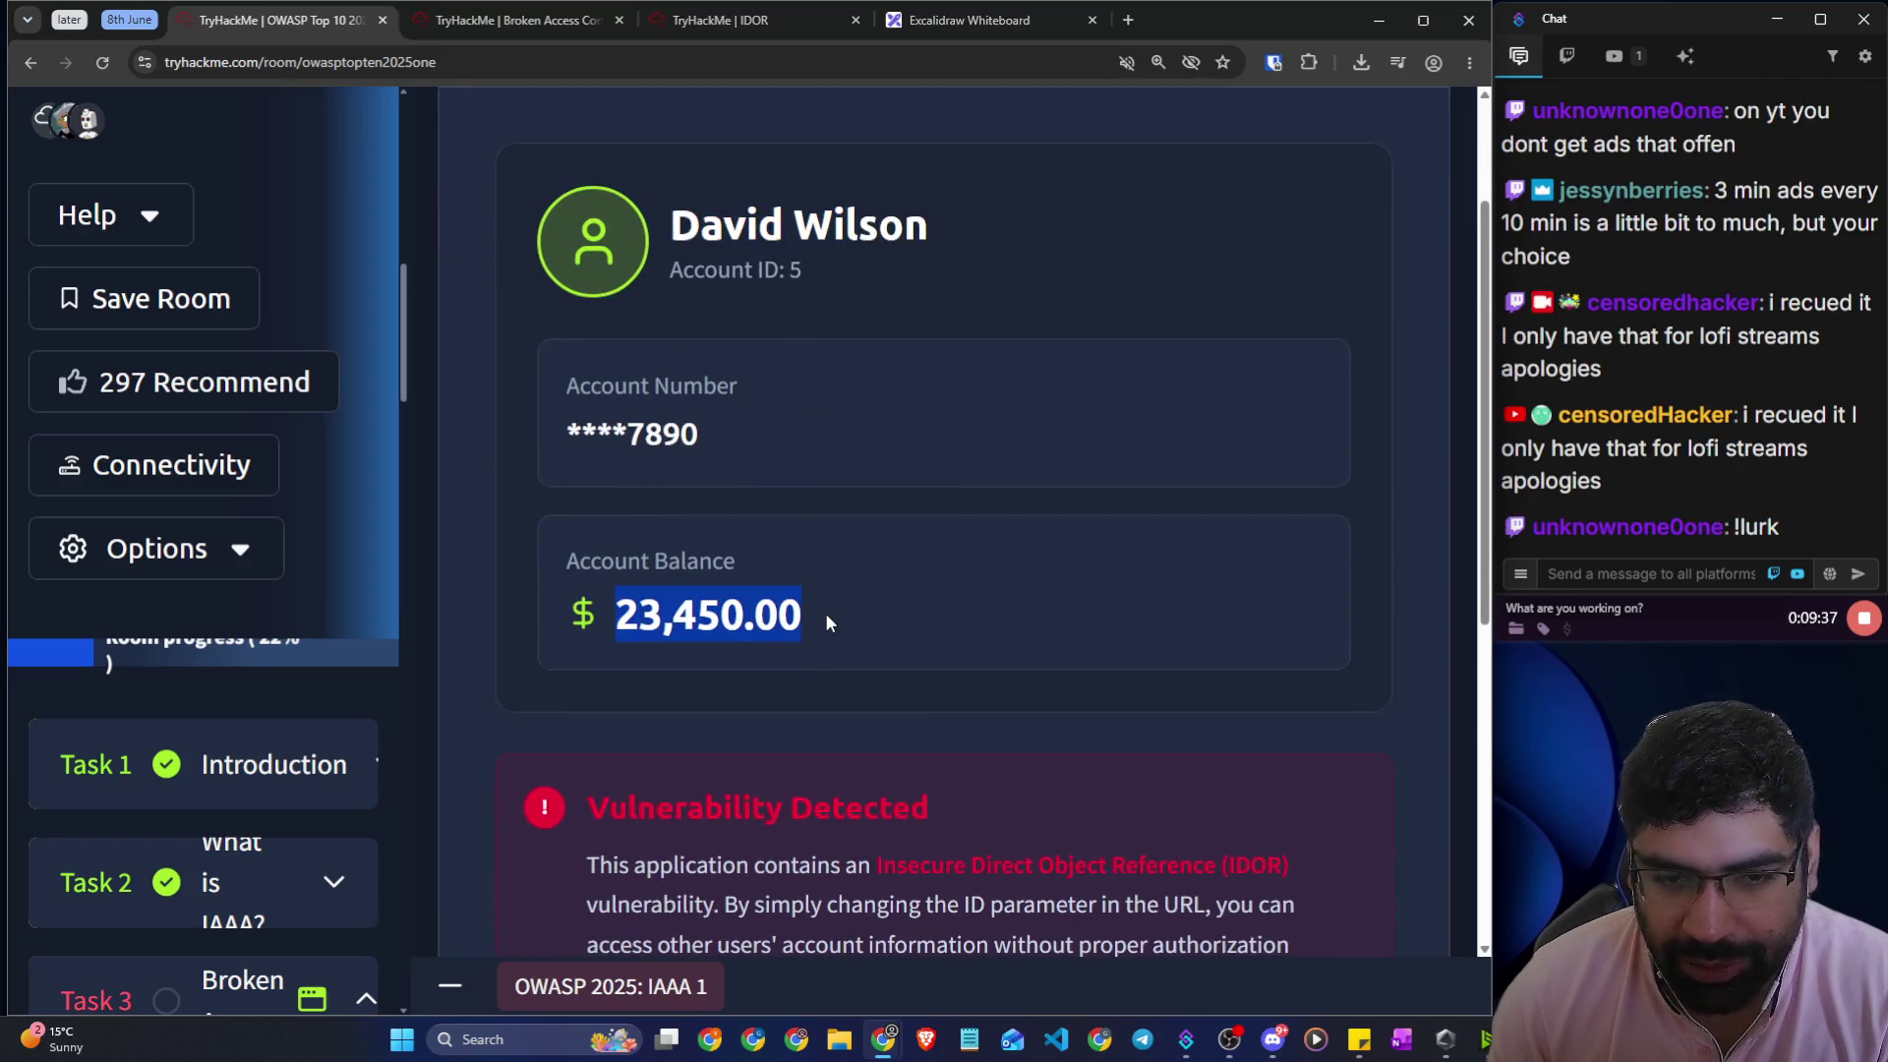
pyautogui.scroll(-5, 824, 619)
pyautogui.moveTo(704, 306)
pyautogui.mouseDown()
pyautogui.moveTo(909, 413)
pyautogui.moveTo(893, 645)
pyautogui.moveTo(870, 679)
pyautogui.mouseUp()
pyautogui.scroll(-2, 869, 679)
pyautogui.scroll(8, 846, 659)
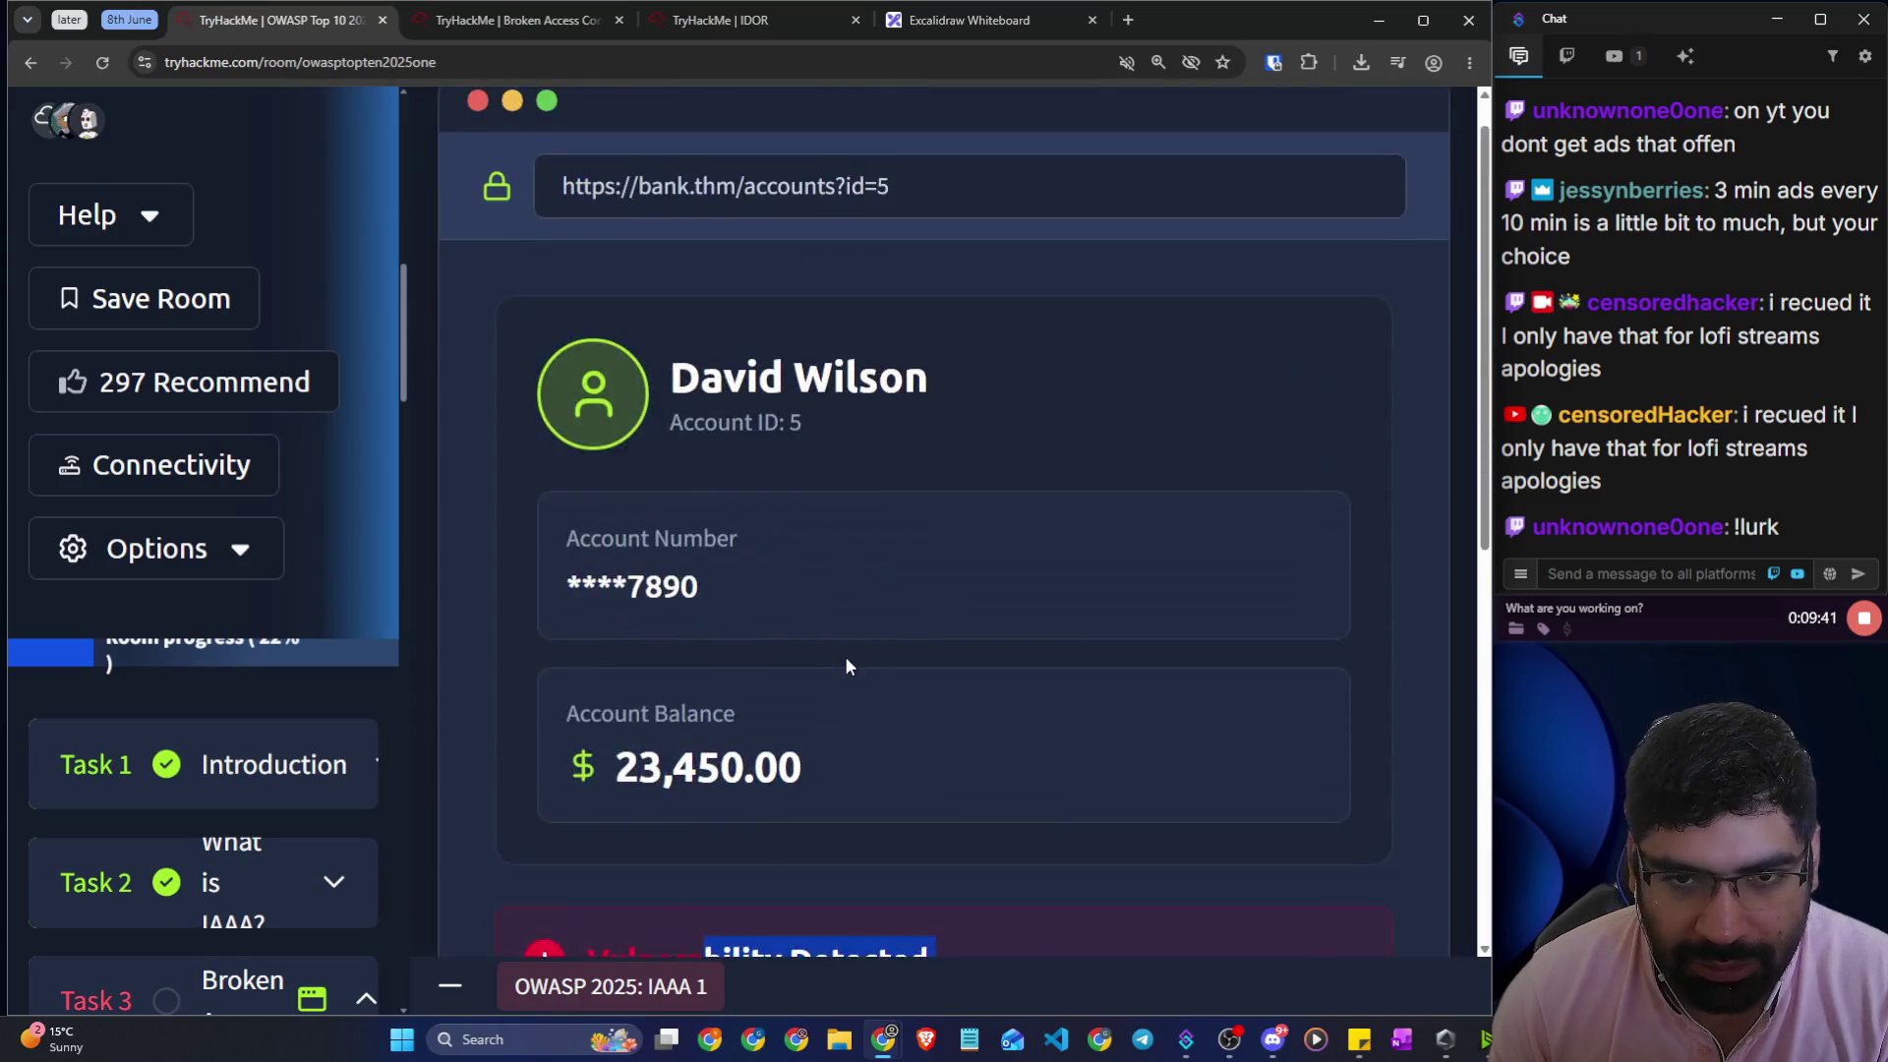
# - Step the URL's id parameter through accounts 1 to 7, ending on account 7
pyautogui.click(904, 216)
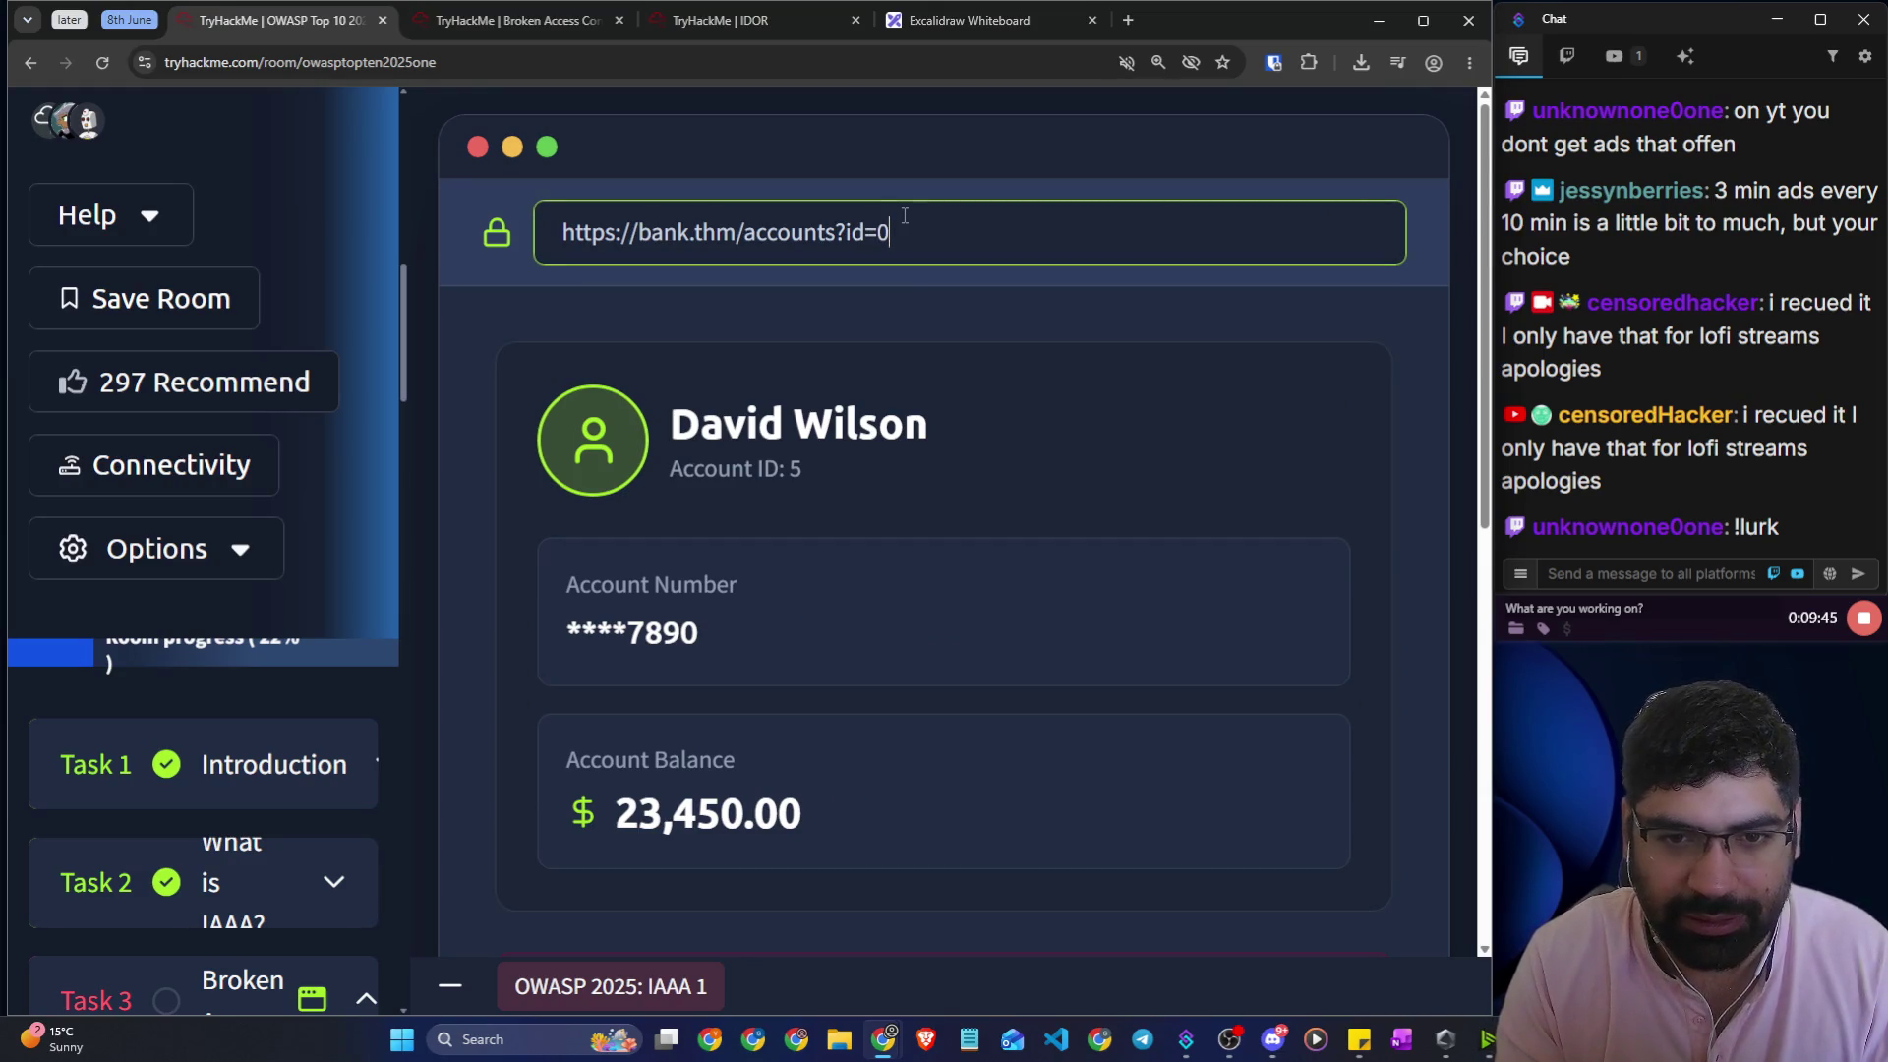
pyautogui.press('Return')
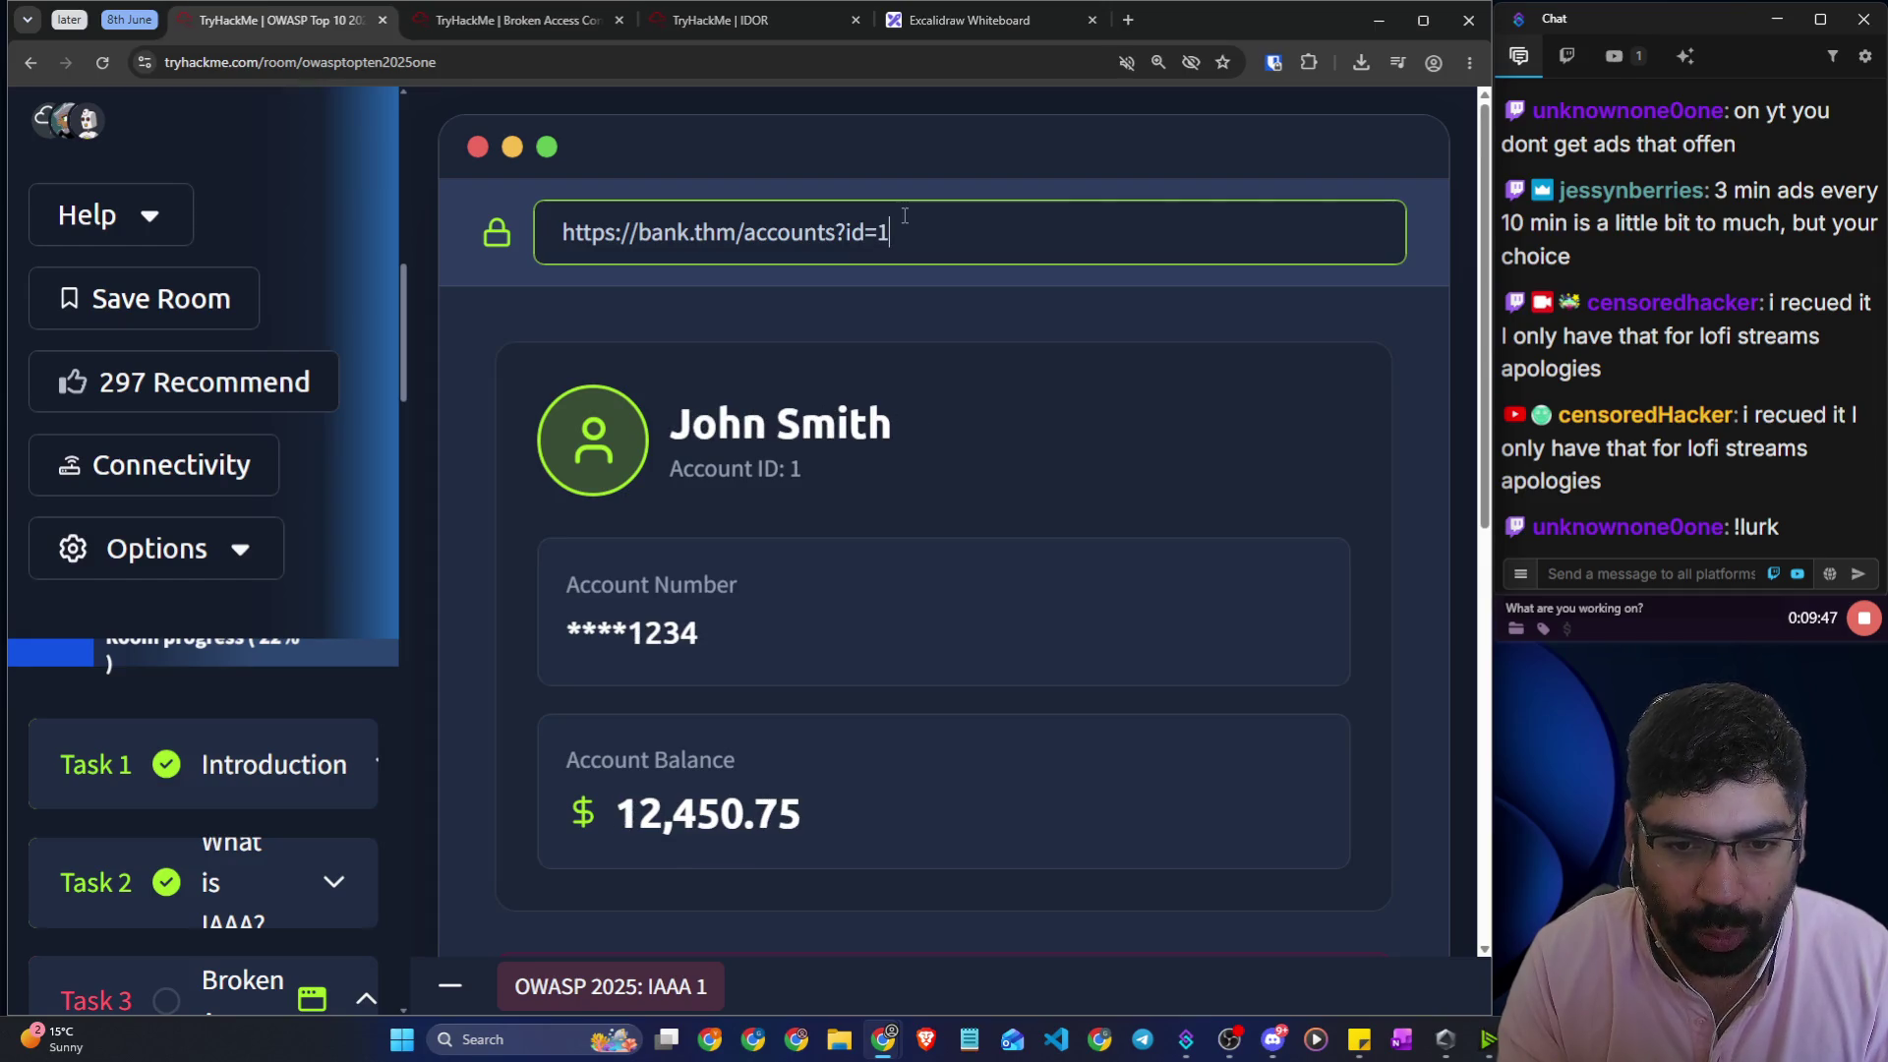
pyautogui.write('2')
pyautogui.press('Return')
pyautogui.write('3')
pyautogui.press('Return')
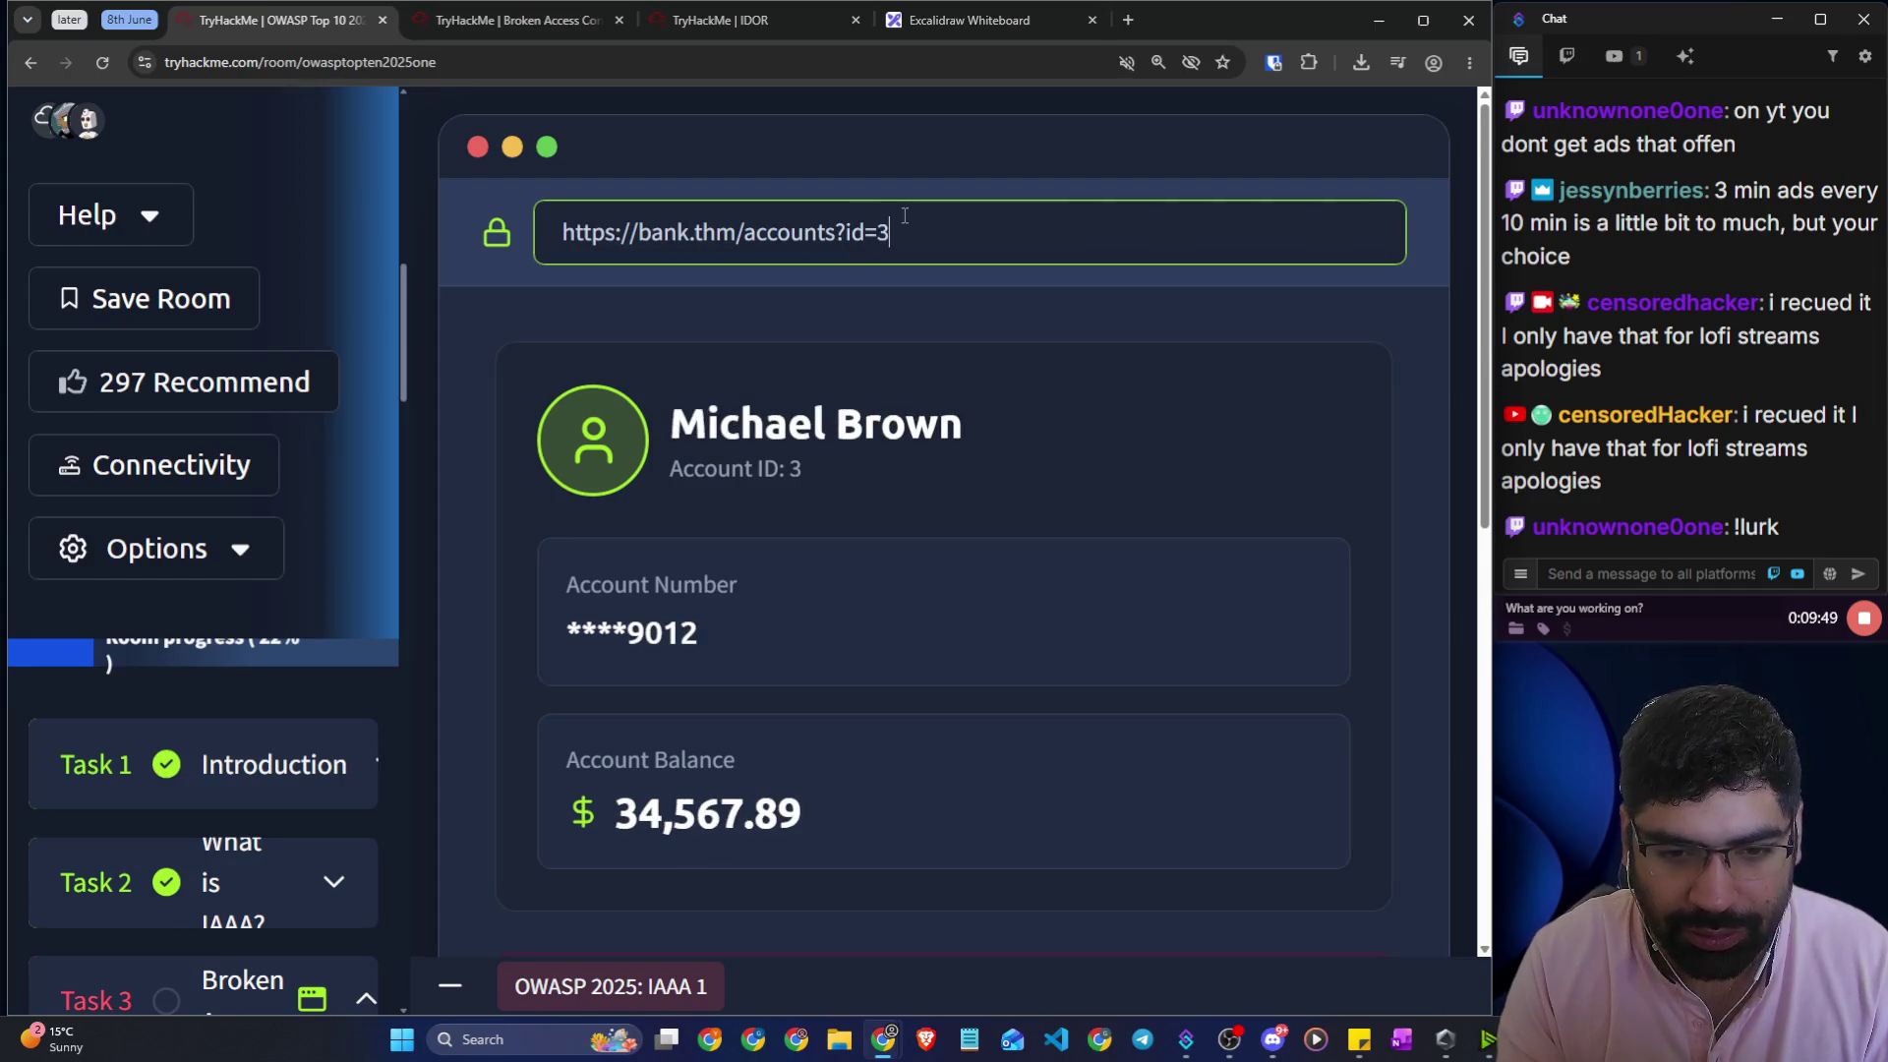
pyautogui.press('Return')
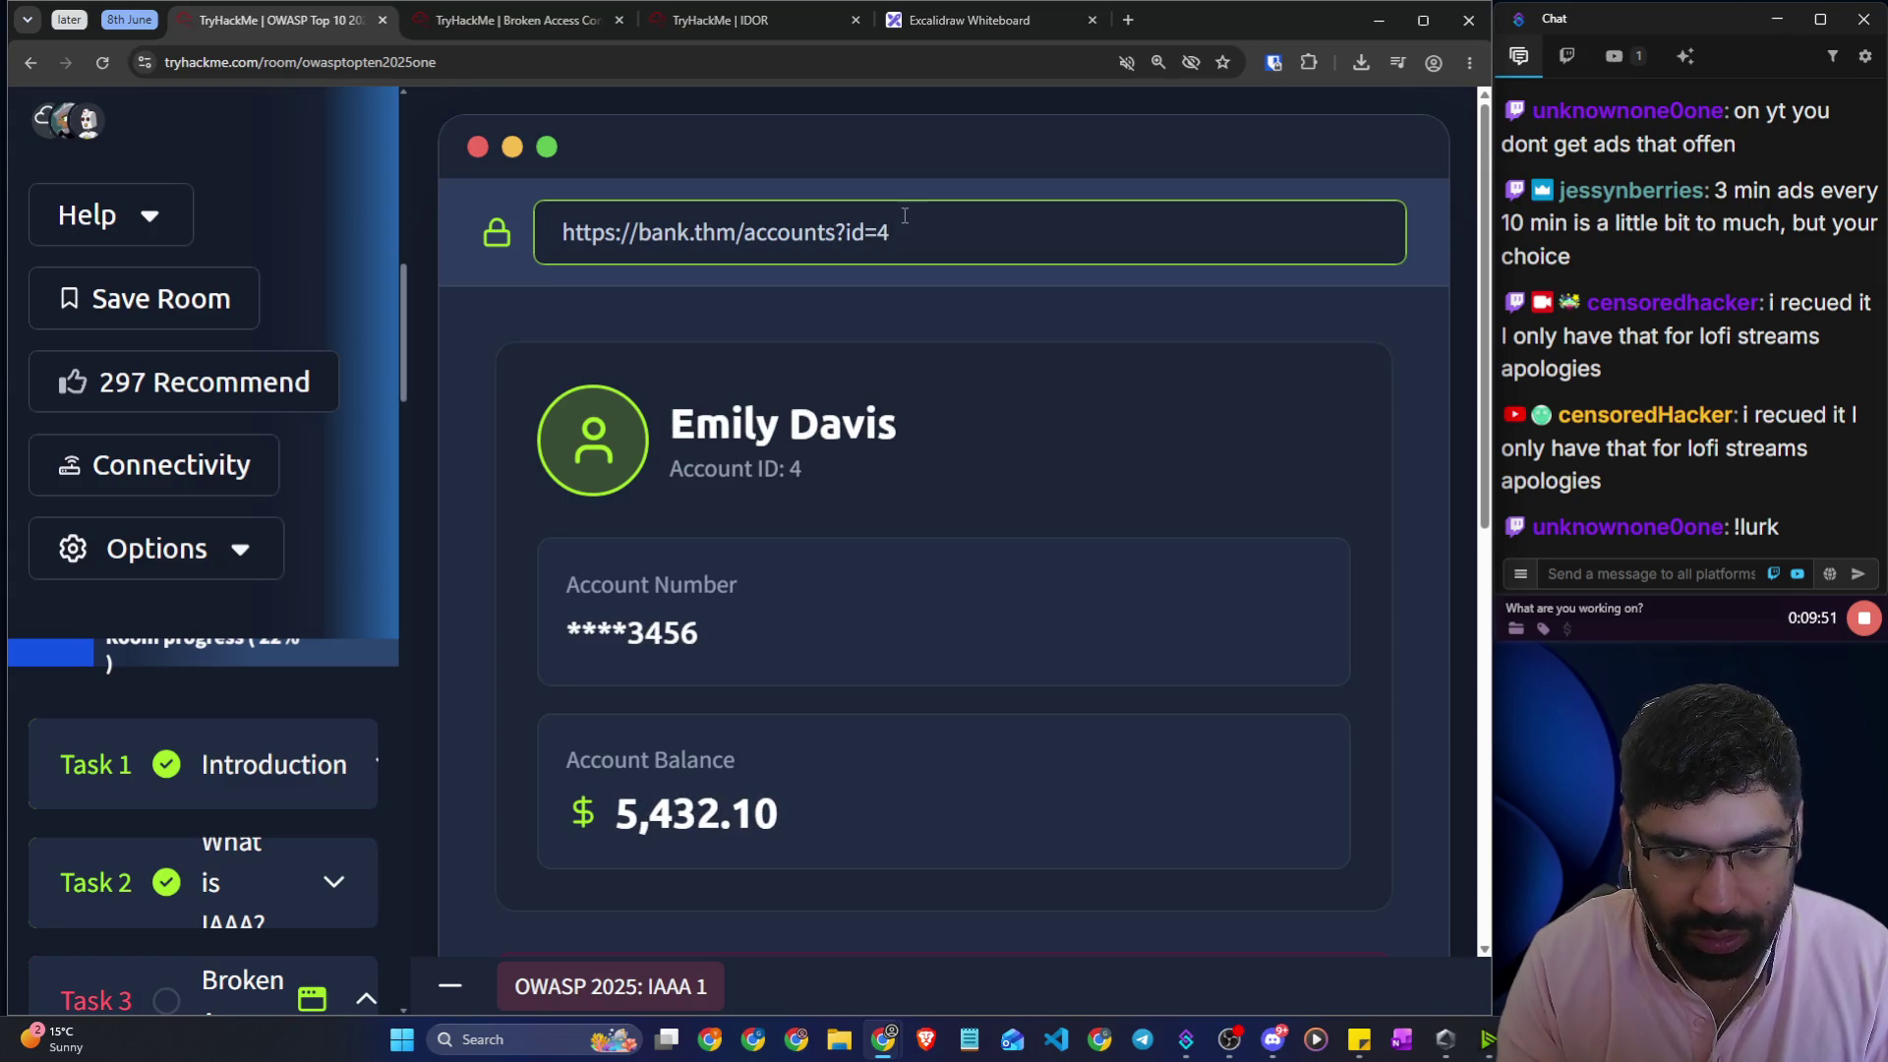
pyautogui.press('BackSpace')
pyautogui.write('5')
pyautogui.press('Return')
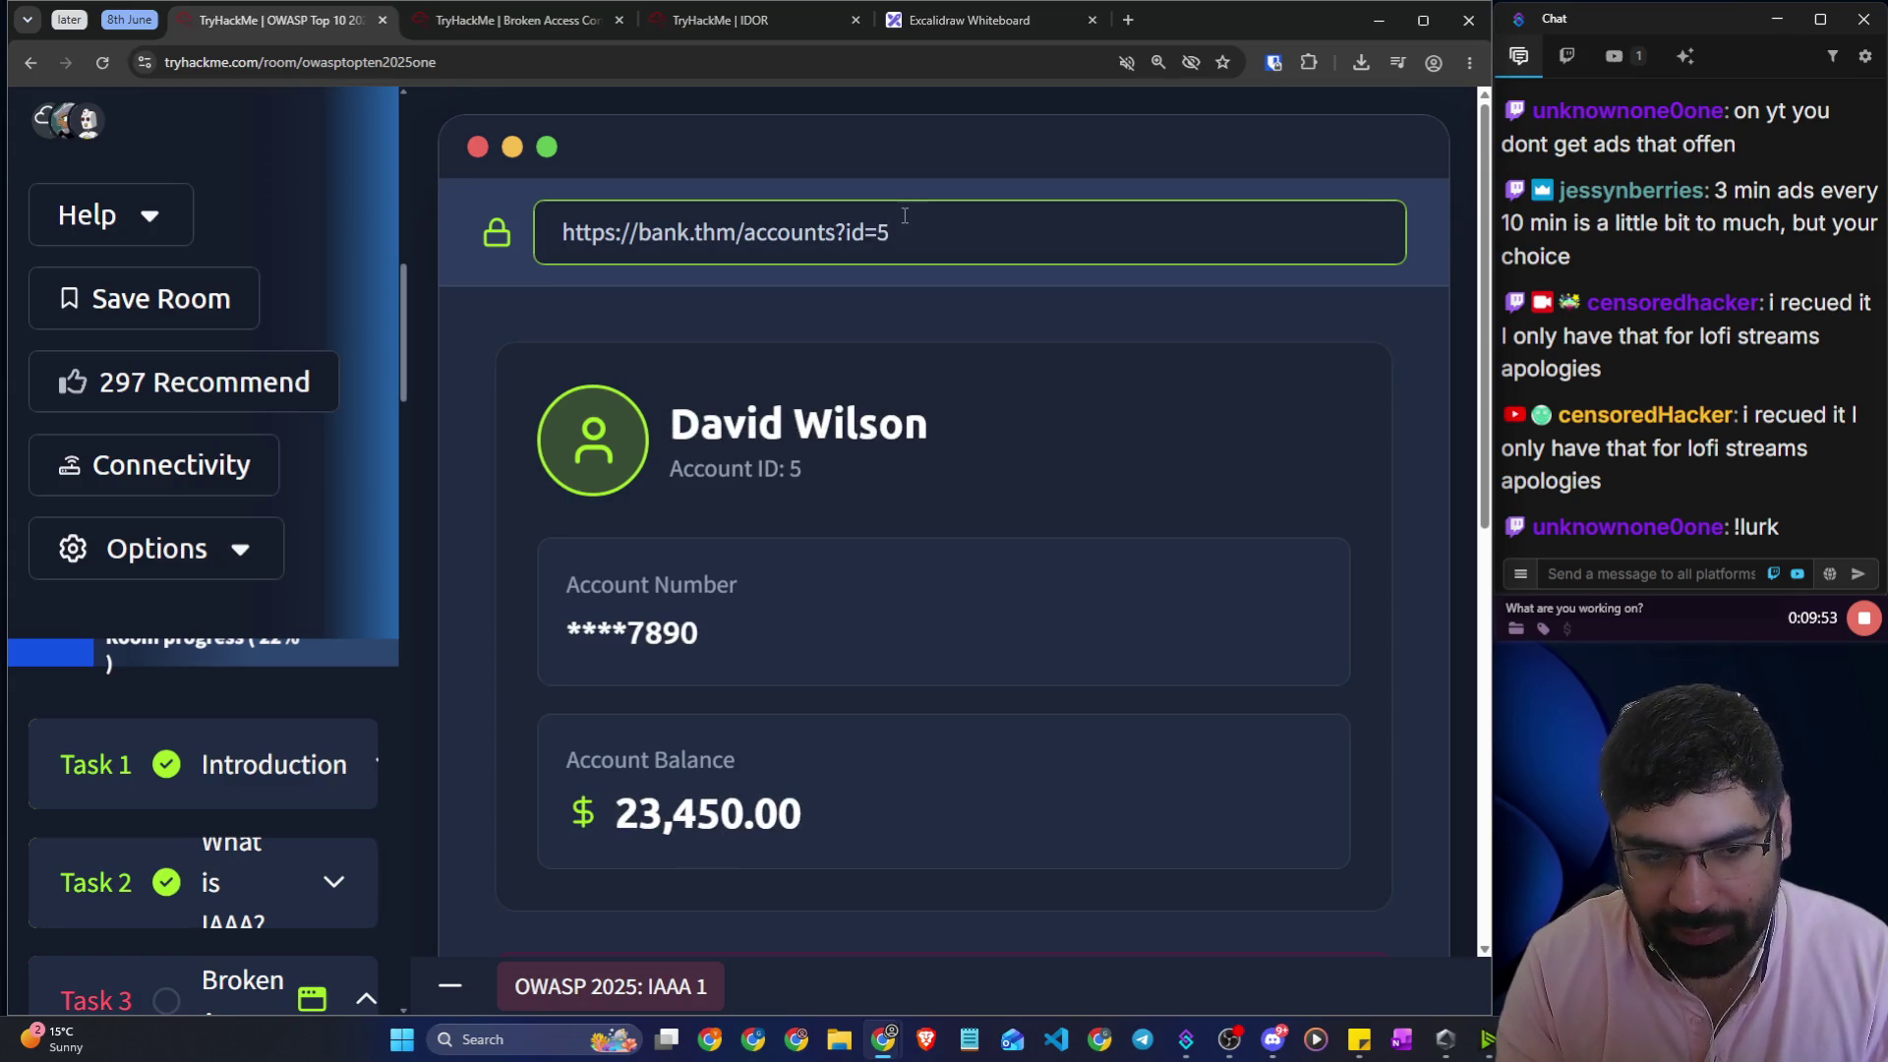
pyautogui.press('BackSpace')
pyautogui.write('6')
pyautogui.press('Return')
pyautogui.press('BackSpace')
pyautogui.write('7')
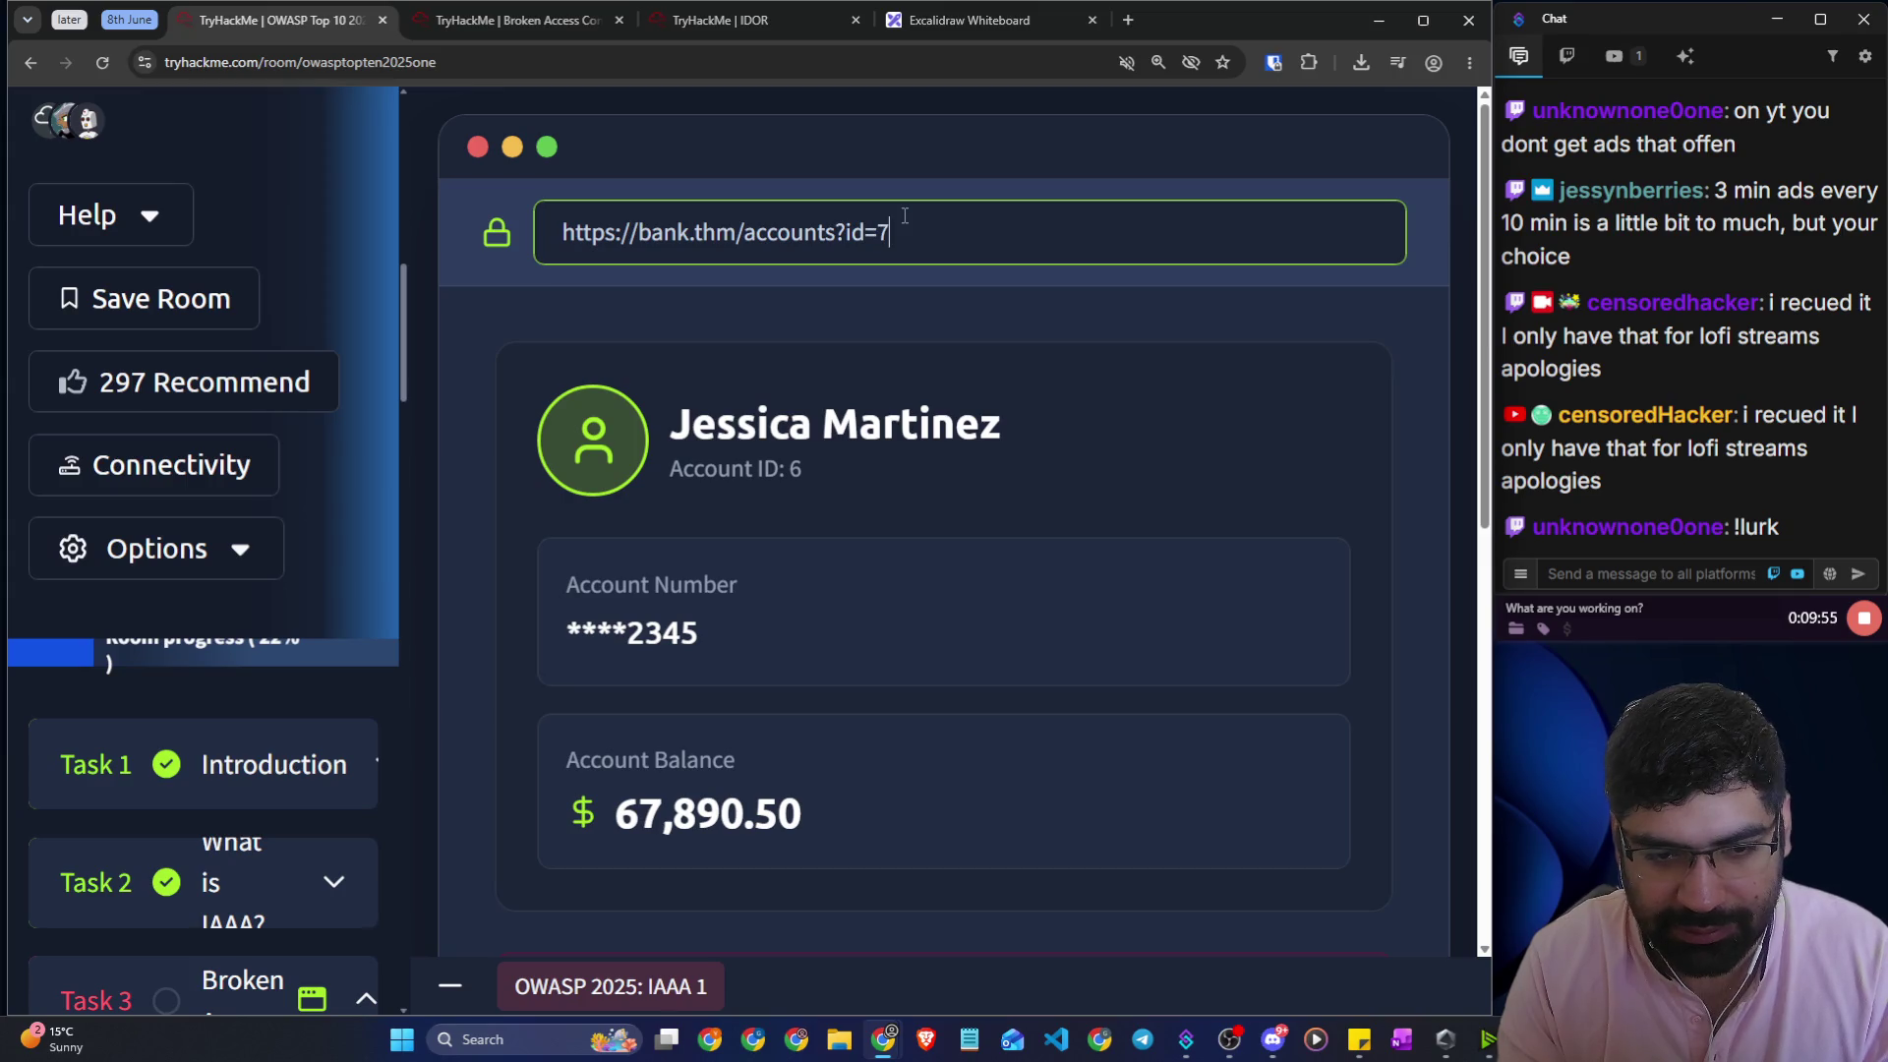
pyautogui.press('Return')
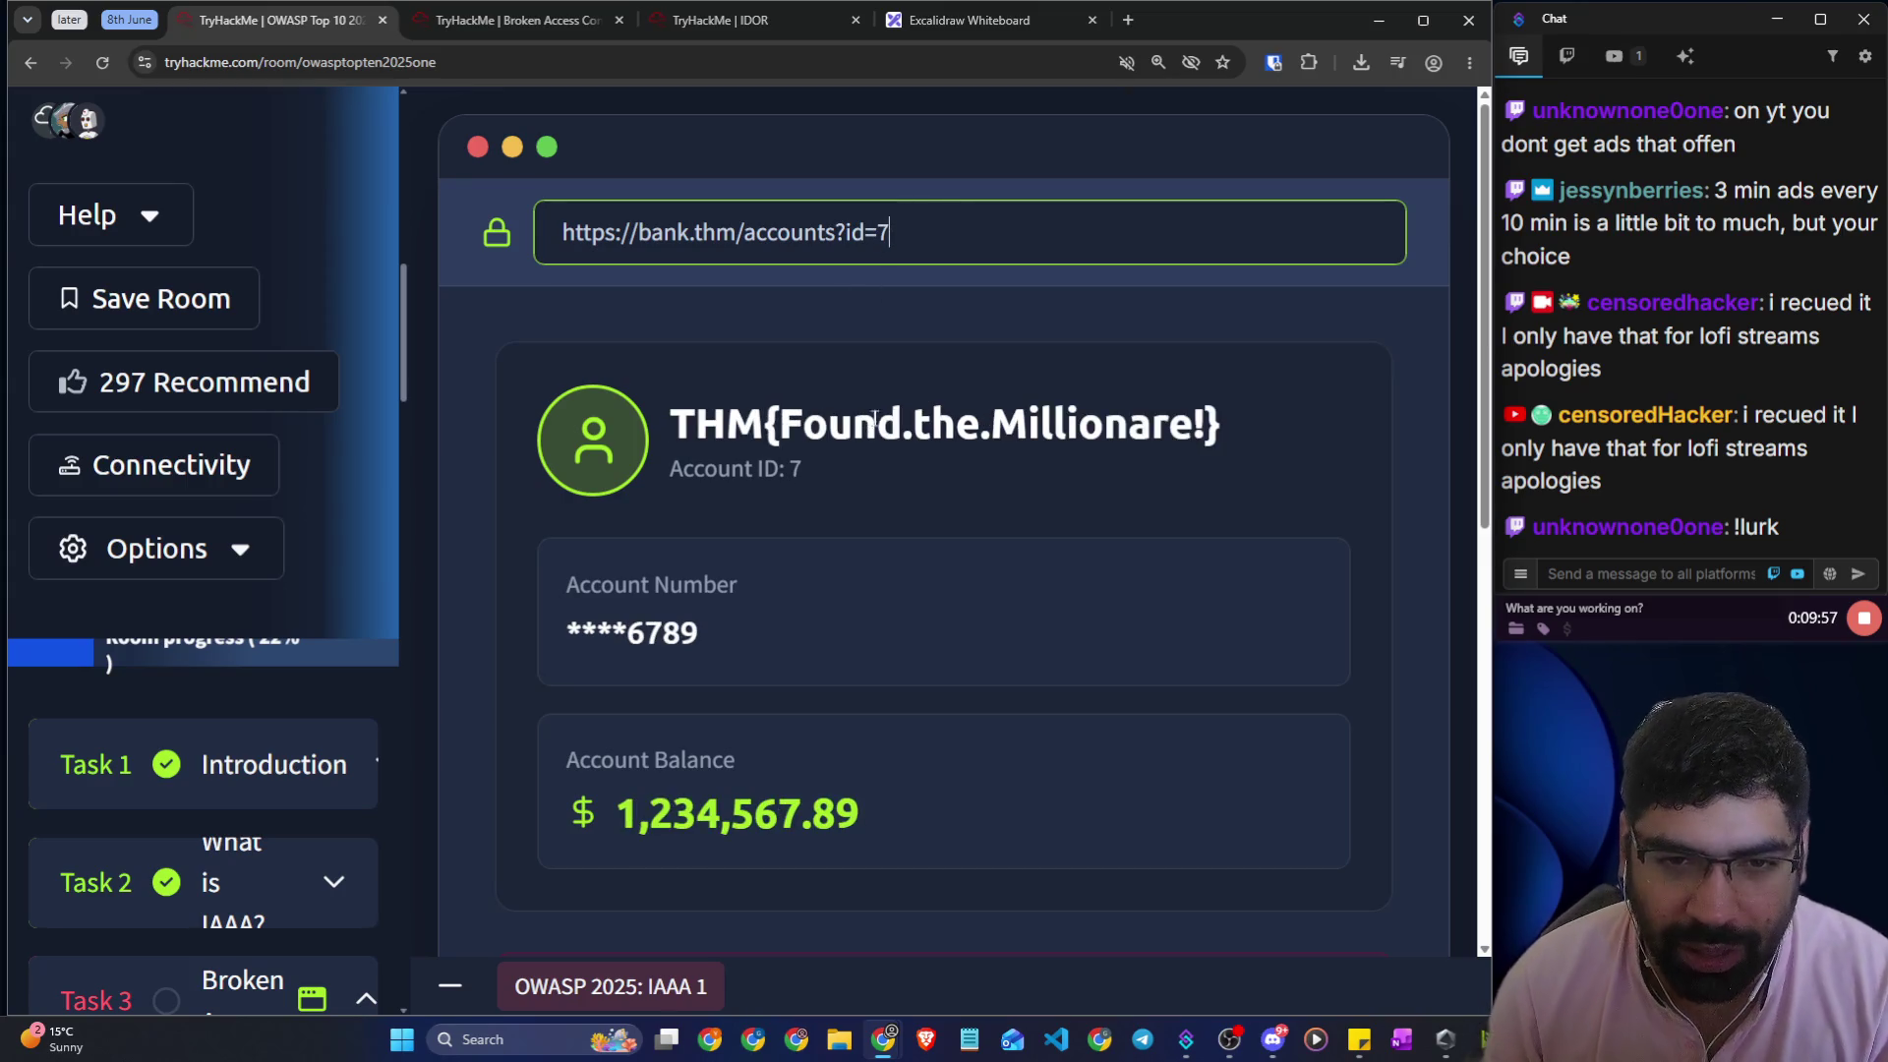
# - Copy the flag THM{Found.the.Millionare!} from account 7's heading
pyautogui.click(706, 423)
pyautogui.moveTo(670, 427); pyautogui.dragTo(1215, 443)
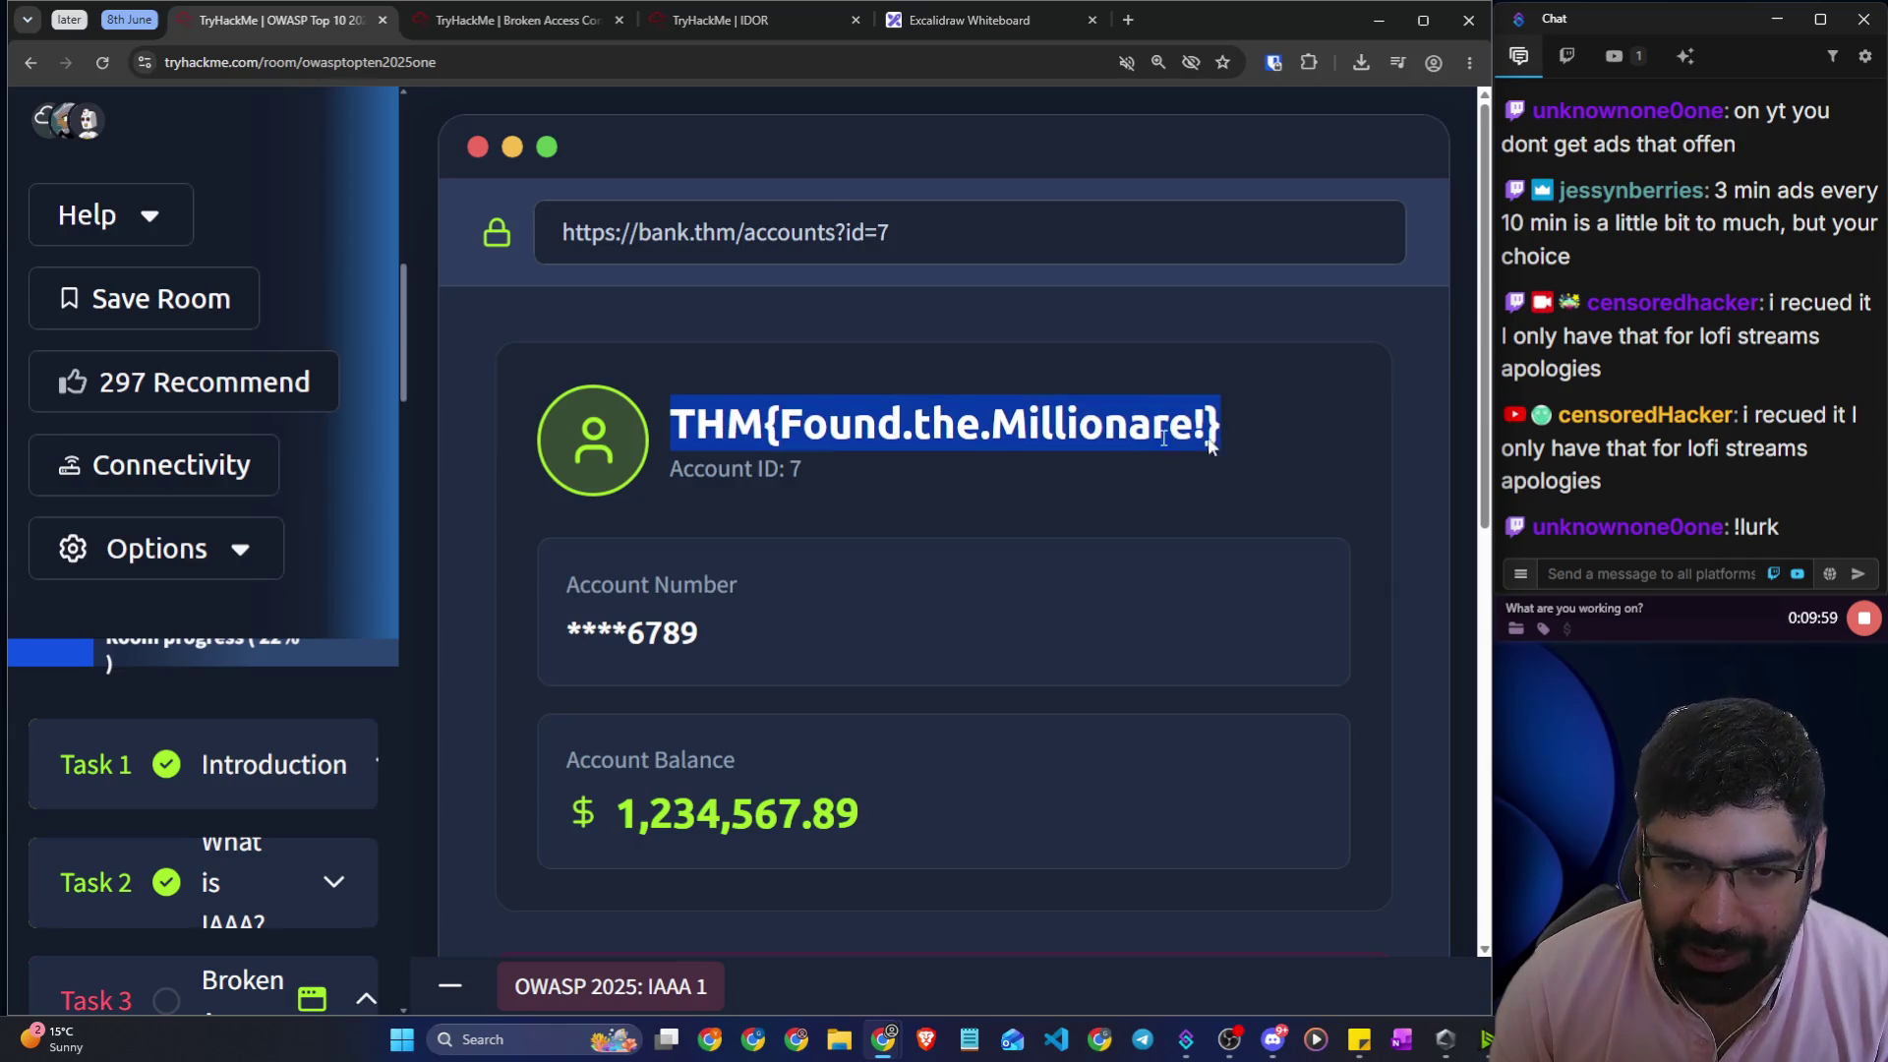
pyautogui.rightClick(1129, 435)
pyautogui.click(1131, 456)
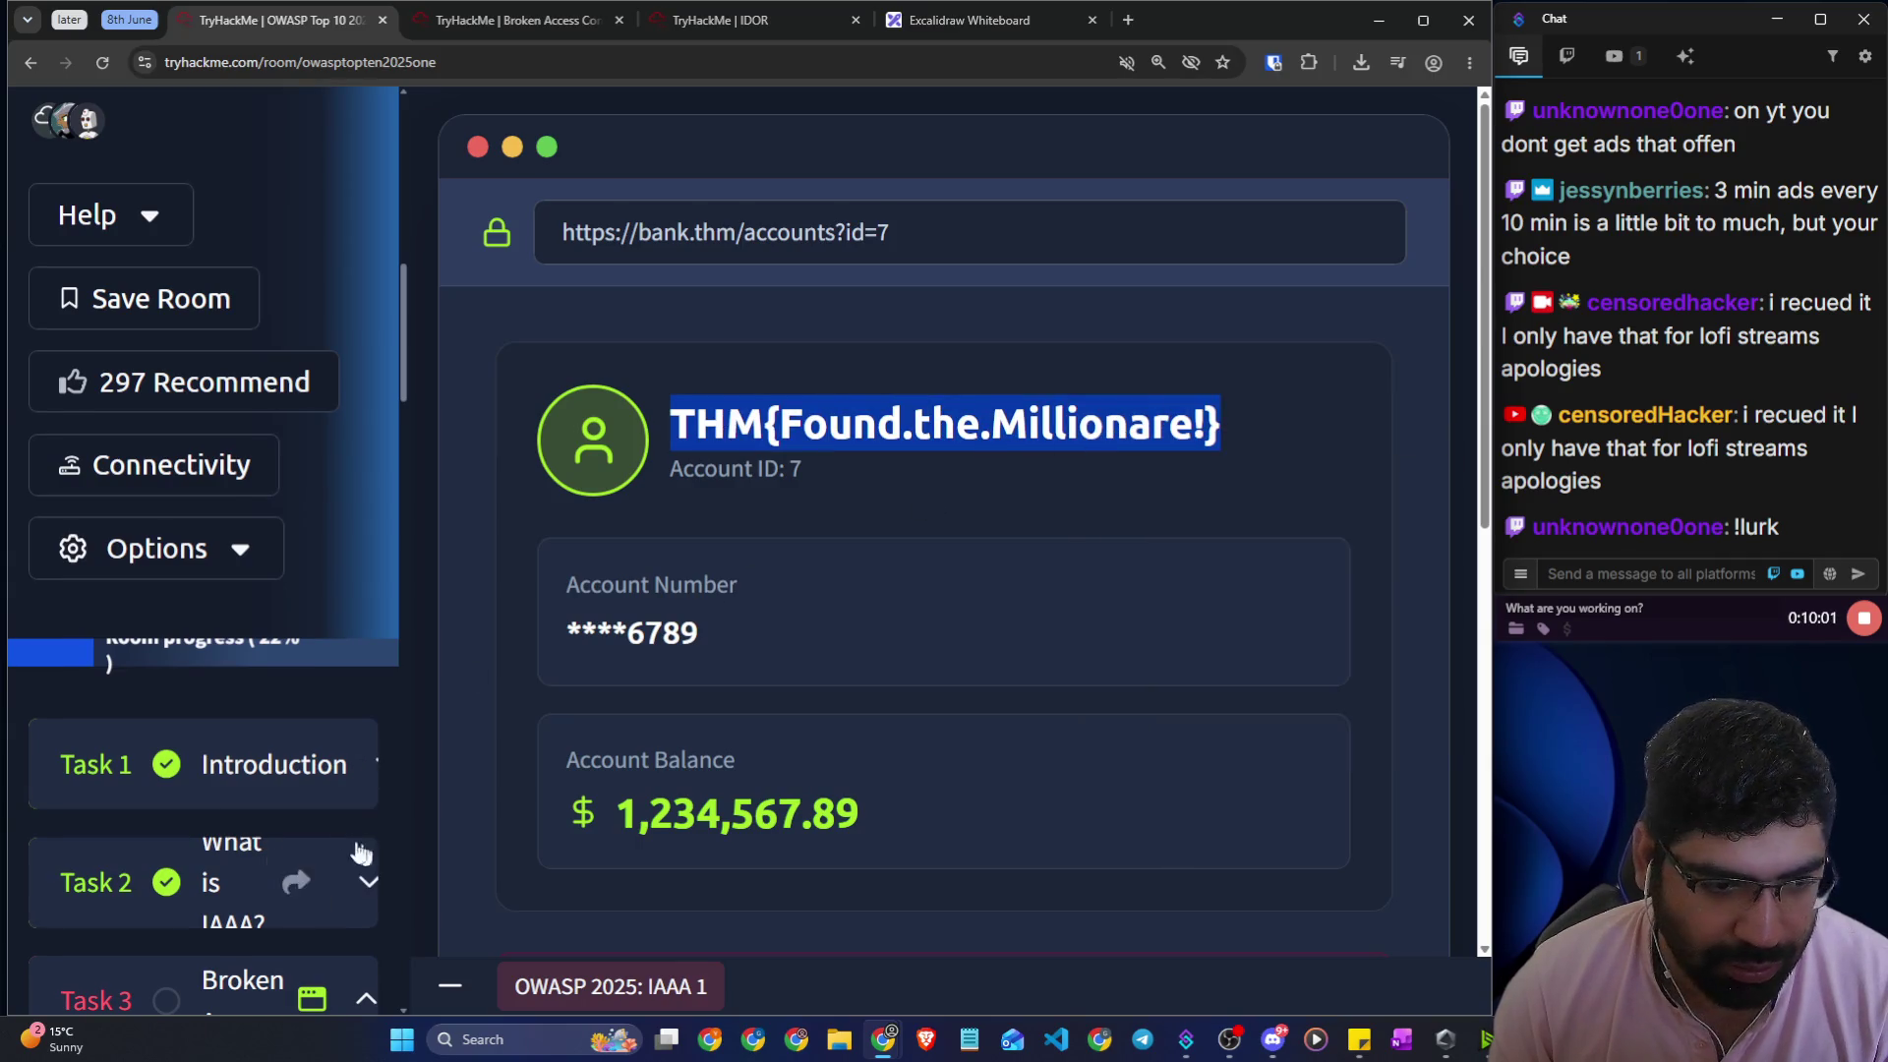
pyautogui.scroll(-5, 358, 855)
pyautogui.click(434, 991)
# - Close the bank site view and submit the pasted flag as the Task 3 answer
pyautogui.click(465, 991)
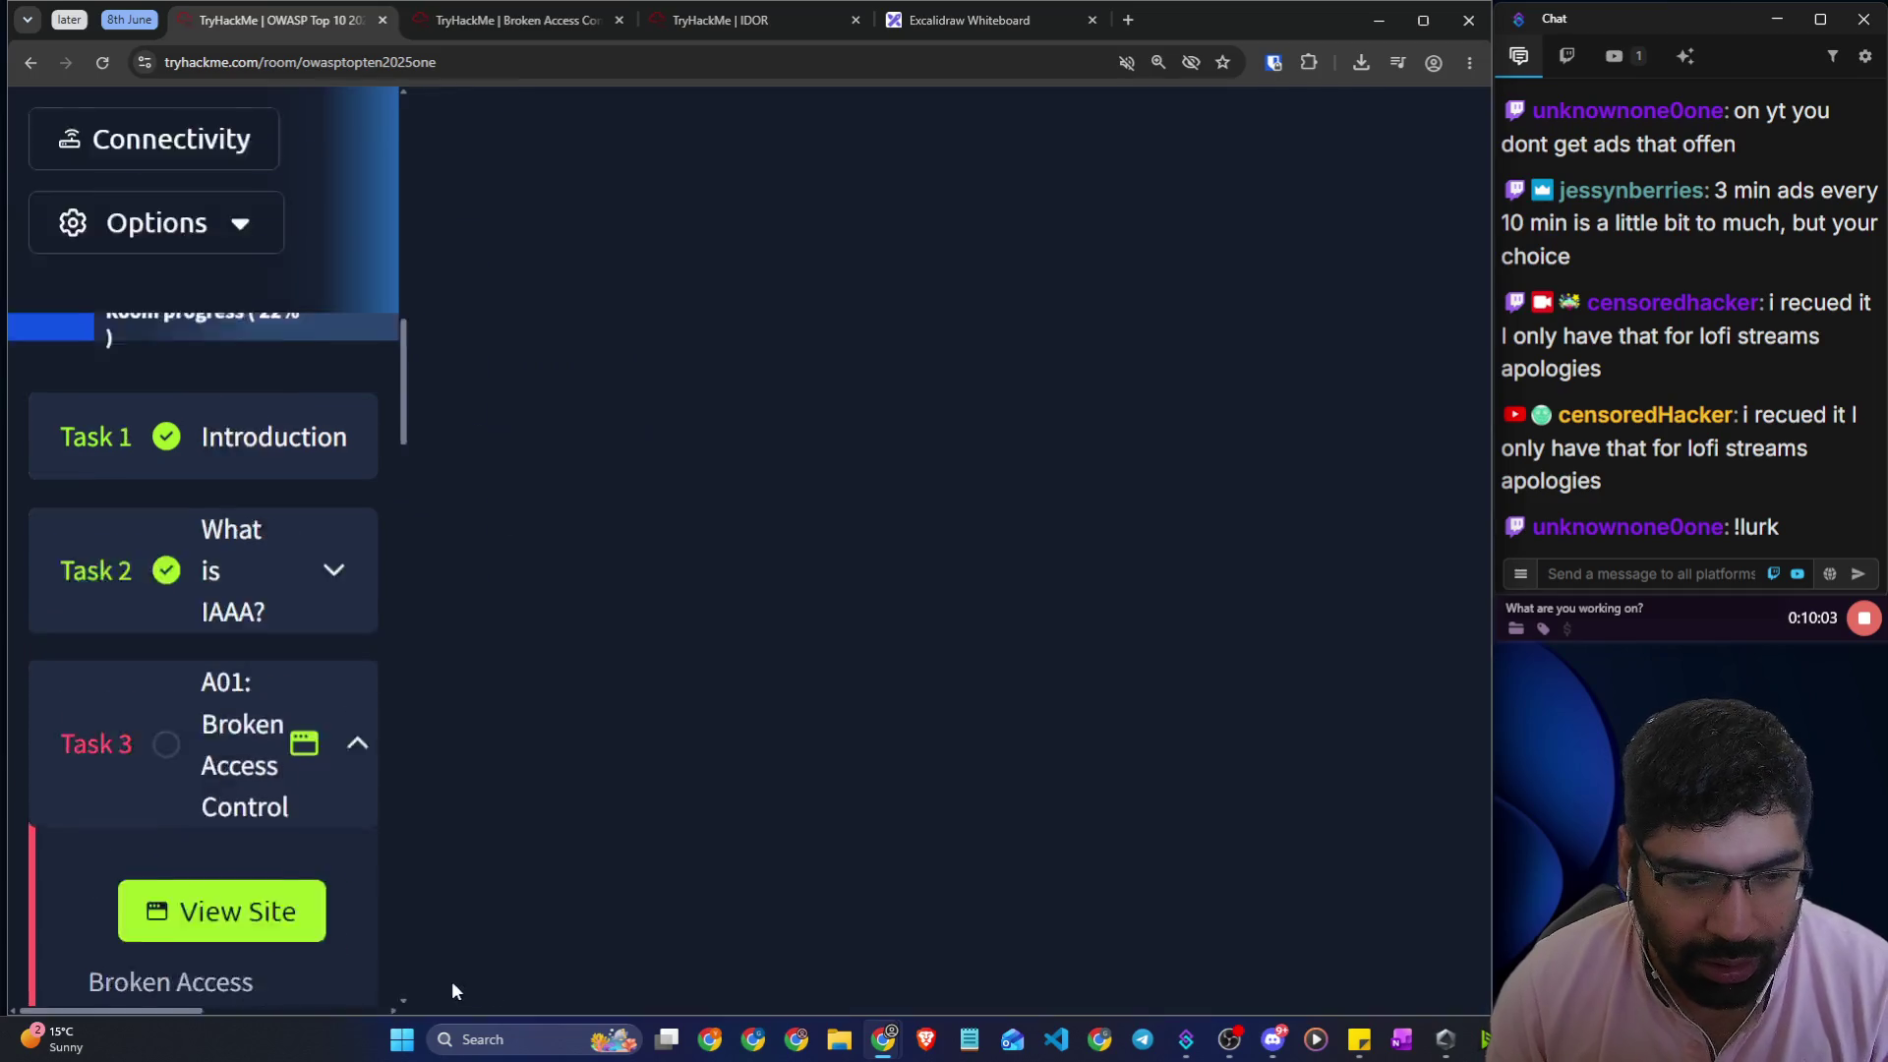
pyautogui.scroll(-1, 444, 829)
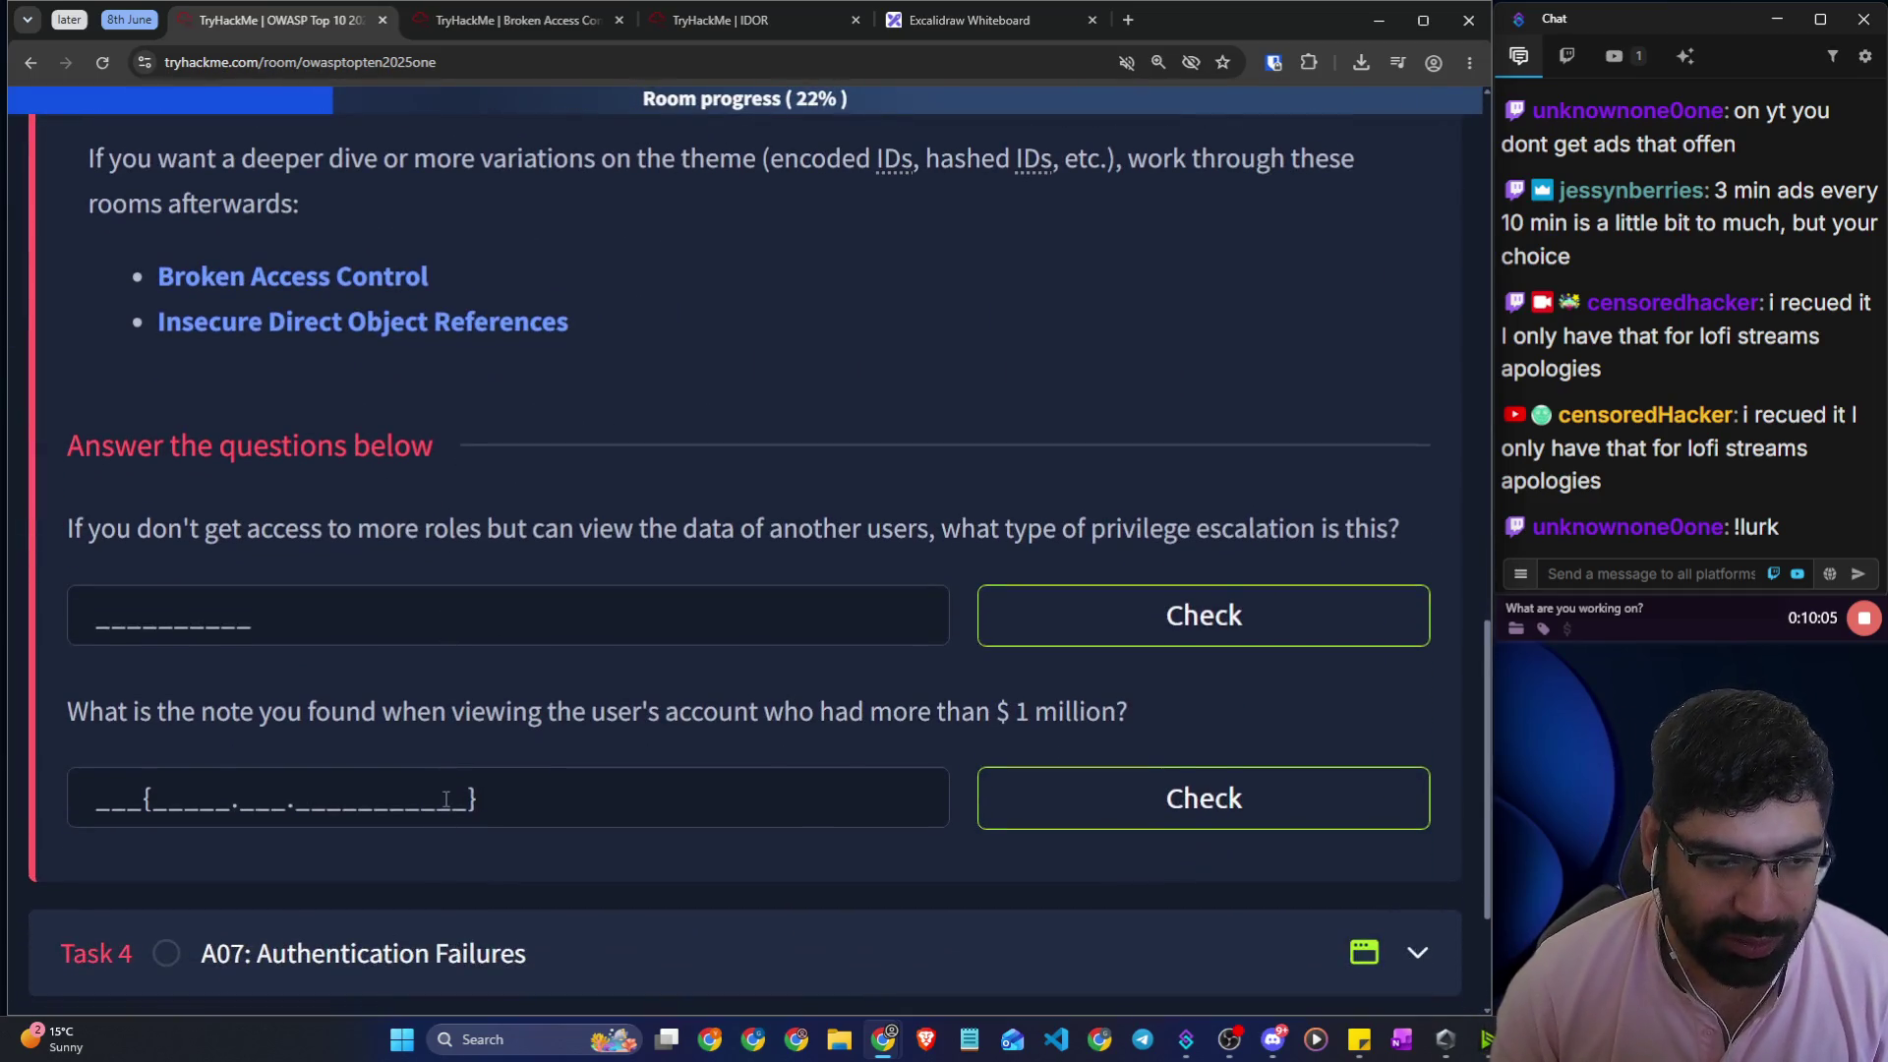
pyautogui.click(444, 811)
pyautogui.hotkey('ctrl', 'v')
pyautogui.click(1054, 808)
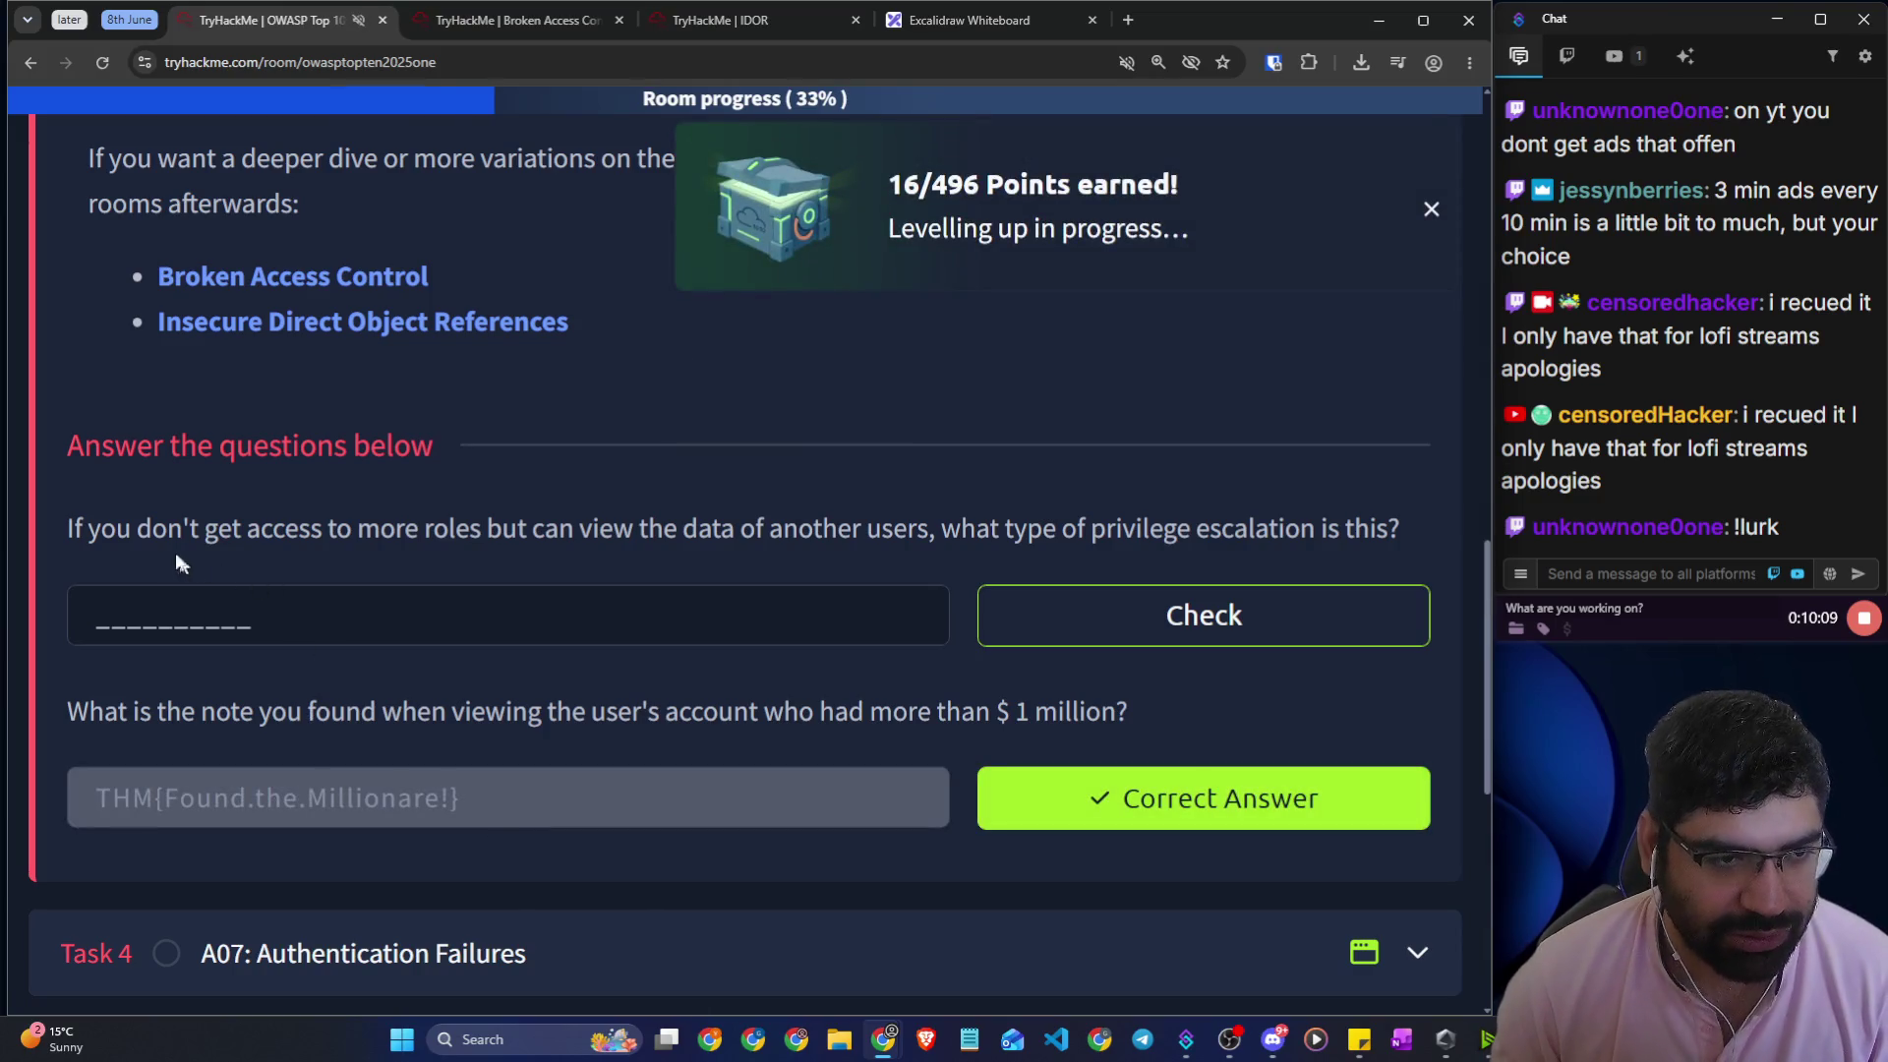
# - Answer the privilege escalation question with 'horizontal'
pyautogui.moveTo(102, 531); pyautogui.dragTo(1391, 529)
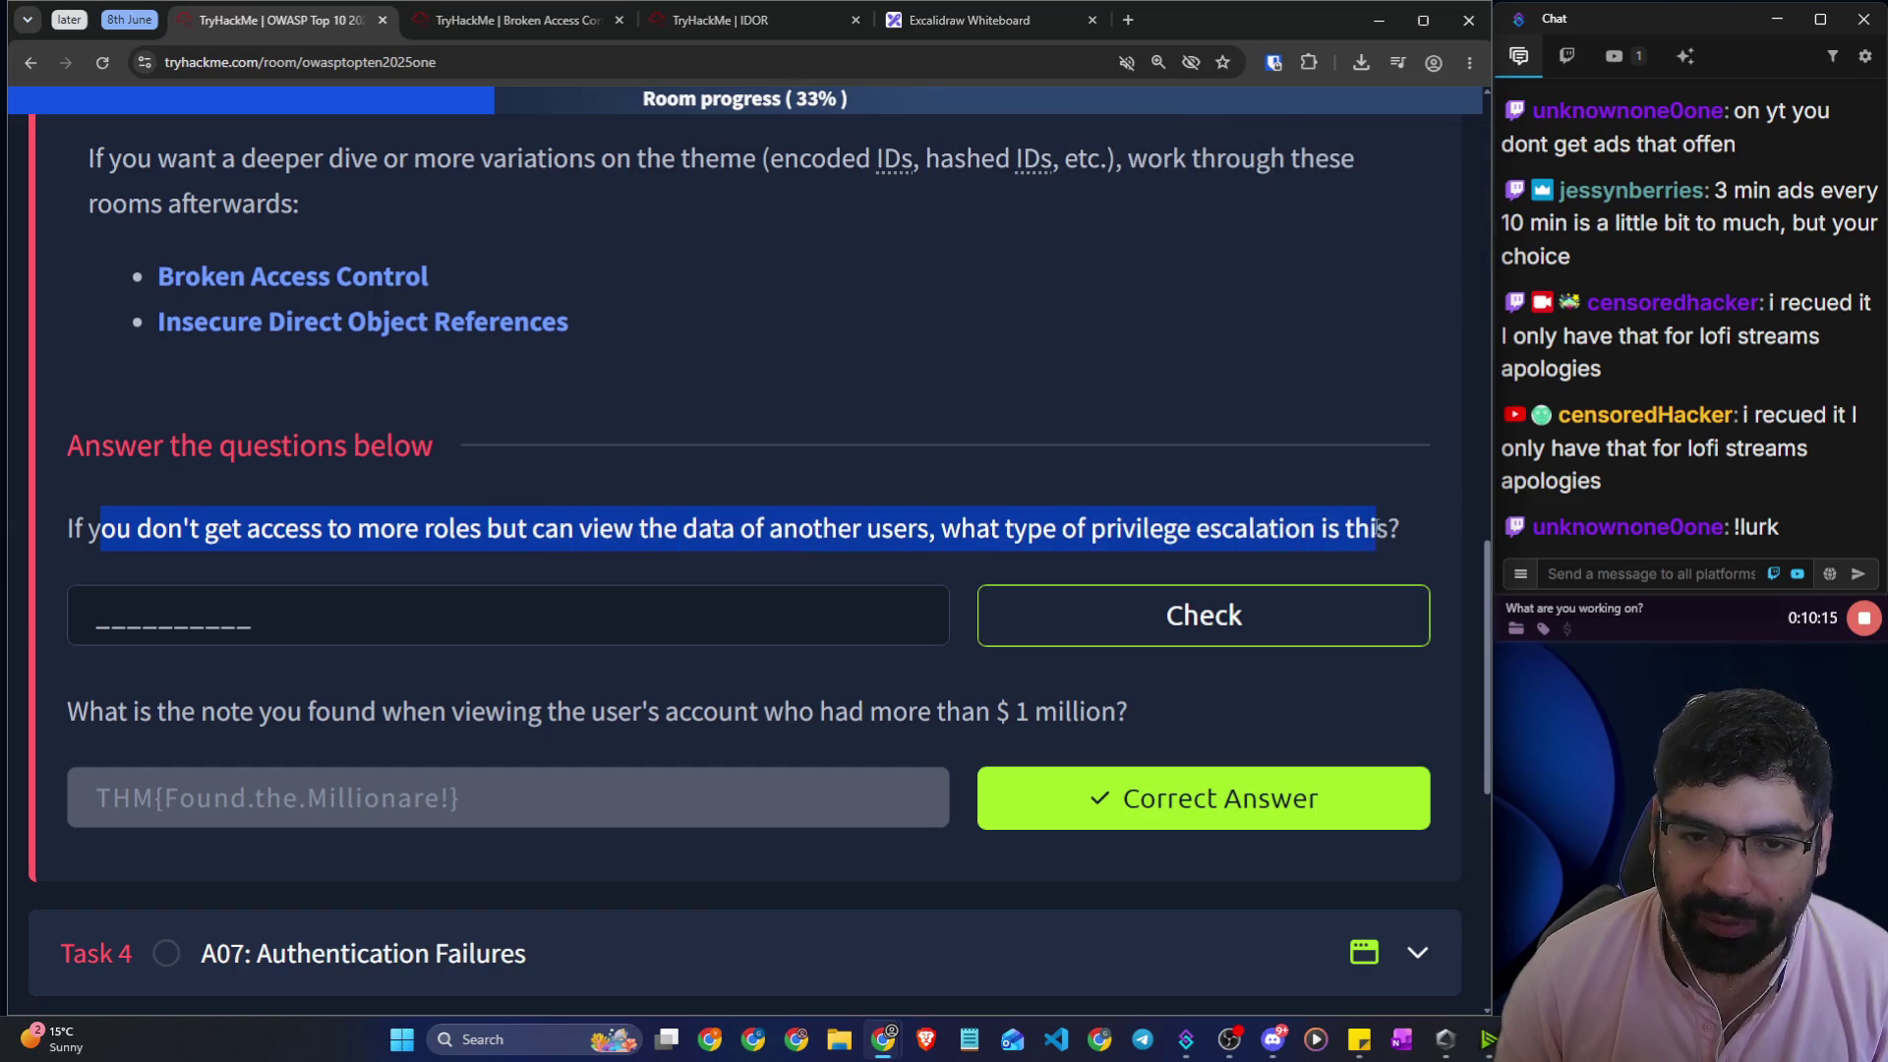
pyautogui.click(503, 617)
pyautogui.write('hori')
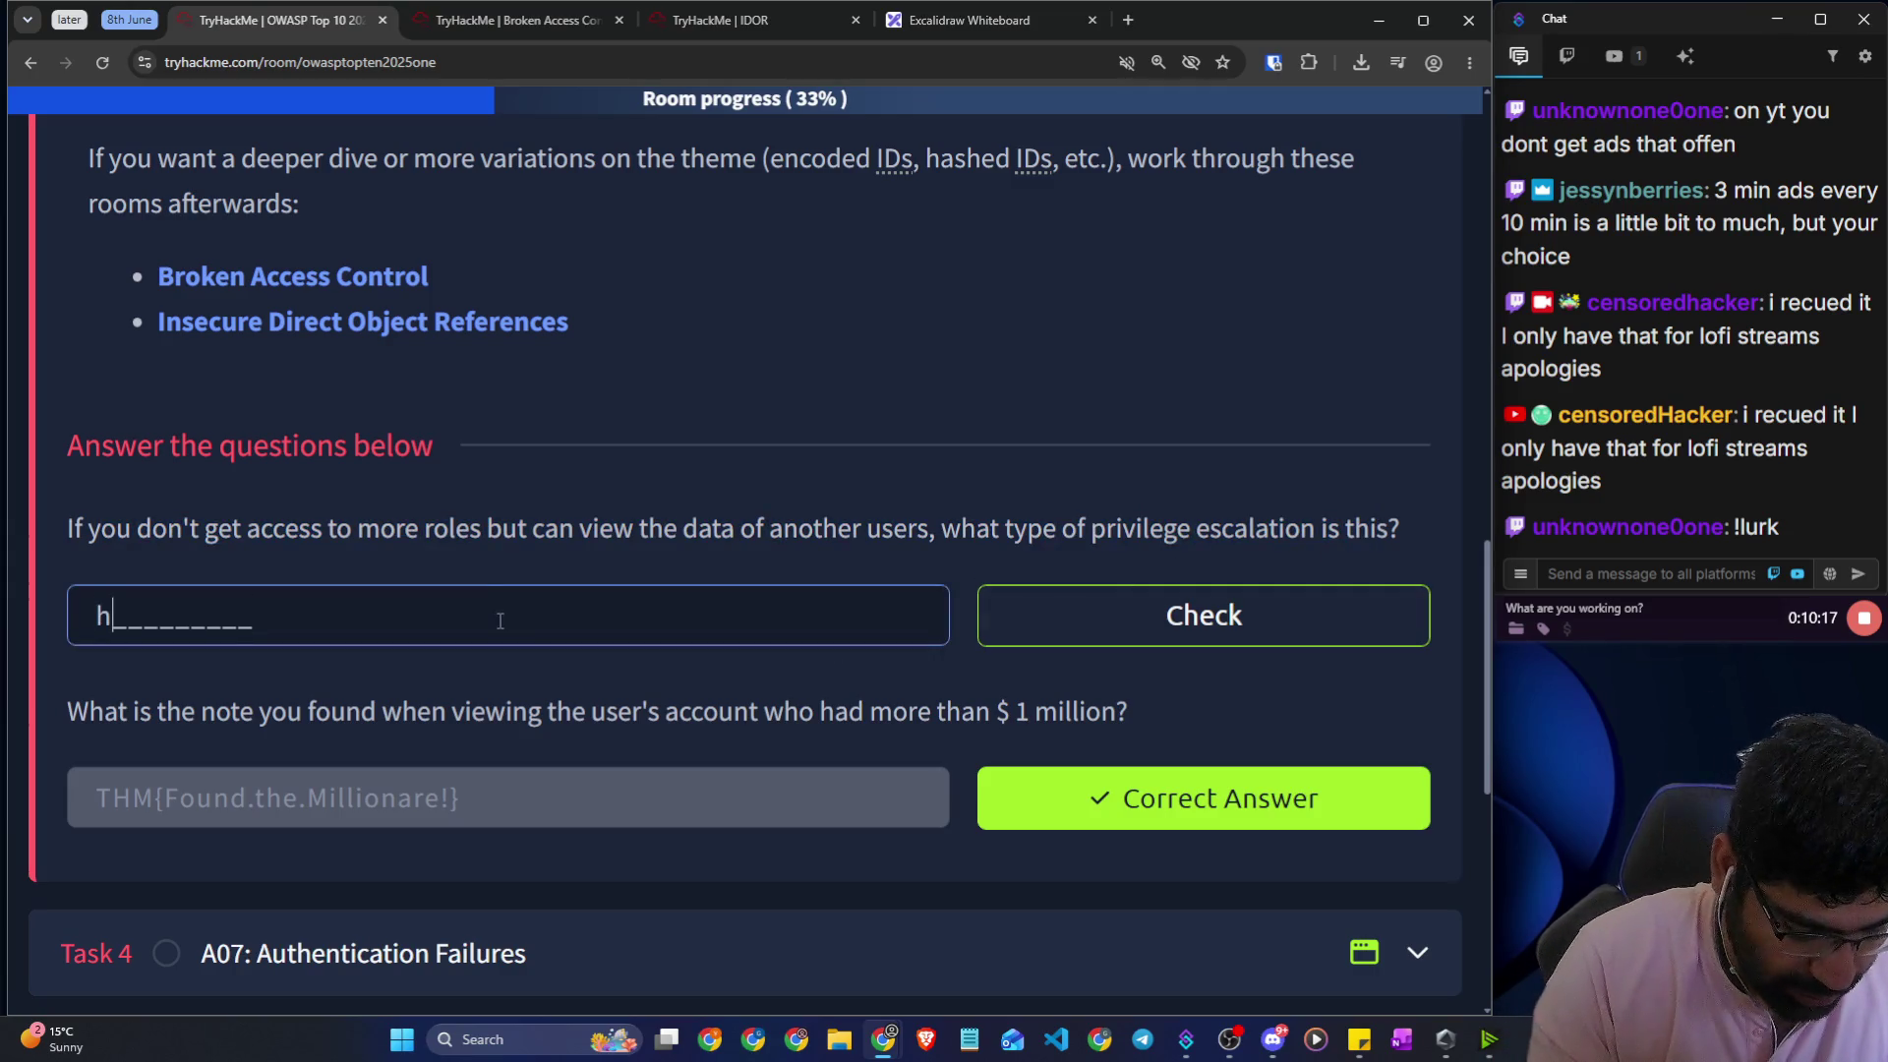
pyautogui.write('zontal')
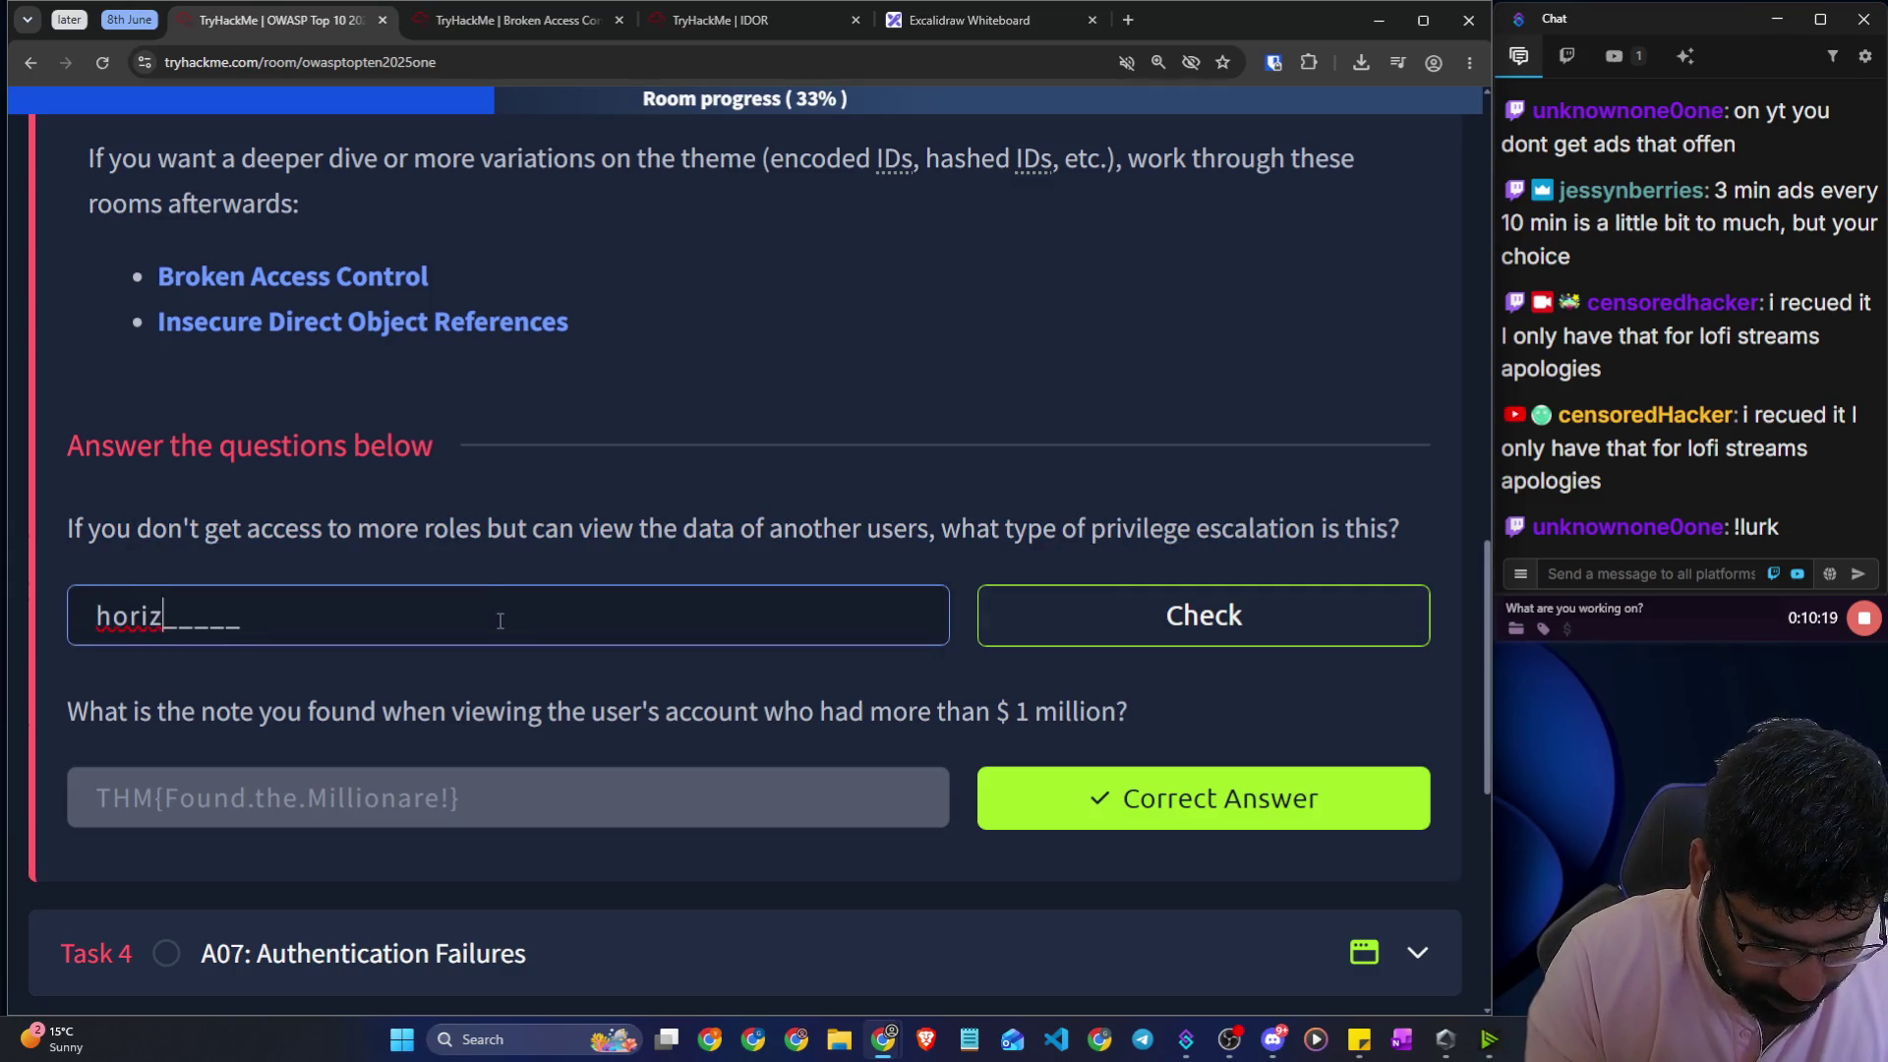
pyautogui.press('Return')
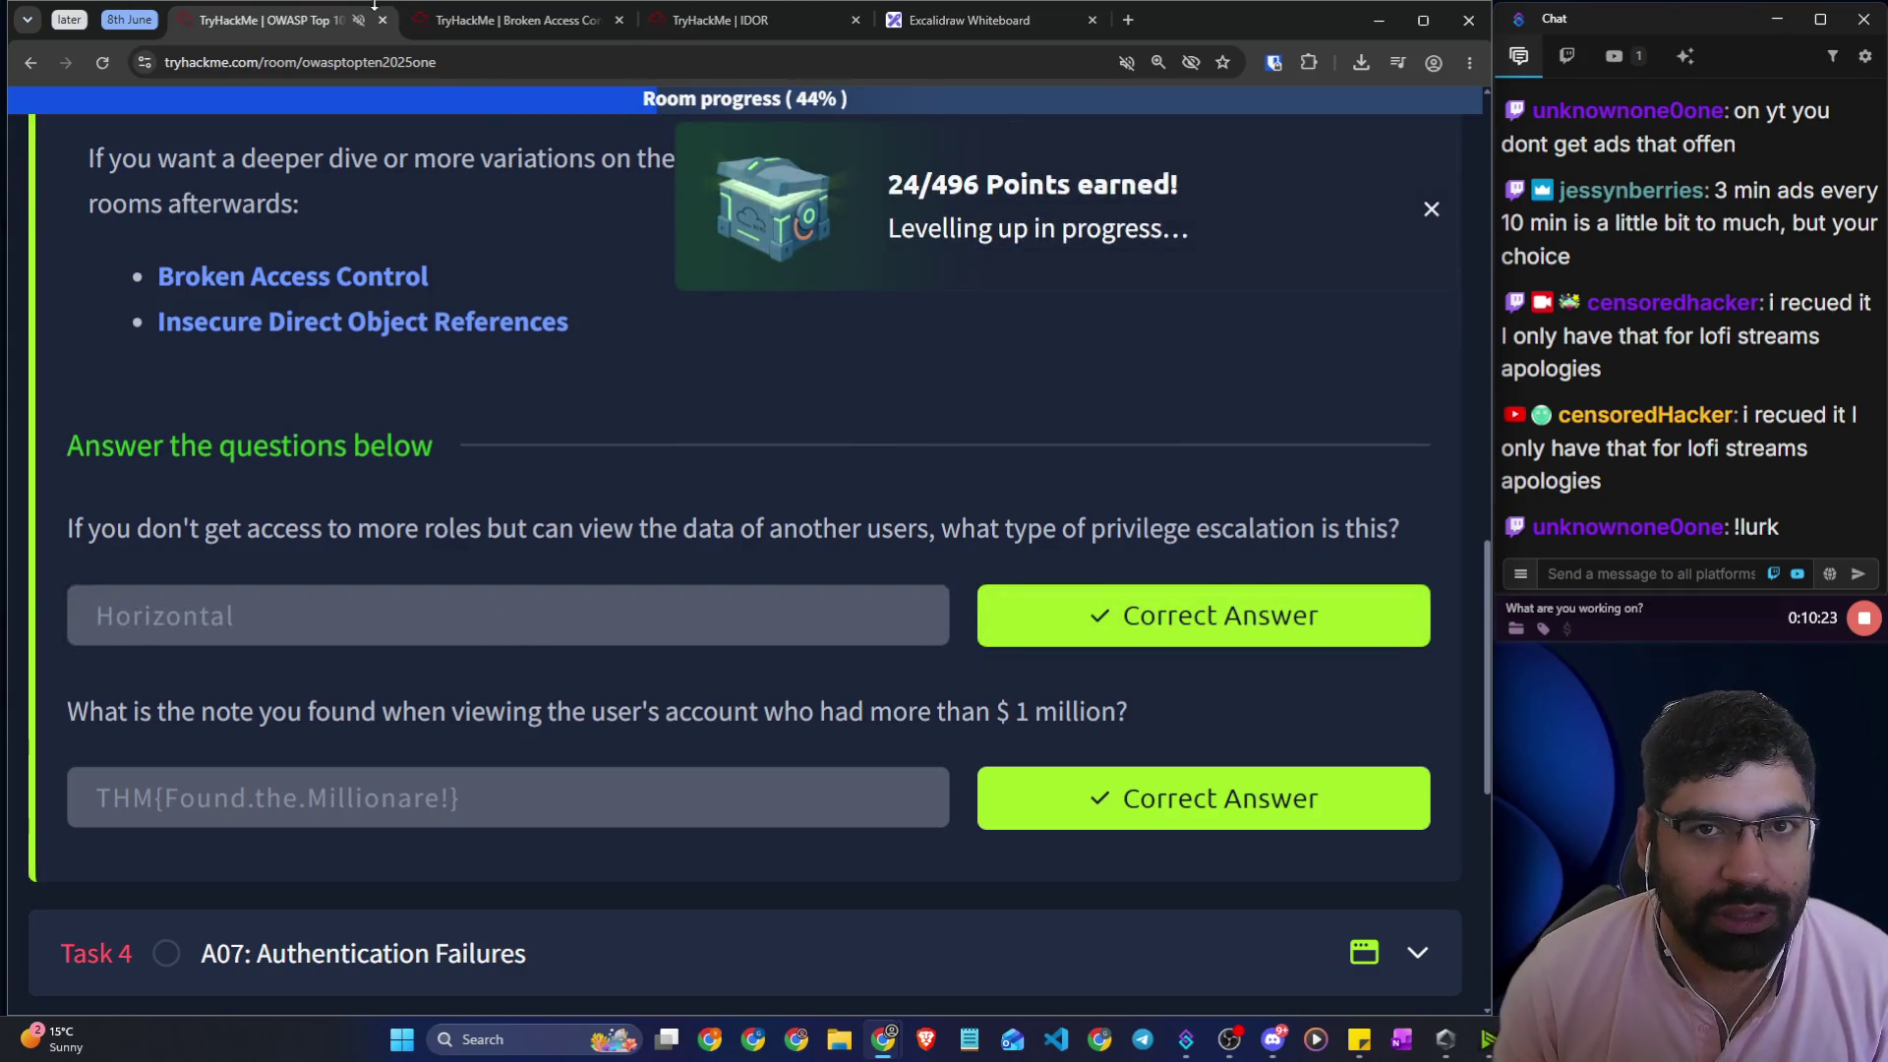
pyautogui.click(487, 20)
# - Browse the IDOR room, expanding its Task 4 Hashed IDs and Task 3 Encoded IDs sections
pyautogui.scroll(-15, 557, 295)
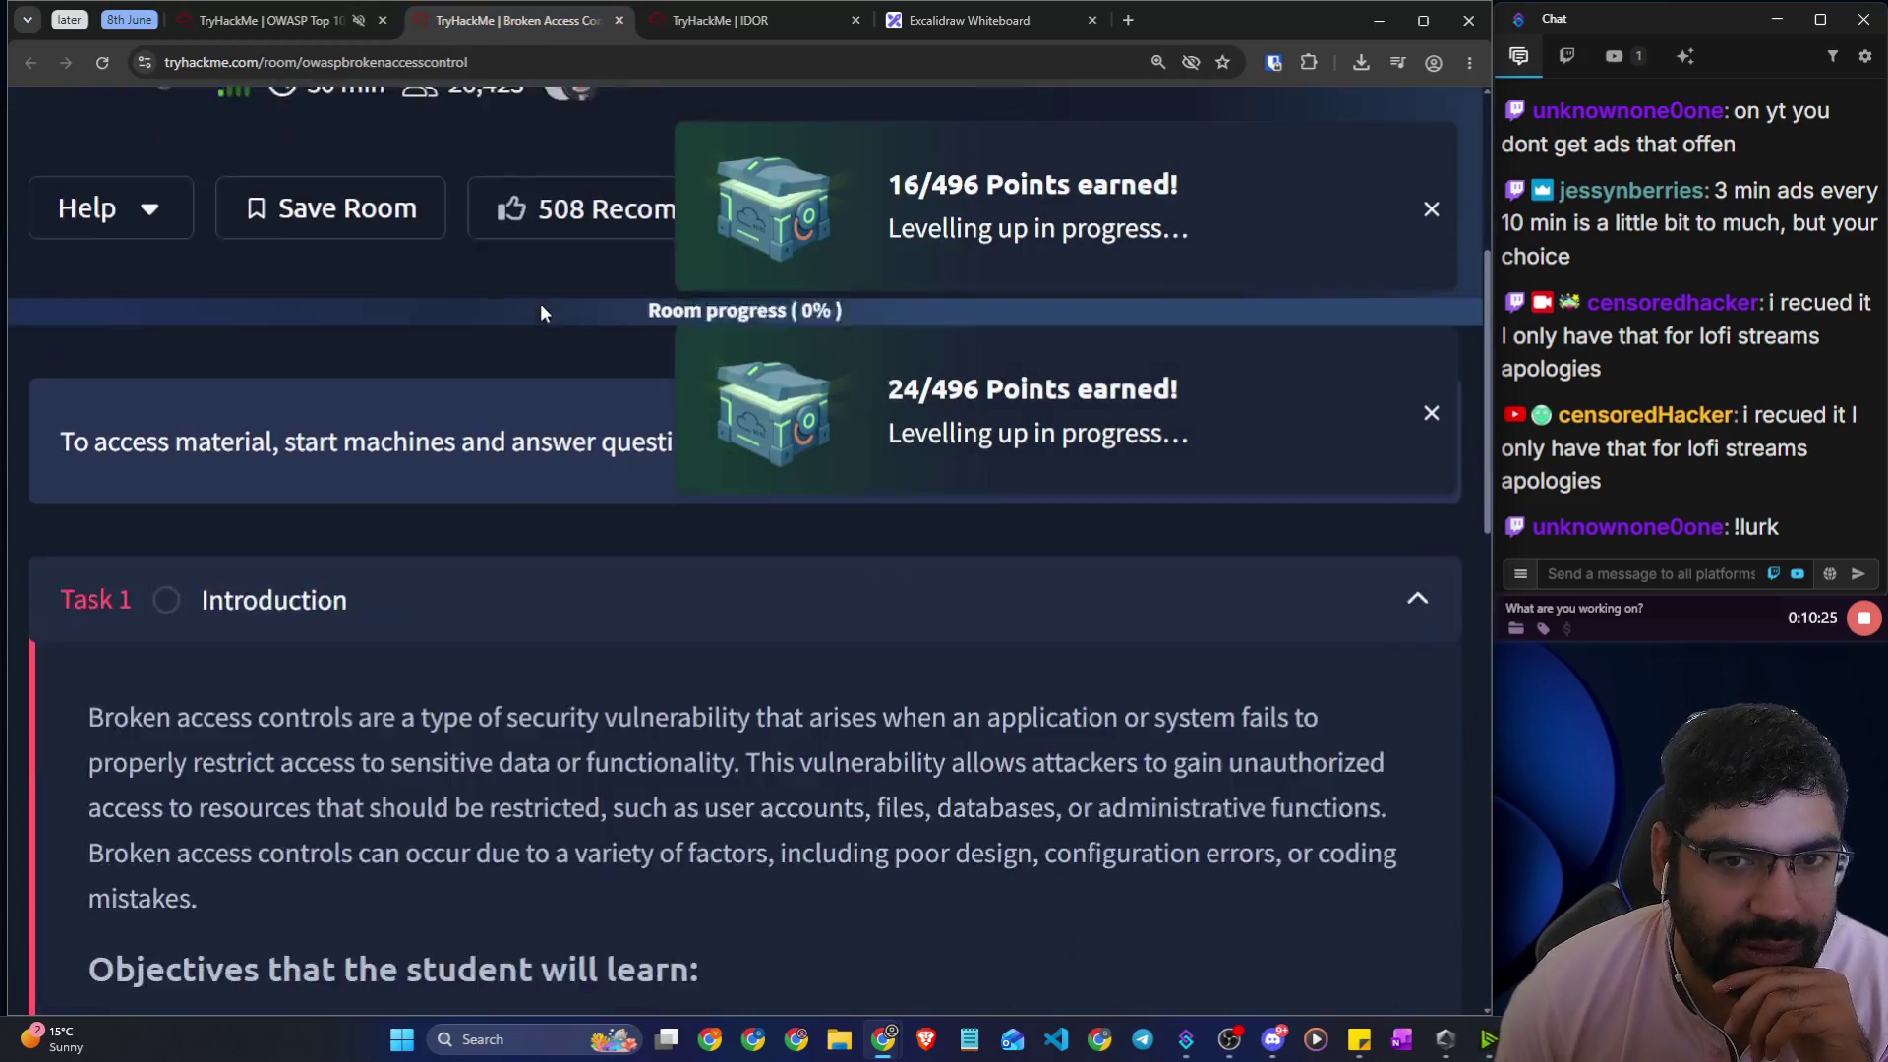
pyautogui.scroll(-6, 551, 341)
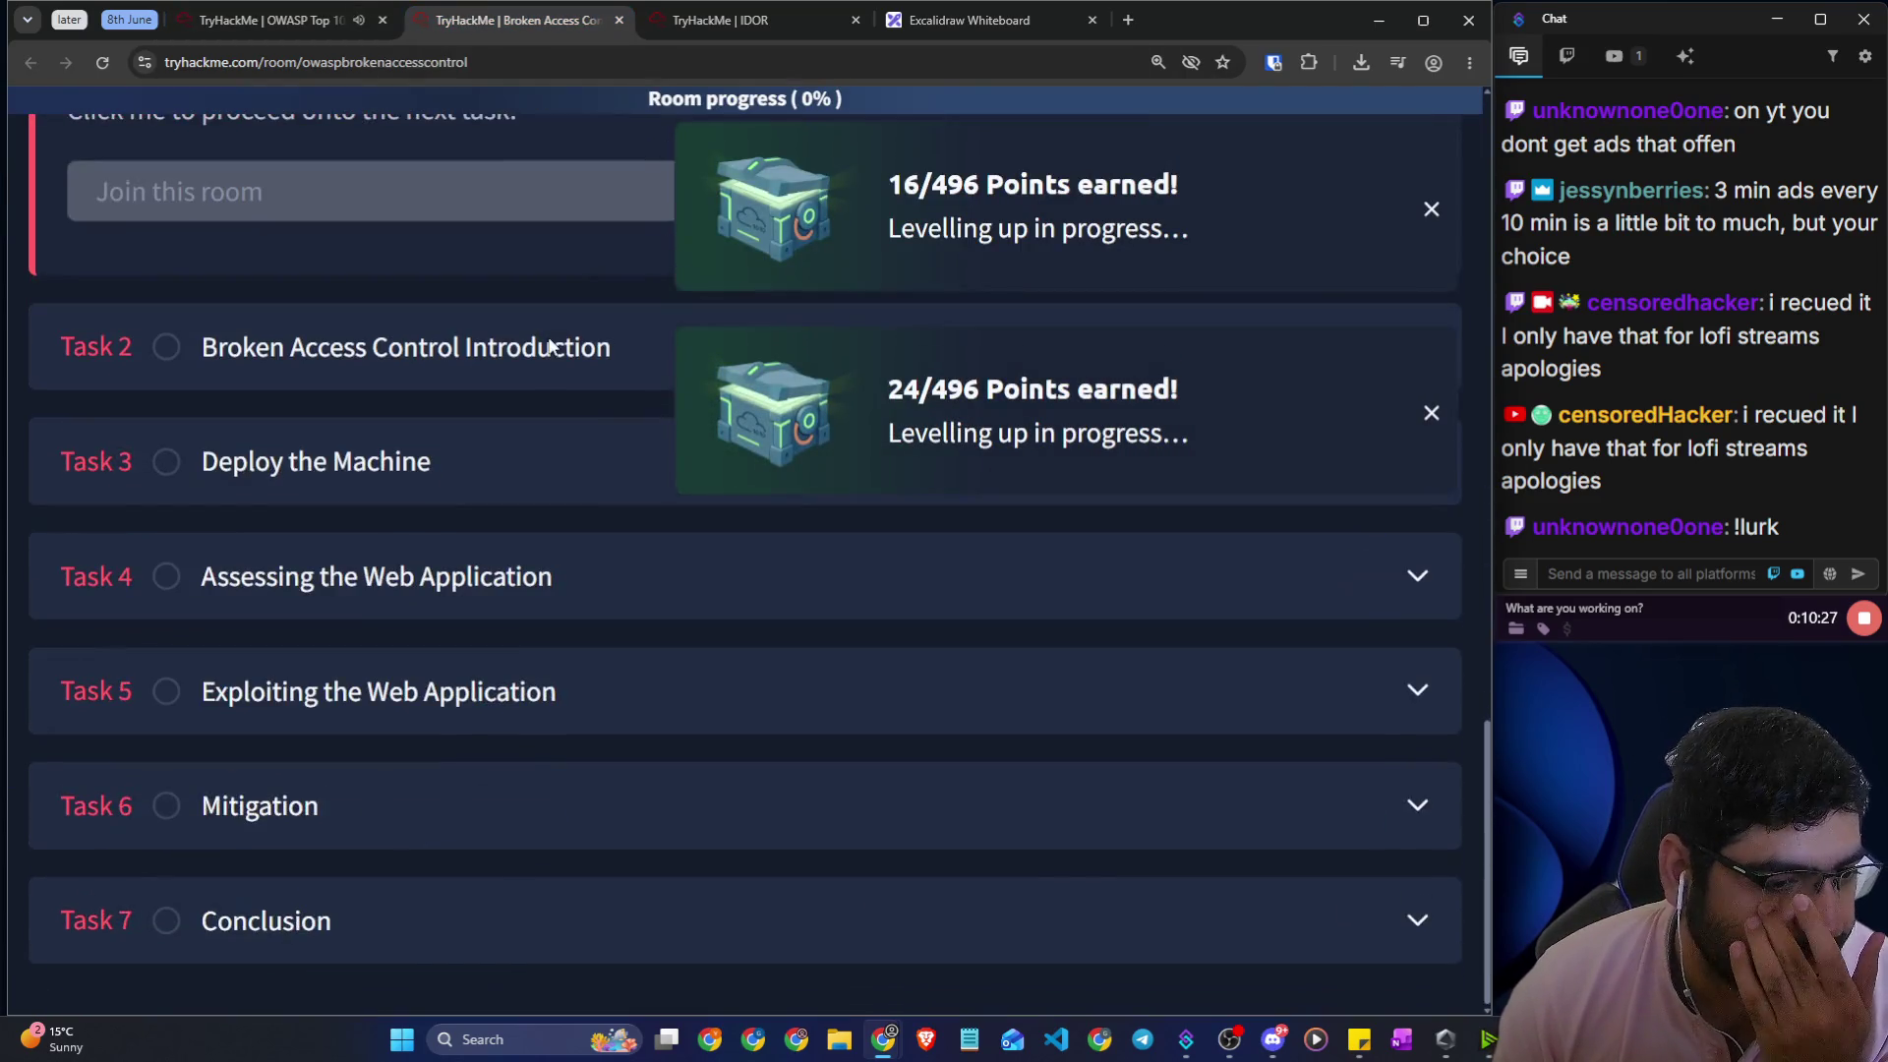
pyautogui.click(681, 29)
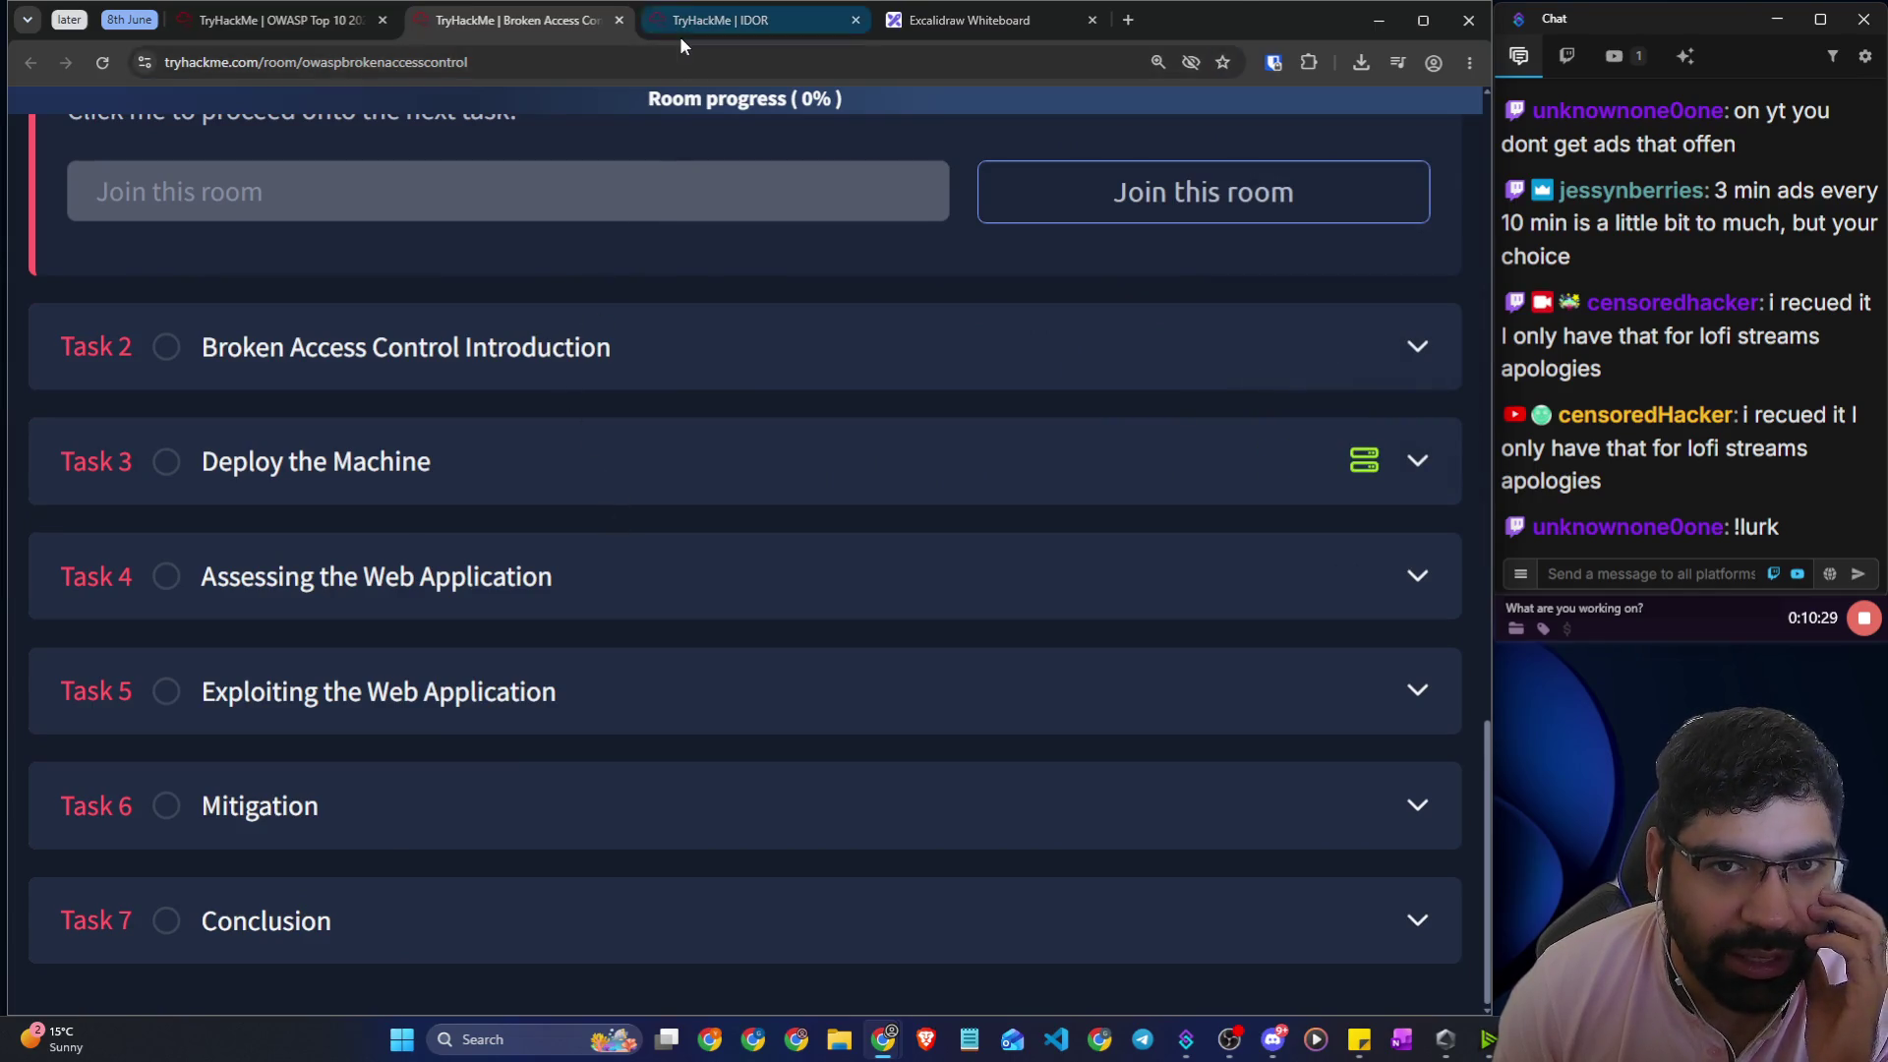
pyautogui.scroll(-10, 528, 358)
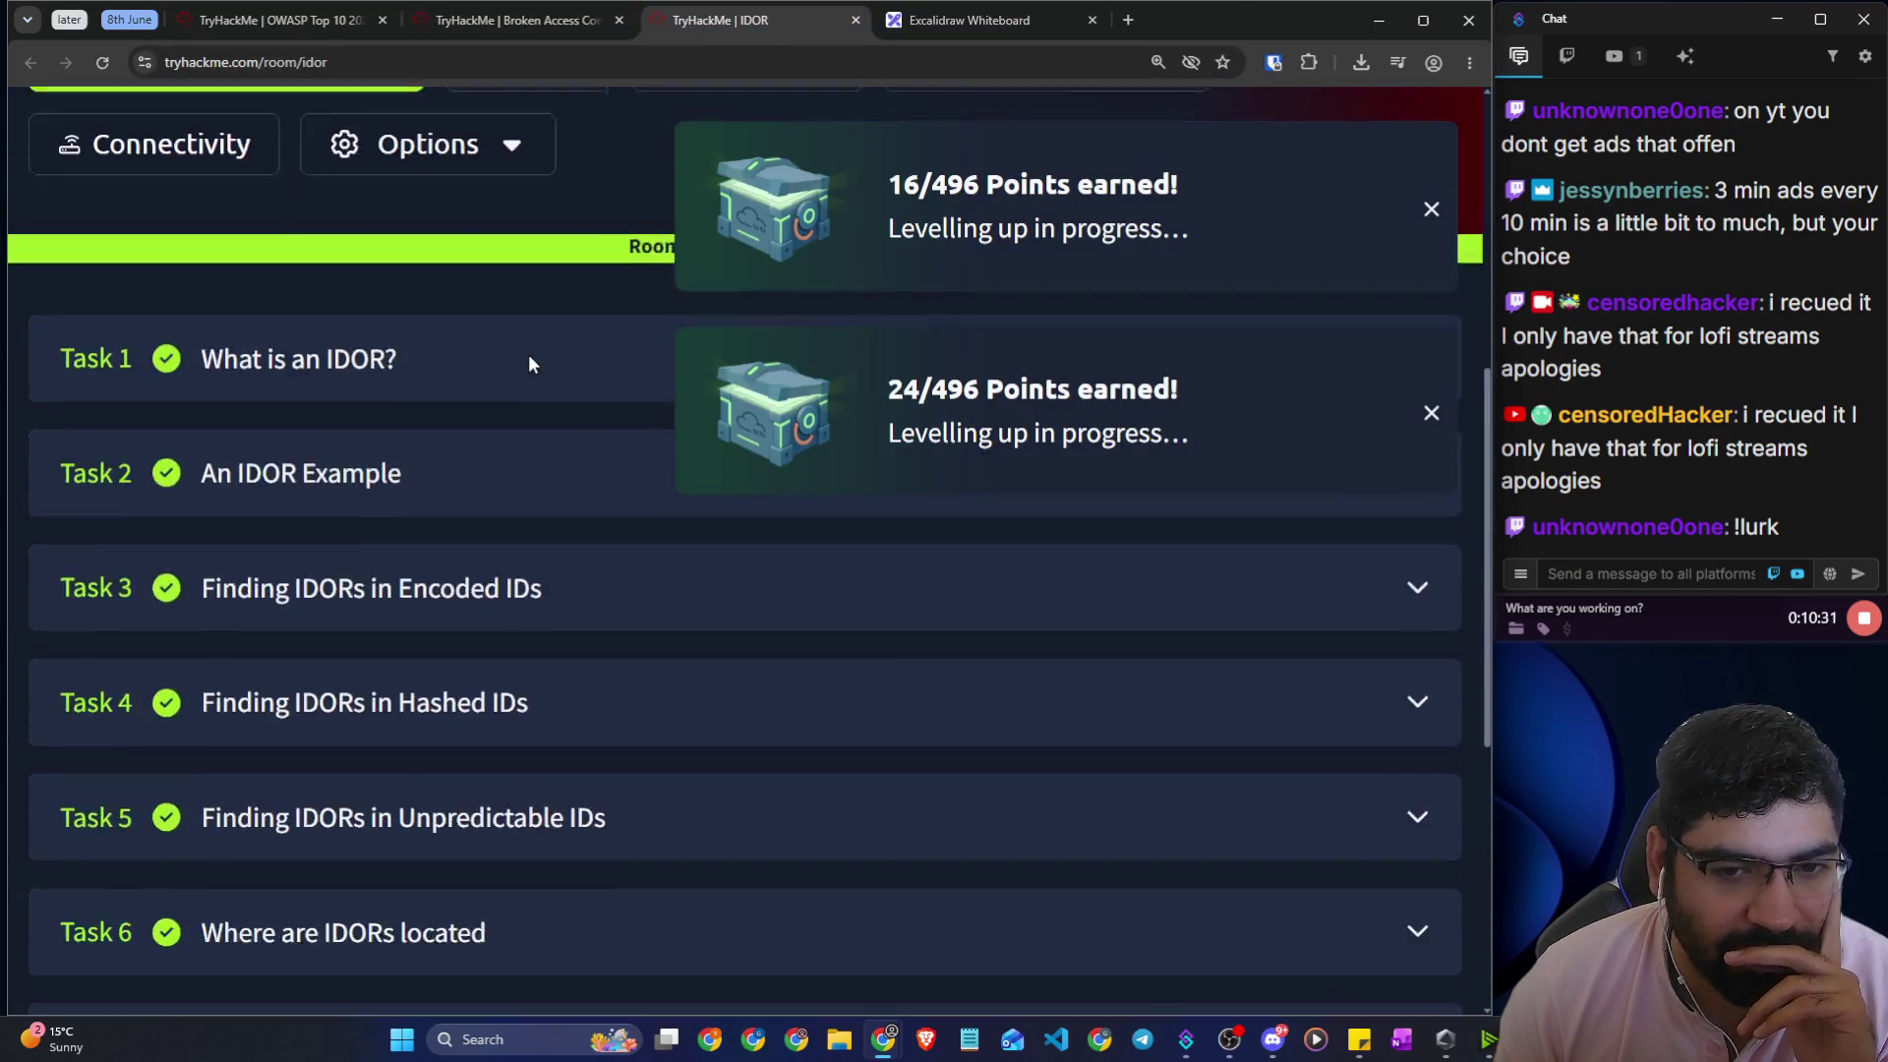
pyautogui.scroll(3, 456, 408)
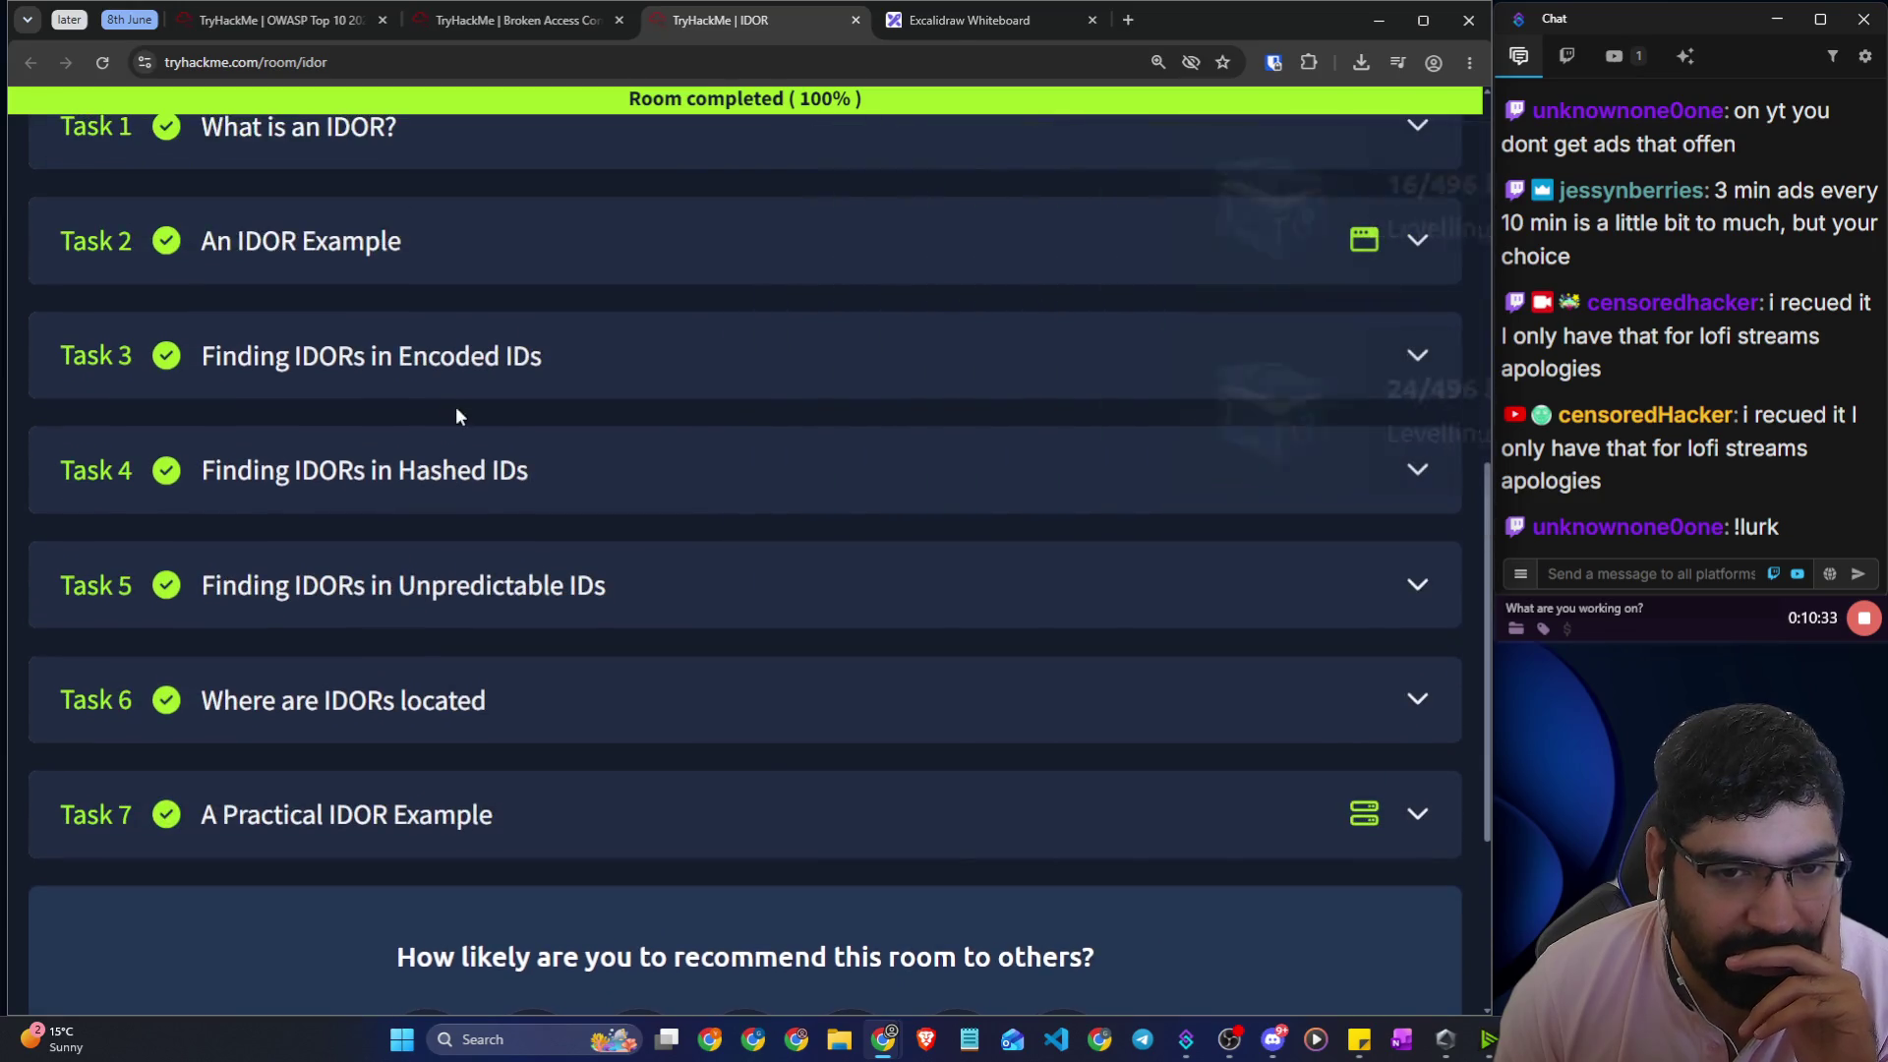
pyautogui.click(536, 476)
pyautogui.scroll(-7, 531, 470)
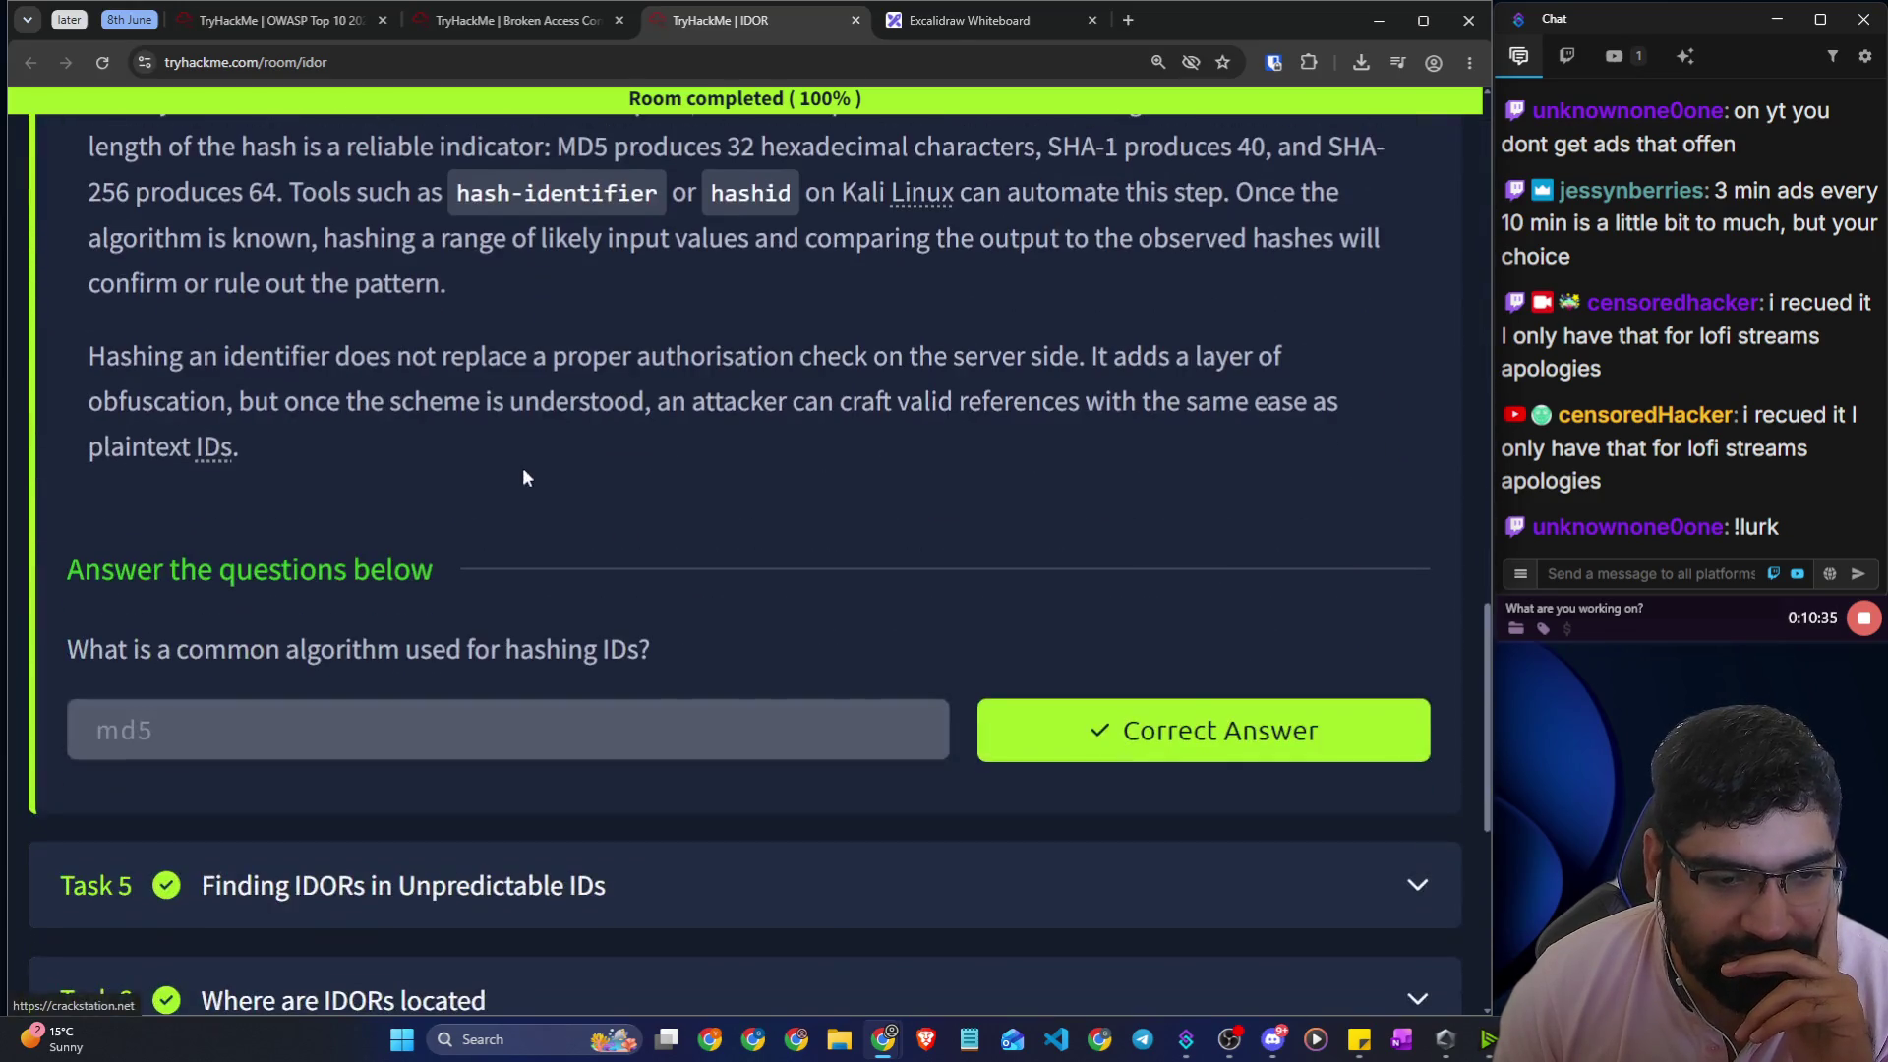
pyautogui.scroll(10, 522, 468)
pyautogui.click(504, 466)
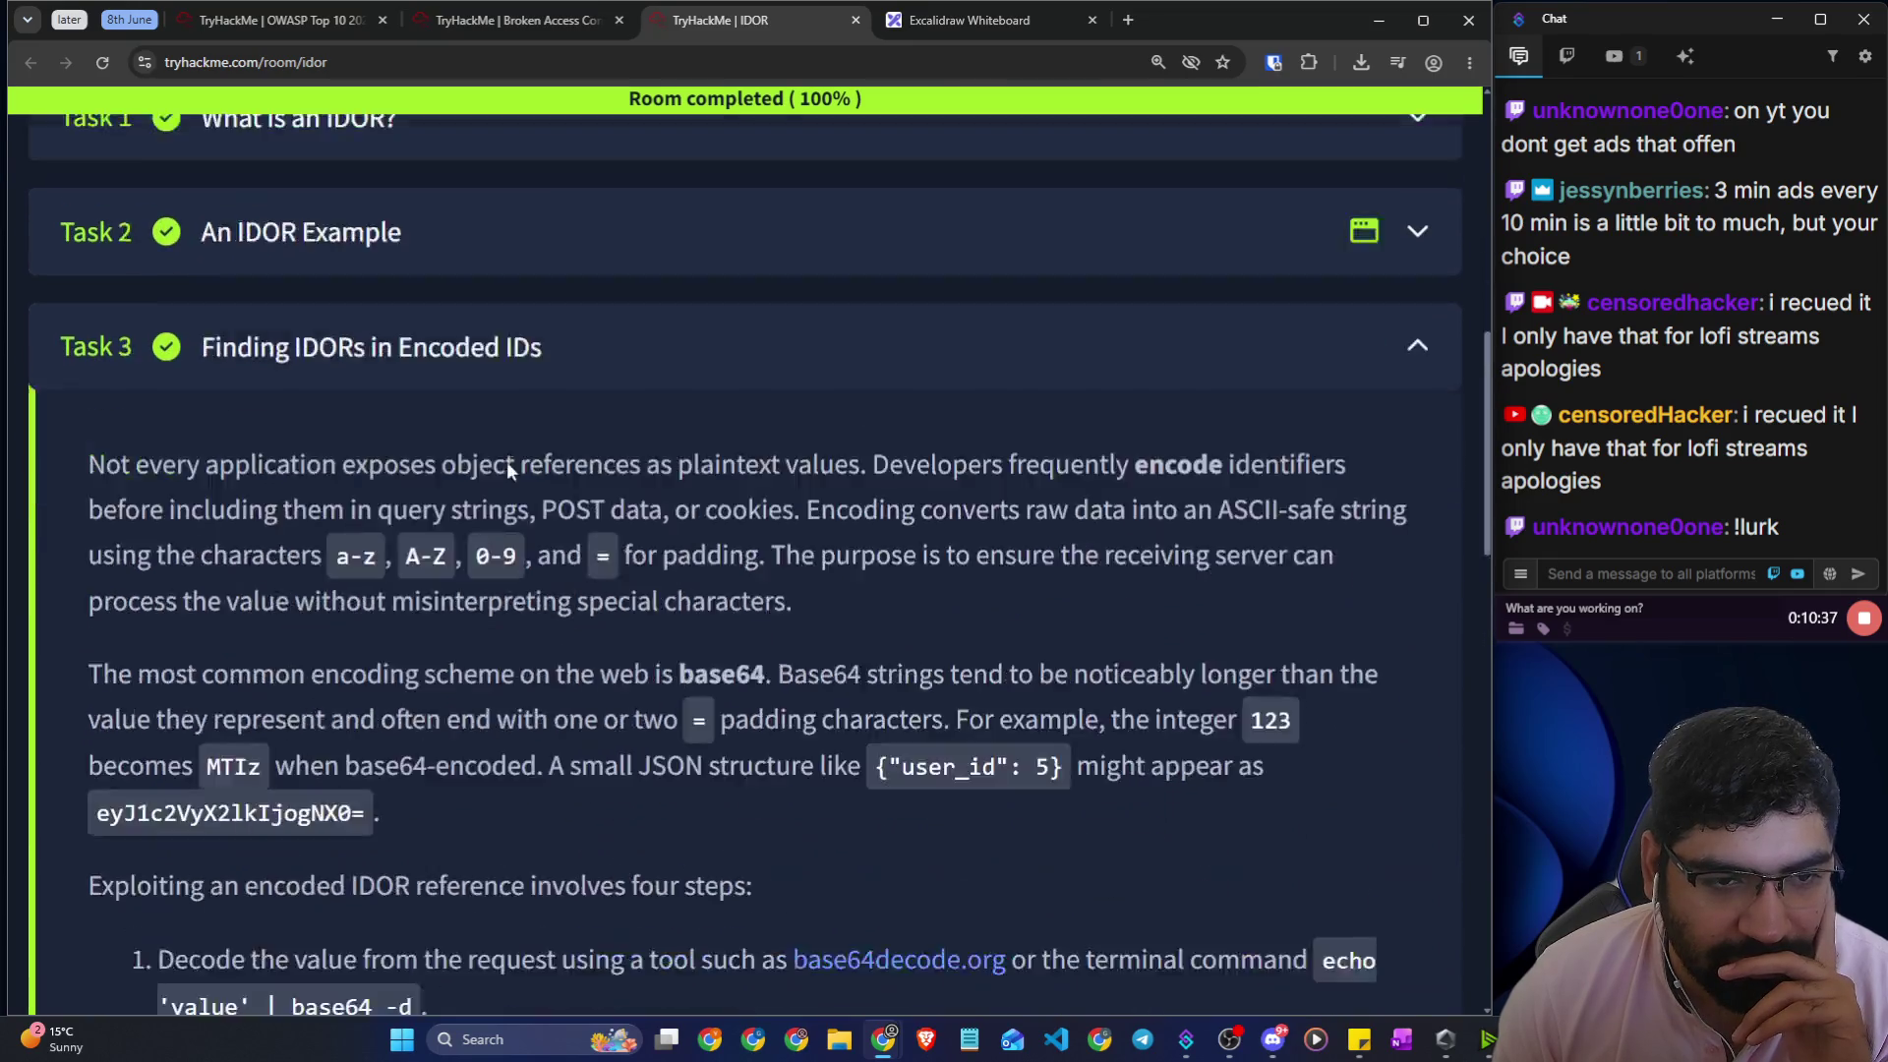
pyautogui.scroll(-8, 506, 462)
# - Reorder the browser tabs so the OWASP Top 10 2025 room is first and active
pyautogui.click(280, 20)
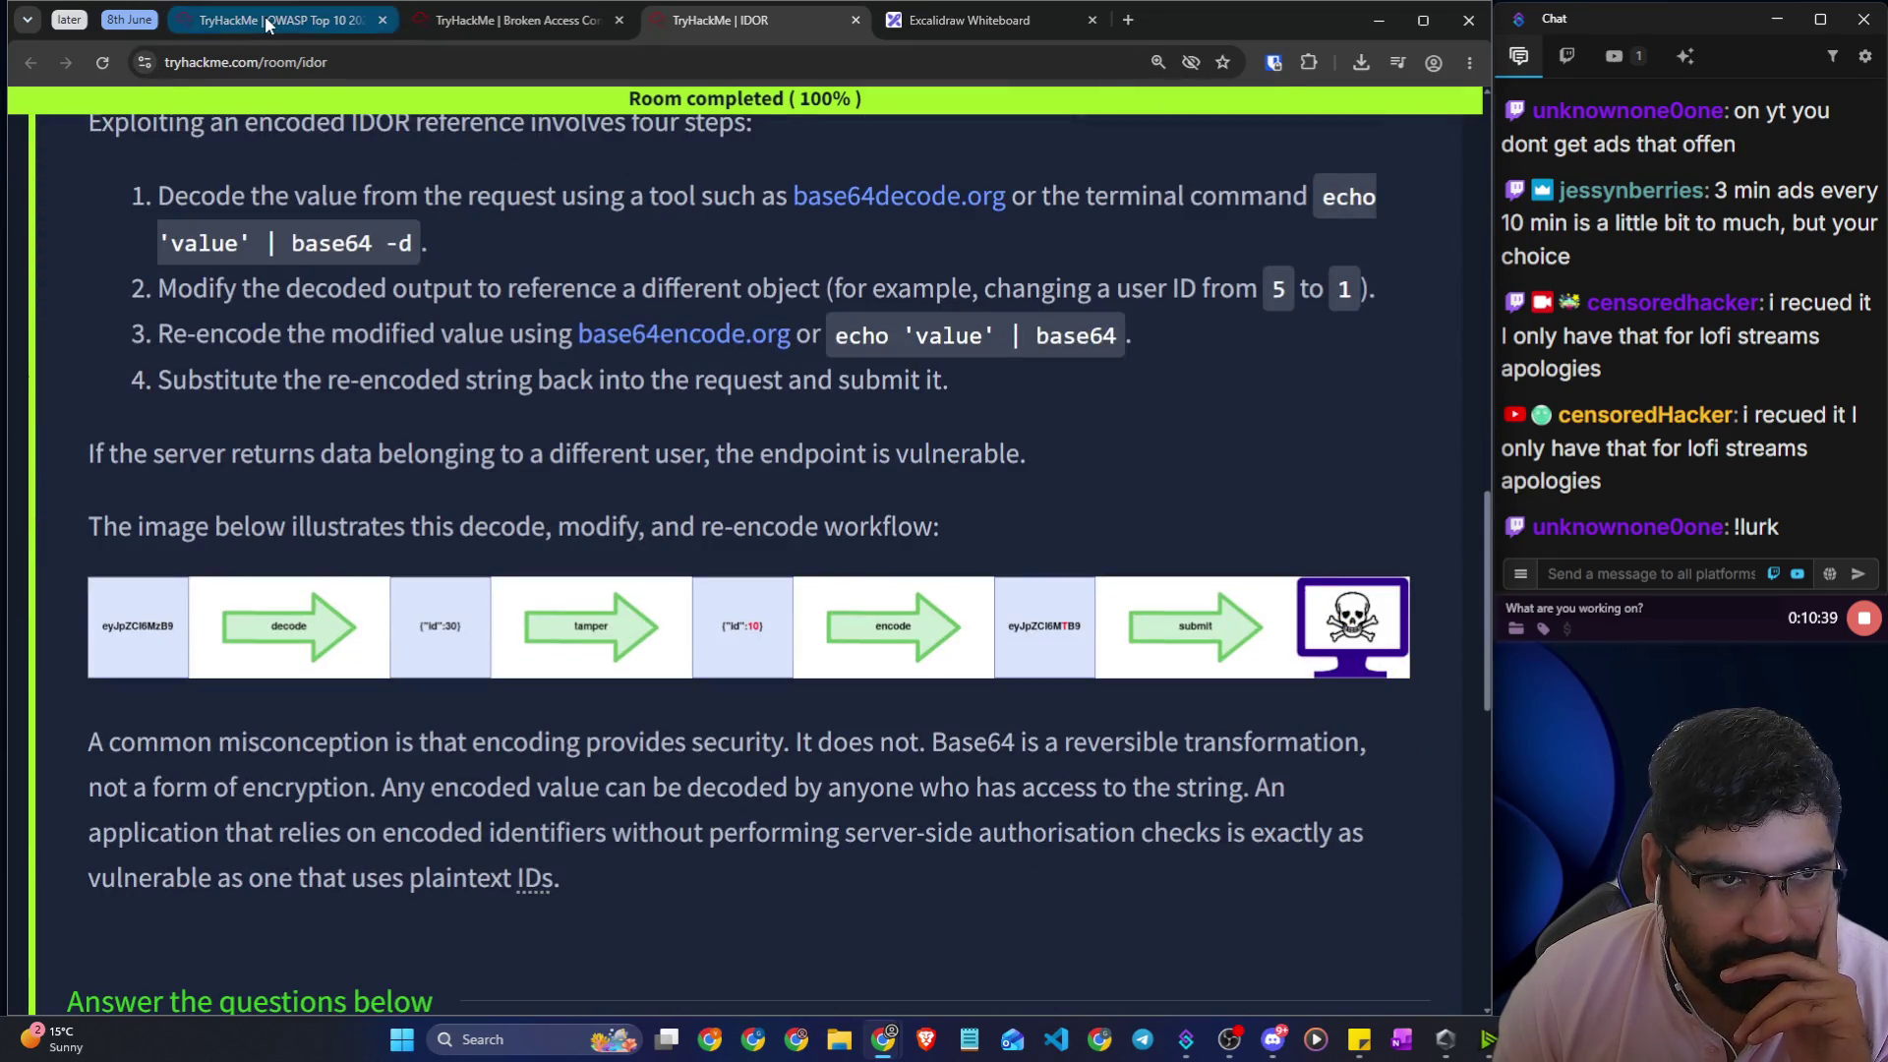
pyautogui.click(617, 21)
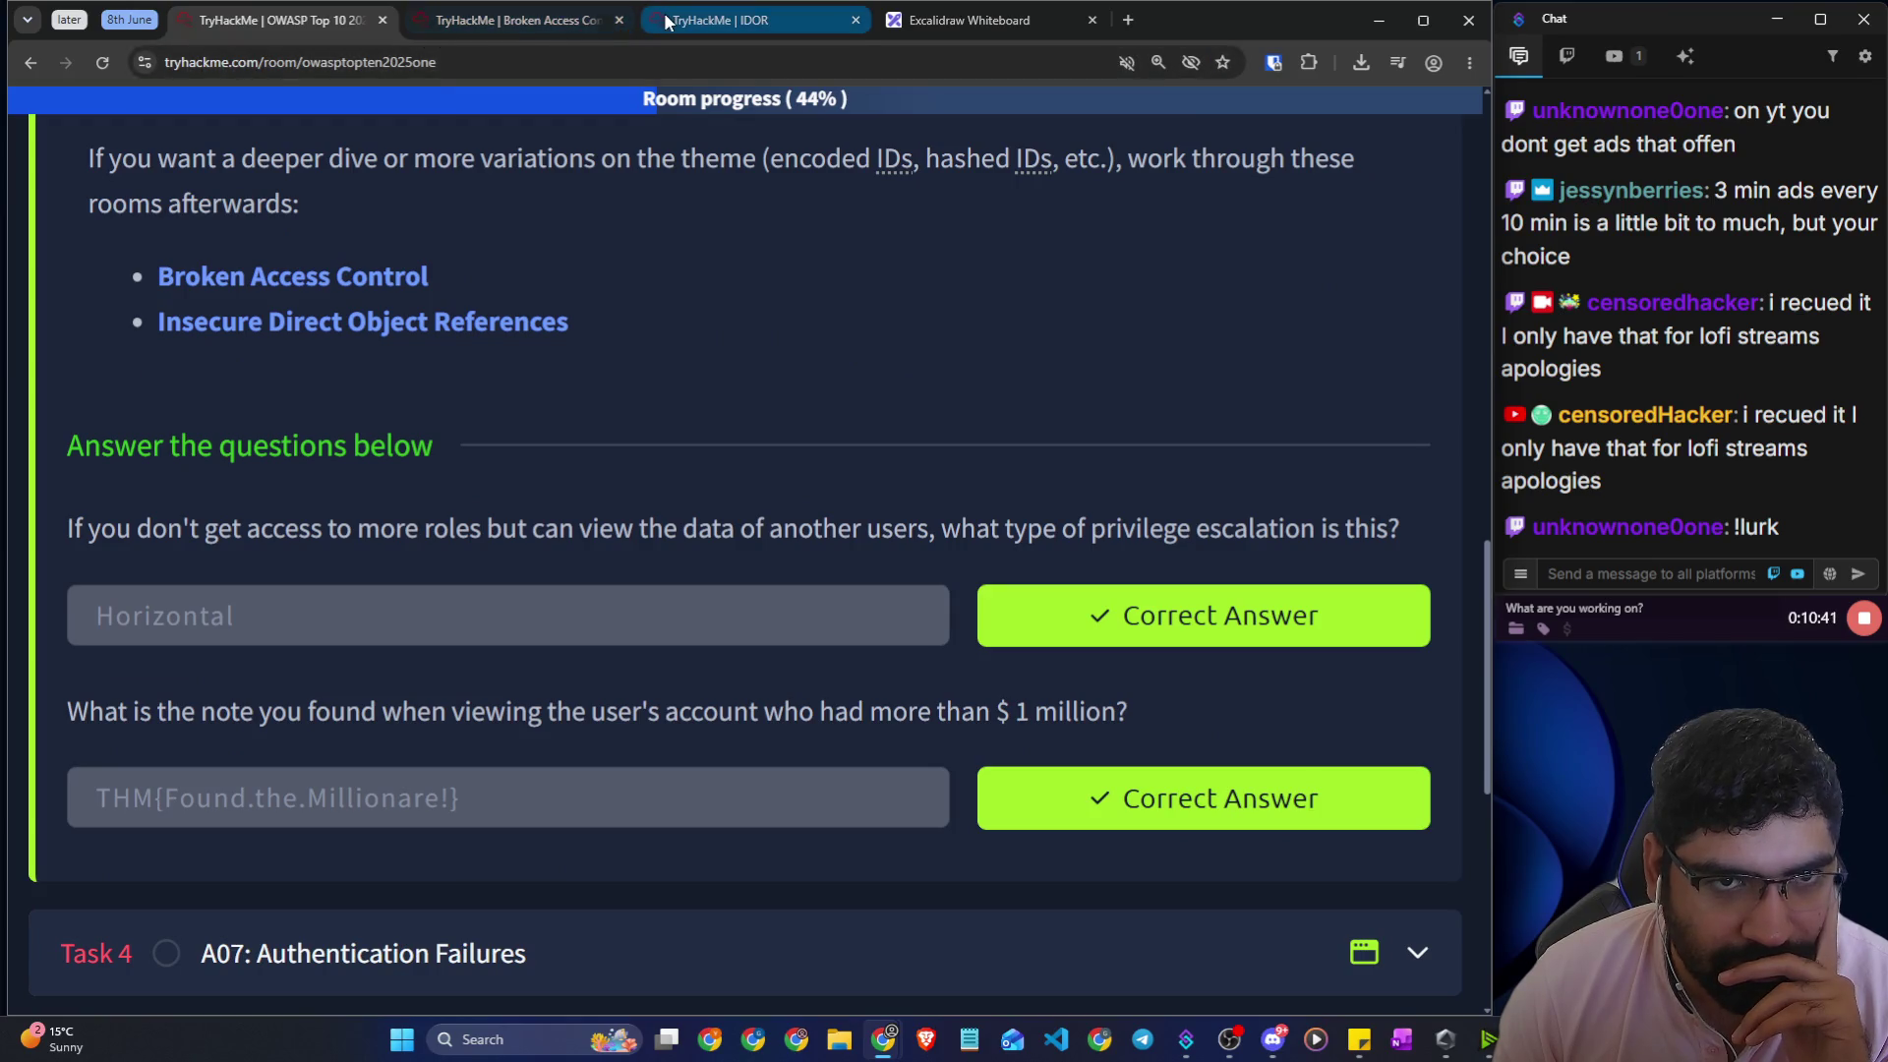
pyautogui.moveTo(504, 20); pyautogui.dragTo(776, 20)
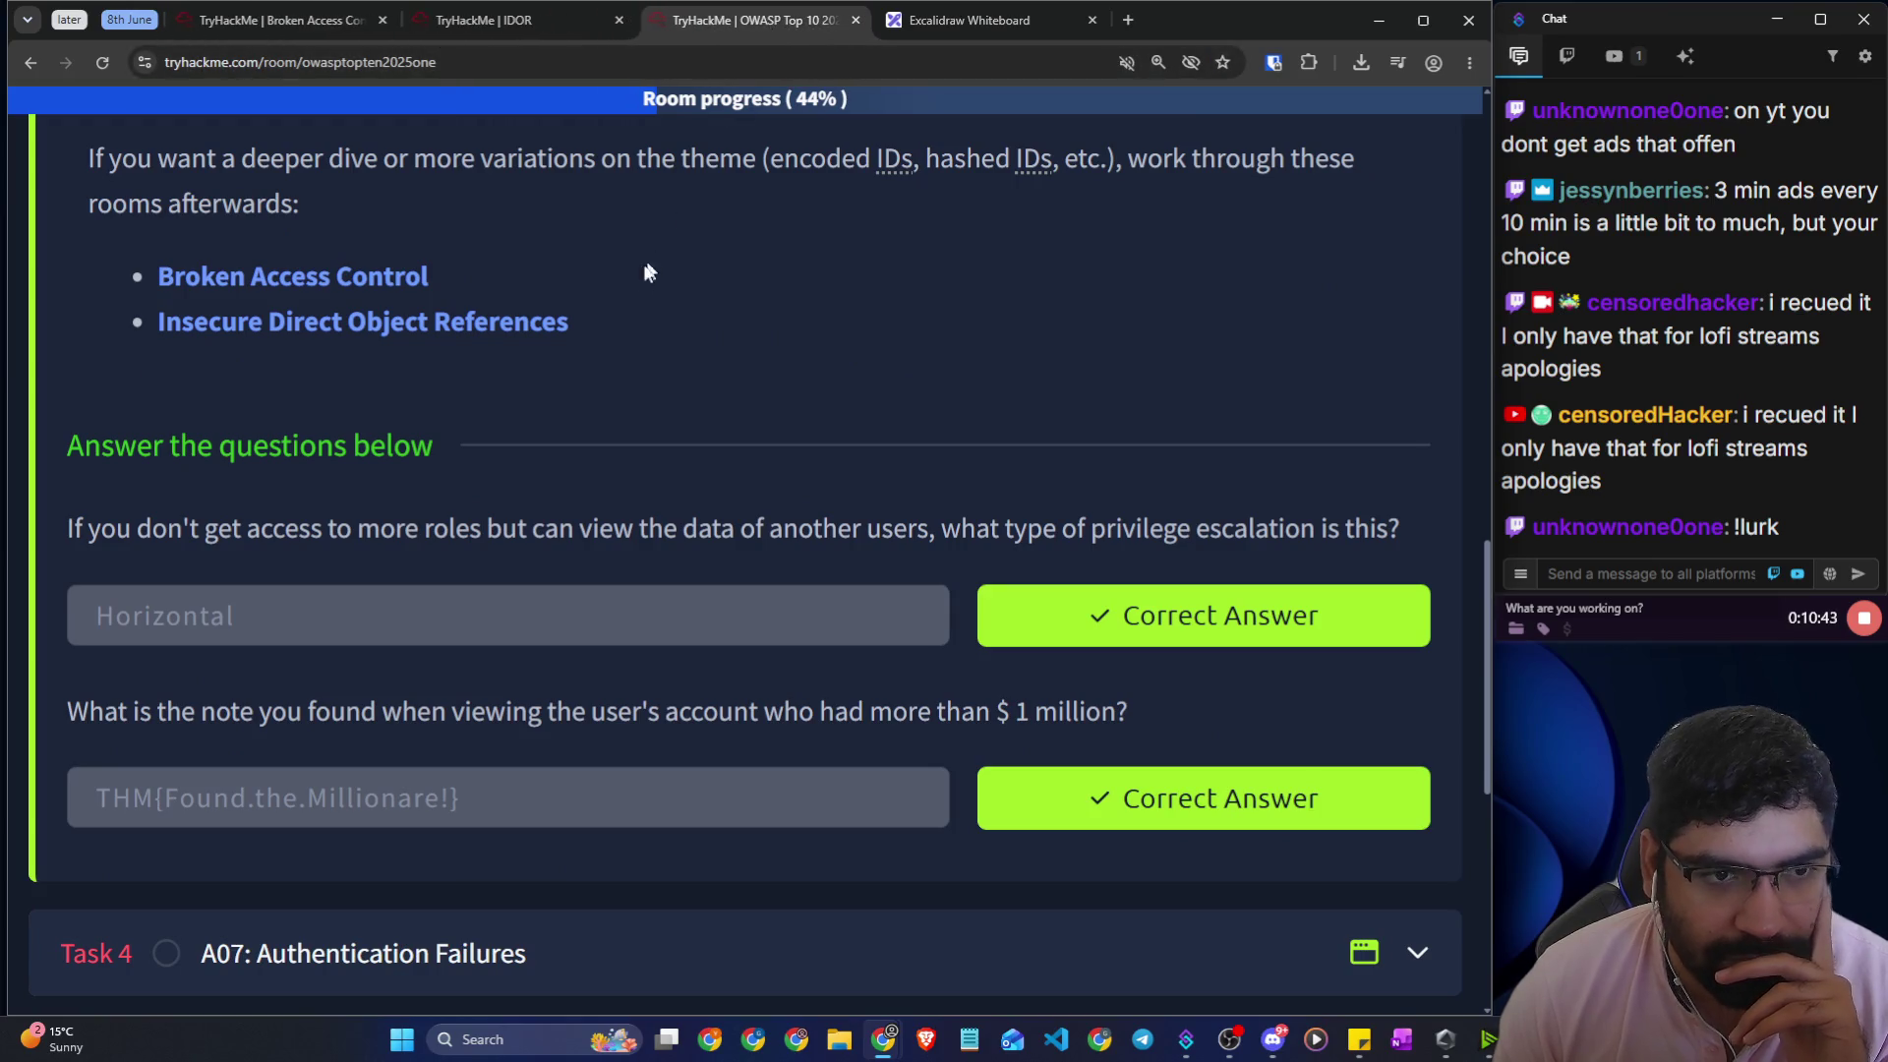
pyautogui.scroll(-3, 580, 403)
pyautogui.scroll(-4, 576, 392)
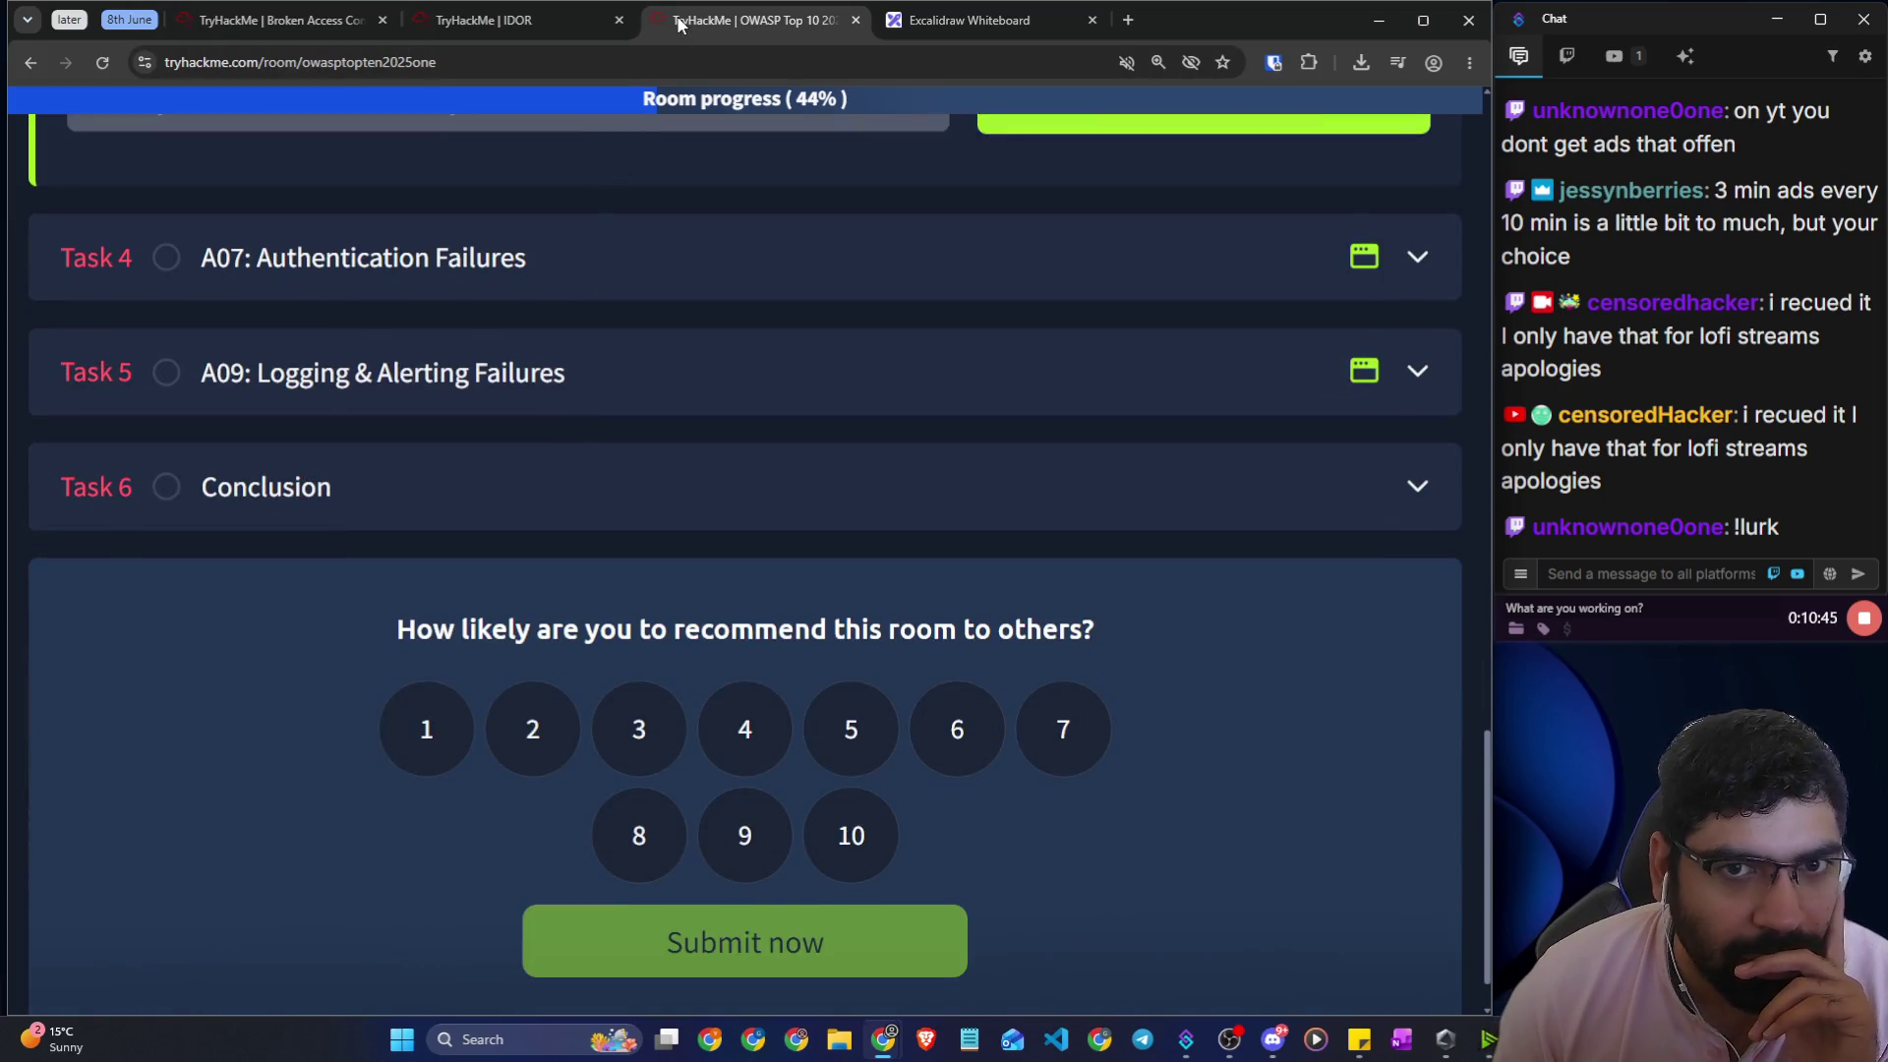
pyautogui.moveTo(682, 22); pyautogui.dragTo(226, 22)
pyautogui.moveTo(911, 21); pyautogui.dragTo(521, 20)
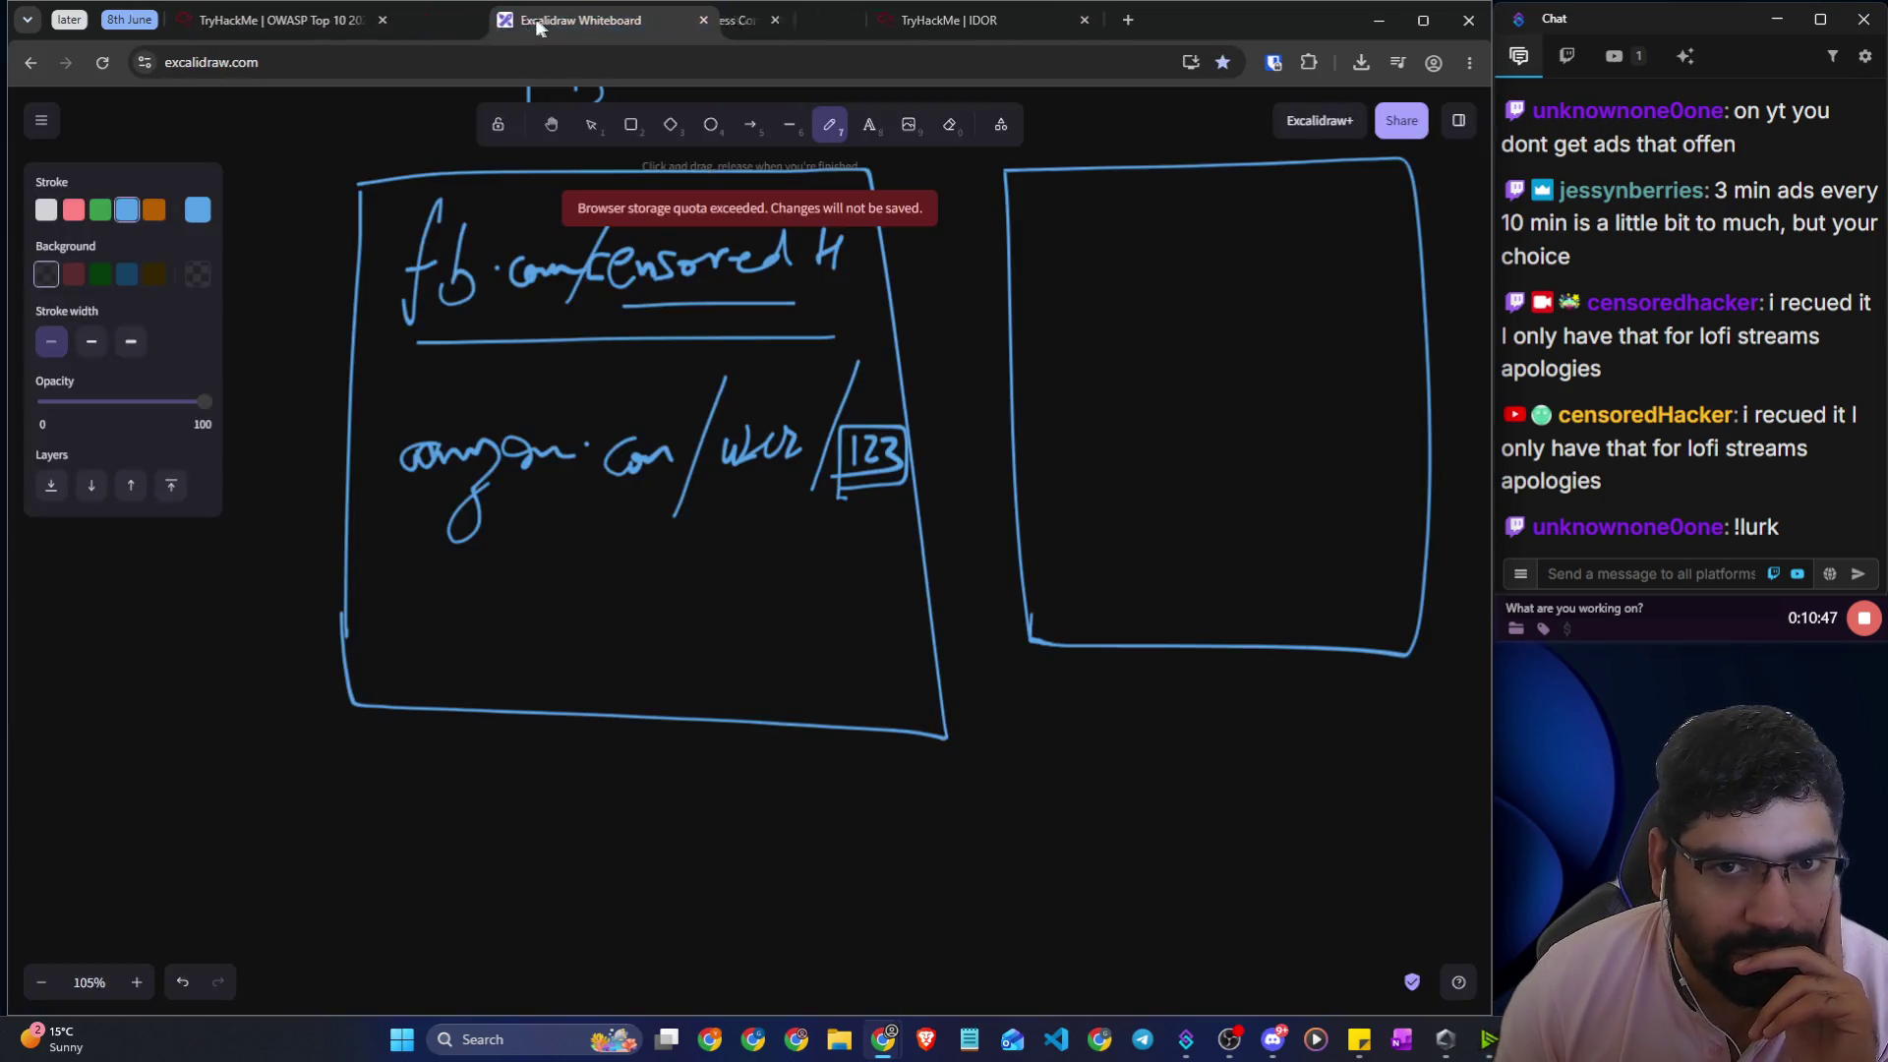
pyautogui.click(276, 19)
# - Expand Task 4, A07: Authentication Failures, in the OWASP room
pyautogui.scroll(3, 311, 440)
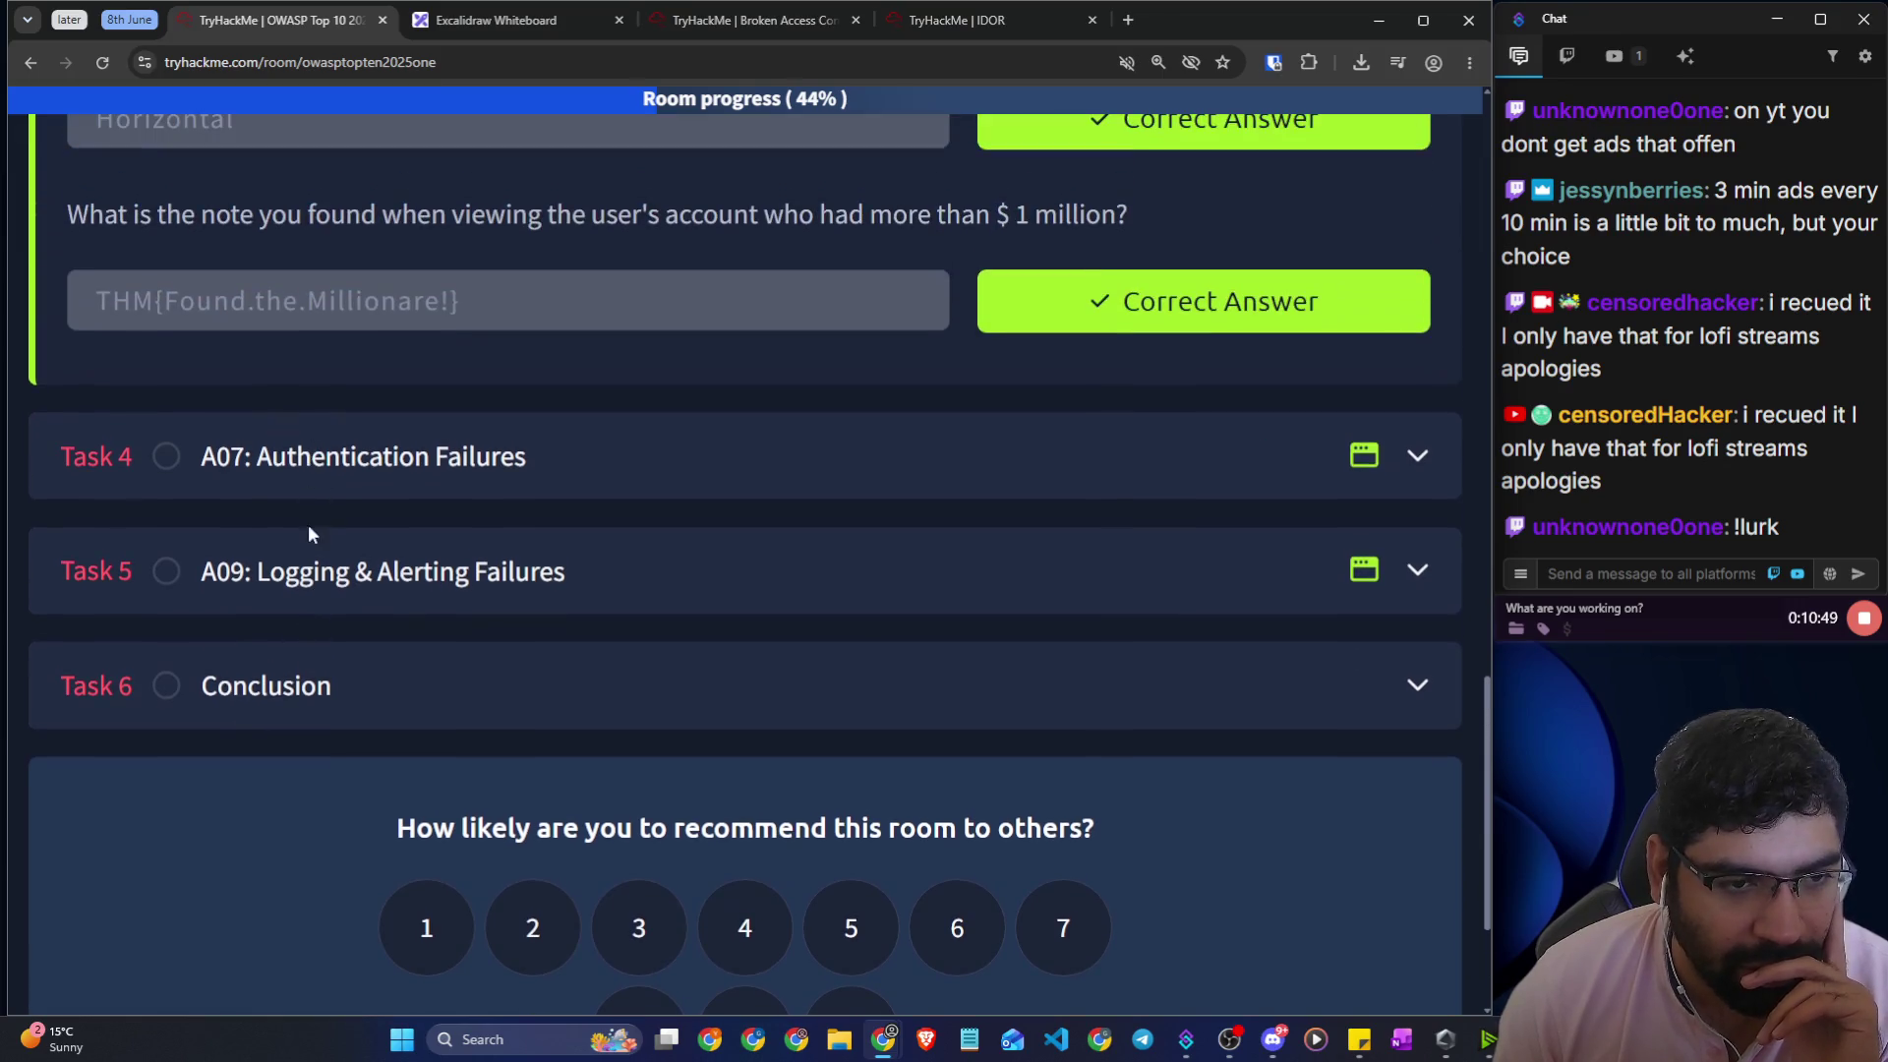
pyautogui.click(309, 551)
pyautogui.scroll(-1, 362, 468)
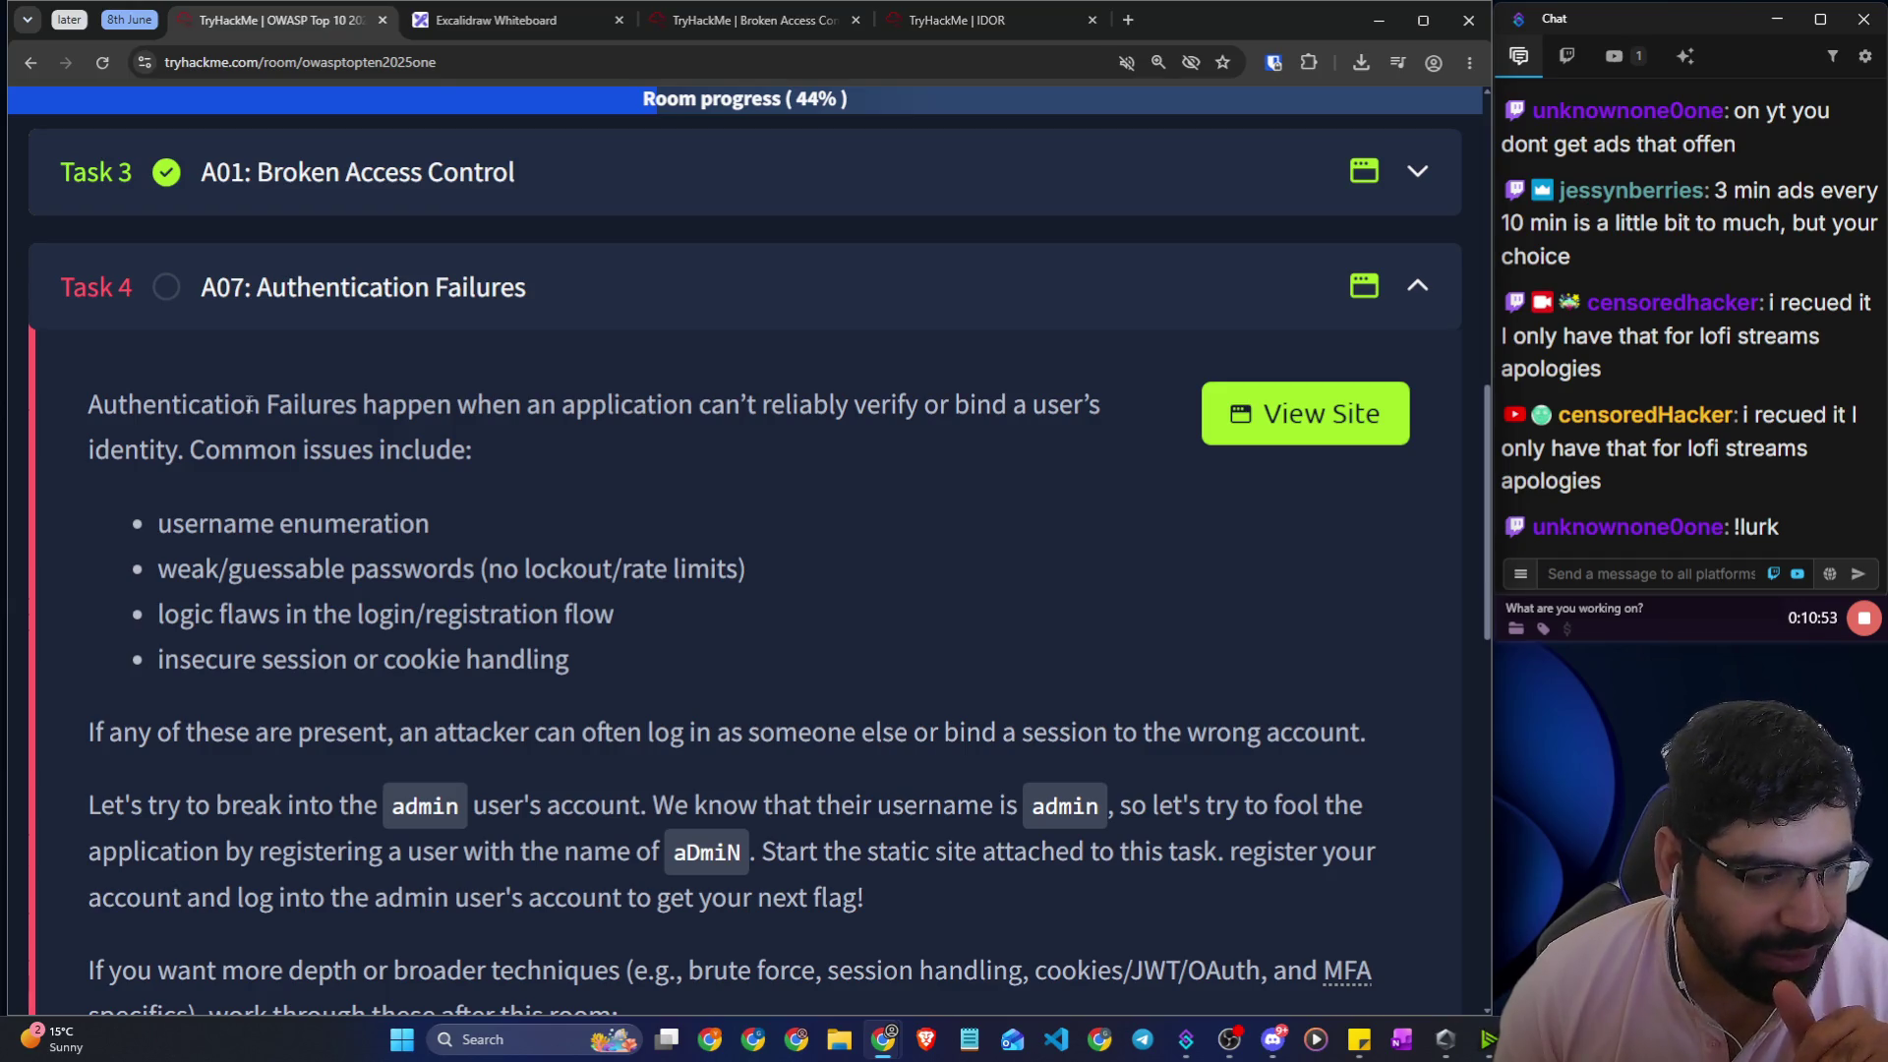
pyautogui.moveTo(250, 405); pyautogui.dragTo(1095, 411)
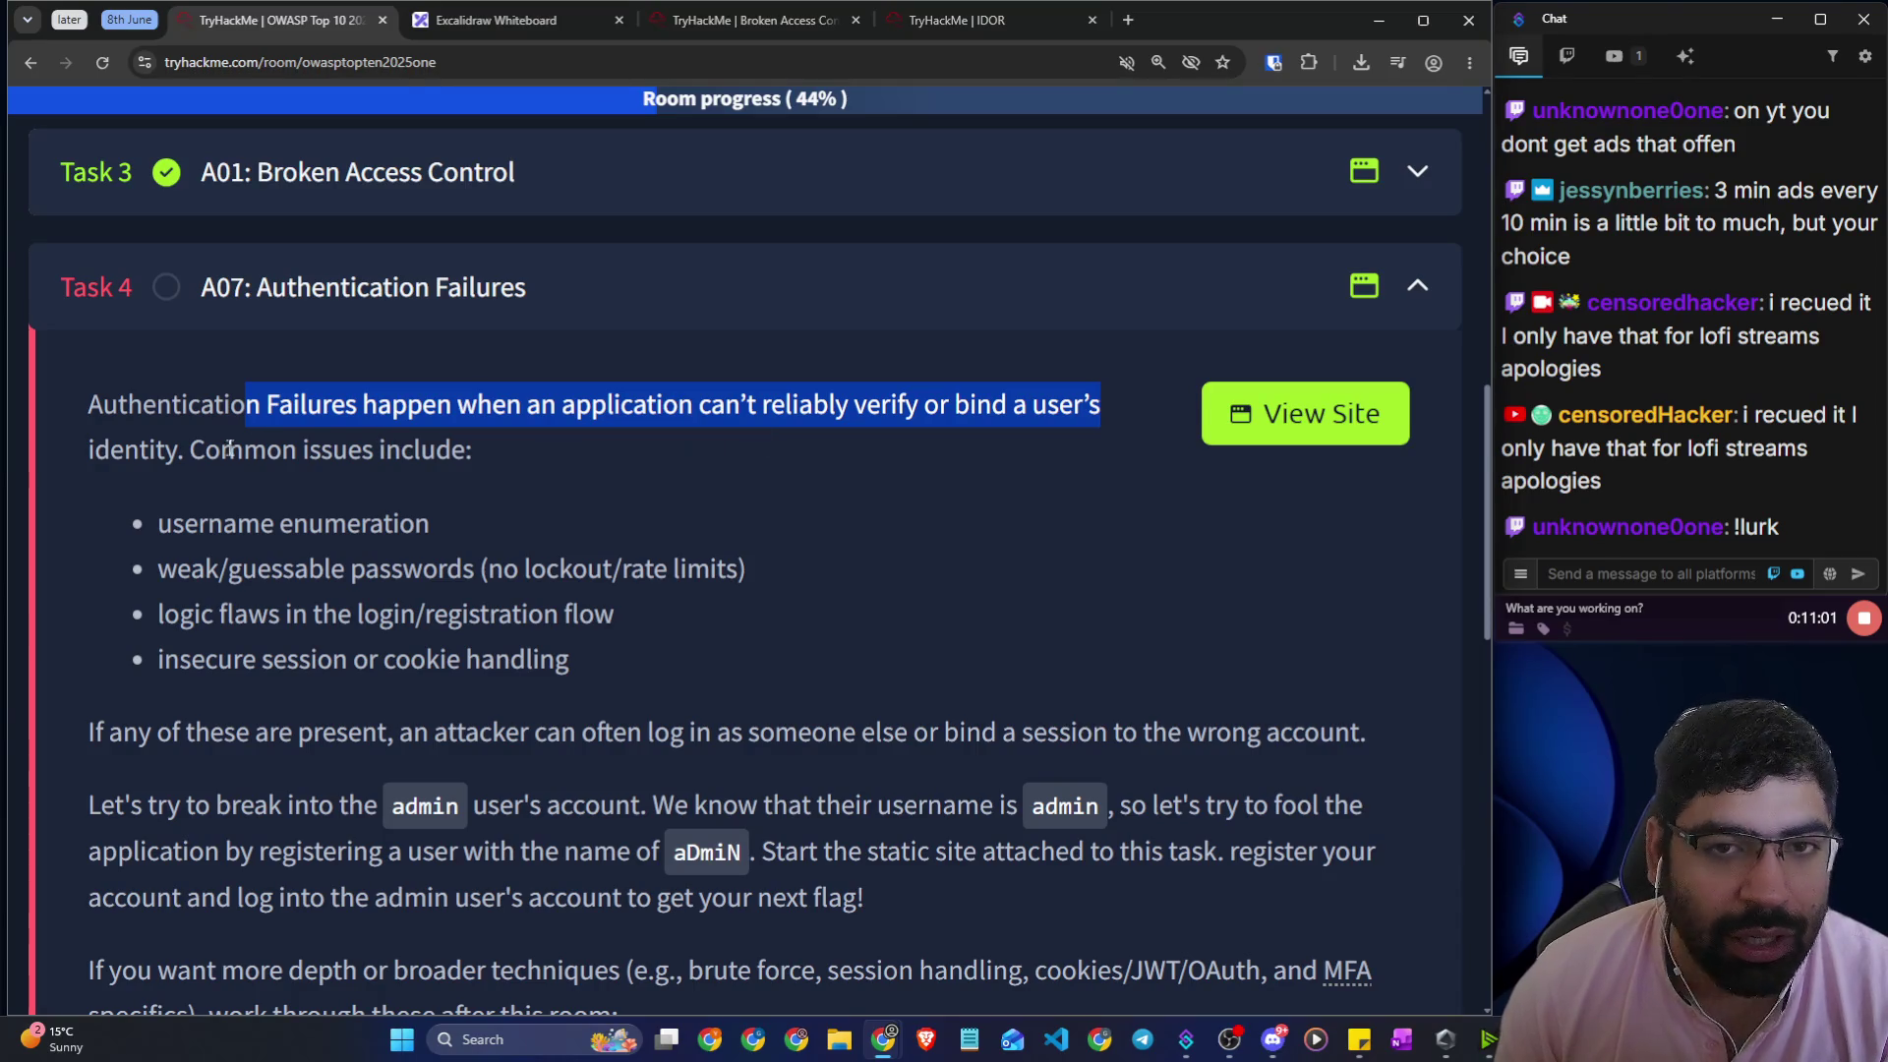
pyautogui.moveTo(222, 449); pyautogui.dragTo(462, 453)
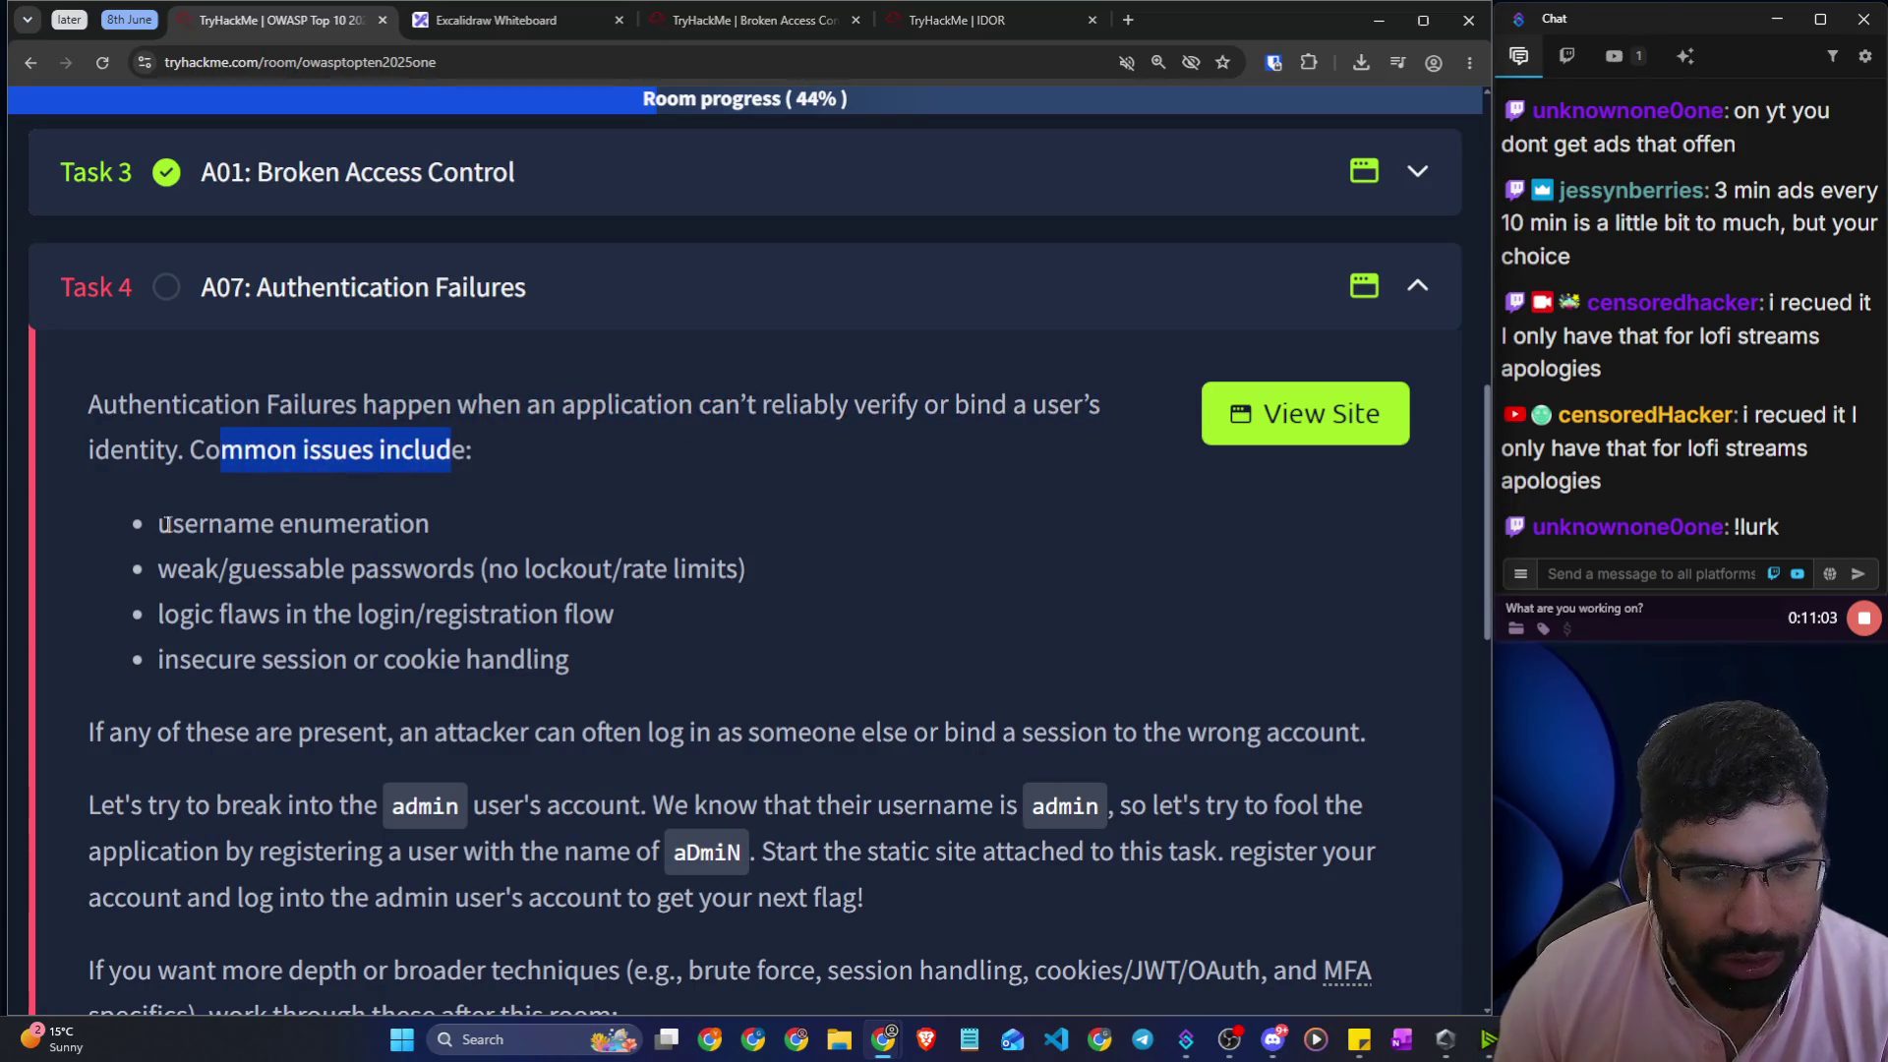
pyautogui.moveTo(172, 523); pyautogui.dragTo(447, 521)
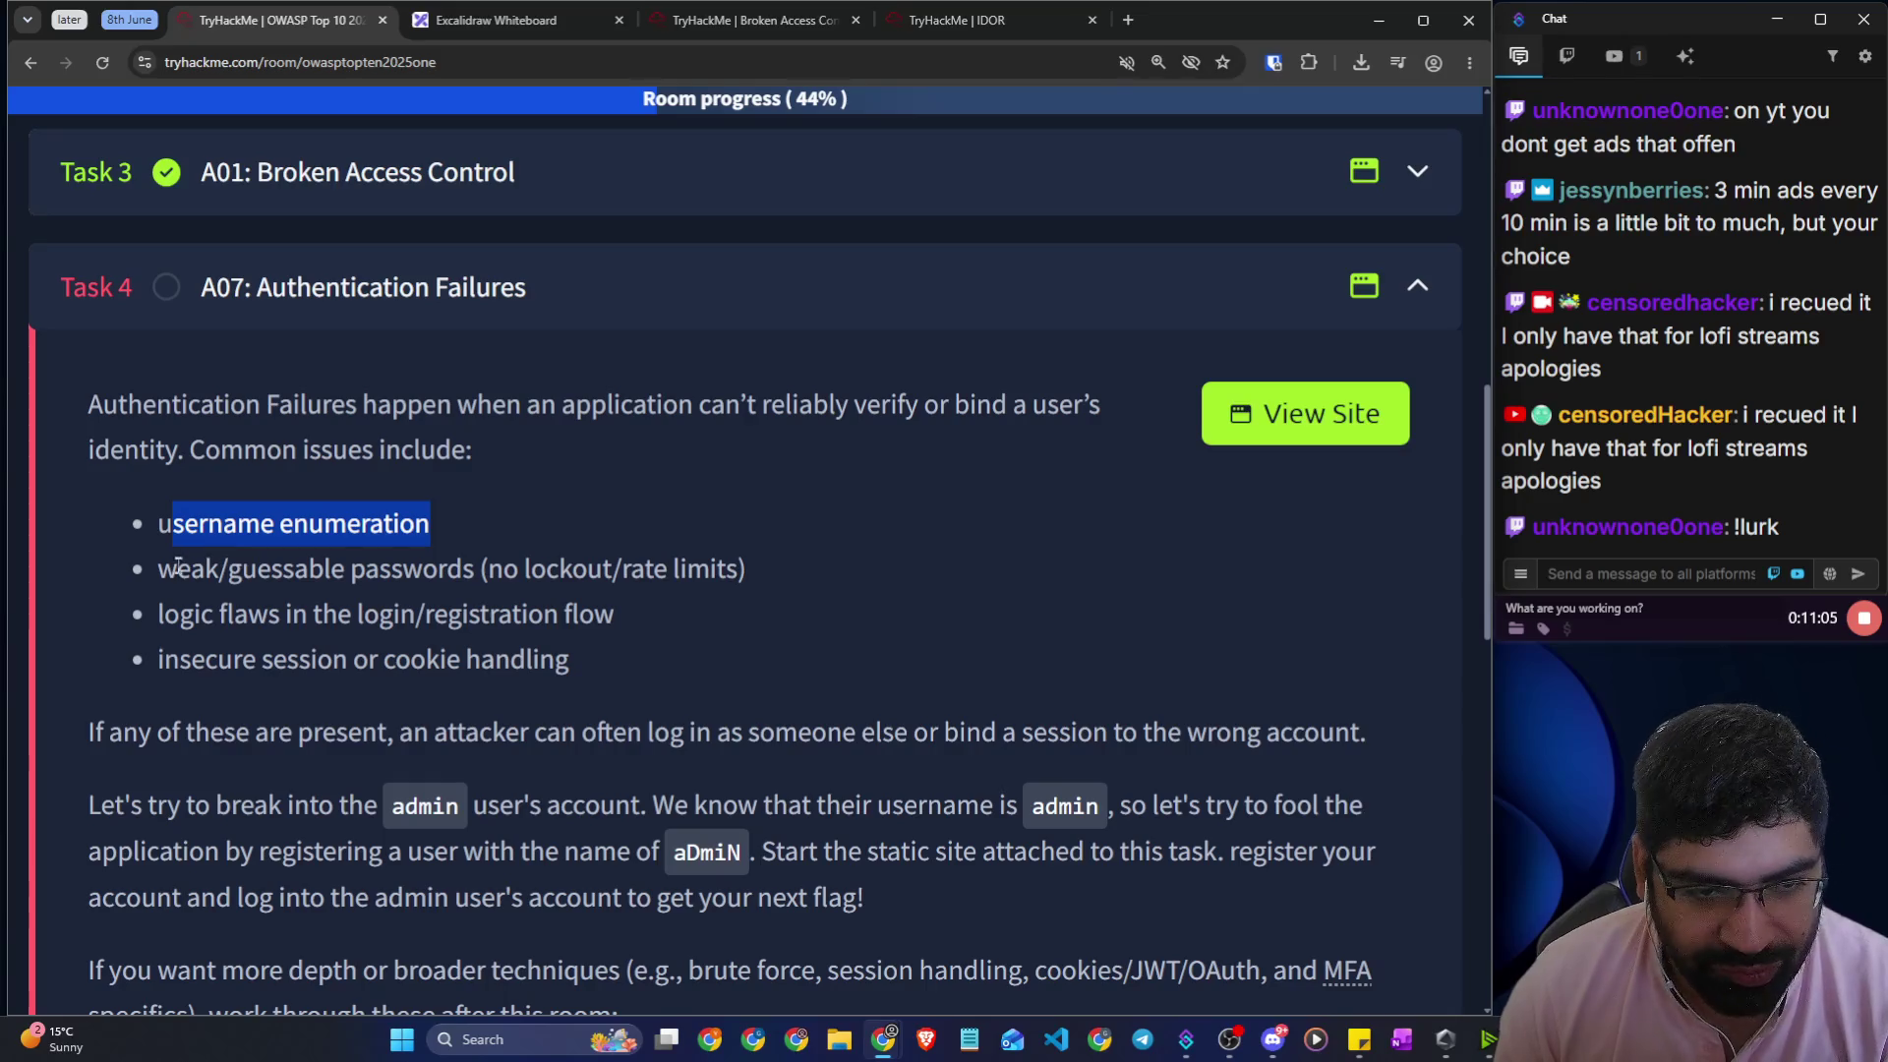
pyautogui.moveTo(178, 569); pyautogui.dragTo(750, 558)
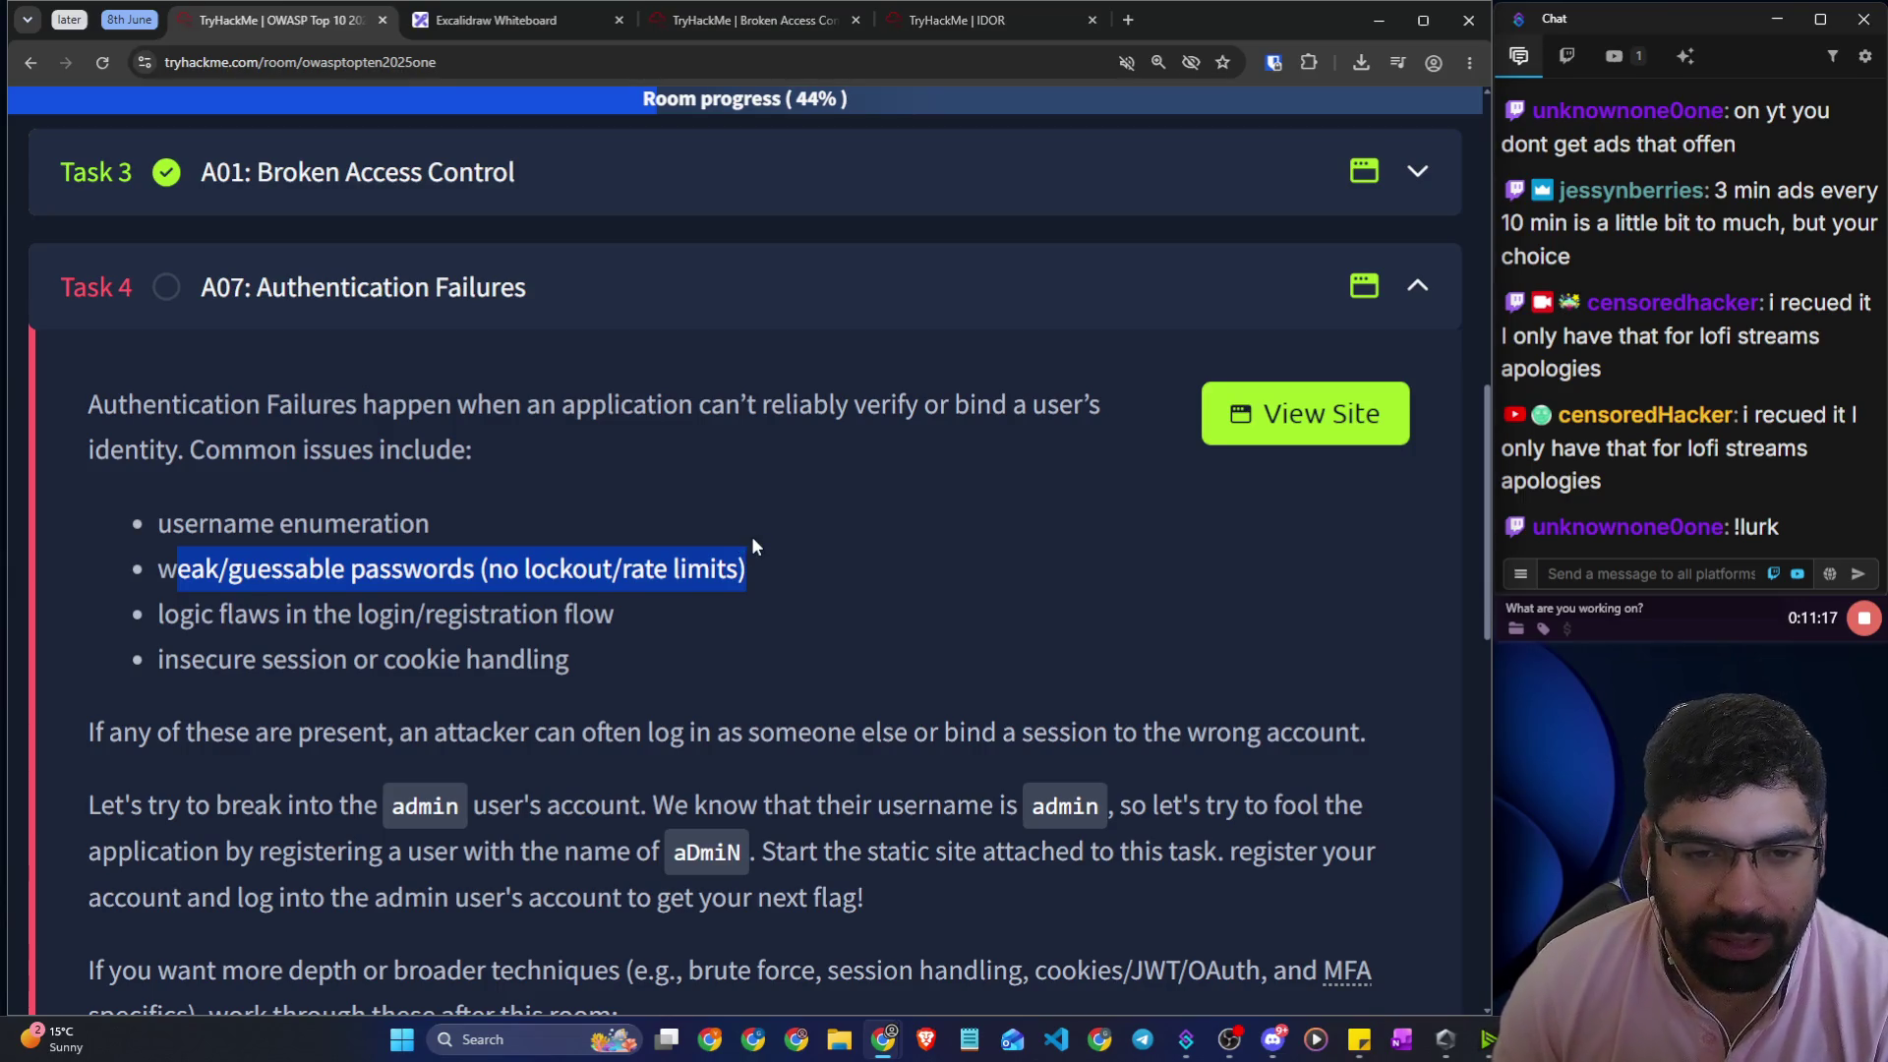
pyautogui.click(740, 547)
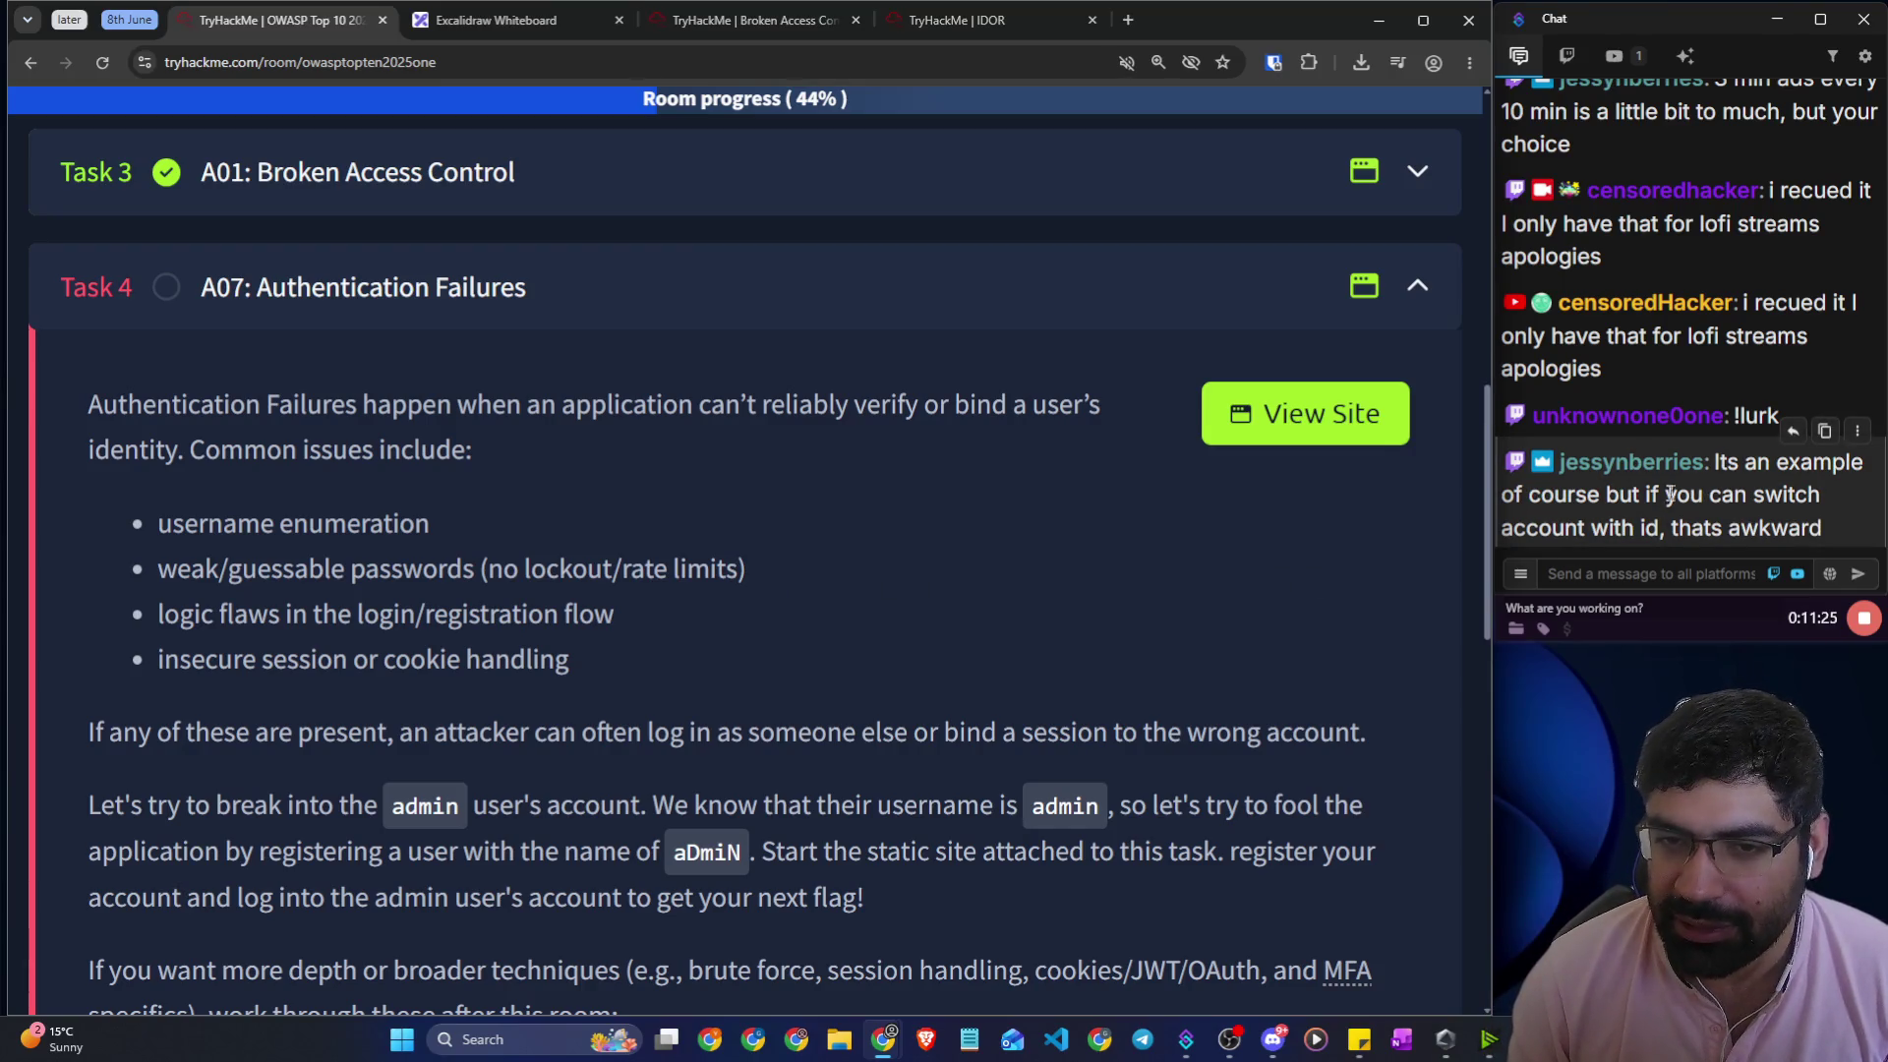
pyautogui.moveTo(1606, 495); pyautogui.dragTo(1821, 498)
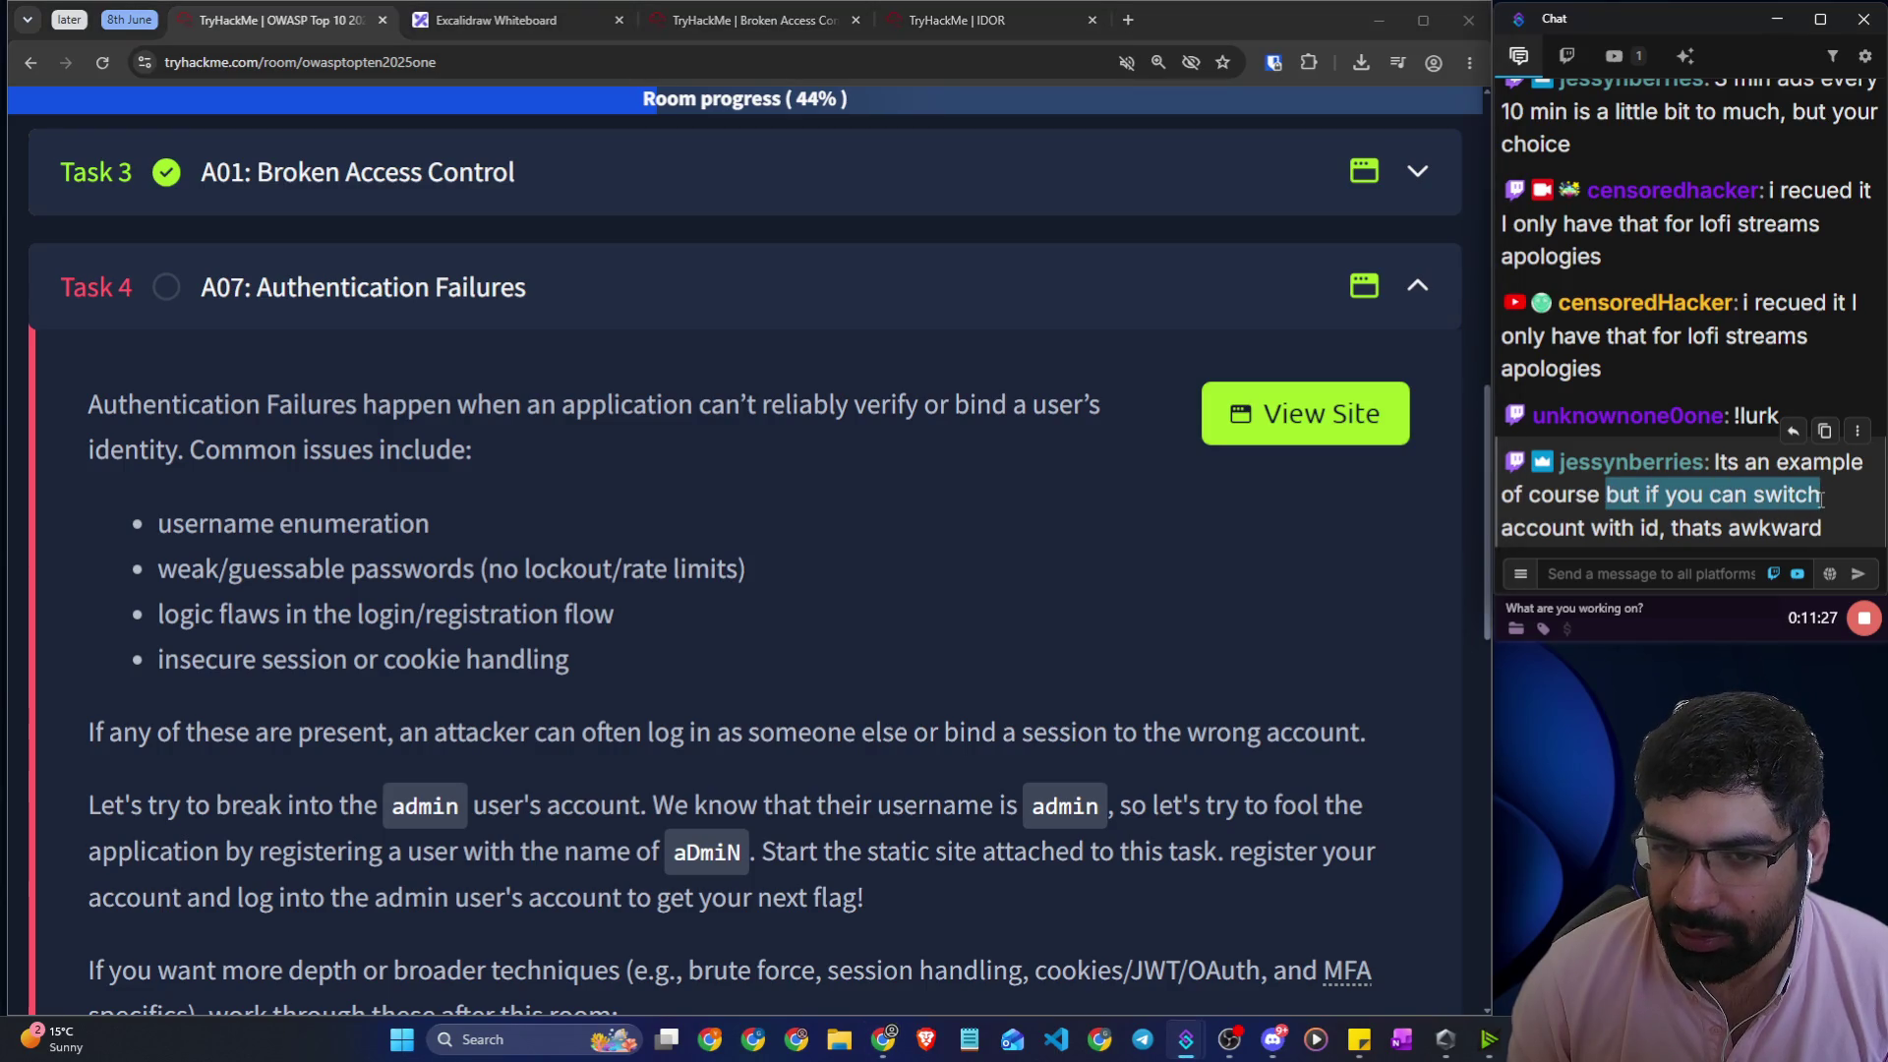
pyautogui.click(1730, 532)
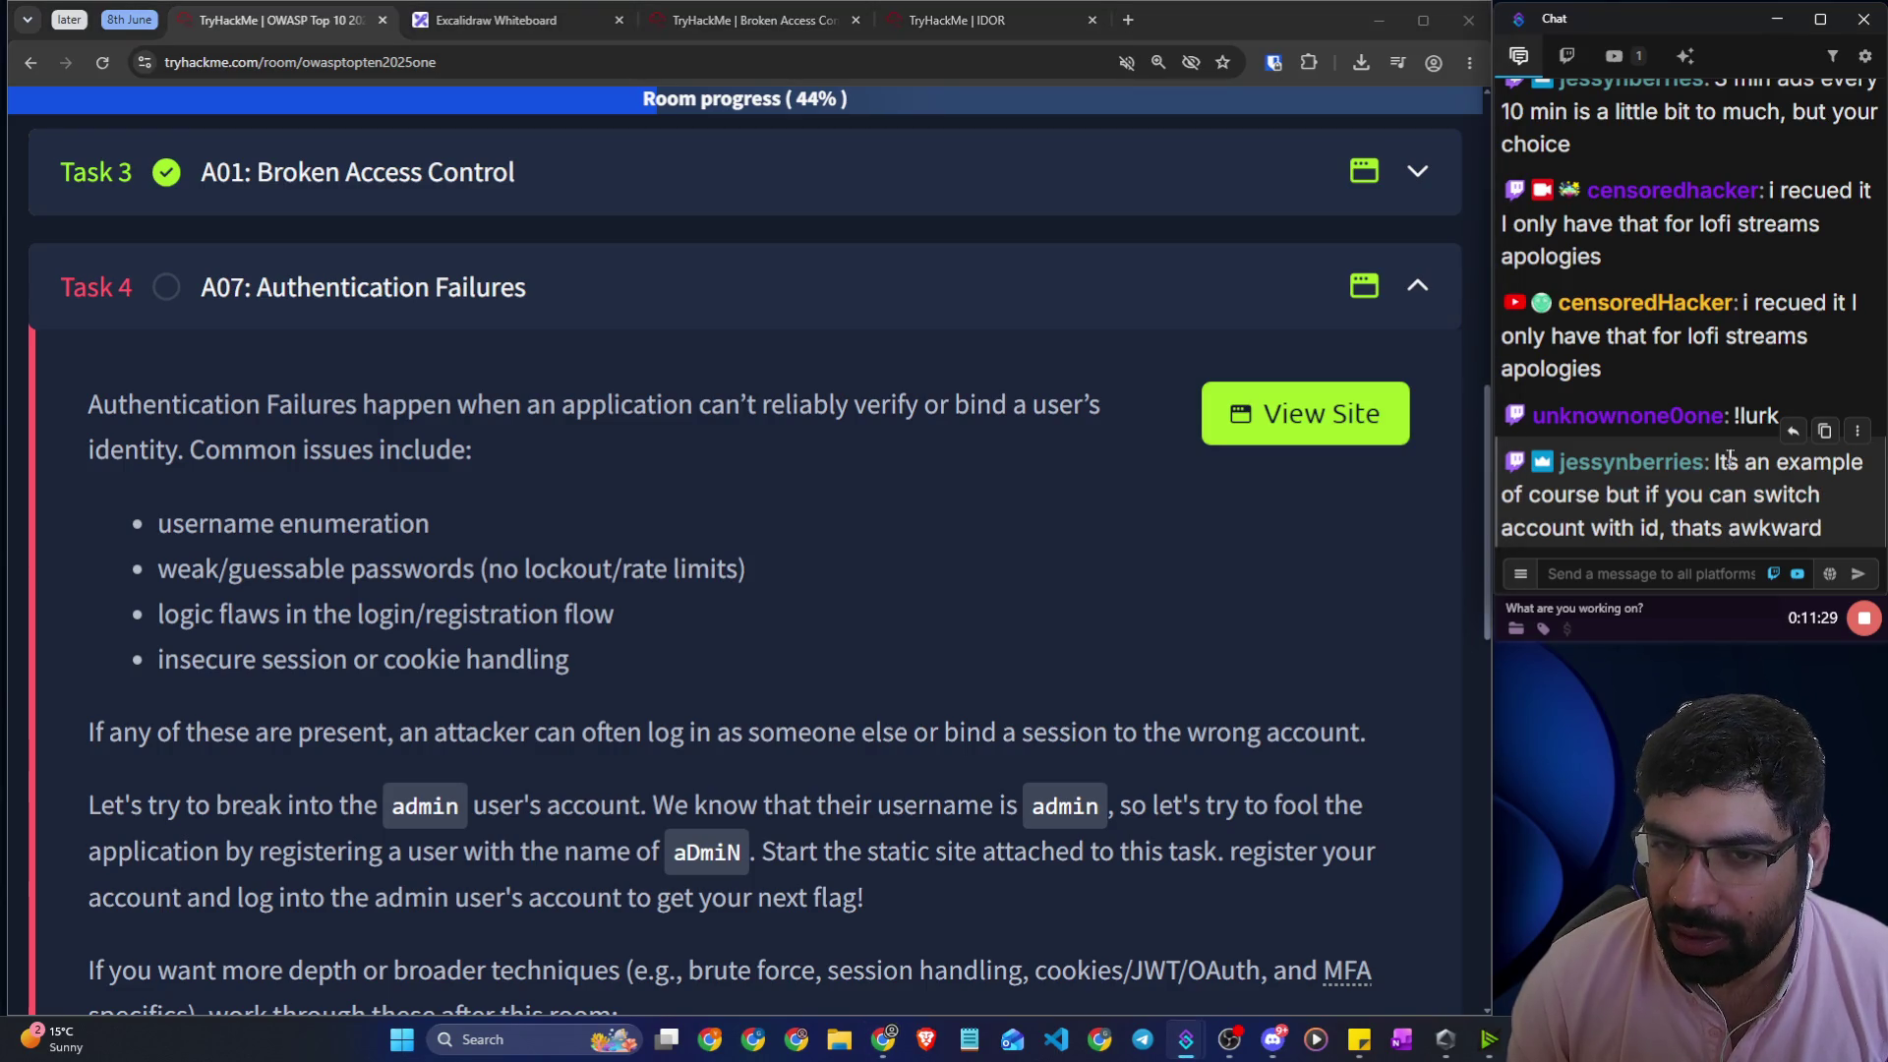
pyautogui.moveTo(1649, 495); pyautogui.dragTo(1821, 497)
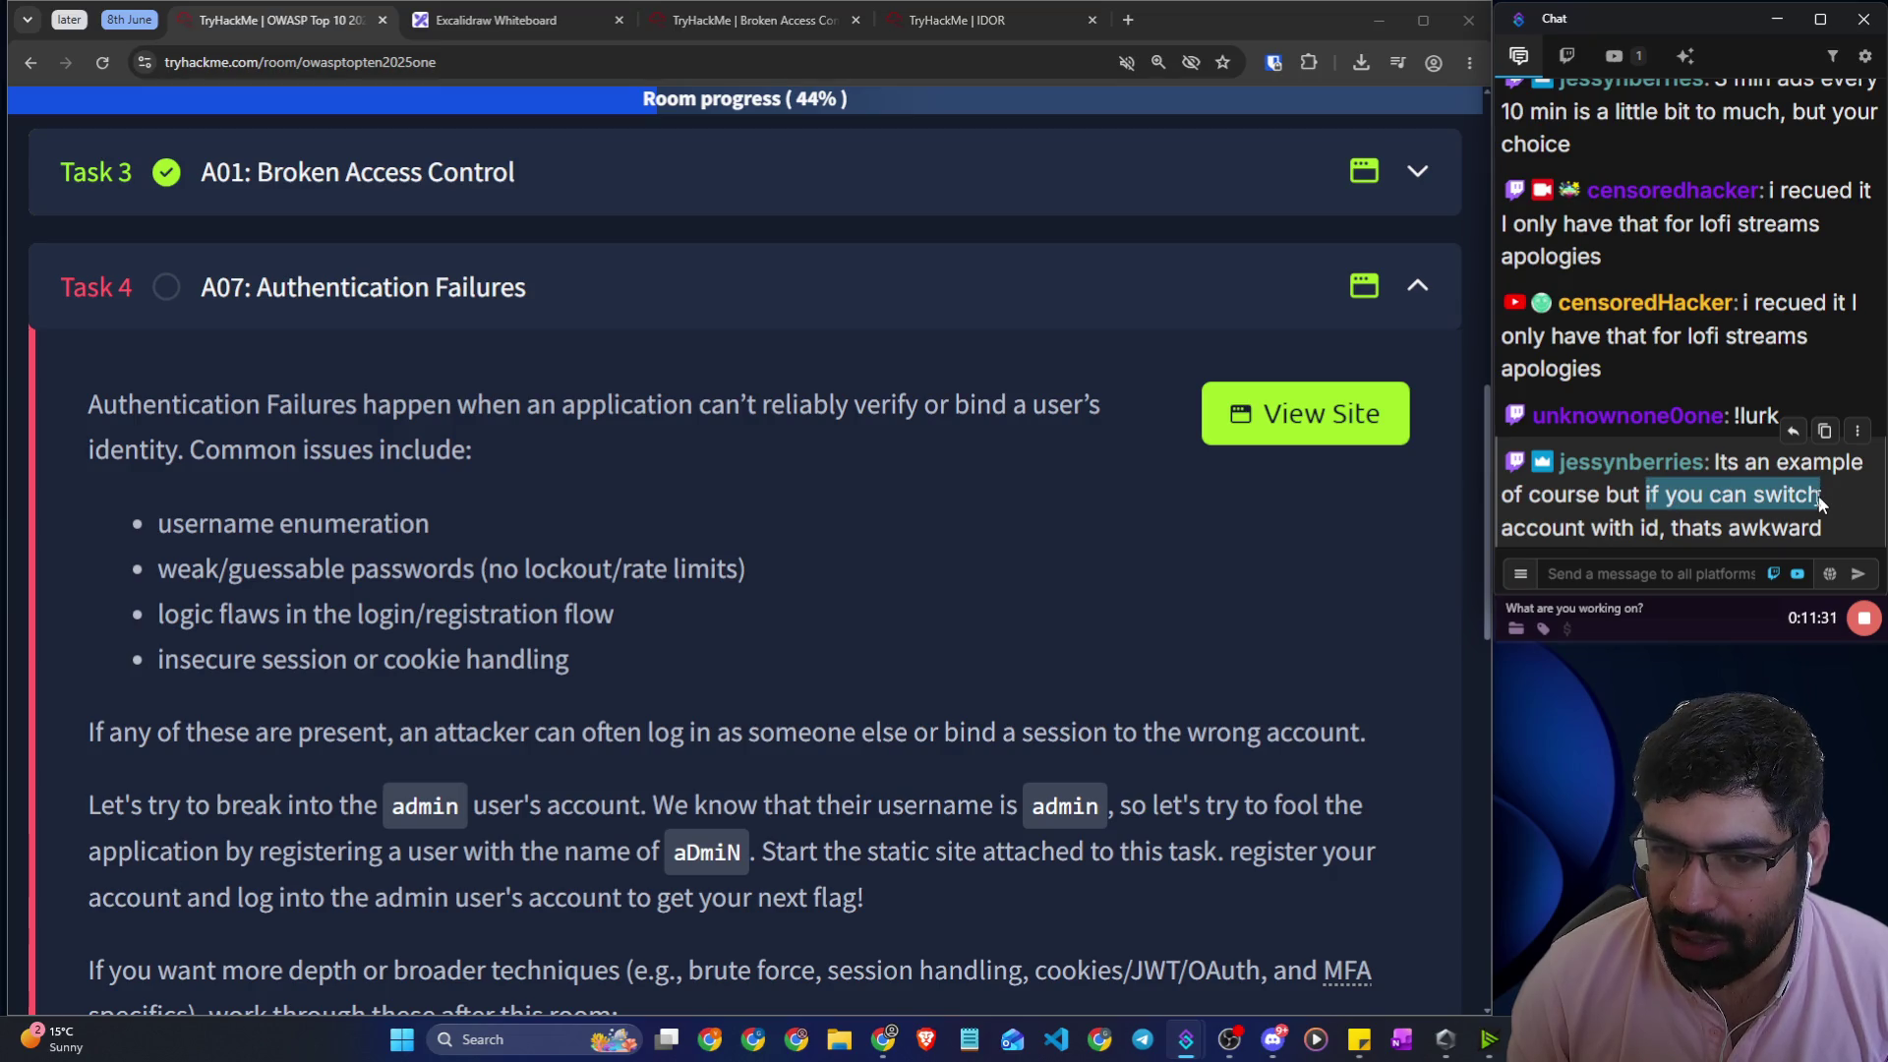
pyautogui.moveTo(1663, 528); pyautogui.dragTo(1815, 526)
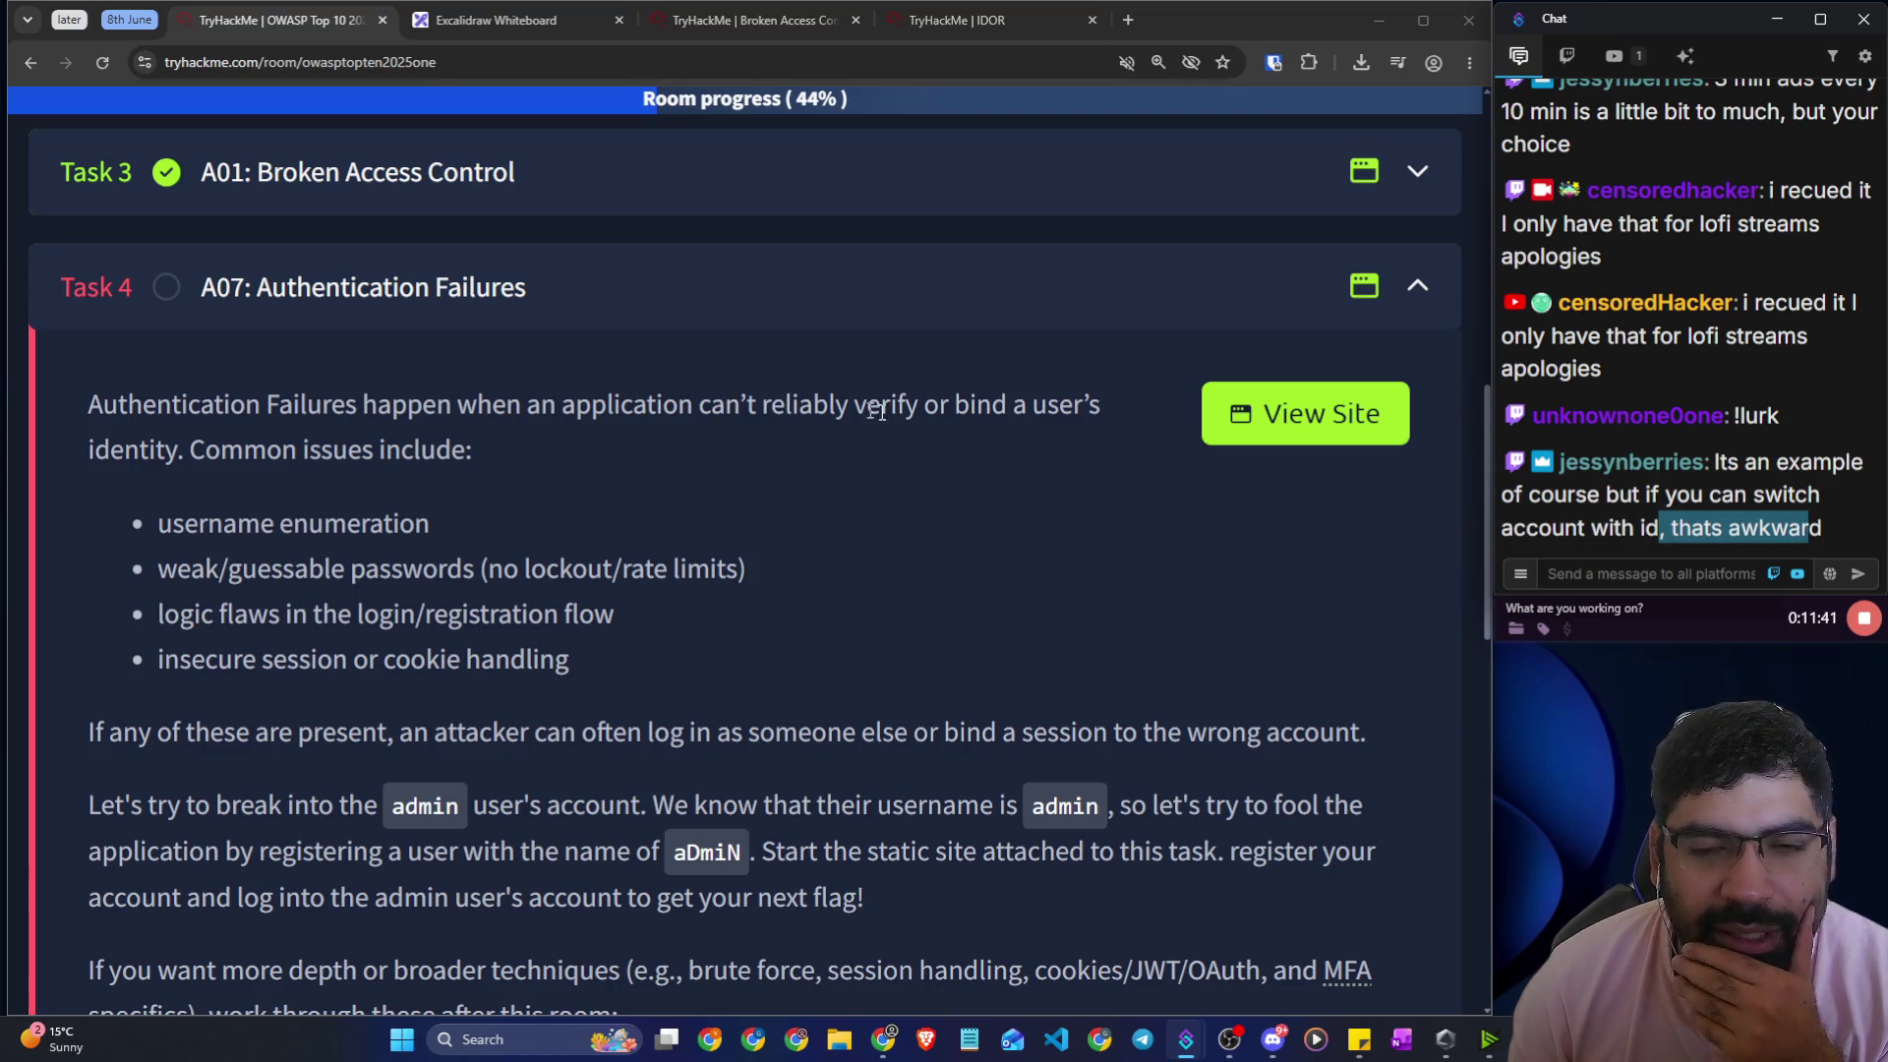
pyautogui.click(1822, 529)
pyautogui.moveTo(1821, 529)
pyautogui.mouseDown()
pyautogui.moveTo(1714, 488)
pyautogui.moveTo(1714, 462)
pyautogui.mouseUp()
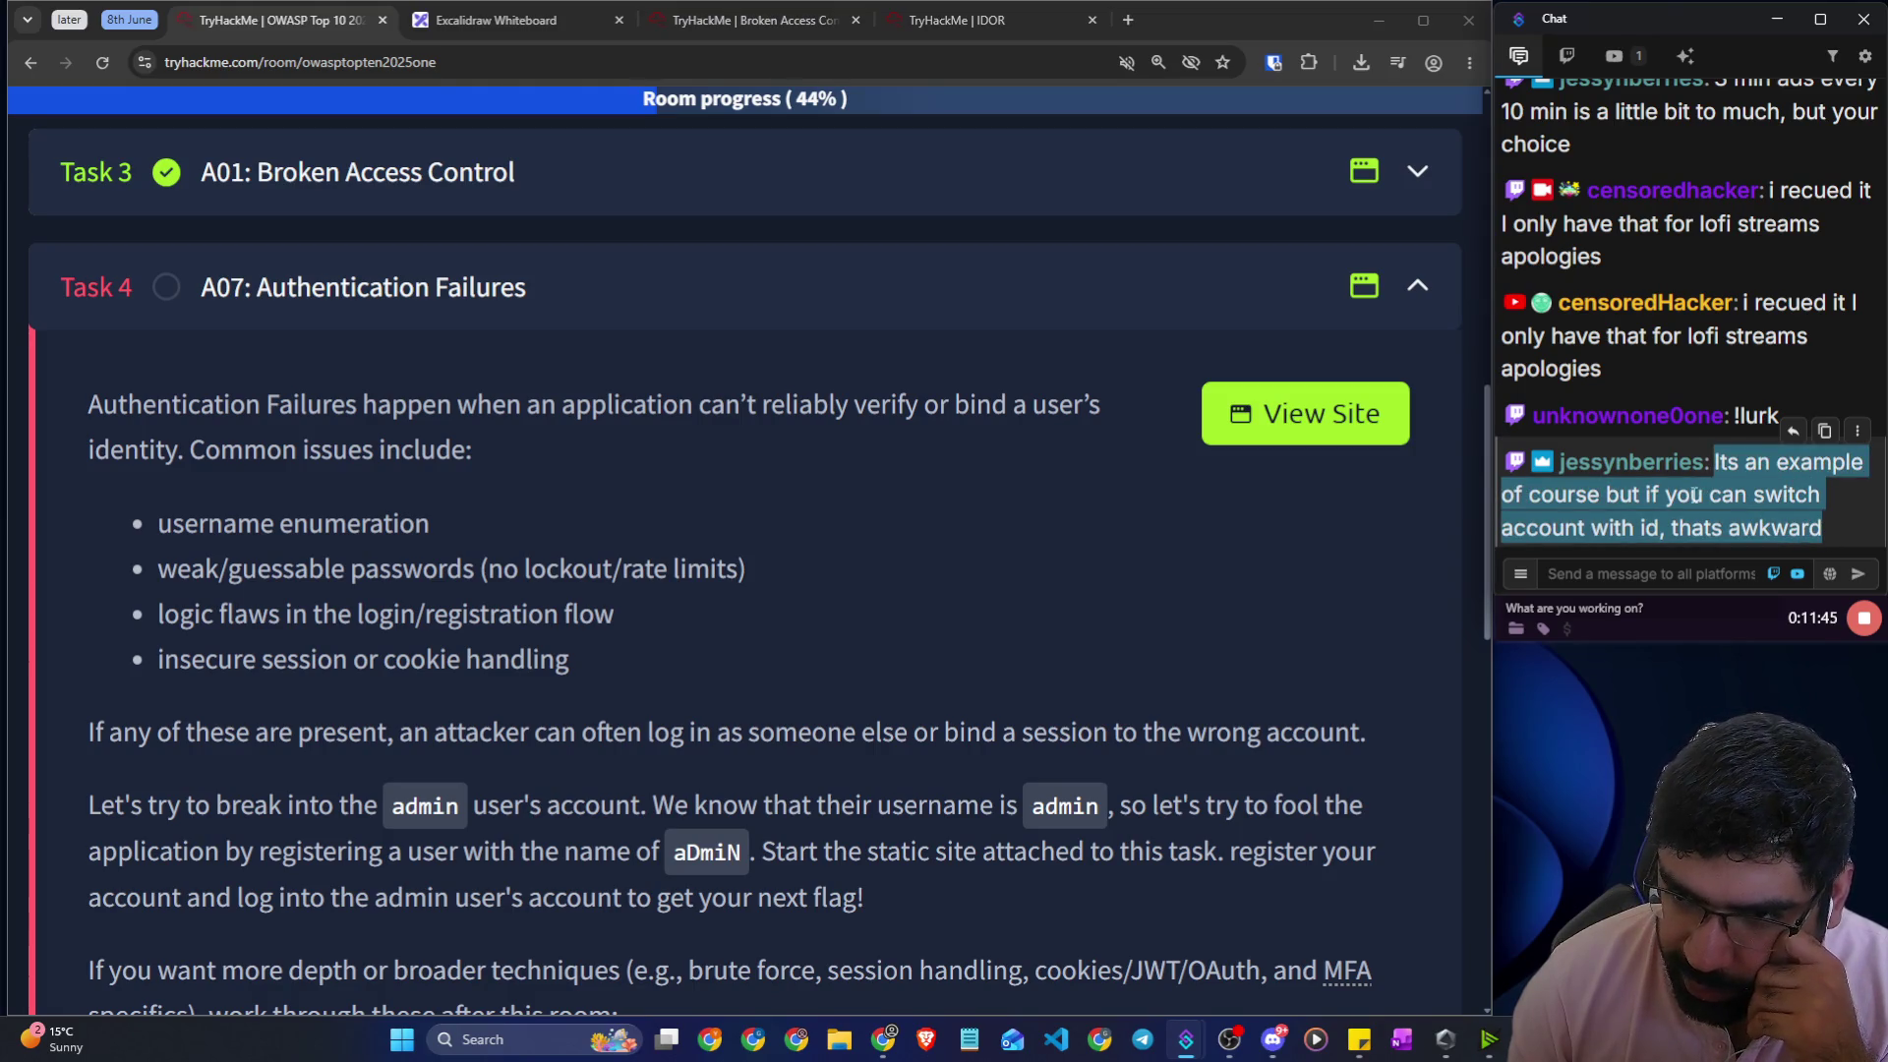
pyautogui.click(1695, 494)
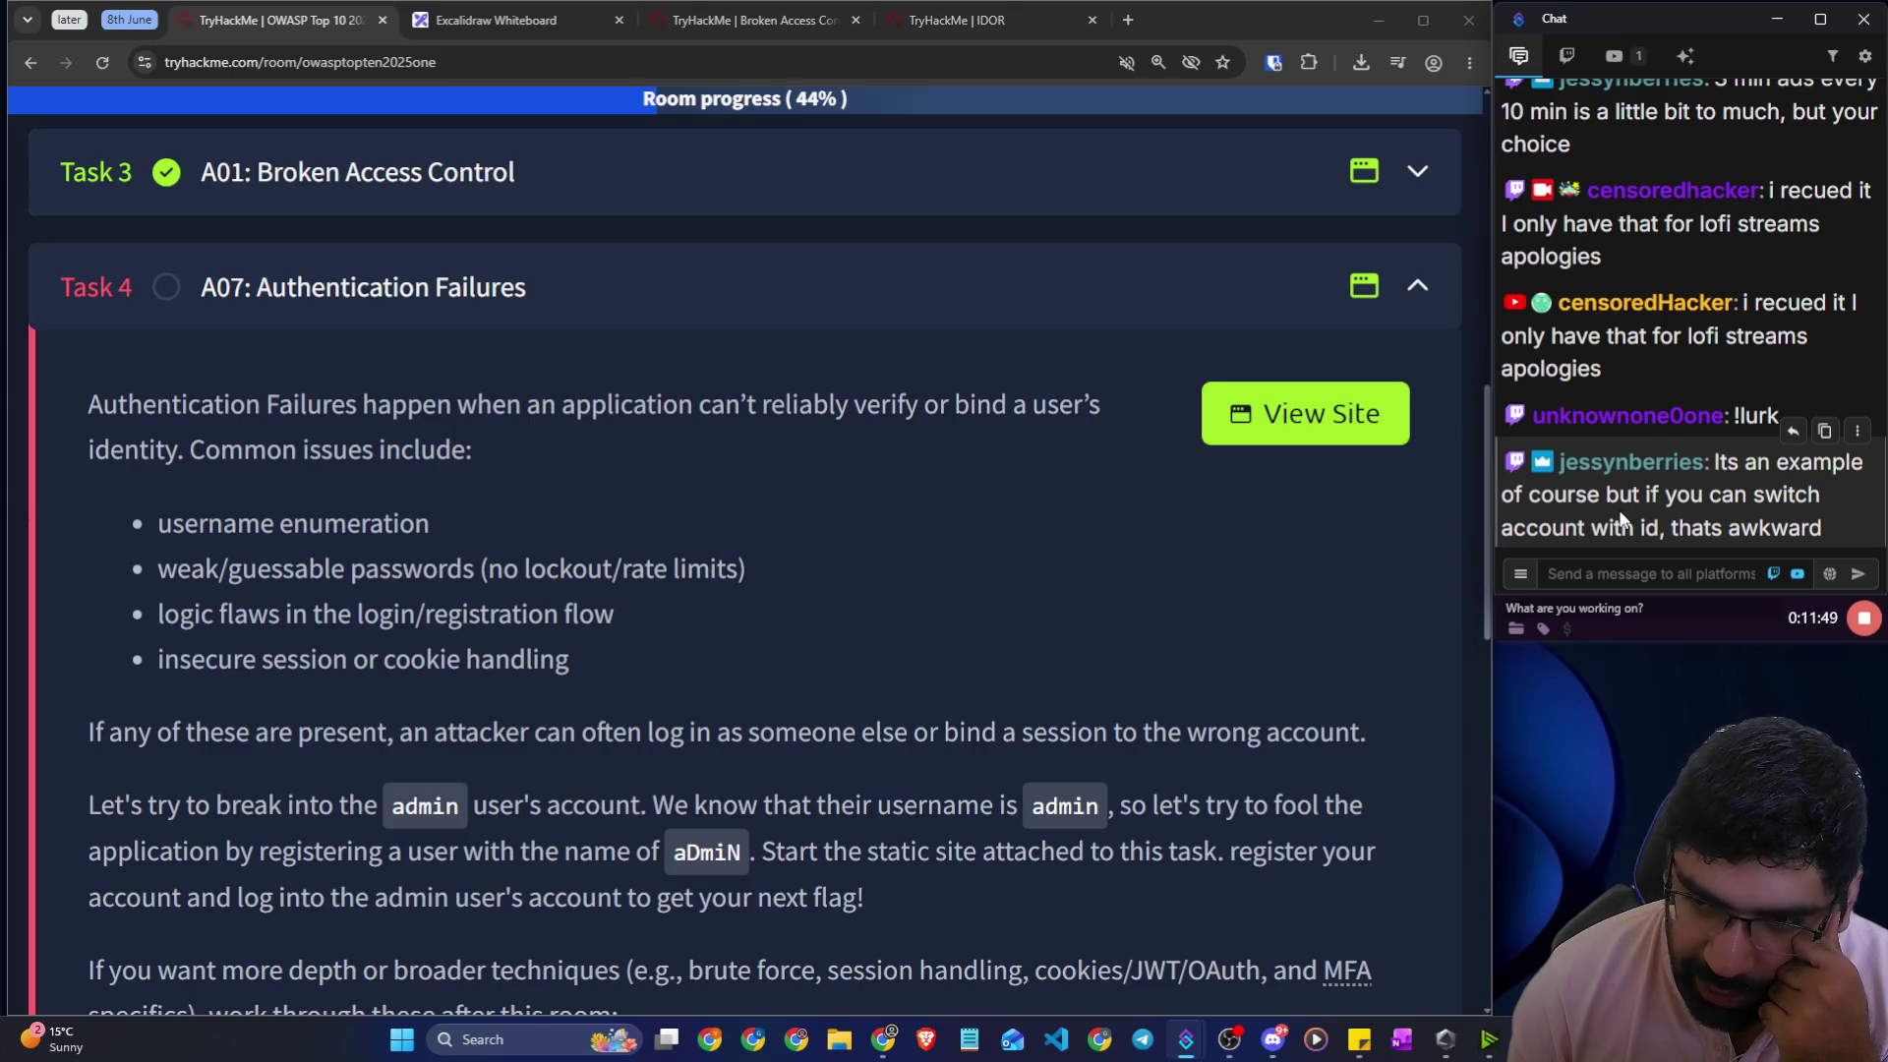
pyautogui.click(785, 200)
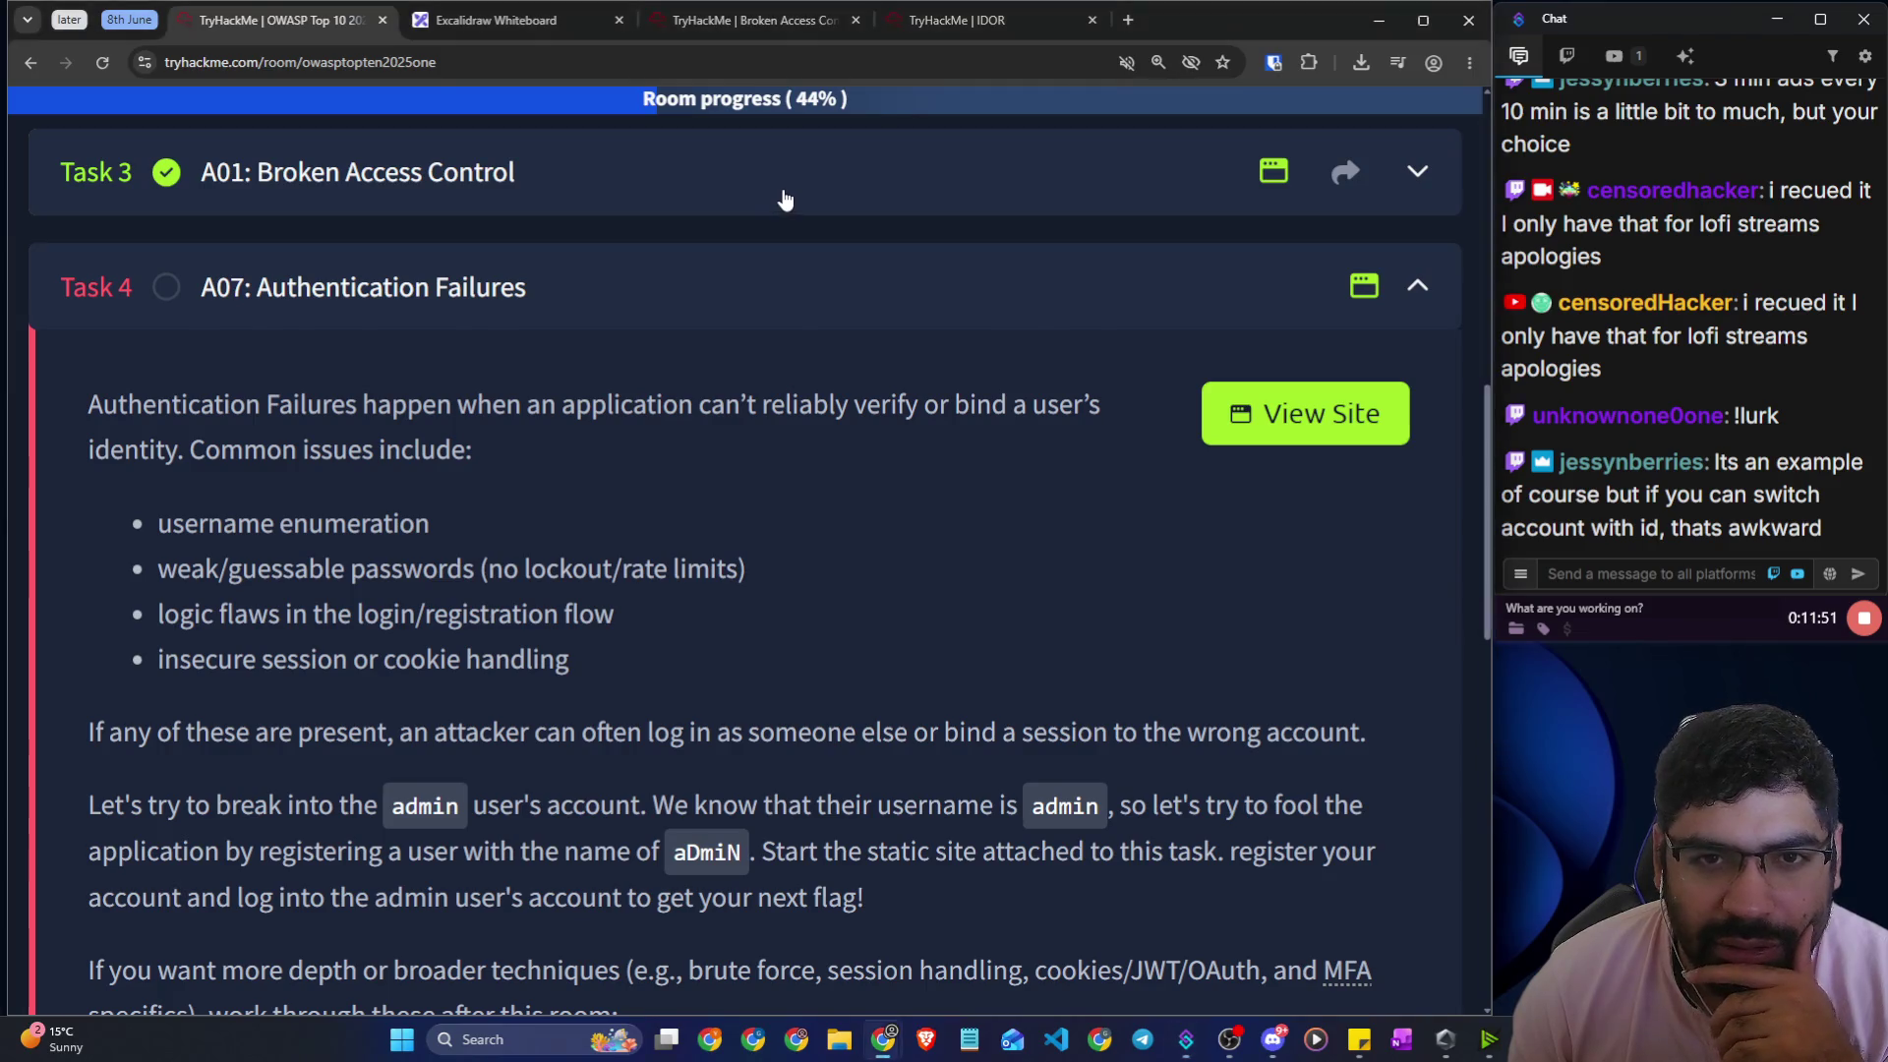
pyautogui.click(784, 199)
pyautogui.scroll(1, 1210, 324)
pyautogui.click(1209, 314)
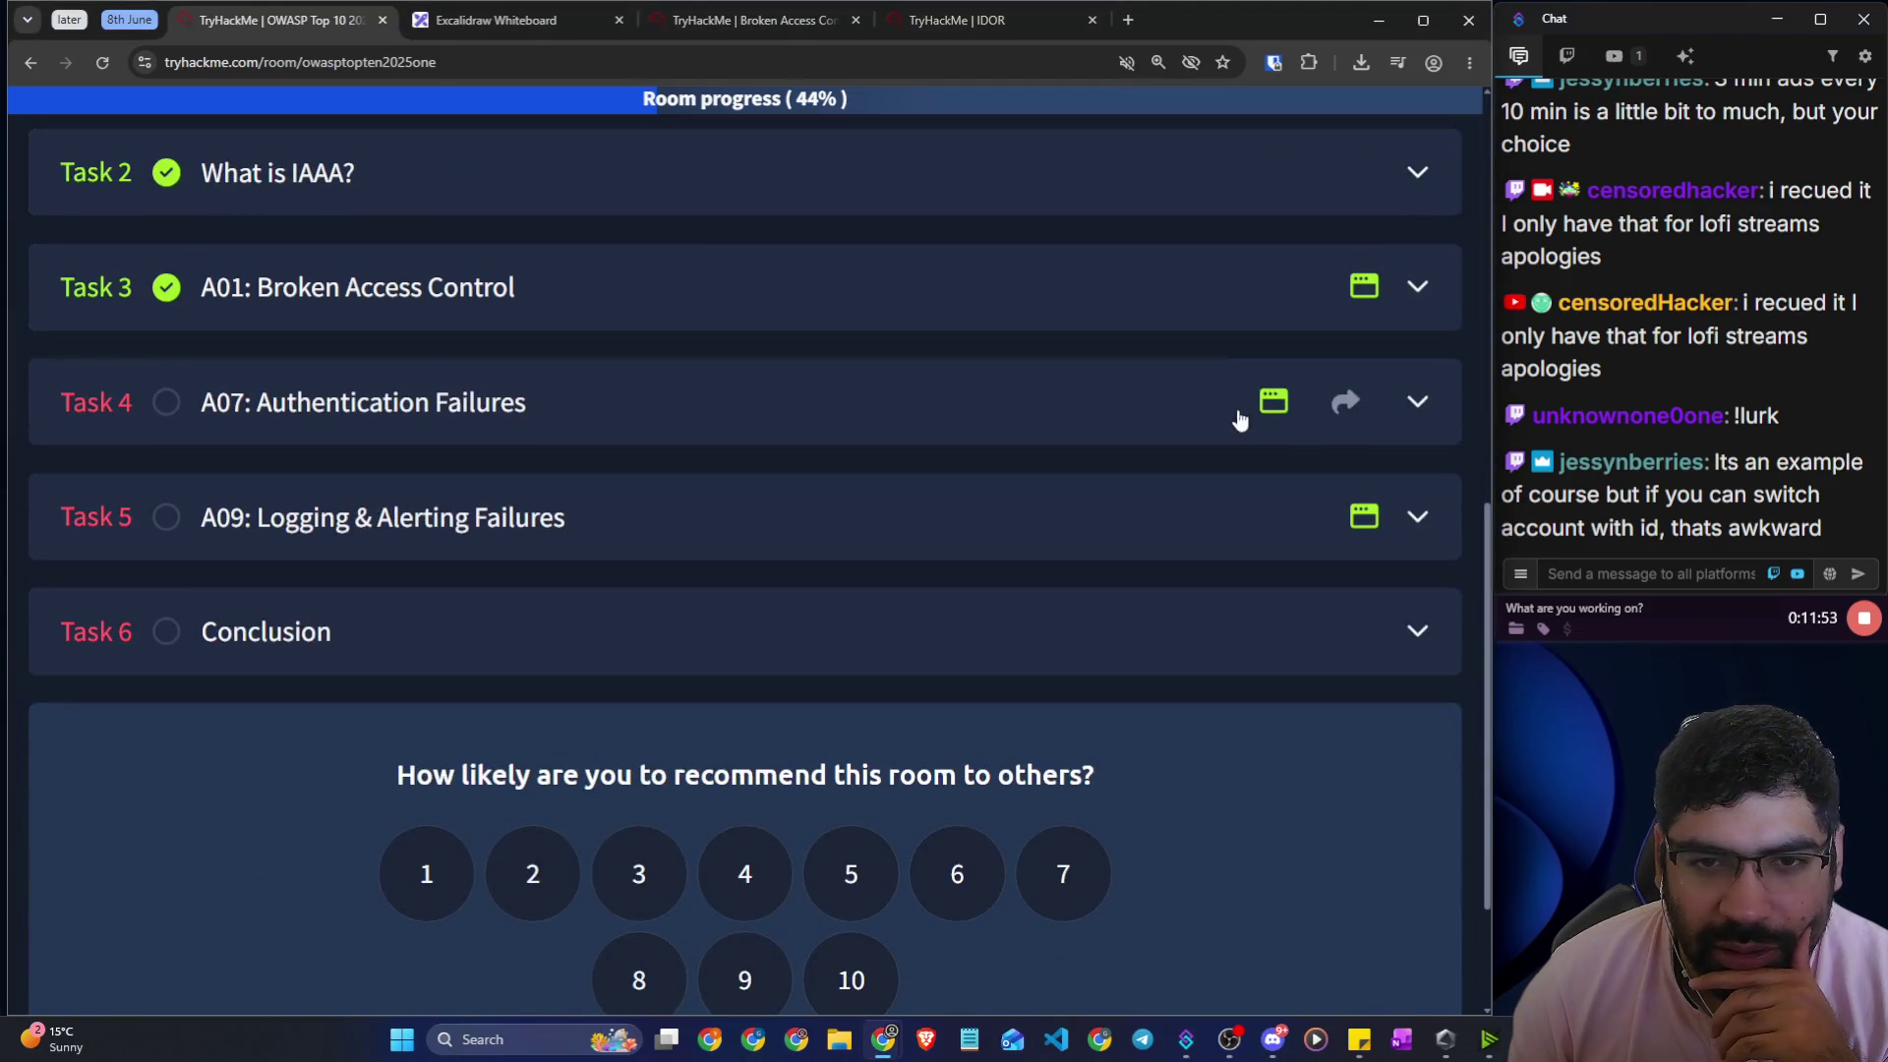
pyautogui.click(1212, 310)
pyautogui.click(1278, 480)
pyautogui.doubleClick(787, 233)
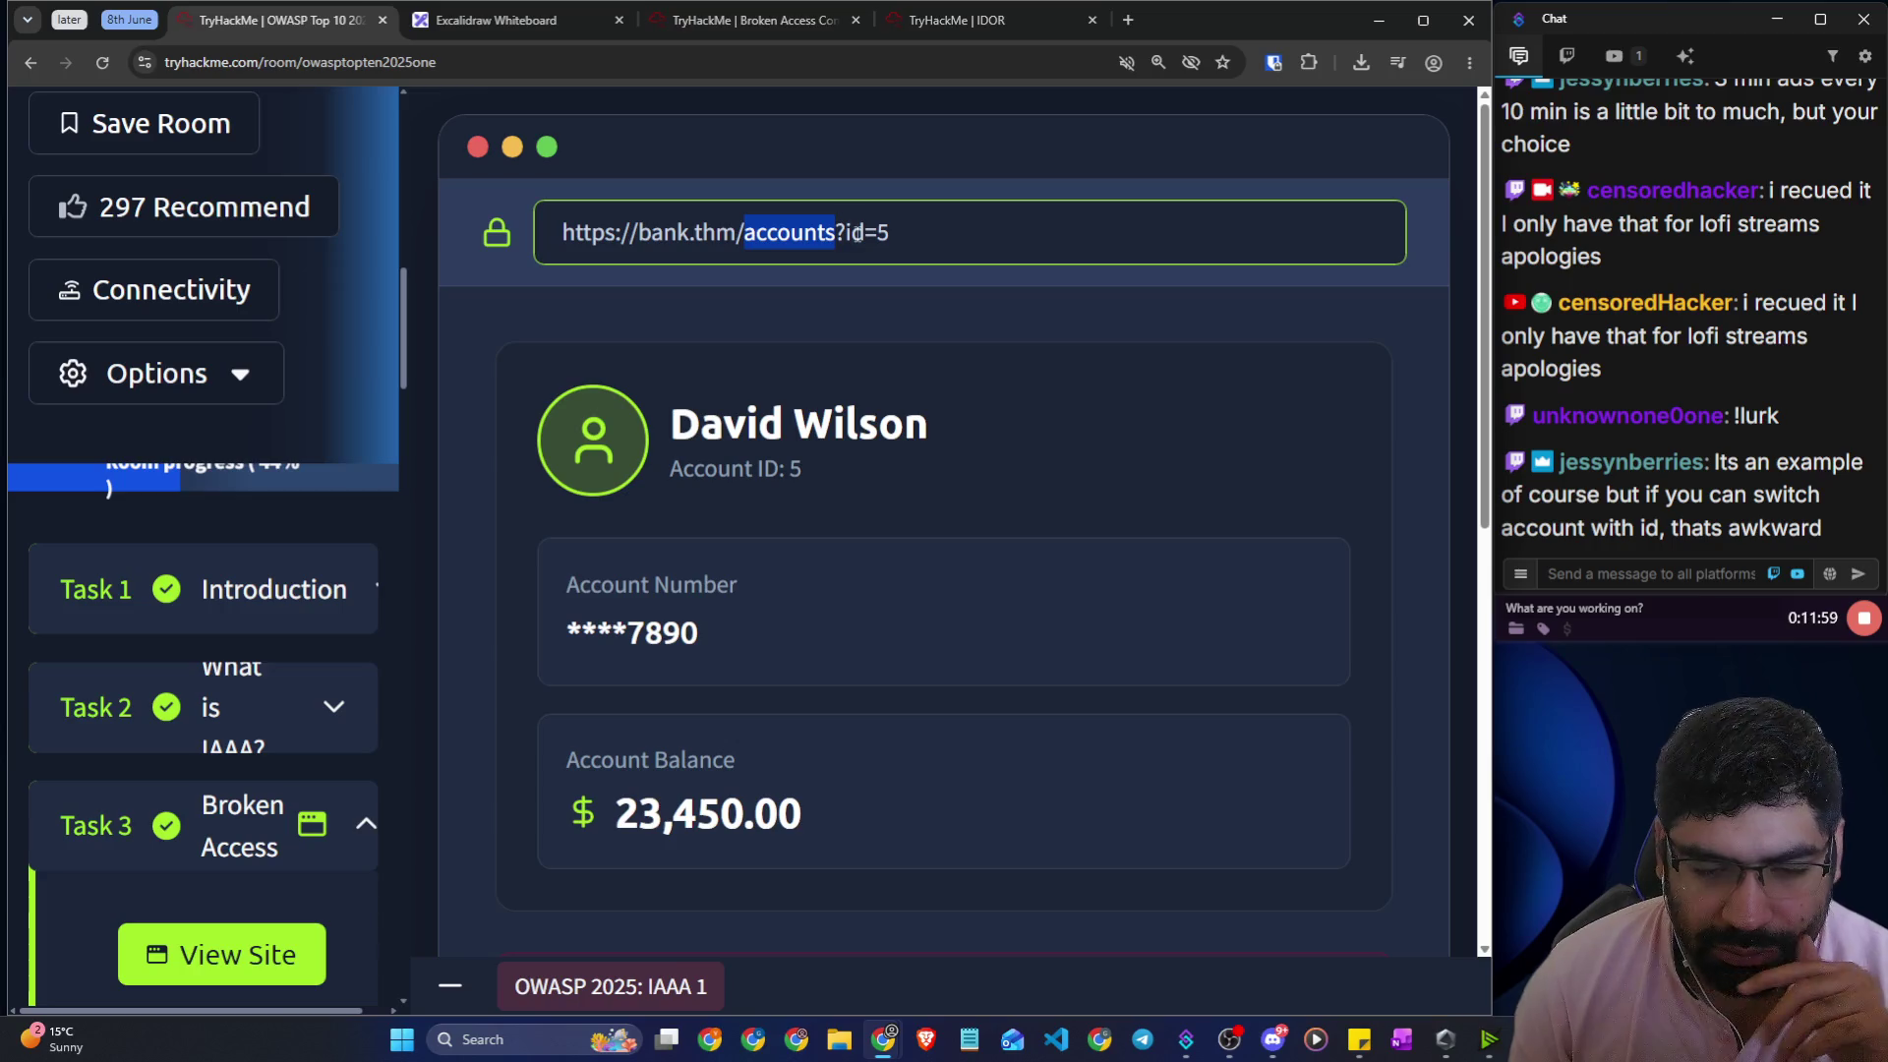
pyautogui.press('End')
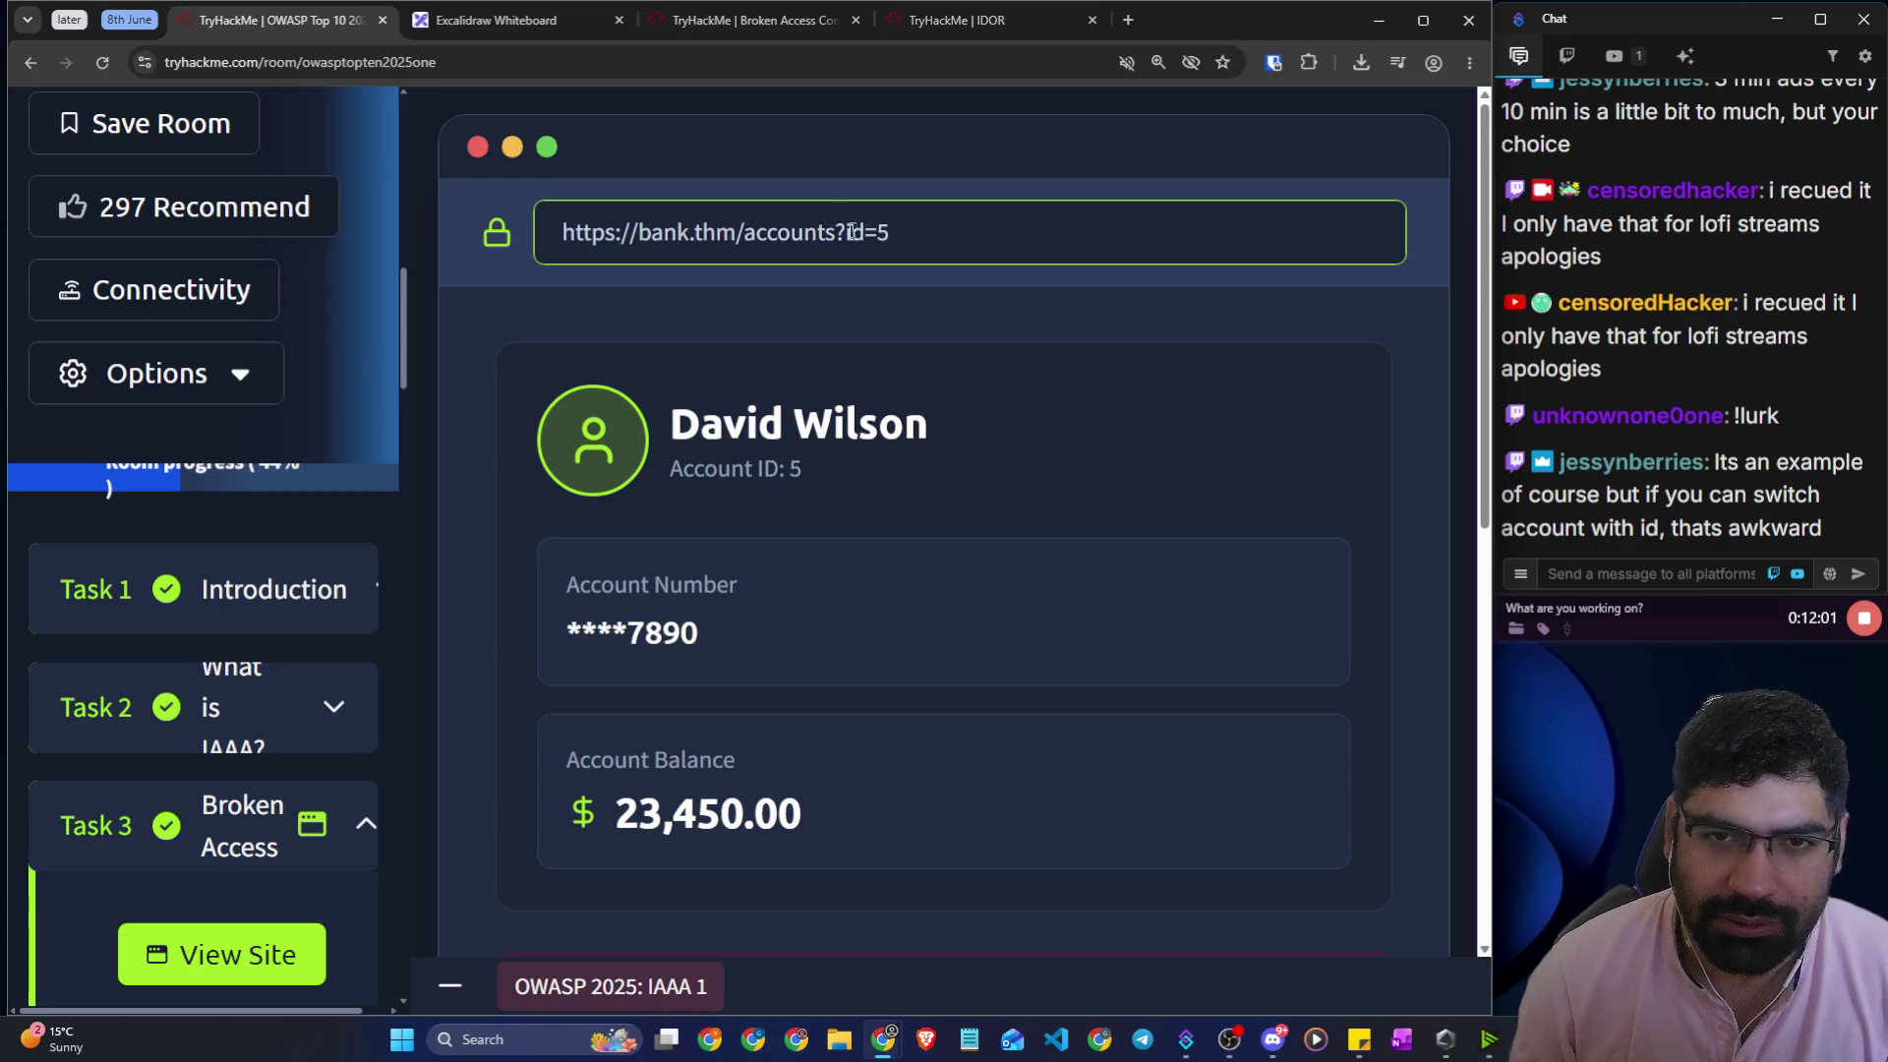
pyautogui.click(449, 985)
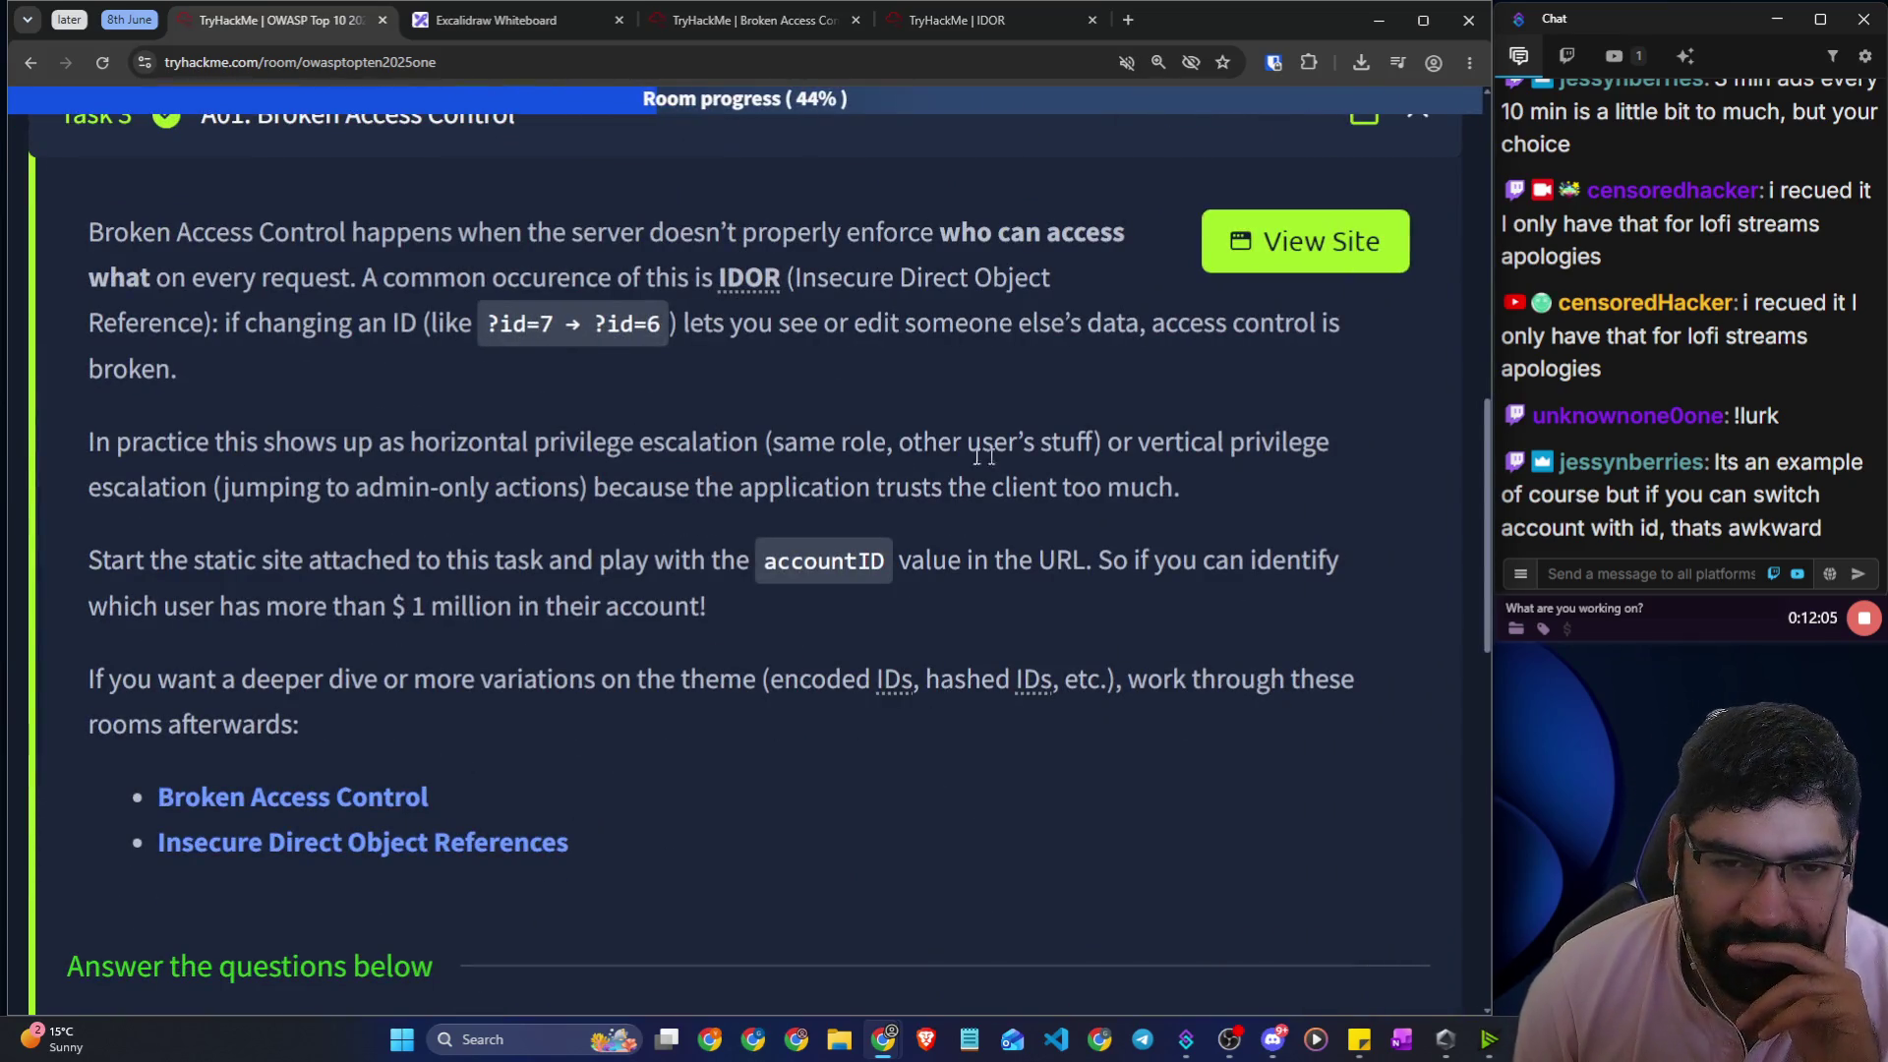
pyautogui.scroll(2, 466, 425)
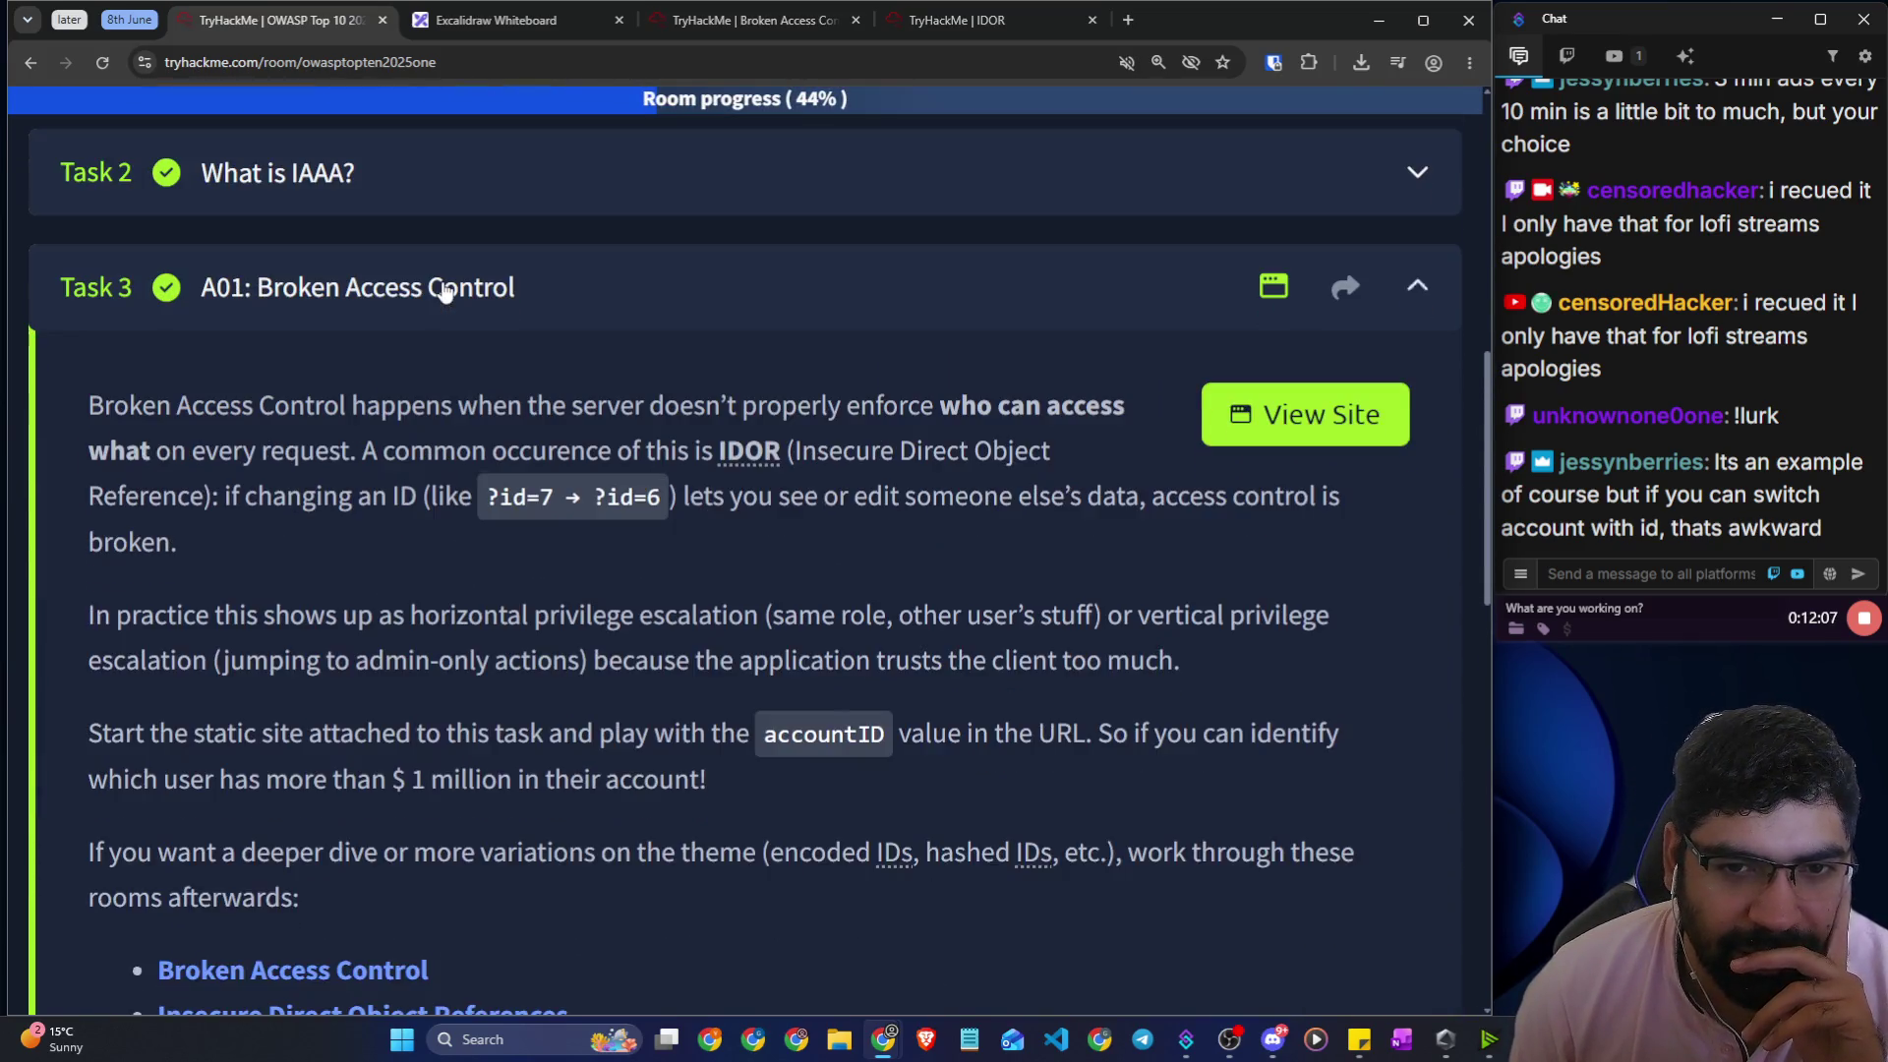
pyautogui.click(436, 313)
pyautogui.click(423, 401)
pyautogui.scroll(-2, 641, 413)
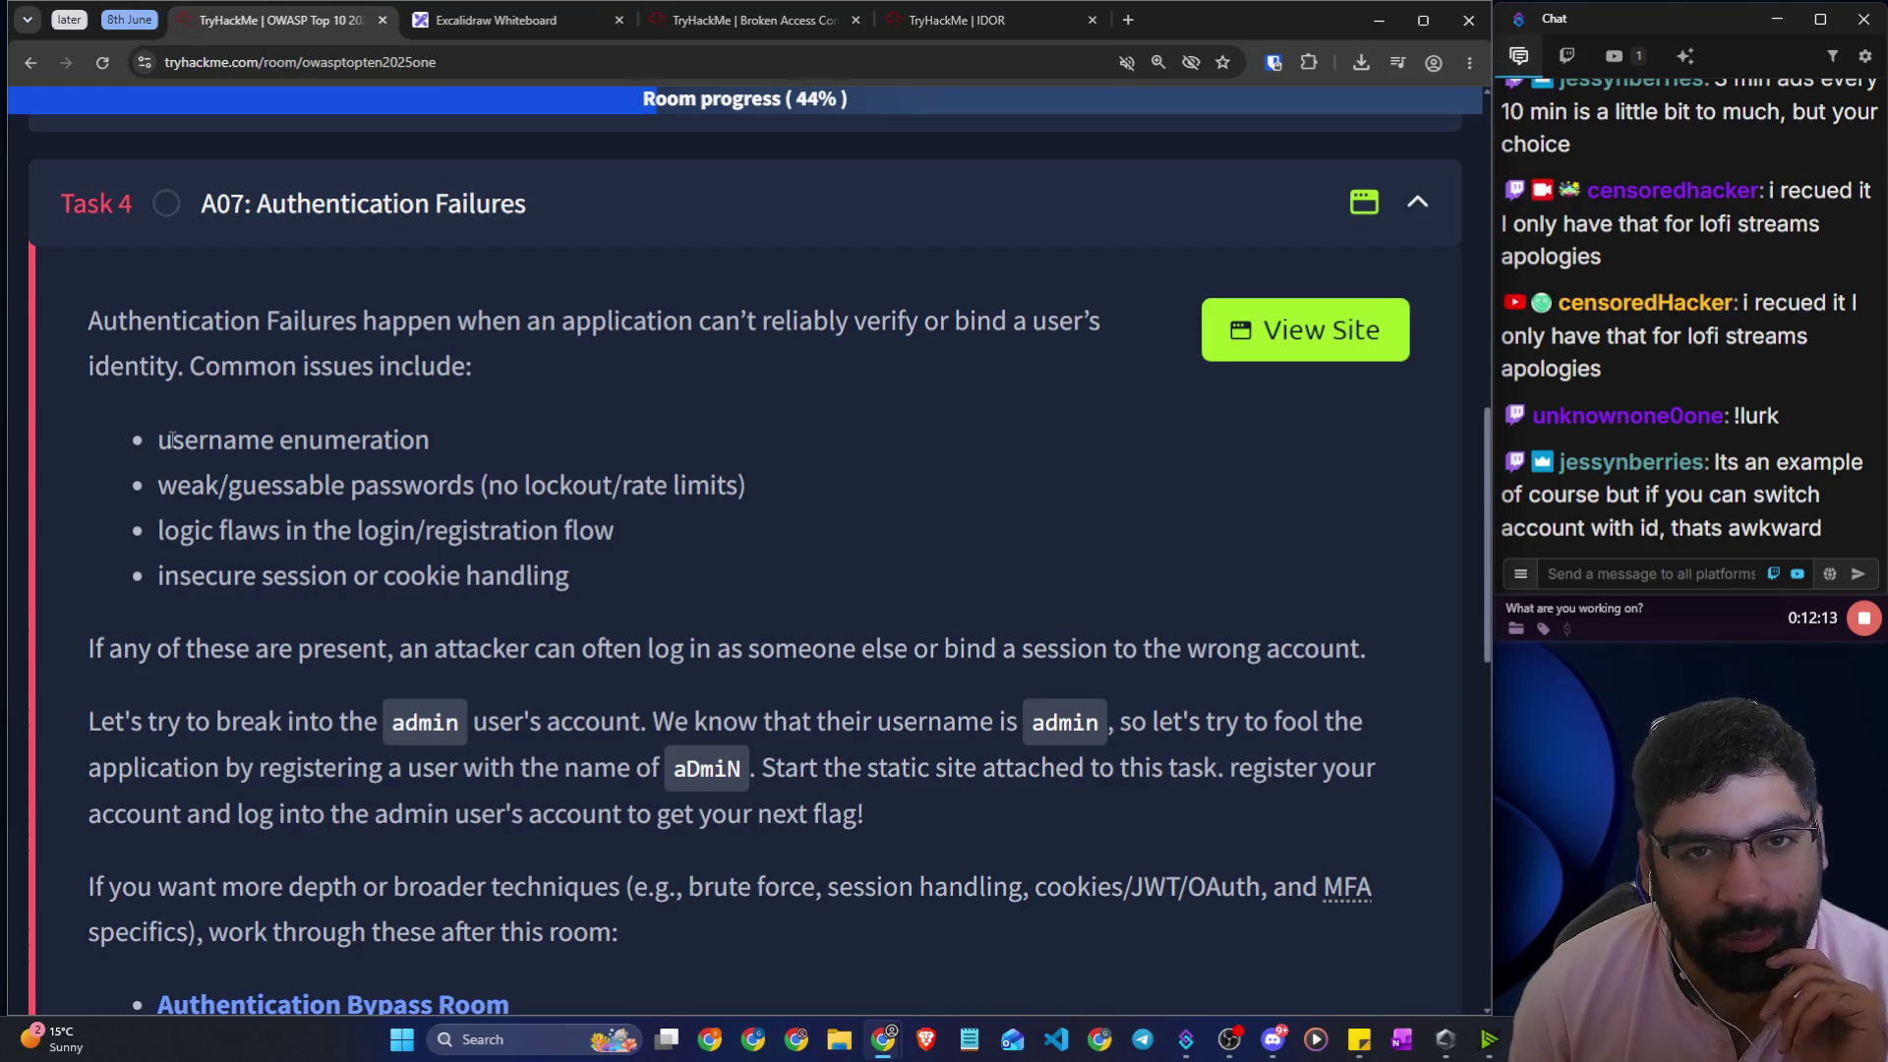
pyautogui.moveTo(157, 441); pyautogui.dragTo(415, 440)
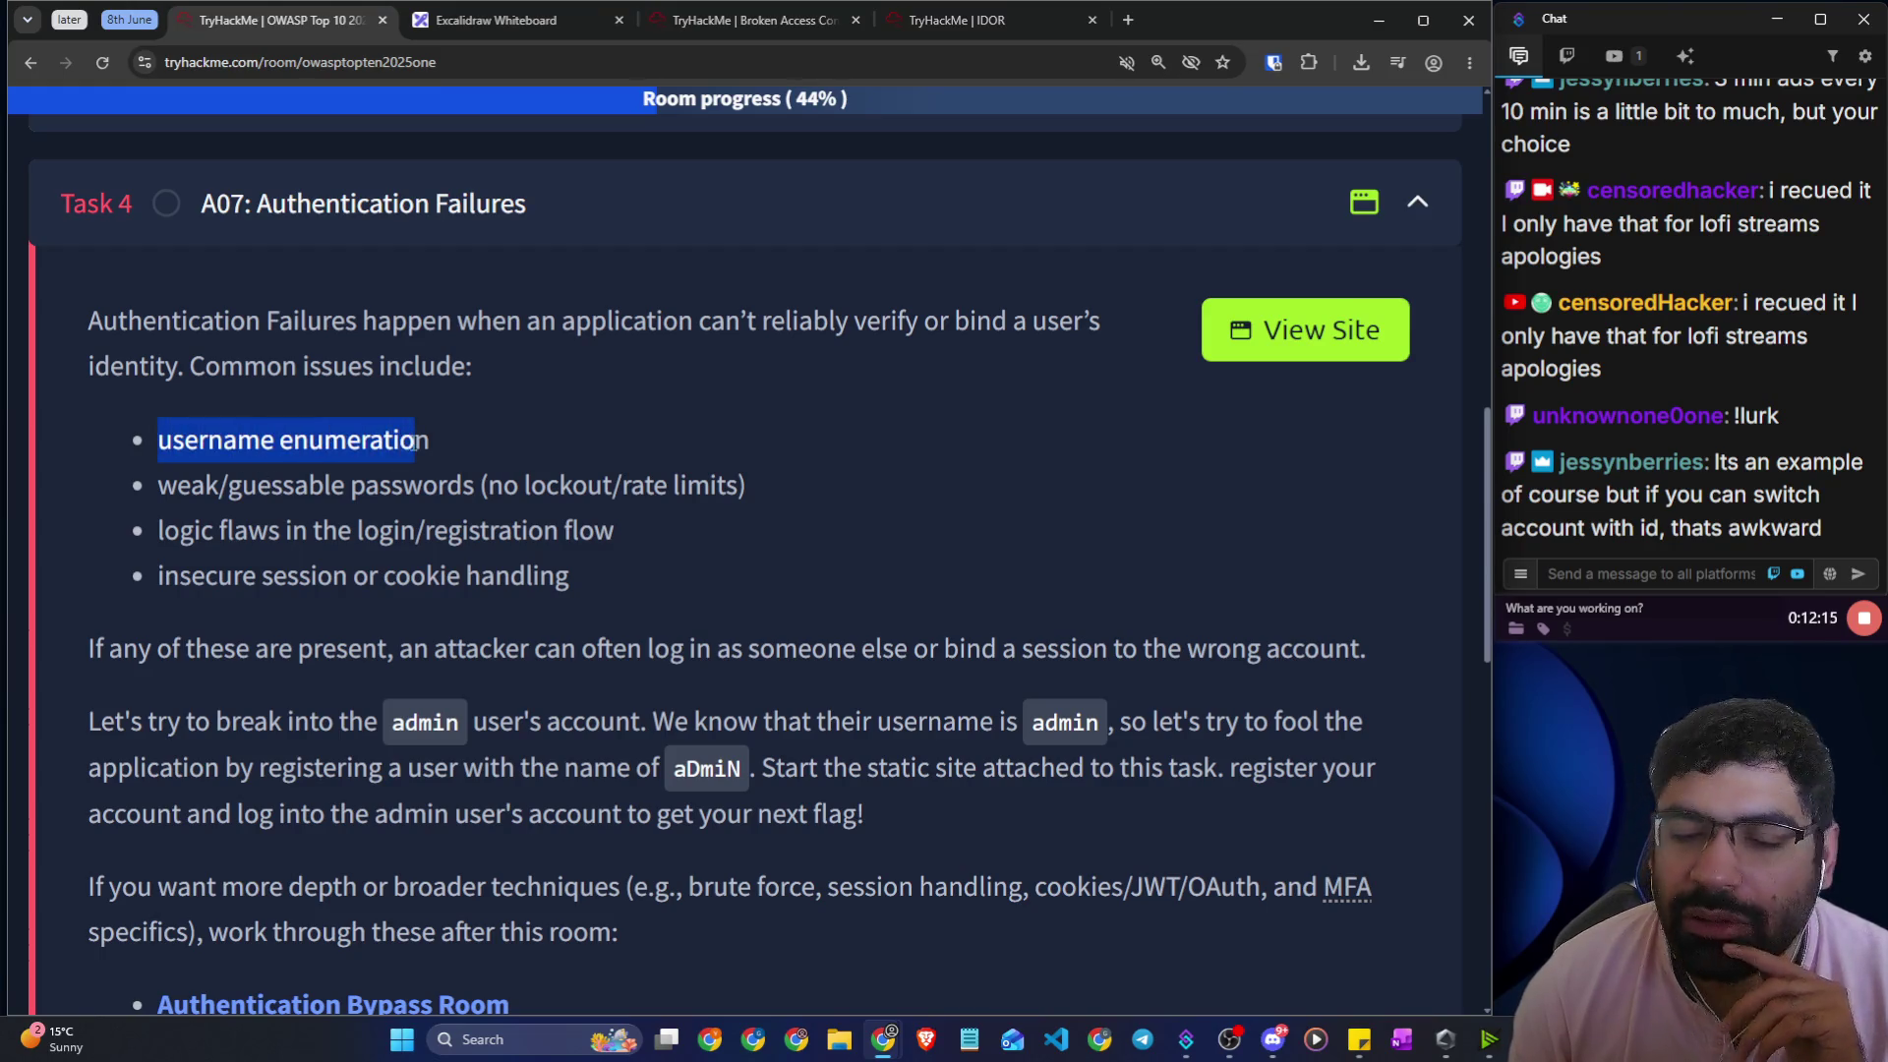
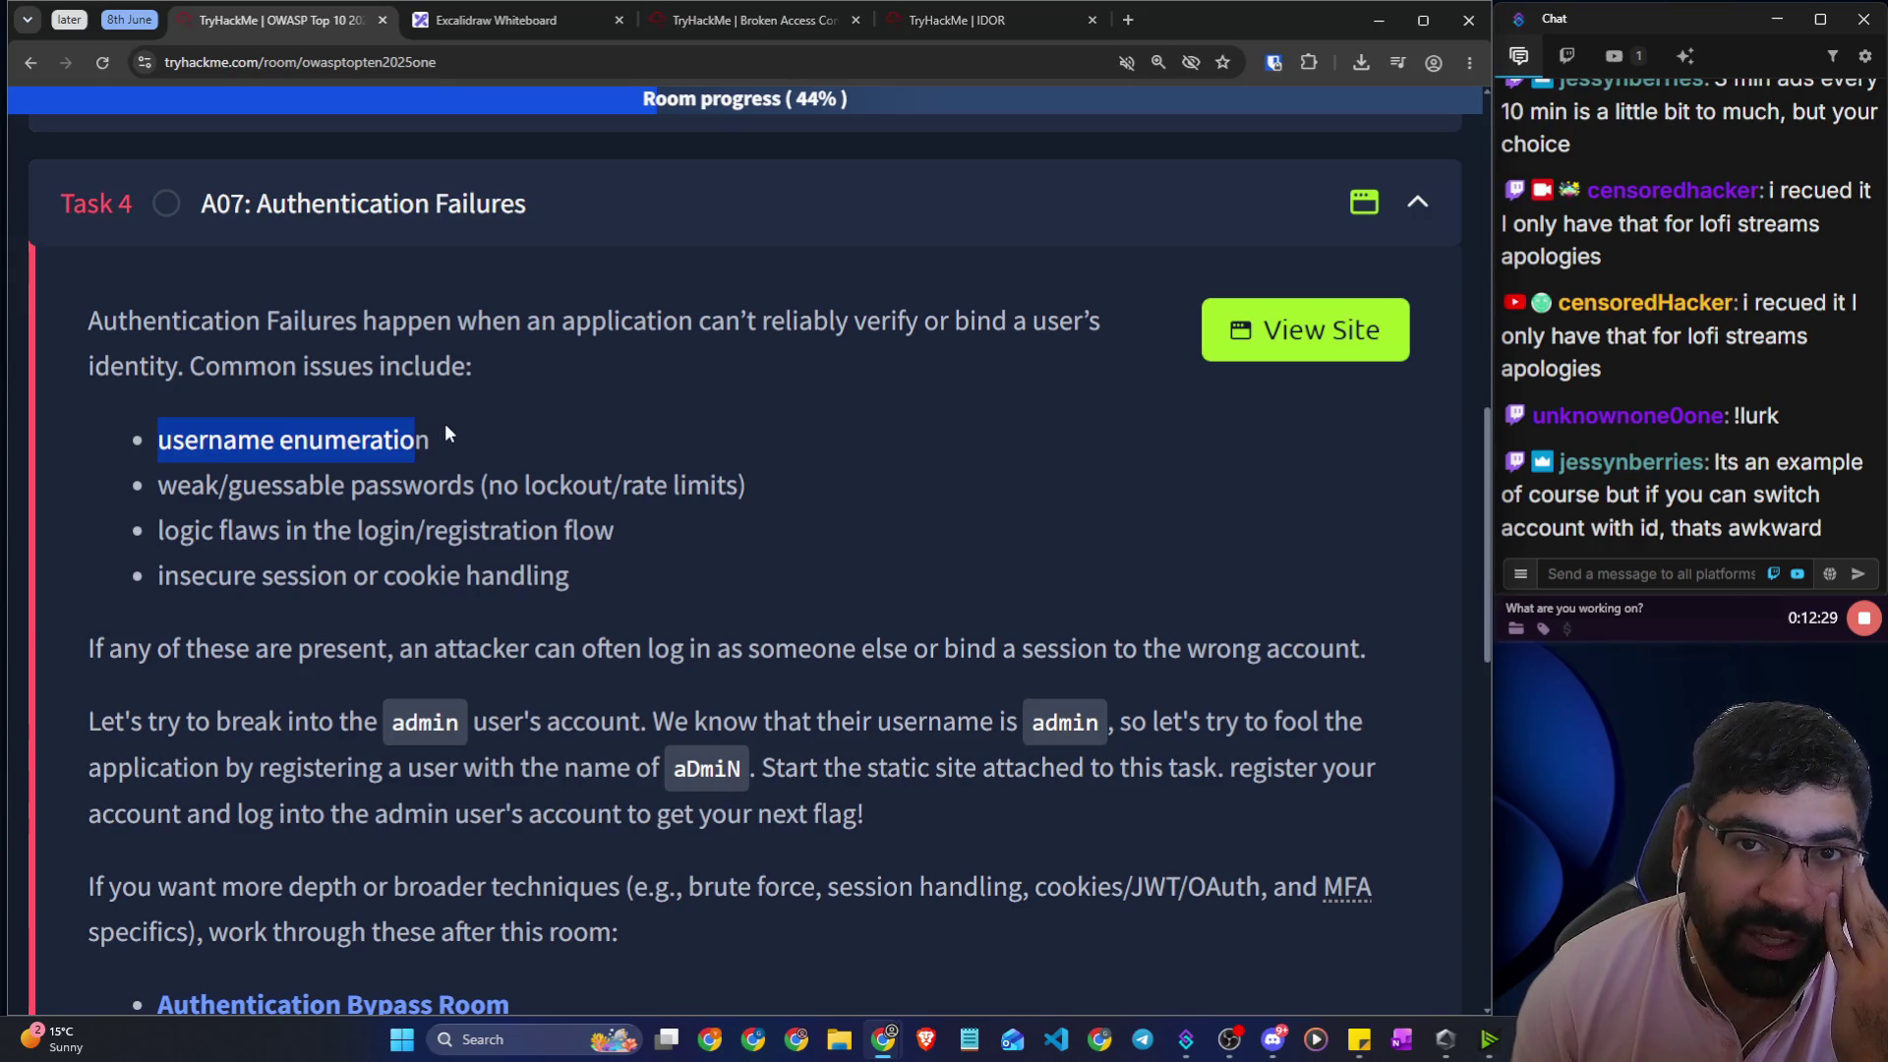
# - Highlight the listed weaknesses: weak passwords, no lockout, login/registration logic flaws and cookie handling
pyautogui.click(411, 426)
pyautogui.moveTo(475, 485); pyautogui.dragTo(157, 485)
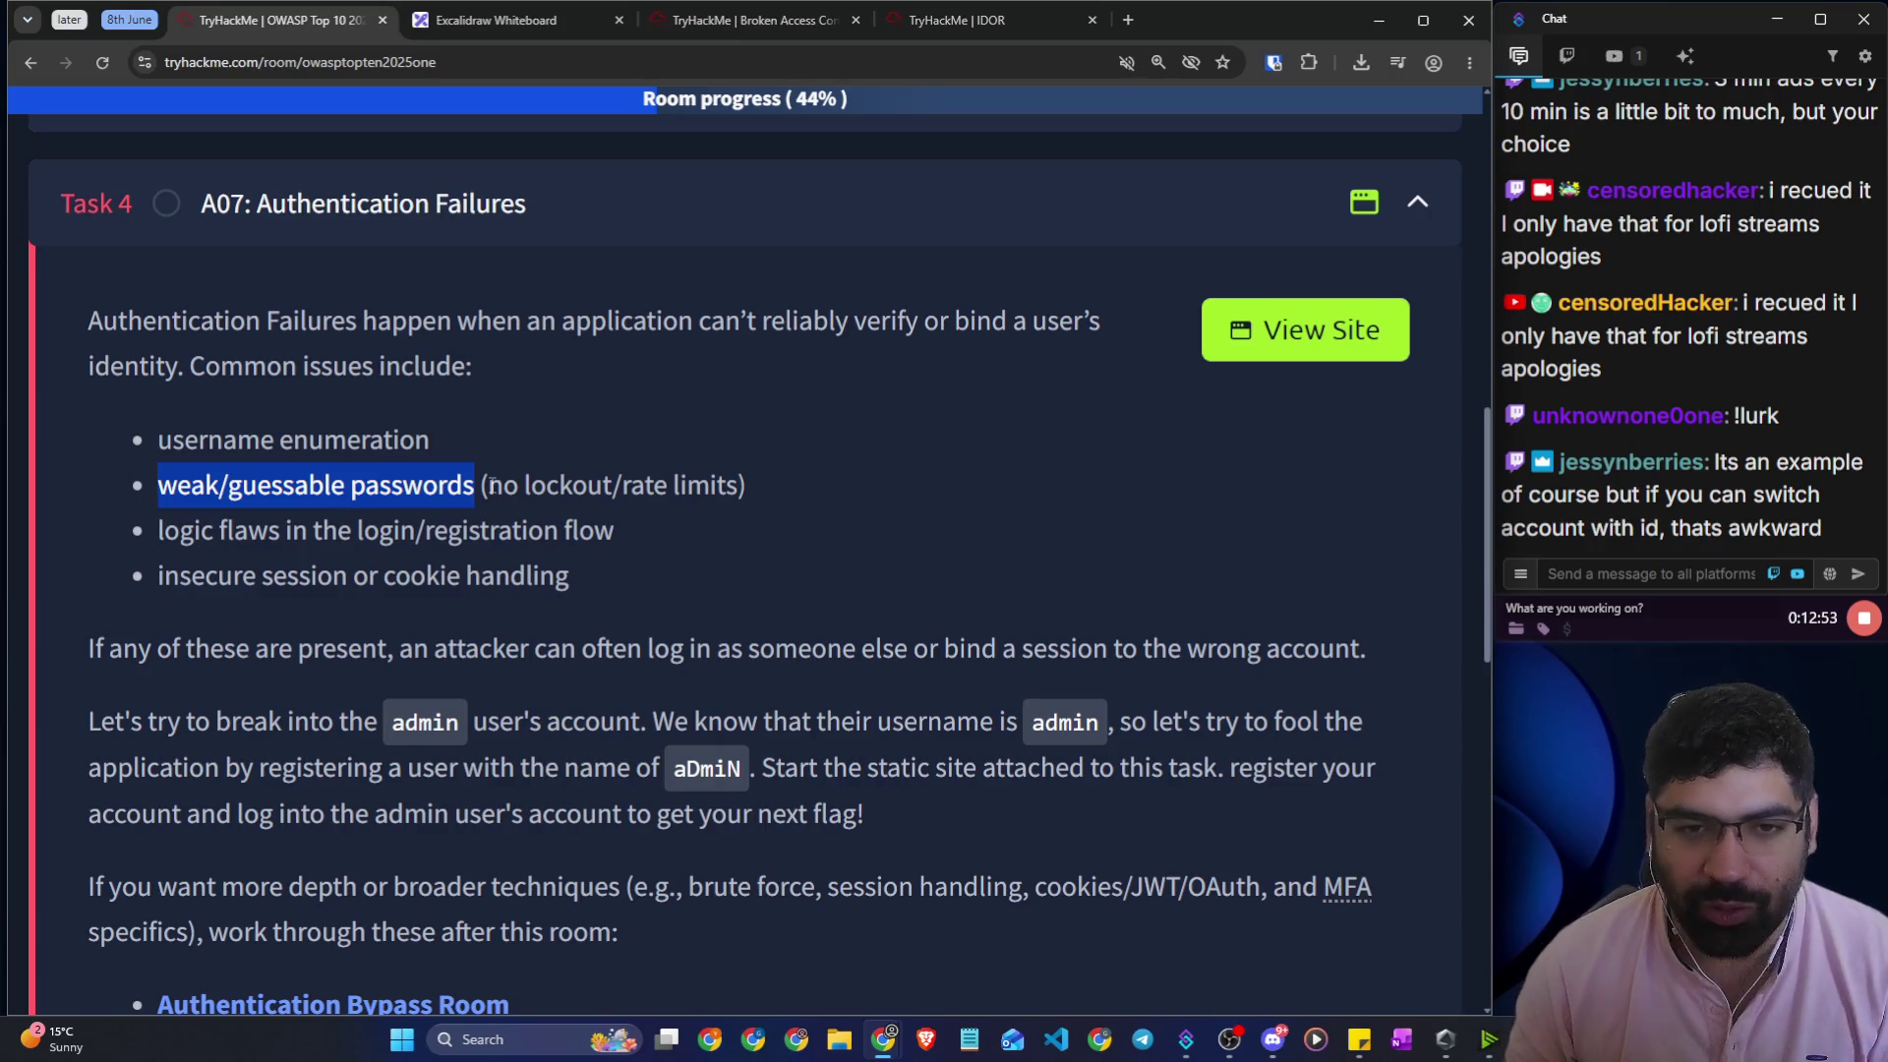
pyautogui.moveTo(489, 485); pyautogui.dragTo(738, 492)
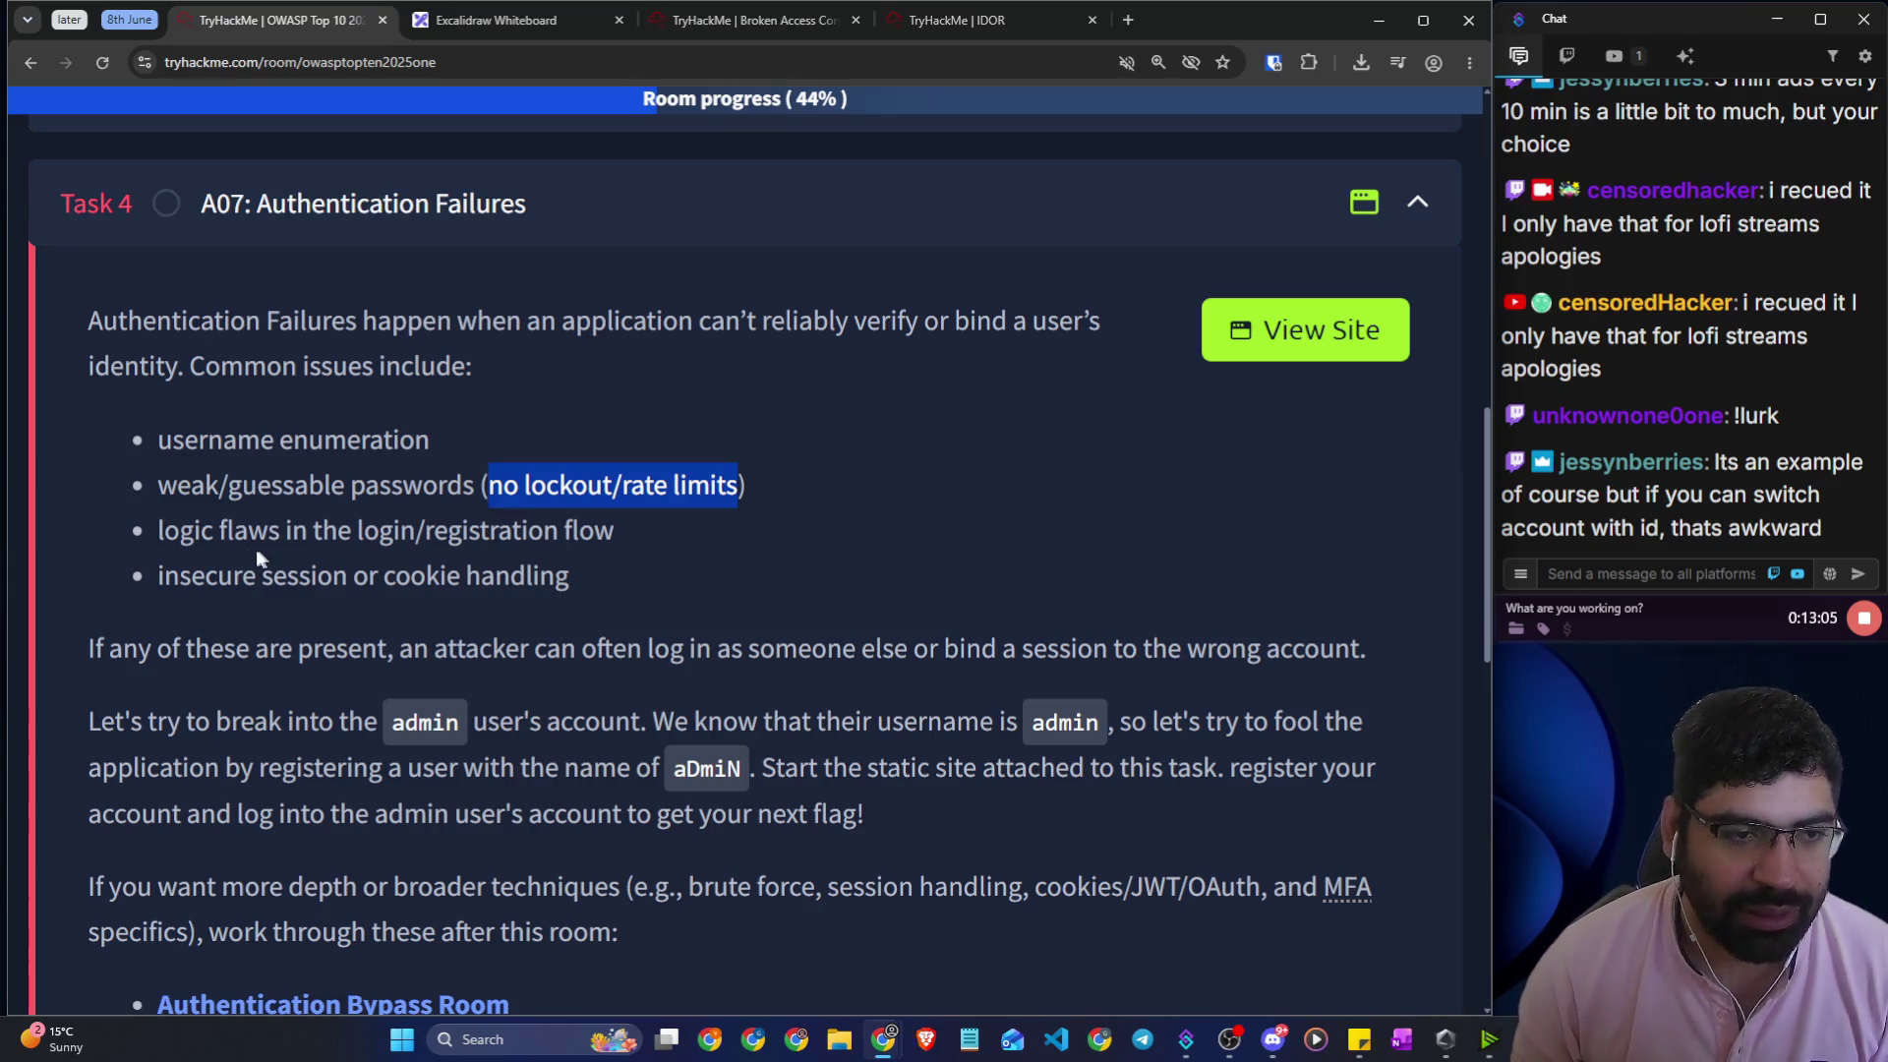
pyautogui.moveTo(183, 526); pyautogui.dragTo(614, 530)
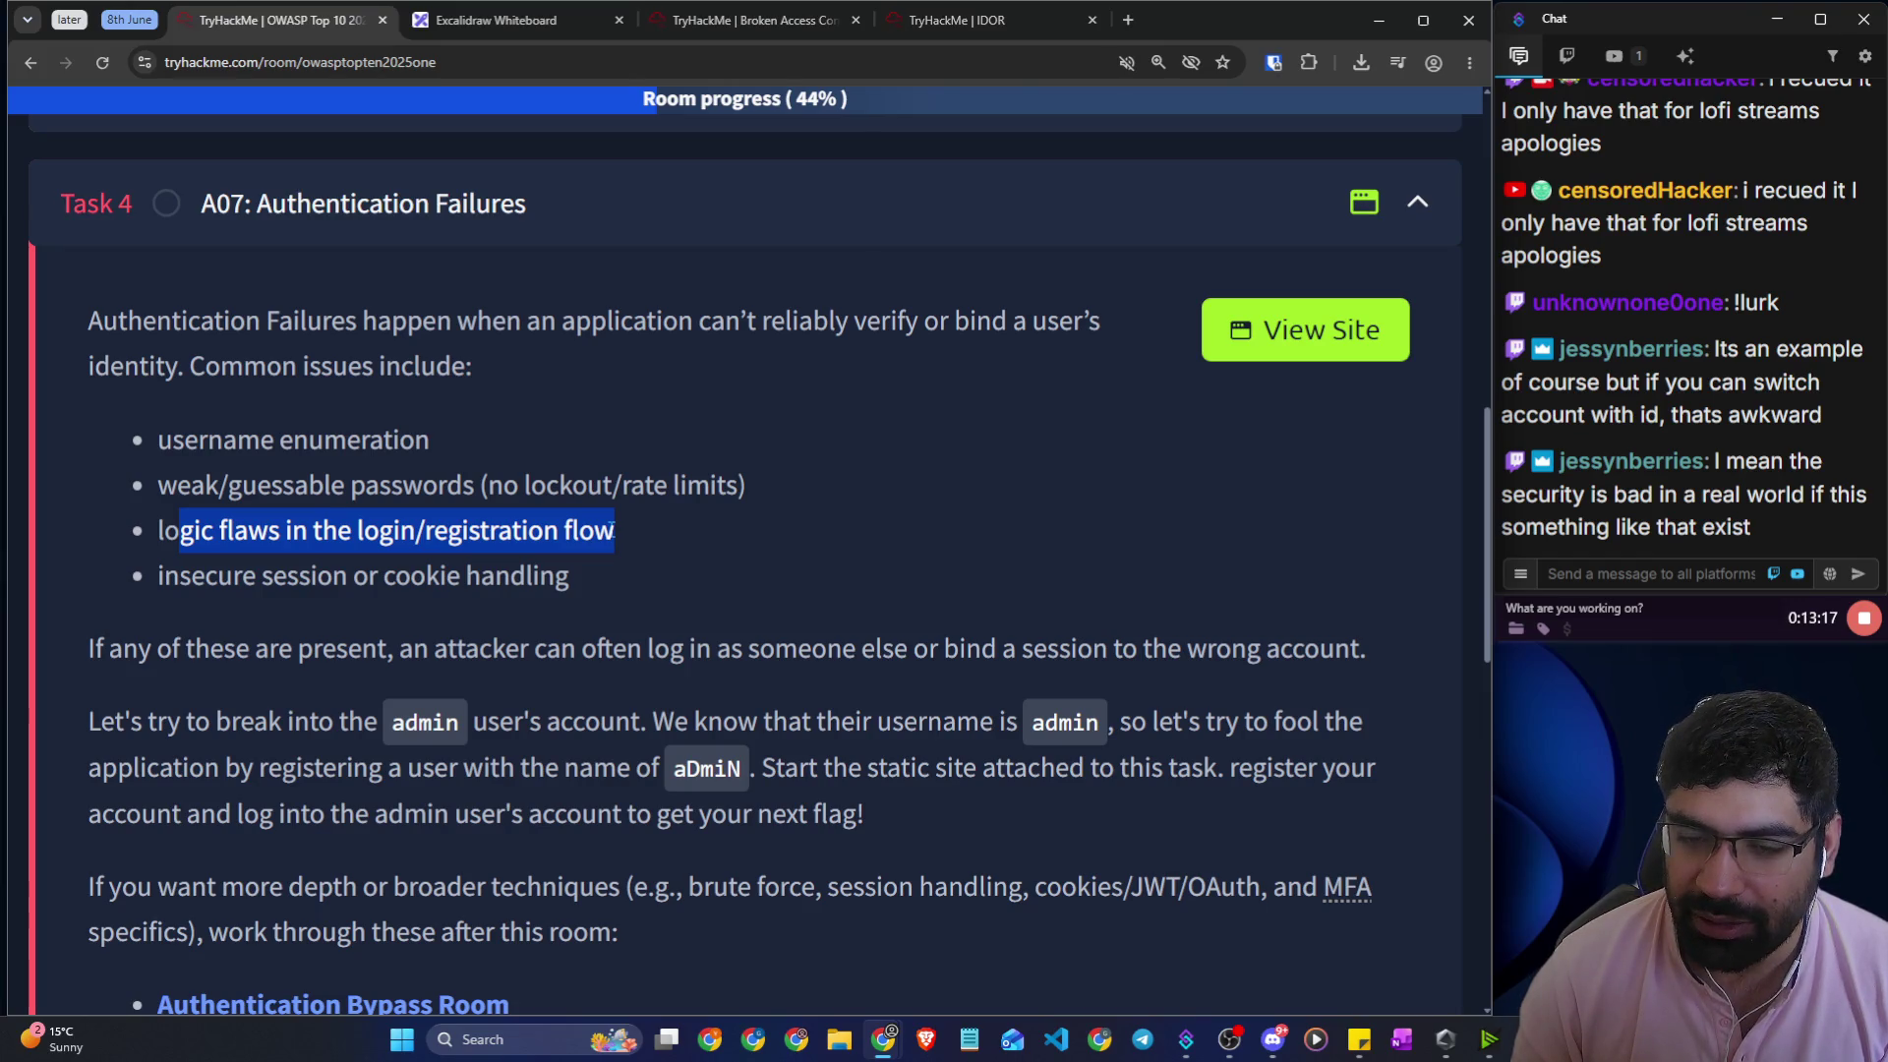
pyautogui.moveTo(1752, 528); pyautogui.dragTo(1711, 462)
pyautogui.click(1603, 575)
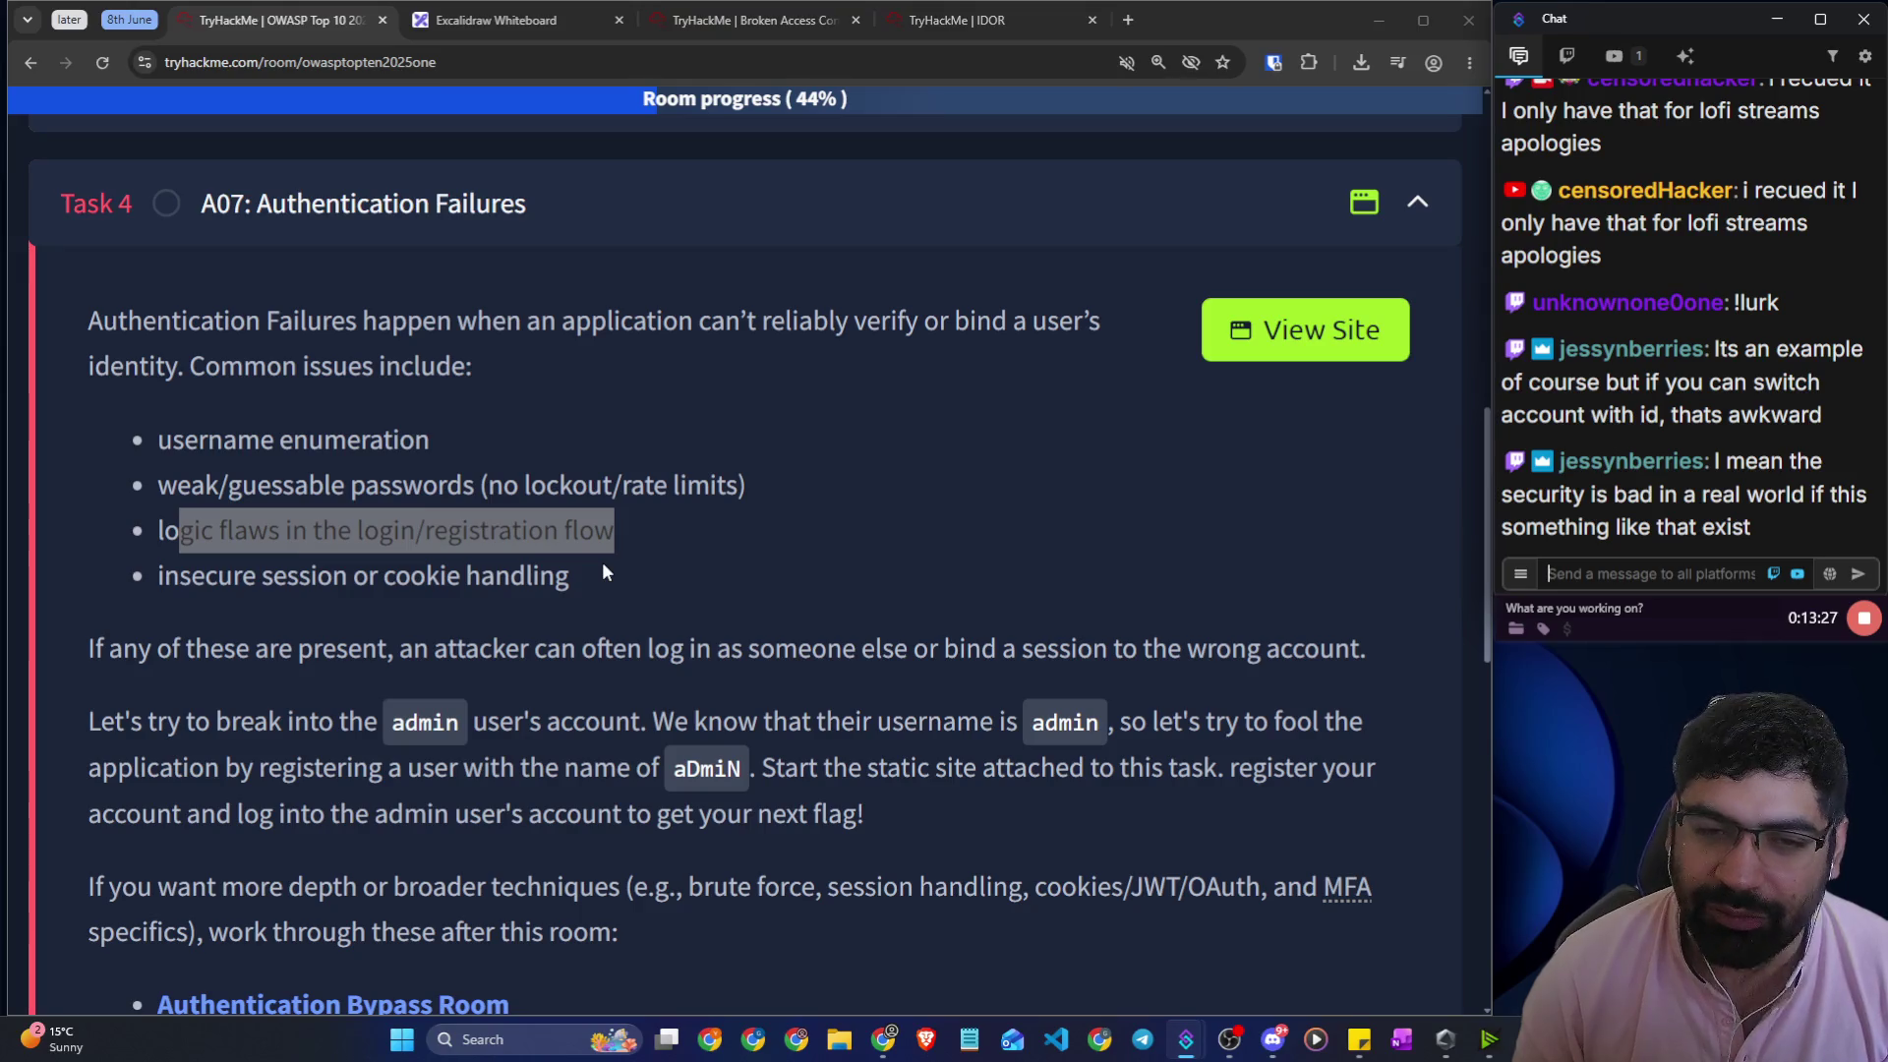
pyautogui.moveTo(604, 576)
pyautogui.mouseDown()
pyautogui.moveTo(236, 582)
pyautogui.moveTo(549, 576)
pyautogui.mouseUp()
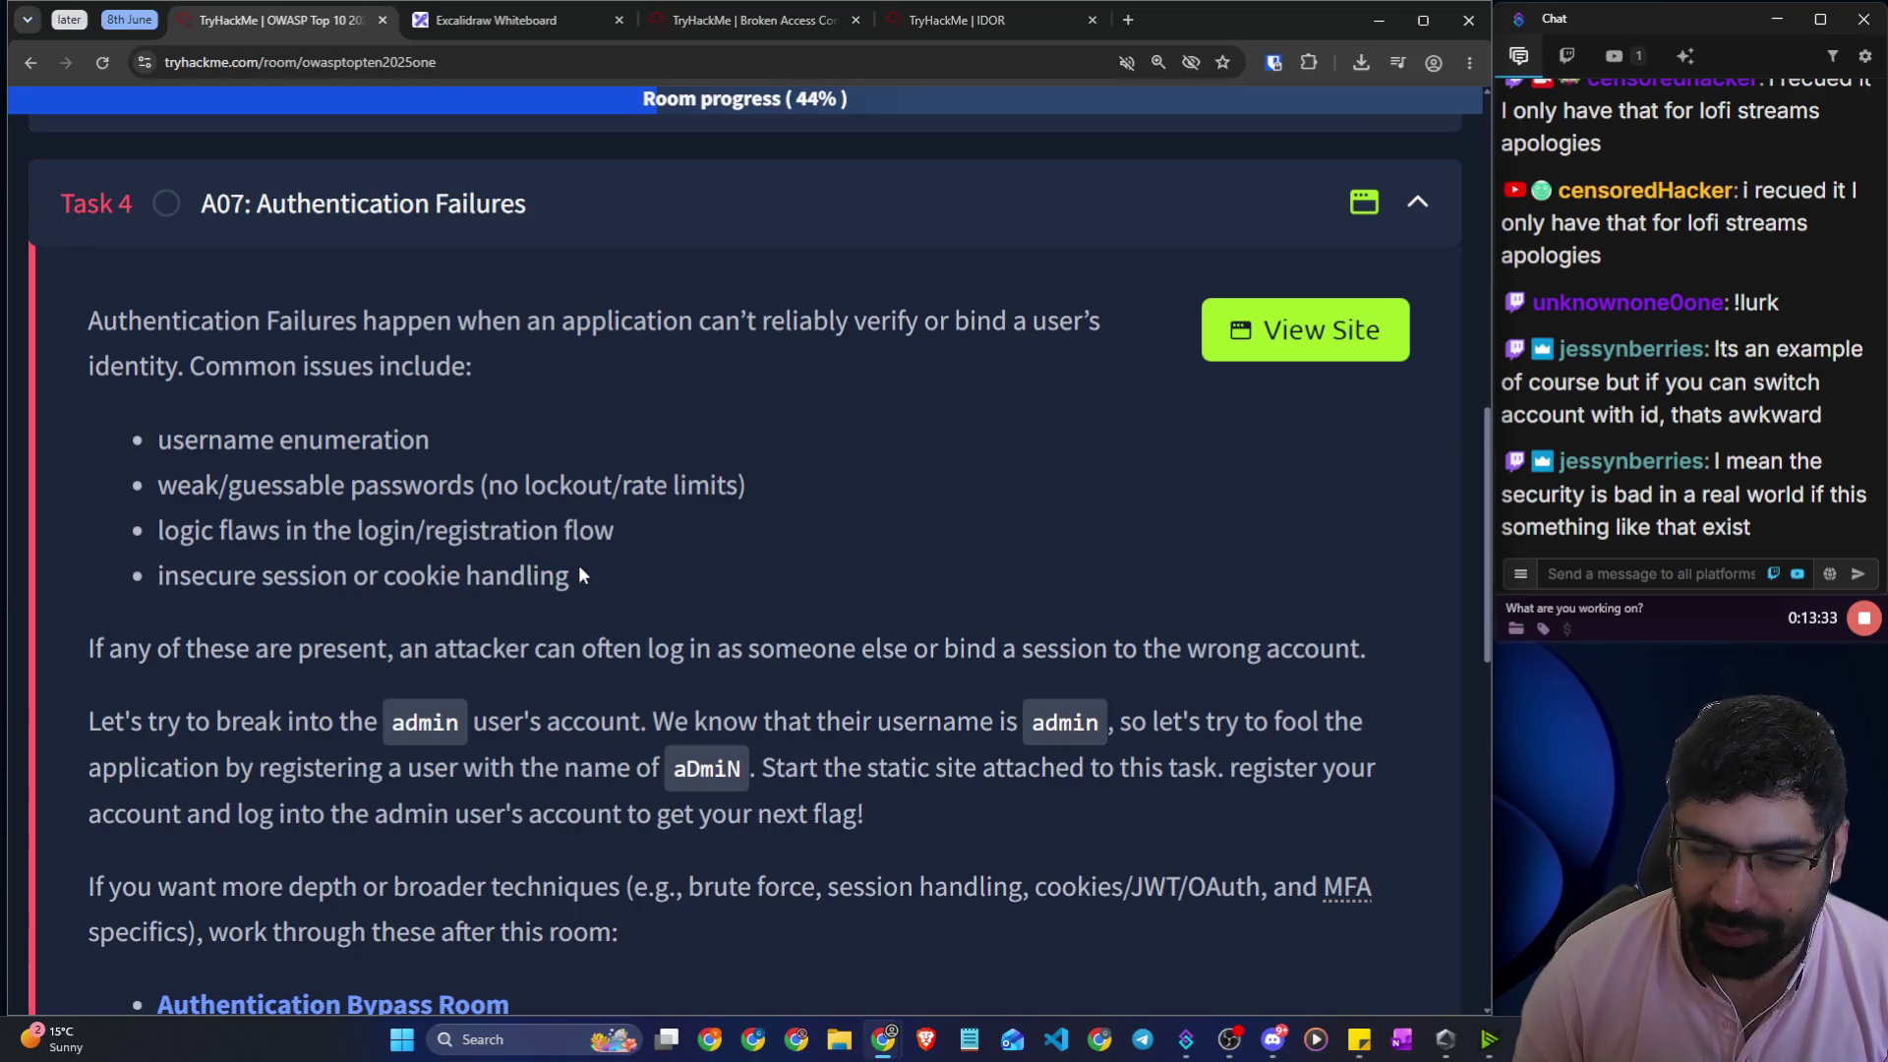
pyautogui.moveTo(578, 575); pyautogui.dragTo(154, 578)
pyautogui.click(198, 588)
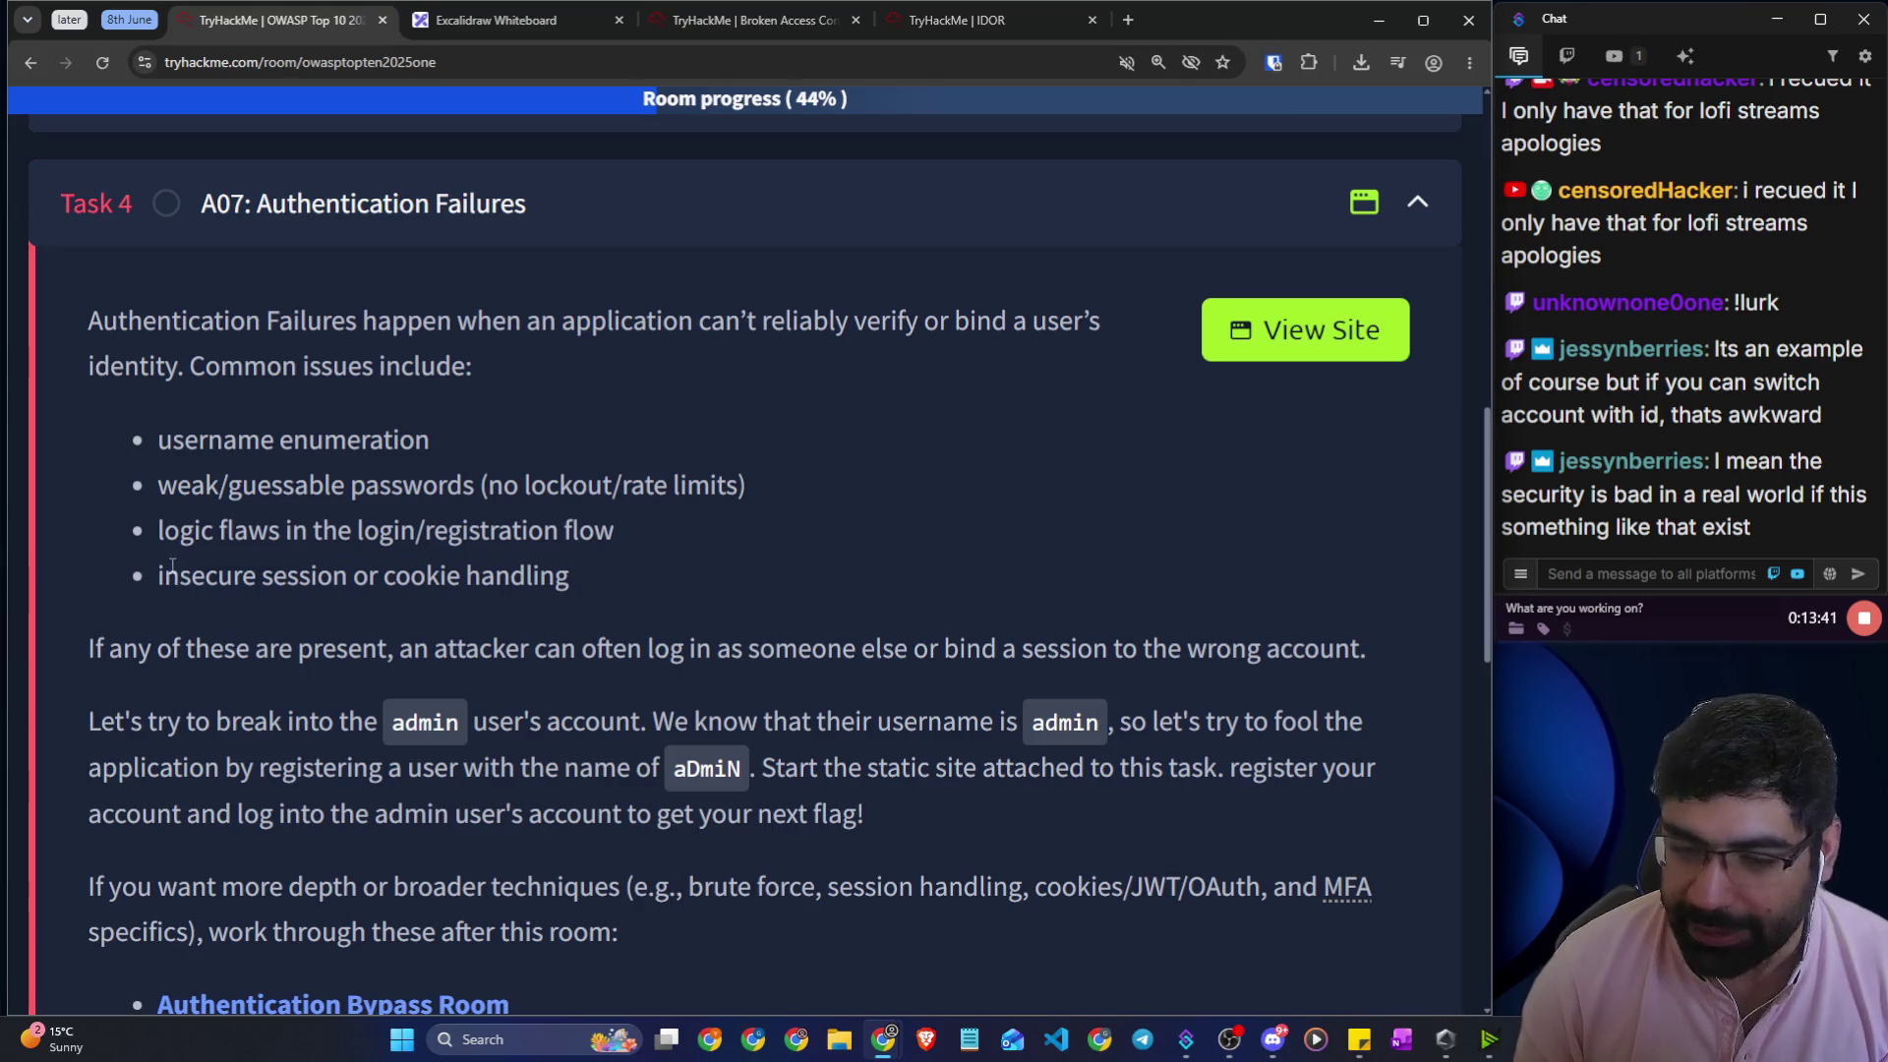
# - Highlight the task's goal and steps: register aDmiN, start the site, log into admin's account
pyautogui.scroll(-3, 168, 564)
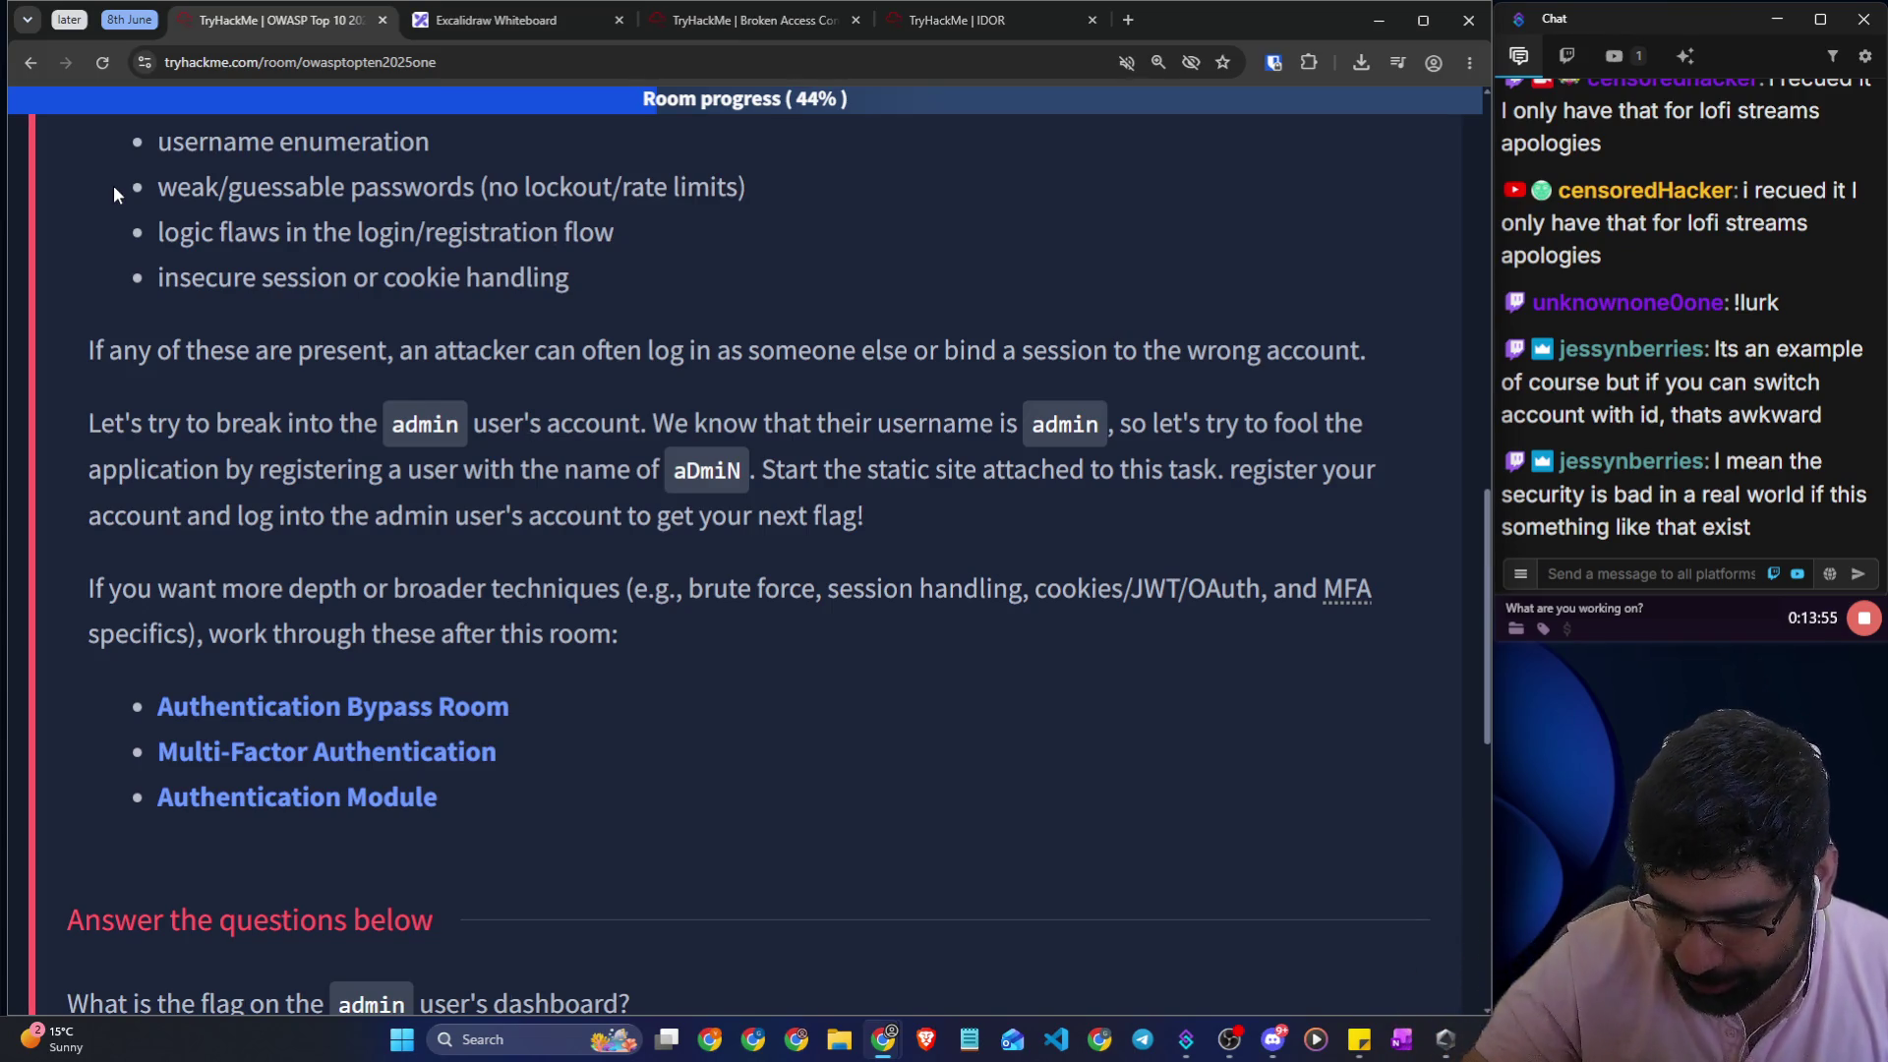
pyautogui.moveTo(74, 341); pyautogui.dragTo(1355, 349)
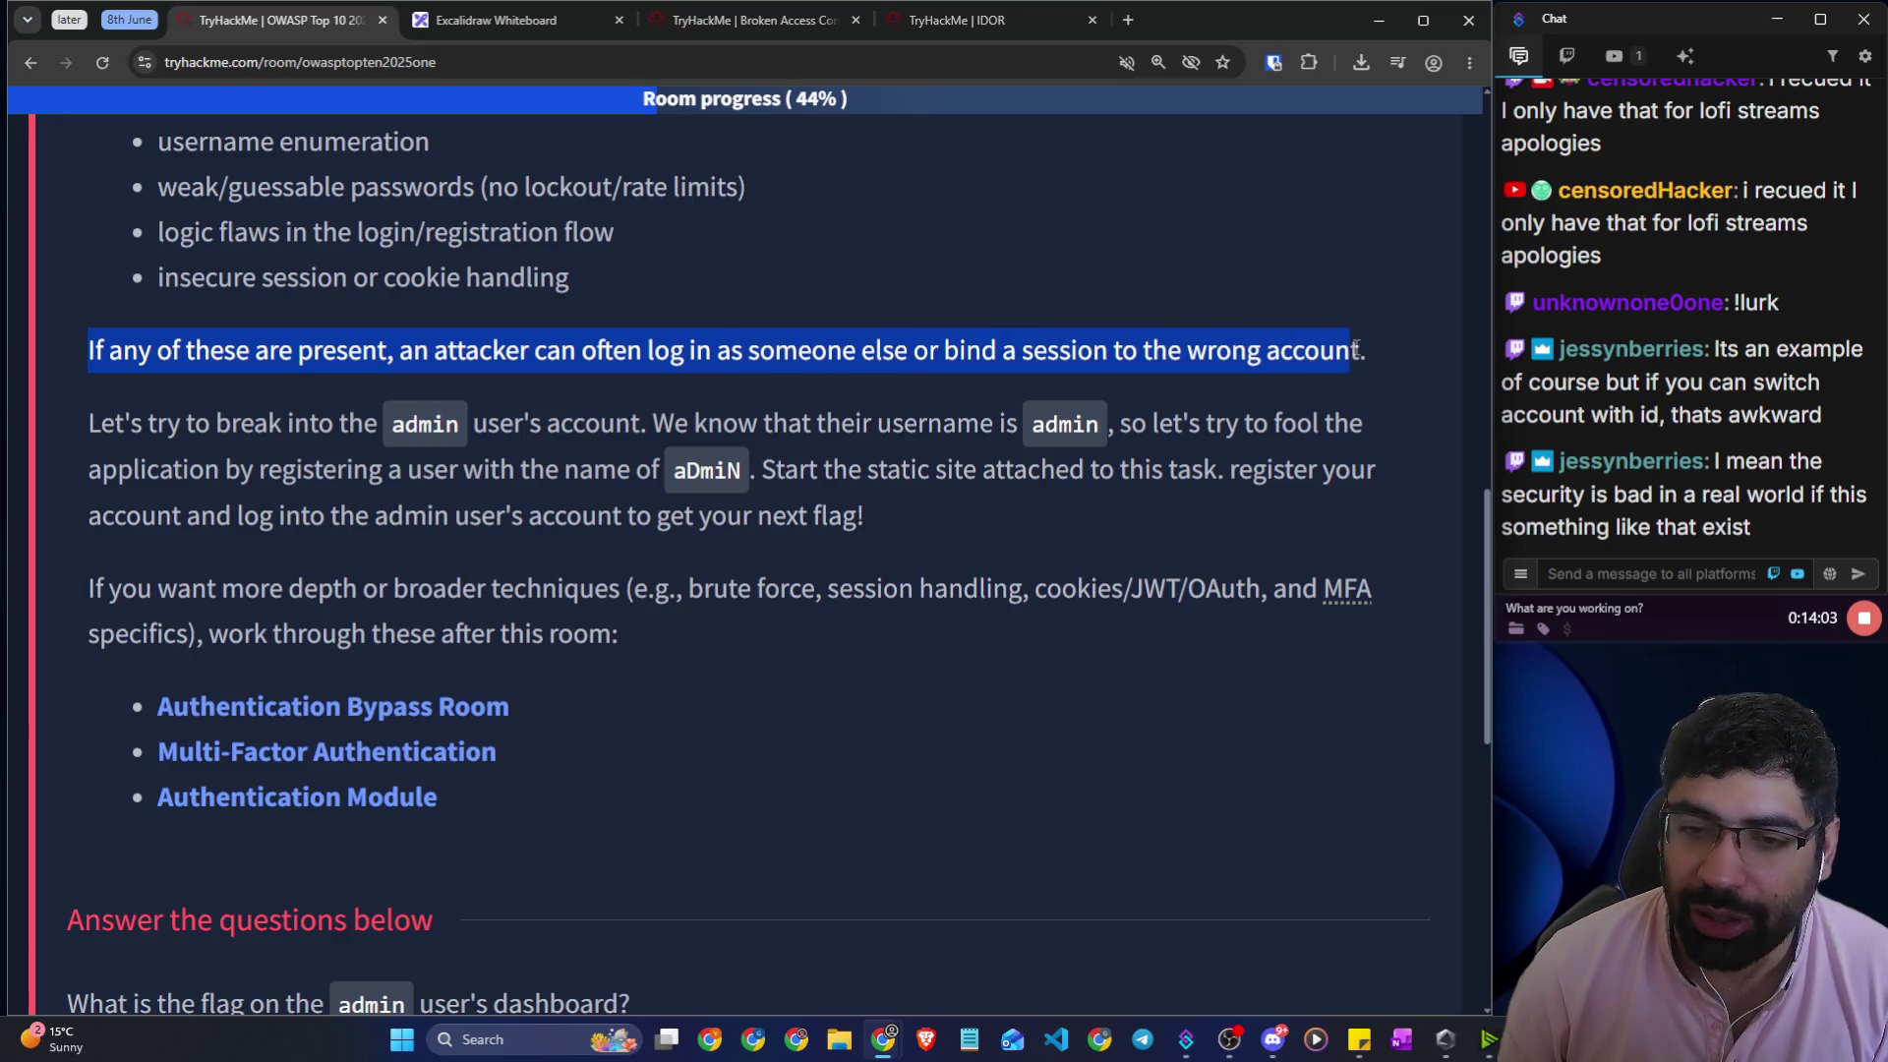
pyautogui.moveTo(86, 438); pyautogui.dragTo(1352, 415)
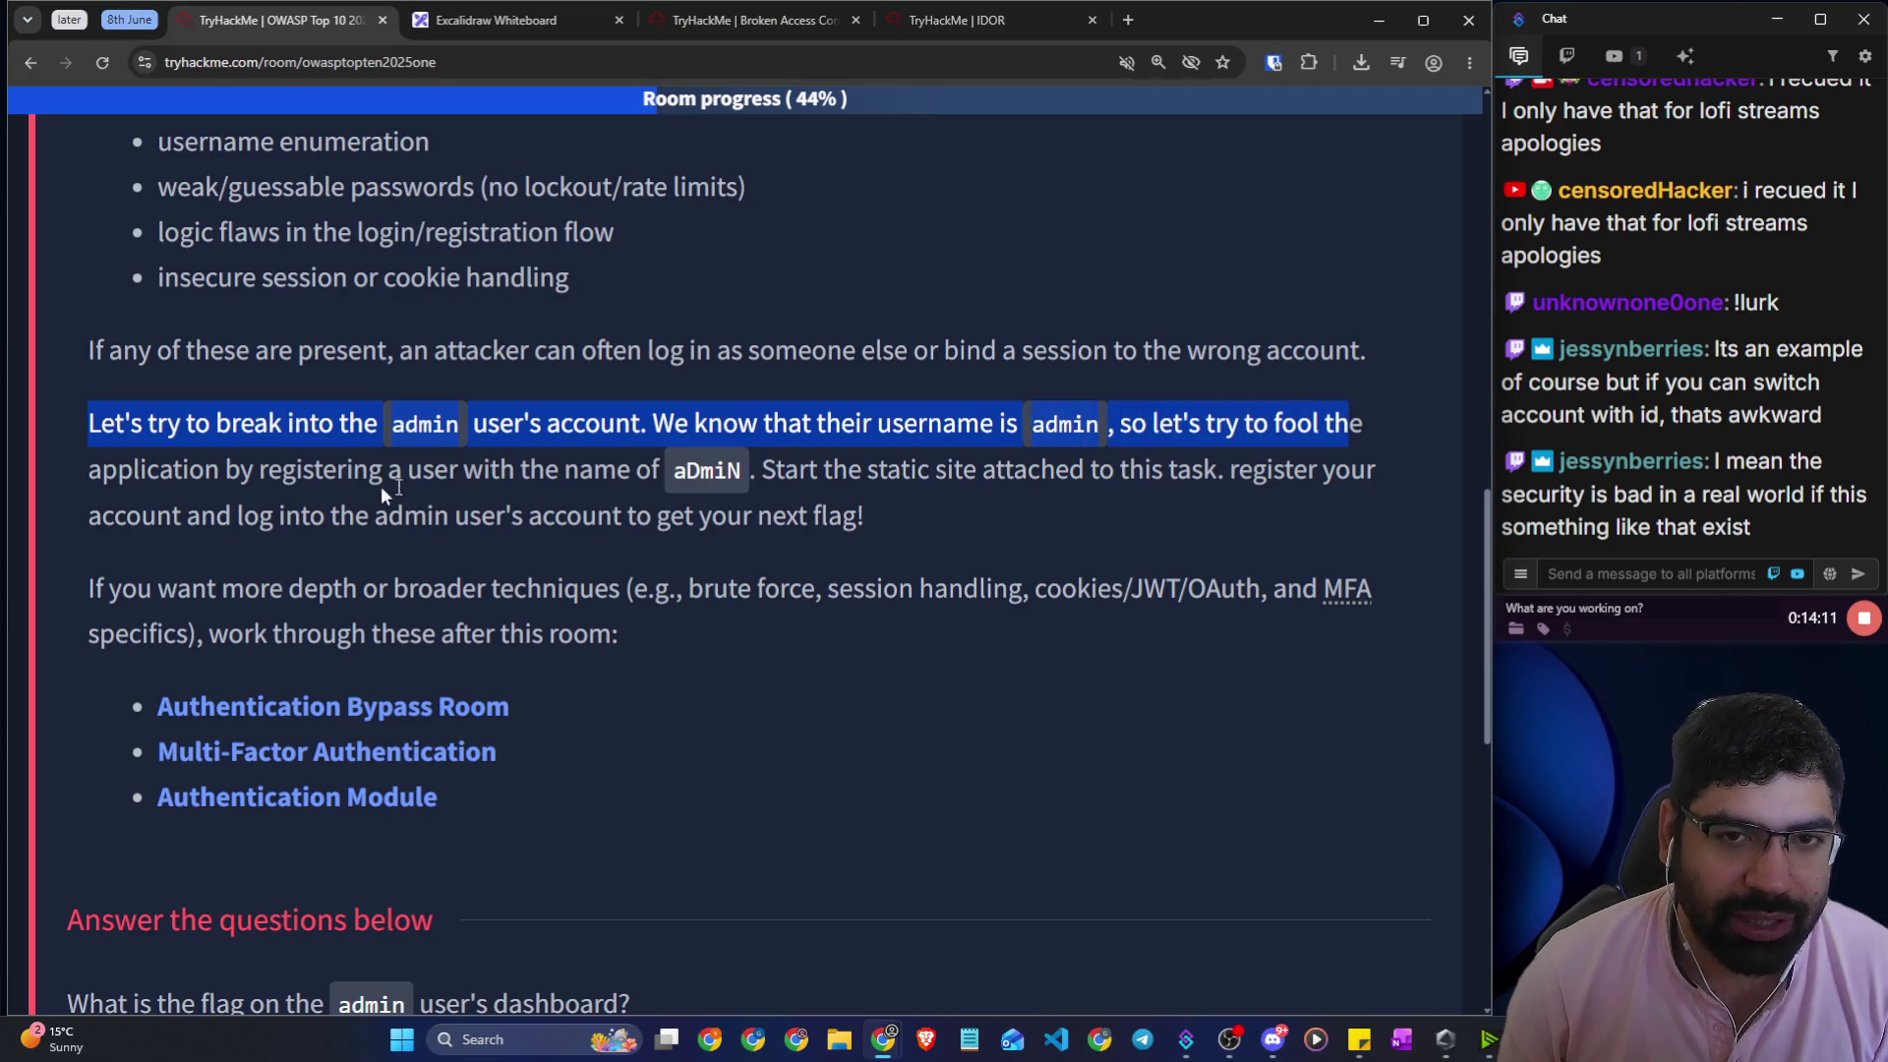
pyautogui.moveTo(239, 473); pyautogui.dragTo(749, 472)
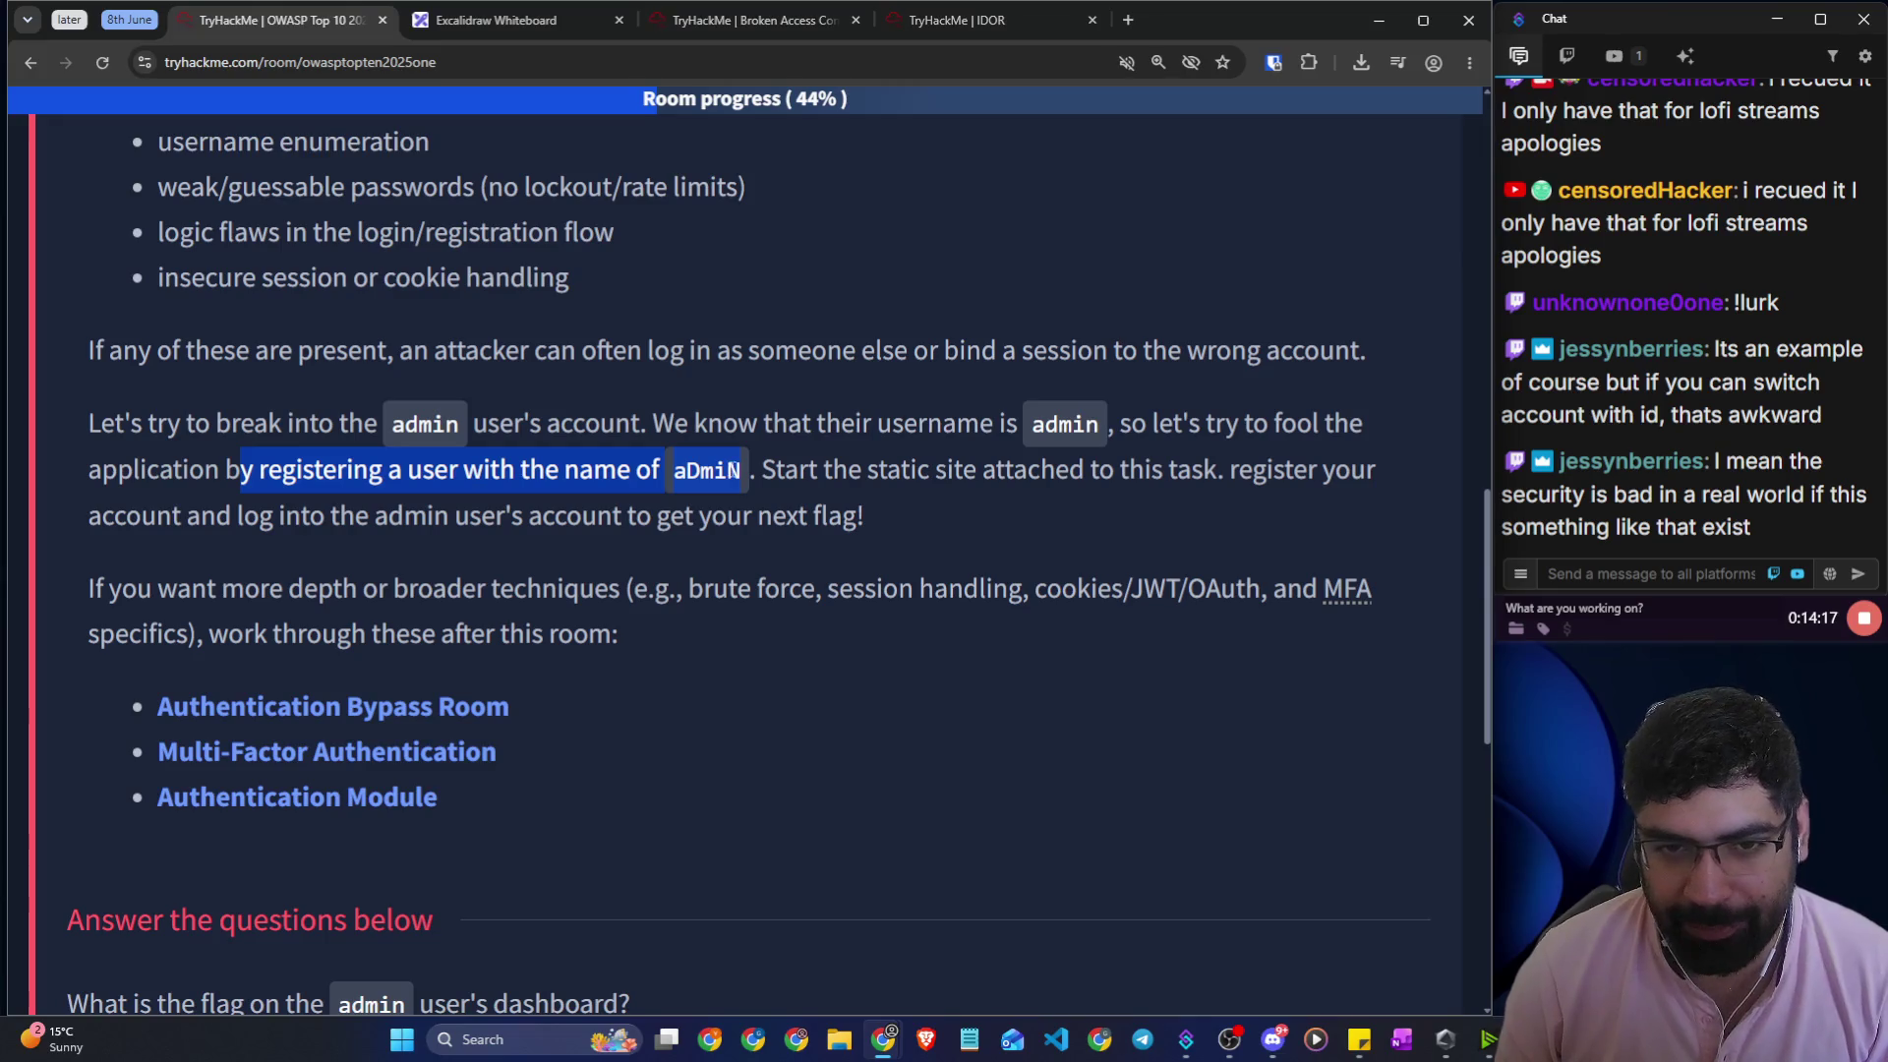
pyautogui.moveTo(777, 470); pyautogui.dragTo(1400, 489)
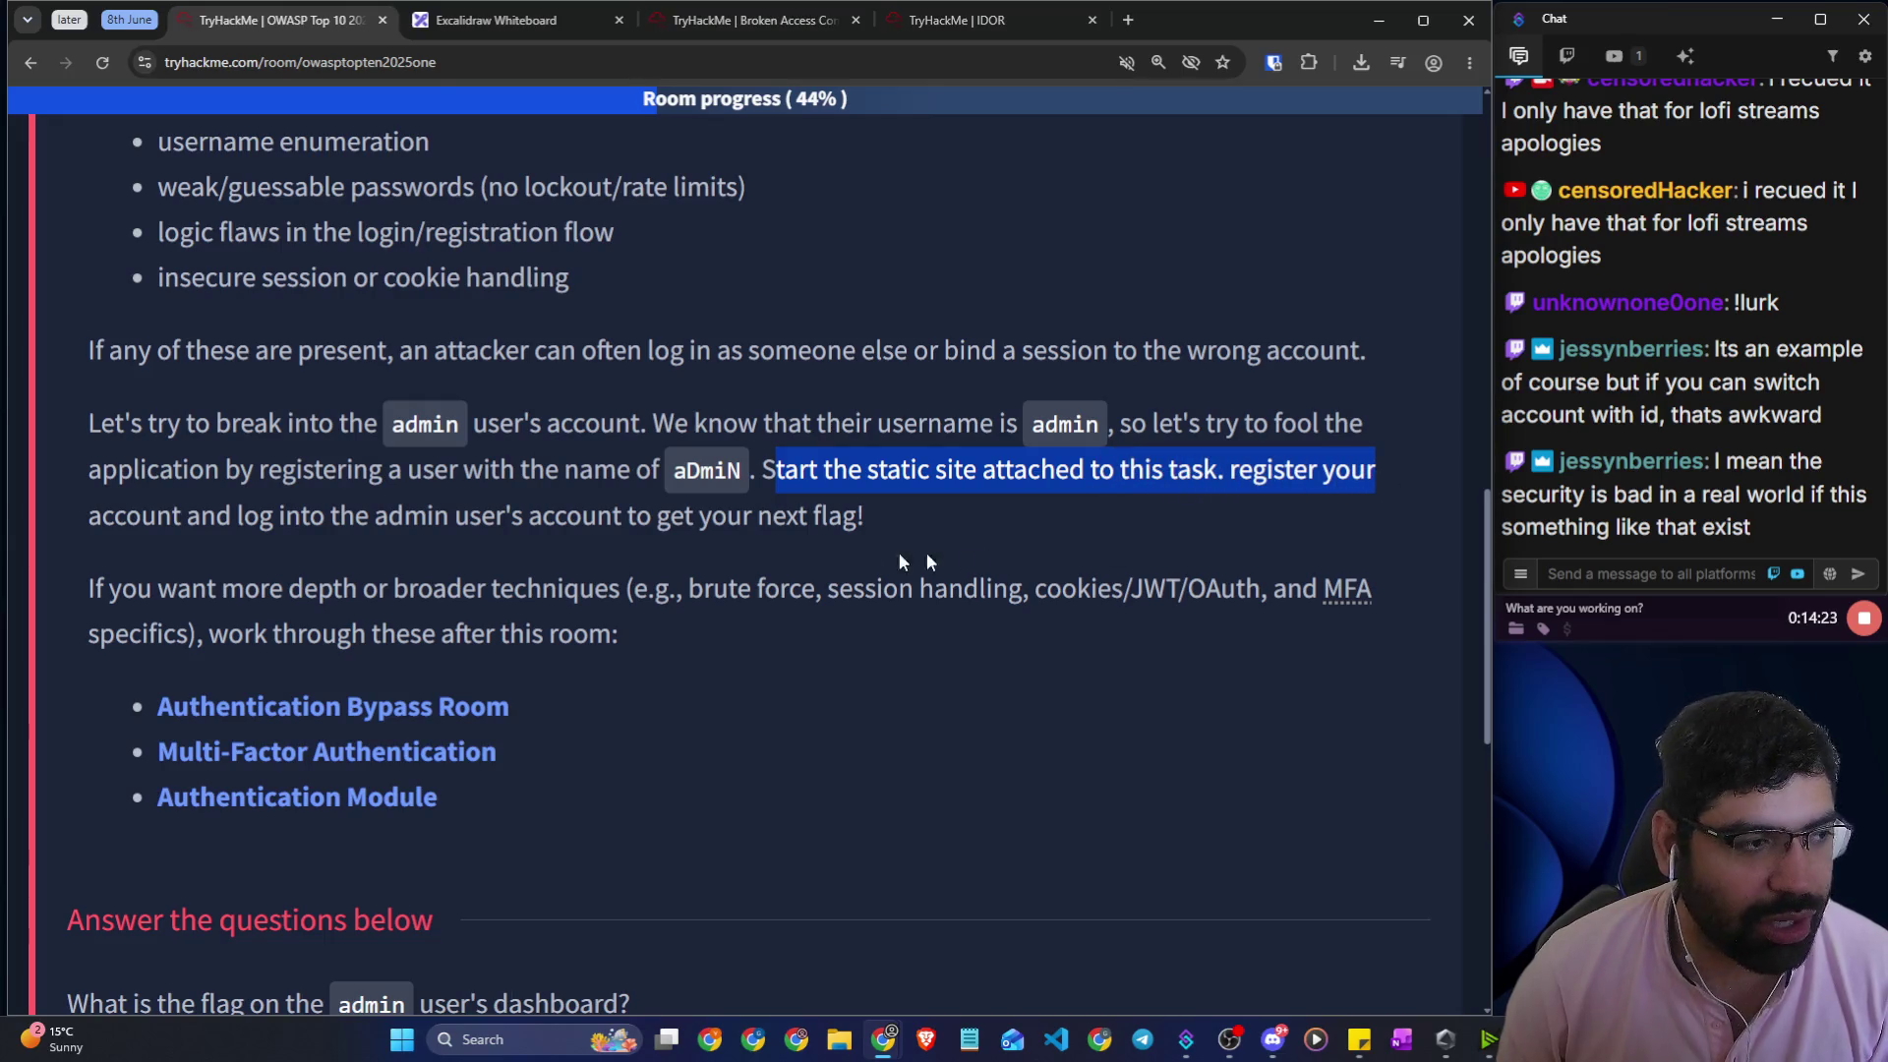
pyautogui.moveTo(234, 516); pyautogui.dragTo(877, 524)
pyautogui.scroll(3, 966, 522)
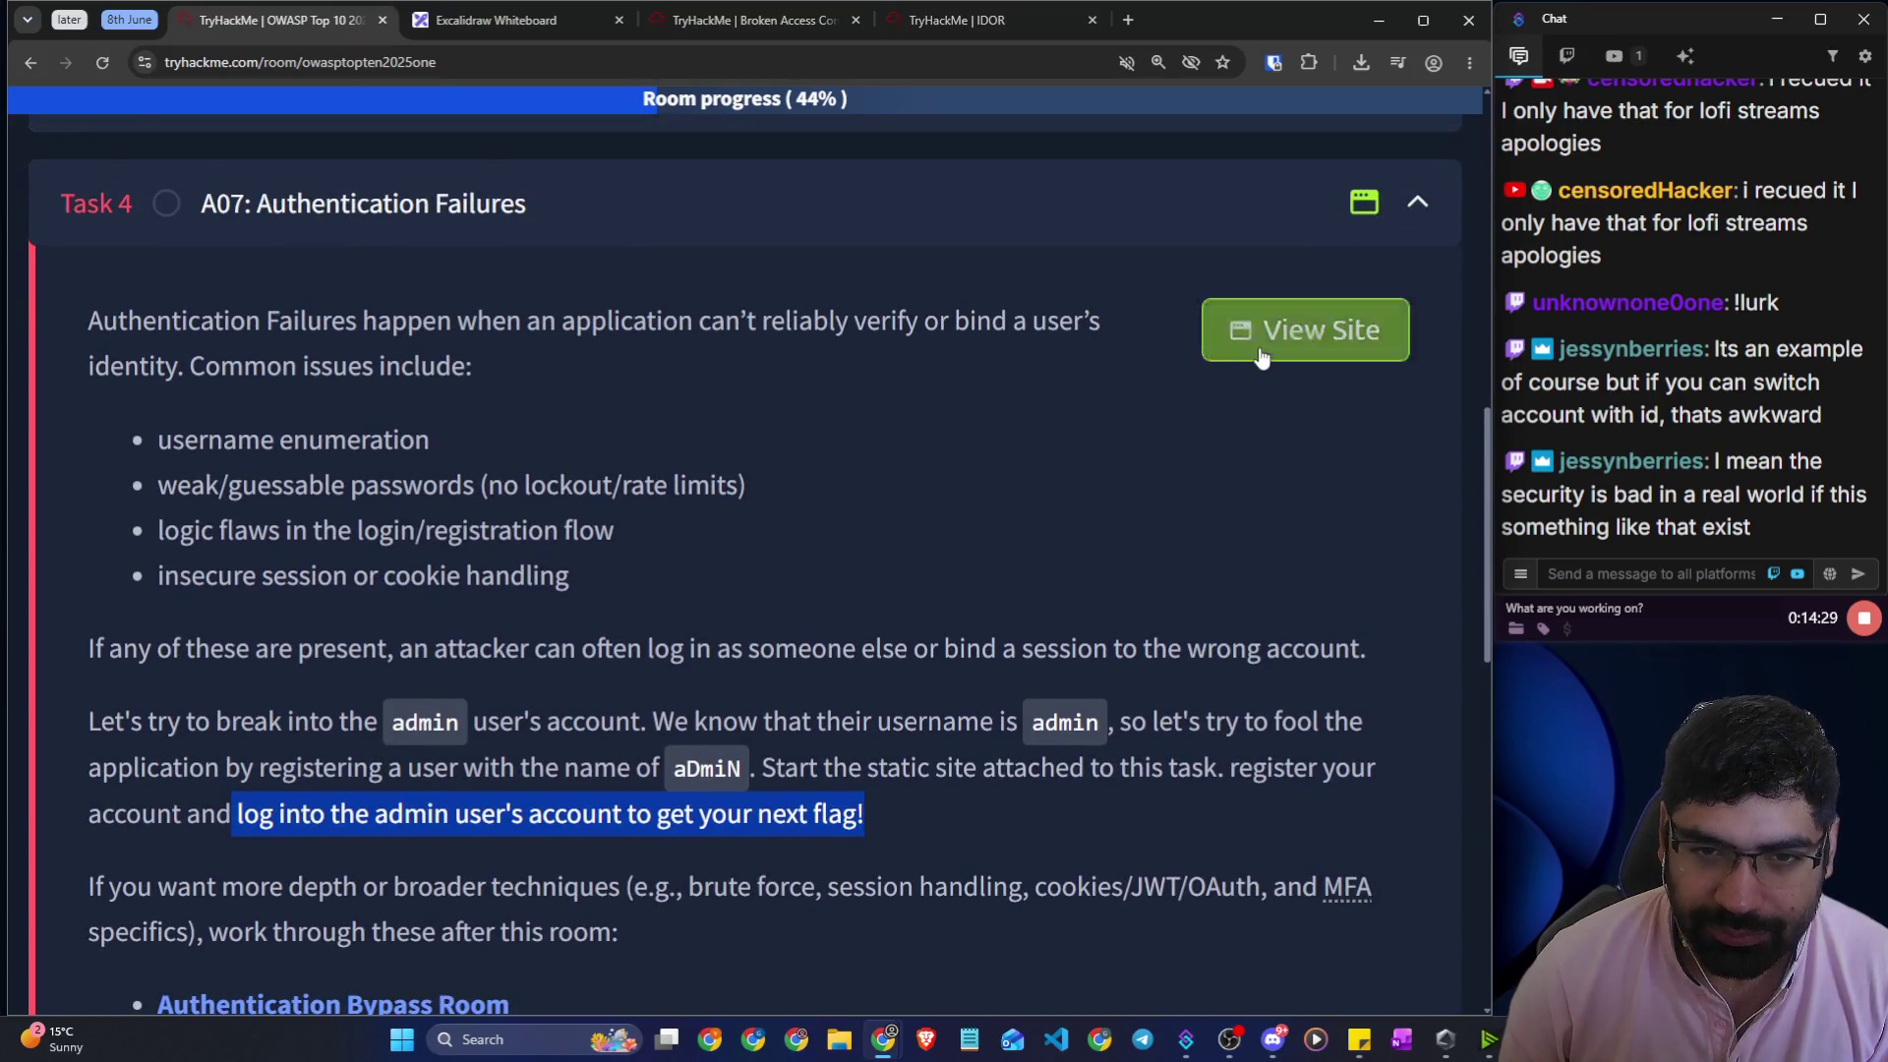
# - Launch the Bank.THM practice site and go to its registration page
pyautogui.click(1260, 351)
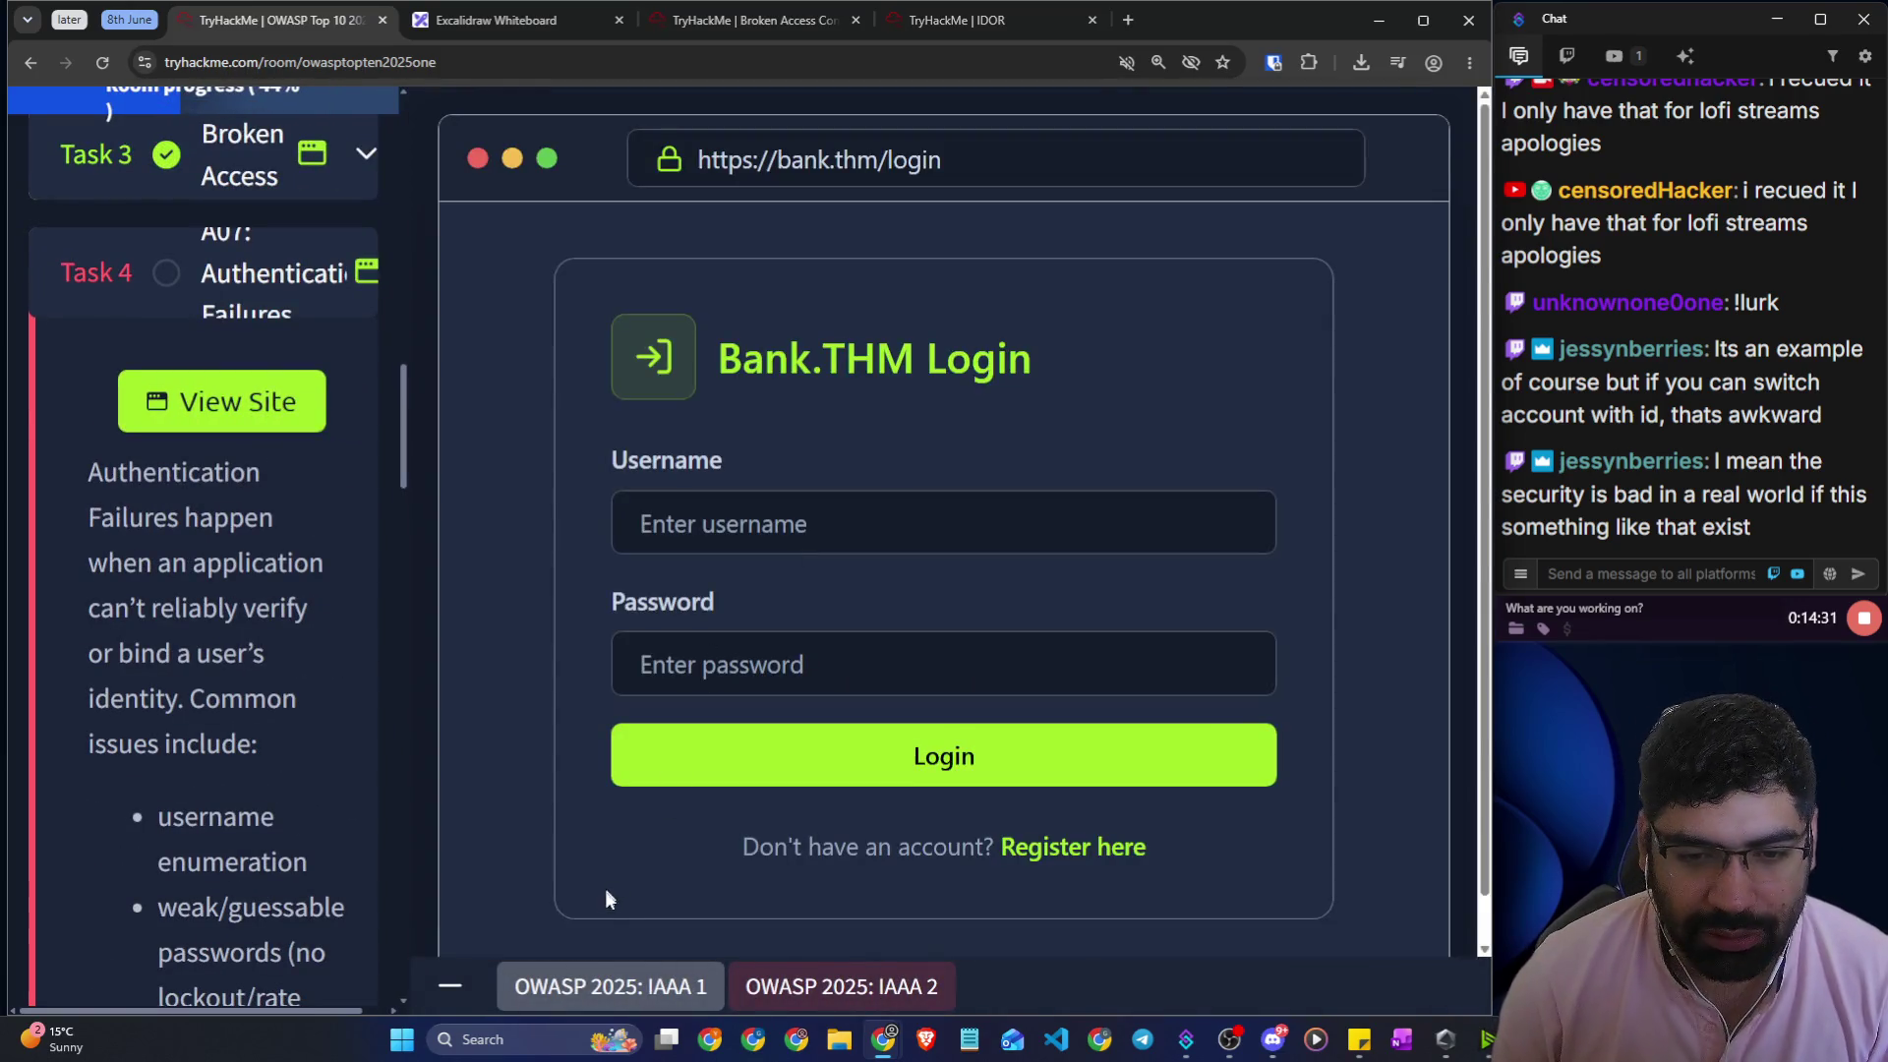
pyautogui.moveTo(954, 167); pyautogui.dragTo(726, 173)
pyautogui.click(786, 478)
pyautogui.click(782, 509)
pyautogui.scroll(-1, 883, 546)
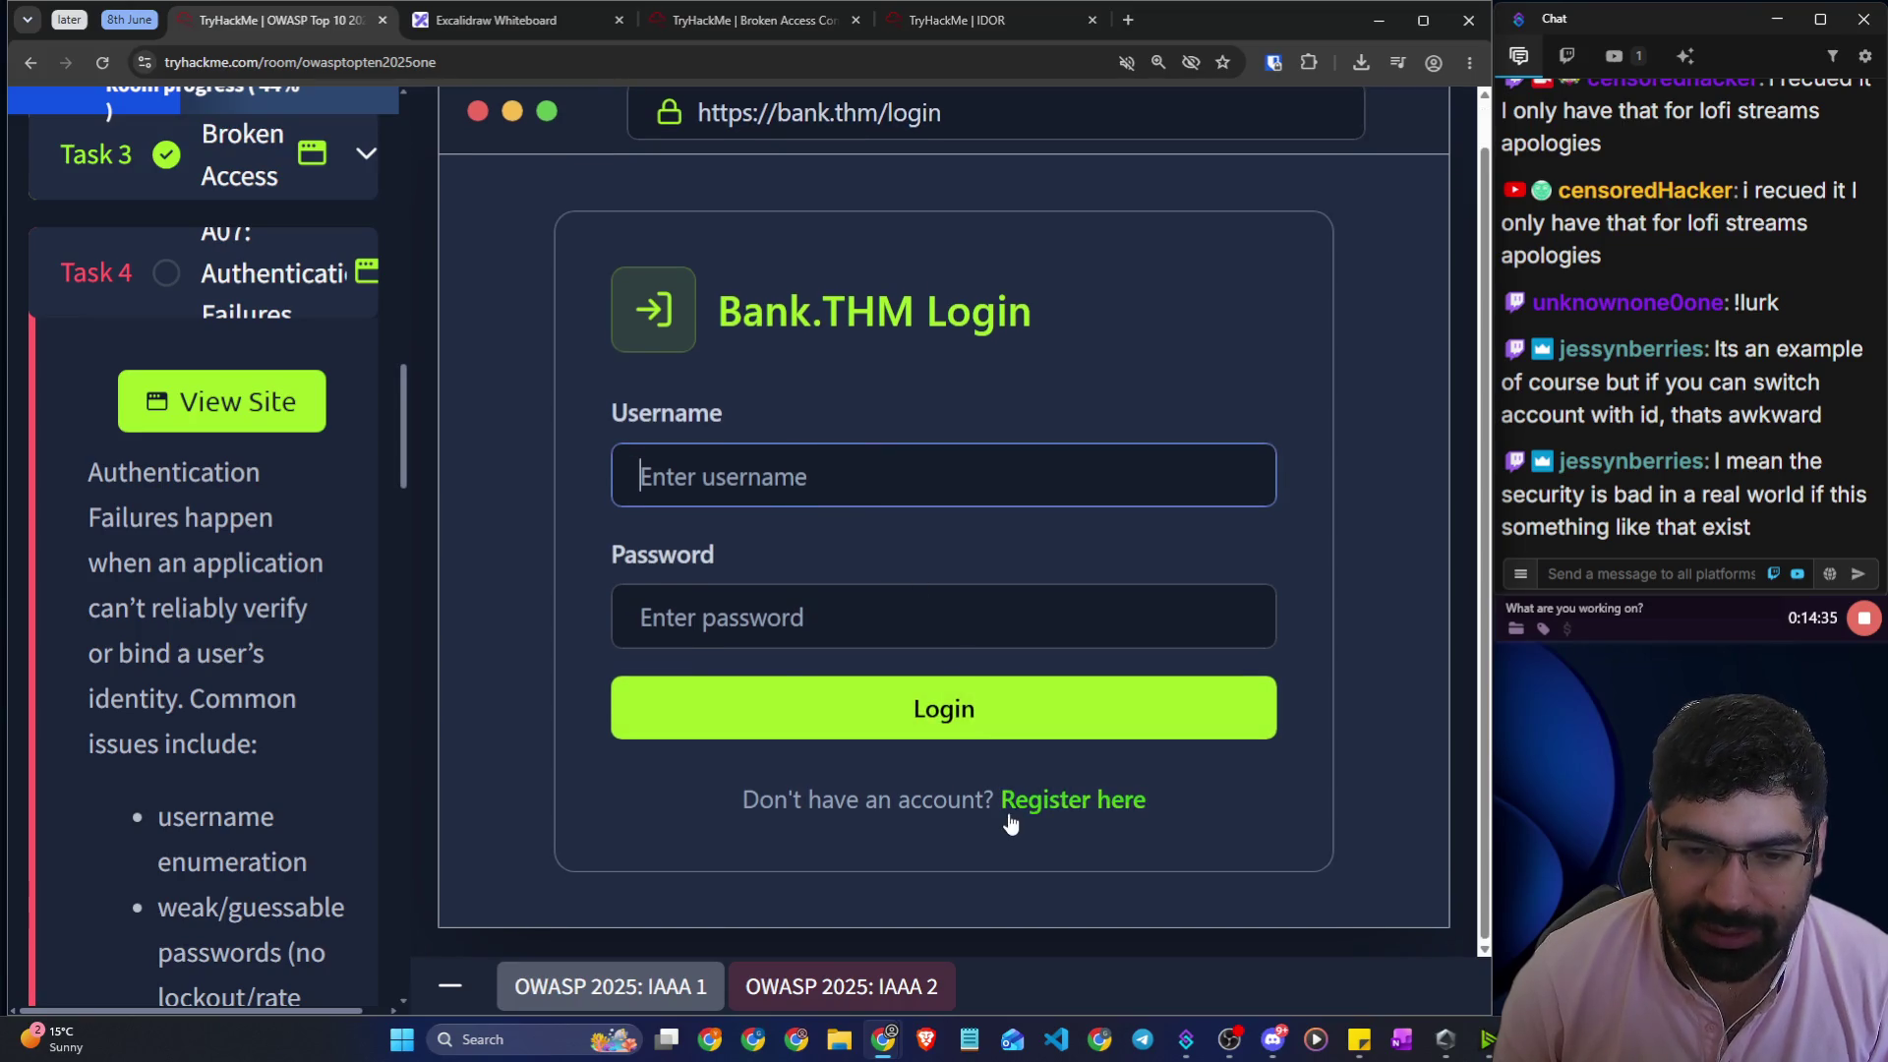
pyautogui.click(1014, 811)
# - Register a new Bank.THM account with username ADmin and a password
pyautogui.click(751, 495)
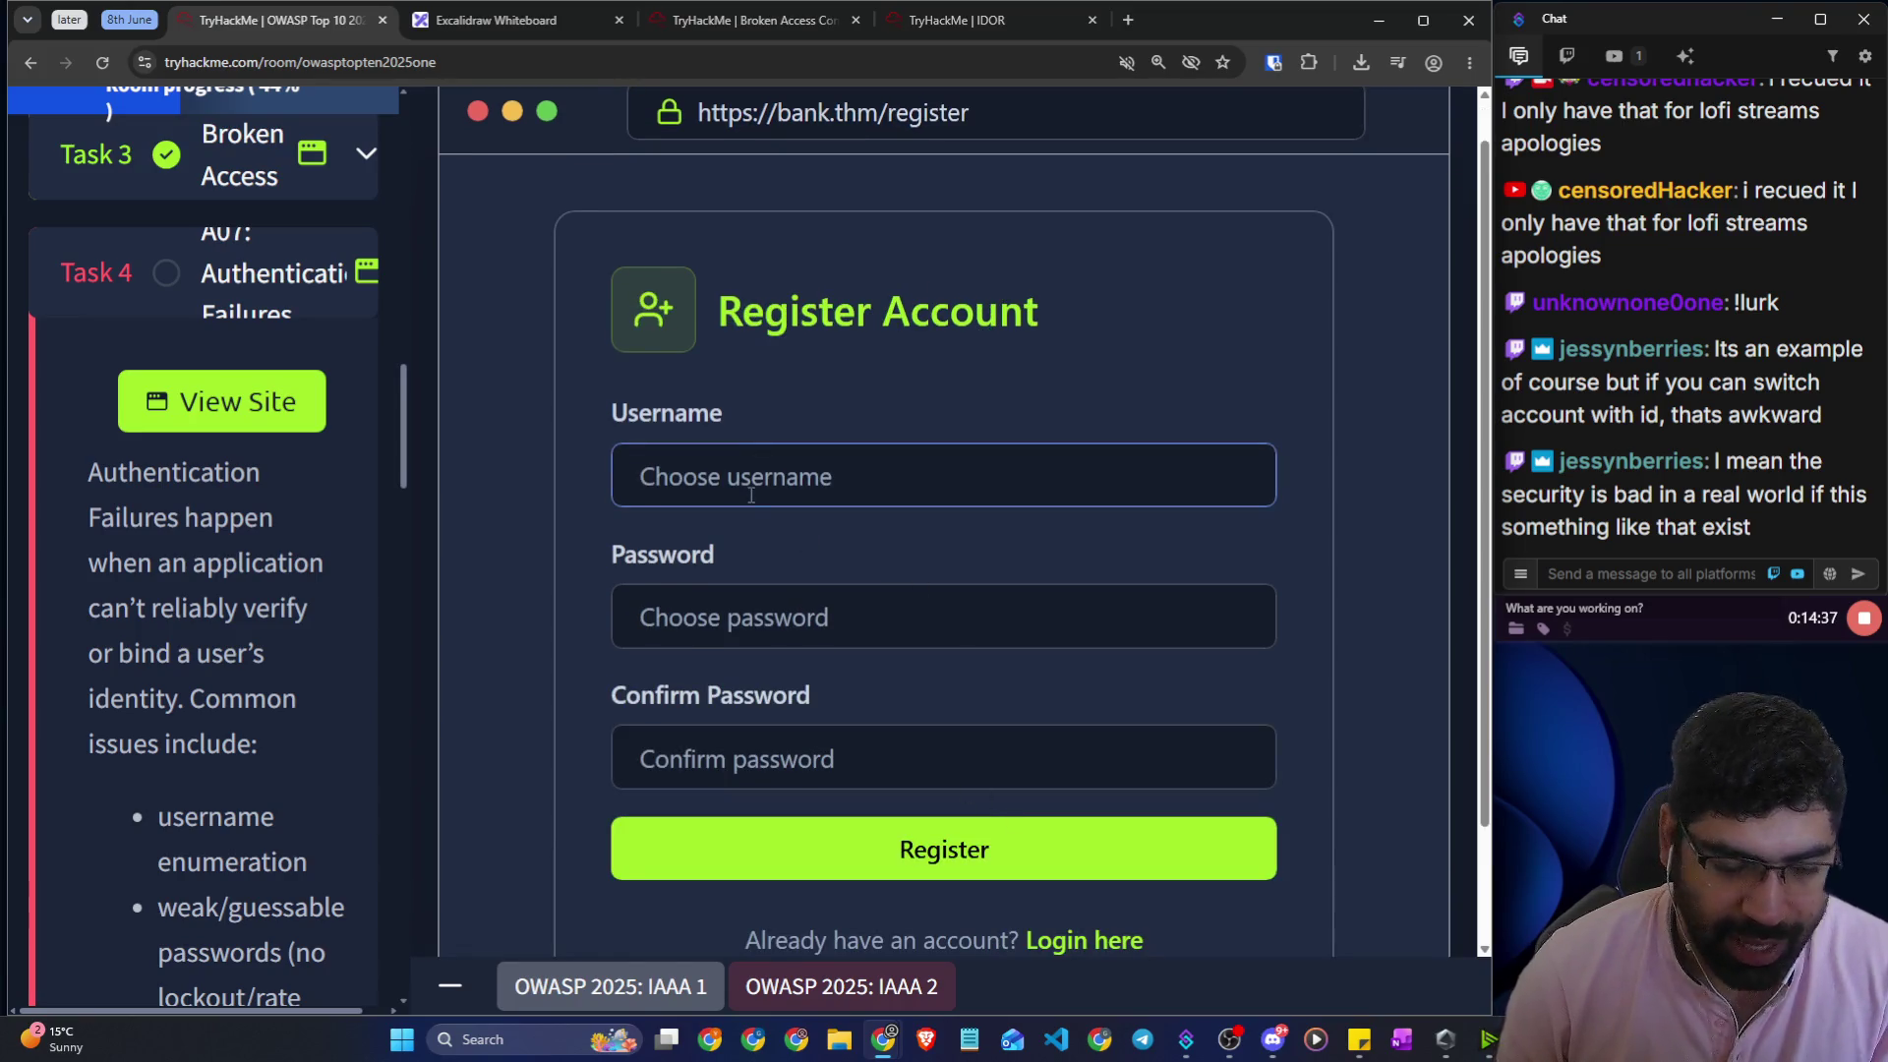
pyautogui.write('ADmin')
pyautogui.press('Tab')
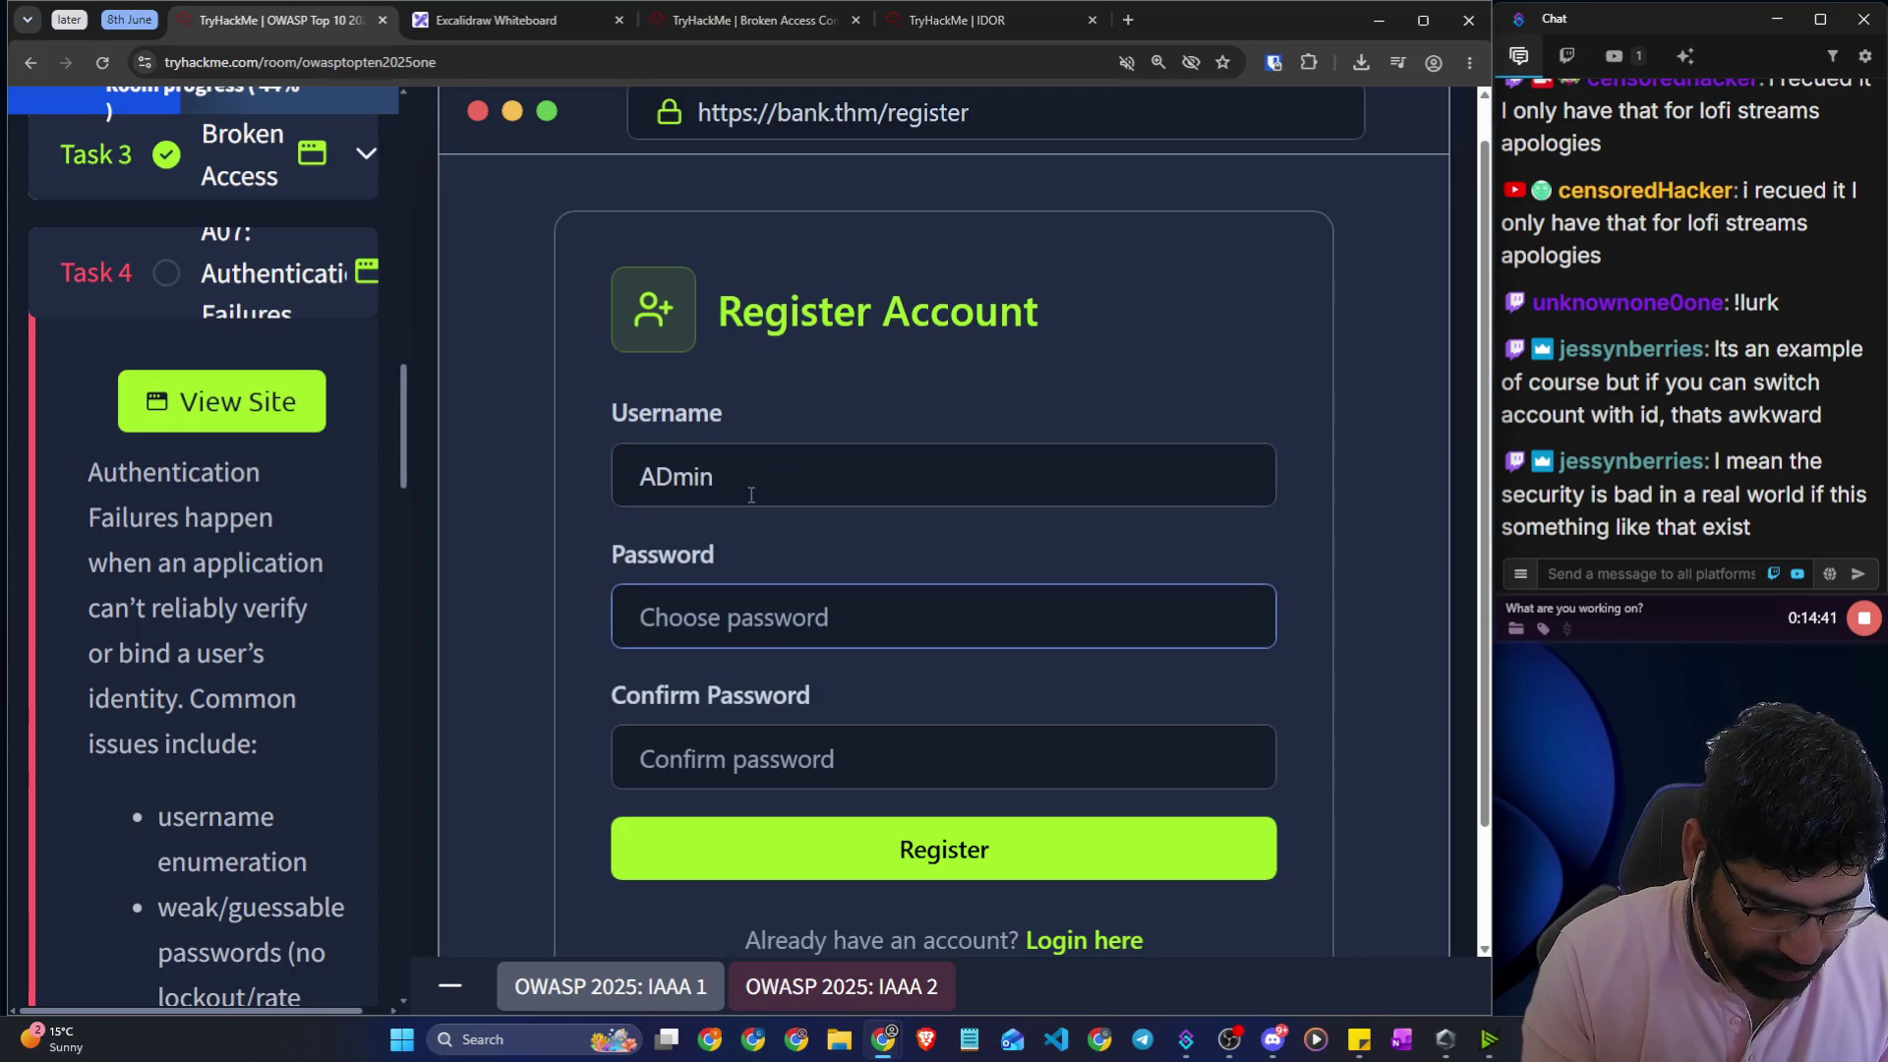
pyautogui.write('admin')
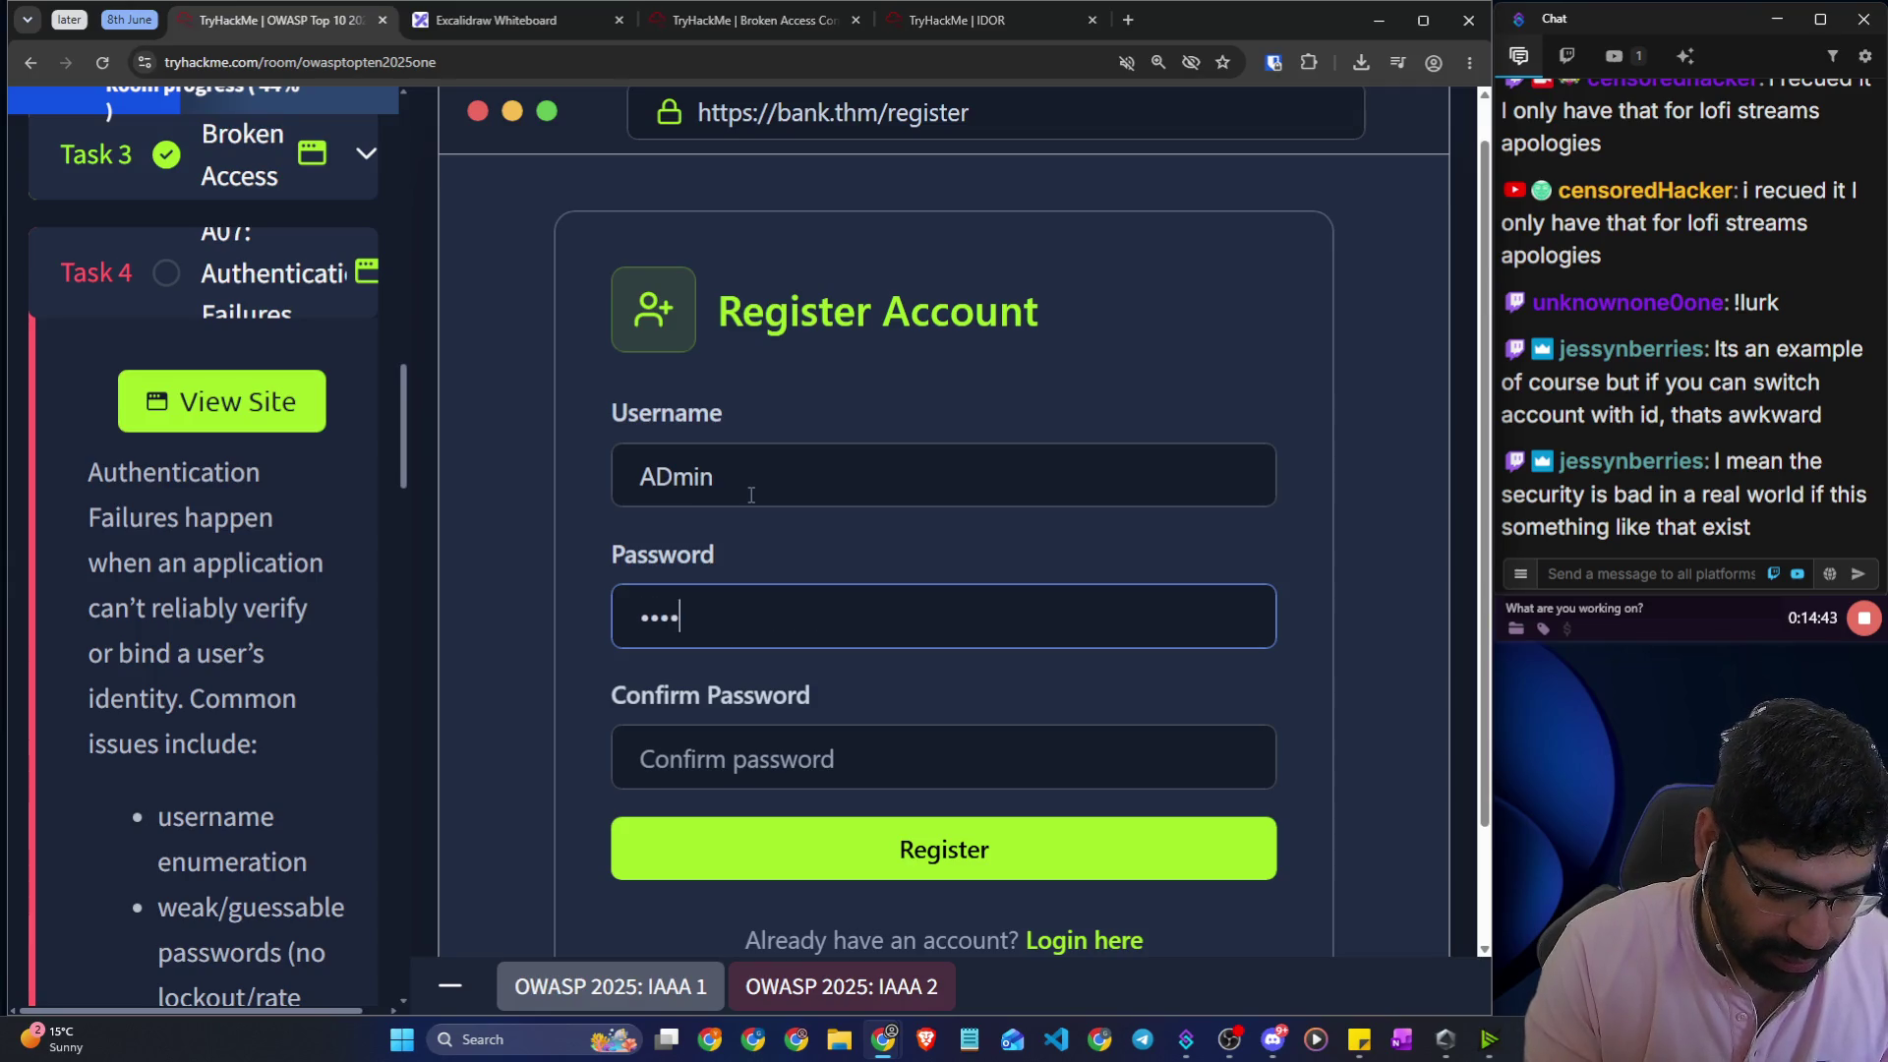
pyautogui.press('Tab')
pyautogui.write('amin')
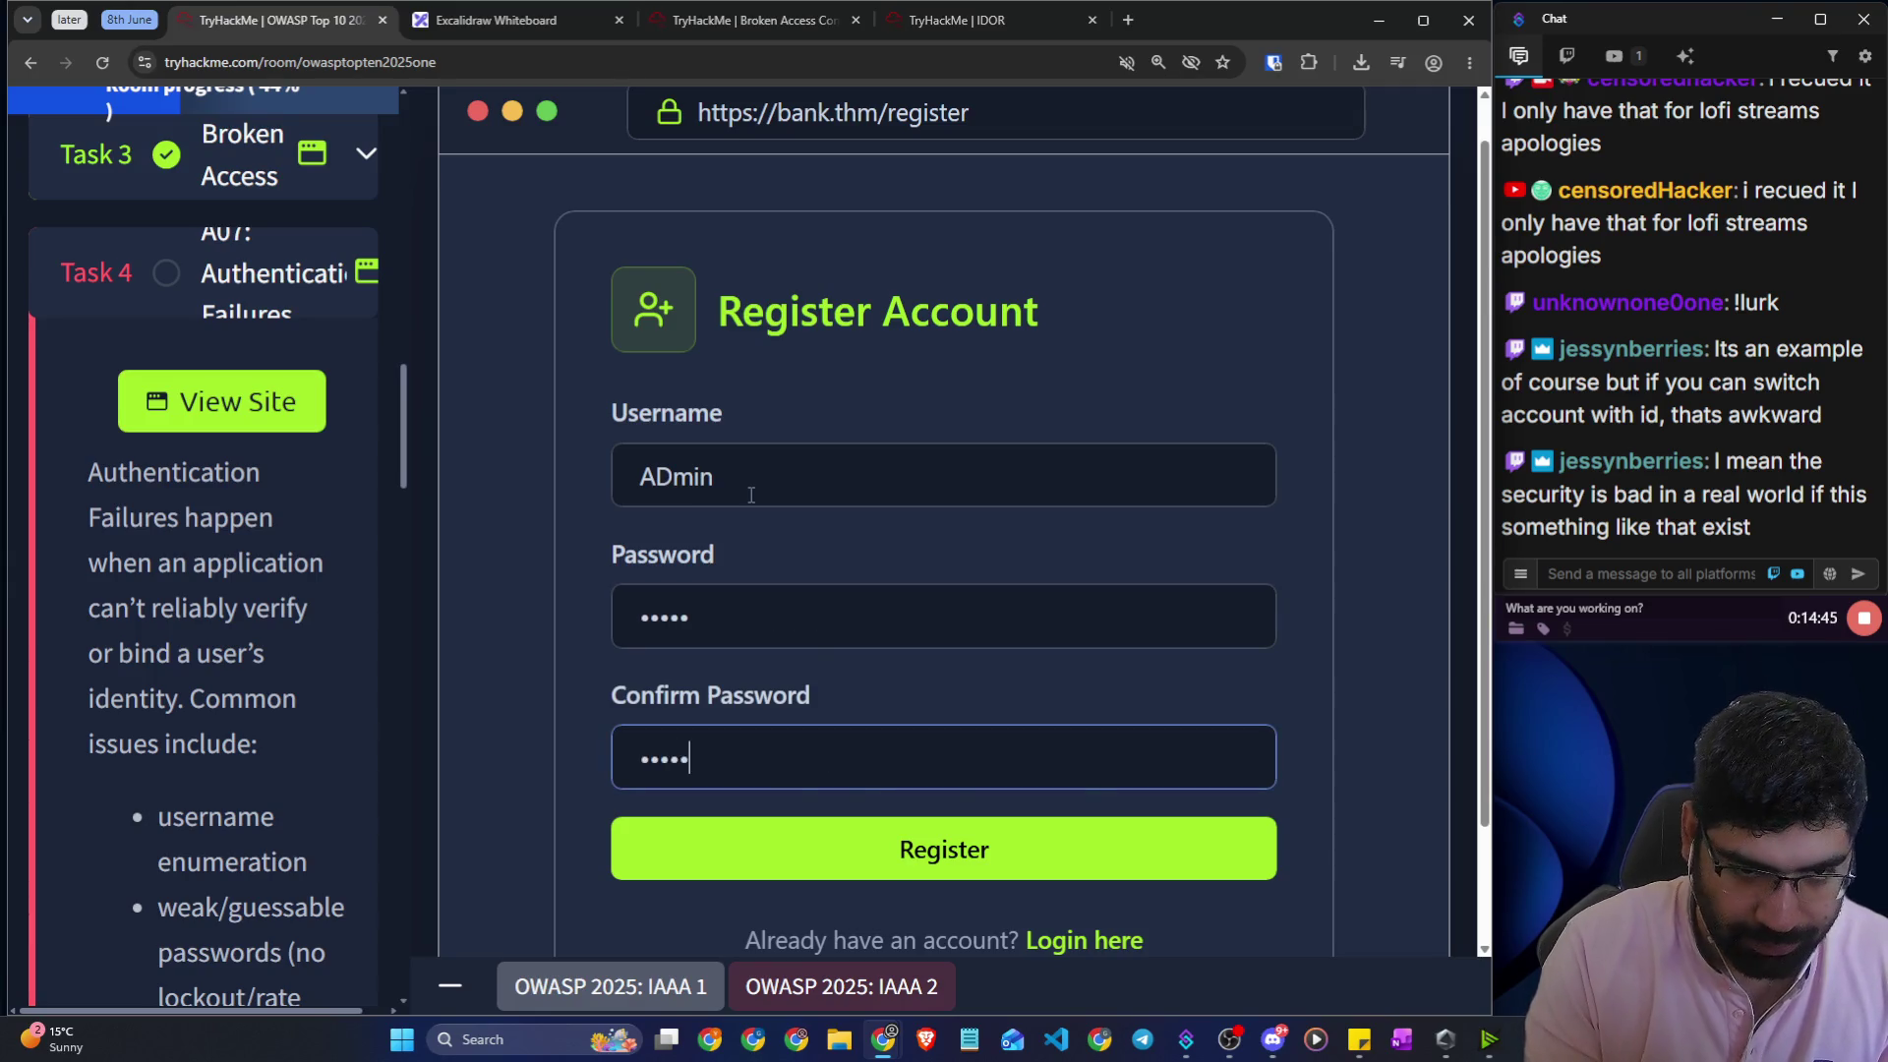
pyautogui.press('Return')
# - Log in to Bank.THM as ADmin to land on admin's dashboard
pyautogui.click(731, 473)
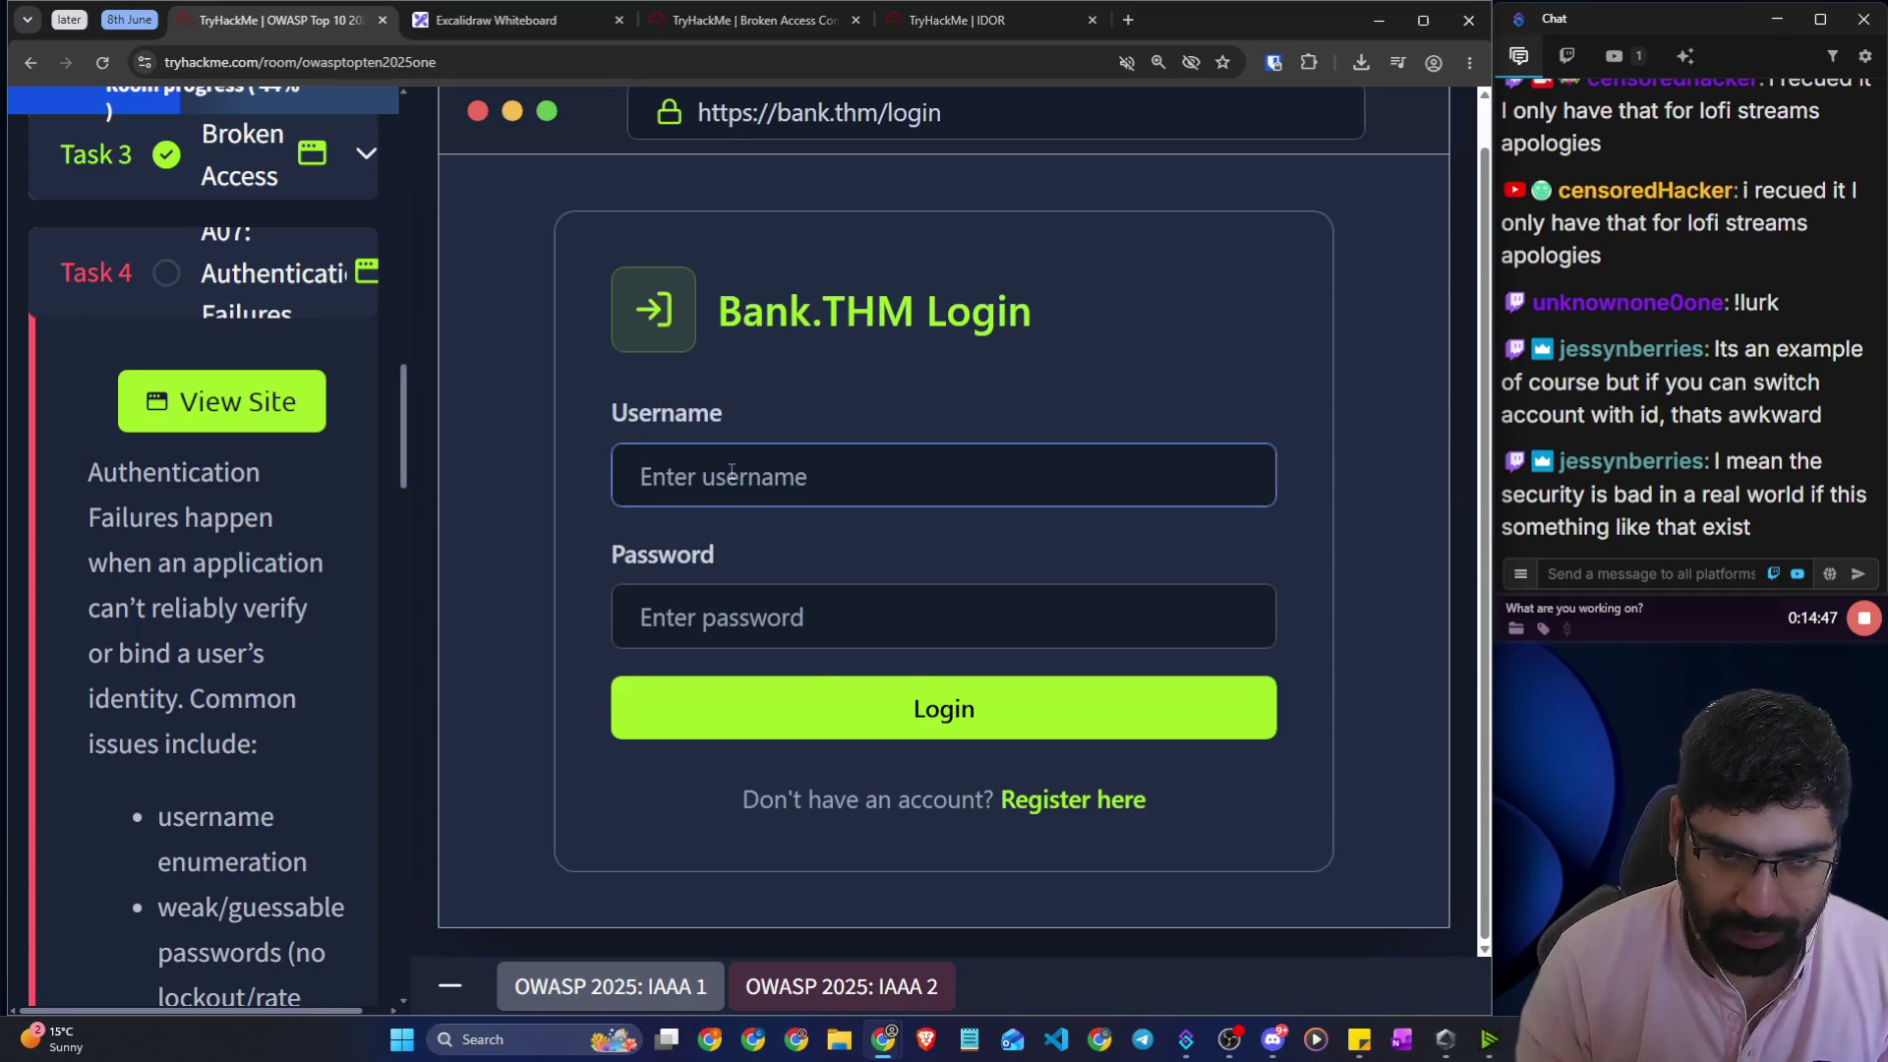
pyautogui.write('ADmin')
pyautogui.press('Tab')
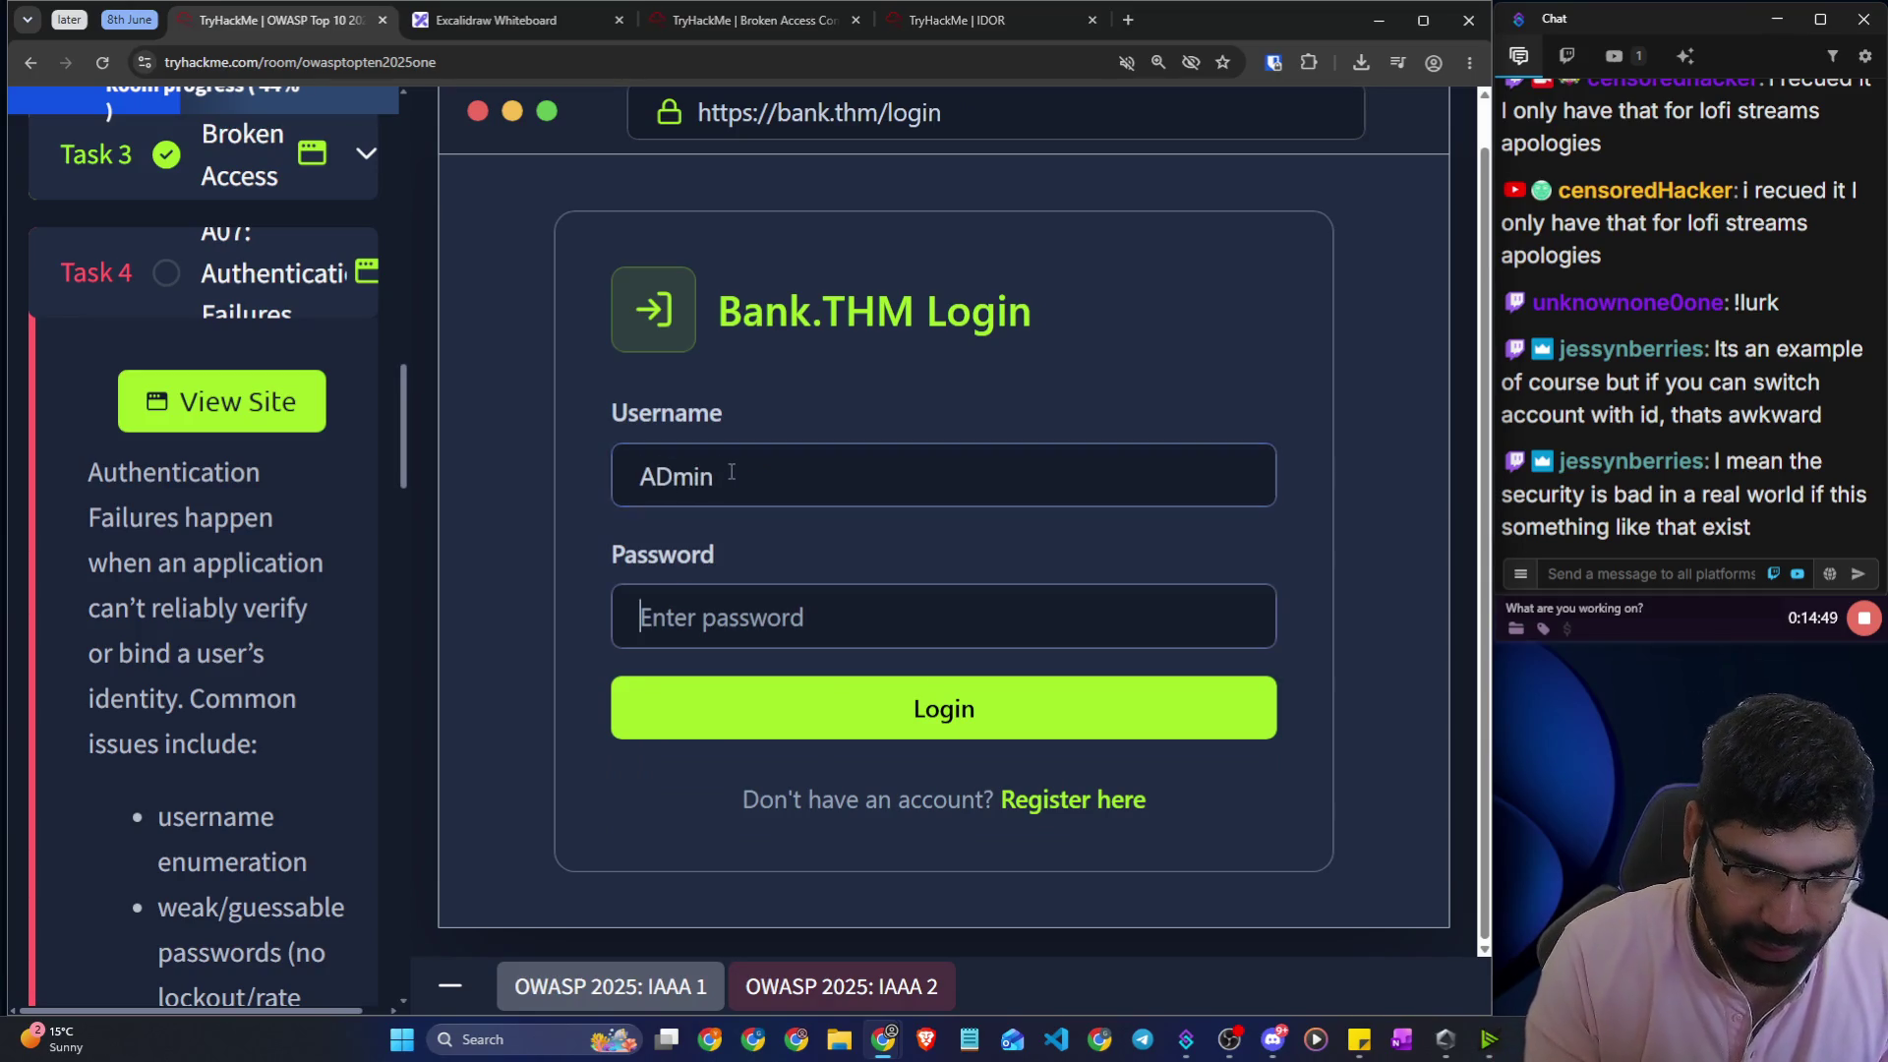
pyautogui.write('admin')
pyautogui.press('Return')
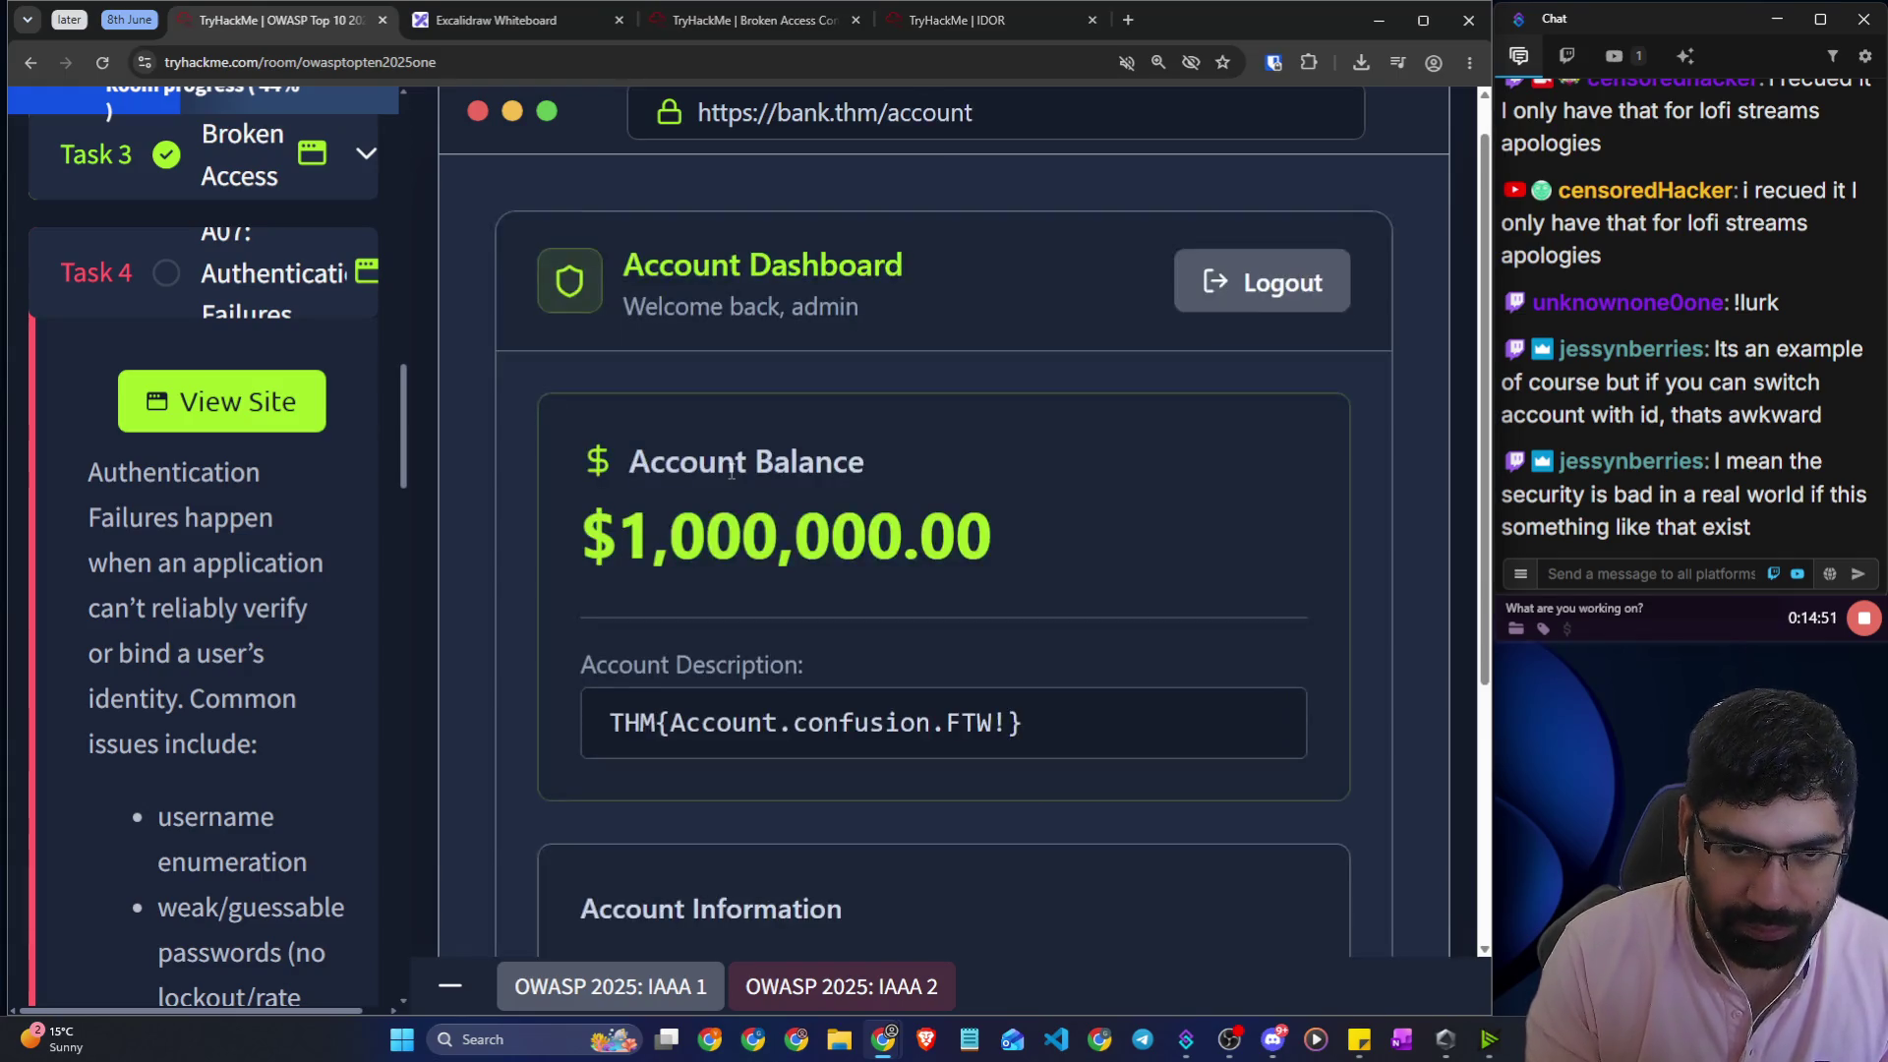
# - Copy the flag THM{Account.confusion.FTW!} from Account Description, then close the practice site
pyautogui.moveTo(792, 308); pyautogui.dragTo(857, 311)
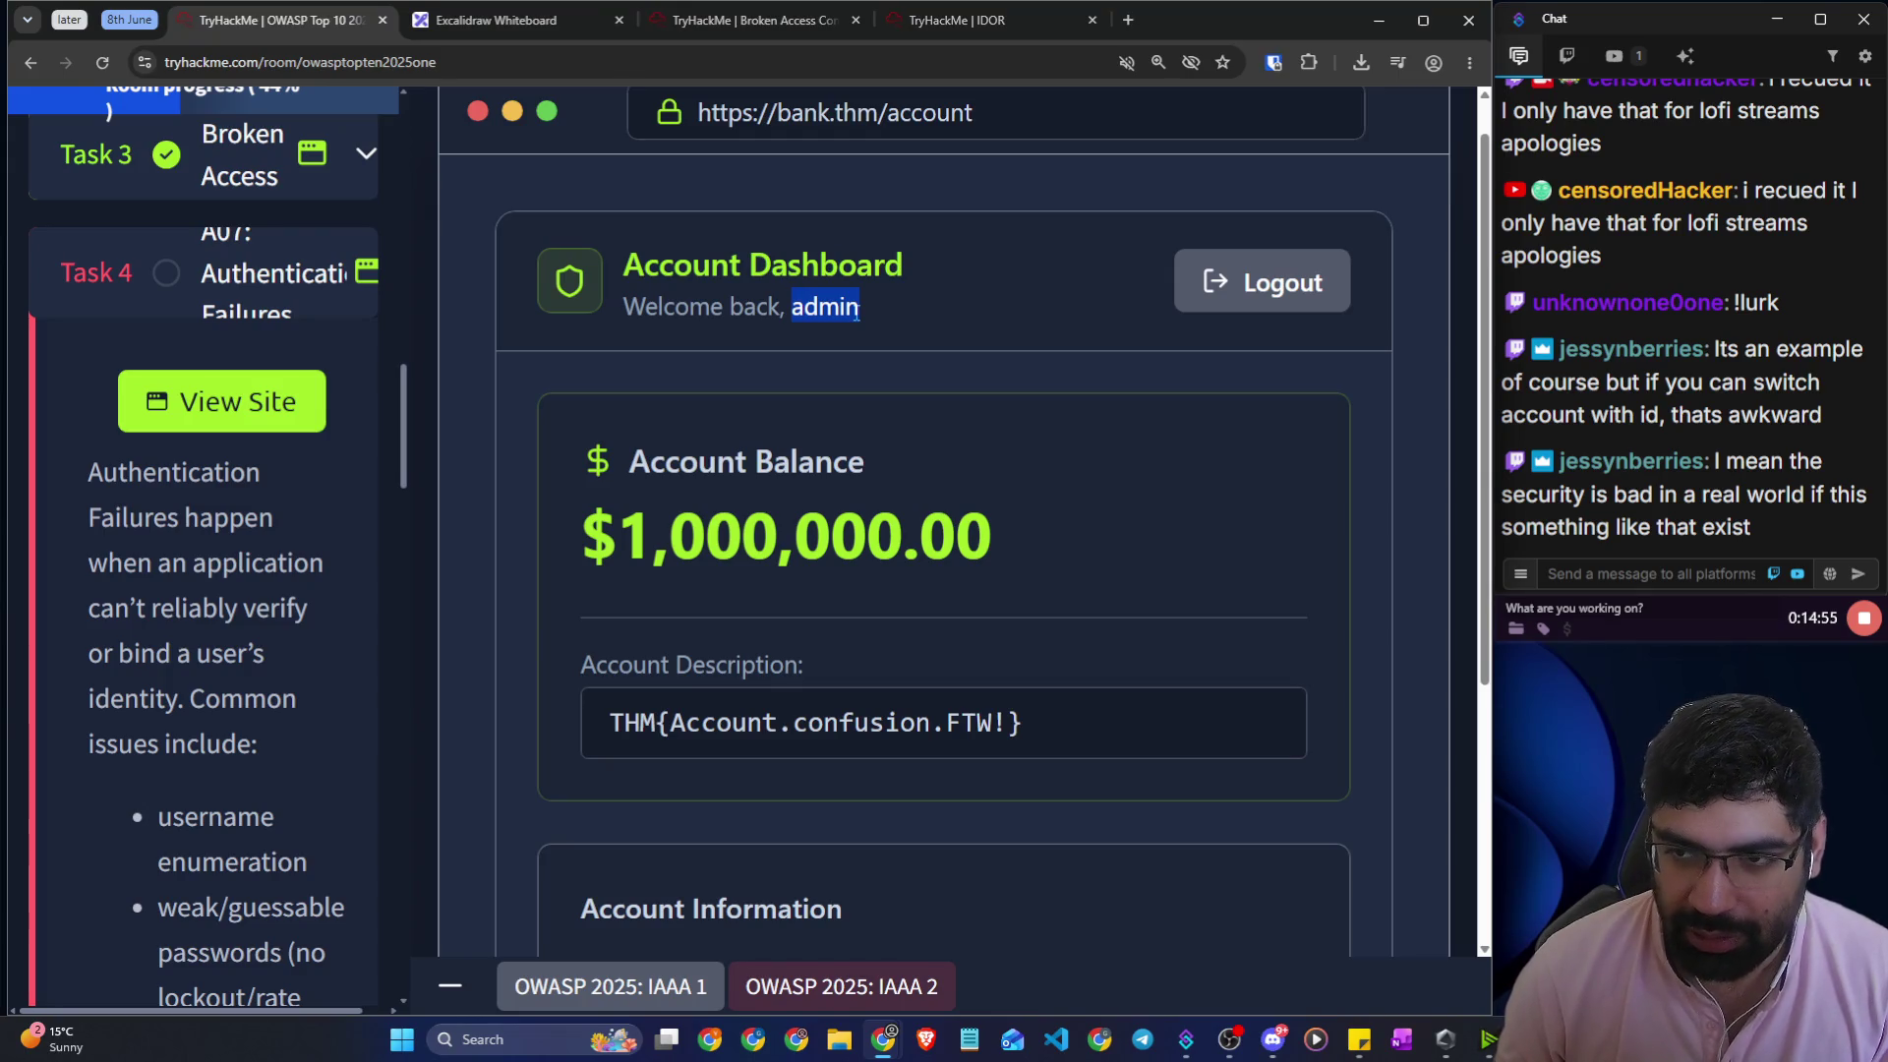
pyautogui.click(857, 311)
pyautogui.scroll(-4, 856, 311)
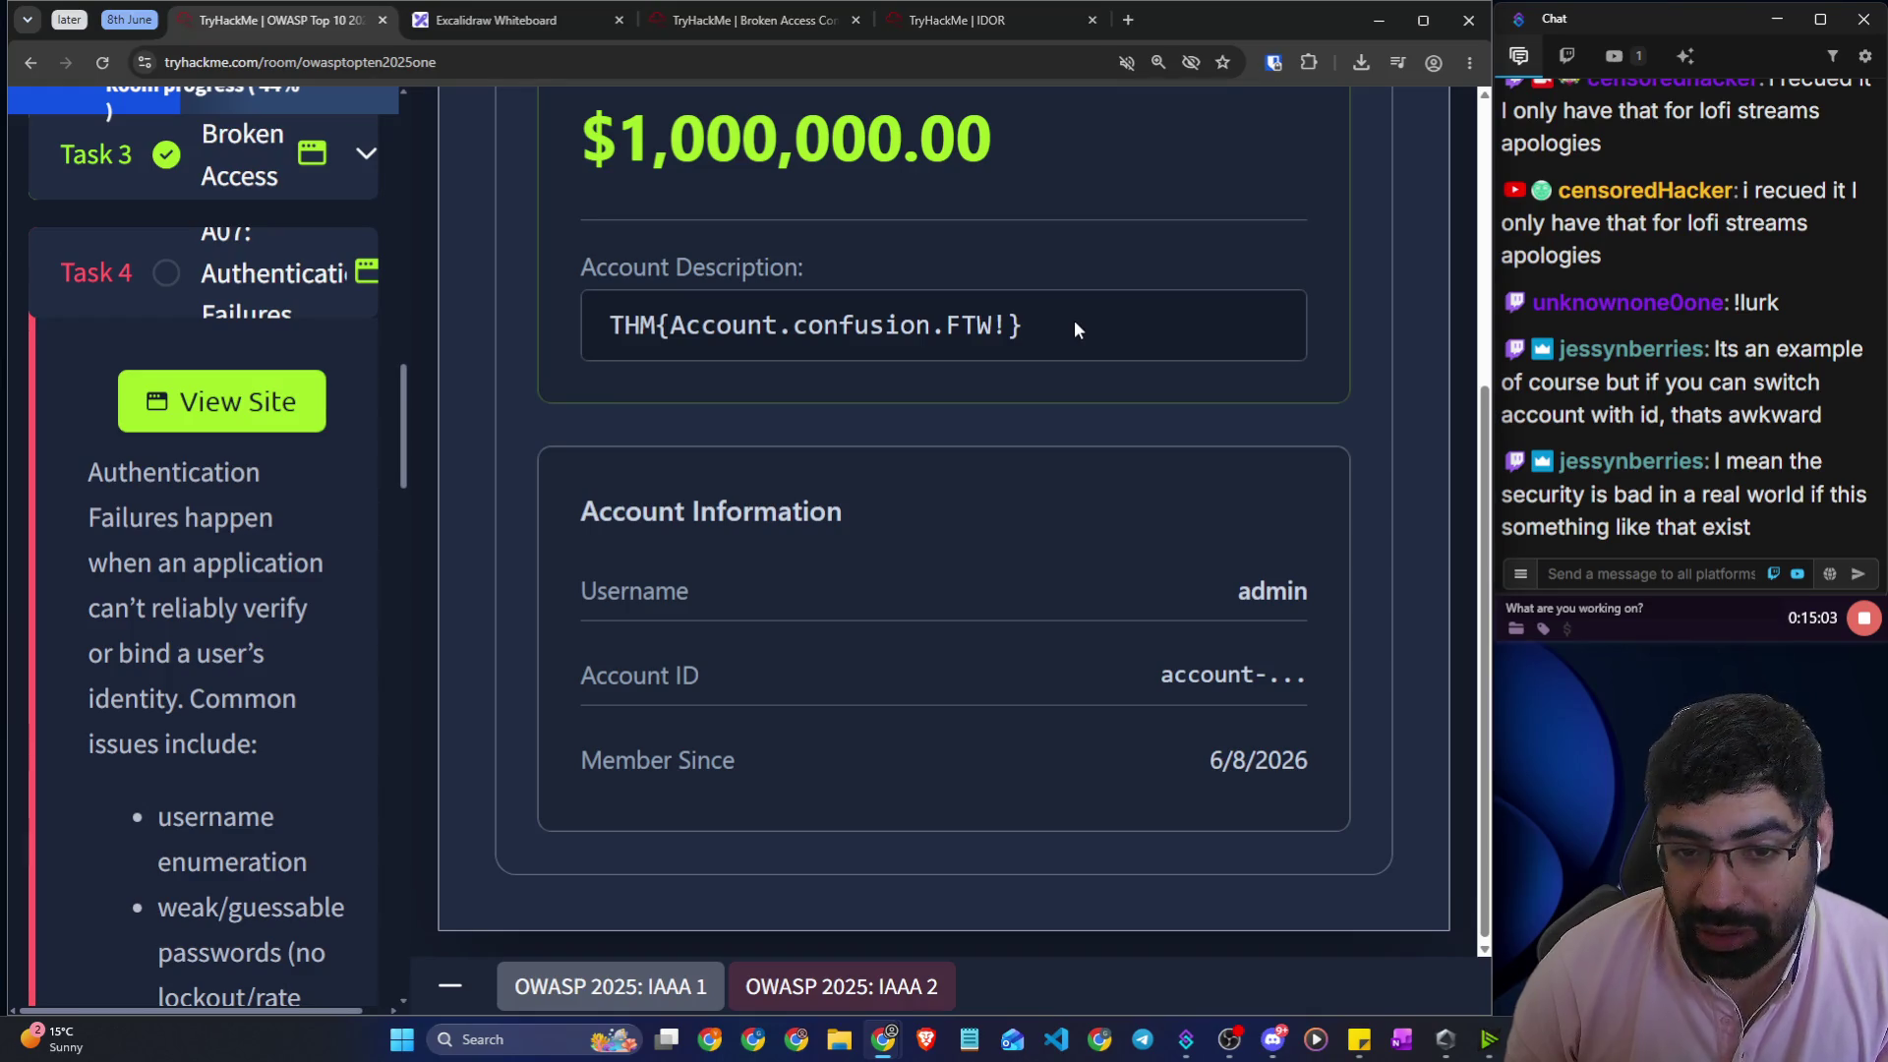
pyautogui.moveTo(1074, 320); pyautogui.dragTo(610, 330)
pyautogui.rightClick(718, 351)
pyautogui.click(728, 364)
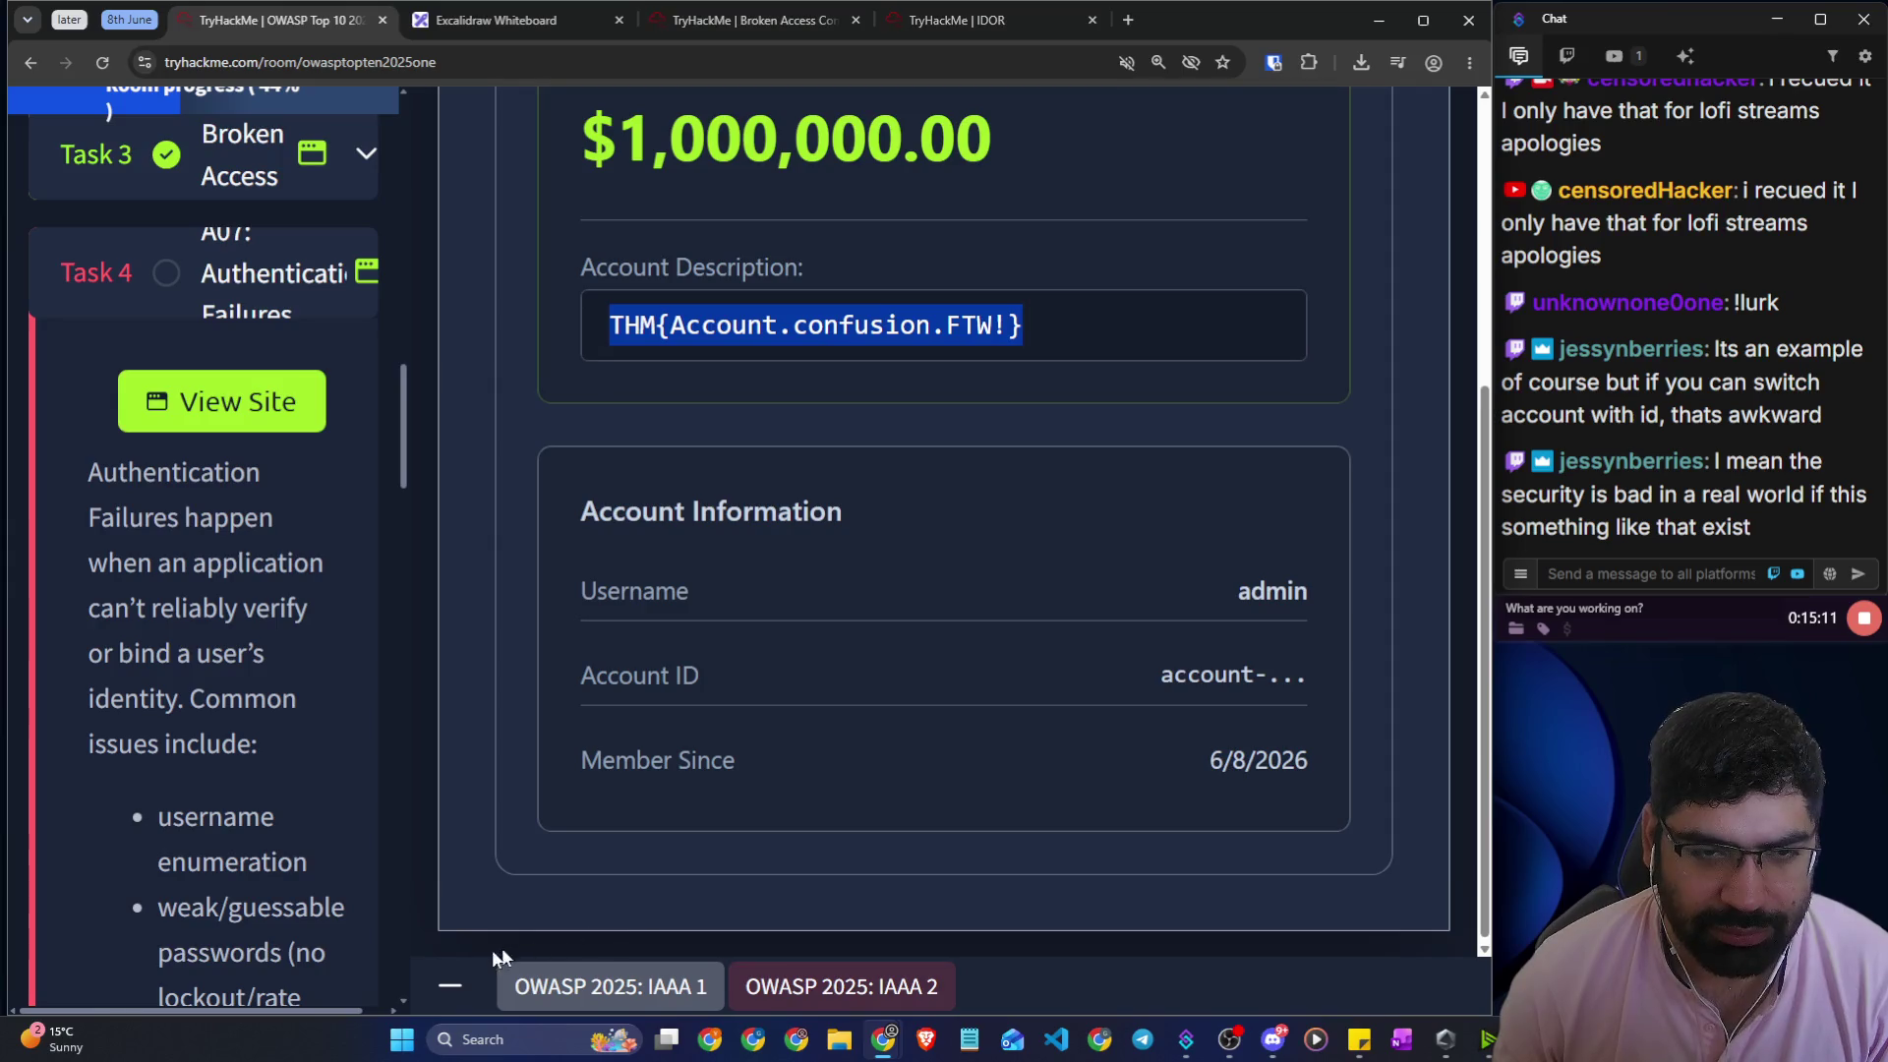
pyautogui.click(461, 984)
# - Paste the copied flag into Task 4's answer box and submit it
pyautogui.scroll(-5, 413, 865)
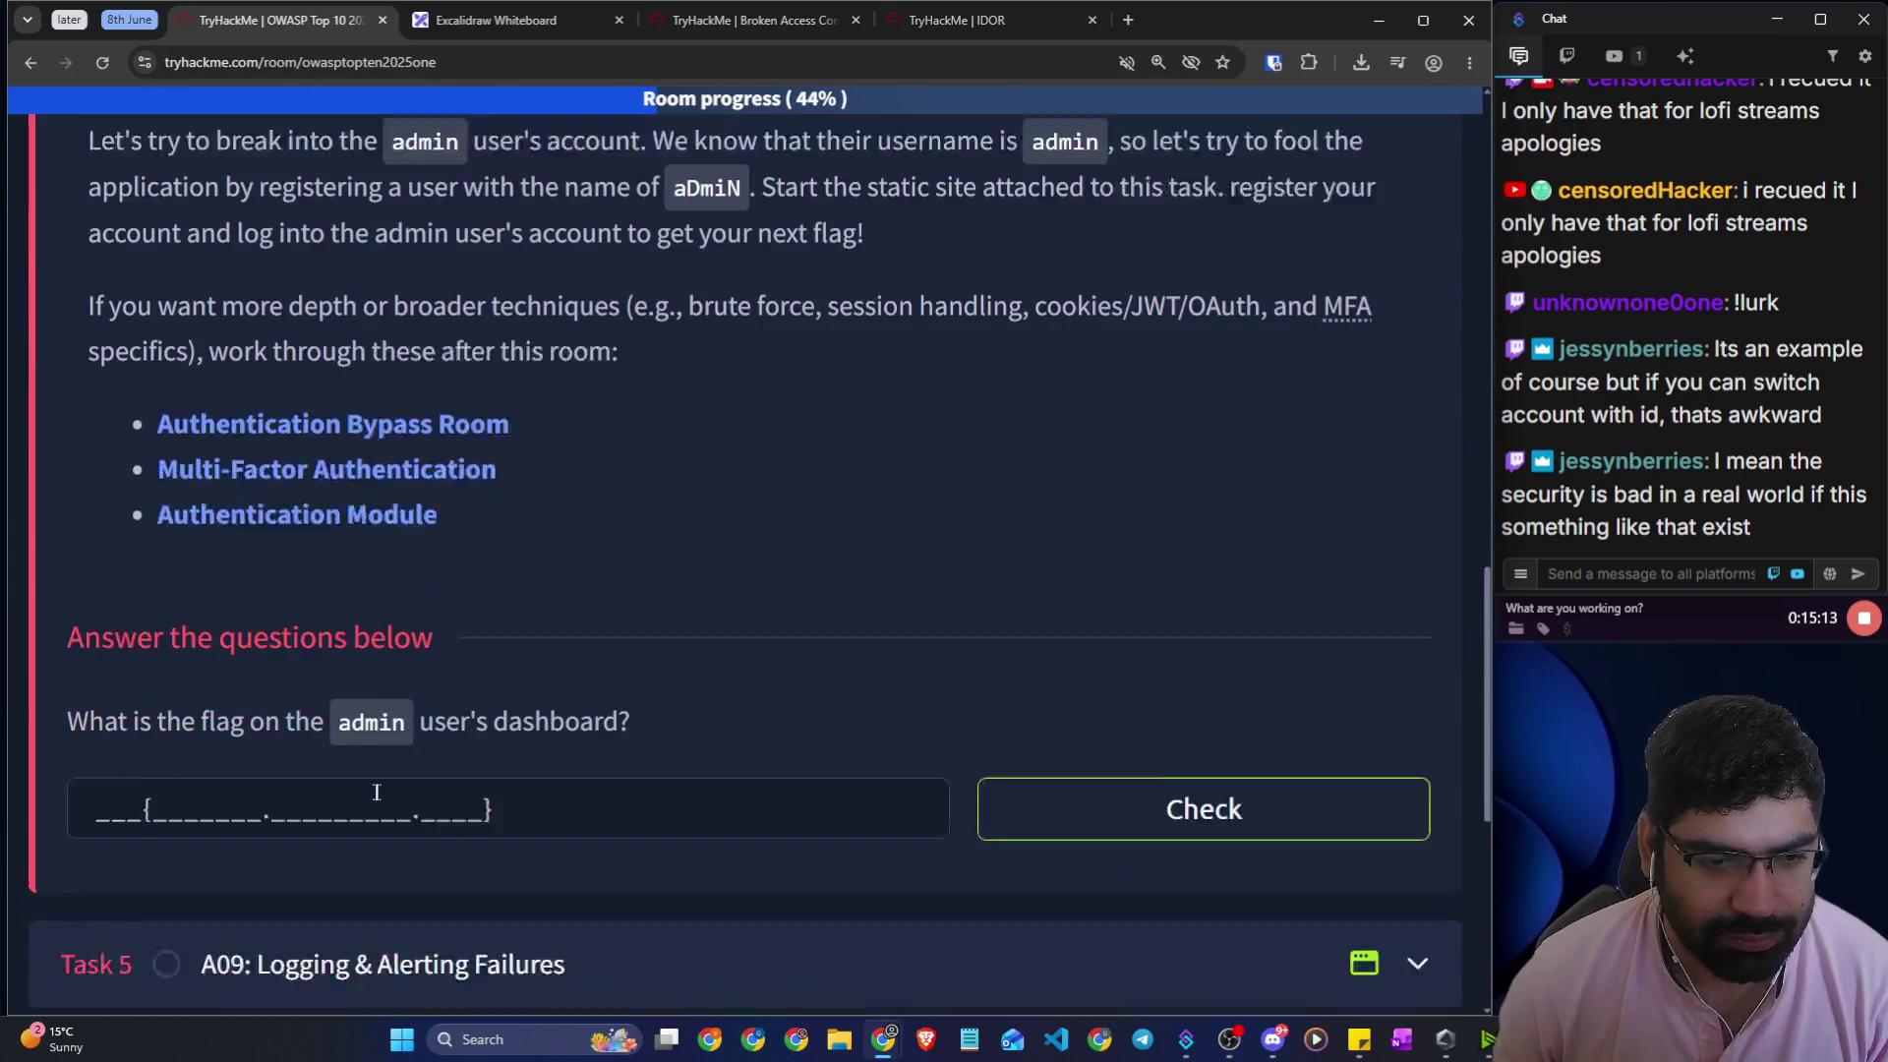
pyautogui.click(366, 755)
pyautogui.hotkey('ctrl', 'v')
pyautogui.click(1025, 760)
pyautogui.click(1025, 760)
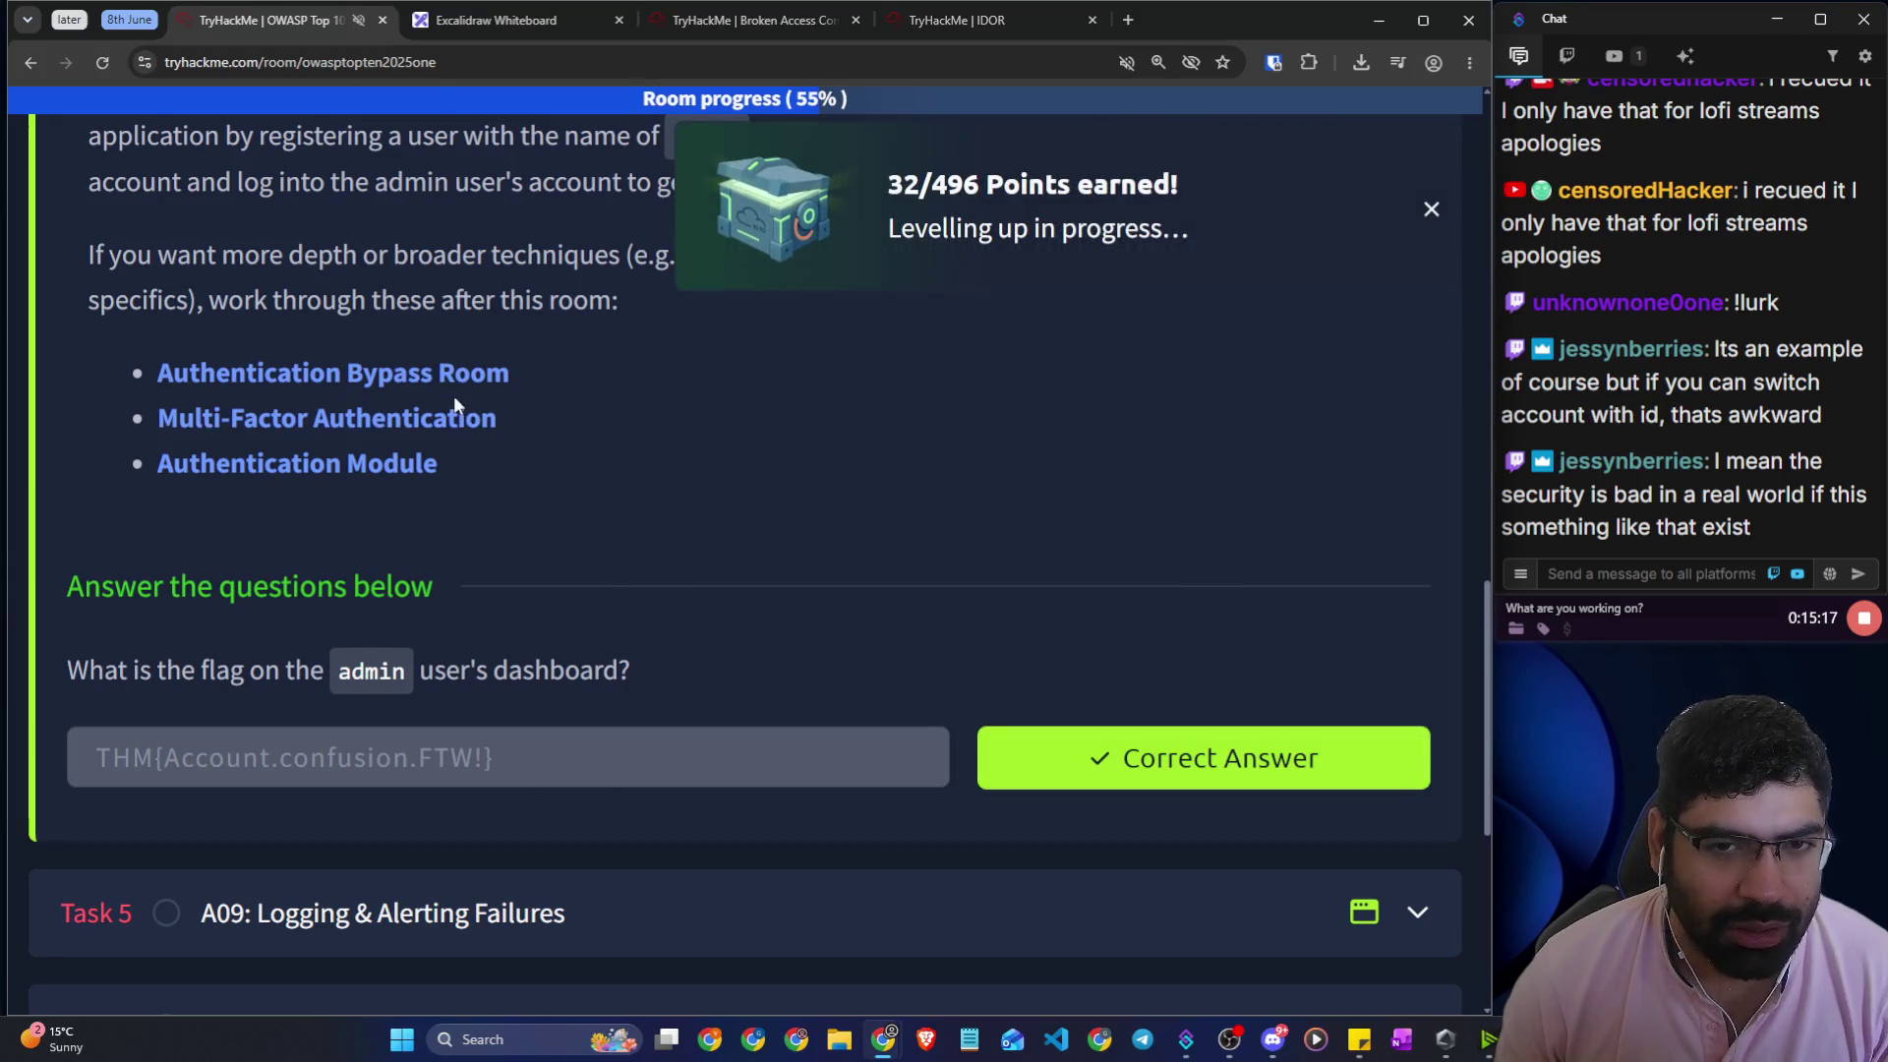
# - Open Authentication Bypass, Multi-Factor Authentication and Authentication Module links in new tabs
pyautogui.scroll(2, 453, 395)
pyautogui.rightClick(341, 580)
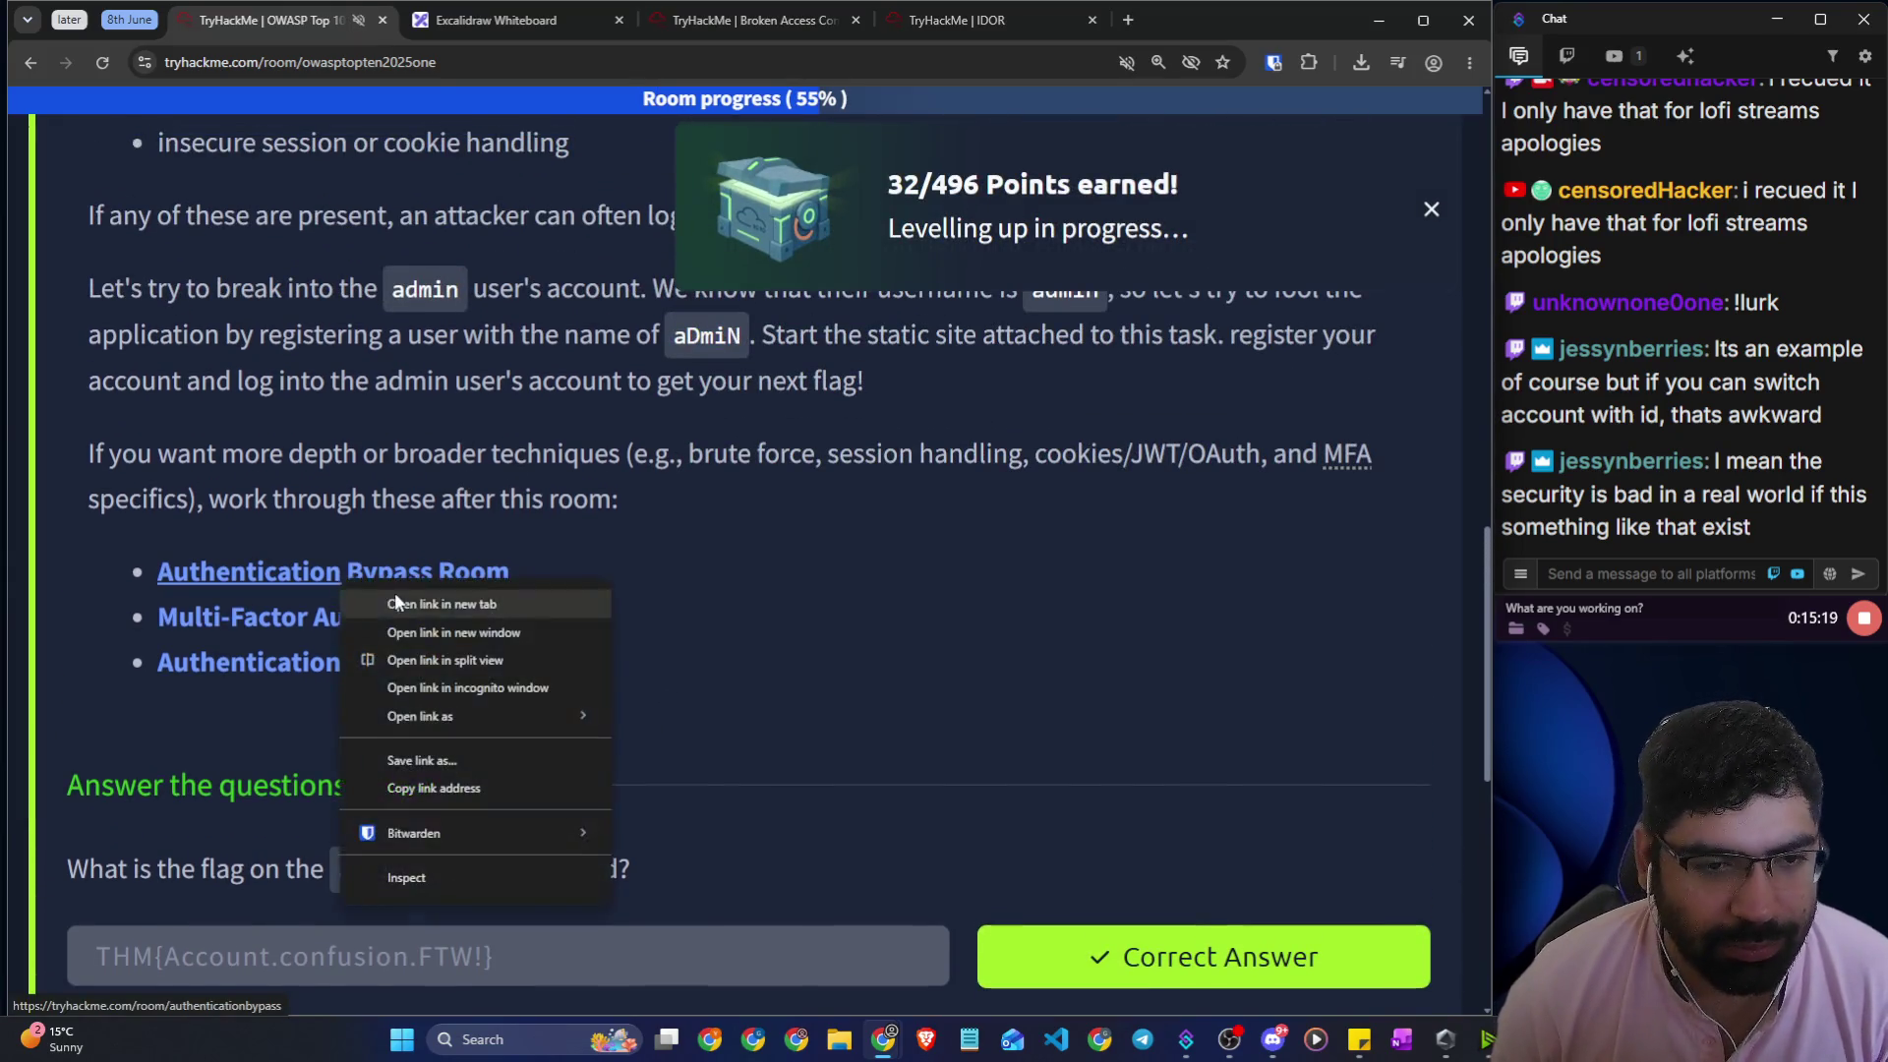
pyautogui.click(395, 604)
pyautogui.rightClick(340, 627)
pyautogui.click(410, 653)
pyautogui.rightClick(327, 675)
pyautogui.click(425, 691)
# - Browse the Authentication Bypass room and expand its Logic Flaw task
pyautogui.click(381, 20)
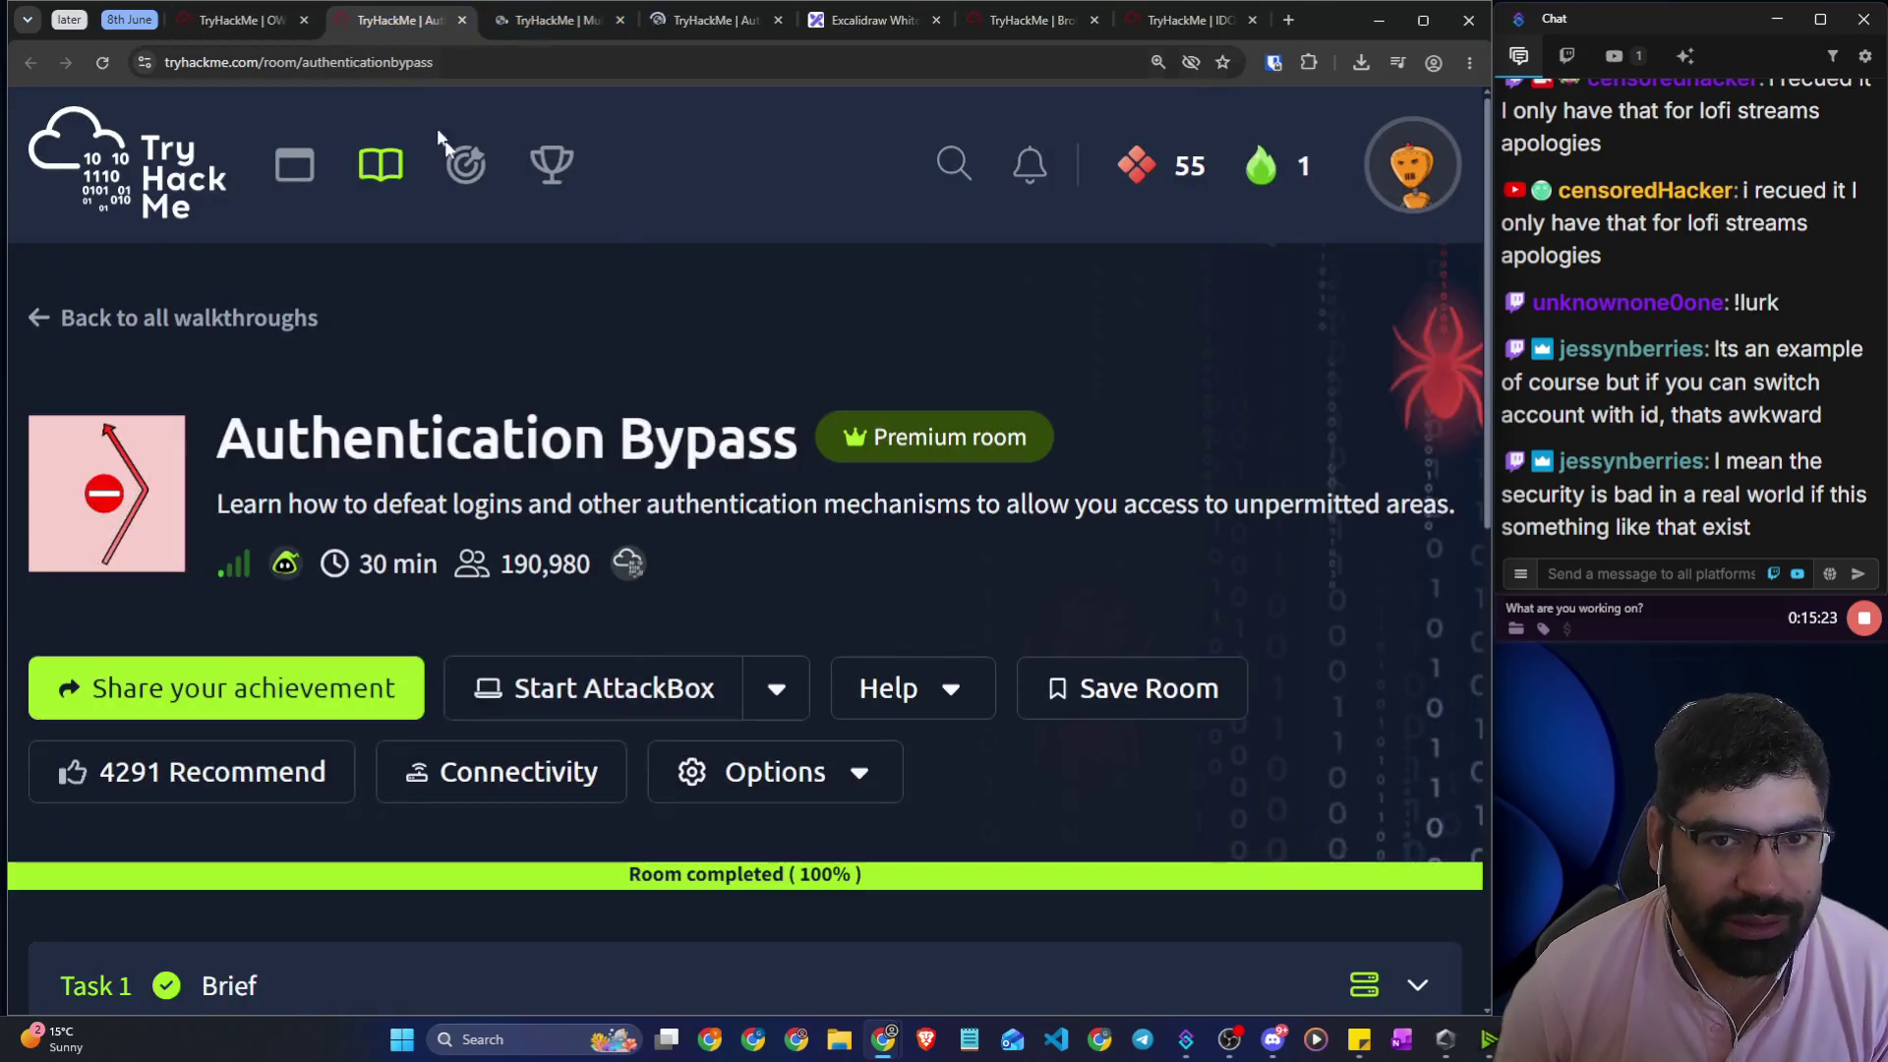
pyautogui.scroll(-7, 586, 305)
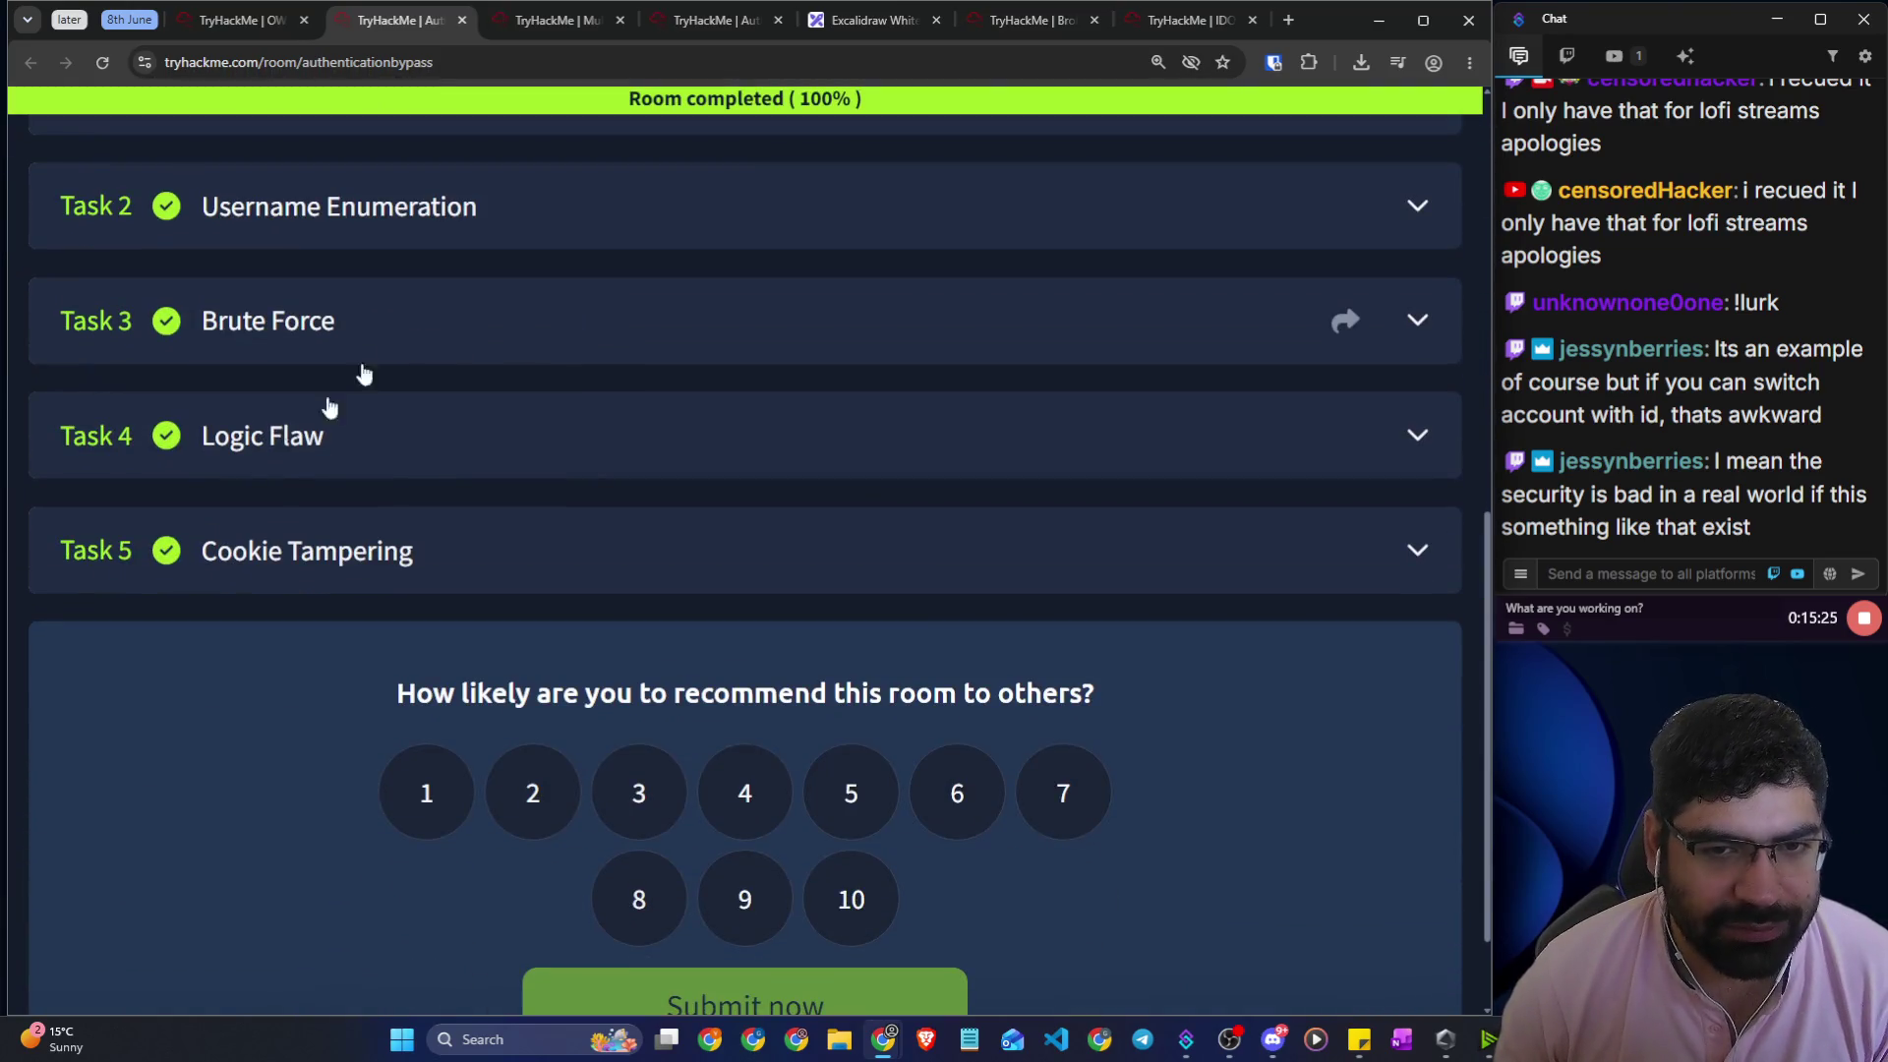
pyautogui.click(278, 451)
pyautogui.scroll(-6, 462, 521)
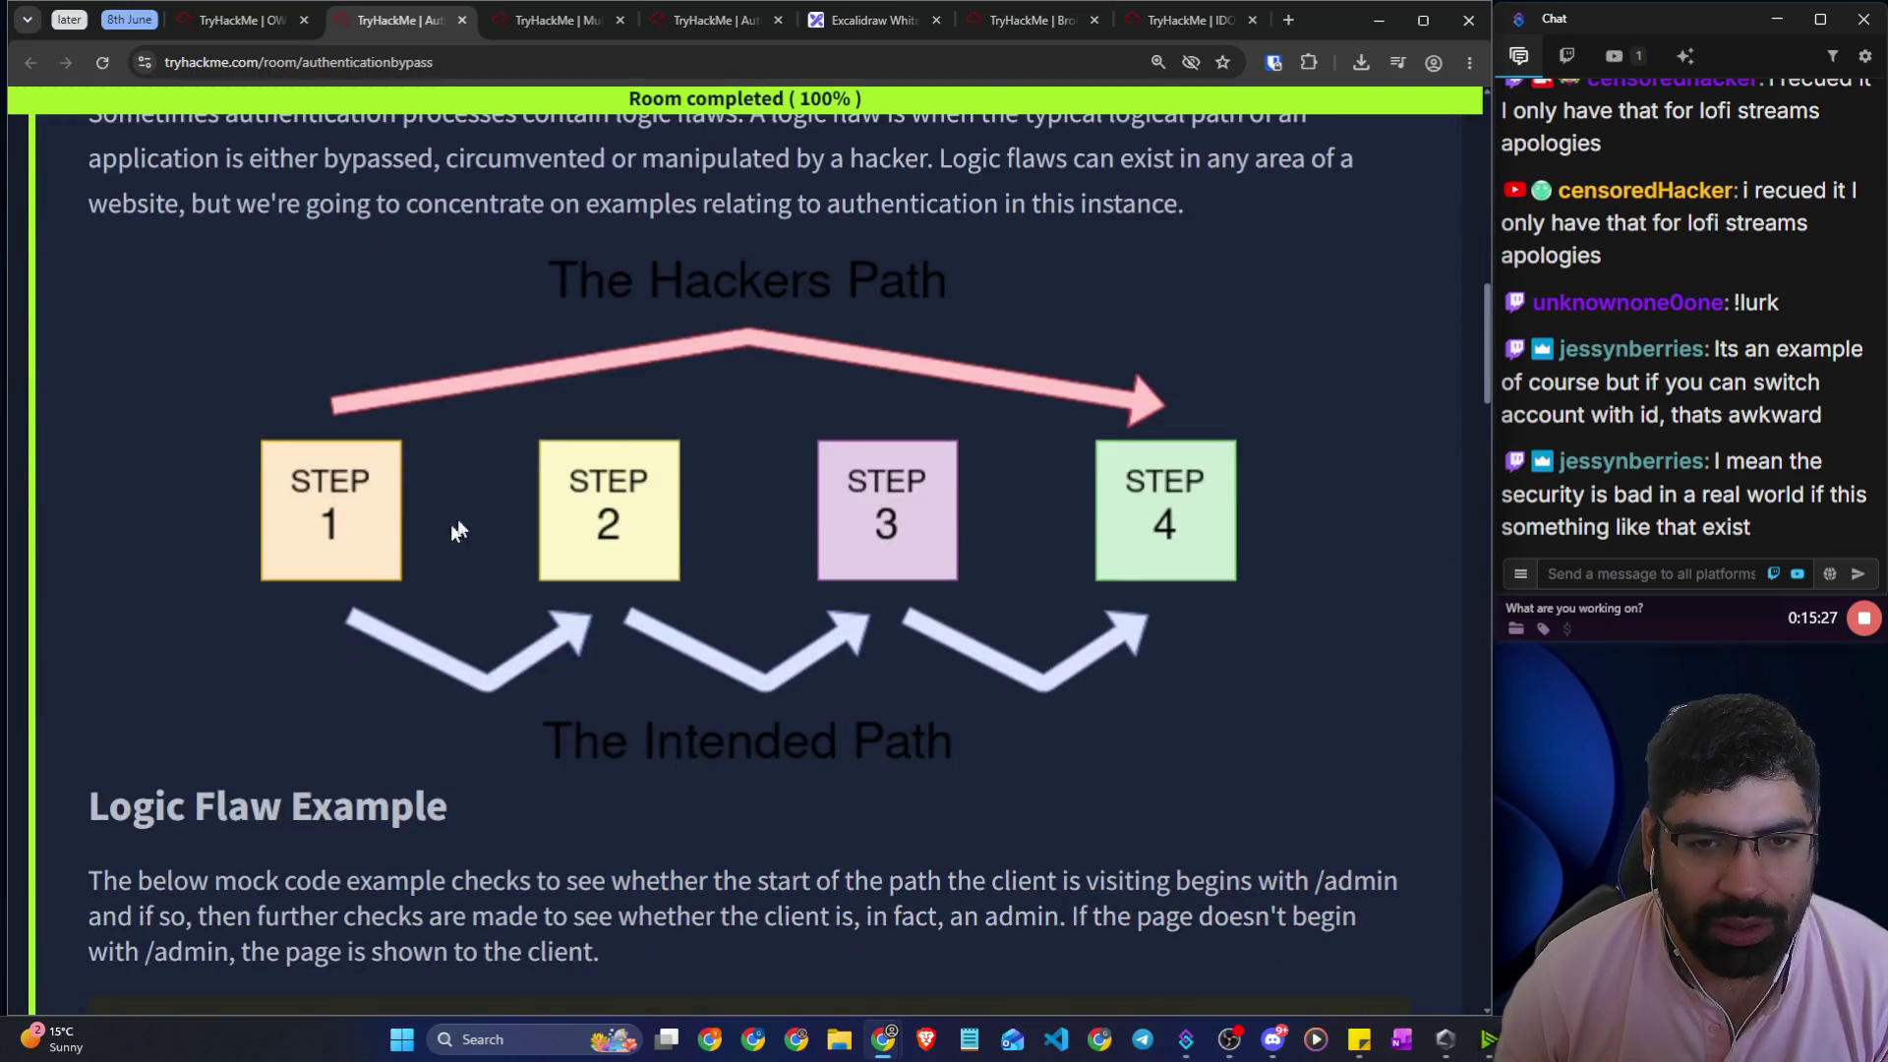
pyautogui.scroll(-9, 1111, 676)
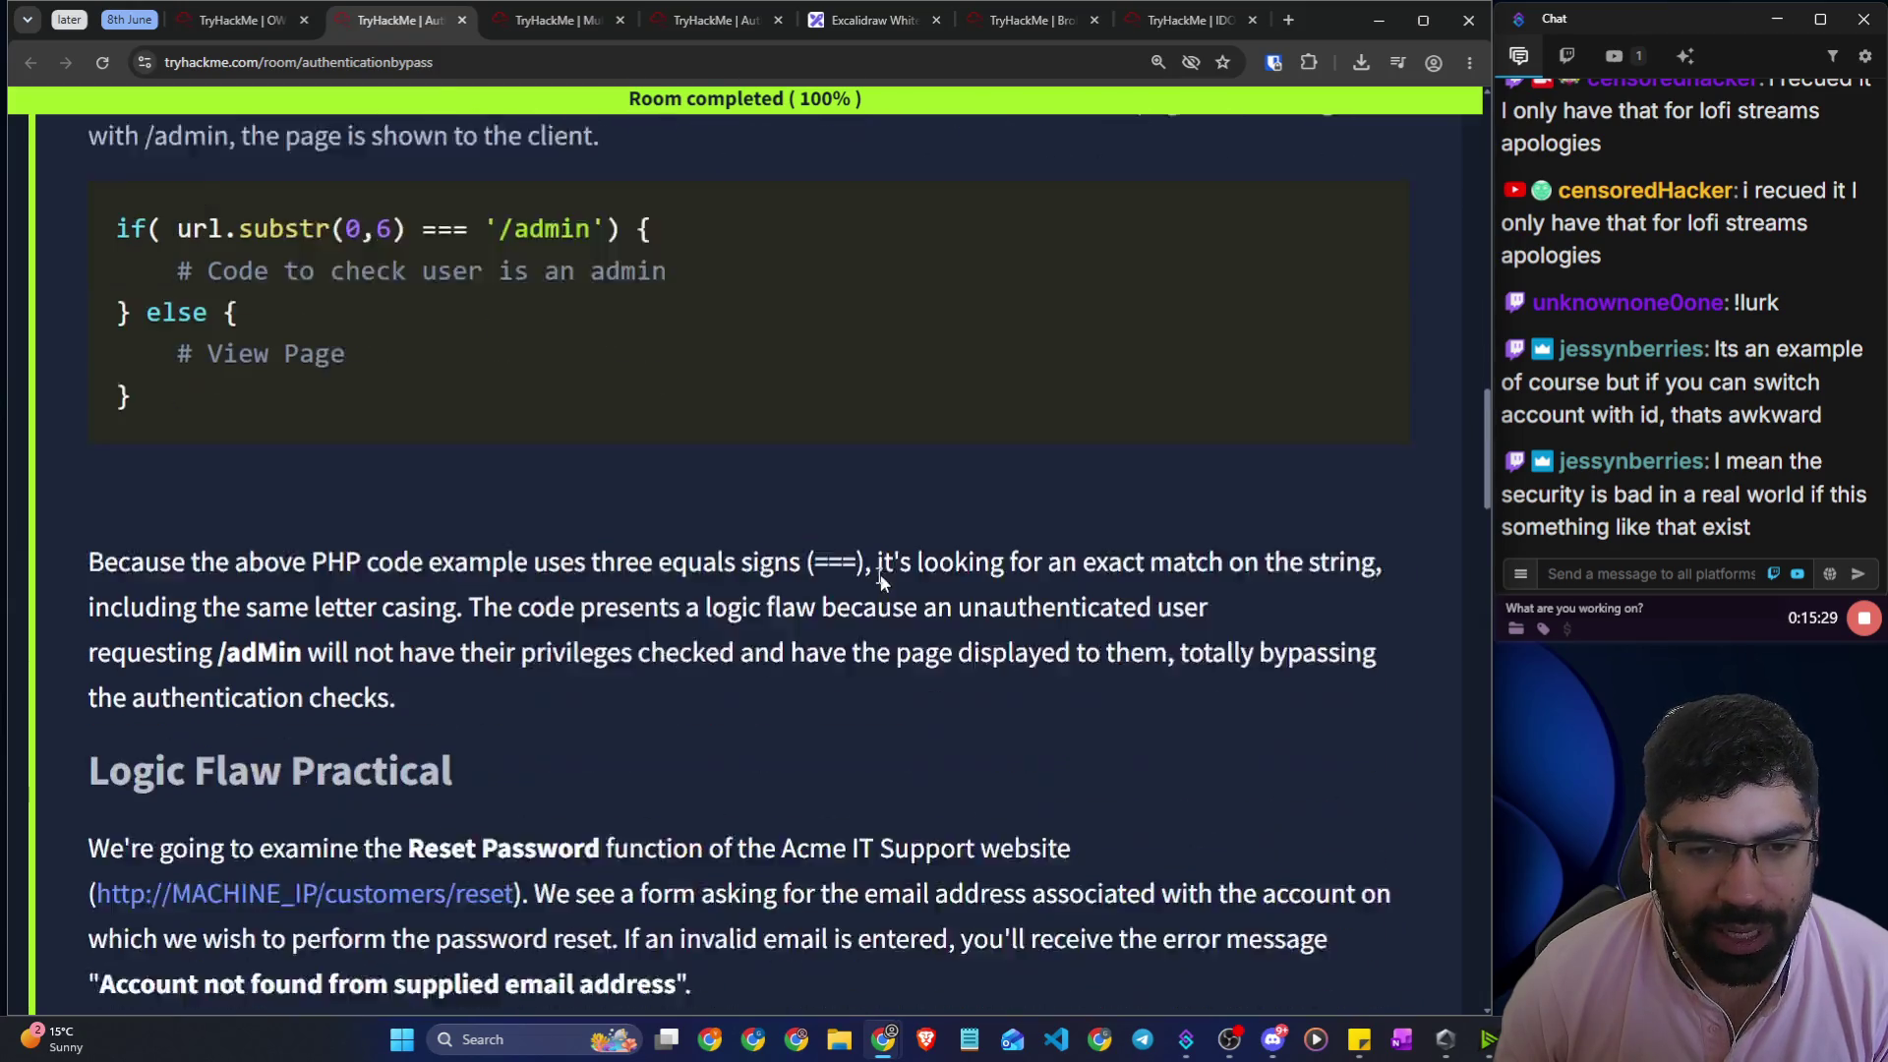
pyautogui.scroll(-20, 180, 210)
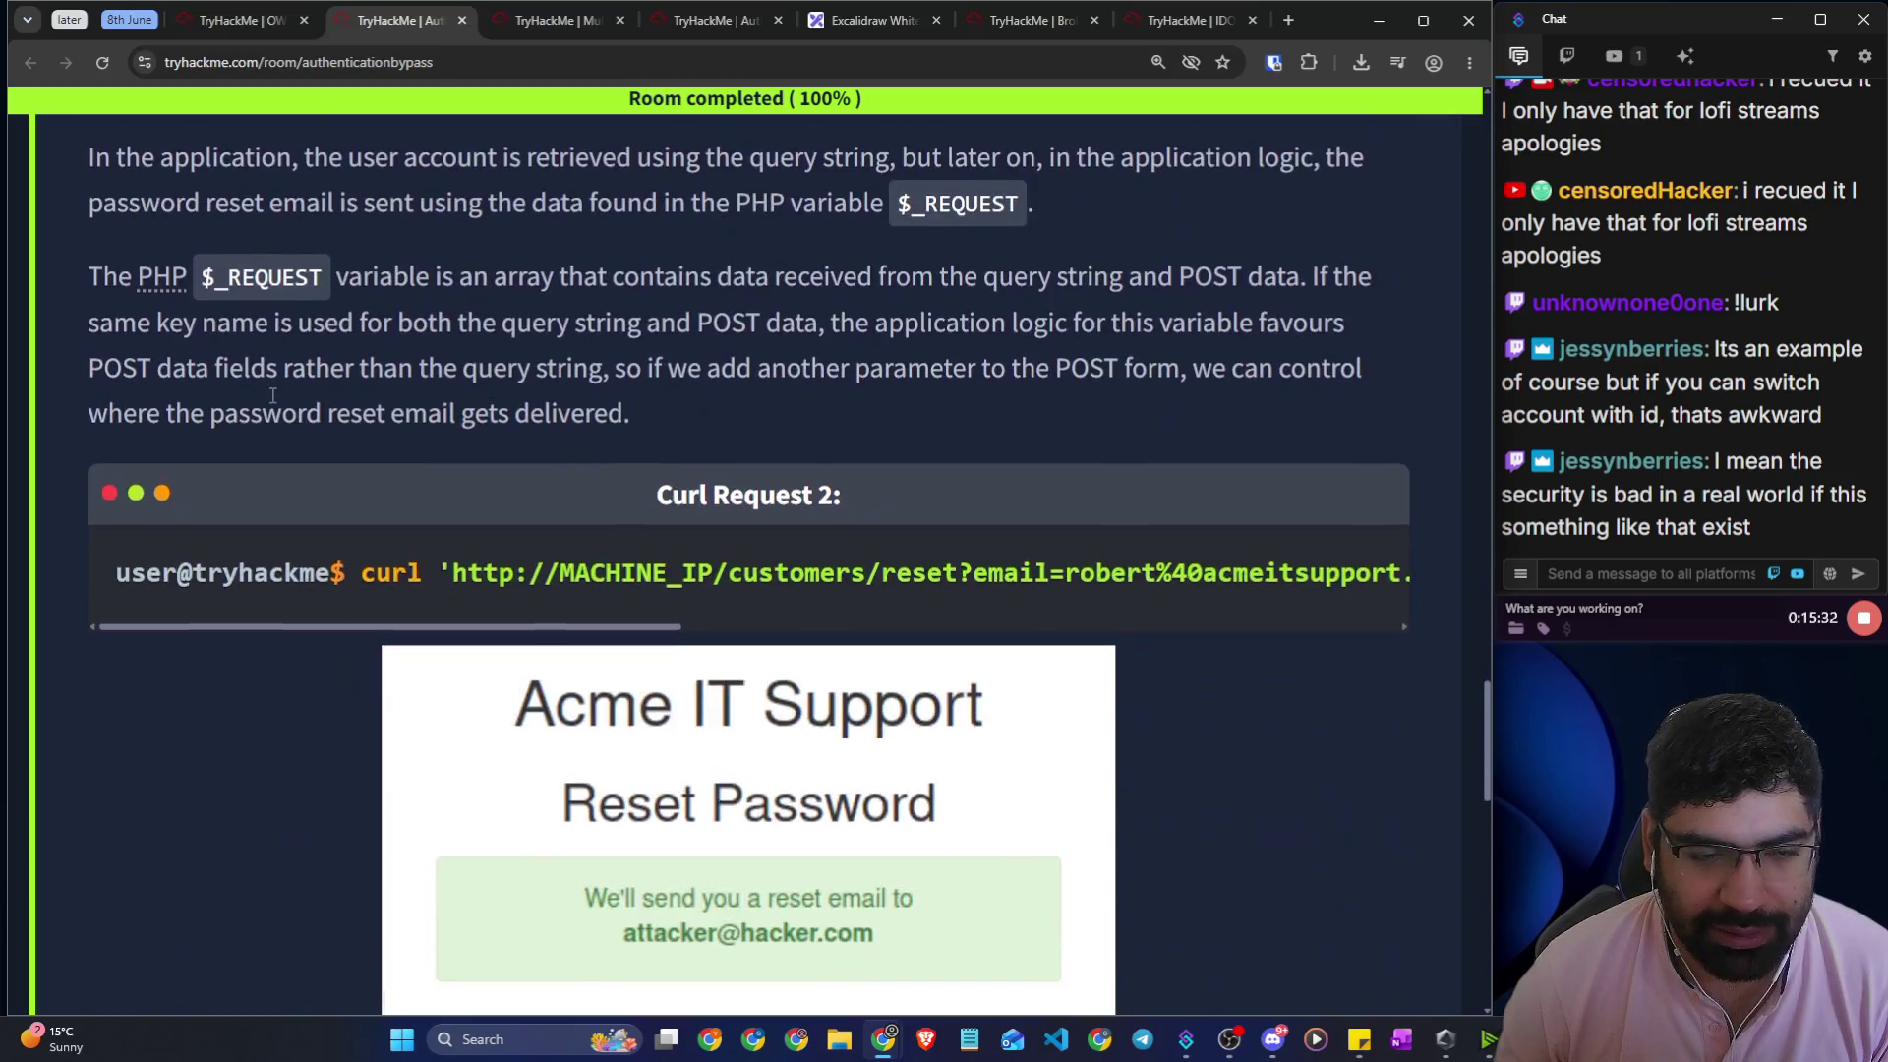
pyautogui.scroll(-15, 272, 395)
pyautogui.rightClick(270, 399)
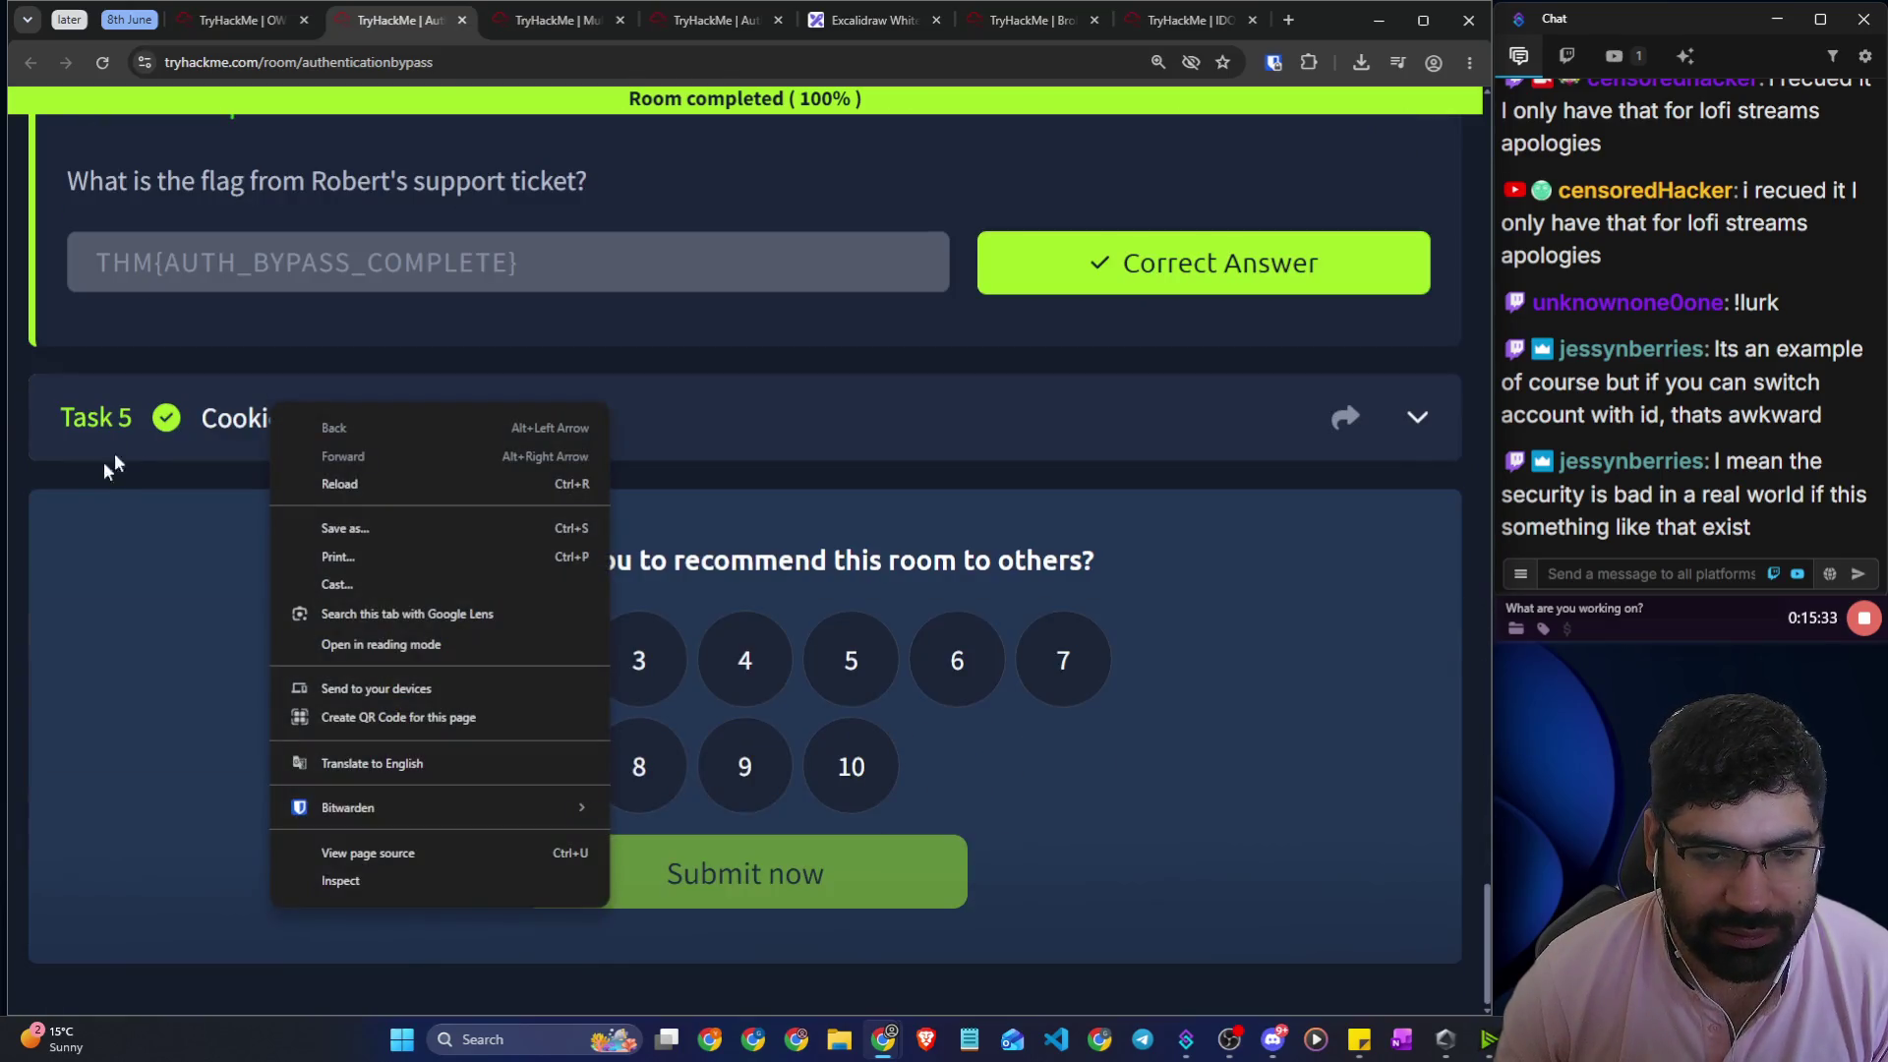
pyautogui.click(134, 522)
# - Save the Multi-Factor Authentication room to My Rooms and scroll its task list
pyautogui.click(494, 18)
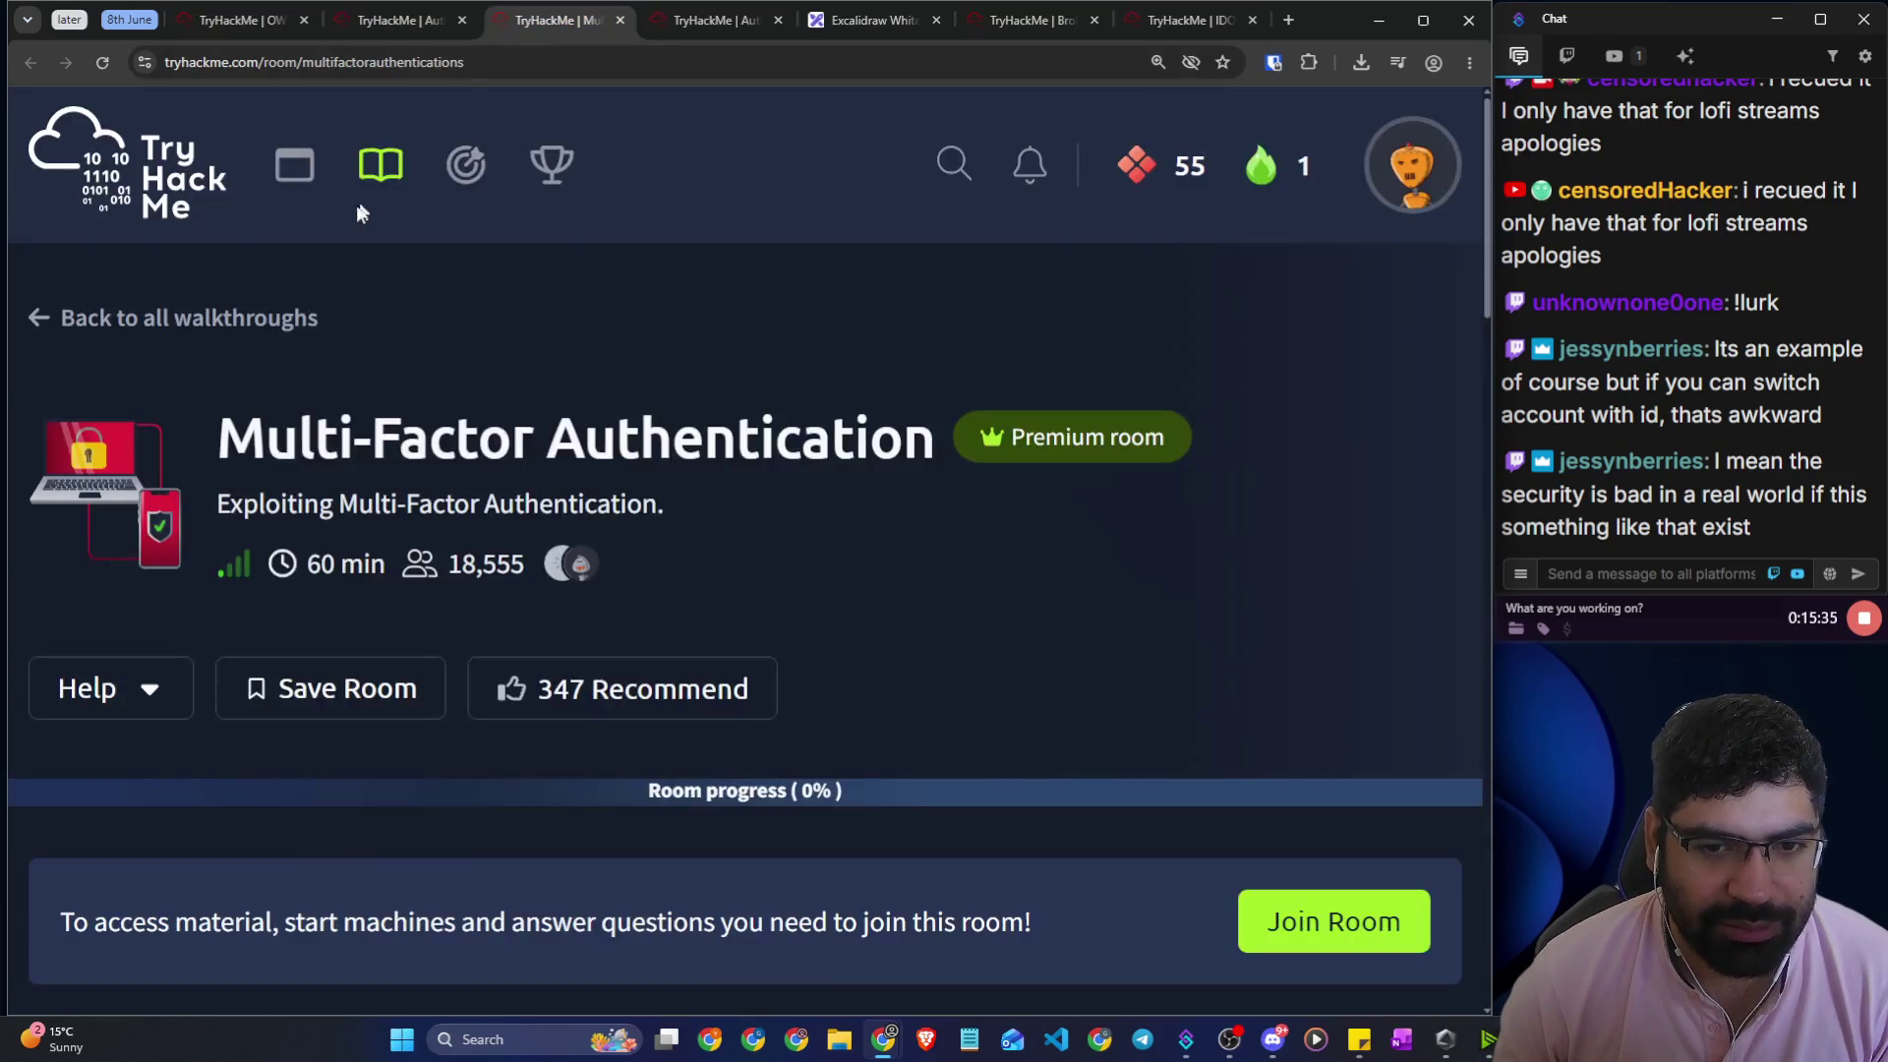
pyautogui.scroll(-5, 289, 411)
pyautogui.scroll(-5, 287, 411)
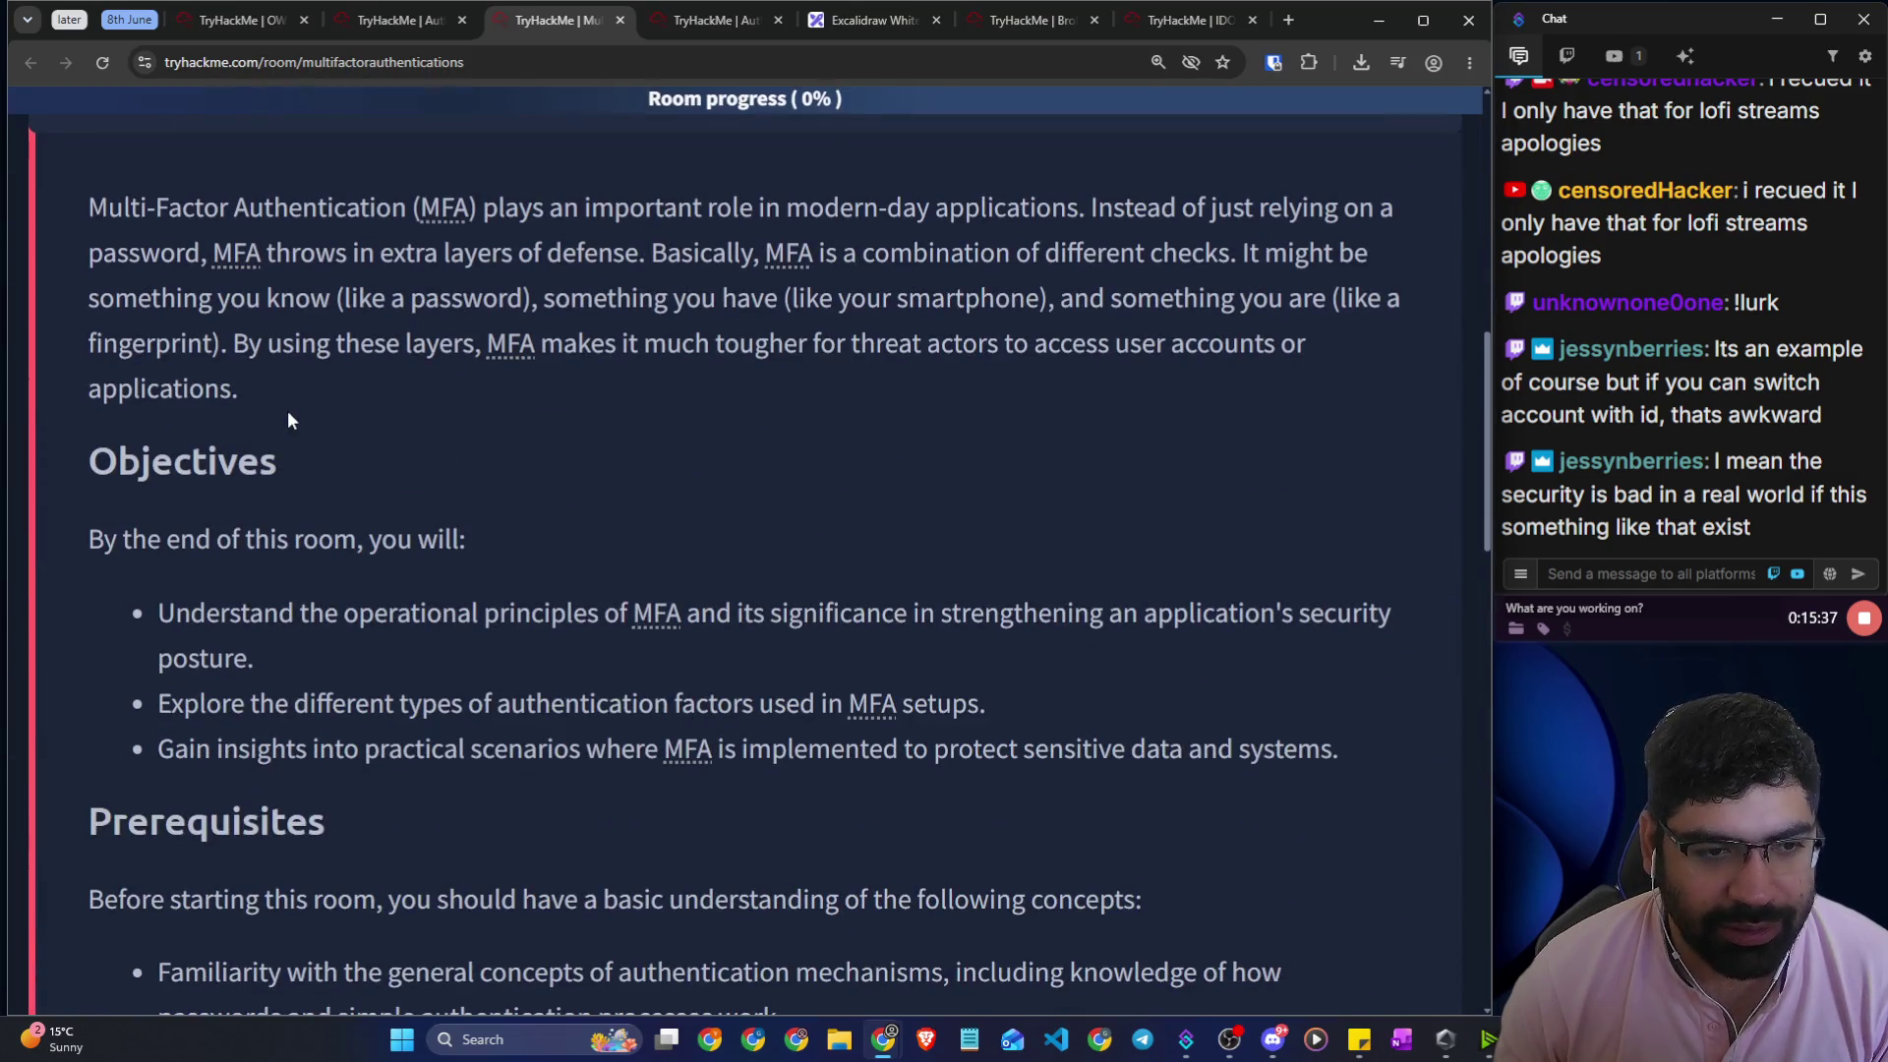
pyautogui.scroll(8, 287, 410)
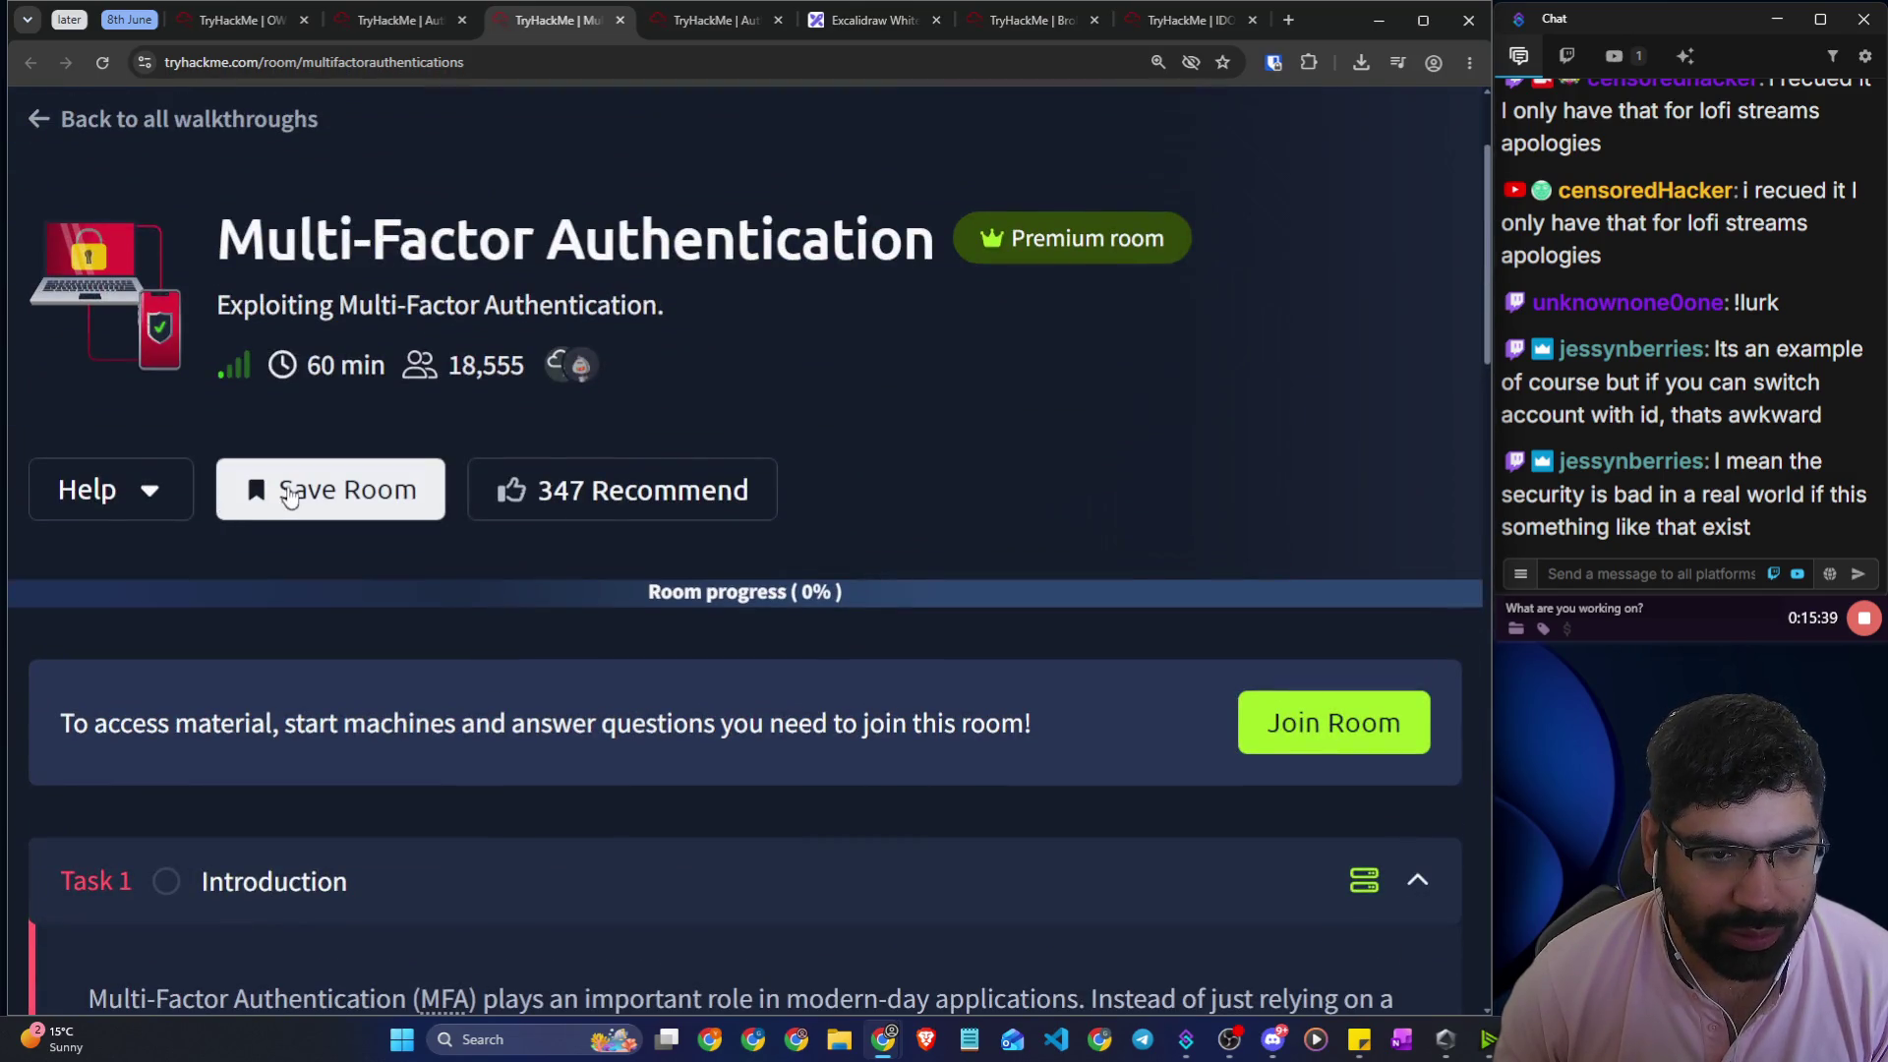
pyautogui.click(287, 494)
pyautogui.scroll(-8, 847, 409)
pyautogui.scroll(-10, 850, 418)
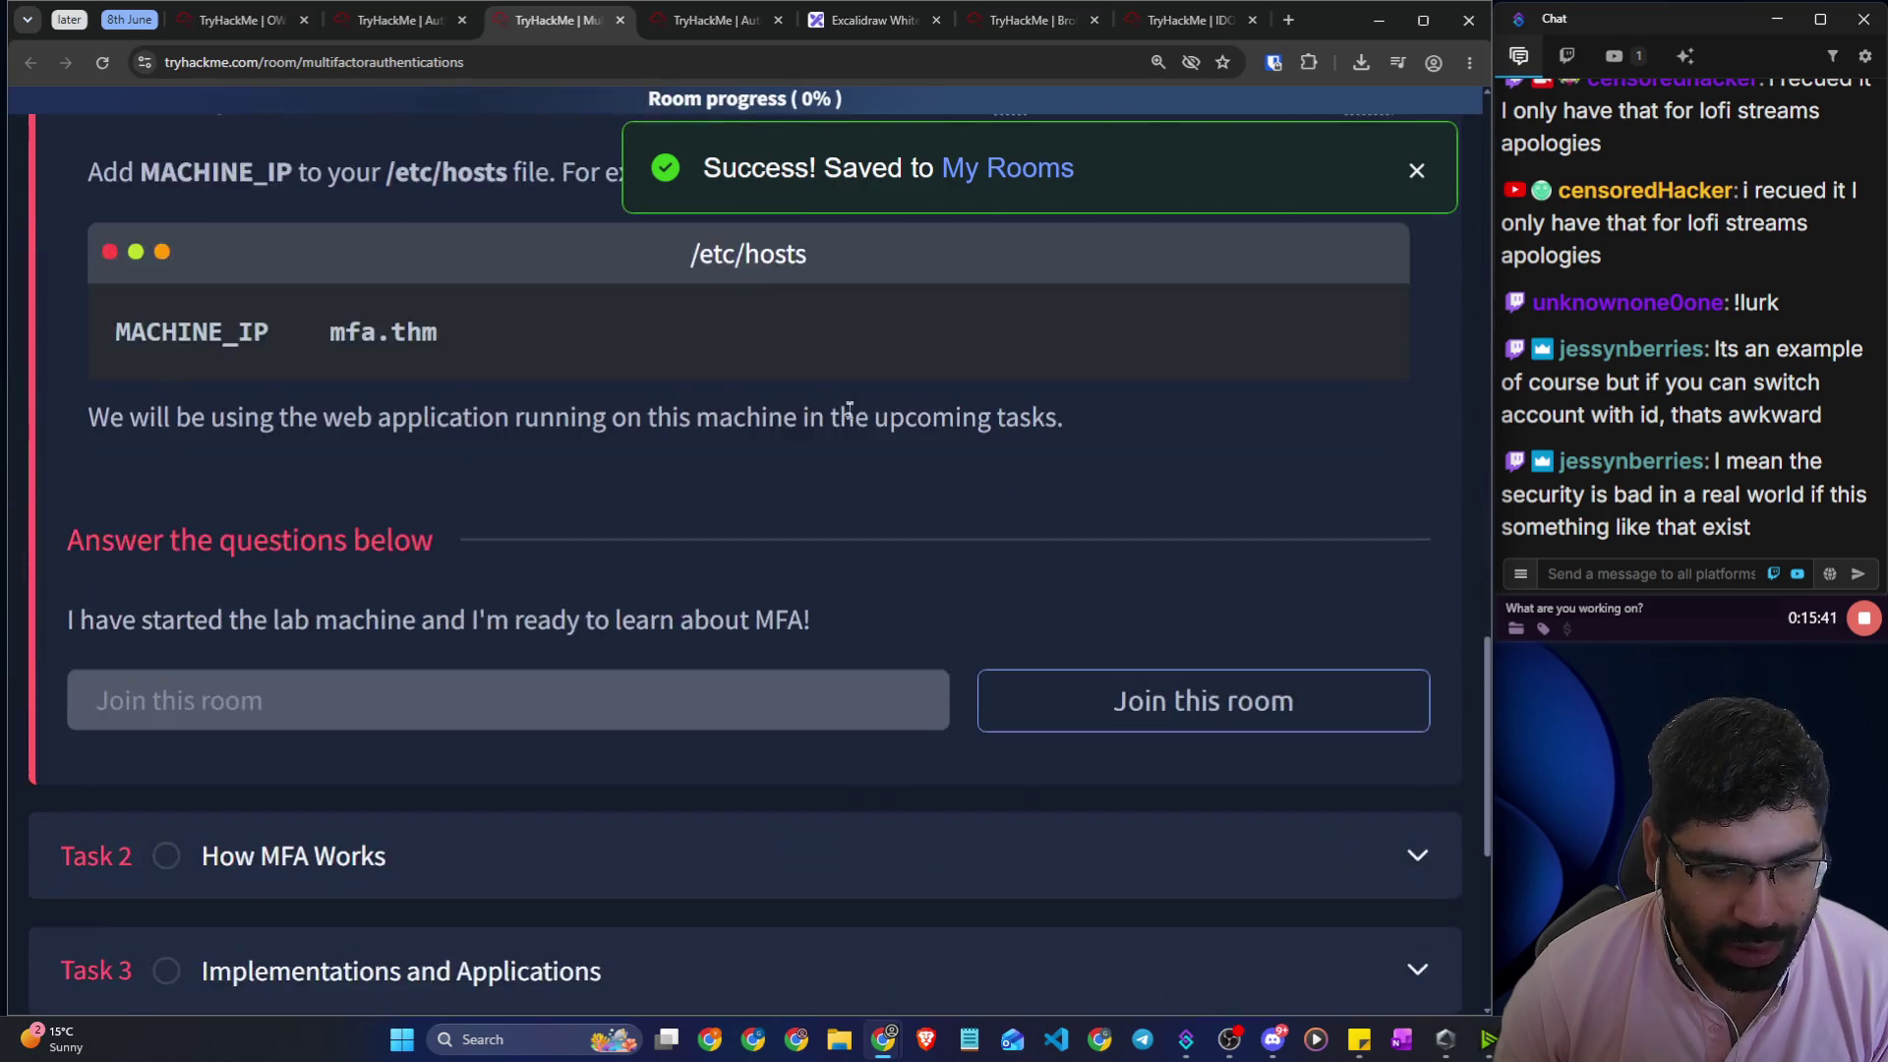
pyautogui.scroll(-1, 831, 401)
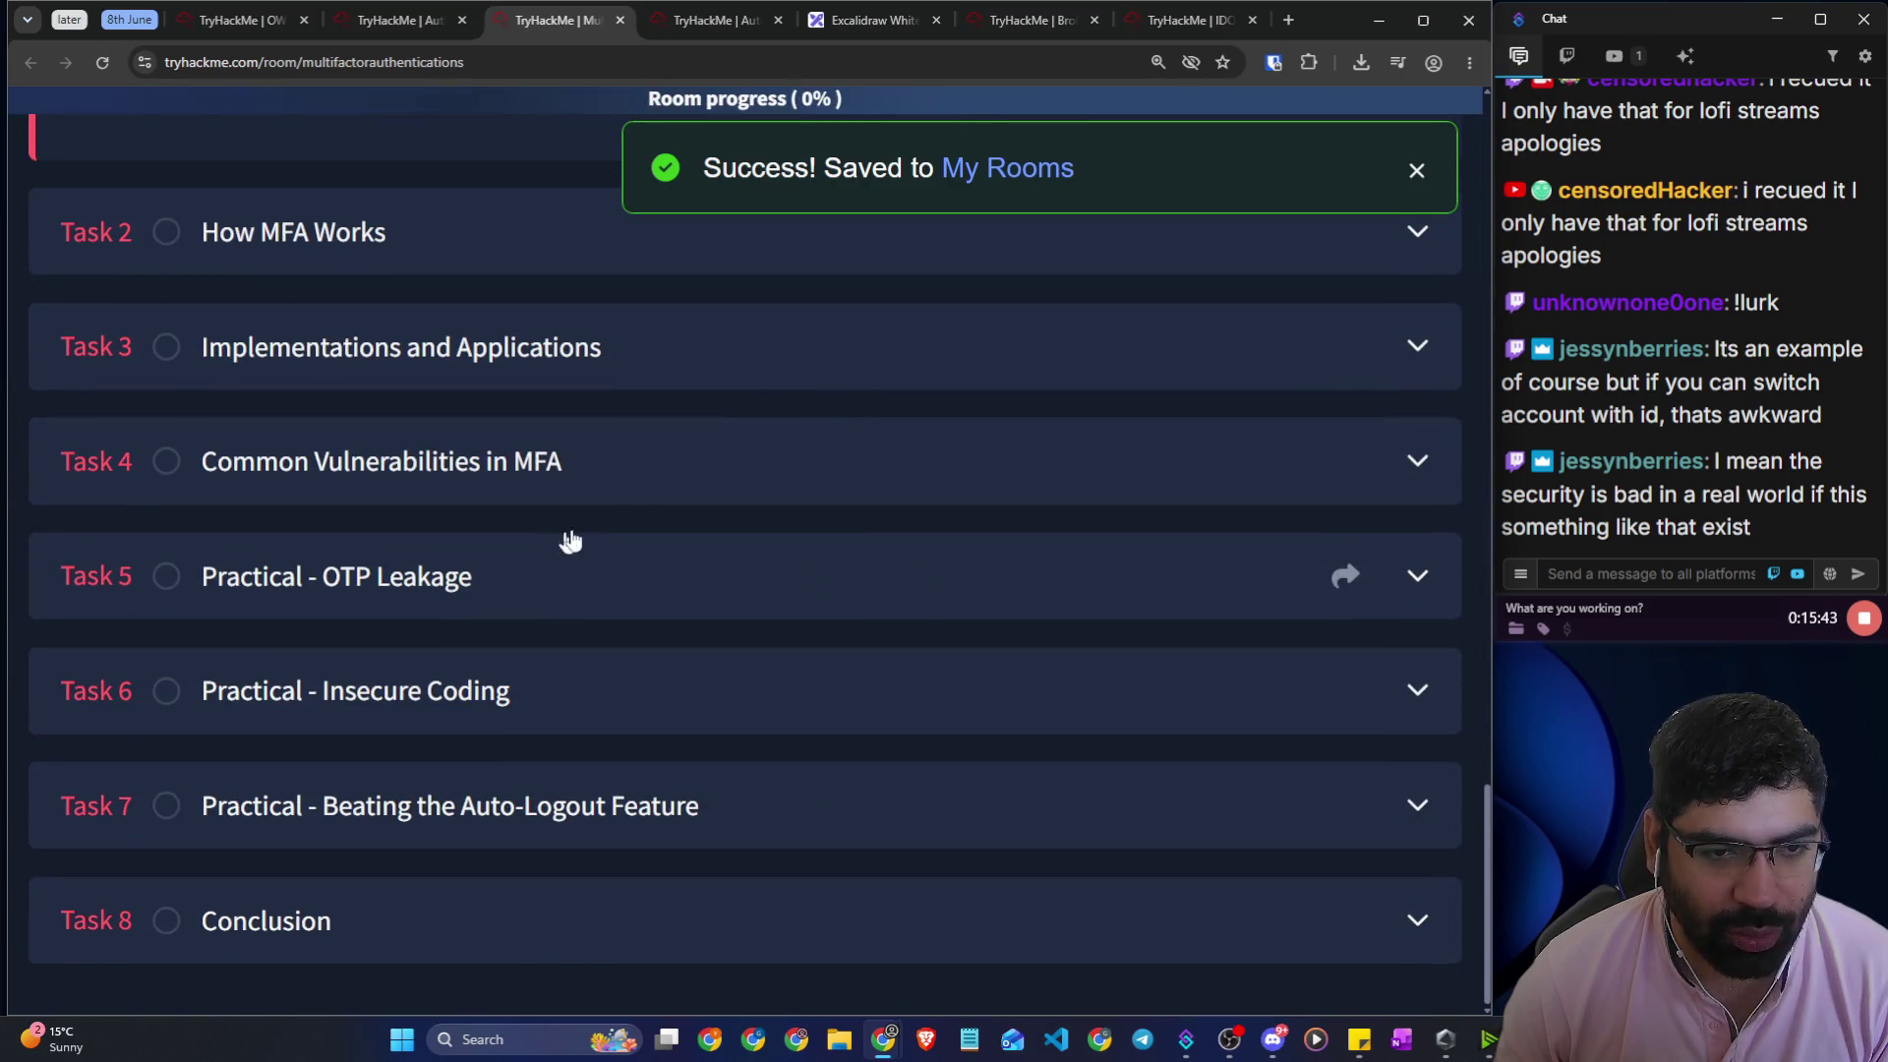
# - Post the Authentication module page URL in the stream chat
pyautogui.click(688, 20)
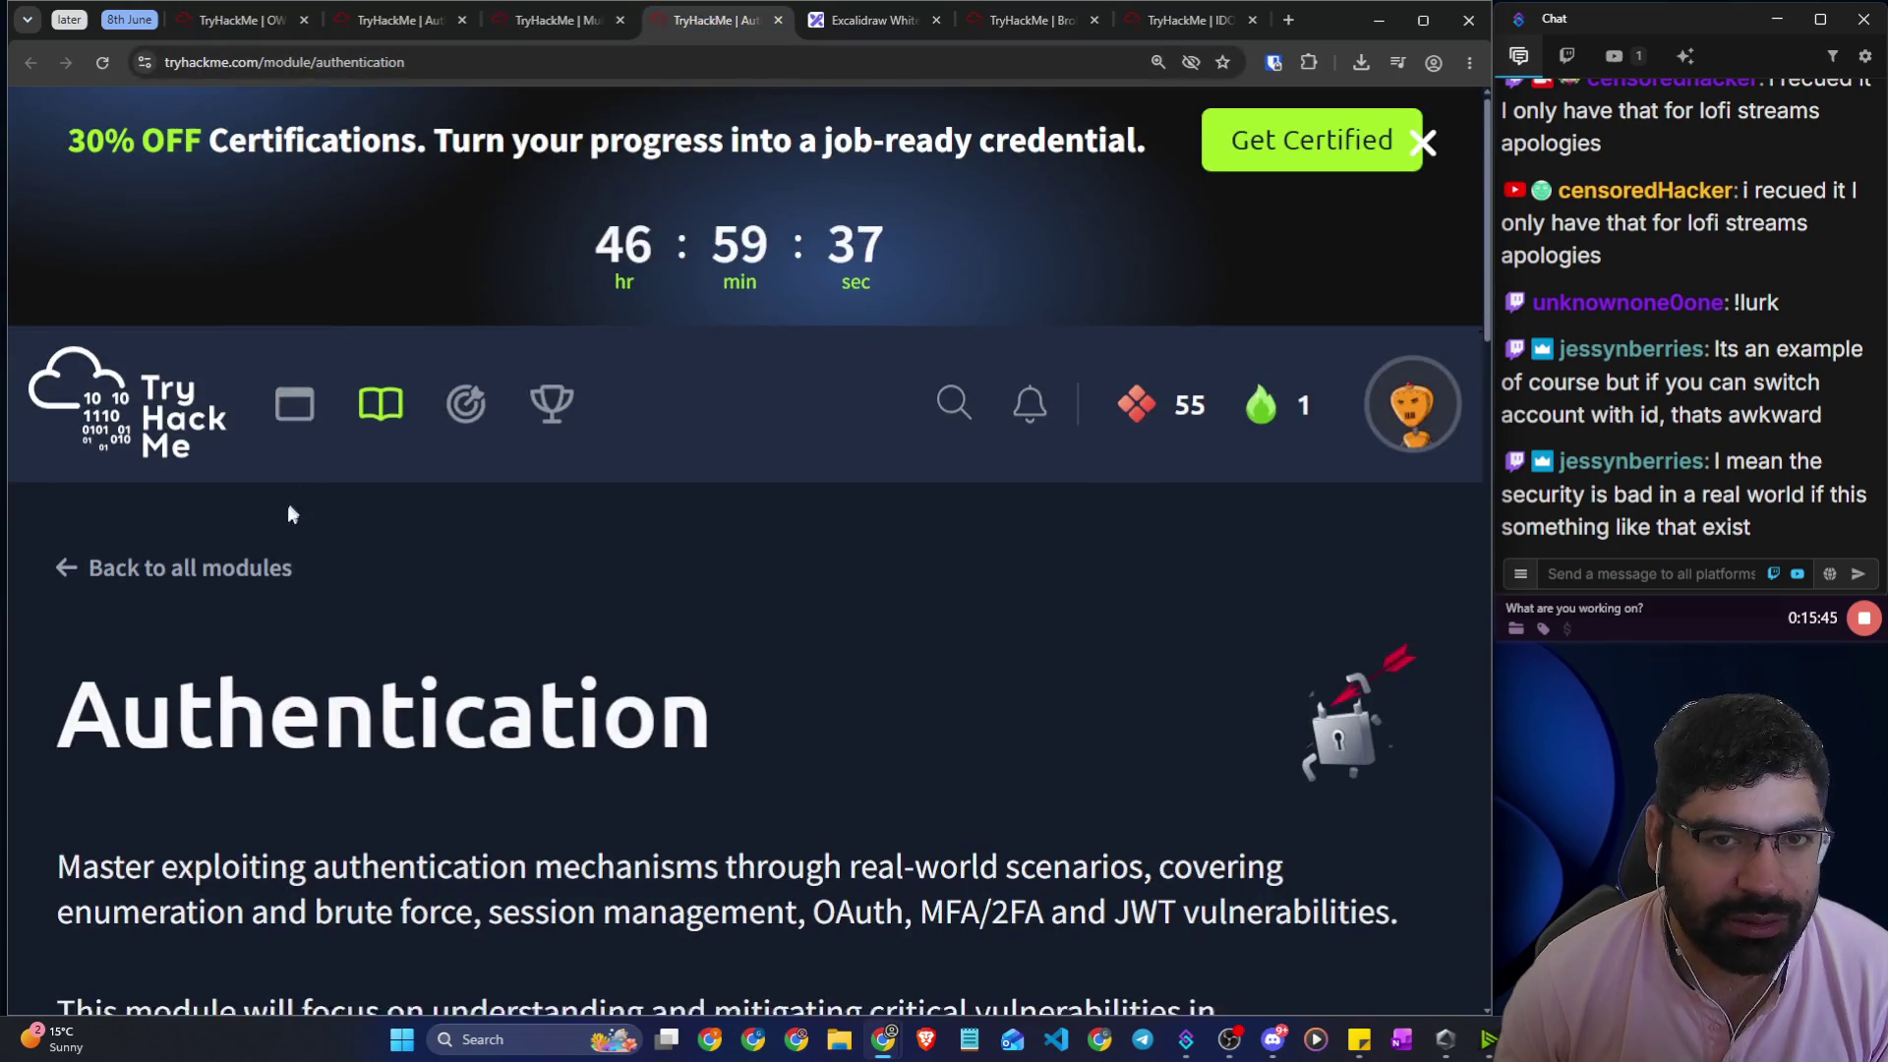
pyautogui.scroll(-12, 285, 497)
pyautogui.scroll(-5, 284, 496)
pyautogui.scroll(17, 371, 488)
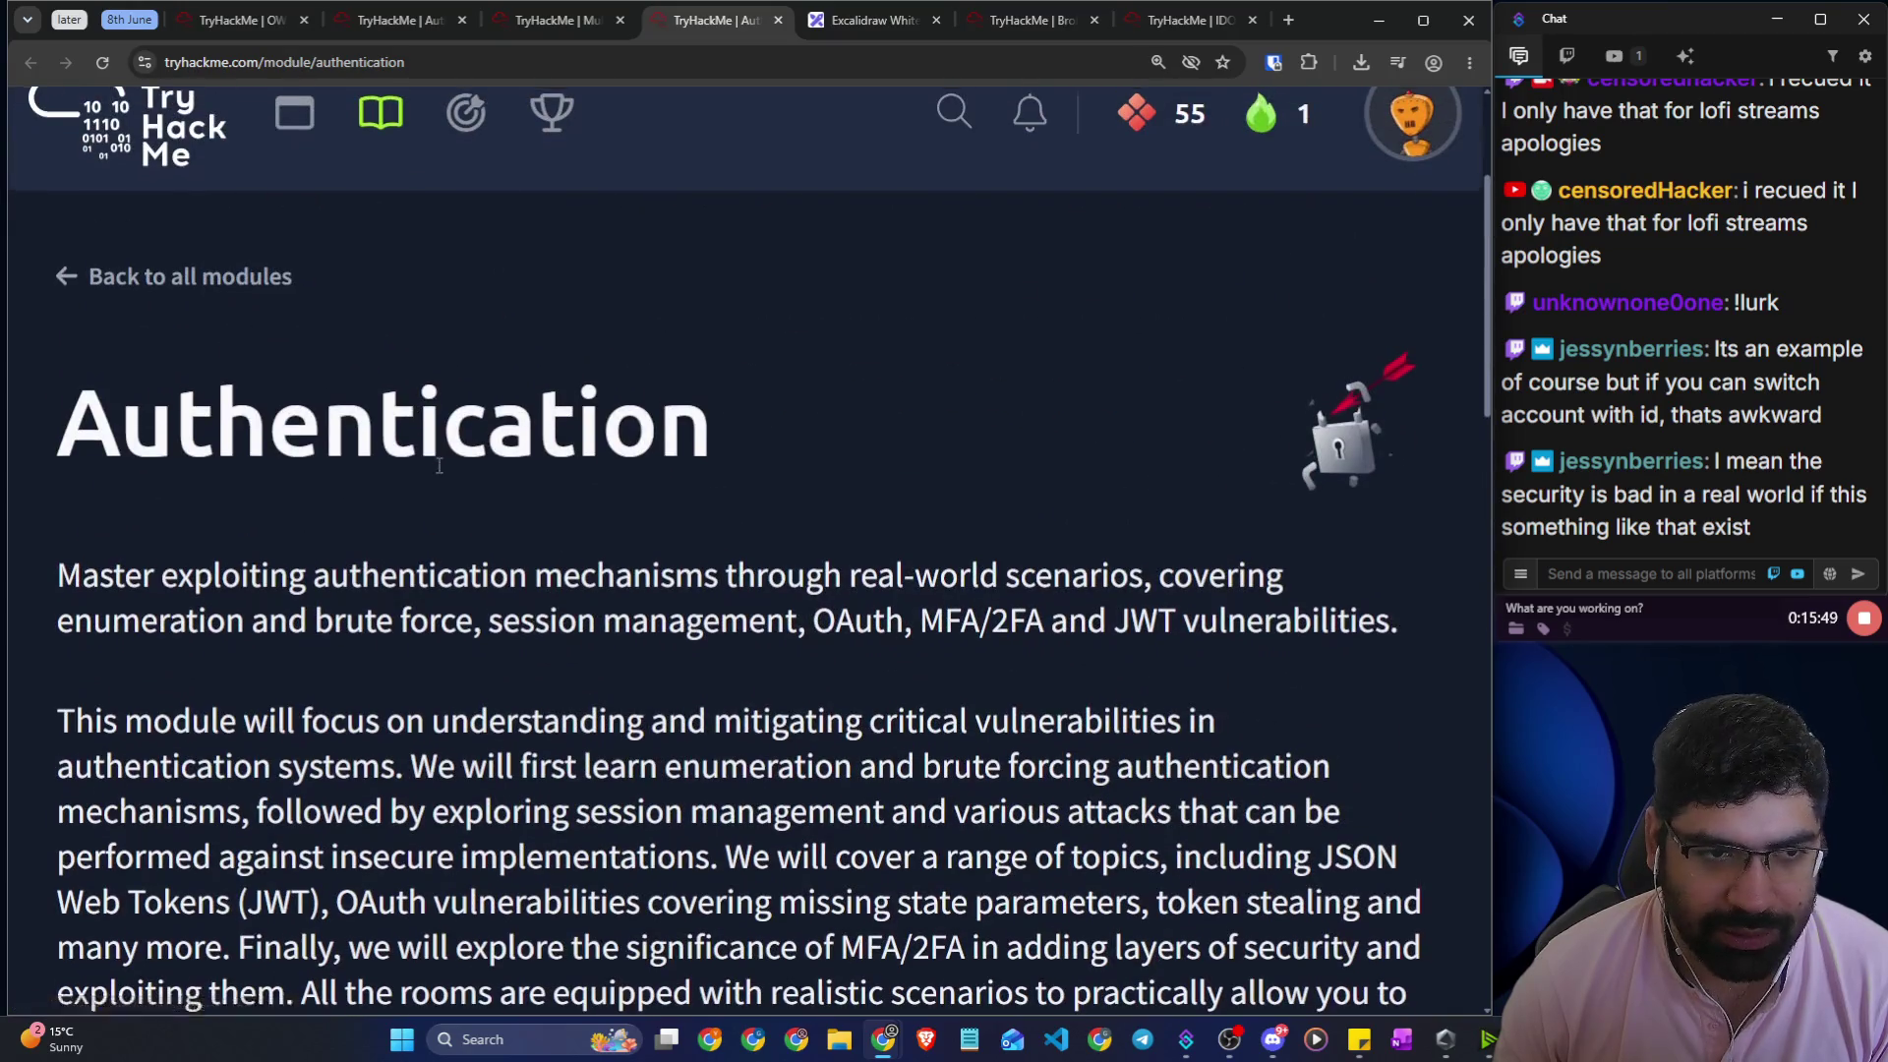
pyautogui.scroll(2, 439, 466)
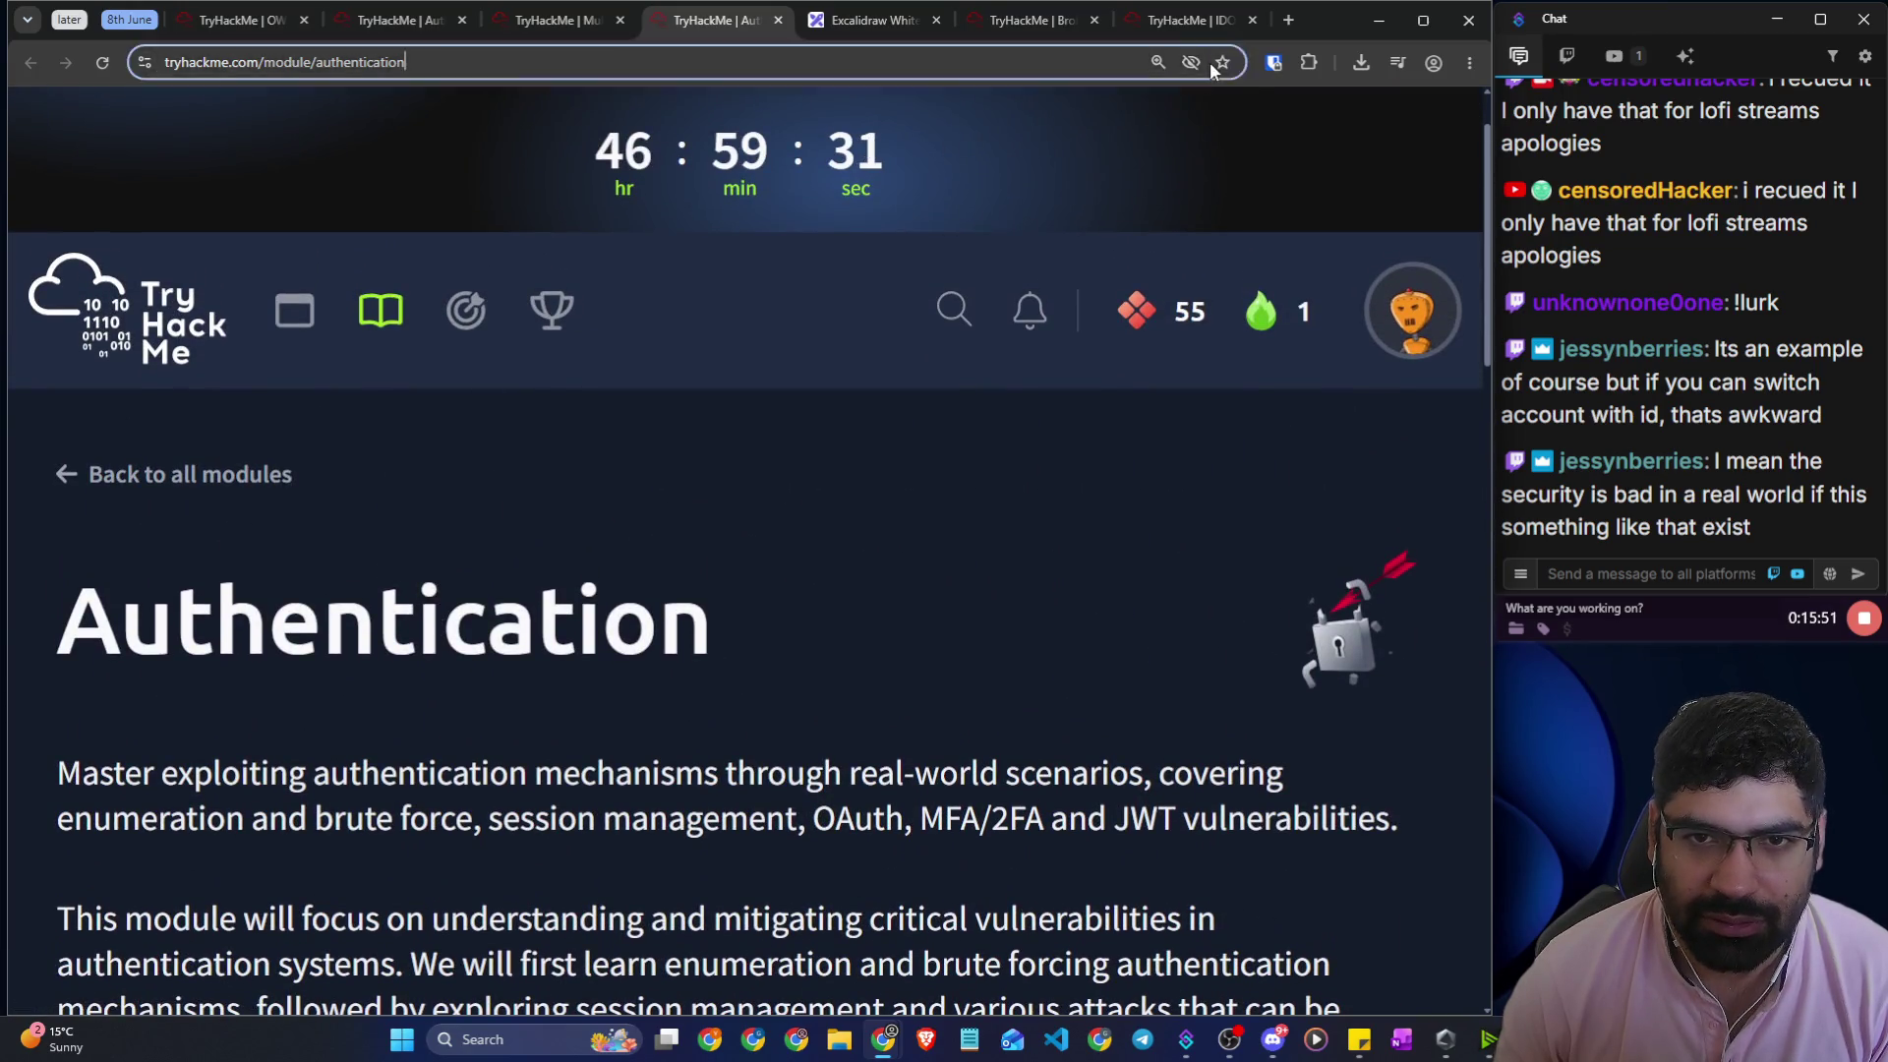
pyautogui.click(1141, 62)
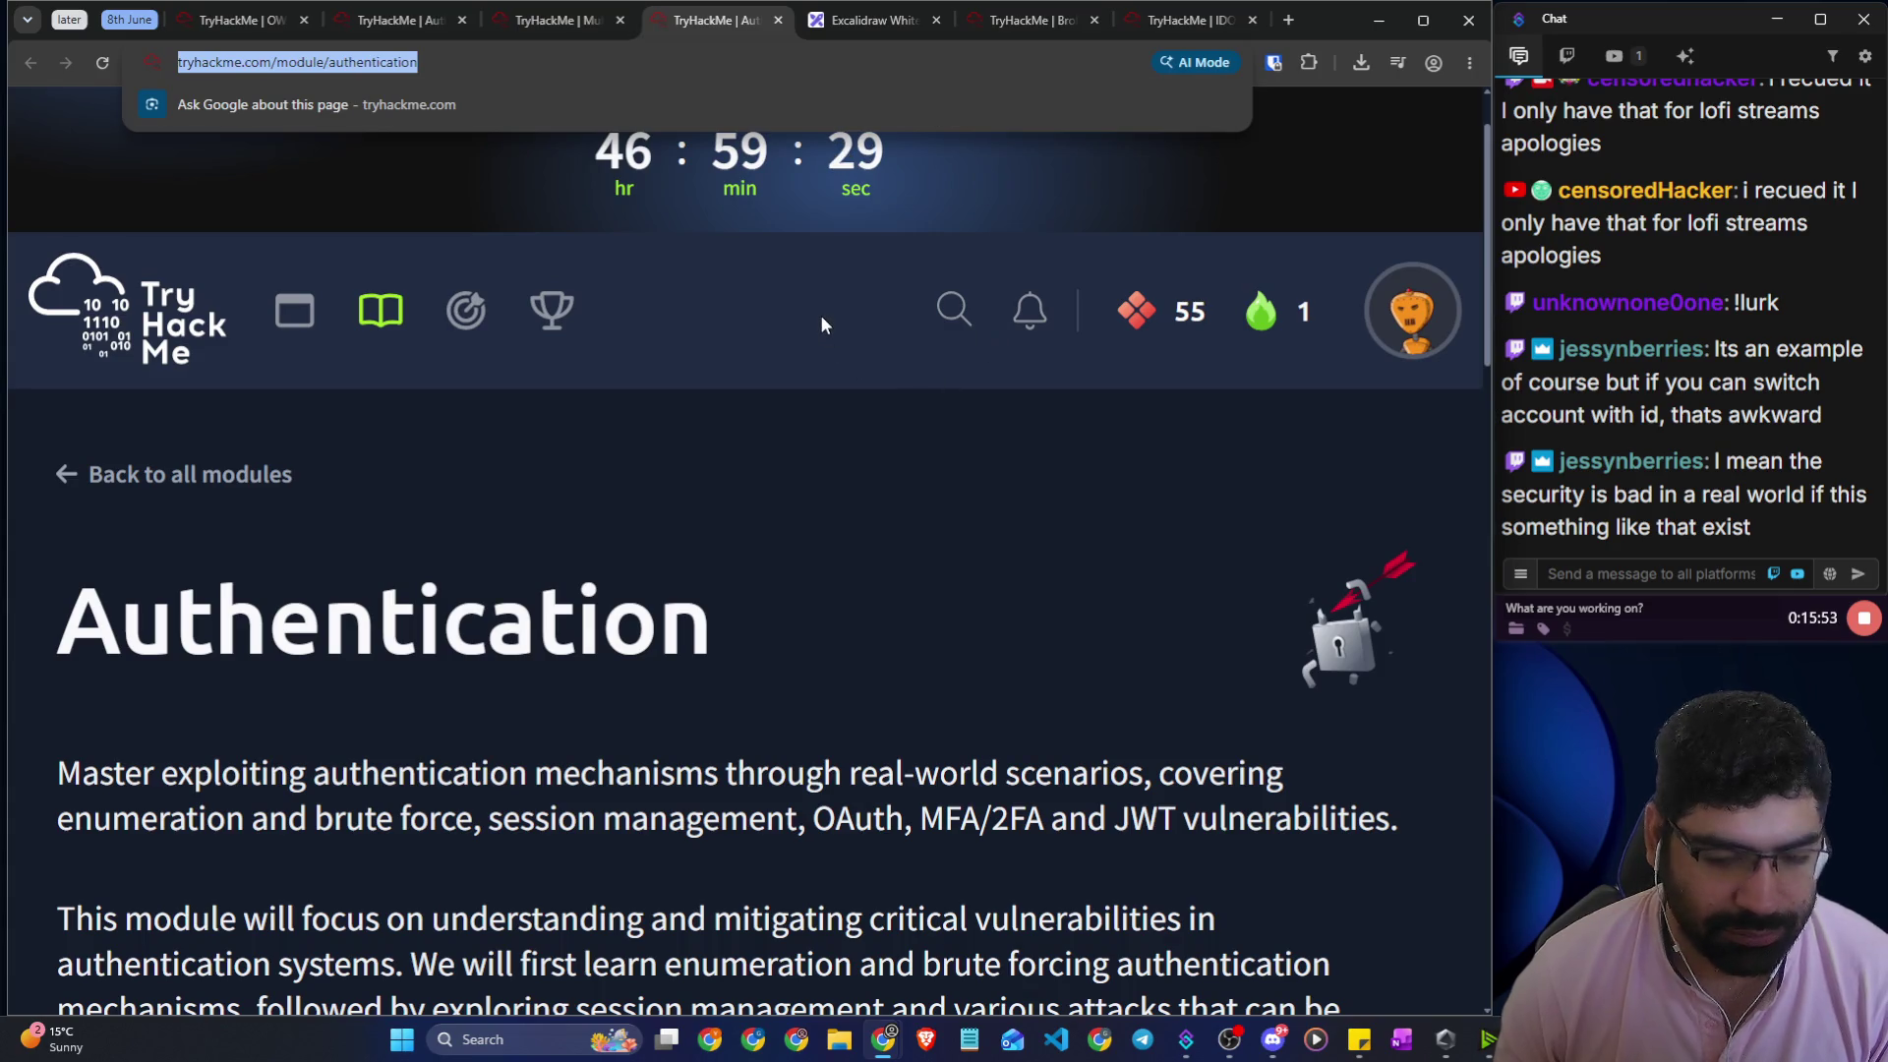
pyautogui.click(1640, 574)
pyautogui.hotkey('ctrl', 'v')
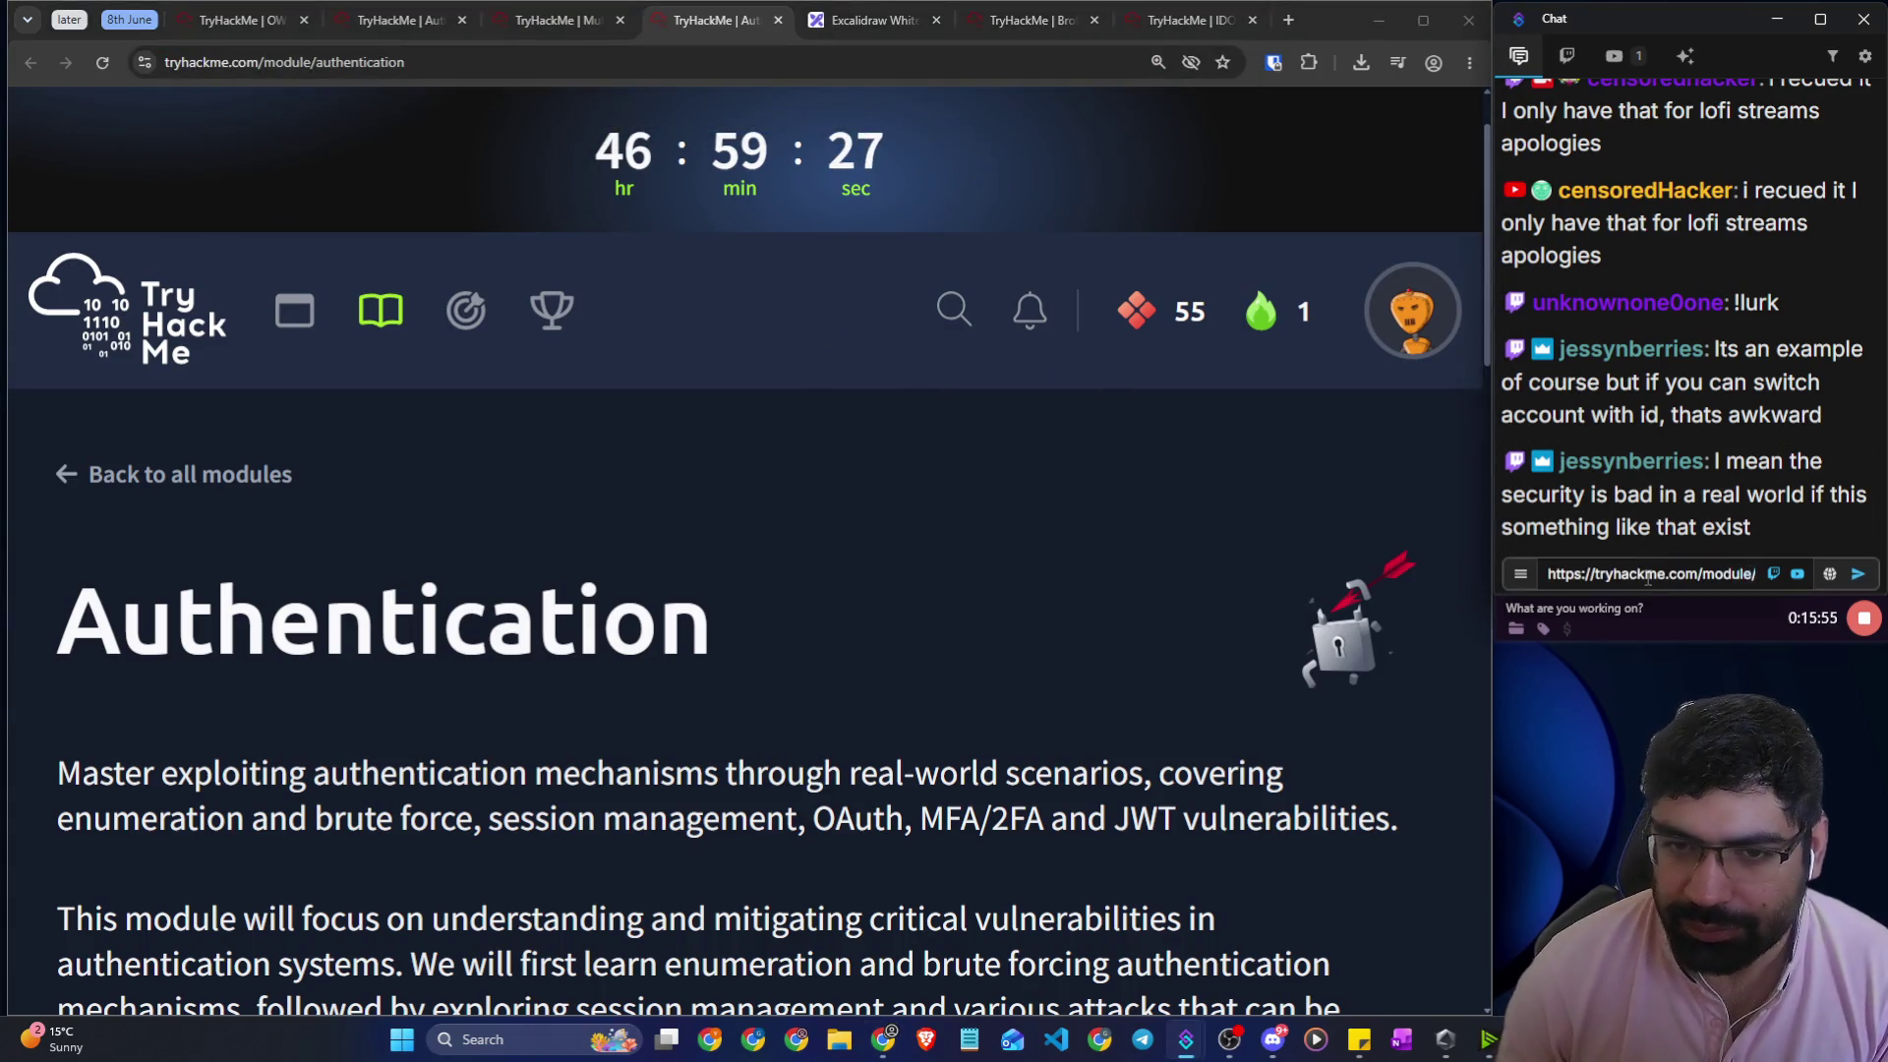
pyautogui.press('Return')
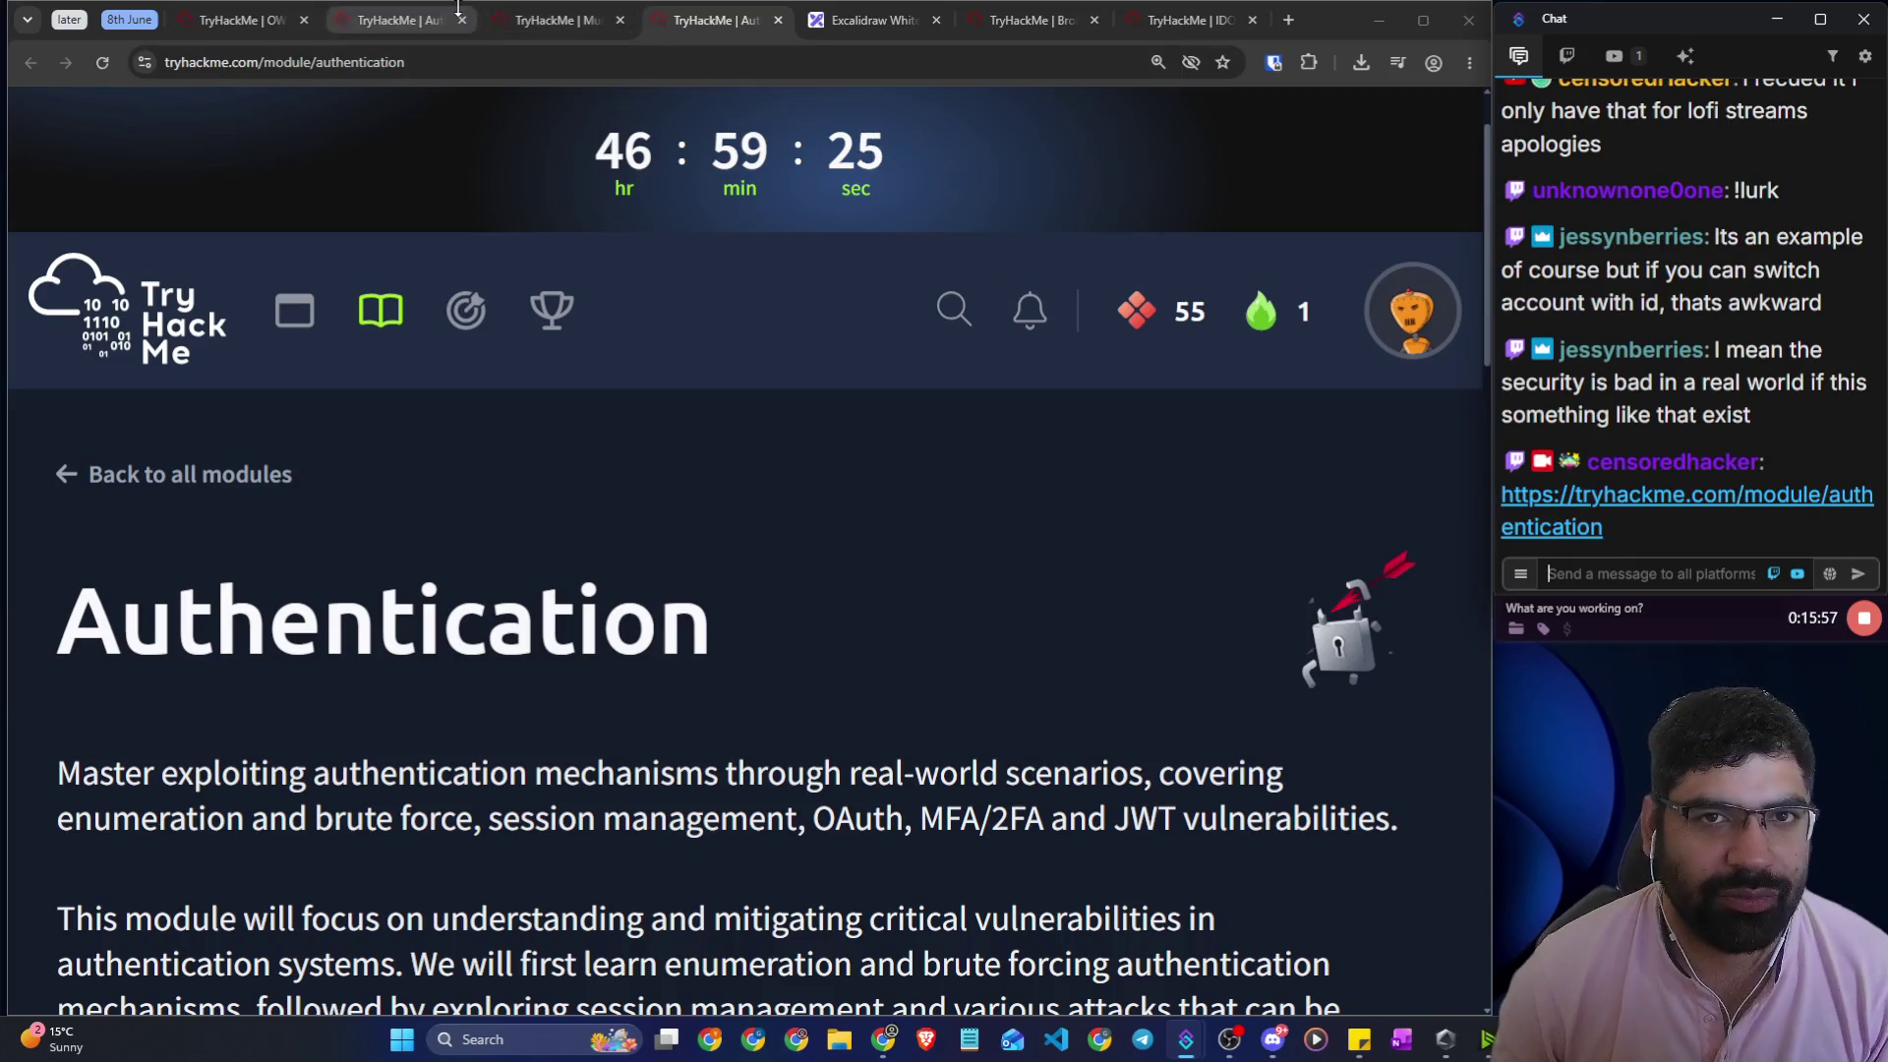
# - Close the MFA and duplicate Authentication tabs and return to the OWASP Top 10 room
pyautogui.click(403, 20)
pyautogui.click(620, 20)
pyautogui.click(619, 20)
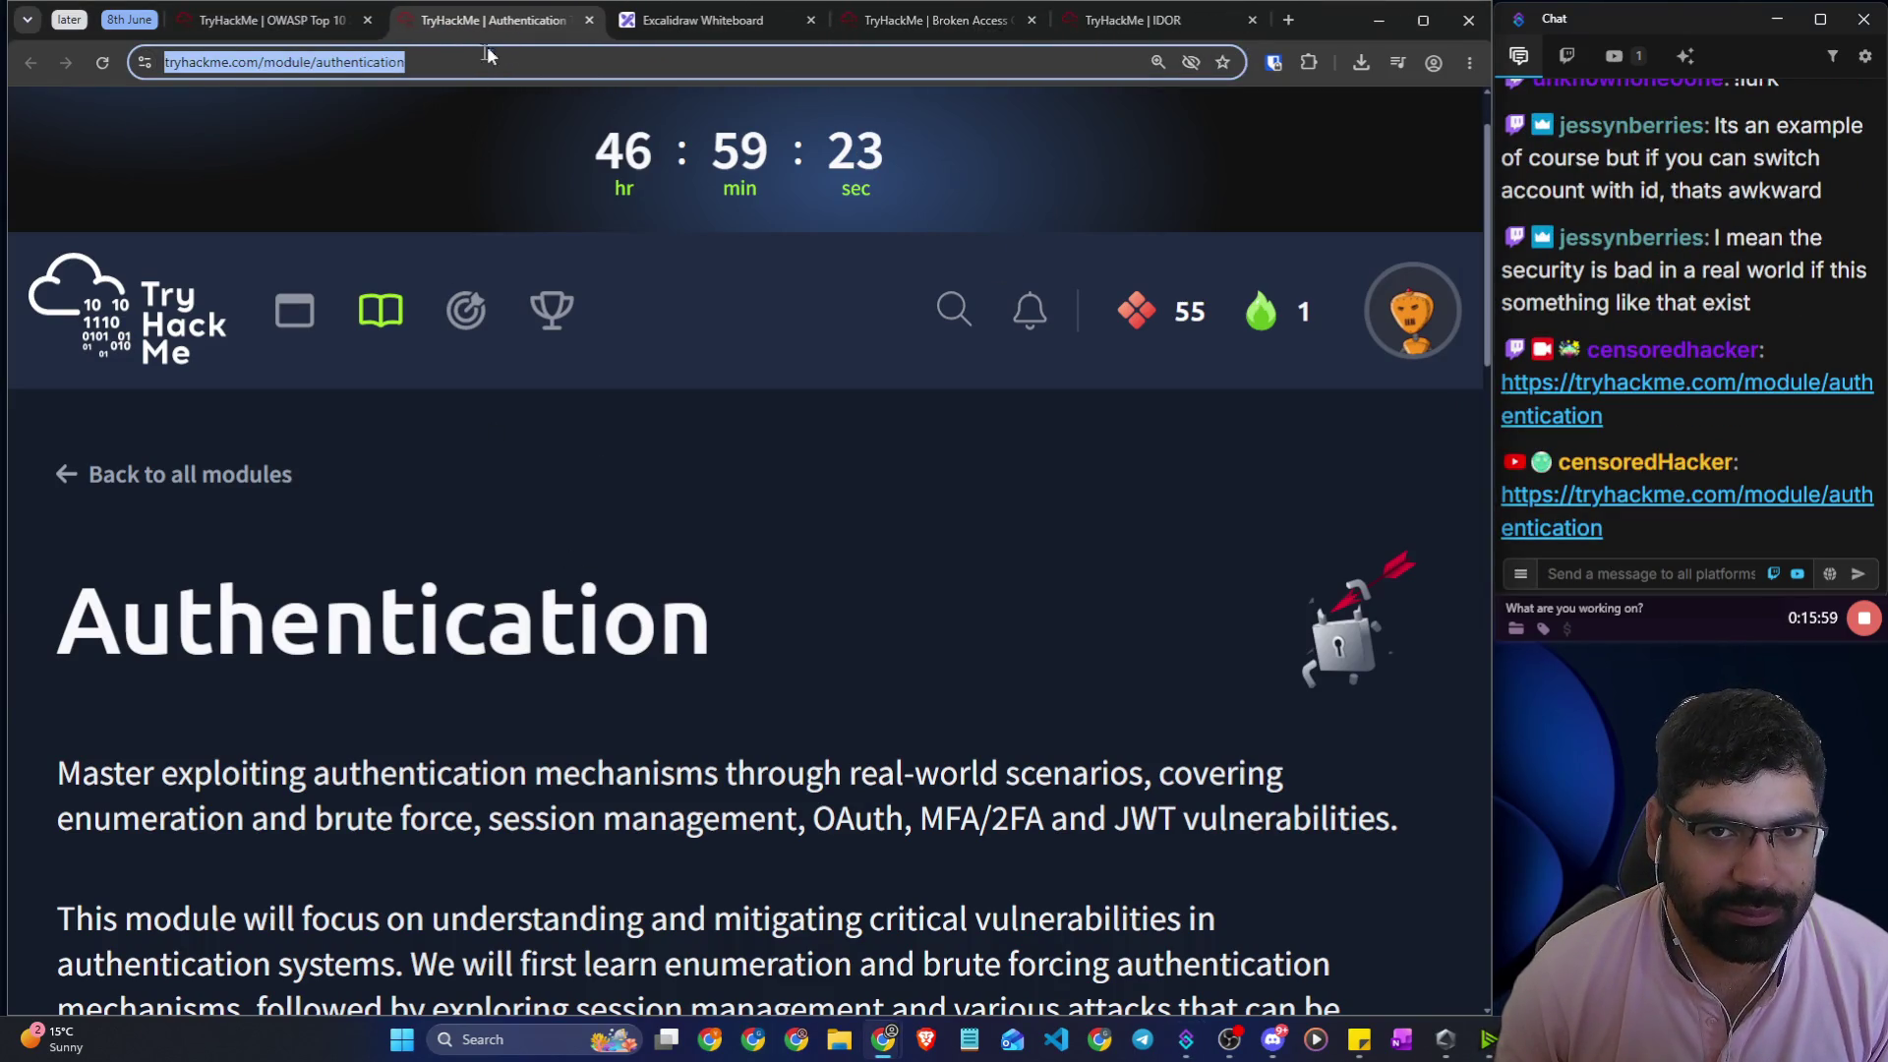
pyautogui.click(352, 21)
pyautogui.moveTo(492, 19); pyautogui.dragTo(935, 20)
pyautogui.click(266, 20)
pyautogui.scroll(-4, 527, 578)
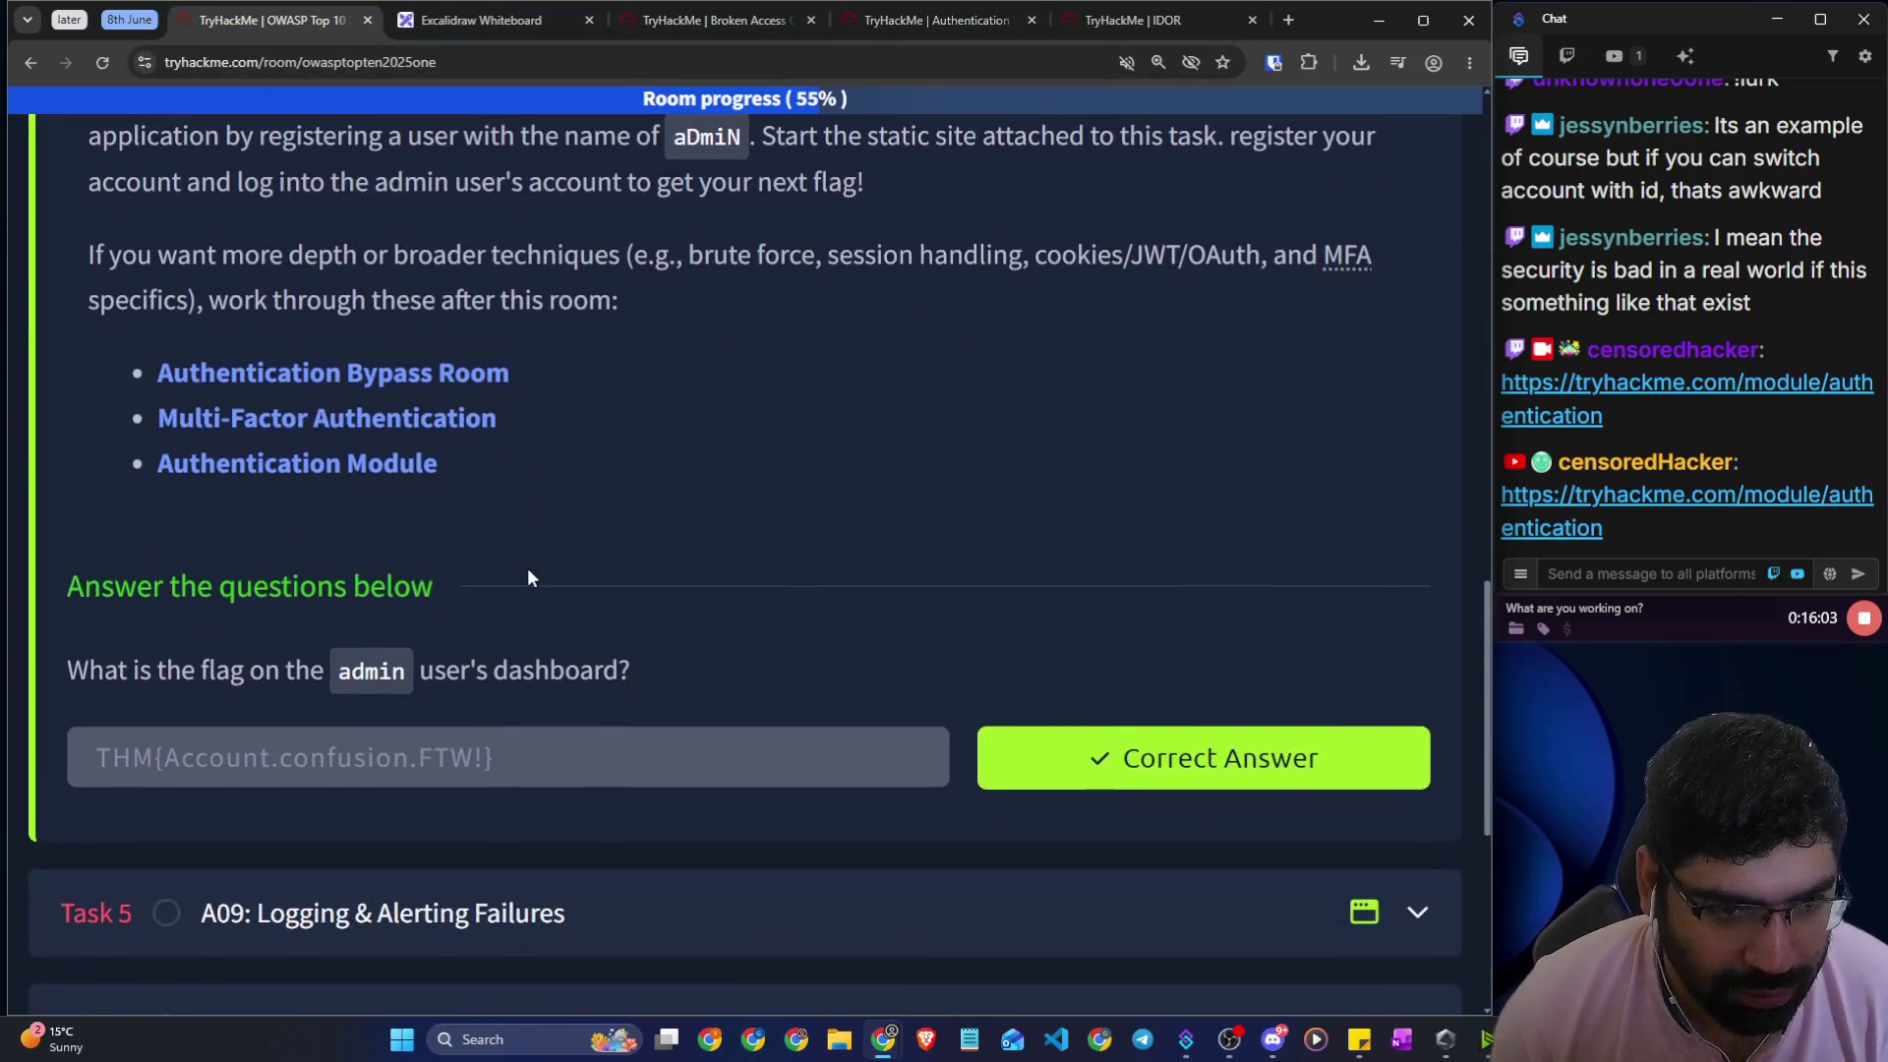
# - Expand Task 5, A09: Logging & Alerting Failures, and highlight the sentence on unrecorded security events
pyautogui.click(623, 721)
pyautogui.scroll(-1, 693, 580)
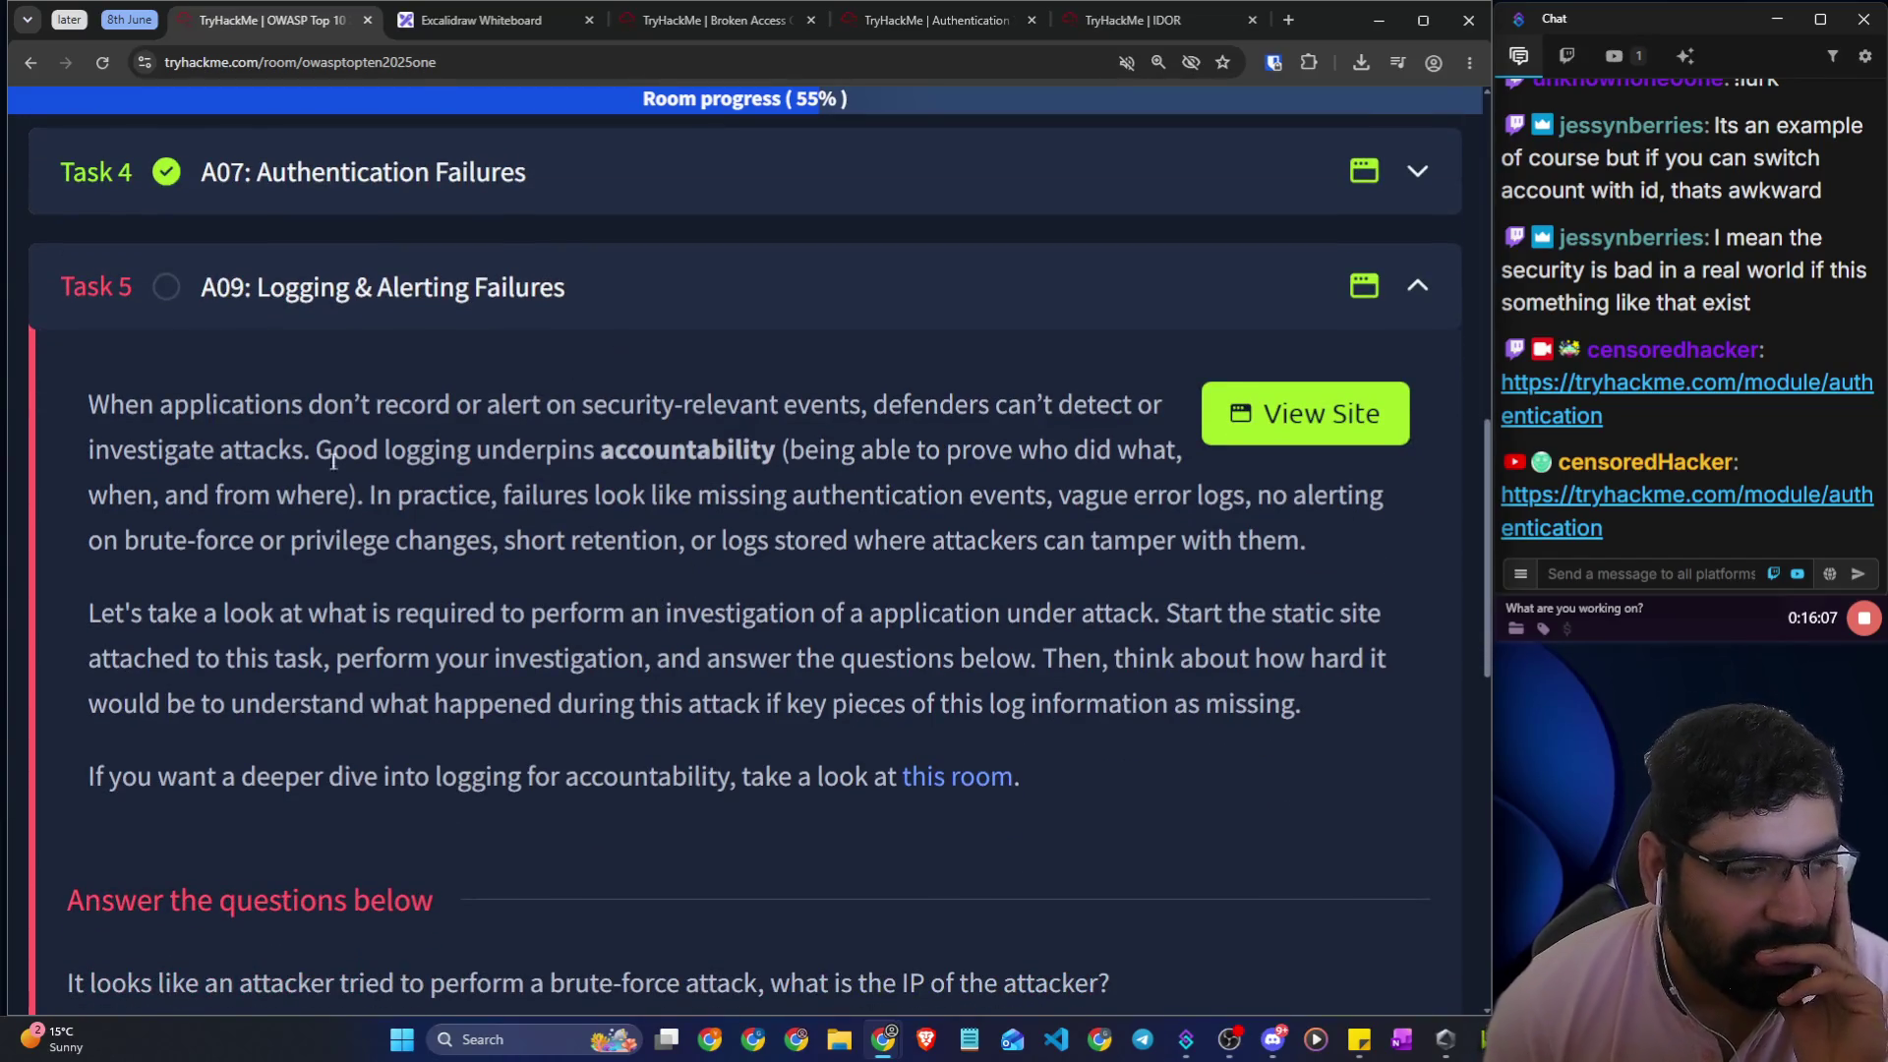
pyautogui.moveTo(244, 404); pyautogui.dragTo(1159, 405)
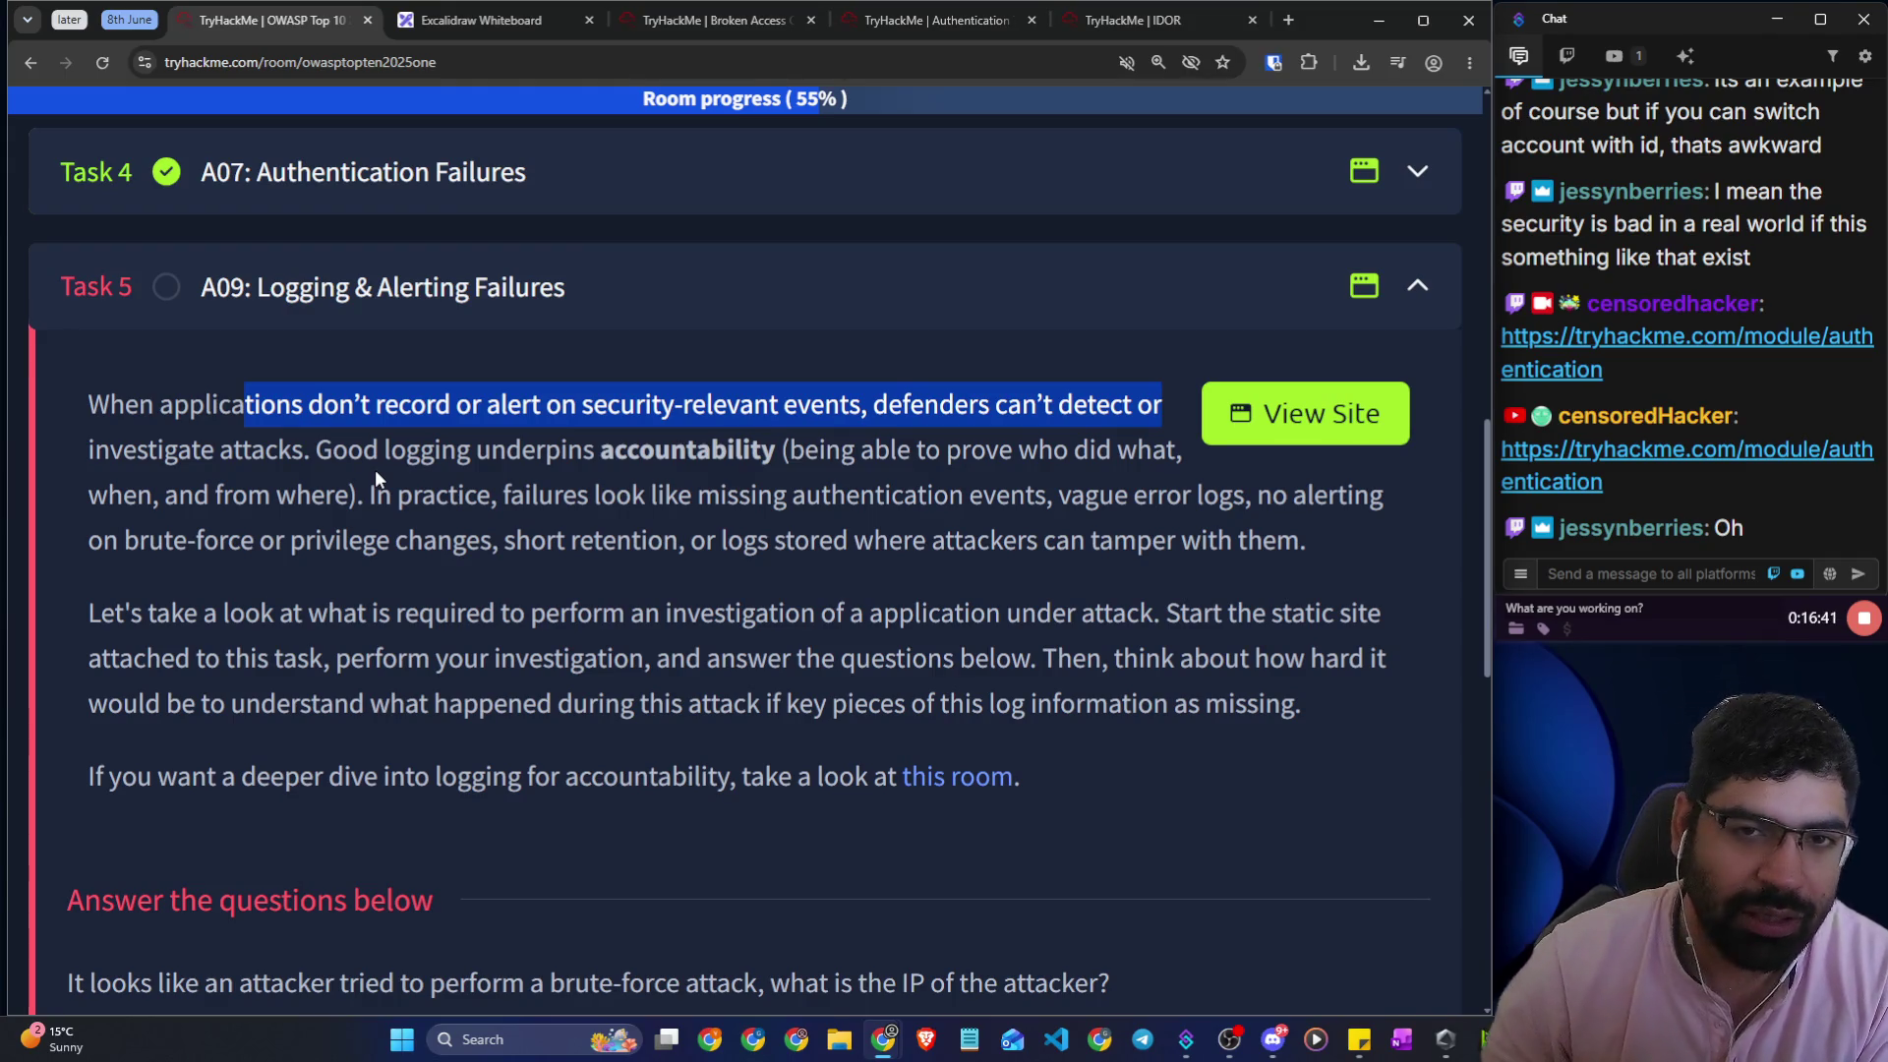
pyautogui.click(375, 473)
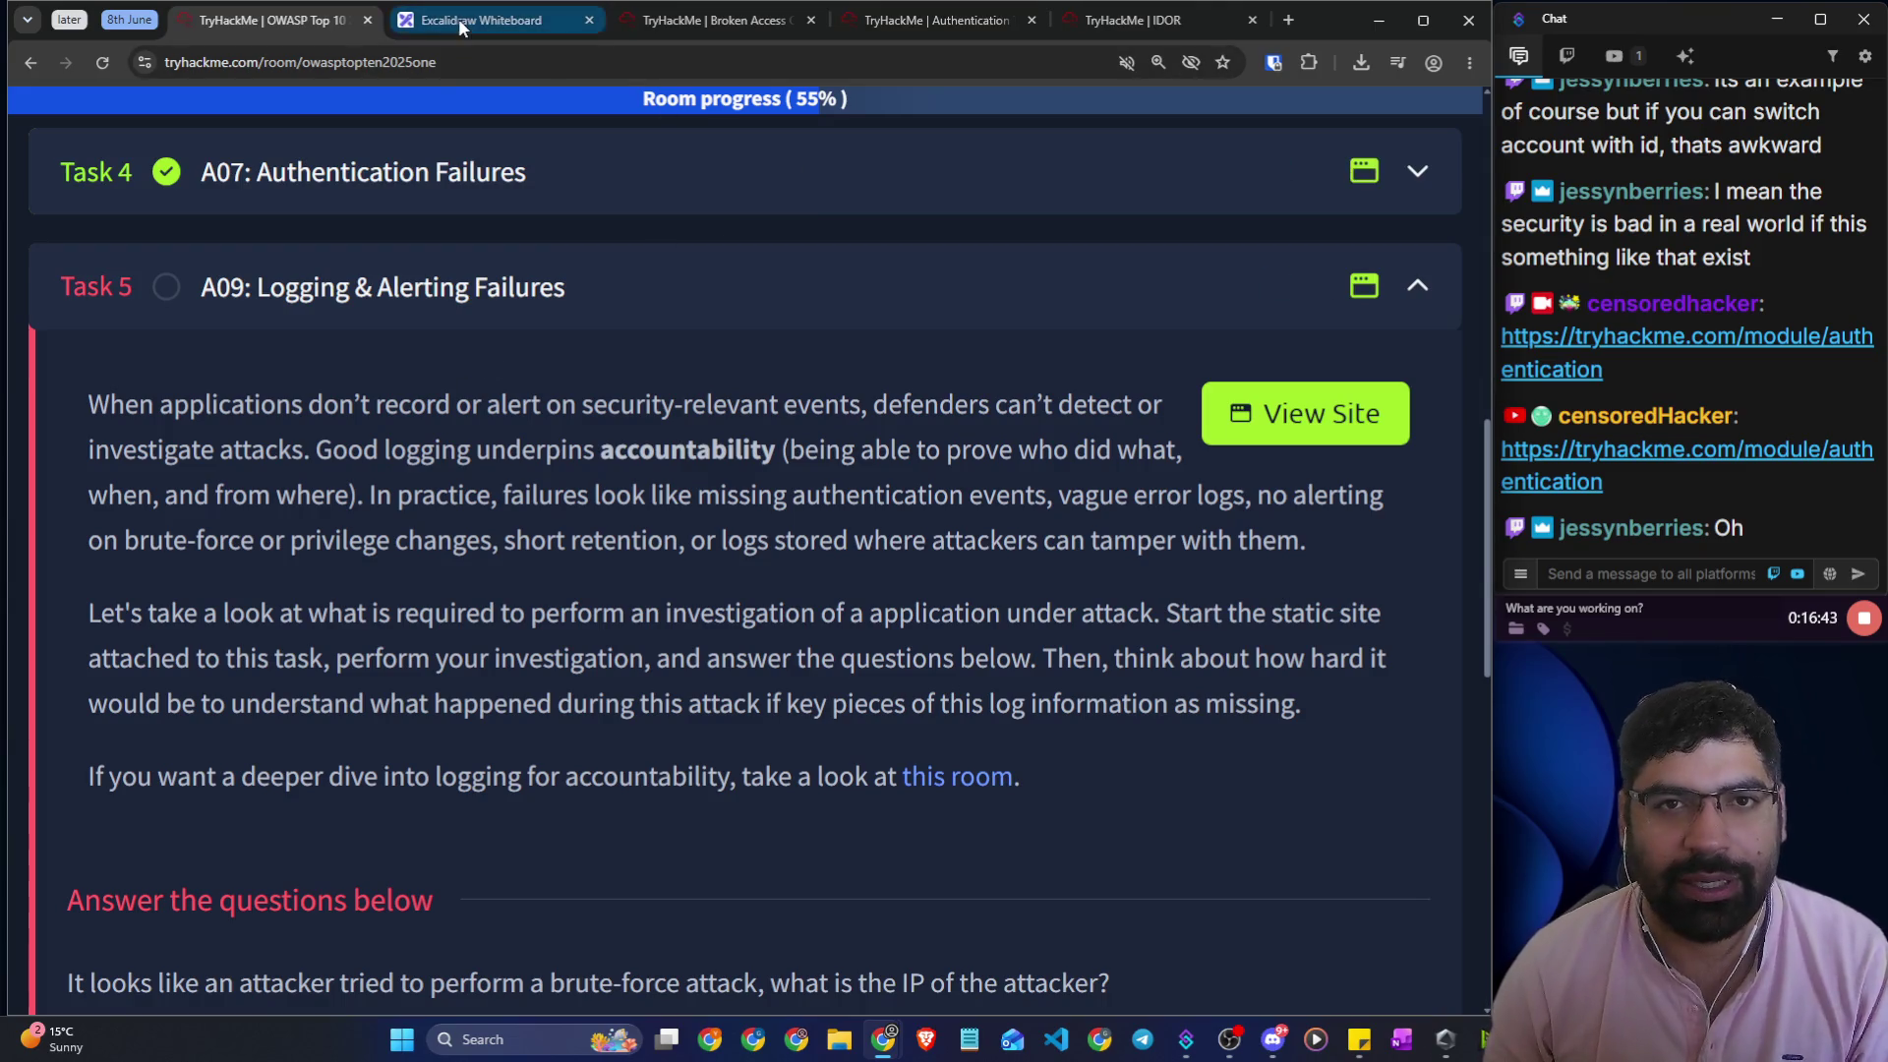
# - On the Excalidraw canvas, hand-write 'login' with 'u & p' beneath and a rightward arrow
pyautogui.click(458, 19)
pyautogui.scroll(-5, 745, 433)
pyautogui.scroll(-5, 768, 426)
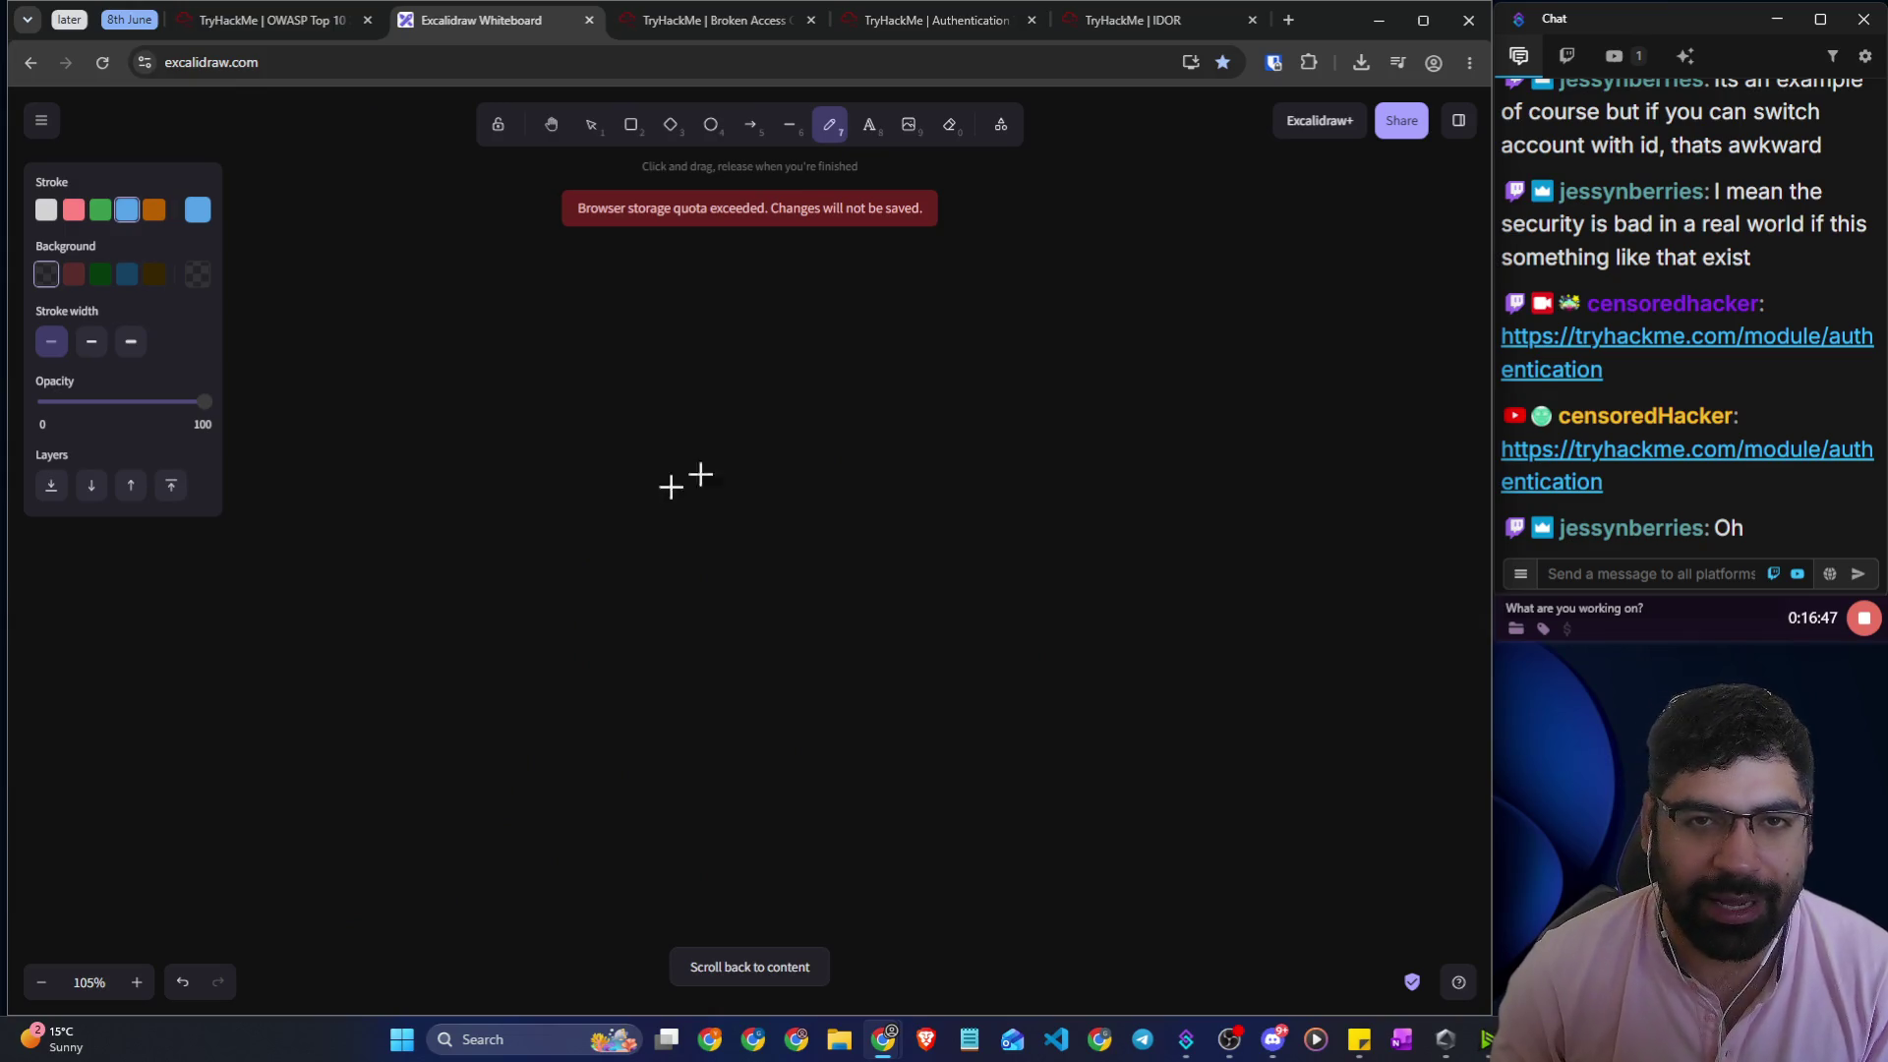
pyautogui.moveTo(438, 387)
pyautogui.mouseDown()
pyautogui.moveTo(439, 350)
pyautogui.moveTo(560, 346)
pyautogui.mouseUp()
pyautogui.click(518, 312)
pyautogui.moveTo(396, 474)
pyautogui.mouseDown()
pyautogui.moveTo(428, 510)
pyautogui.moveTo(464, 472)
pyautogui.moveTo(485, 500)
pyautogui.moveTo(547, 474)
pyautogui.mouseUp()
pyautogui.moveTo(675, 363)
pyautogui.mouseDown()
pyautogui.moveTo(831, 362)
pyautogui.moveTo(842, 382)
pyautogui.mouseUp()
# - Write 'Logged' after the arrow with bracketed [IP] and [Time] fields below
pyautogui.moveTo(977, 308)
pyautogui.mouseDown()
pyautogui.moveTo(983, 334)
pyautogui.moveTo(1083, 321)
pyautogui.moveTo(1168, 264)
pyautogui.moveTo(1176, 344)
pyautogui.mouseUp()
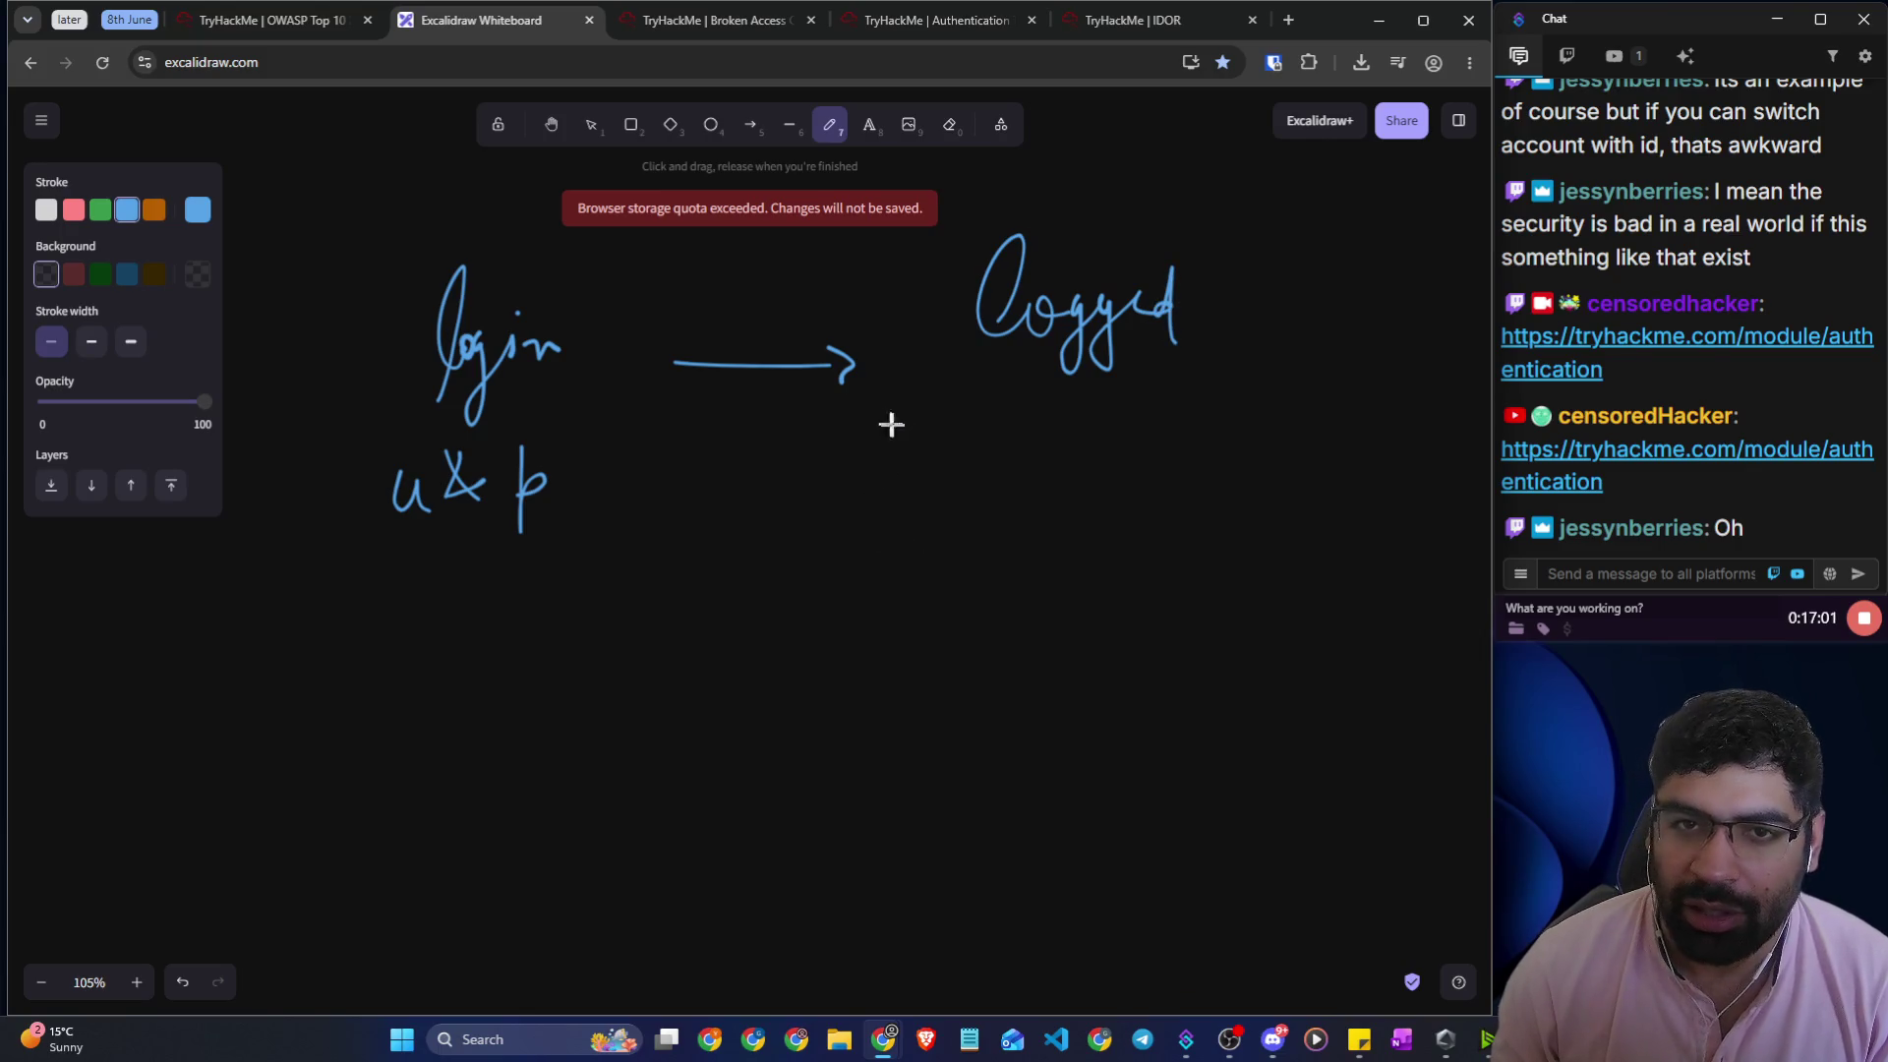
pyautogui.moveTo(895, 425); pyautogui.dragTo(870, 482)
pyautogui.moveTo(995, 413); pyautogui.dragTo(1030, 469)
pyautogui.moveTo(1162, 405)
pyautogui.mouseDown()
pyautogui.moveTo(1112, 409)
pyautogui.moveTo(1124, 460)
pyautogui.mouseUp()
pyautogui.moveTo(1242, 404); pyautogui.dragTo(1300, 406)
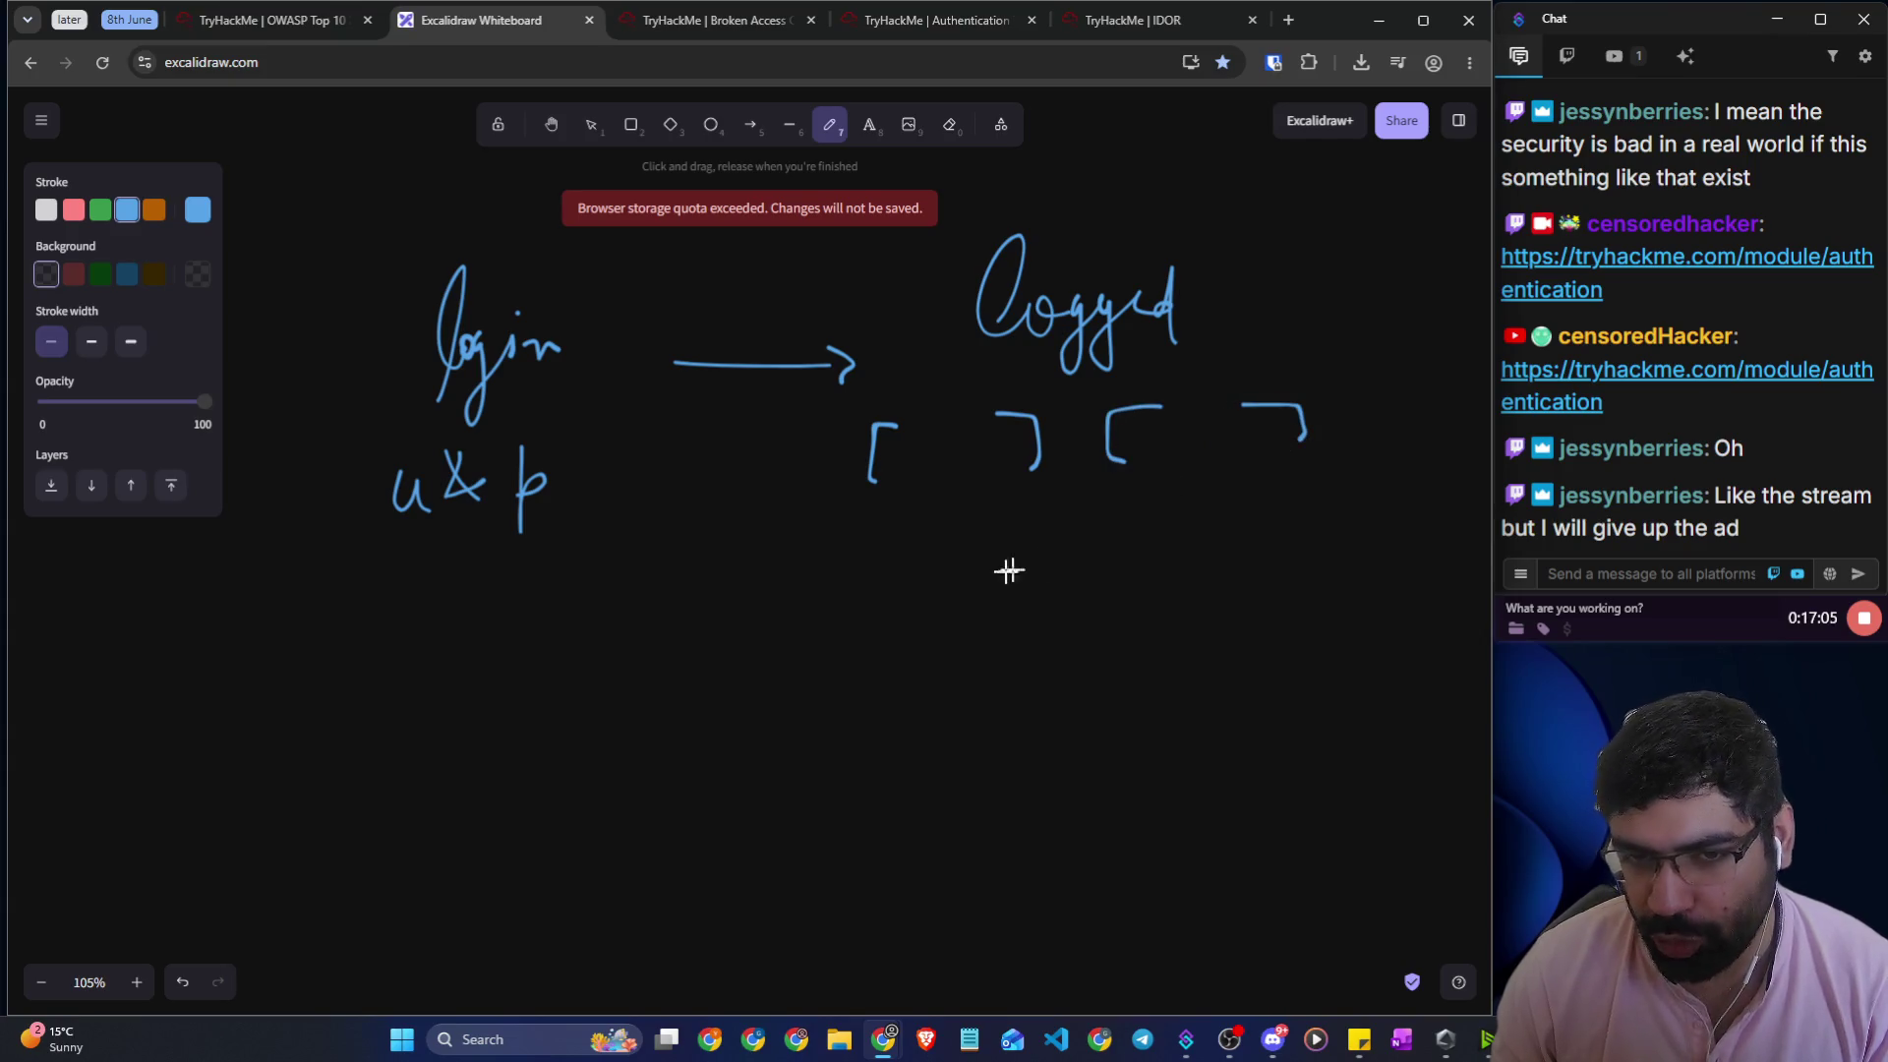
pyautogui.moveTo(909, 439); pyautogui.dragTo(964, 416)
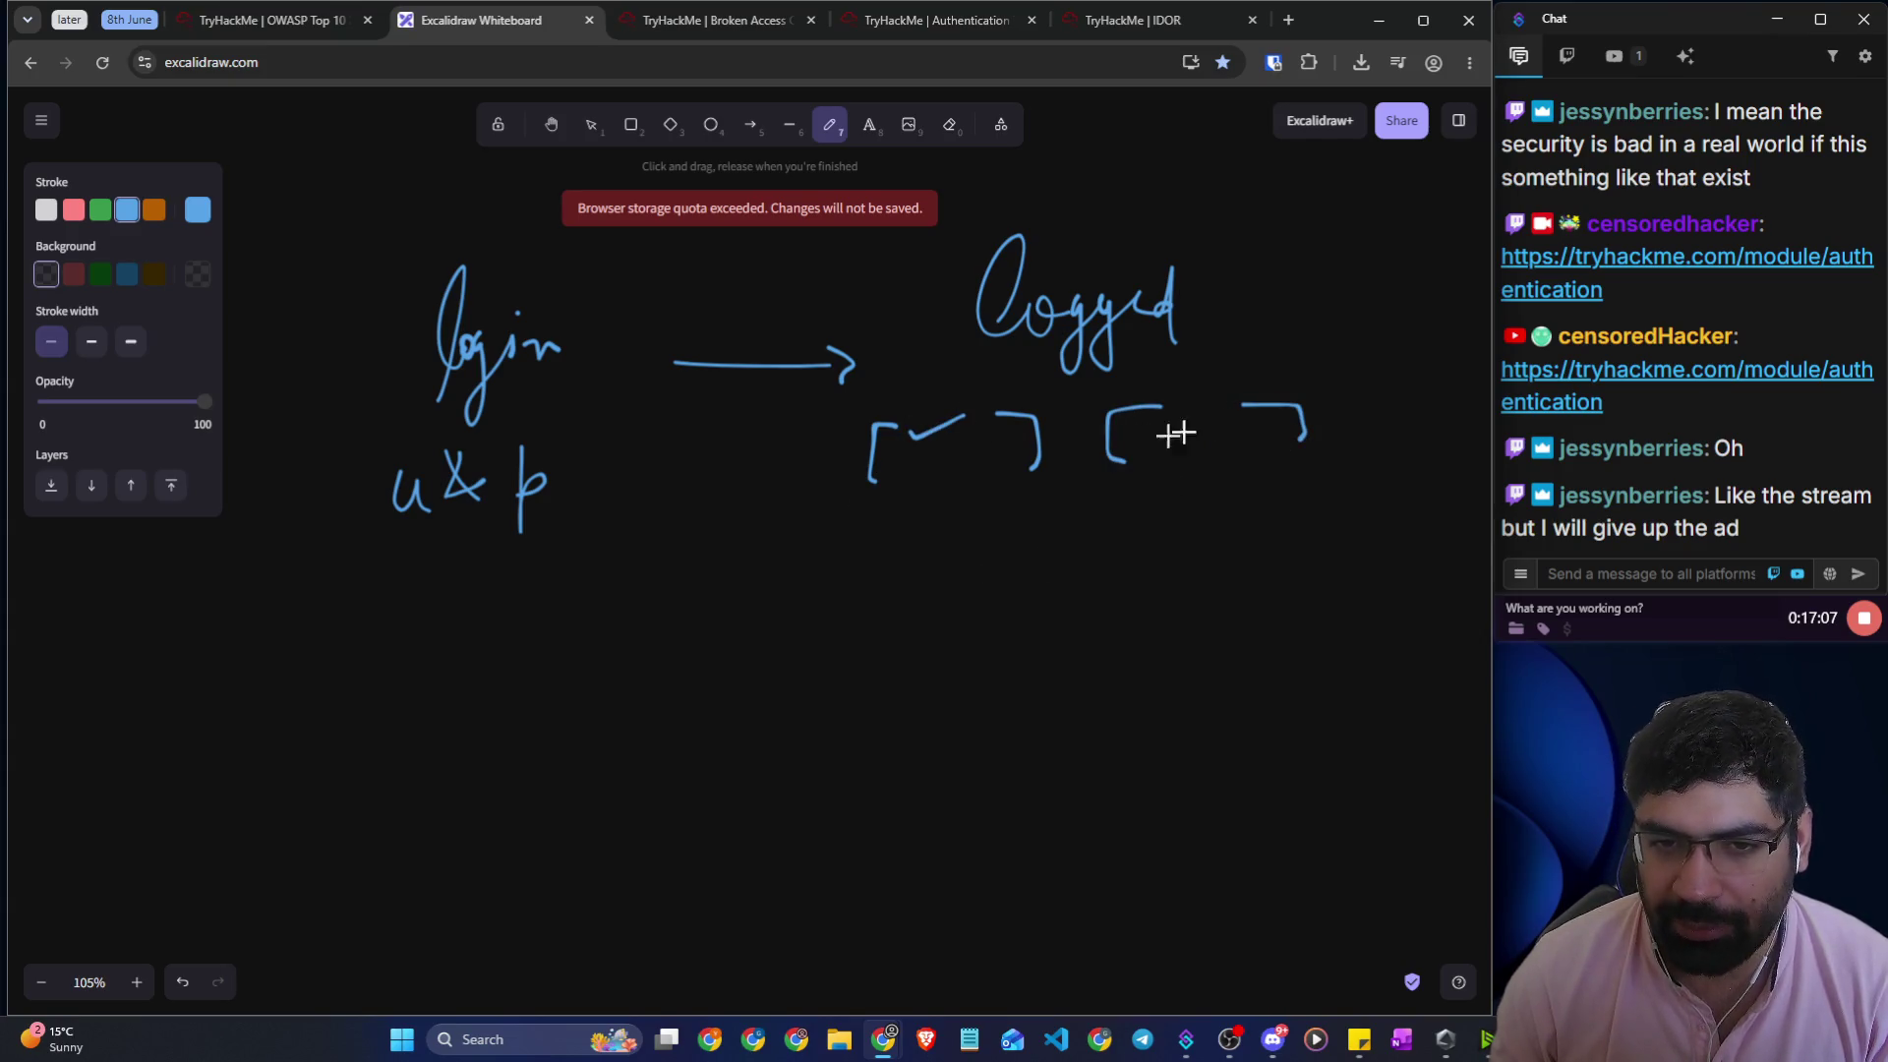
pyautogui.moveTo(1207, 410); pyautogui.dragTo(1281, 379)
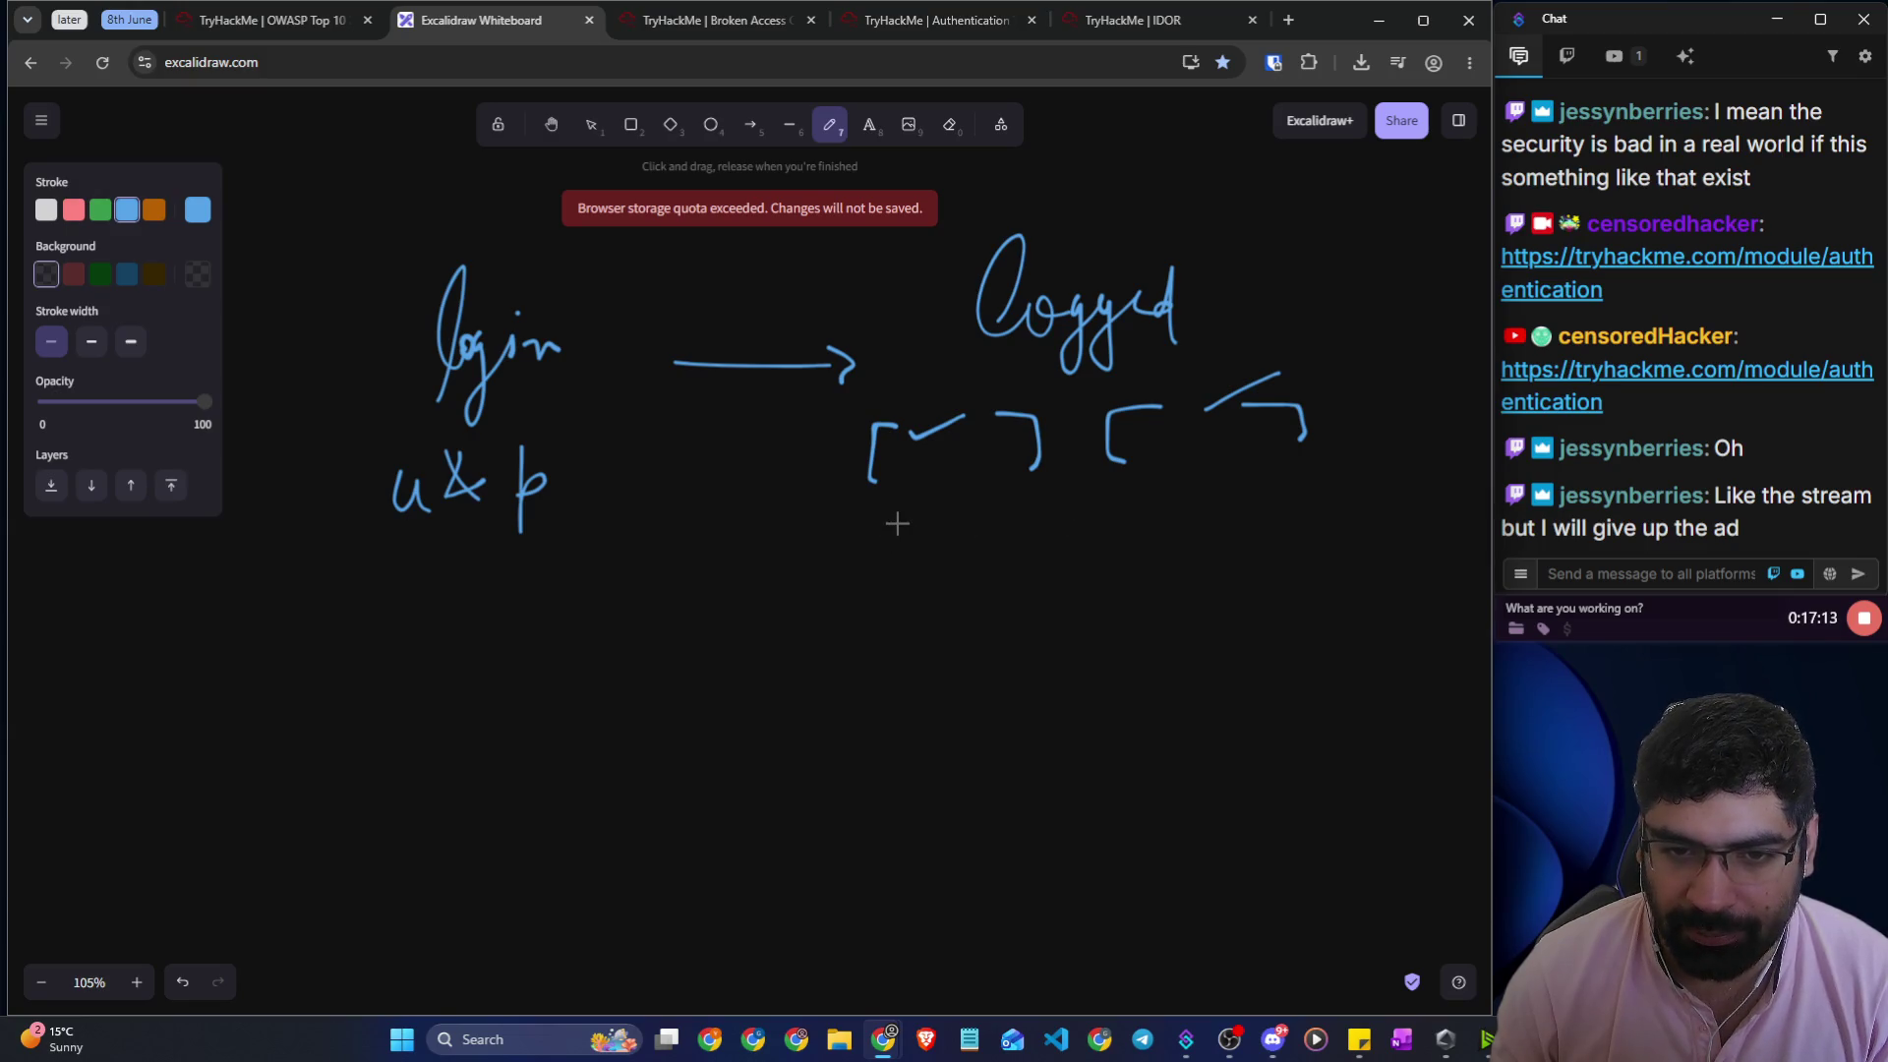
pyautogui.moveTo(884, 522)
pyautogui.mouseDown()
pyautogui.moveTo(915, 559)
pyautogui.moveTo(959, 536)
pyautogui.moveTo(978, 565)
pyautogui.moveTo(998, 543)
pyautogui.moveTo(1088, 568)
pyautogui.moveTo(1169, 518)
pyautogui.mouseUp()
pyautogui.moveTo(1150, 522)
pyautogui.mouseDown()
pyautogui.moveTo(1152, 553)
pyautogui.moveTo(1203, 514)
pyautogui.moveTo(1278, 507)
pyautogui.mouseUp()
pyautogui.moveTo(1025, 498); pyautogui.dragTo(1029, 575)
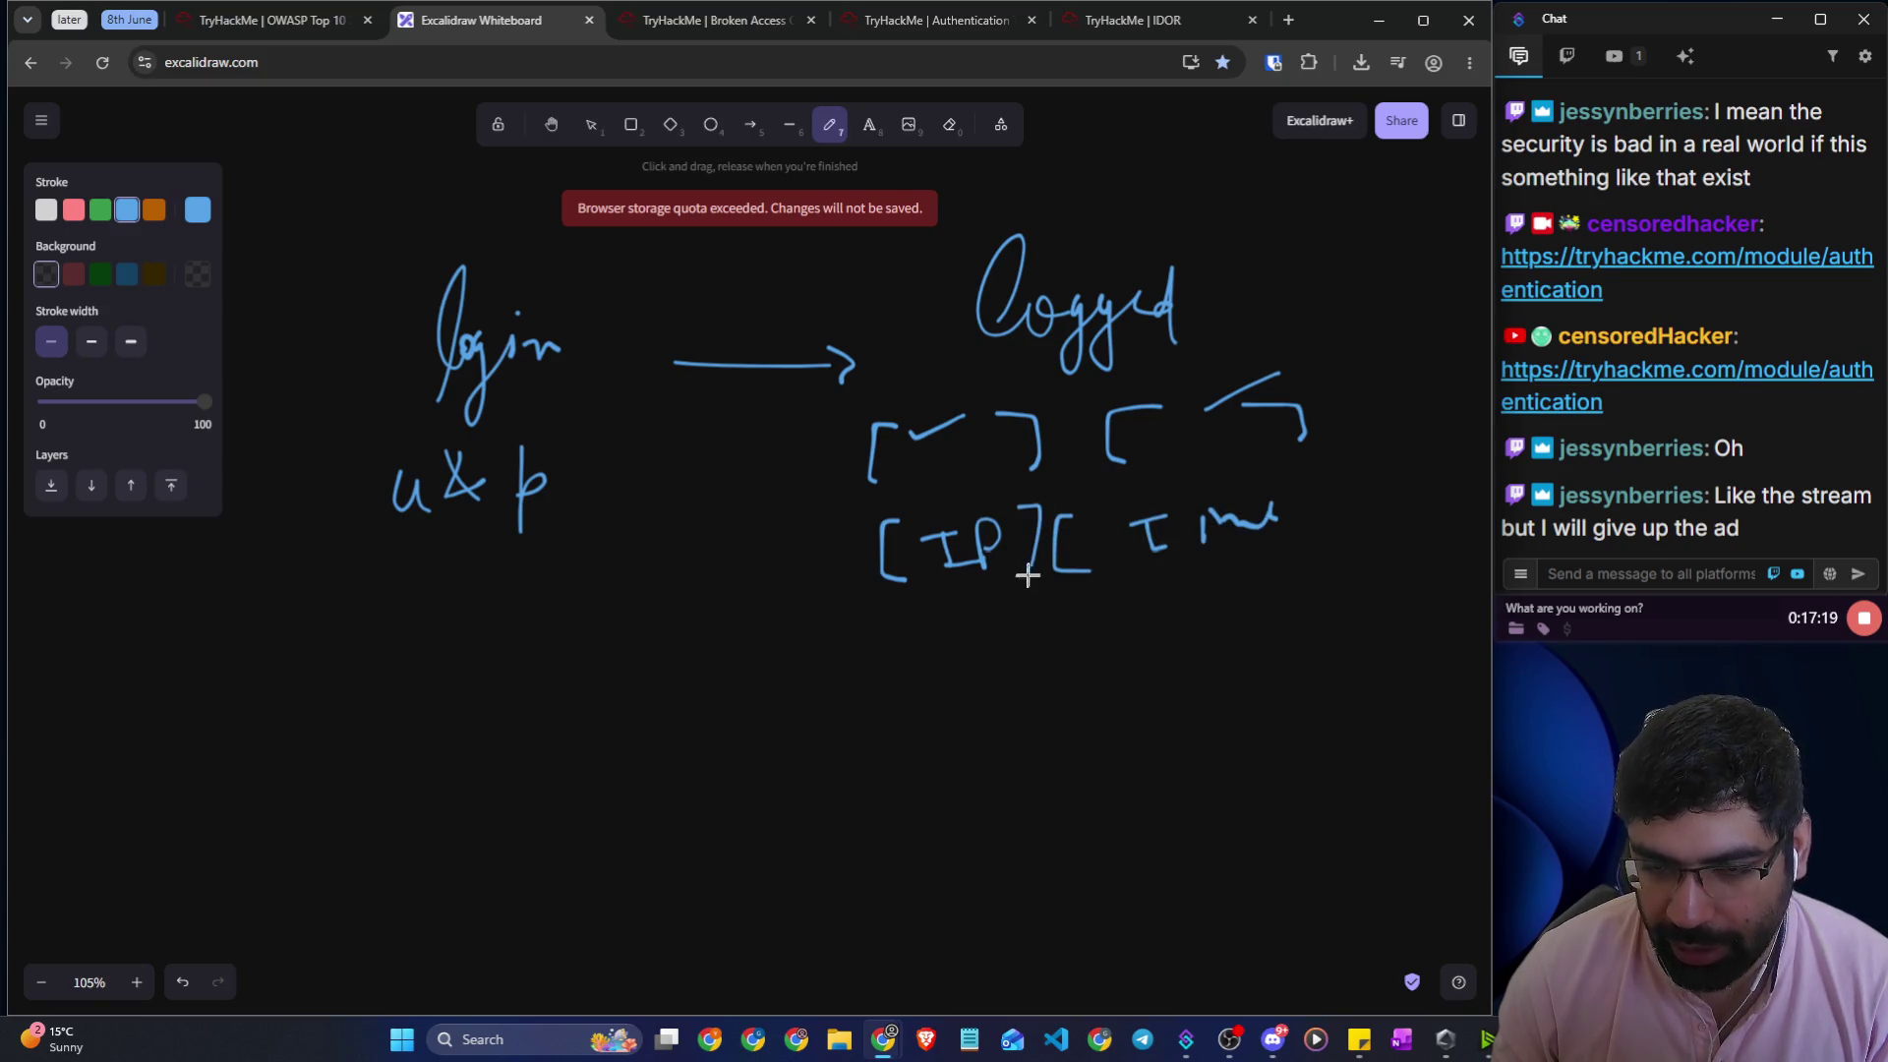
pyautogui.moveTo(1308, 463); pyautogui.dragTo(1314, 539)
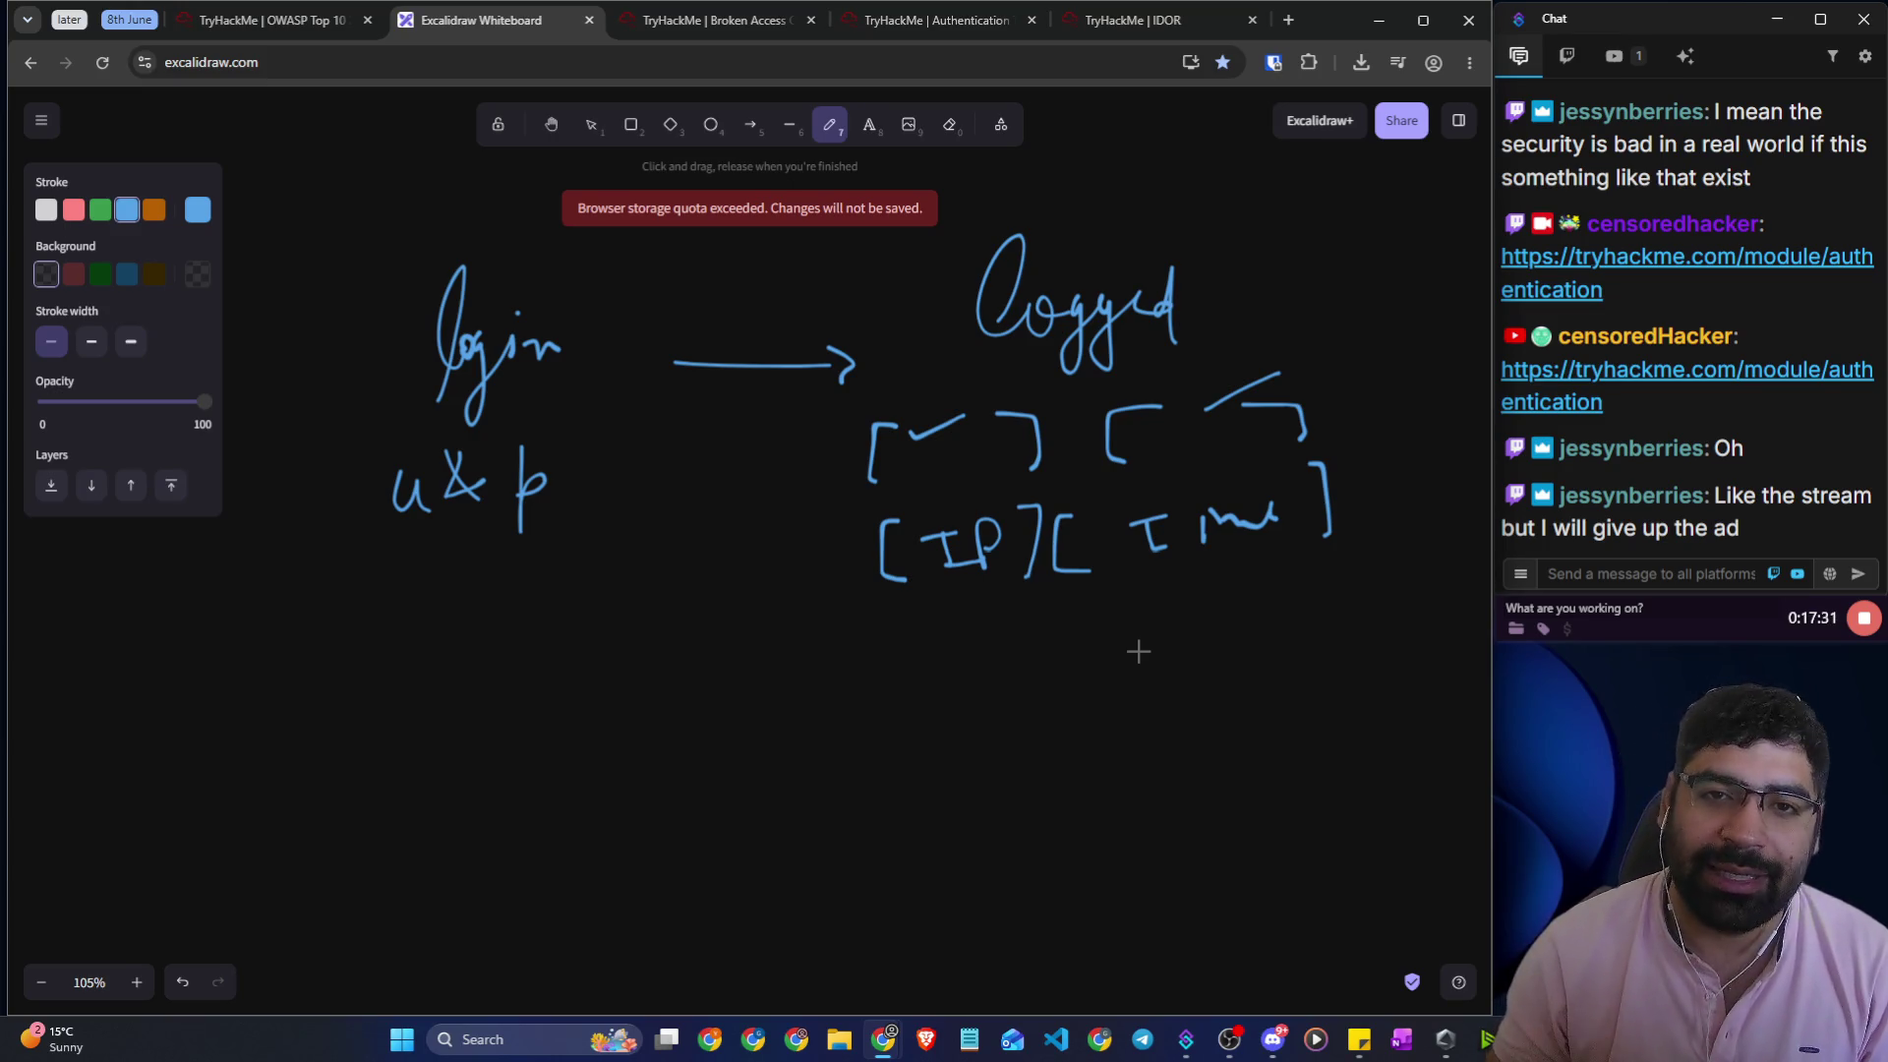
pyautogui.scroll(-2, 1139, 651)
pyautogui.moveTo(935, 539); pyautogui.dragTo(795, 544)
pyautogui.moveTo(995, 482)
pyautogui.mouseDown()
pyautogui.moveTo(981, 510)
pyautogui.moveTo(1046, 451)
pyautogui.moveTo(1091, 487)
pyautogui.mouseUp()
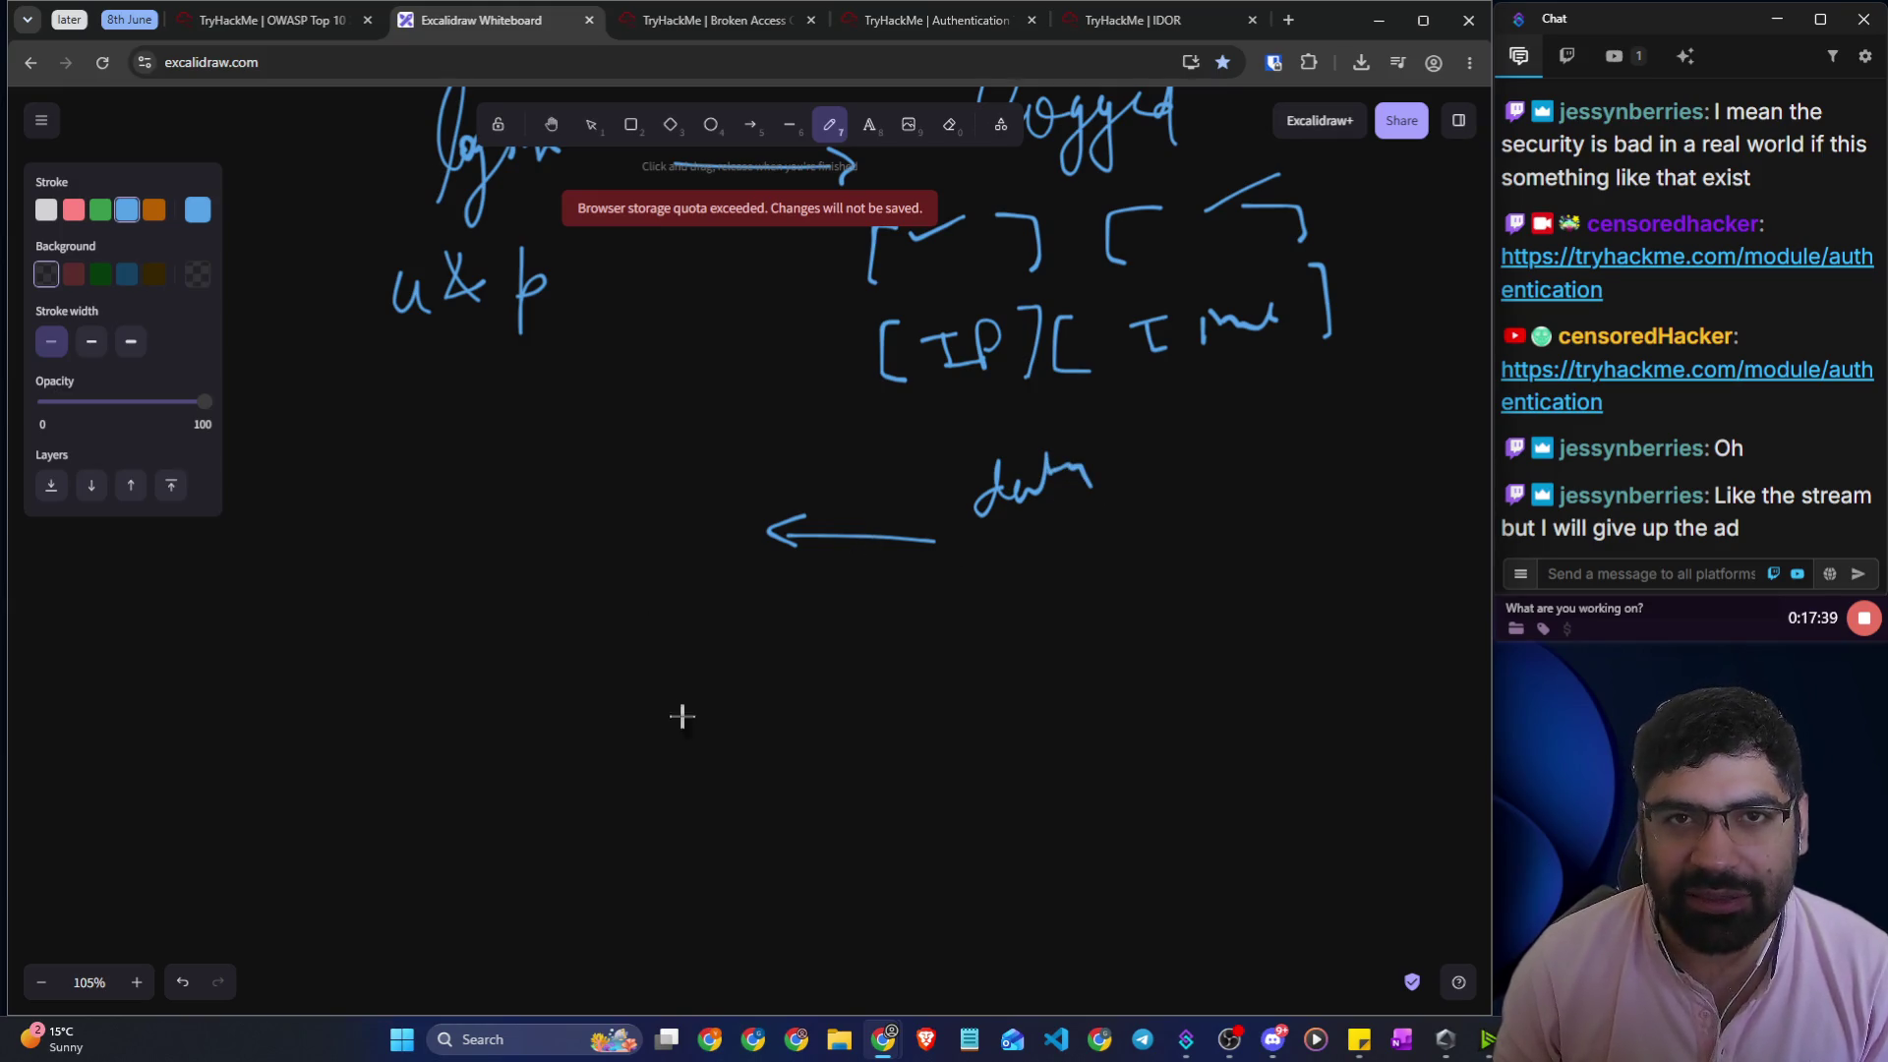
pyautogui.moveTo(1021, 536)
pyautogui.mouseDown()
pyautogui.moveTo(1008, 553)
pyautogui.moveTo(1037, 590)
pyautogui.moveTo(1126, 585)
pyautogui.moveTo(1170, 556)
pyautogui.moveTo(1284, 568)
pyautogui.mouseUp()
pyautogui.moveTo(1070, 627)
pyautogui.mouseDown()
pyautogui.moveTo(1075, 654)
pyautogui.moveTo(1255, 611)
pyautogui.moveTo(1184, 670)
pyautogui.moveTo(1372, 665)
pyautogui.mouseUp()
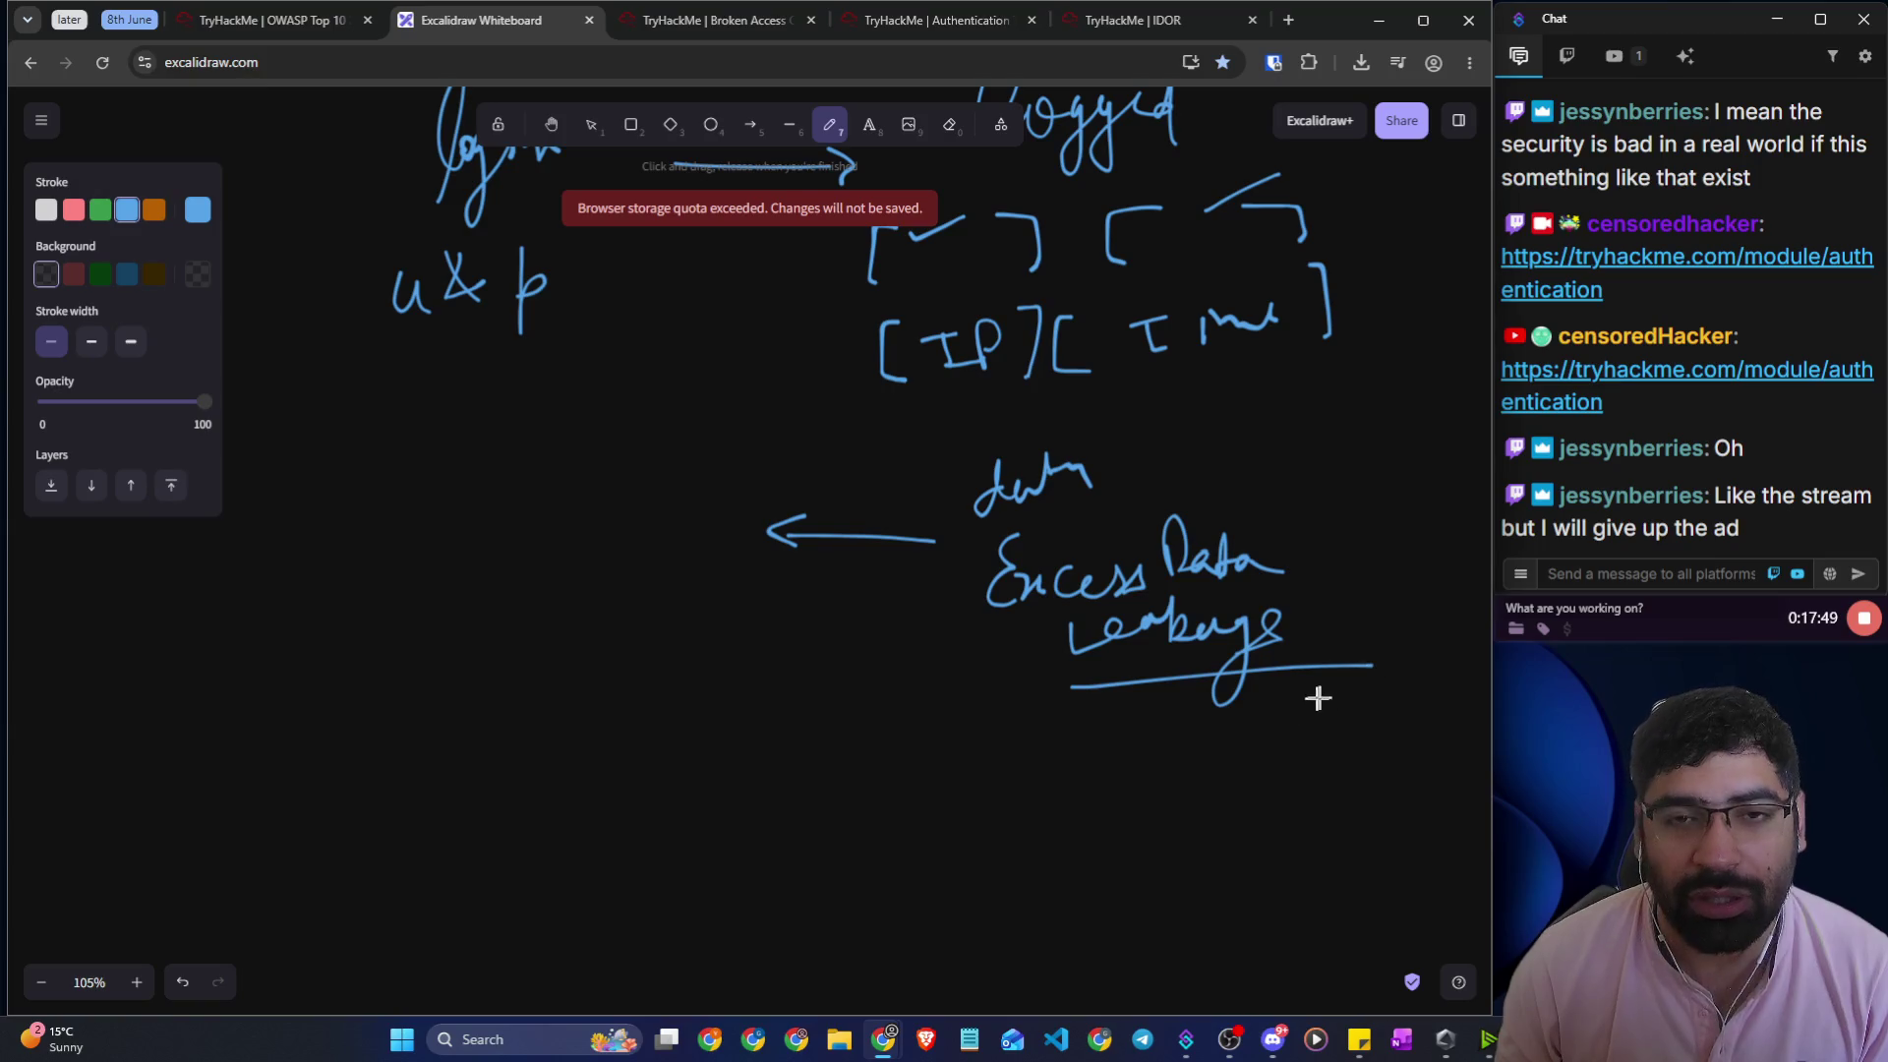
pyautogui.moveTo(993, 779); pyautogui.dragTo(1018, 791)
pyautogui.moveTo(991, 763); pyautogui.dragTo(1101, 721)
pyautogui.moveTo(1092, 732); pyautogui.dragTo(1116, 753)
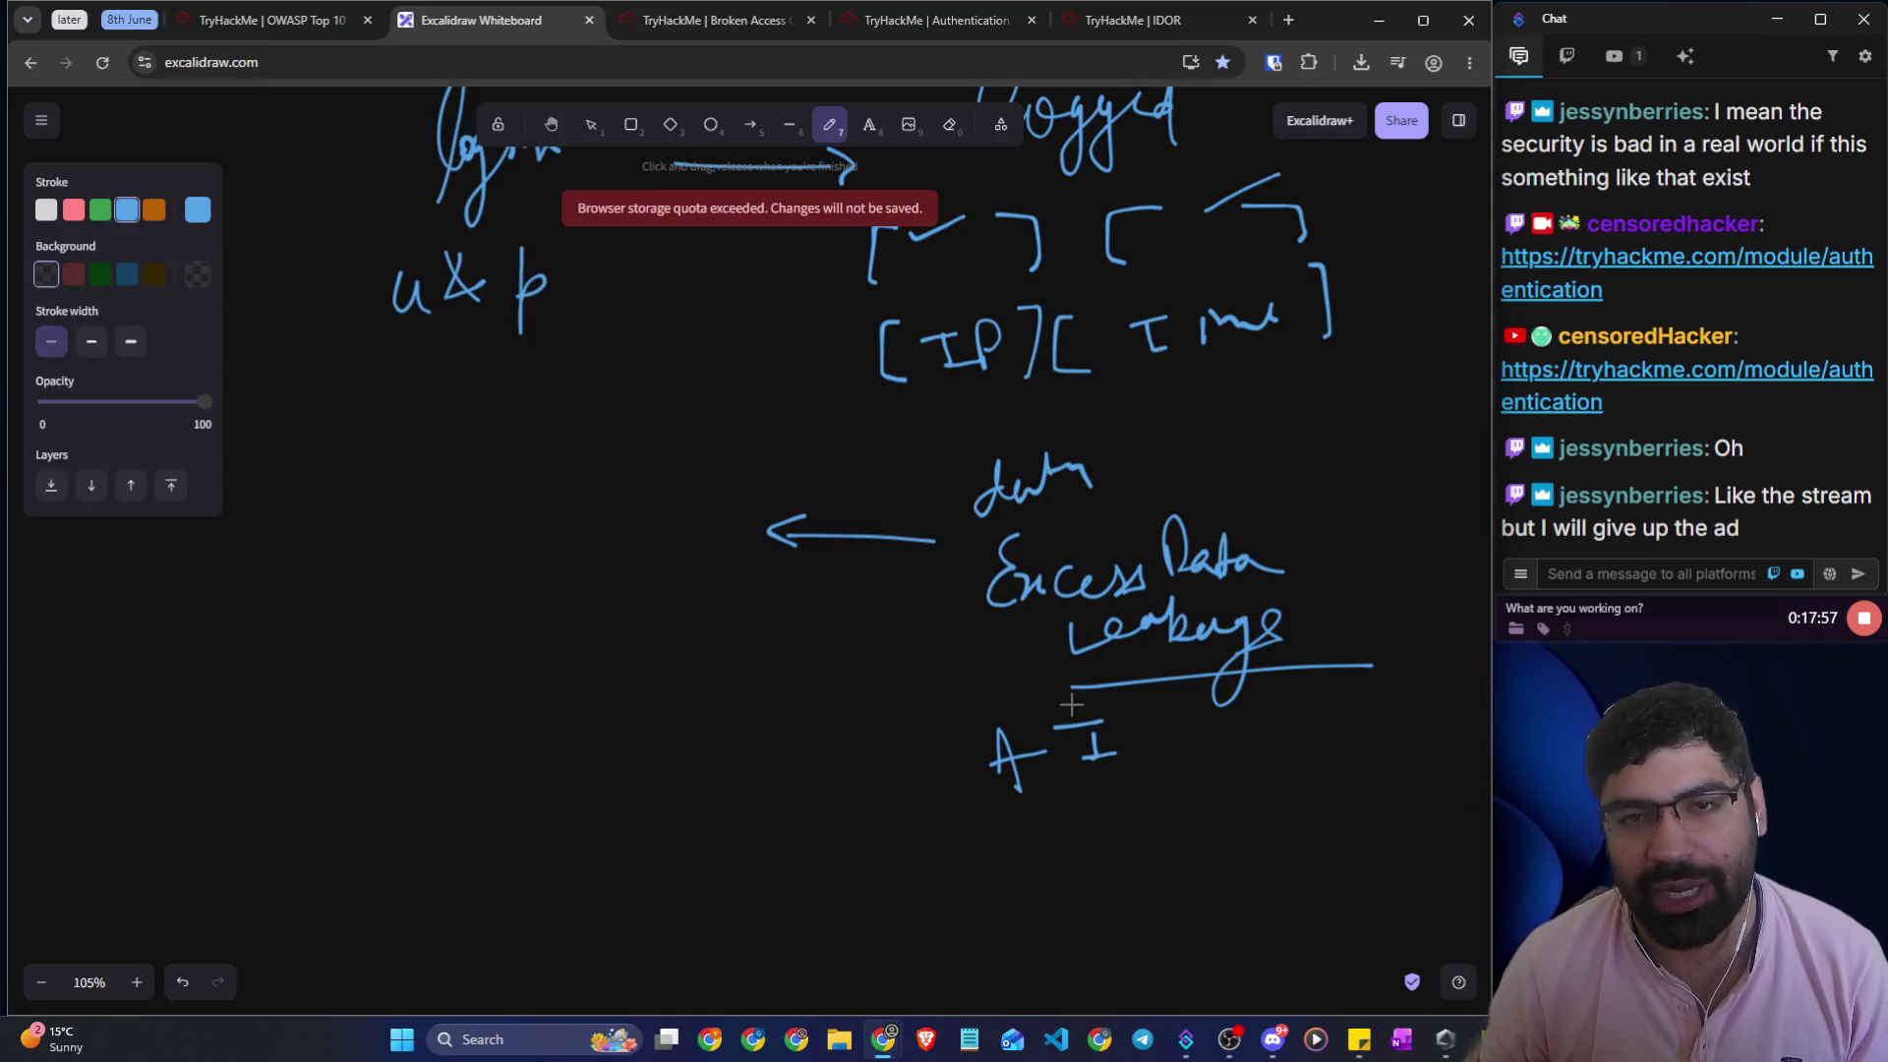
pyautogui.click(1721, 573)
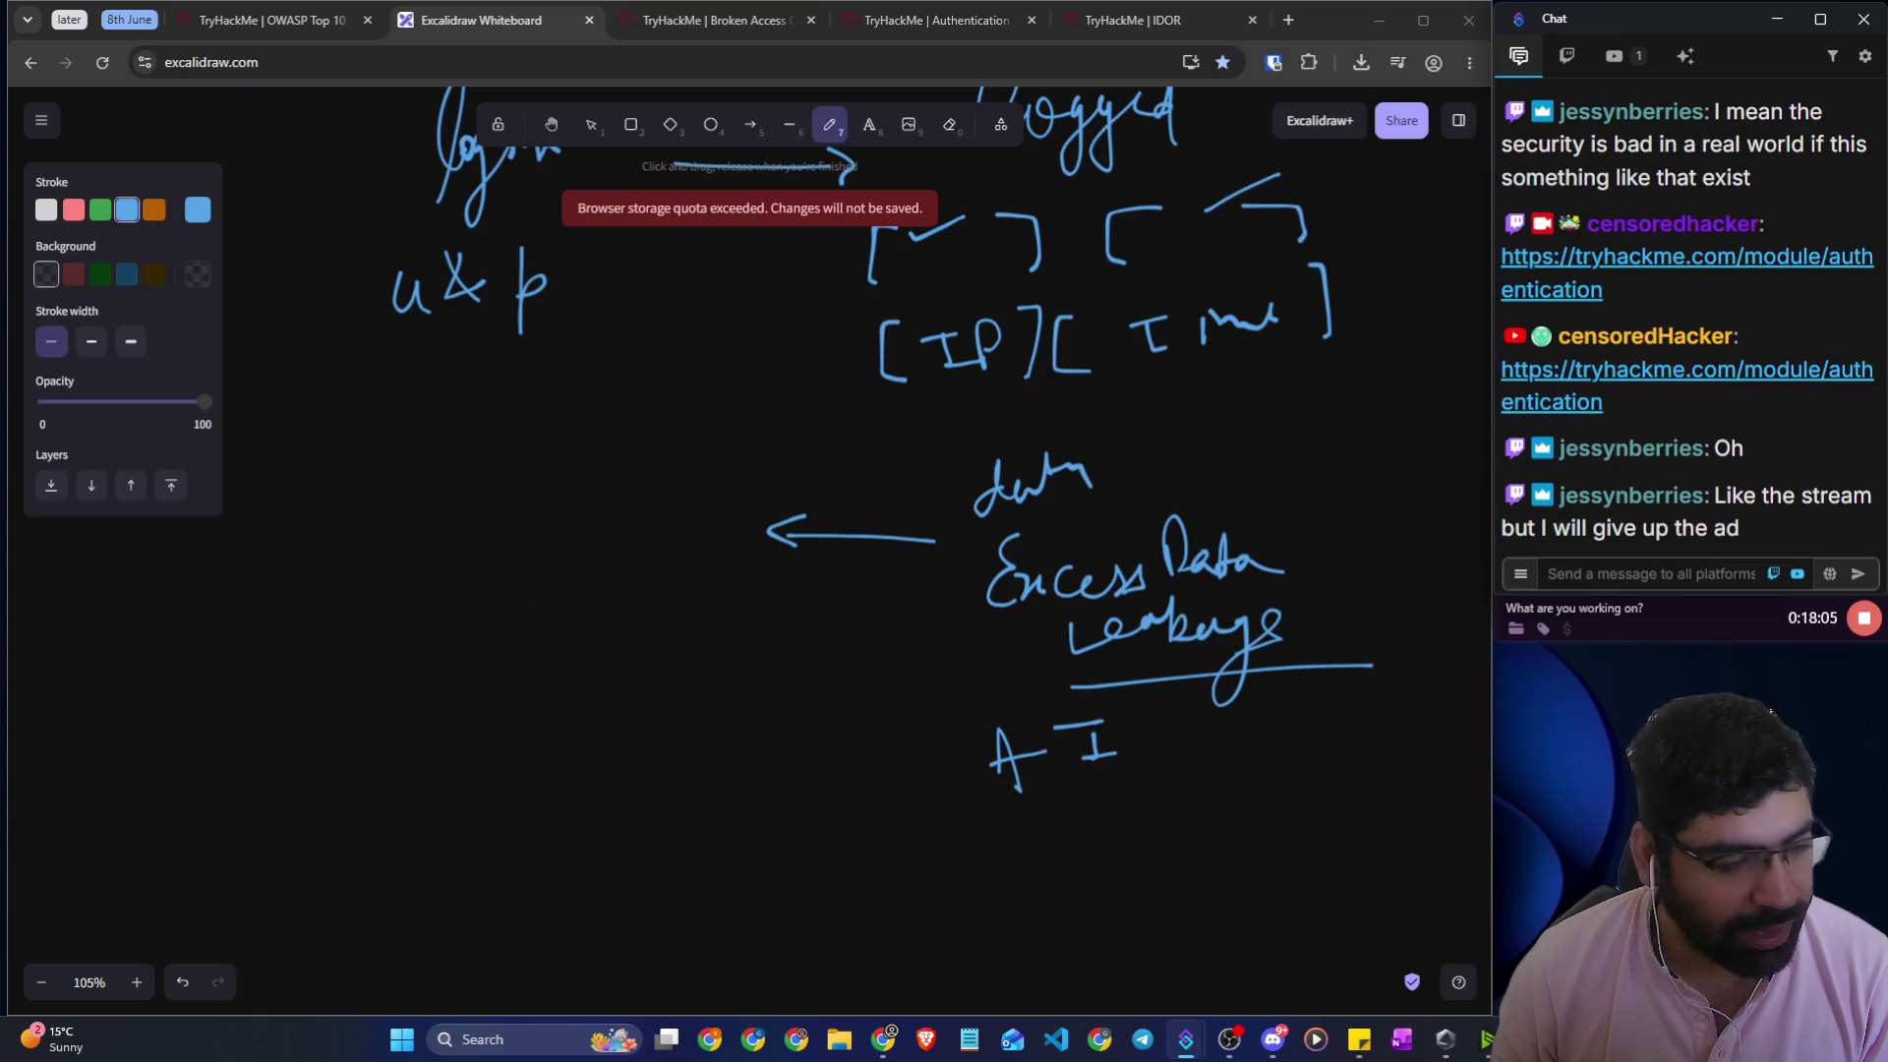
pyautogui.hotkey('alt', 'Tab')
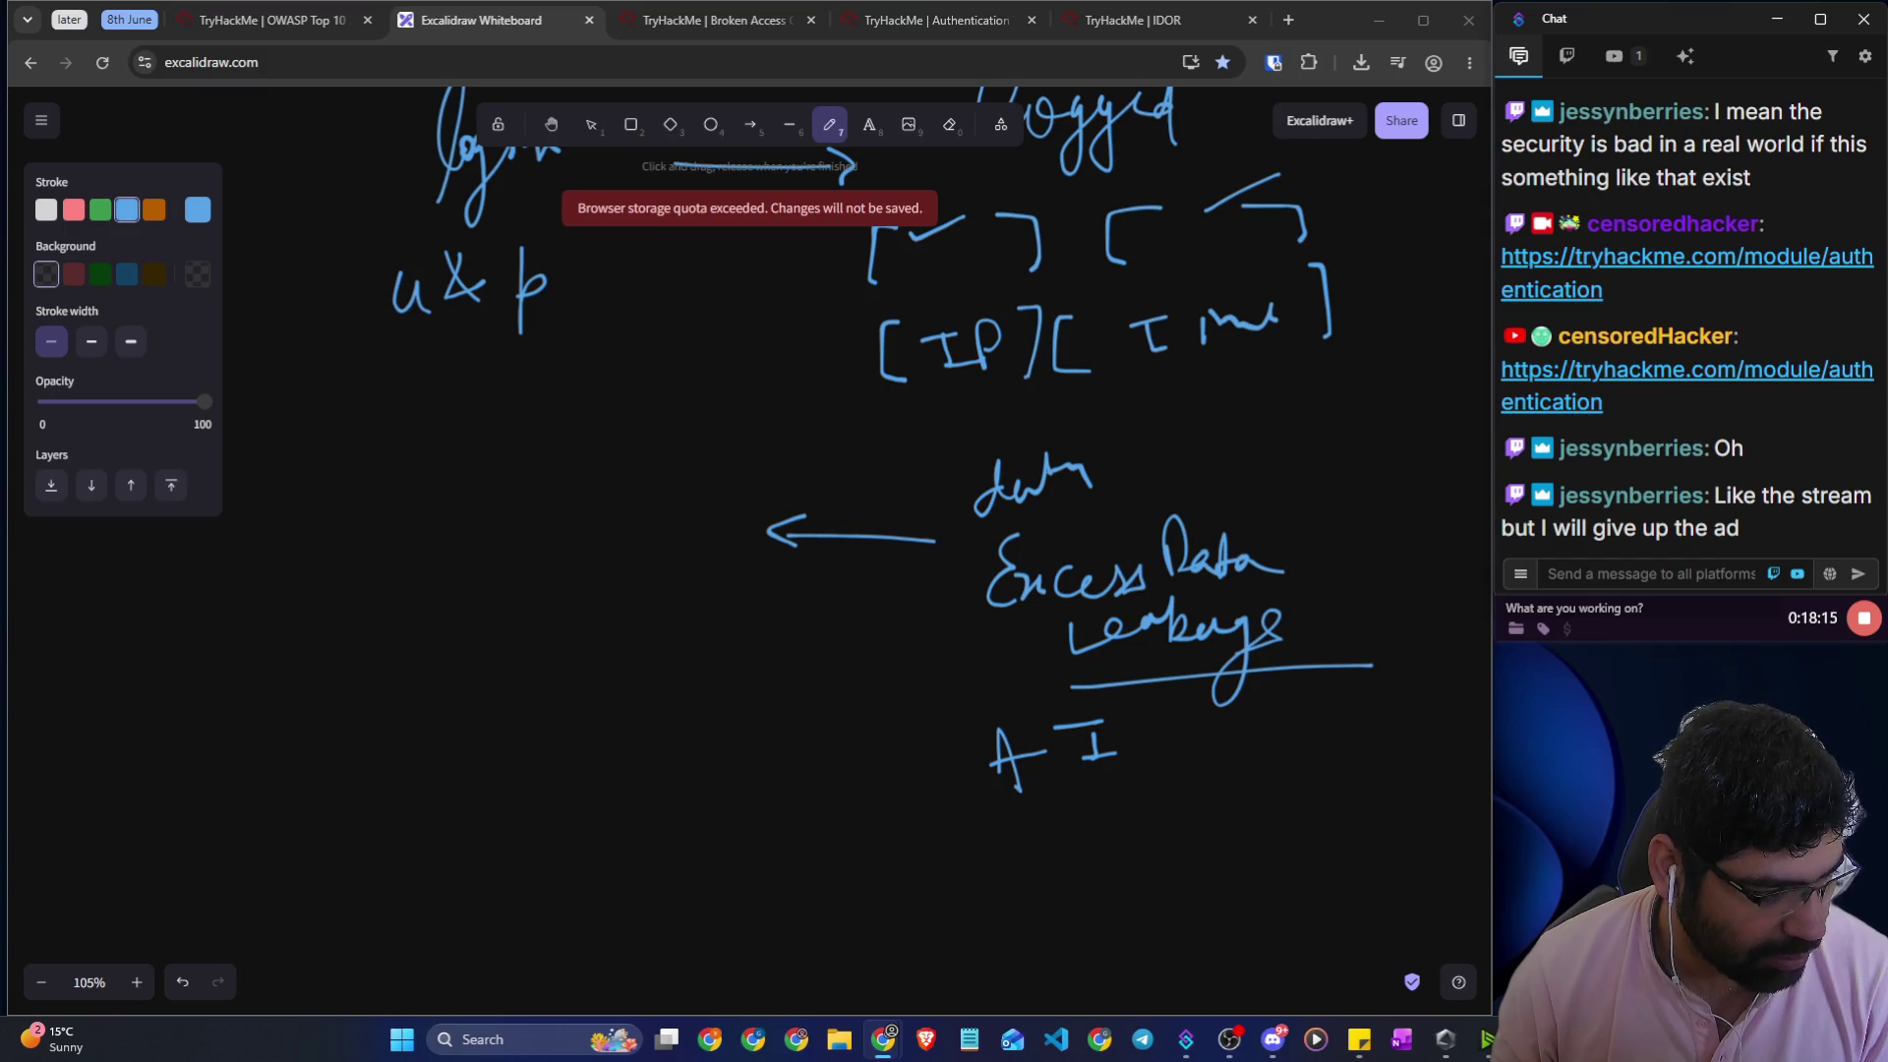
pyautogui.hotkey('alt', 'Tab')
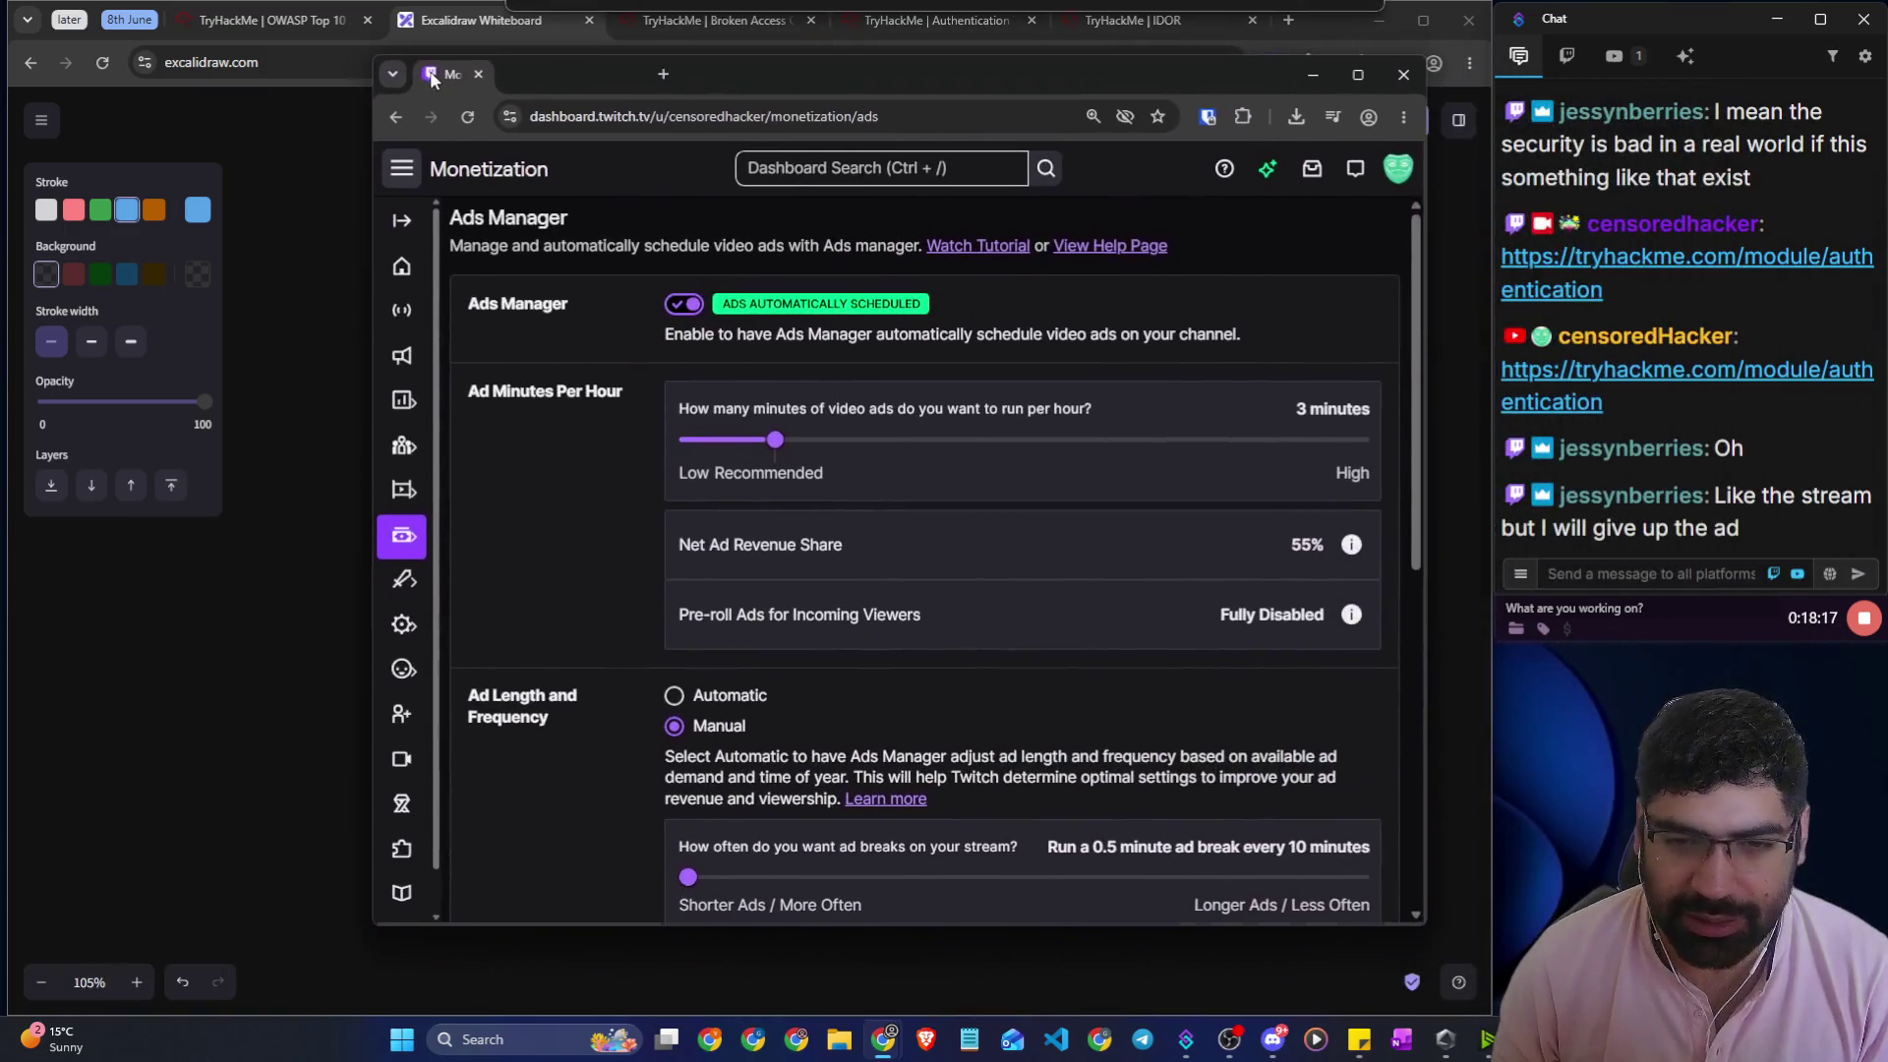
pyautogui.moveTo(1294, 410); pyautogui.dragTo(1369, 412)
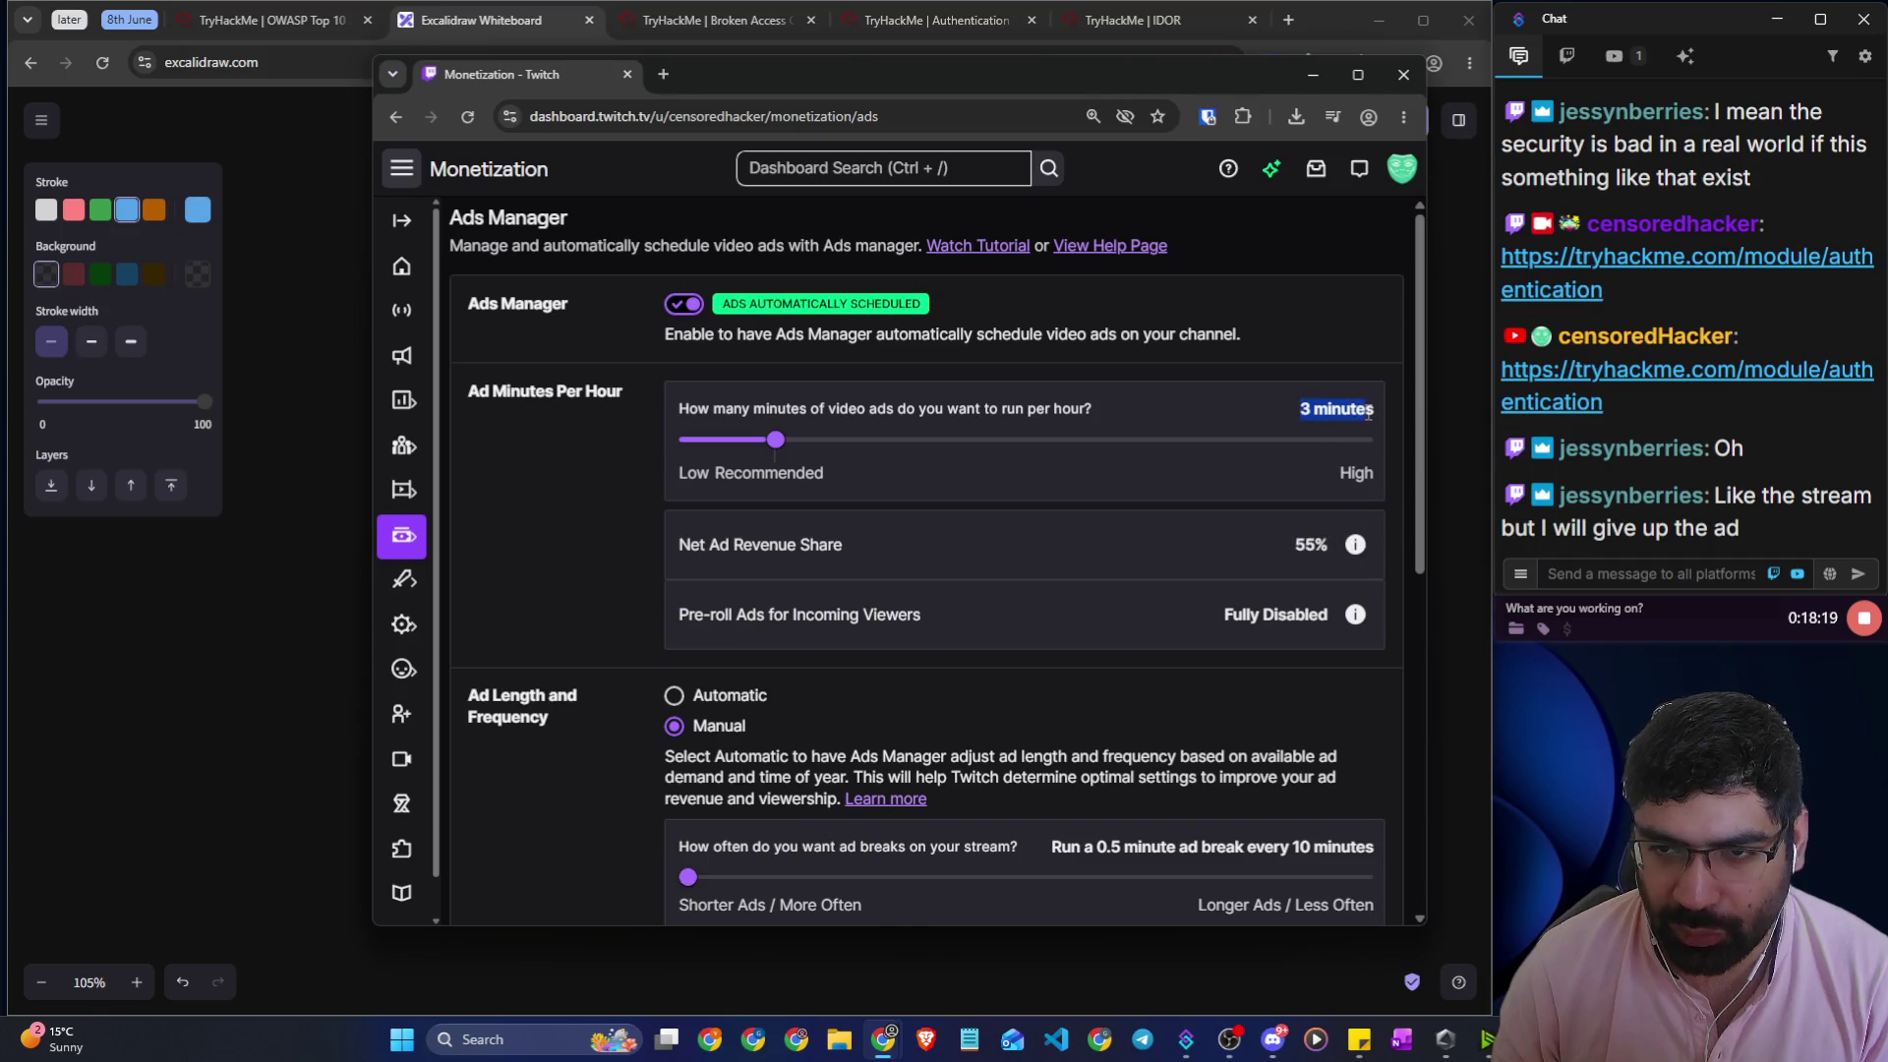
pyautogui.scroll(-2, 989, 545)
pyautogui.moveTo(1050, 647); pyautogui.dragTo(1355, 644)
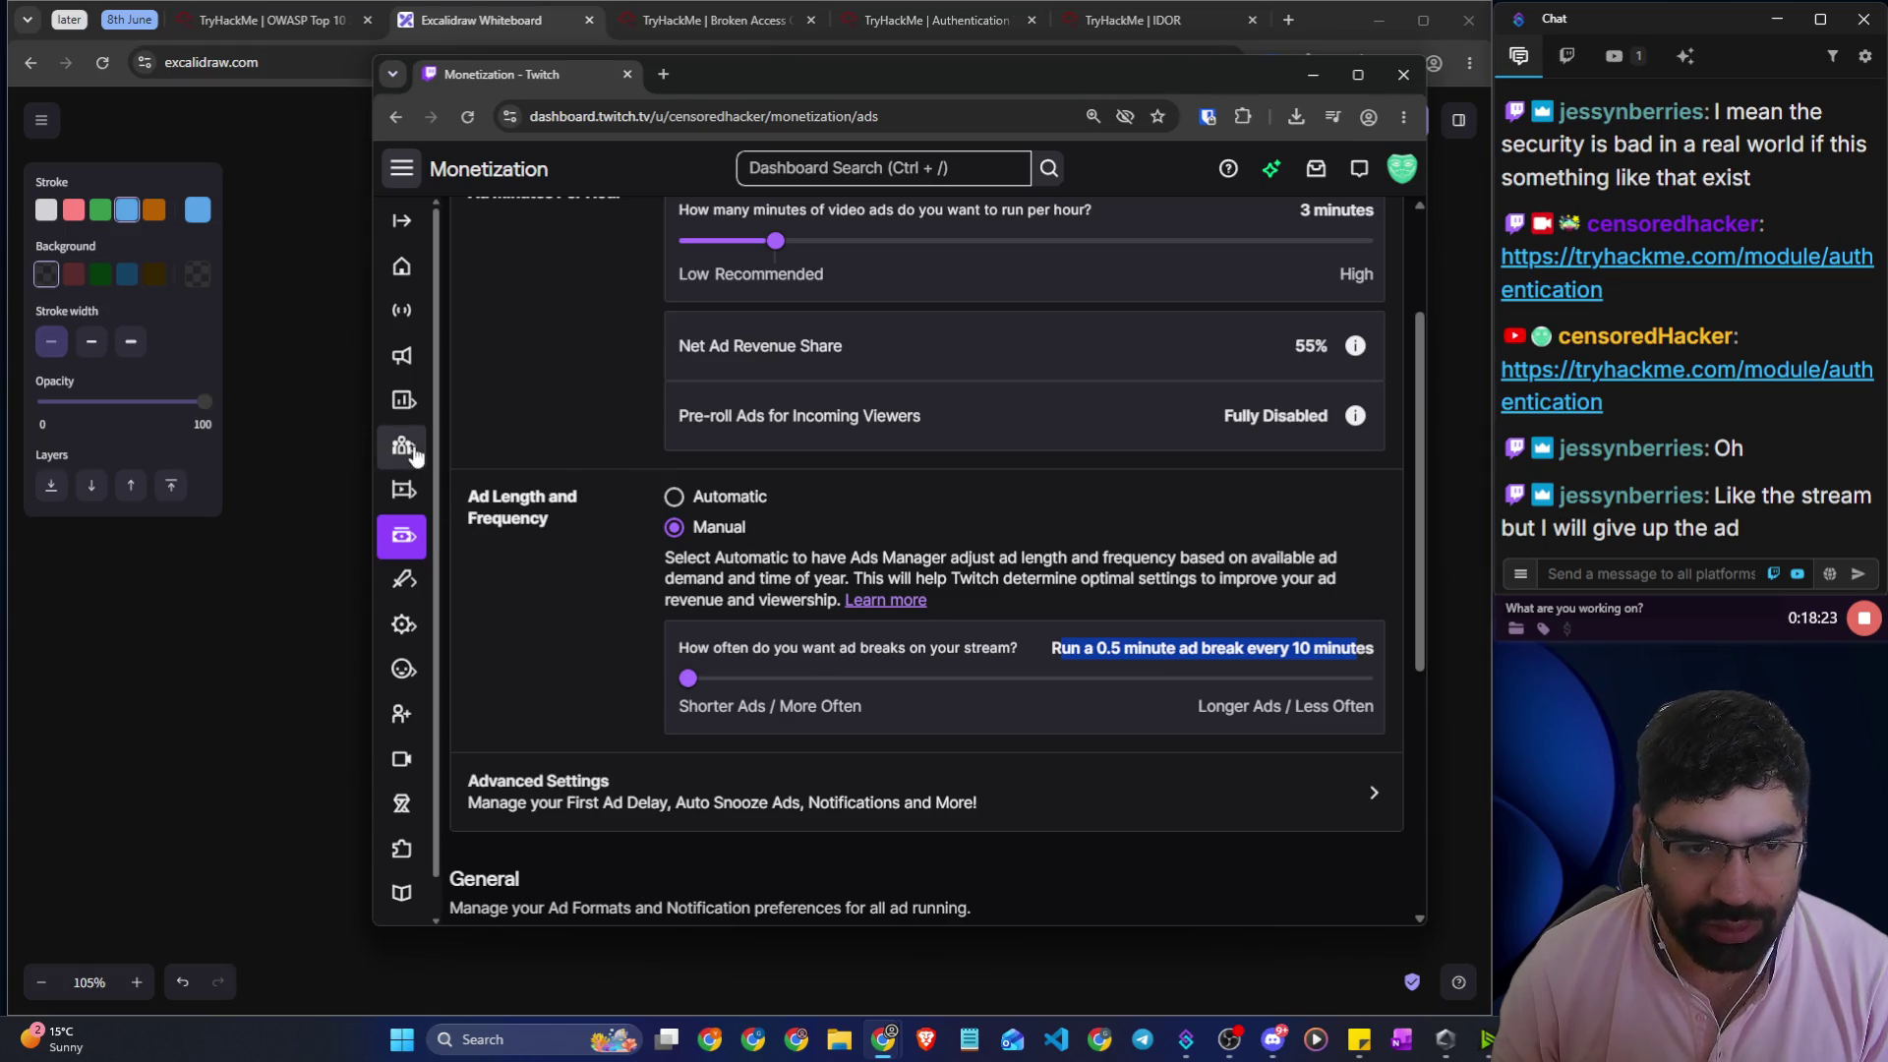
pyautogui.moveTo(405, 403)
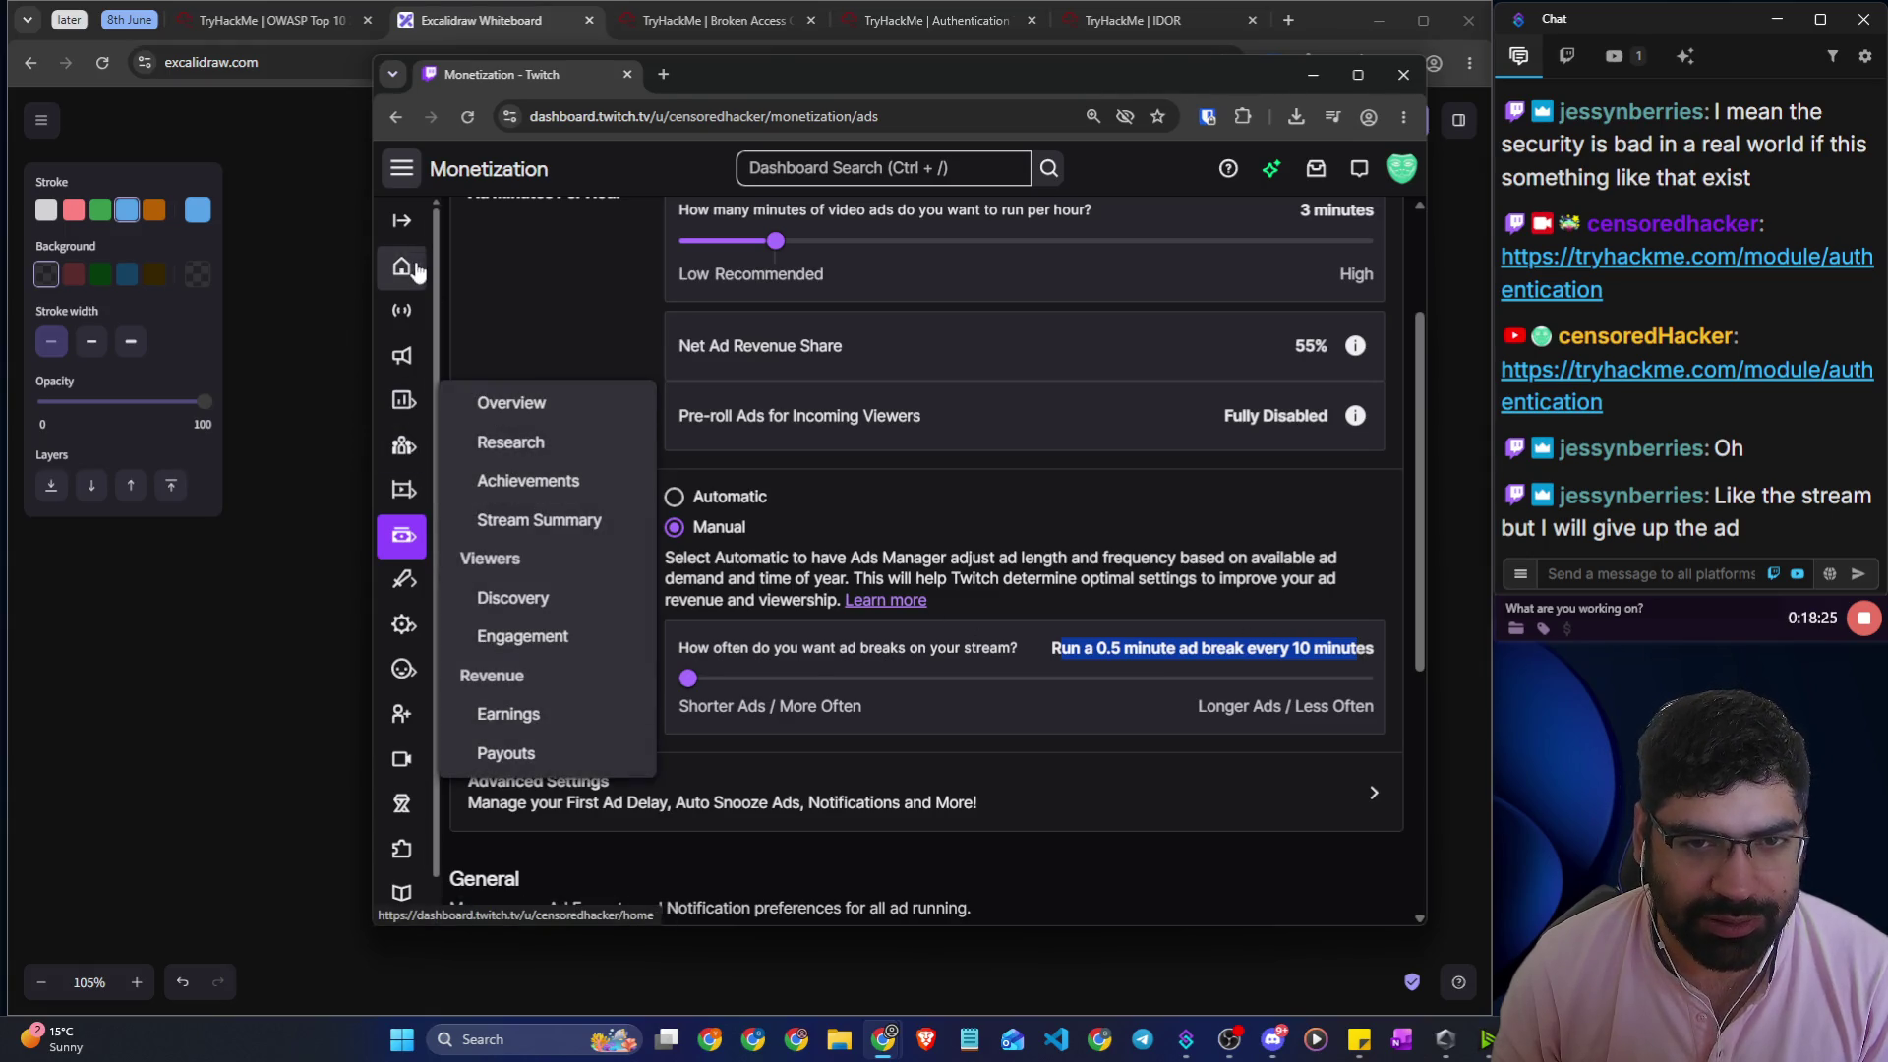
pyautogui.click(401, 266)
pyautogui.click(919, 168)
pyautogui.hotkey('alt', 'Tab')
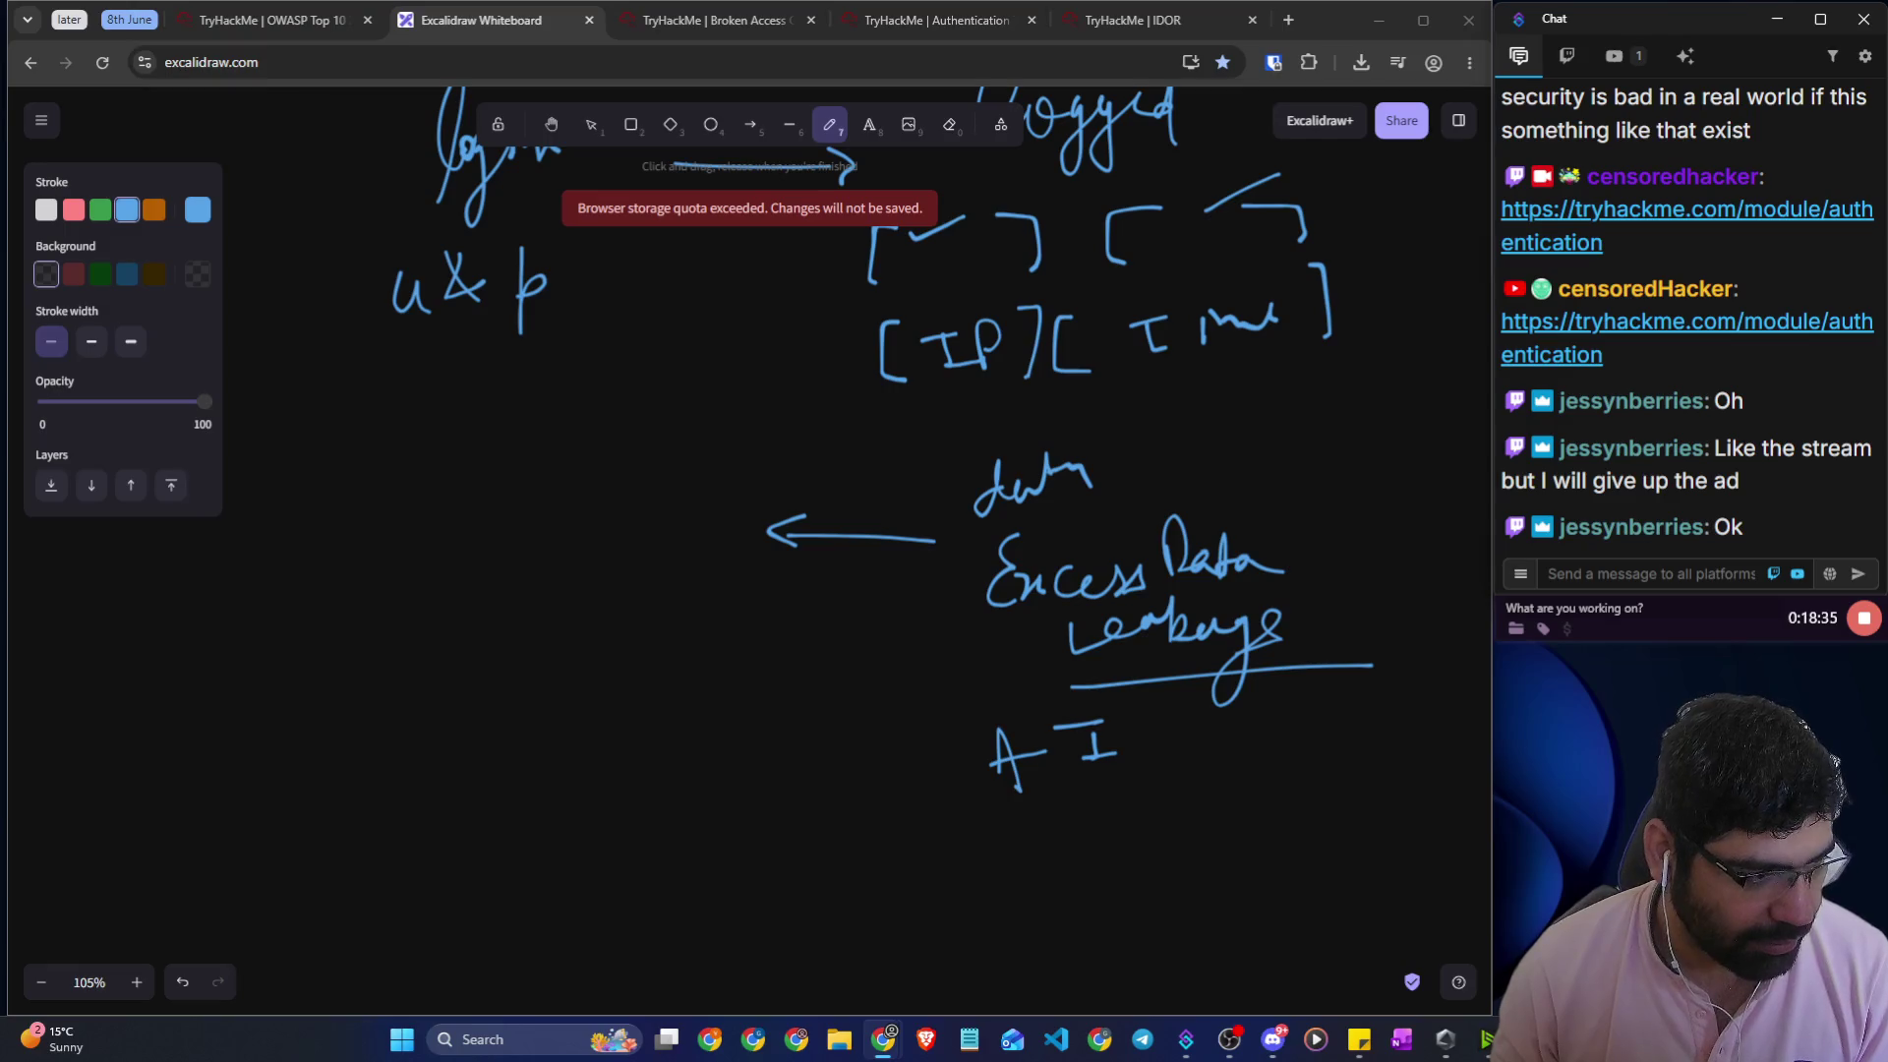
pyautogui.hotkey('alt', 'Tab')
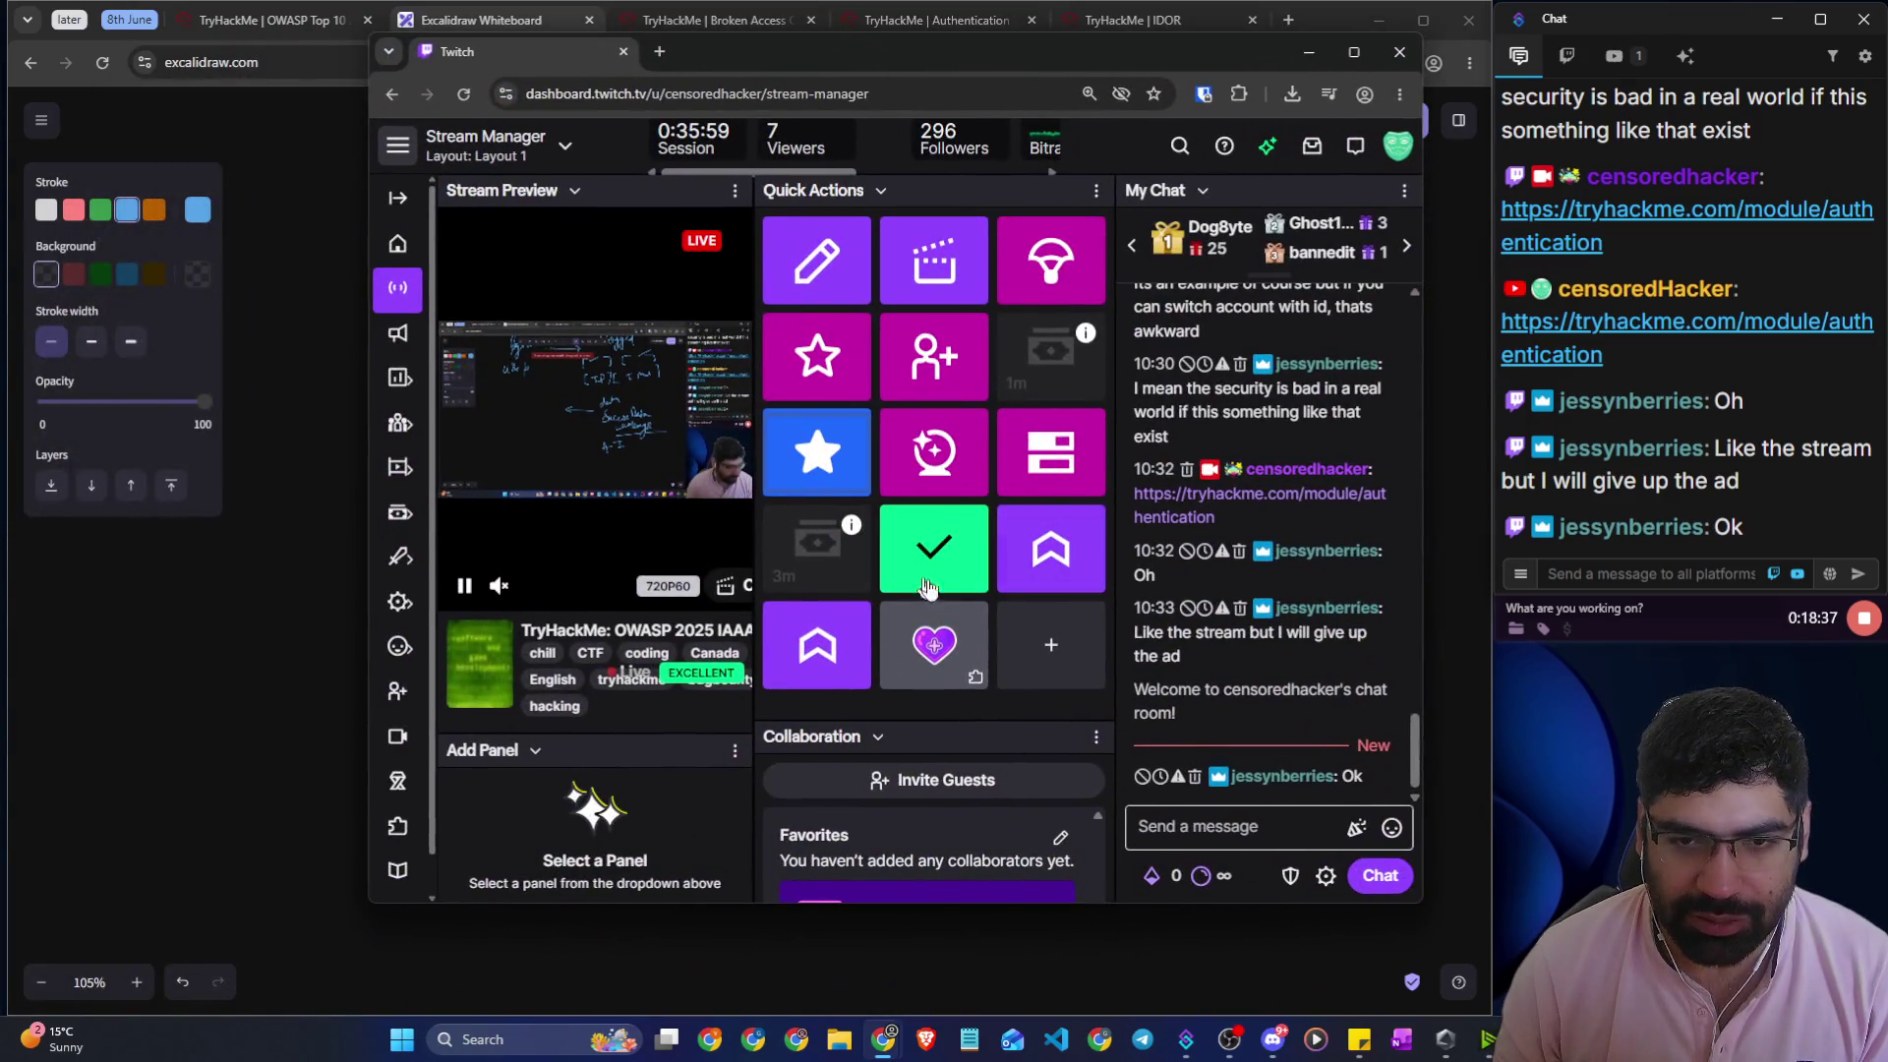
pyautogui.hotkey('alt', 'Tab')
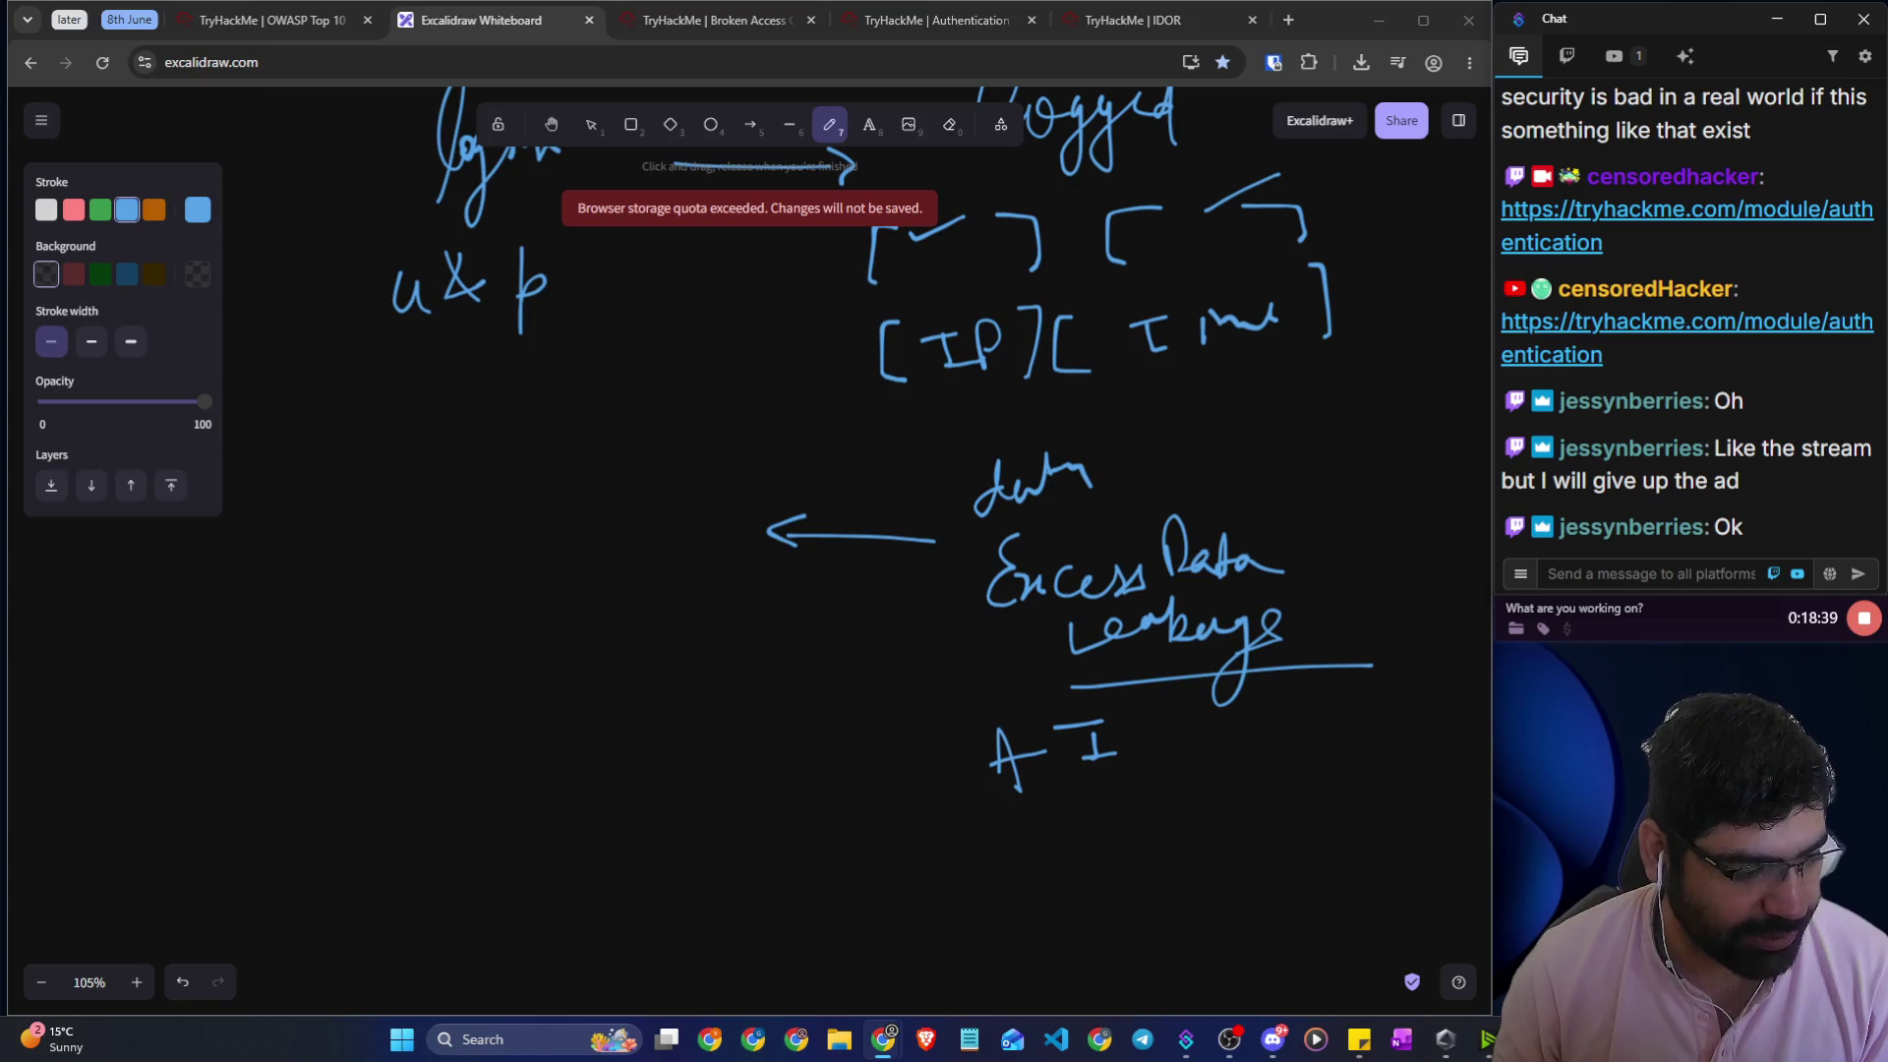
# - Leave the whiteboard and chat box for the TryHackMe Broken Access Control room tab
pyautogui.click(765, 566)
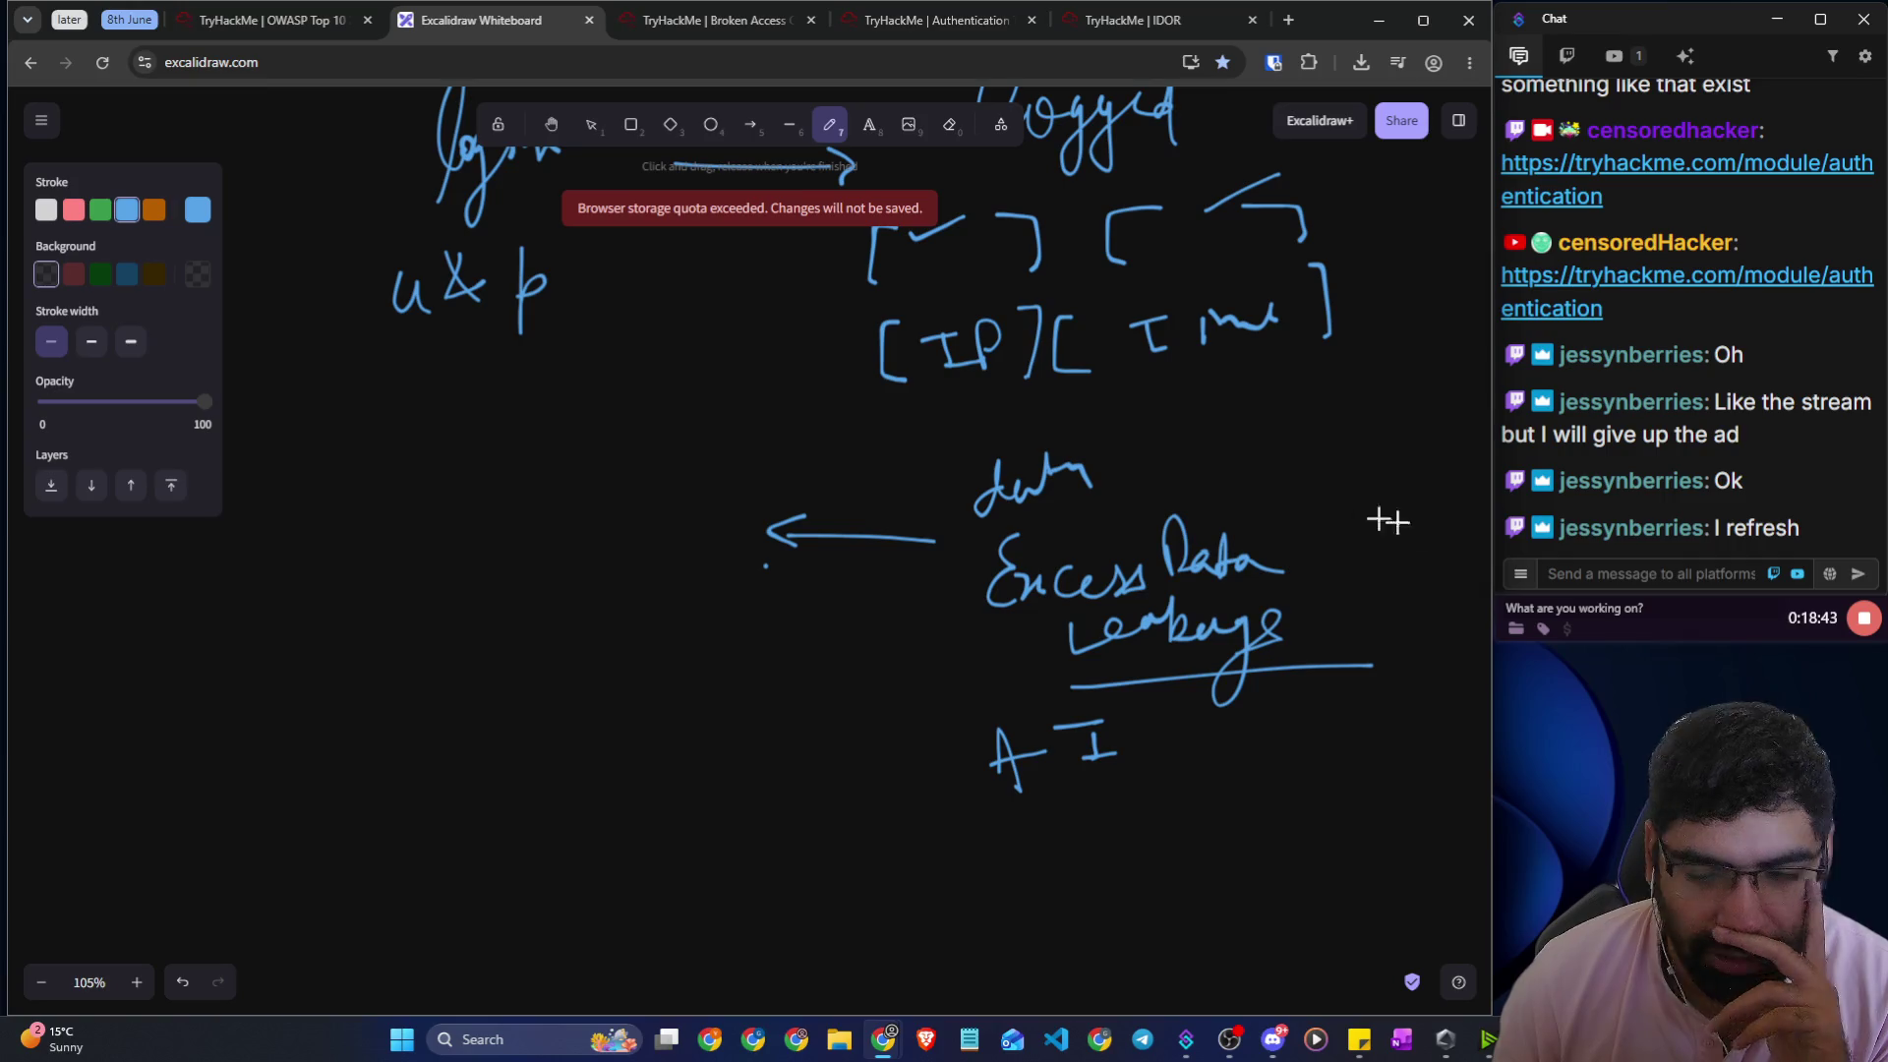
pyautogui.click(1608, 573)
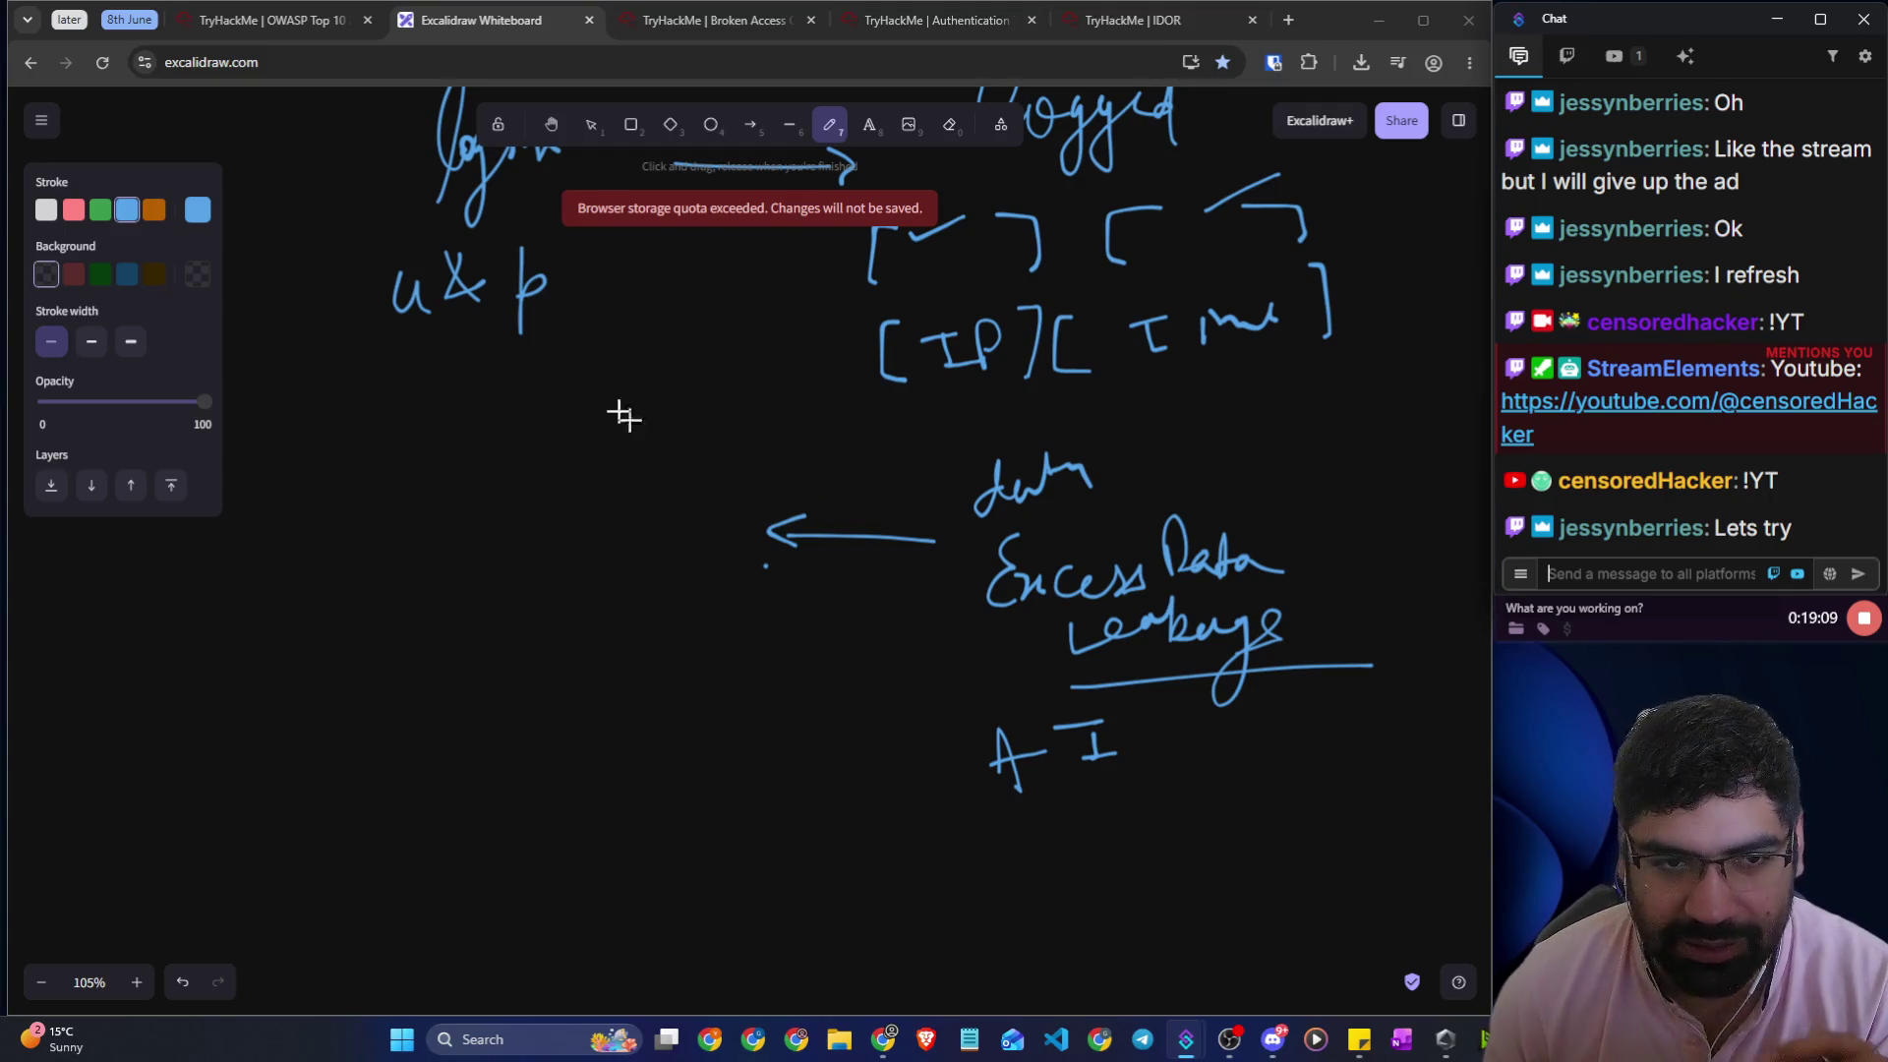
pyautogui.click(700, 20)
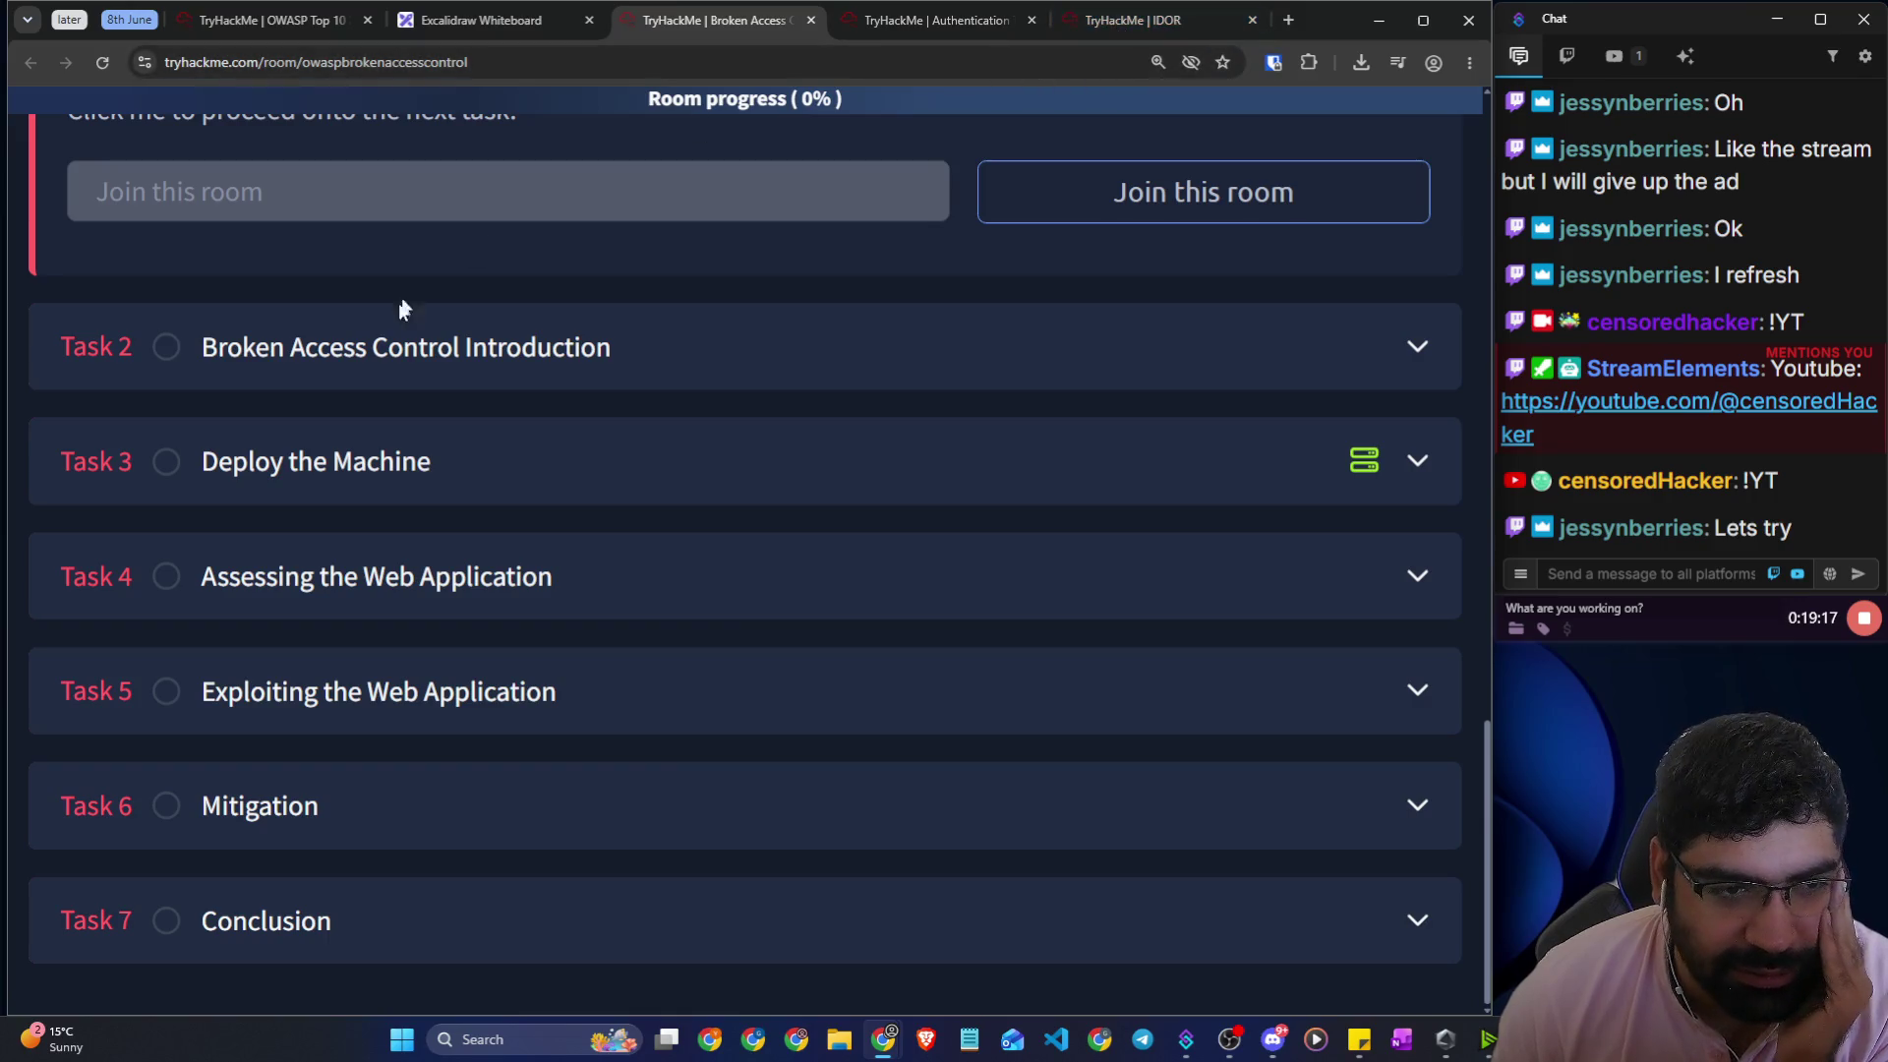
# - Pass through the OWASP Top 10 room back to the whiteboard's Excess Data Leakage note
pyautogui.scroll(4, 590, 356)
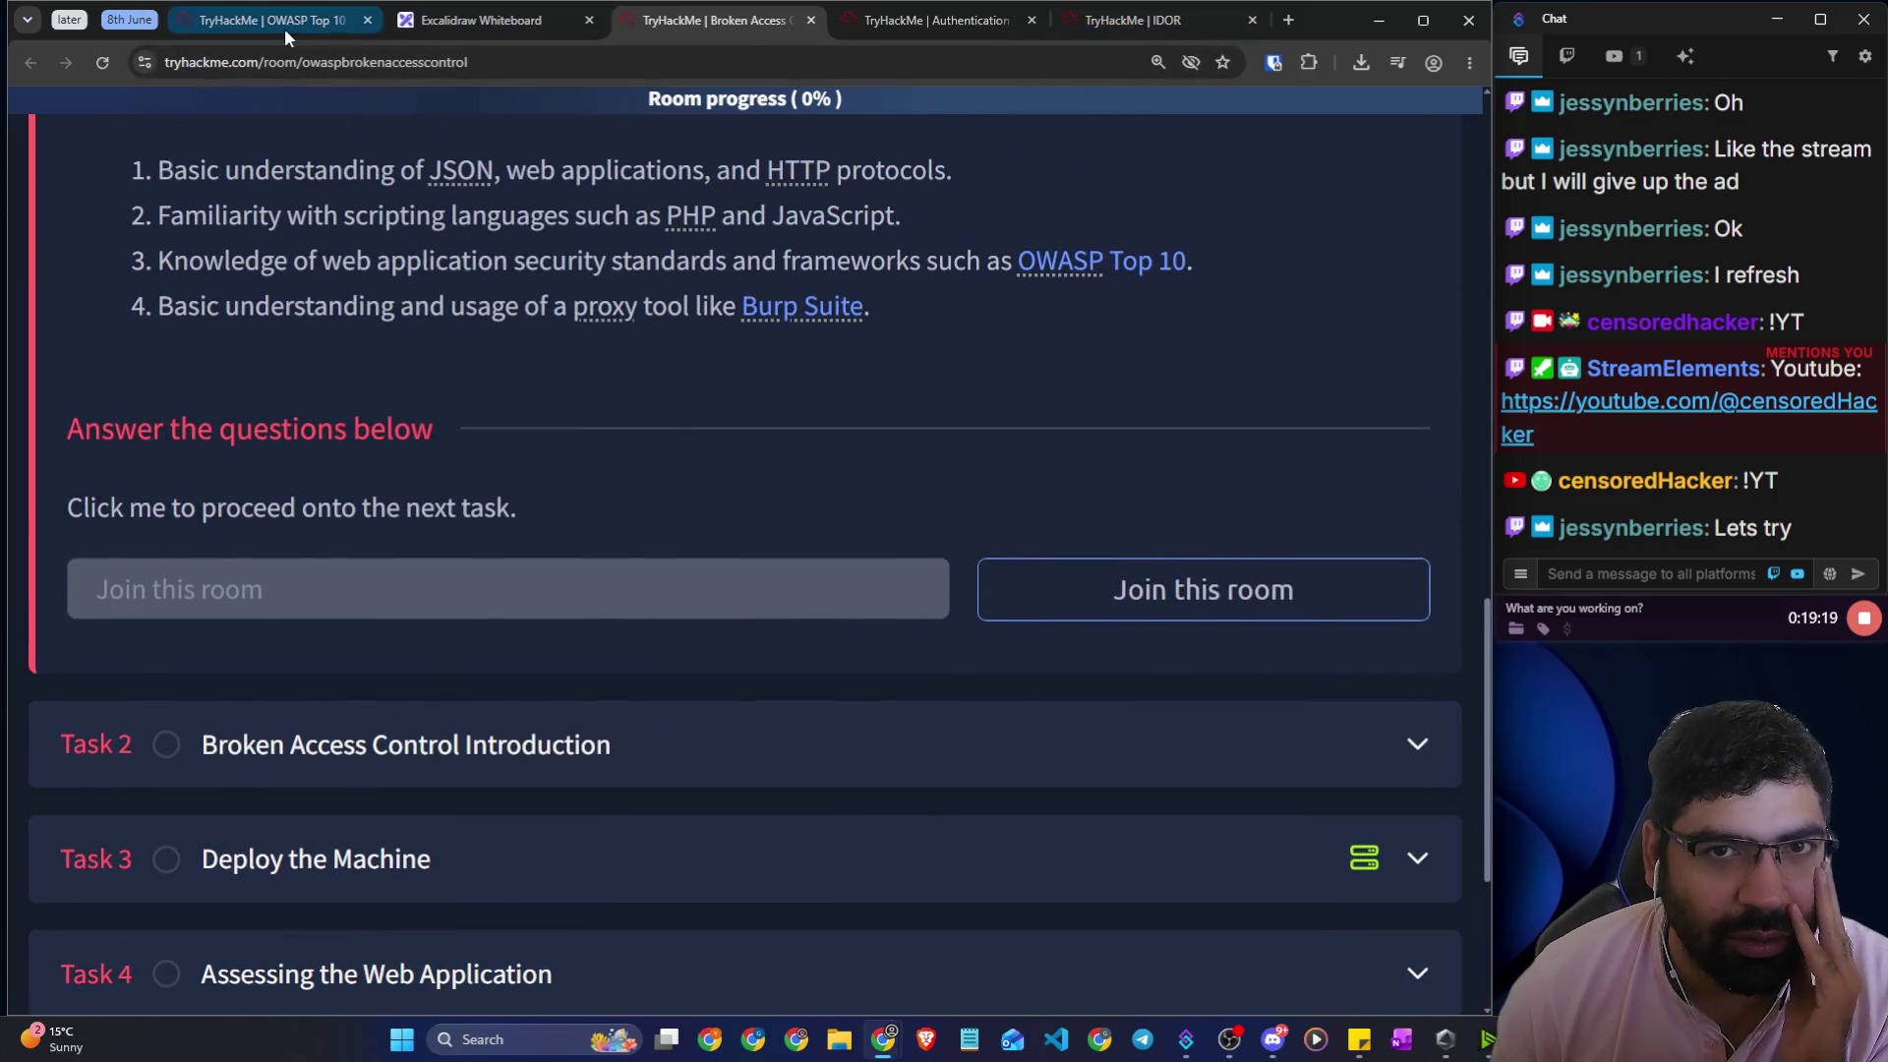
pyautogui.click(276, 26)
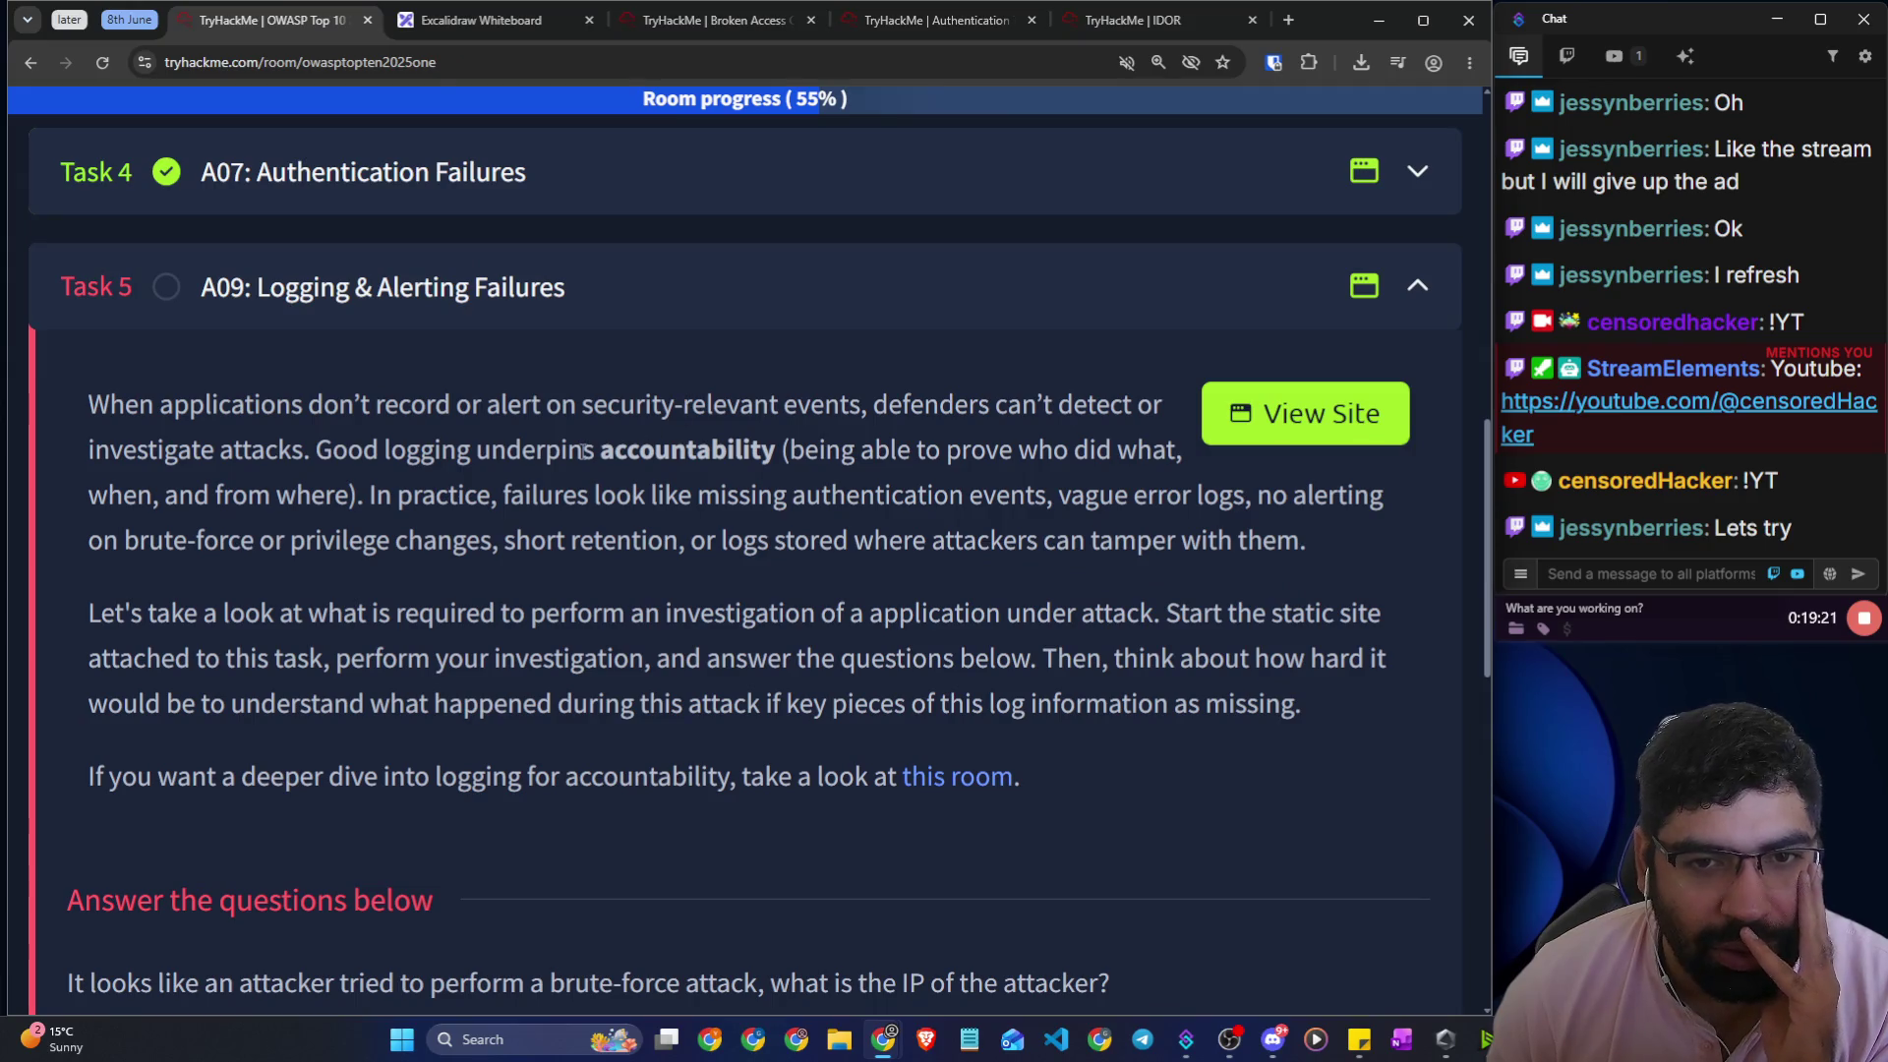
pyautogui.click(472, 33)
pyautogui.scroll(-4, 1168, 416)
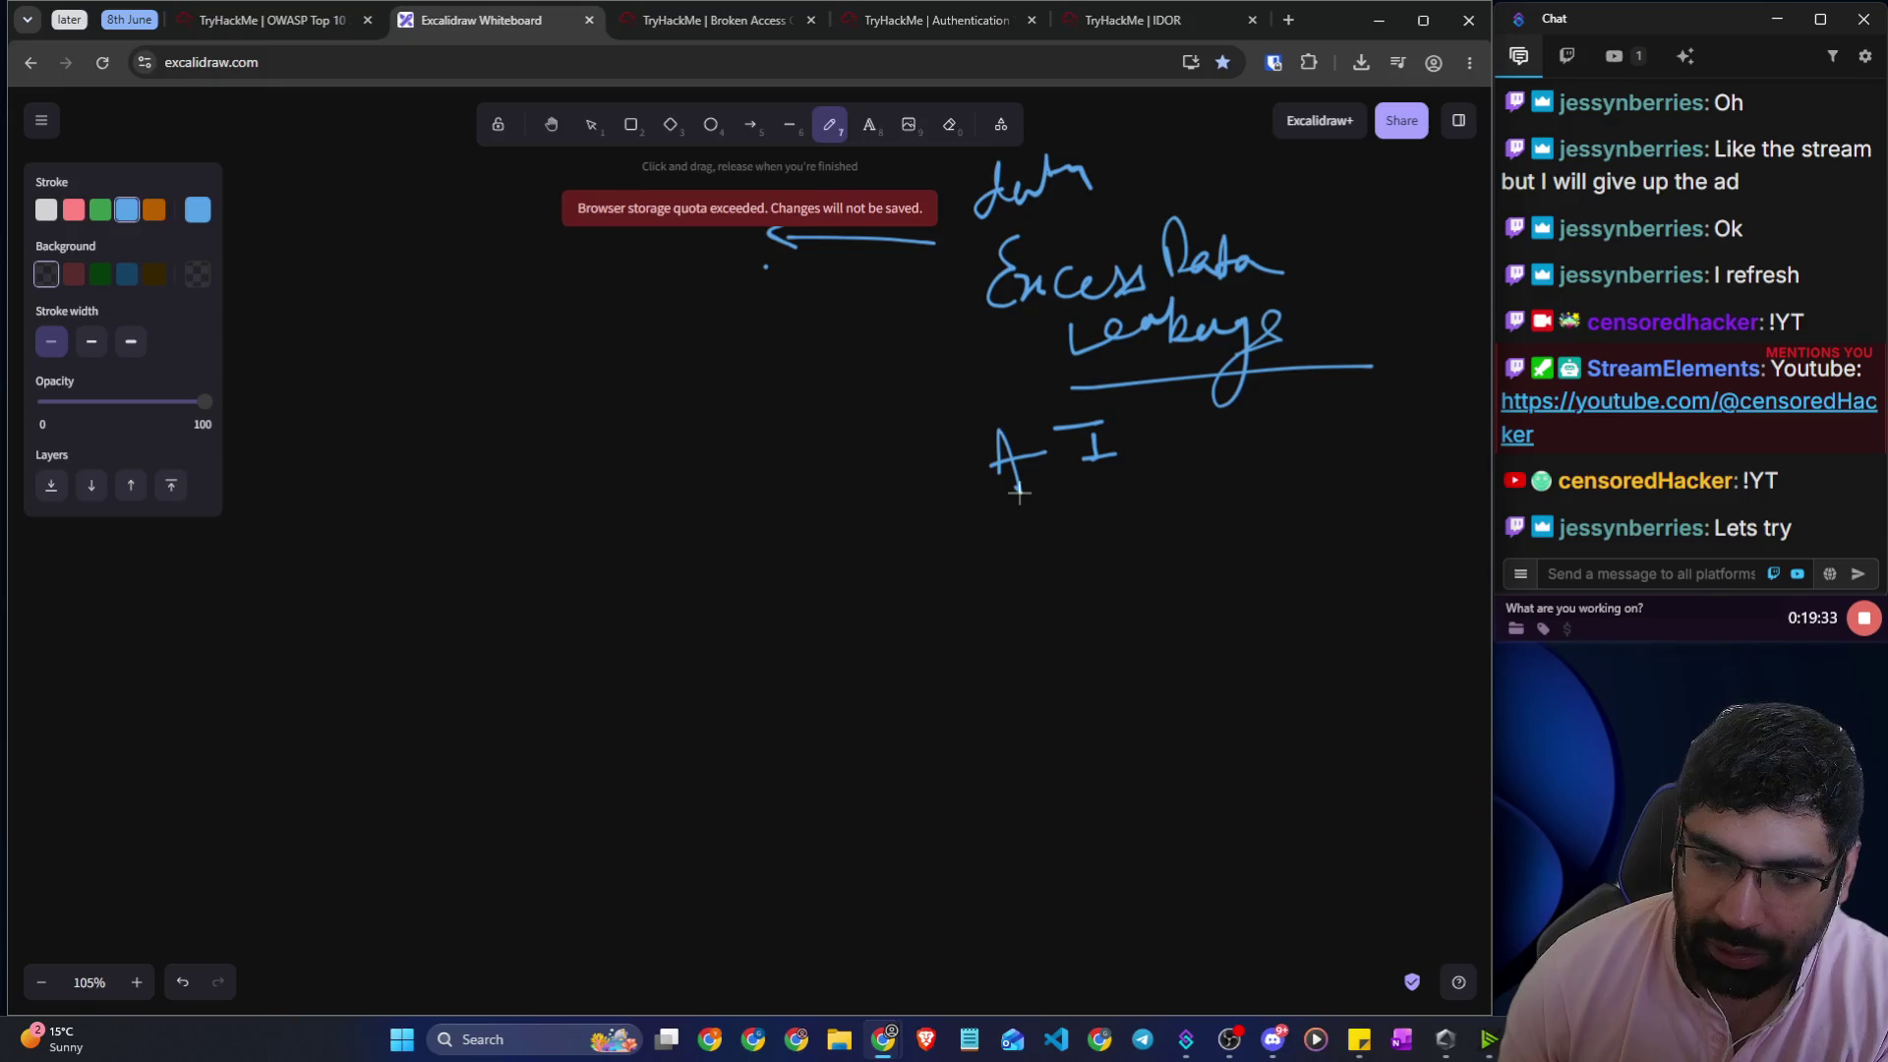
# - Circle the 'A I' note, then hand-write 'API' and enclose it in a rough box
pyautogui.moveTo(988, 494)
pyautogui.mouseDown()
pyautogui.moveTo(932, 472)
pyautogui.moveTo(1038, 522)
pyautogui.mouseUp()
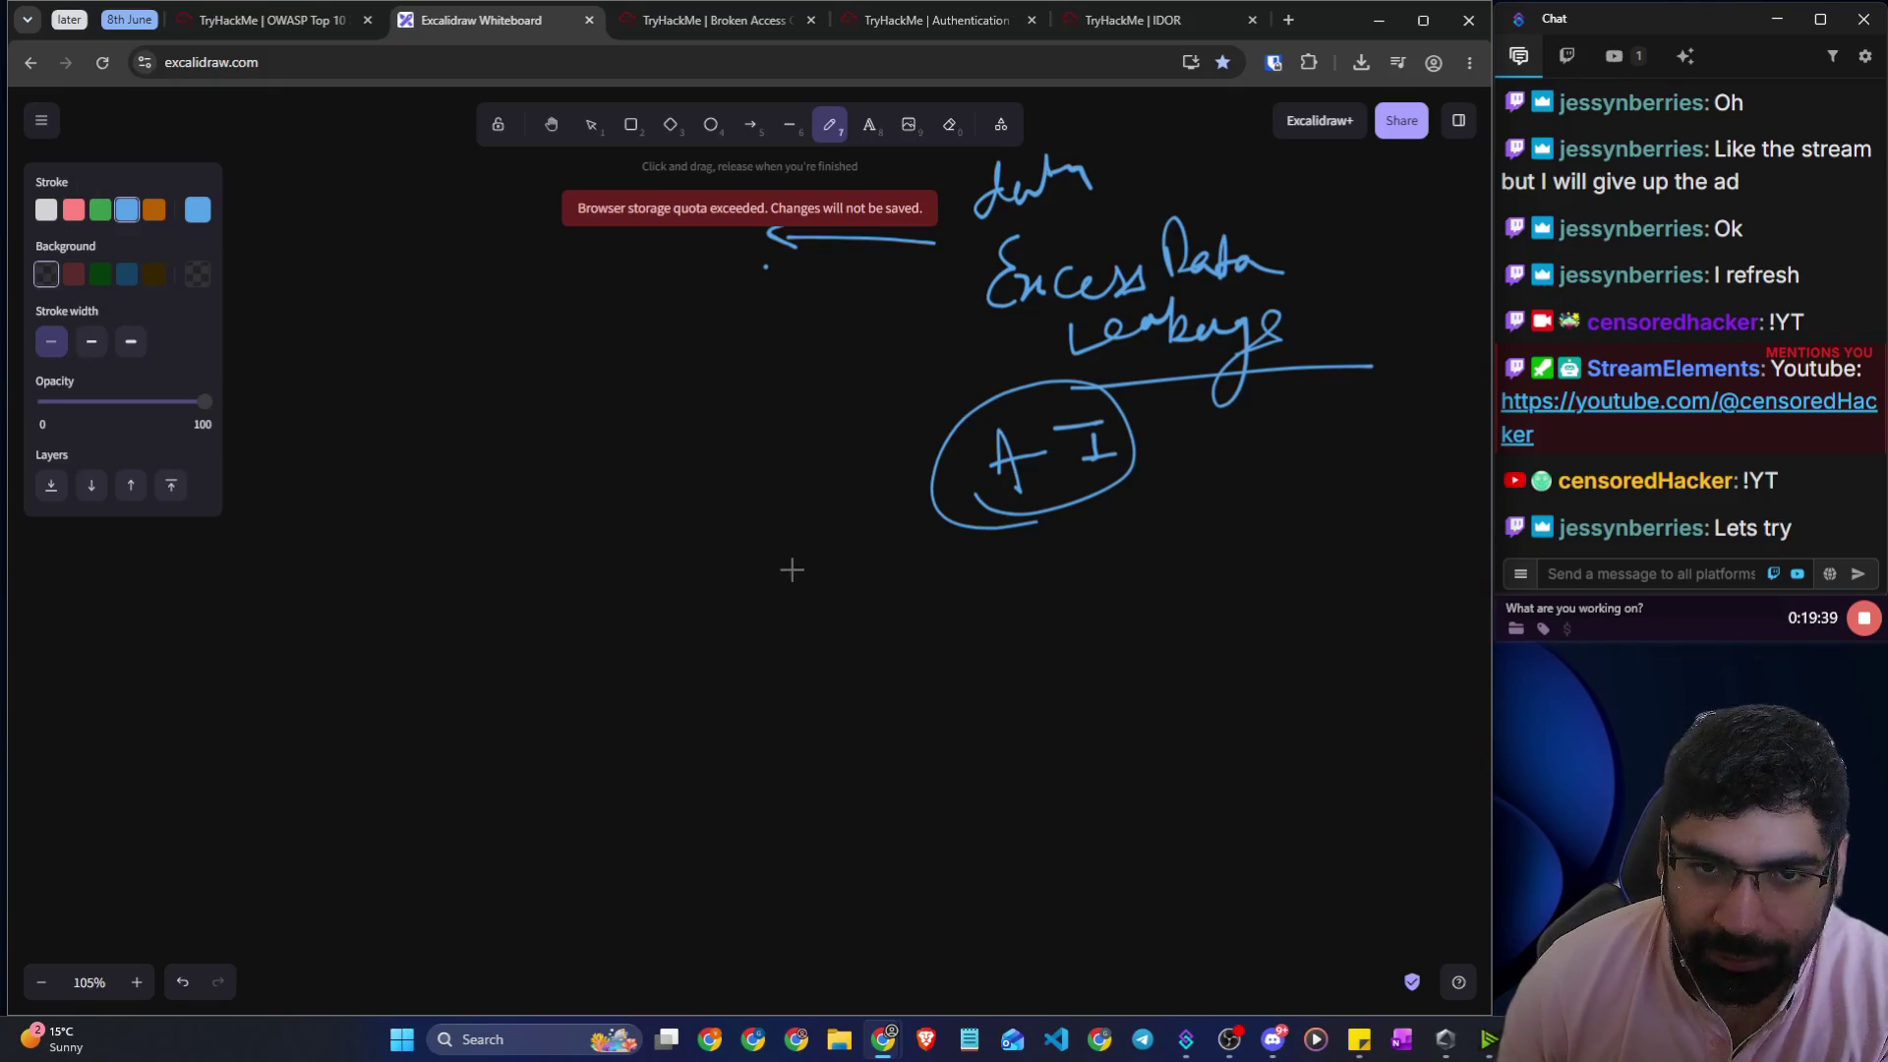
pyautogui.click(254, 20)
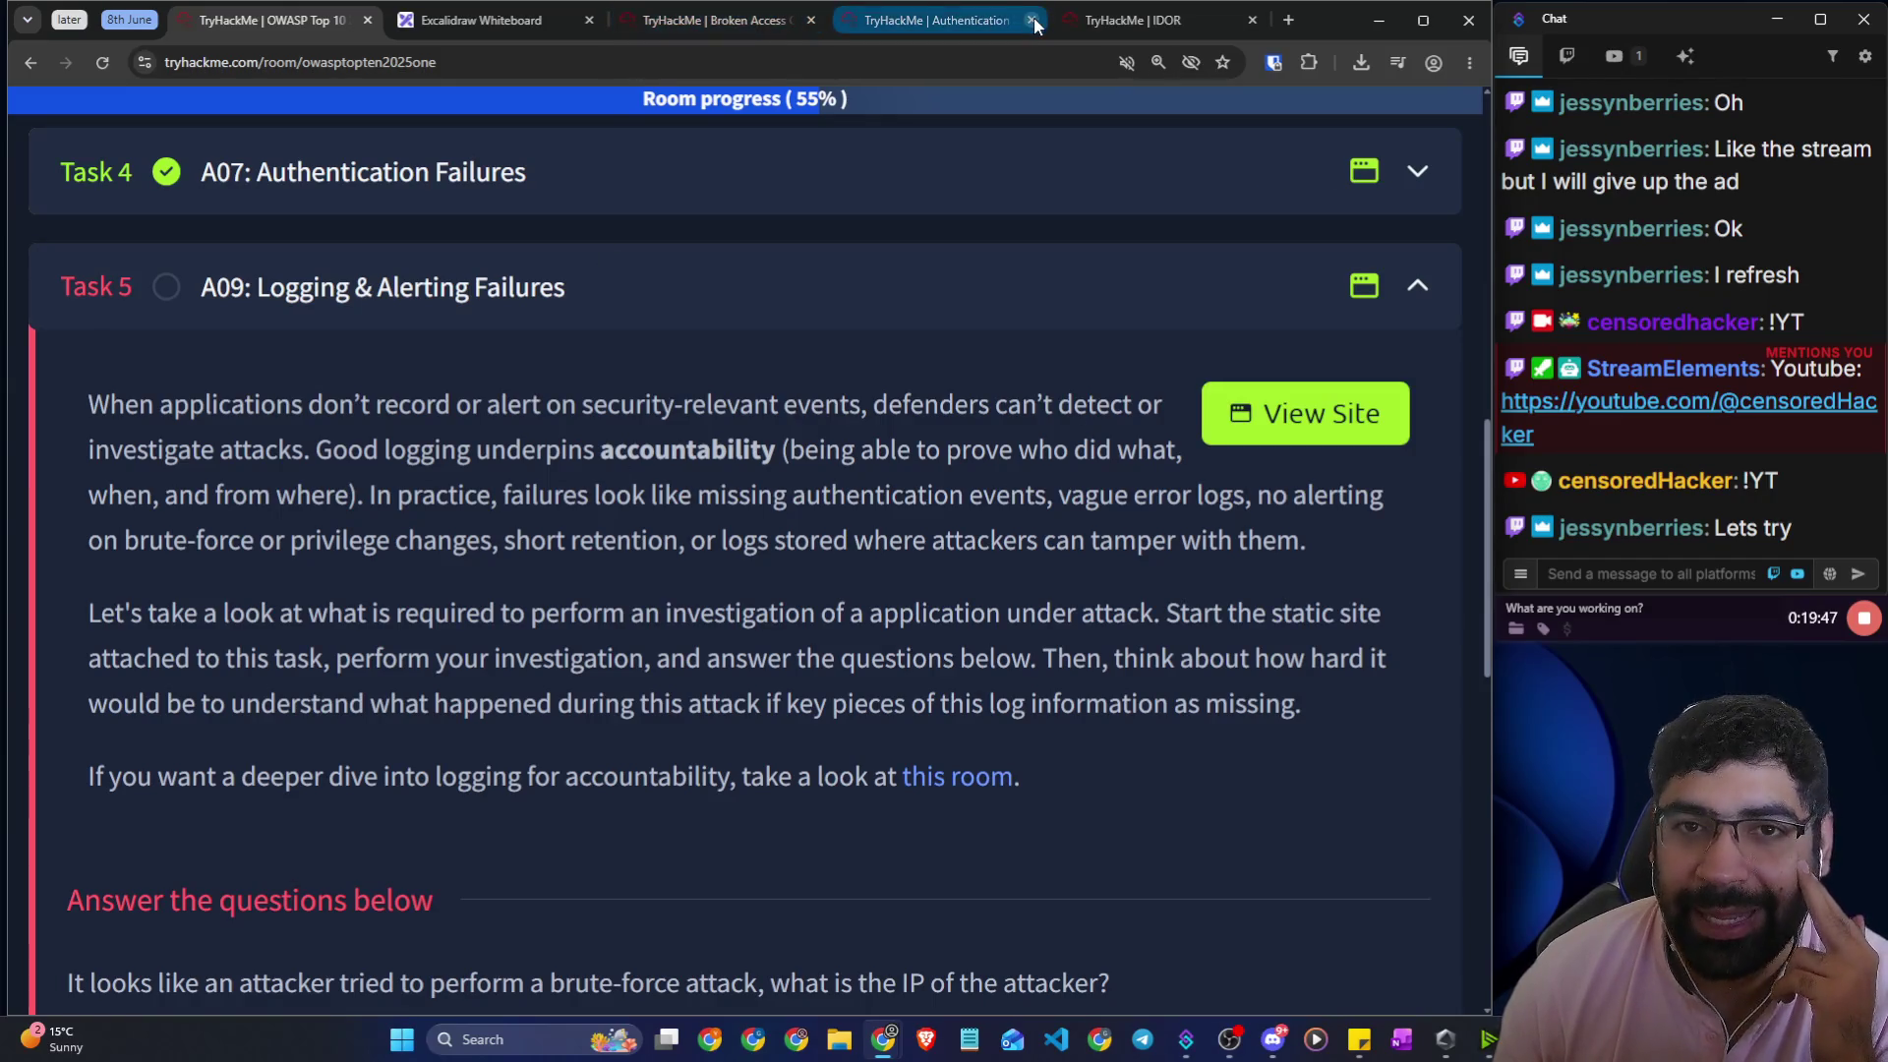
pyautogui.click(936, 28)
pyautogui.click(482, 20)
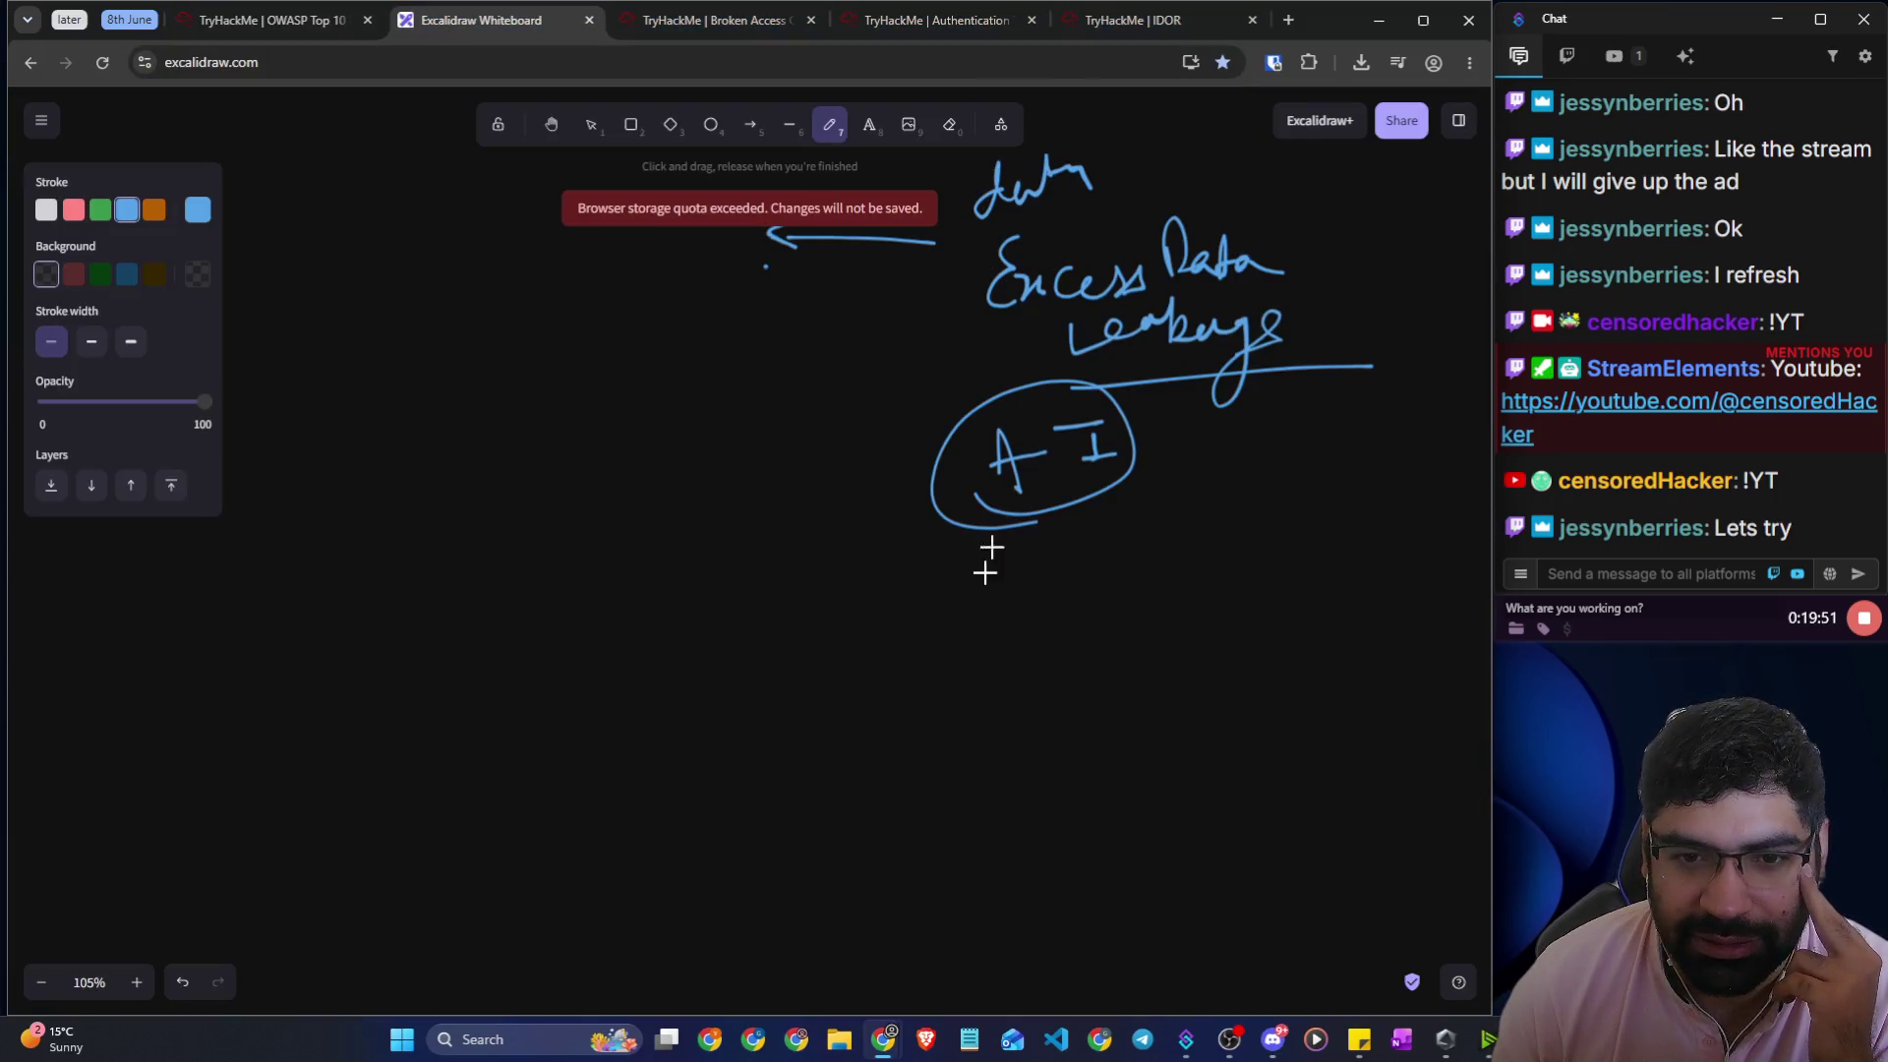
pyautogui.scroll(-3, 987, 544)
pyautogui.moveTo(381, 438)
pyautogui.mouseDown()
pyautogui.moveTo(396, 350)
pyautogui.moveTo(423, 428)
pyautogui.moveTo(445, 411)
pyautogui.moveTo(433, 398)
pyautogui.moveTo(522, 362)
pyautogui.moveTo(497, 428)
pyautogui.mouseUp()
pyautogui.moveTo(473, 426); pyautogui.dragTo(539, 417)
pyautogui.moveTo(554, 445)
pyautogui.mouseDown()
pyautogui.moveTo(442, 295)
pyautogui.moveTo(350, 400)
pyautogui.moveTo(370, 455)
pyautogui.moveTo(427, 470)
pyautogui.mouseUp()
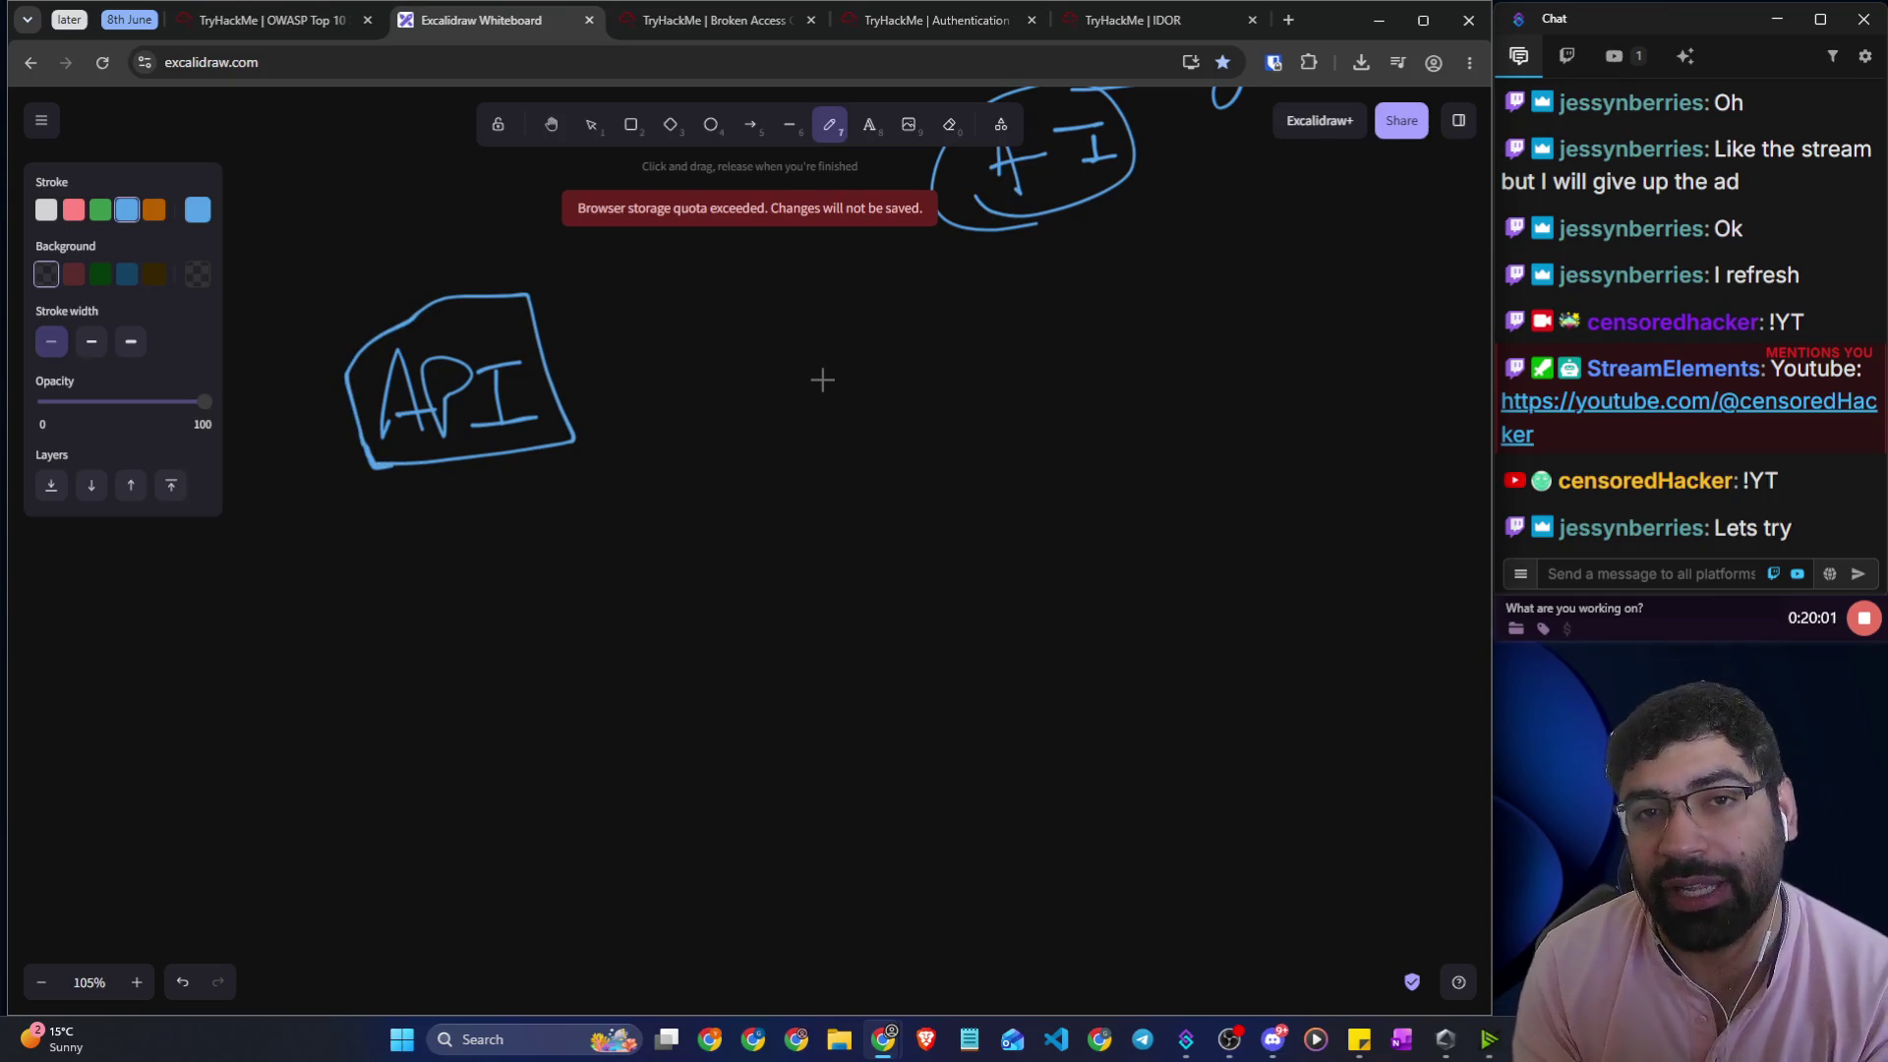
# - Inspect the opacity setting in DevTools, view its network activity, then close DevTools
pyautogui.rightClick(822, 379)
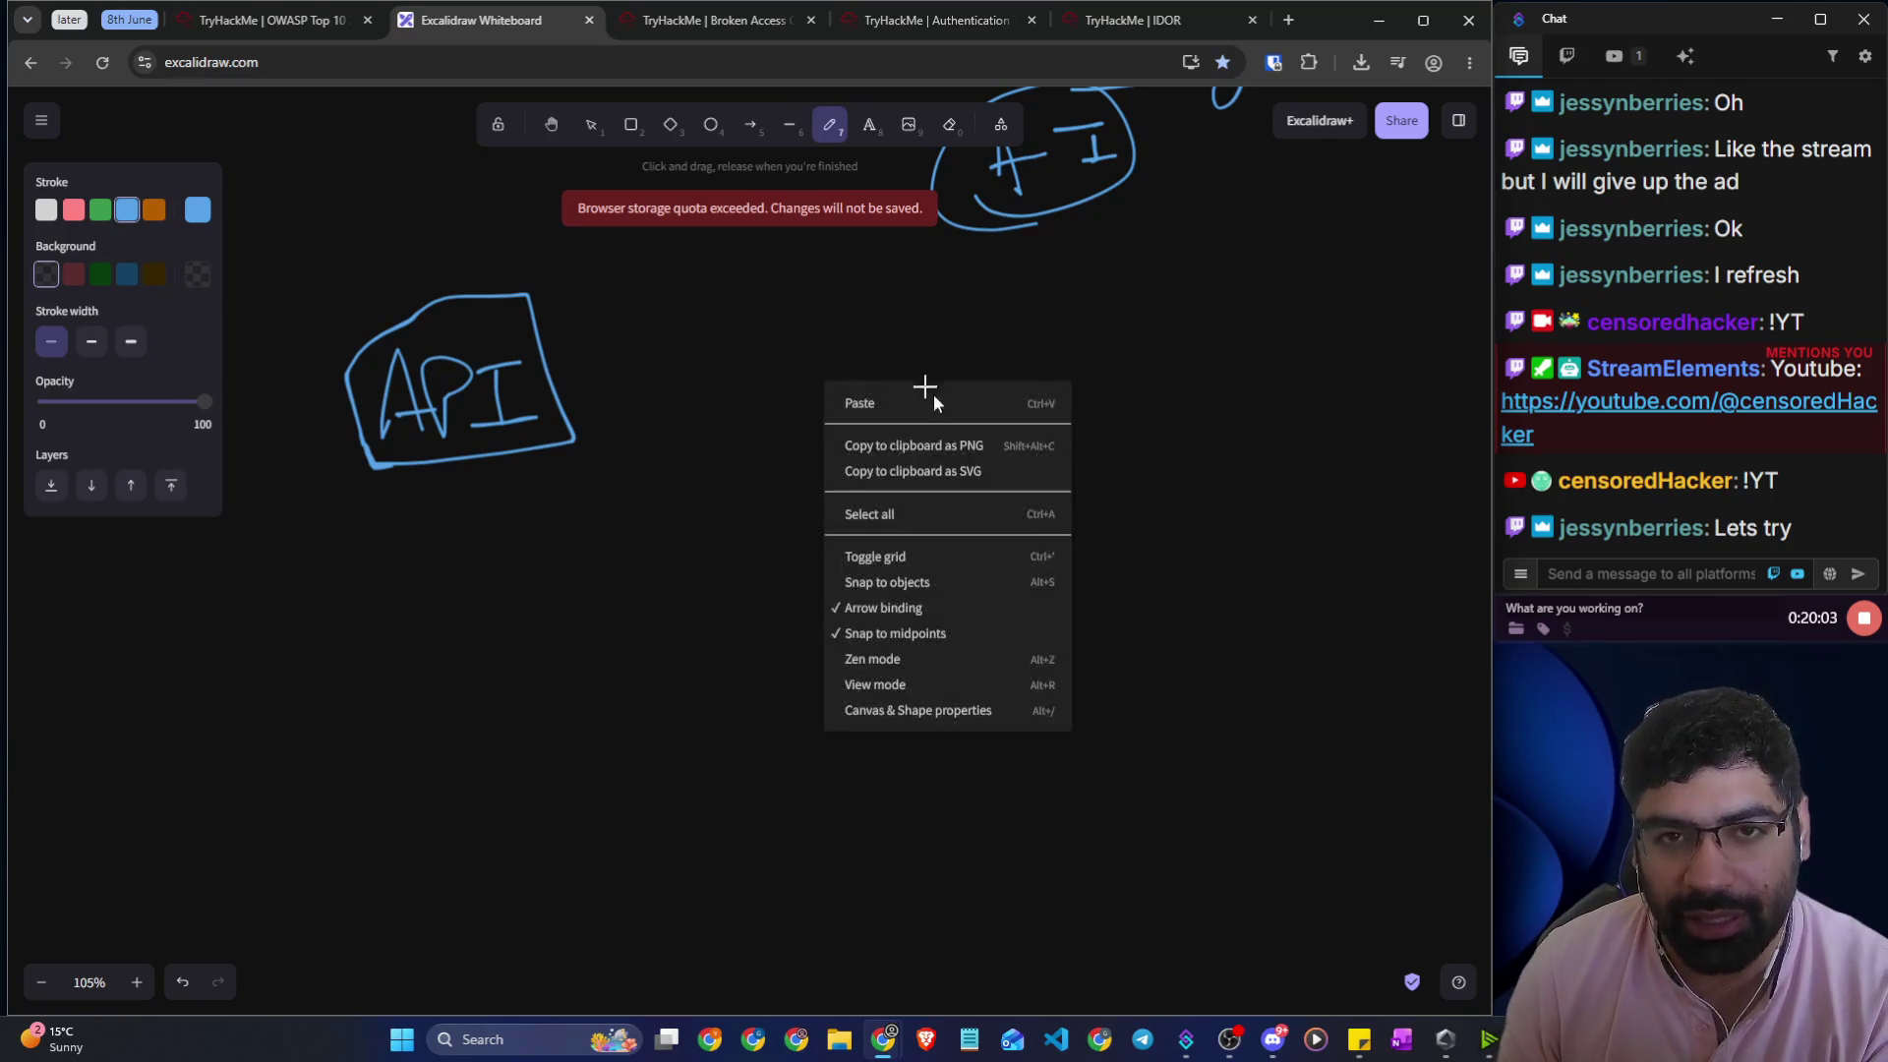
pyautogui.click(720, 688)
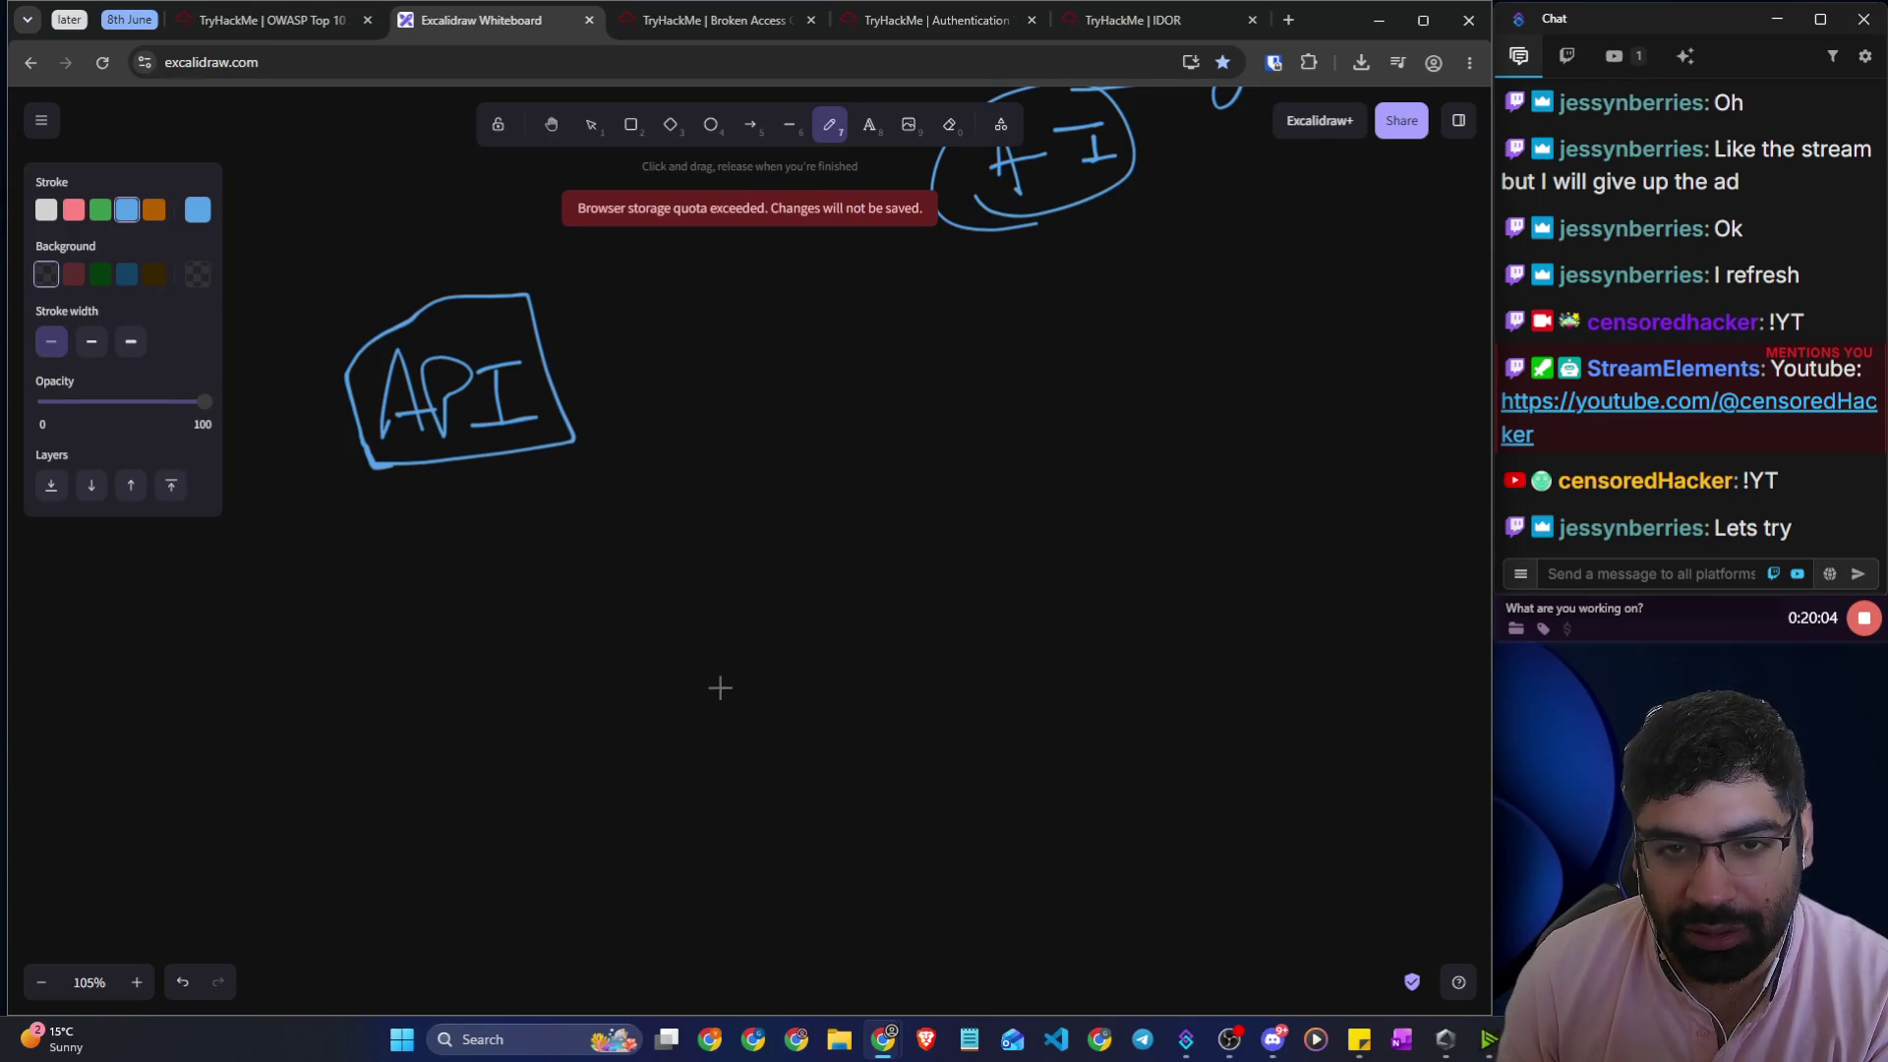
pyautogui.rightClick(140, 421)
pyautogui.click(295, 896)
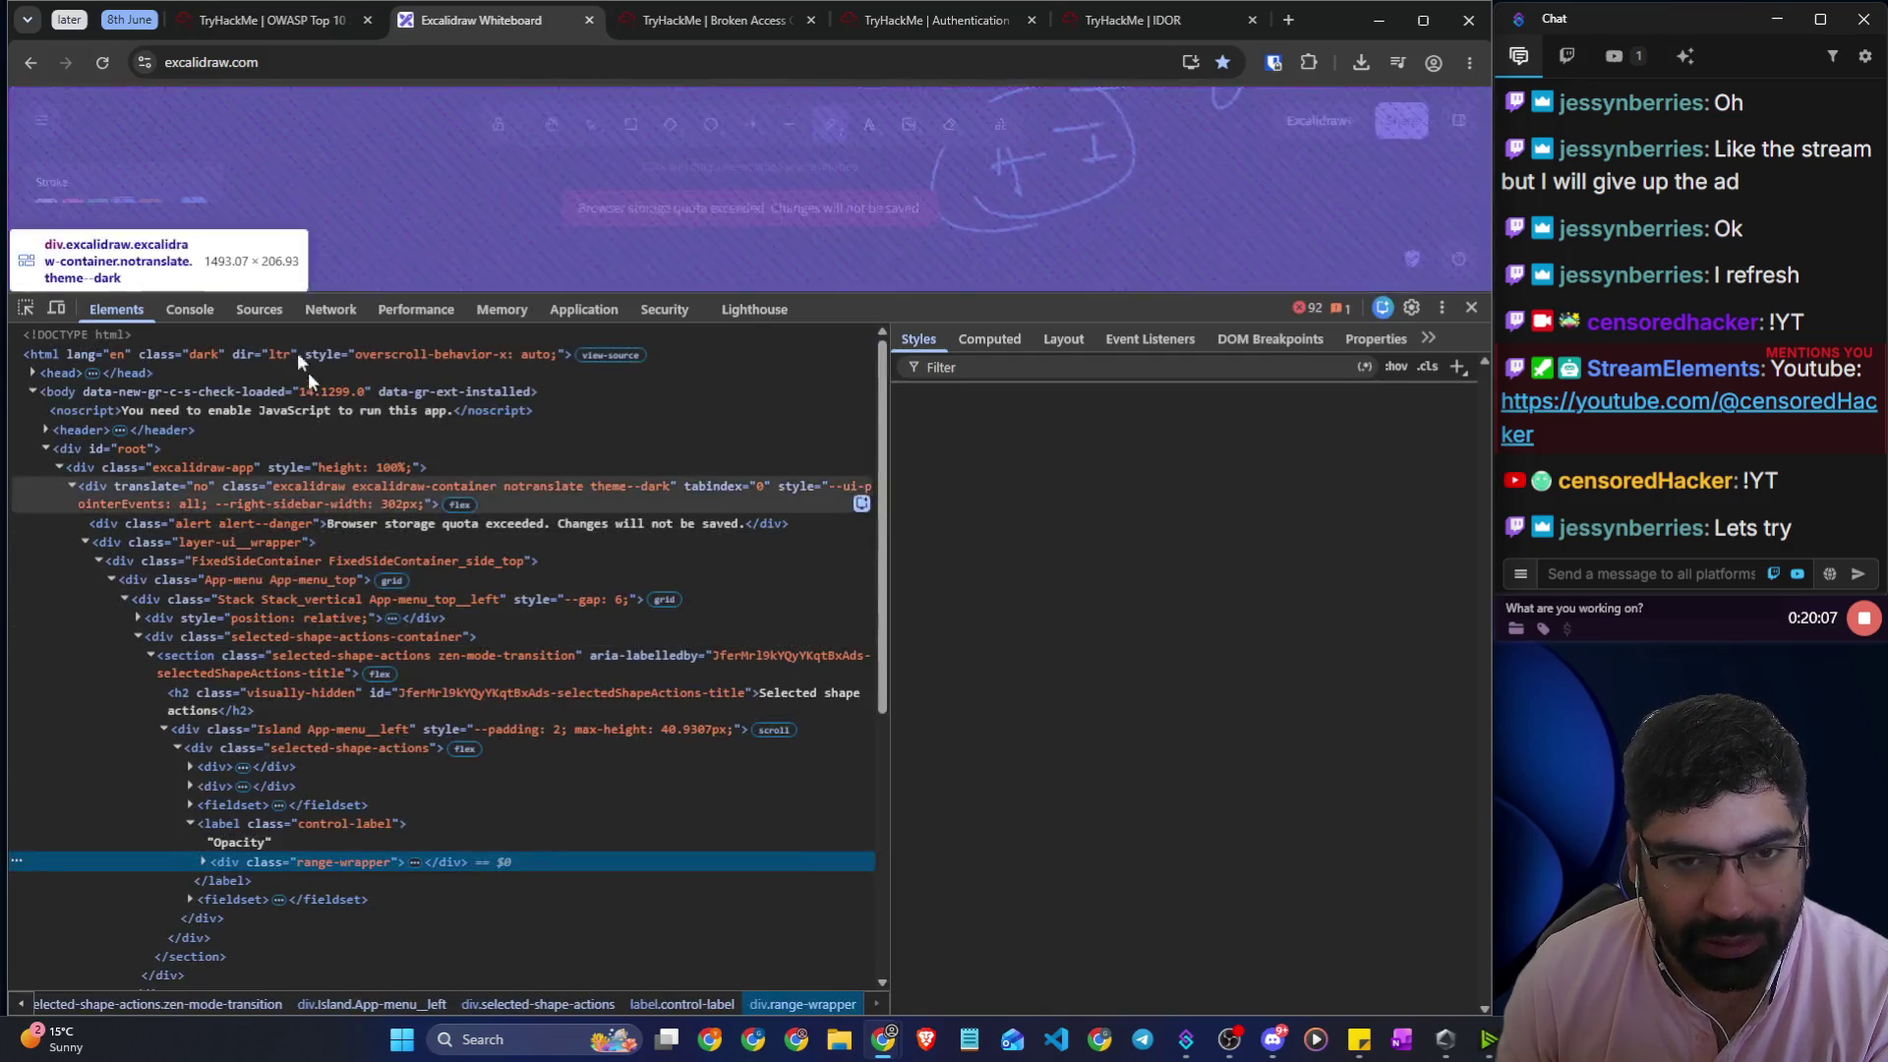
pyautogui.click(328, 309)
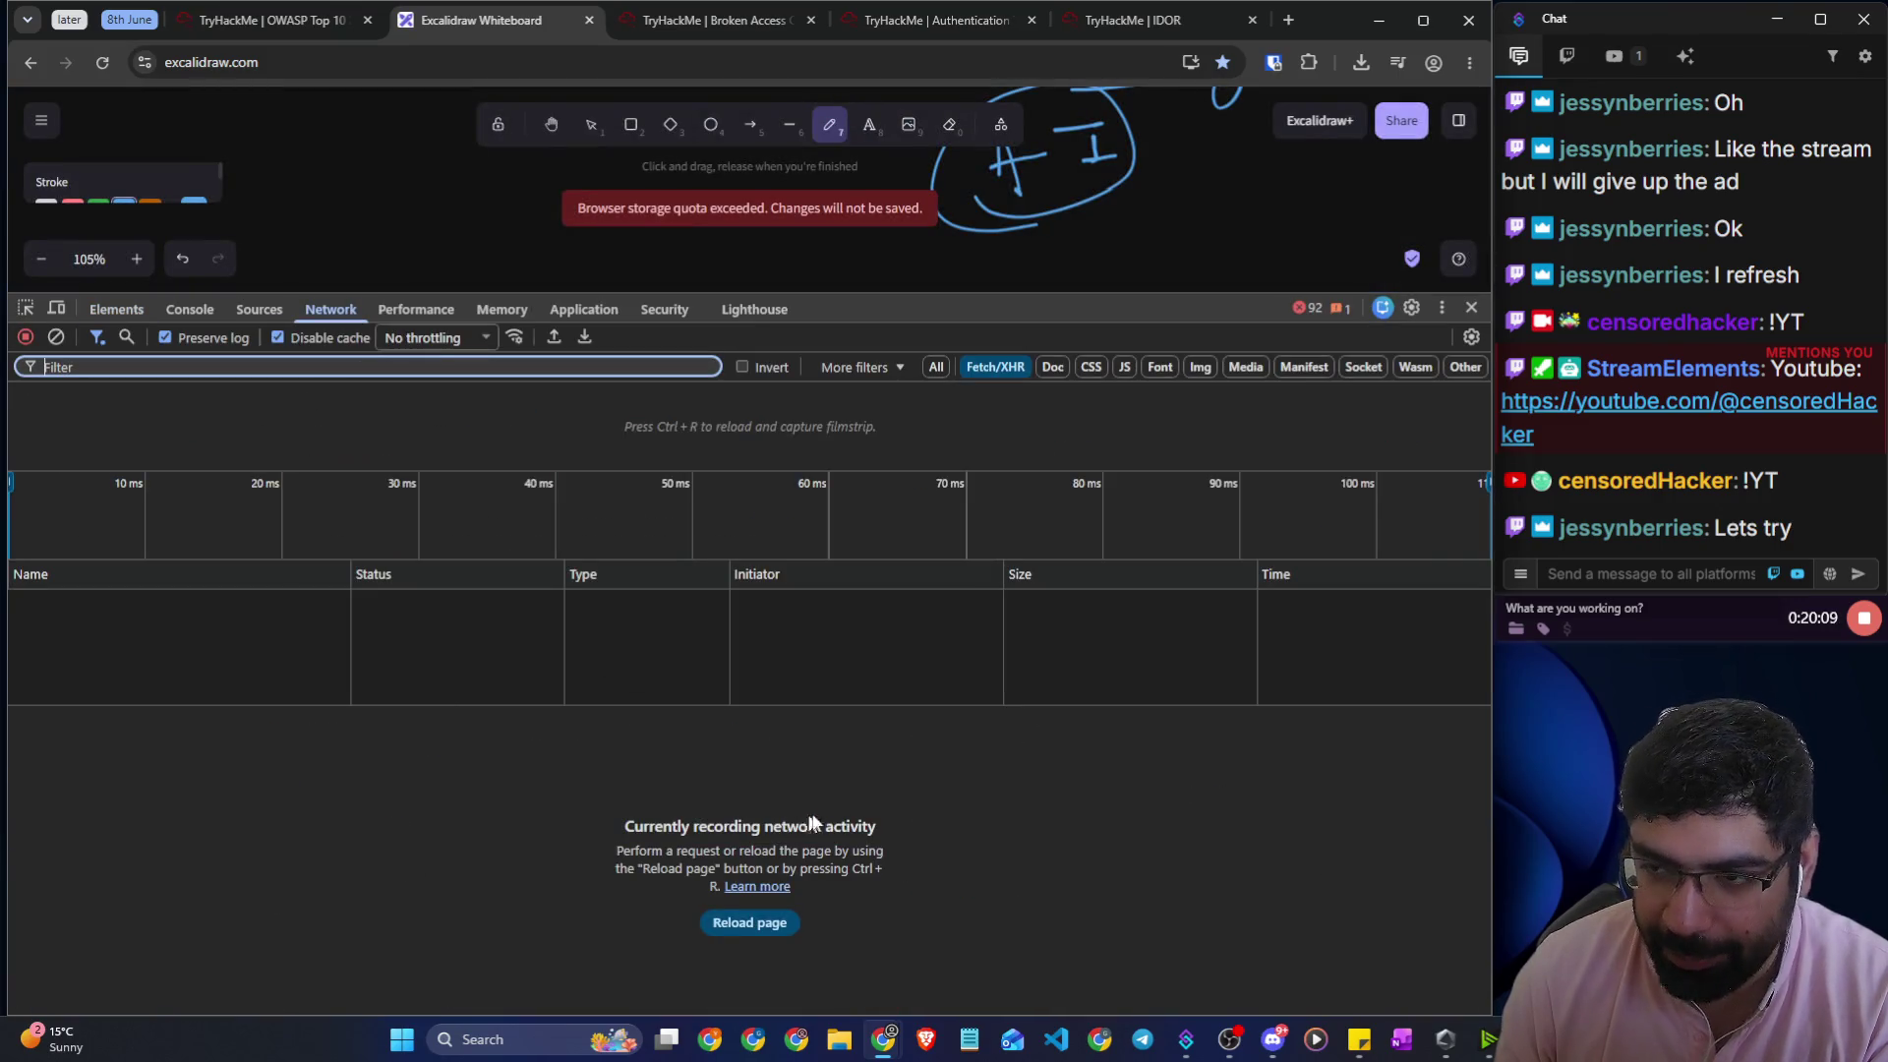
pyautogui.click(1472, 304)
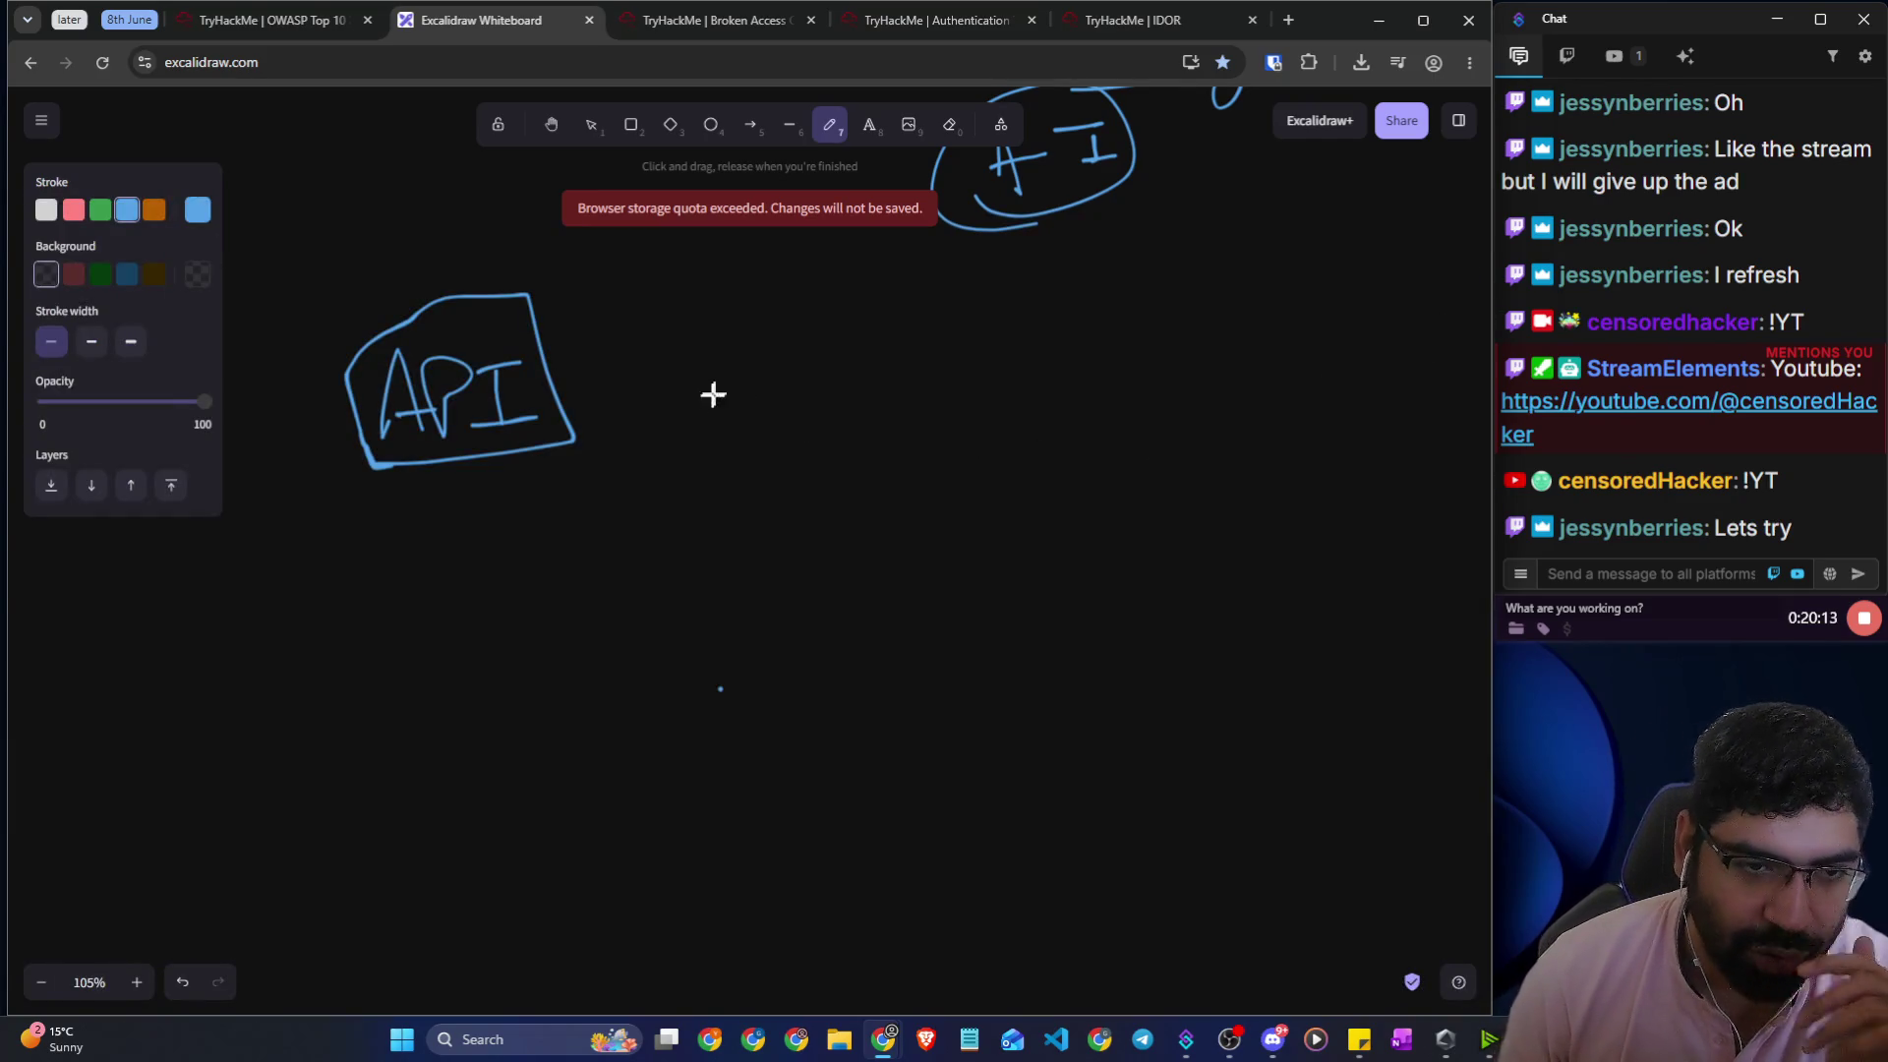
# - Draw a labelled arrow from the API box to a handwritten 'app'
pyautogui.moveTo(630, 397)
pyautogui.mouseDown()
pyautogui.moveTo(918, 375)
pyautogui.moveTo(921, 407)
pyautogui.mouseUp()
pyautogui.moveTo(607, 326)
pyautogui.mouseDown()
pyautogui.moveTo(653, 301)
pyautogui.moveTo(694, 315)
pyautogui.moveTo(676, 324)
pyautogui.mouseUp()
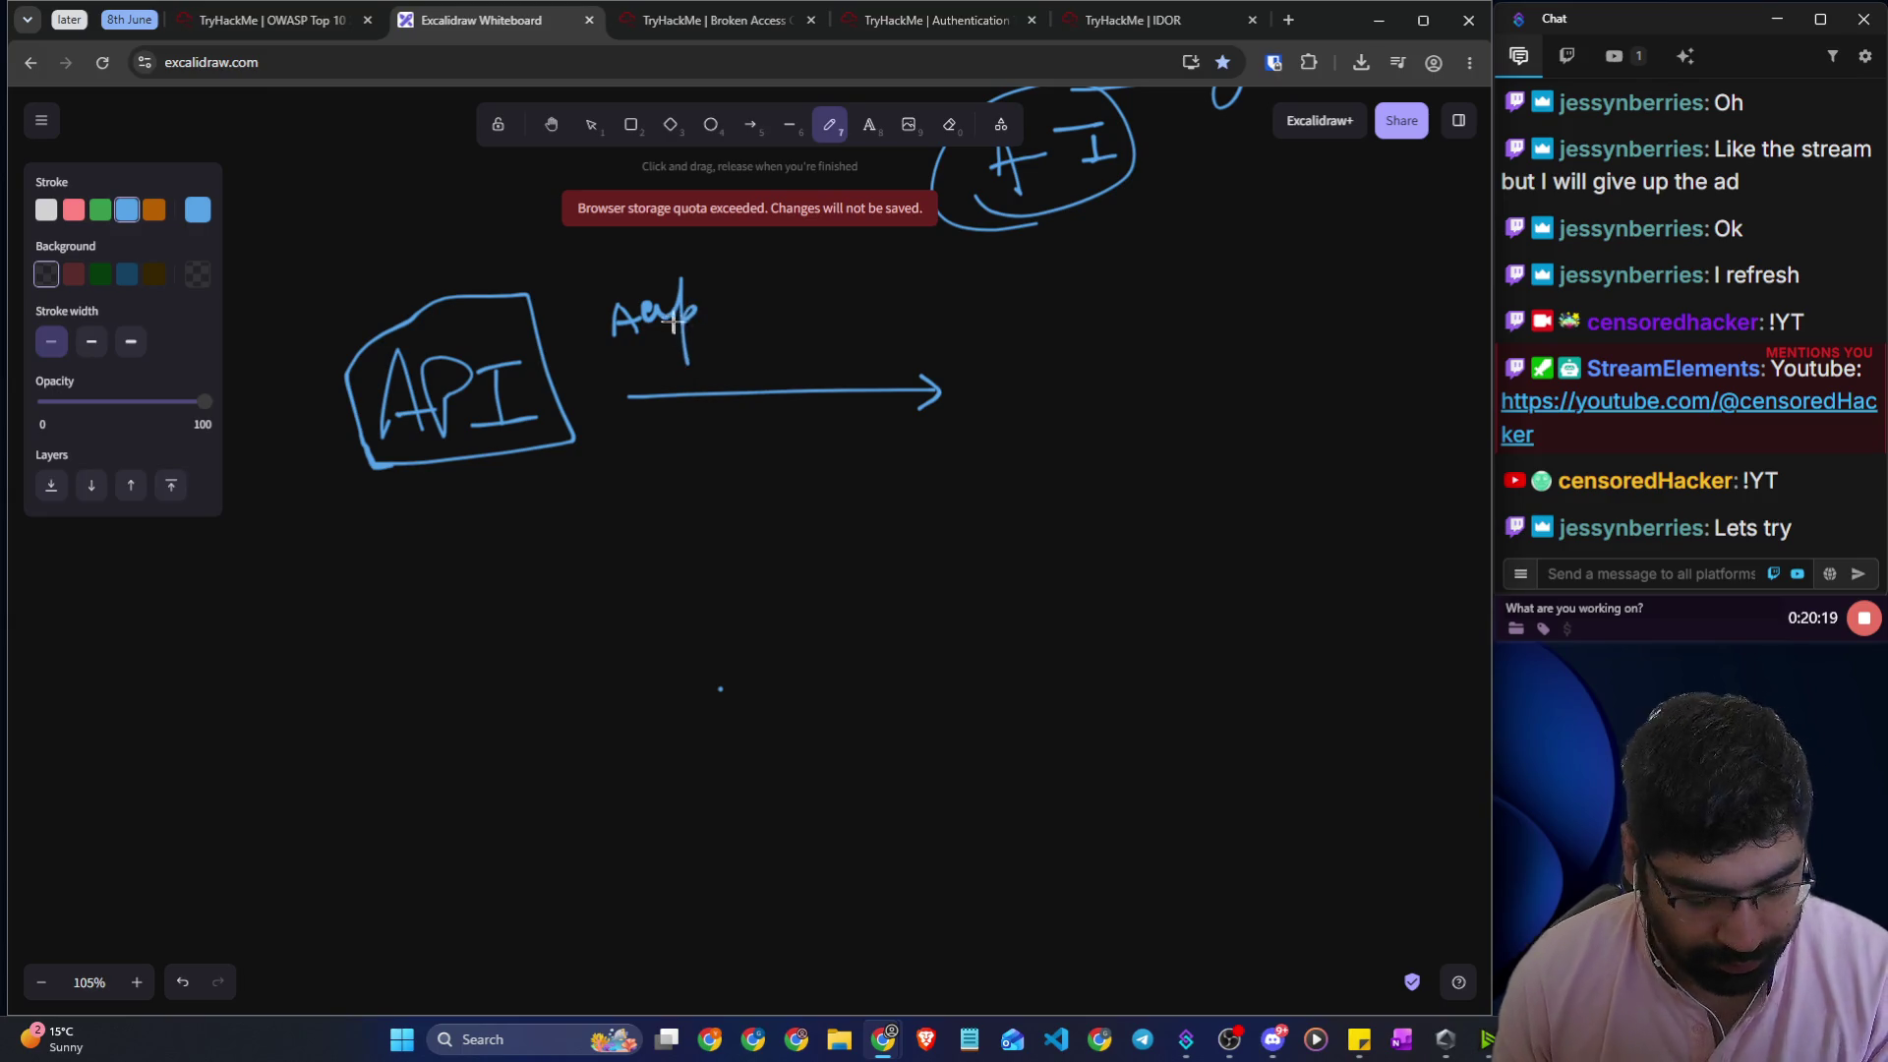
pyautogui.moveTo(956, 301)
pyautogui.mouseDown()
pyautogui.moveTo(933, 324)
pyautogui.moveTo(975, 327)
pyautogui.mouseUp()
pyautogui.moveTo(993, 271)
pyautogui.mouseDown()
pyautogui.moveTo(999, 328)
pyautogui.moveTo(1053, 282)
pyautogui.moveTo(1043, 330)
pyautogui.mouseUp()
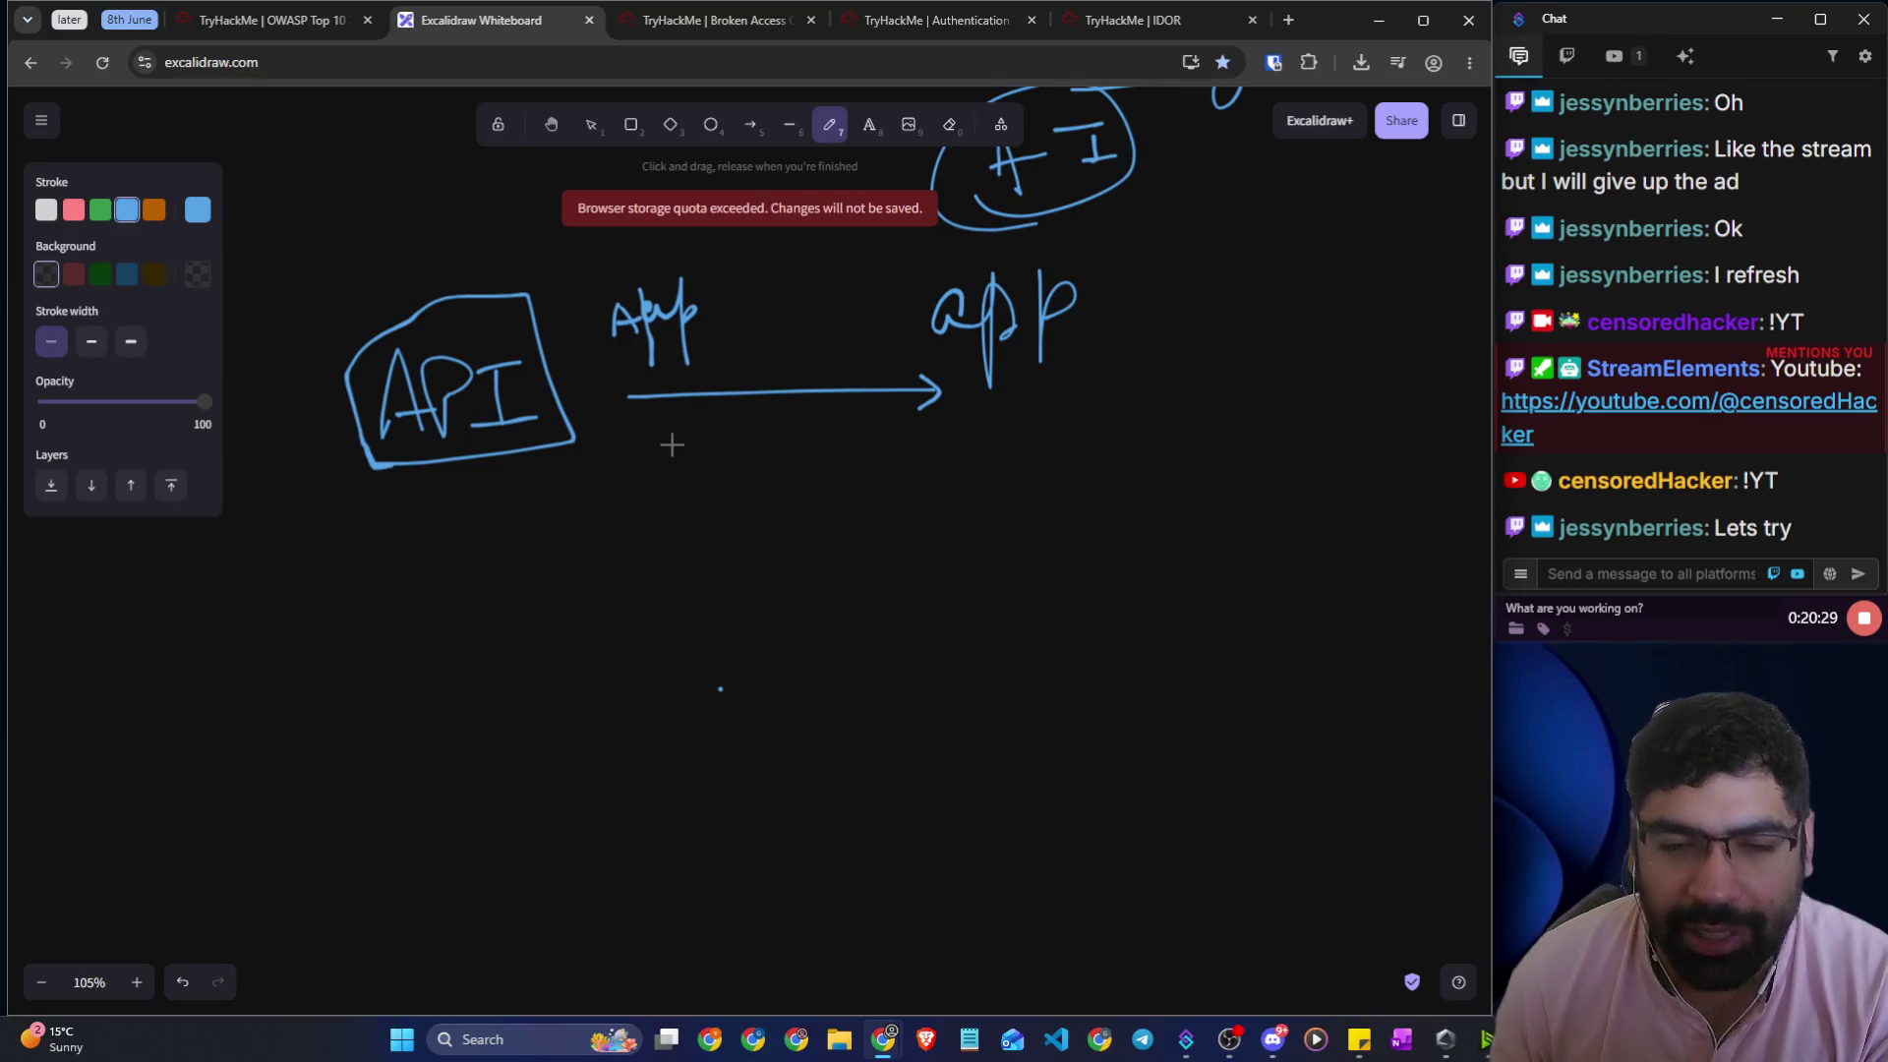
# - Write an underlined 'api-key' beneath the API box and circle the 'app'
pyautogui.moveTo(413, 580)
pyautogui.mouseDown()
pyautogui.moveTo(432, 591)
pyautogui.moveTo(444, 553)
pyautogui.moveTo(408, 586)
pyautogui.moveTo(448, 561)
pyautogui.moveTo(467, 622)
pyautogui.moveTo(539, 556)
pyautogui.moveTo(615, 549)
pyautogui.mouseUp()
pyautogui.click(535, 523)
pyautogui.moveTo(650, 510)
pyautogui.mouseDown()
pyautogui.moveTo(647, 577)
pyautogui.moveTo(714, 549)
pyautogui.moveTo(710, 609)
pyautogui.mouseUp()
pyautogui.moveTo(487, 629); pyautogui.dragTo(756, 571)
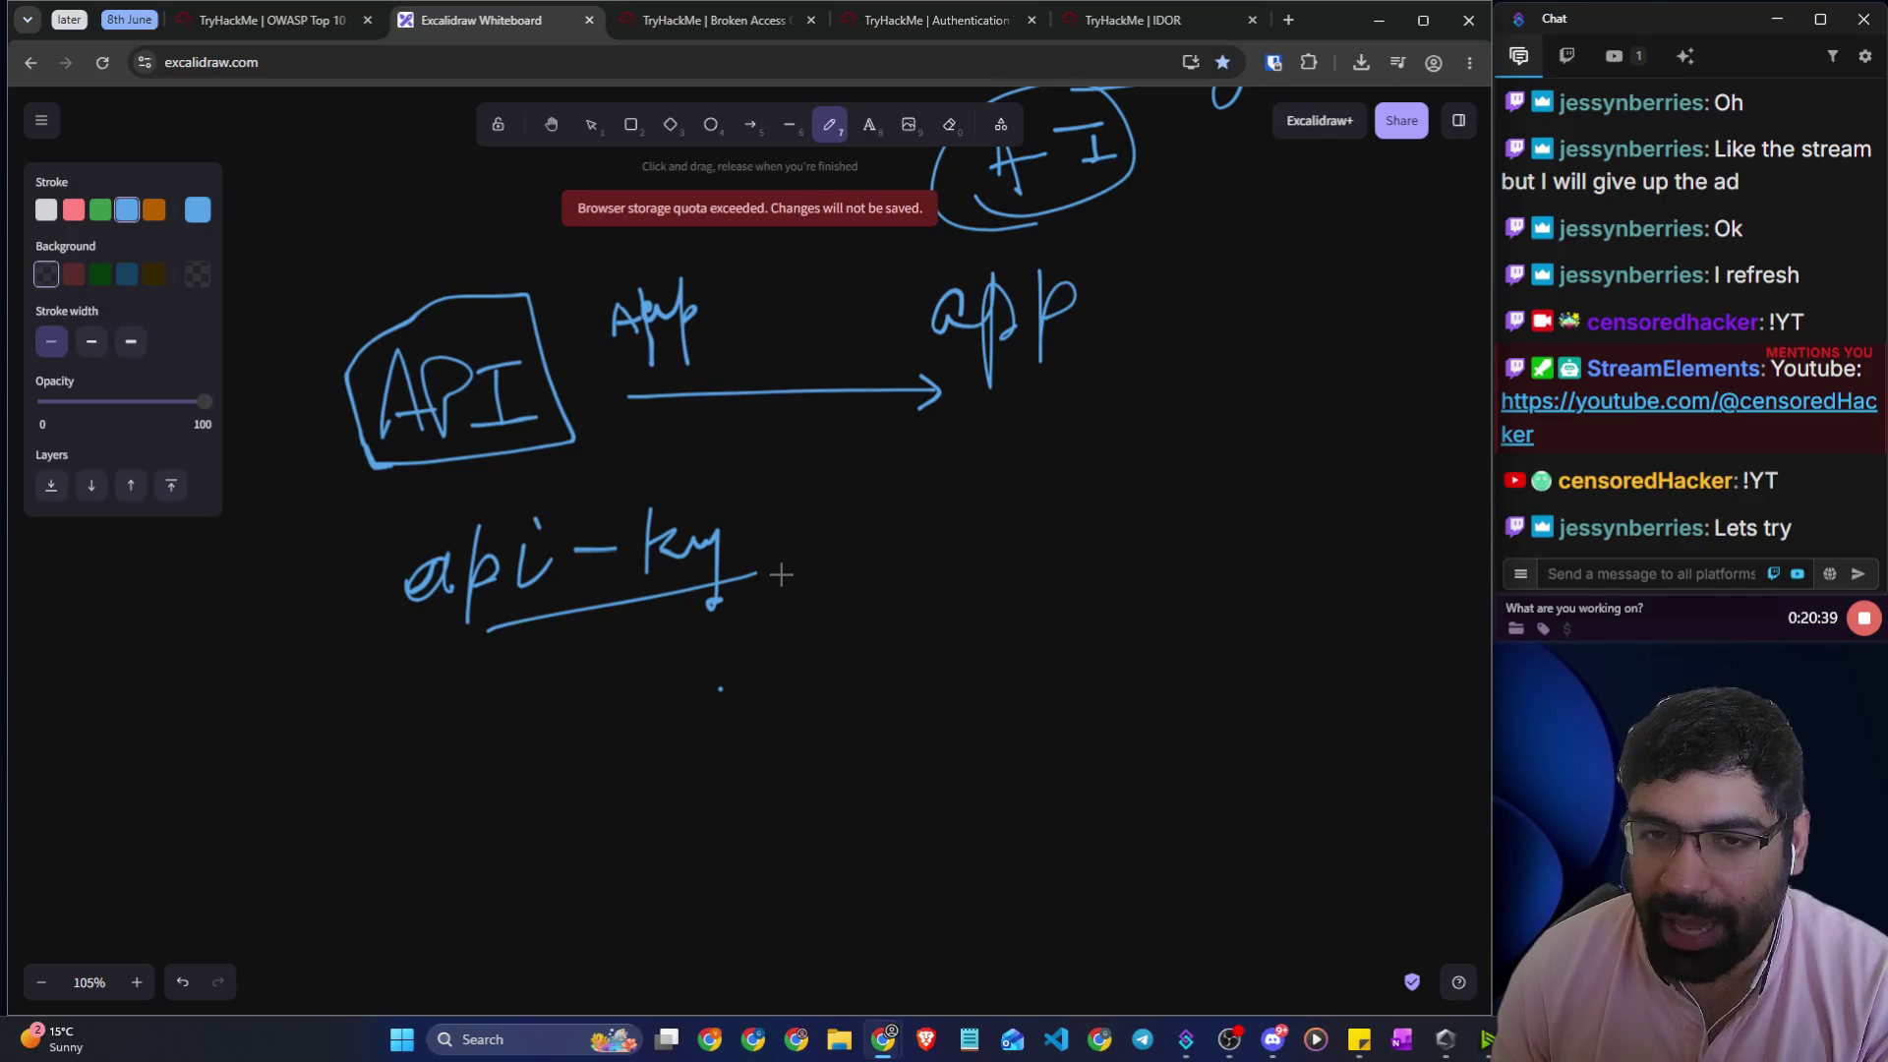
pyautogui.moveTo(1012, 403)
pyautogui.mouseDown()
pyautogui.moveTo(911, 371)
pyautogui.moveTo(949, 368)
pyautogui.mouseUp()
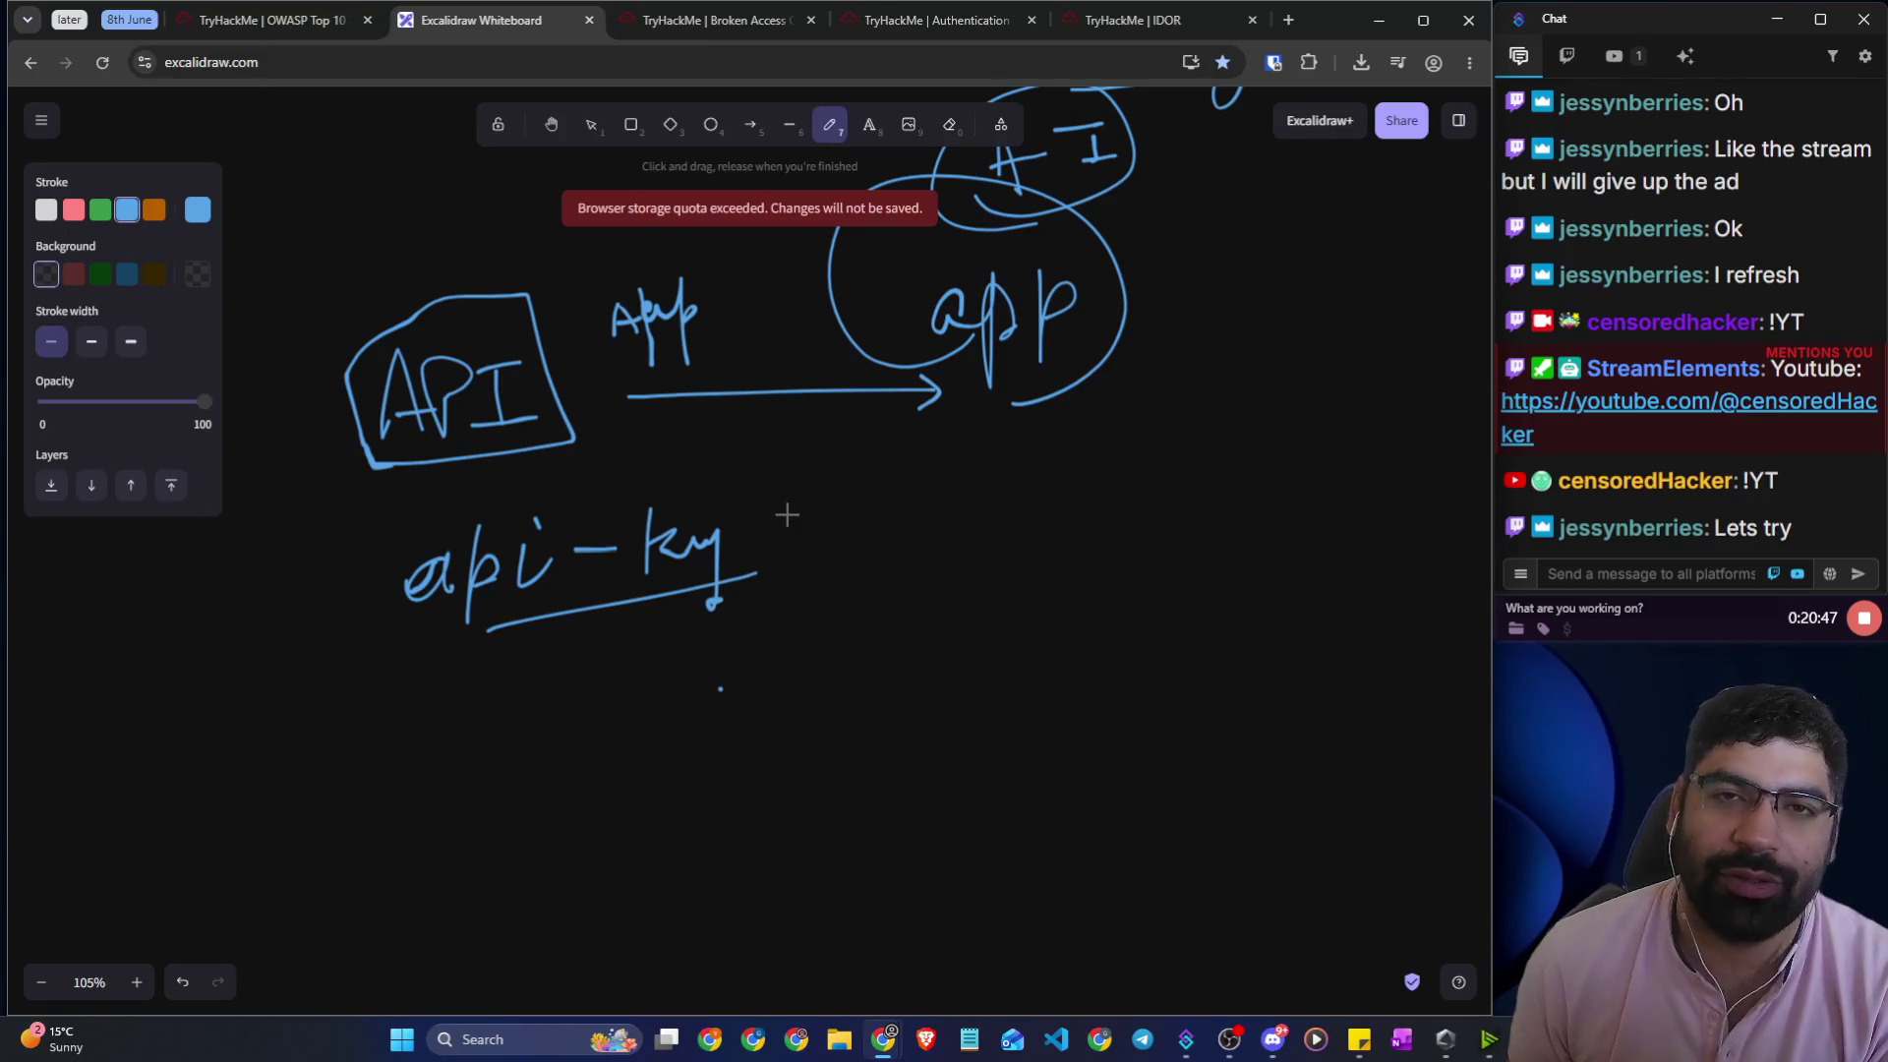
# - Scroll the canvas up and down to review the whole API sketch
pyautogui.scroll(6, 832, 476)
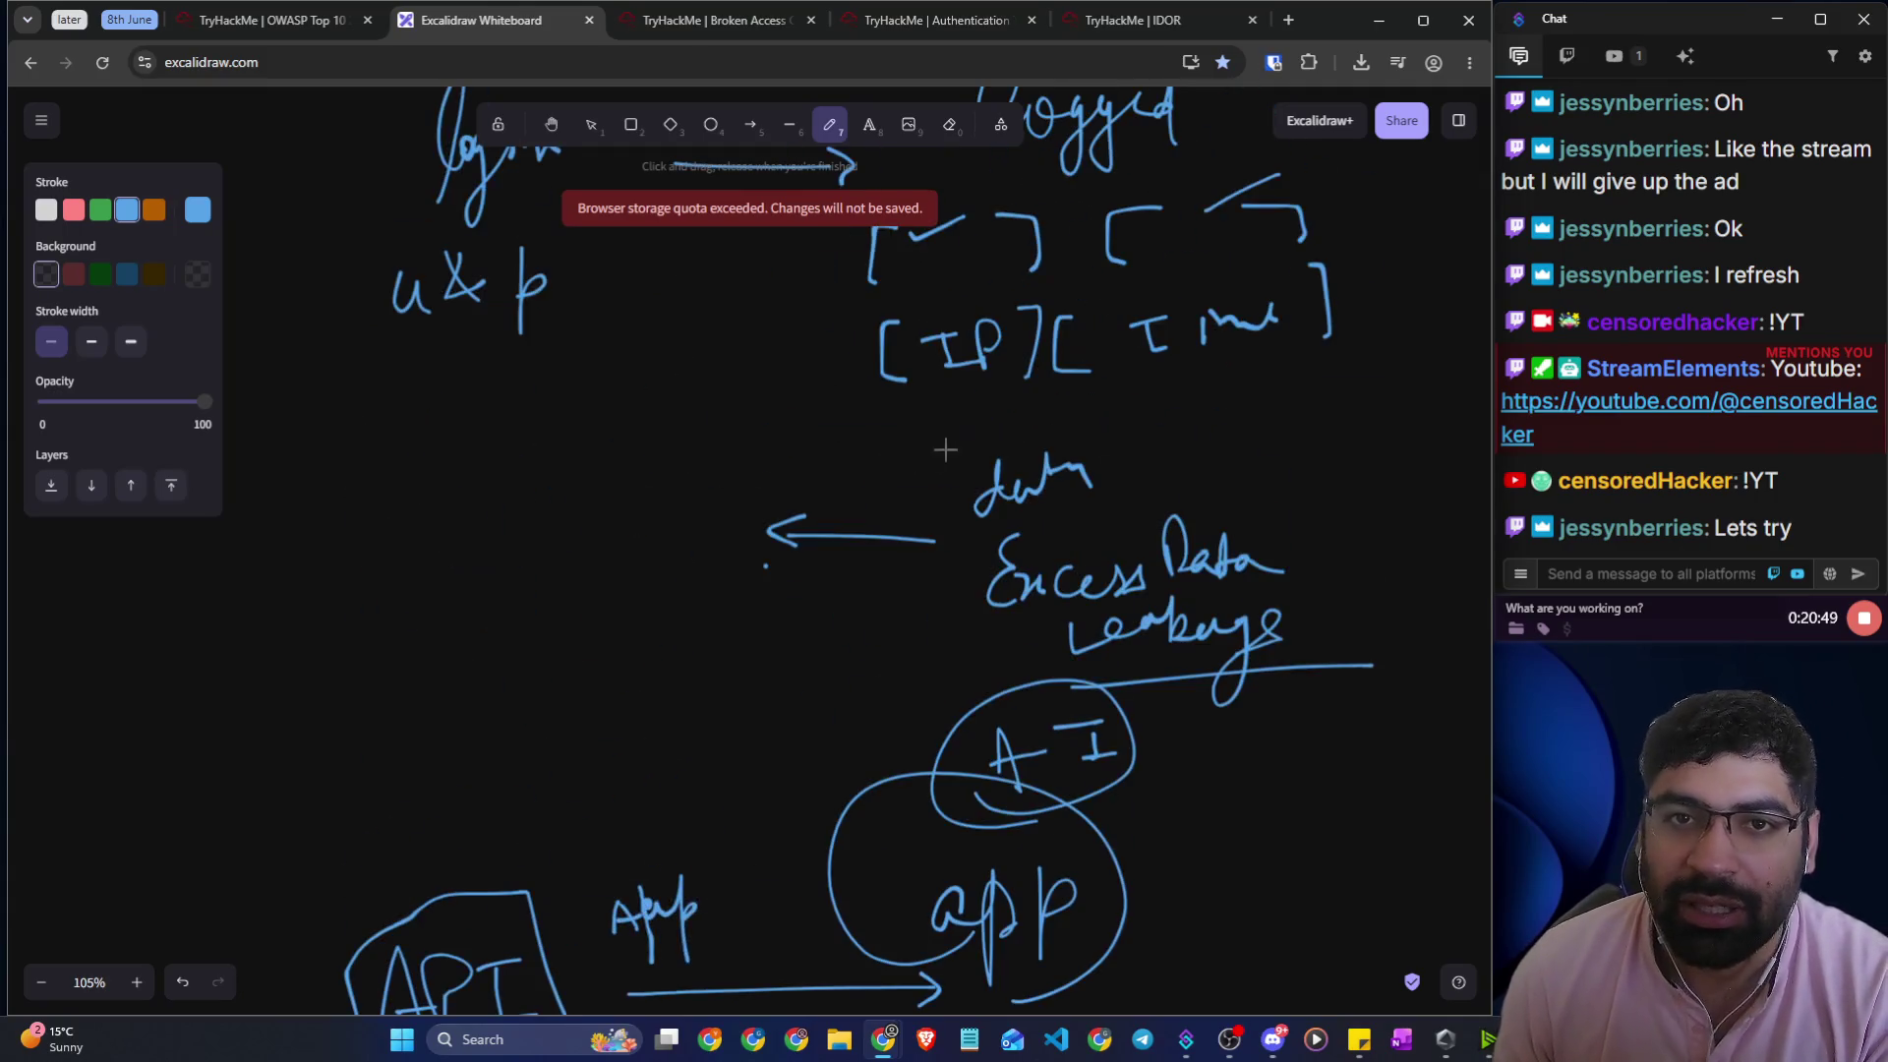
pyautogui.scroll(3, 1202, 445)
pyautogui.moveTo(990, 482); pyautogui.dragTo(1208, 469)
pyautogui.scroll(-10, 1205, 492)
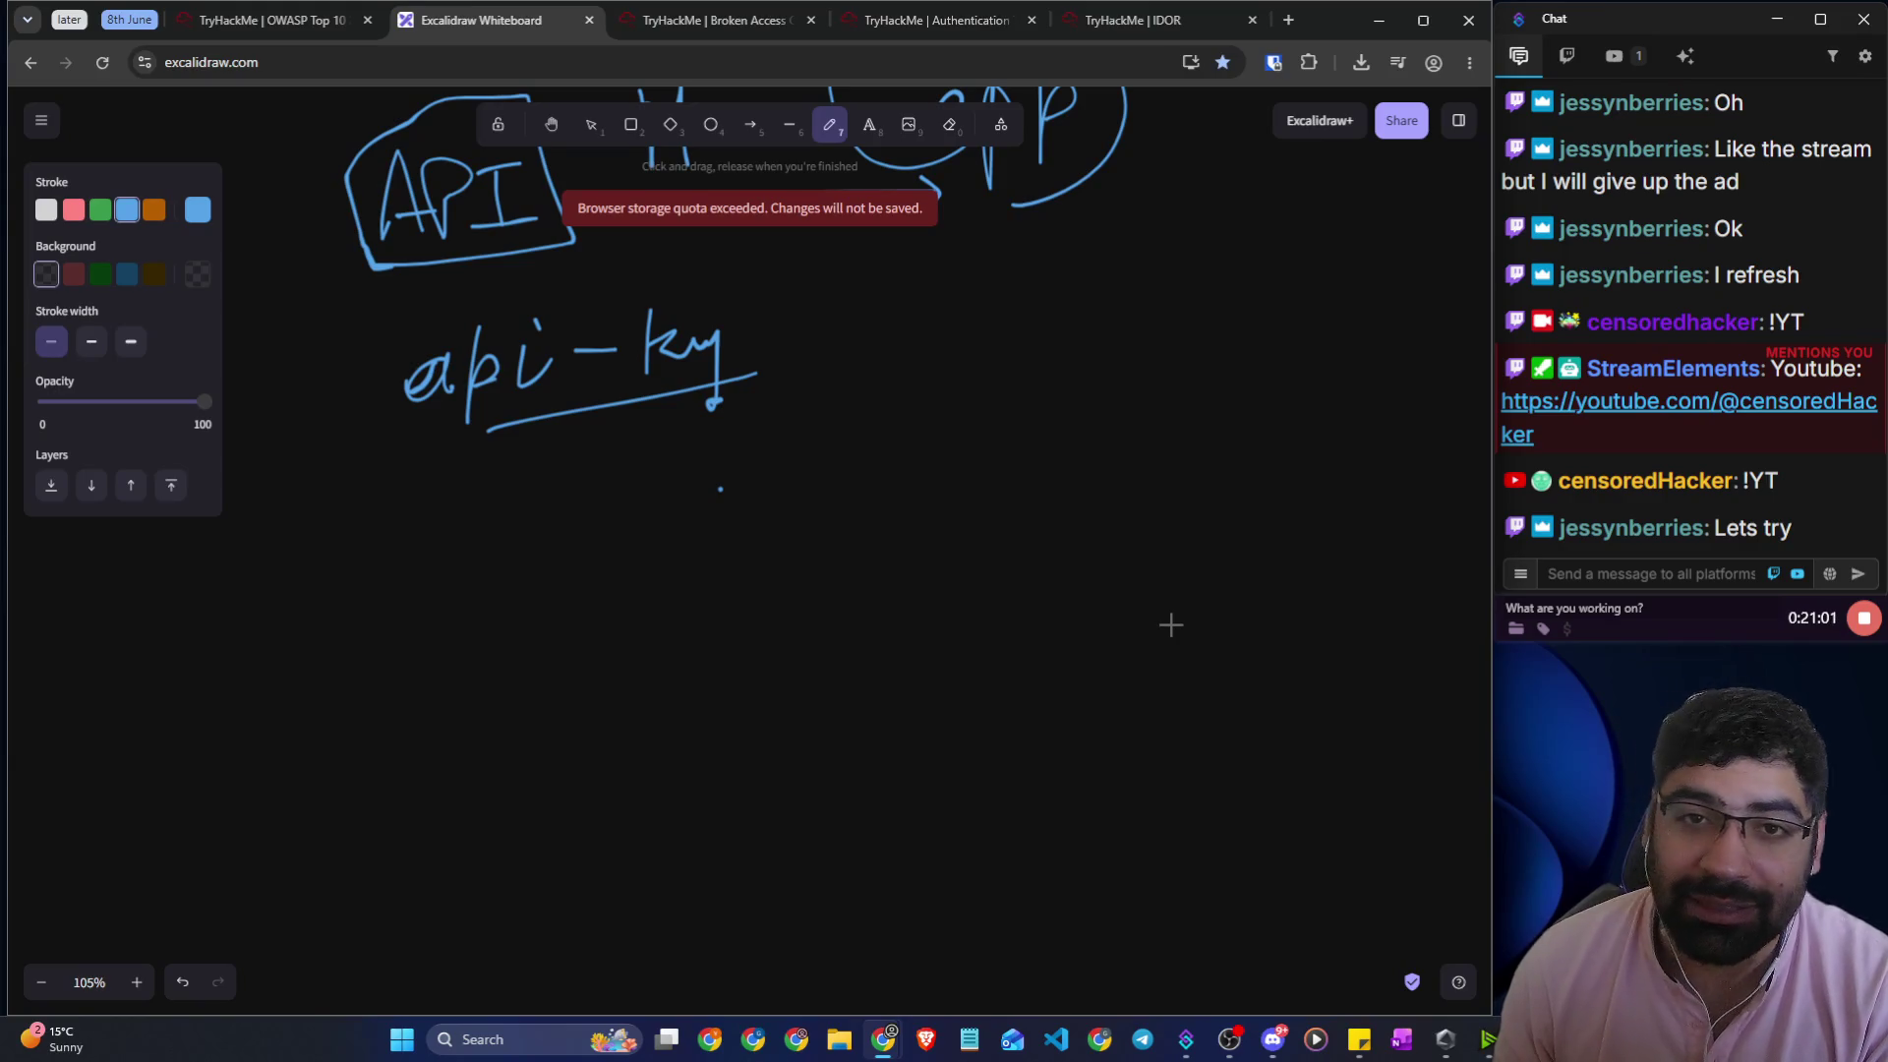
pyautogui.scroll(10, 1171, 623)
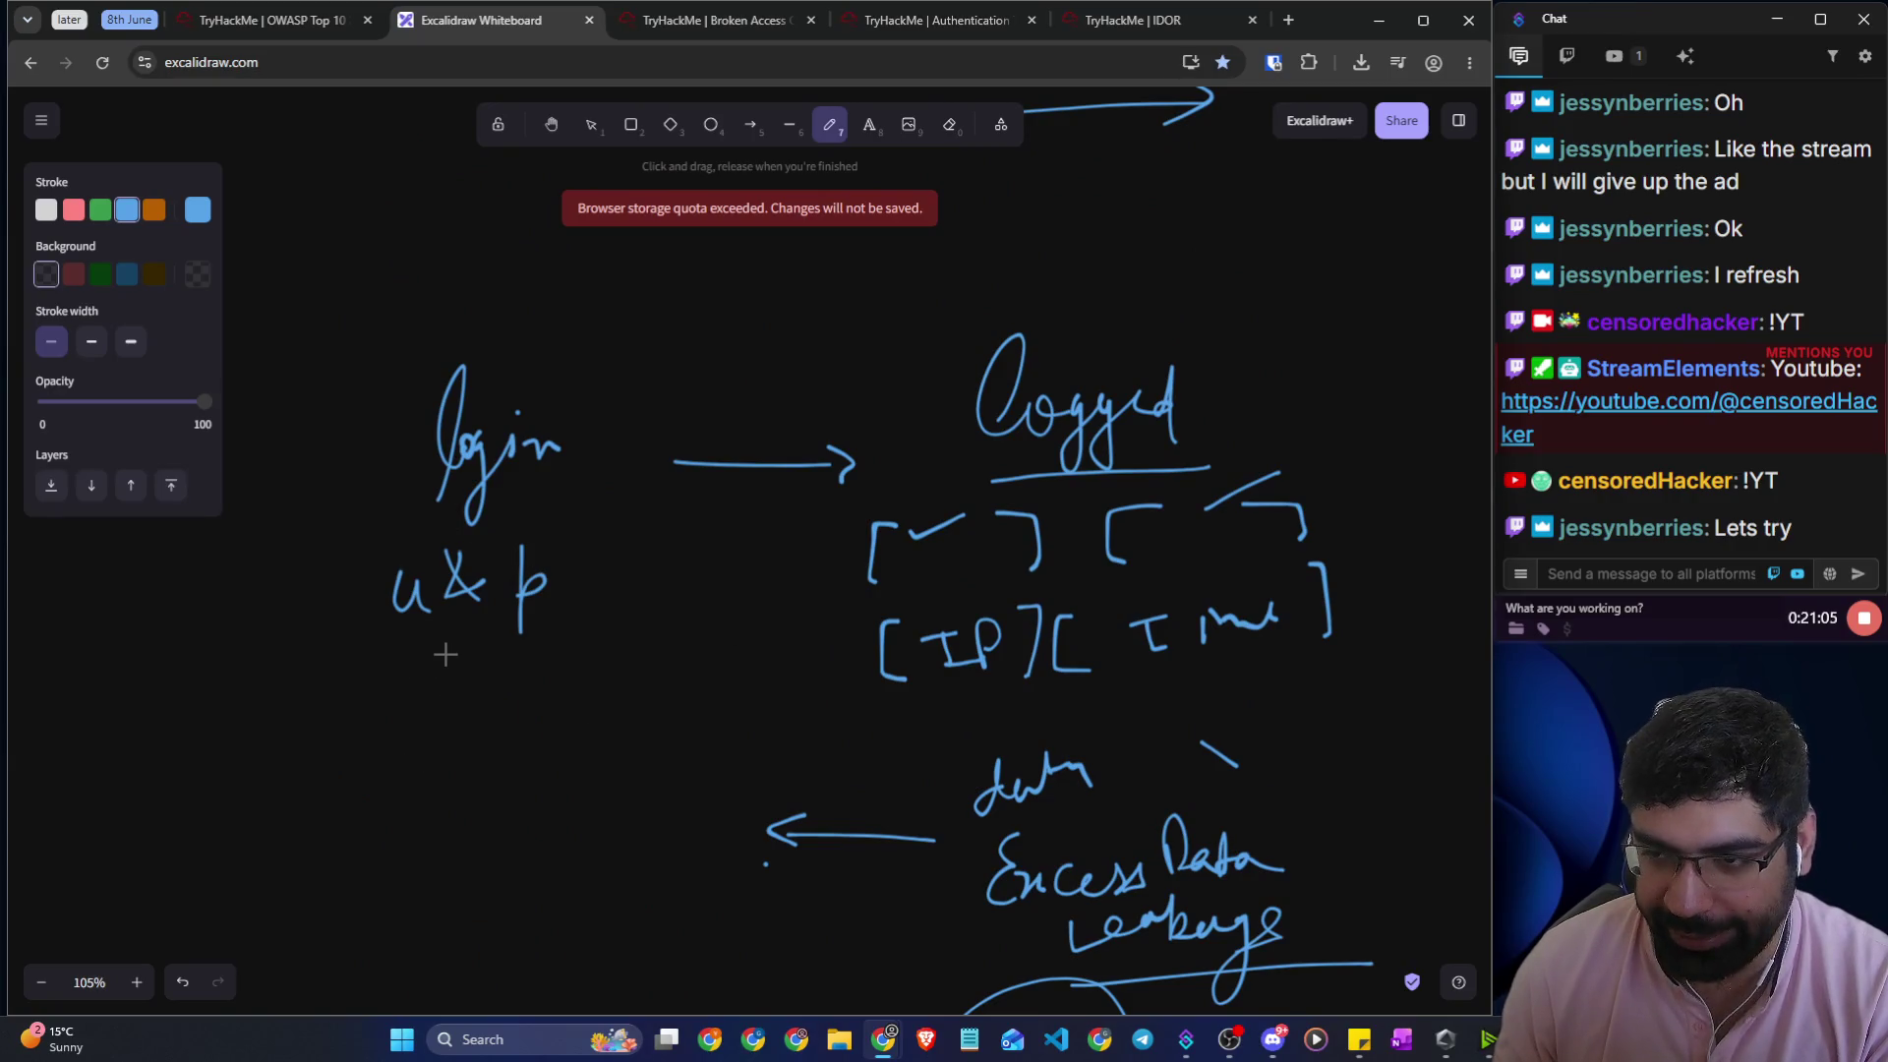
pyautogui.scroll(-12, 438, 659)
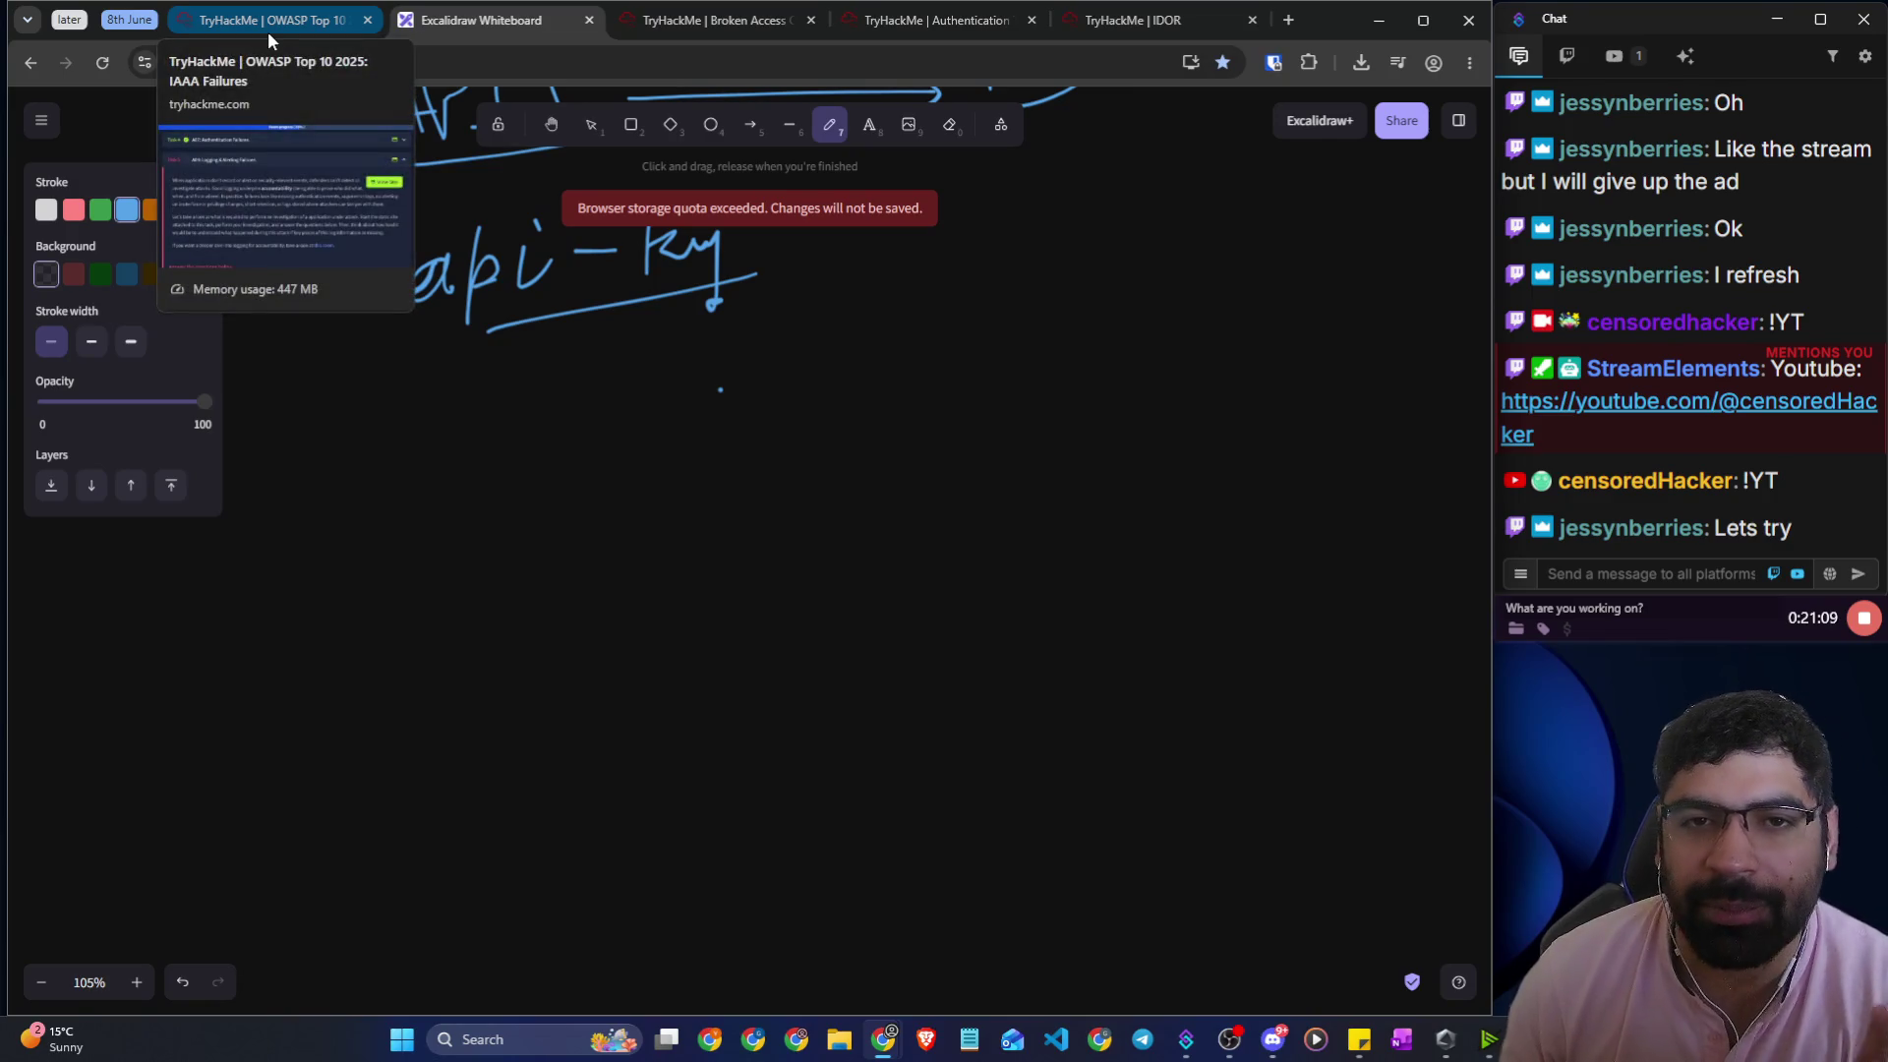
# - In Task 5, highlight the lines on good logging and how it underpins accountability
pyautogui.click(267, 32)
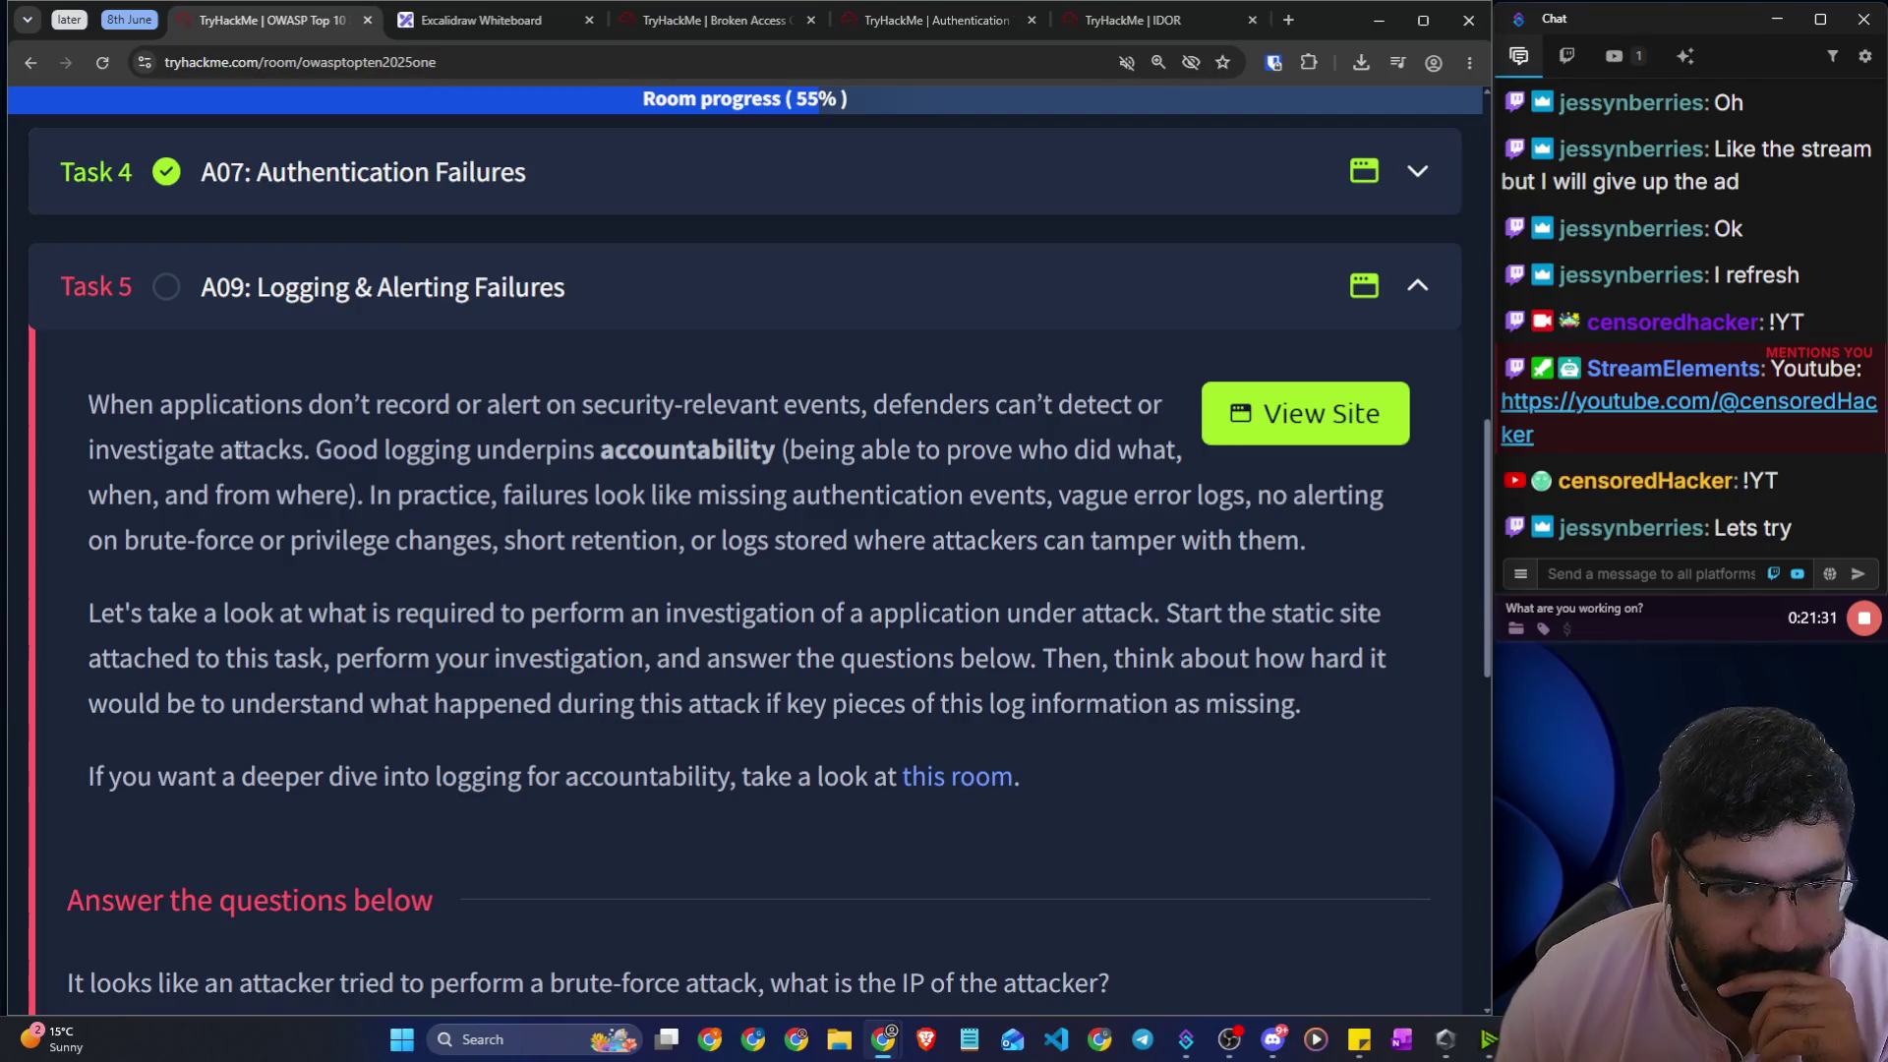
pyautogui.moveTo(317, 452); pyautogui.dragTo(444, 449)
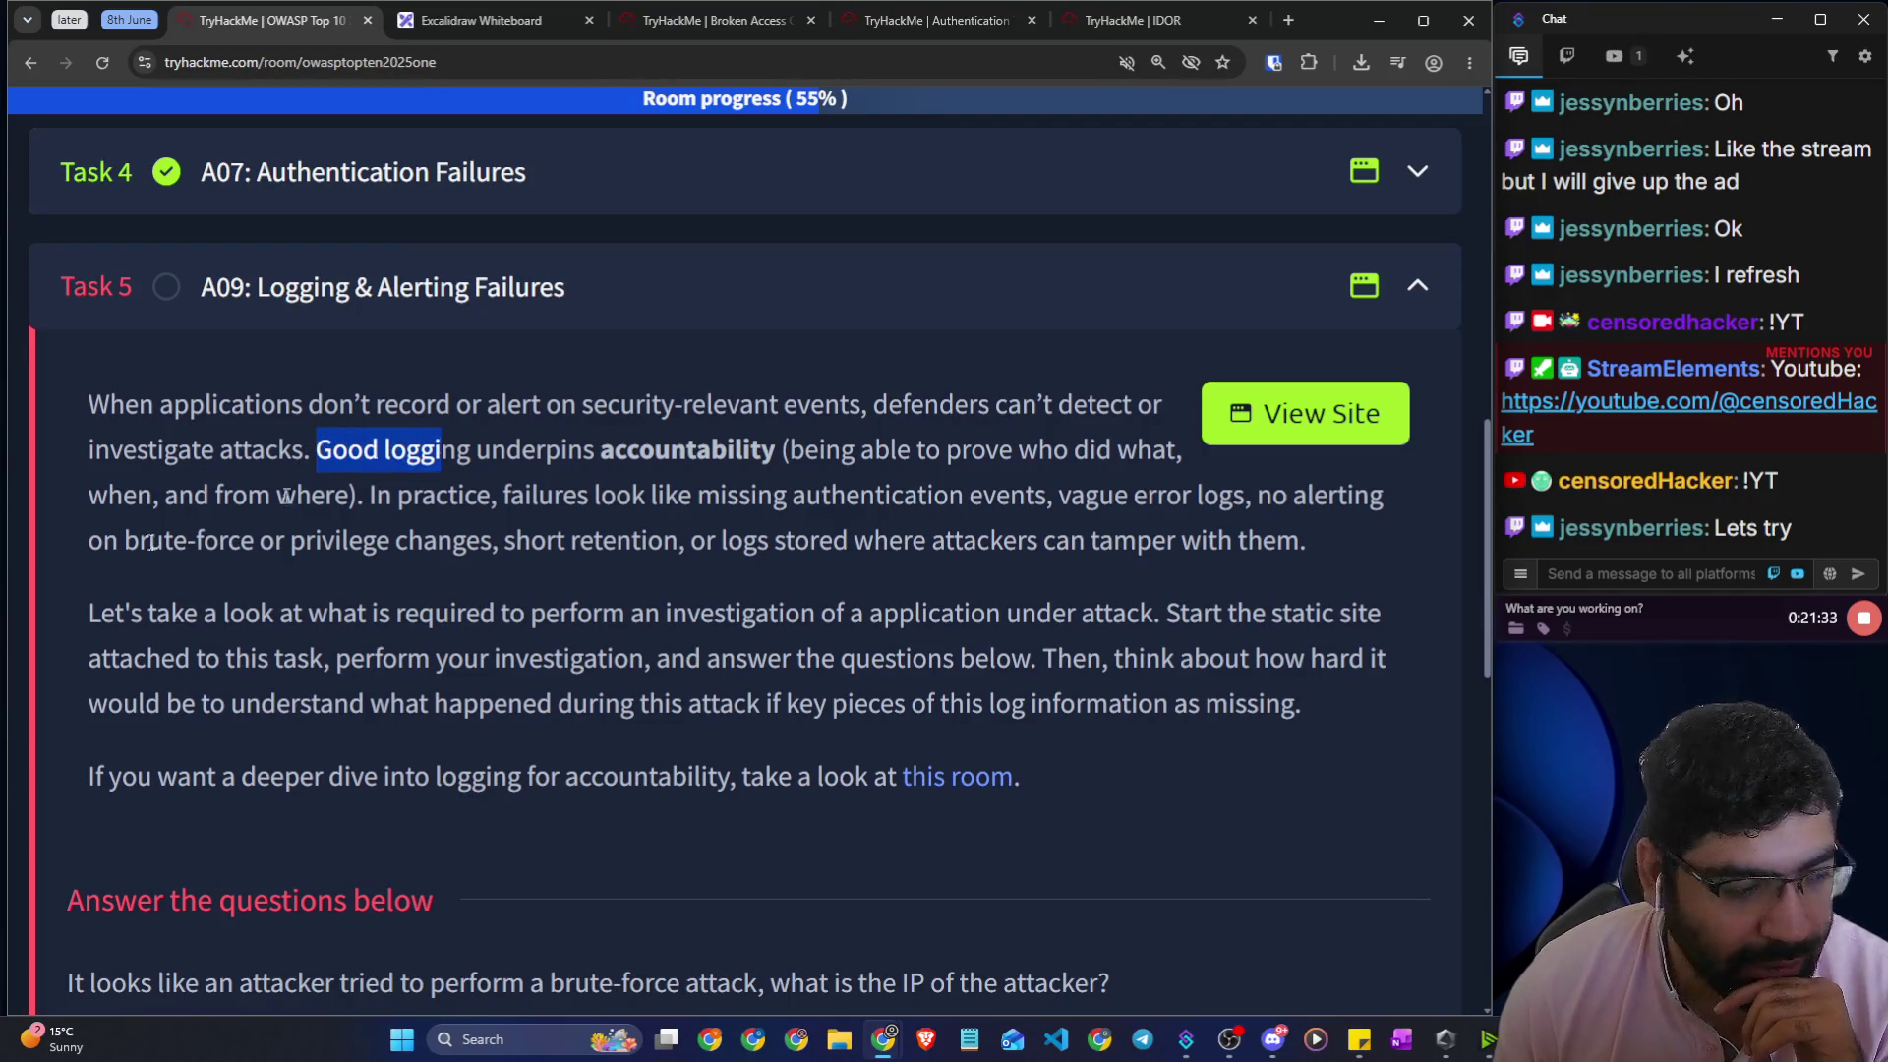
pyautogui.click(481, 466)
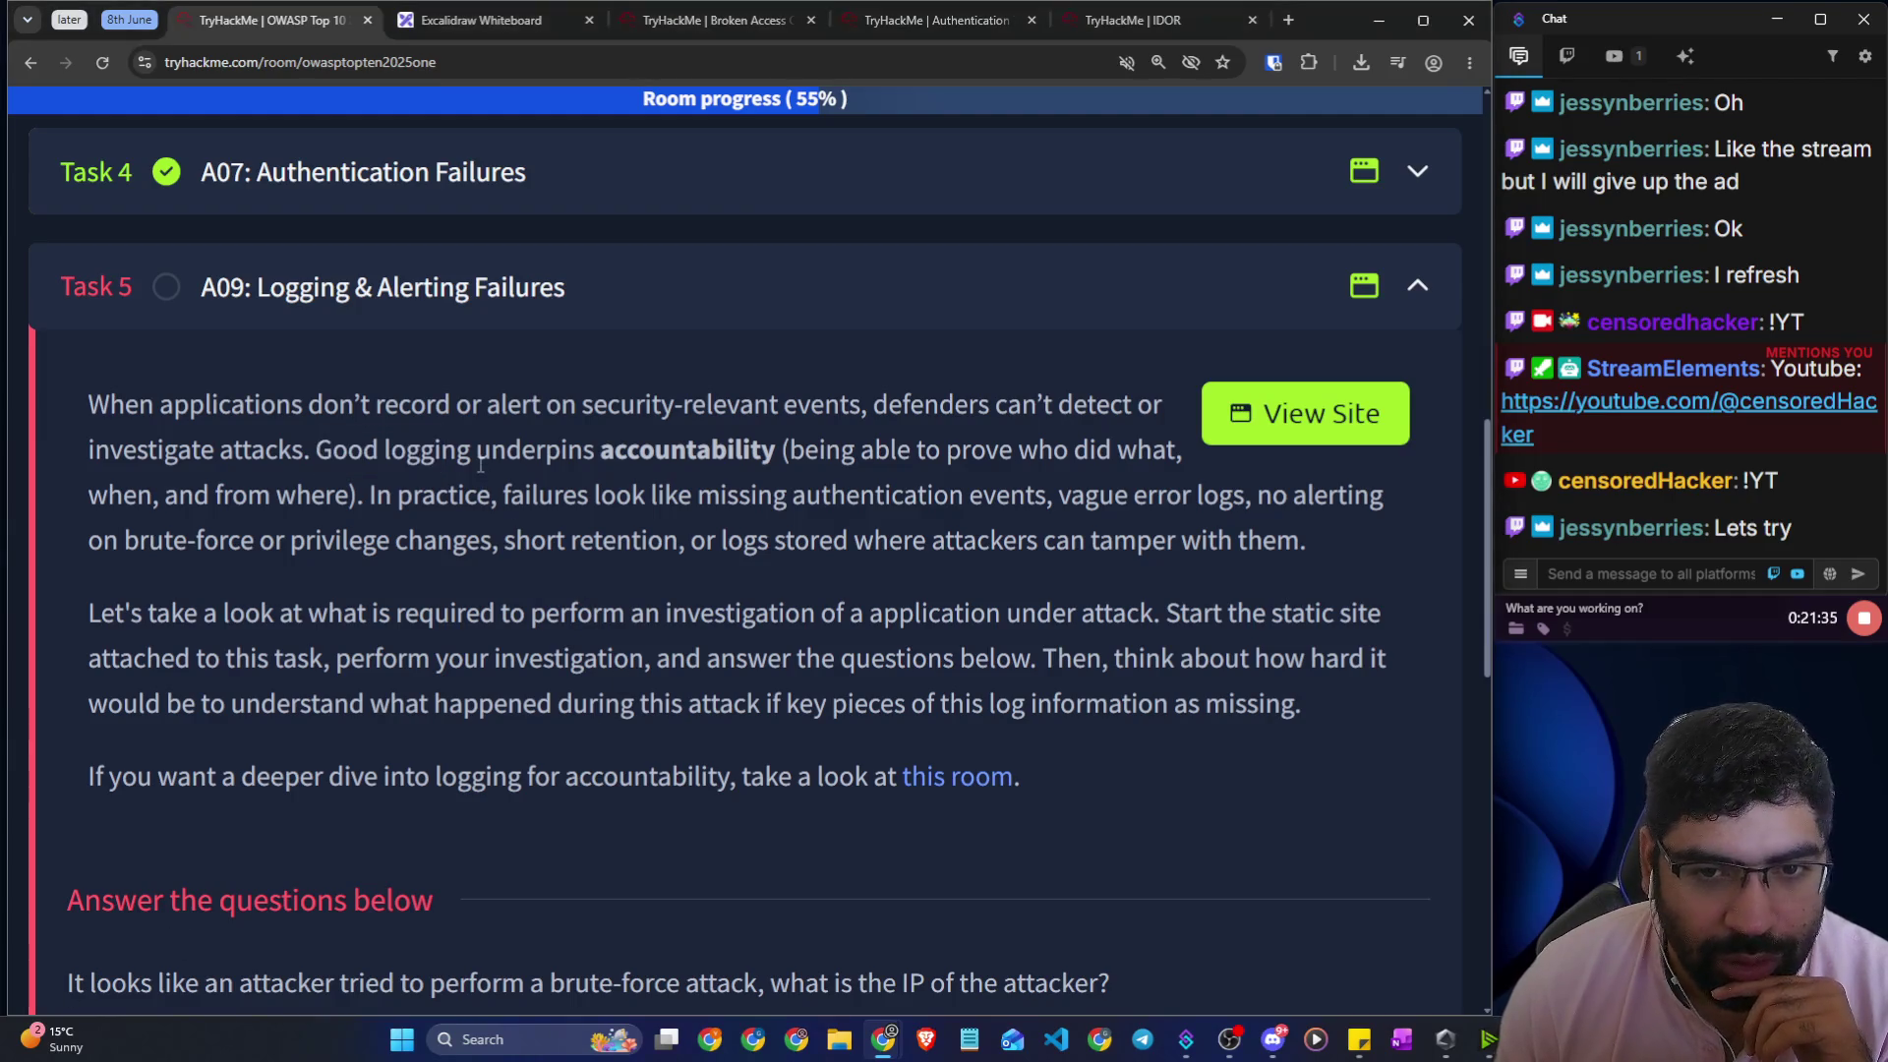
pyautogui.moveTo(500, 449); pyautogui.dragTo(1168, 447)
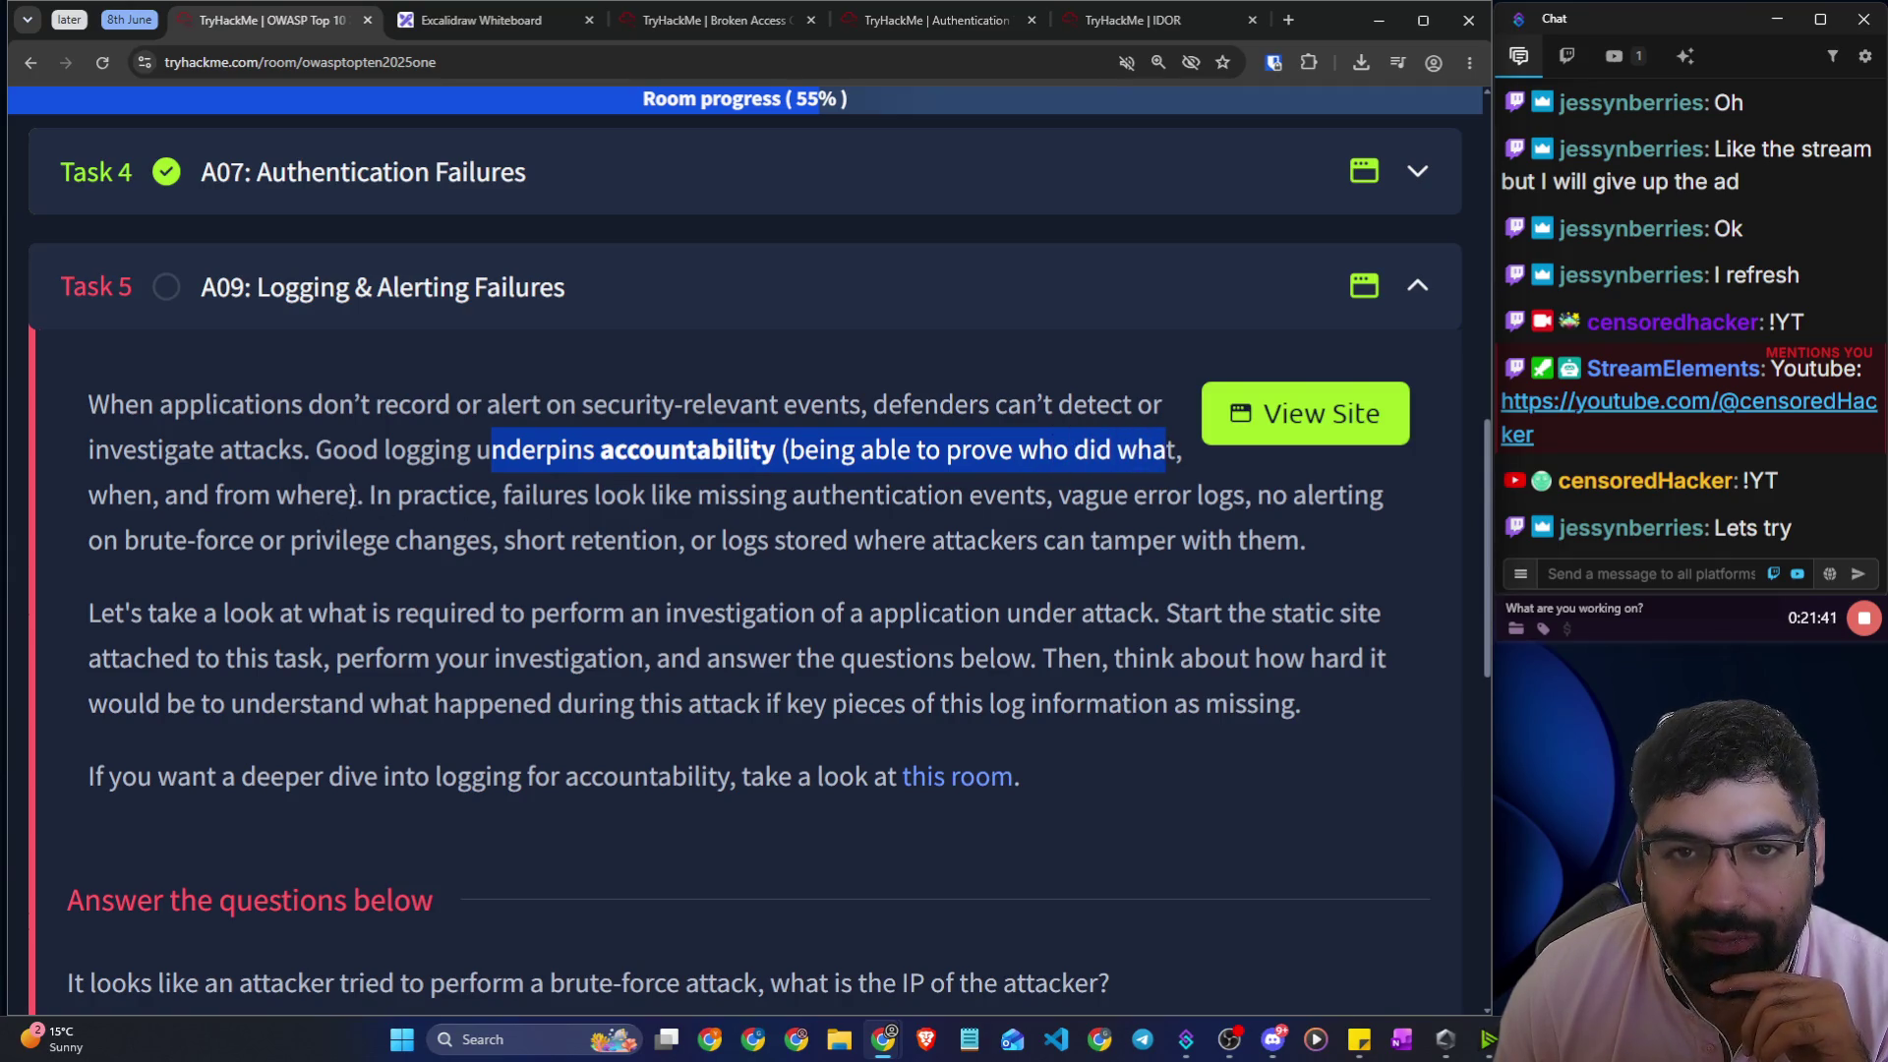
pyautogui.click(1075, 477)
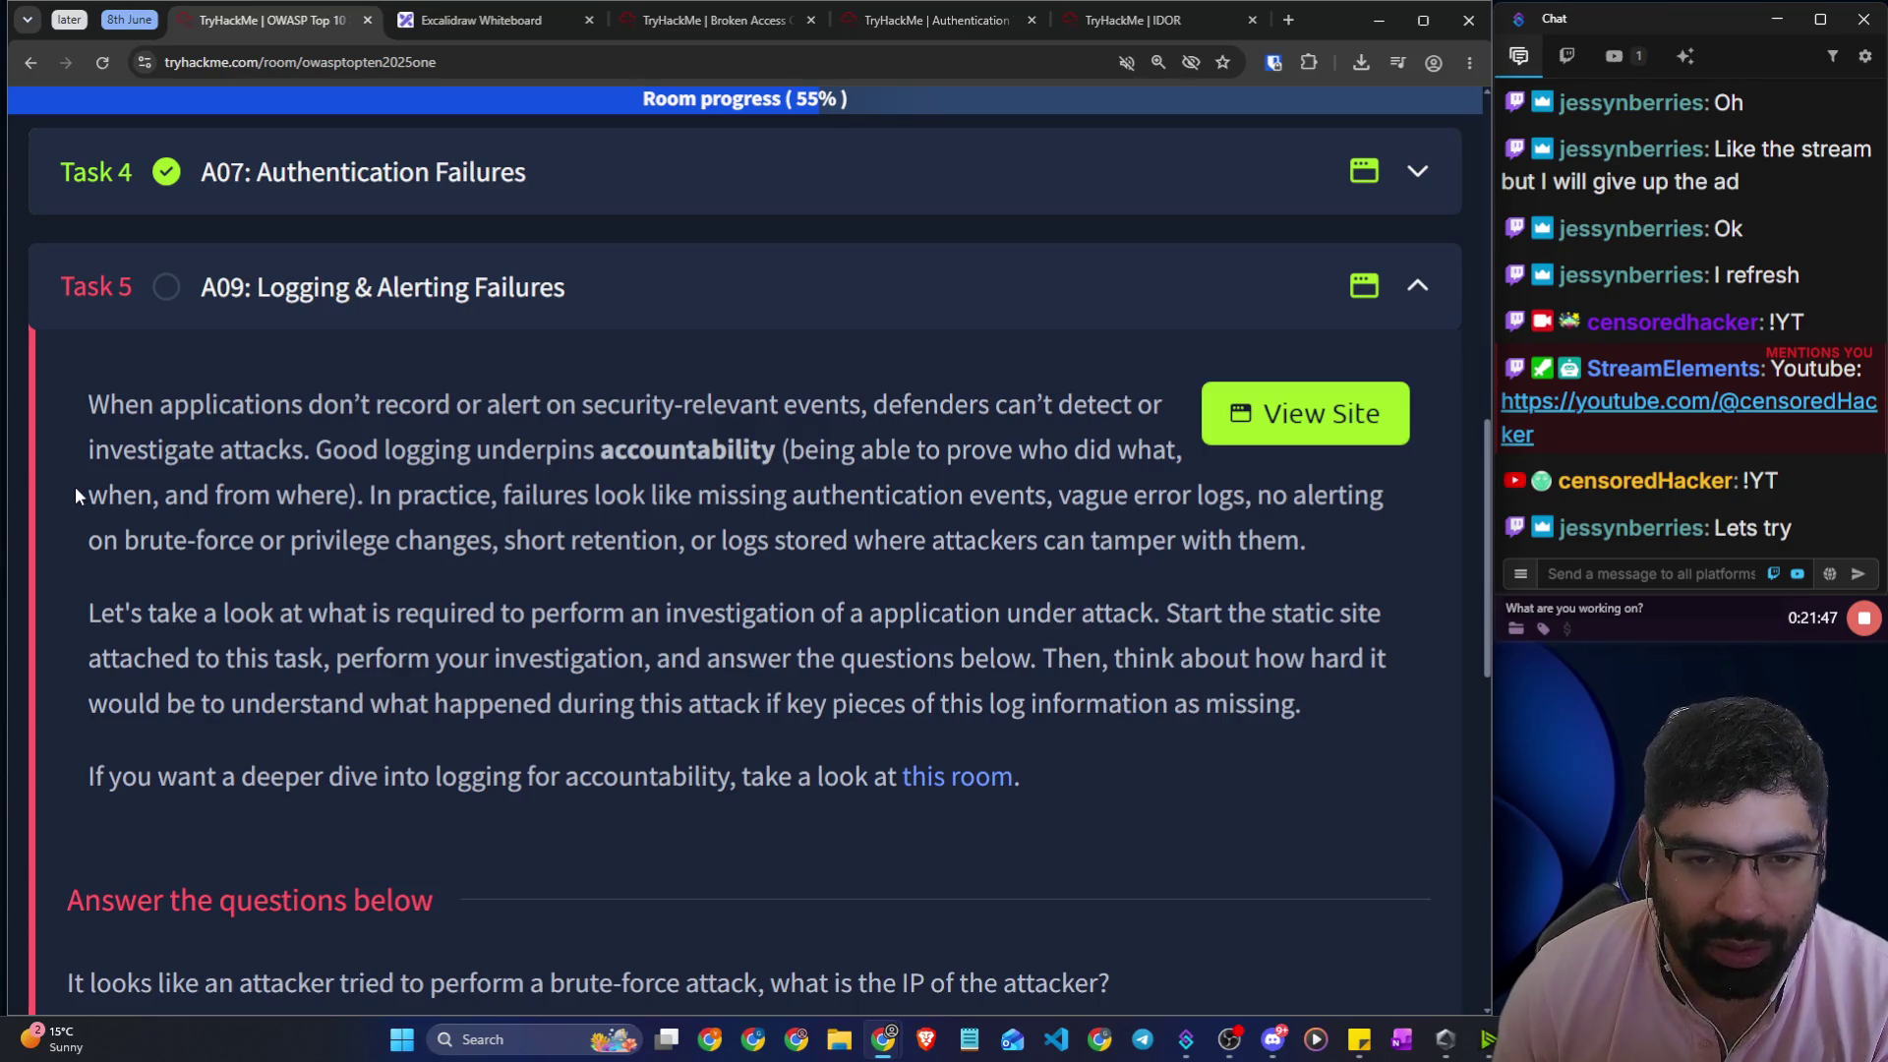
# - Highlight the listed logging-failure examples, including tamperable logs and short retention
pyautogui.moveTo(75, 486); pyautogui.dragTo(1370, 501)
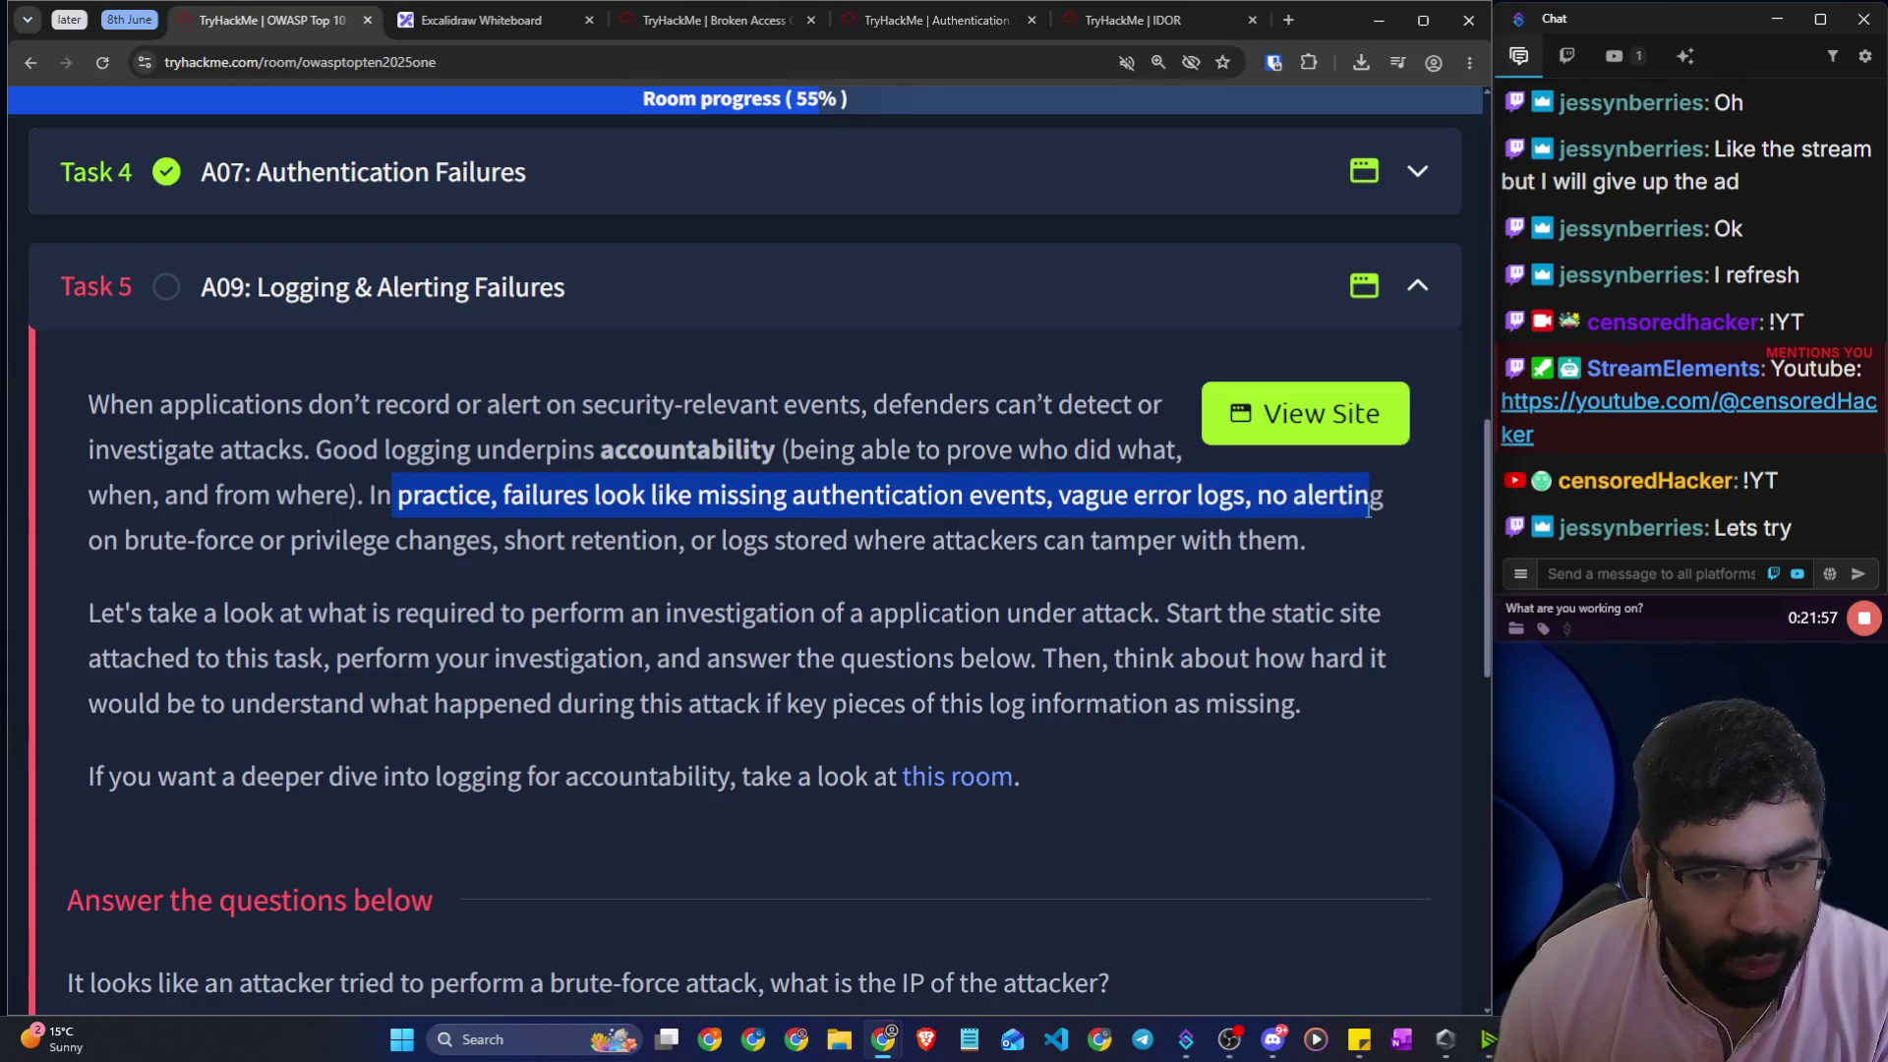
pyautogui.moveTo(142, 536)
pyautogui.mouseDown()
pyautogui.moveTo(1286, 546)
pyautogui.moveTo(1361, 580)
pyautogui.moveTo(722, 538)
pyautogui.mouseUp()
pyautogui.click(1355, 588)
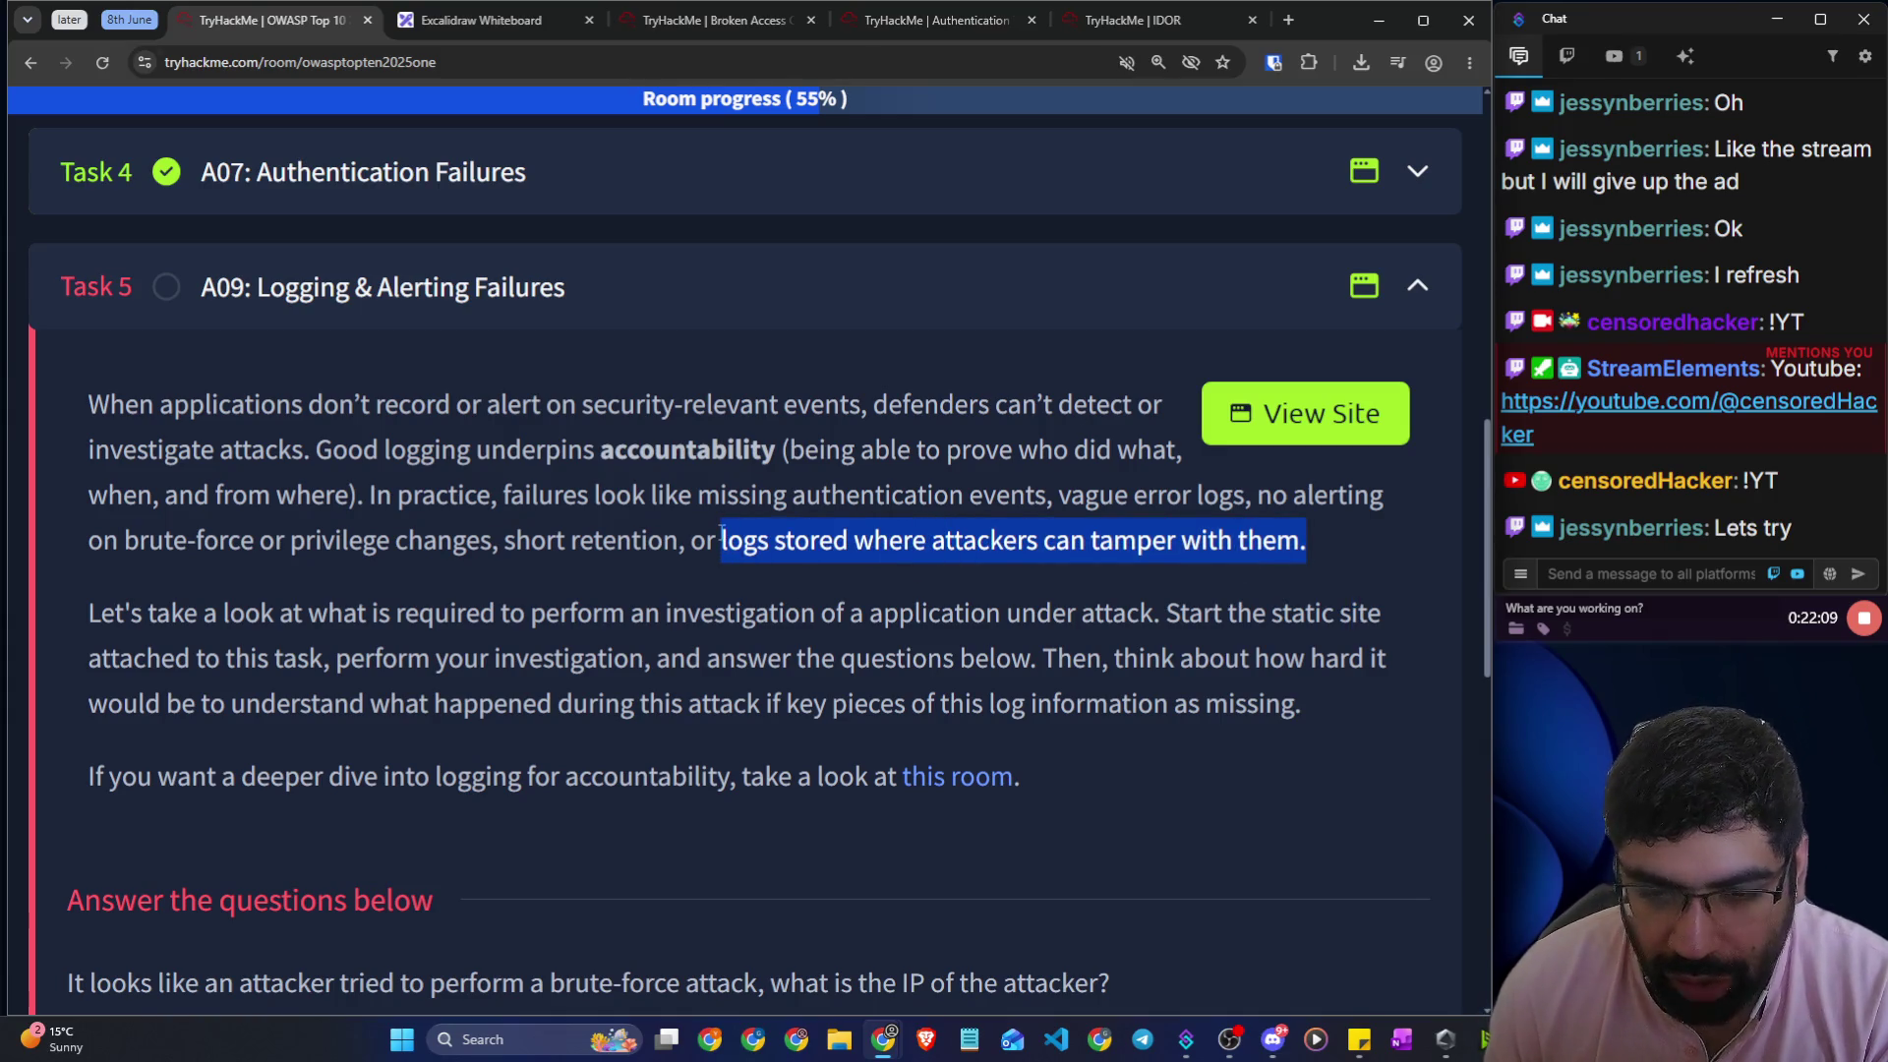
pyautogui.moveTo(508, 540); pyautogui.dragTo(685, 539)
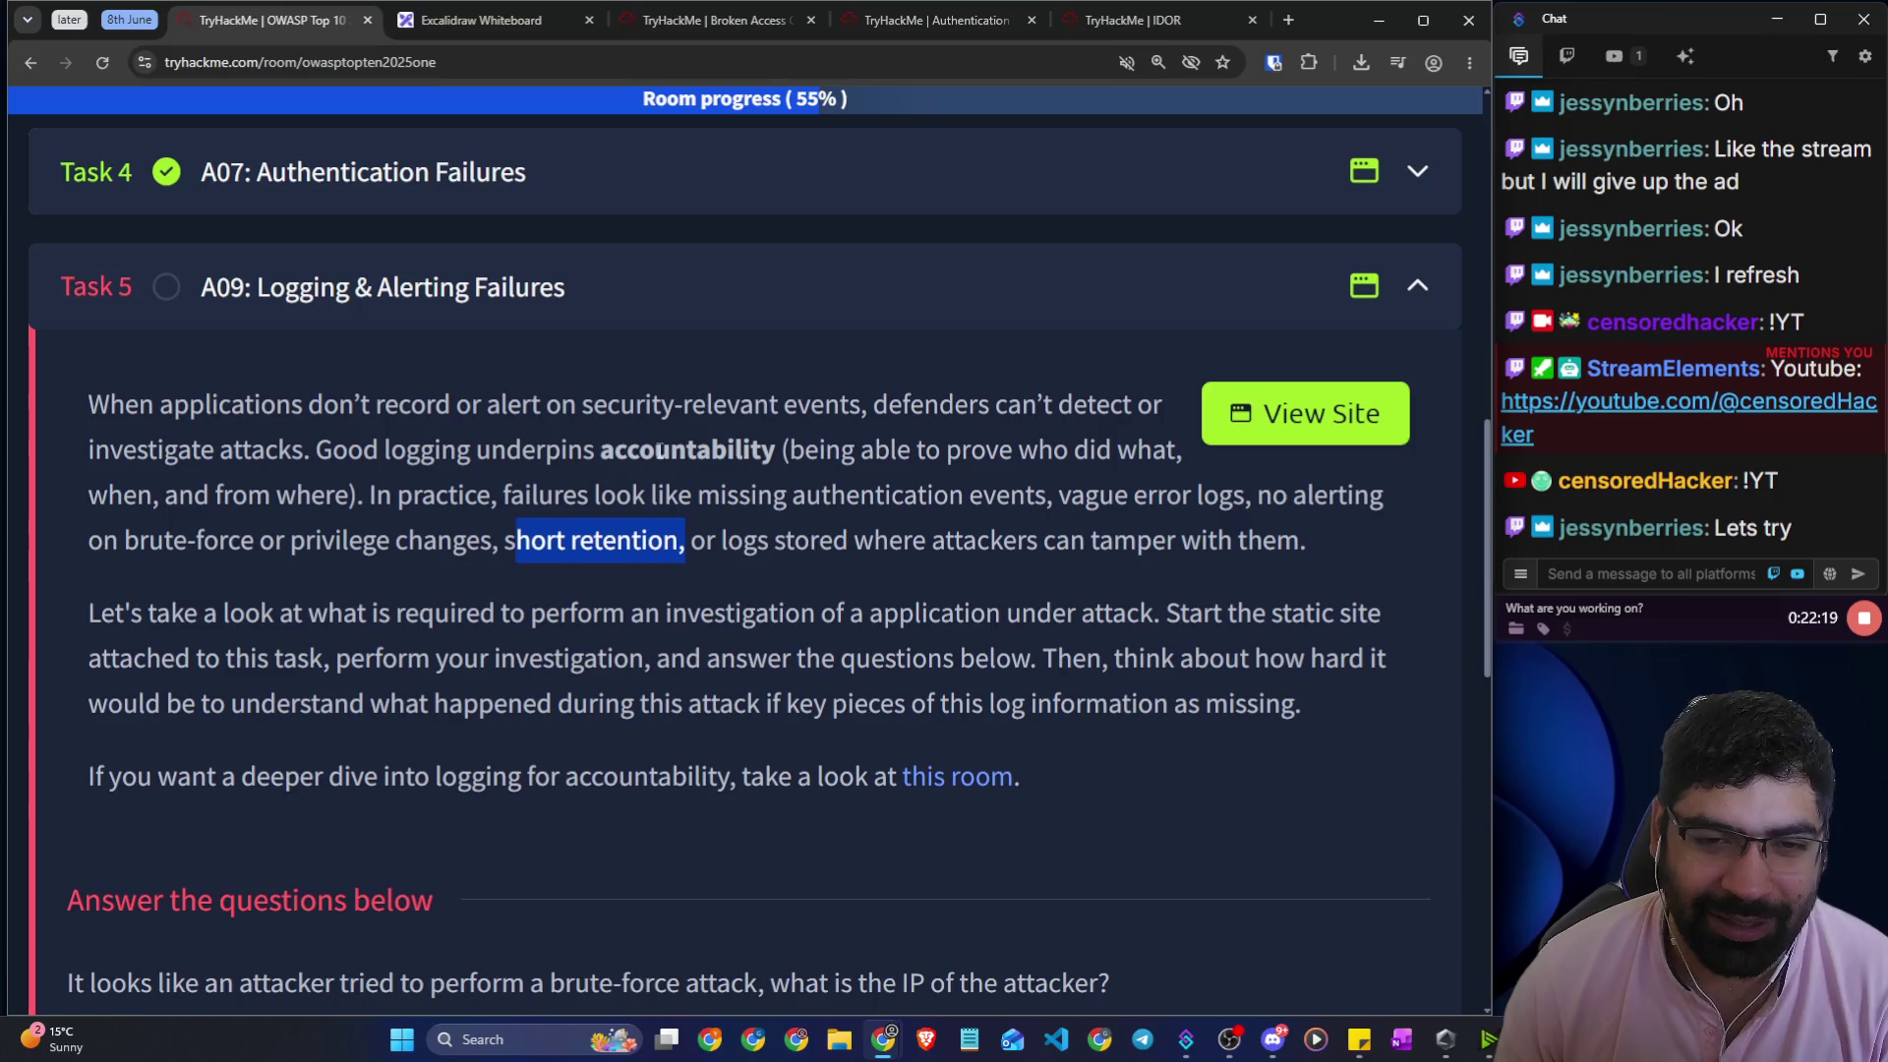
pyautogui.click(655, 472)
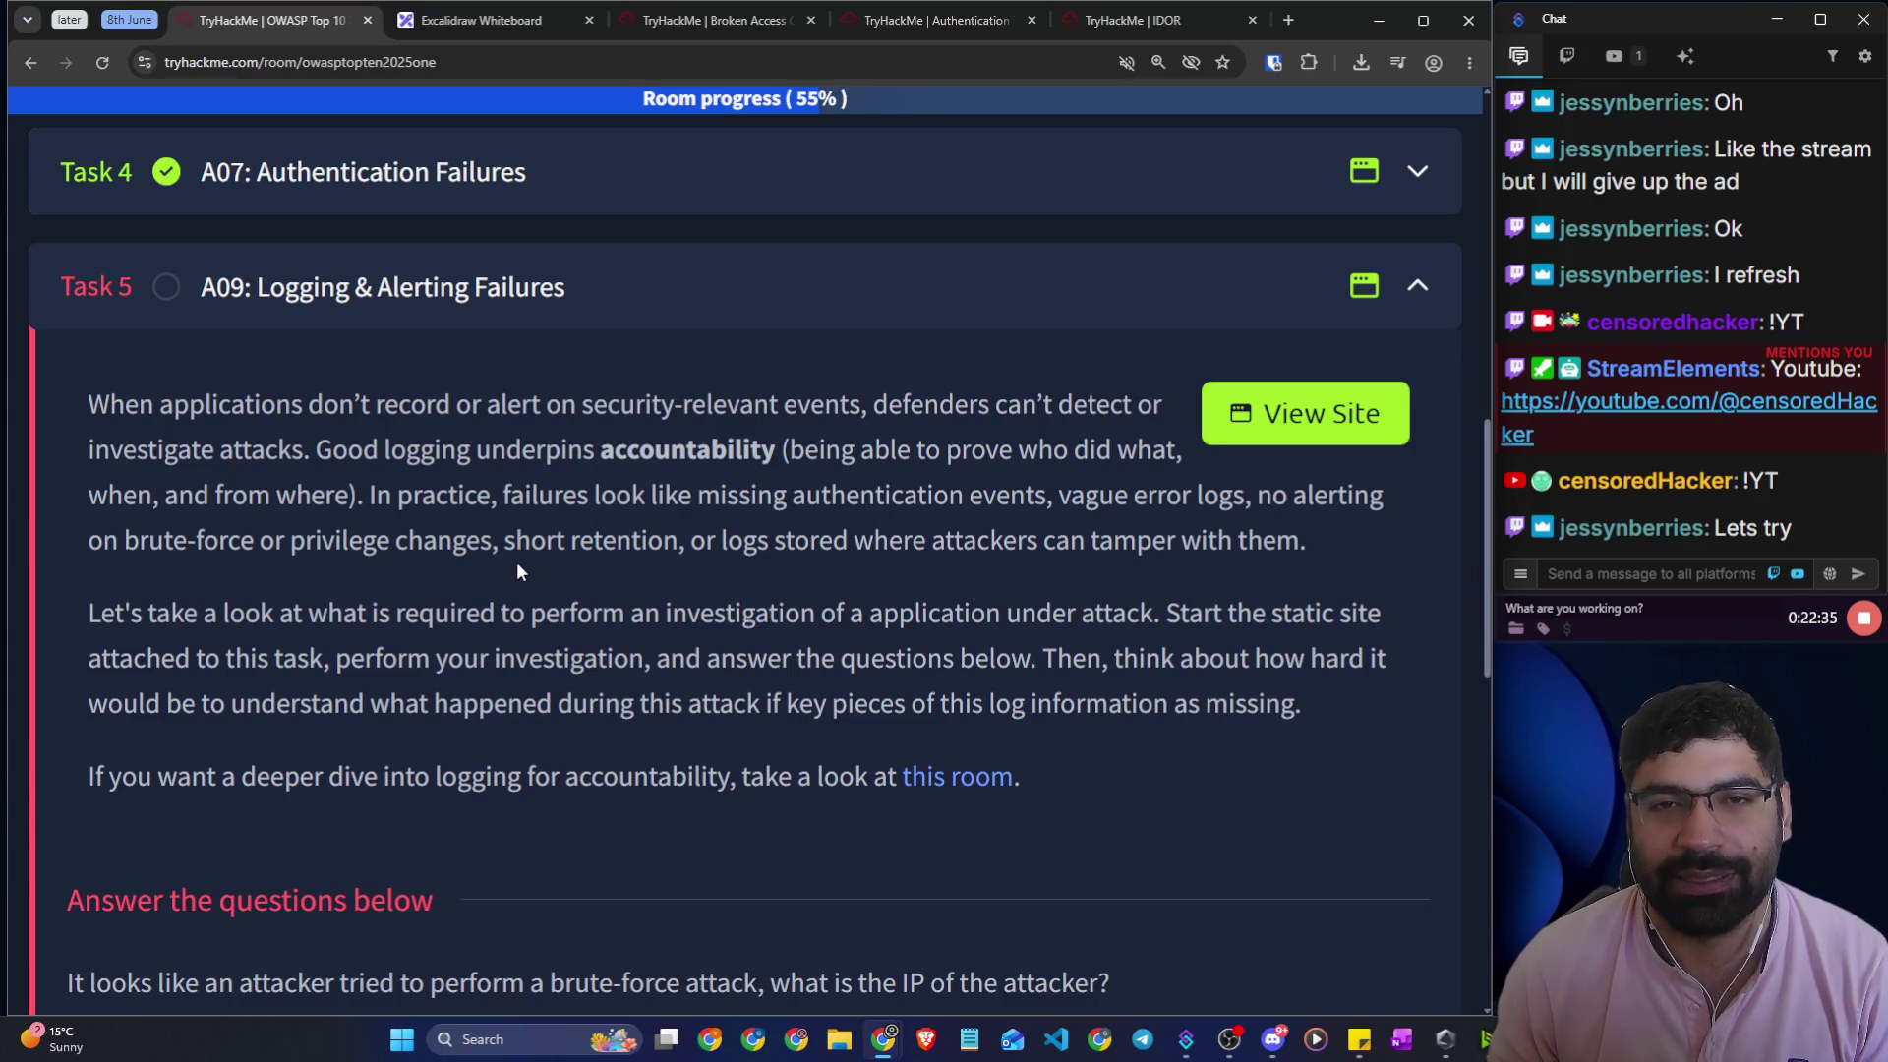
pyautogui.hotkey('ctrl', 'Tab')
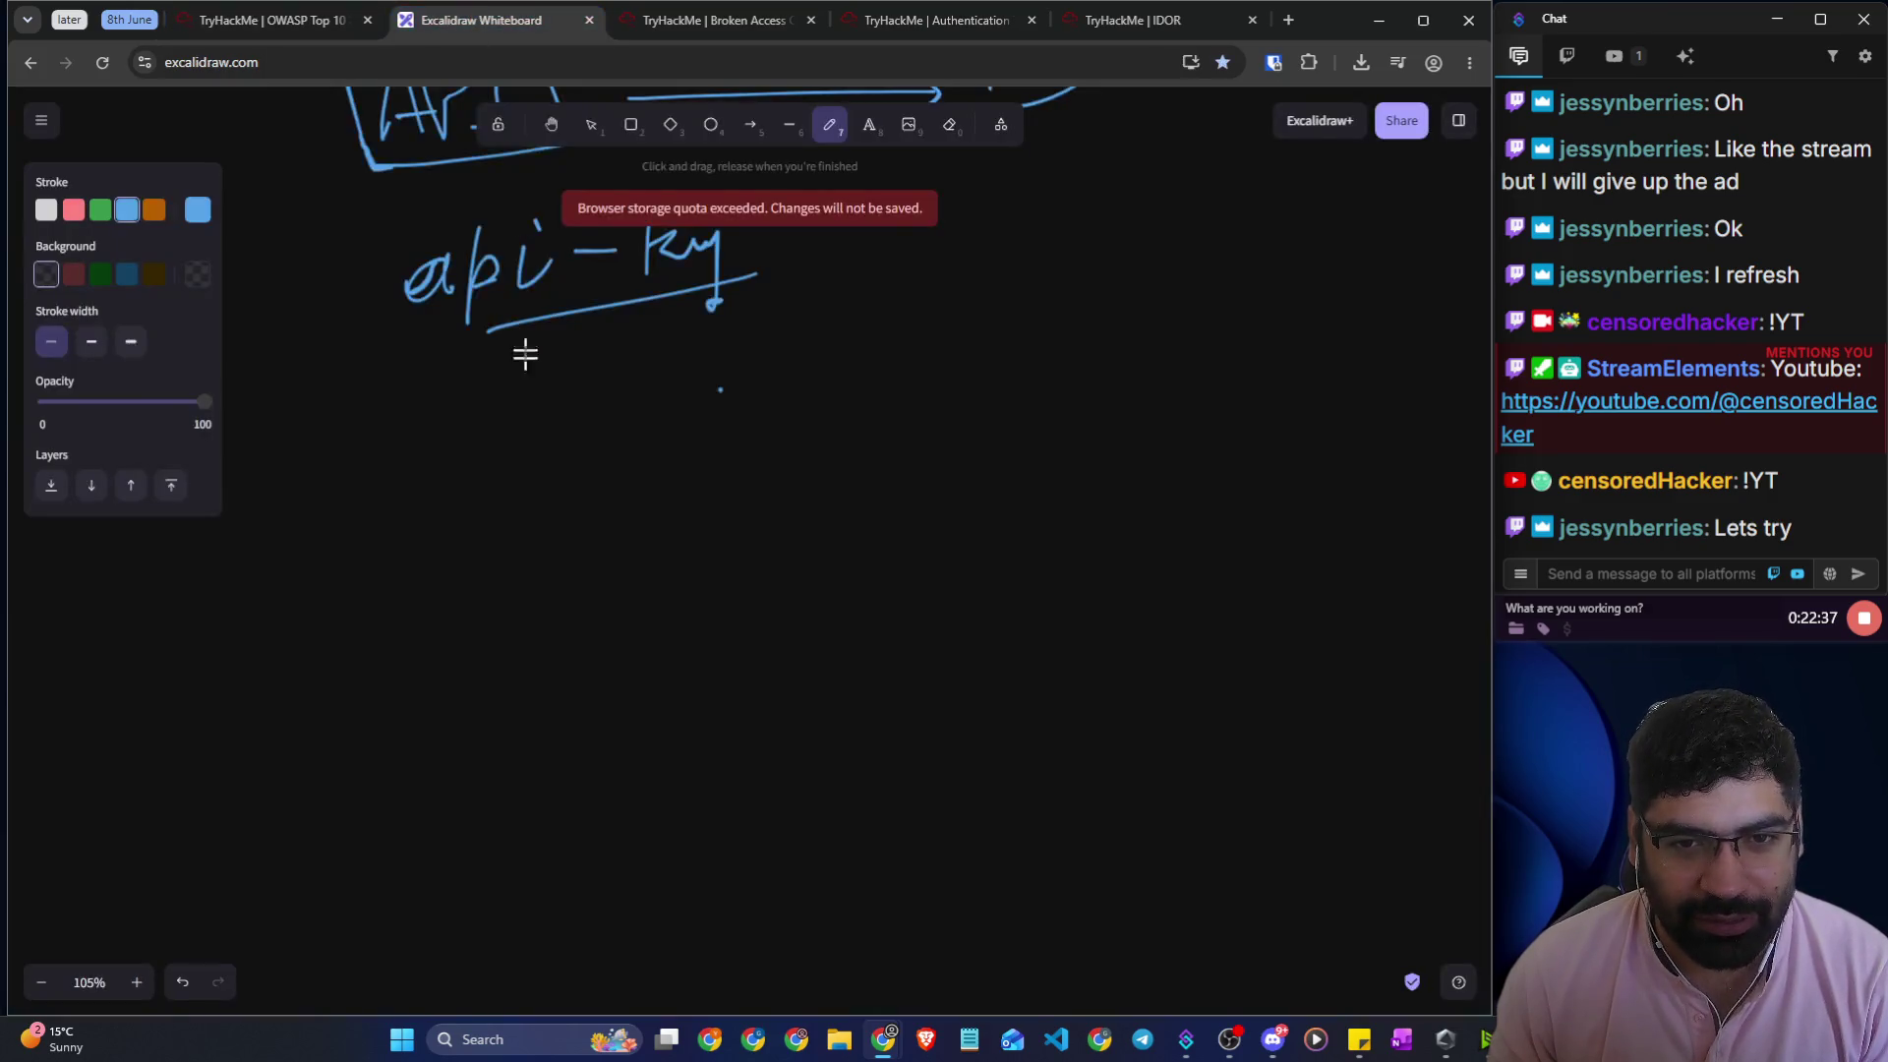
# - Write 'Bbx' inside a box with an arrow pointing right from it
pyautogui.moveTo(518, 387)
pyautogui.mouseDown()
pyautogui.moveTo(523, 419)
pyautogui.moveTo(551, 337)
pyautogui.moveTo(492, 411)
pyautogui.mouseUp()
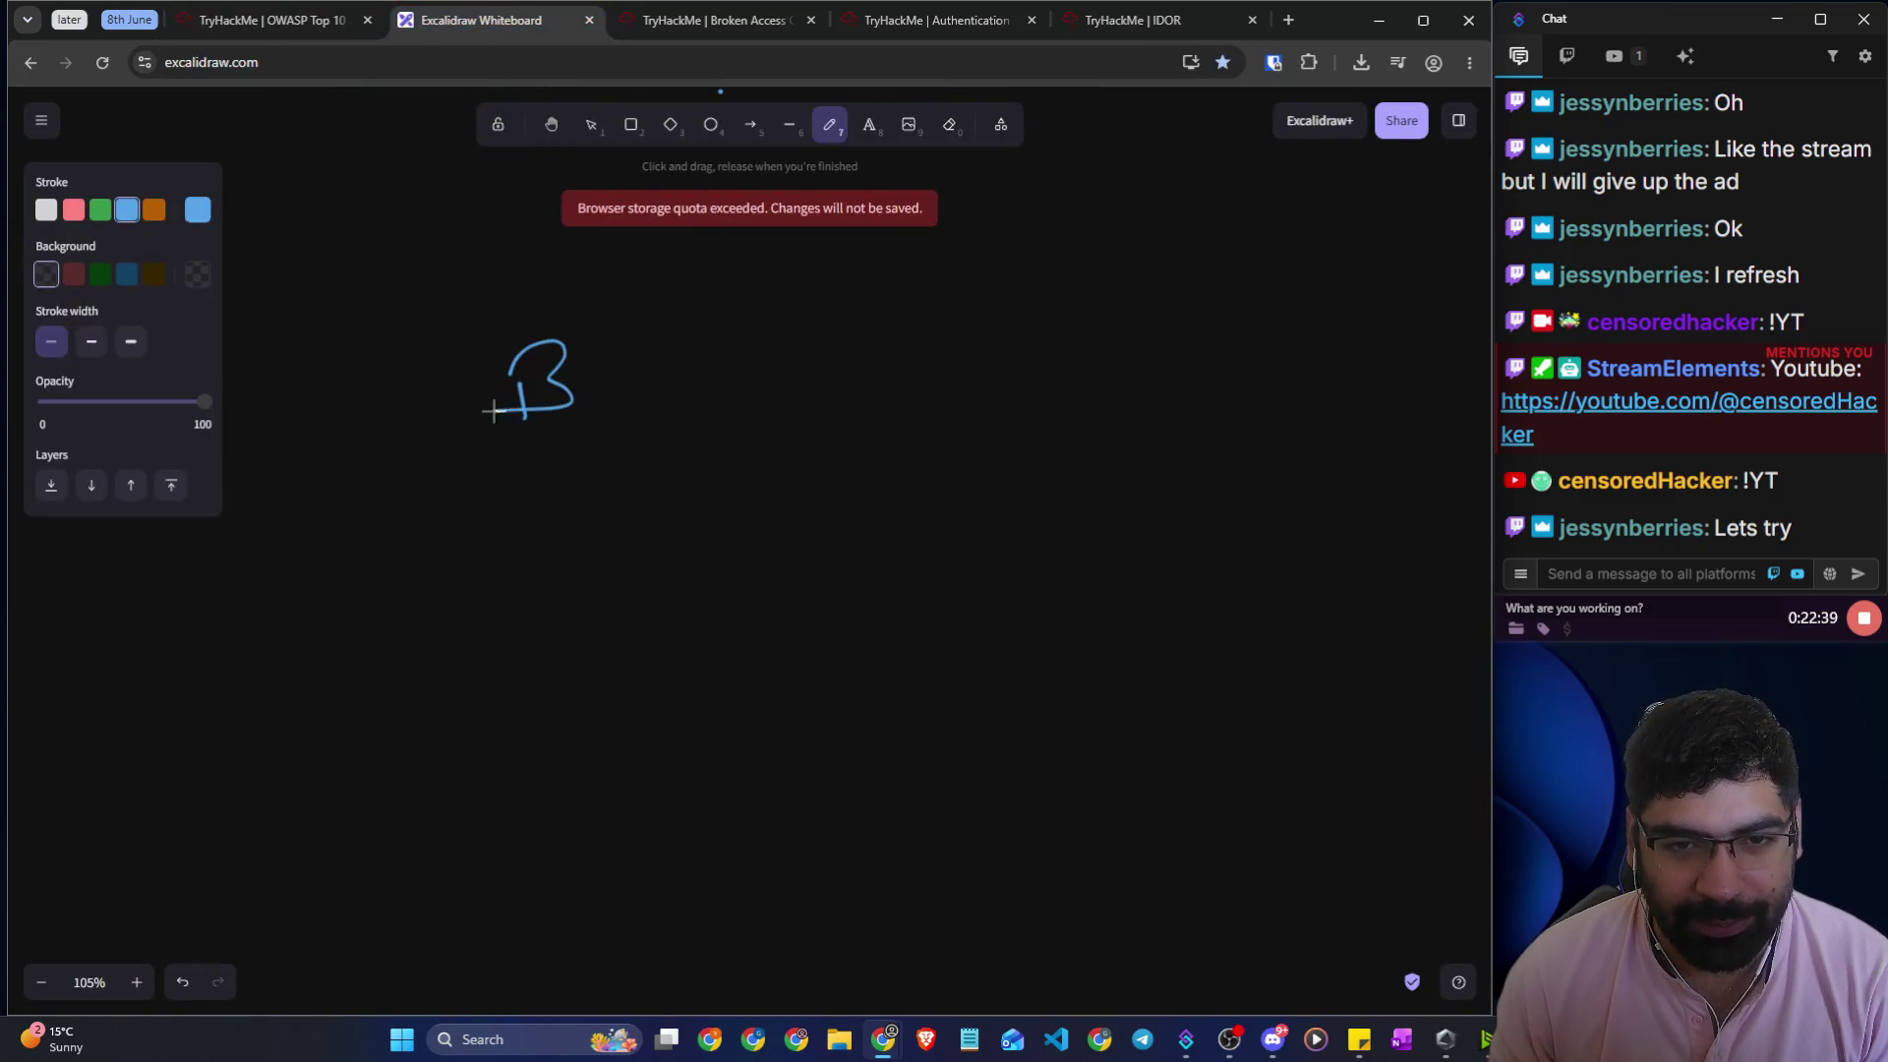
pyautogui.moveTo(594, 340)
pyautogui.mouseDown()
pyautogui.moveTo(596, 379)
pyautogui.moveTo(615, 382)
pyautogui.moveTo(596, 403)
pyautogui.moveTo(654, 403)
pyautogui.mouseUp()
pyautogui.moveTo(655, 378); pyautogui.dragTo(630, 403)
pyautogui.moveTo(433, 433)
pyautogui.mouseDown()
pyautogui.moveTo(505, 421)
pyautogui.moveTo(640, 295)
pyautogui.moveTo(433, 438)
pyautogui.mouseUp()
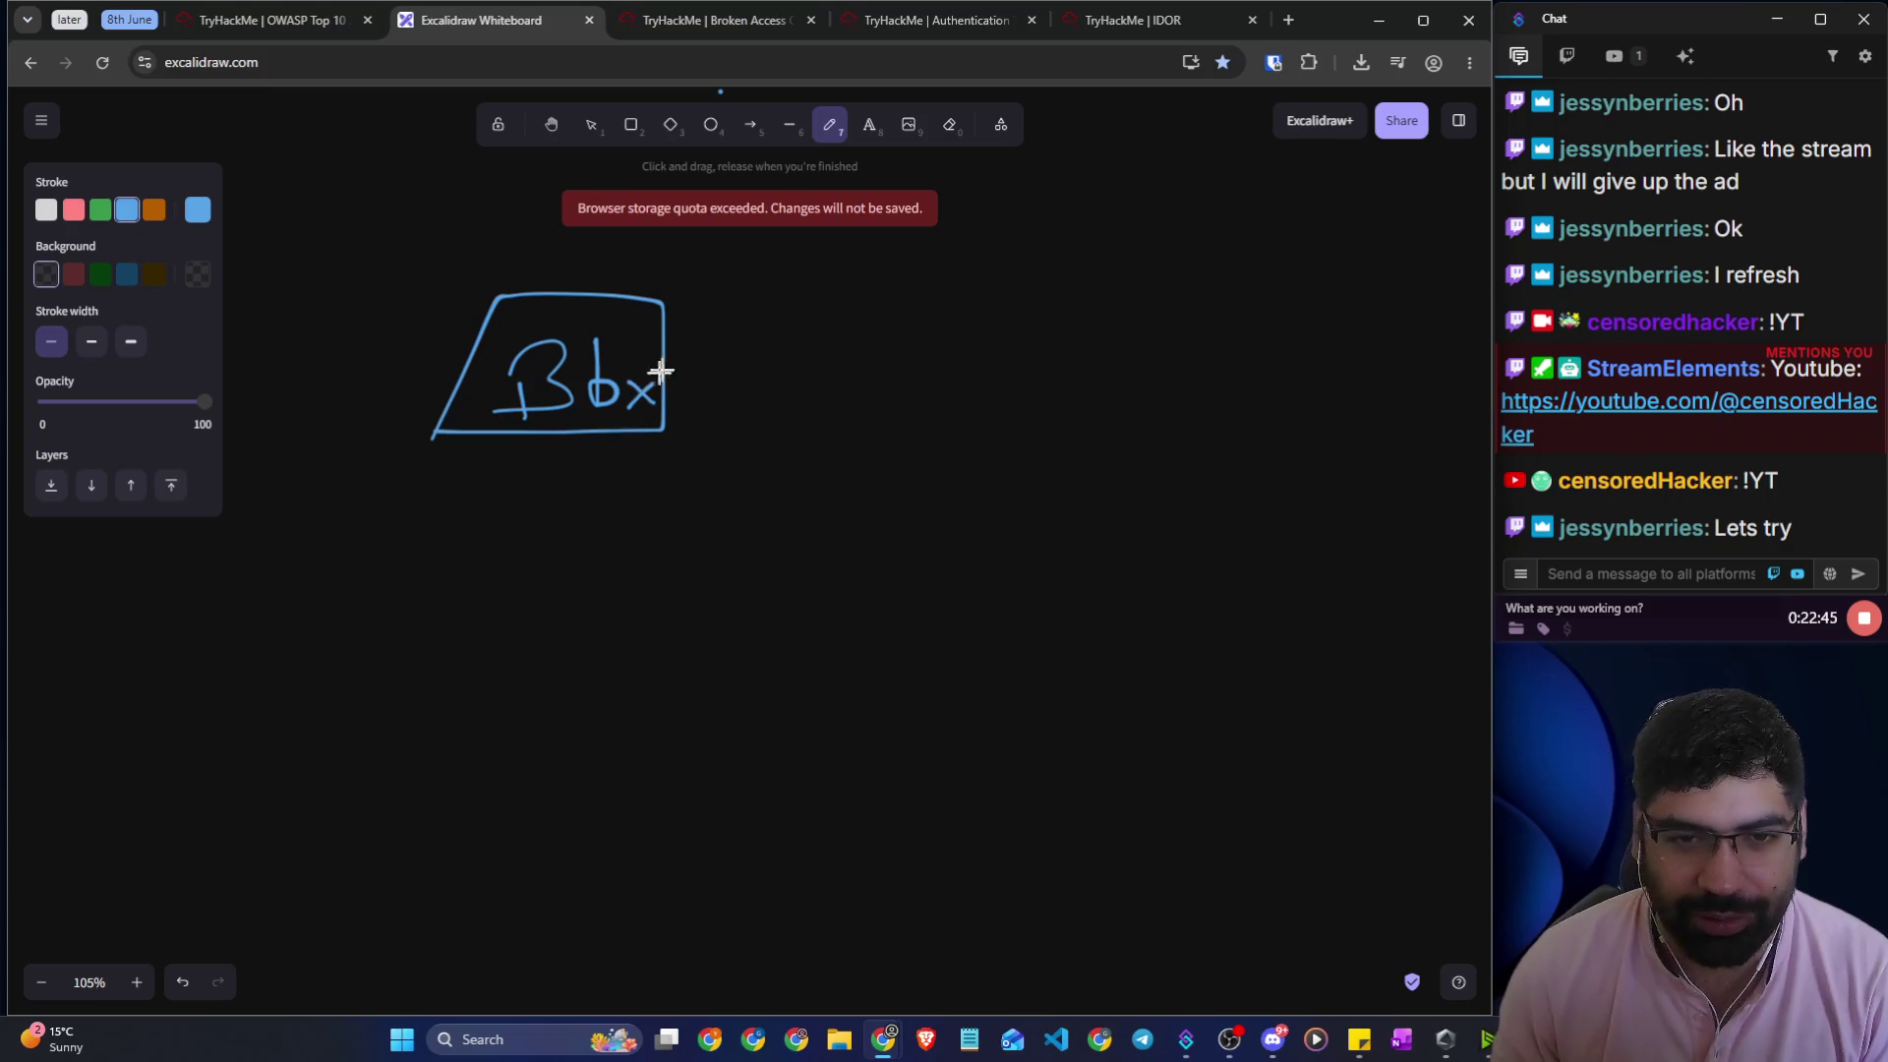
pyautogui.moveTo(668, 366)
pyautogui.mouseDown()
pyautogui.moveTo(994, 337)
pyautogui.moveTo(969, 331)
pyautogui.moveTo(989, 369)
pyautogui.mouseUp()
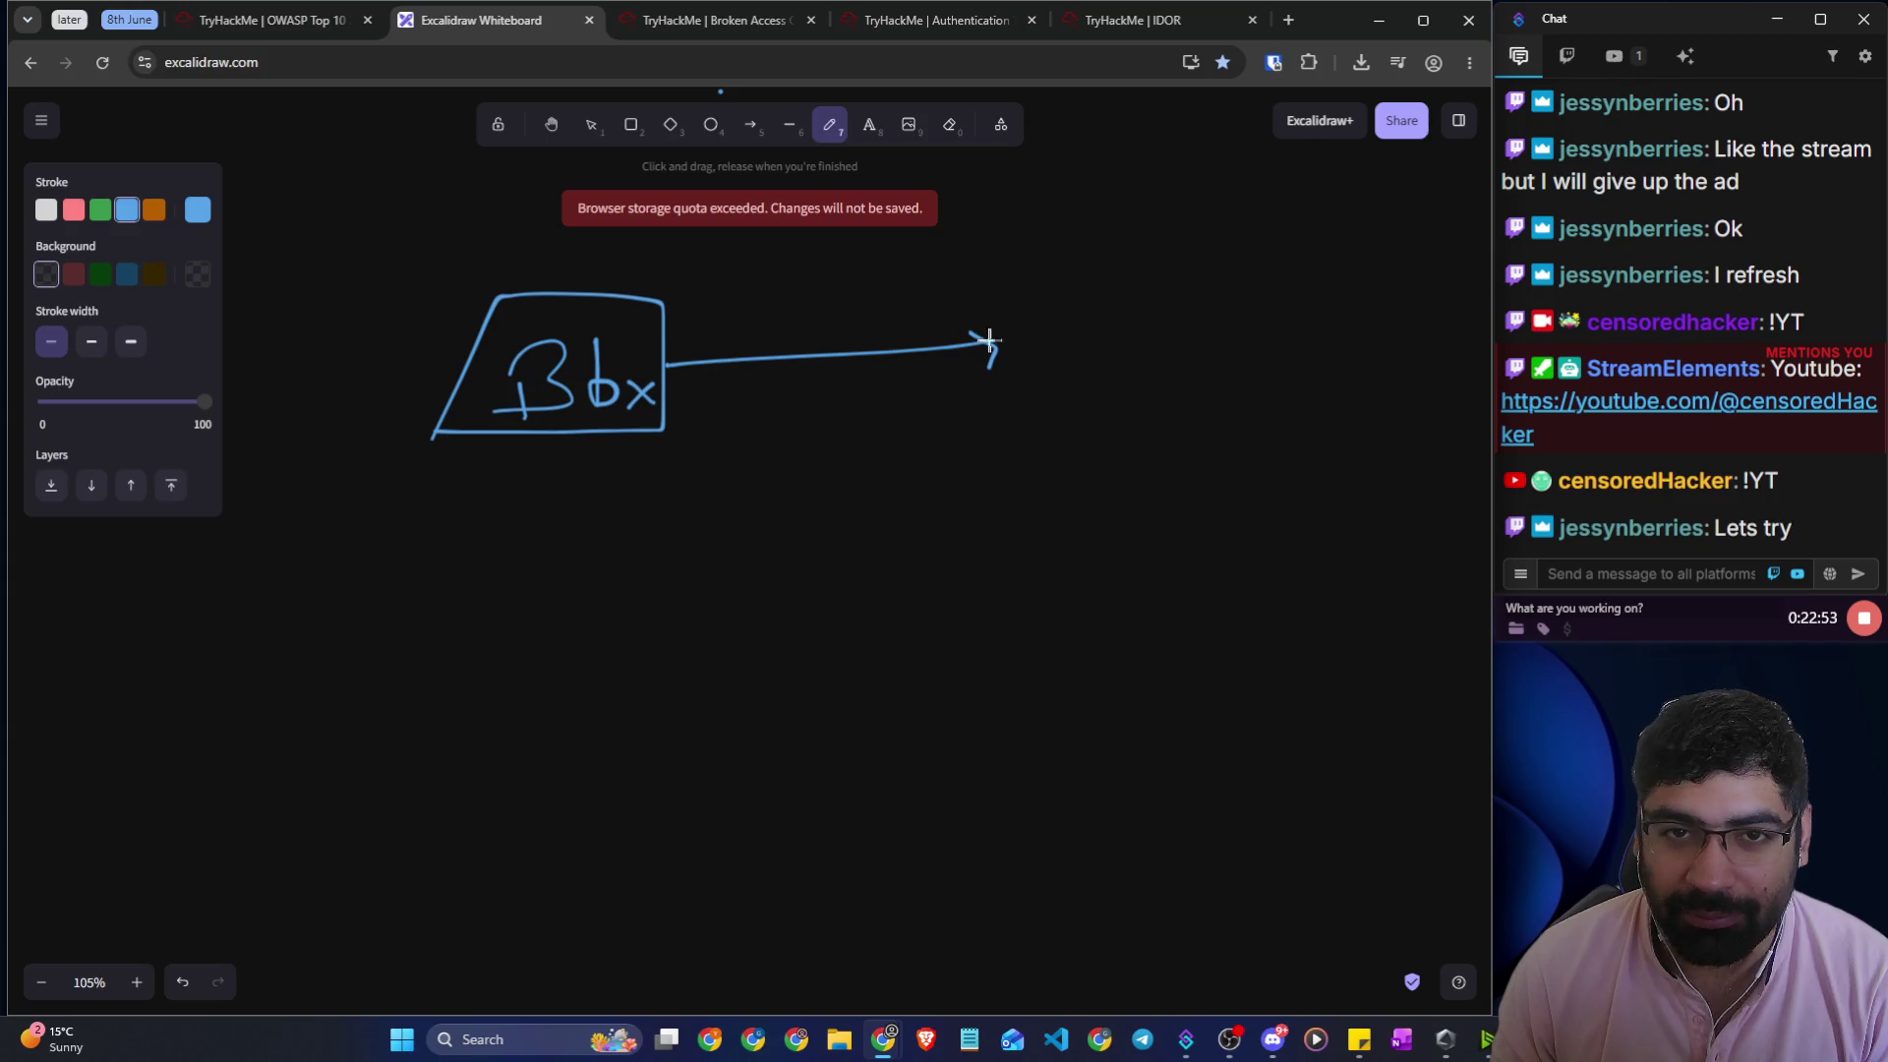
# - Write '6 month' above the arrow and a circled '8 month' below its head
pyautogui.scroll(2, 990, 341)
pyautogui.moveTo(773, 320)
pyautogui.mouseDown()
pyautogui.moveTo(757, 364)
pyautogui.moveTo(1054, 352)
pyautogui.mouseUp()
pyautogui.moveTo(921, 598)
pyautogui.mouseDown()
pyautogui.moveTo(919, 650)
pyautogui.moveTo(925, 605)
pyautogui.mouseUp()
pyautogui.moveTo(961, 635)
pyautogui.mouseDown()
pyautogui.moveTo(983, 660)
pyautogui.moveTo(1136, 588)
pyautogui.moveTo(1143, 651)
pyautogui.mouseUp()
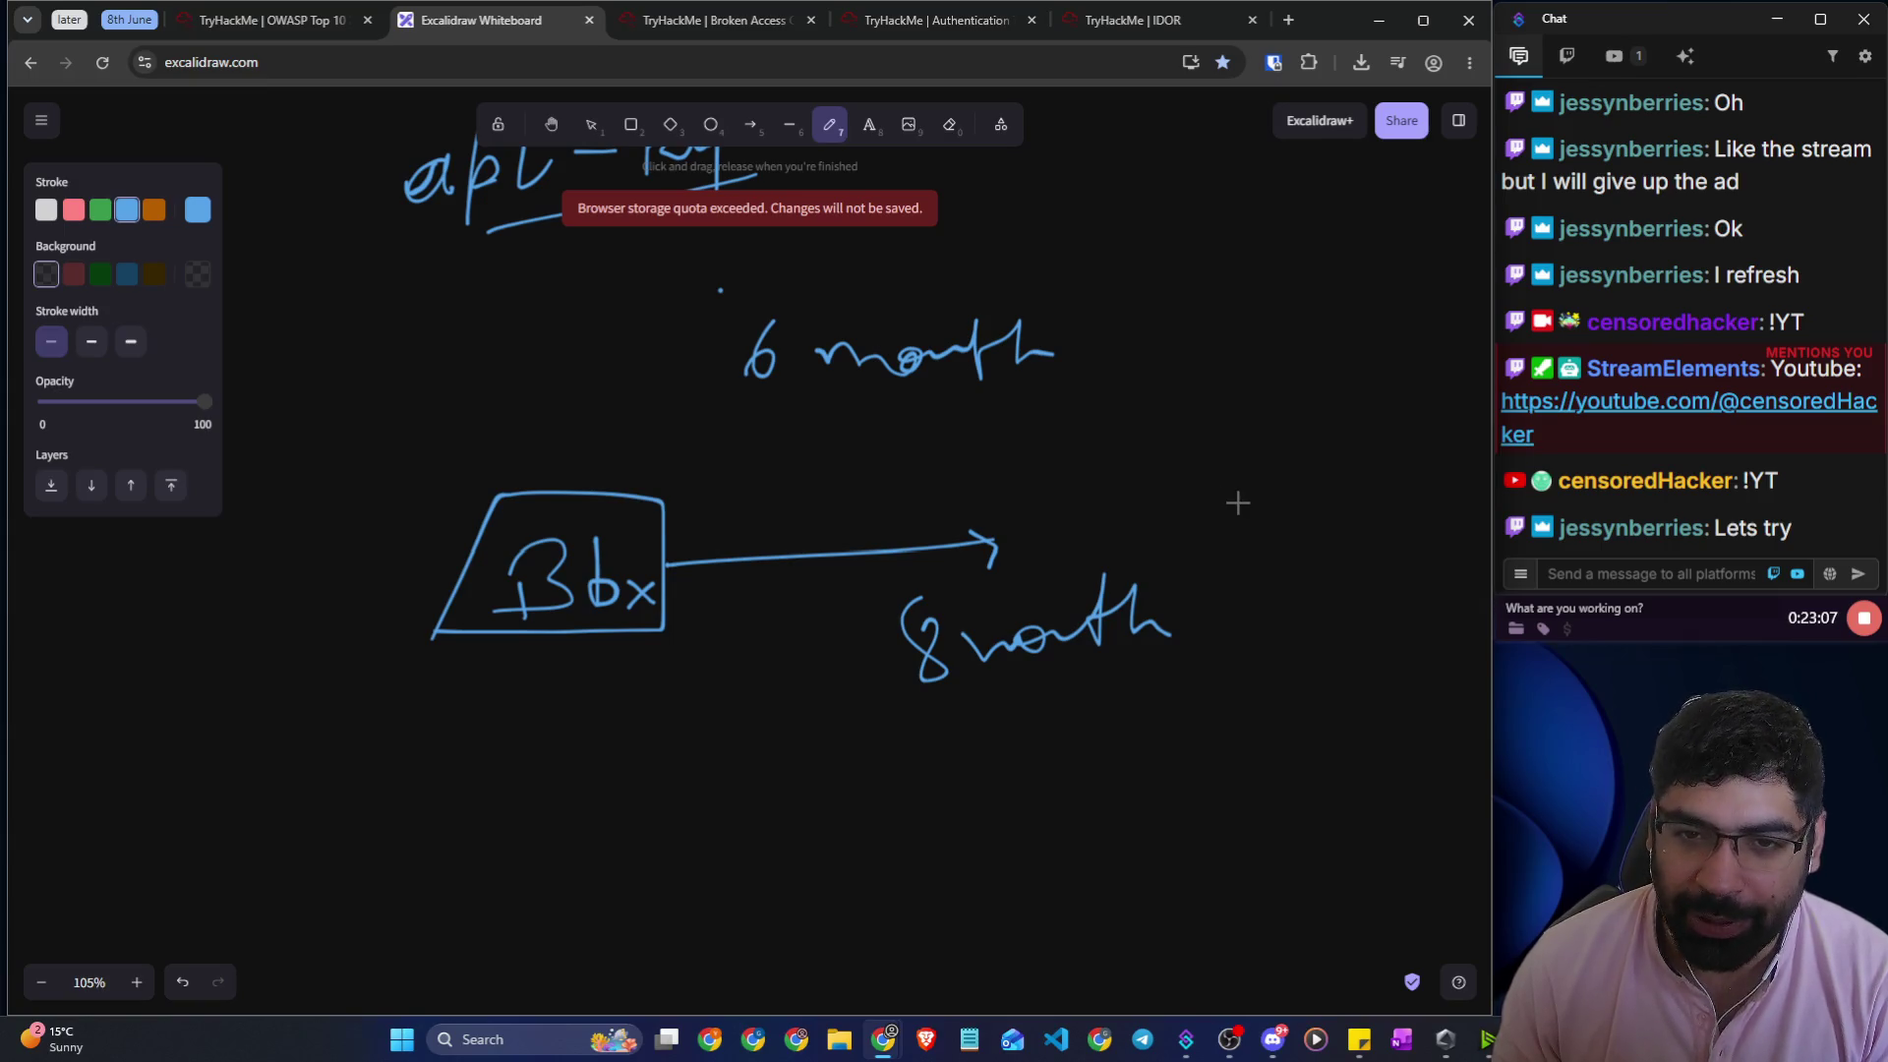
pyautogui.moveTo(1045, 575)
pyautogui.mouseDown()
pyautogui.moveTo(1193, 563)
pyautogui.moveTo(912, 715)
pyautogui.moveTo(1077, 574)
pyautogui.mouseUp()
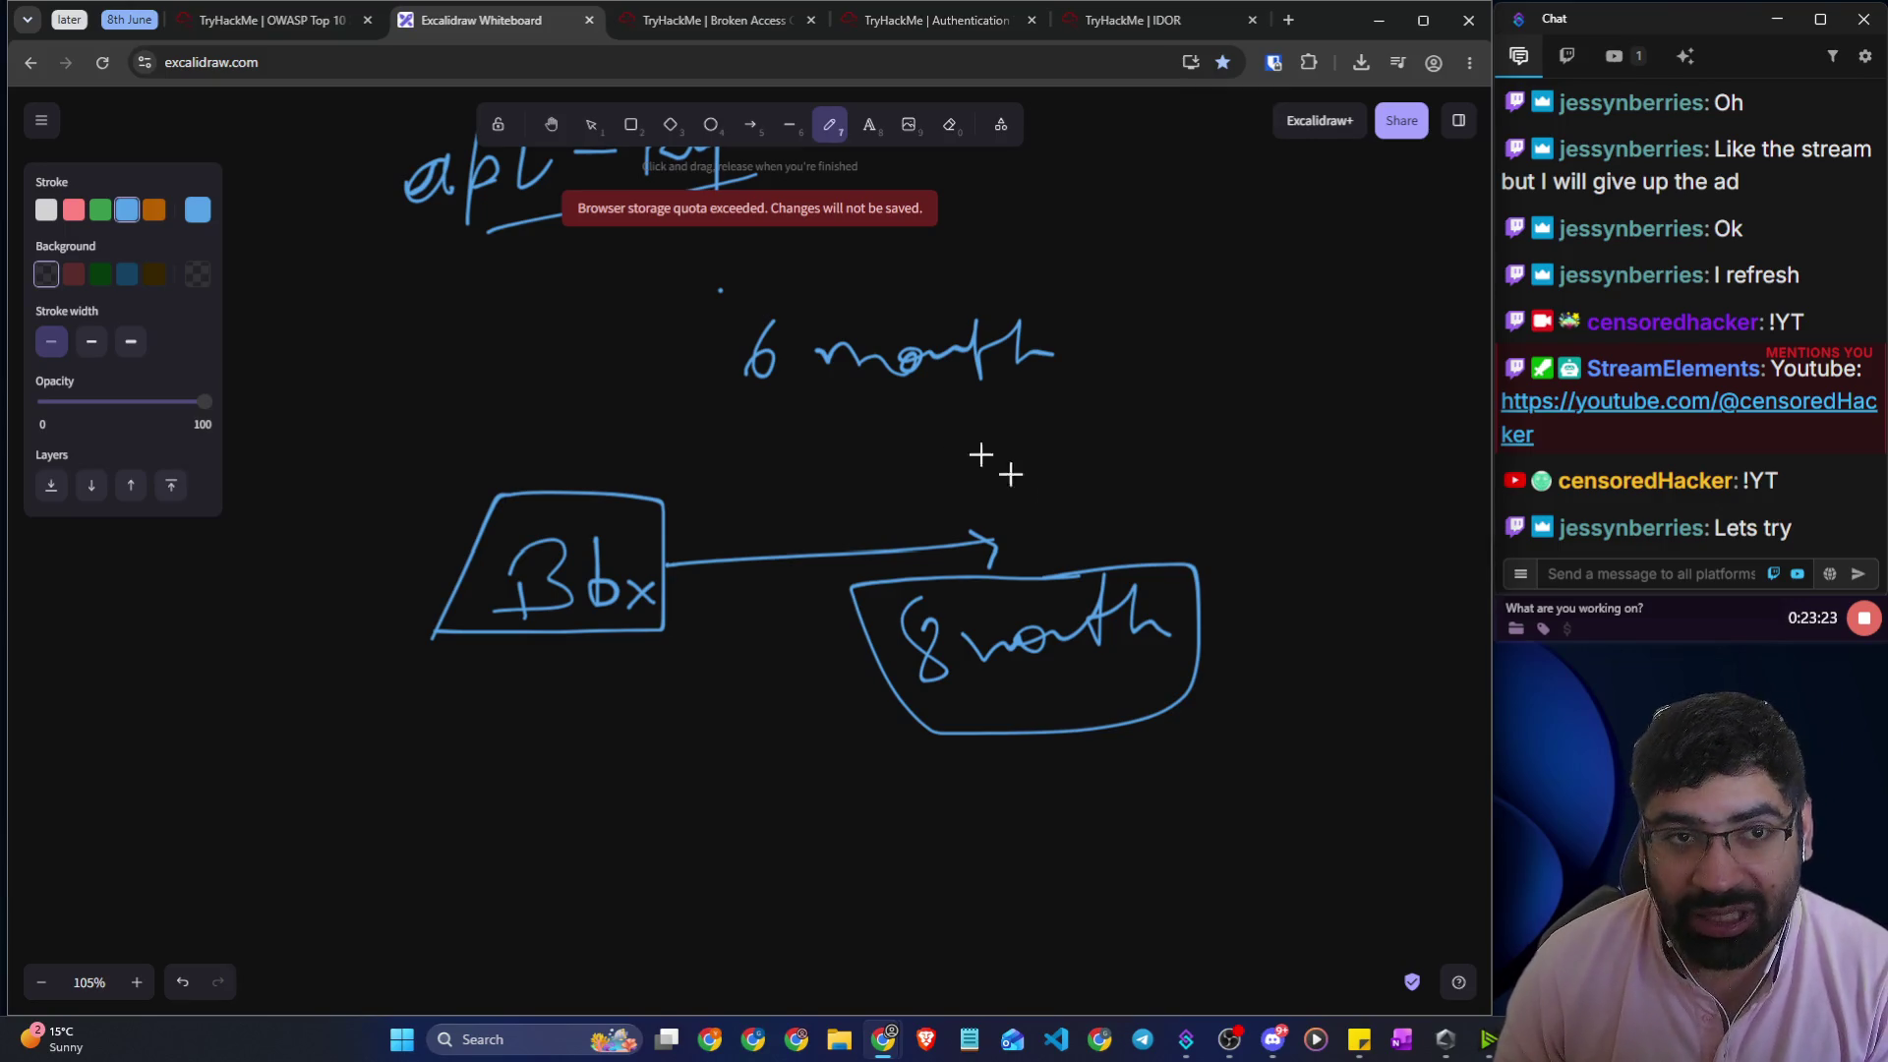
pyautogui.click(246, 21)
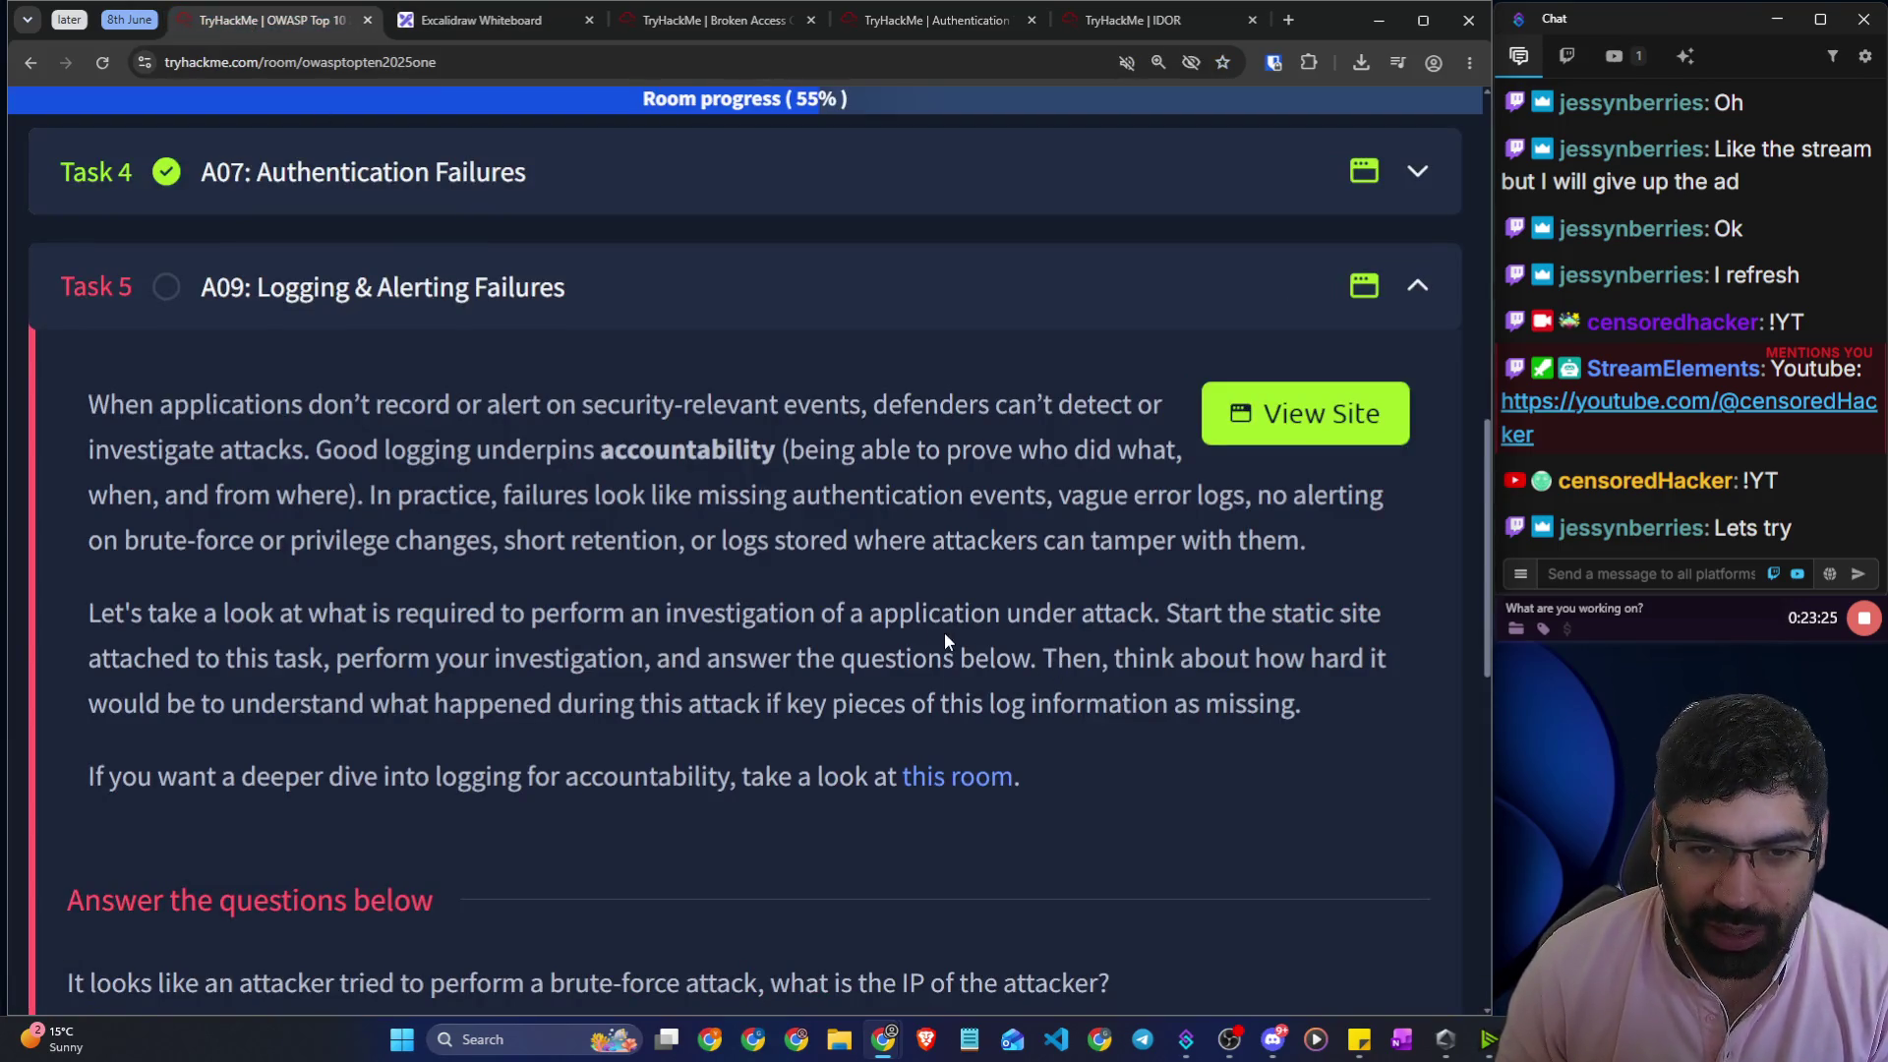
# - Highlight the examples of missing authentication events and logs stored where attackers can tamper
pyautogui.moveTo(531, 497); pyautogui.dragTo(990, 504)
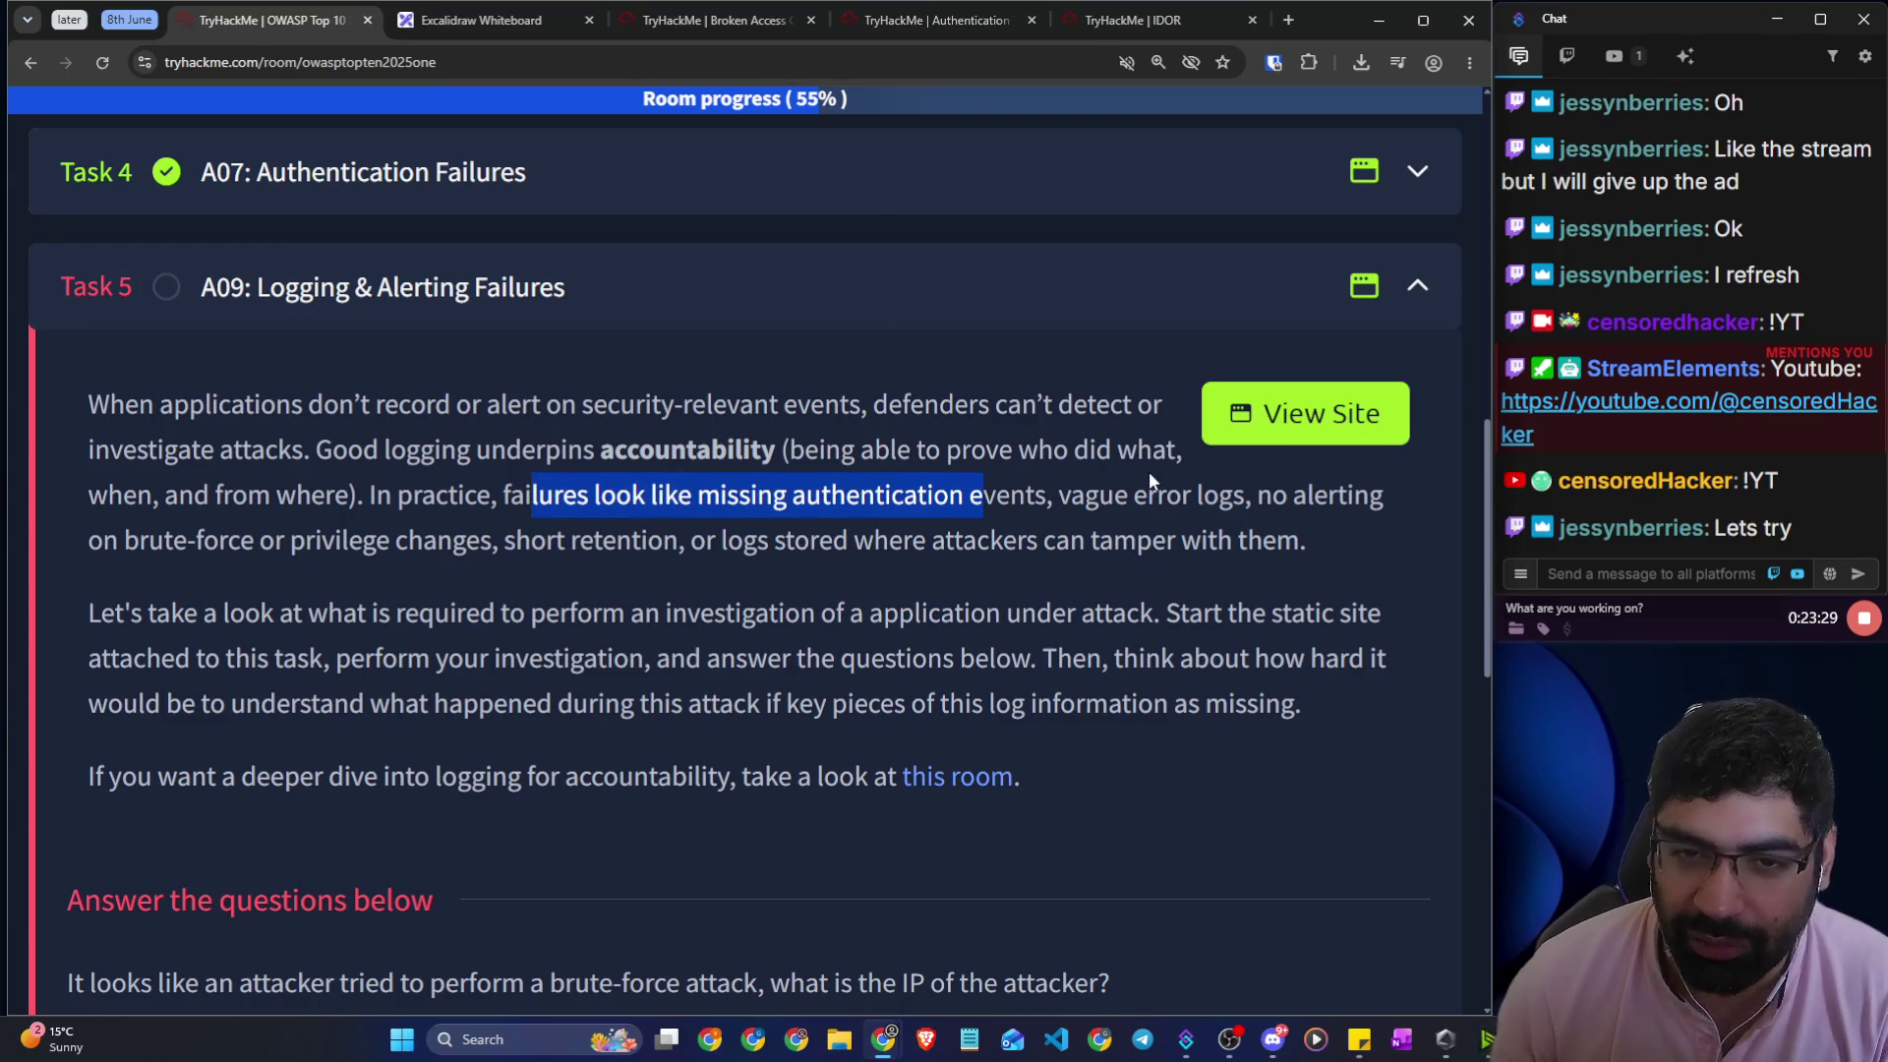
pyautogui.click(555, 551)
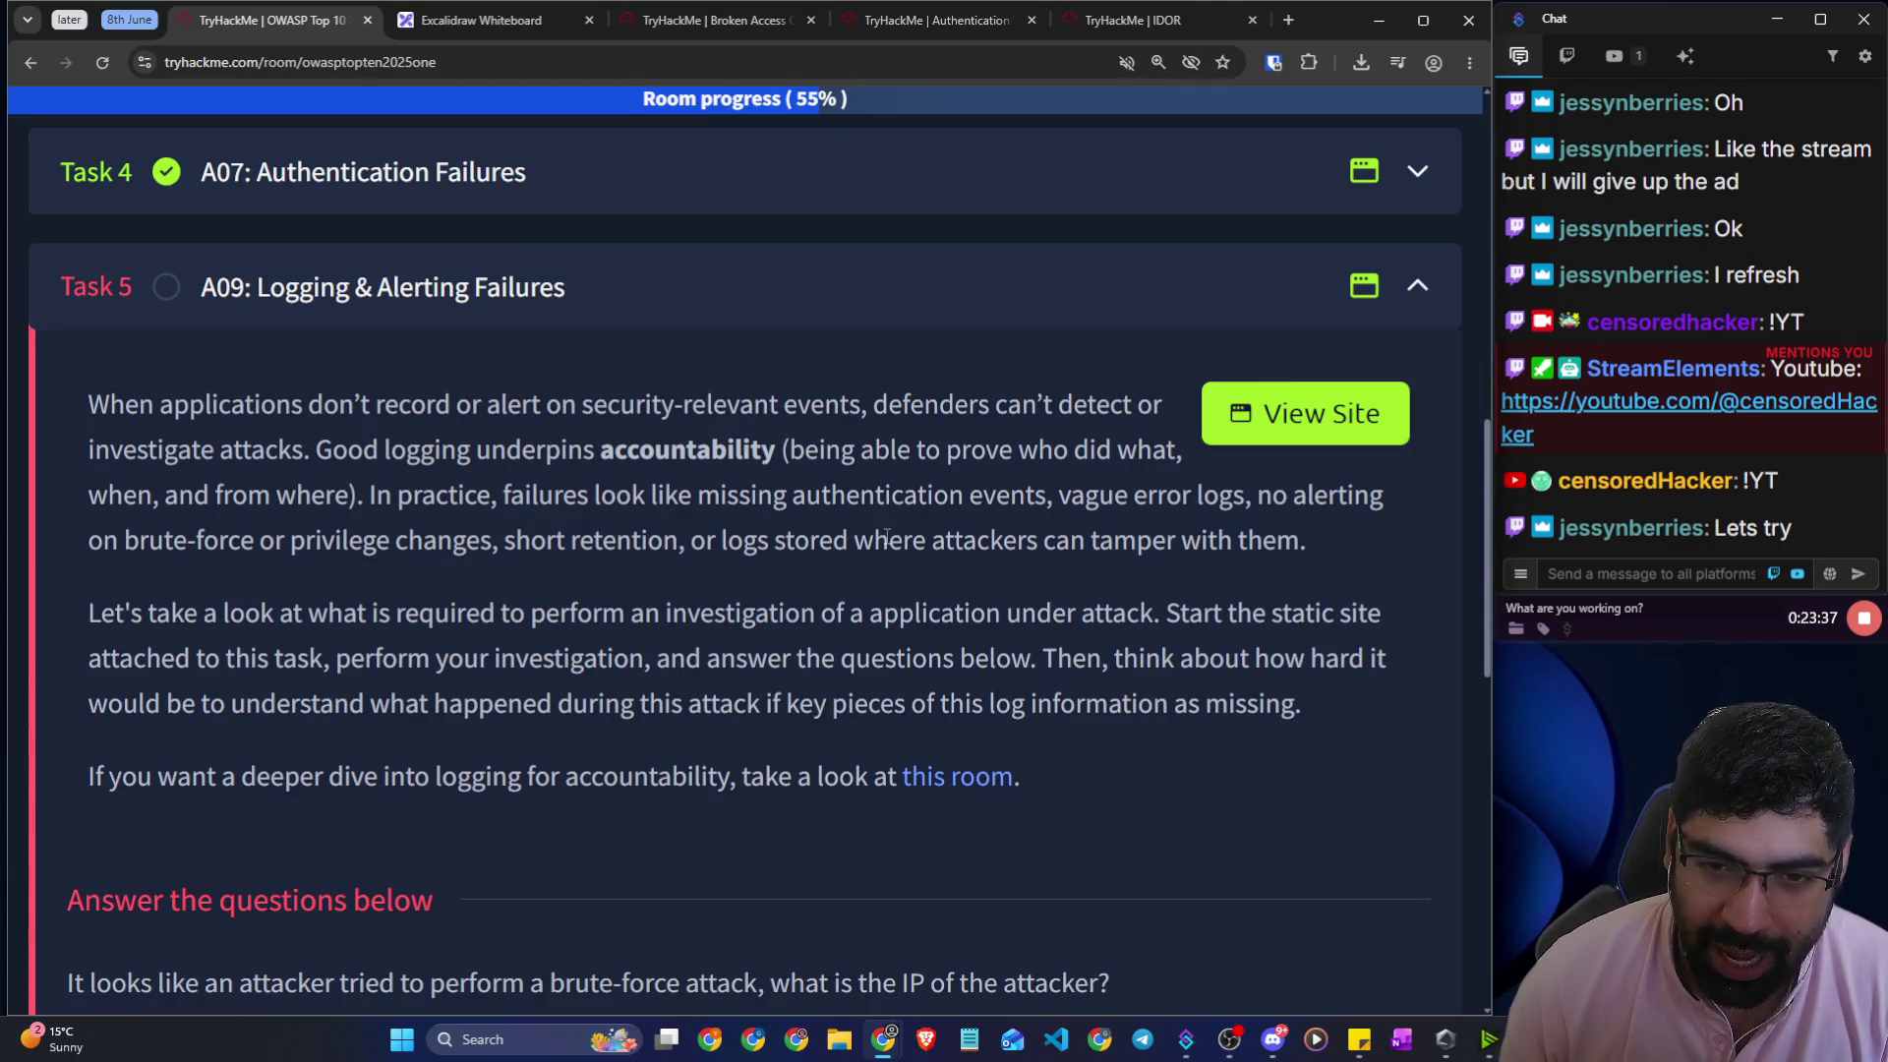
pyautogui.moveTo(723, 543); pyautogui.dragTo(1264, 547)
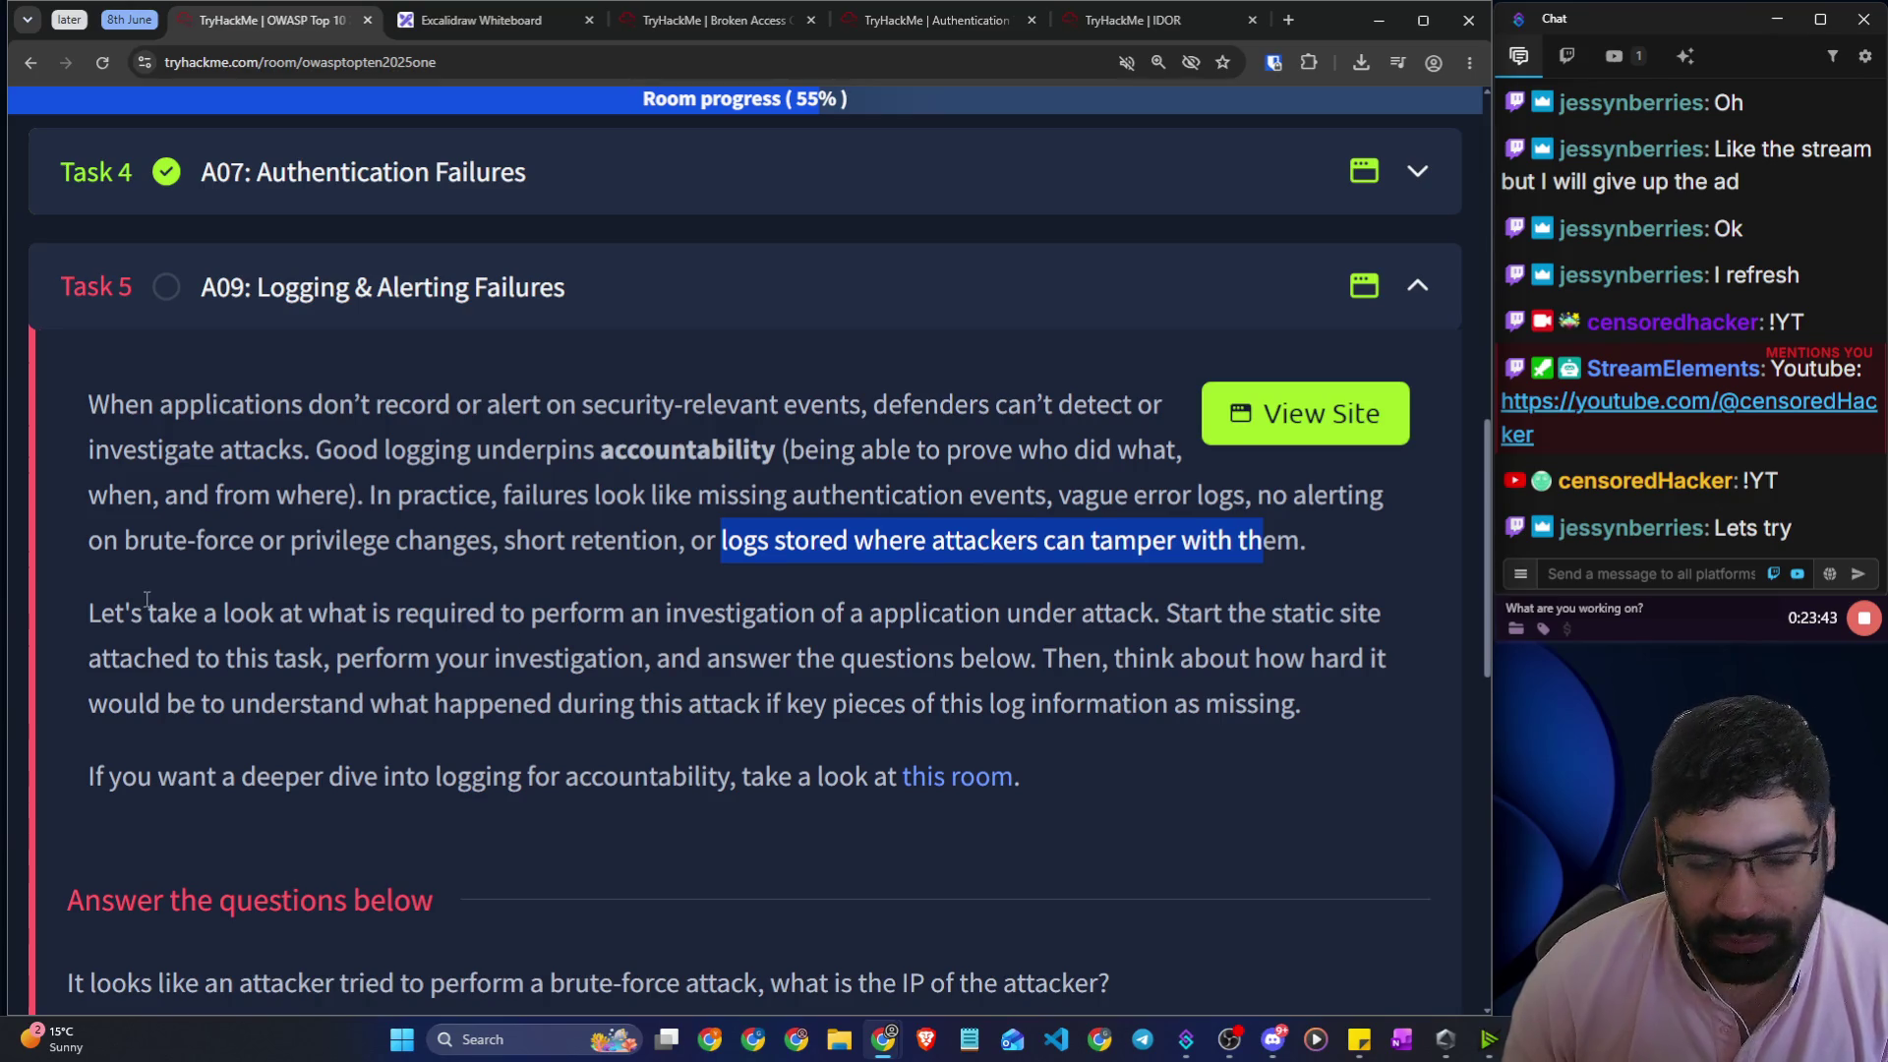
pyautogui.moveTo(74, 627); pyautogui.dragTo(1359, 618)
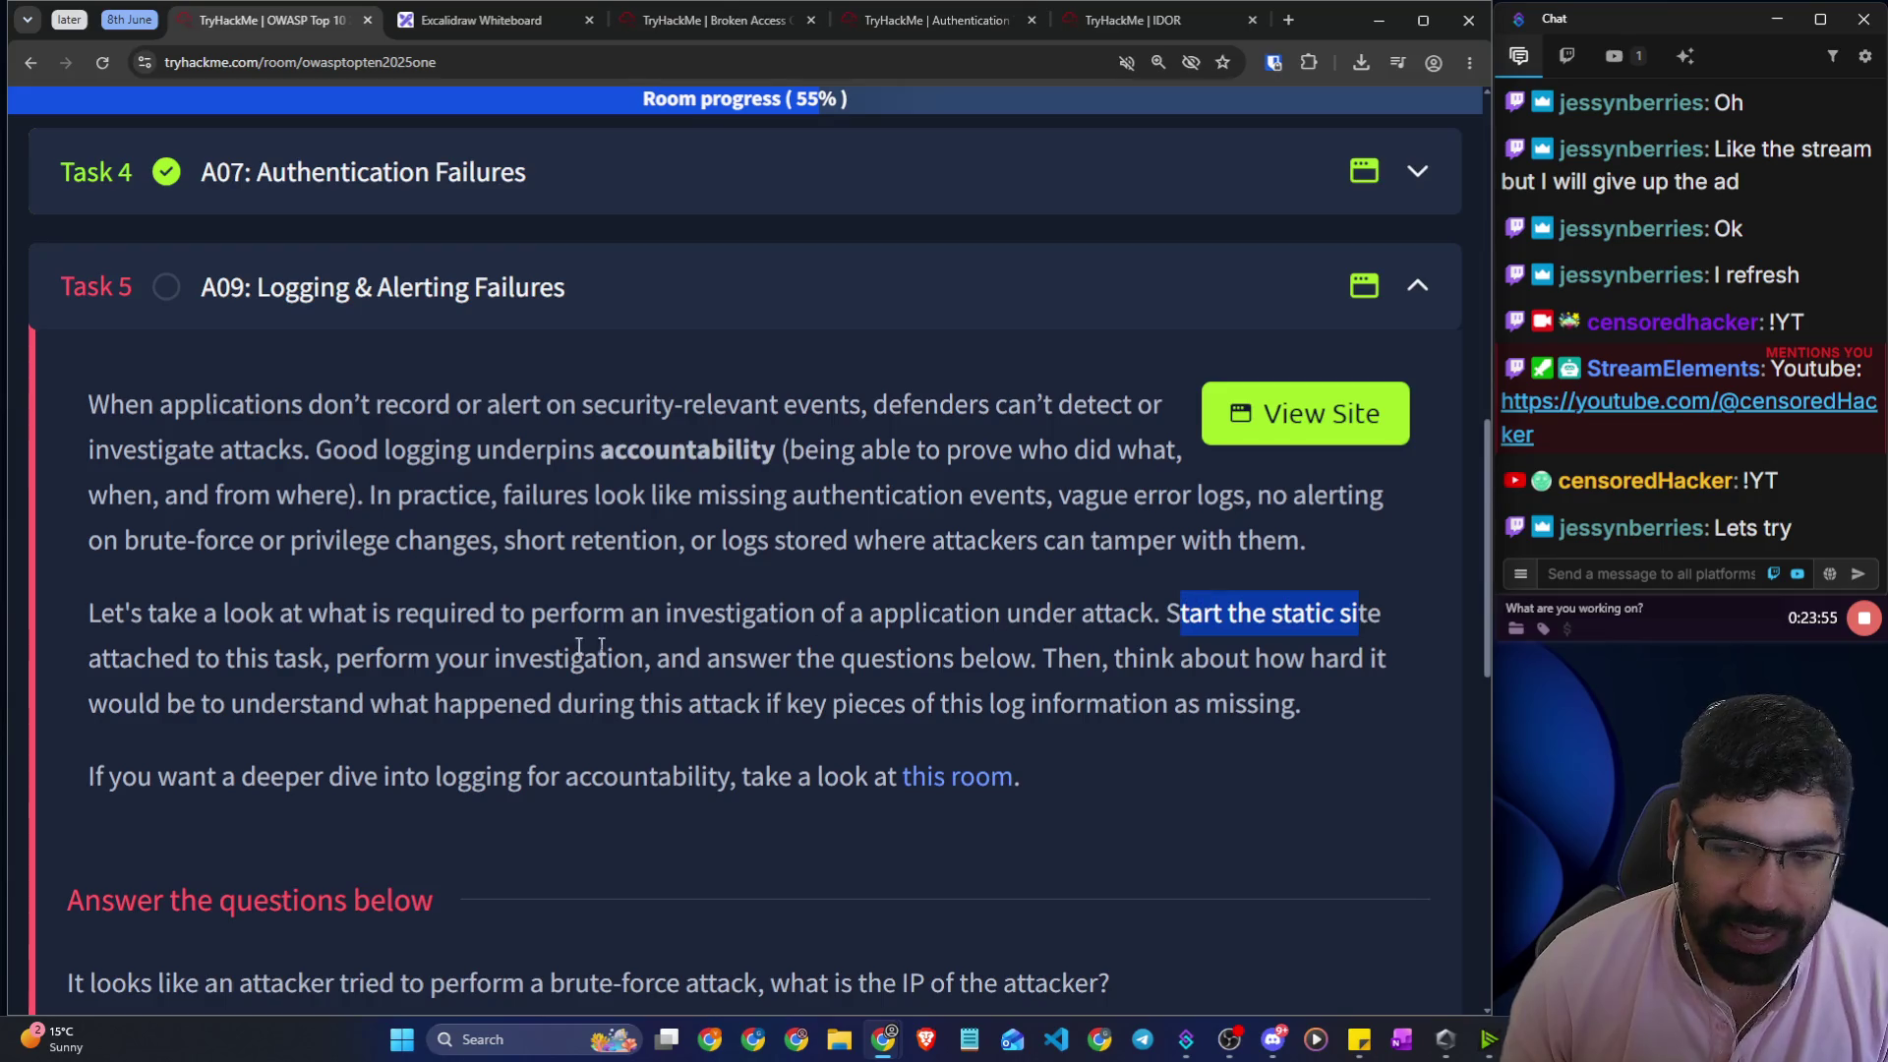
pyautogui.click(328, 614)
# - Highlight the investigation instructions and open the linked logging-for-accountability room in a new tab
pyautogui.moveTo(89, 658); pyautogui.dragTo(1369, 658)
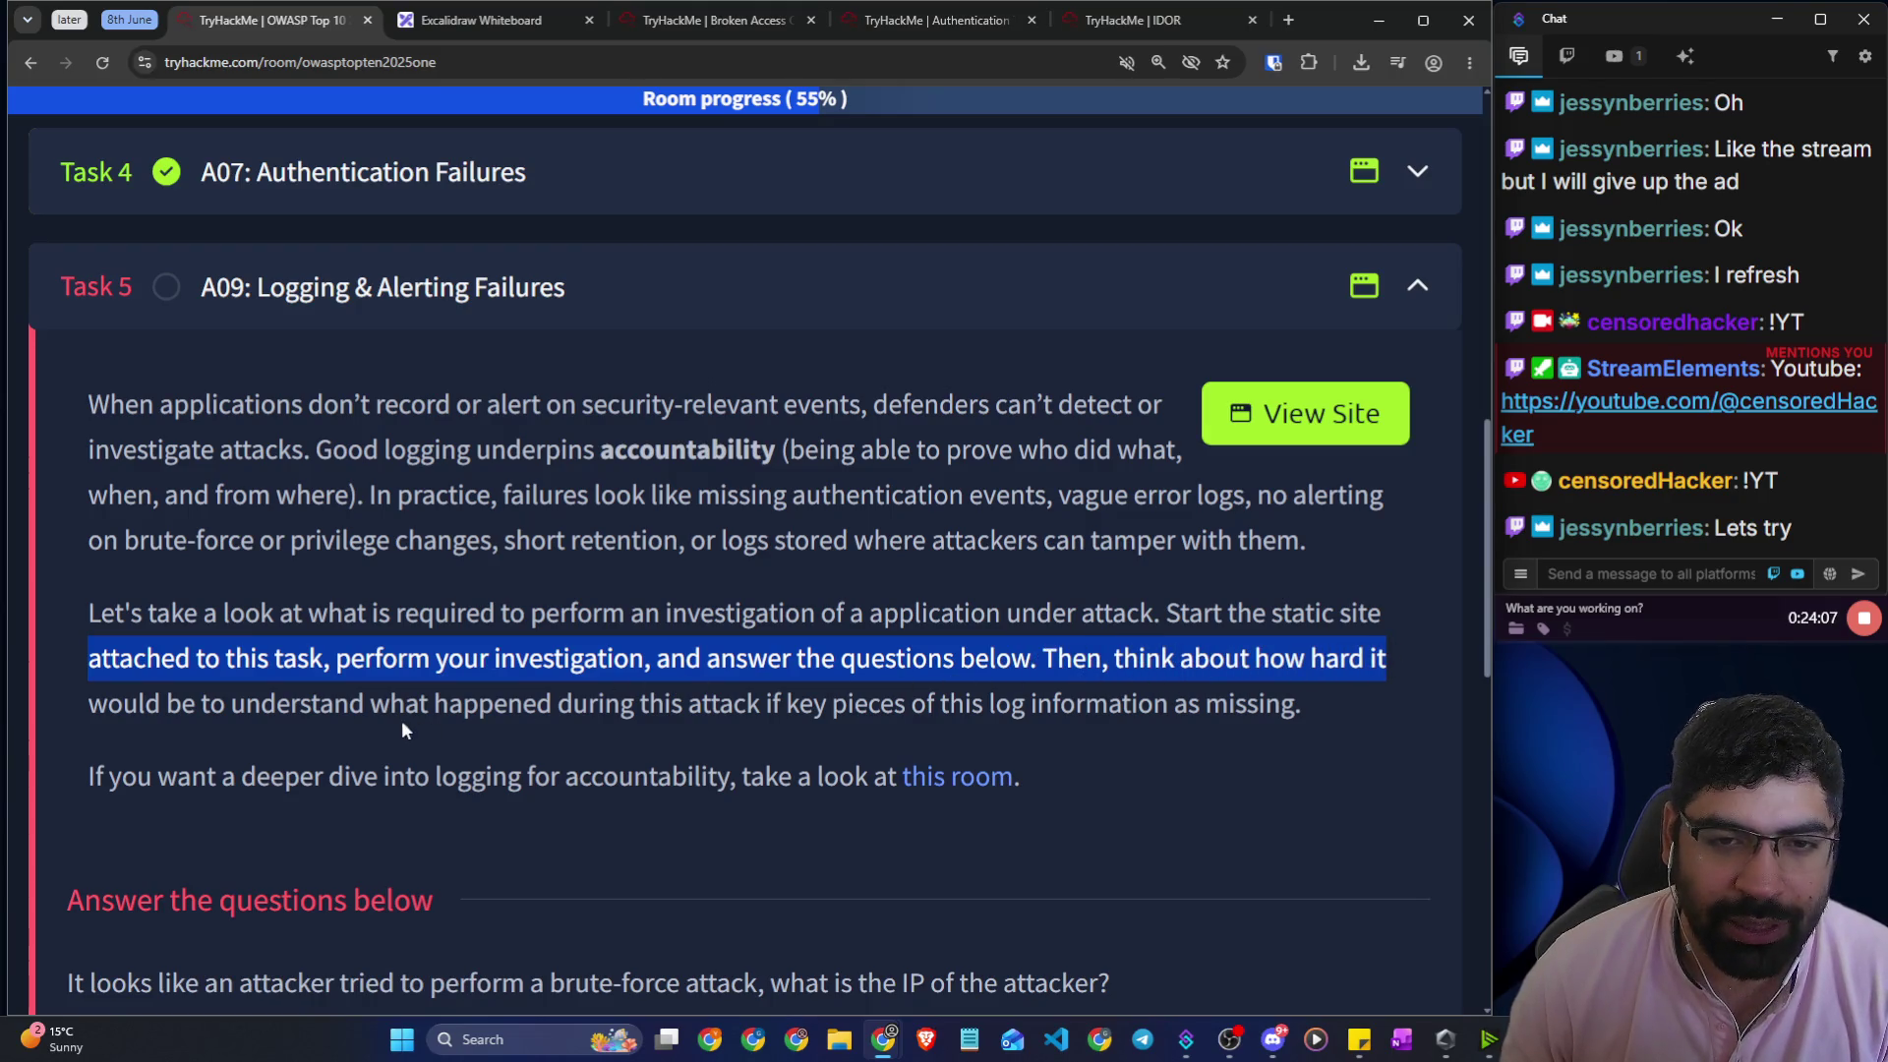
pyautogui.moveTo(391, 704)
pyautogui.mouseDown()
pyautogui.moveTo(922, 685)
pyautogui.moveTo(1299, 711)
pyautogui.mouseUp()
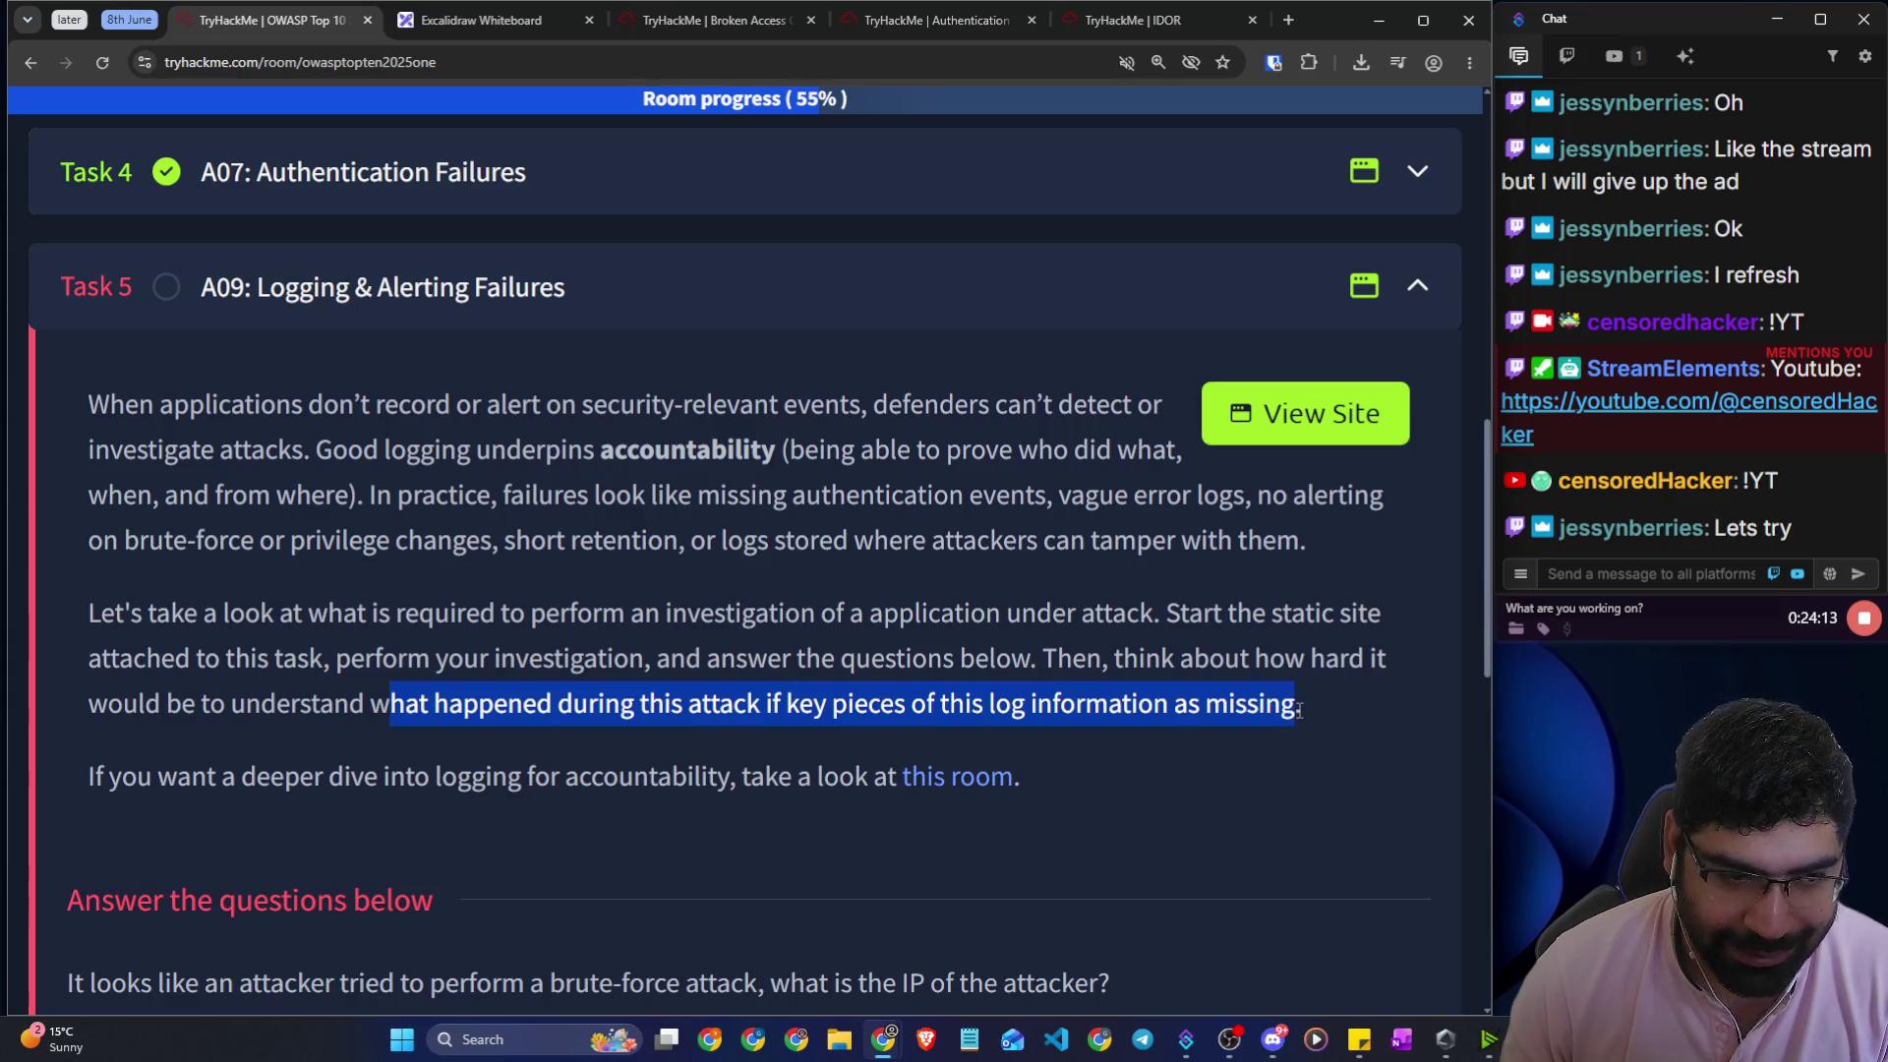
pyautogui.moveTo(243, 776); pyautogui.dragTo(718, 780)
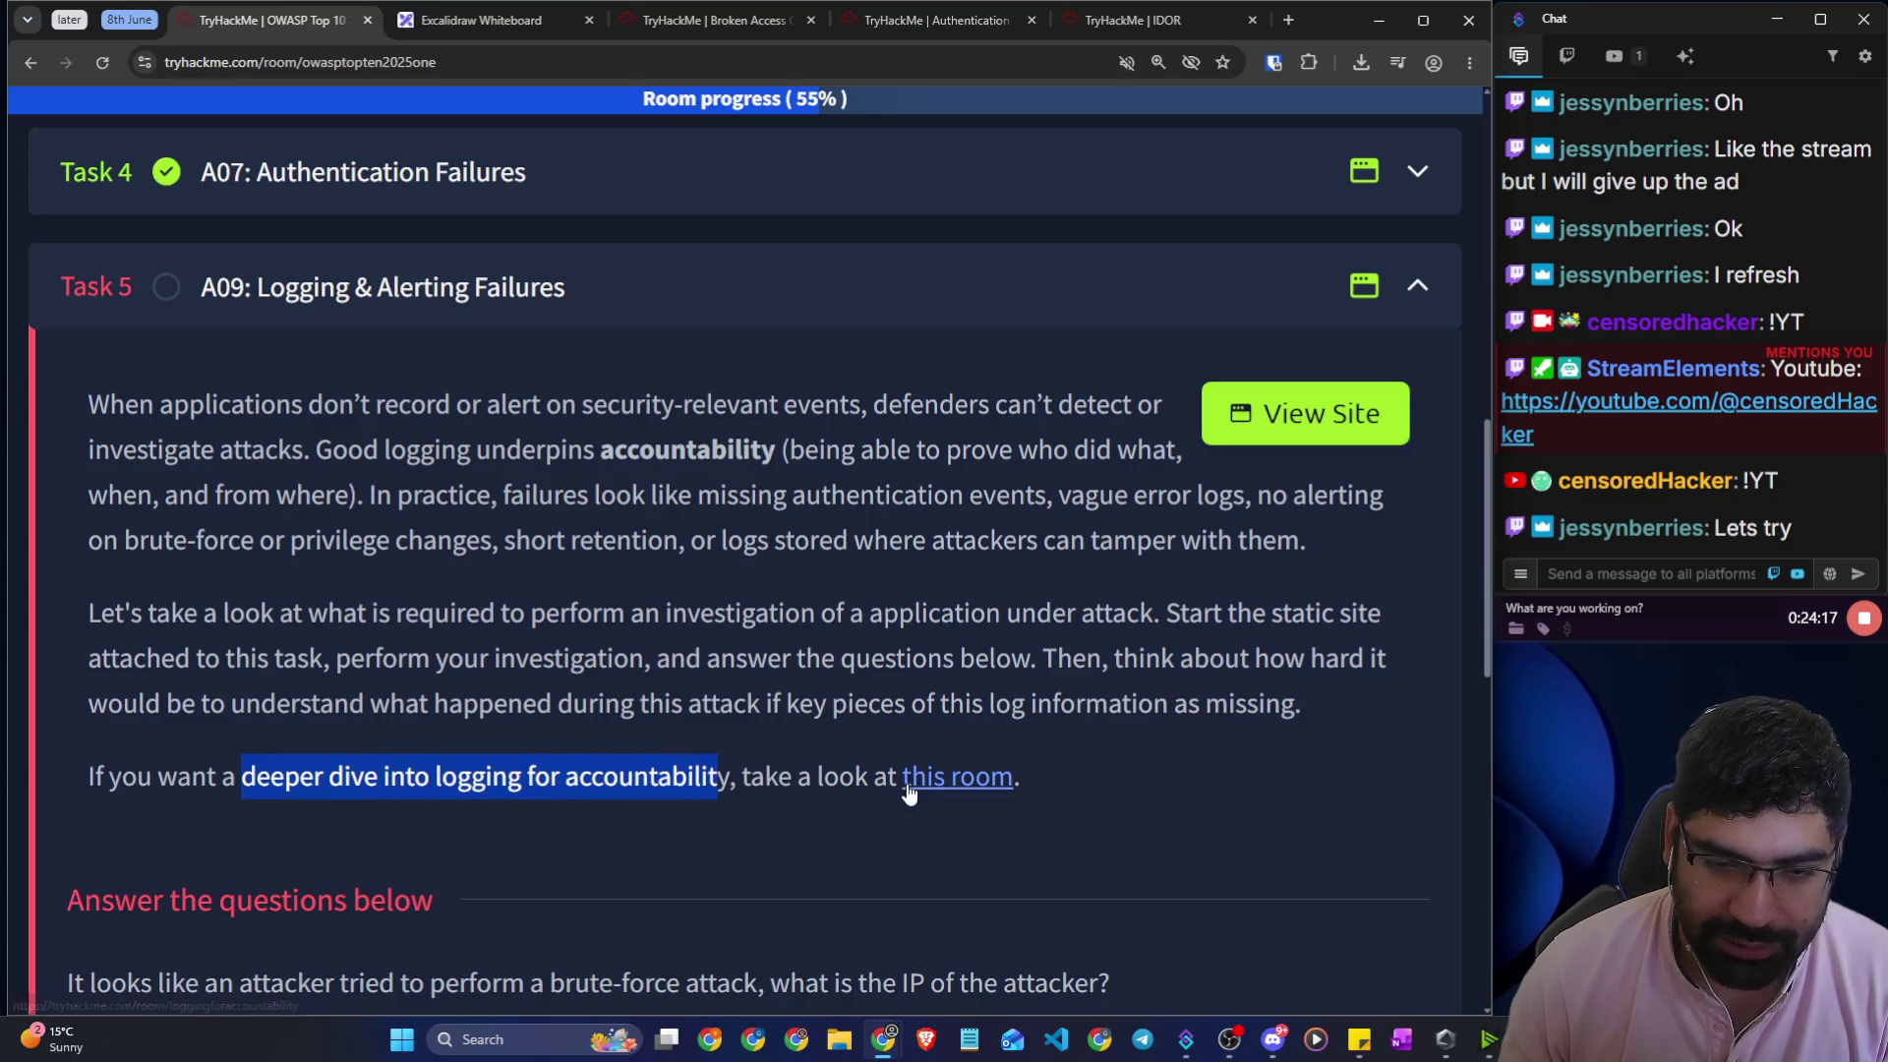
pyautogui.rightClick(906, 787)
pyautogui.click(991, 485)
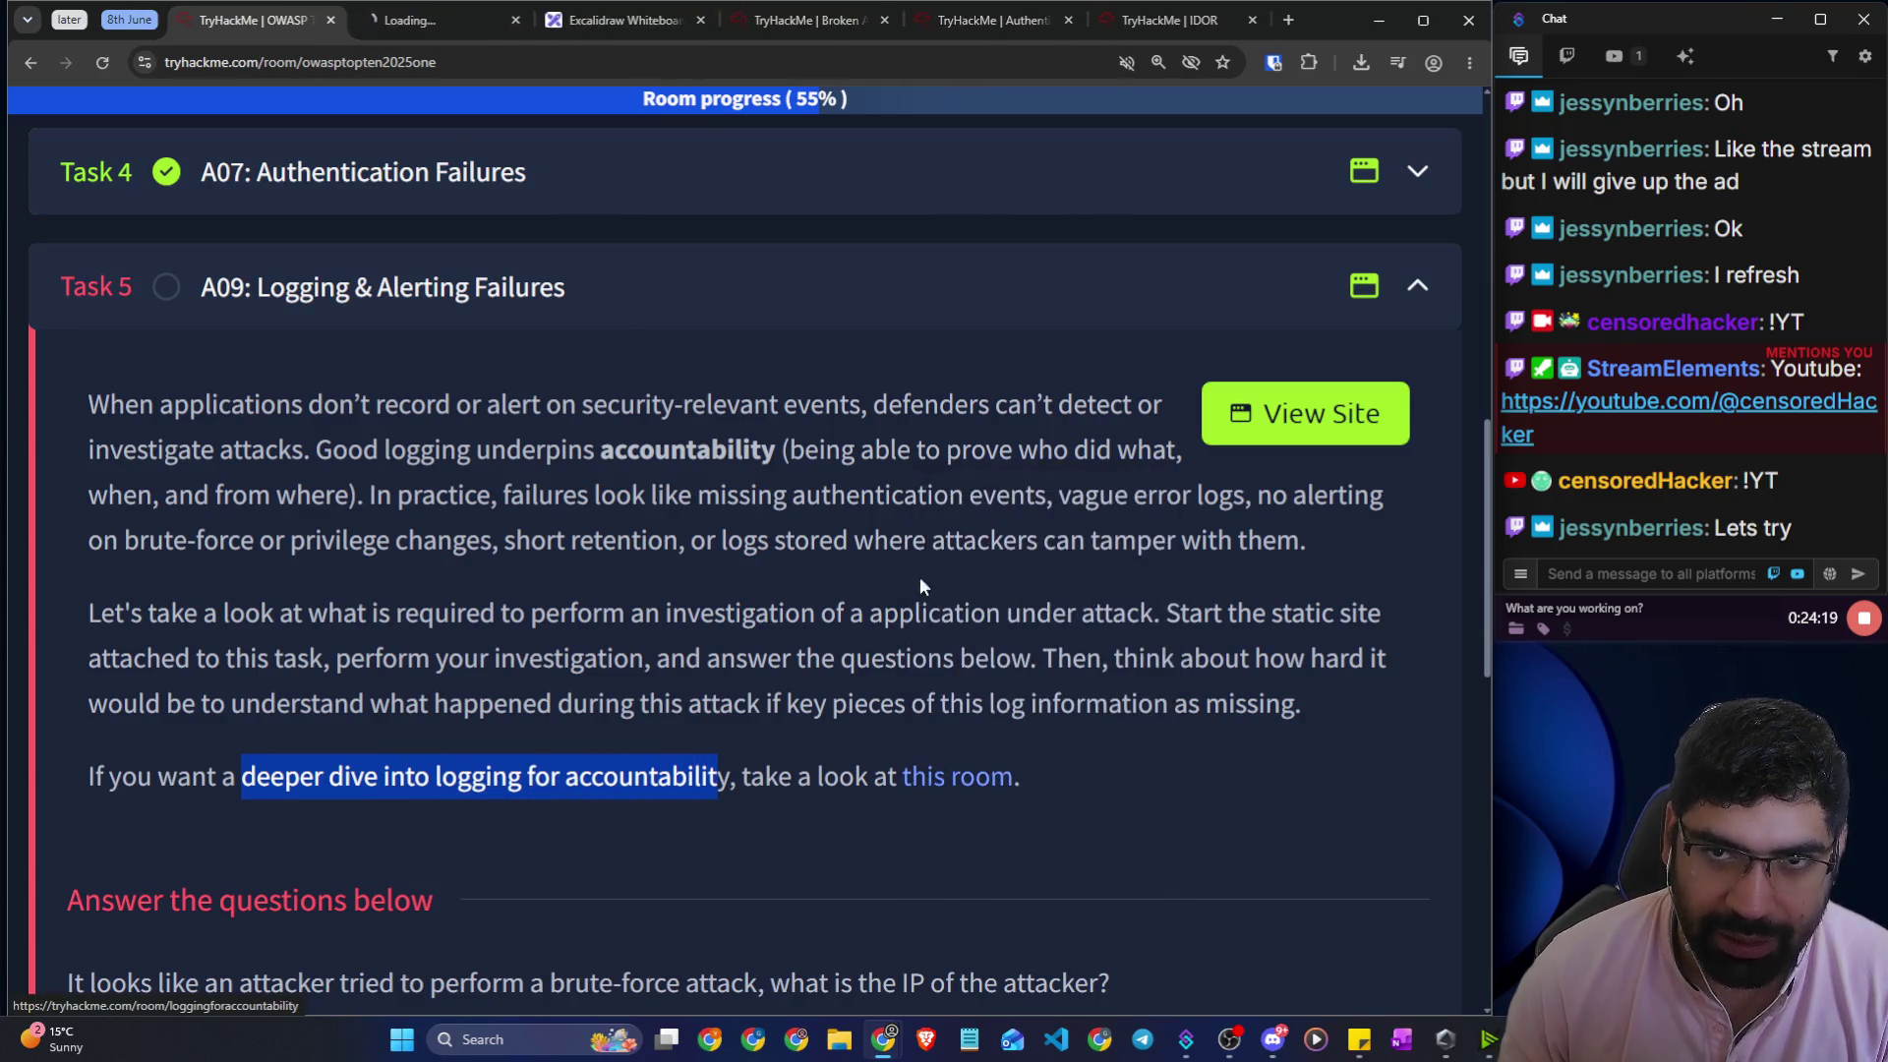
# - Scroll through the newly opened logging-for-accountability room tab
pyautogui.click(437, 19)
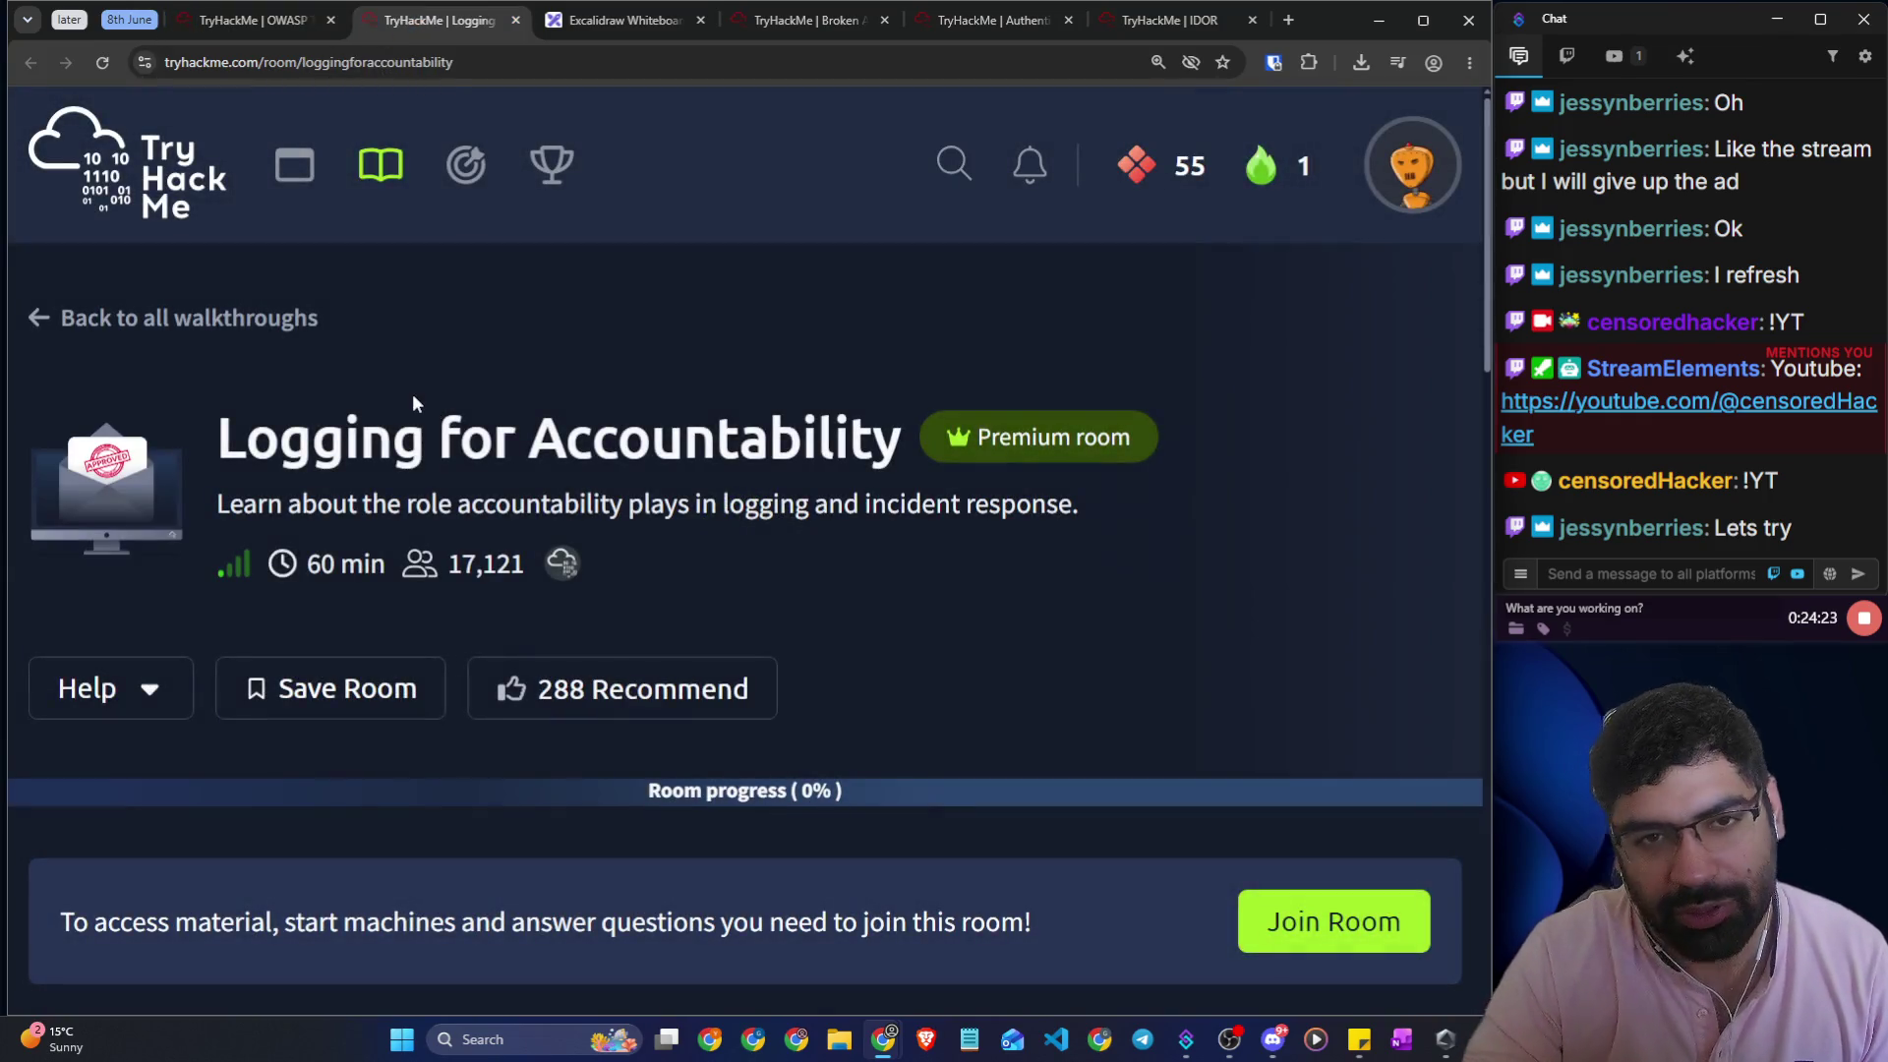
pyautogui.scroll(-6, 374, 403)
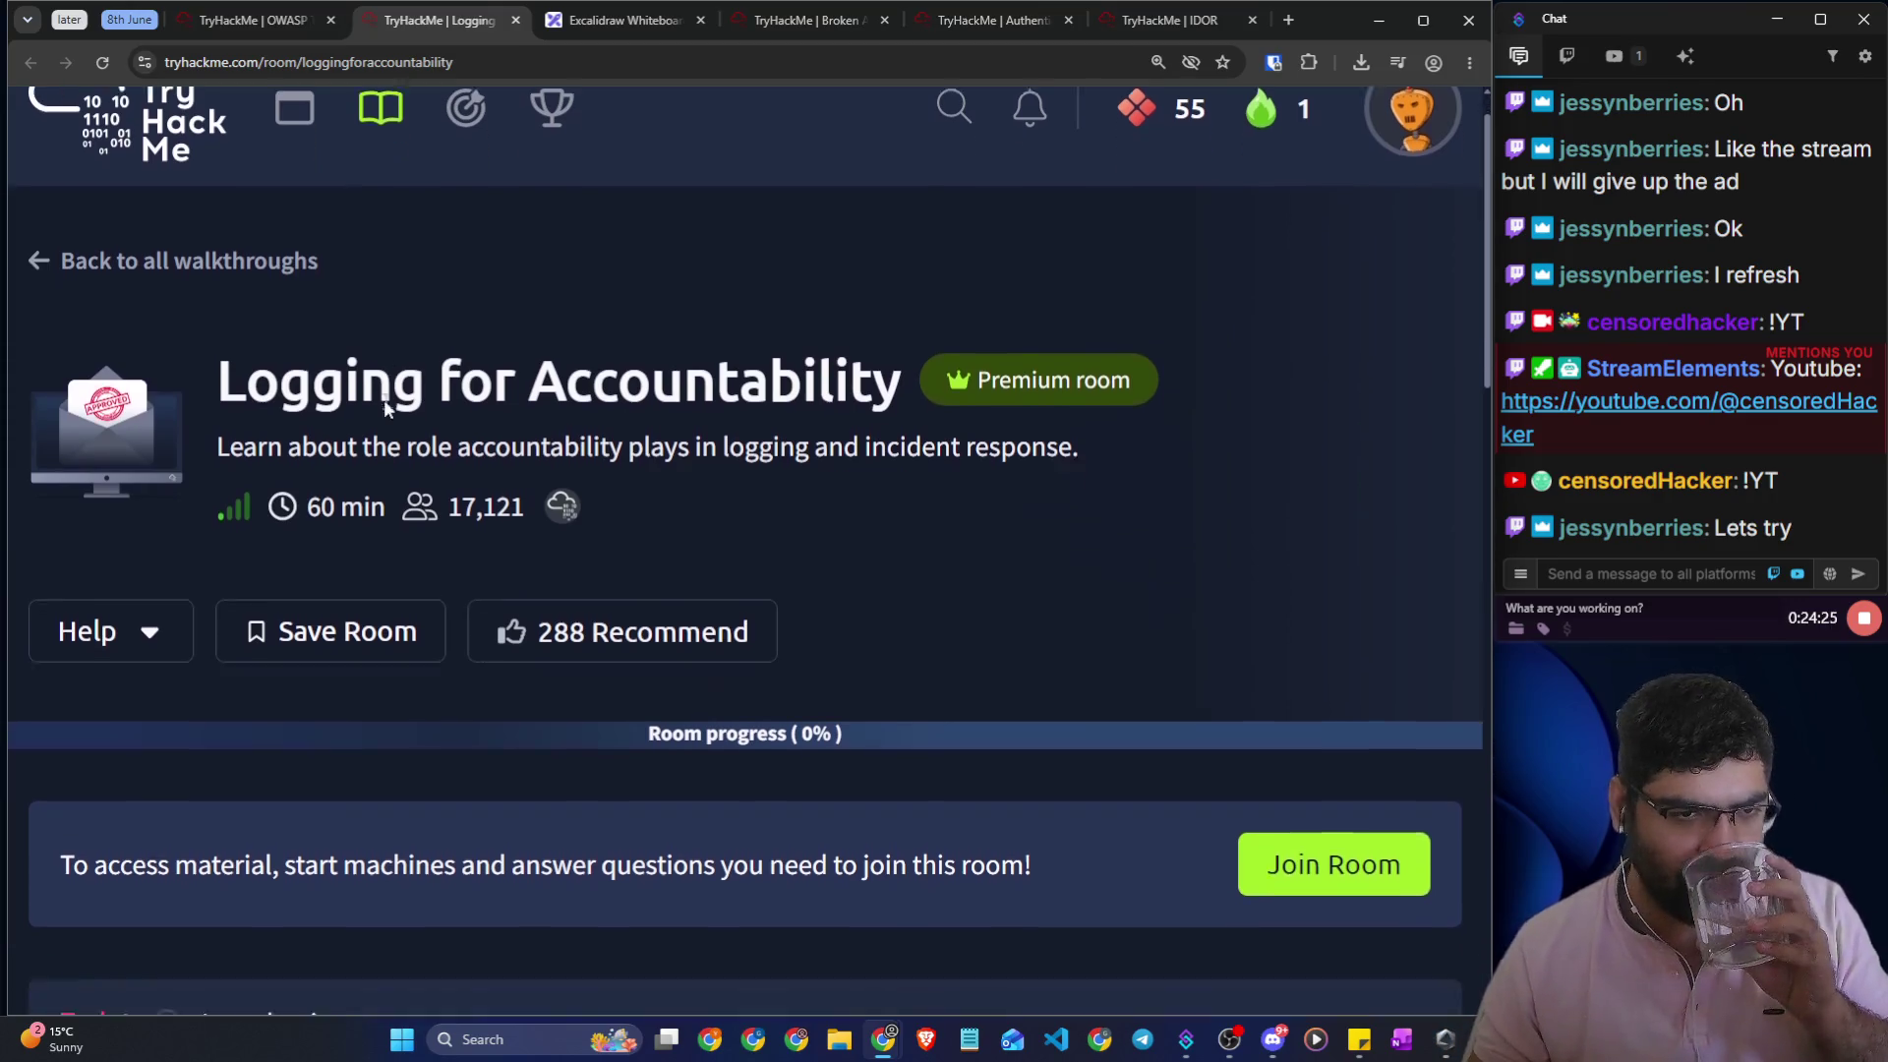
pyautogui.scroll(-10, 373, 404)
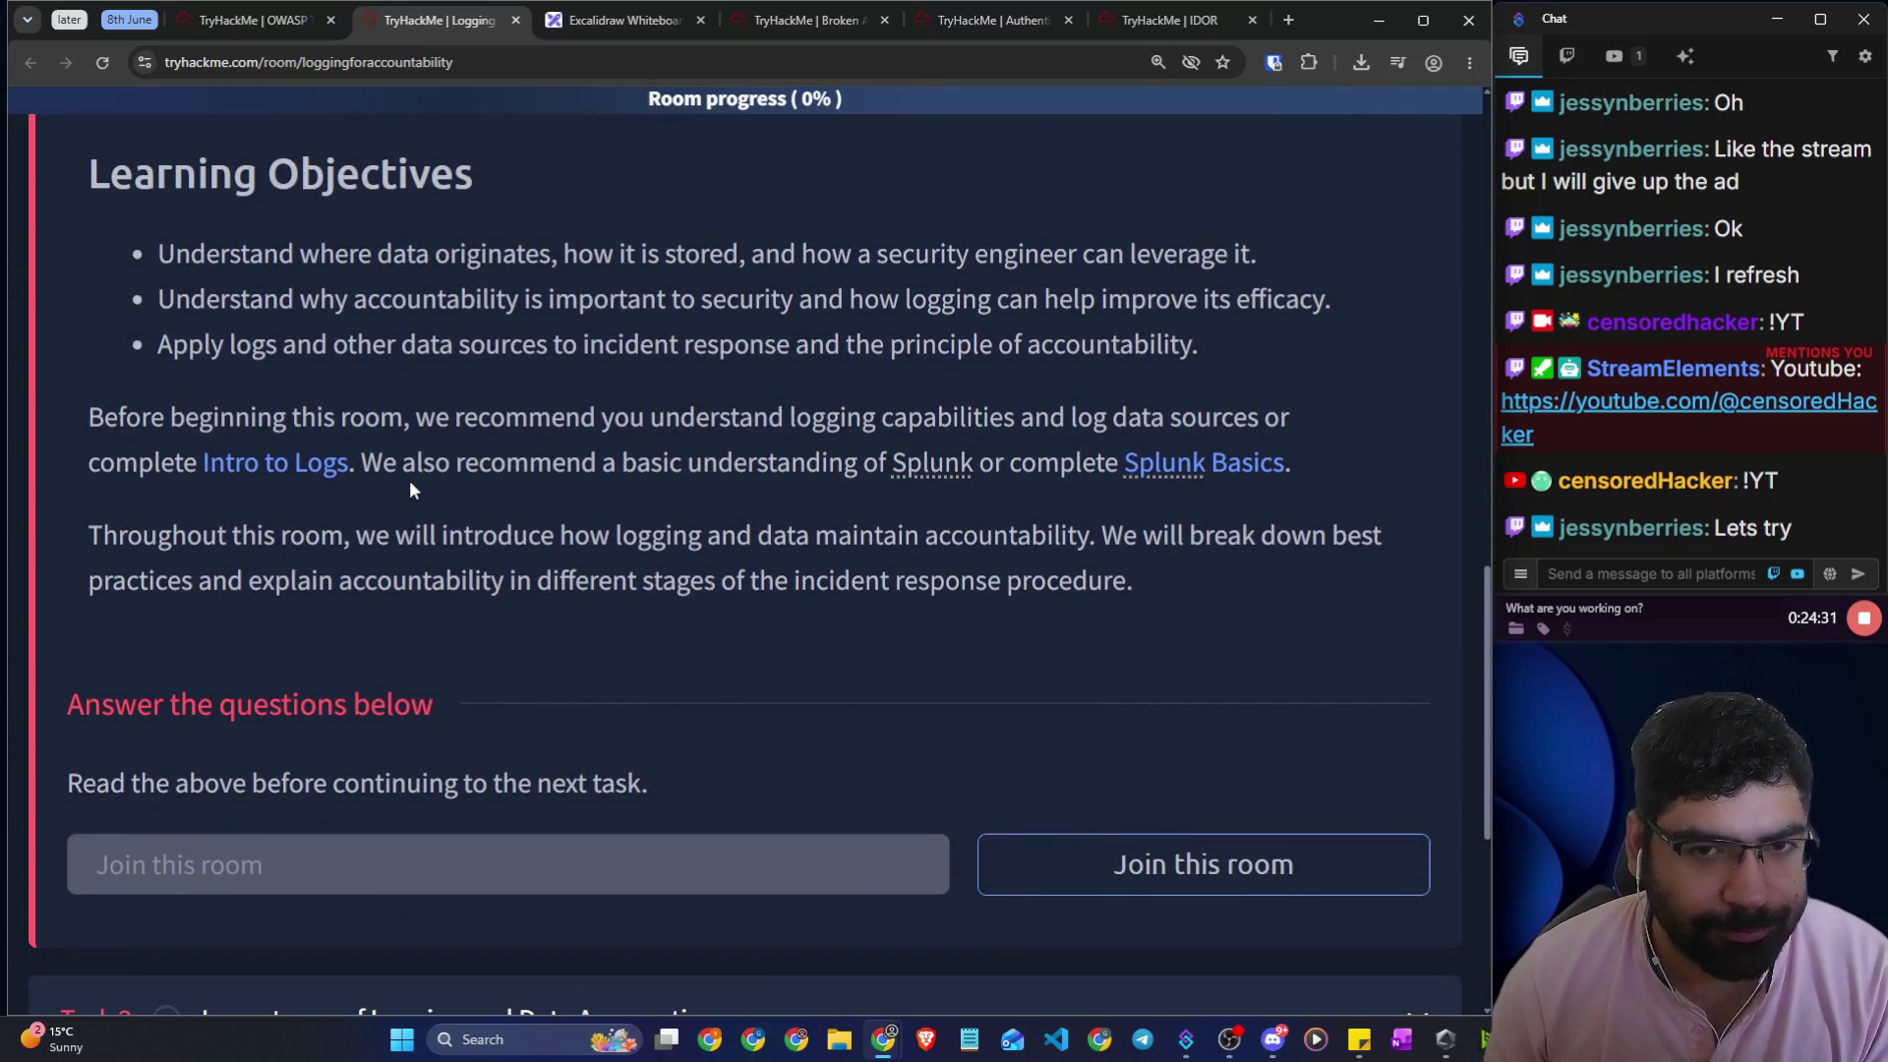
pyautogui.scroll(-6, 280, 499)
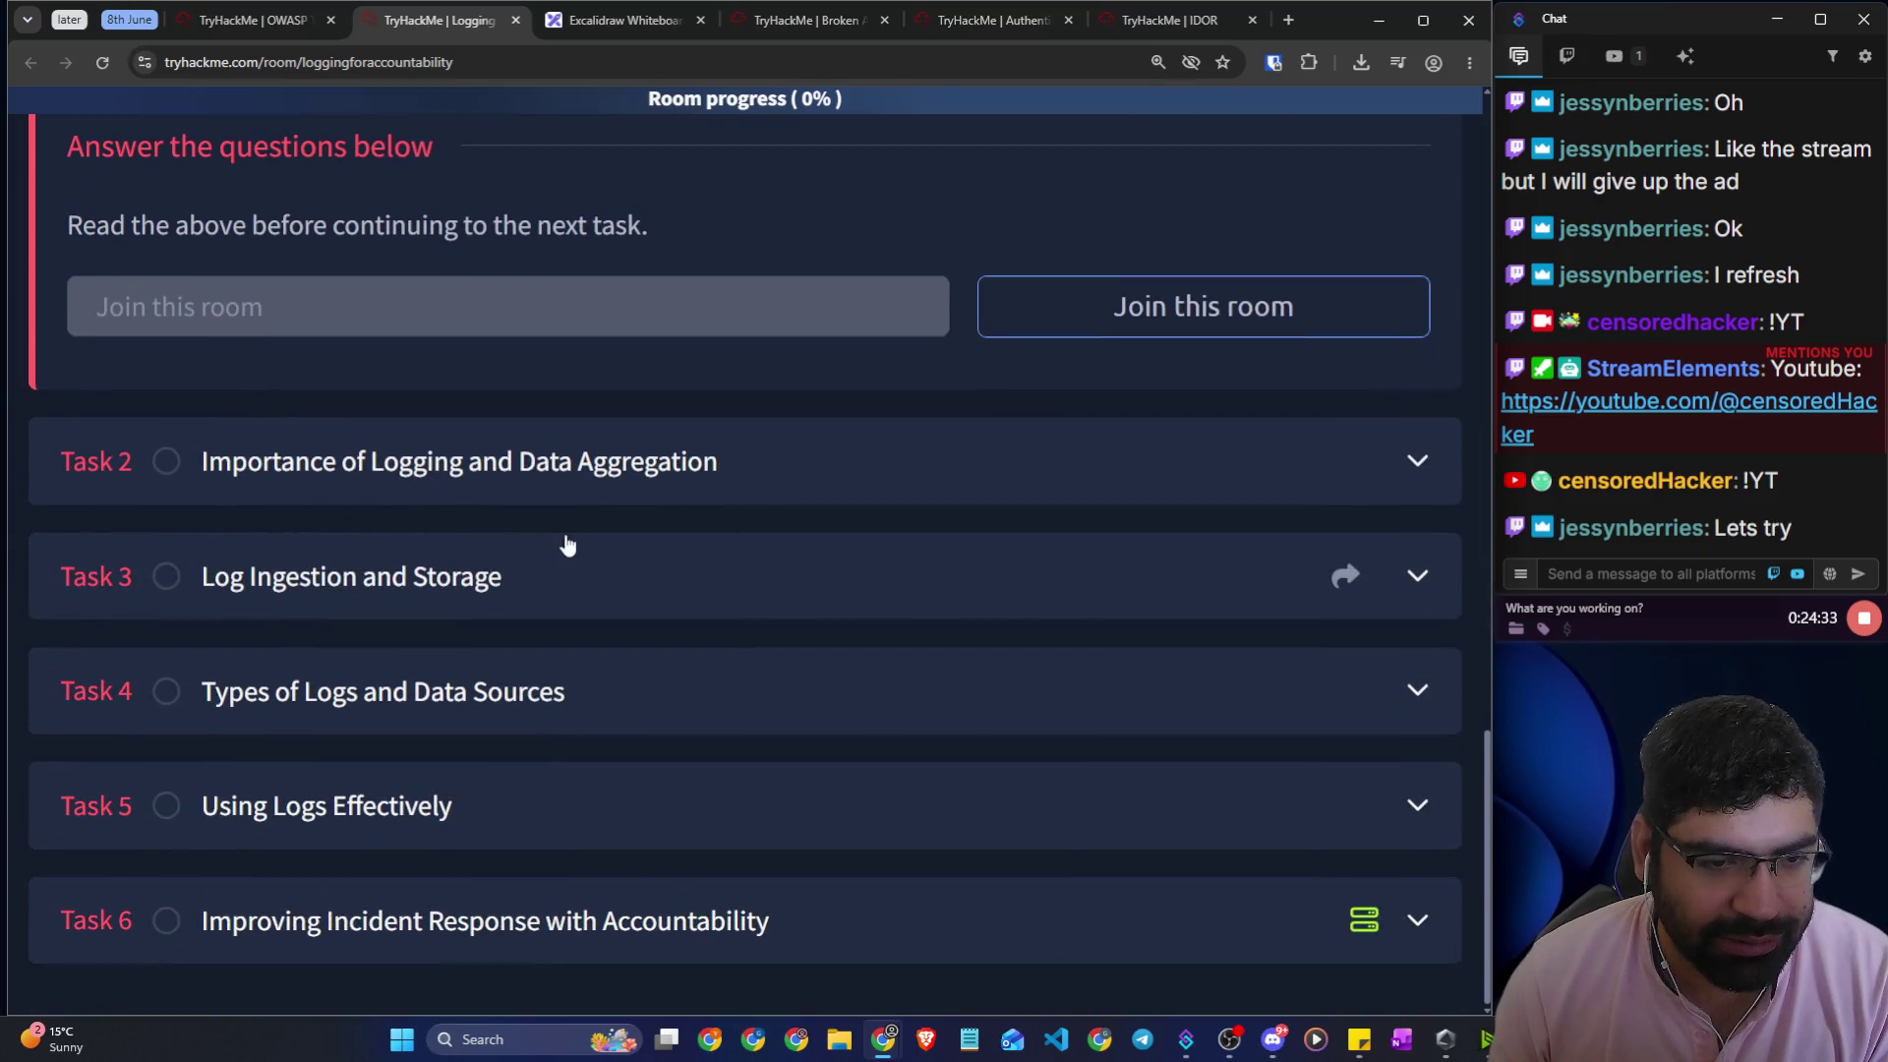
pyautogui.scroll(5, 771, 477)
pyautogui.moveTo(983, 417); pyautogui.dragTo(1365, 417)
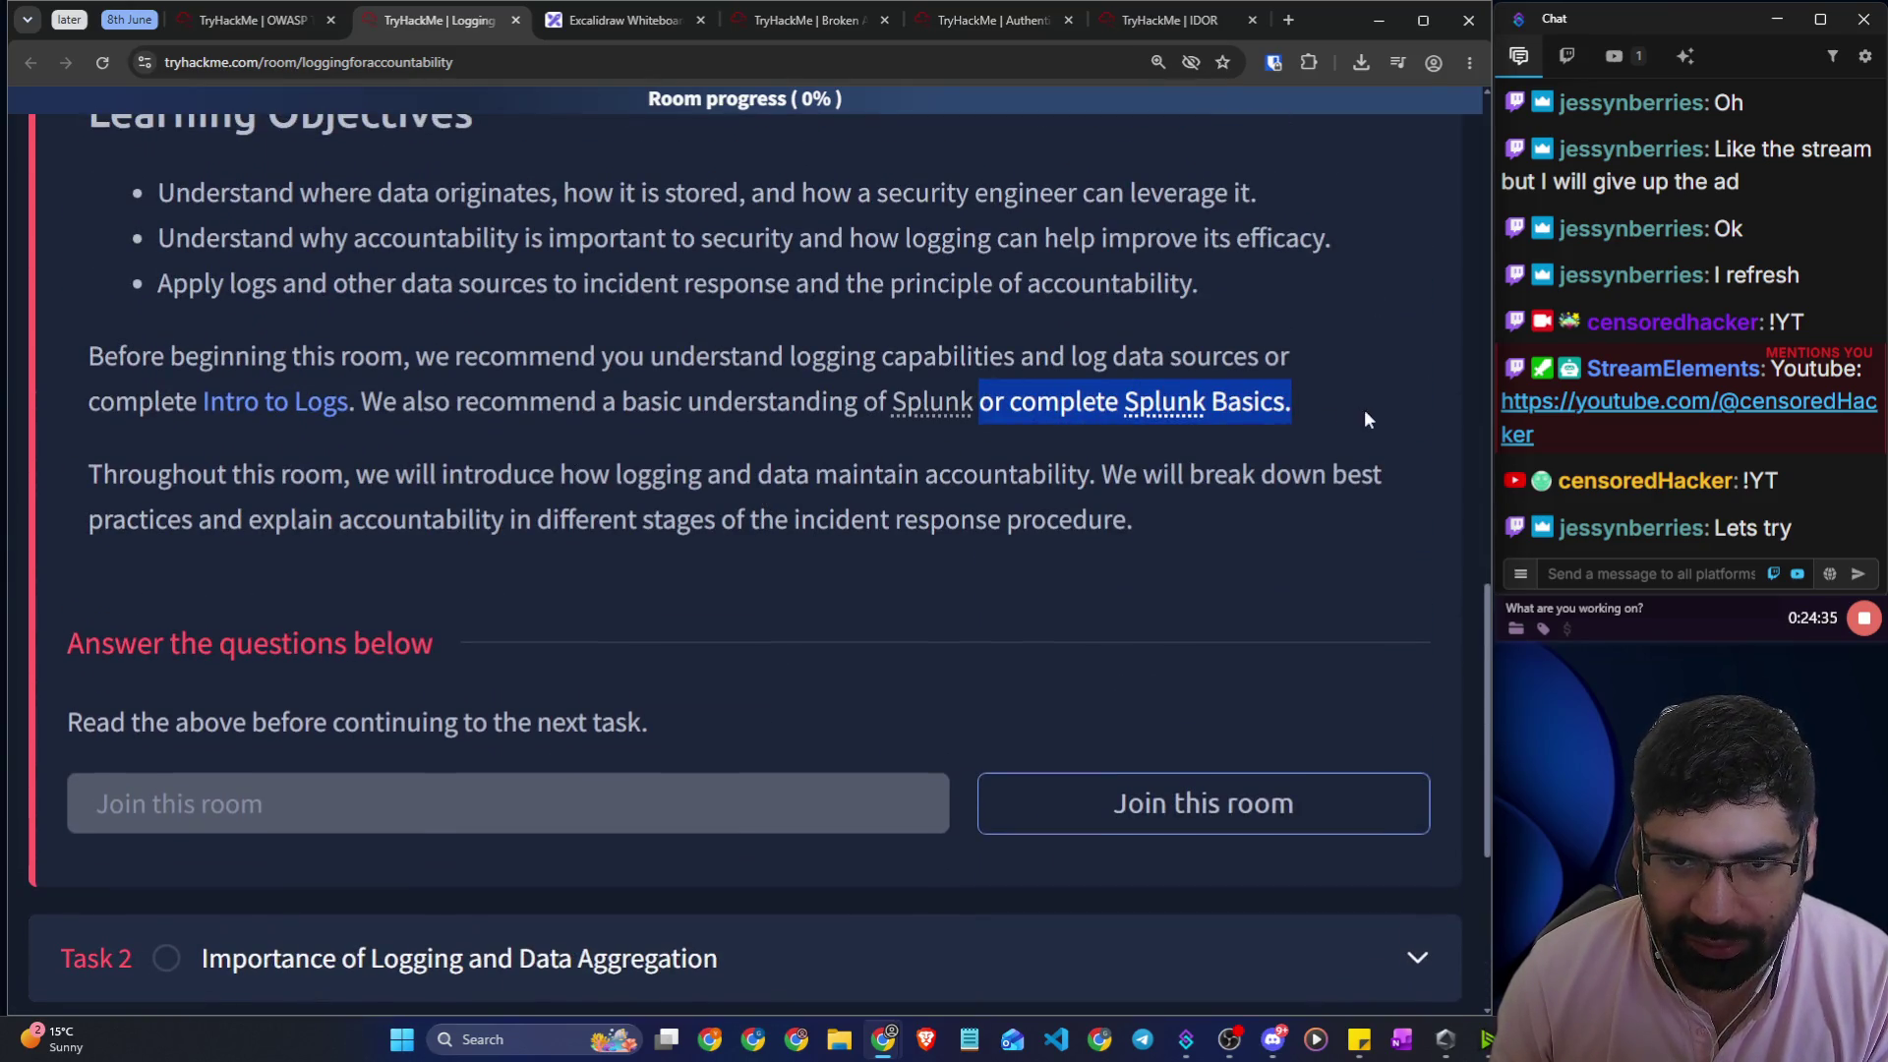
pyautogui.scroll(-4, 557, 576)
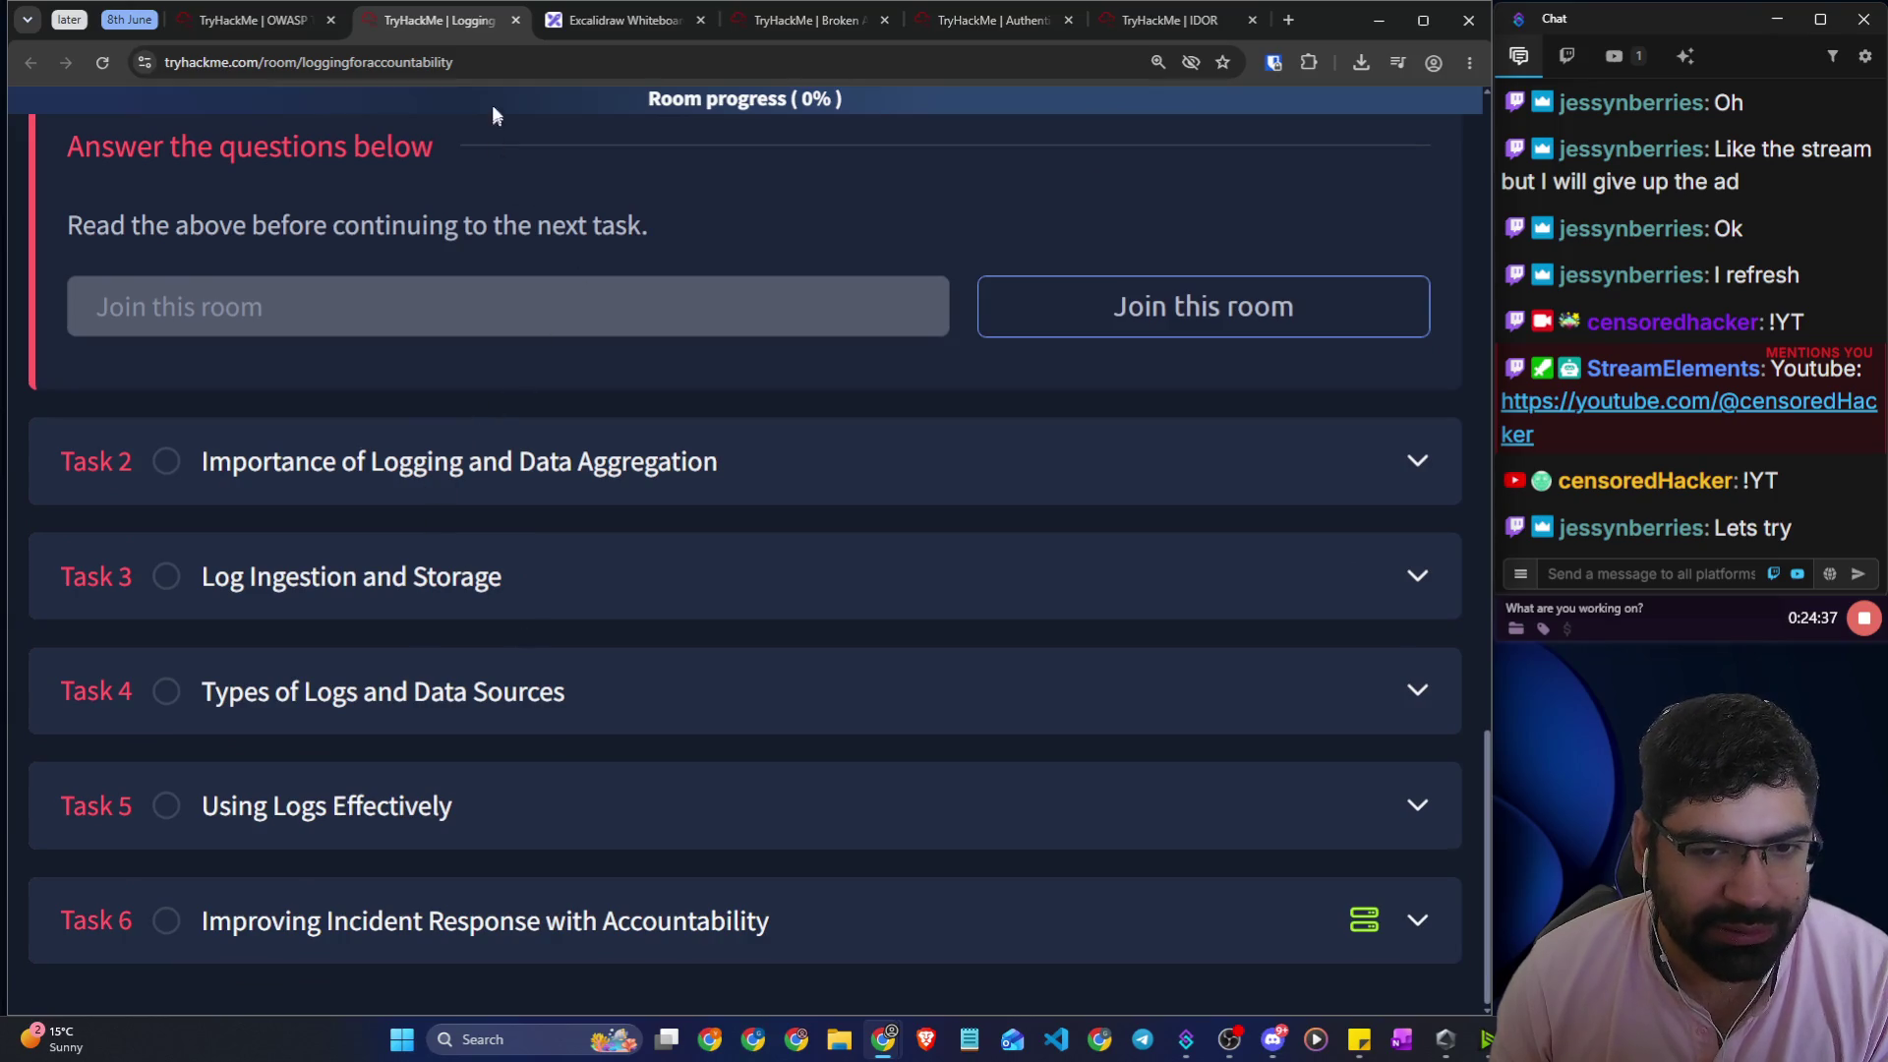
# - Return to the OWASP room's Task 5 and scroll to its question area
pyautogui.click(242, 20)
pyautogui.scroll(-3, 856, 454)
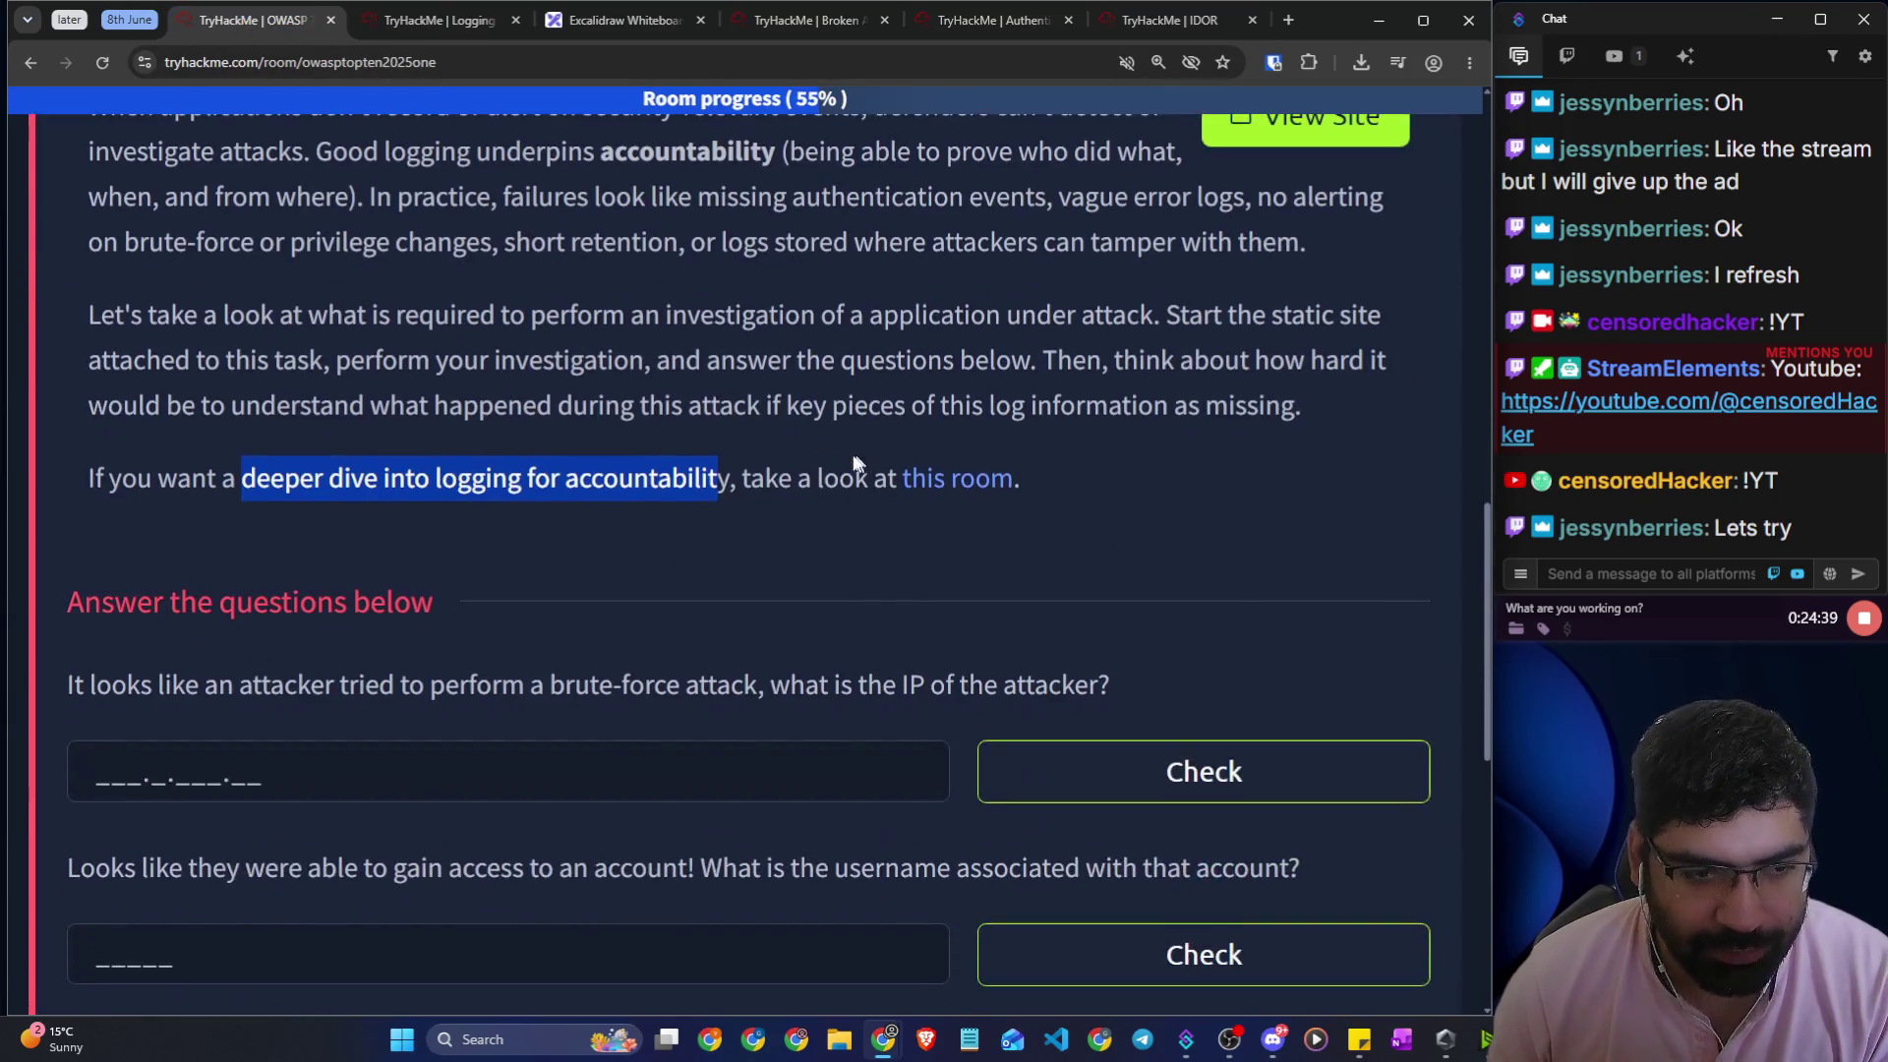
pyautogui.scroll(1, 1172, 200)
# - Launch the bank.thm SIEM Dashboard and highlight its heading and application-logs subtitle
pyautogui.click(1229, 212)
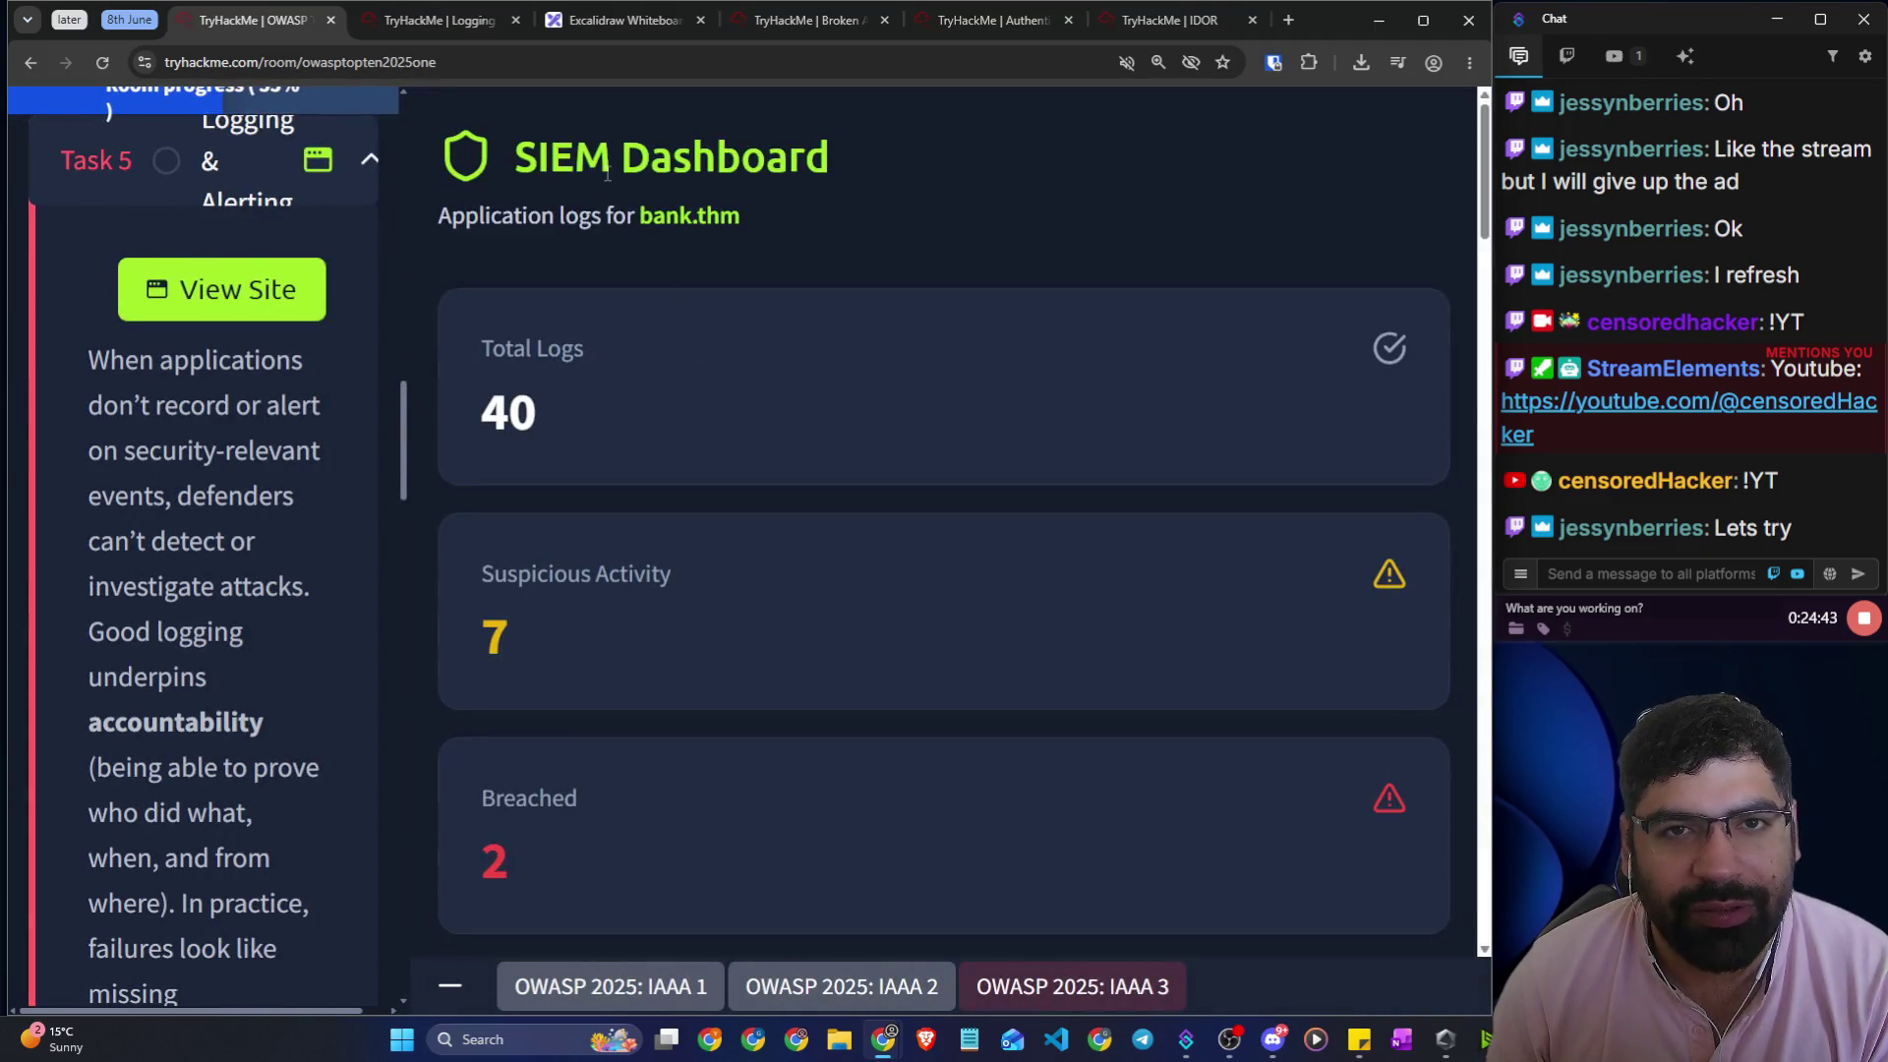
pyautogui.moveTo(608, 175); pyautogui.dragTo(819, 174)
pyautogui.click(541, 164)
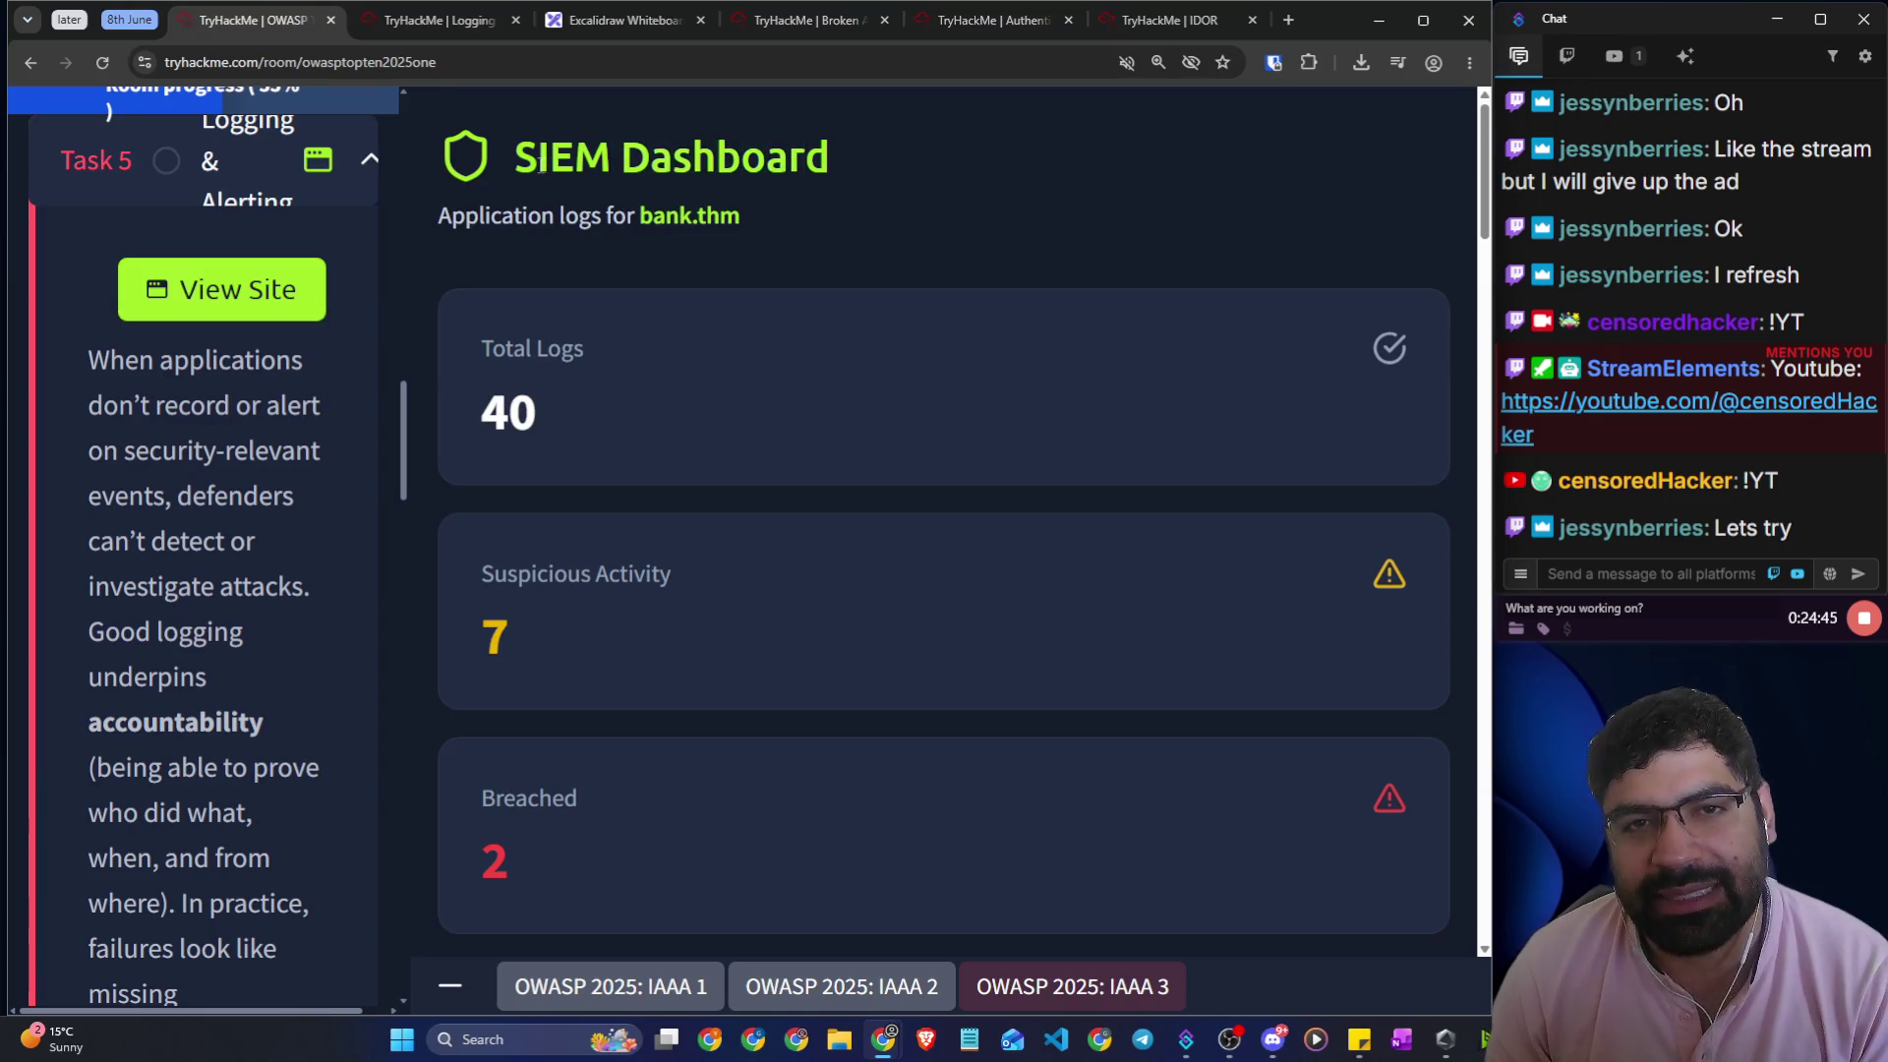
pyautogui.moveTo(527, 163); pyautogui.dragTo(610, 159)
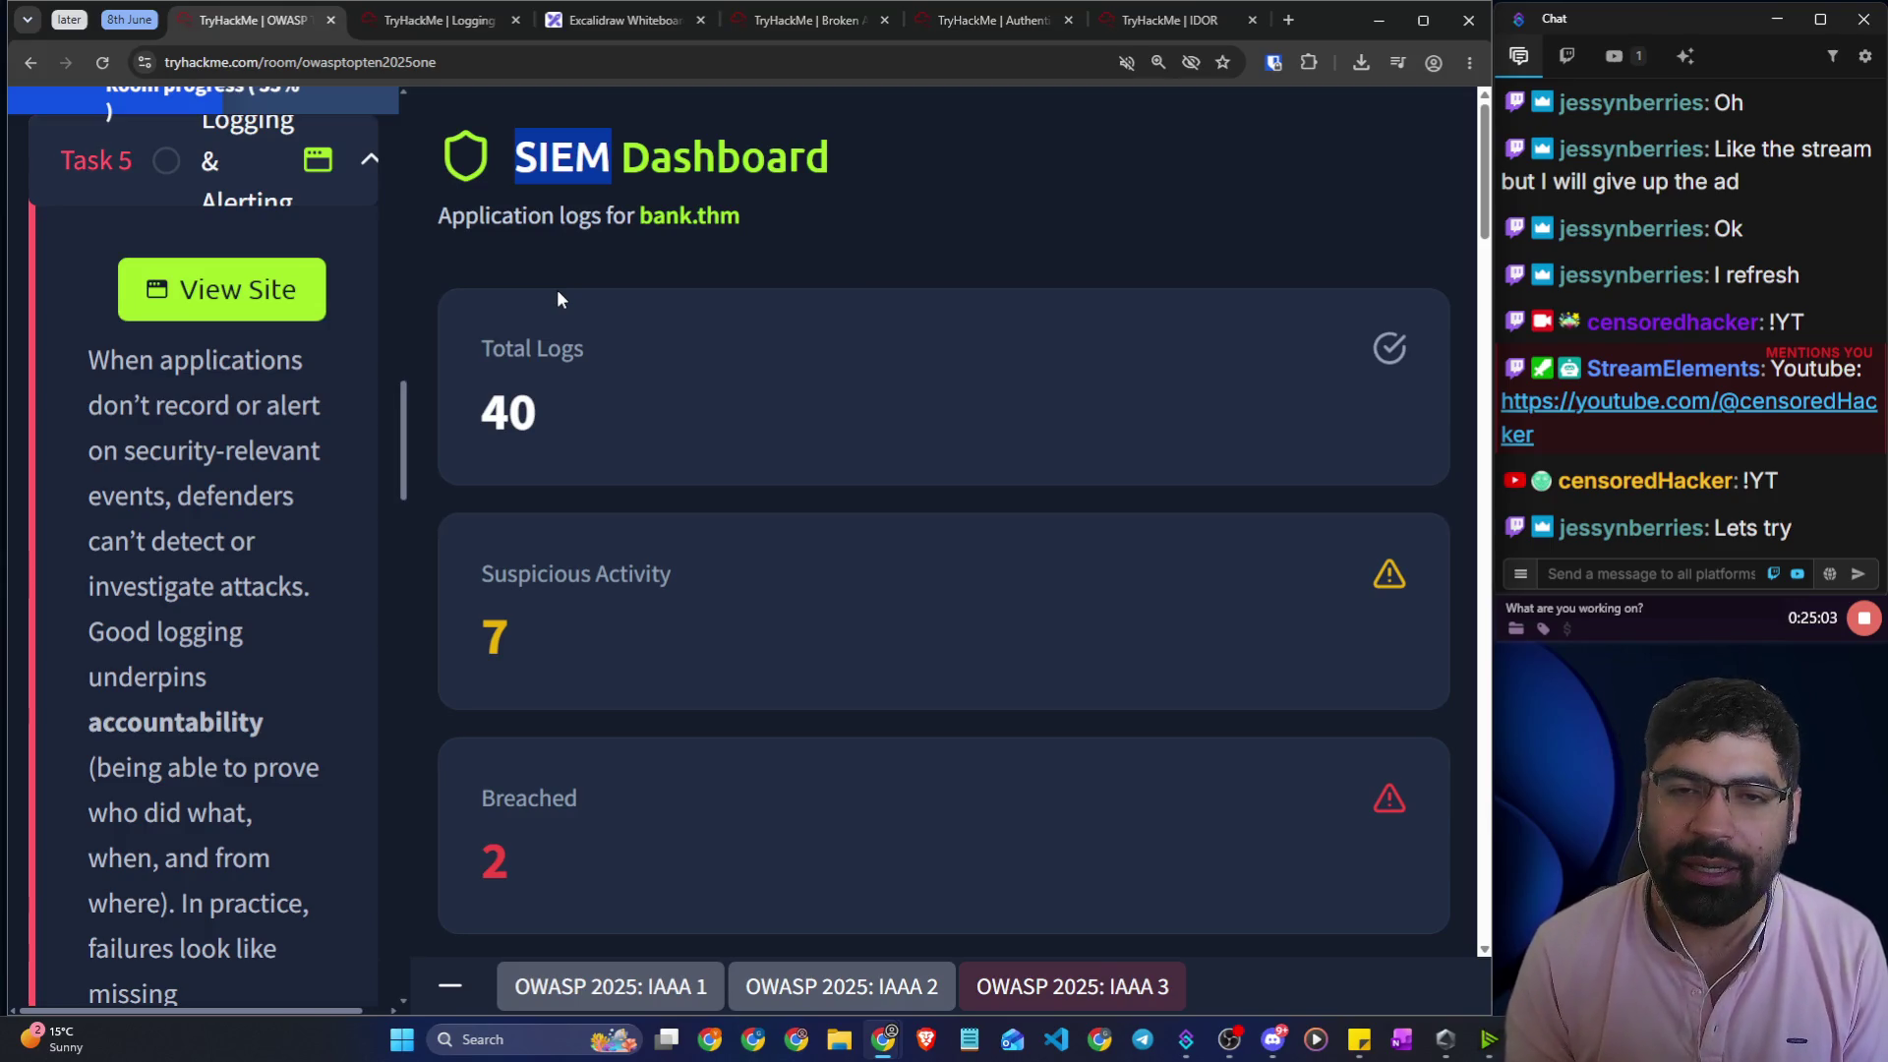
pyautogui.click(539, 179)
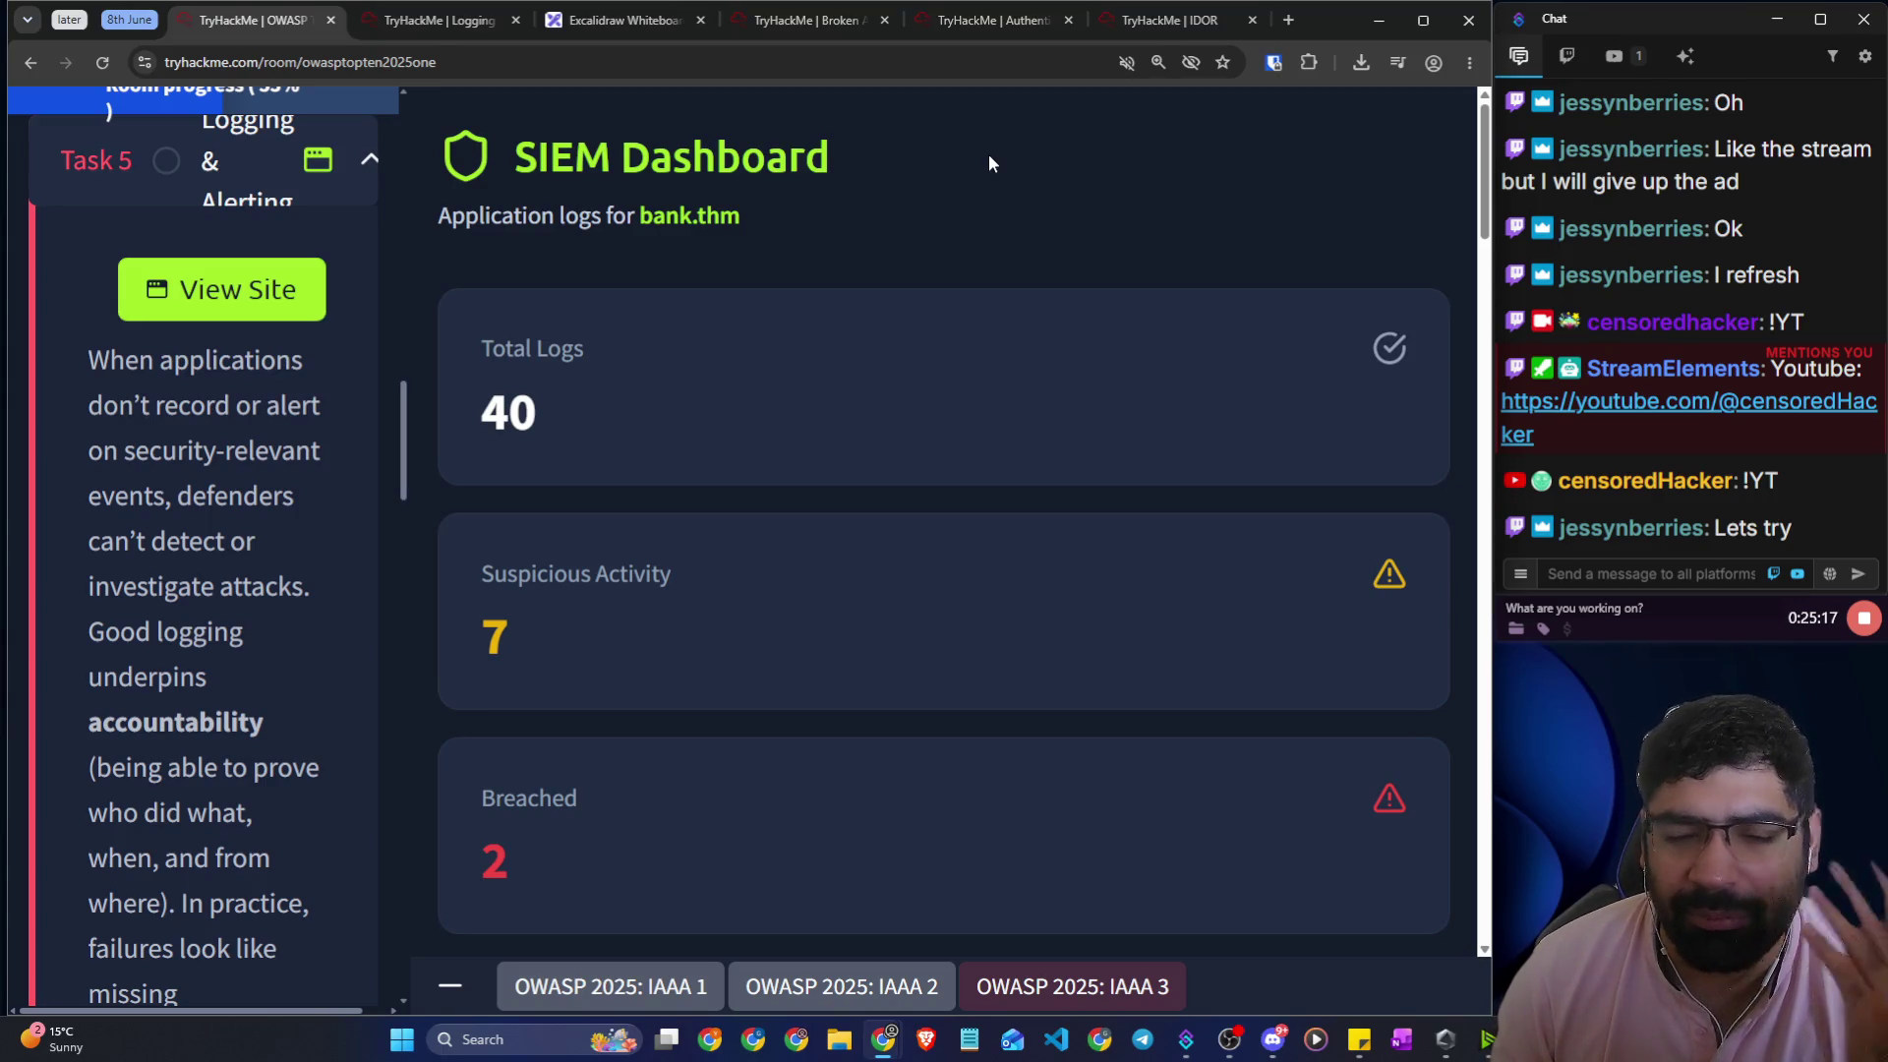
pyautogui.moveTo(831, 158); pyautogui.dragTo(499, 154)
pyautogui.click(851, 200)
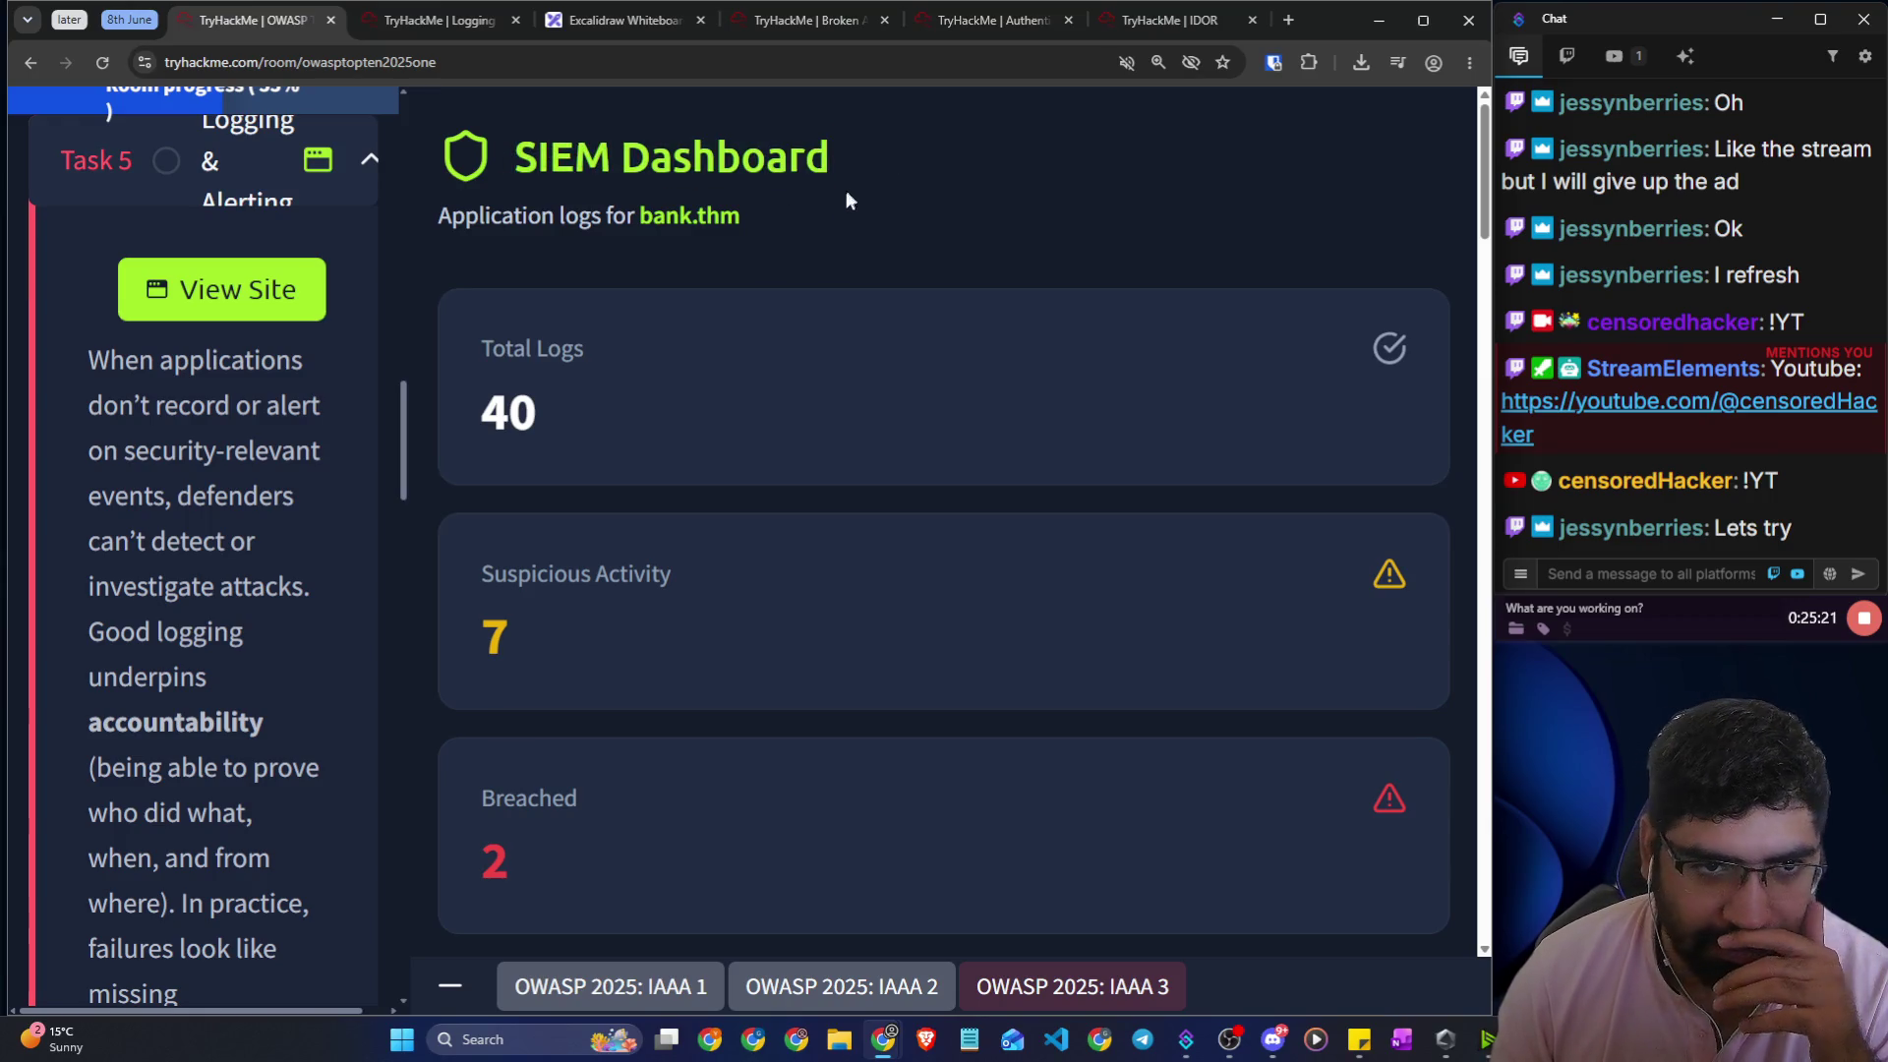
pyautogui.moveTo(439, 215); pyautogui.dragTo(797, 208)
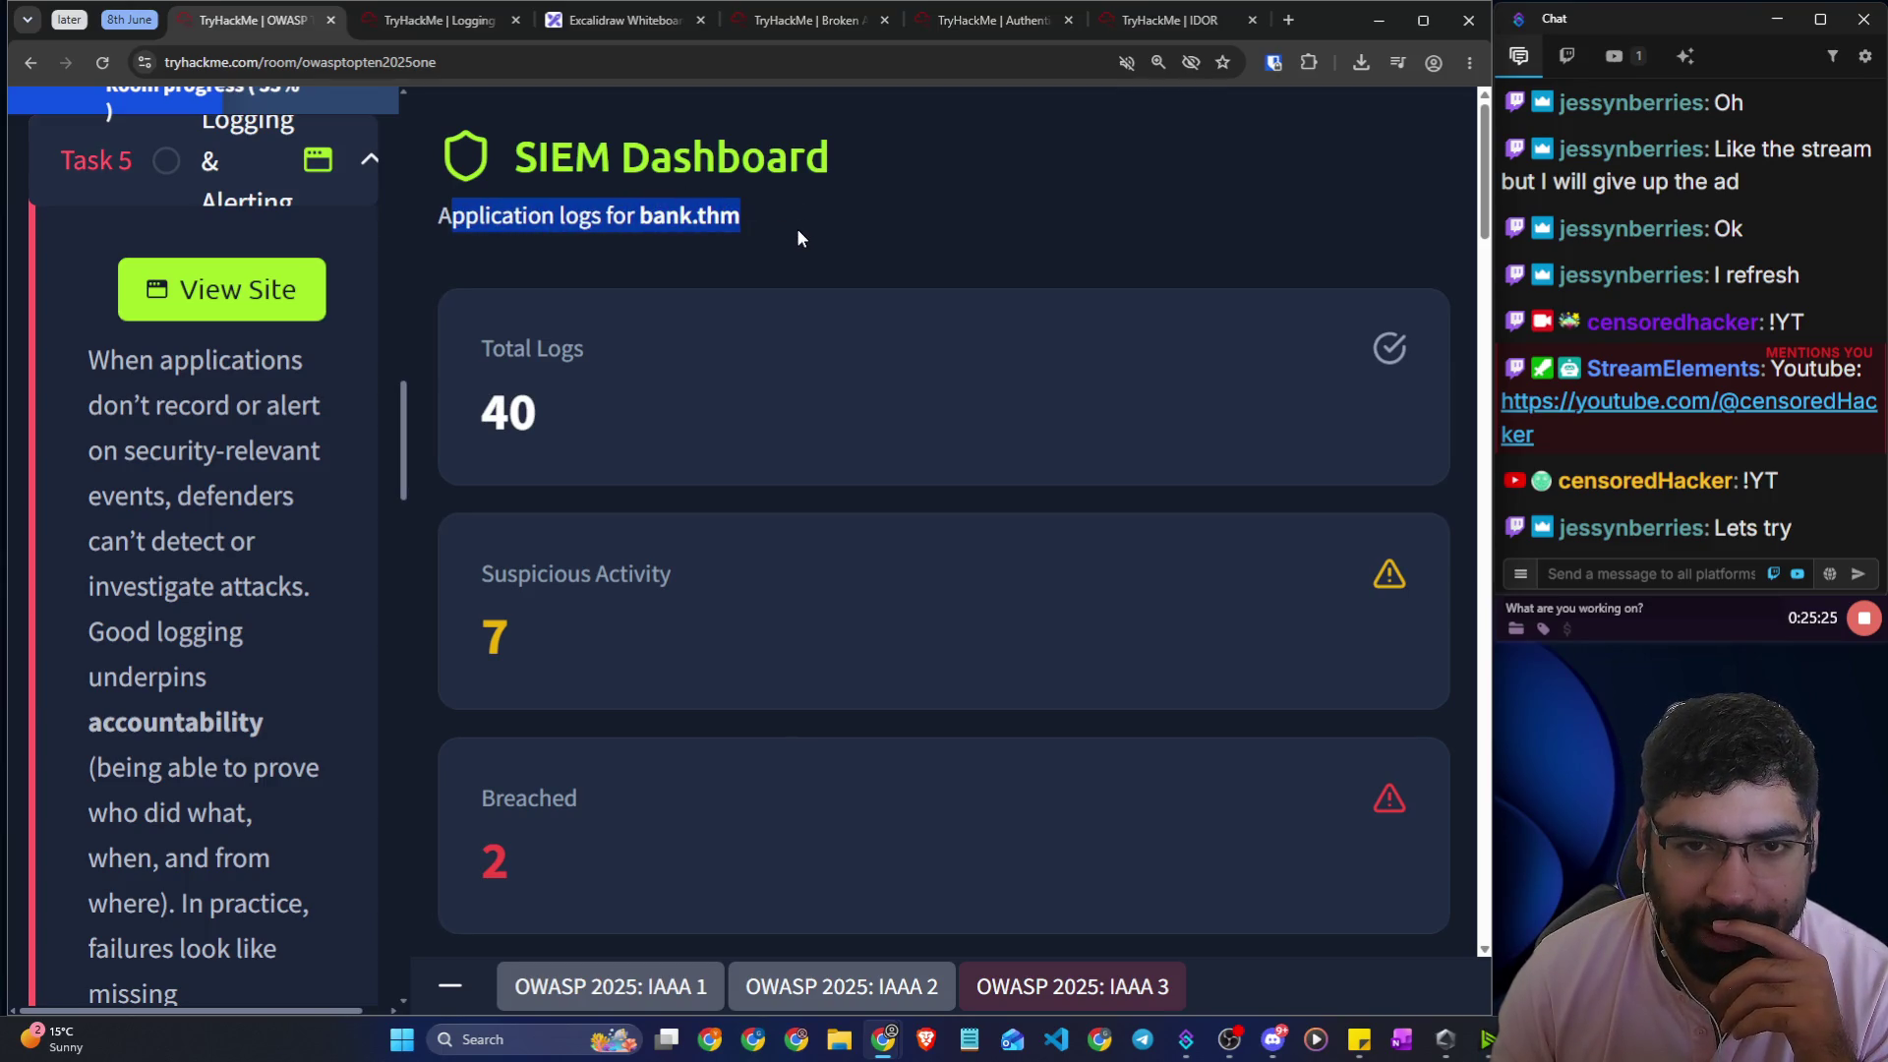
# - Highlight the suspicious-activity count of 7 and inspect the first /dashboard log entry
pyautogui.scroll(-1, 632, 287)
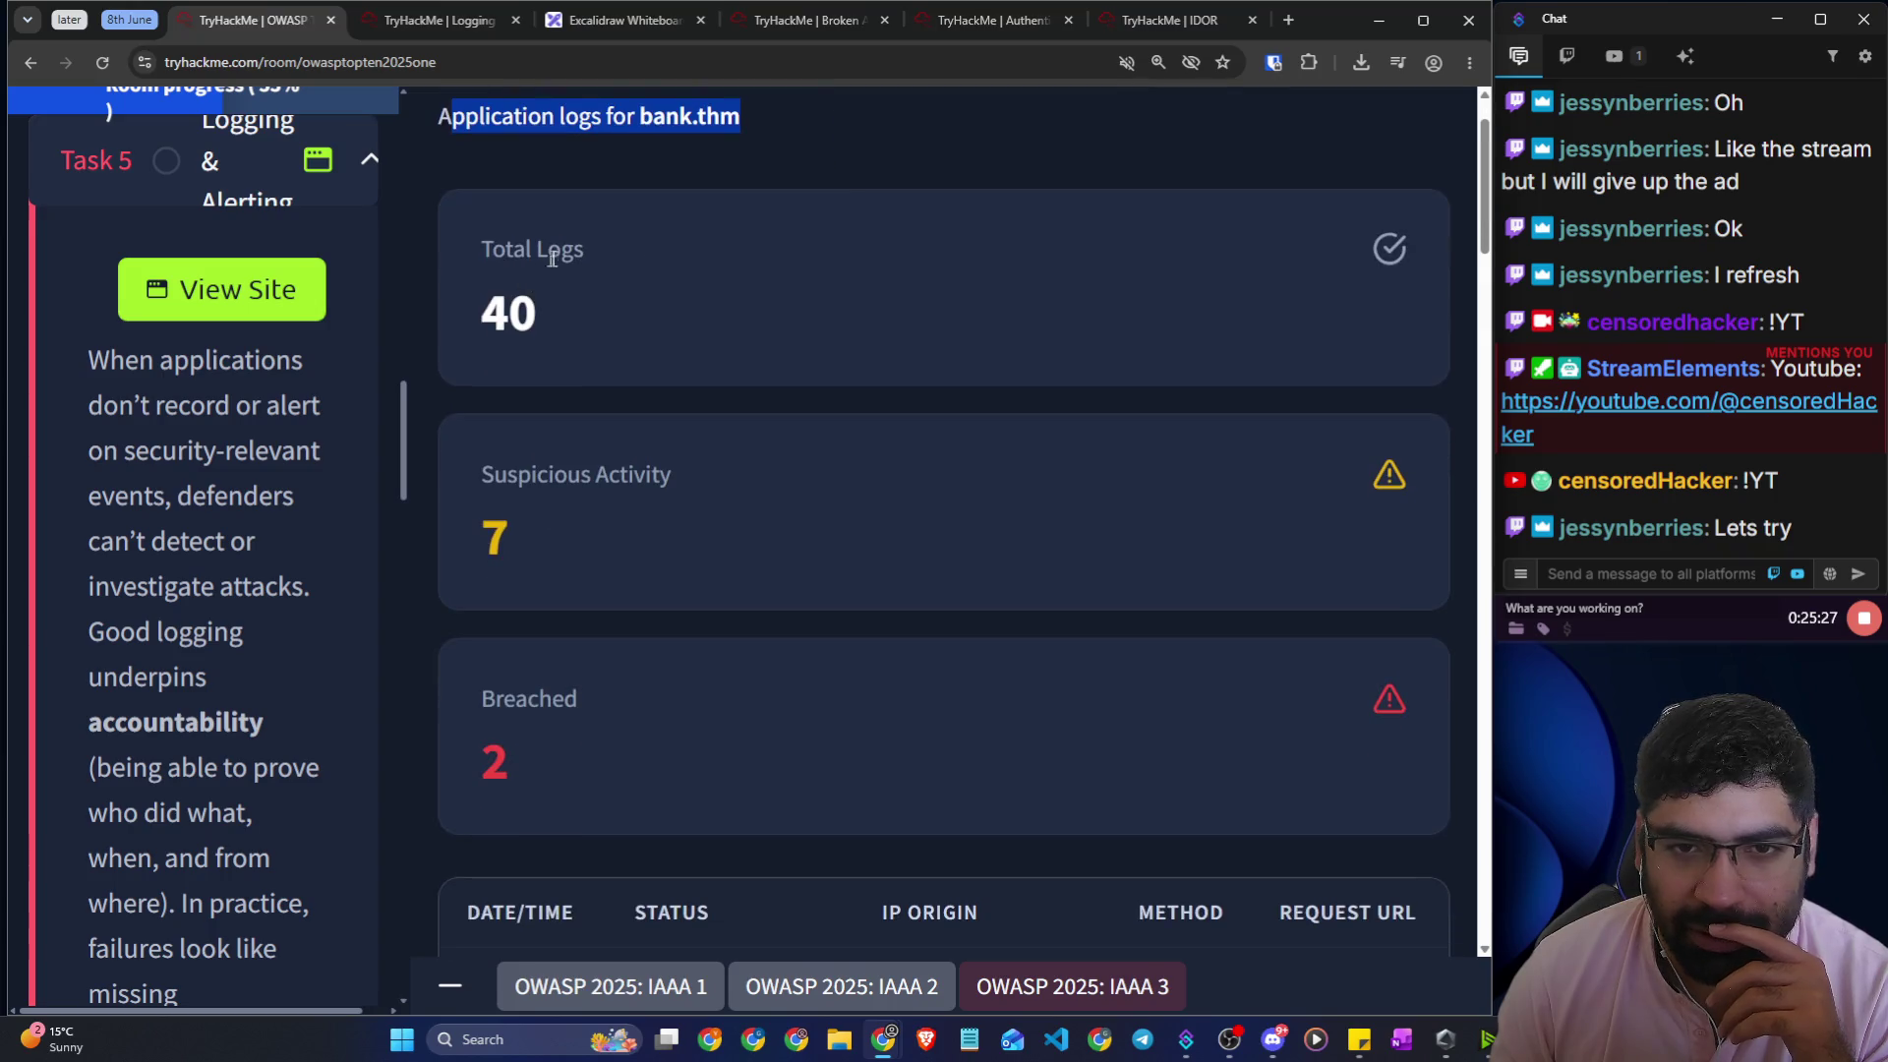
pyautogui.click(550, 304)
pyautogui.scroll(-2, 599, 348)
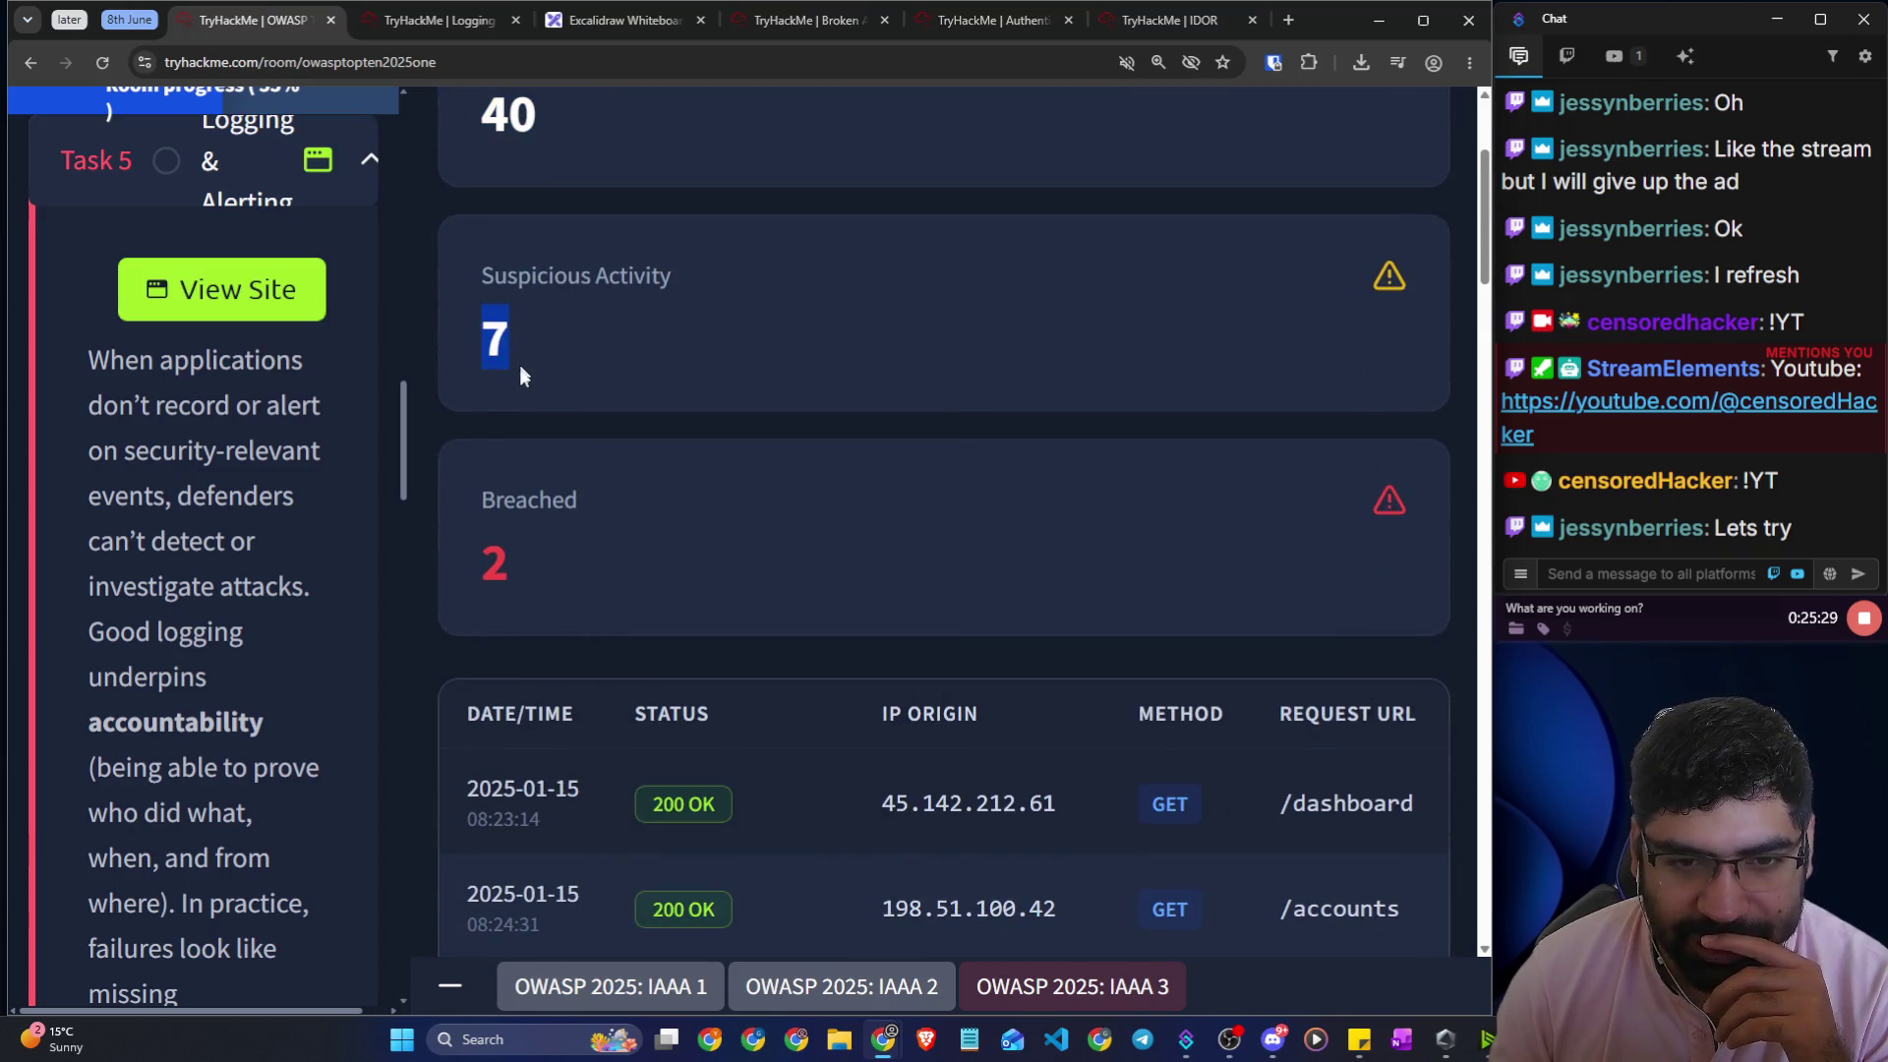
pyautogui.doubleClick(491, 561)
pyautogui.scroll(-4, 621, 438)
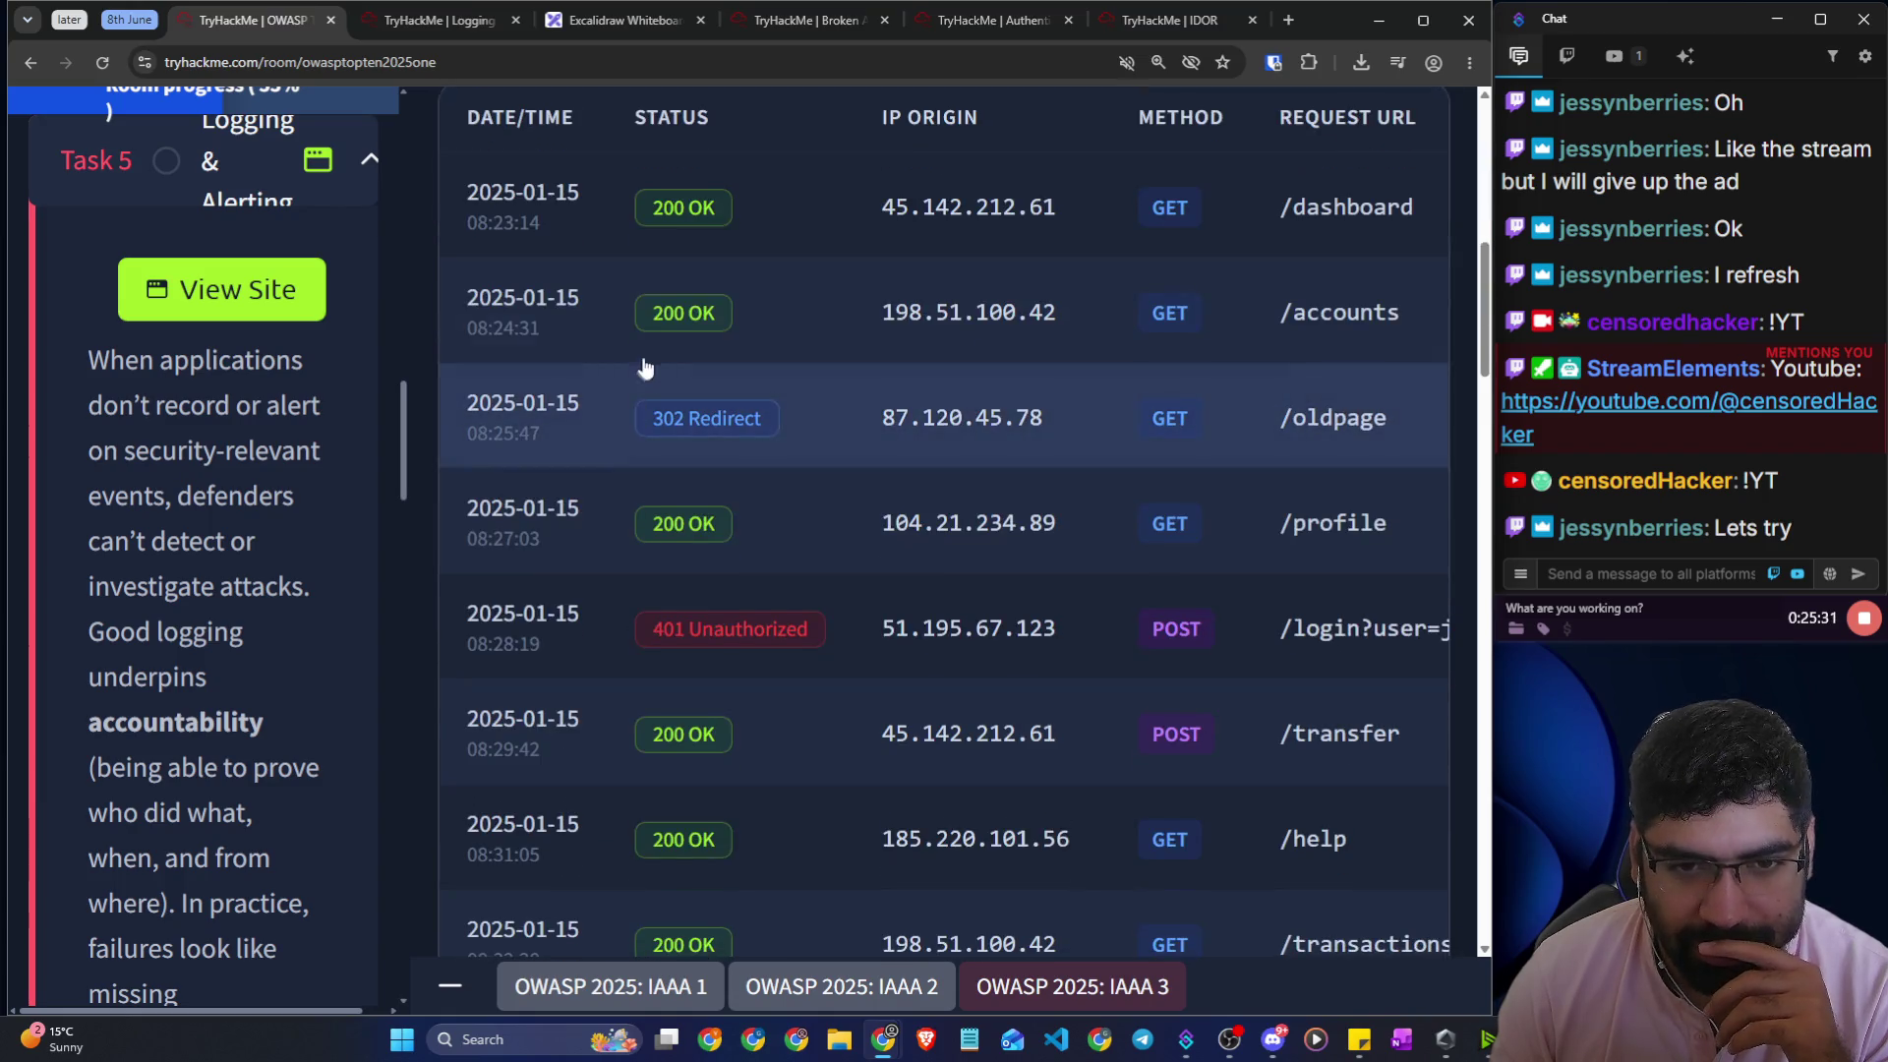
pyautogui.moveTo(503, 398); pyautogui.dragTo(742, 417)
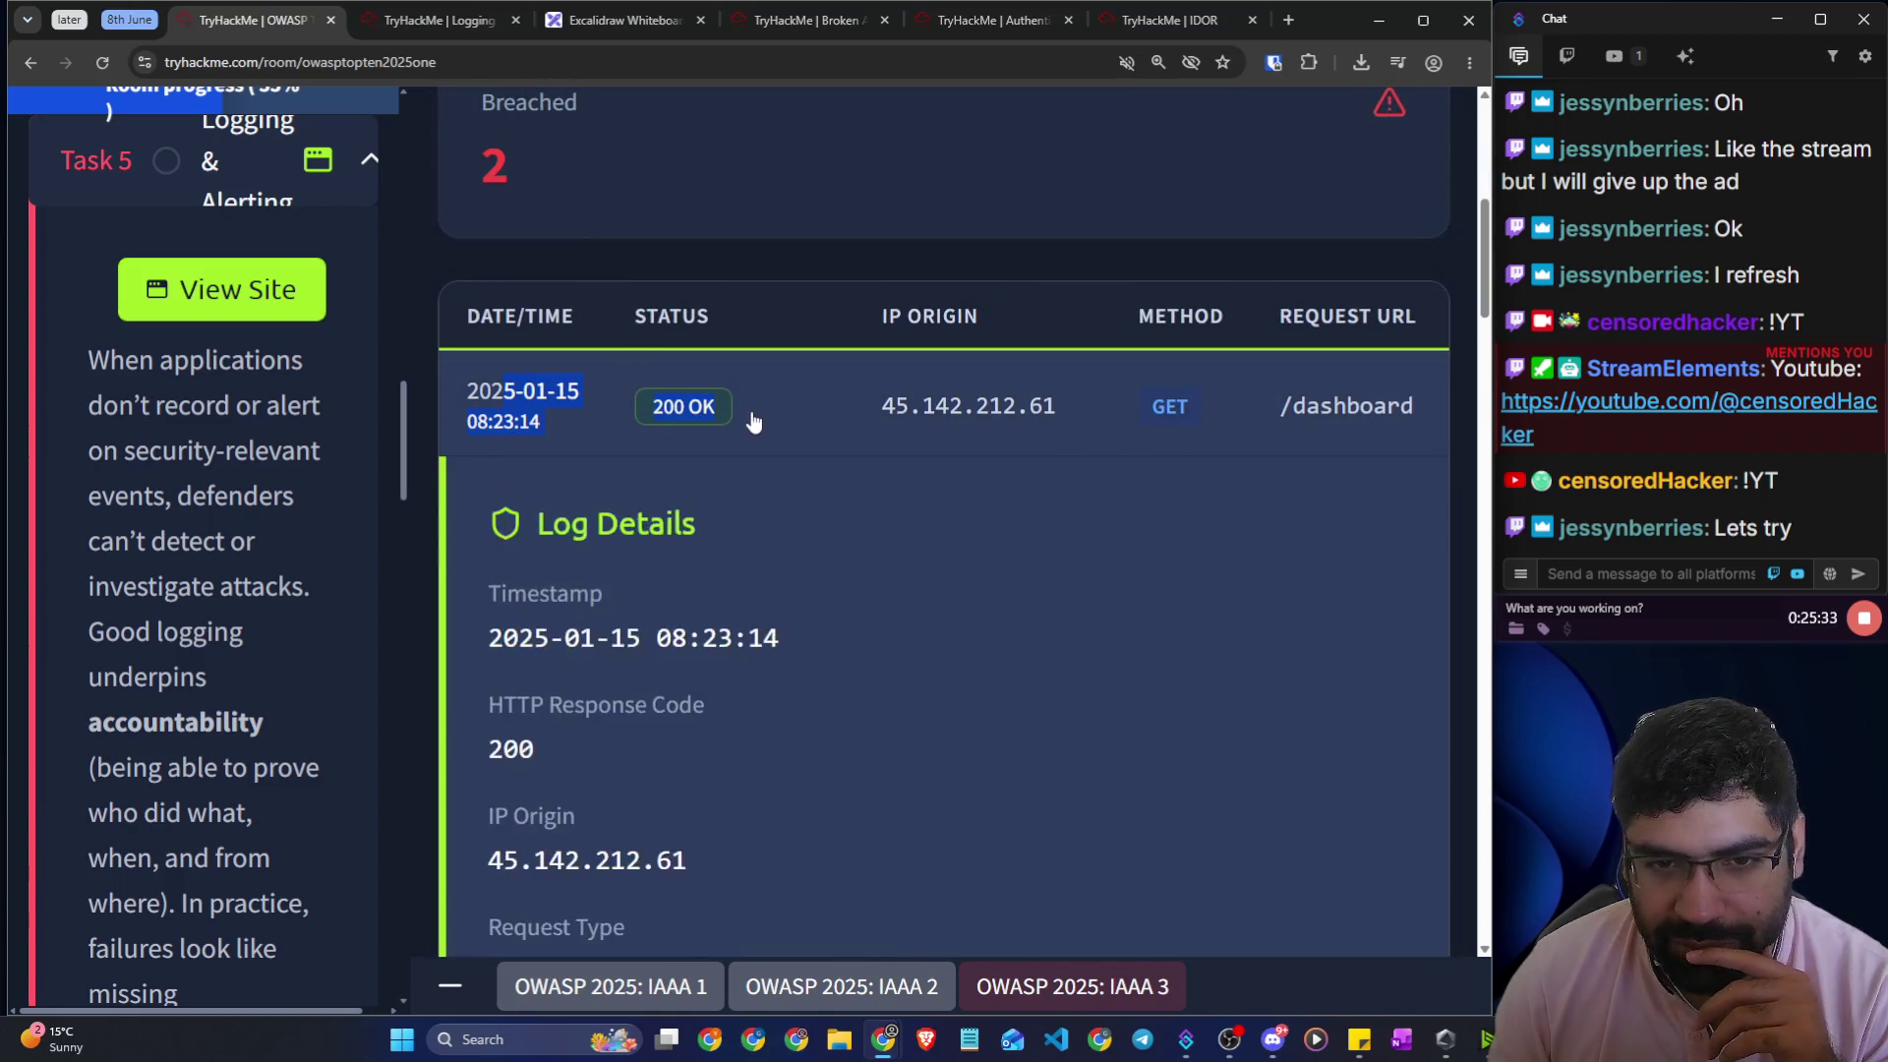
pyautogui.click(752, 401)
# - Inspect failed /login entries from 51.195.67.123 and 151.80.31.167, noting the wrong password
pyautogui.scroll(-4, 810, 426)
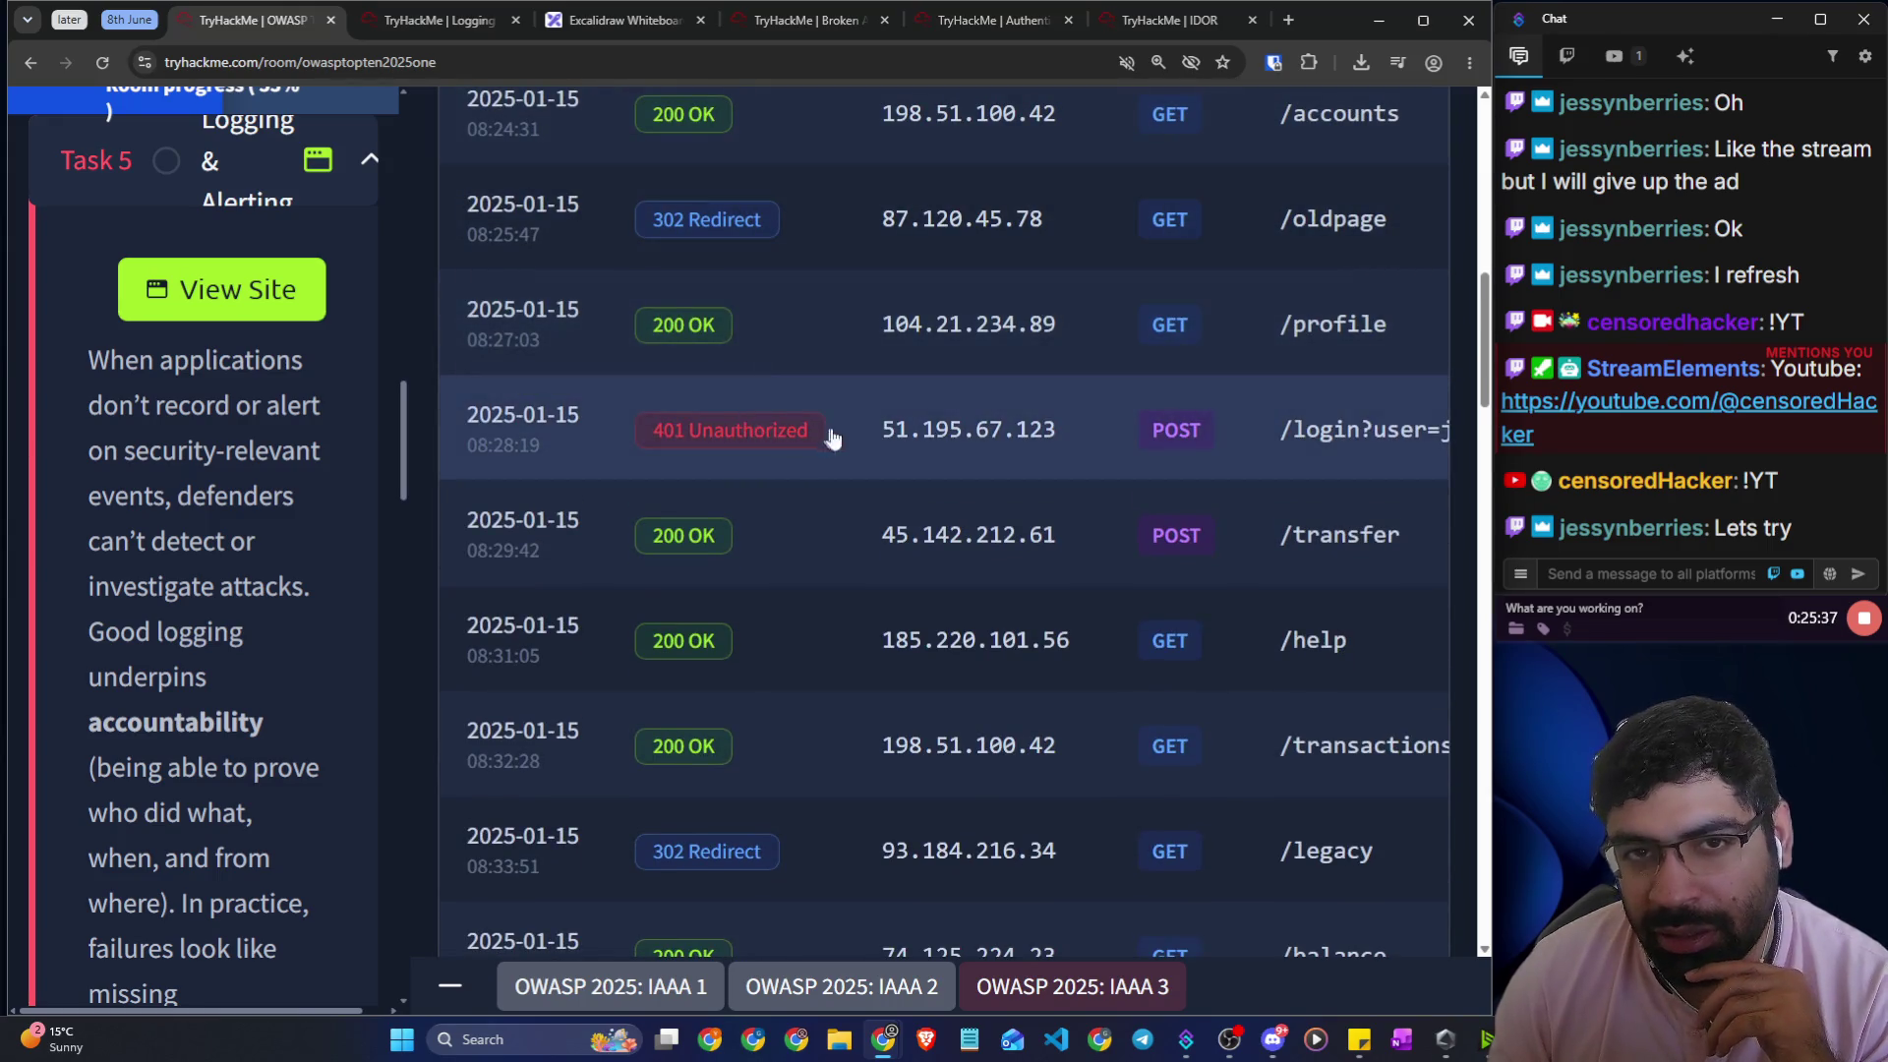
pyautogui.click(905, 433)
pyautogui.scroll(-5, 929, 413)
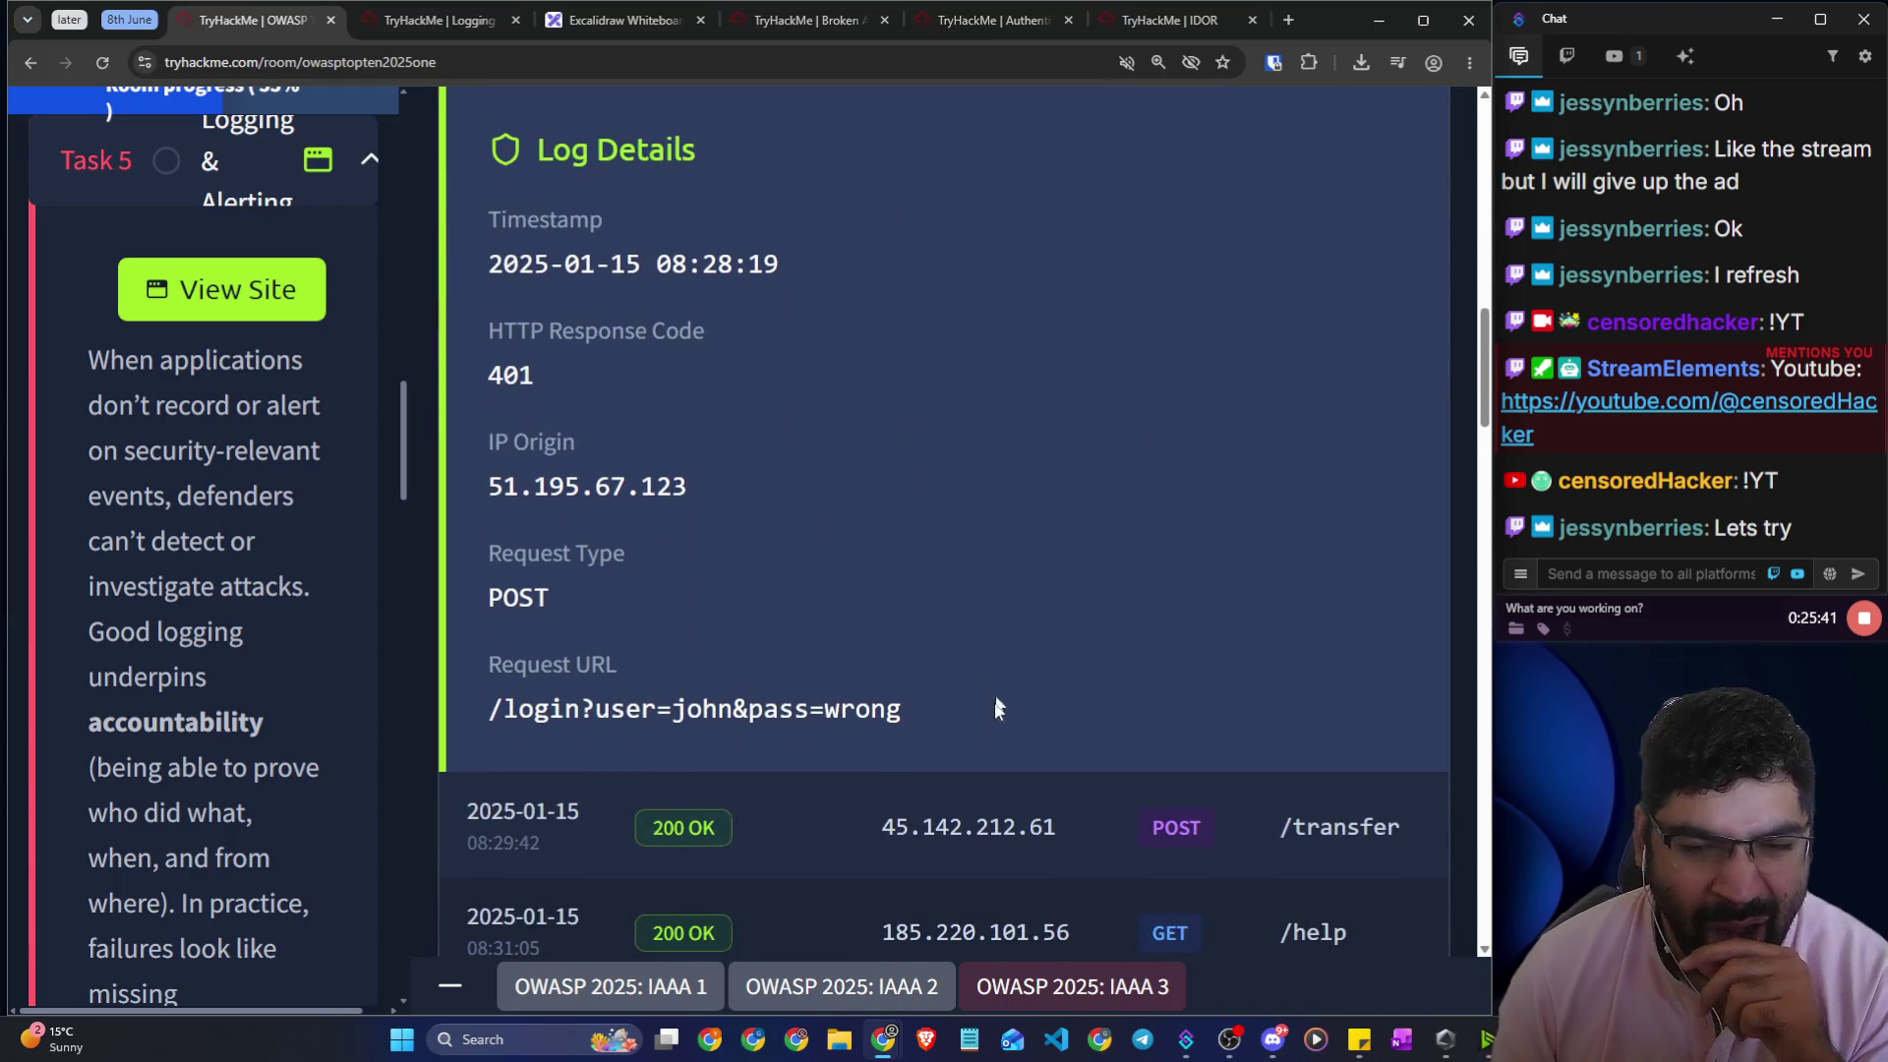
pyautogui.moveTo(913, 700); pyautogui.dragTo(668, 706)
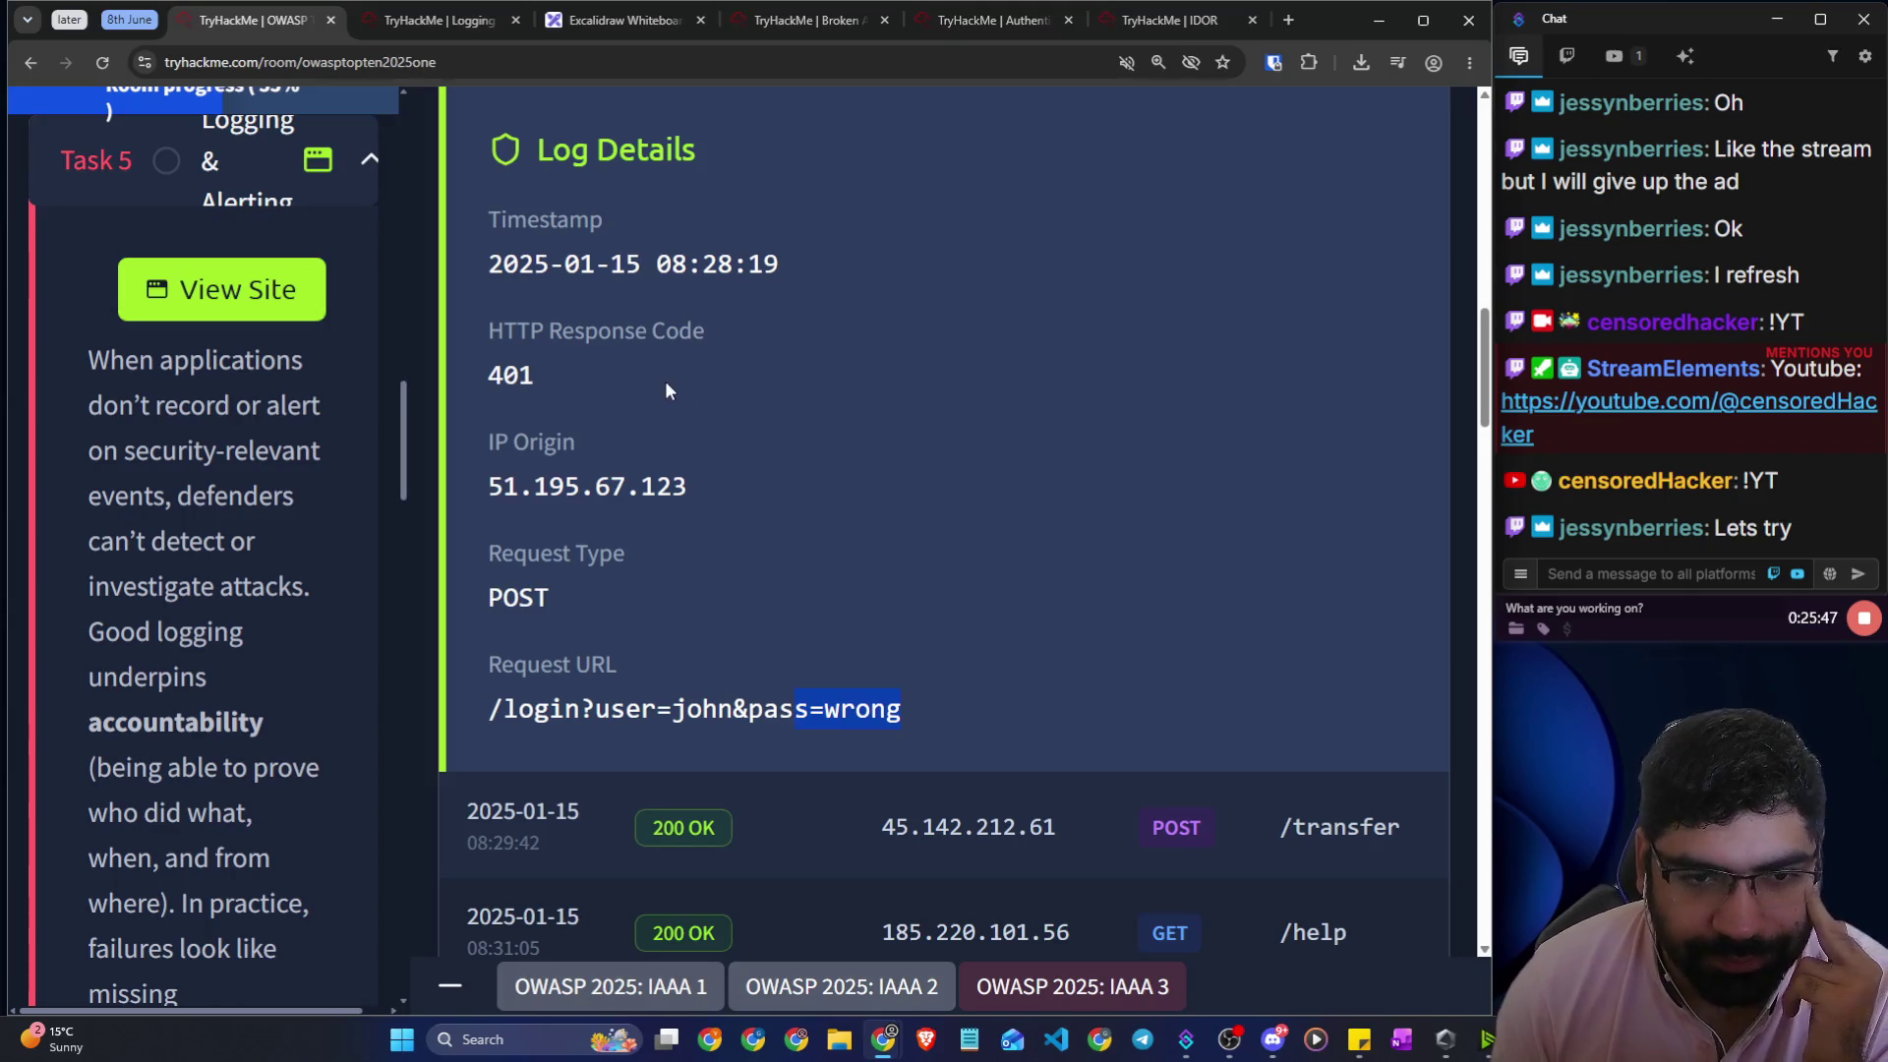
pyautogui.scroll(1, 665, 380)
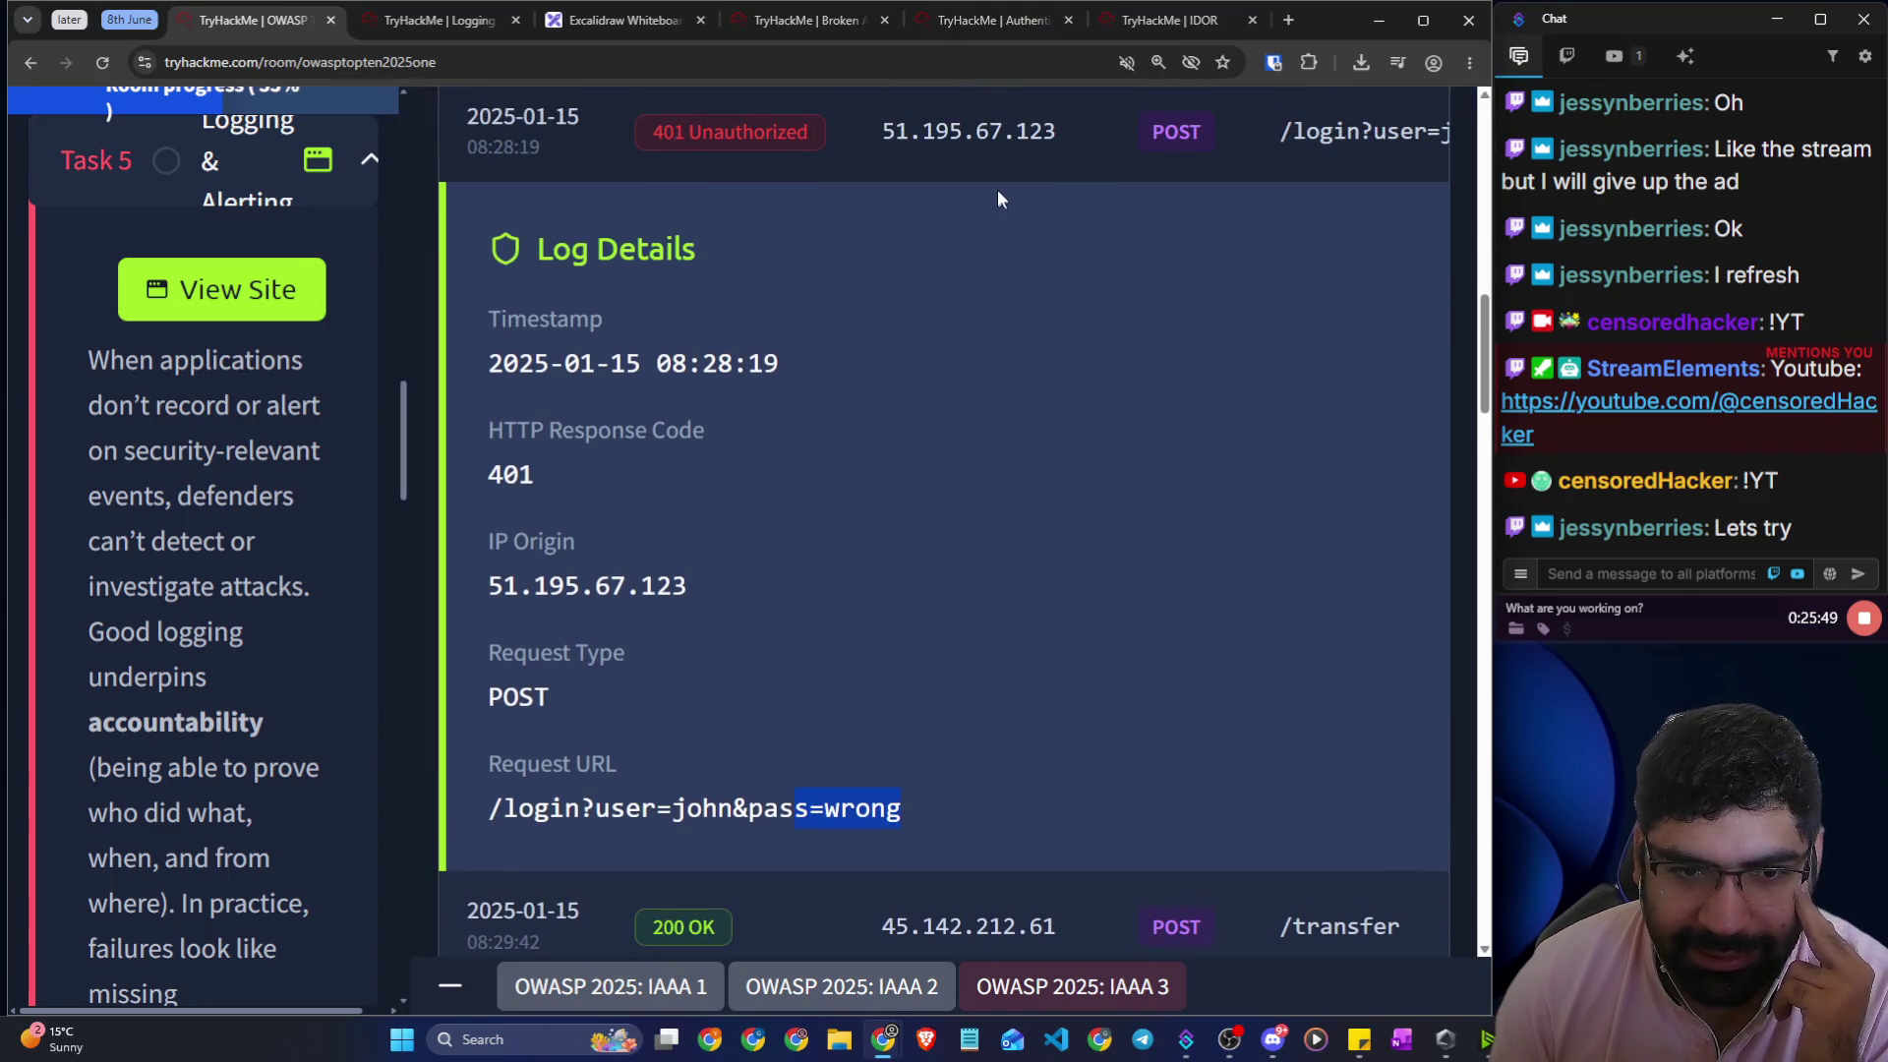
pyautogui.click(826, 148)
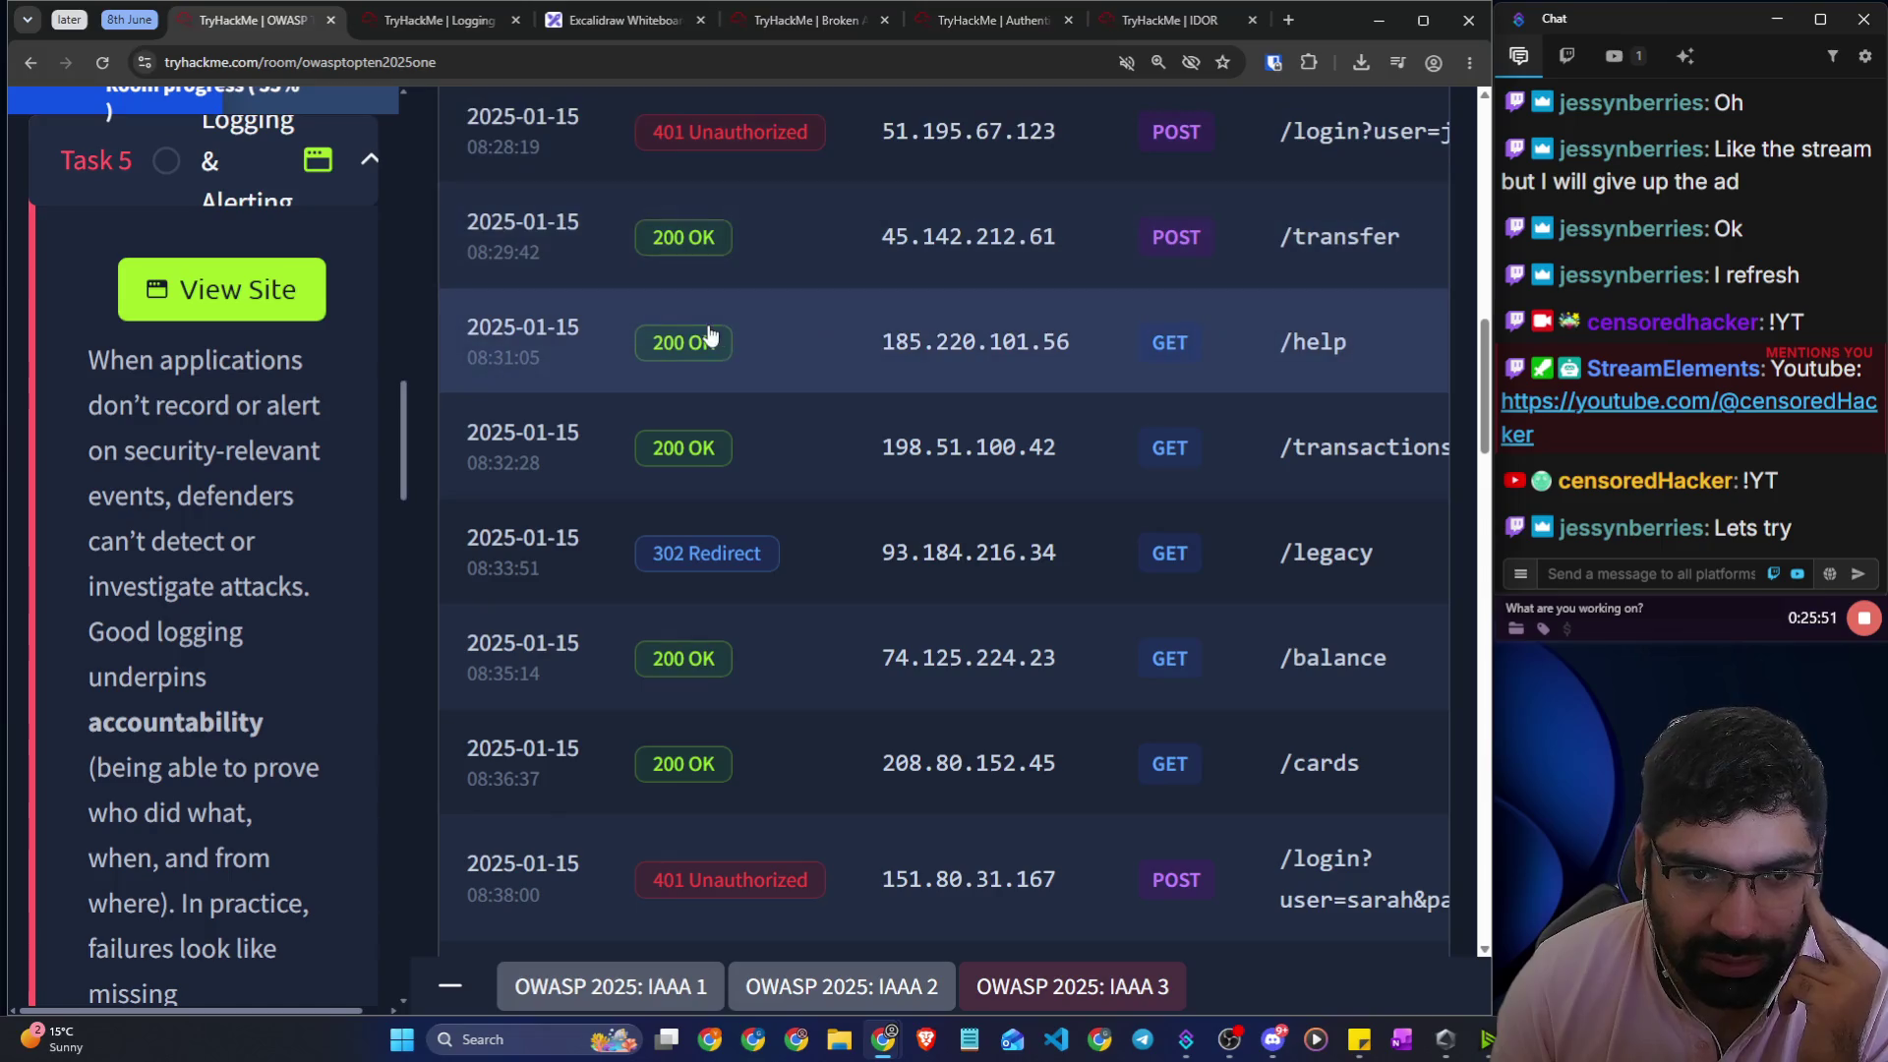
pyautogui.scroll(-6, 720, 372)
pyautogui.click(718, 374)
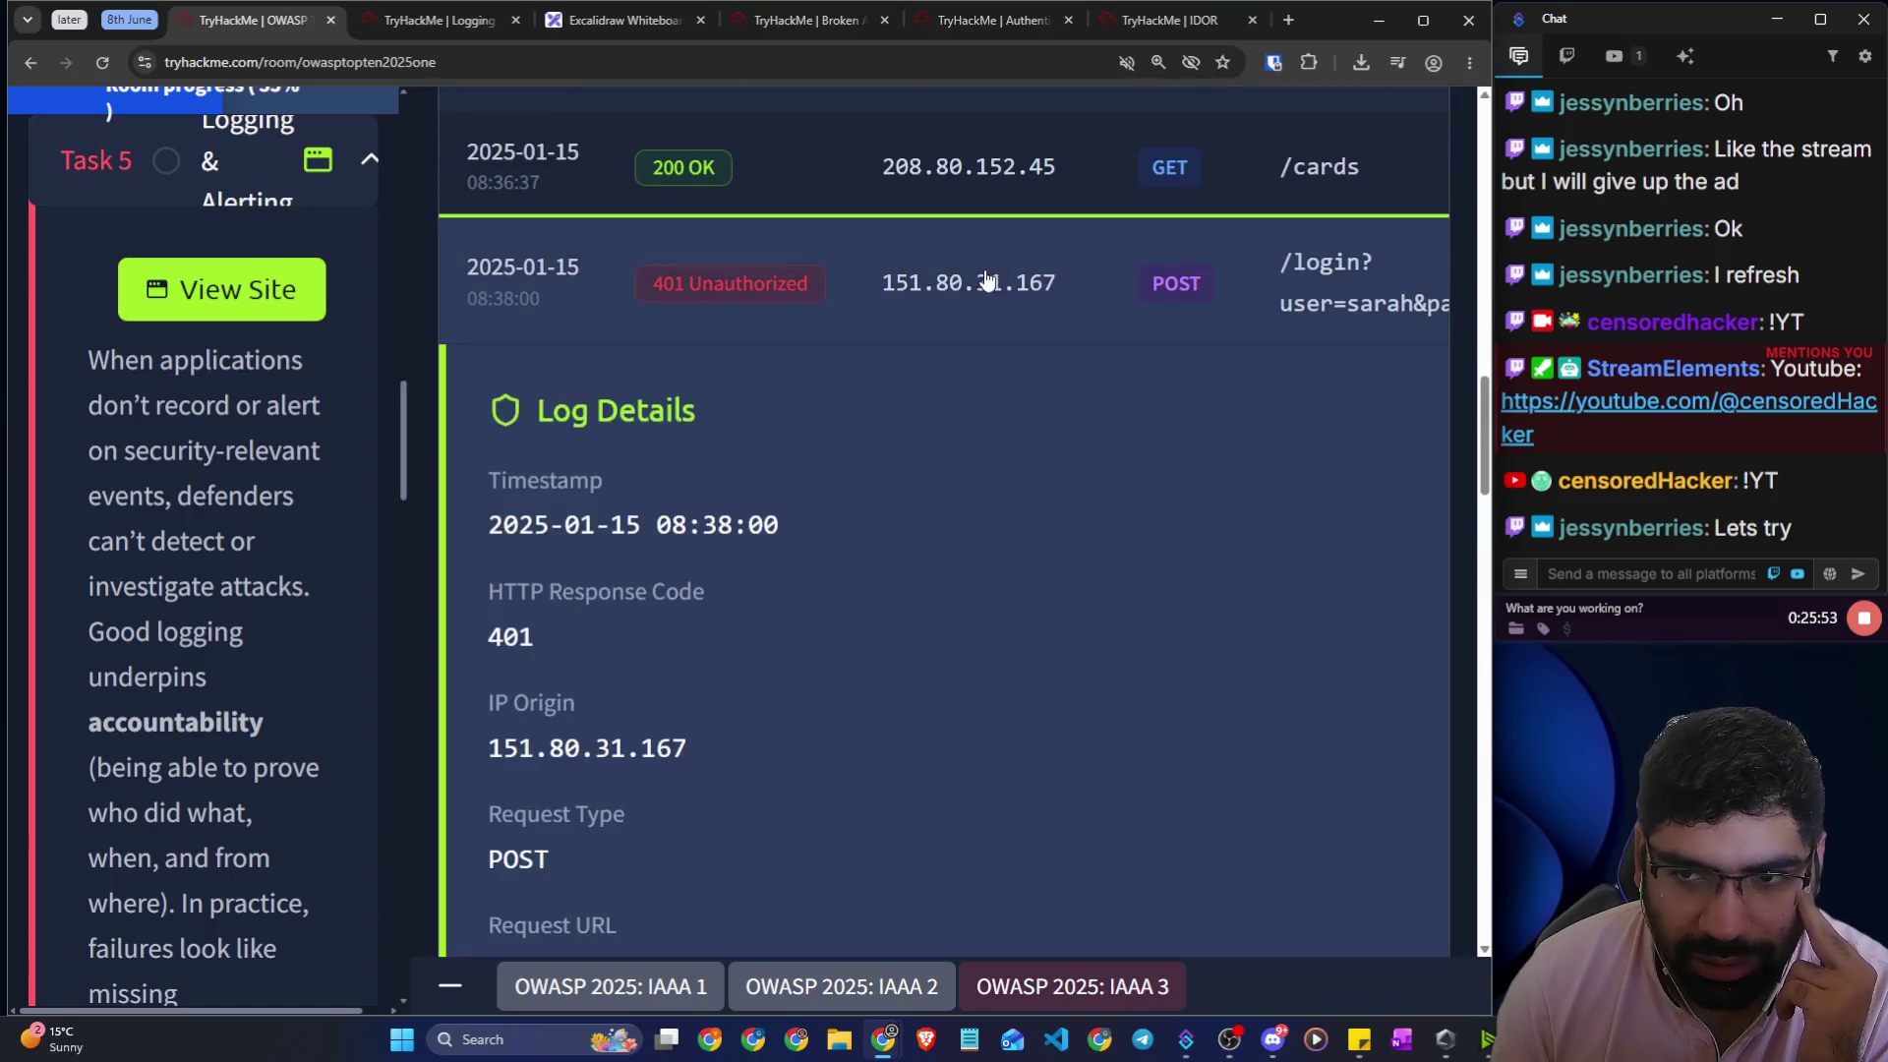
pyautogui.scroll(-3, 748, 497)
pyautogui.scroll(3, 860, 639)
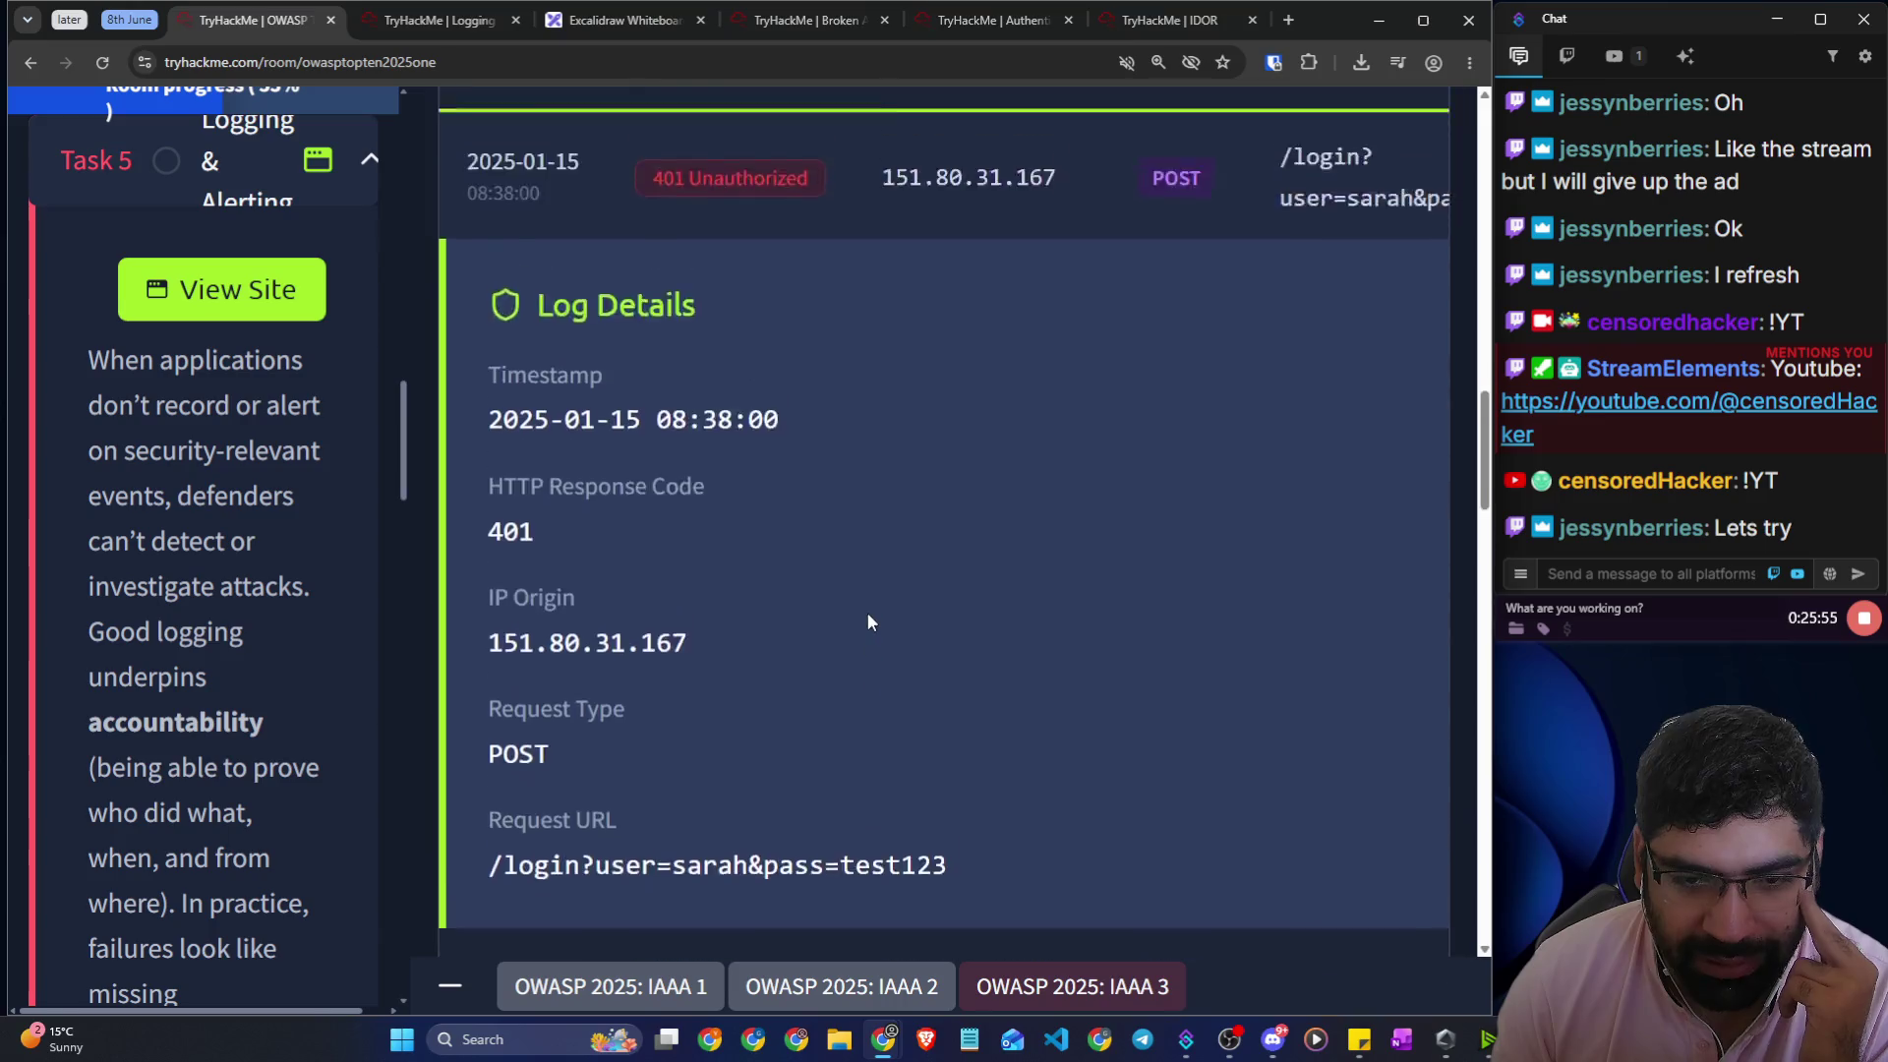
pyautogui.click(821, 334)
# - Scroll the log table down to the repeated failed admin logins from 203.0.113.45
pyautogui.scroll(3, 865, 330)
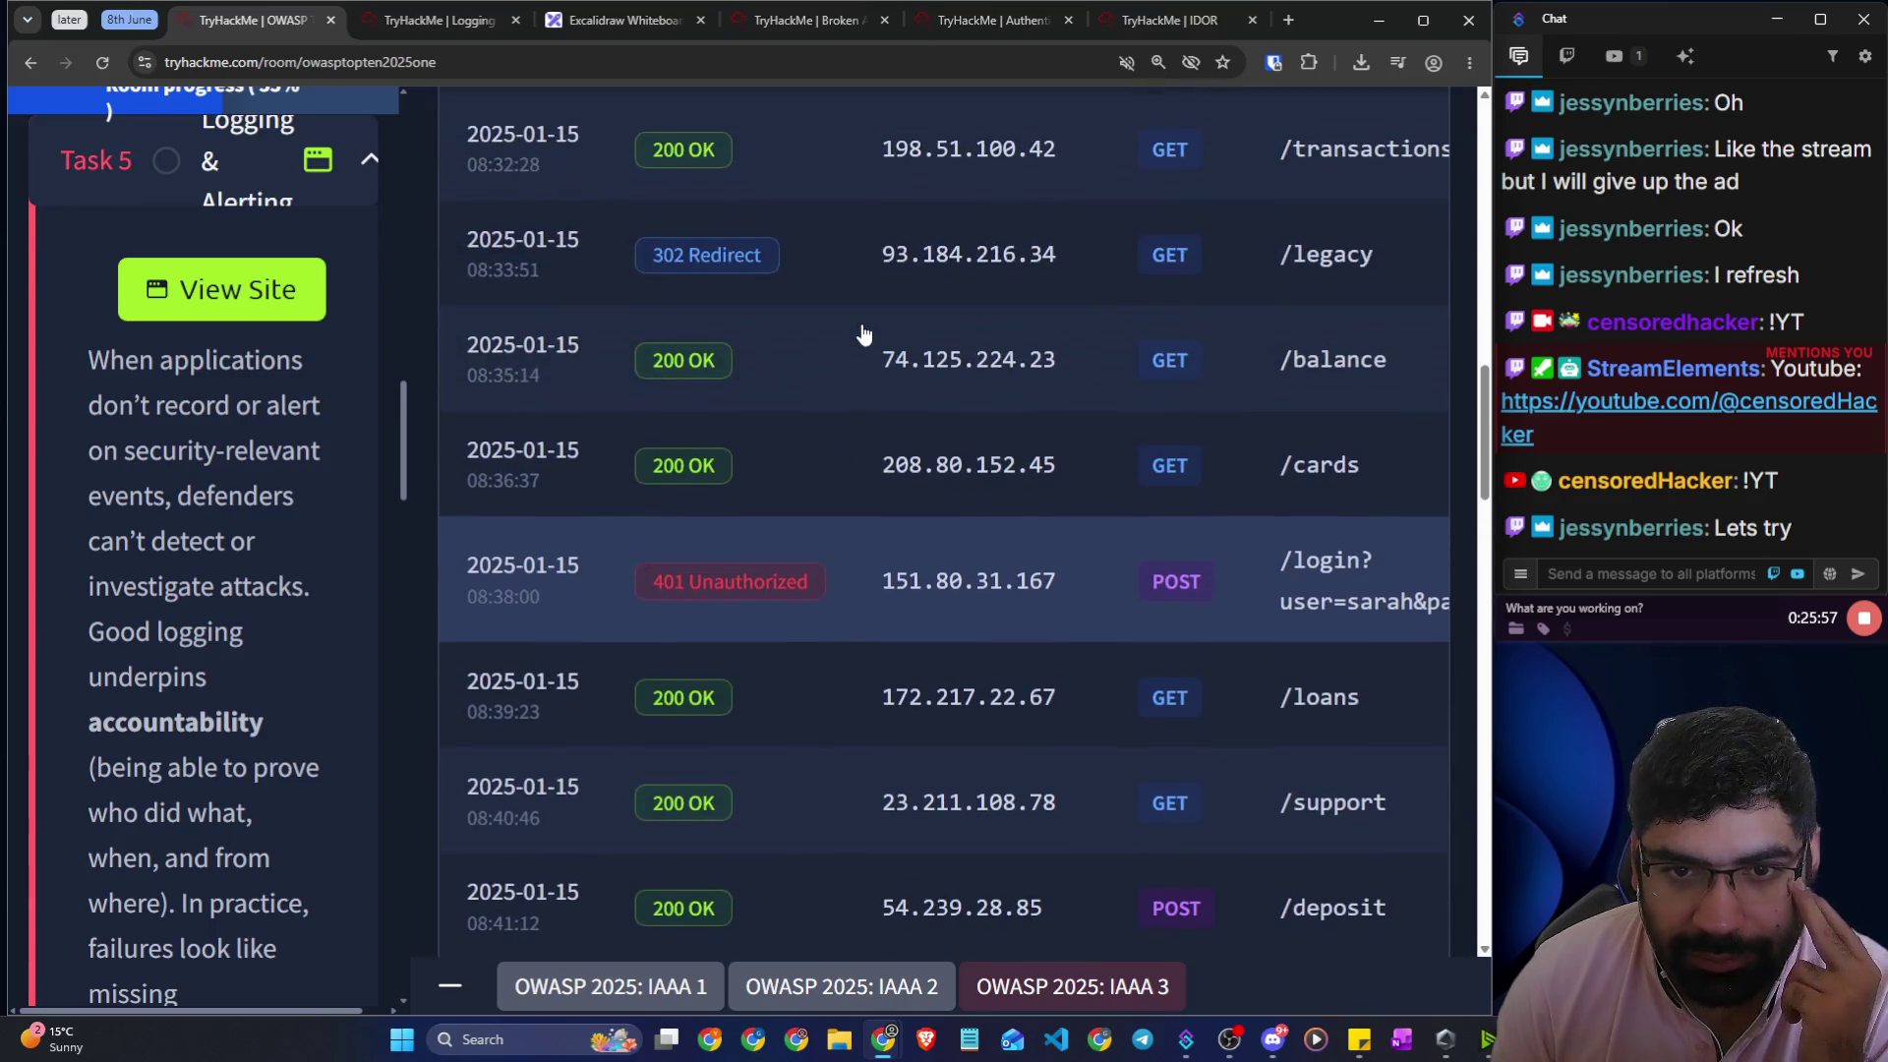
pyautogui.scroll(-7, 880, 338)
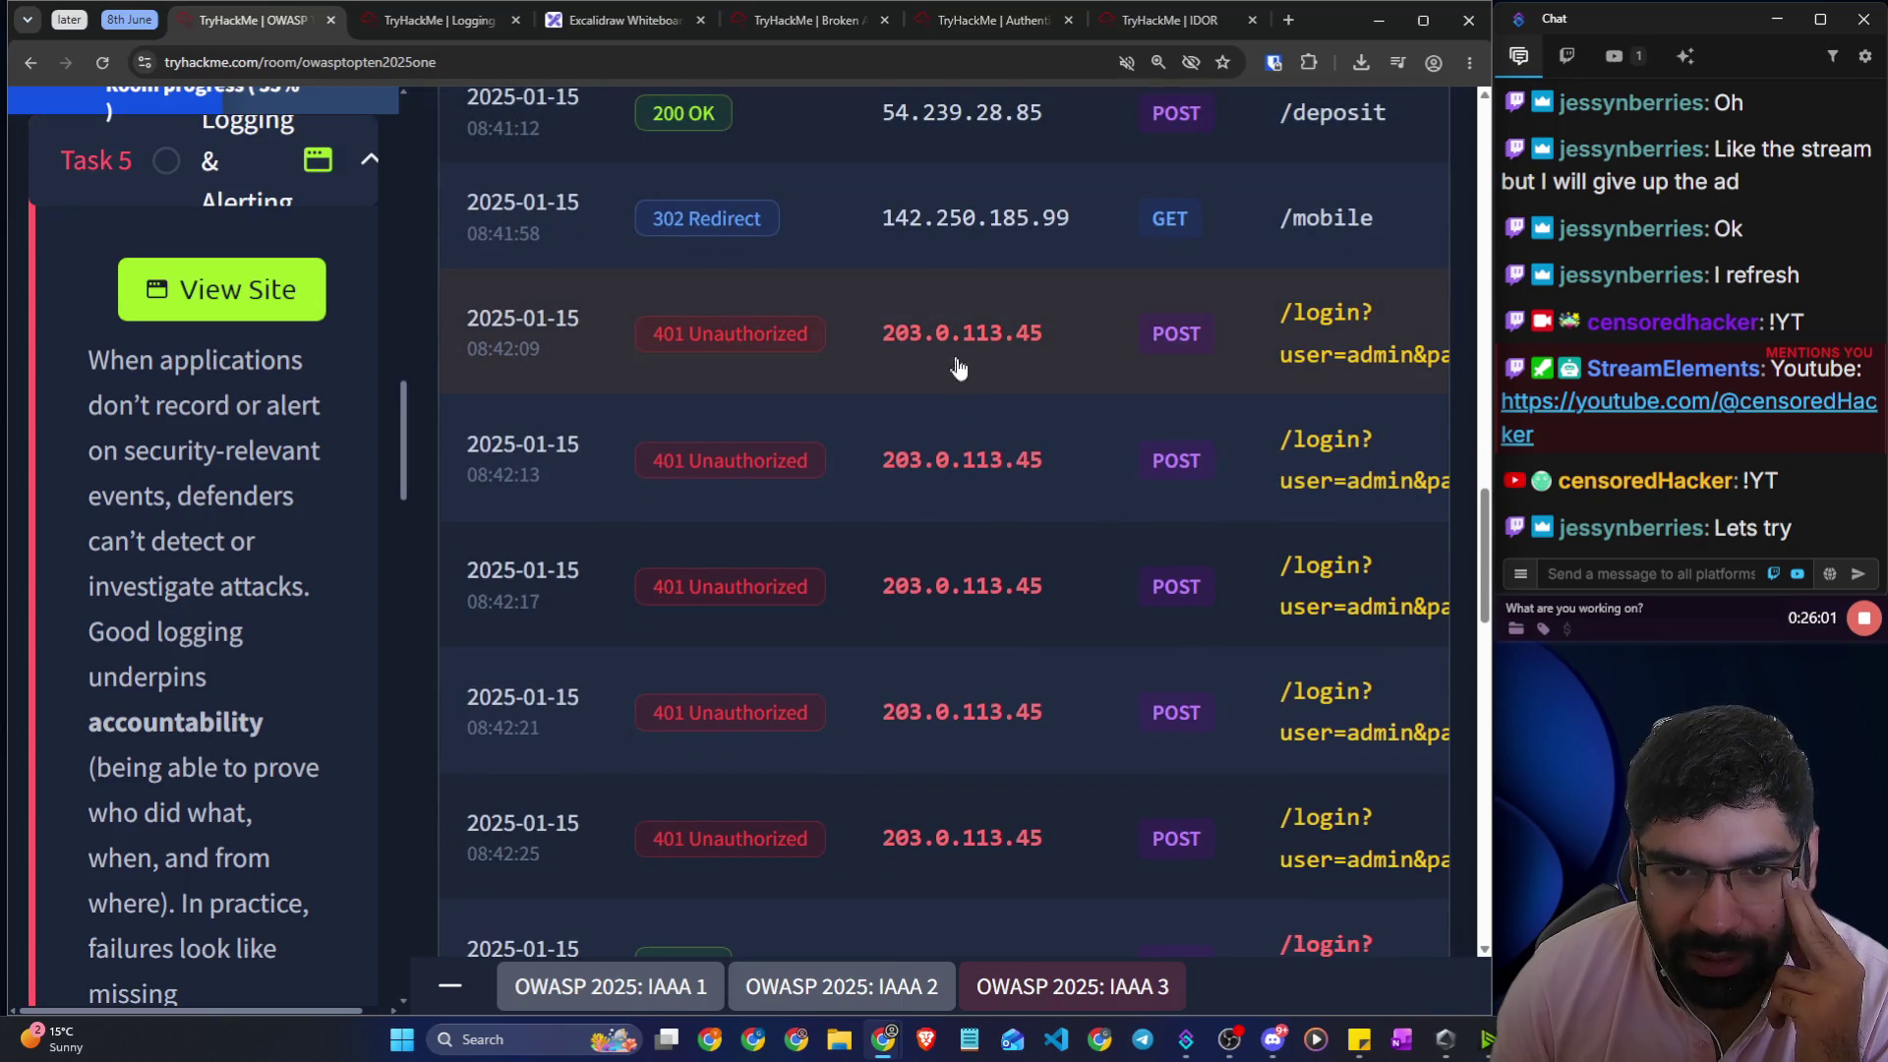
pyautogui.scroll(4, 1112, 450)
pyautogui.scroll(10, 1112, 449)
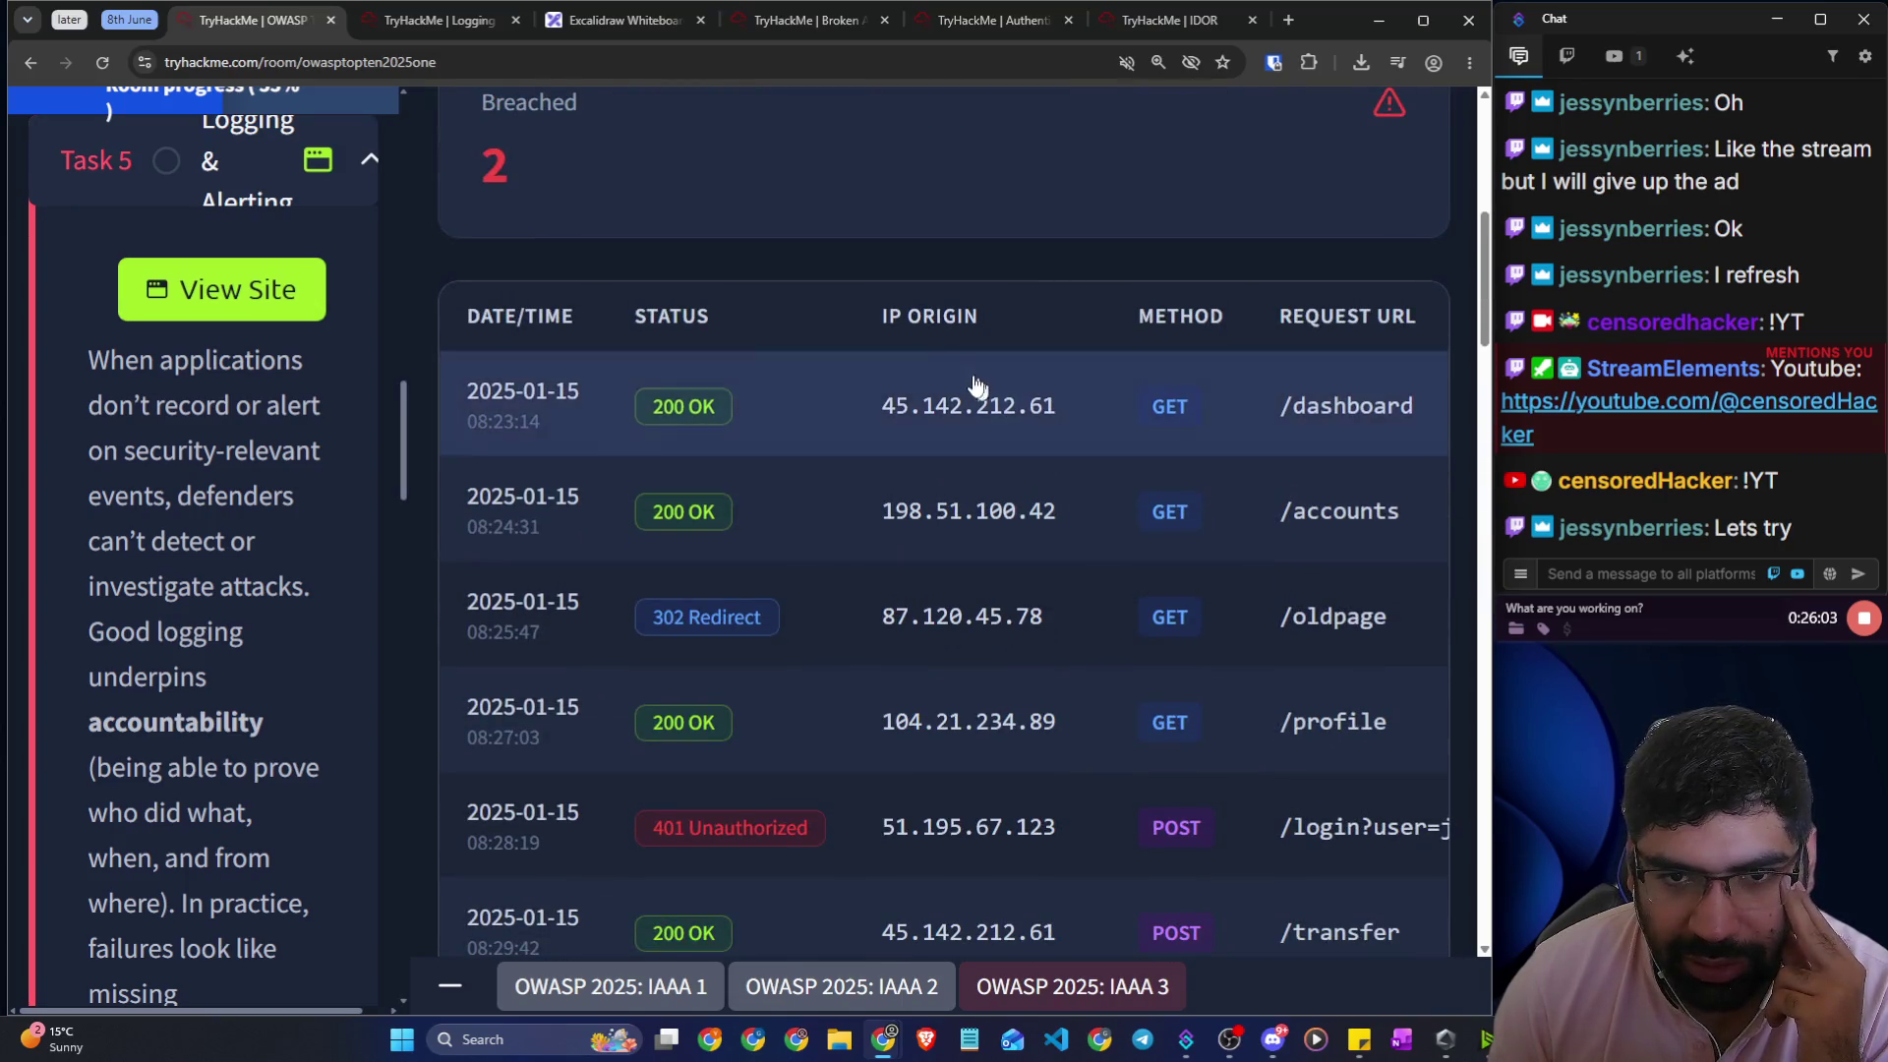
pyautogui.moveTo(880, 325); pyautogui.dragTo(974, 322)
pyautogui.scroll(-10, 972, 415)
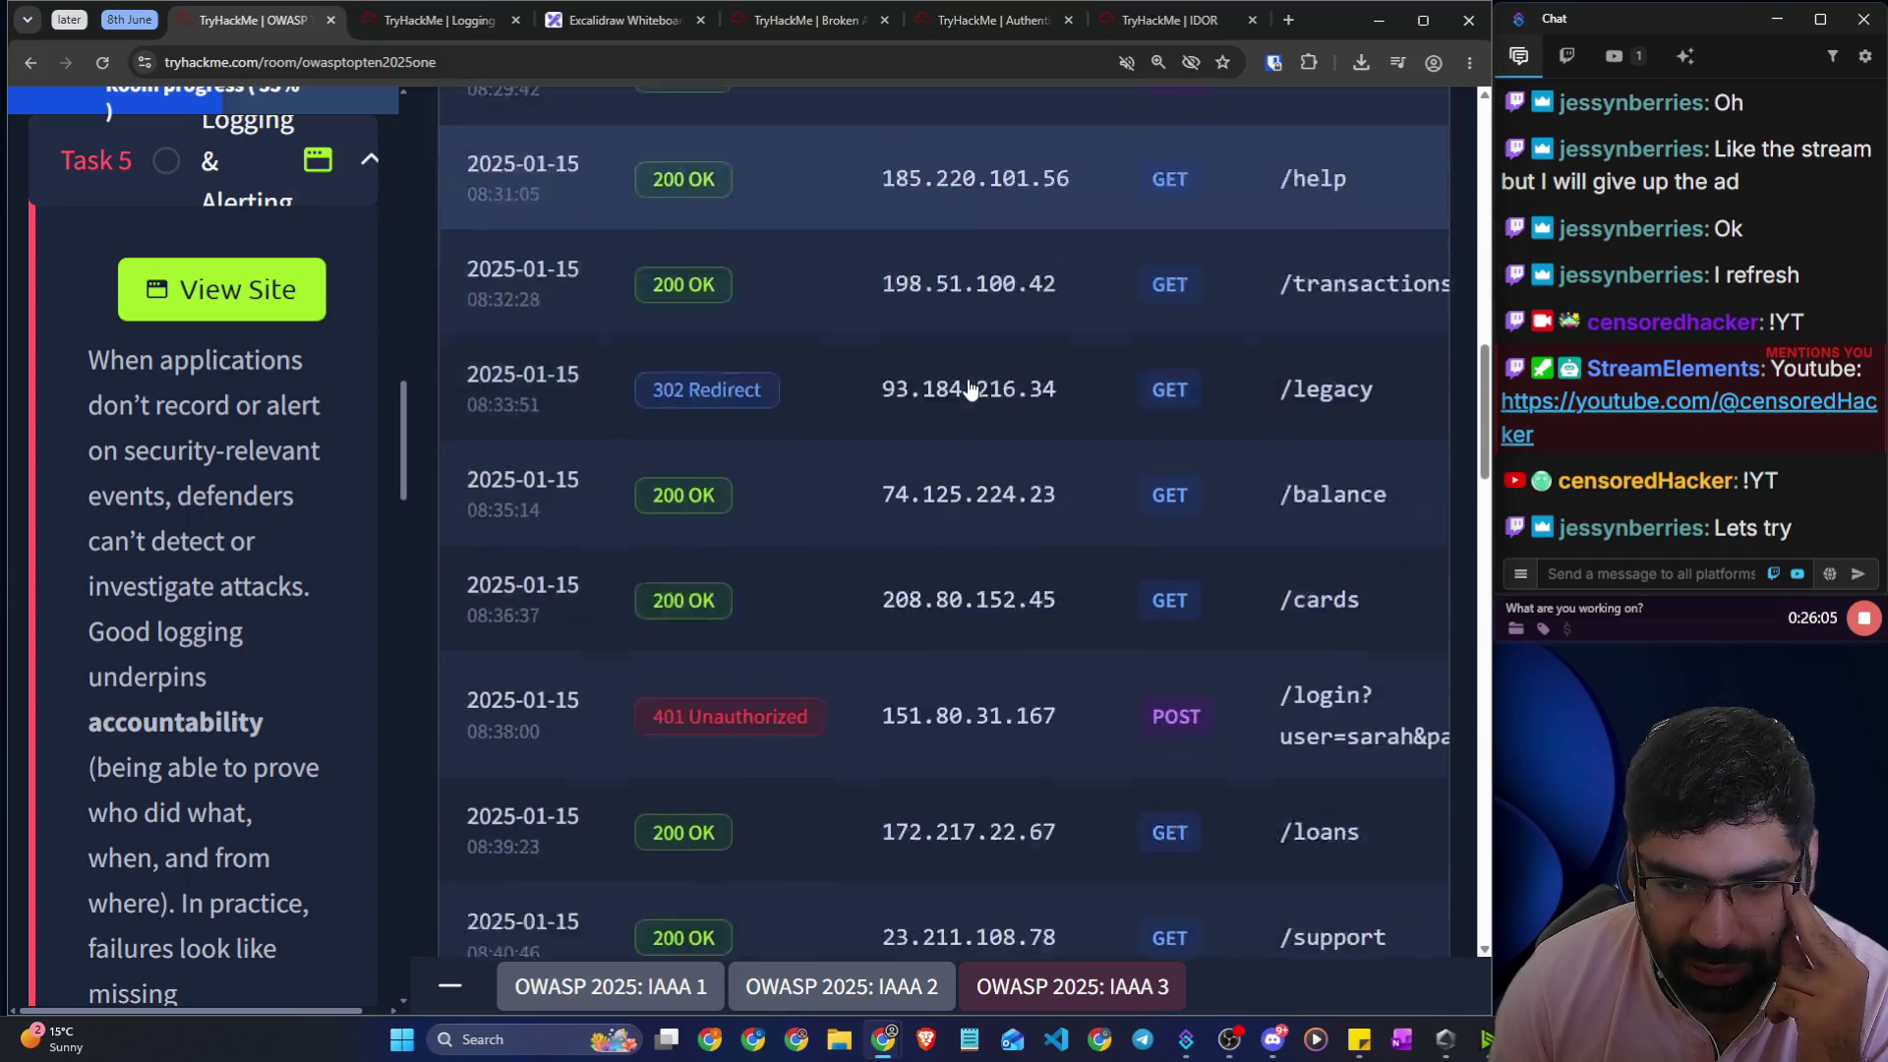
pyautogui.scroll(-5, 973, 413)
pyautogui.scroll(4, 978, 409)
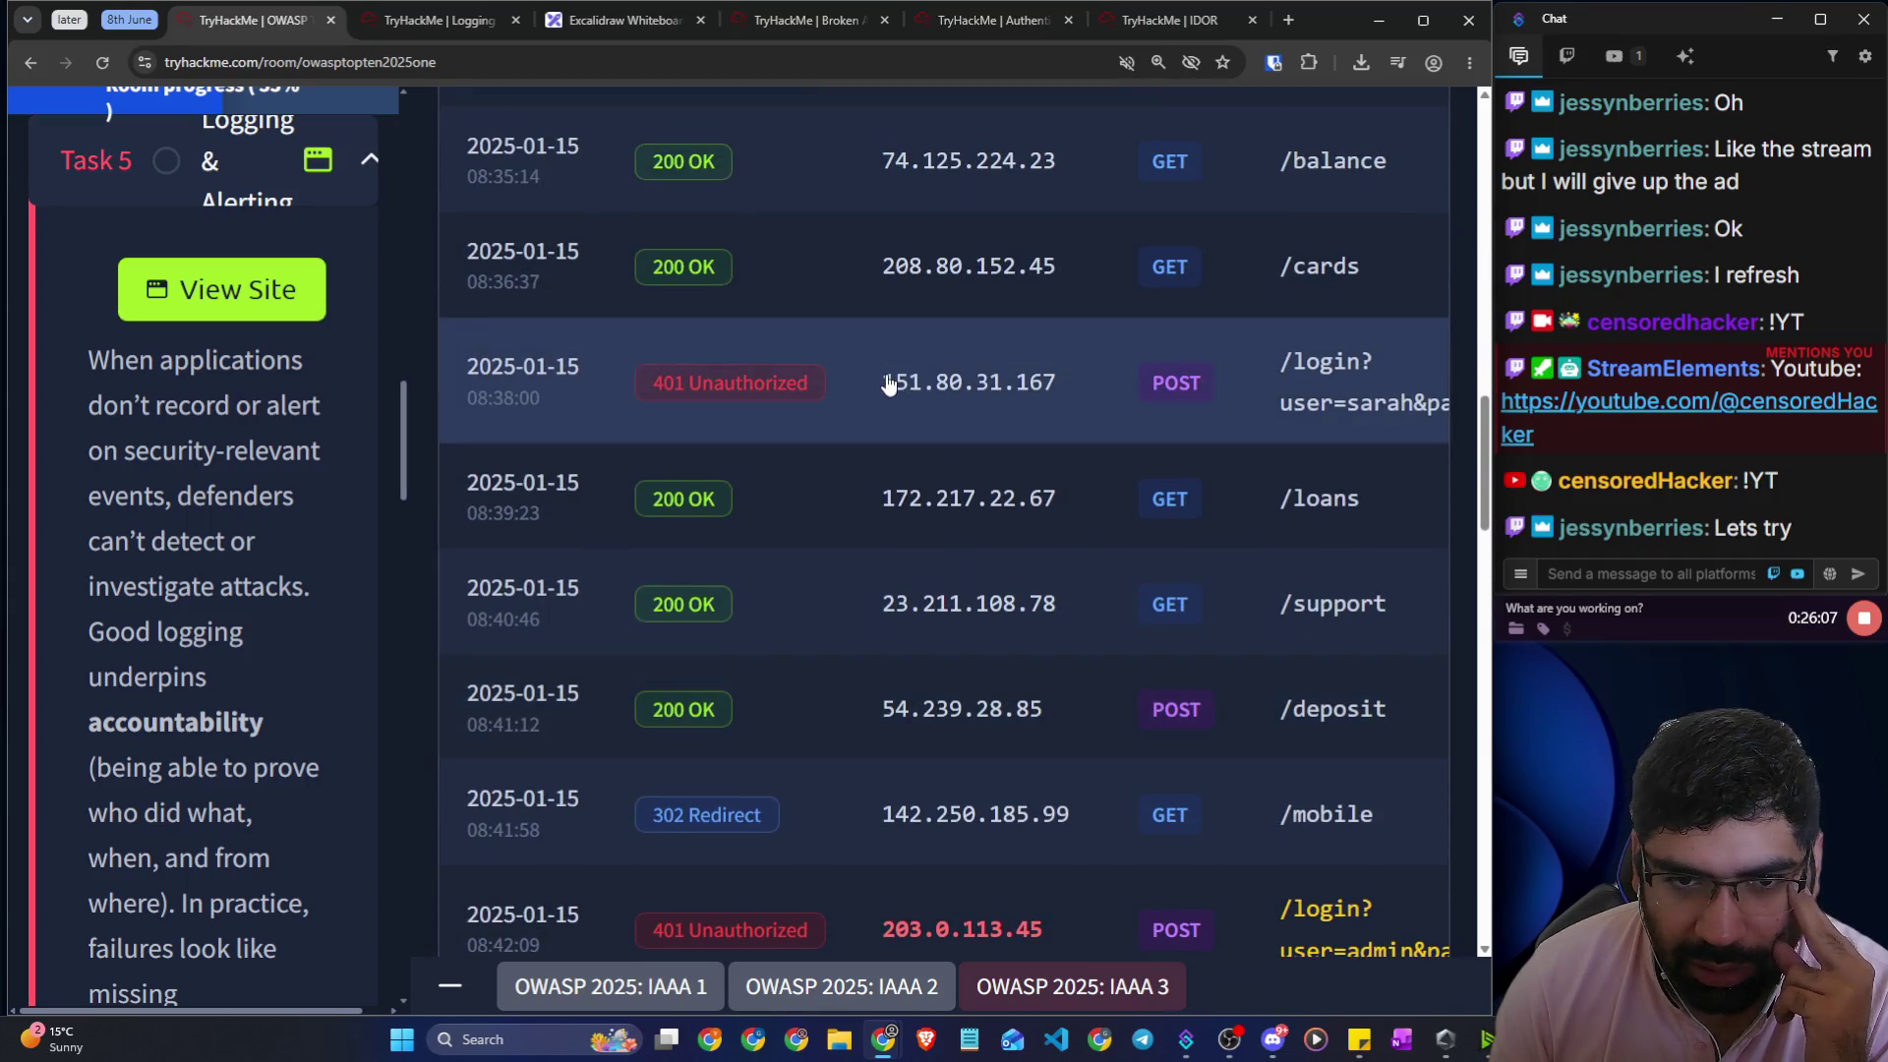
pyautogui.scroll(-6, 987, 387)
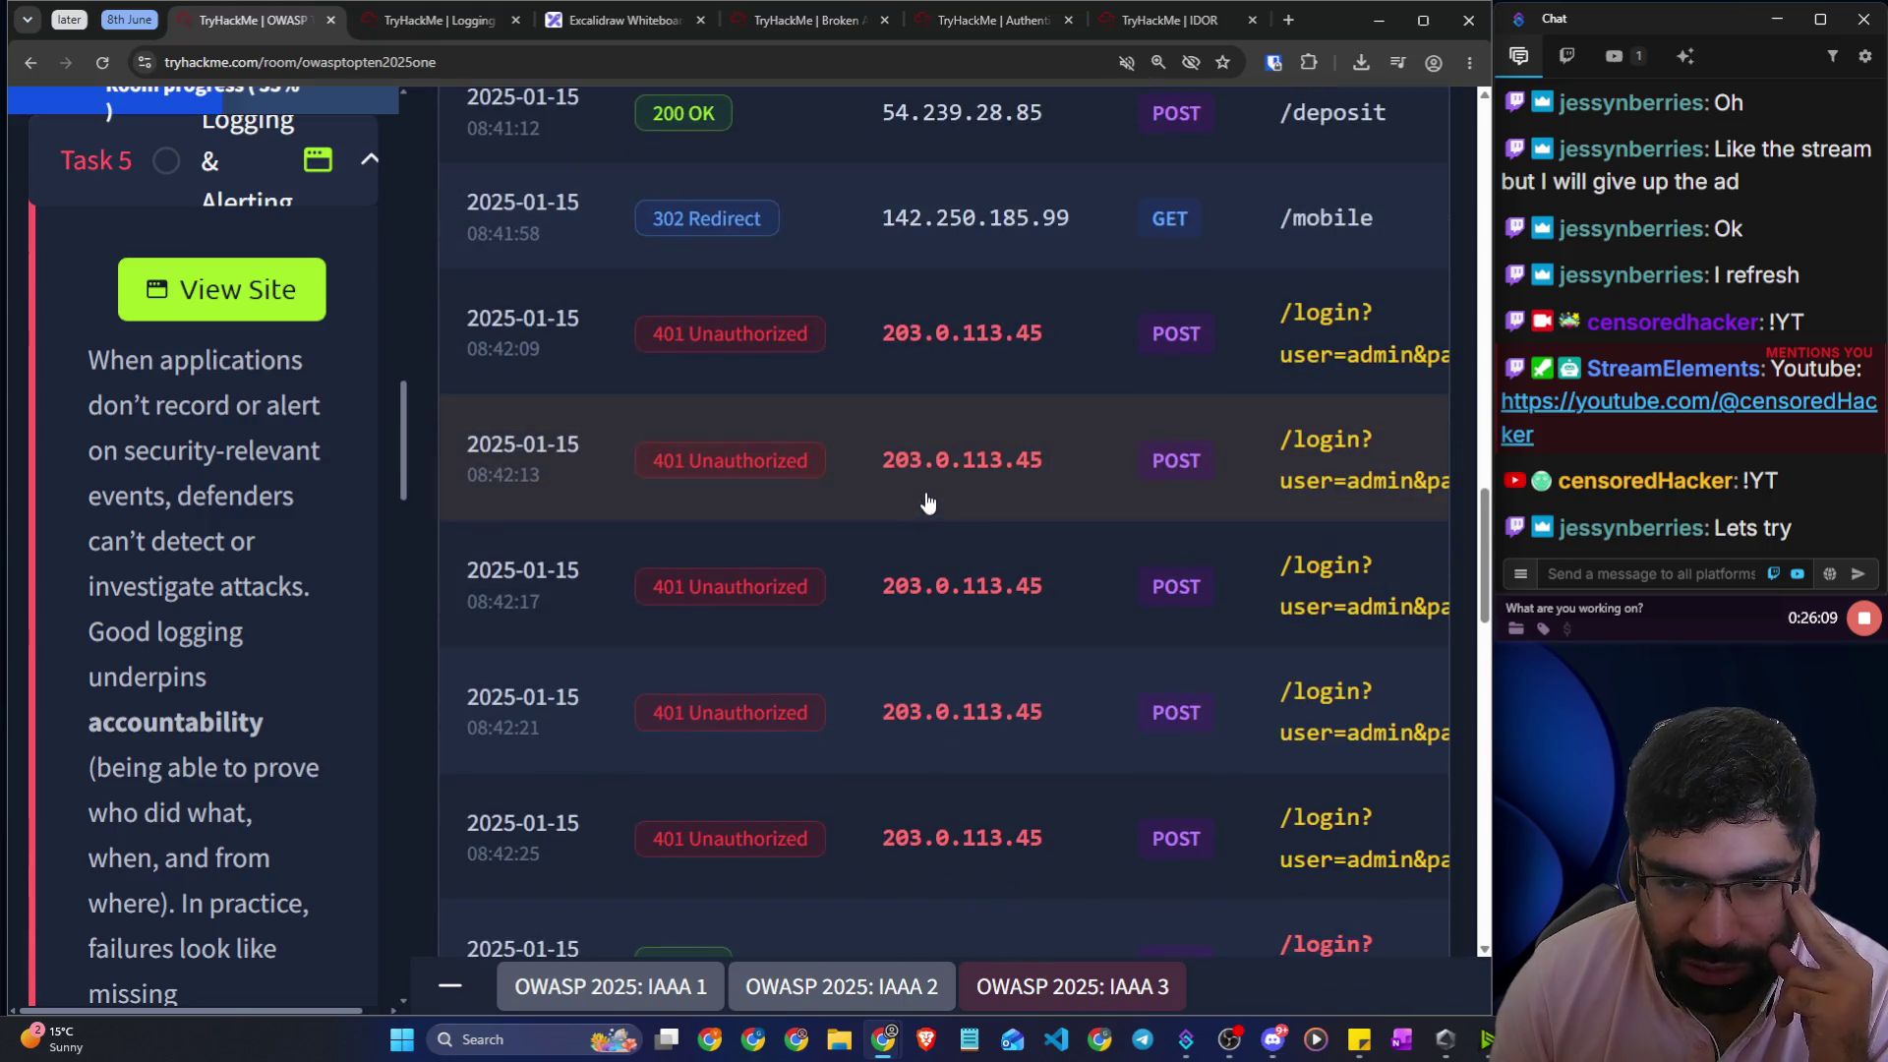
pyautogui.scroll(-3, 910, 492)
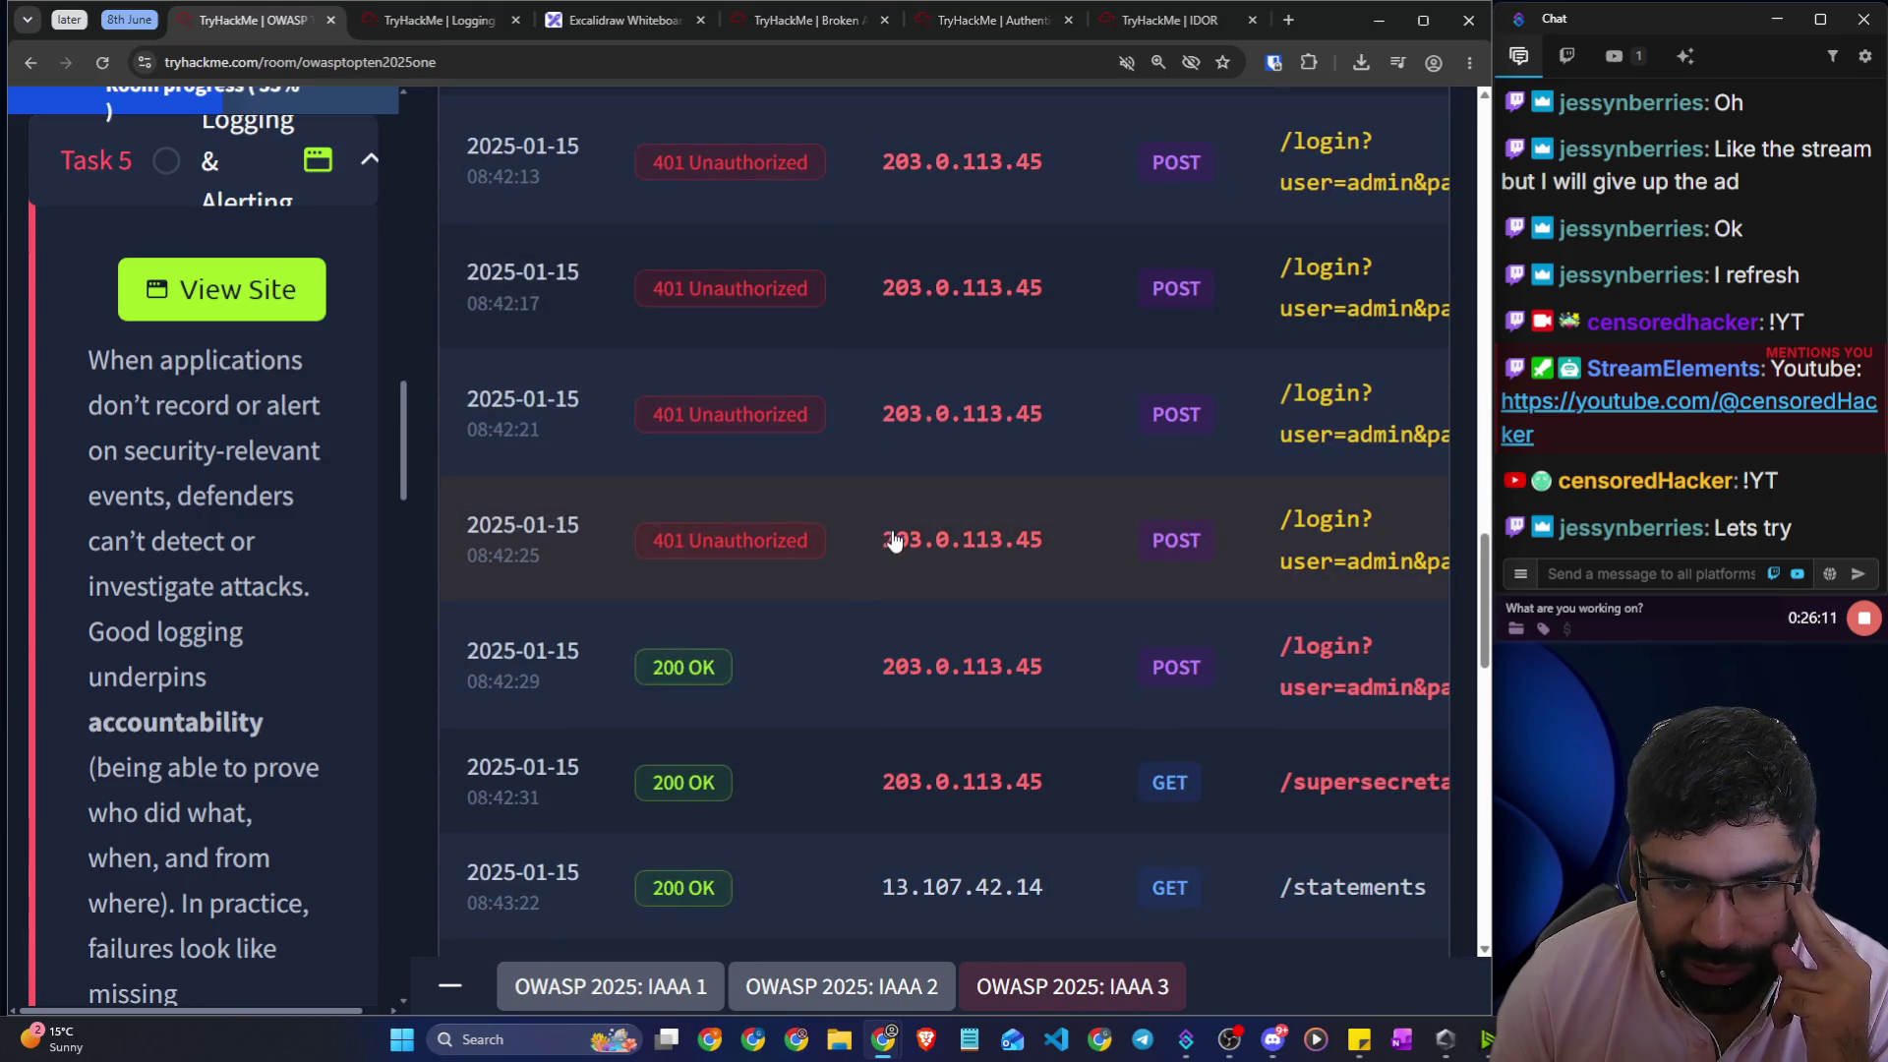
# - Expand the 08:42:25 and 08:42:21 failed admin logins, noting the suspicious-activity warning
pyautogui.click(895, 546)
pyautogui.scroll(-4, 919, 556)
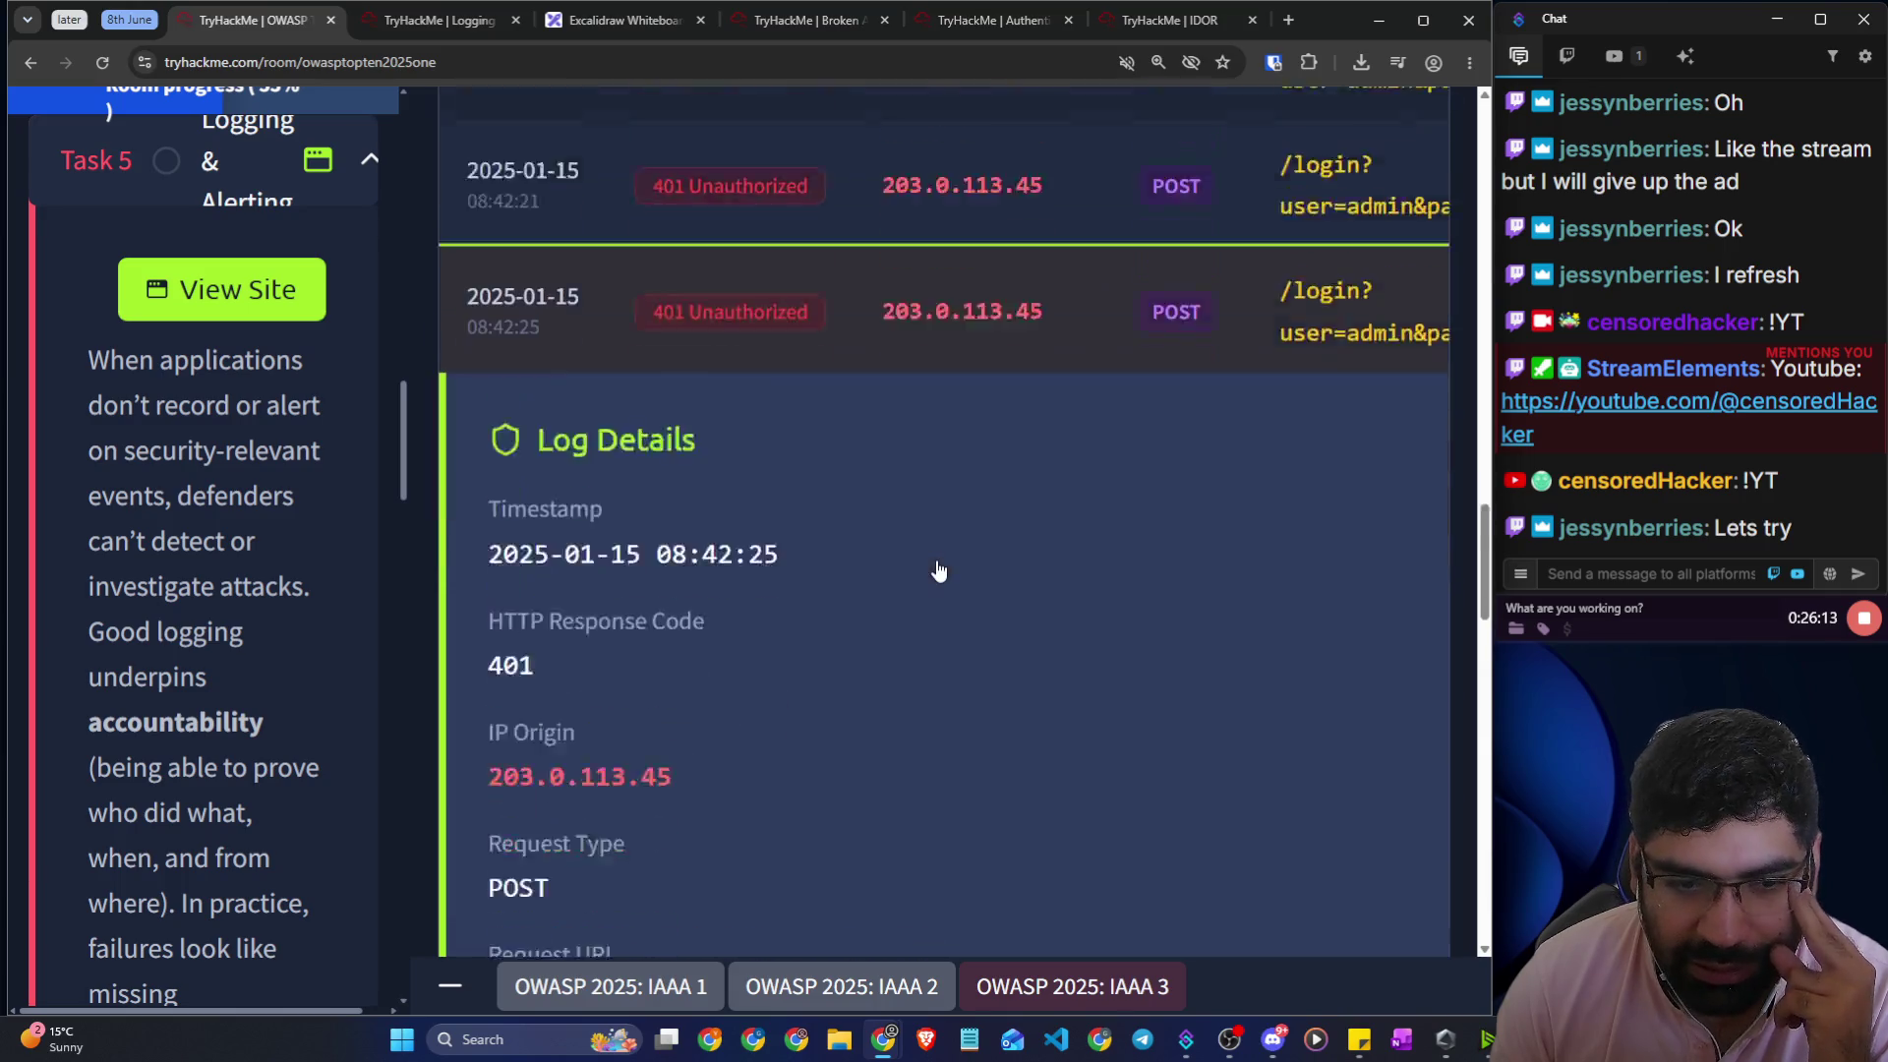
pyautogui.scroll(-3, 936, 576)
pyautogui.moveTo(661, 645); pyautogui.dragTo(923, 647)
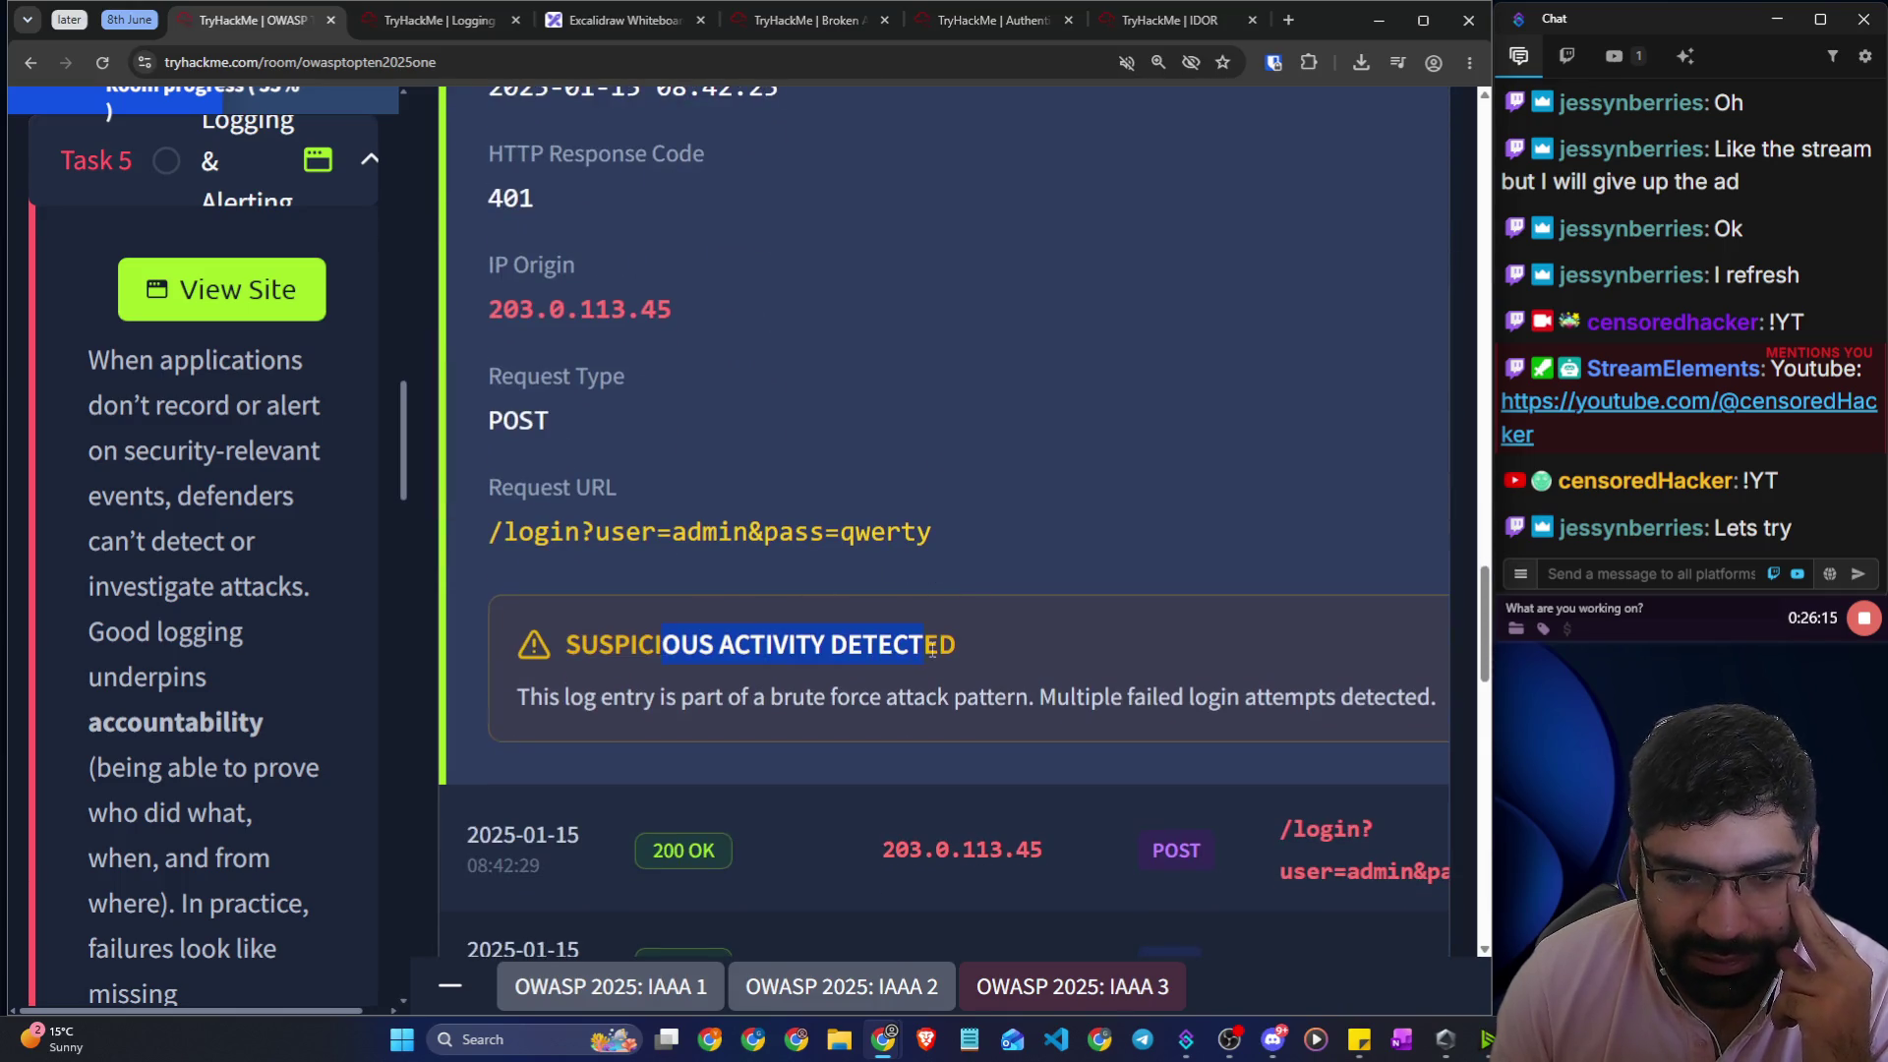
pyautogui.moveTo(749, 532); pyautogui.dragTo(658, 532)
pyautogui.scroll(4, 920, 551)
pyautogui.scroll(3, 918, 543)
pyautogui.click(917, 411)
pyautogui.scroll(-5, 912, 453)
pyautogui.scroll(6, 904, 492)
# - Expand the 08:42:13 admin login attempts and highlight the successful login's IP address
pyautogui.click(895, 388)
pyautogui.scroll(-5, 899, 462)
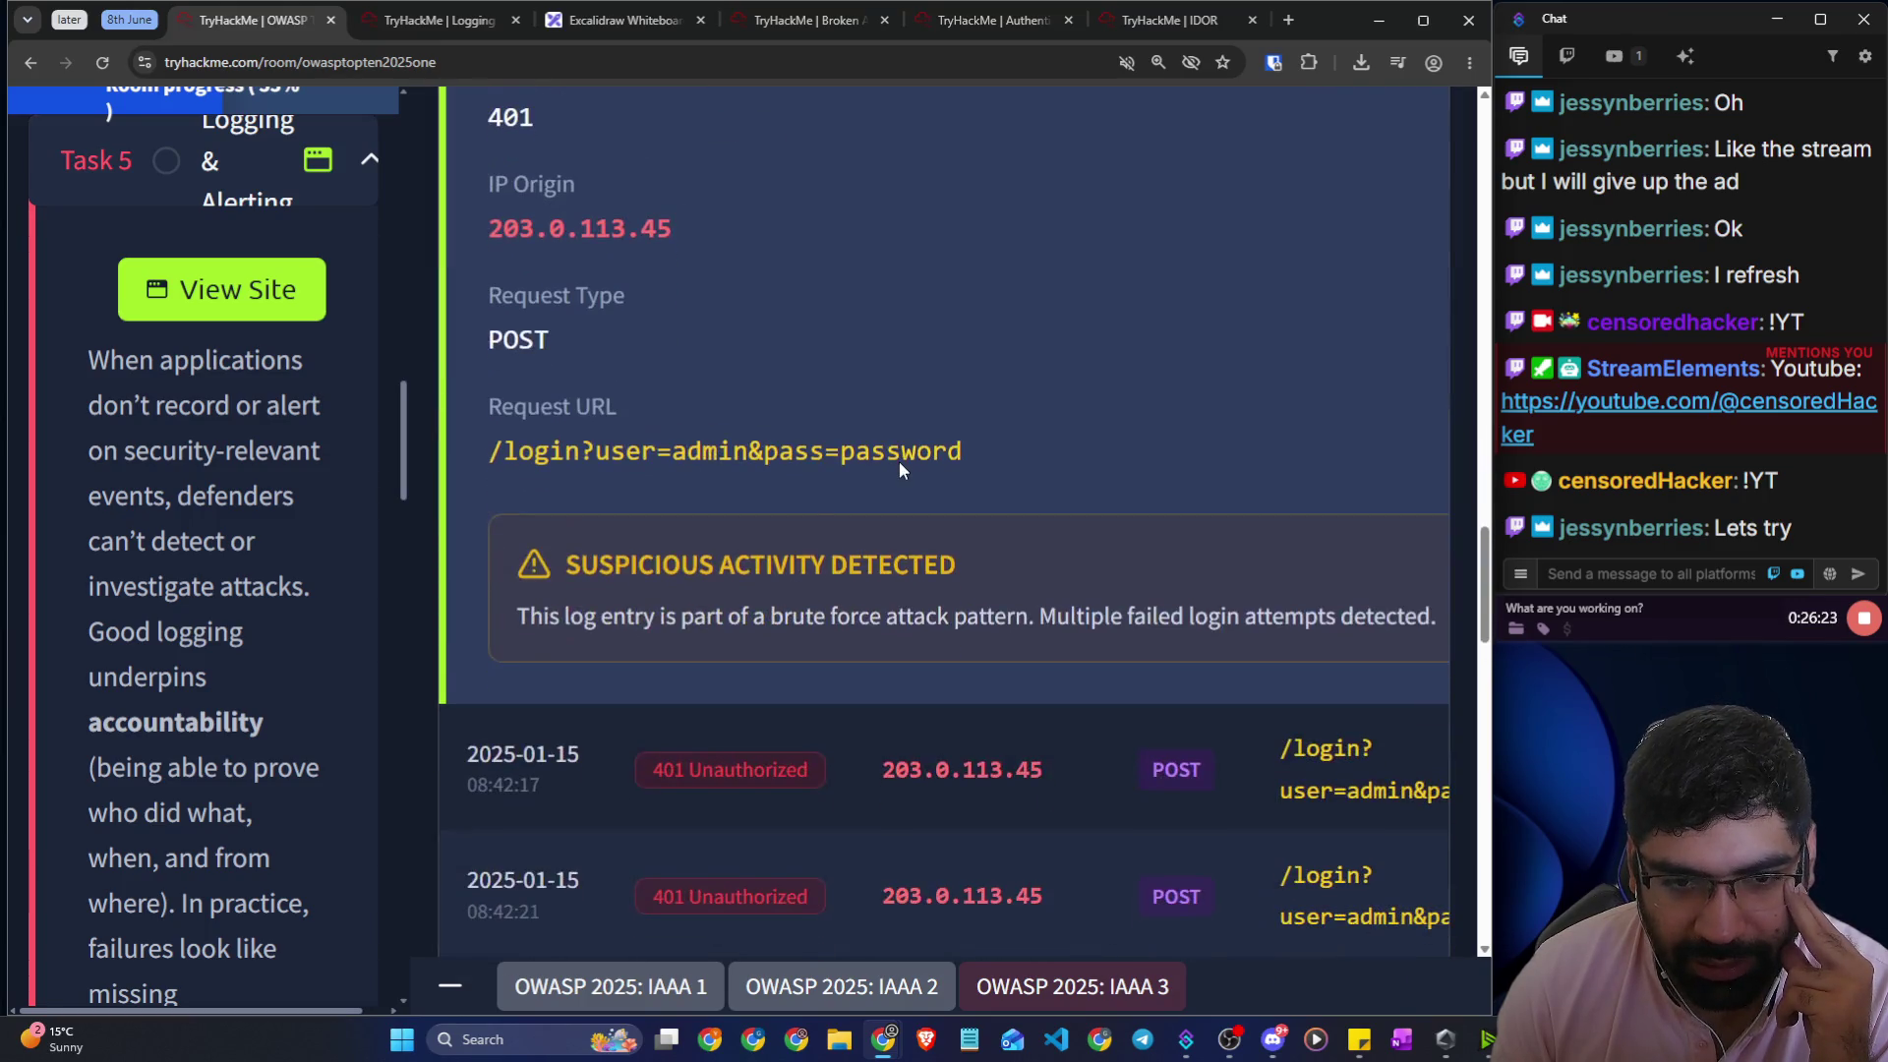
pyautogui.scroll(7, 810, 488)
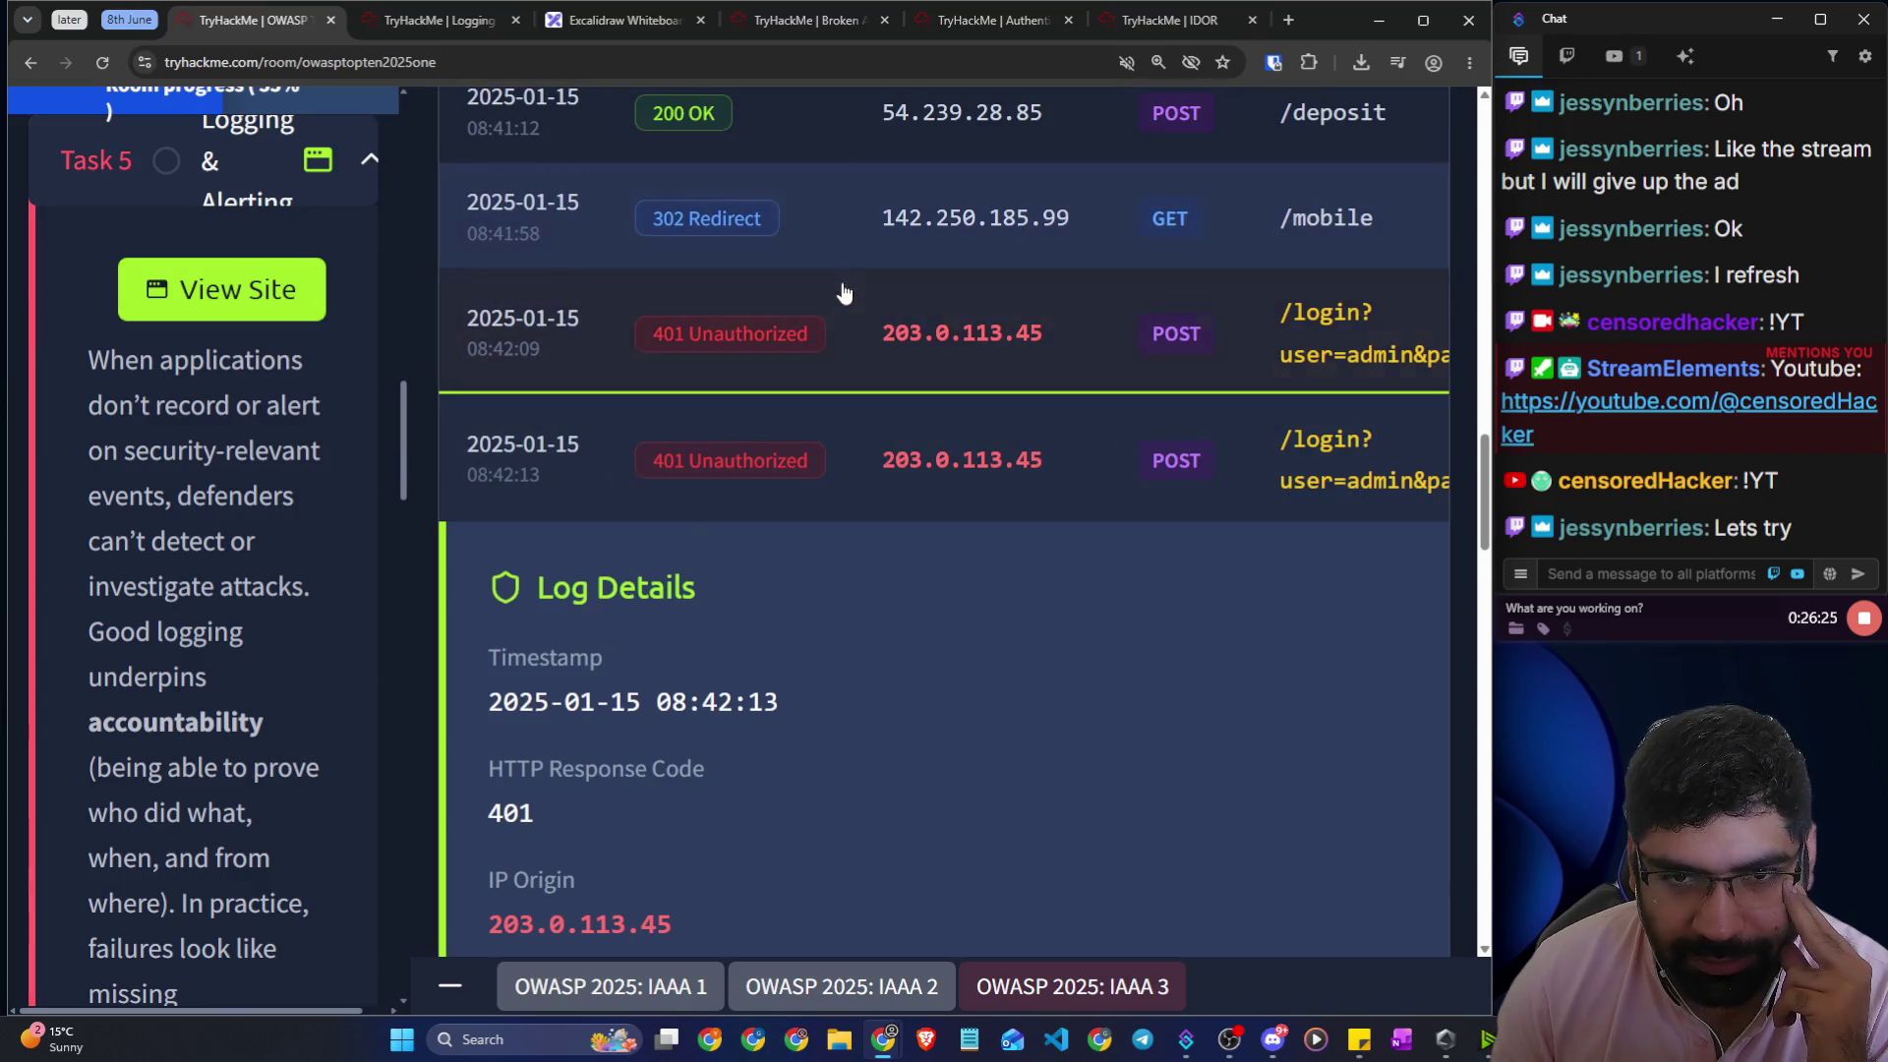
pyautogui.click(844, 293)
pyautogui.scroll(-7, 865, 373)
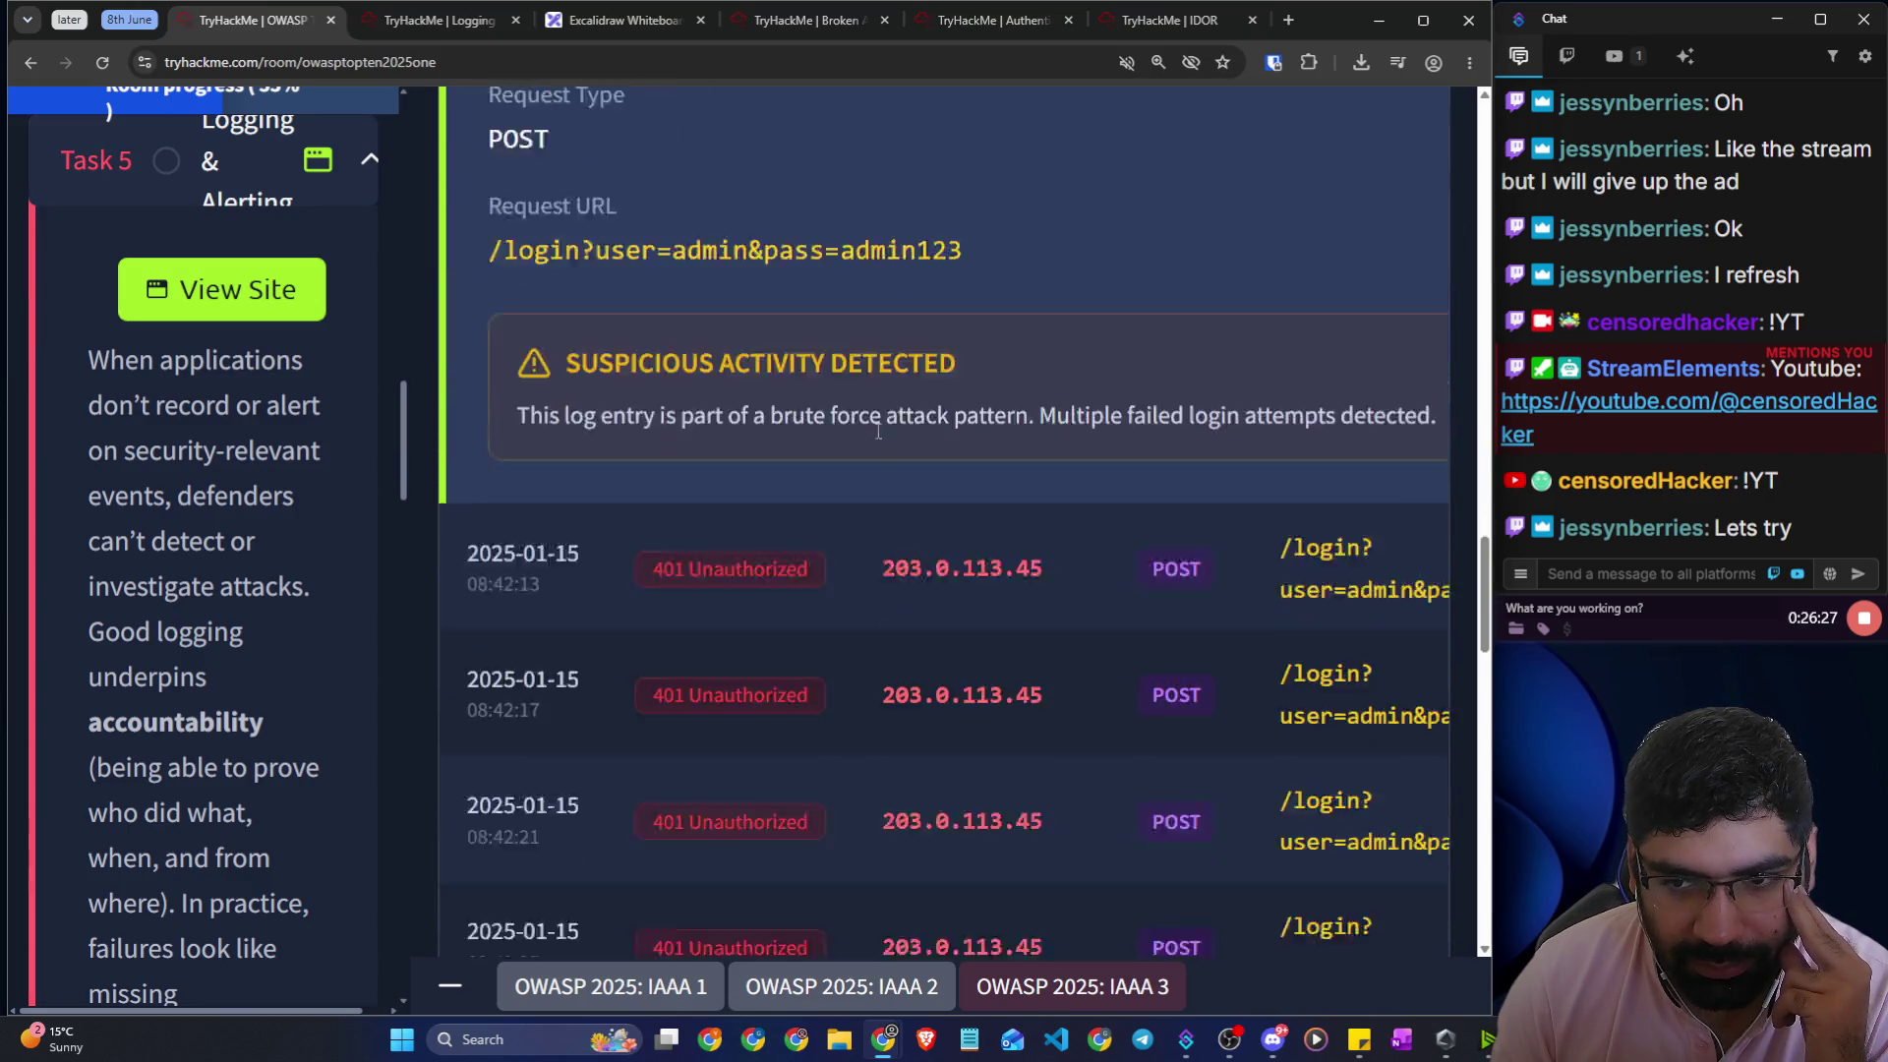
pyautogui.scroll(-5, 879, 431)
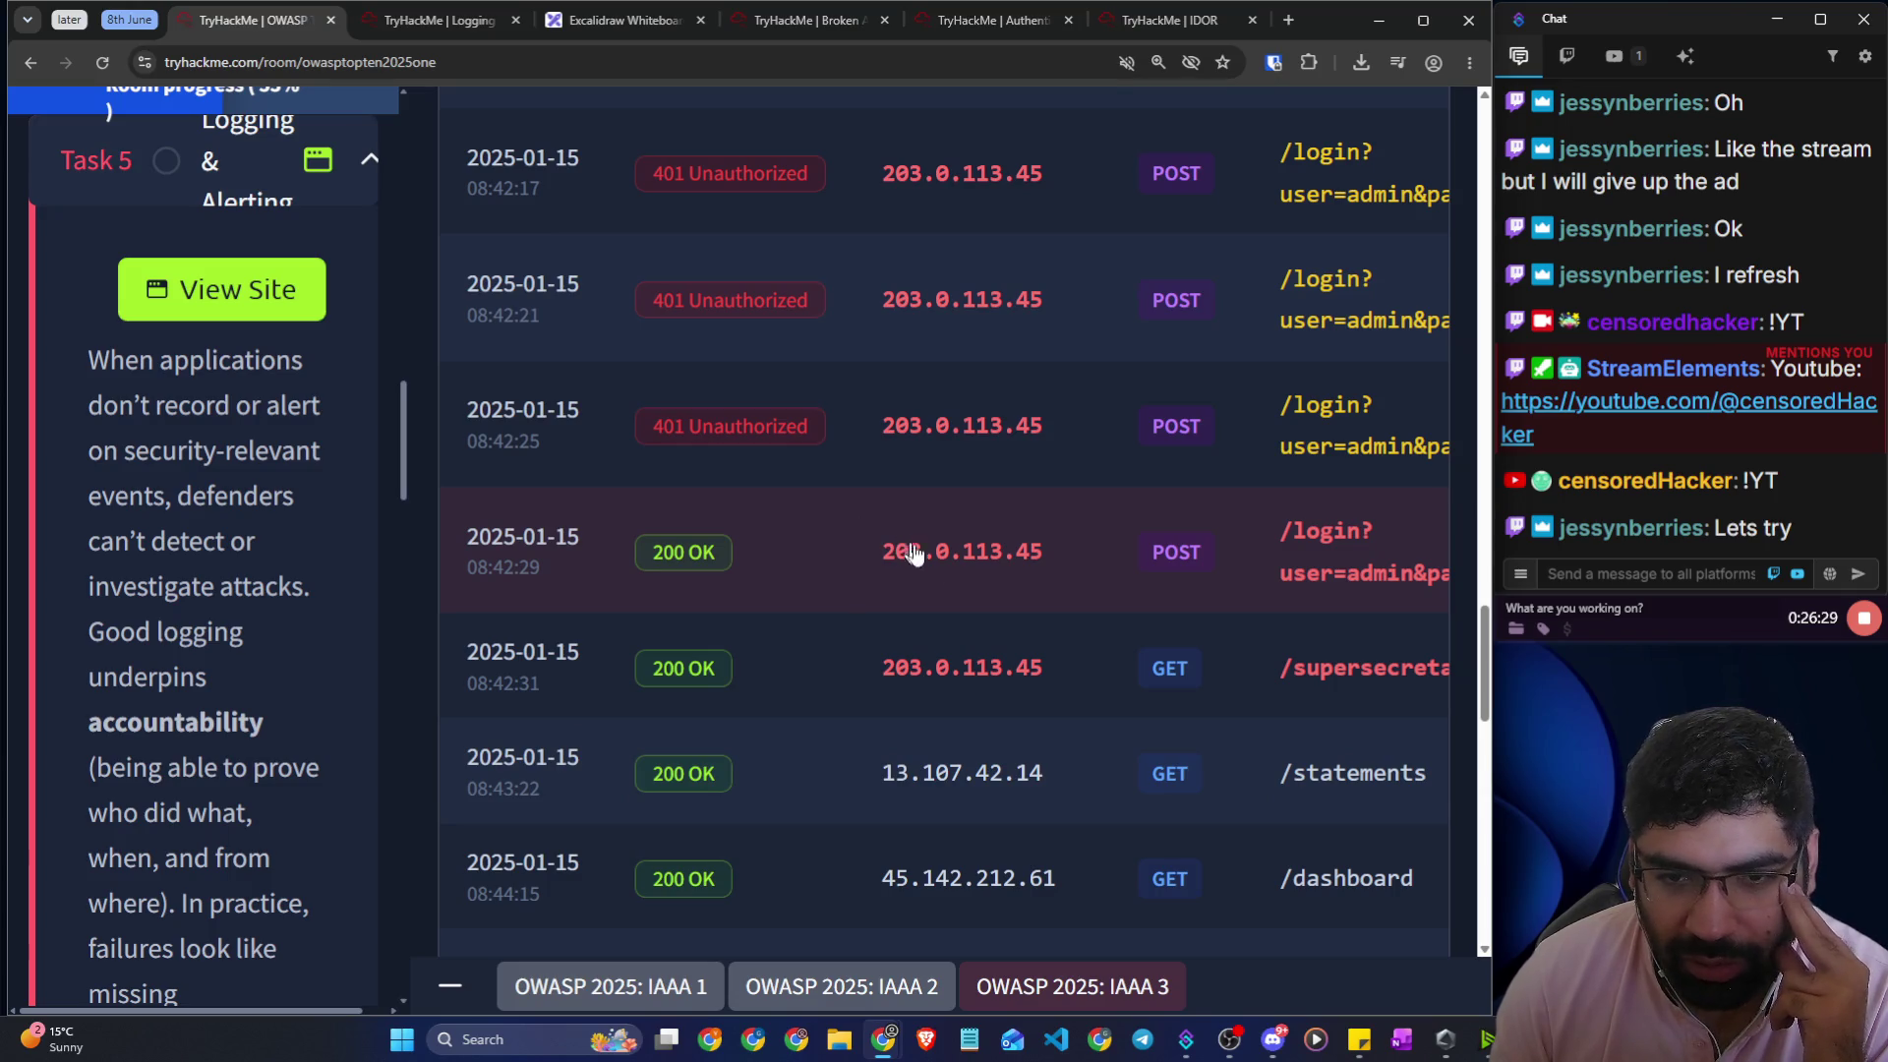
pyautogui.moveTo(869, 564); pyautogui.dragTo(1070, 571)
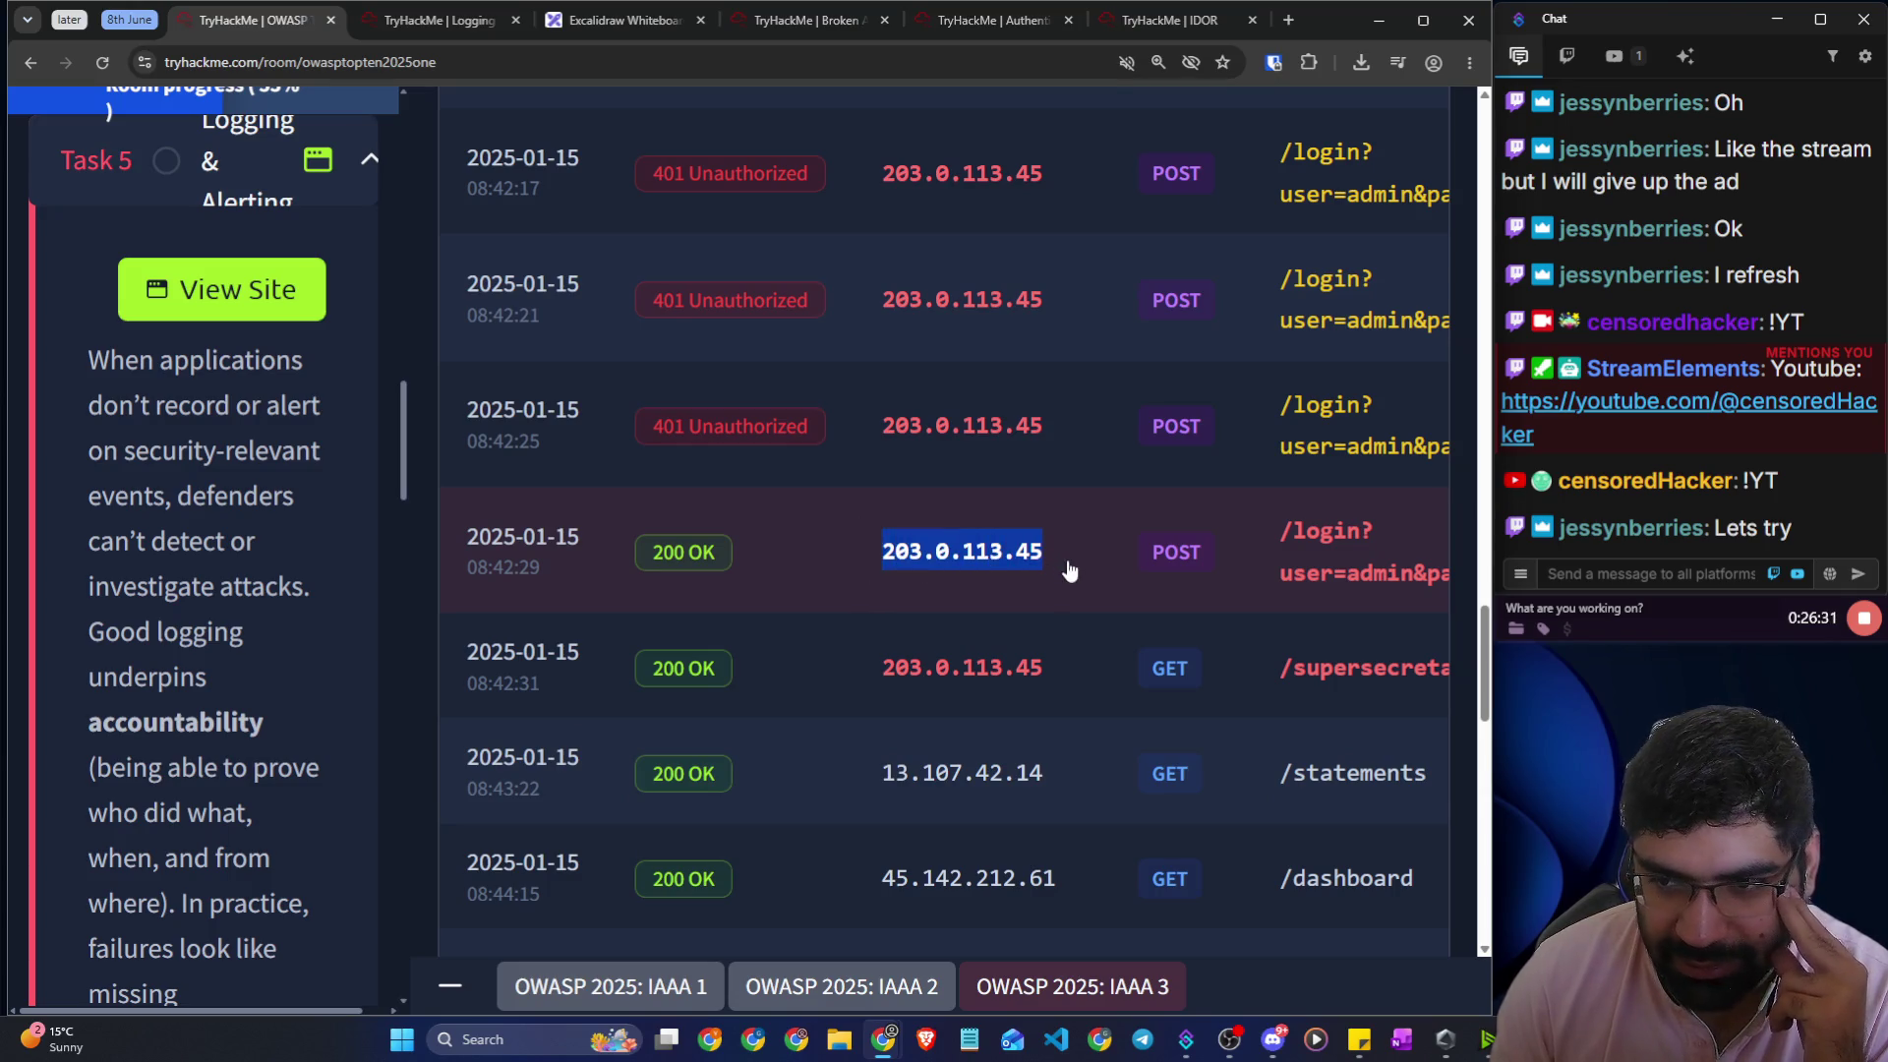
pyautogui.scroll(-7, 1033, 586)
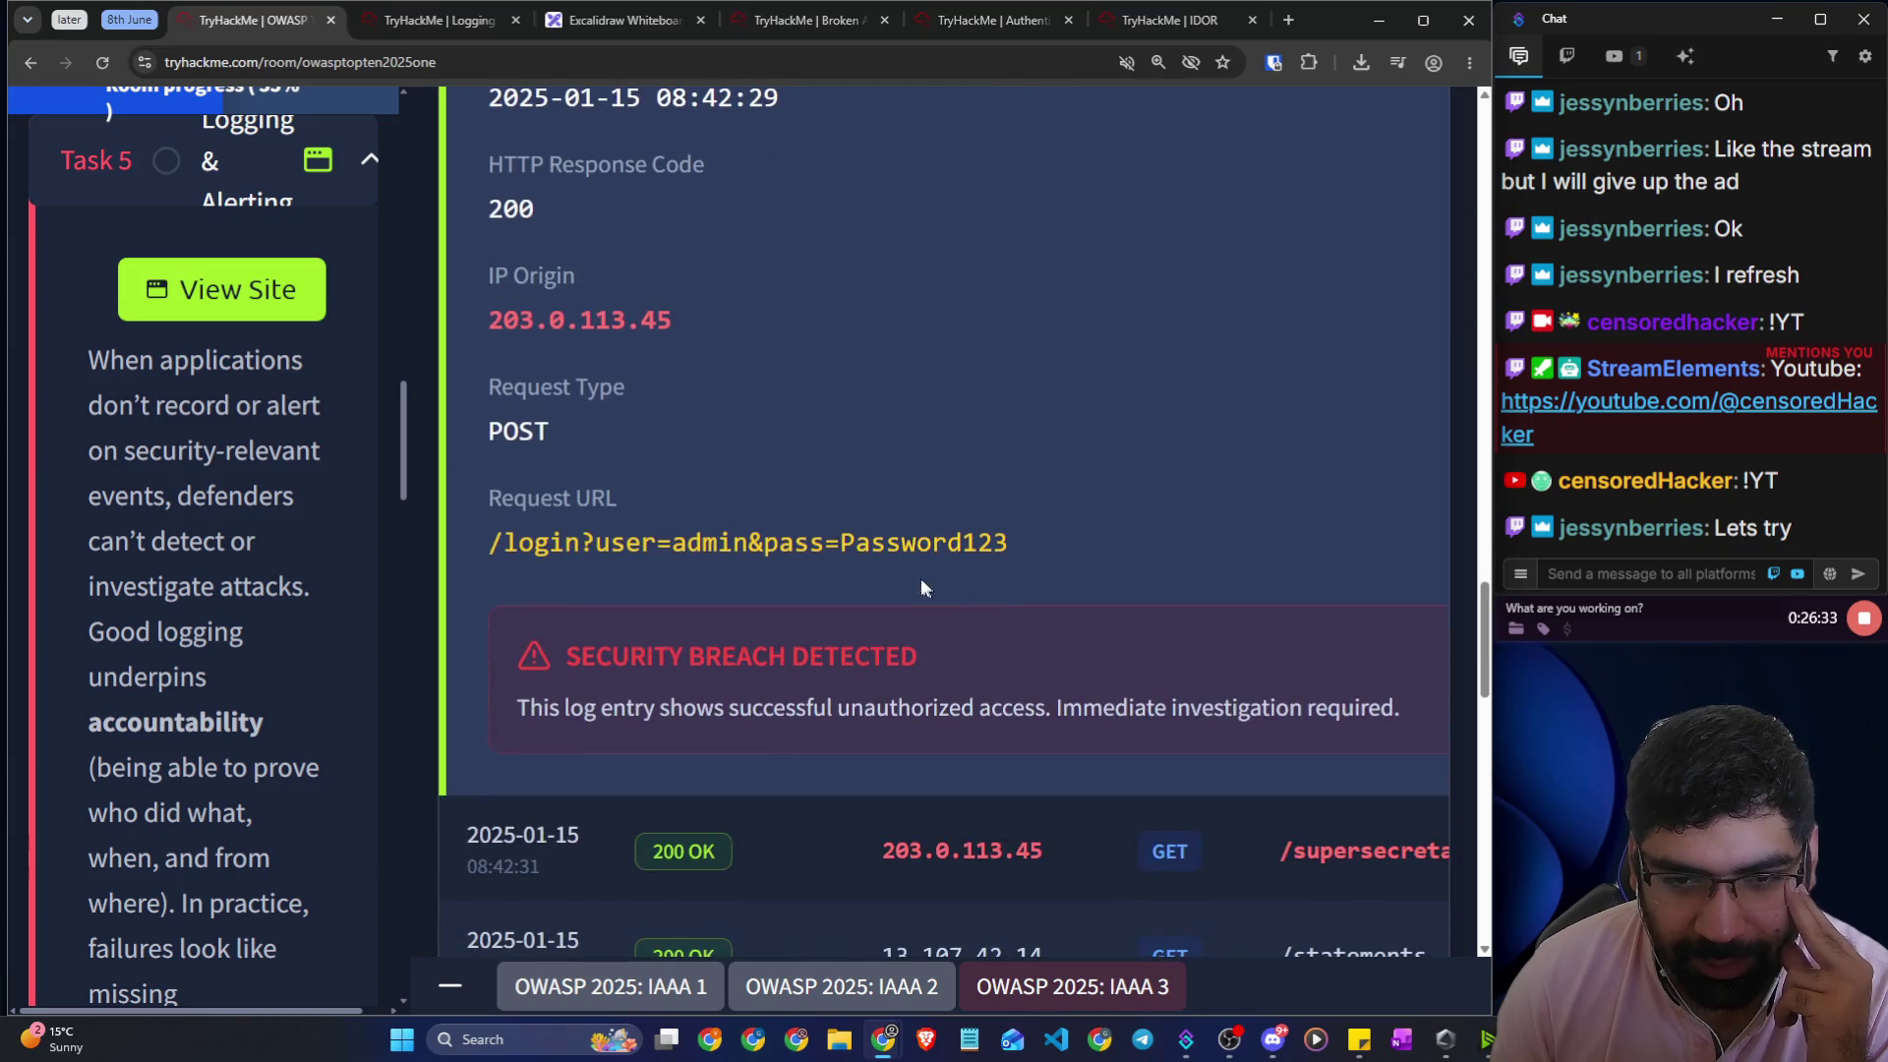
pyautogui.moveTo(857, 539); pyautogui.dragTo(1009, 541)
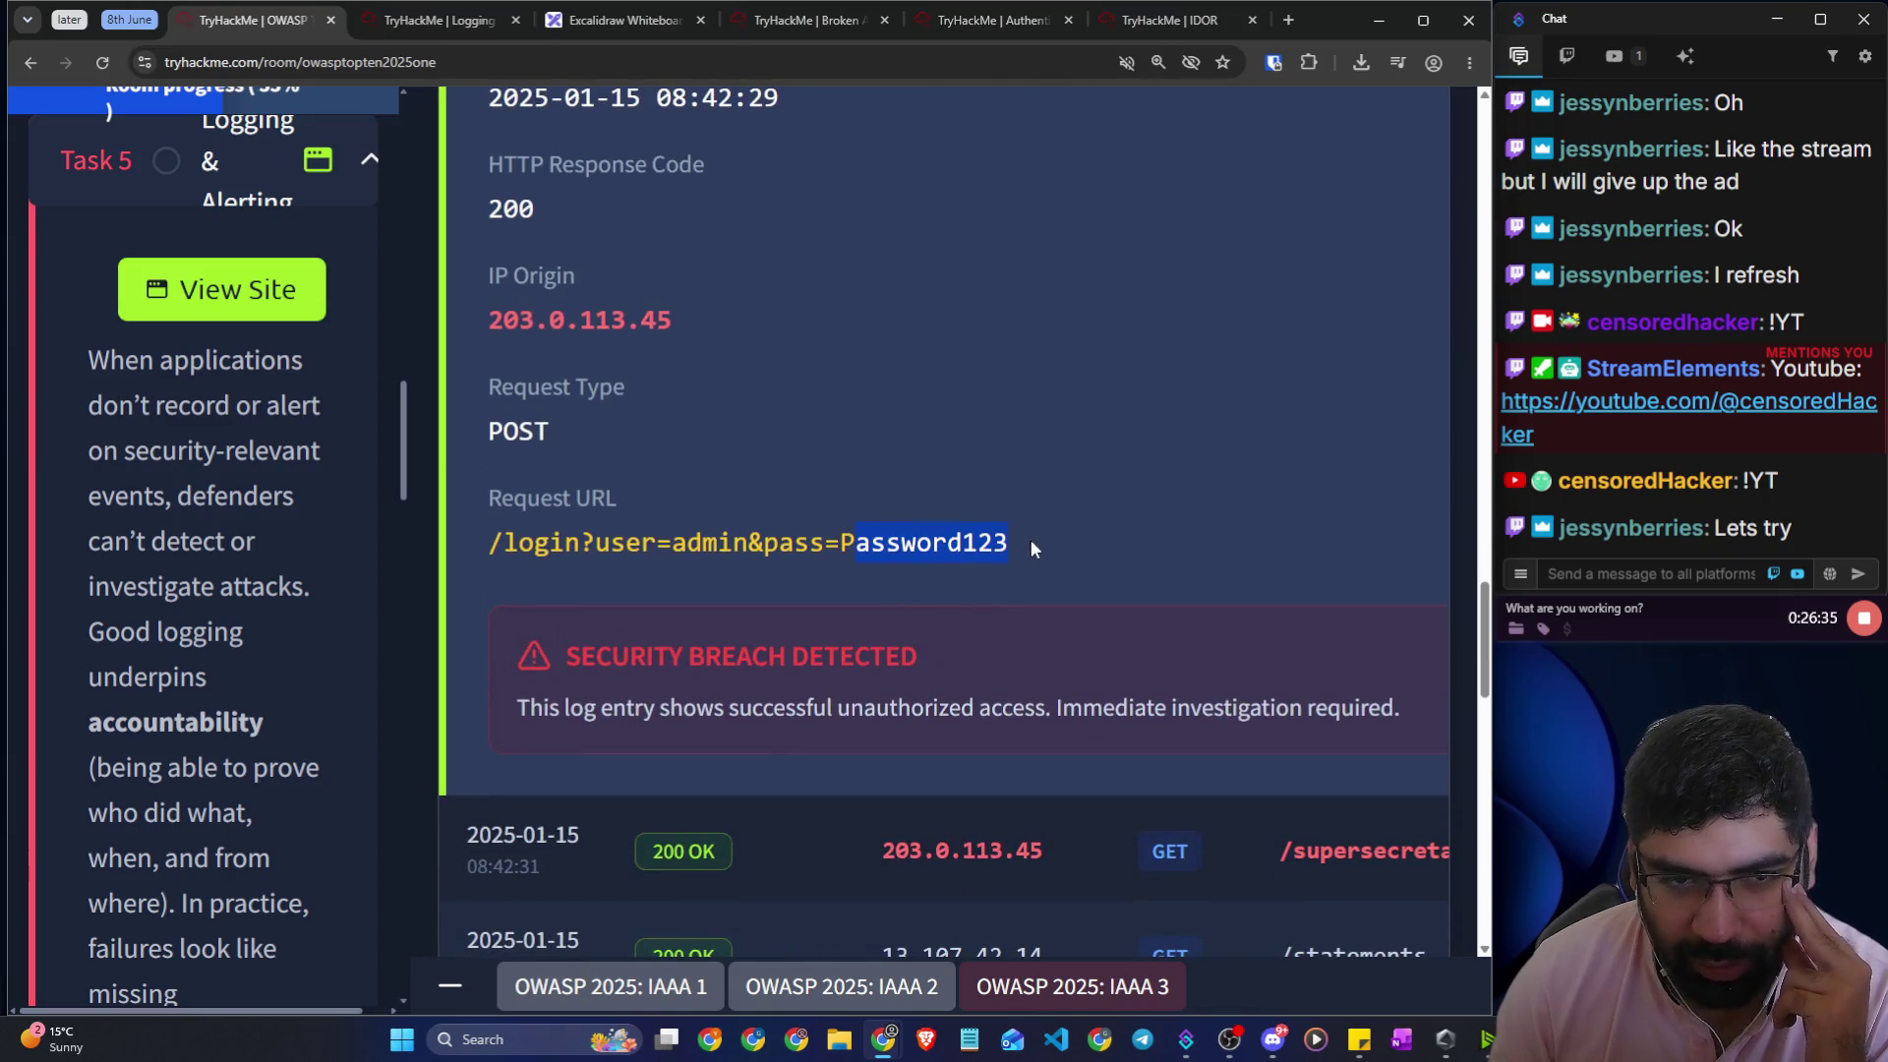
pyautogui.scroll(3, 708, 472)
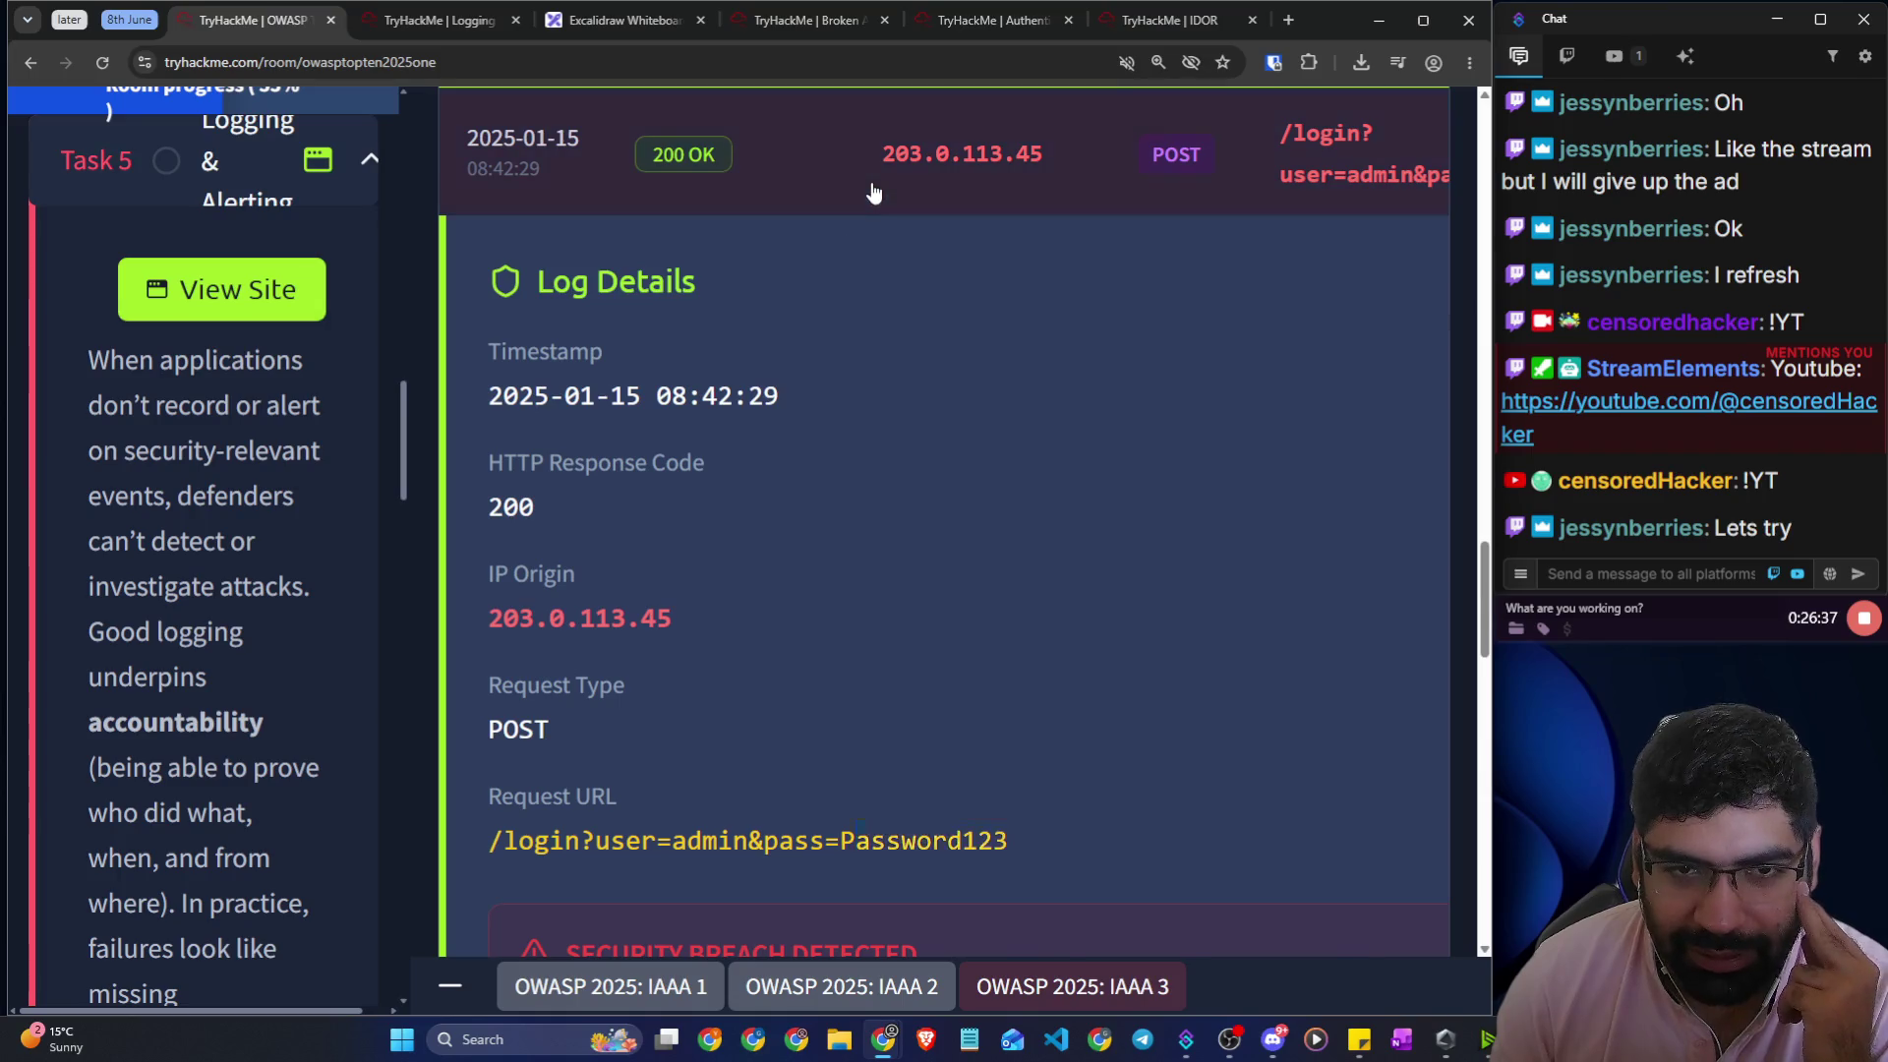
# - Open the /supersecretadminstuff request's details and highlight the secret admin endpoint path
pyautogui.click(730, 378)
pyautogui.click(978, 270)
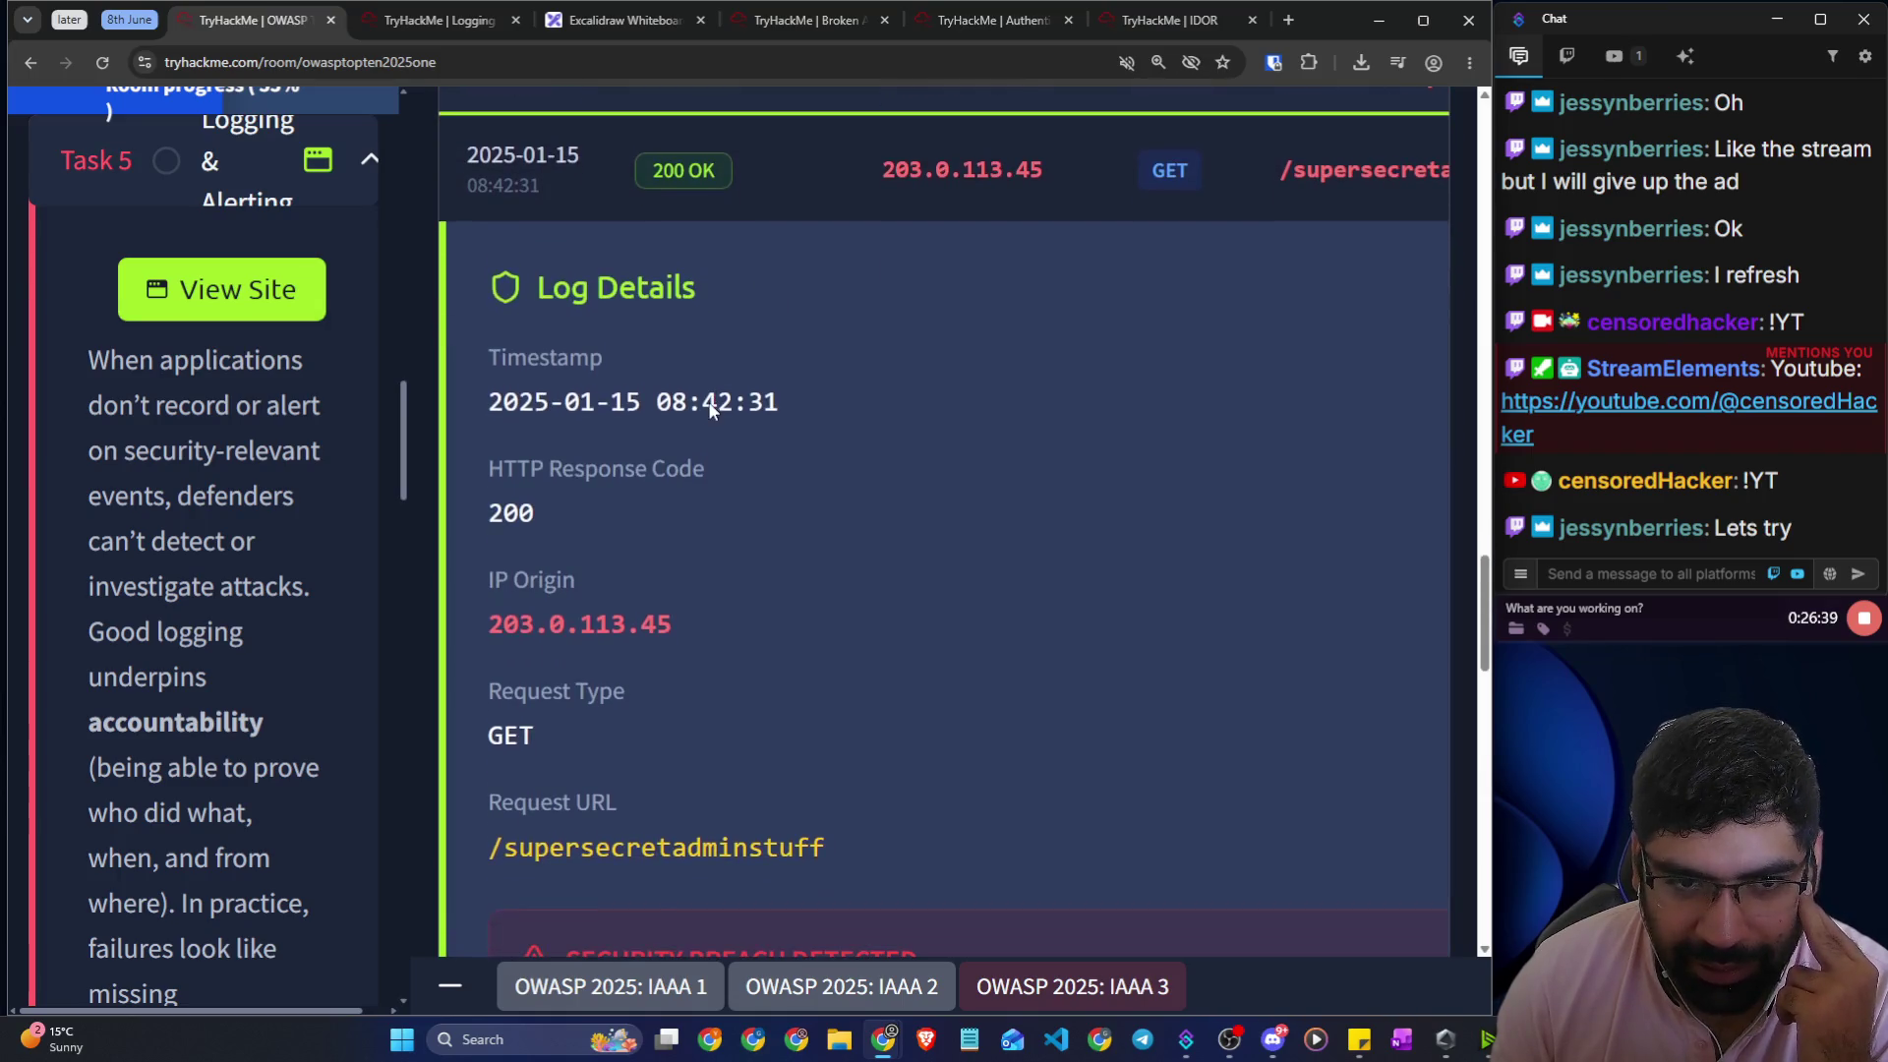
pyautogui.scroll(-3, 706, 569)
pyautogui.moveTo(694, 649); pyautogui.dragTo(797, 653)
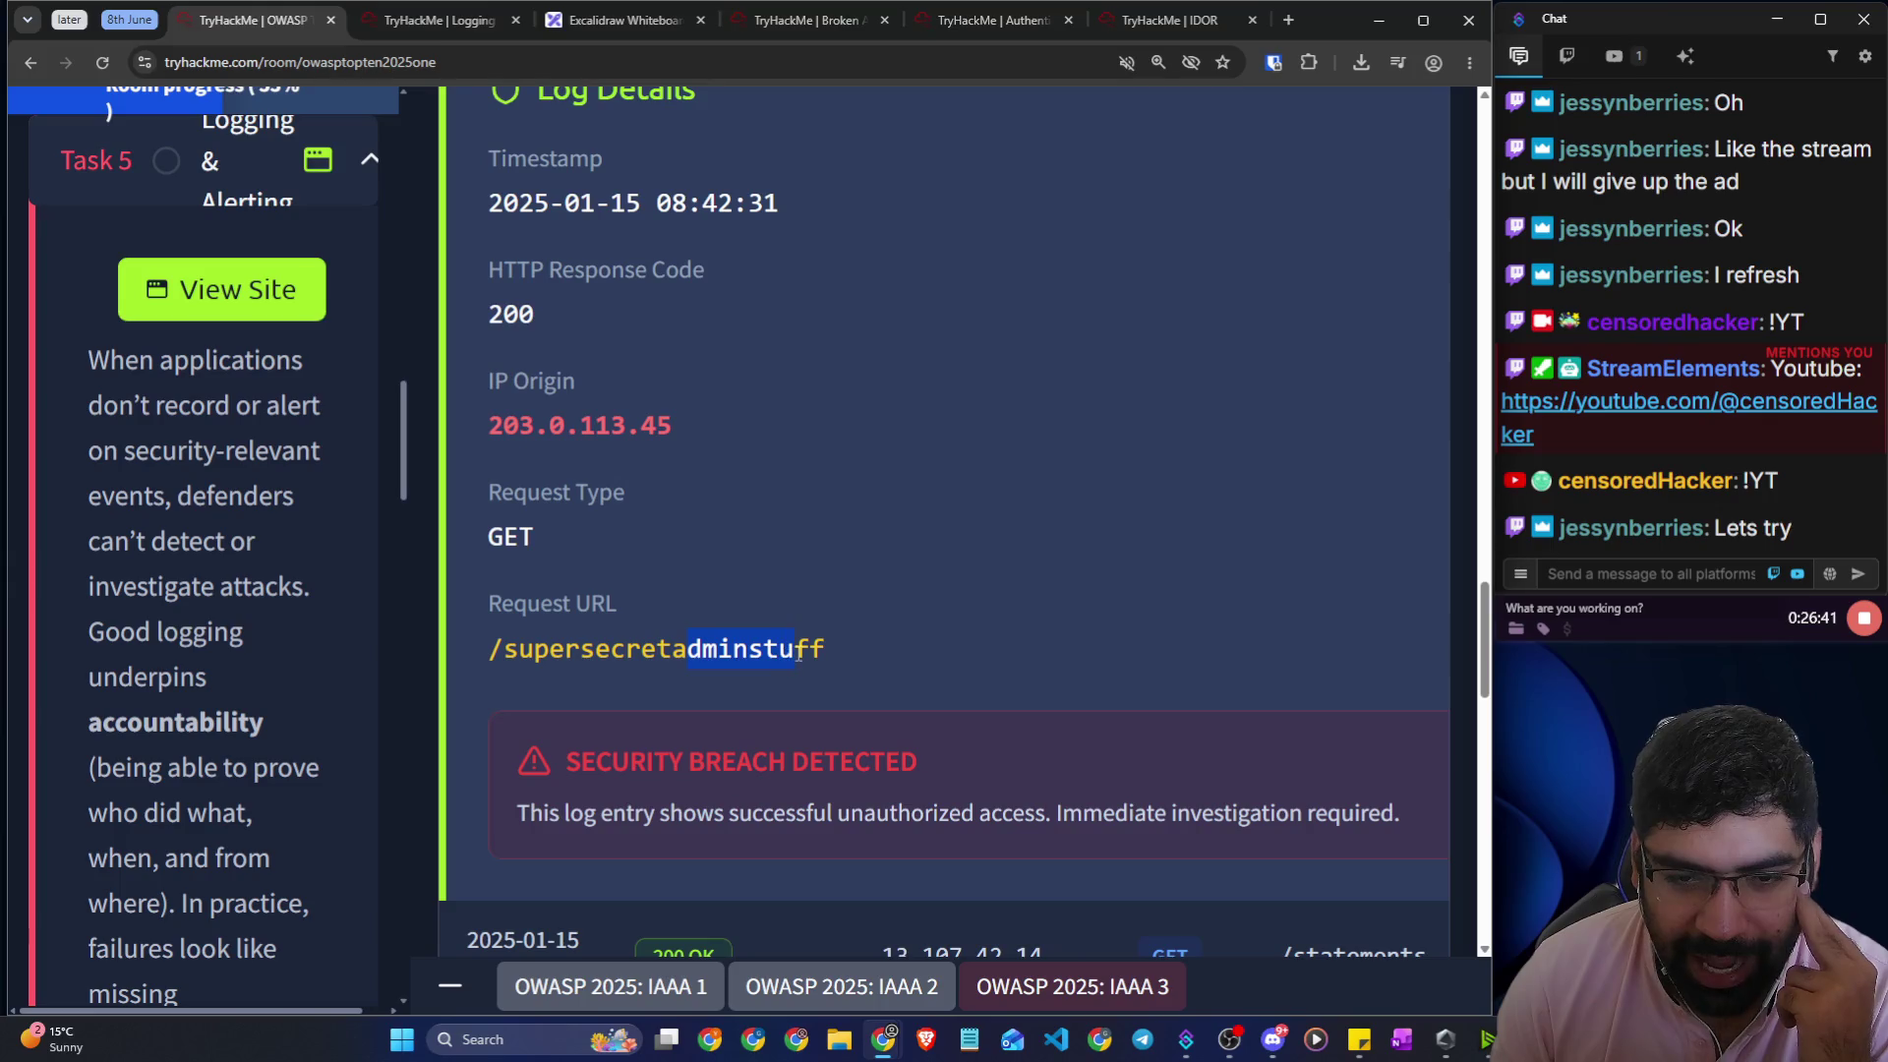
pyautogui.scroll(3, 811, 416)
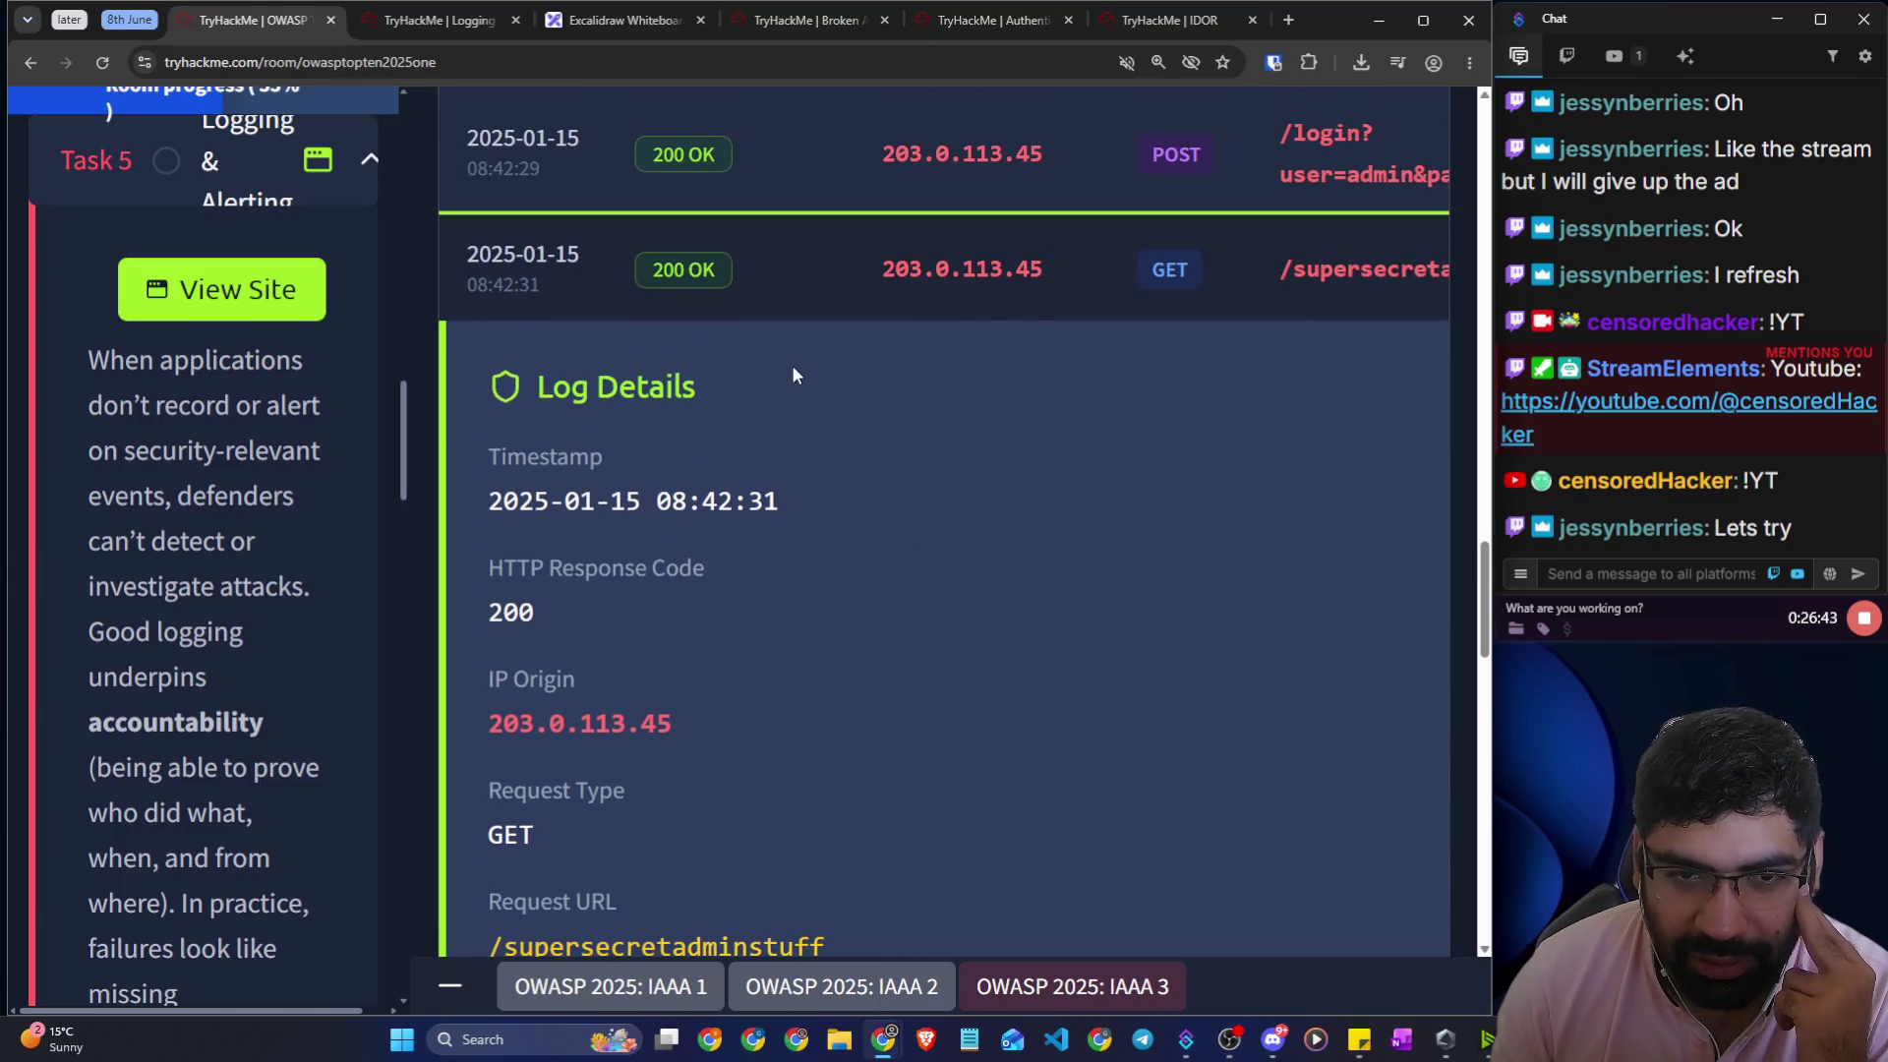
# - Collapse the /supersecretadminstuff entry and scroll to Task 5's attacker-IP question
pyautogui.click(841, 305)
pyautogui.scroll(-6, 852, 372)
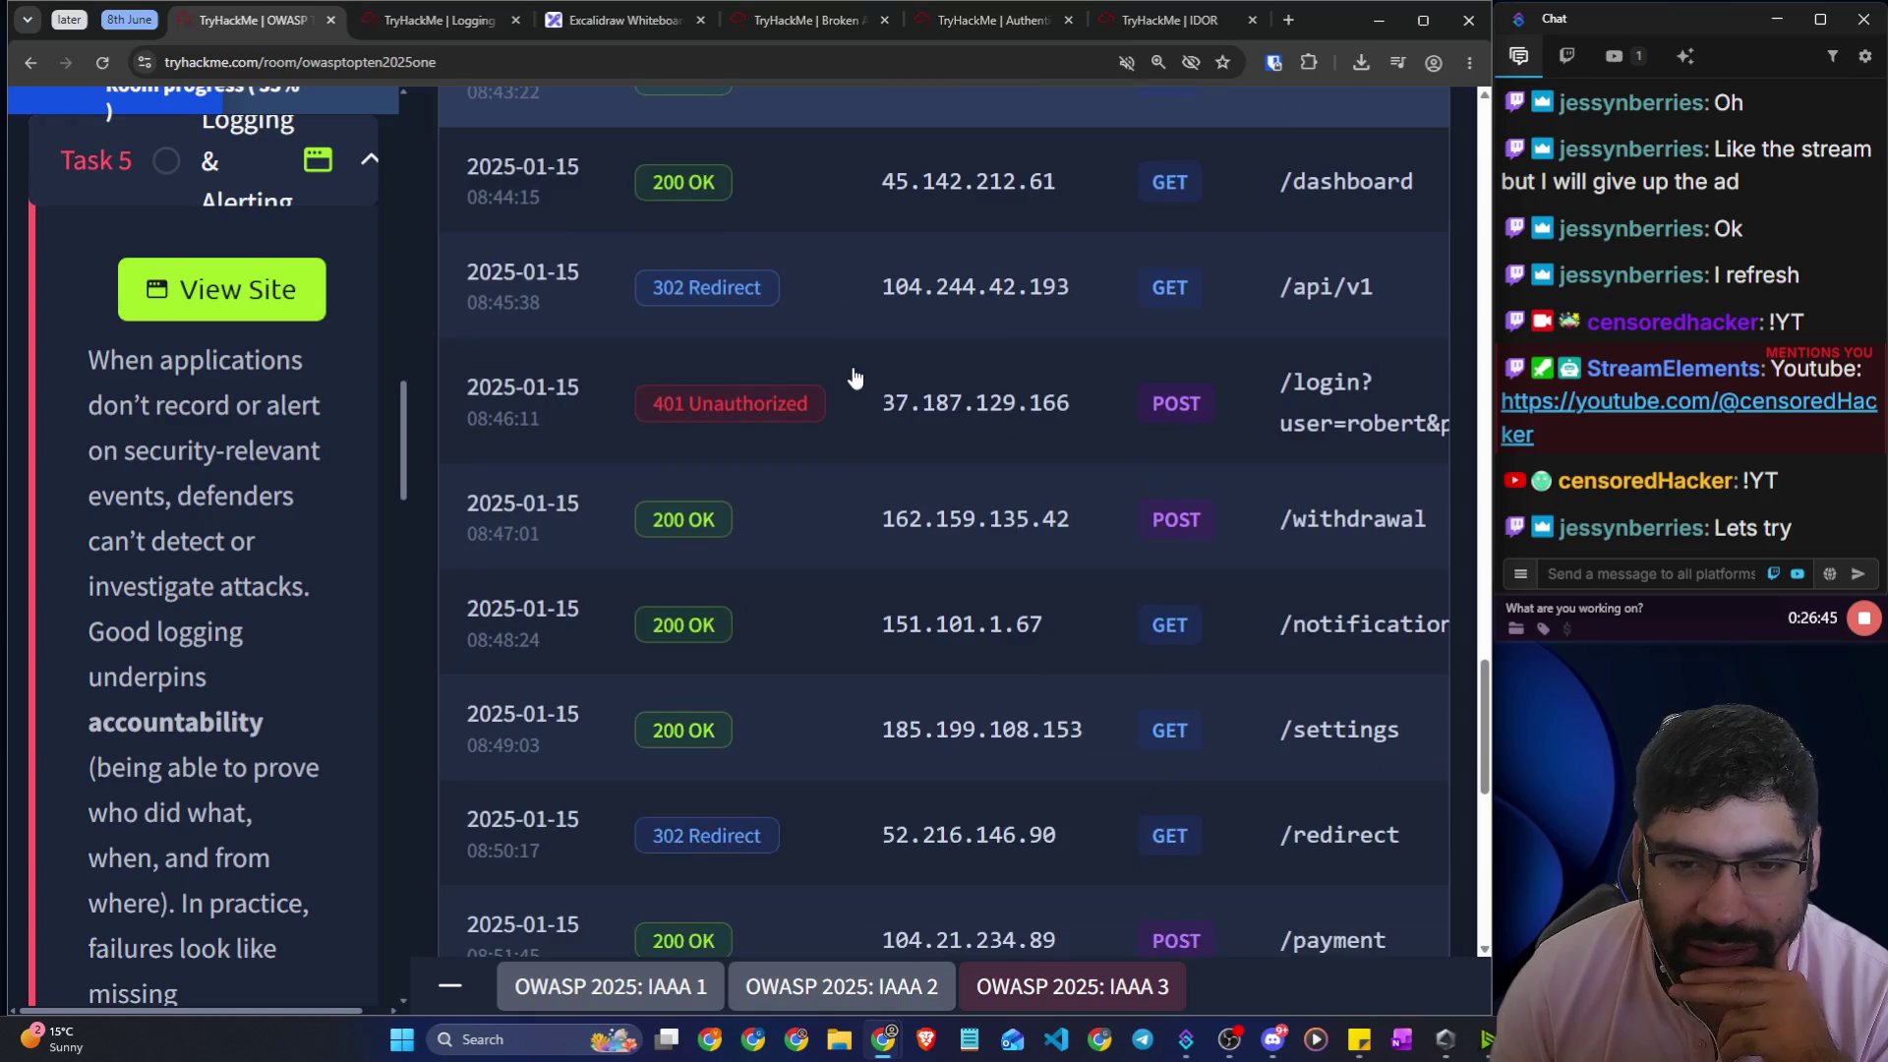
pyautogui.scroll(-6, 855, 376)
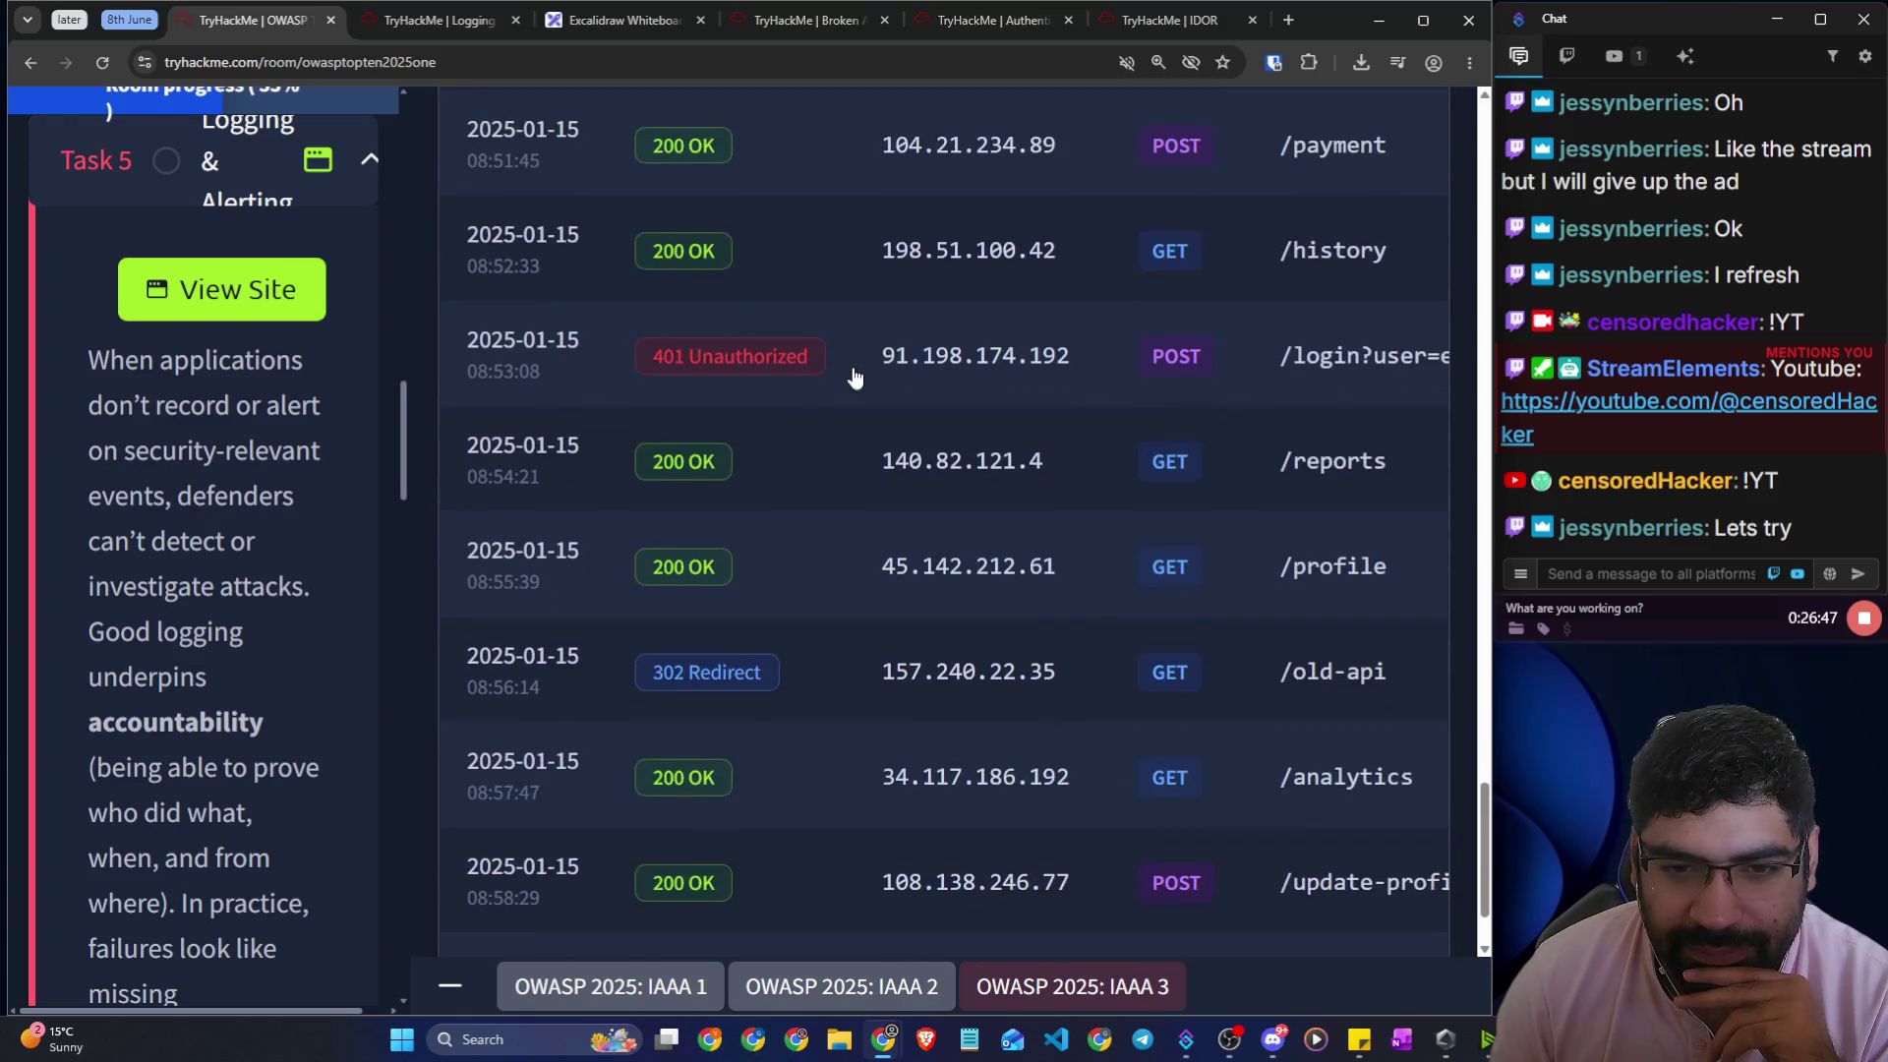
pyautogui.scroll(13, 1032, 515)
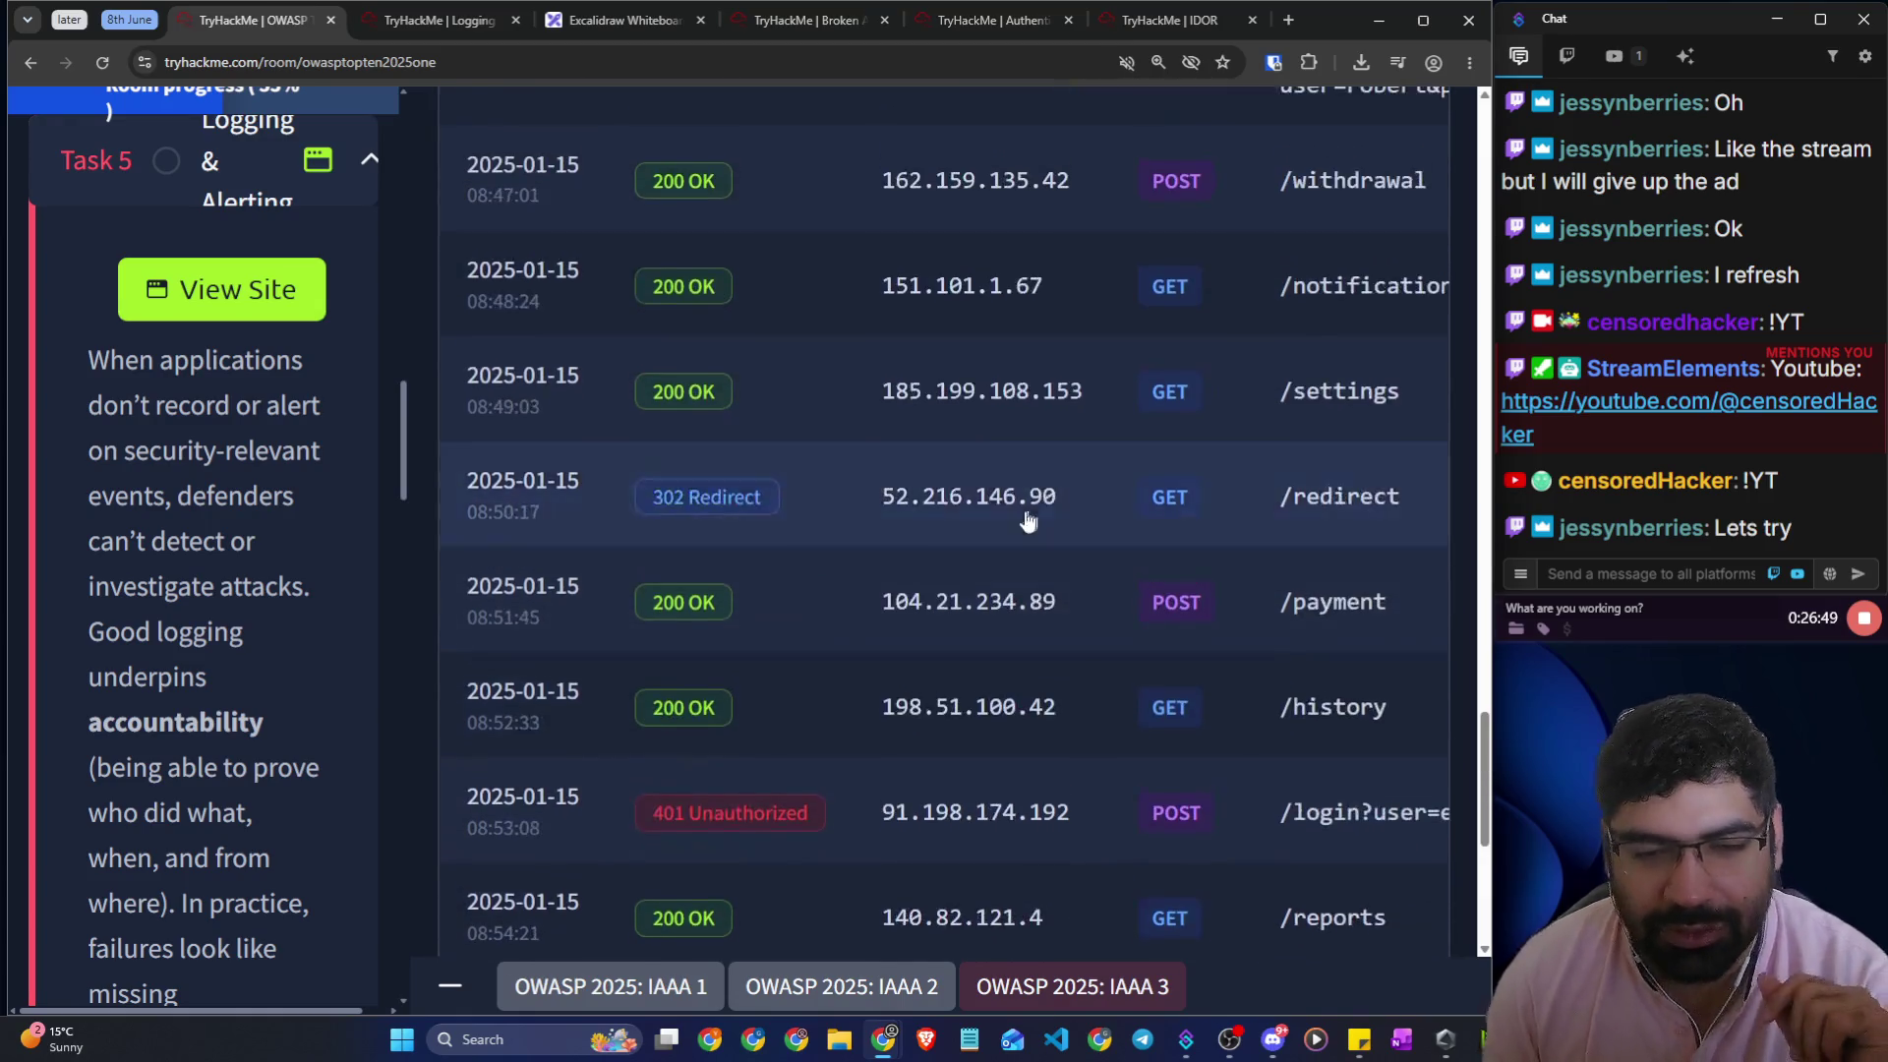
pyautogui.scroll(3, 942, 523)
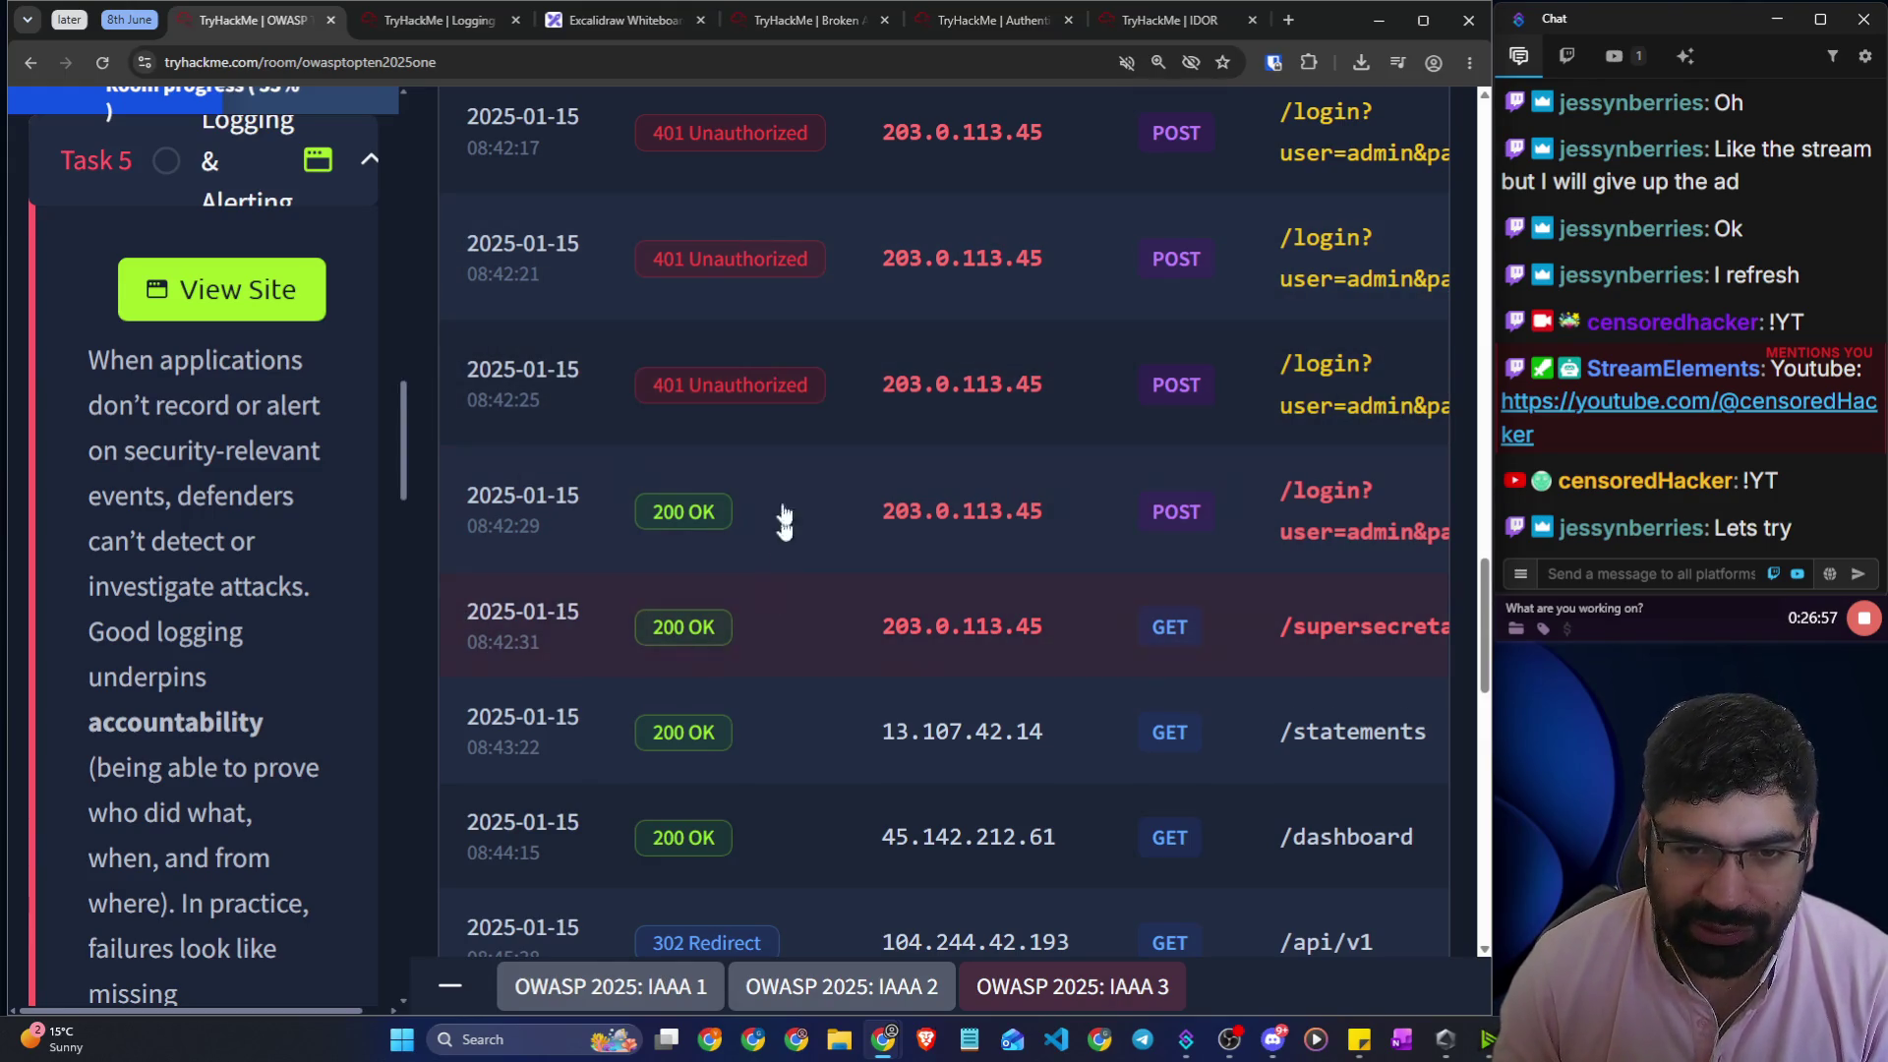
pyautogui.scroll(6, 729, 523)
pyautogui.scroll(1, 730, 523)
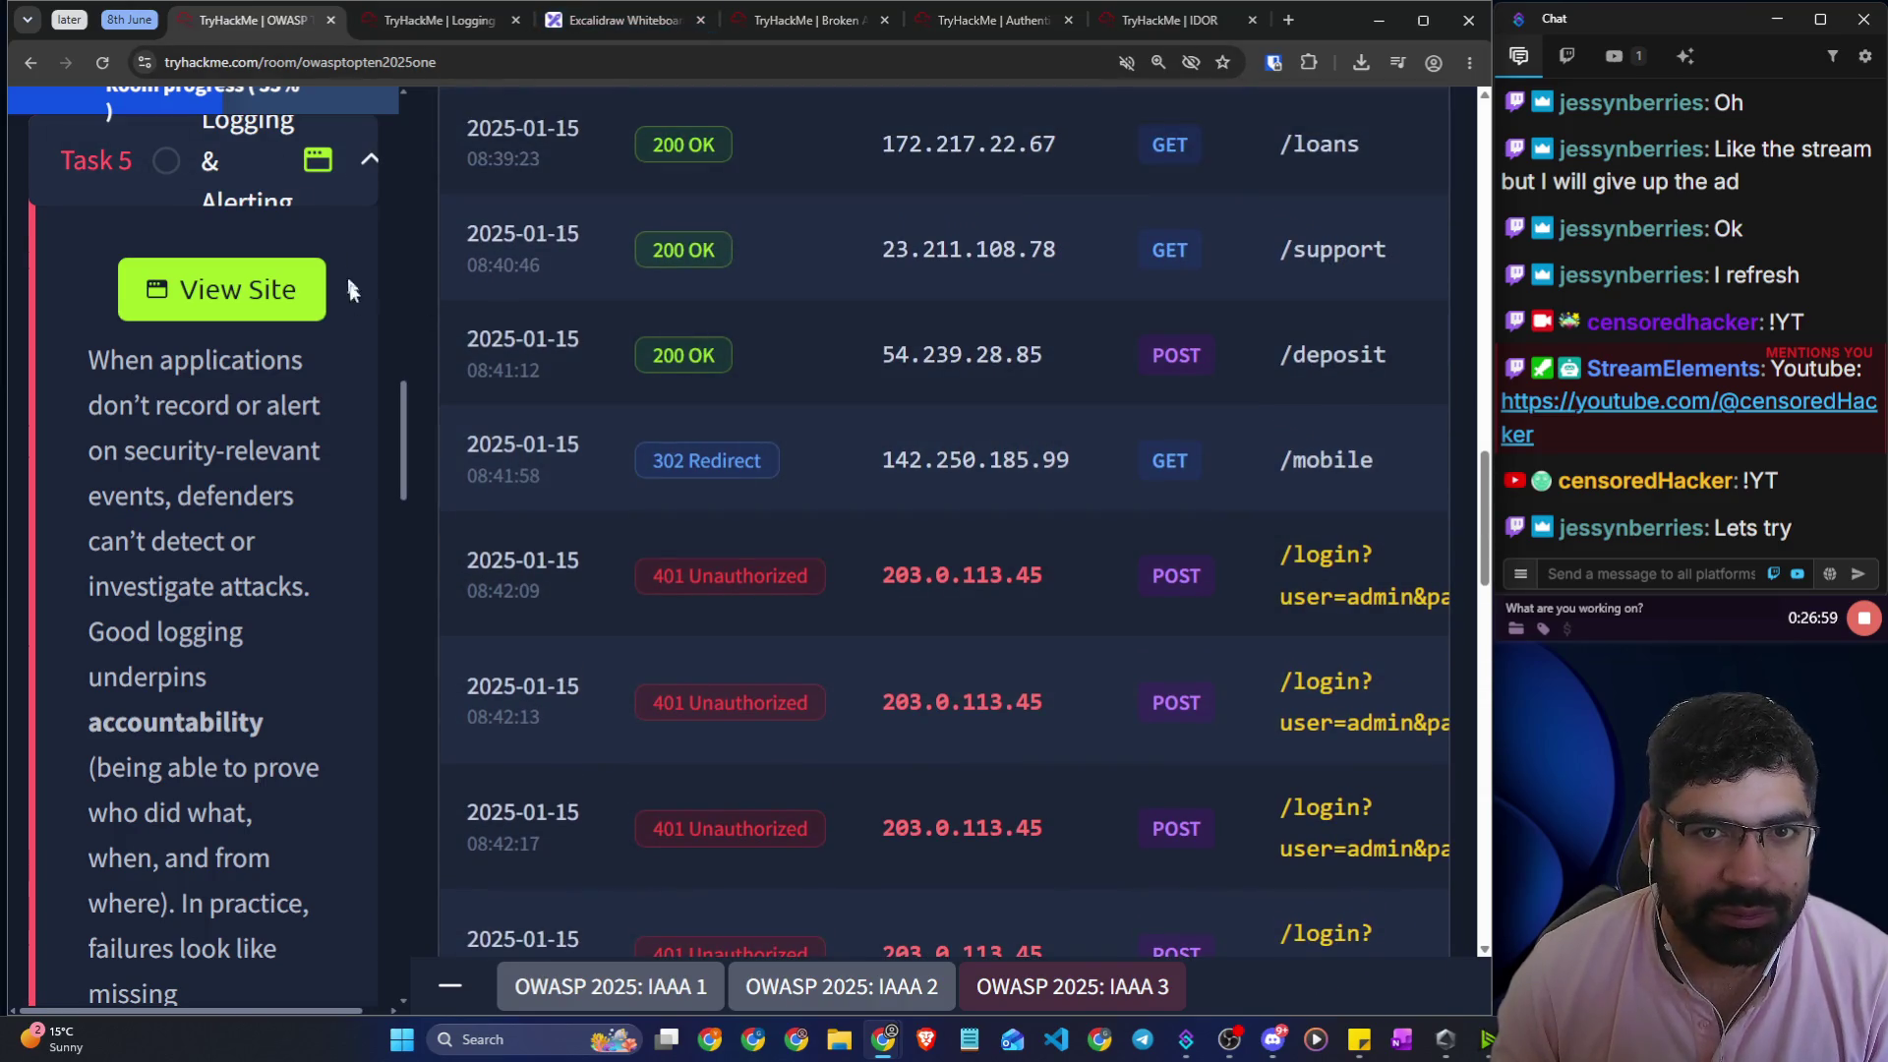
pyautogui.scroll(-7, 133, 626)
pyautogui.scroll(-14, 133, 627)
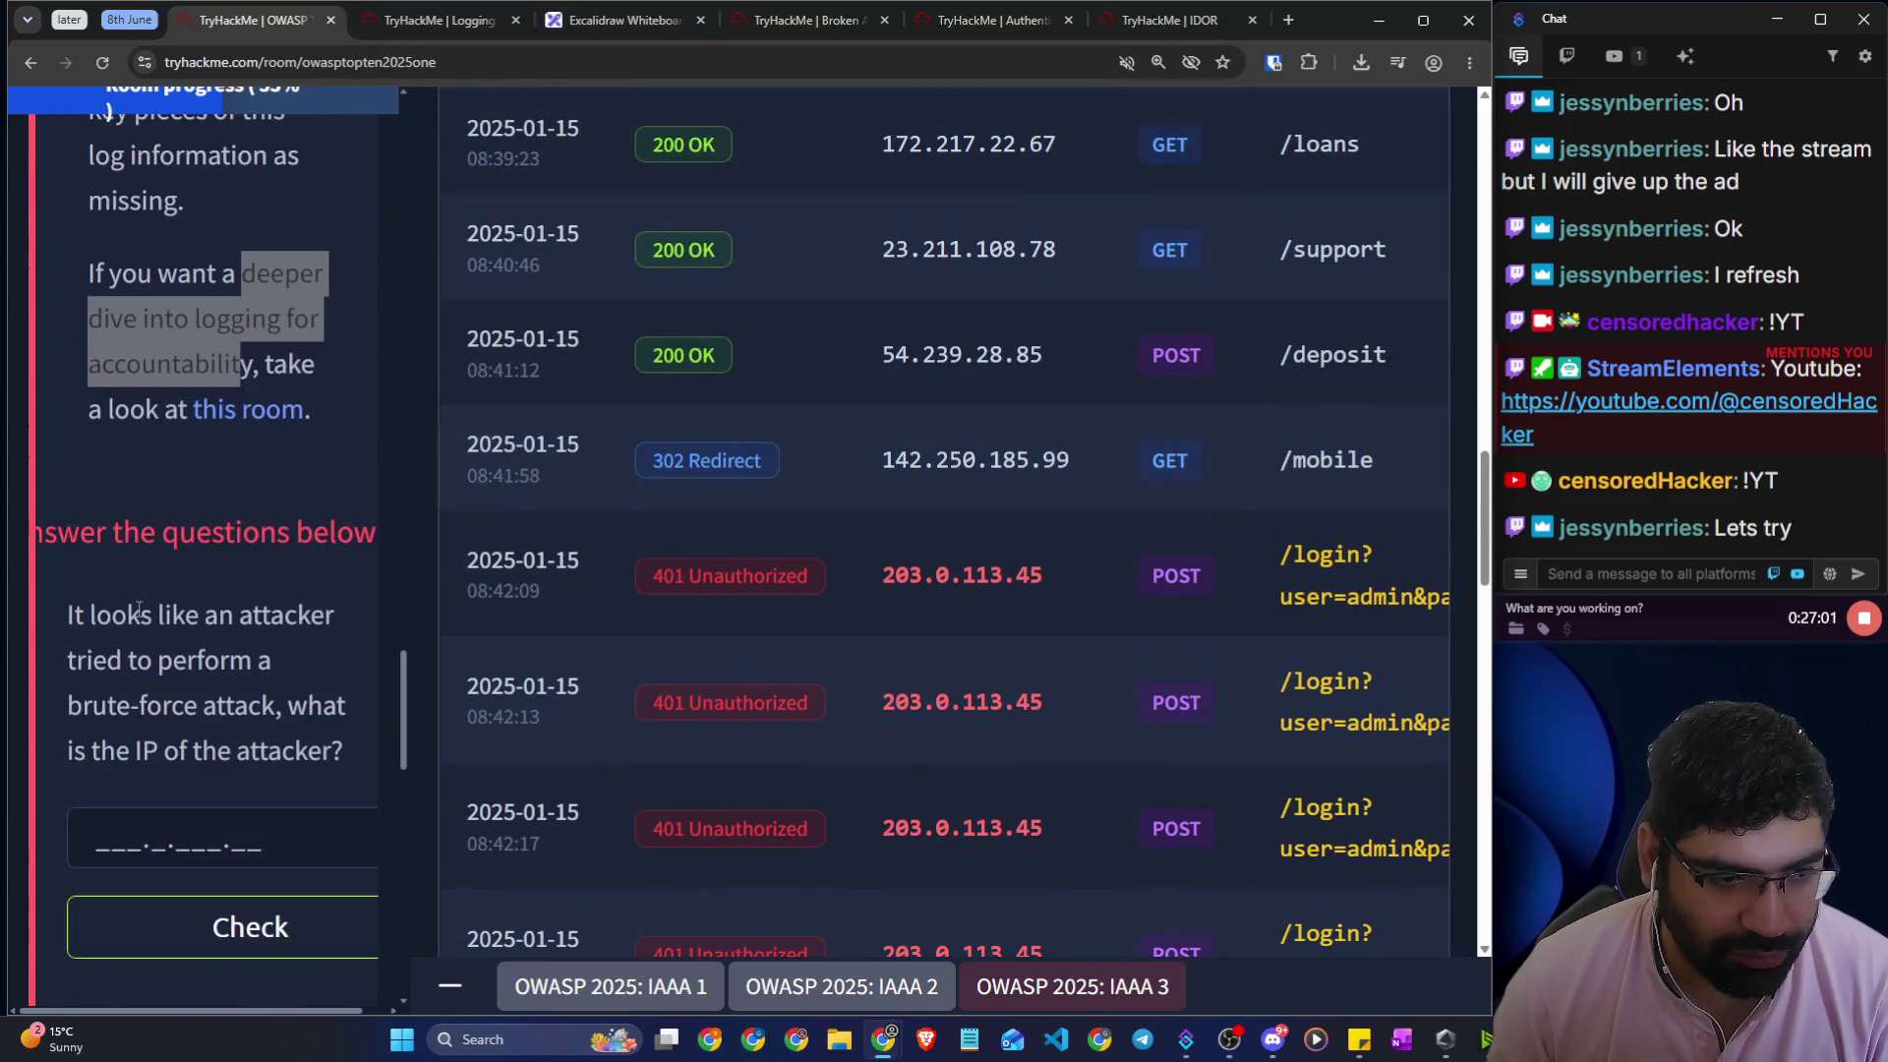
# - Copy attacker IP 203.0.113.45 from the failed login row into the first answer and check it
pyautogui.click(391, 609)
pyautogui.moveTo(407, 727); pyautogui.dragTo(636, 708)
pyautogui.scroll(7, 252, 604)
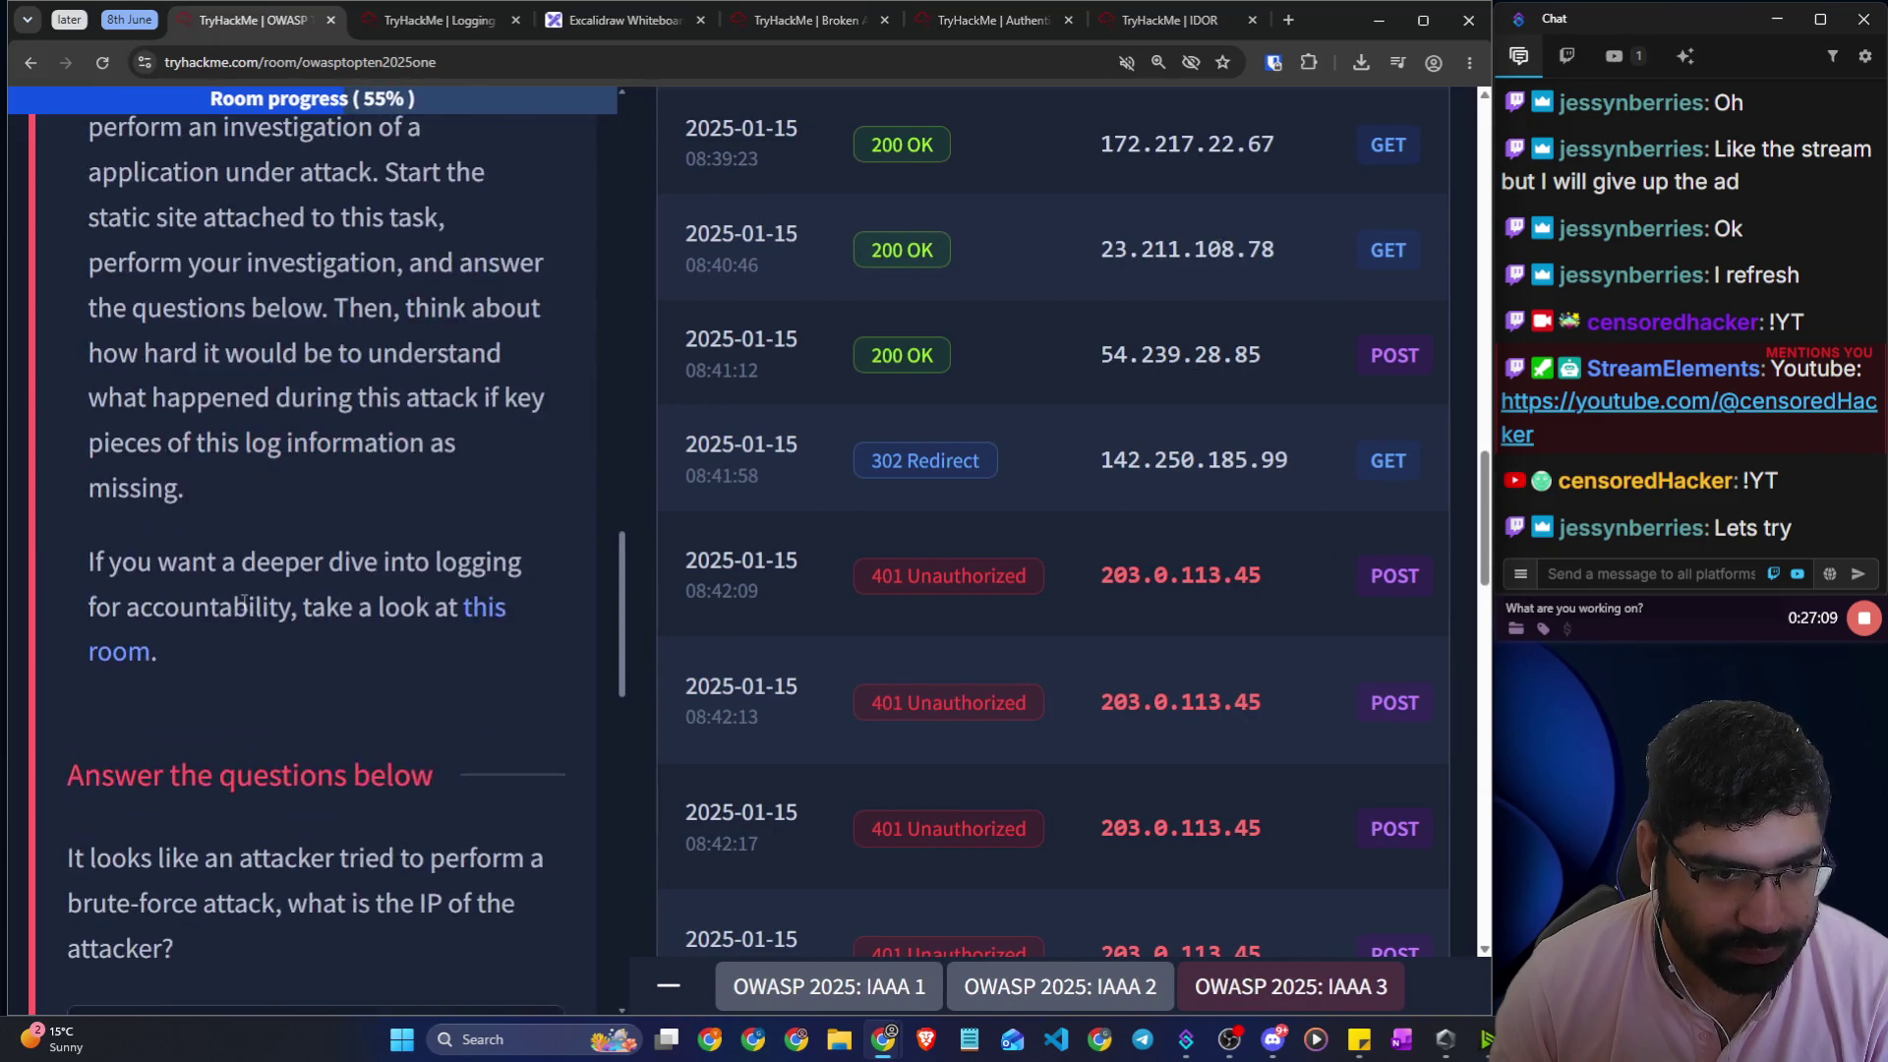
pyautogui.scroll(-3, 228, 595)
pyautogui.moveTo(151, 558); pyautogui.dragTo(529, 561)
pyautogui.moveTo(307, 604); pyautogui.dragTo(463, 604)
pyautogui.moveTo(1099, 575); pyautogui.dragTo(1263, 586)
pyautogui.hotkey('ctrl', 'c')
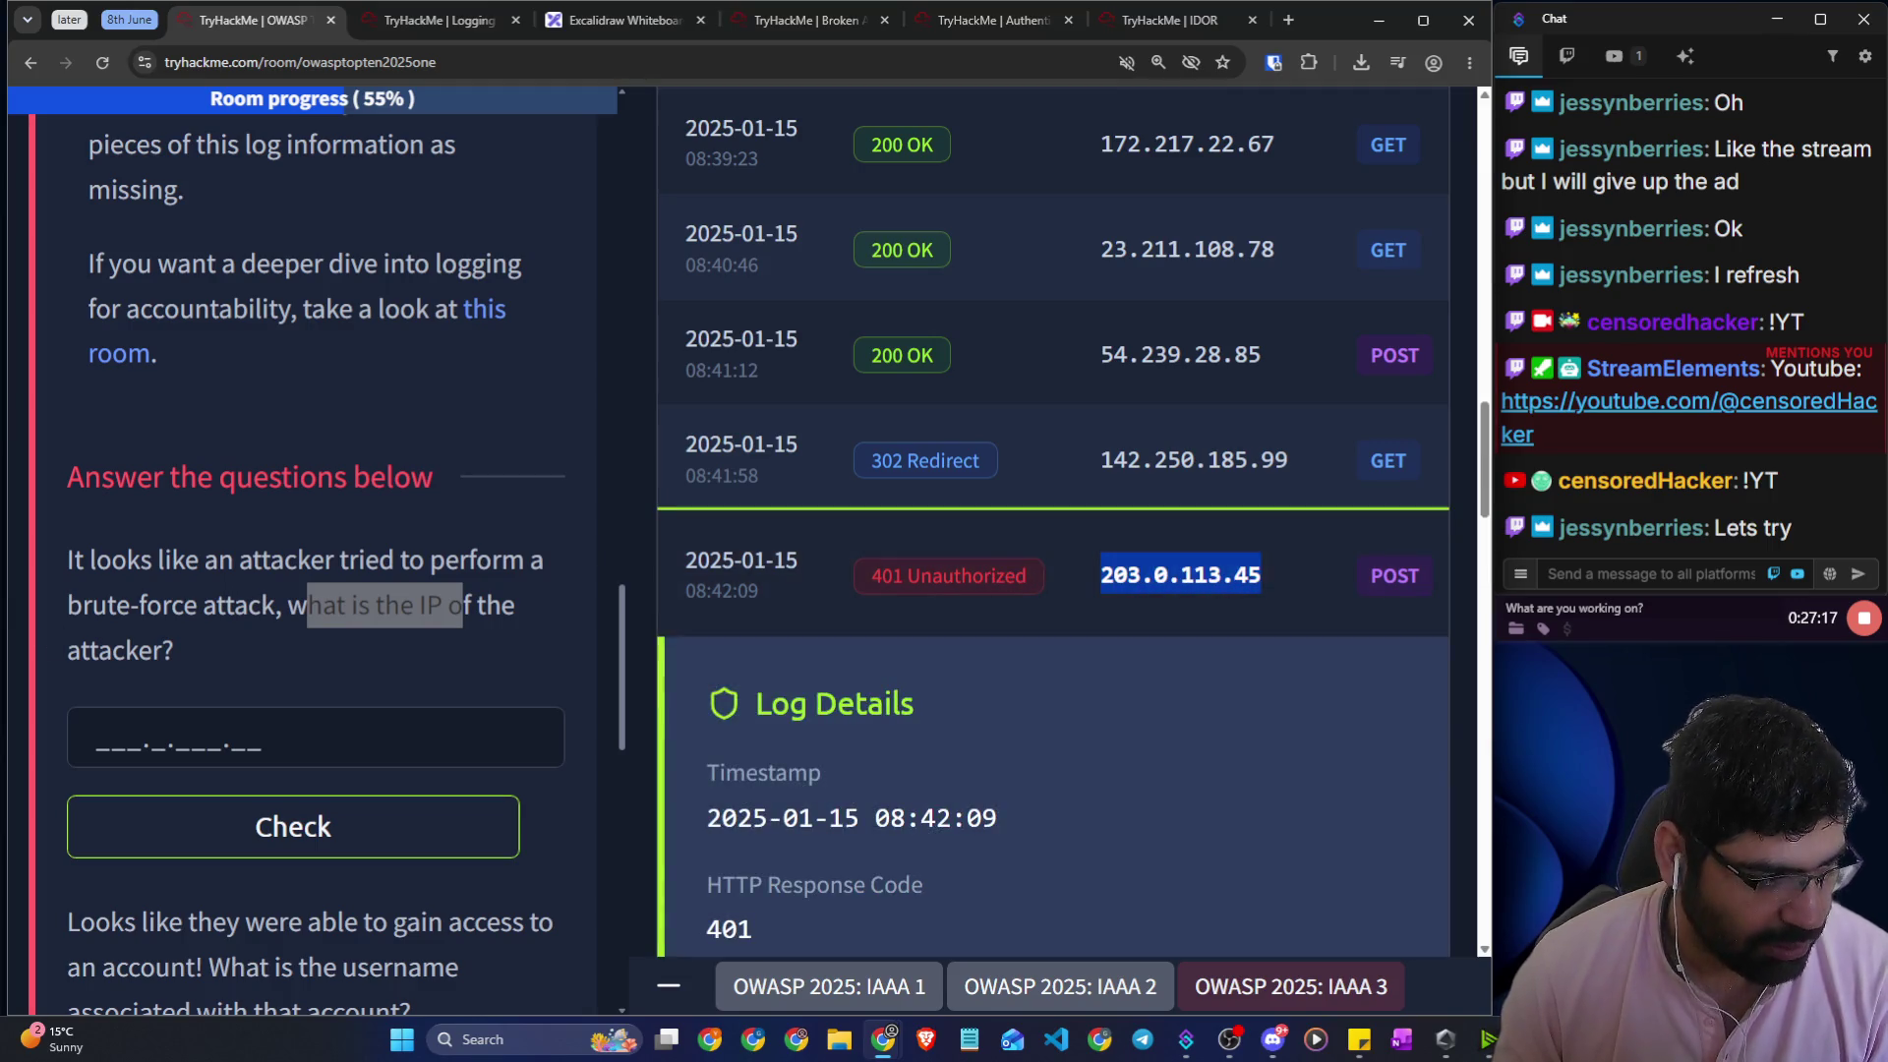
pyautogui.click(163, 738)
pyautogui.hotkey('ctrl', 'v')
pyautogui.click(285, 798)
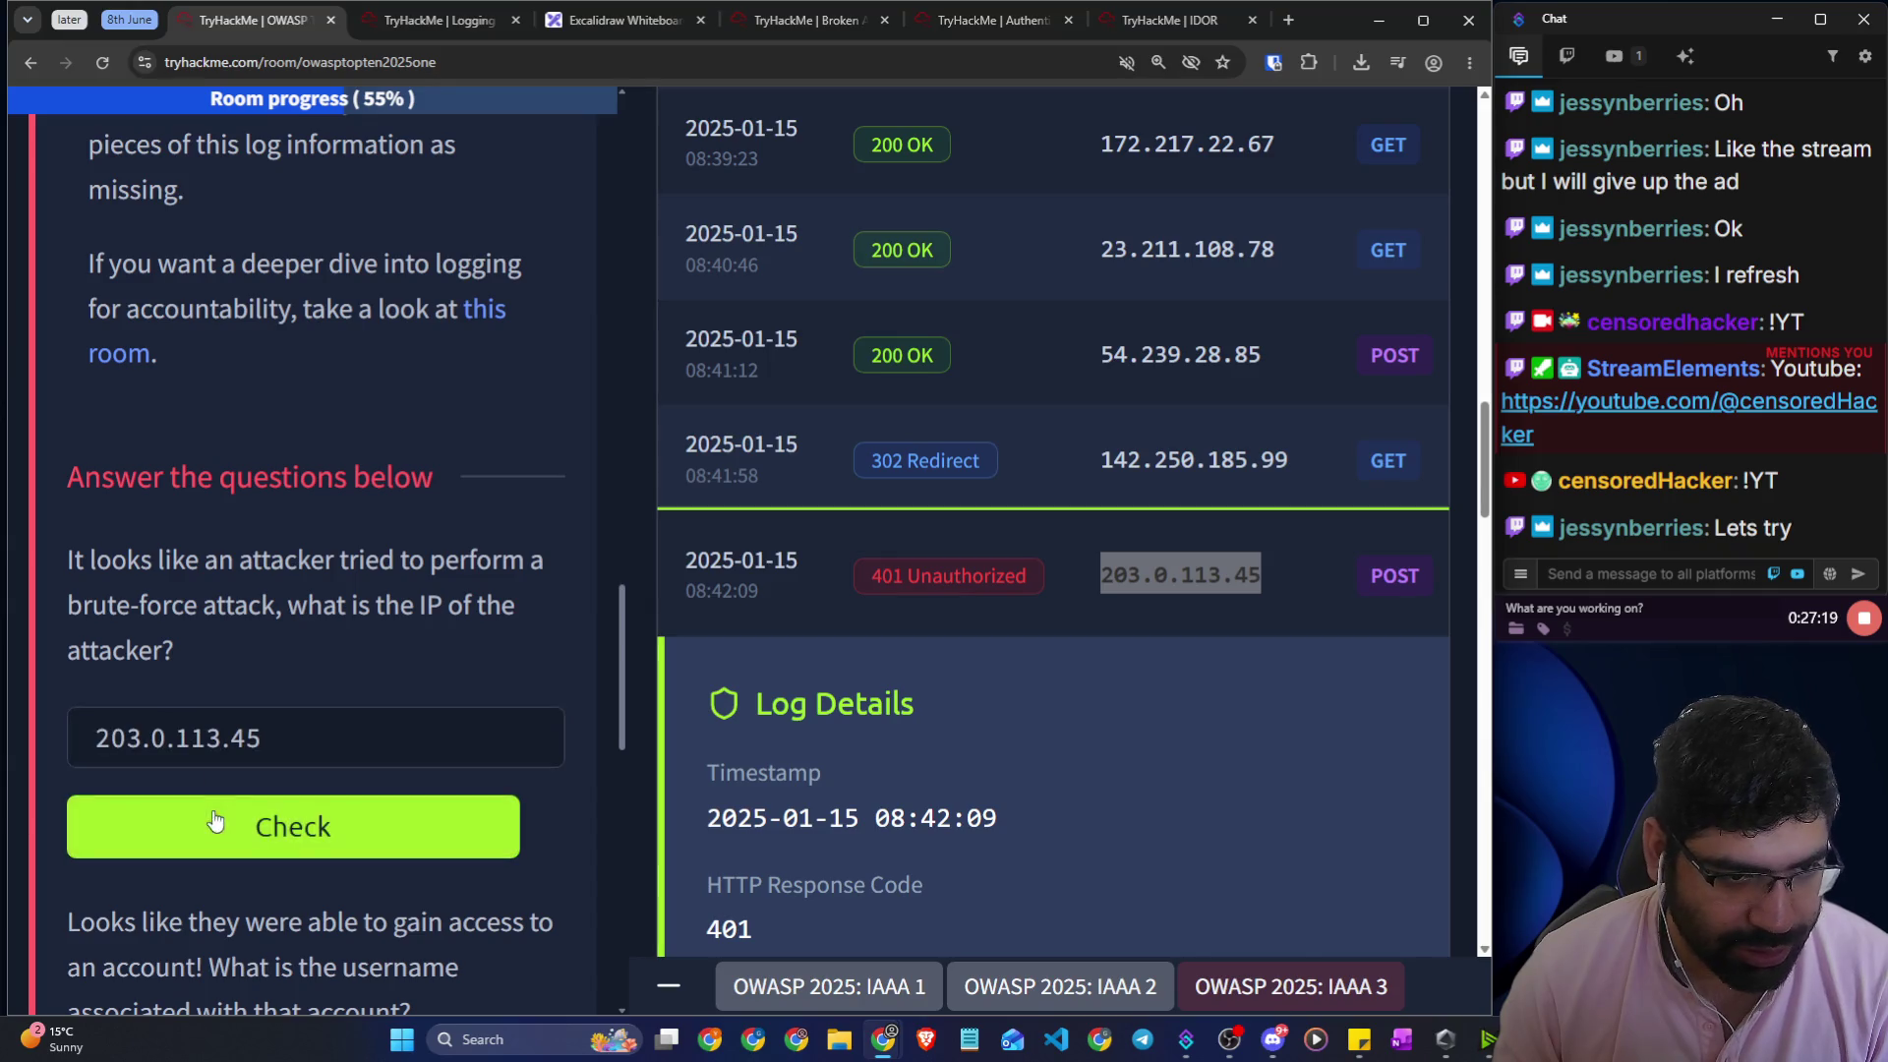
# - Answer the compromised-account question with the username admin
pyautogui.scroll(-5, 551, 735)
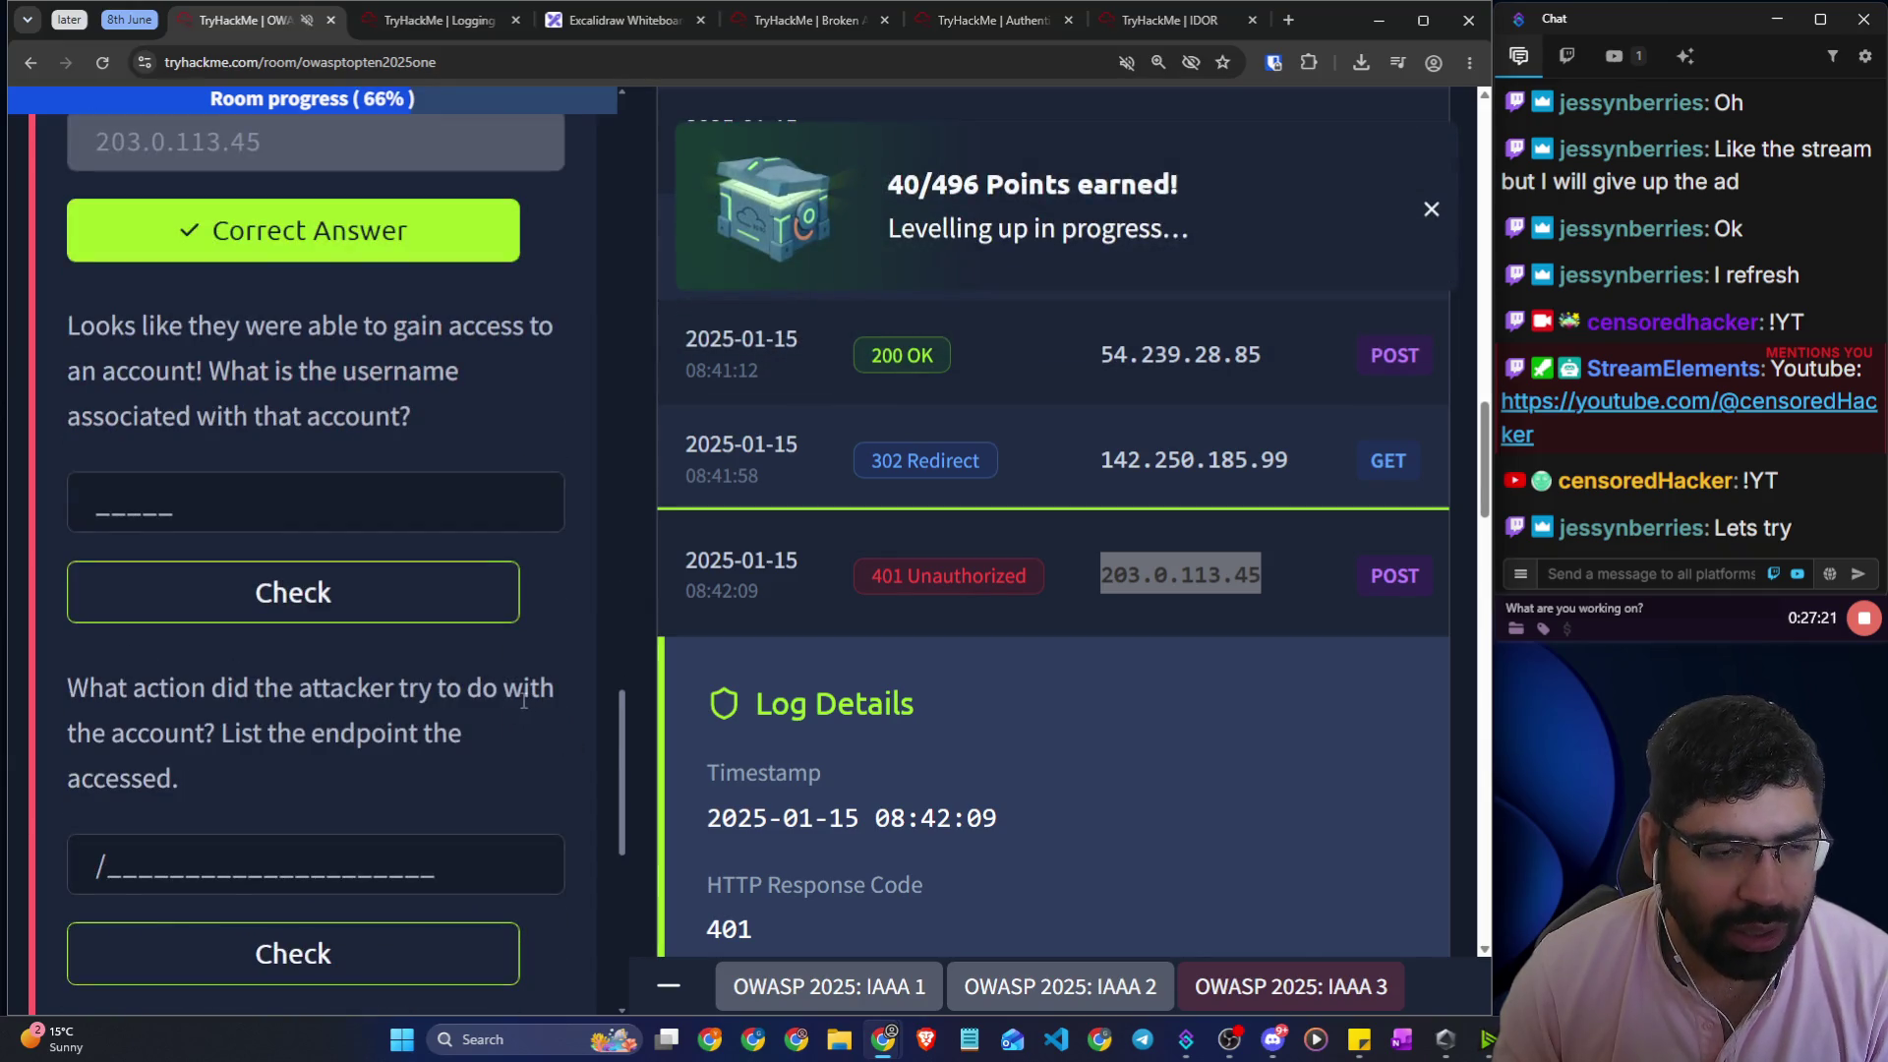
pyautogui.moveTo(288, 325); pyautogui.dragTo(541, 325)
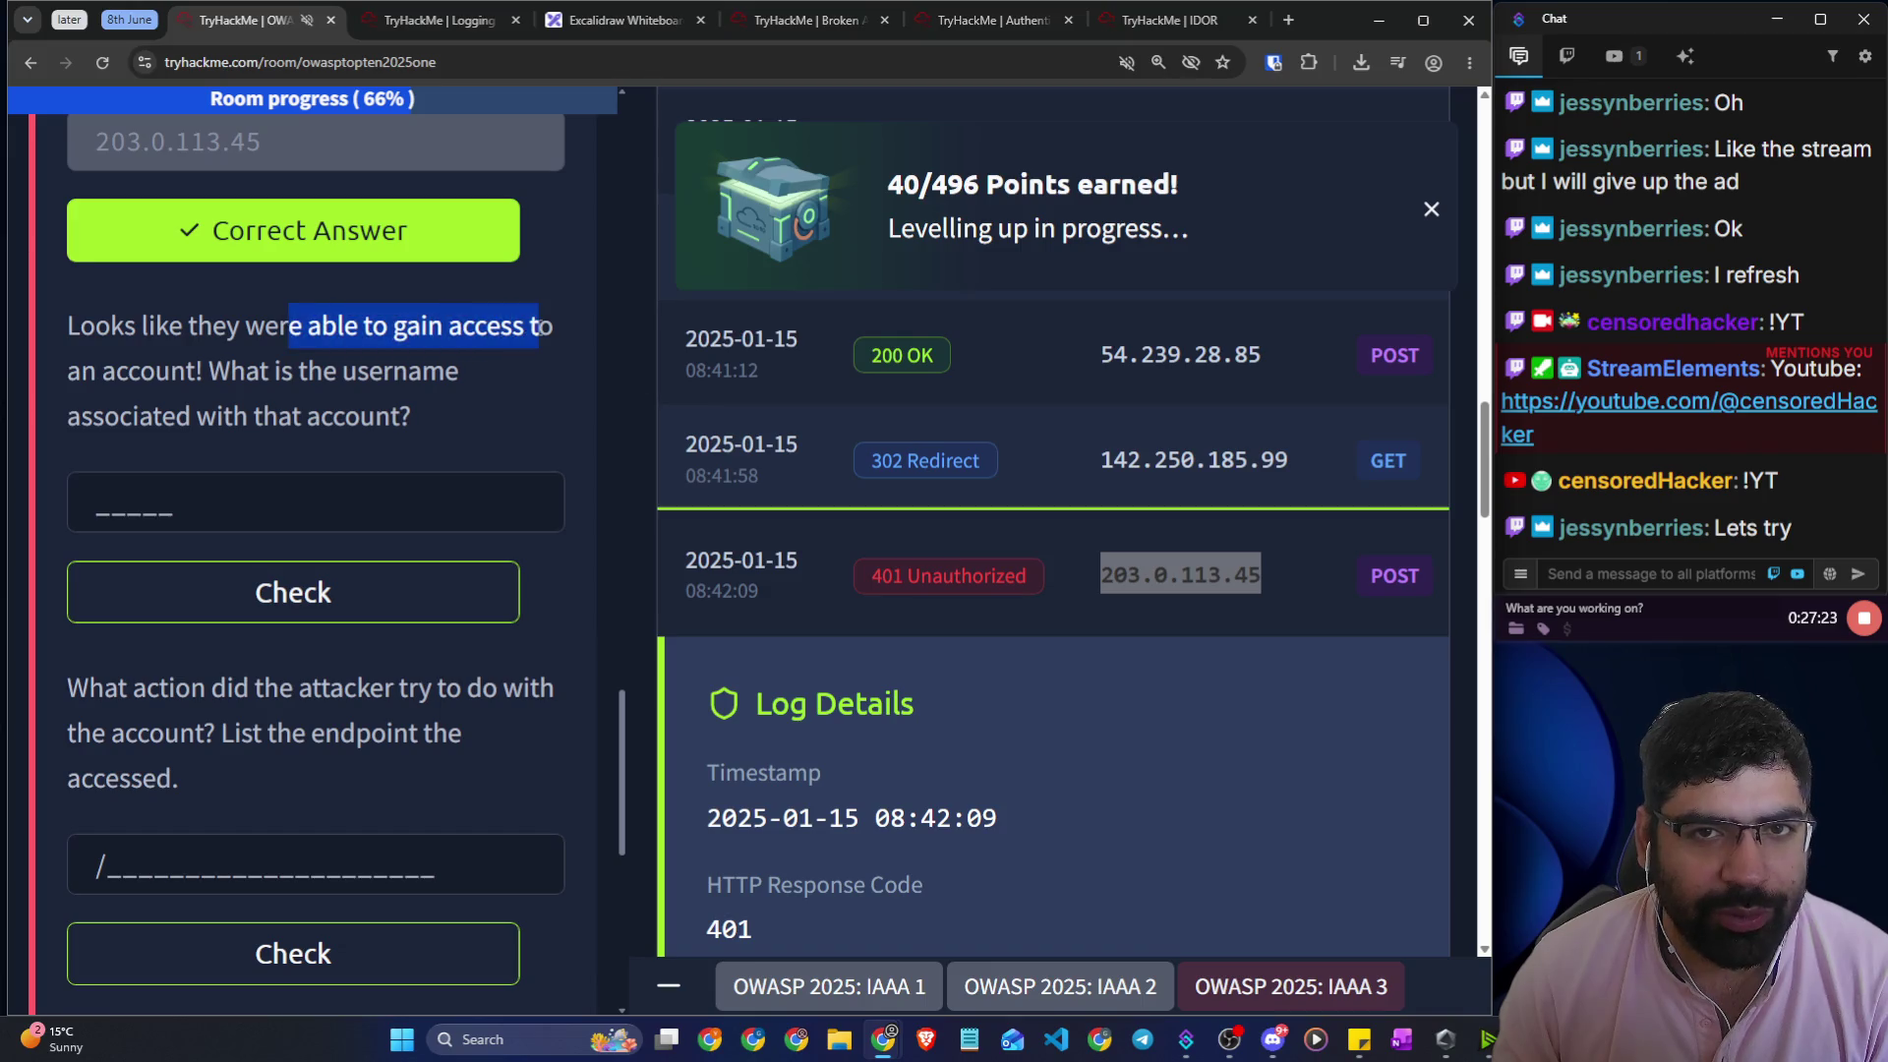
pyautogui.moveTo(204, 372); pyautogui.dragTo(450, 371)
pyautogui.click(689, 492)
pyautogui.scroll(-3, 785, 547)
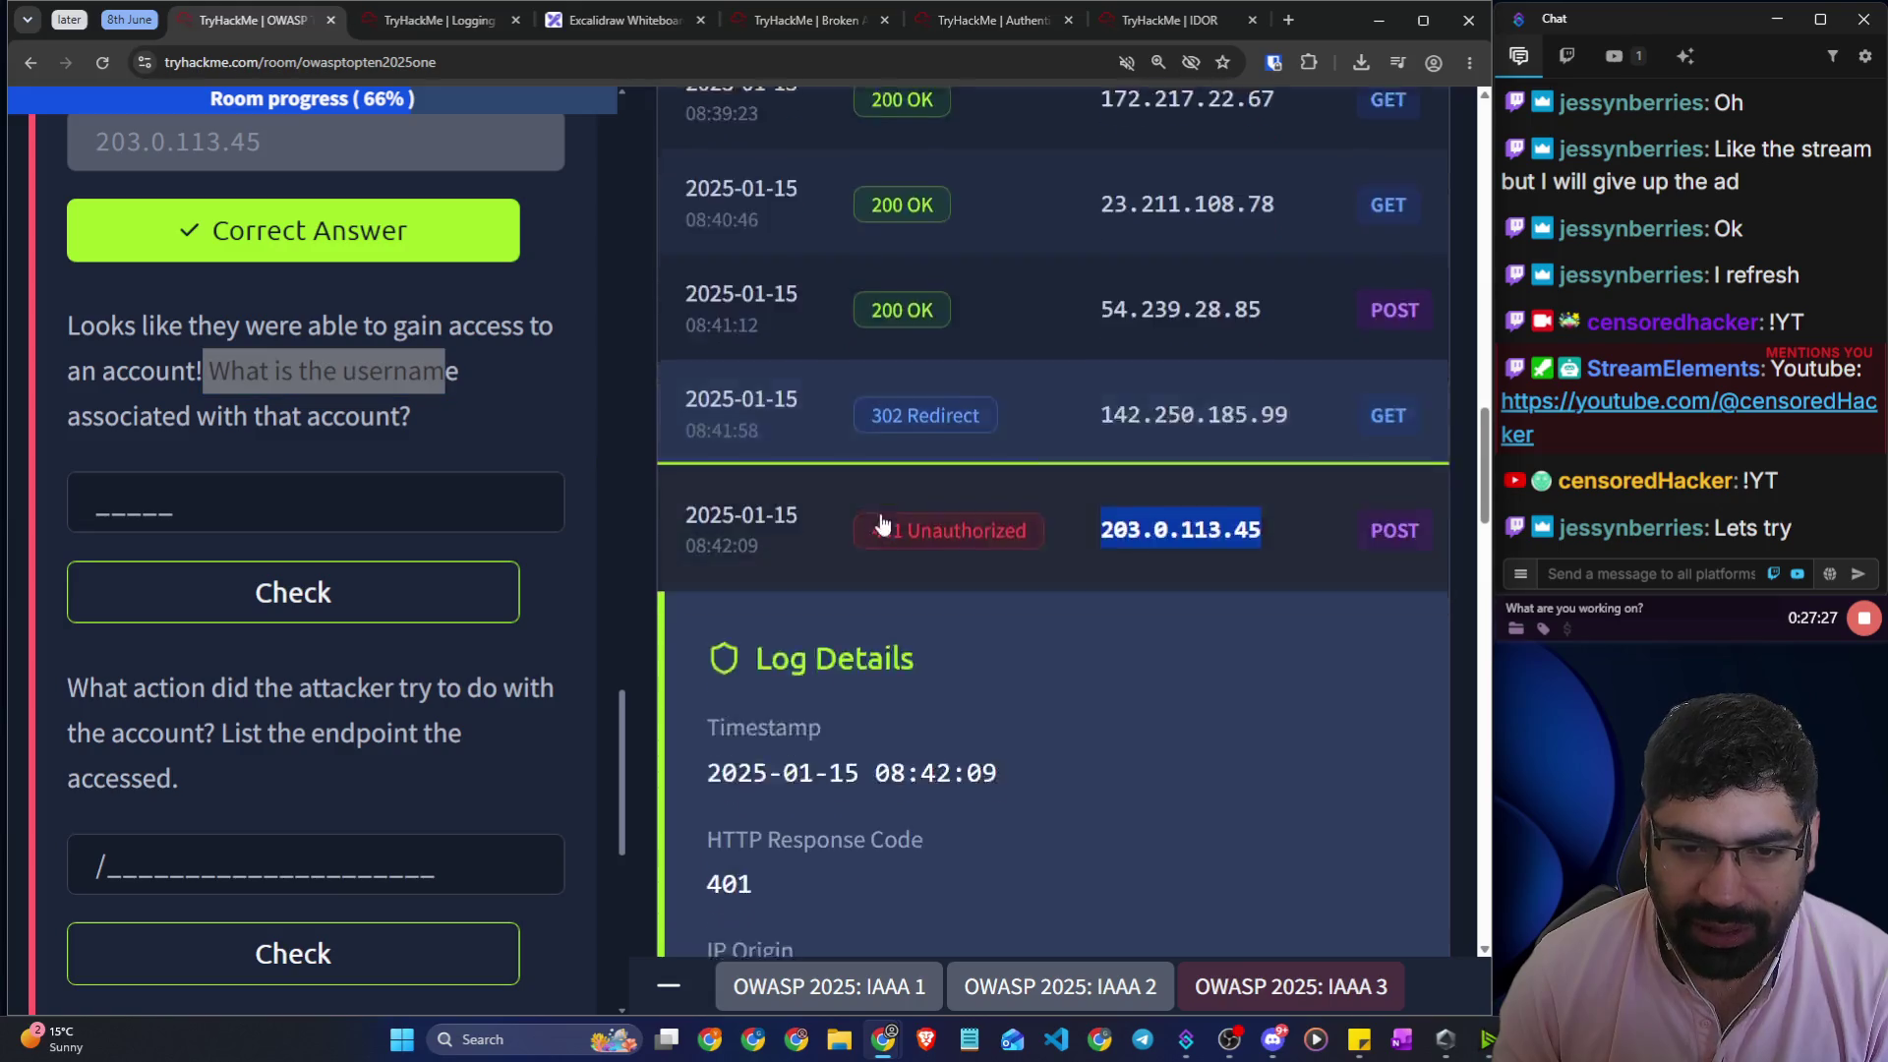
pyautogui.click(456, 497)
pyautogui.write('admin')
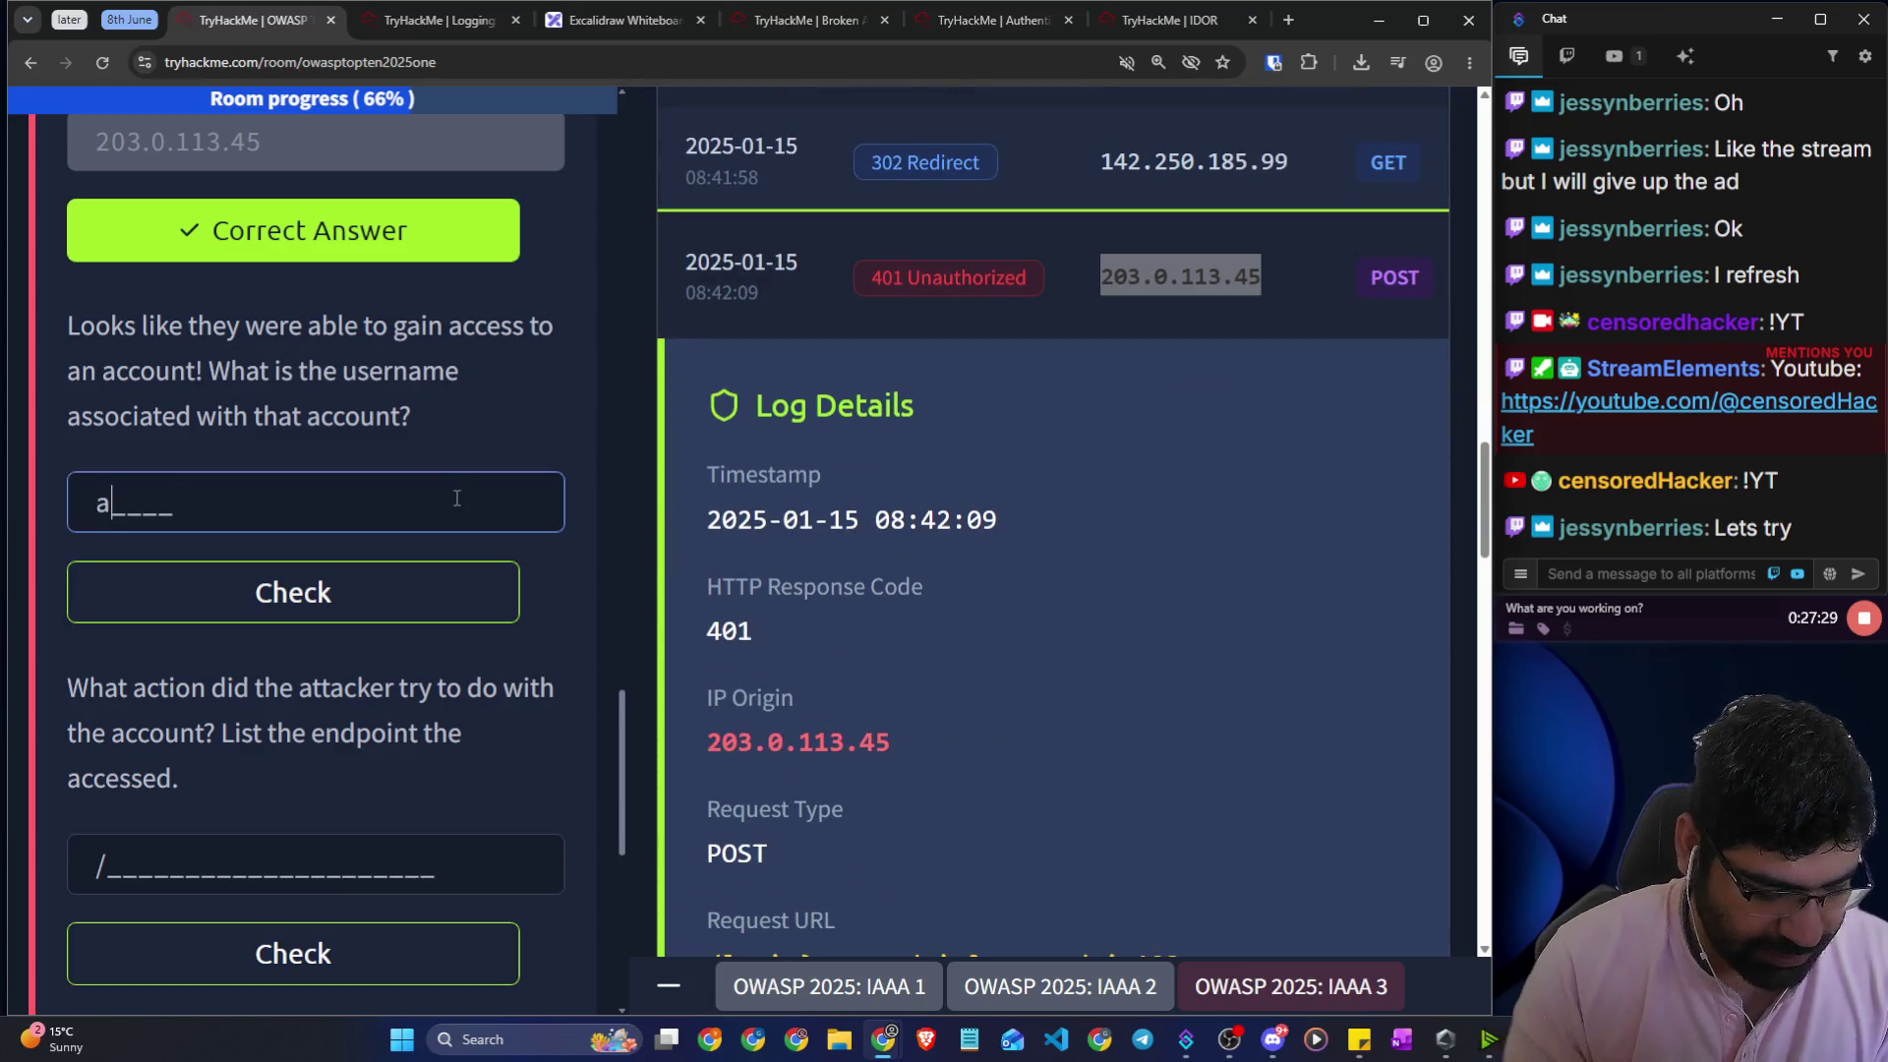
pyautogui.press('Return')
# - Read the attacker-action question and expand the /supersecretadminstuff request's details in the log
pyautogui.scroll(-3, 751, 516)
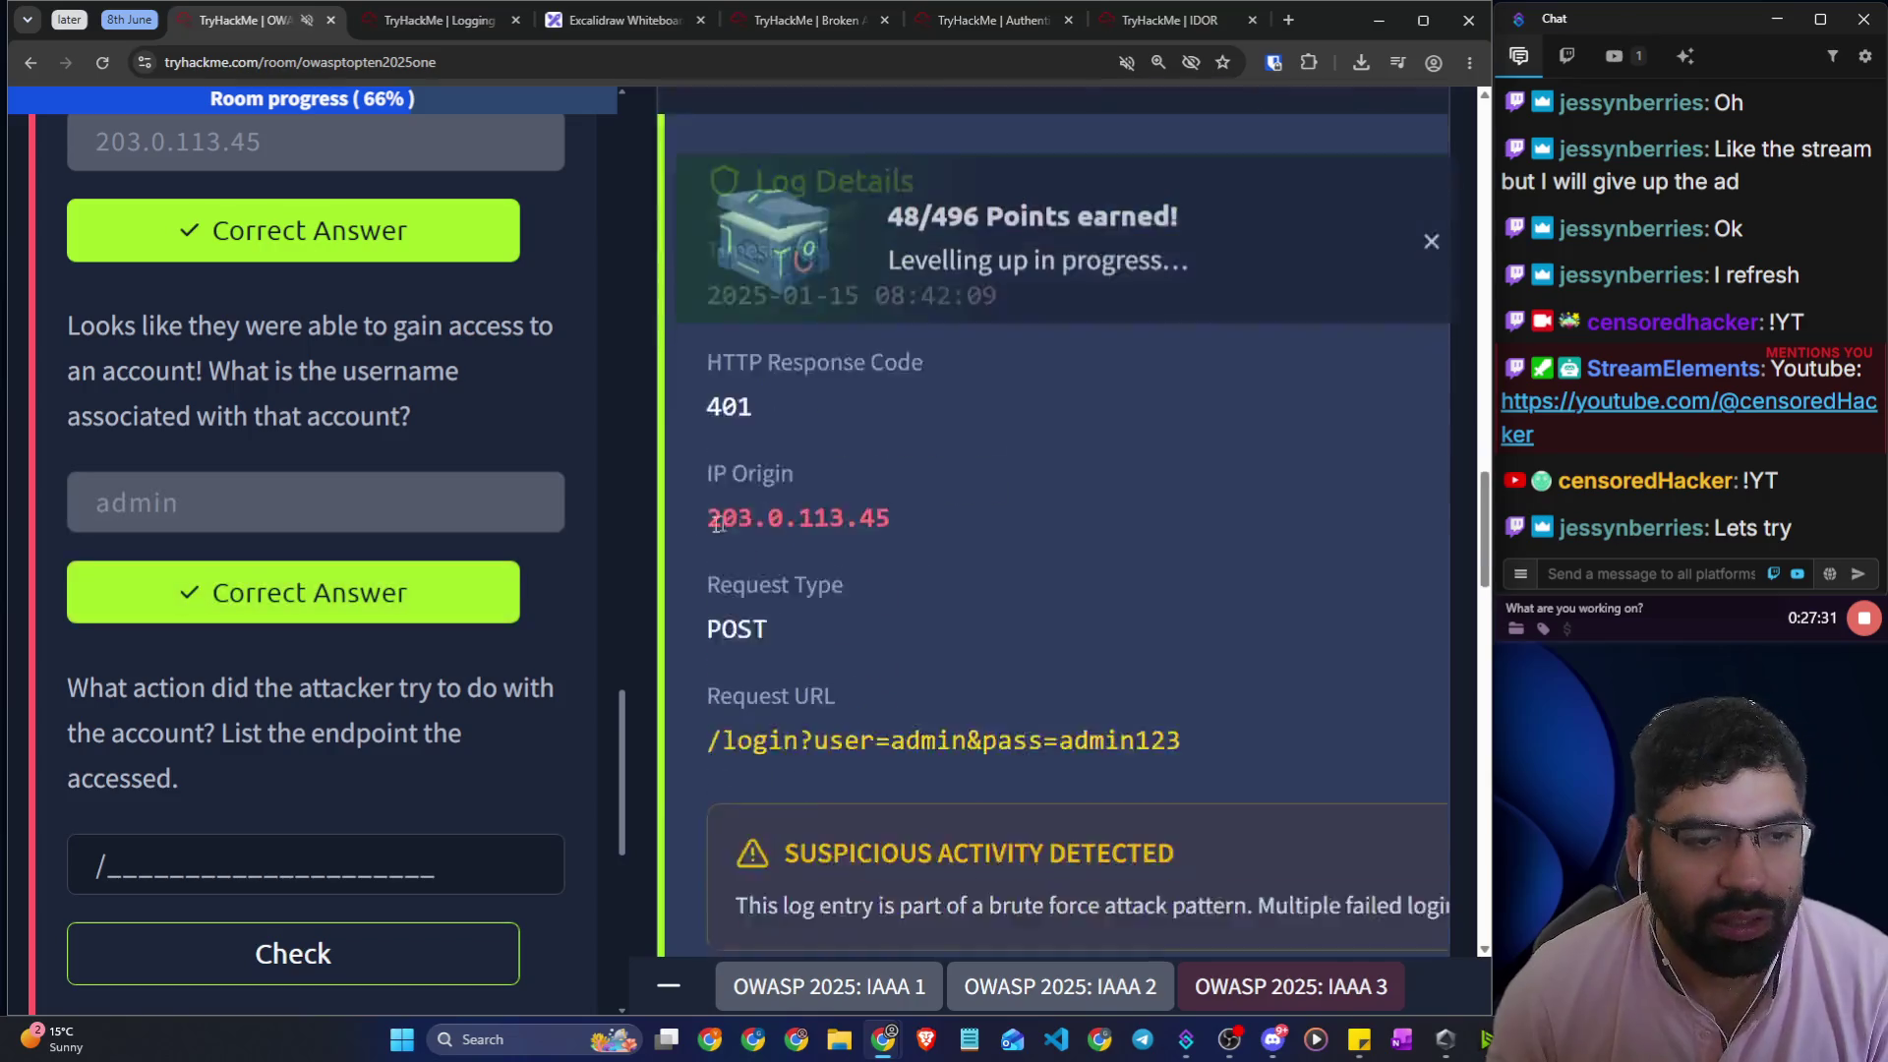
pyautogui.moveTo(227, 687); pyautogui.dragTo(531, 687)
pyautogui.moveTo(216, 733); pyautogui.dragTo(468, 734)
pyautogui.click(892, 650)
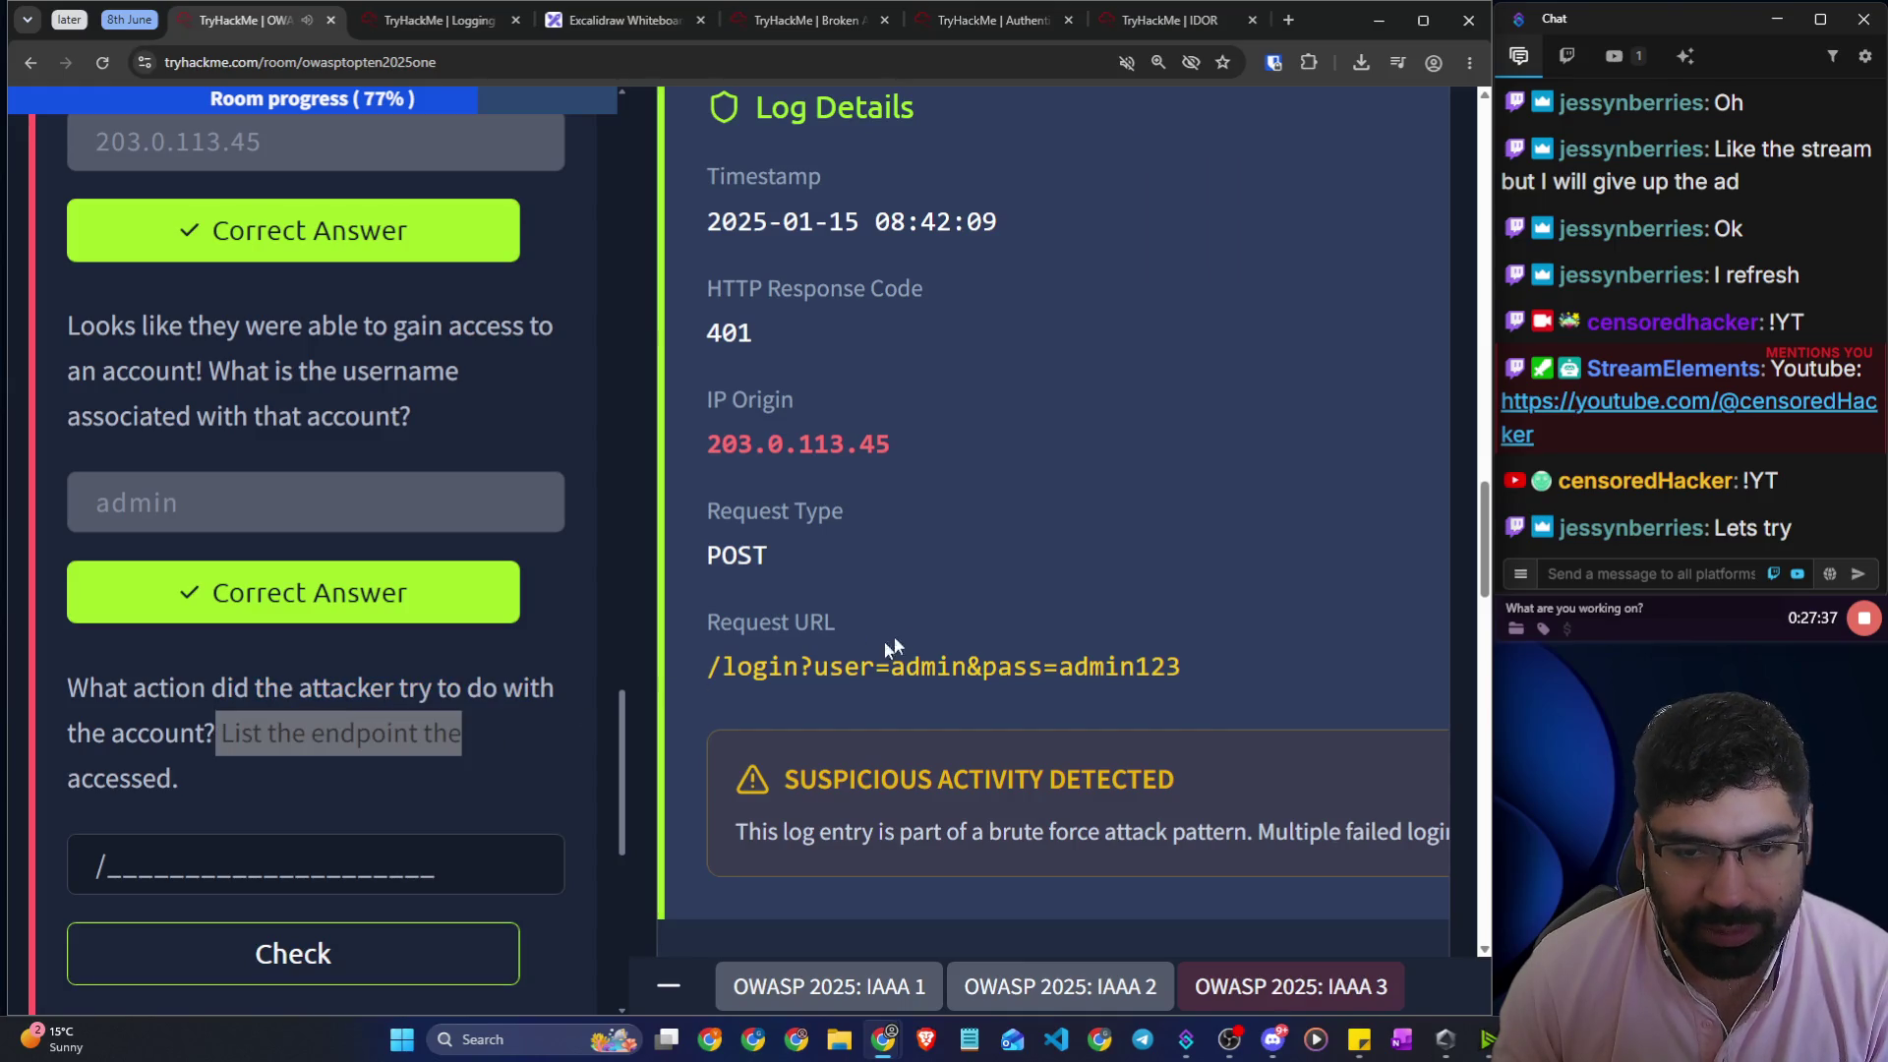
pyautogui.scroll(6, 964, 574)
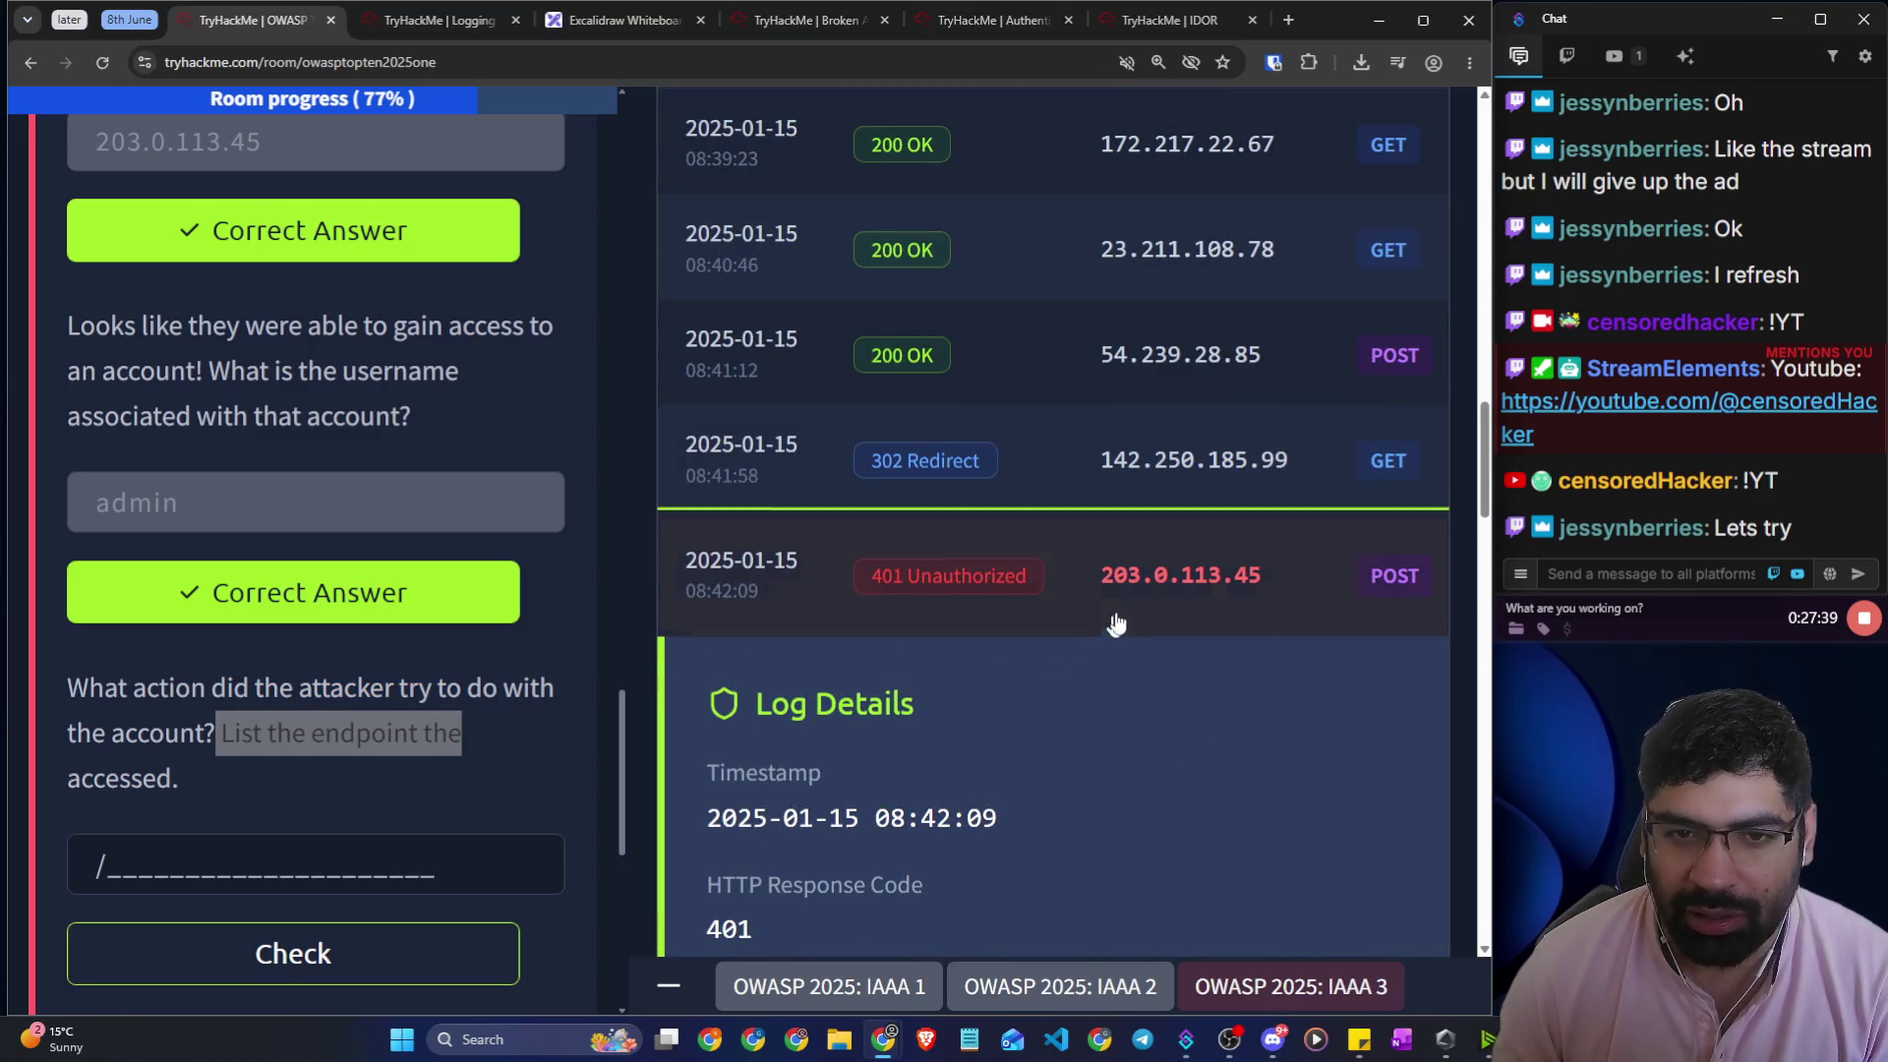
pyautogui.click(1110, 623)
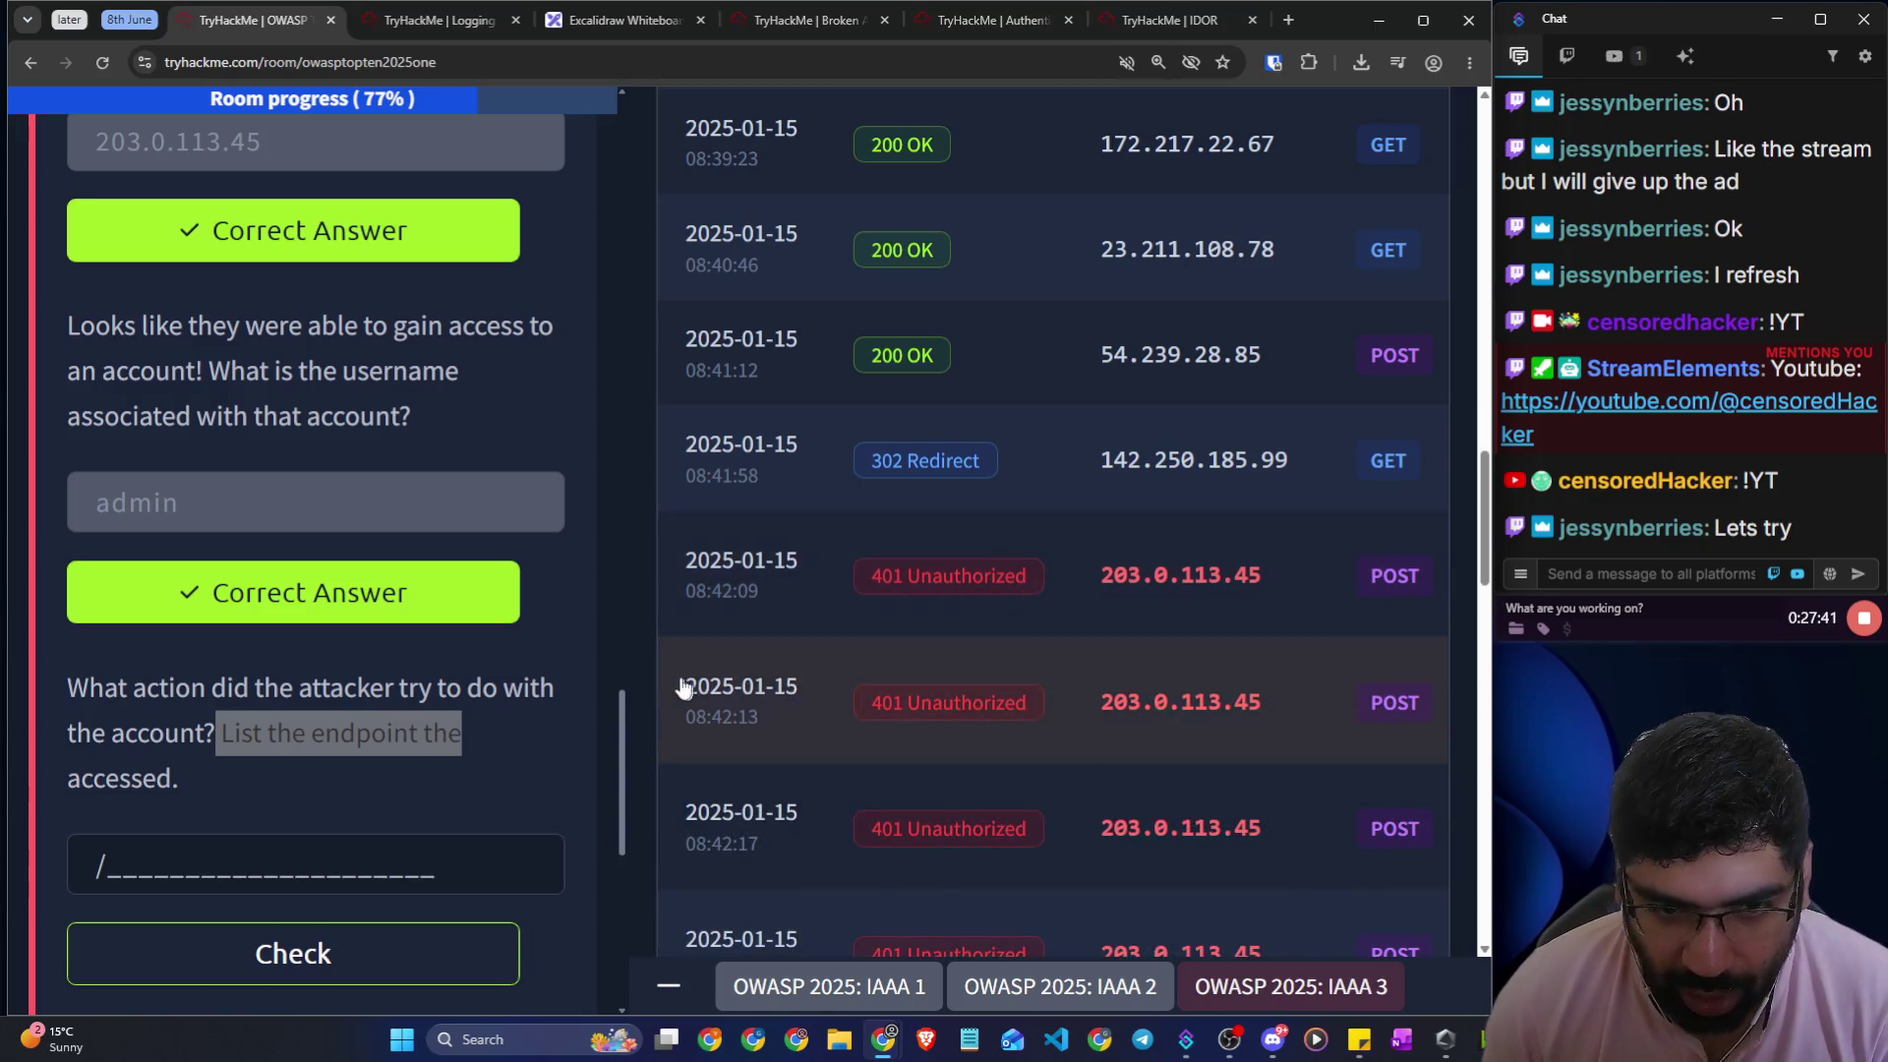
pyautogui.moveTo(625, 638); pyautogui.dragTo(418, 637)
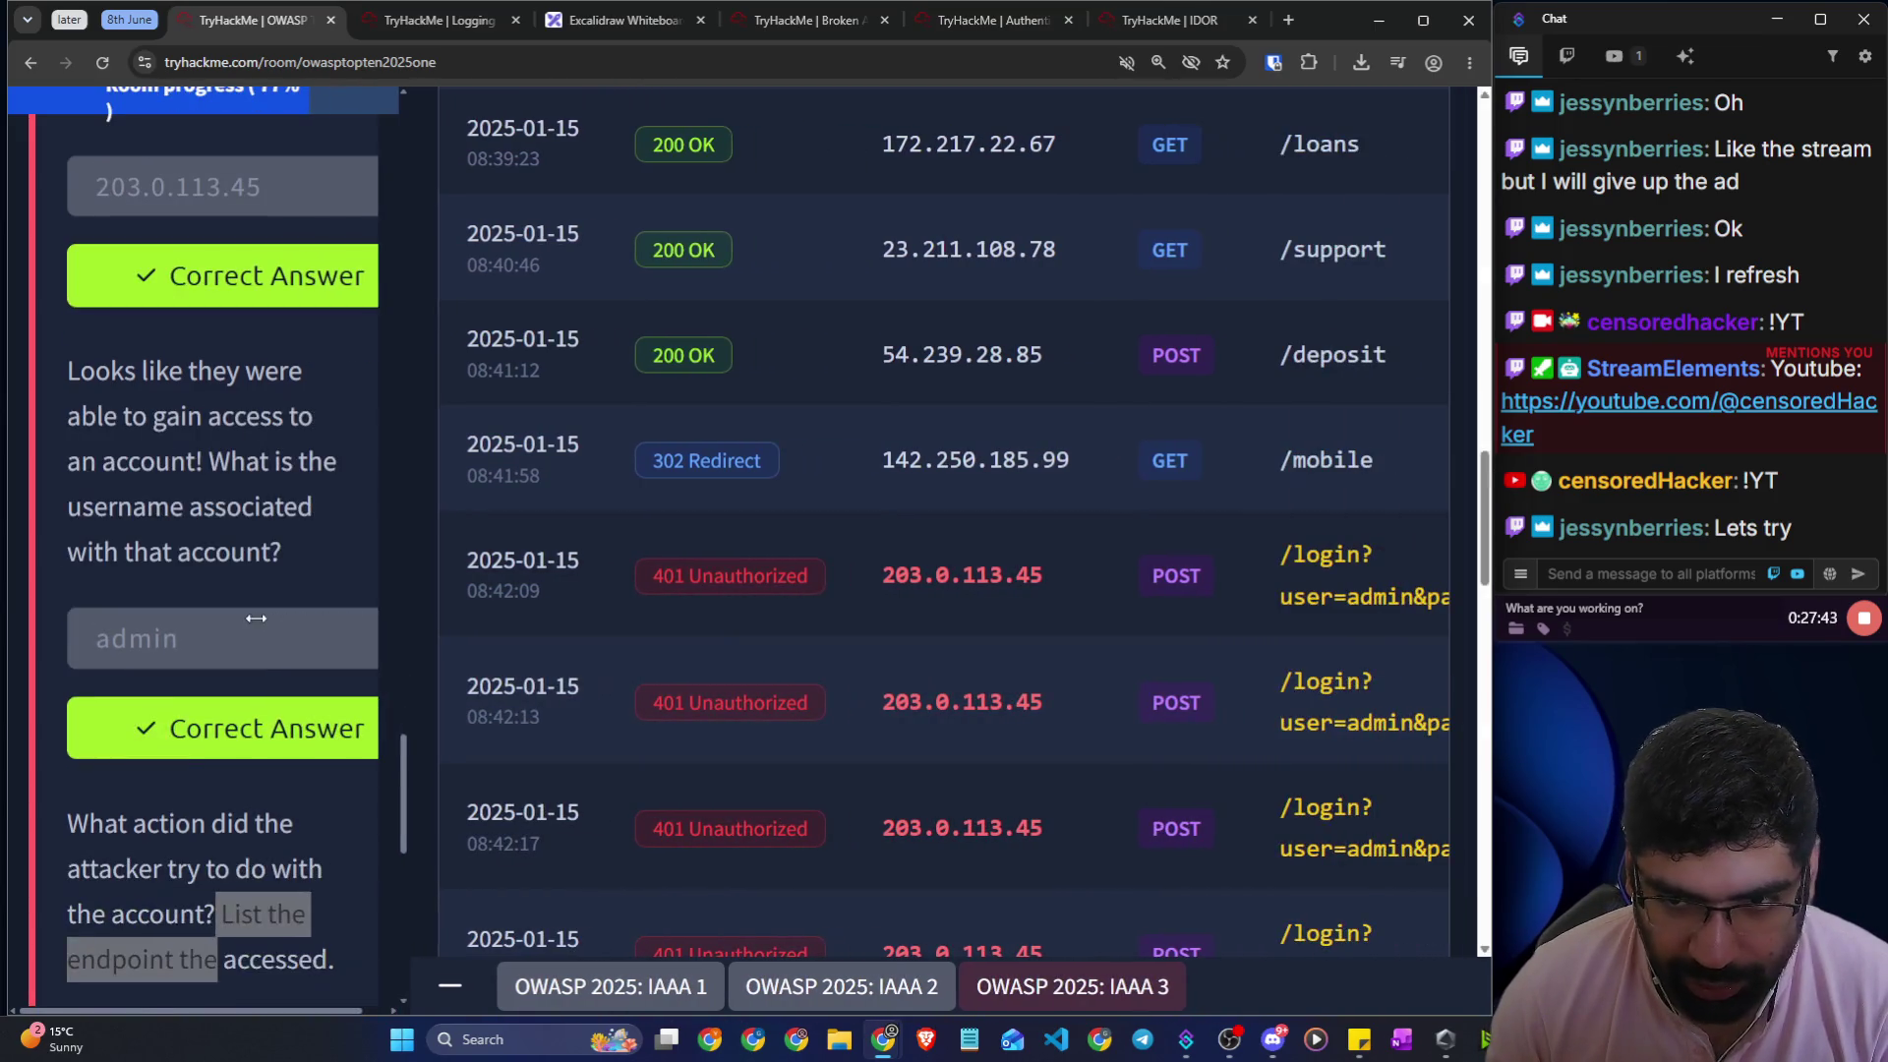
pyautogui.scroll(-5, 1261, 645)
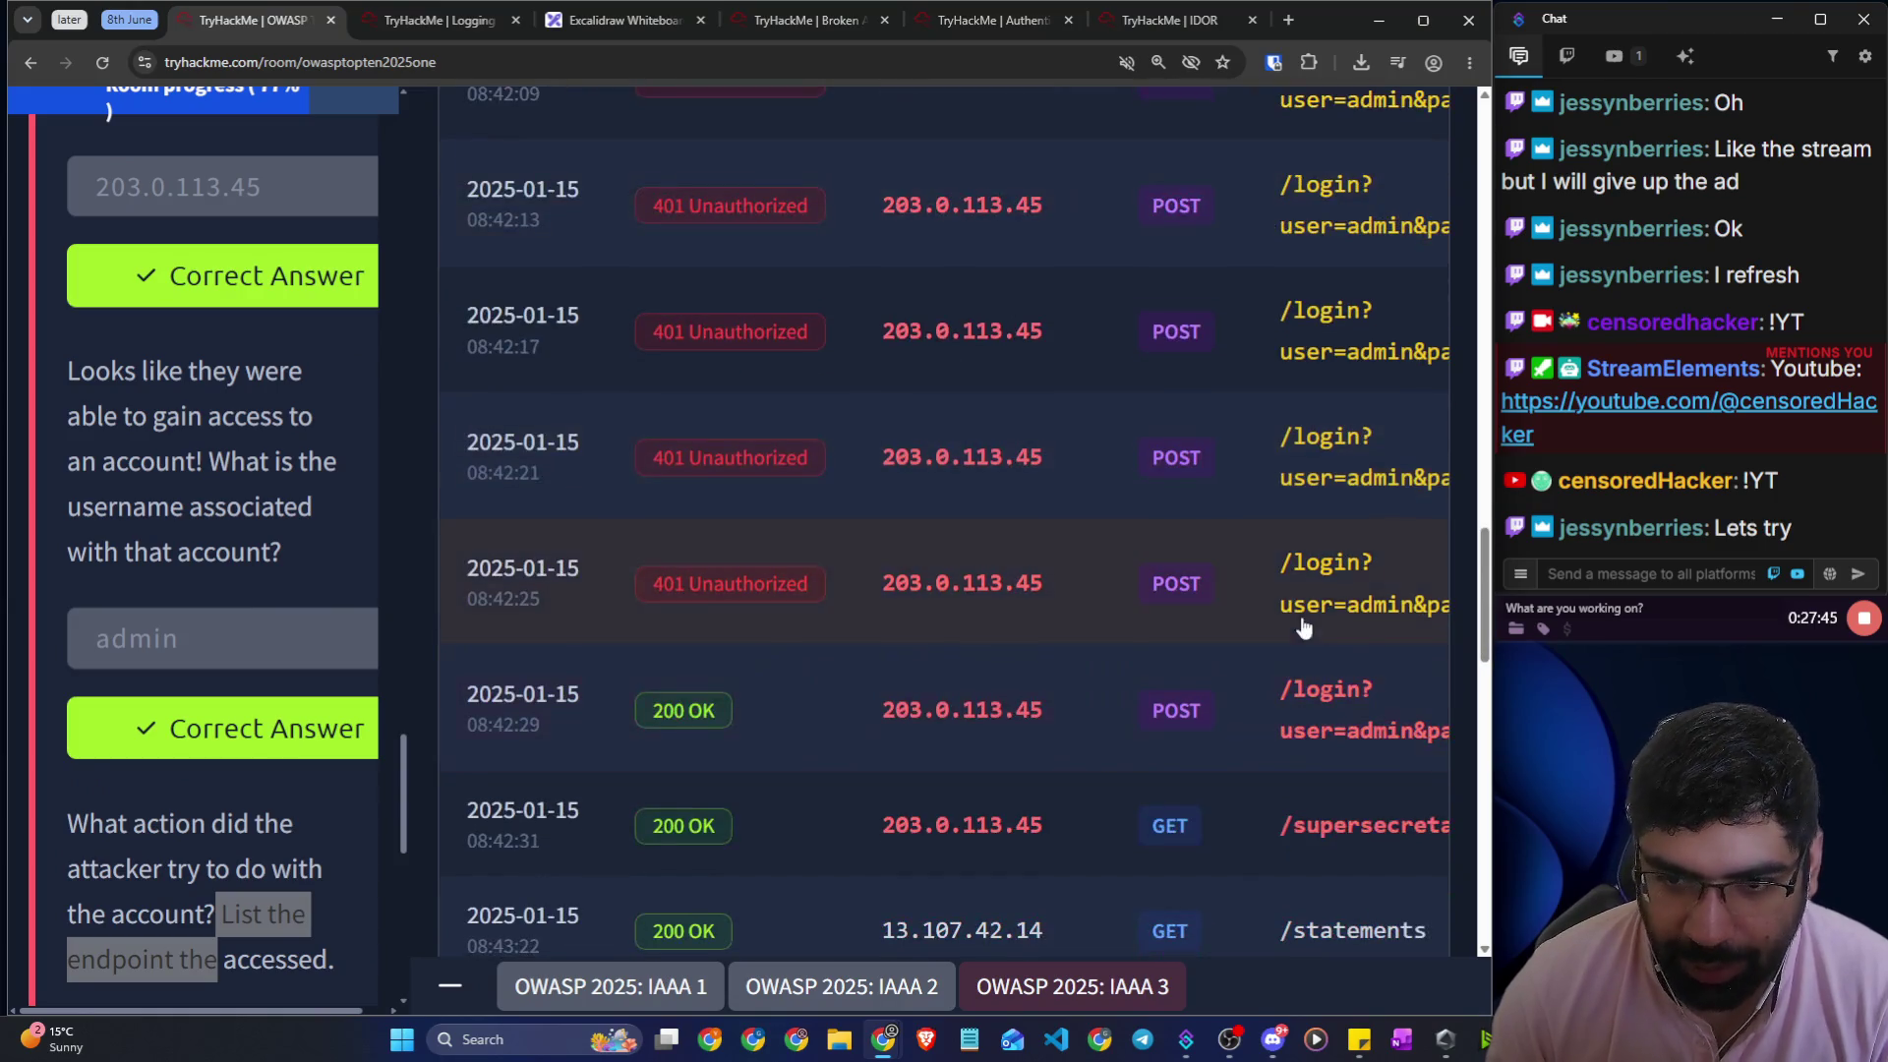
pyautogui.scroll(-1, 841, 678)
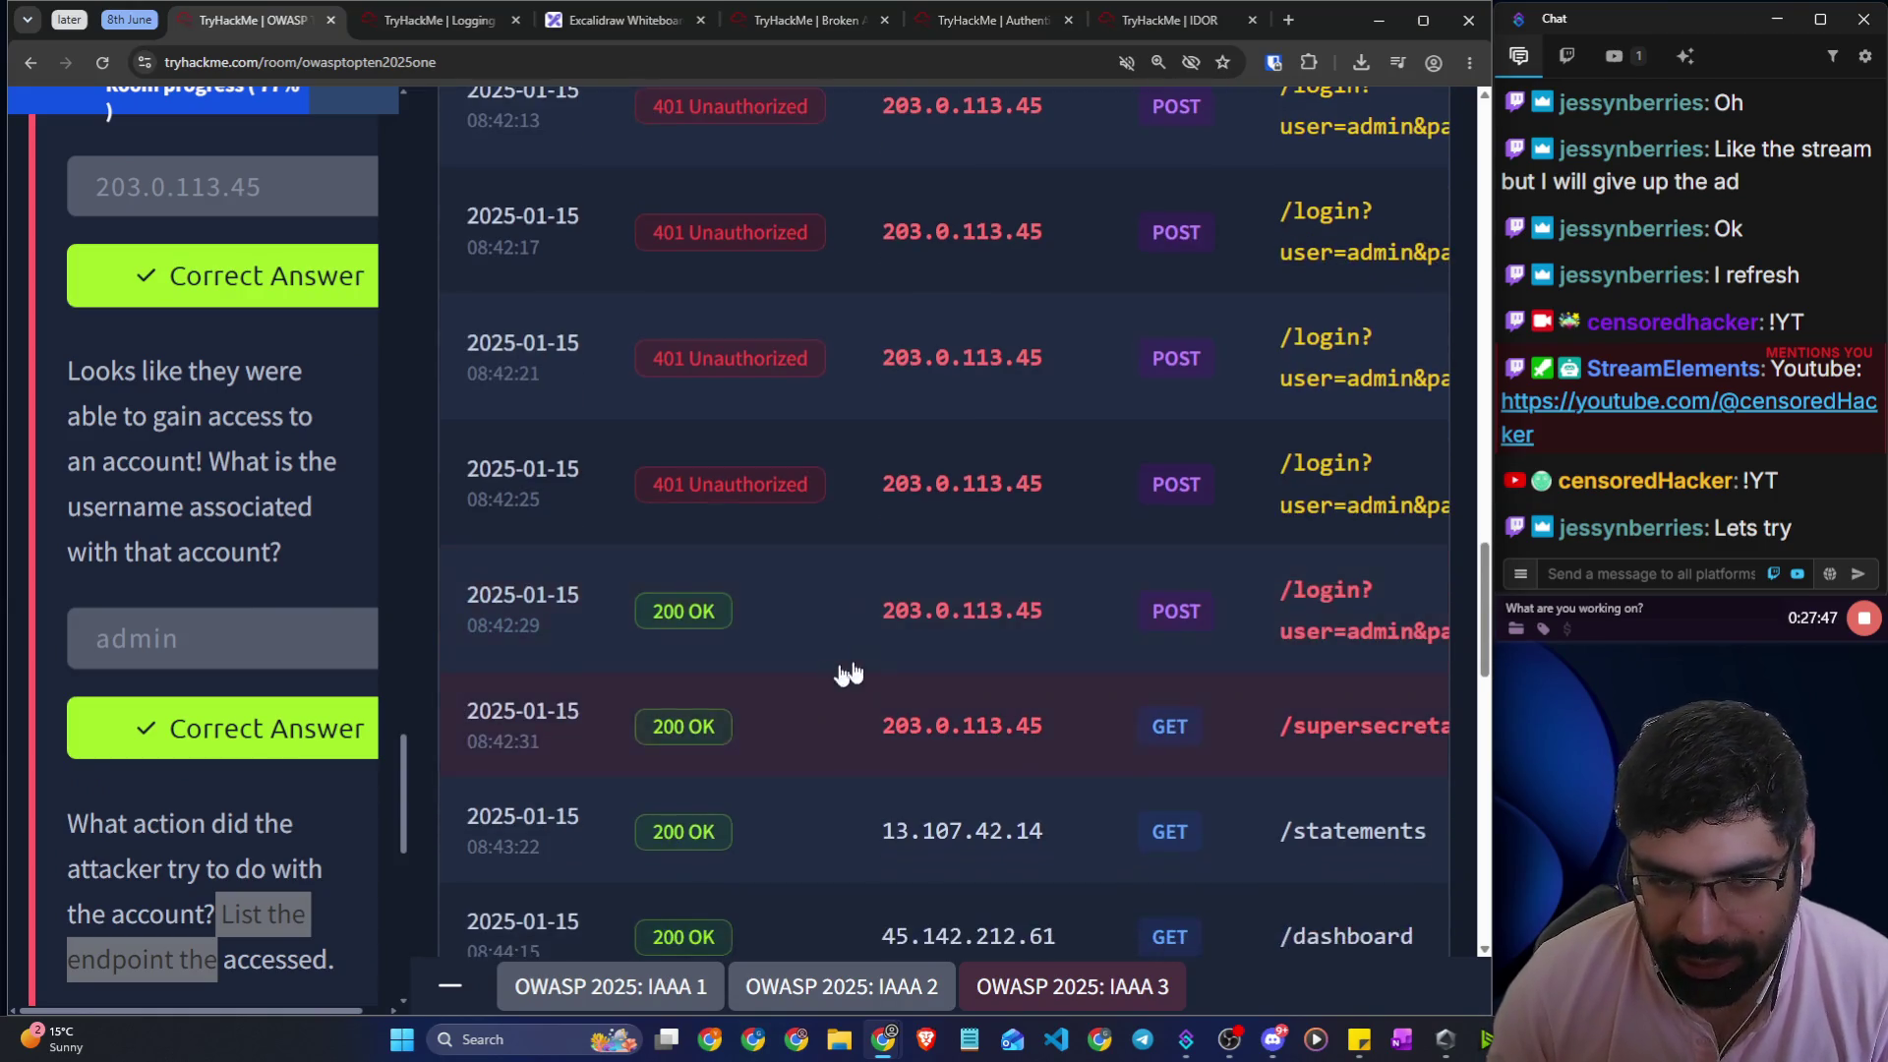
pyautogui.click(1323, 728)
pyautogui.scroll(-7, 900, 665)
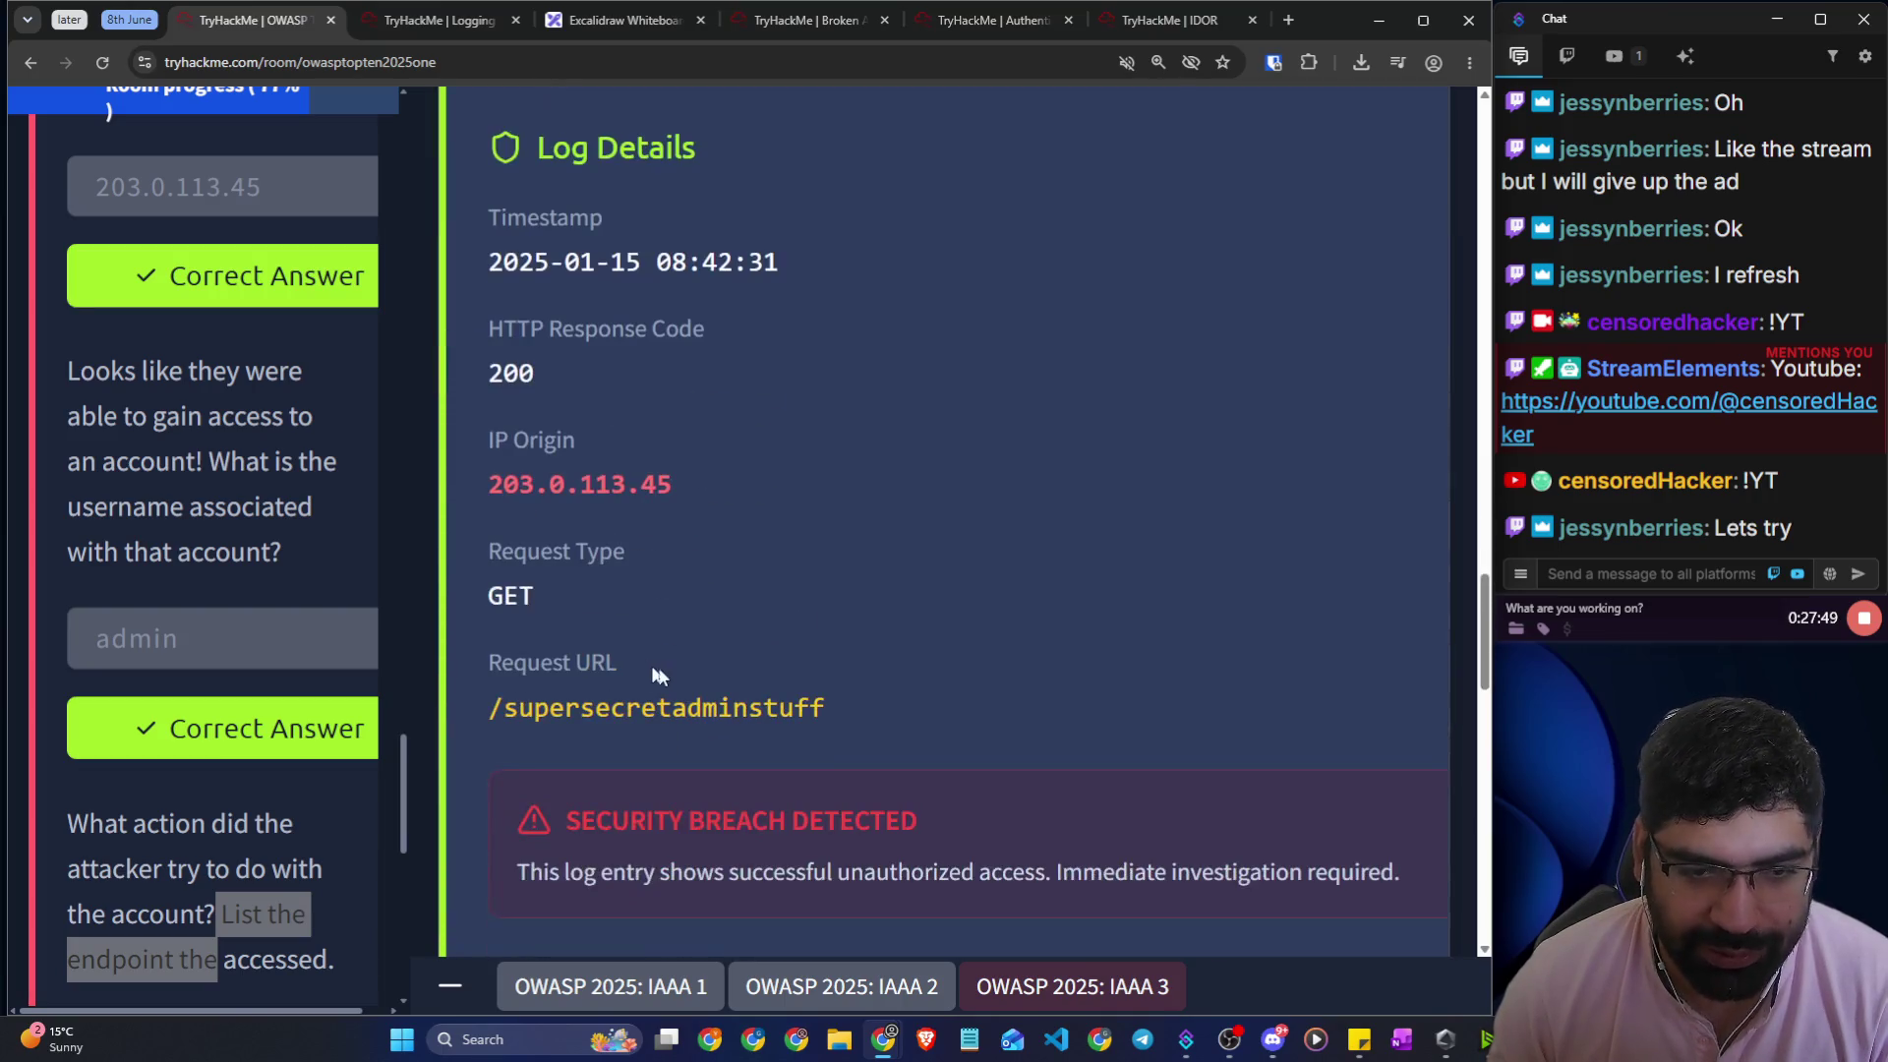
# - Copy the request URL and submit /supersecretadminstuff as the endpoint the attacker accessed
pyautogui.doubleClick(661, 710)
pyautogui.hotkey('ctrl', 'c')
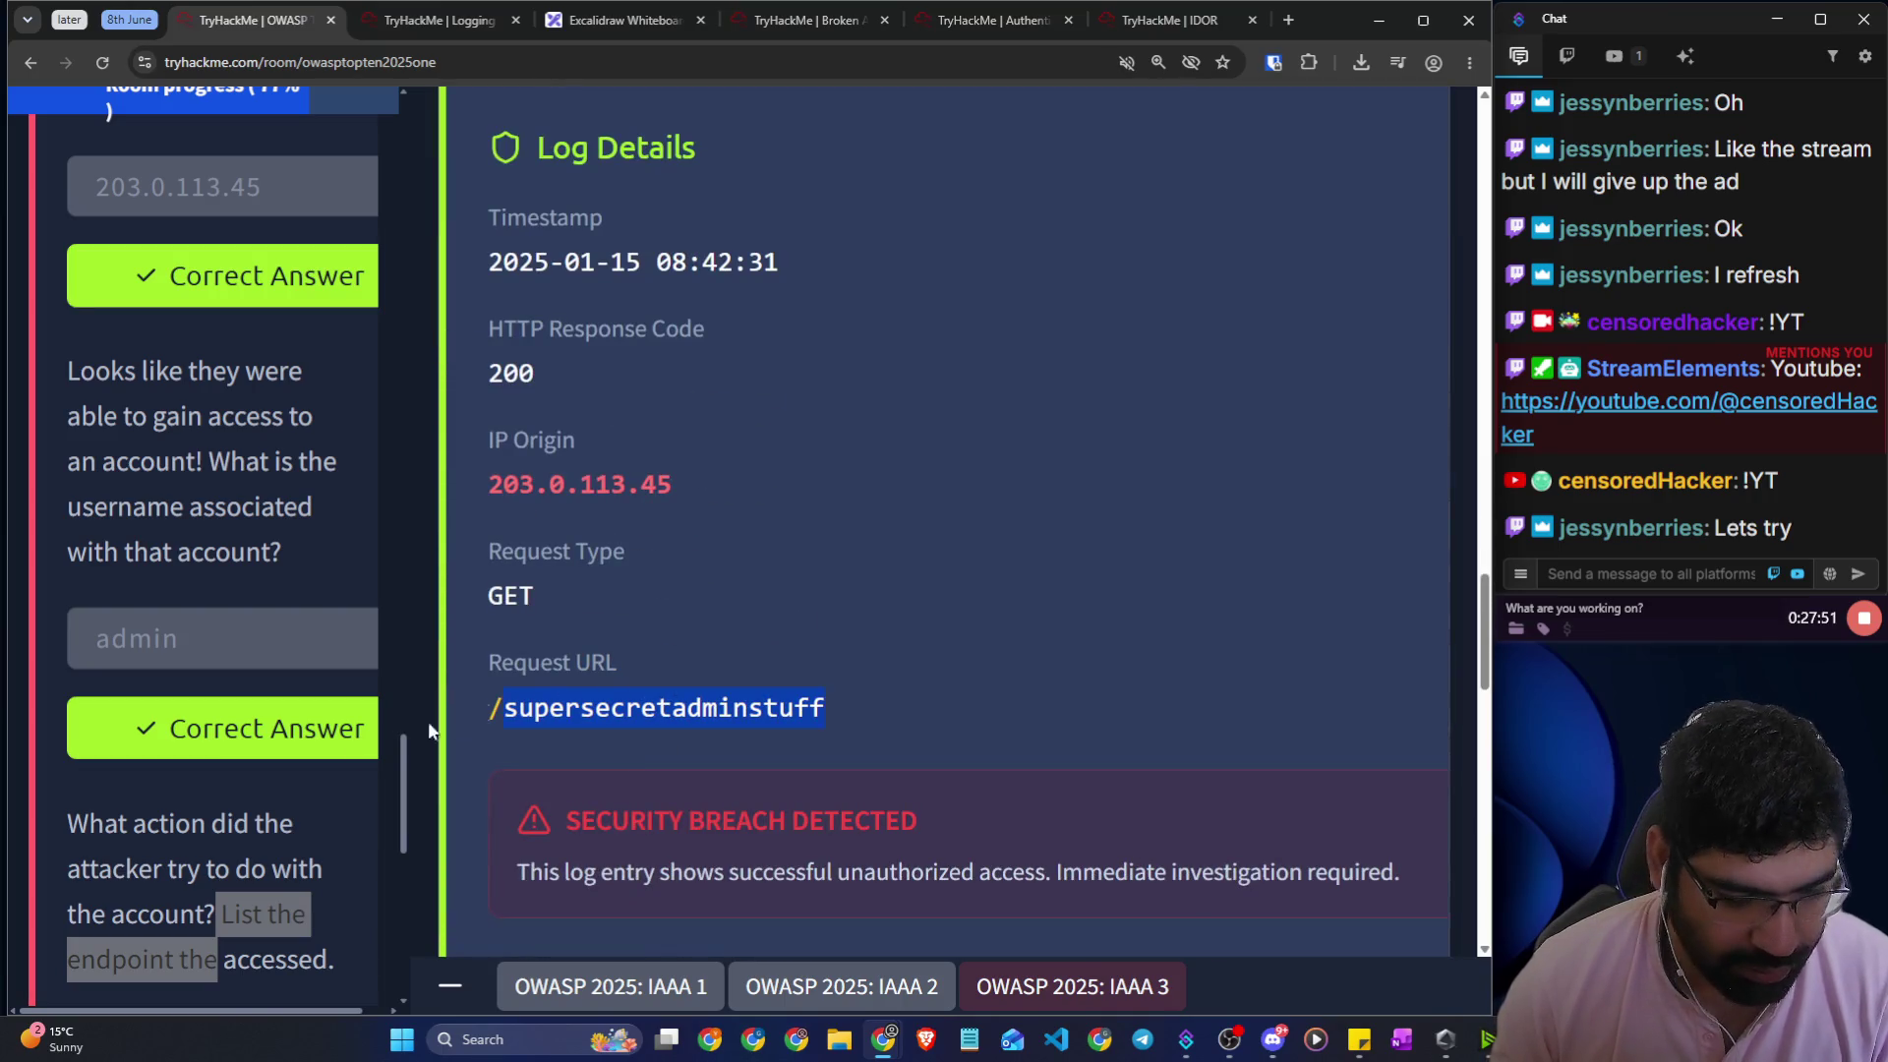
pyautogui.scroll(-4, 197, 665)
pyautogui.click(207, 651)
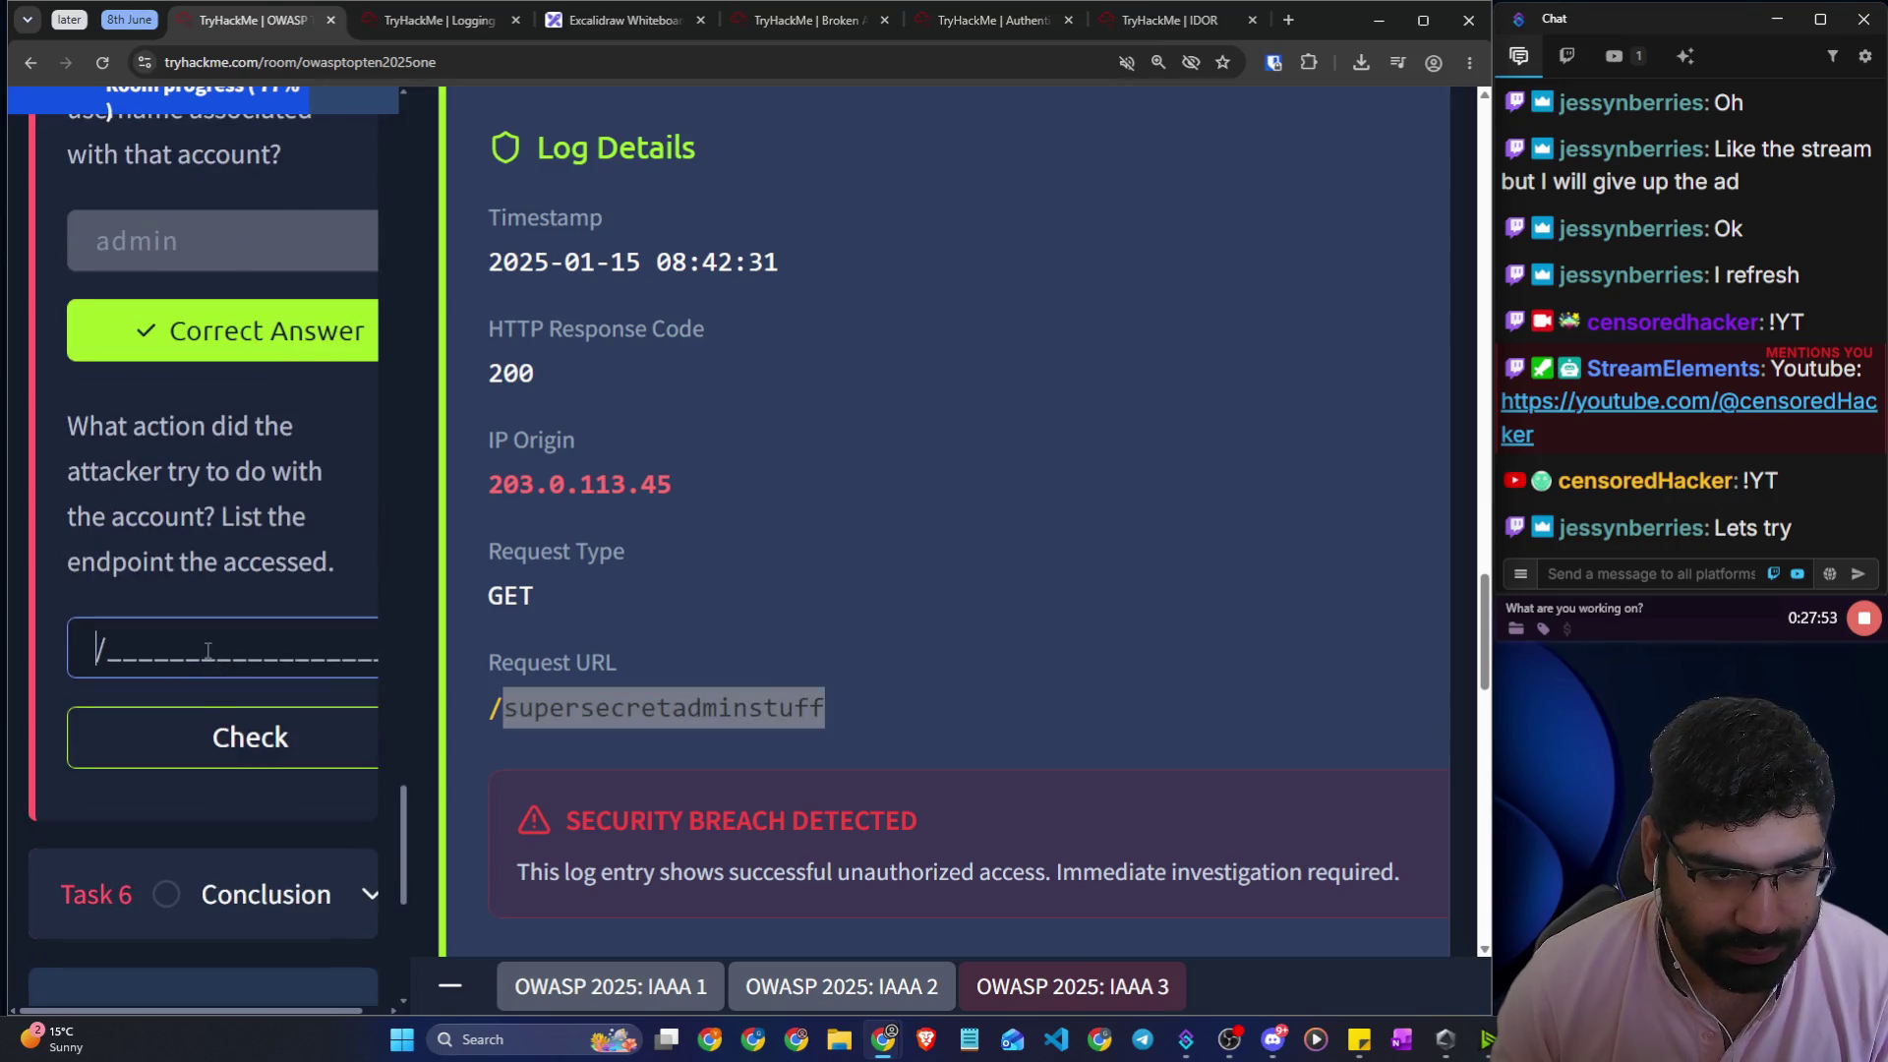
pyautogui.write('/')
pyautogui.hotkey('ctrl', 'v')
pyautogui.click(240, 728)
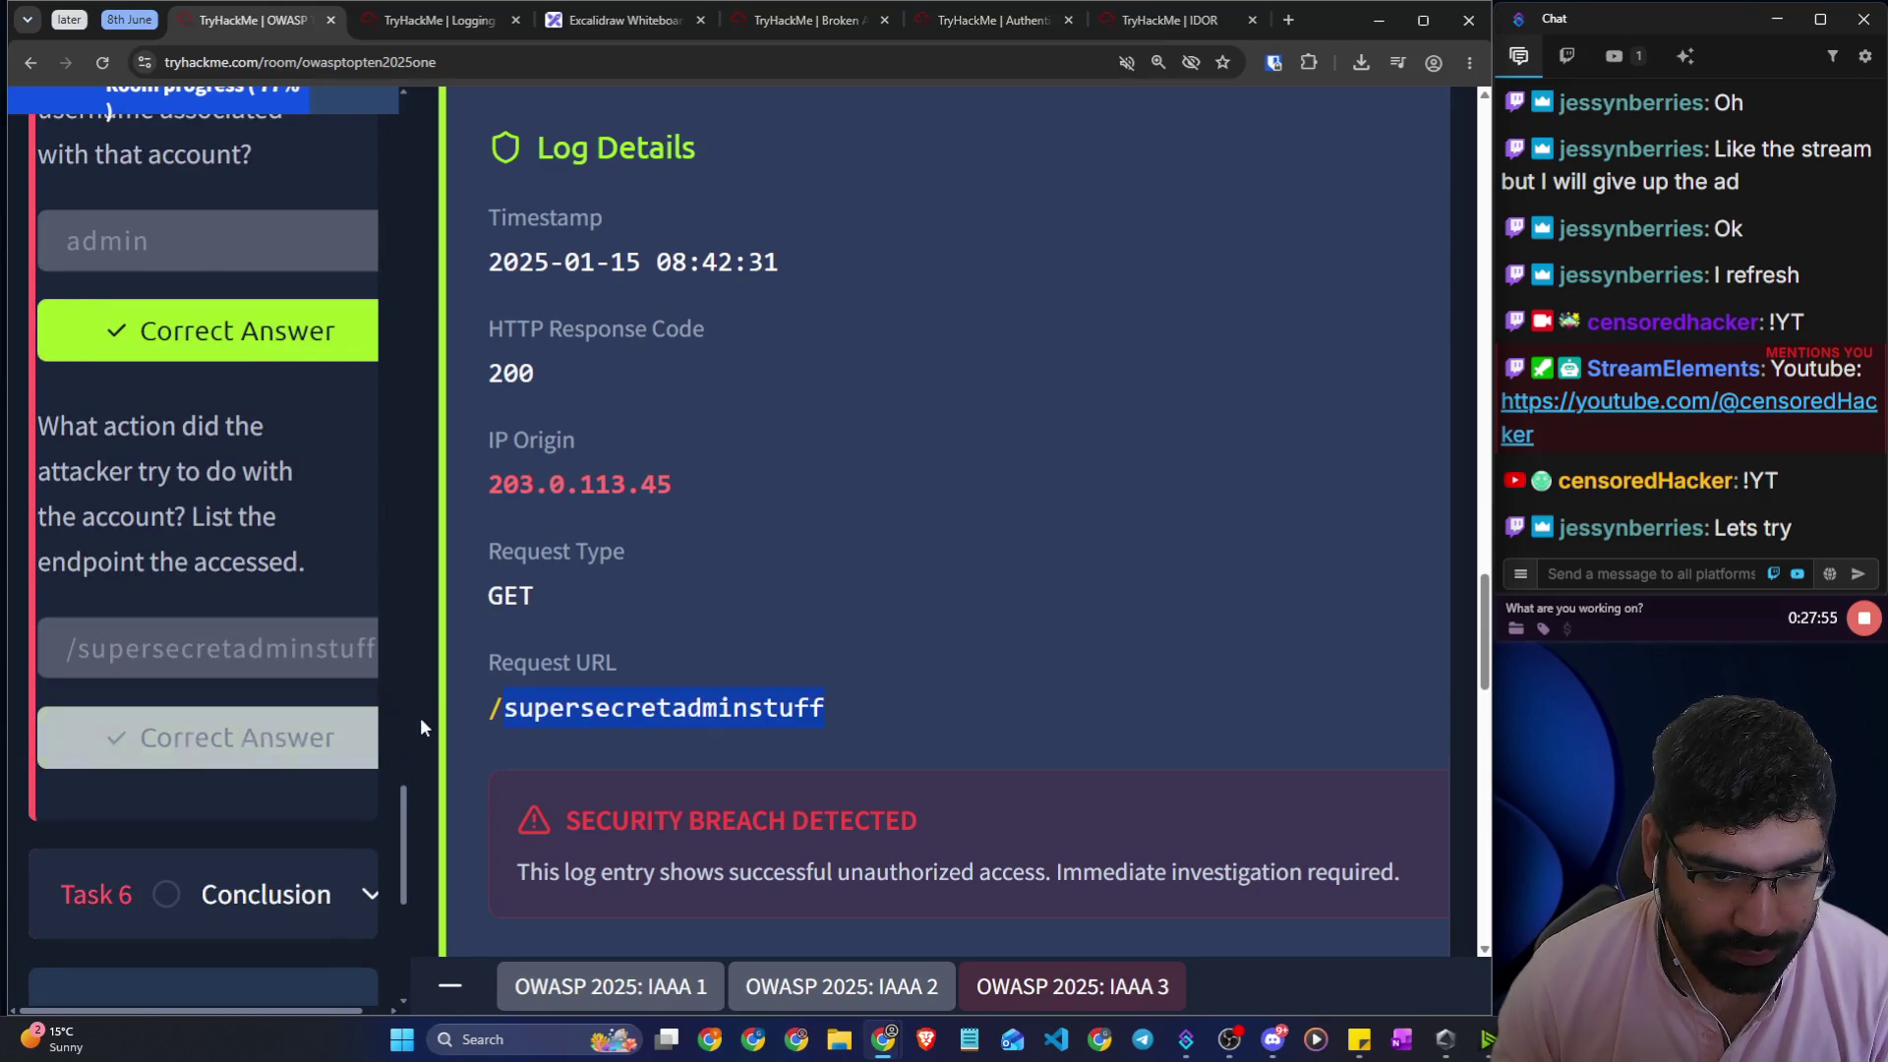
pyautogui.moveTo(411, 733); pyautogui.dragTo(1372, 727)
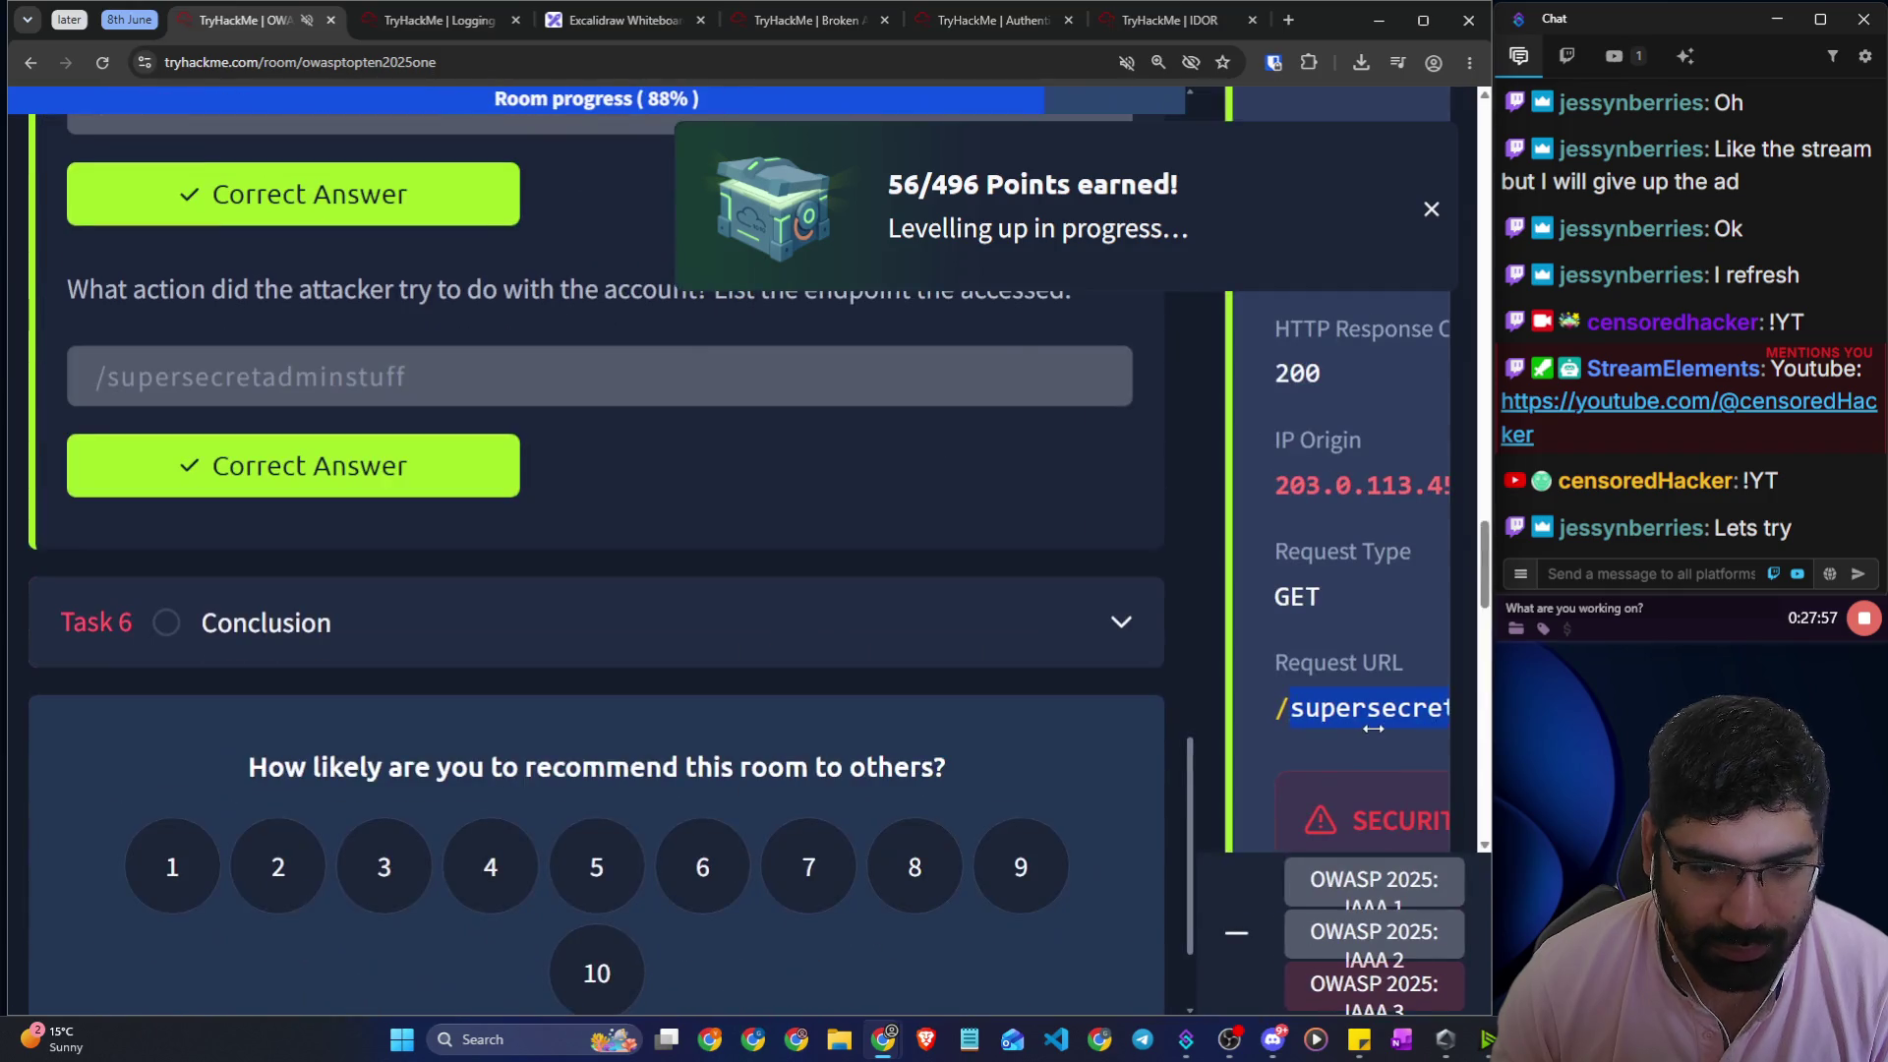
# - Close the log split view, review the Task 6 Conclusion, then switch to the Authentication module page
pyautogui.click(1236, 931)
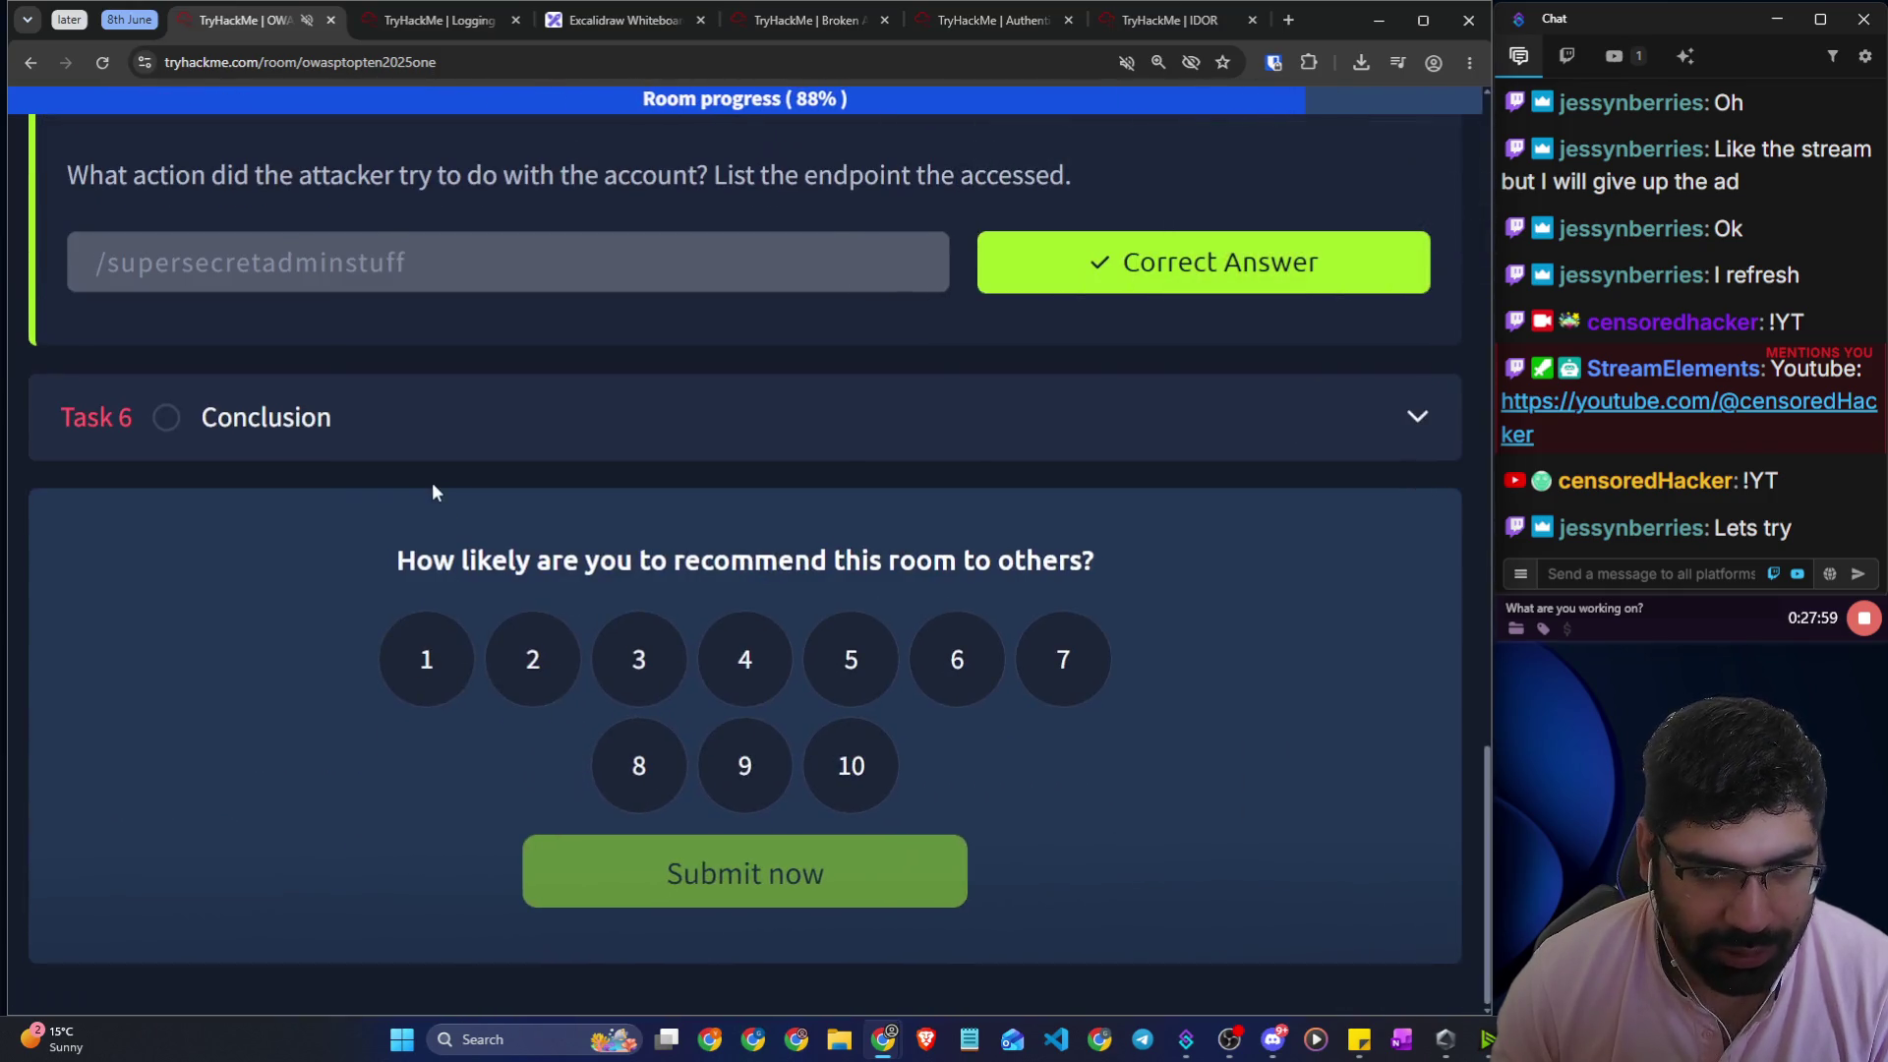
pyautogui.scroll(10, 433, 482)
pyautogui.scroll(-5, 464, 435)
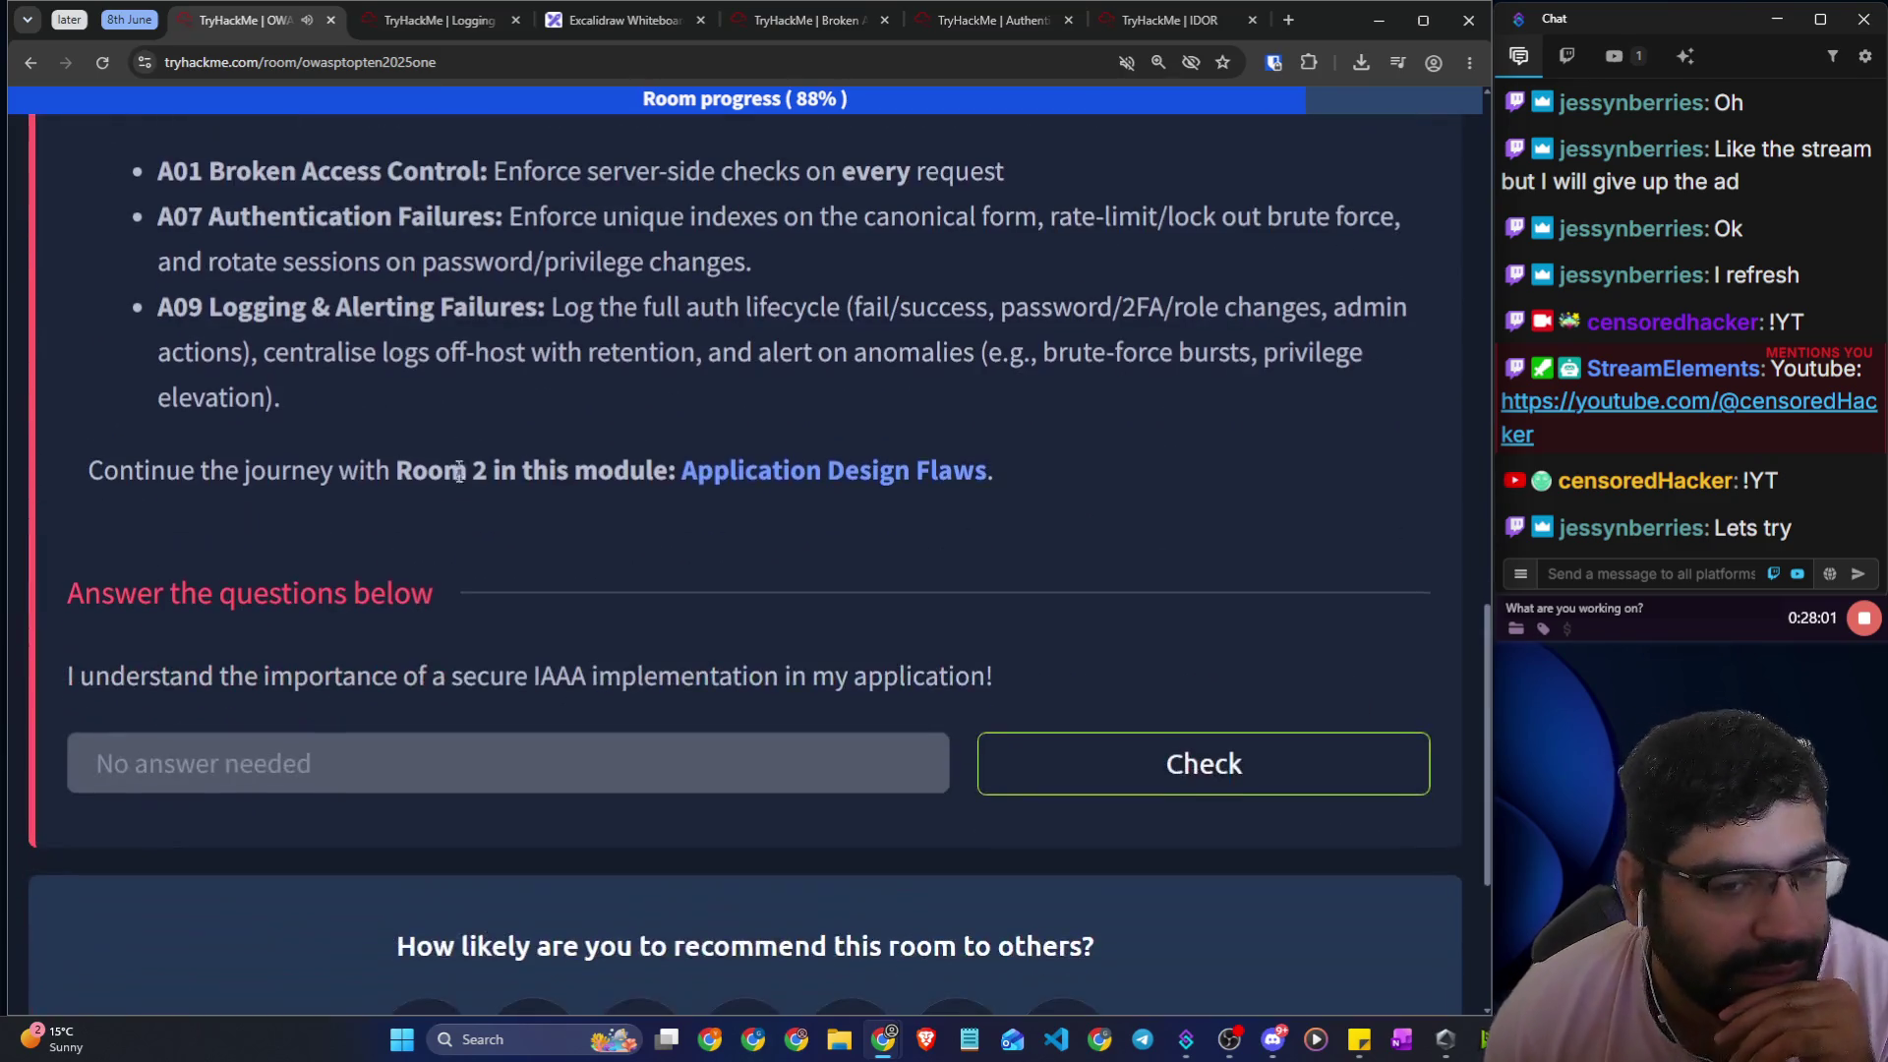
pyautogui.scroll(1, 464, 435)
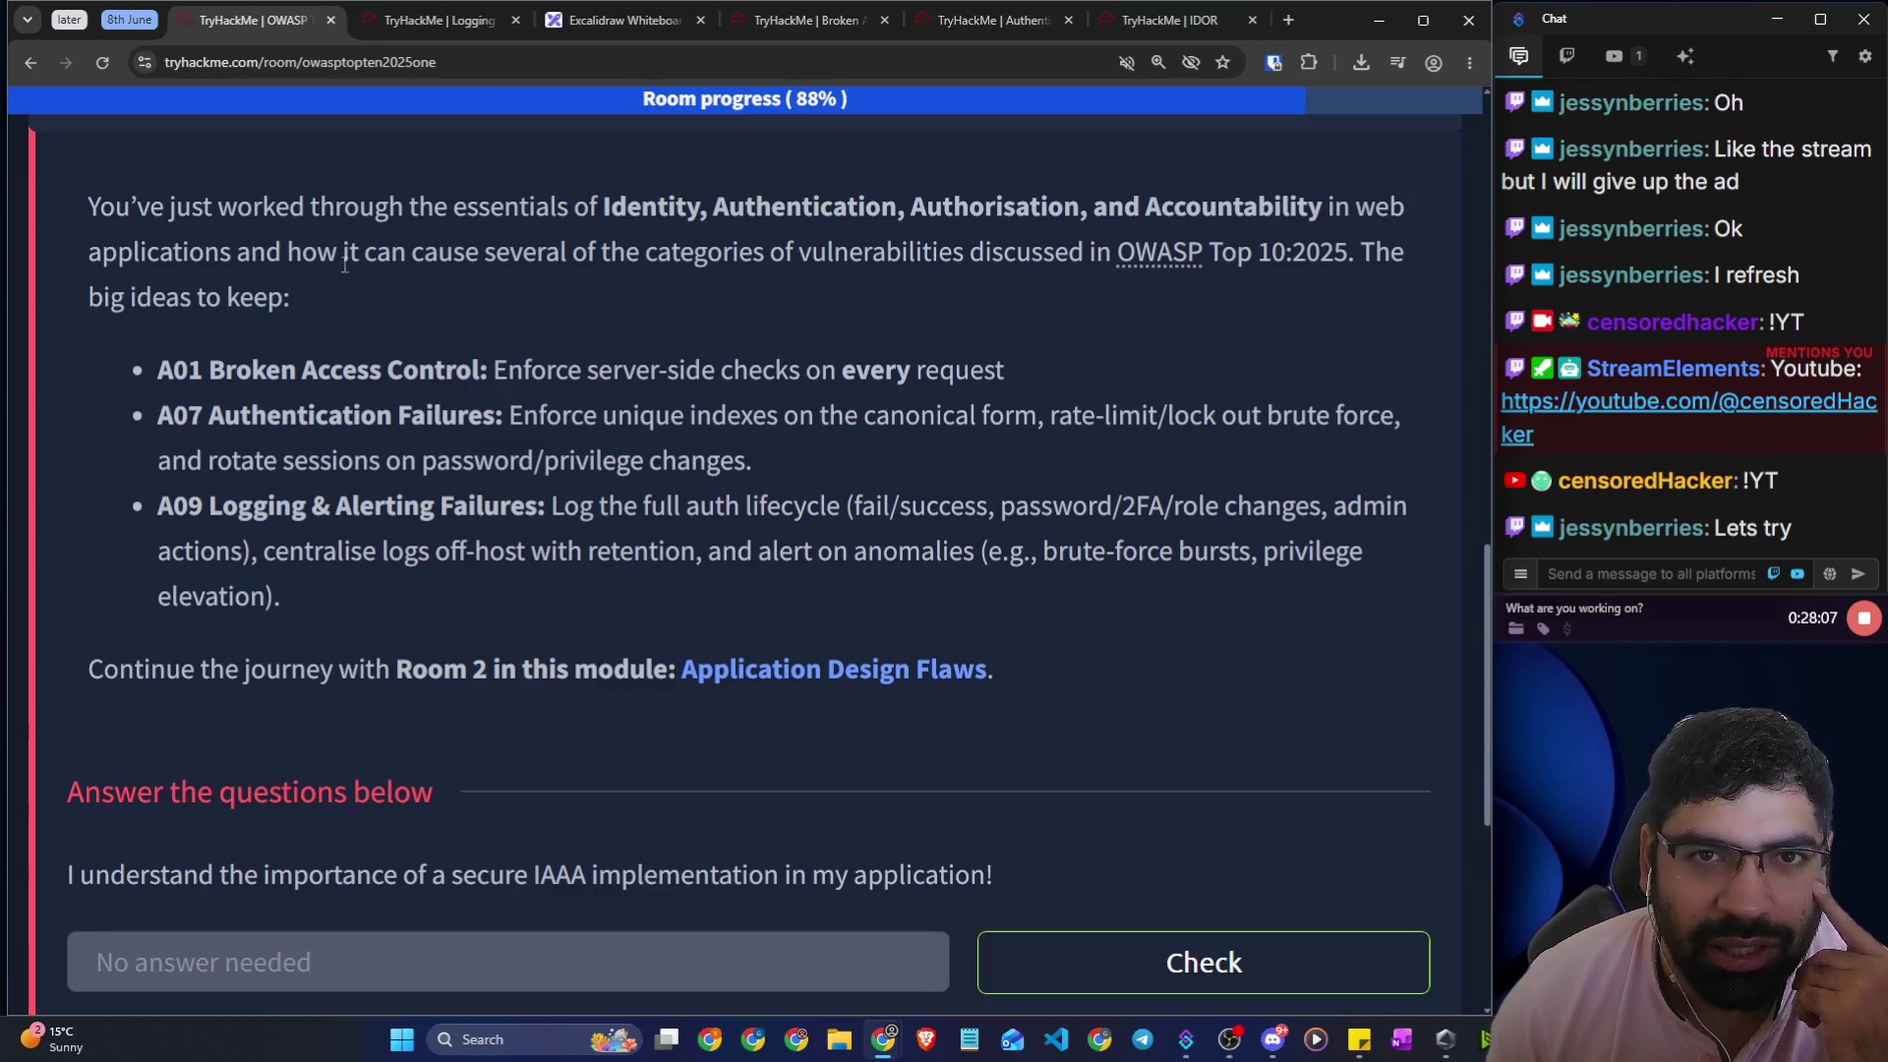
pyautogui.click(970, 20)
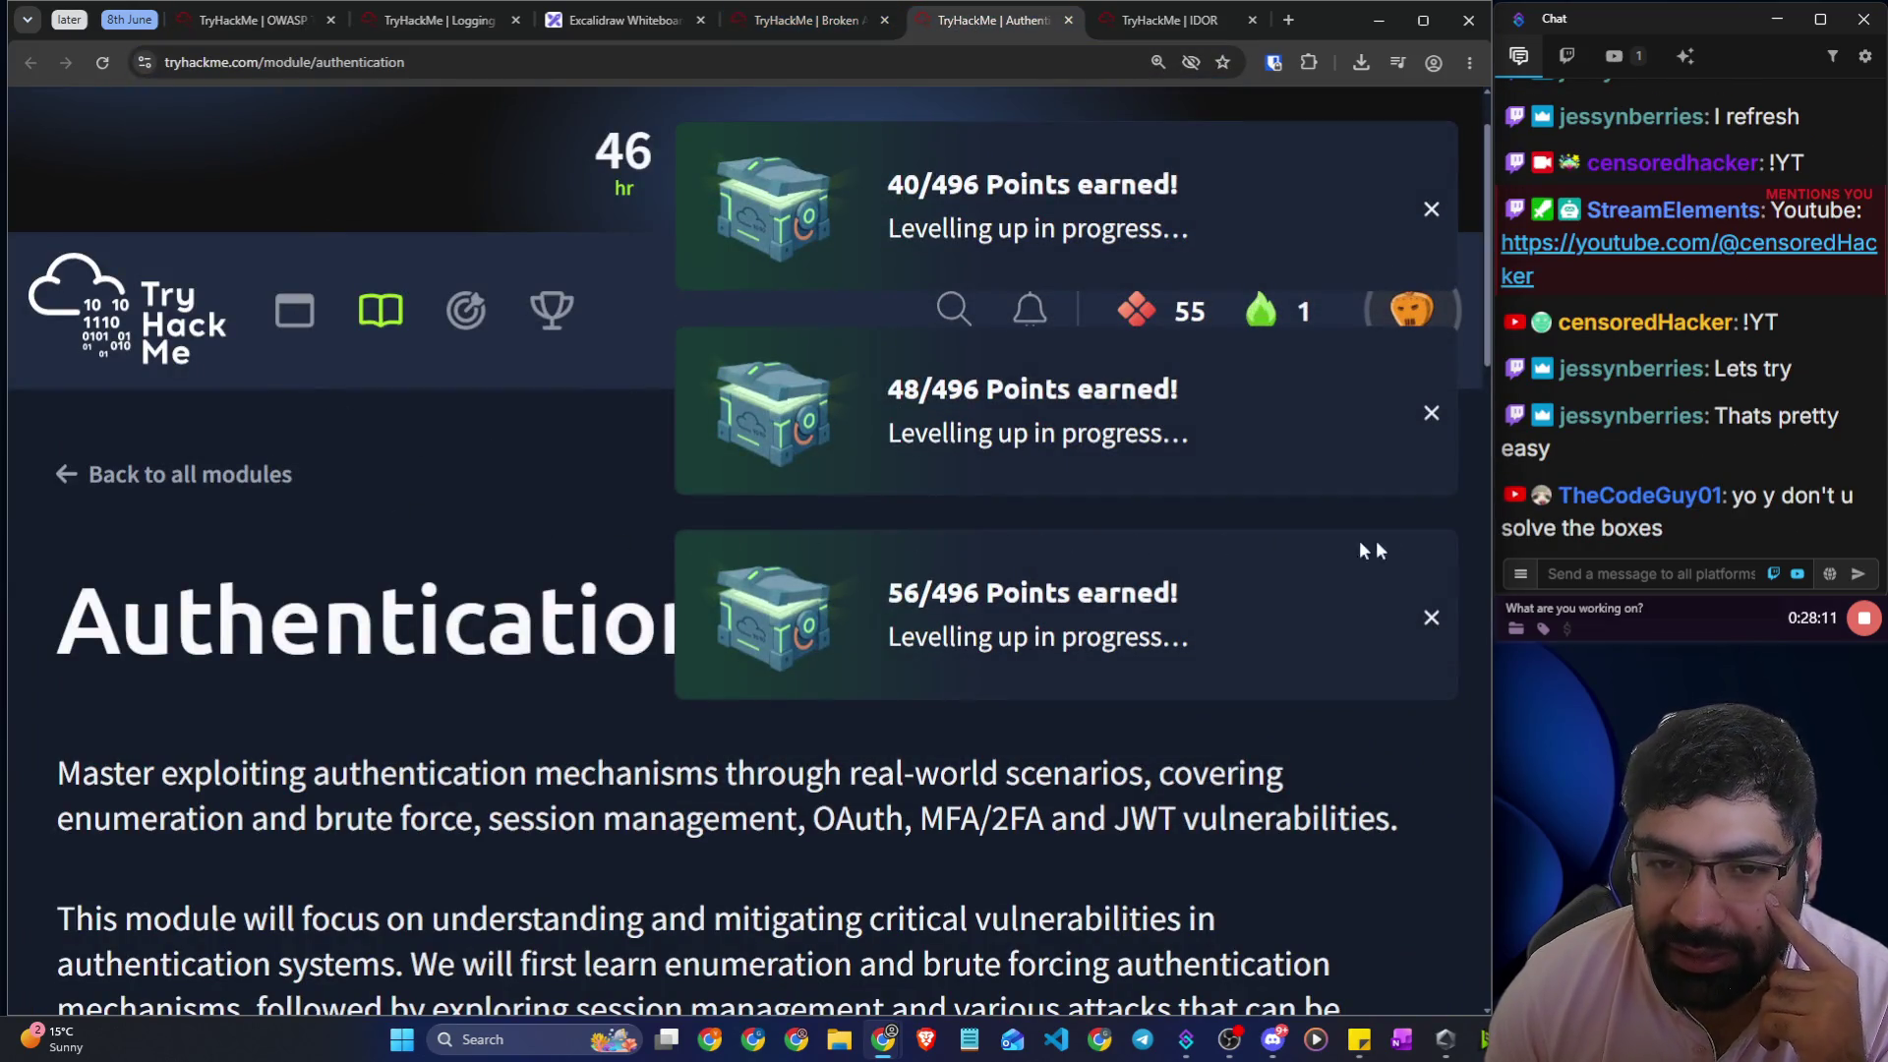
# - Dismiss the points-earned pop-ups and browse the Broken Access Control room
pyautogui.click(1432, 616)
pyautogui.click(1432, 413)
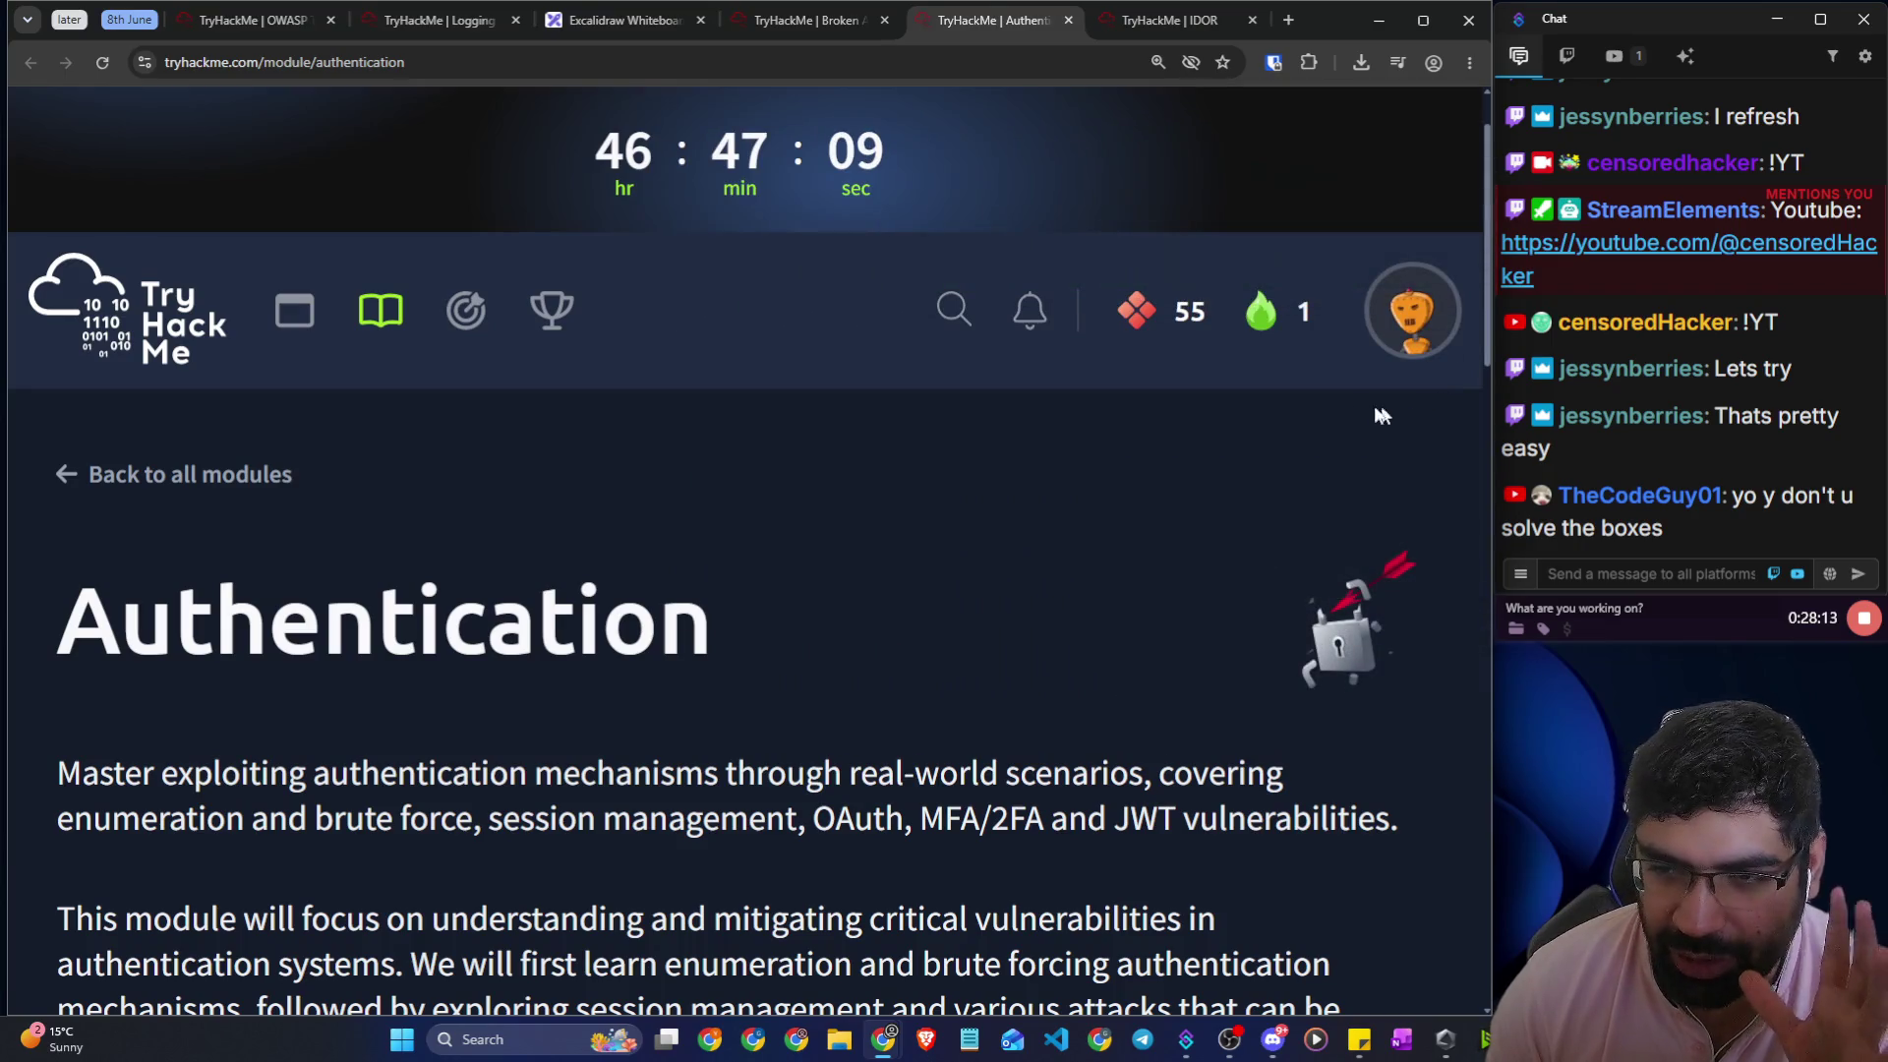
pyautogui.click(724, 20)
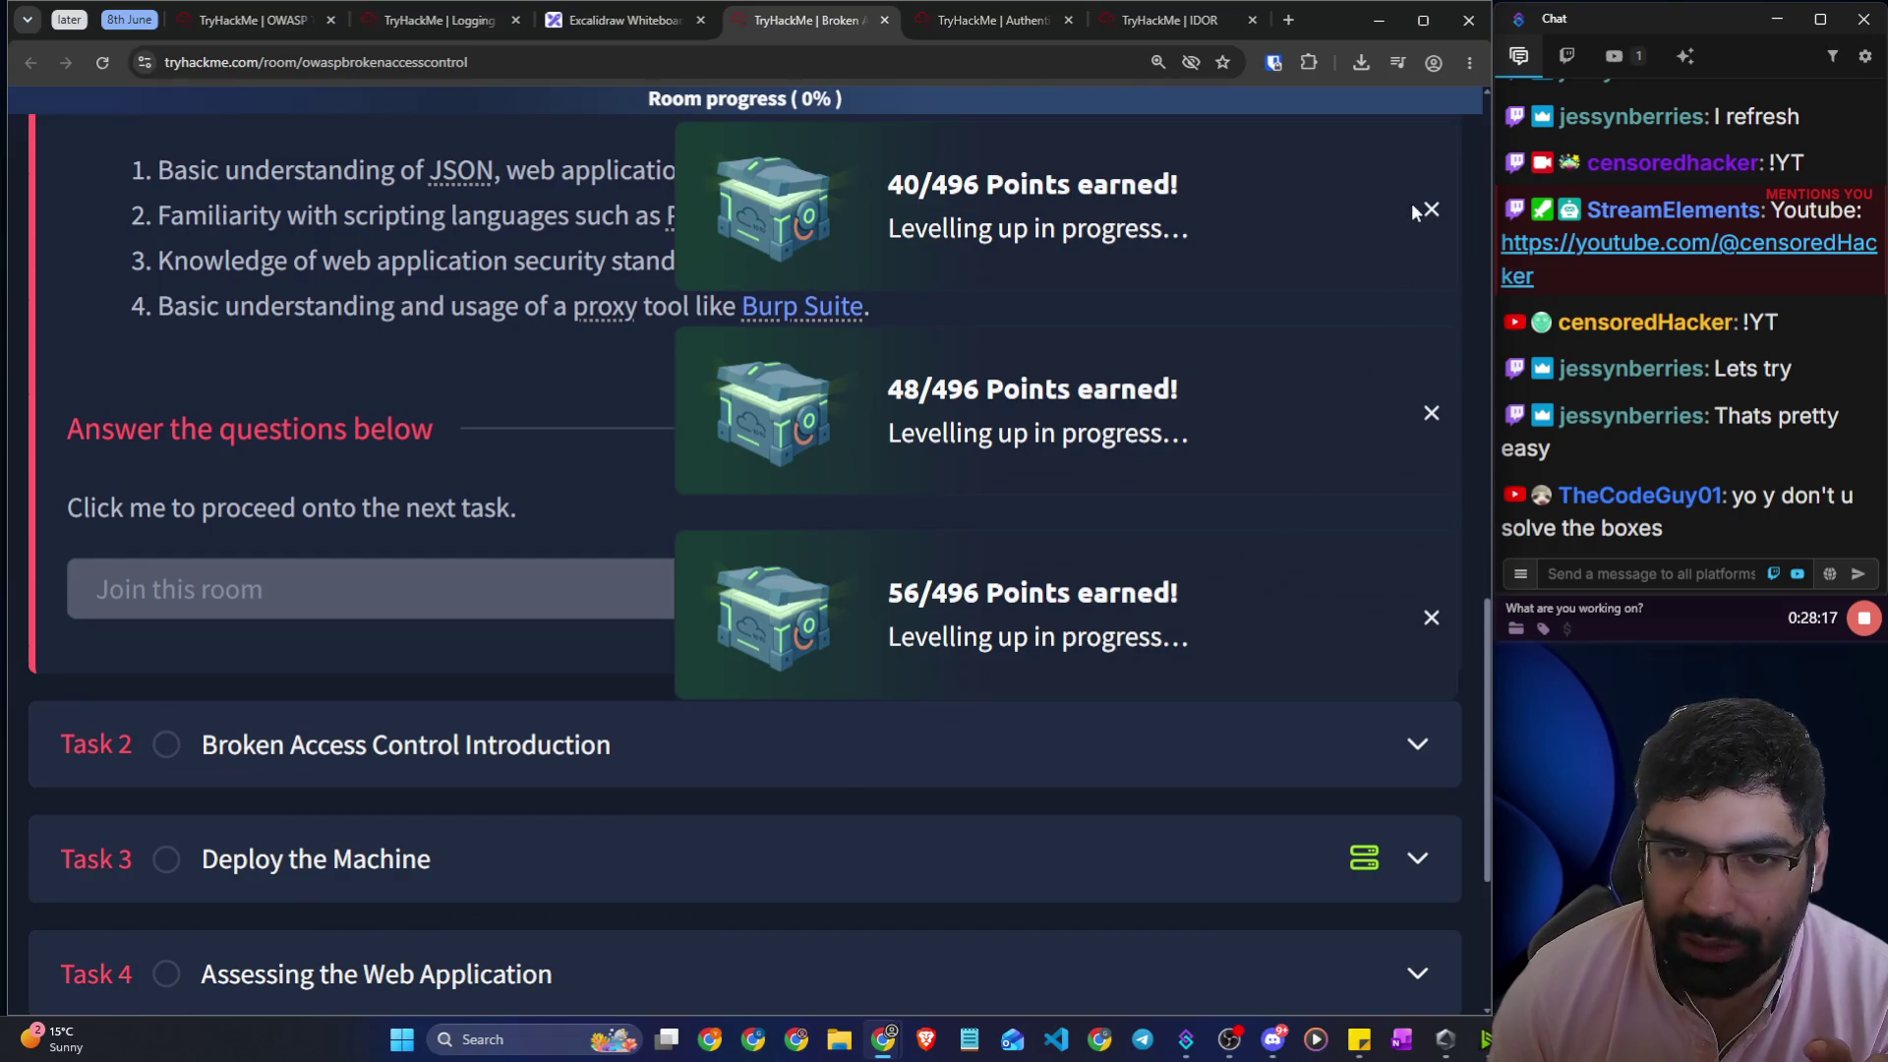
pyautogui.click(1432, 216)
pyautogui.scroll(15, 718, 403)
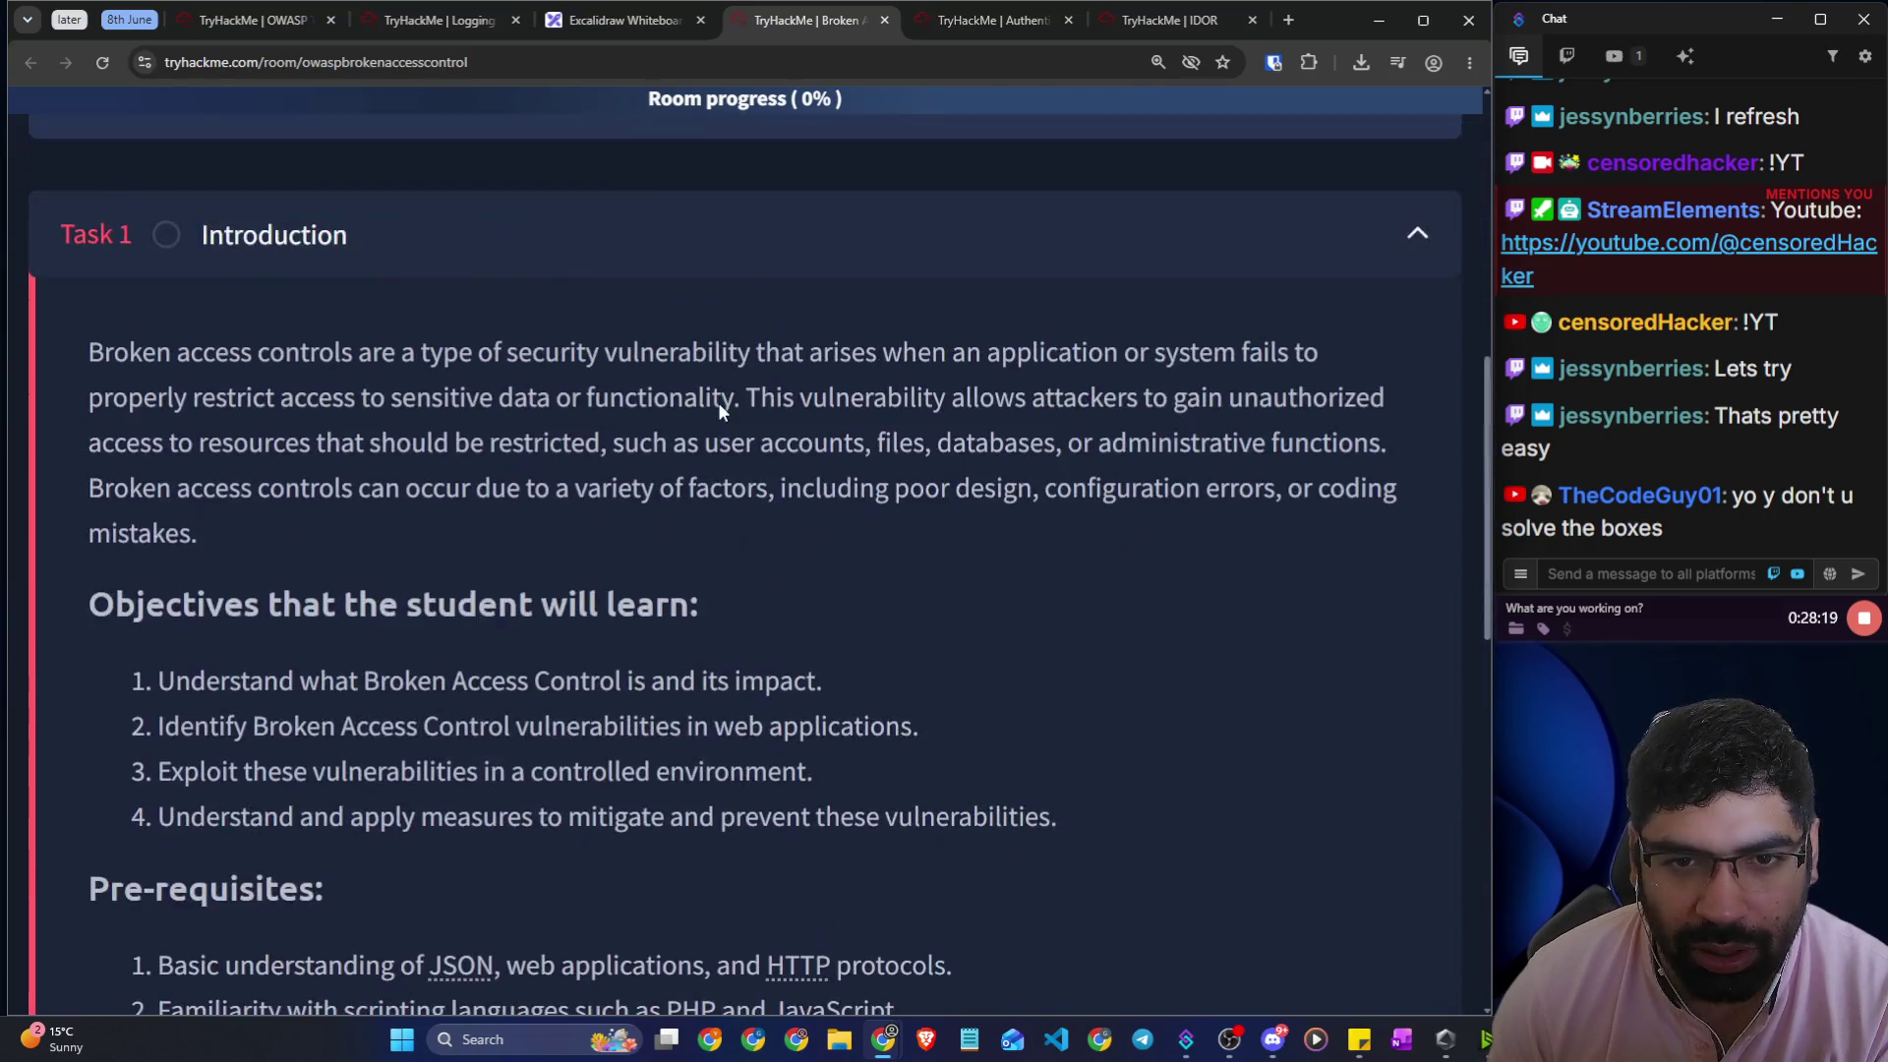
pyautogui.scroll(3, 718, 403)
pyautogui.moveTo(192, 433); pyautogui.dragTo(636, 451)
pyautogui.scroll(-15, 636, 457)
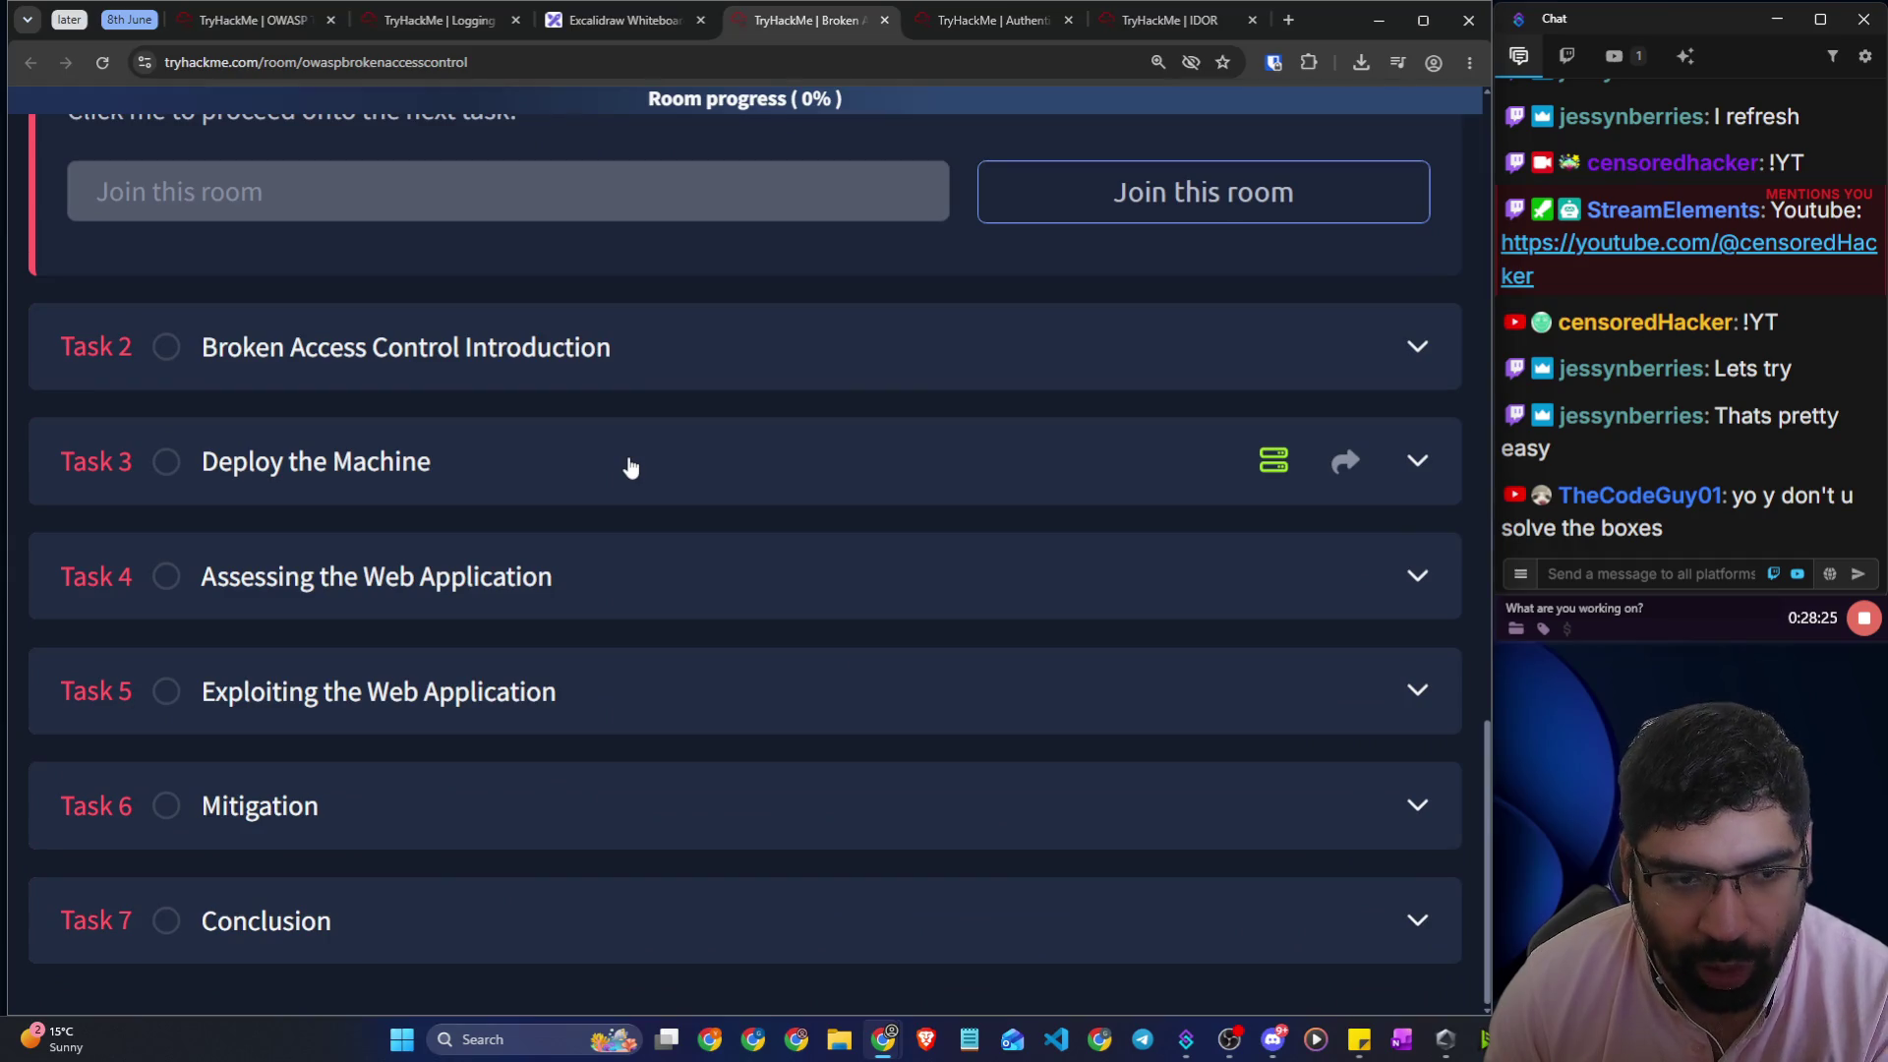
# - Expand Task 4 Assessing the Web Application, then return via the Logging room to the IAAA room
pyautogui.click(605, 551)
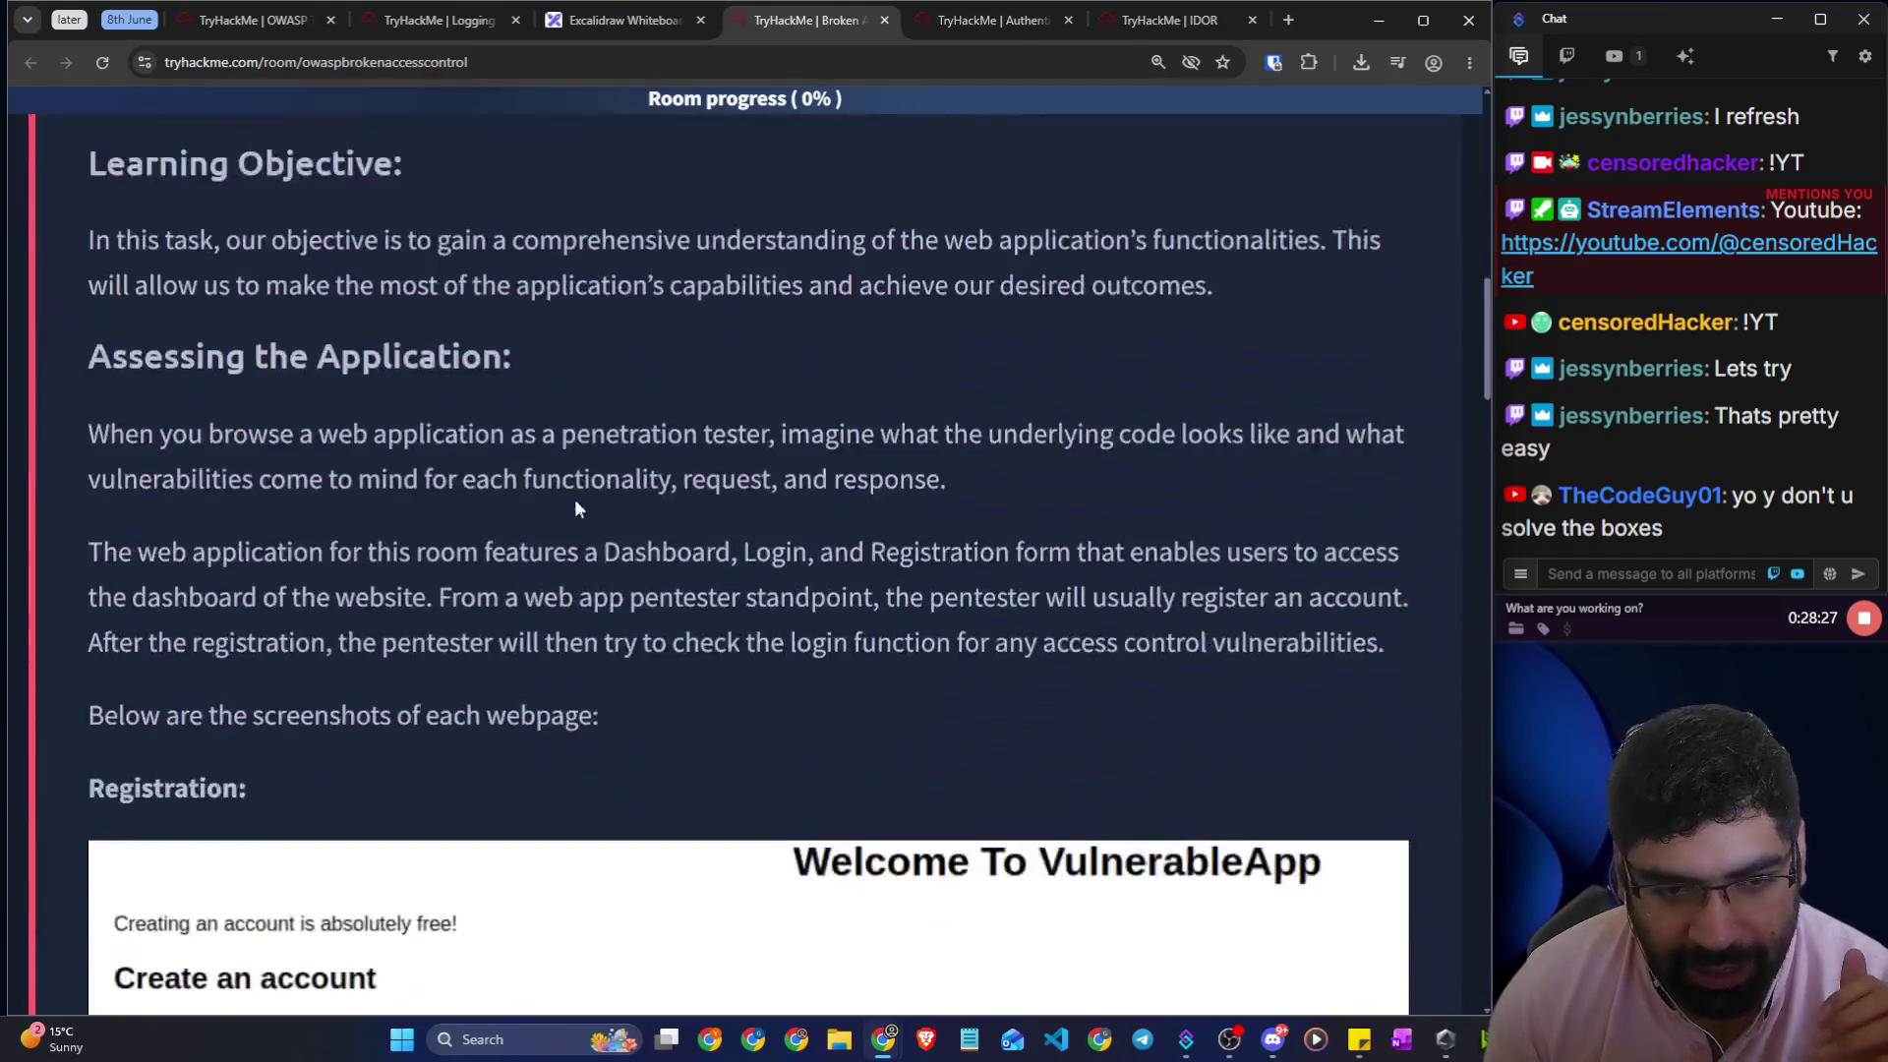
pyautogui.scroll(-20, 575, 494)
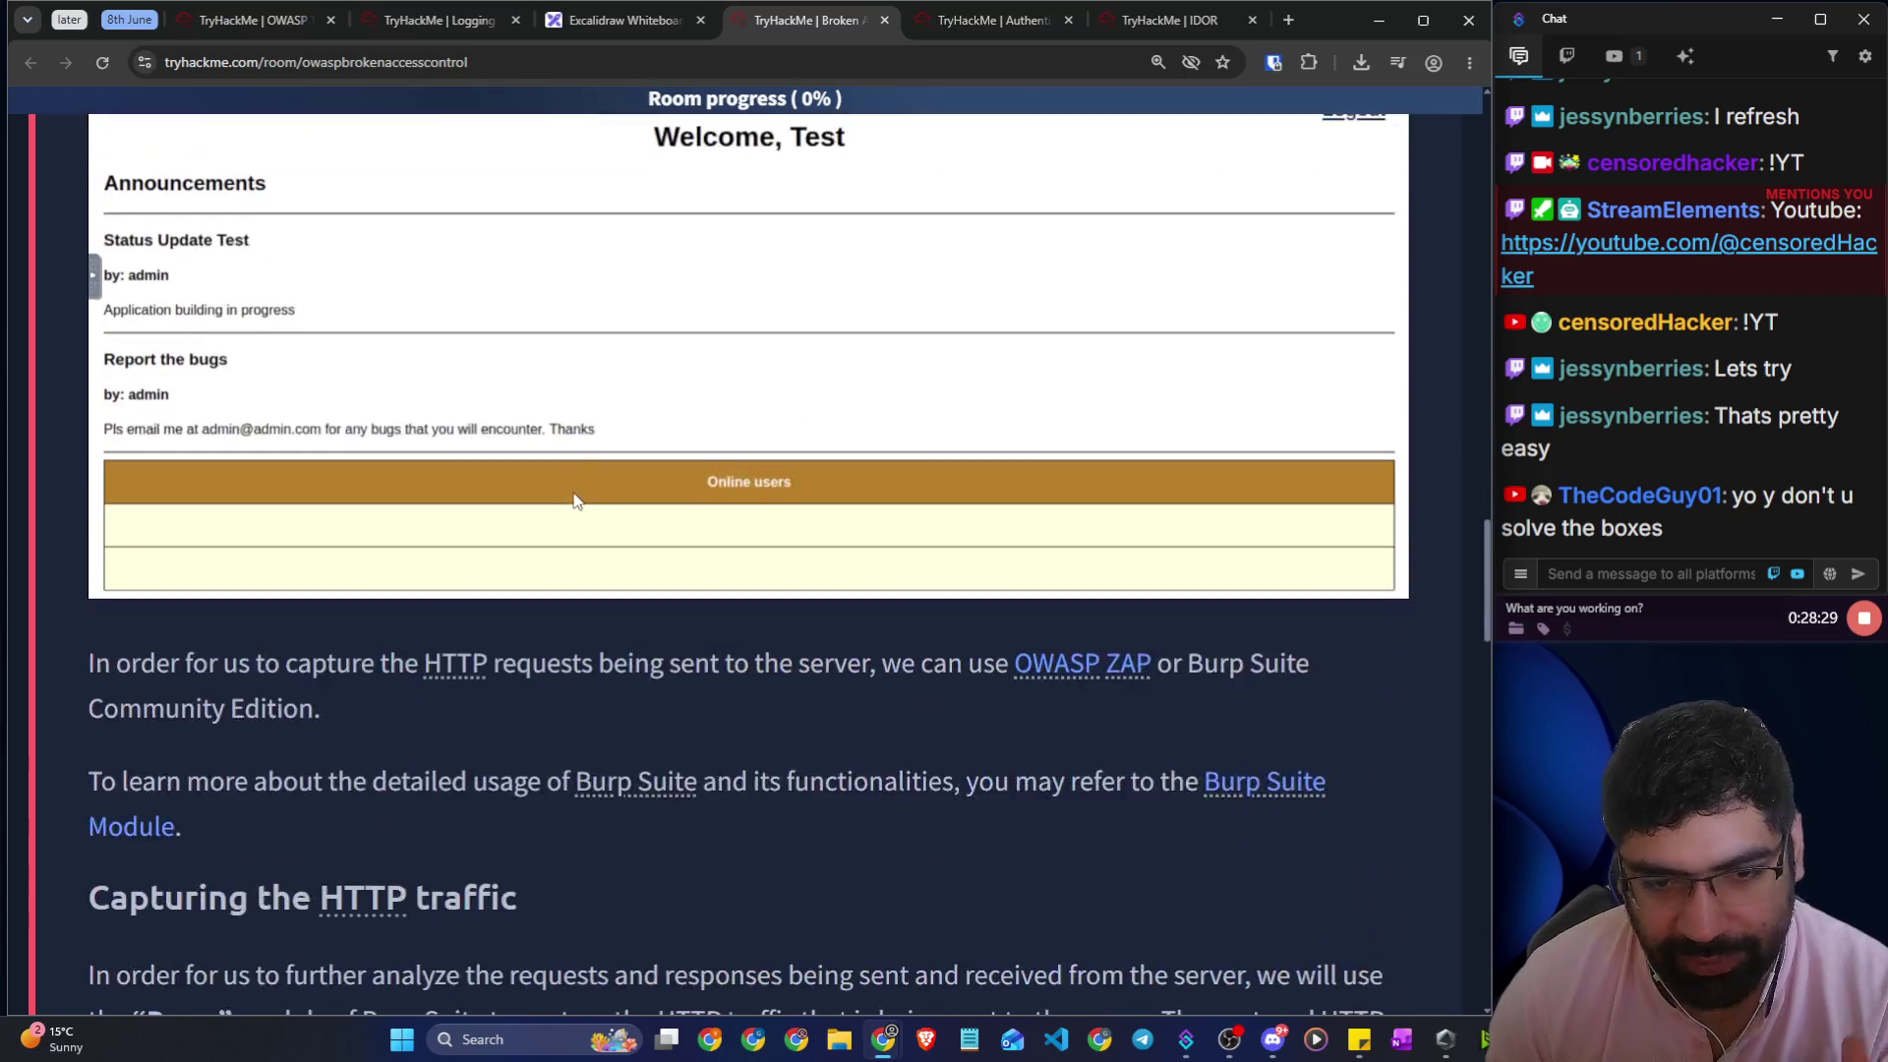
pyautogui.scroll(-6, 574, 491)
pyautogui.scroll(4, 422, 462)
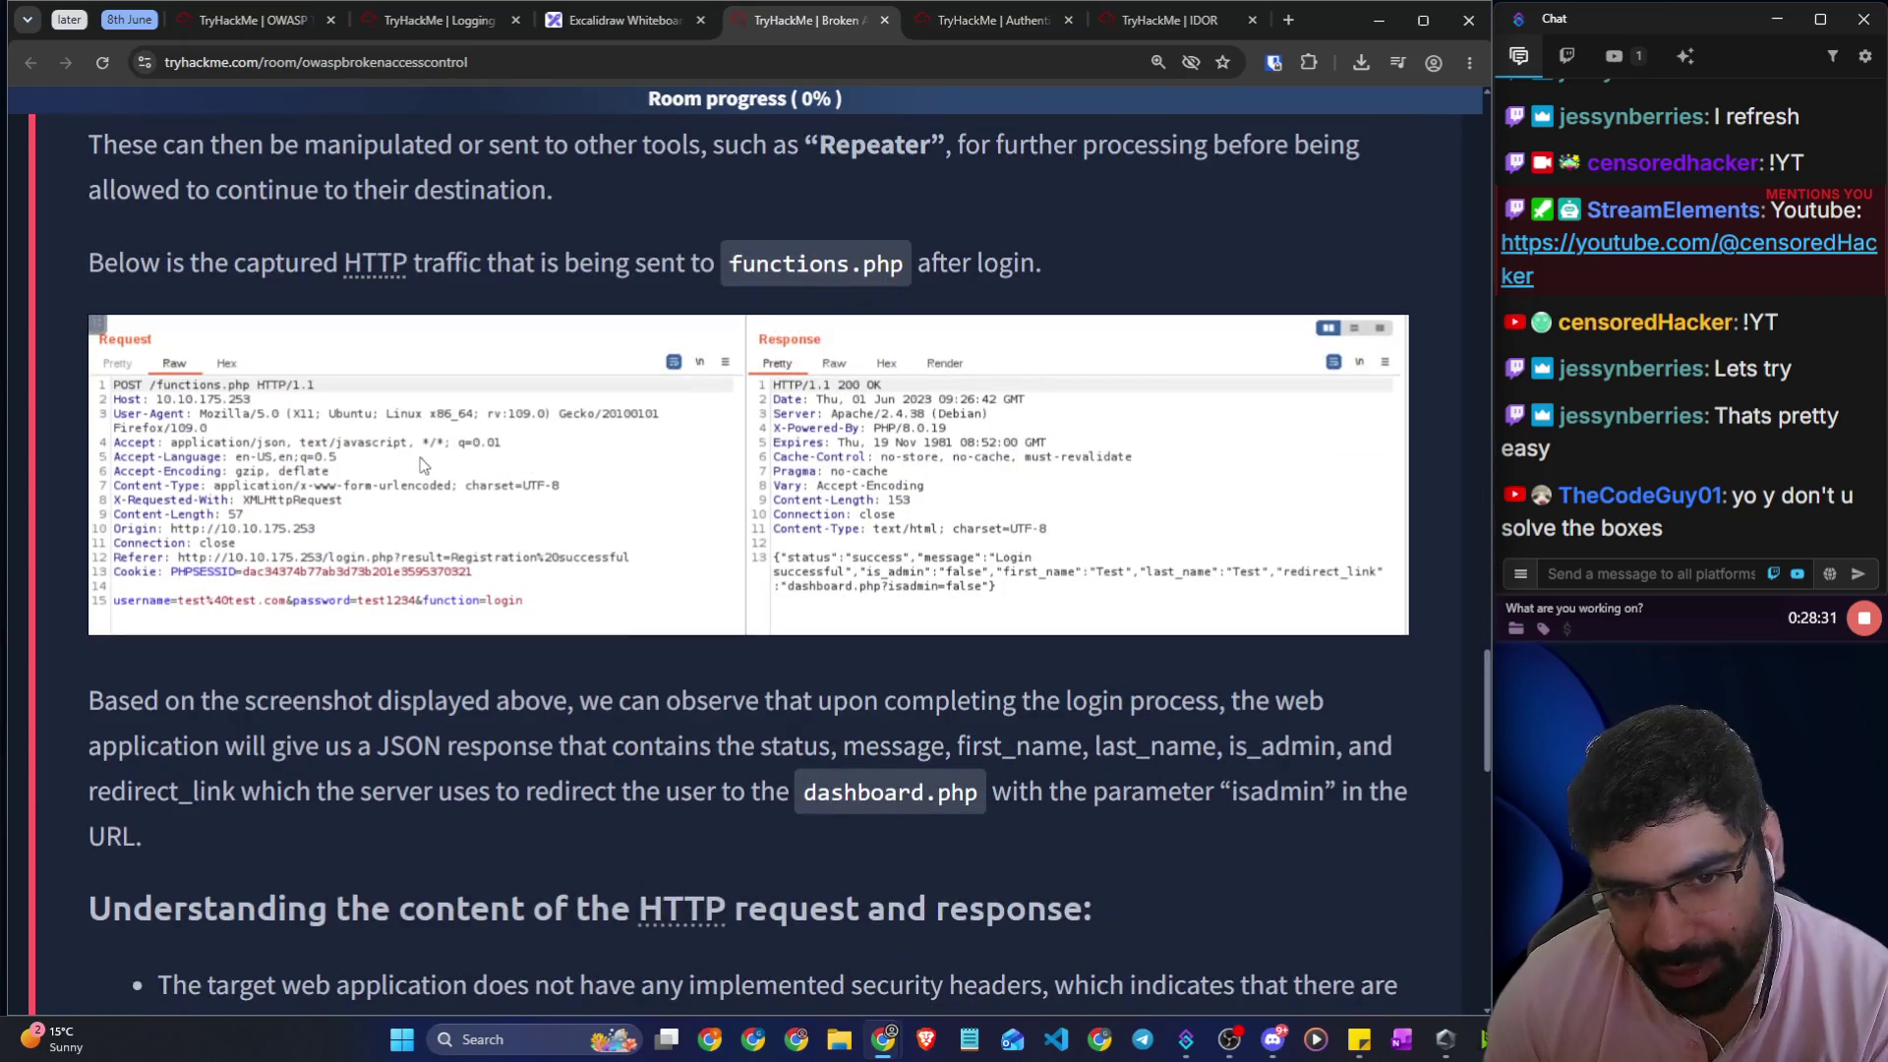
pyautogui.click(438, 20)
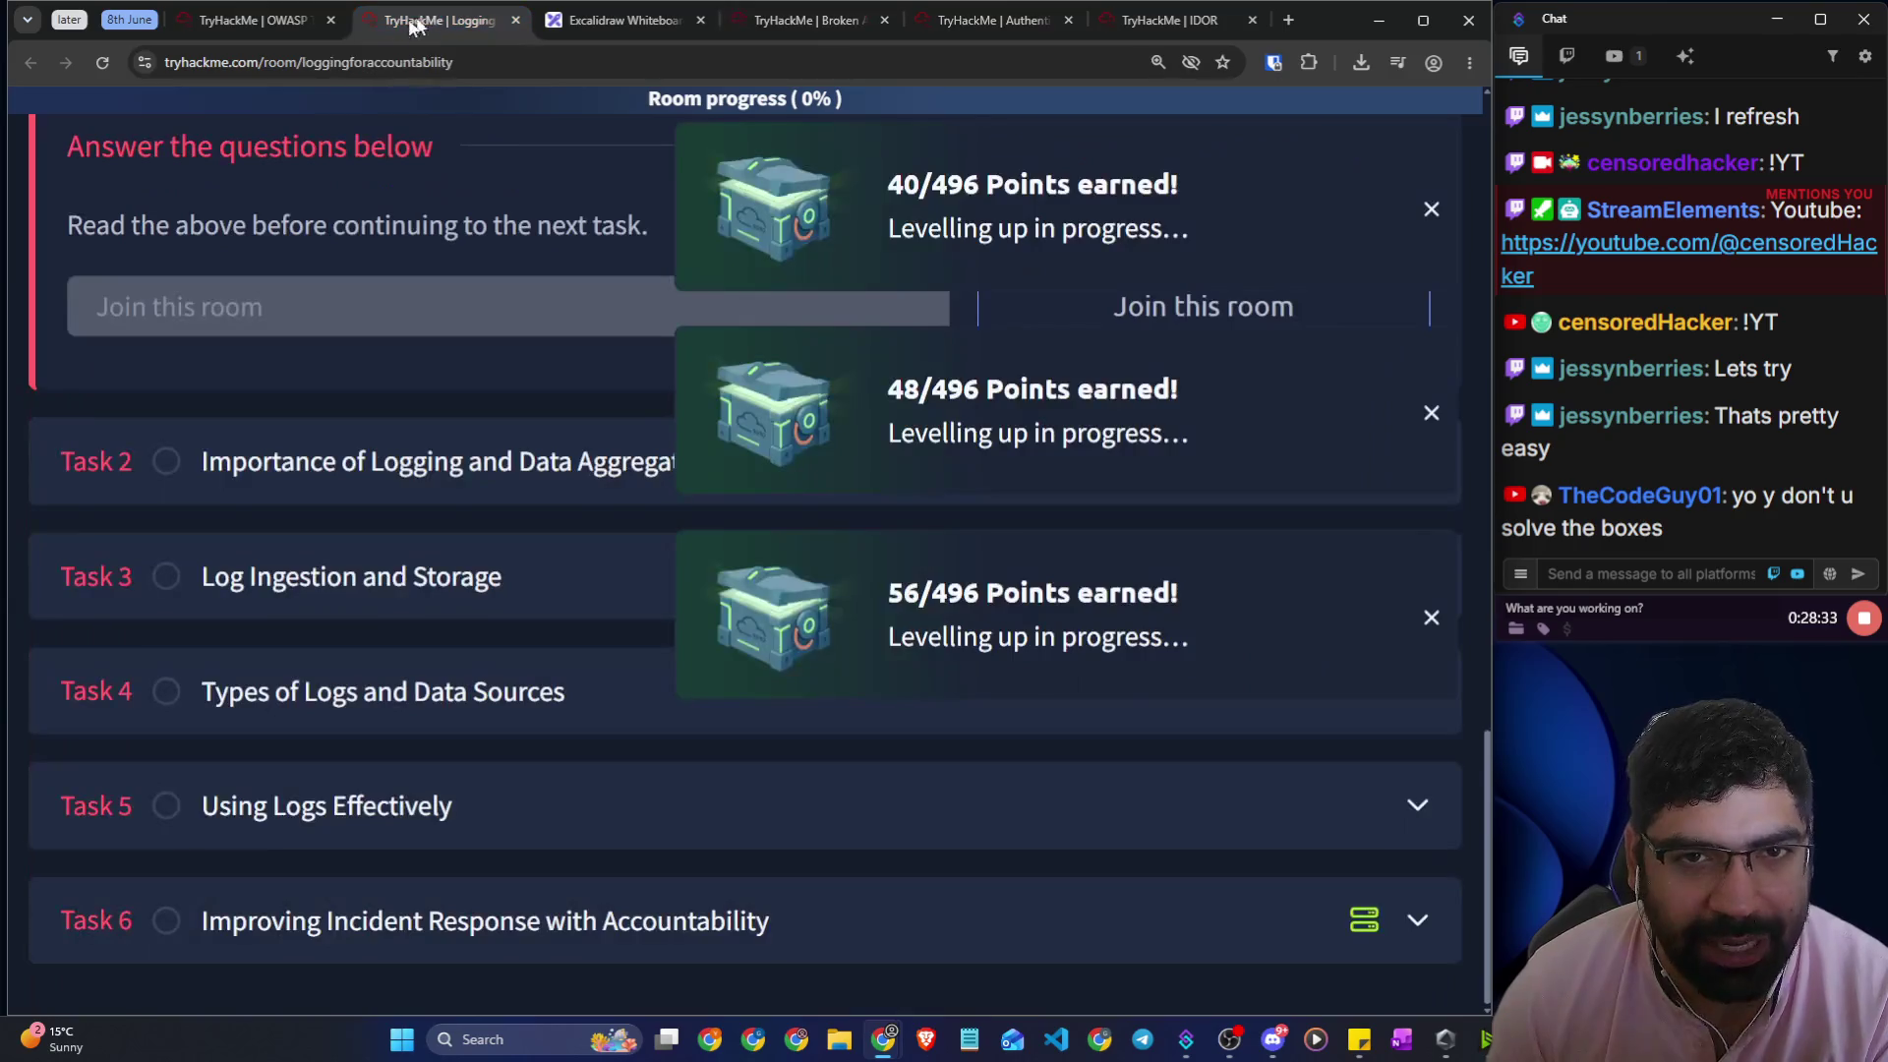
pyautogui.click(209, 20)
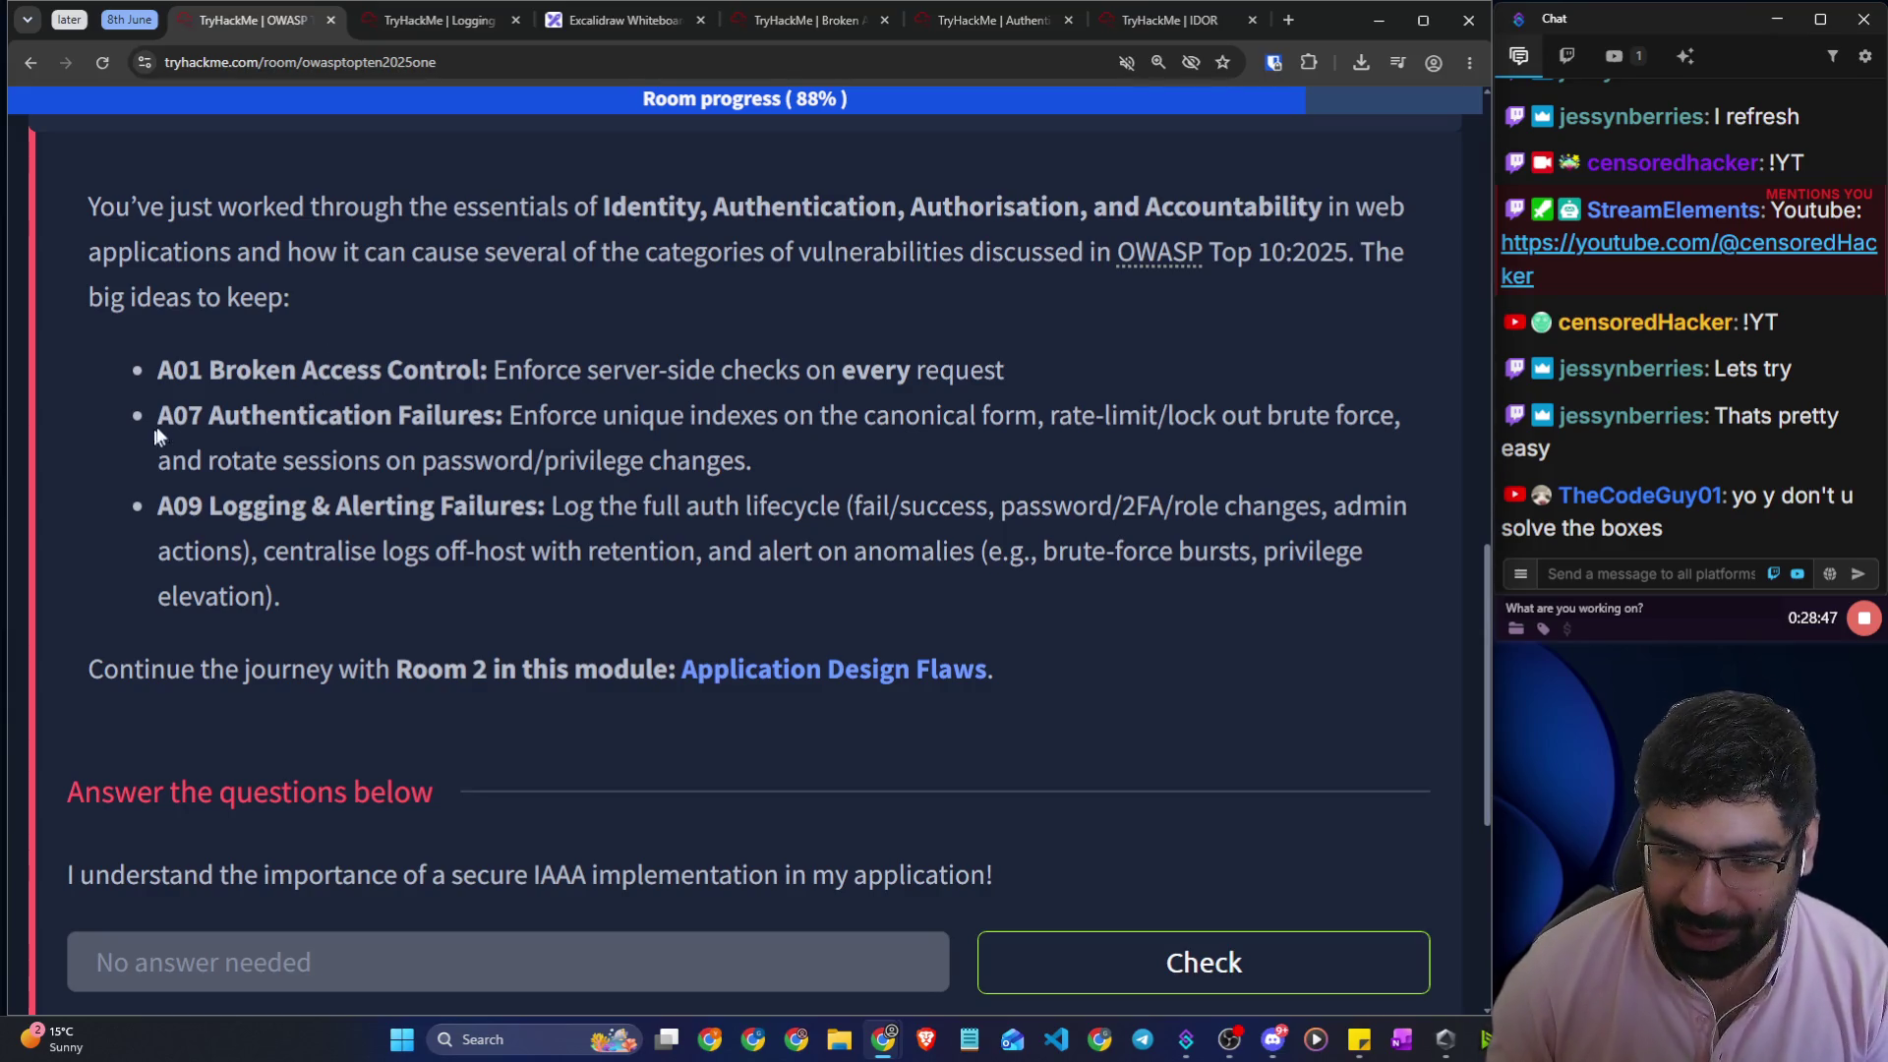
pyautogui.moveTo(1758, 496); pyautogui.dragTo(1848, 502)
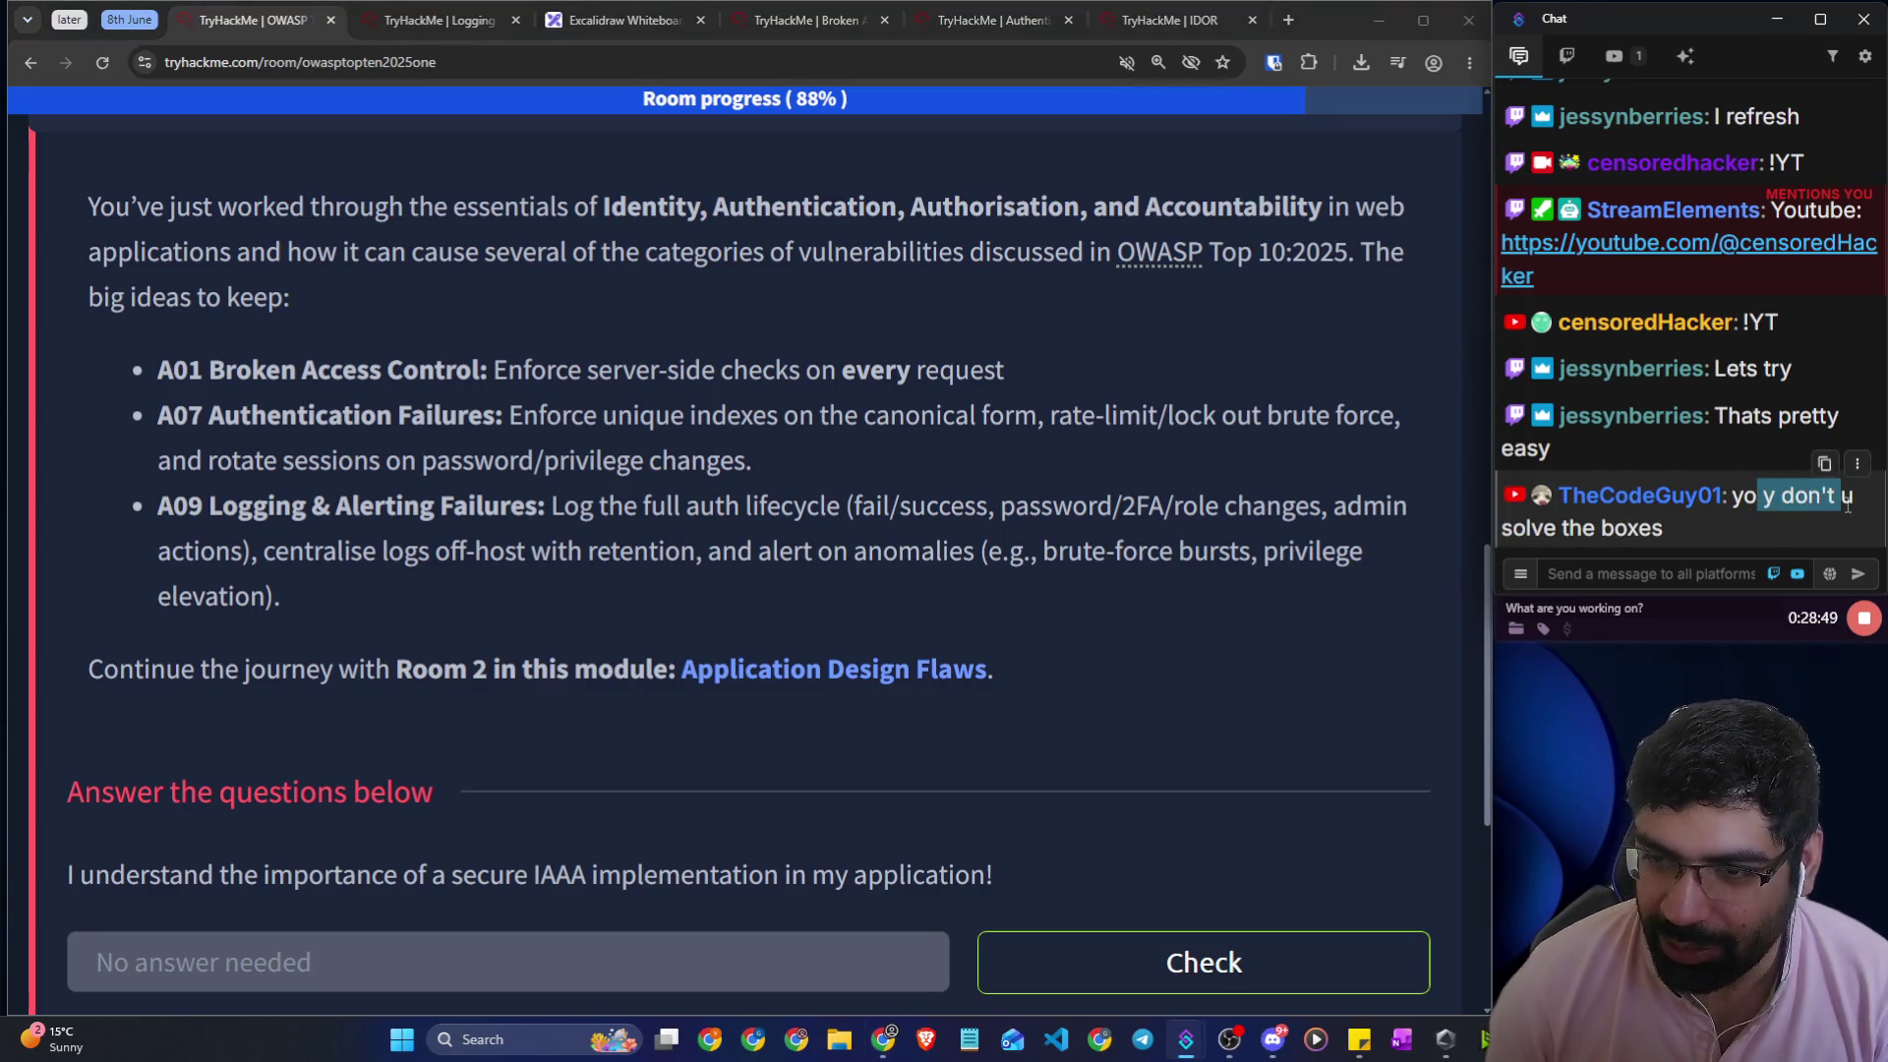
pyautogui.click(1612, 575)
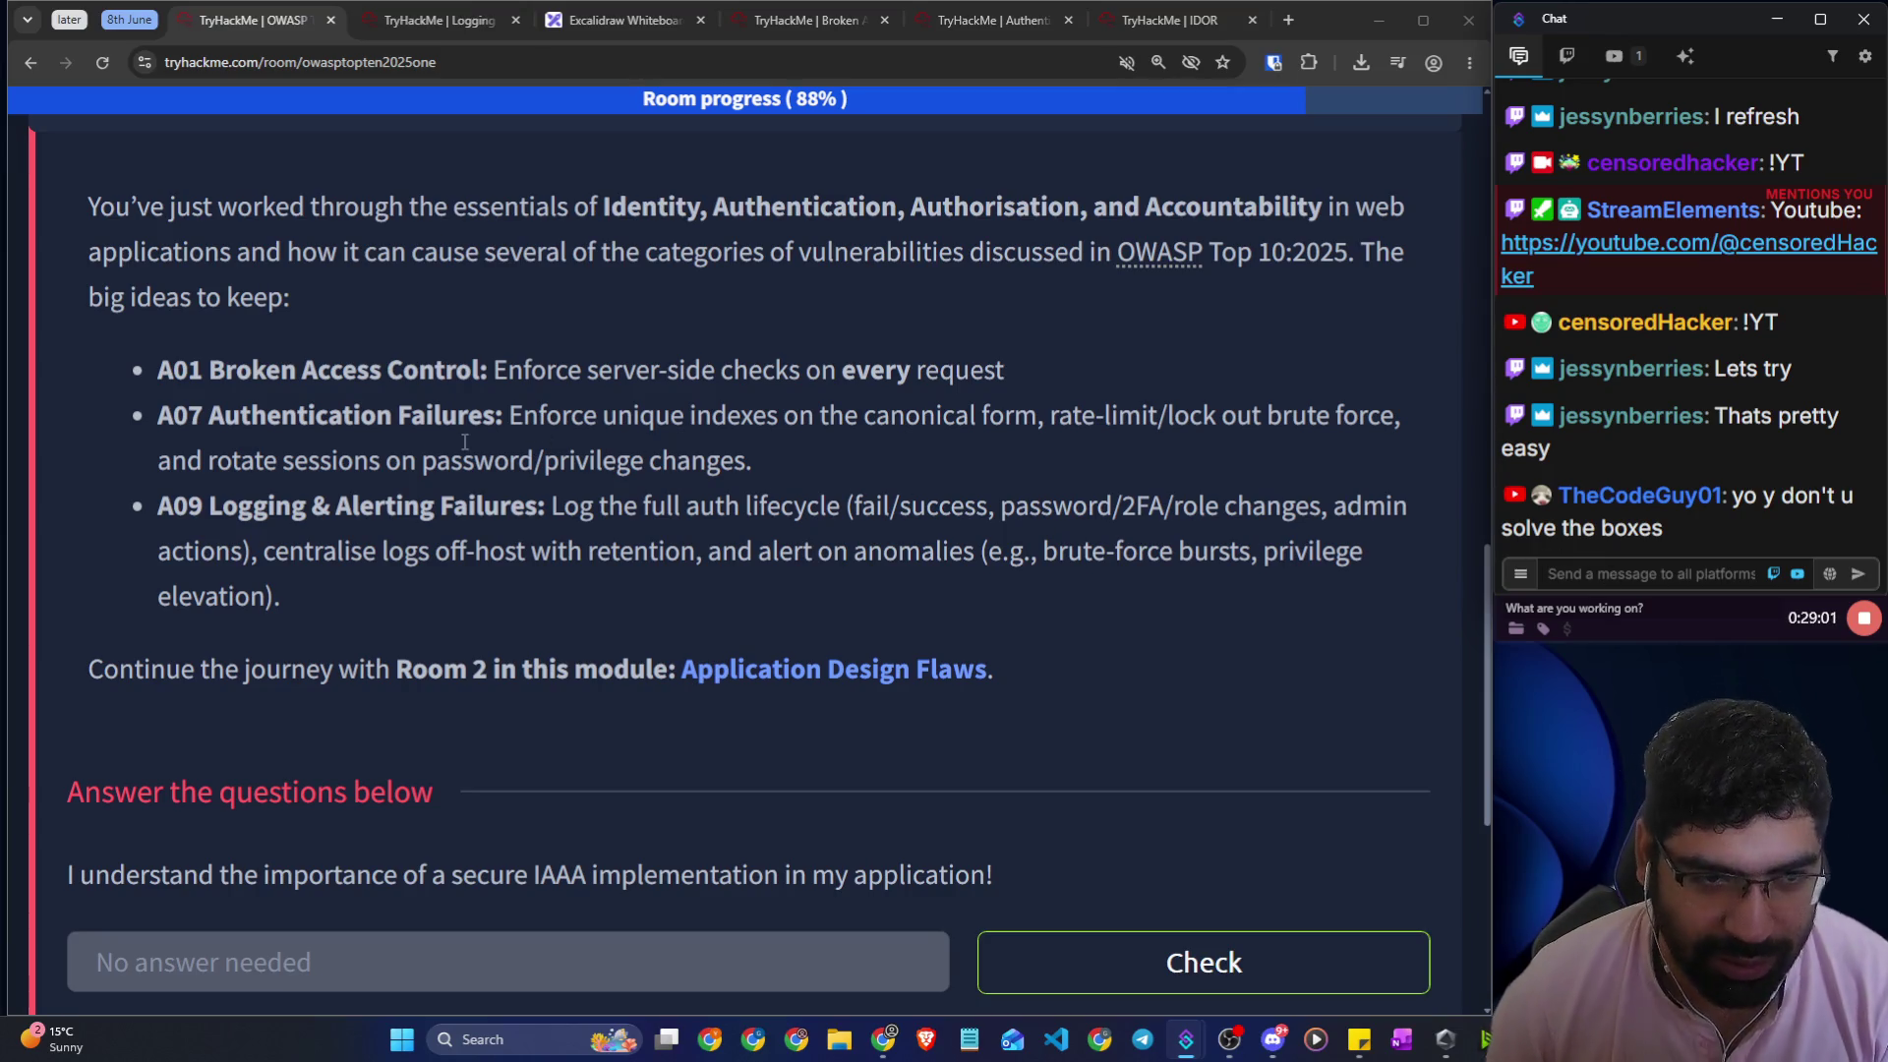
pyautogui.scroll(4, 391, 391)
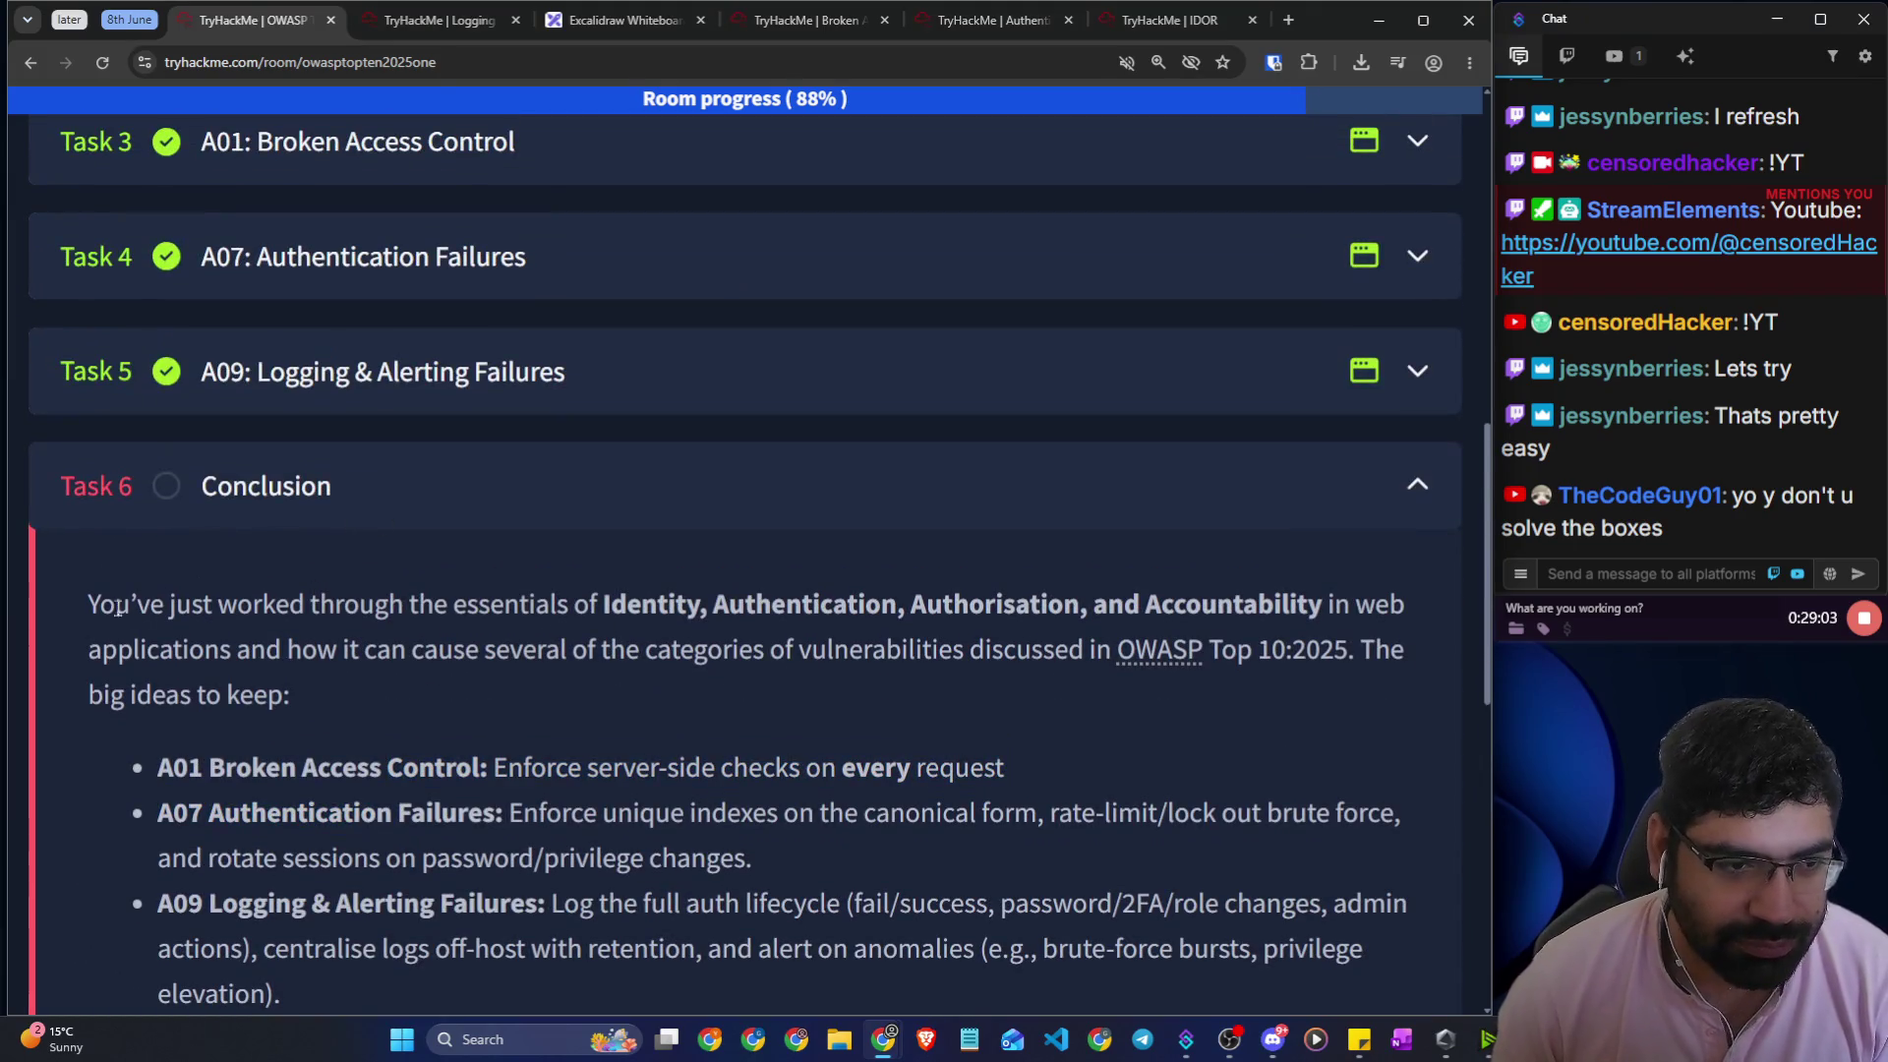
pyautogui.moveTo(87, 604); pyautogui.dragTo(1390, 610)
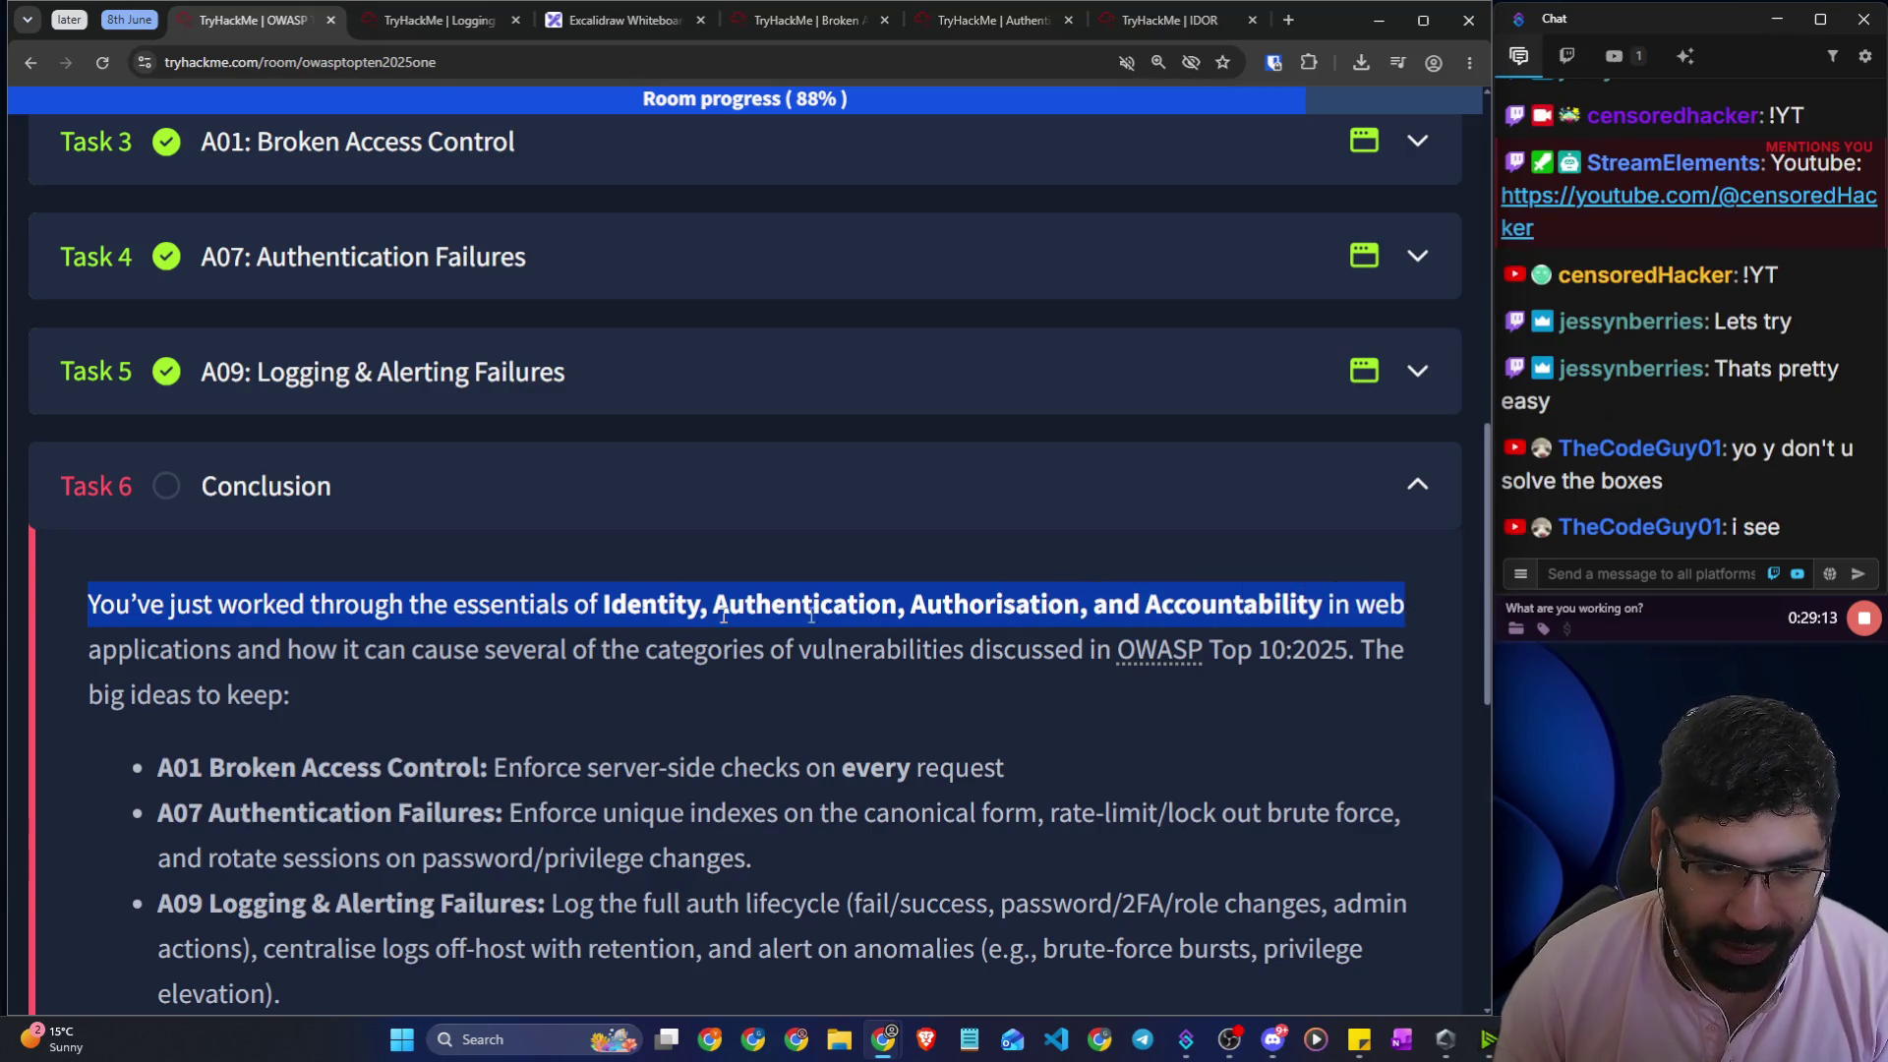
pyautogui.moveTo(221, 654)
pyautogui.mouseDown()
pyautogui.moveTo(1197, 654)
pyautogui.moveTo(1177, 678)
pyautogui.moveTo(1375, 681)
pyautogui.mouseUp()
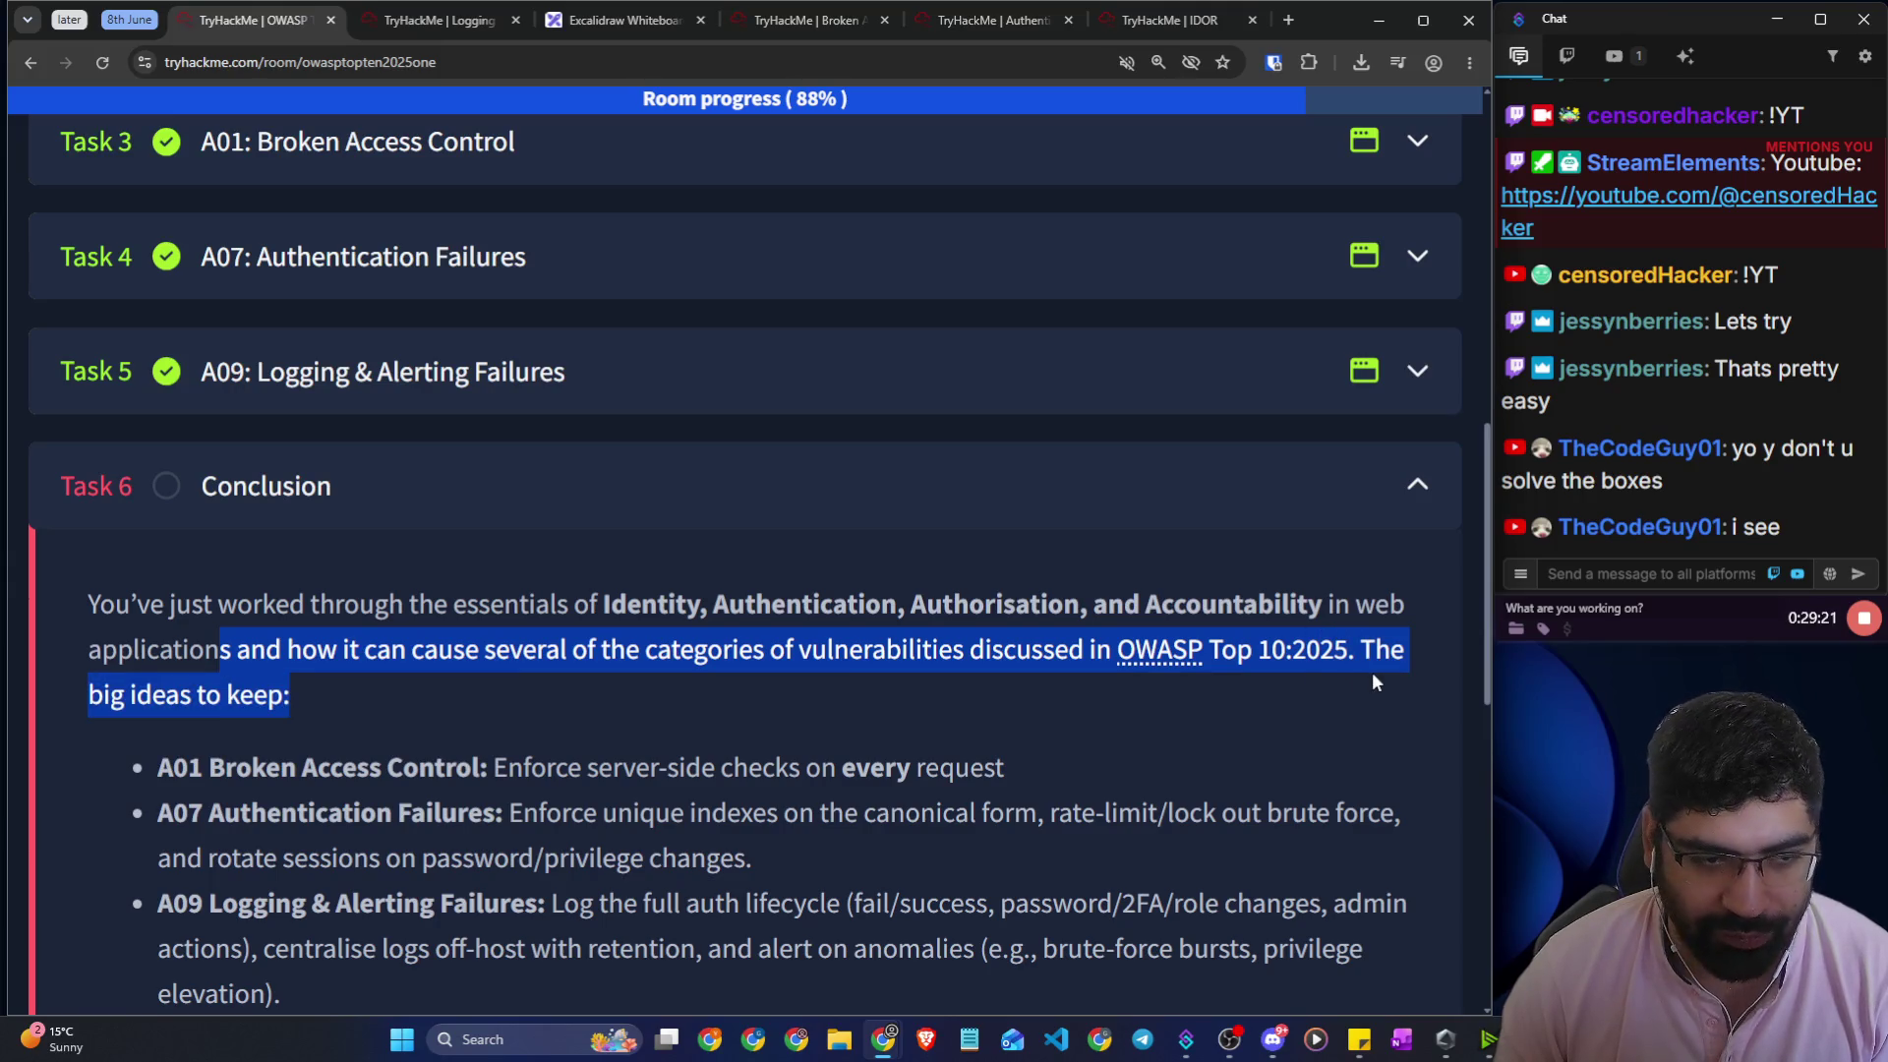
pyautogui.scroll(-3, 506, 685)
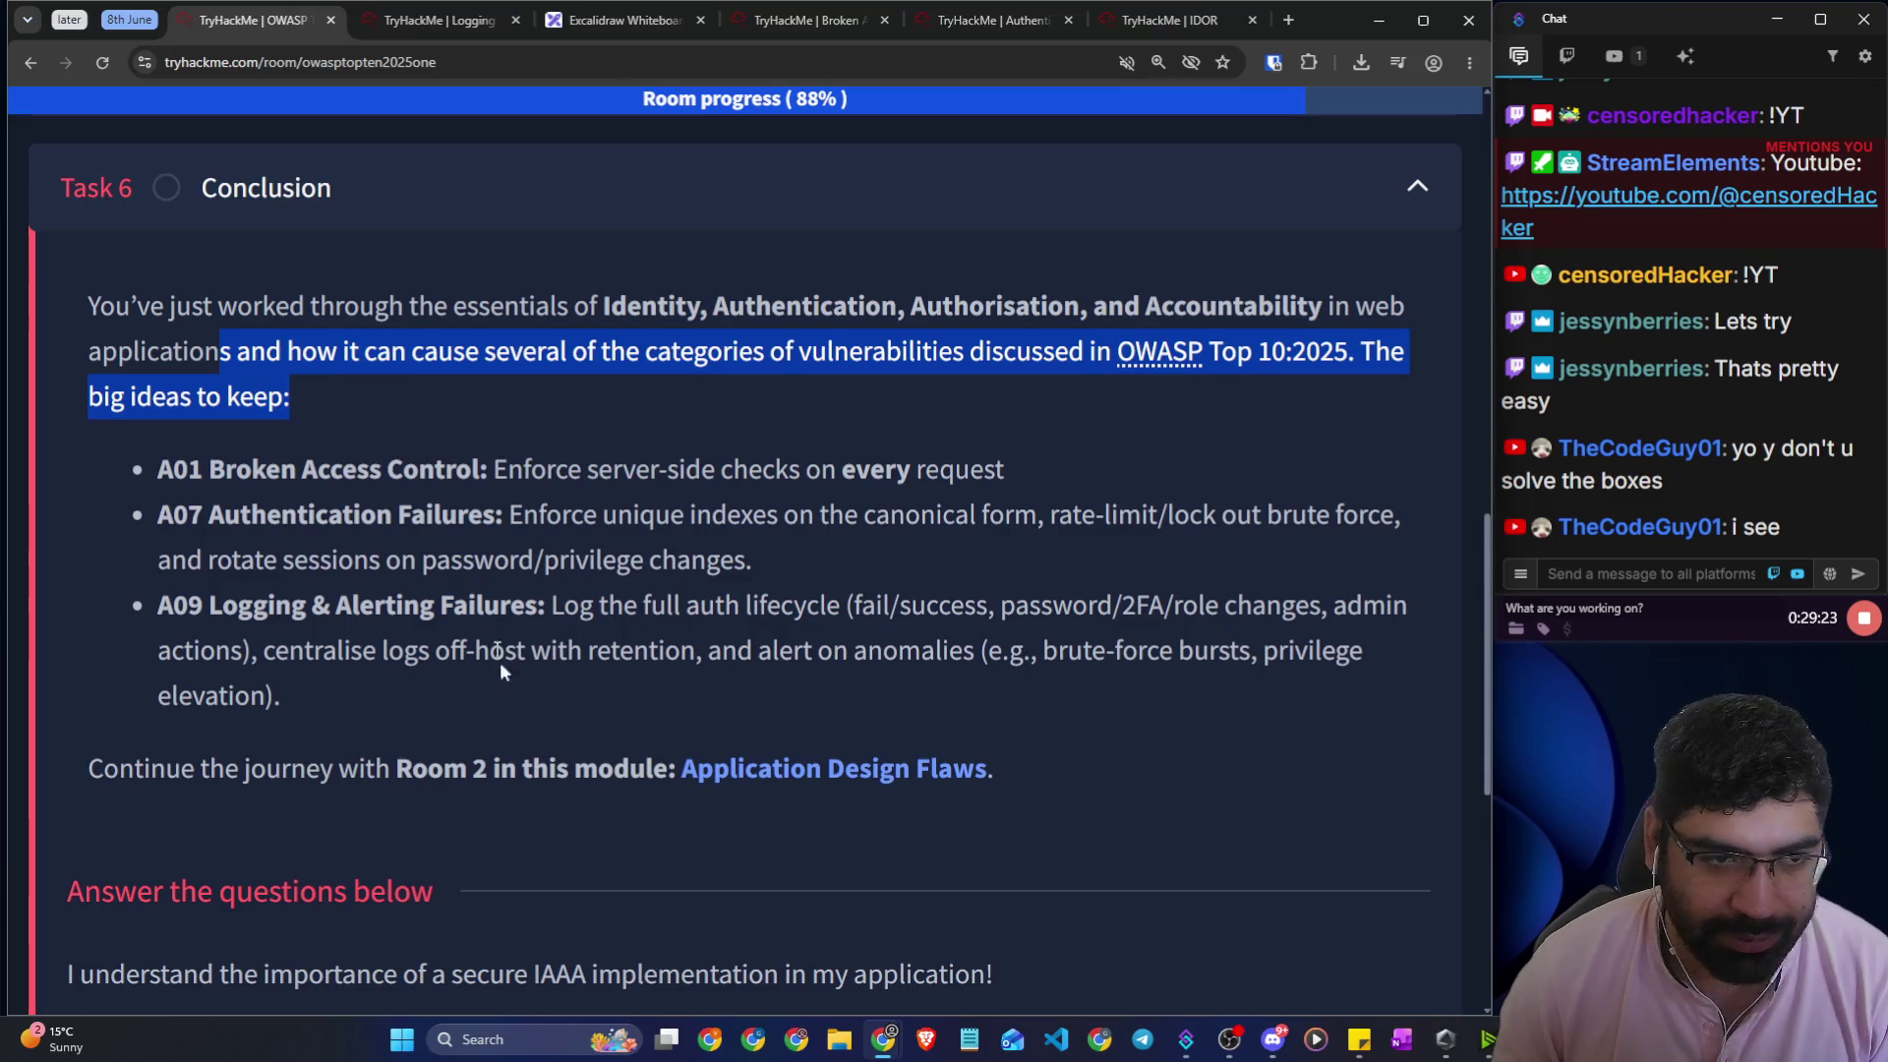
pyautogui.click(511, 680)
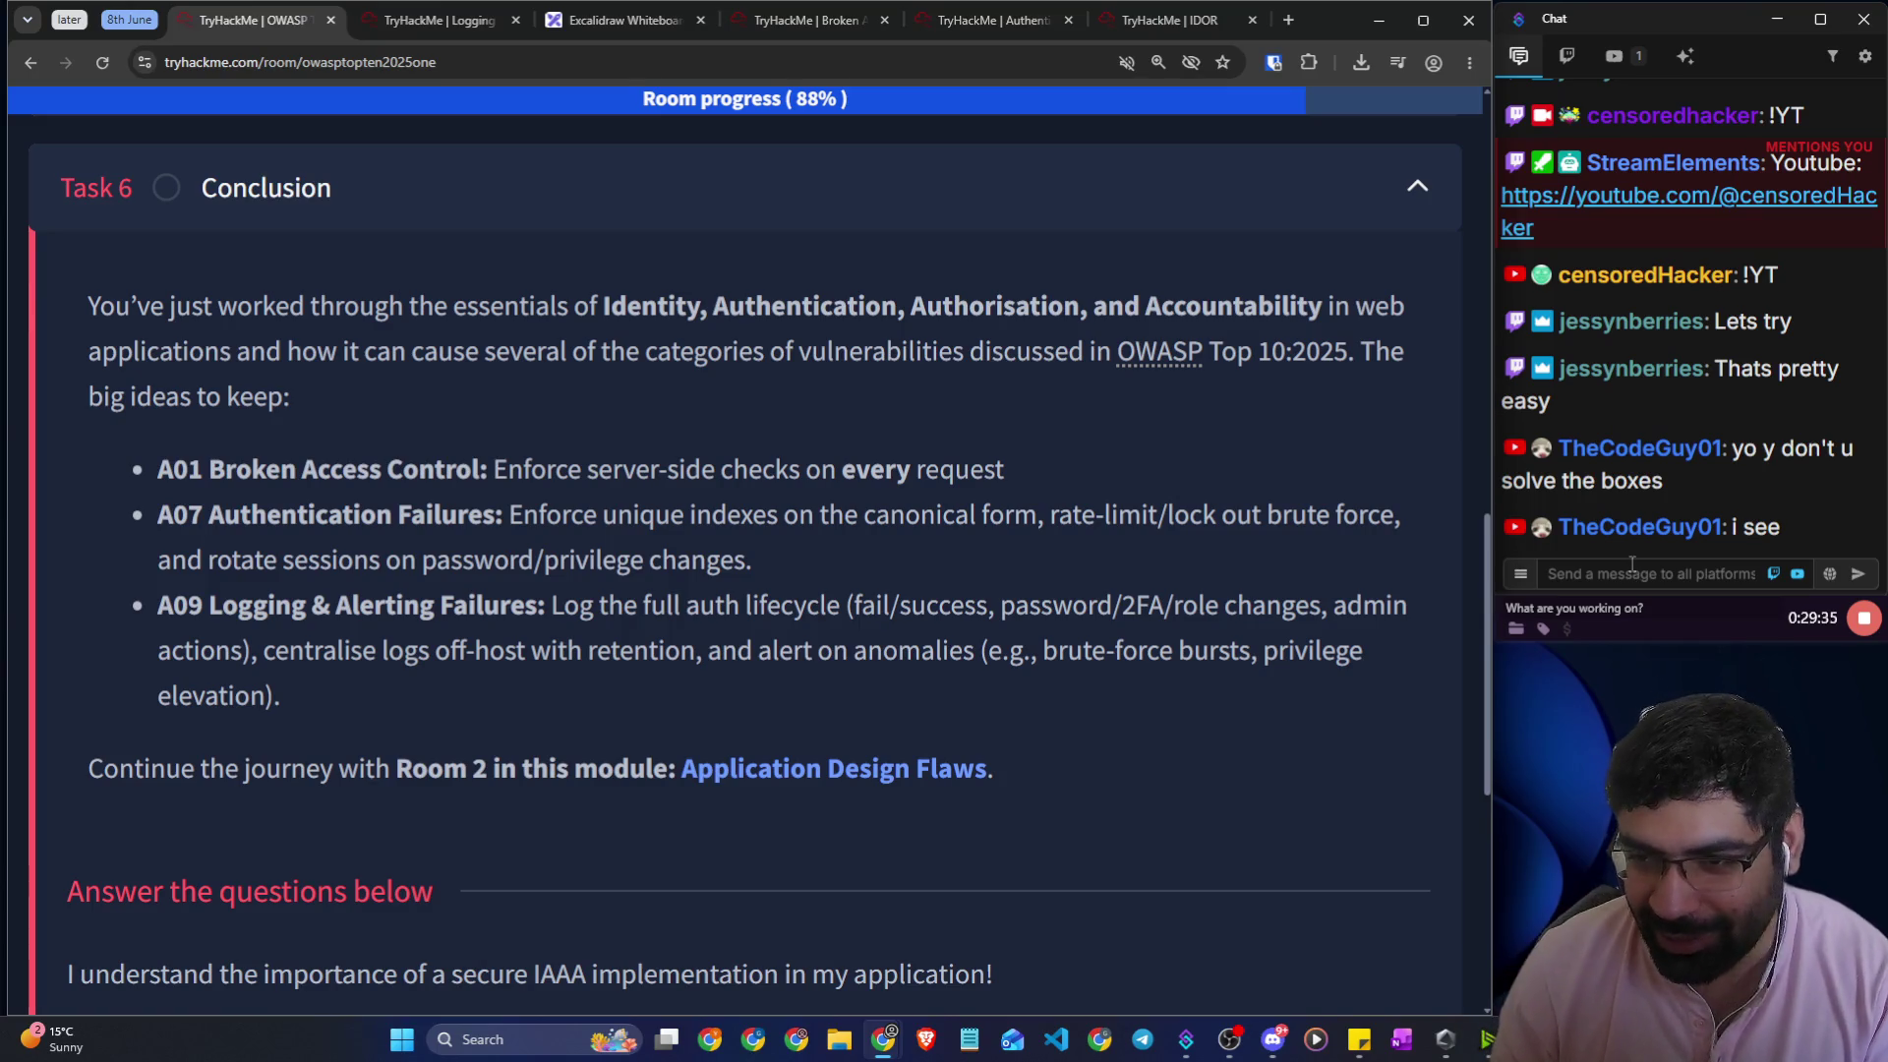
pyautogui.moveTo(224, 469); pyautogui.dragTo(243, 497)
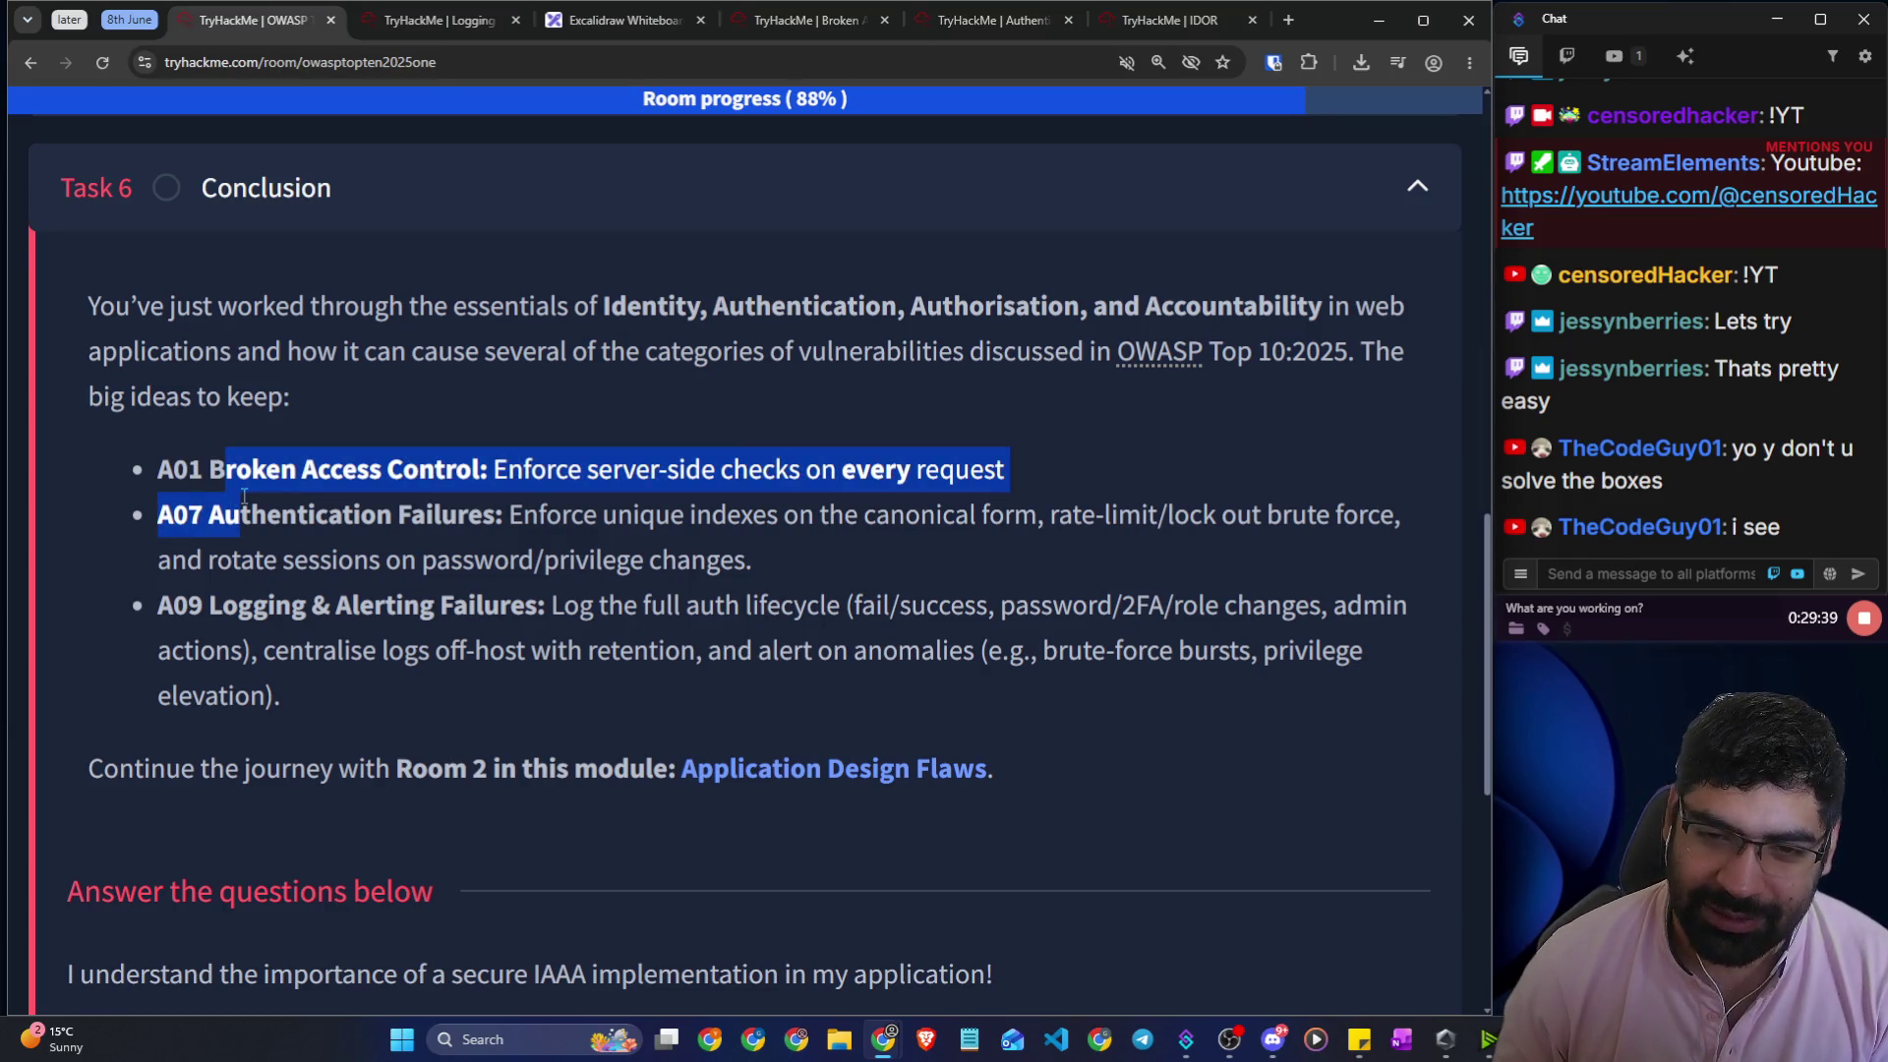
pyautogui.moveTo(158, 472)
pyautogui.mouseDown()
pyautogui.moveTo(591, 484)
pyautogui.moveTo(984, 465)
pyautogui.mouseUp()
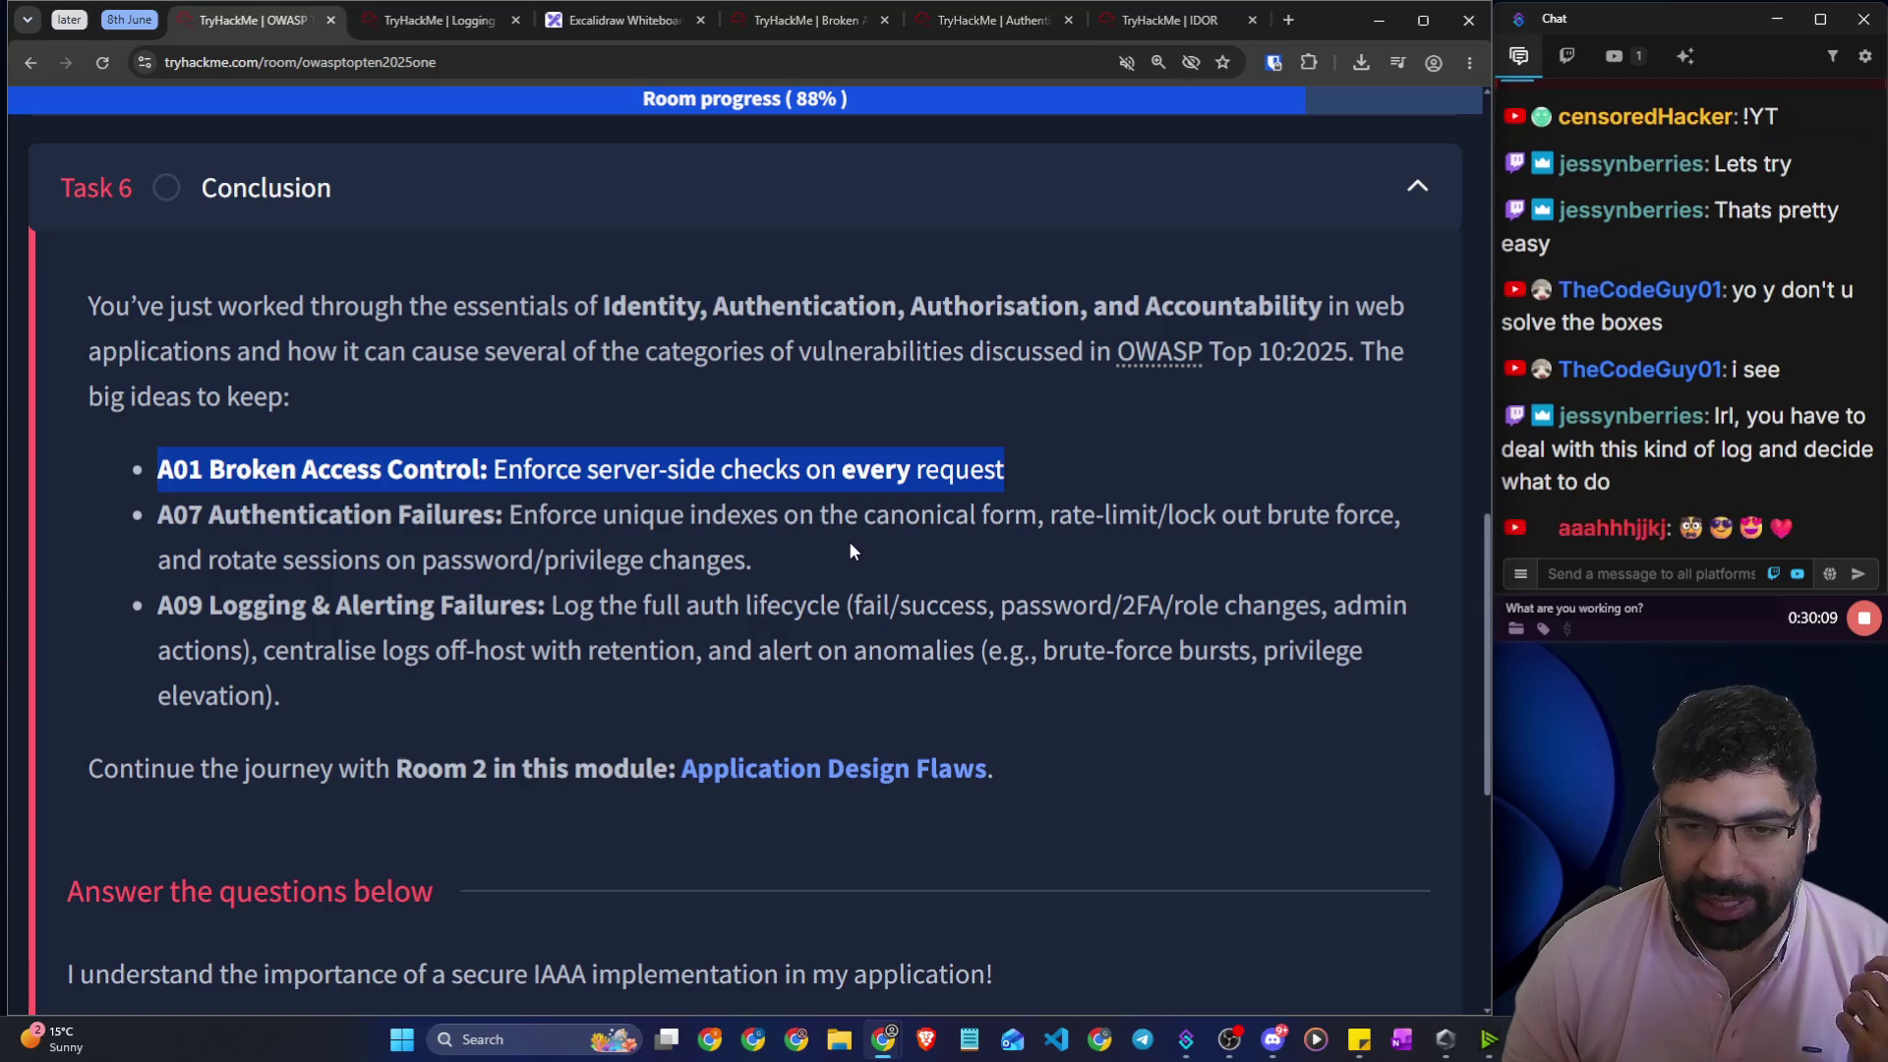
pyautogui.click(1603, 577)
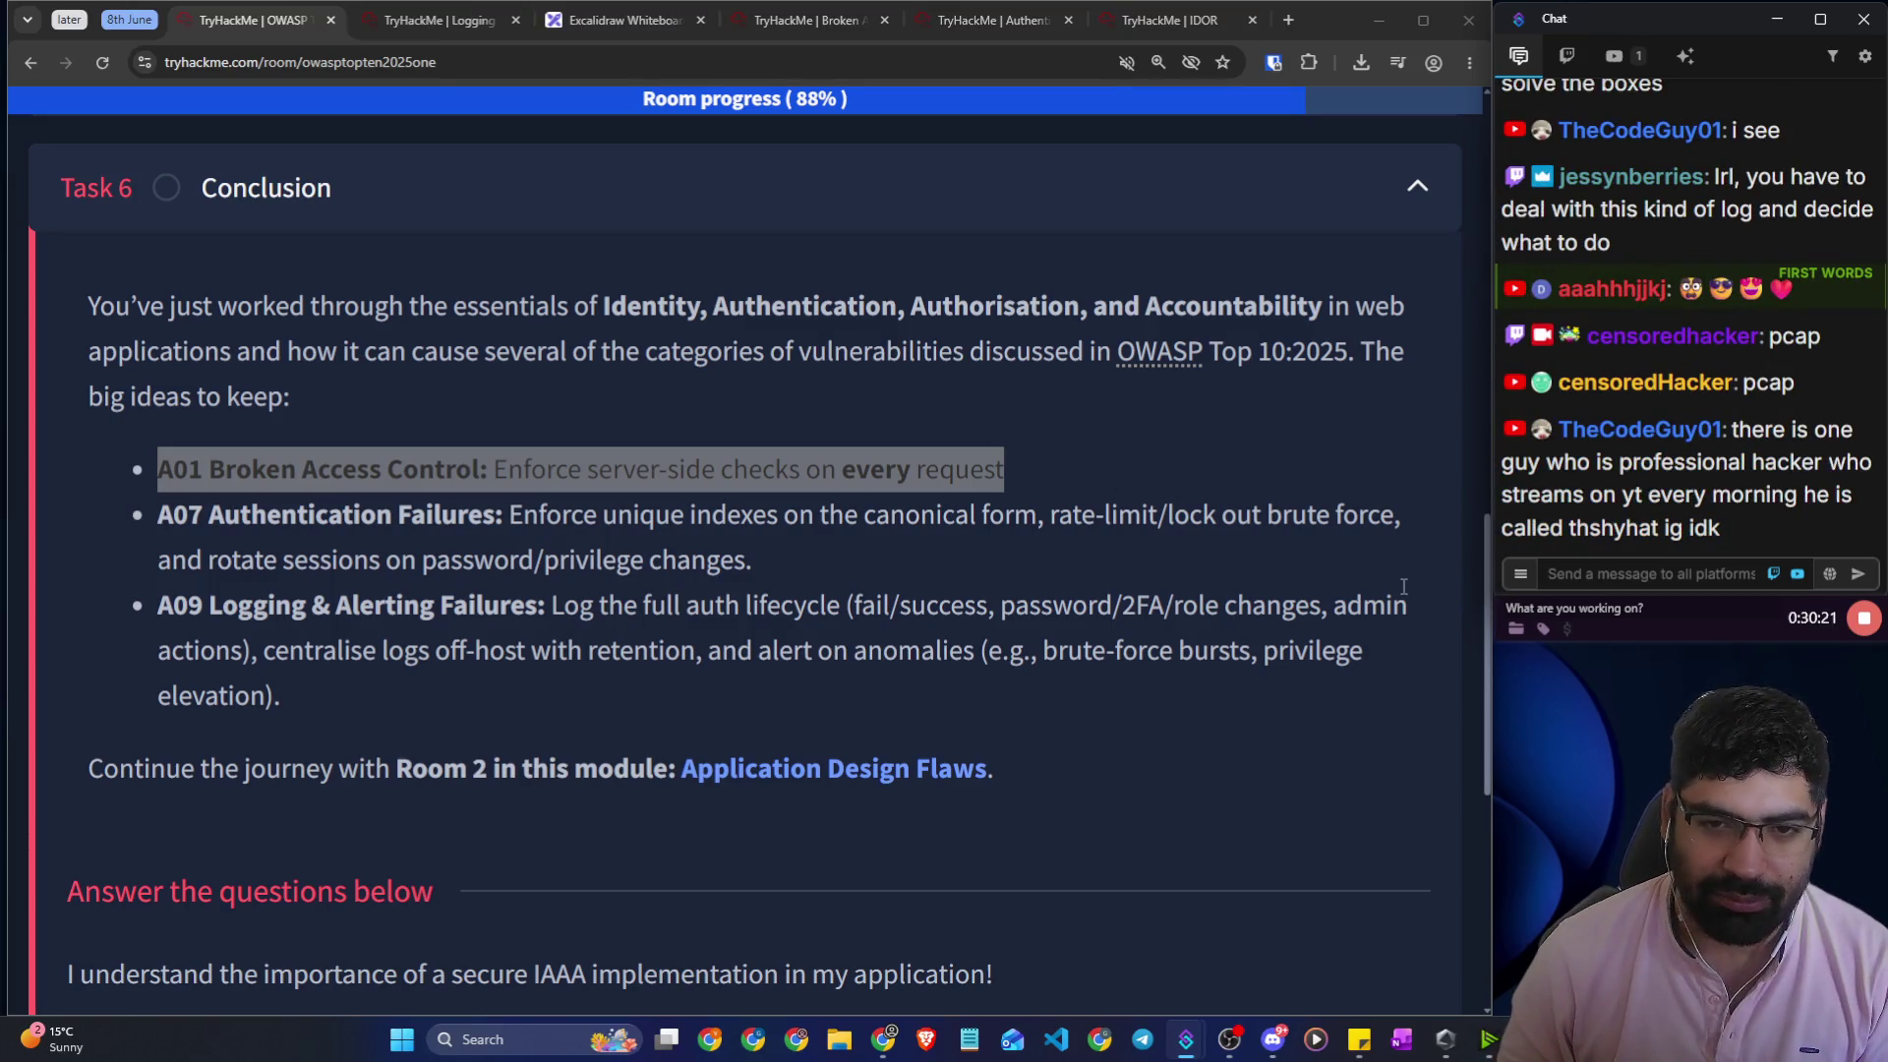
pyautogui.moveTo(1804, 393)
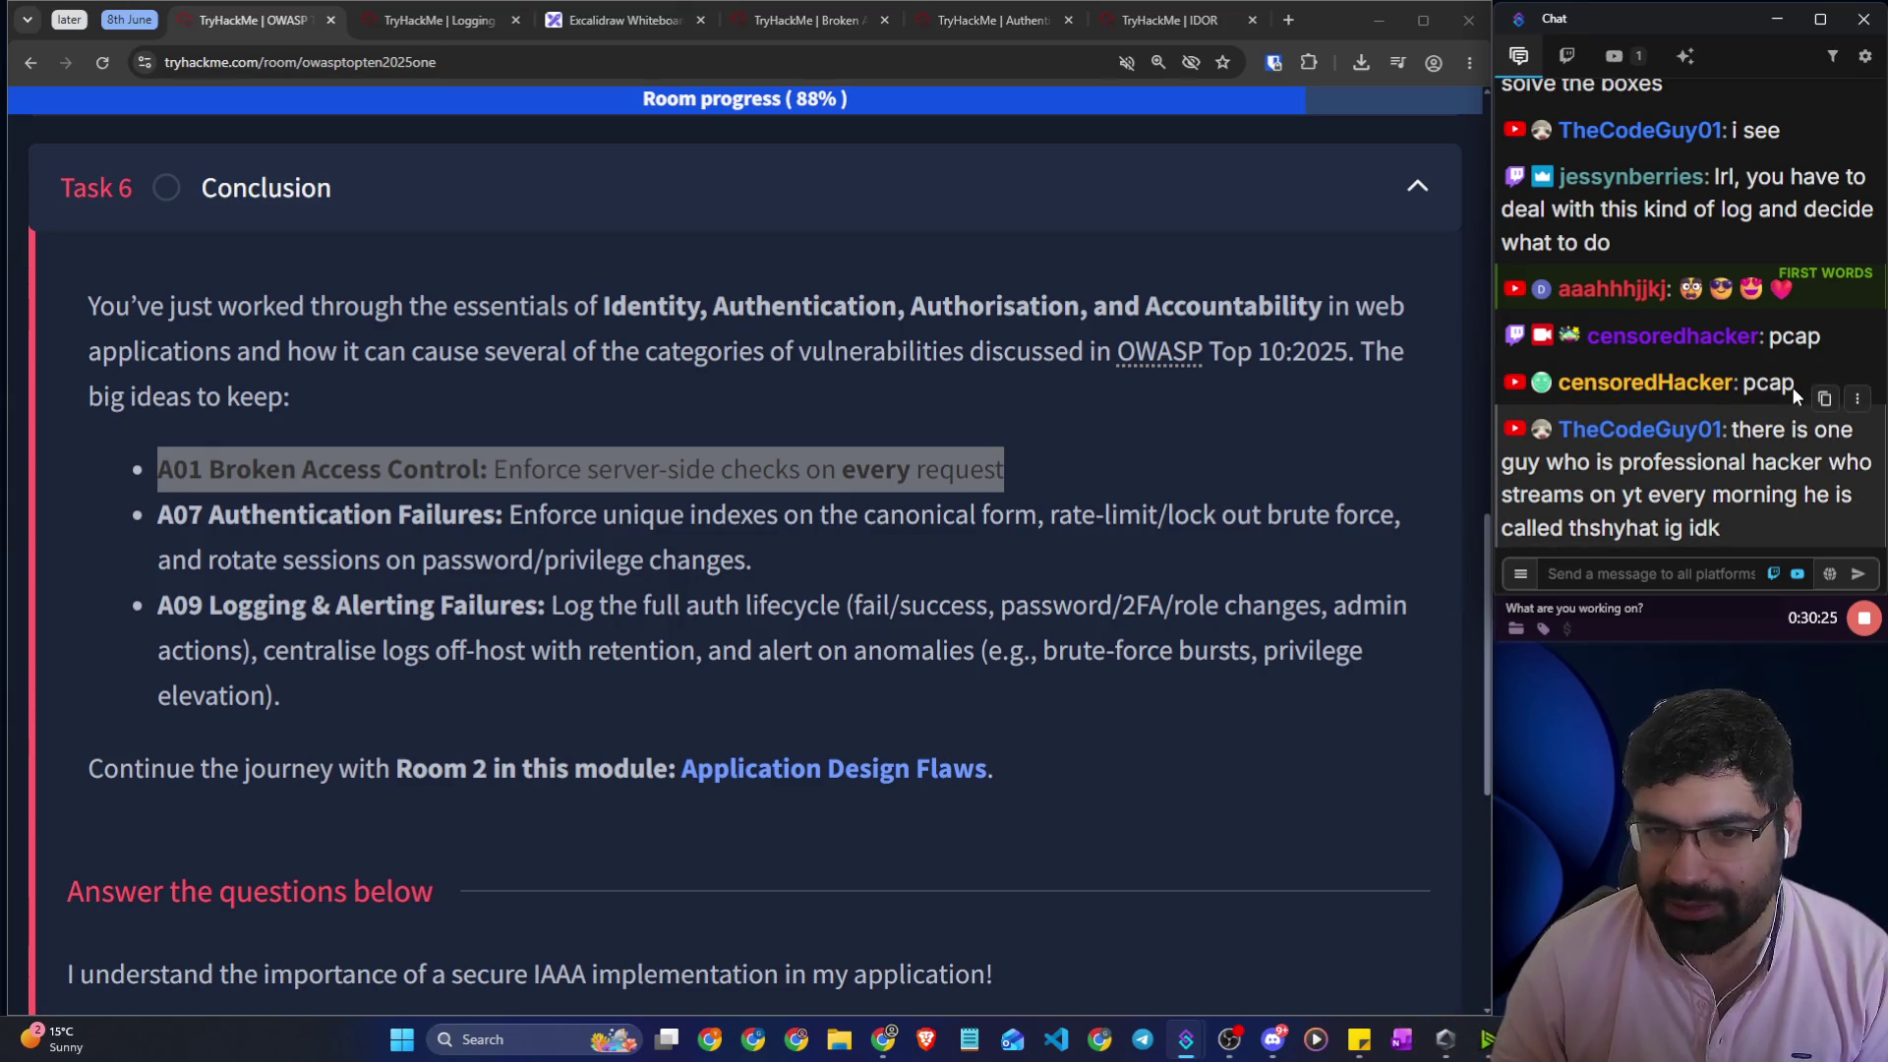
pyautogui.click(460, 604)
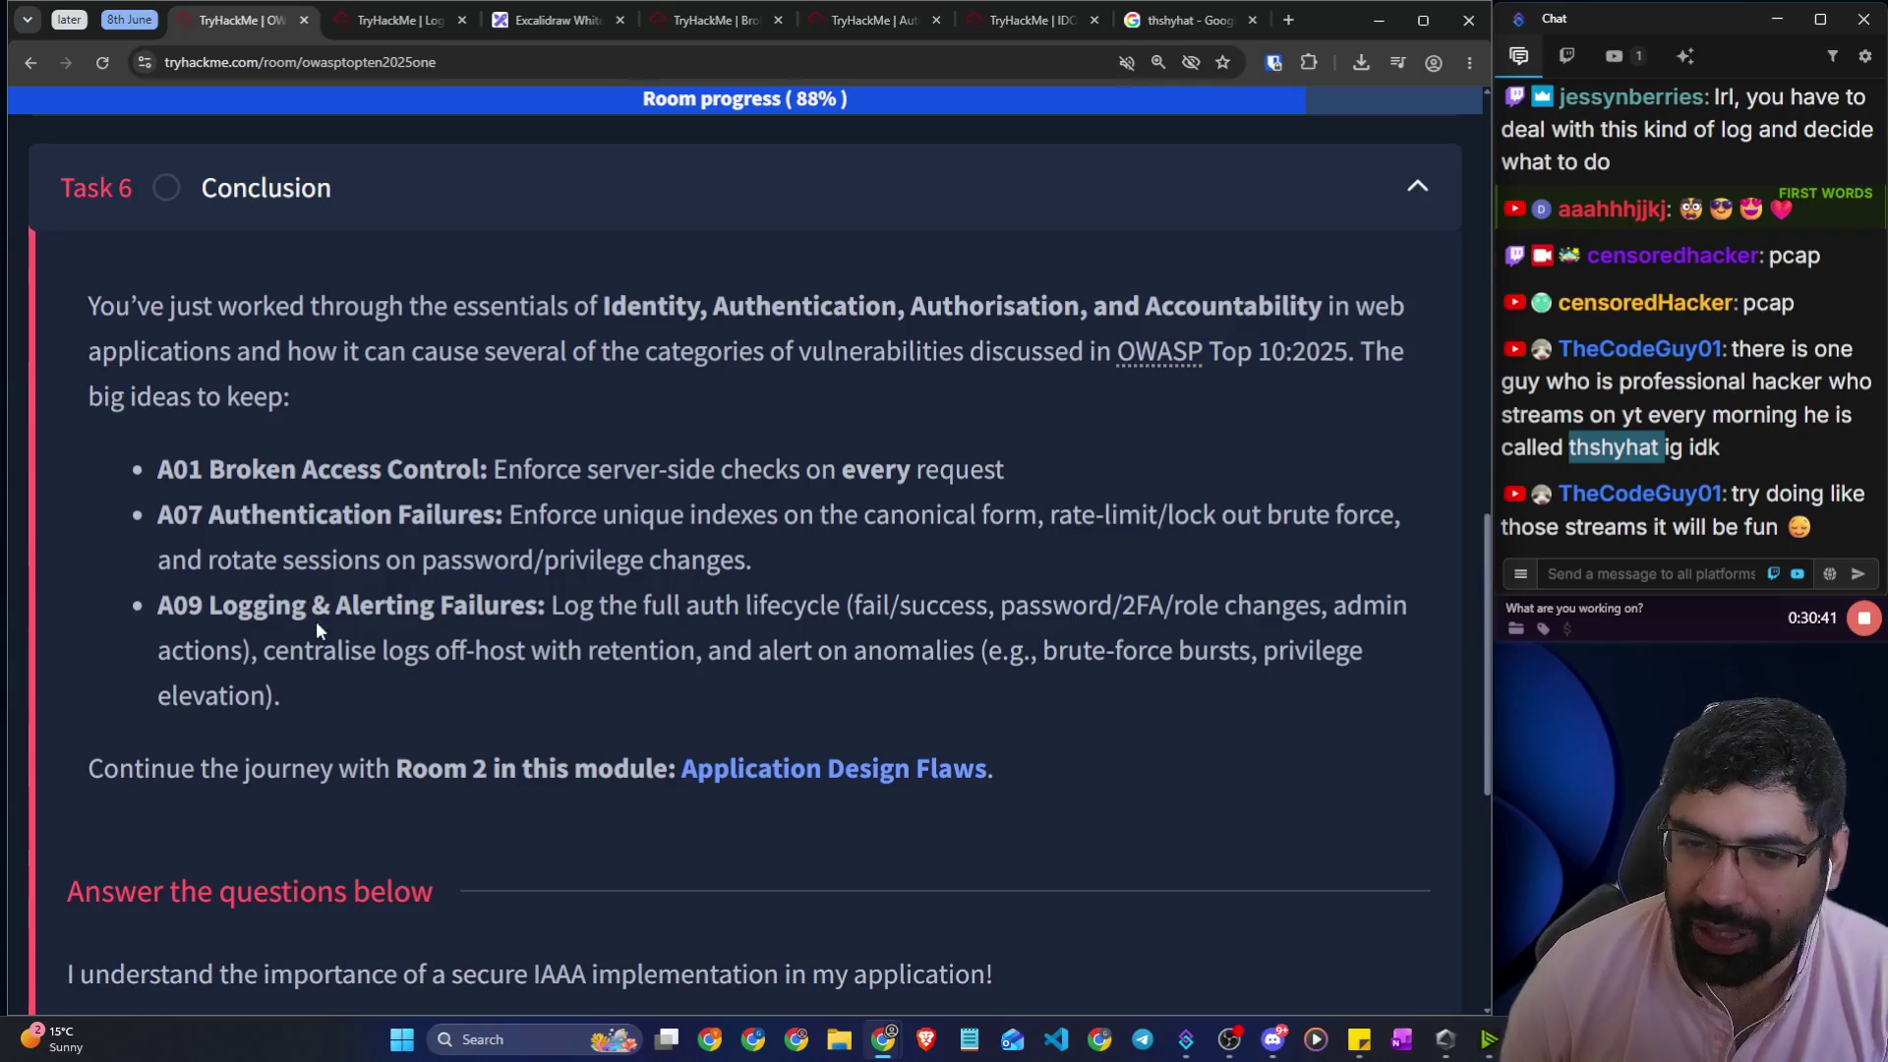
pyautogui.click(1666, 576)
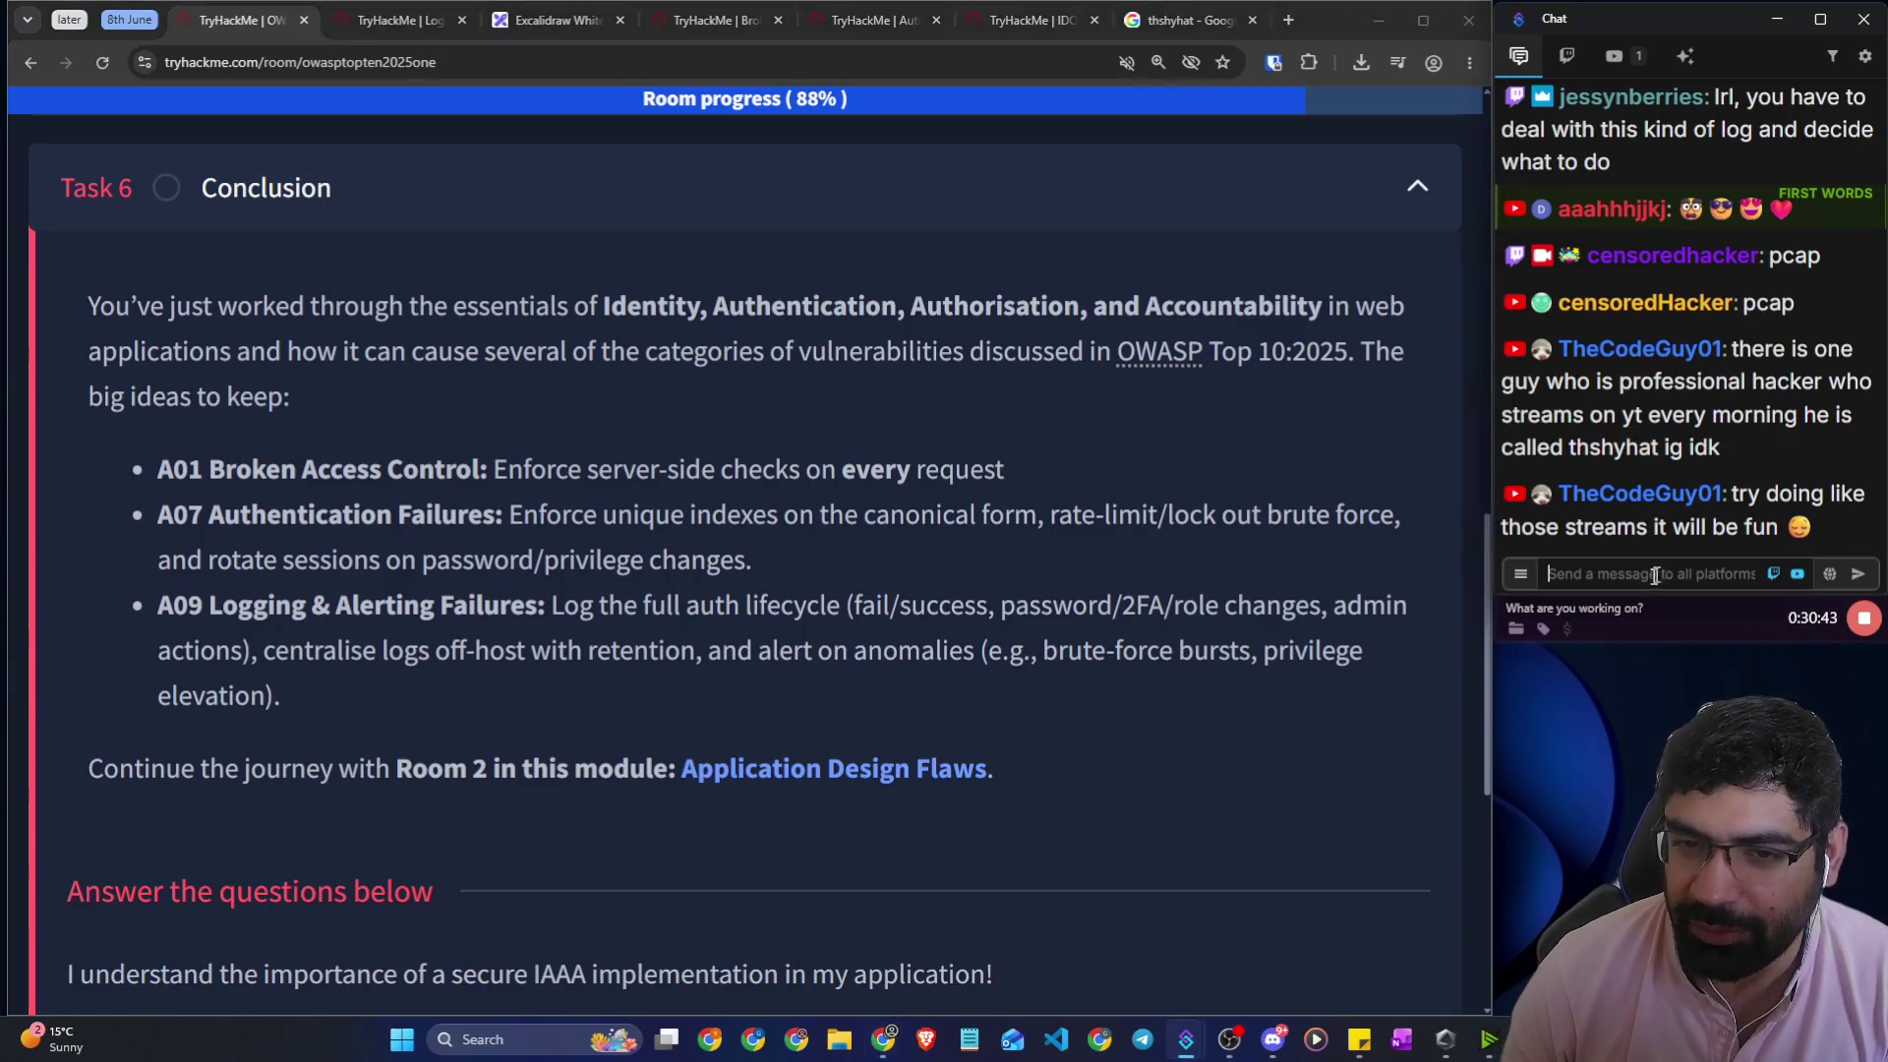
pyautogui.moveTo(157, 515); pyautogui.dragTo(1402, 527)
pyautogui.moveTo(217, 562); pyautogui.dragTo(747, 560)
pyautogui.click(791, 578)
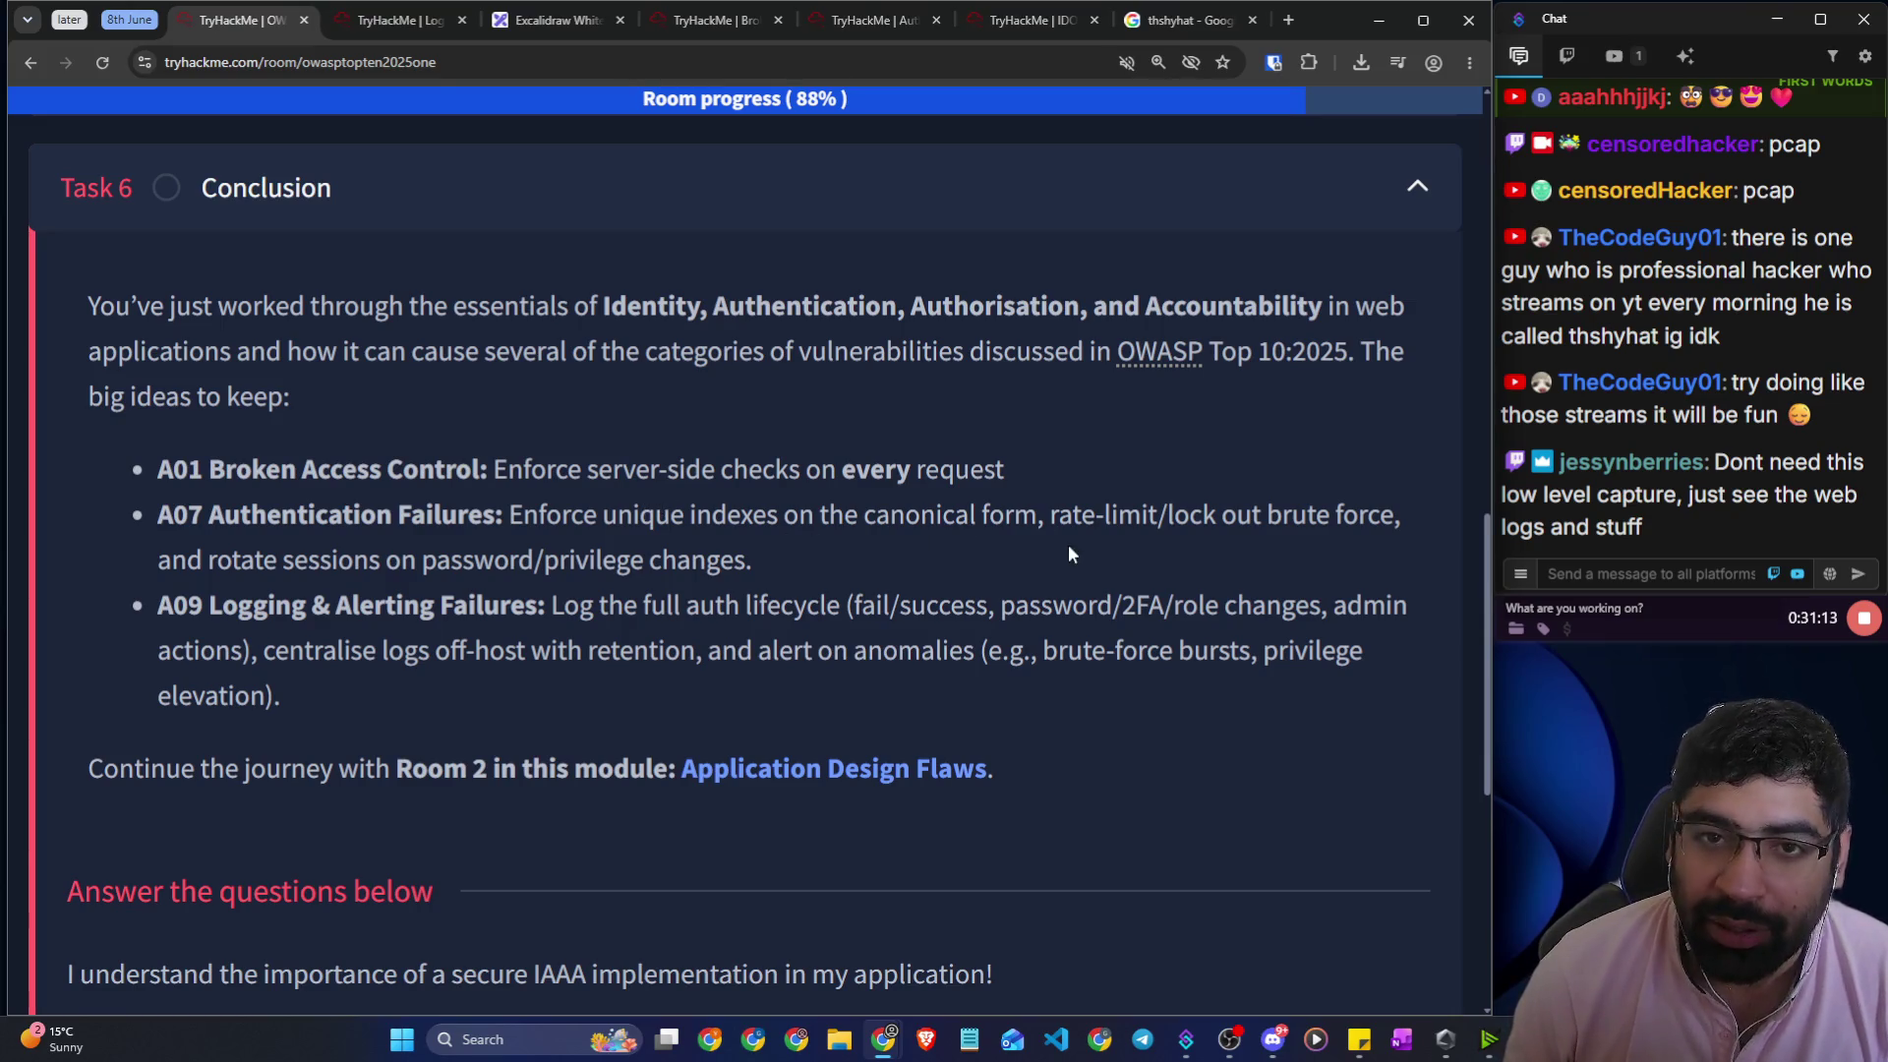
pyautogui.moveTo(1050, 515); pyautogui.dragTo(1390, 501)
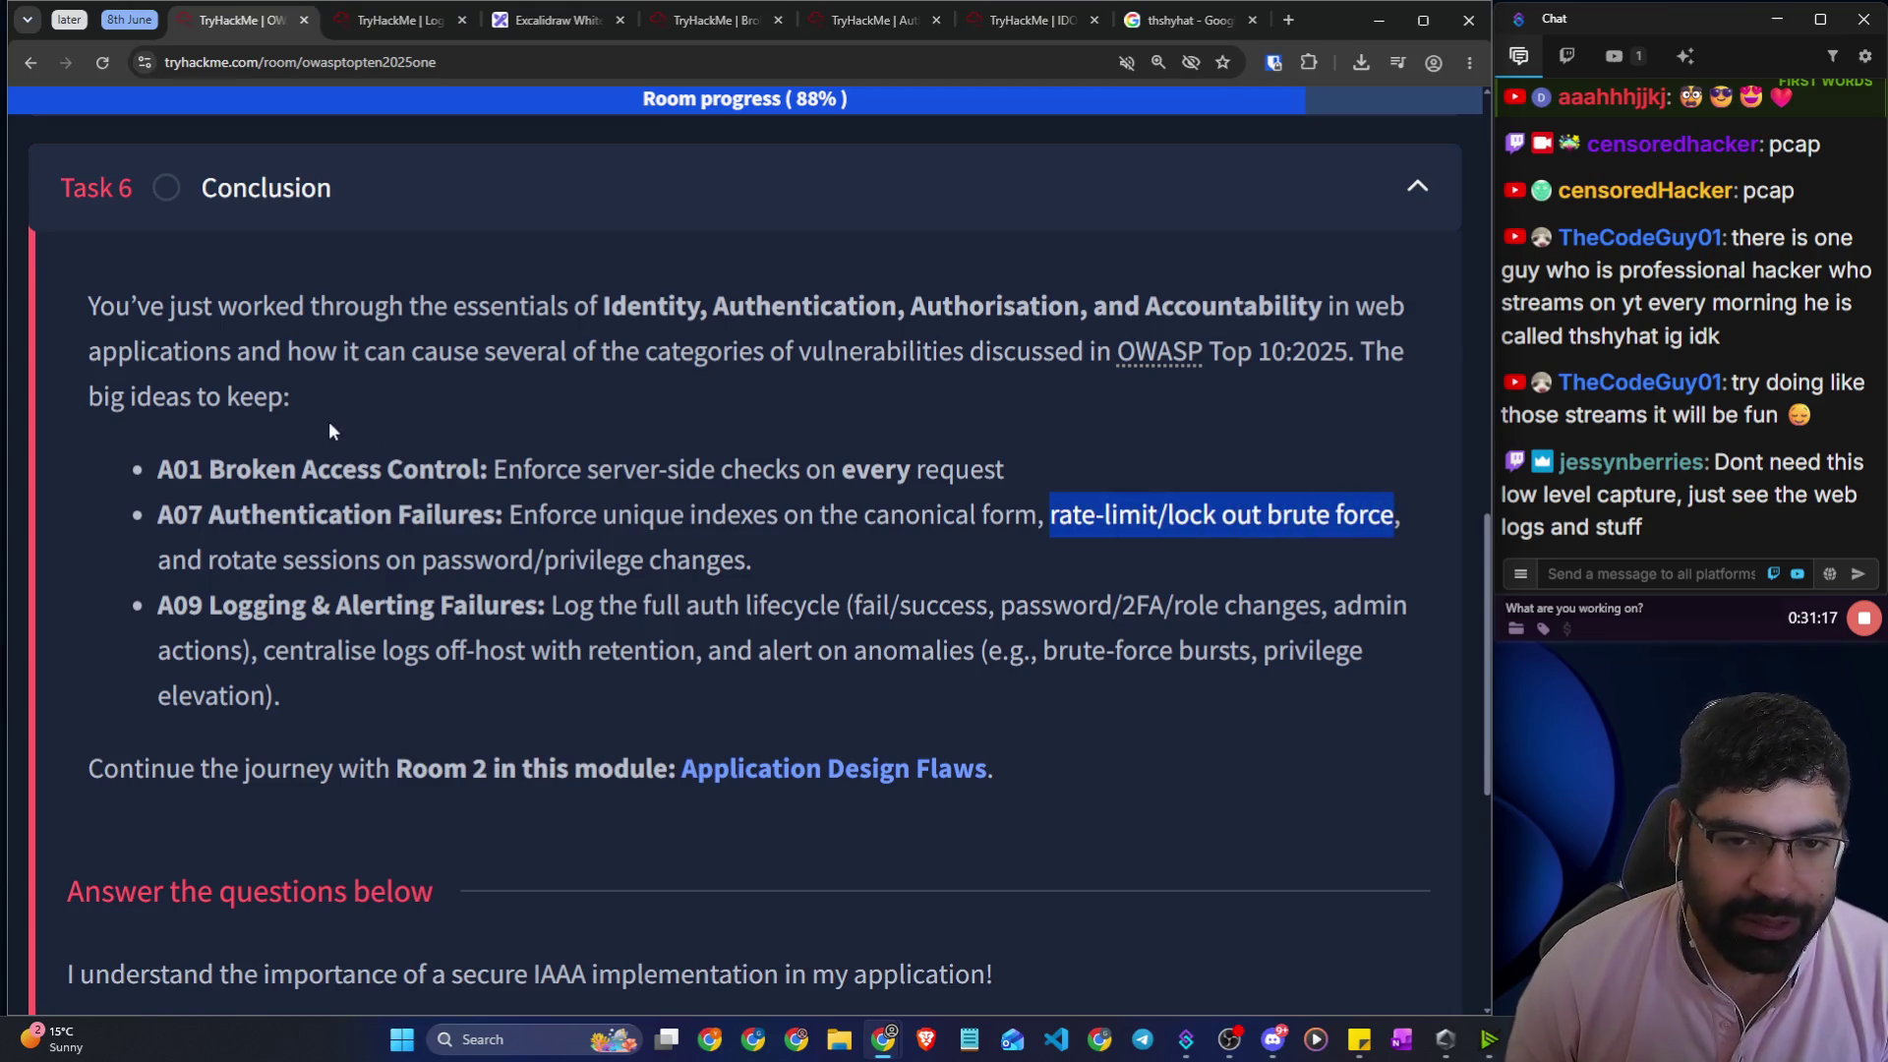
pyautogui.moveTo(218, 560); pyautogui.dragTo(726, 573)
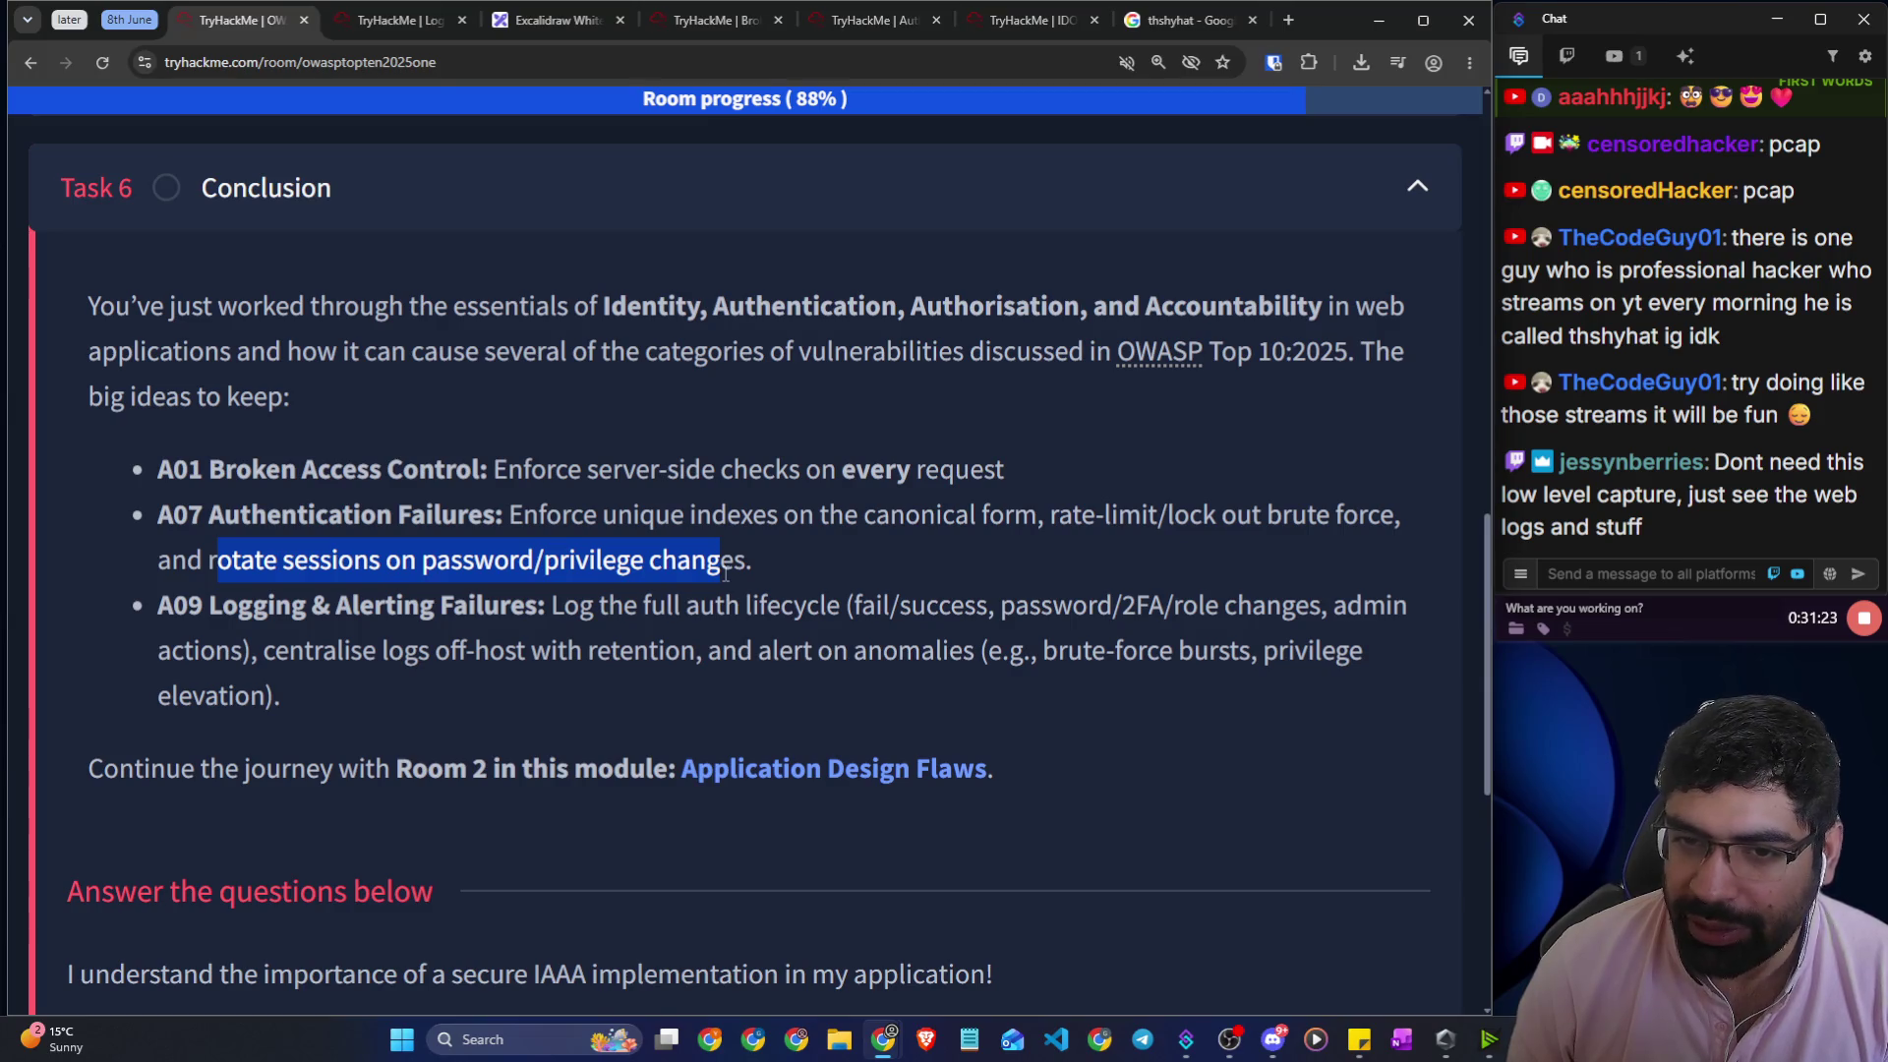
pyautogui.click(1644, 574)
pyautogui.click(998, 638)
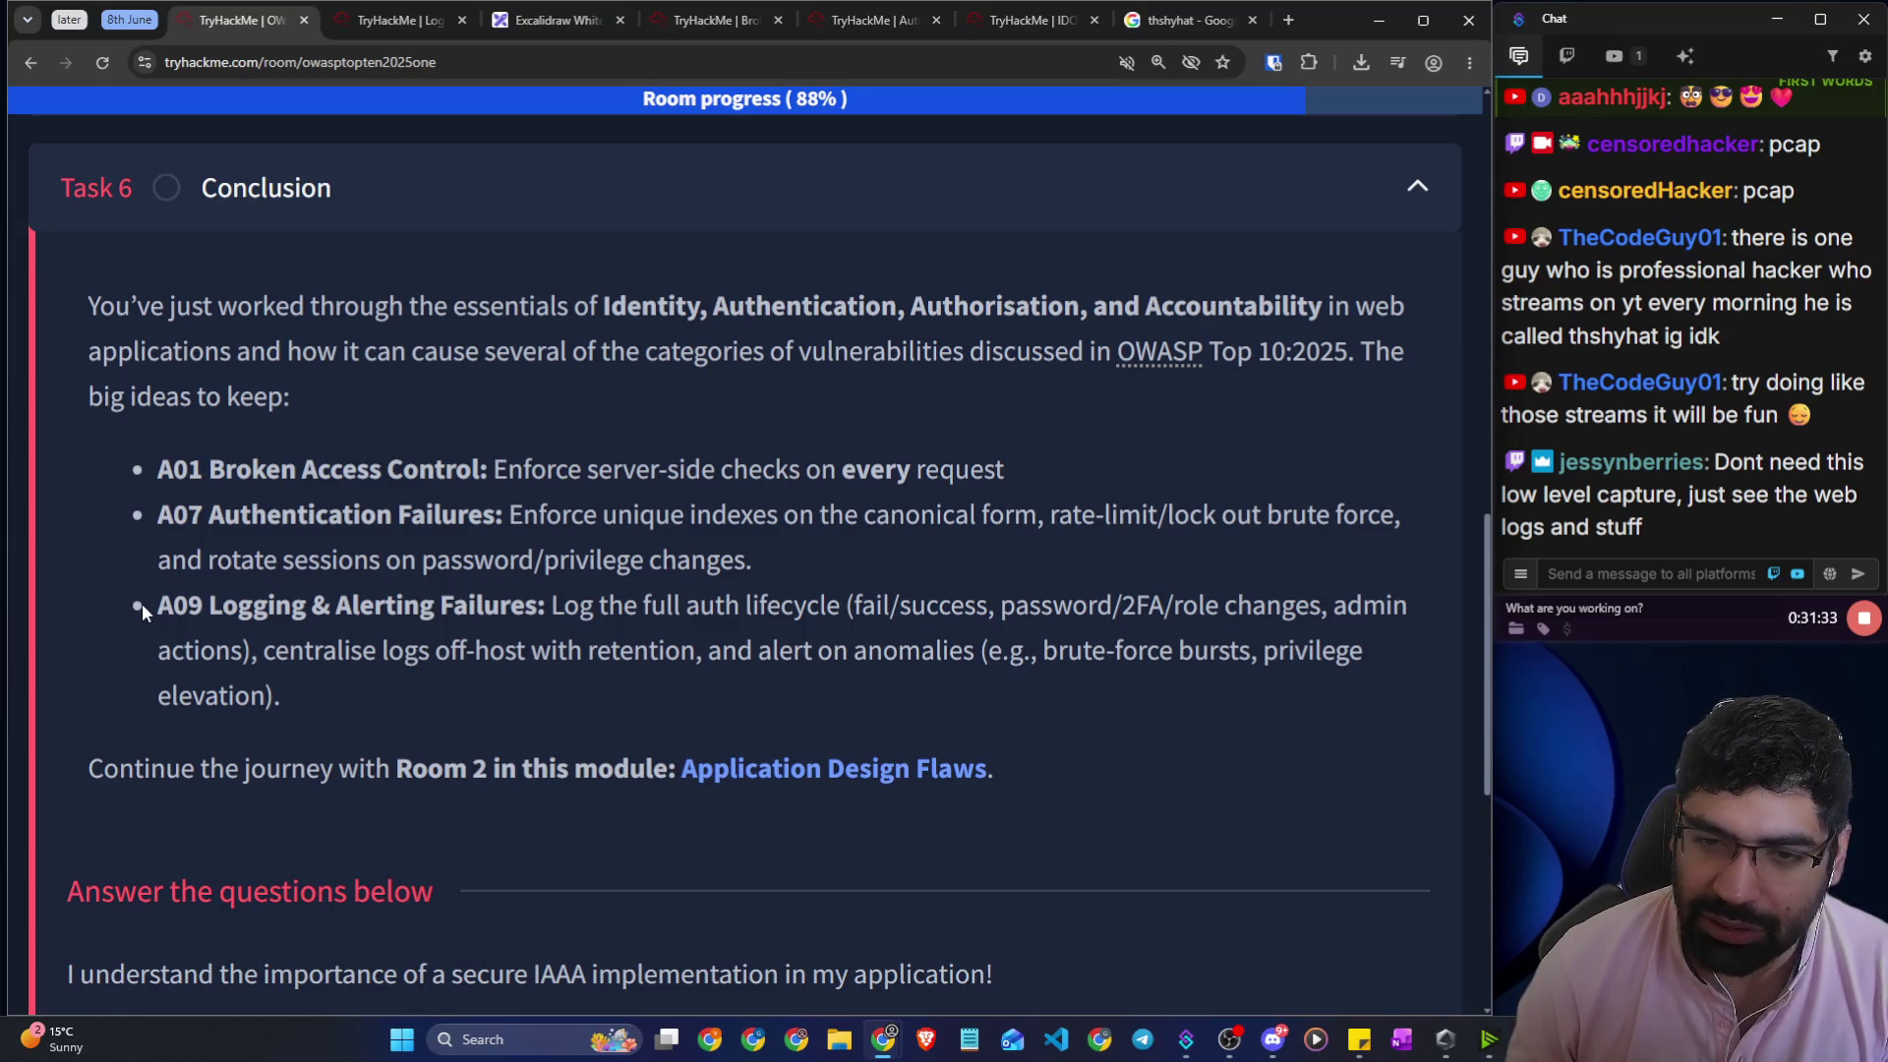
pyautogui.moveTo(1649, 527)
pyautogui.mouseDown()
pyautogui.moveTo(1708, 497)
pyautogui.moveTo(1709, 462)
pyautogui.mouseUp()
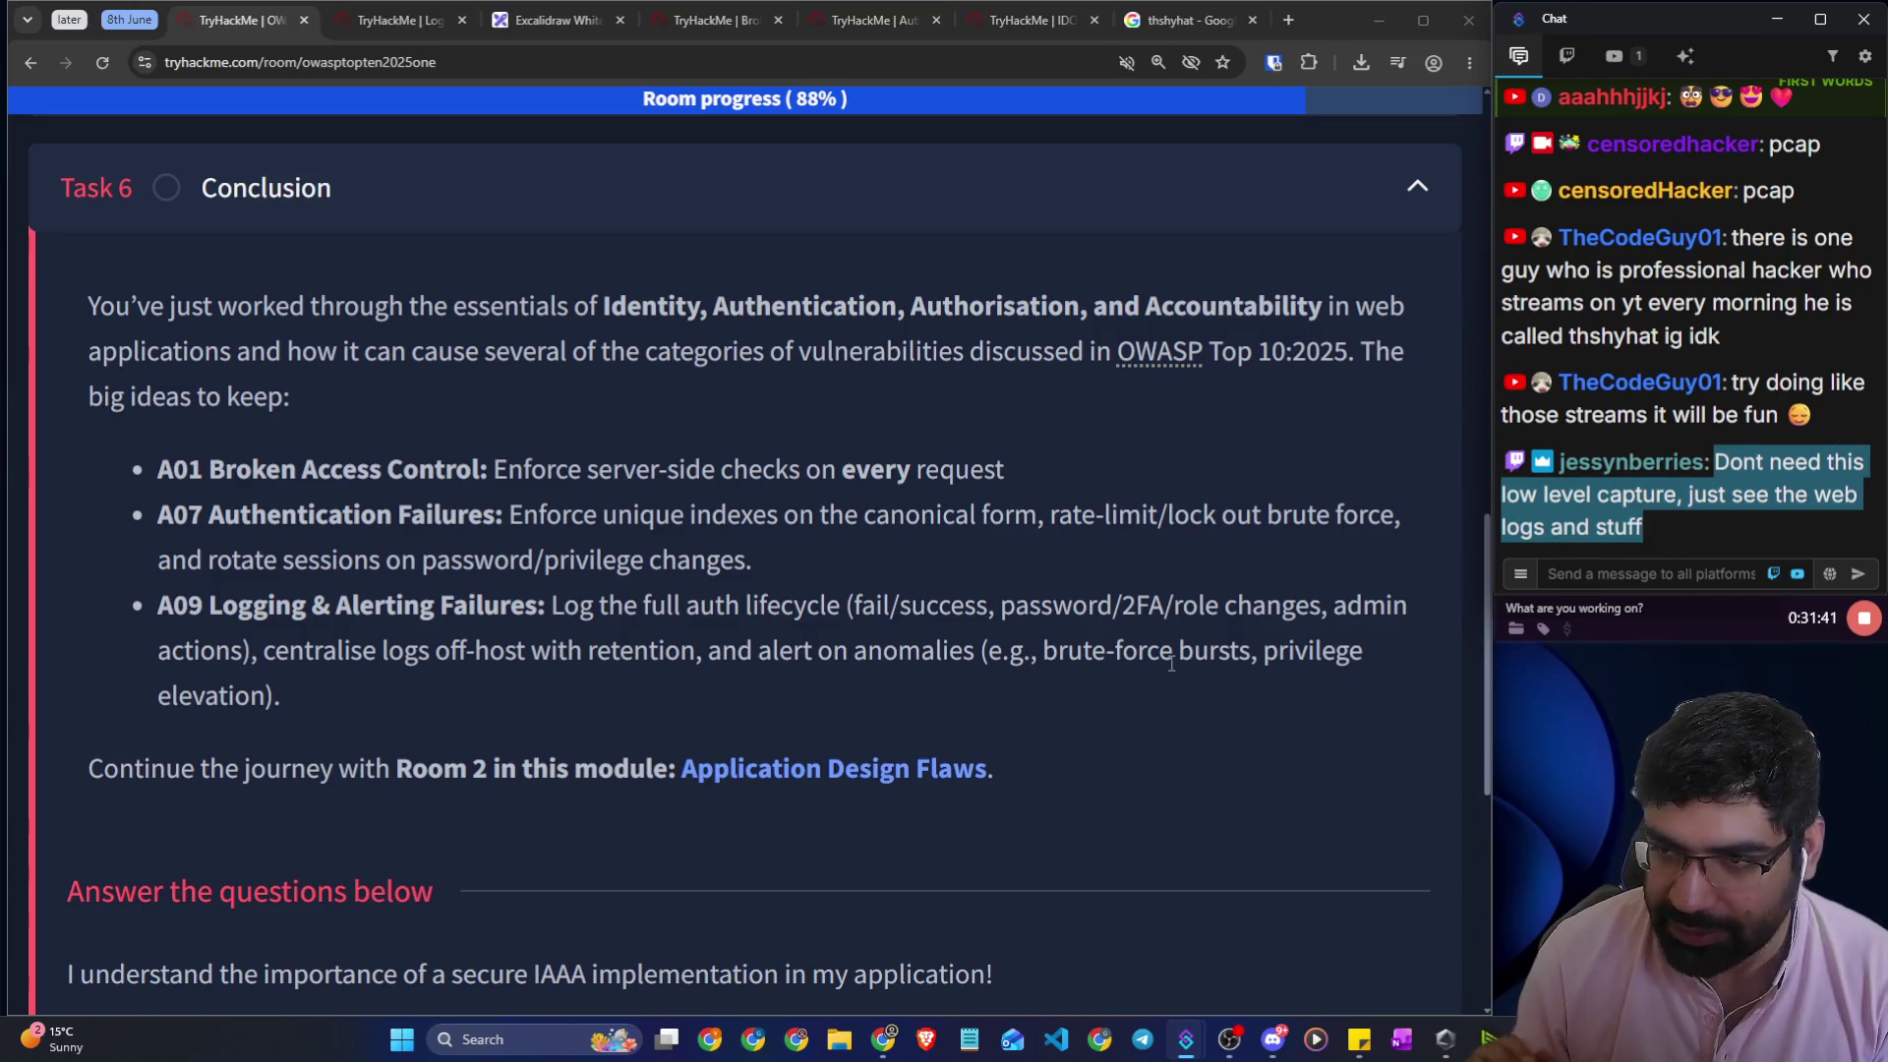
pyautogui.click(275, 646)
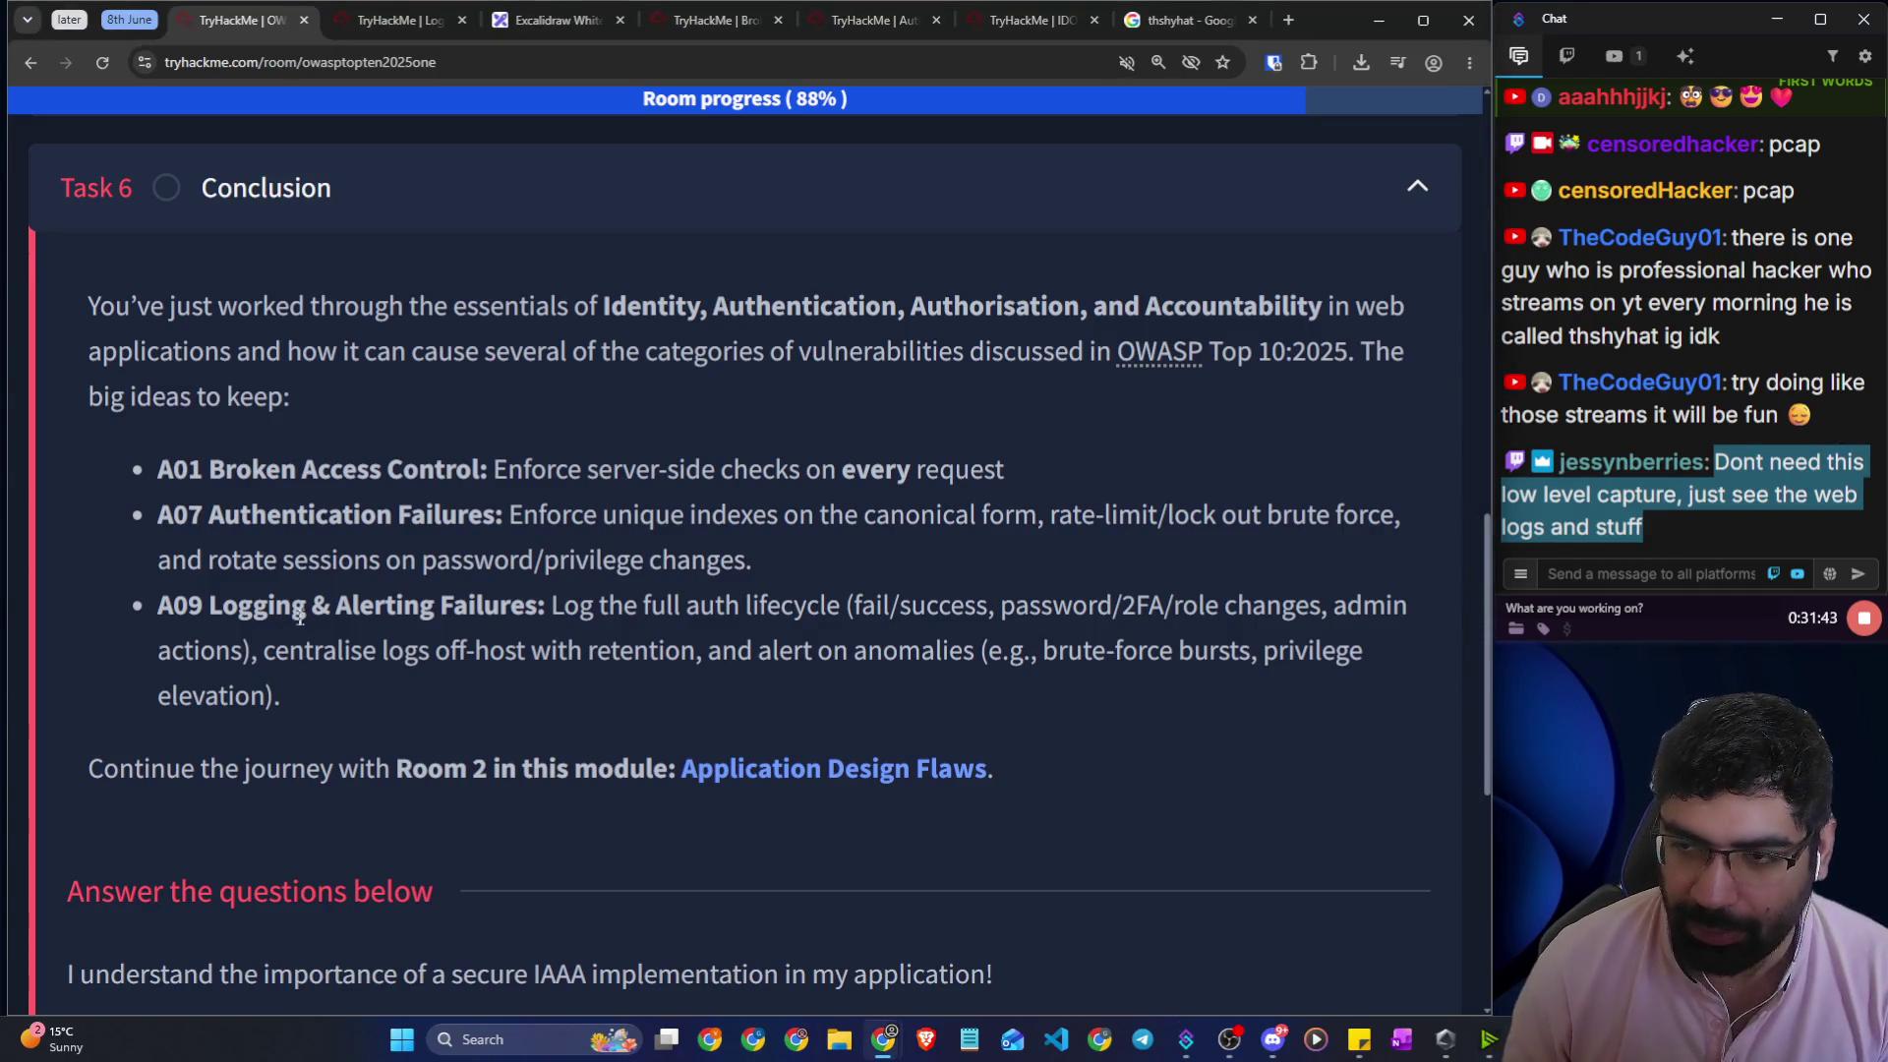
pyautogui.click(1689, 584)
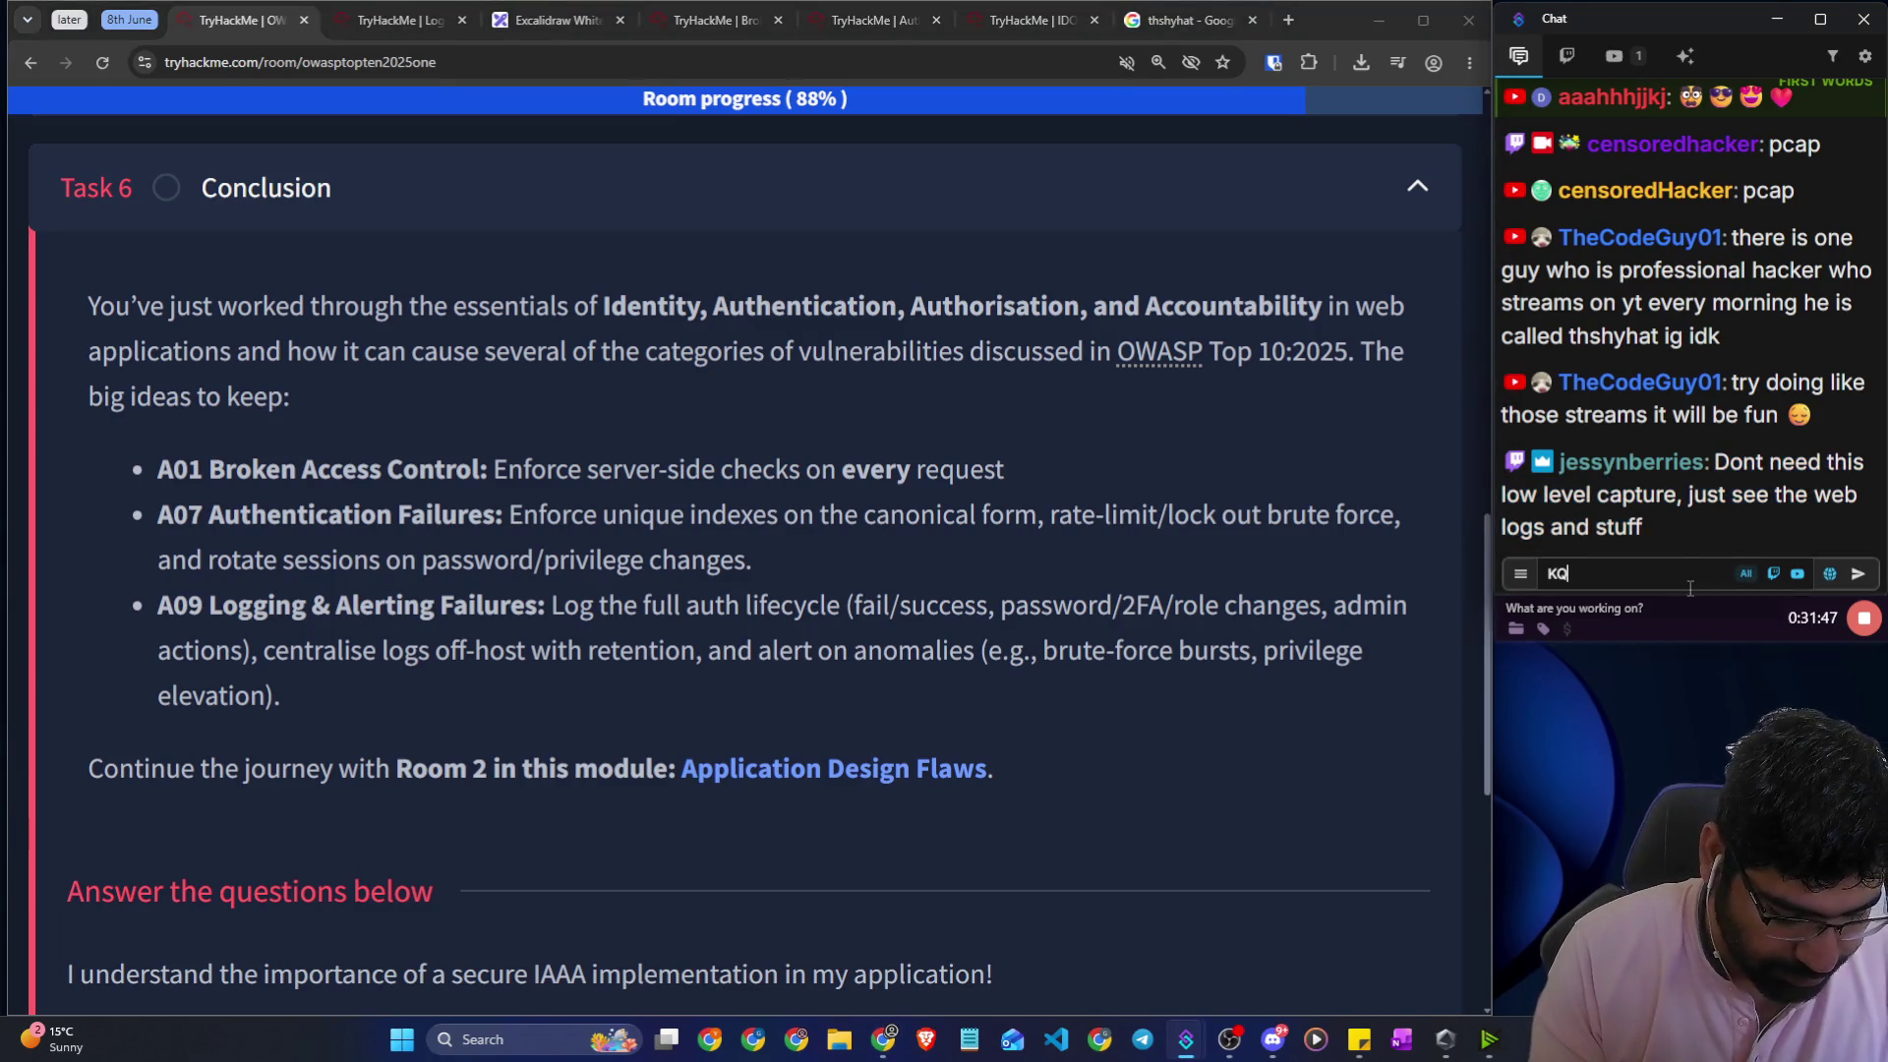
pyautogui.click(436, 421)
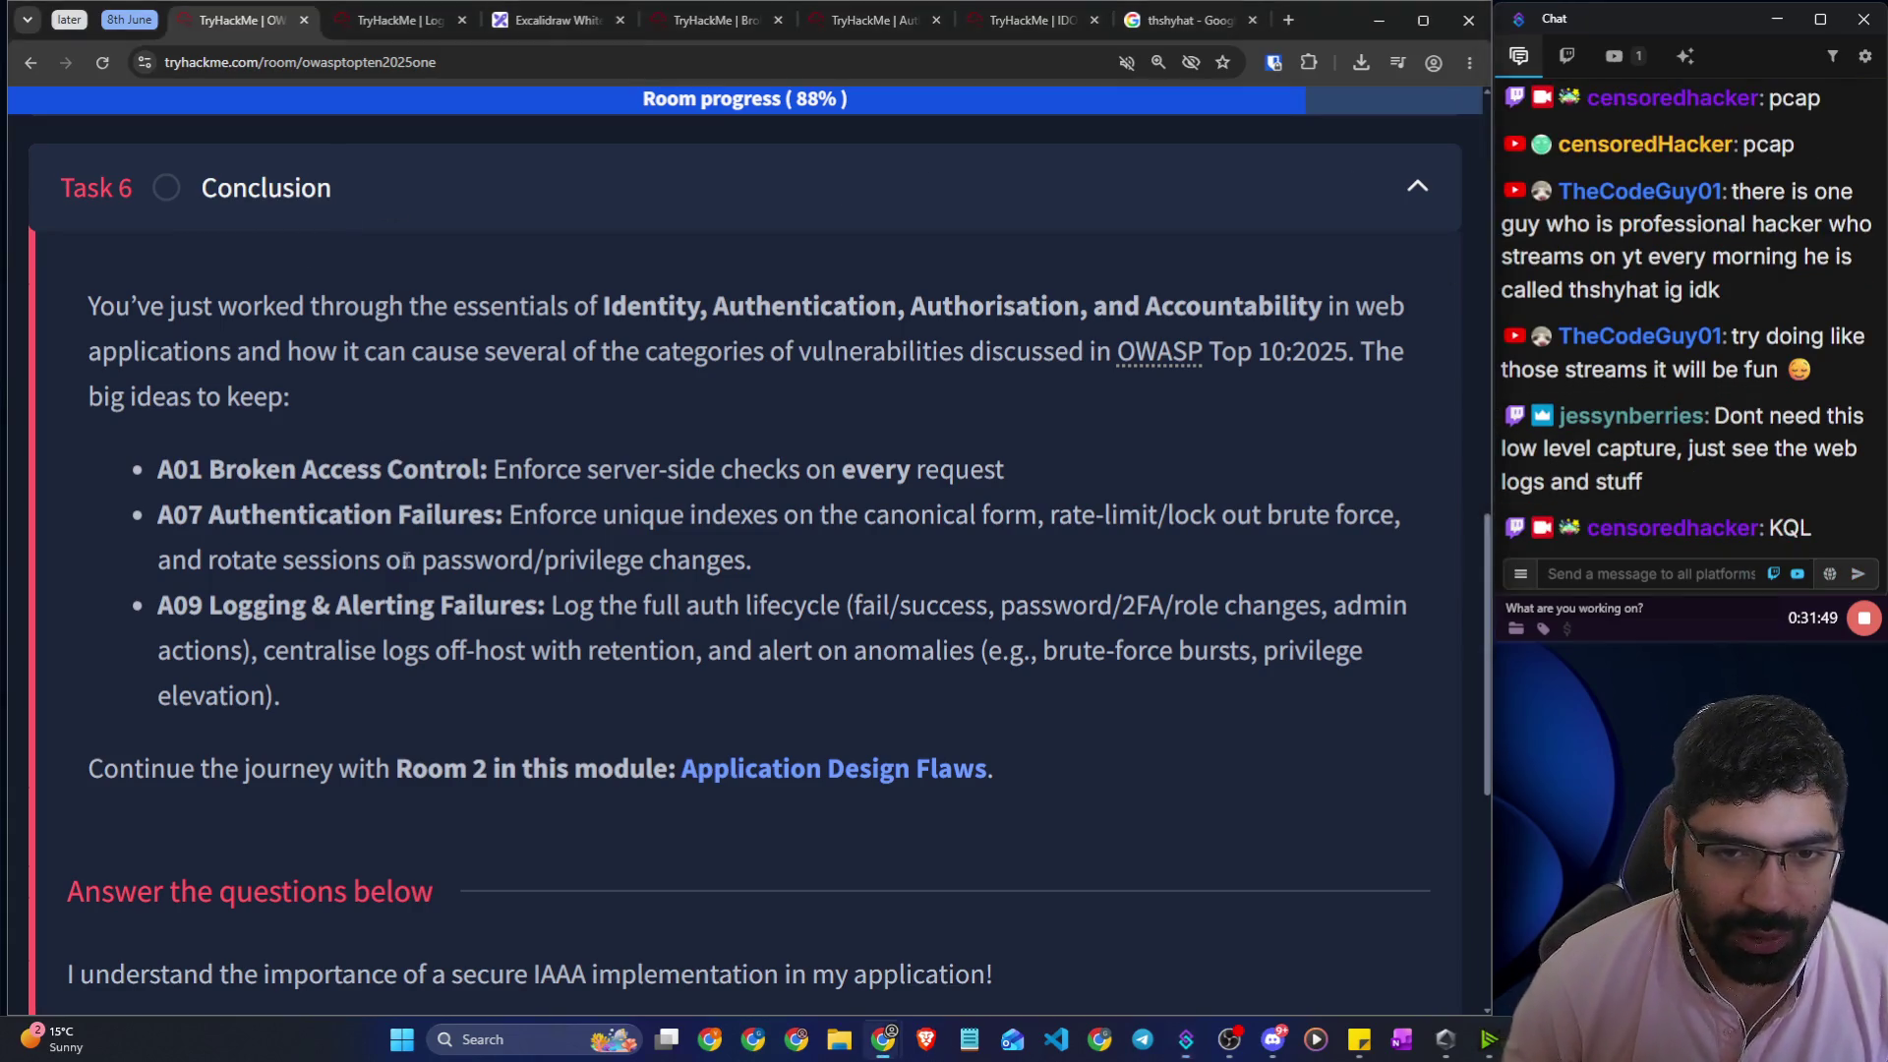
pyautogui.moveTo(174, 605)
pyautogui.mouseDown()
pyautogui.moveTo(157, 604)
pyautogui.moveTo(1360, 607)
pyautogui.mouseUp()
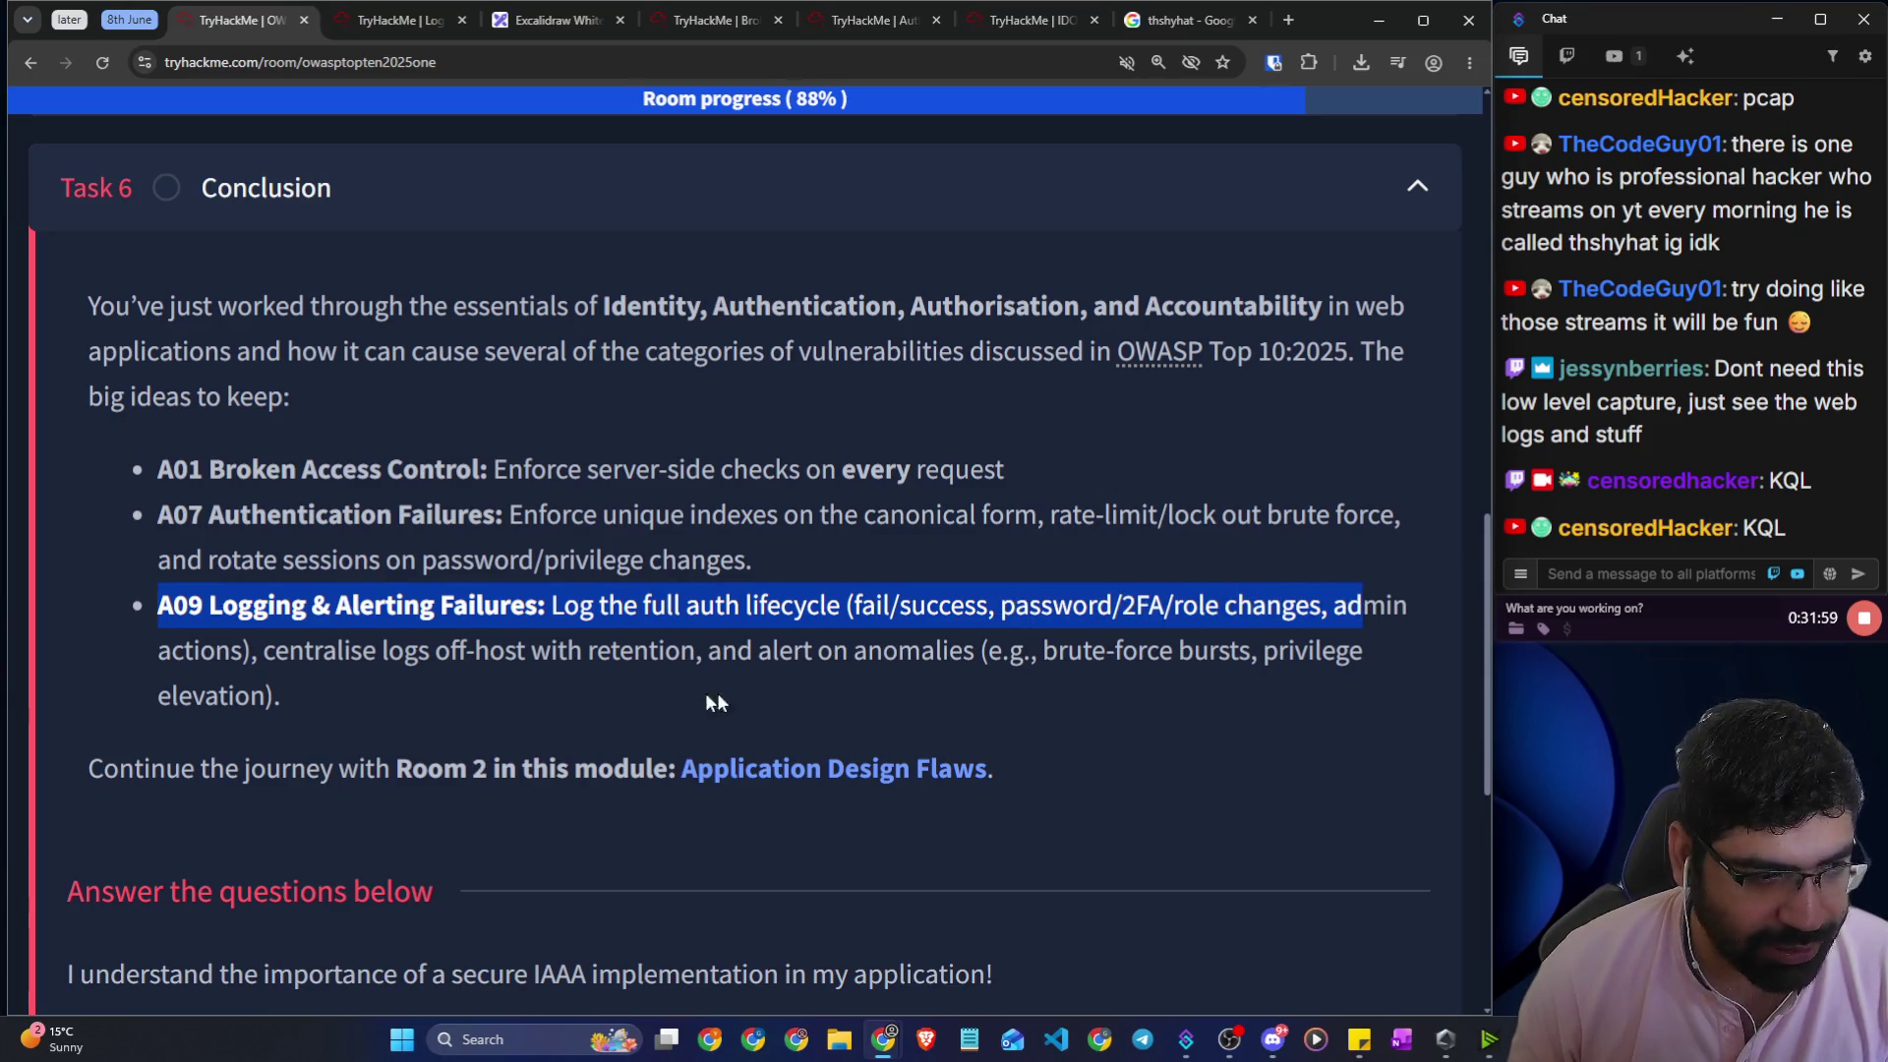
pyautogui.moveTo(277, 650); pyautogui.dragTo(1366, 659)
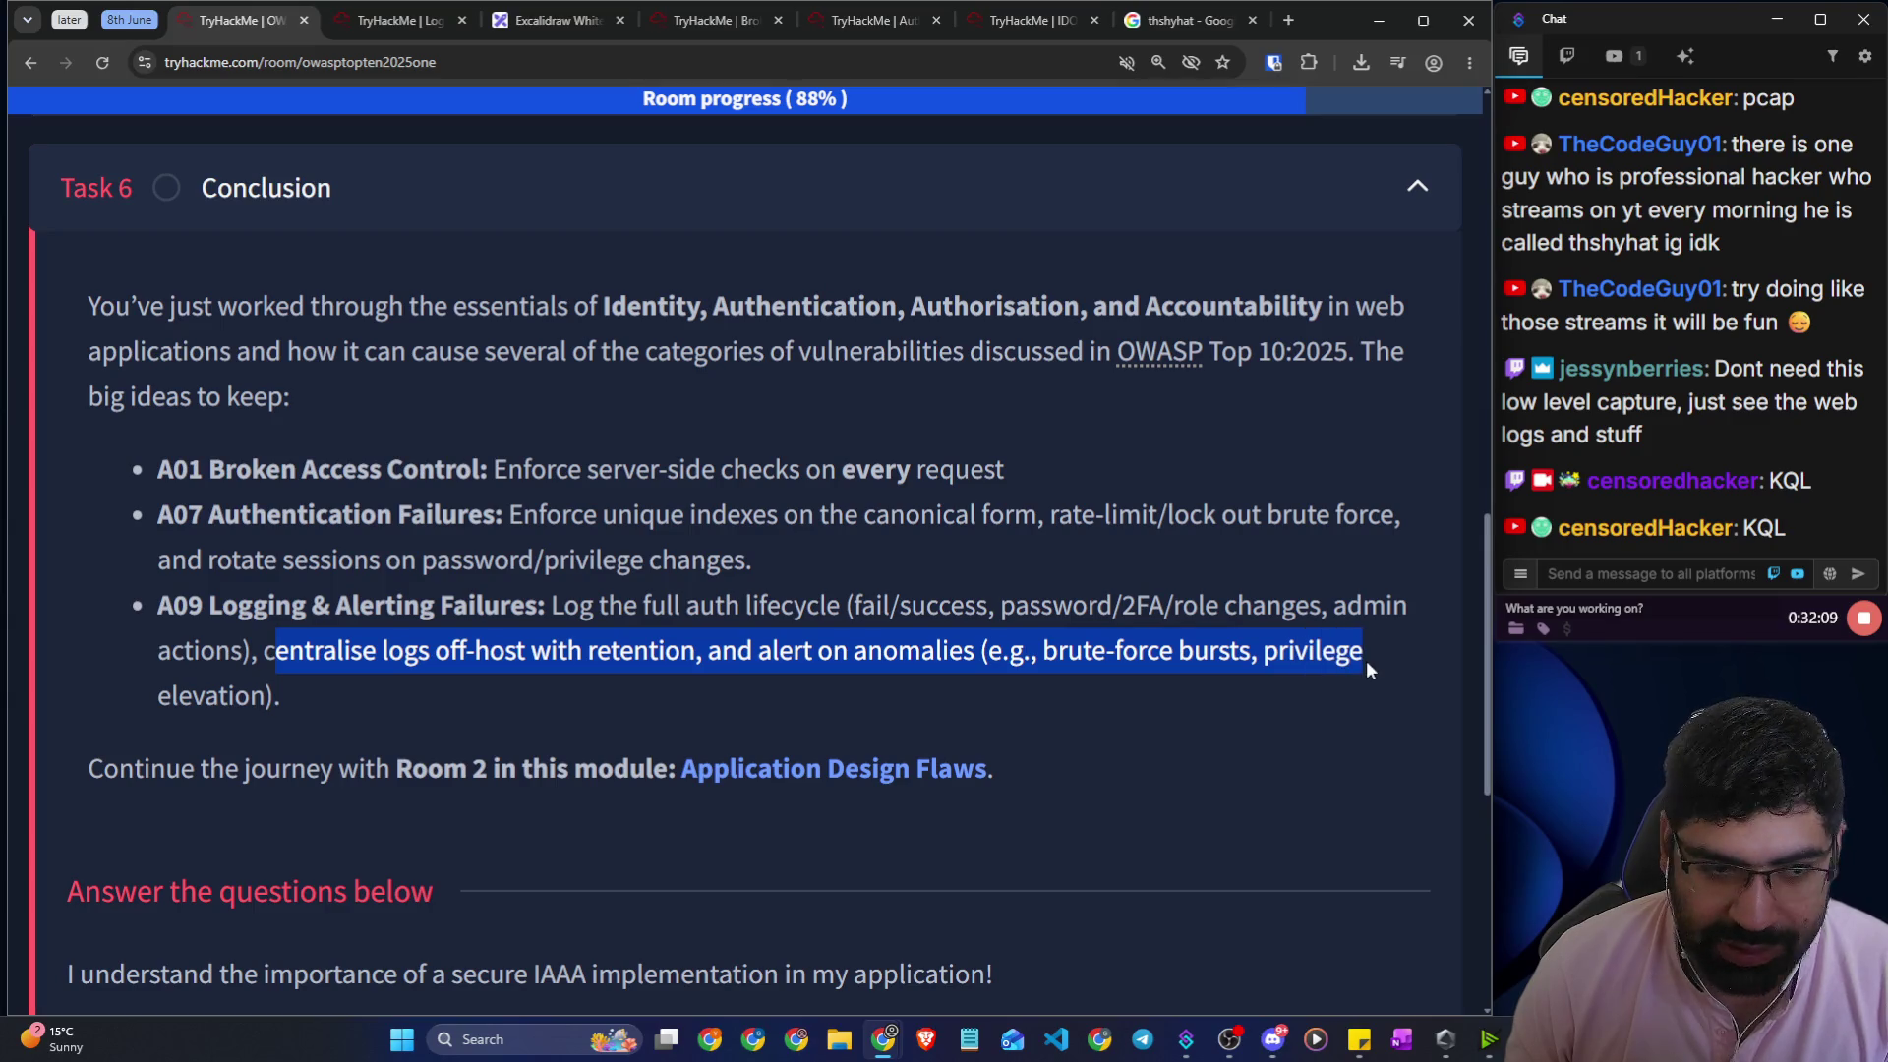
pyautogui.scroll(-2, 362, 709)
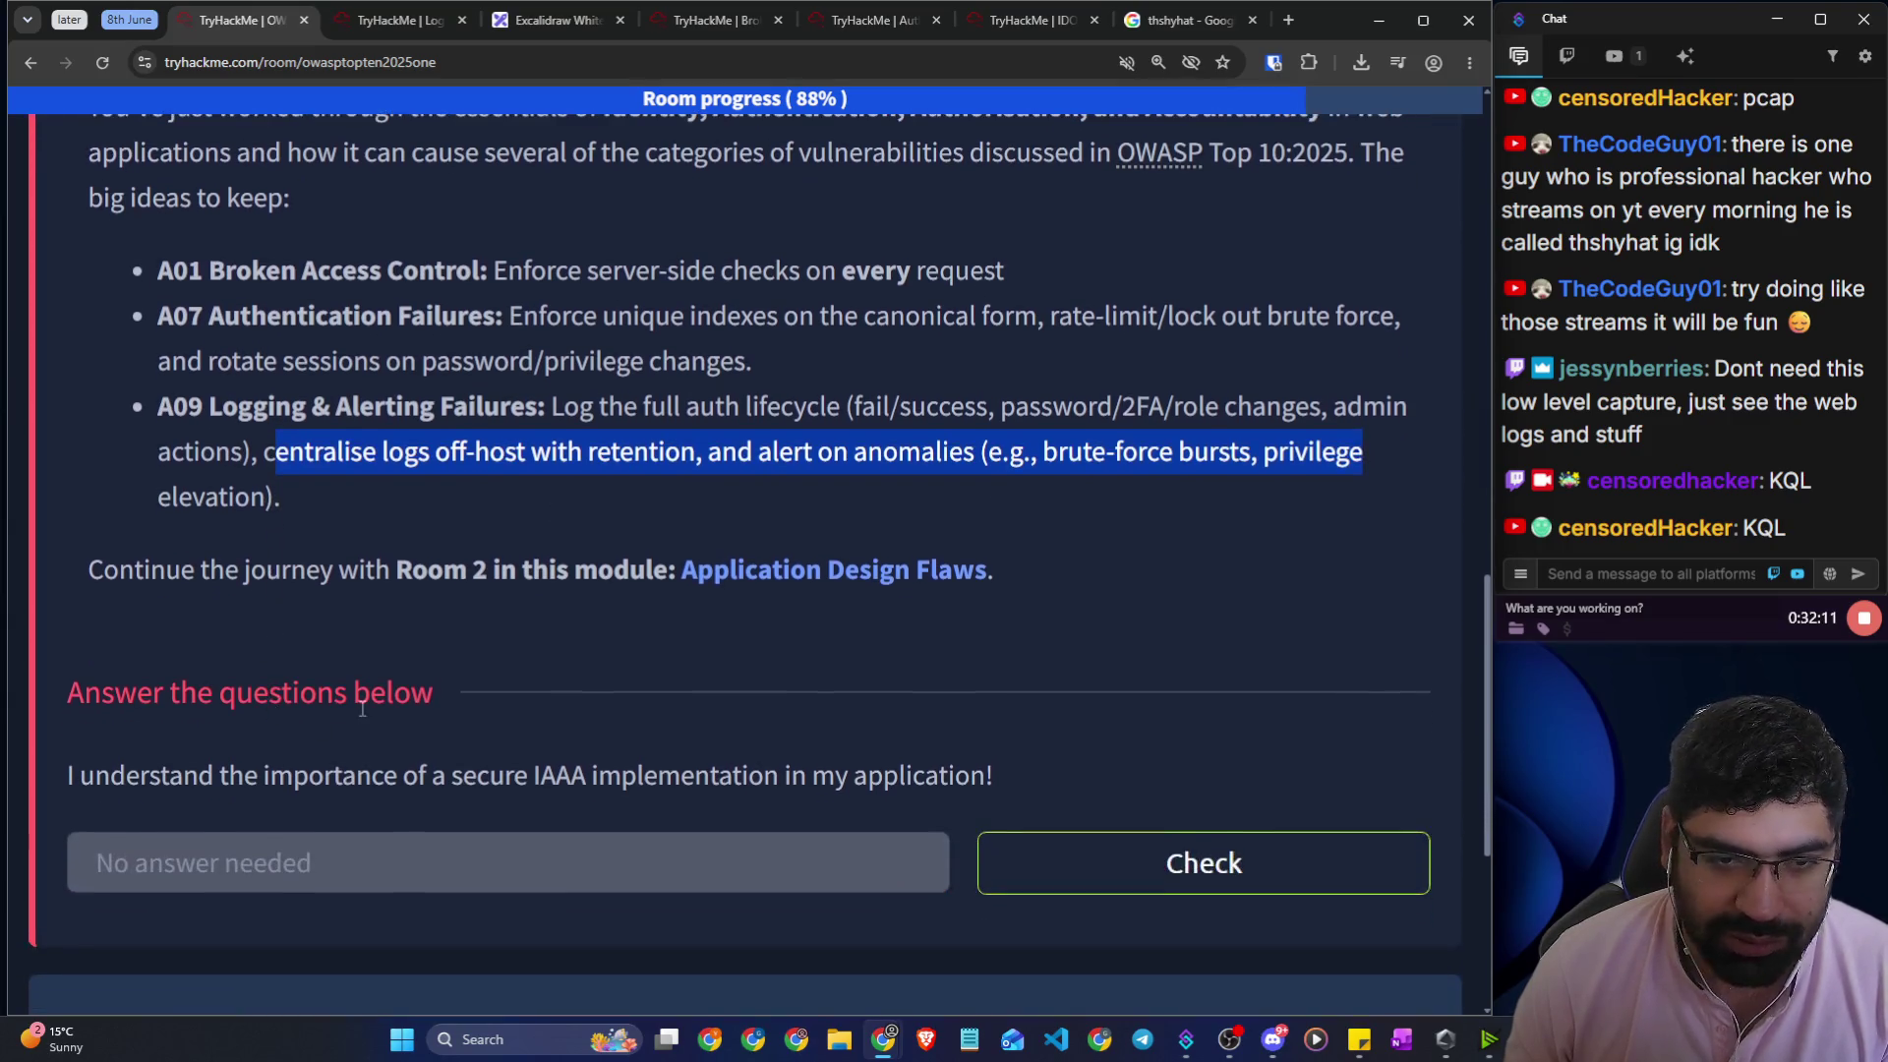
# - Open Application Design Flaws in a new tab and scroll through its six tasks
pyautogui.rightClick(688, 578)
pyautogui.click(763, 594)
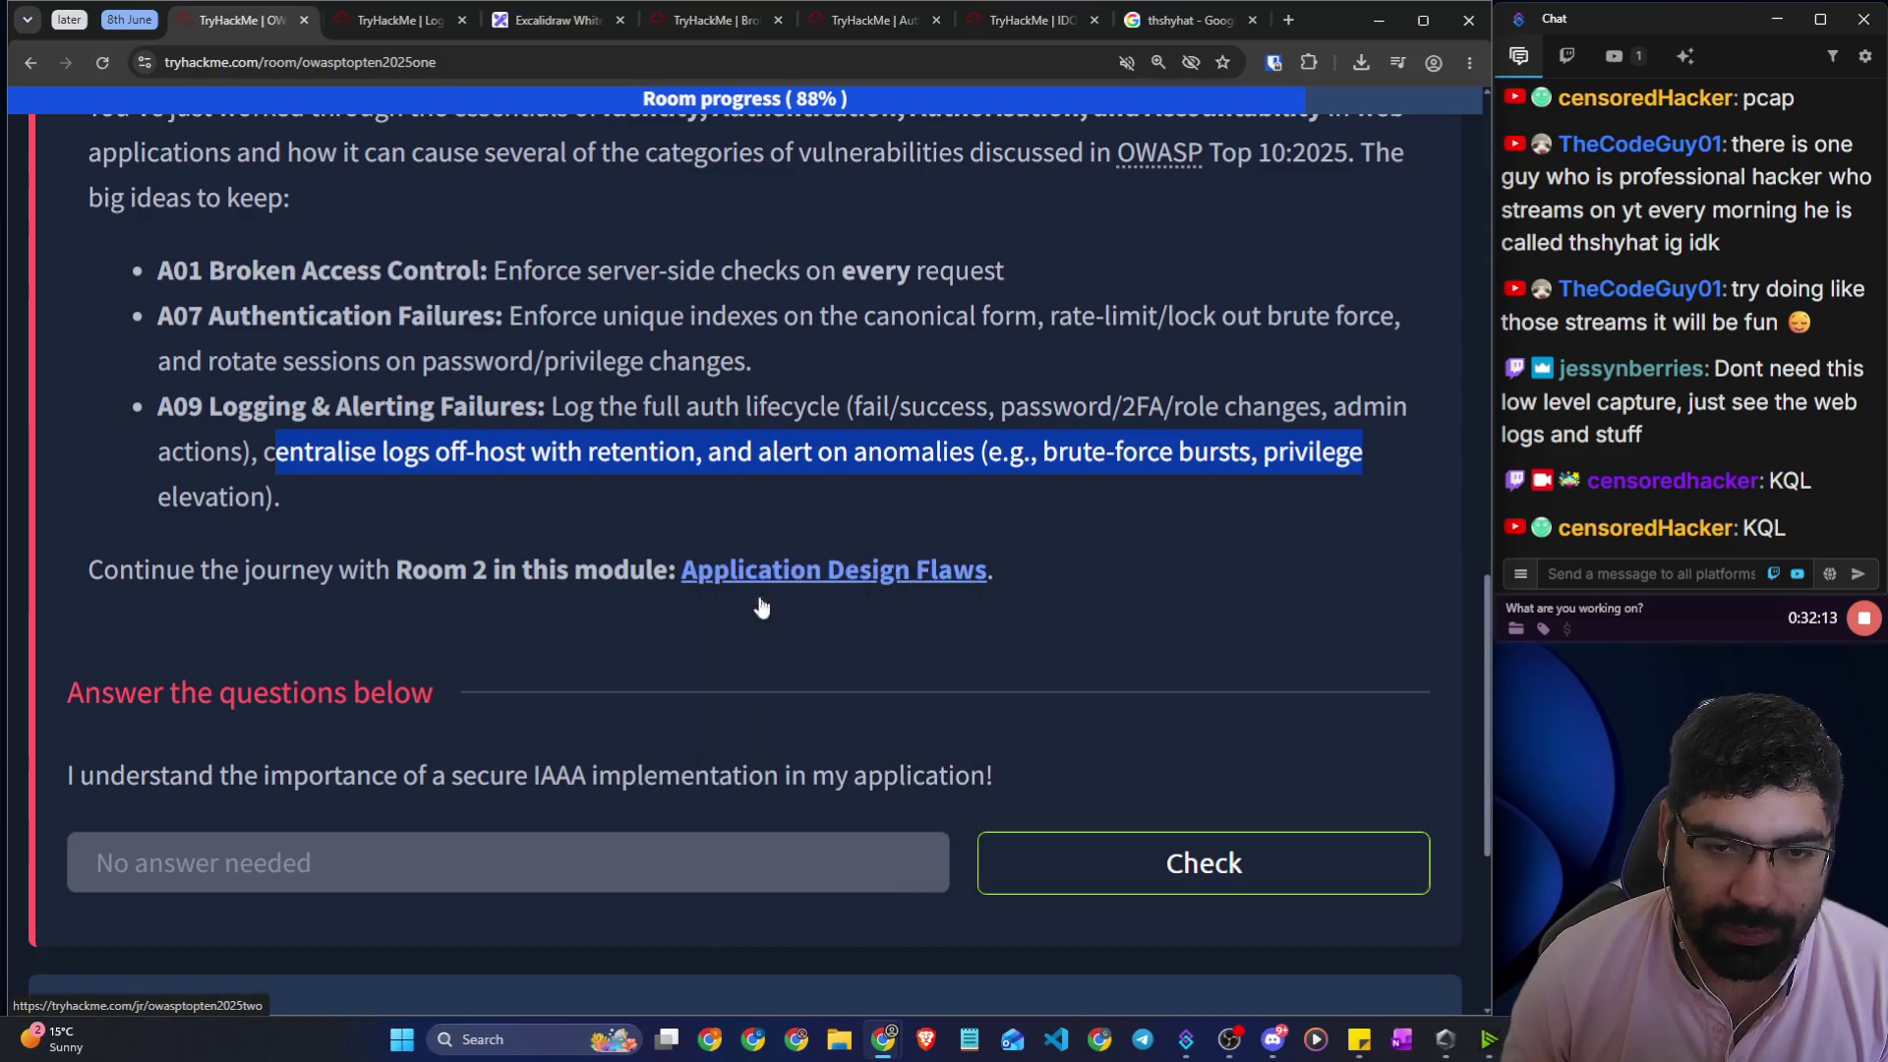
pyautogui.click(385, 8)
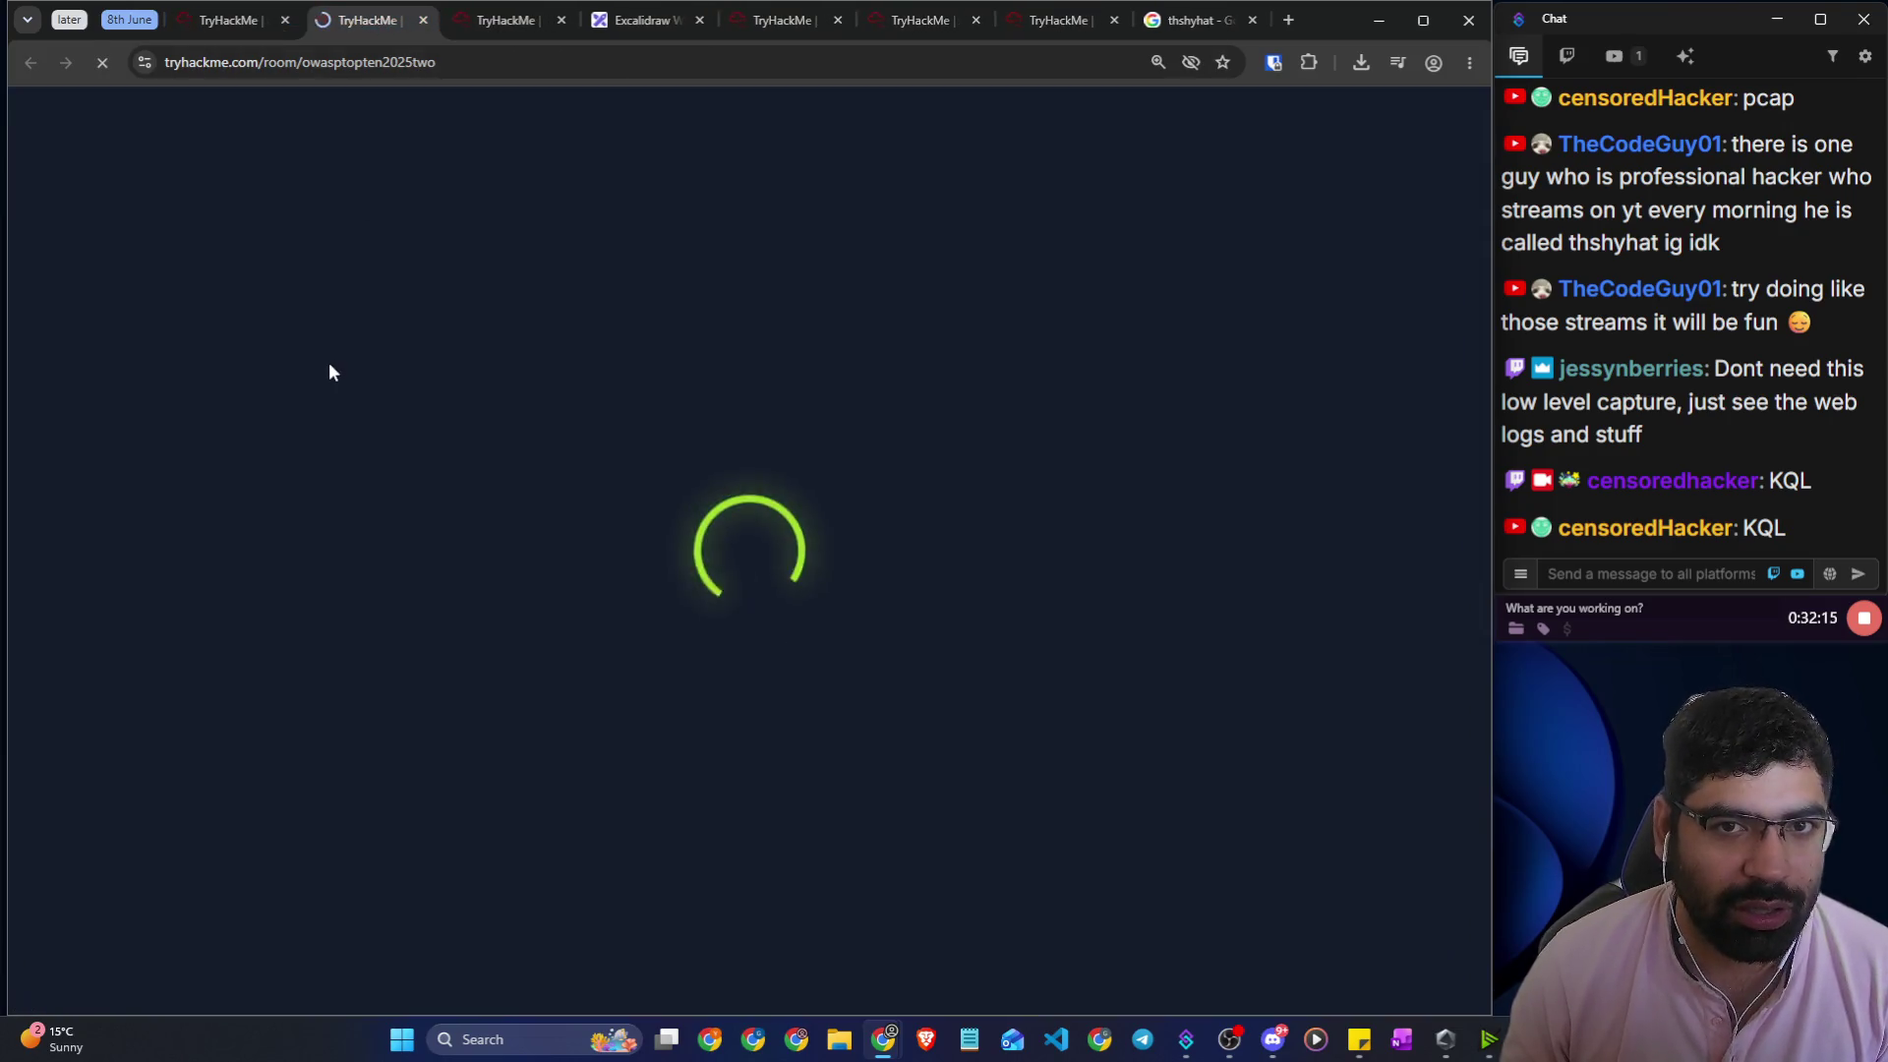
pyautogui.scroll(-2, 385, 366)
pyautogui.moveTo(838, 241); pyautogui.dragTo(1328, 254)
pyautogui.scroll(-20, 451, 462)
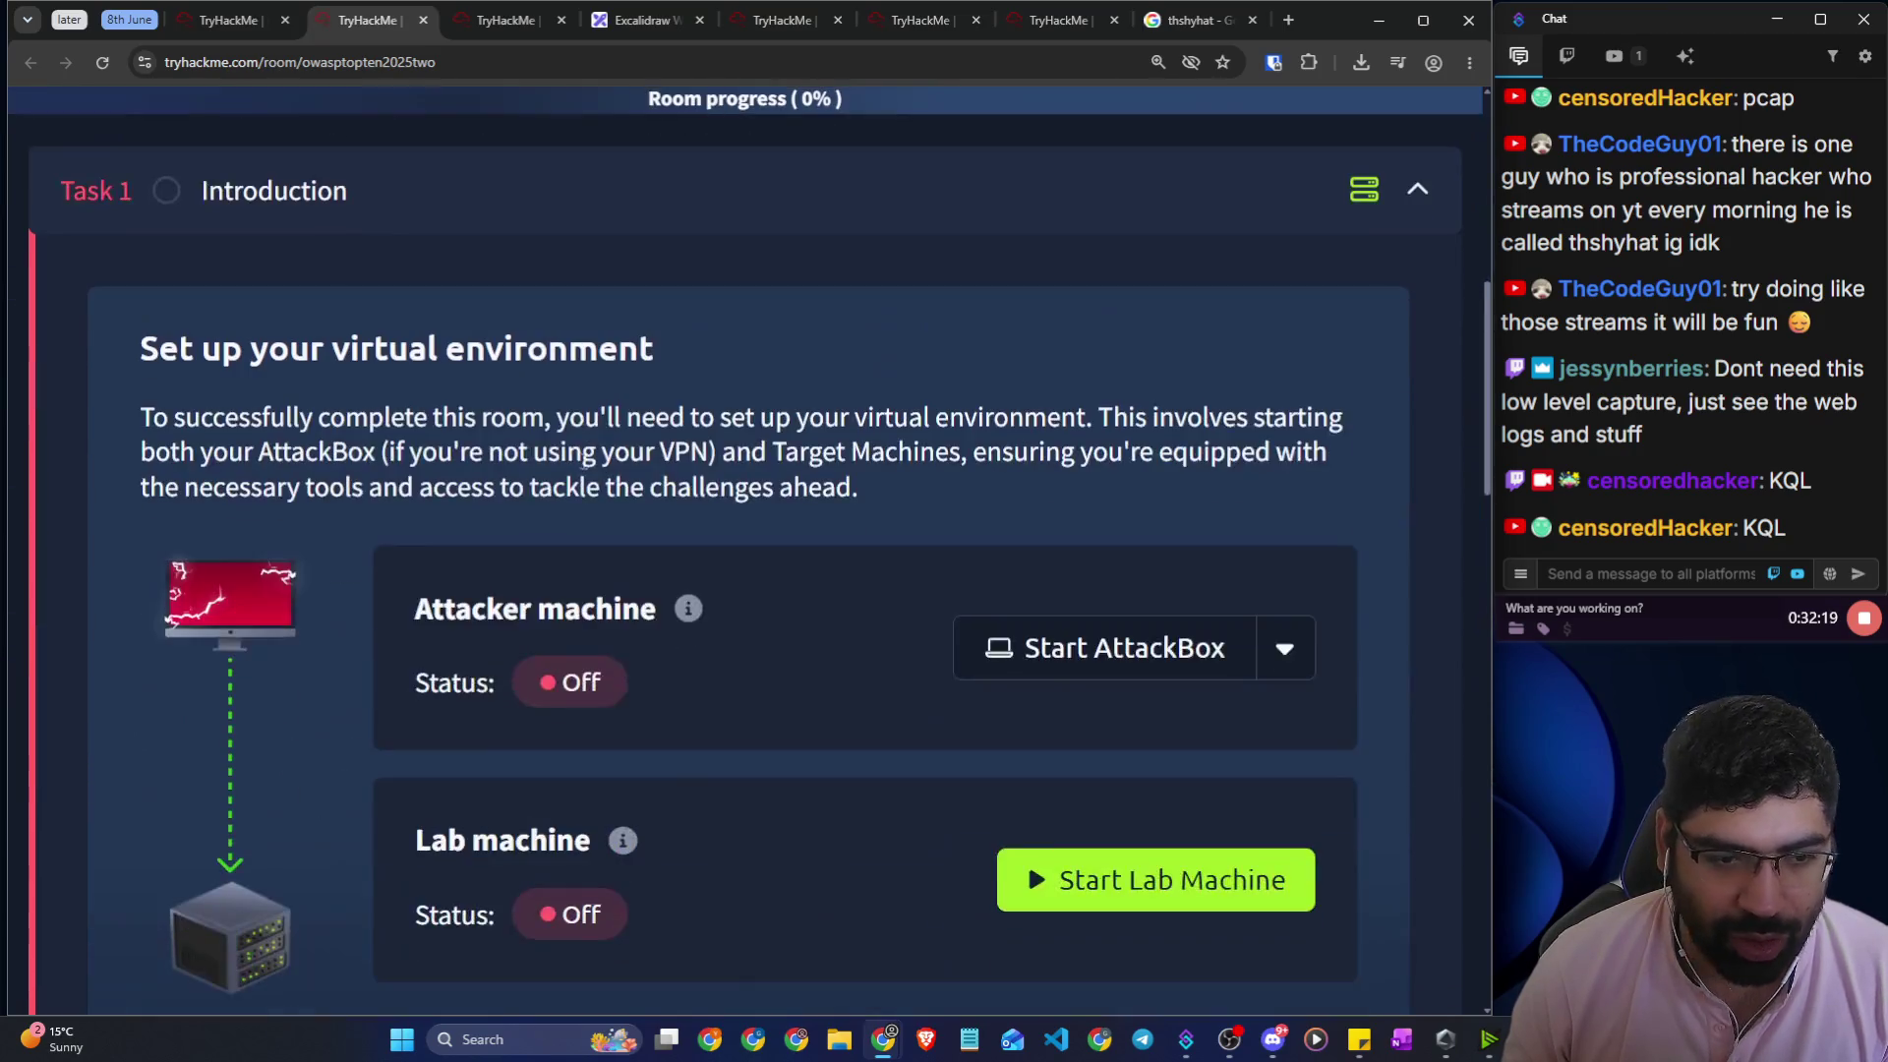
pyautogui.scroll(-8, 452, 462)
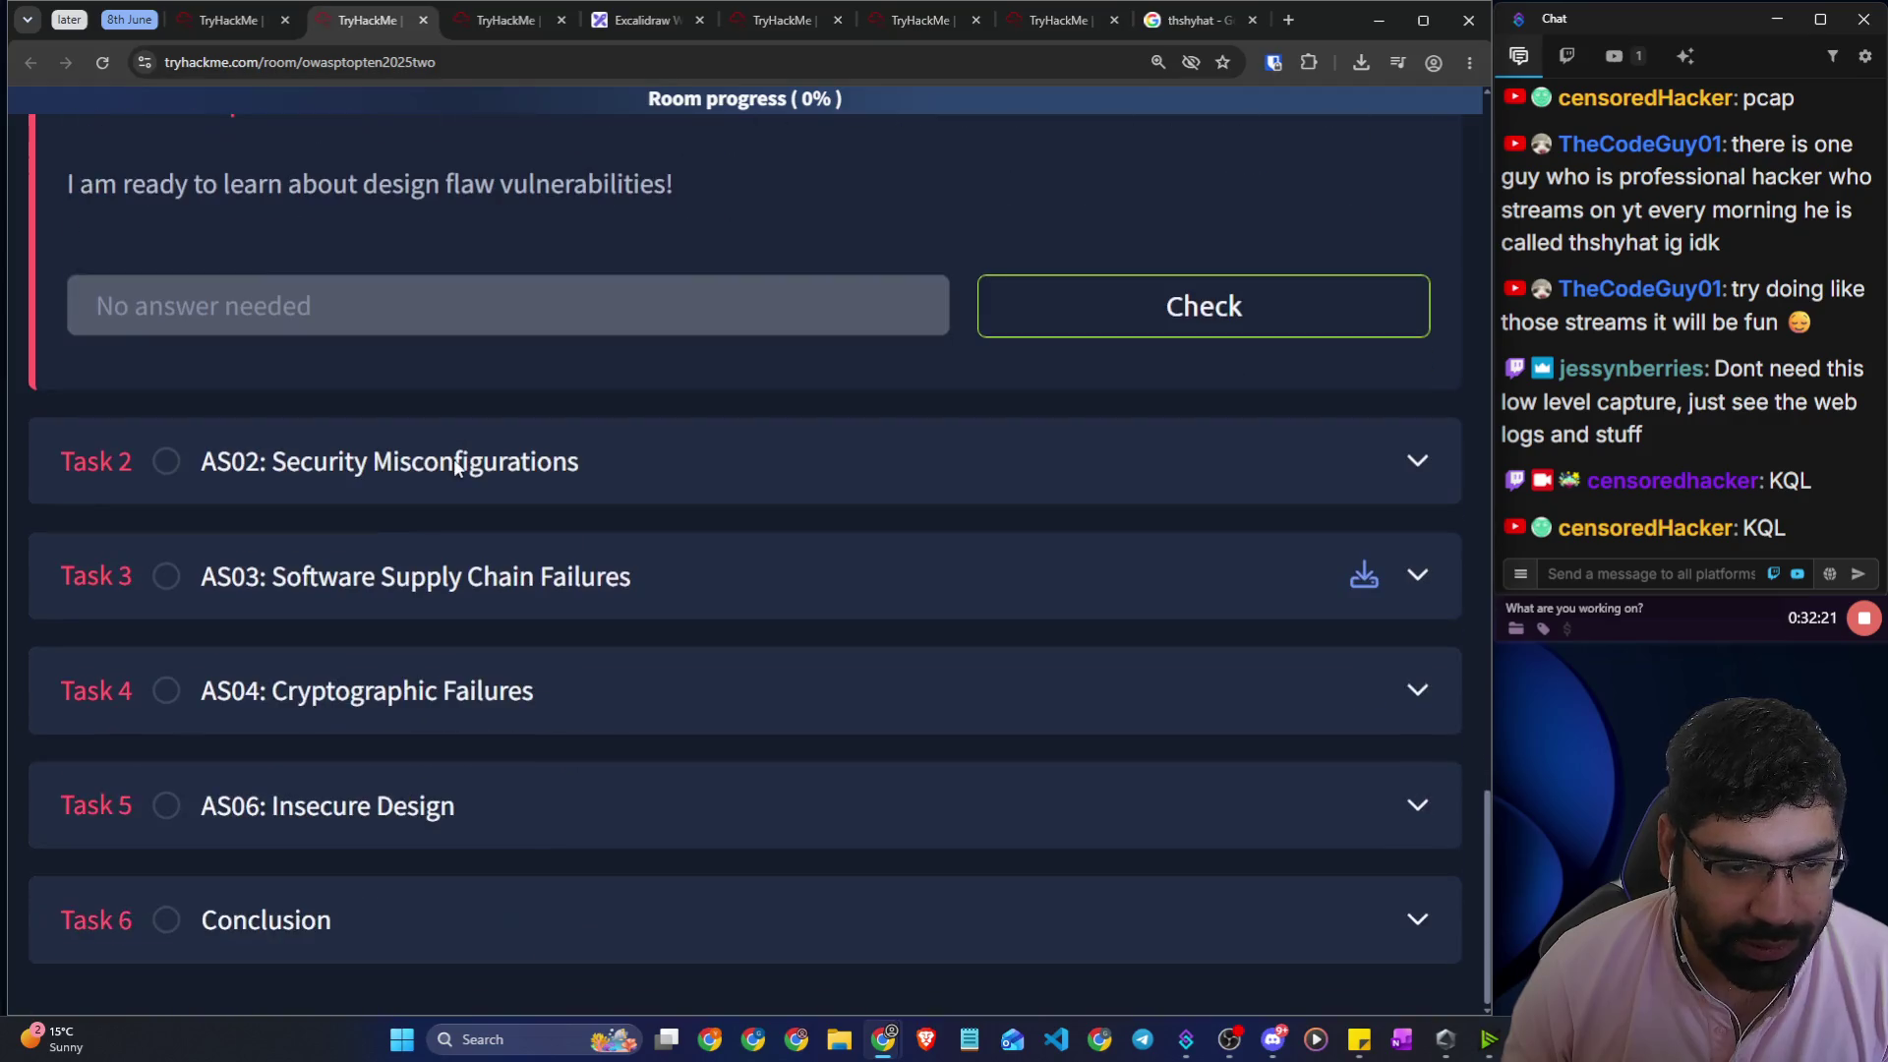
# - Return to the IAAA Failures room and check the Task 6 Conclusion question to complete it
pyautogui.click(180, 15)
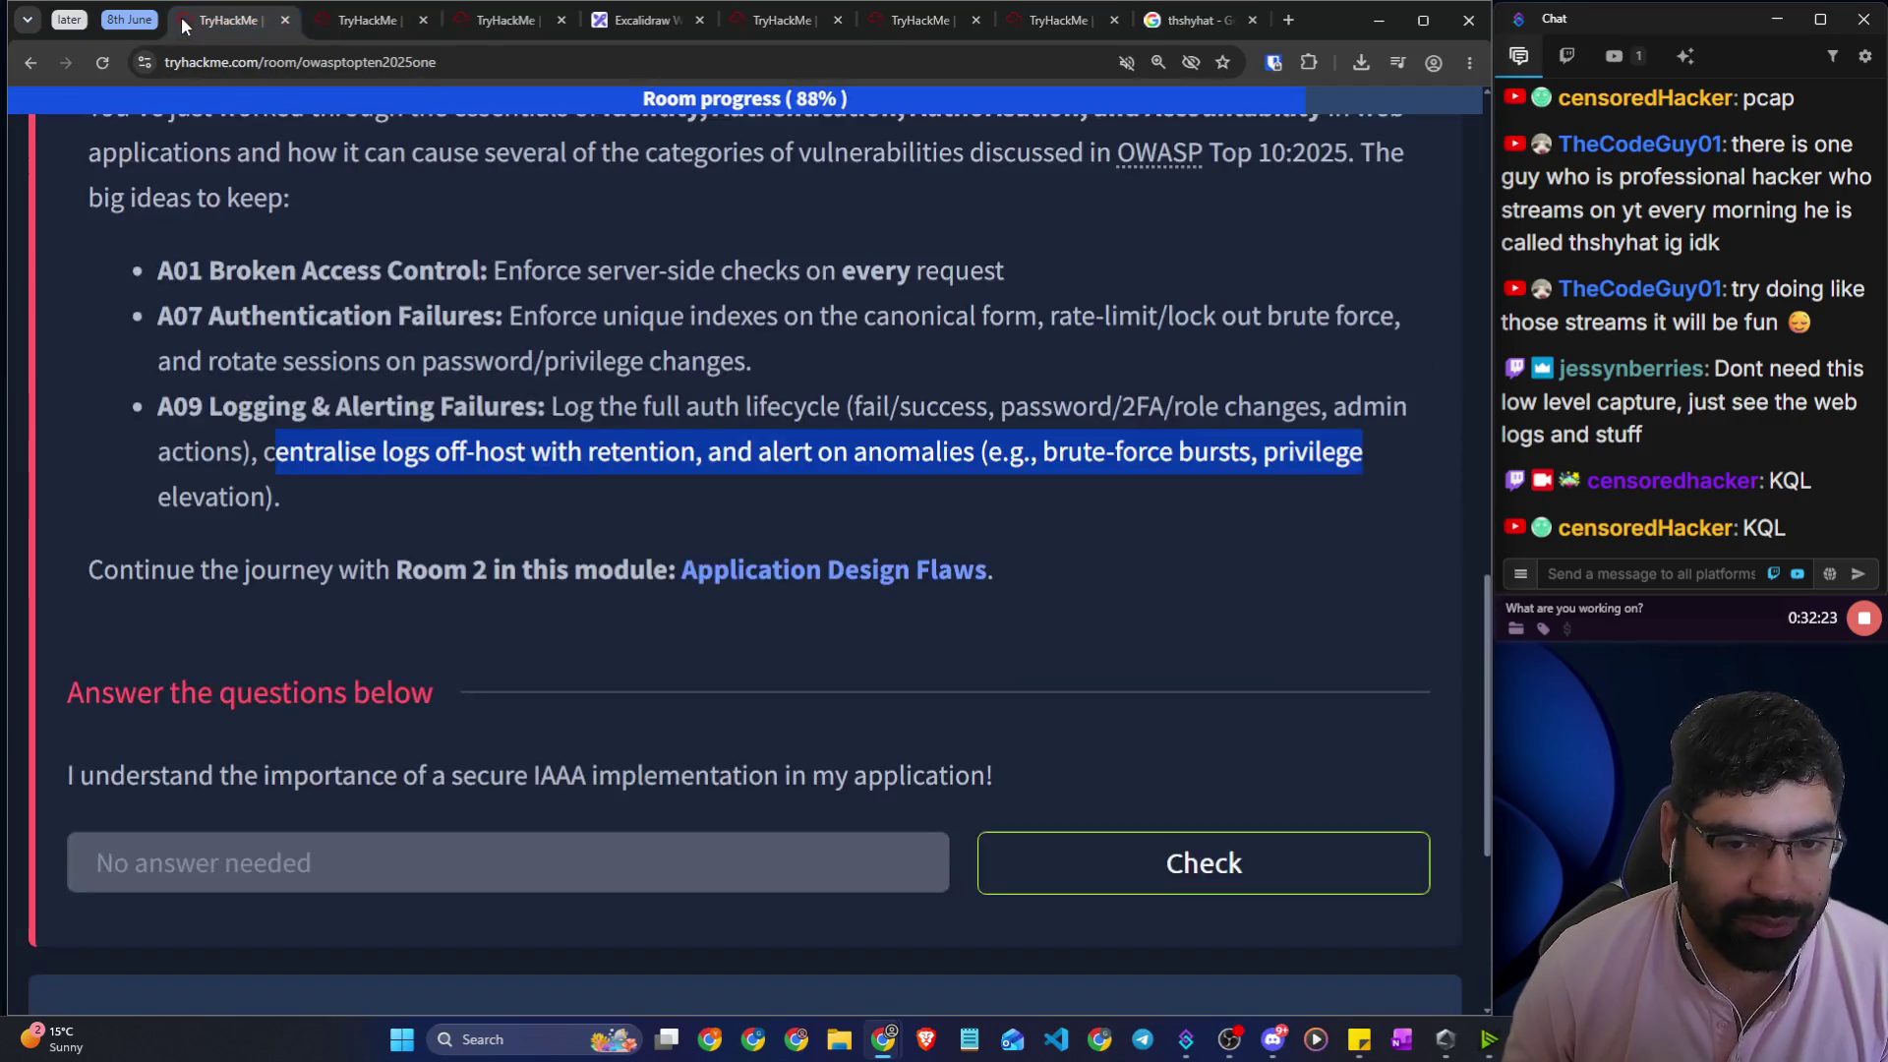
pyautogui.scroll(-5, 415, 486)
pyautogui.click(1204, 376)
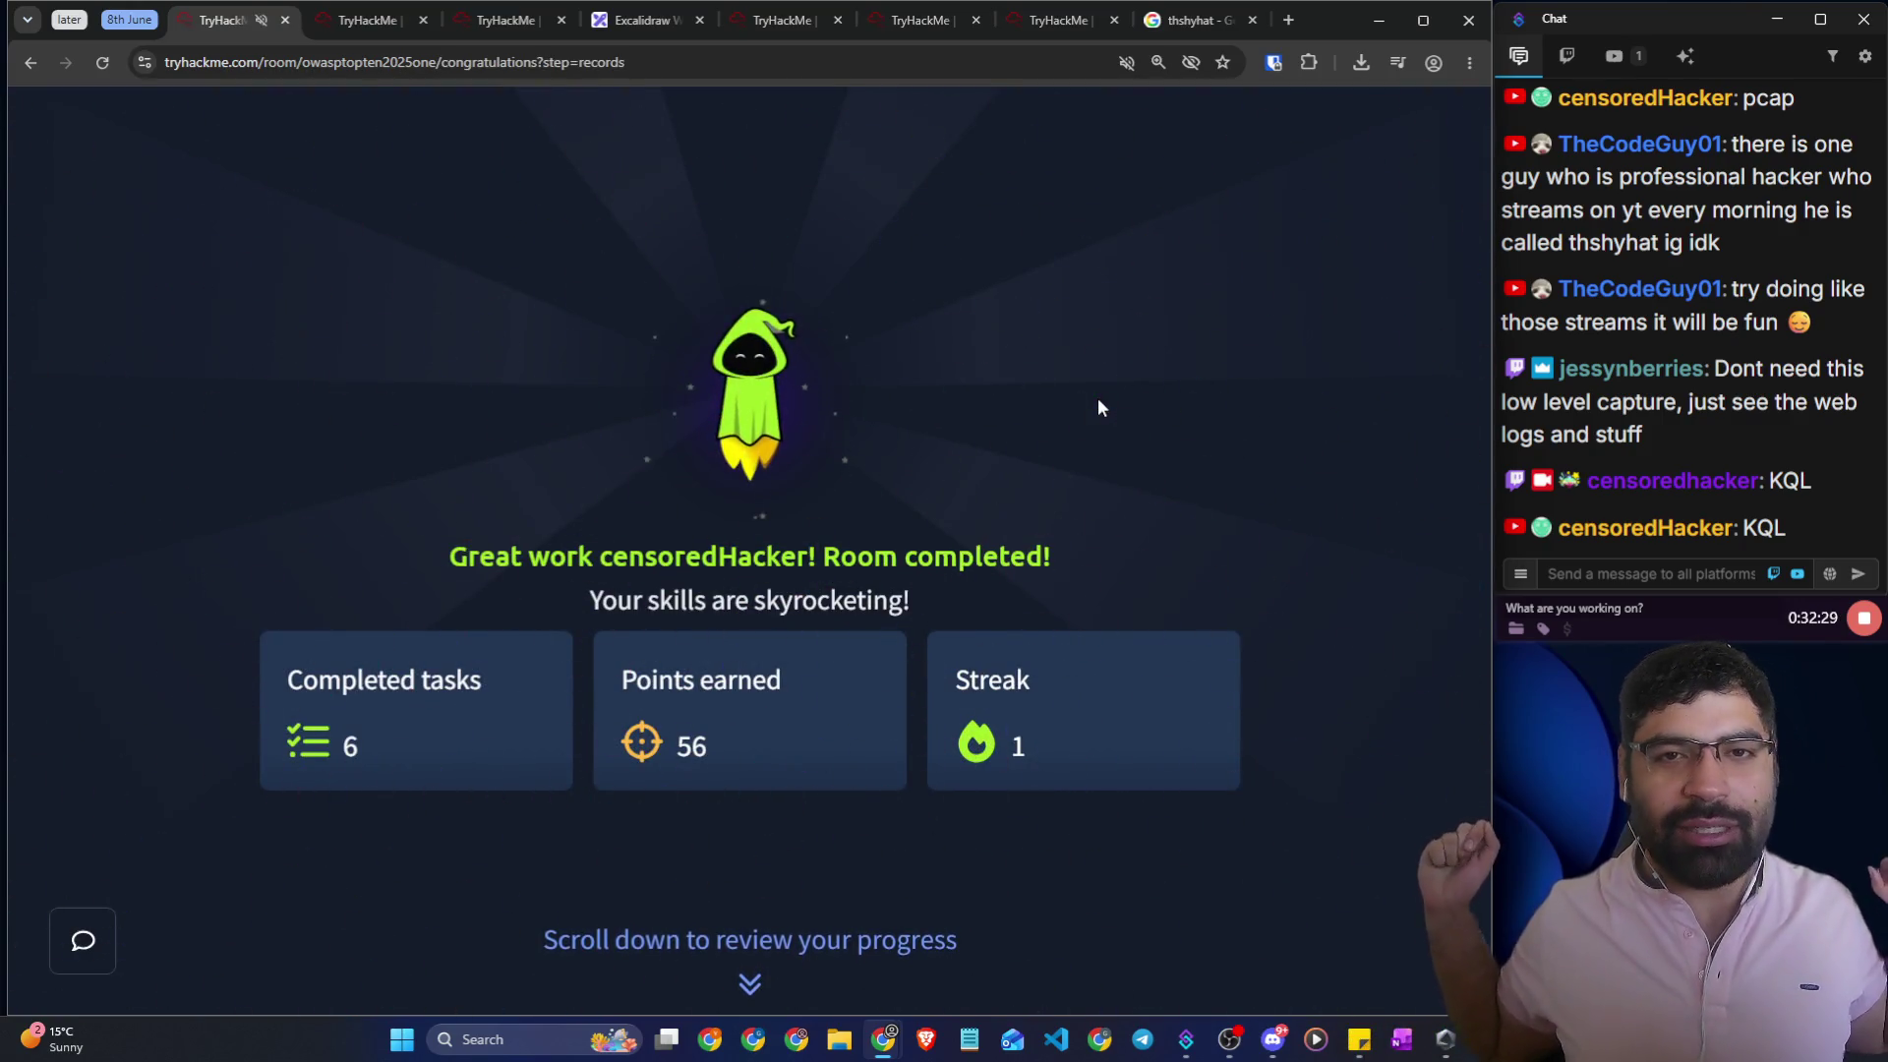
# - Choose a 3 Days streak goal, continue to the dashboard, and go back to the completed IAAA room
pyautogui.scroll(-2, 1100, 368)
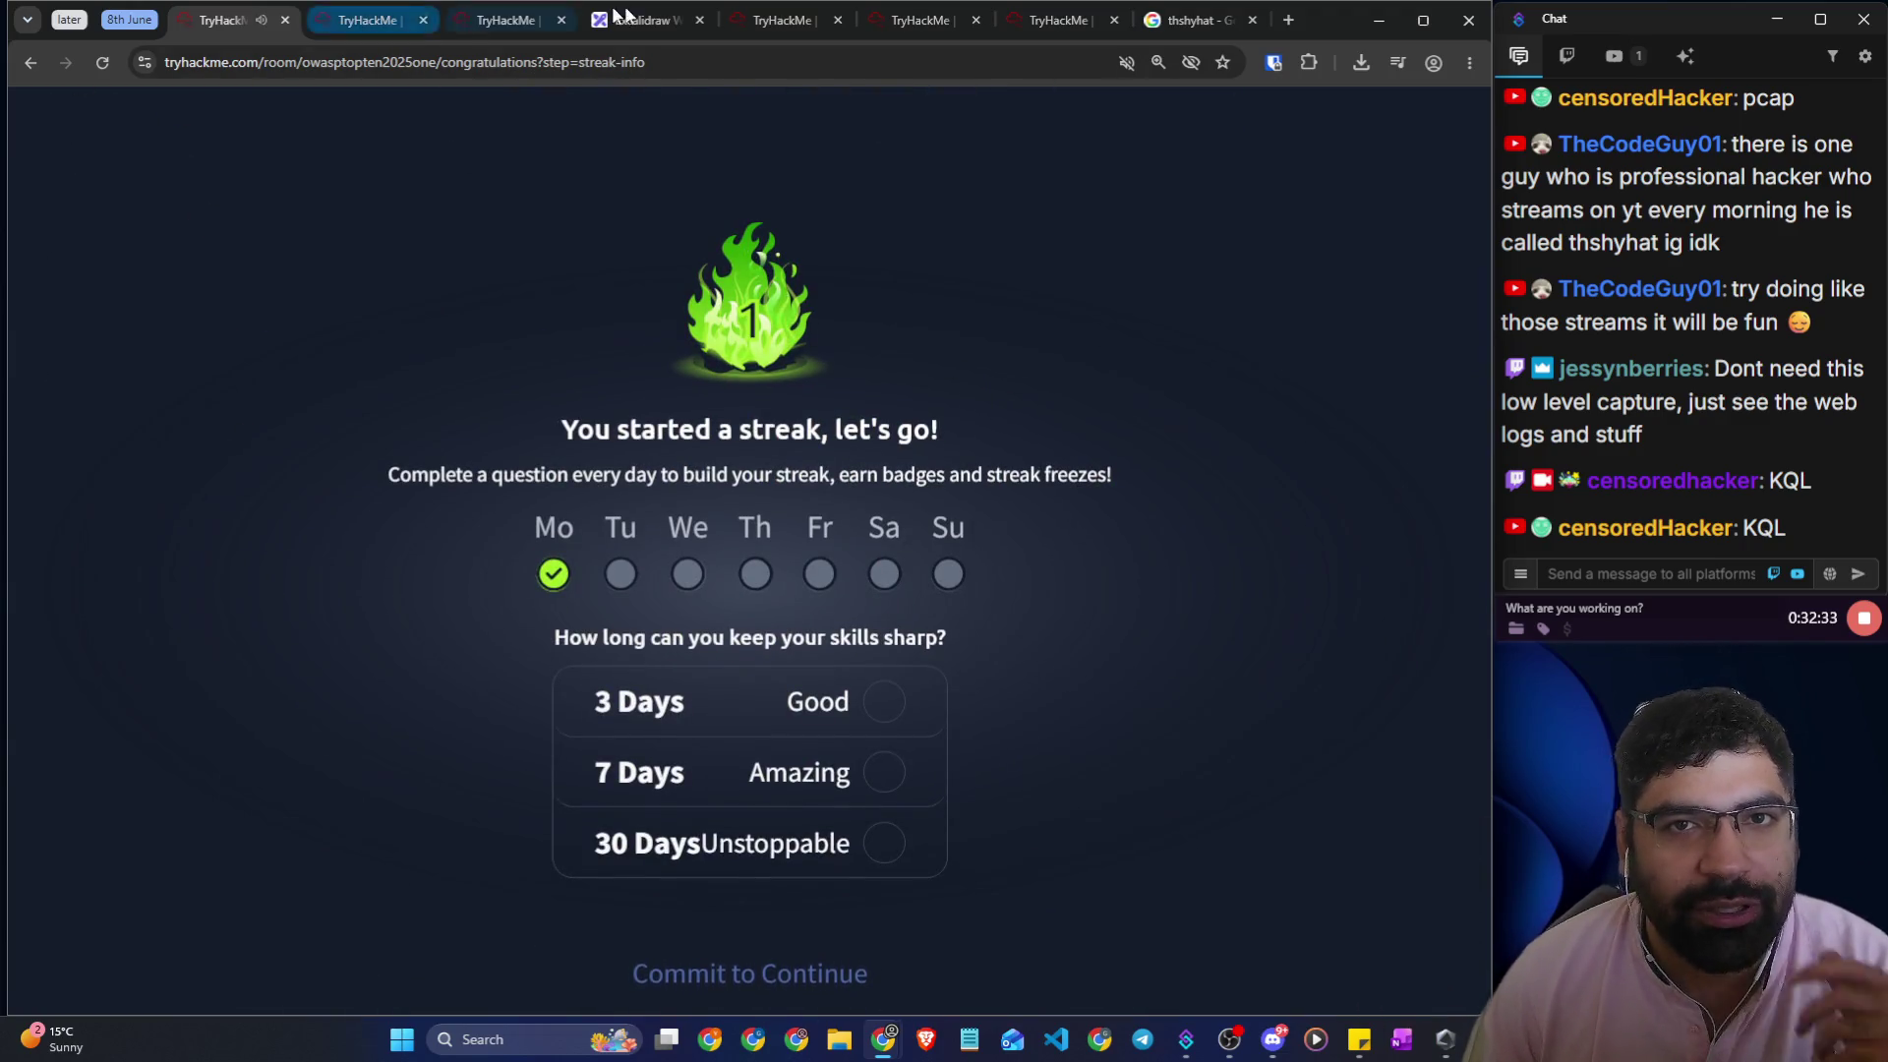
pyautogui.click(746, 26)
pyautogui.scroll(15, 747, 561)
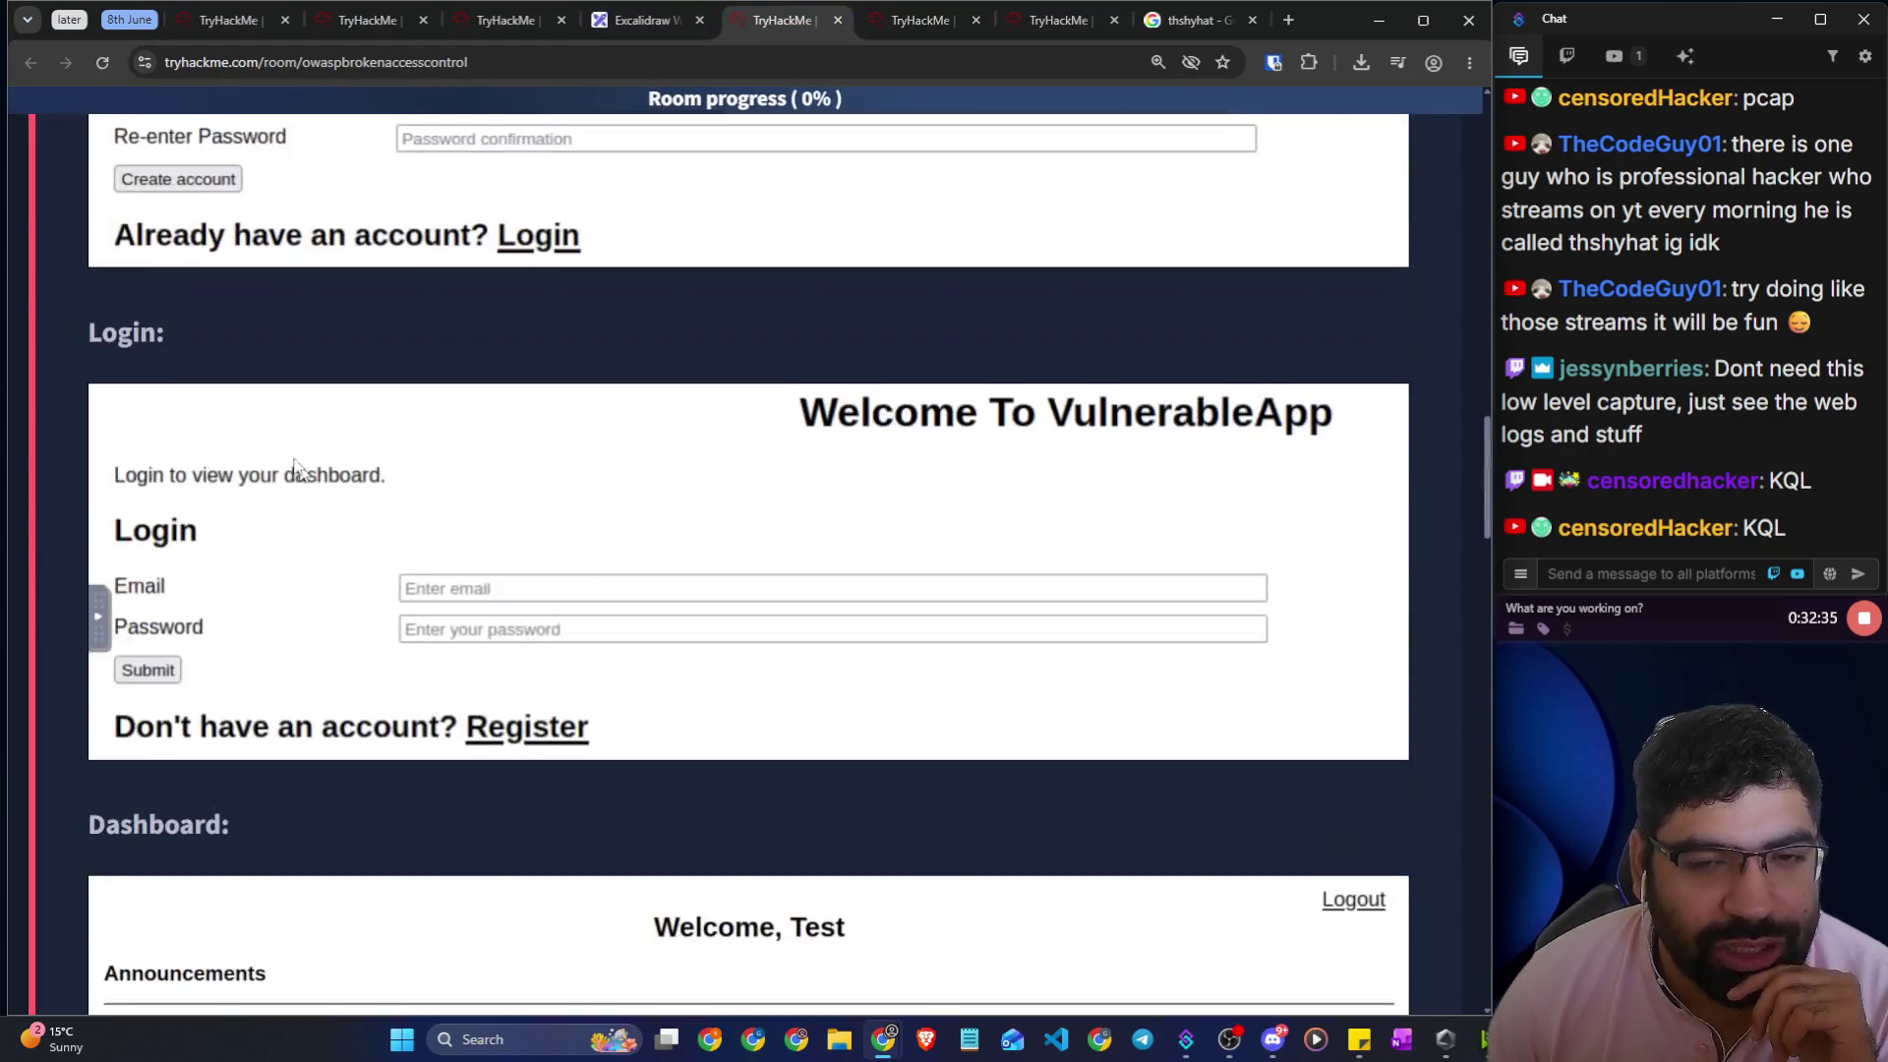
pyautogui.click(236, 19)
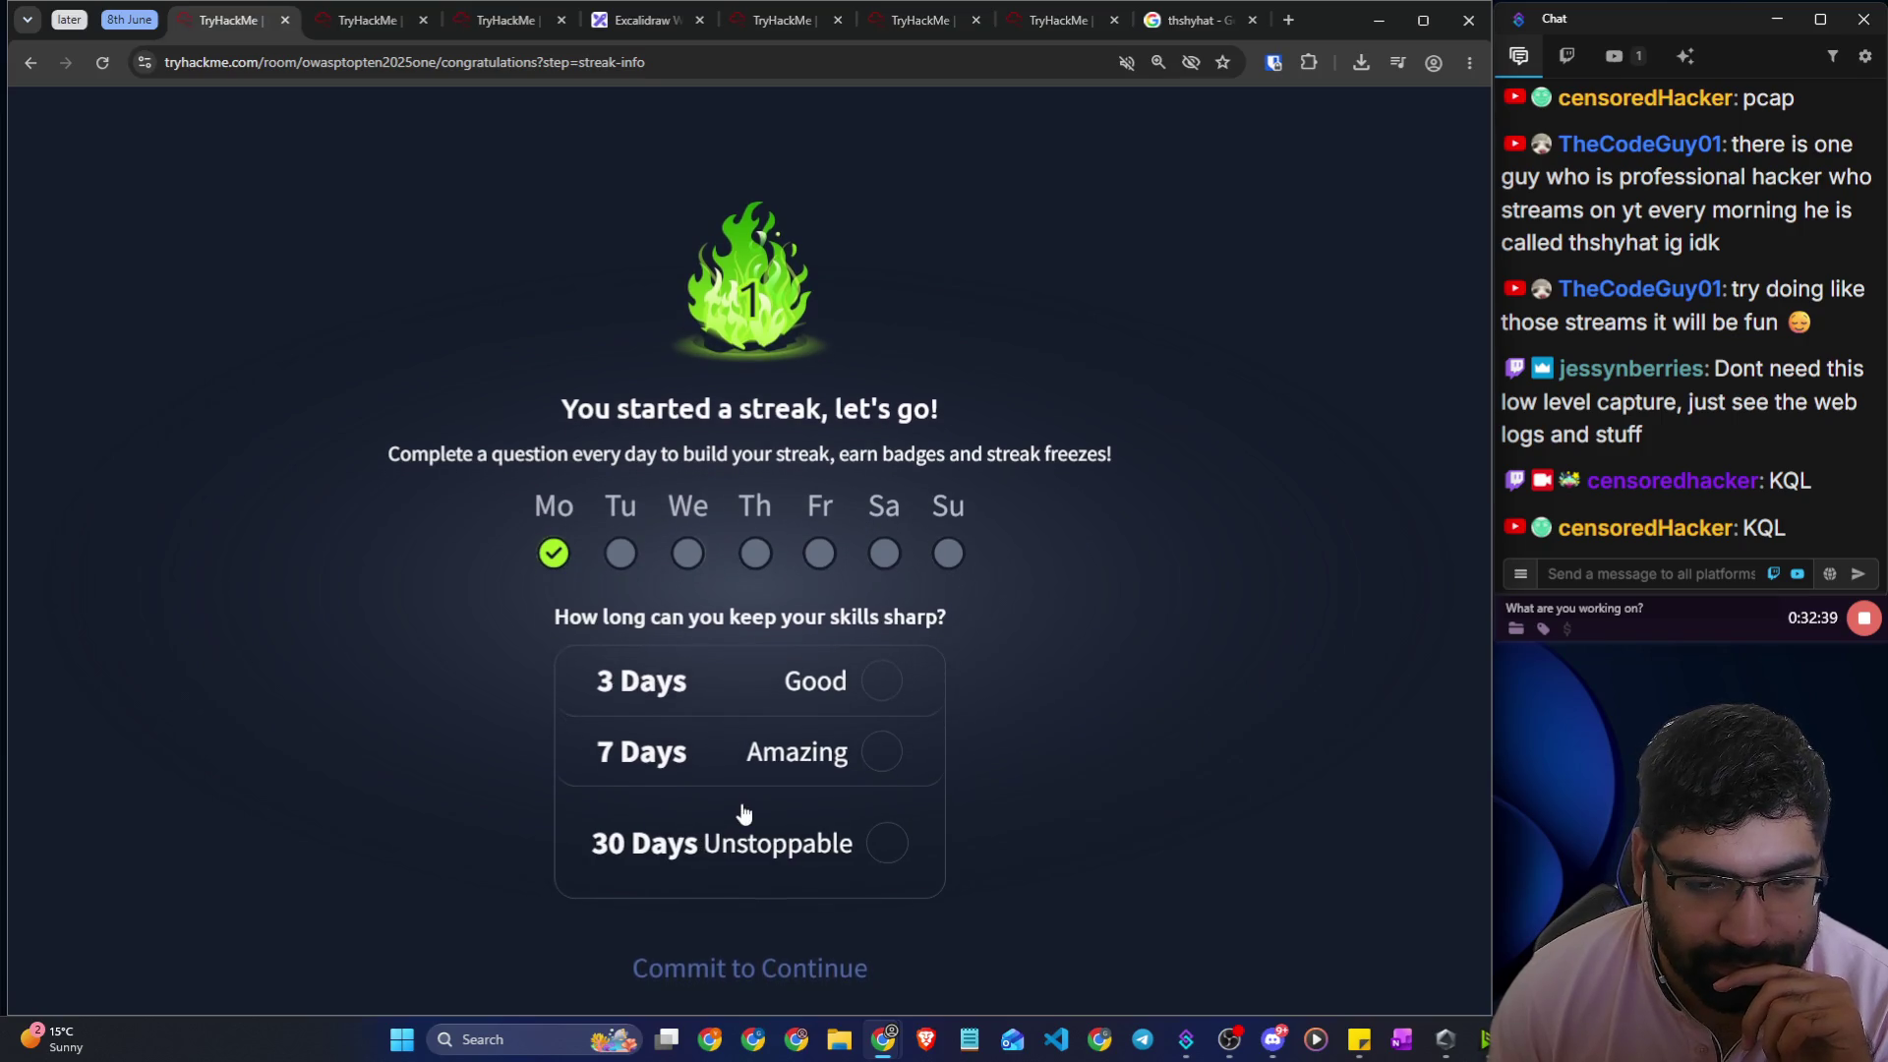
pyautogui.click(890, 698)
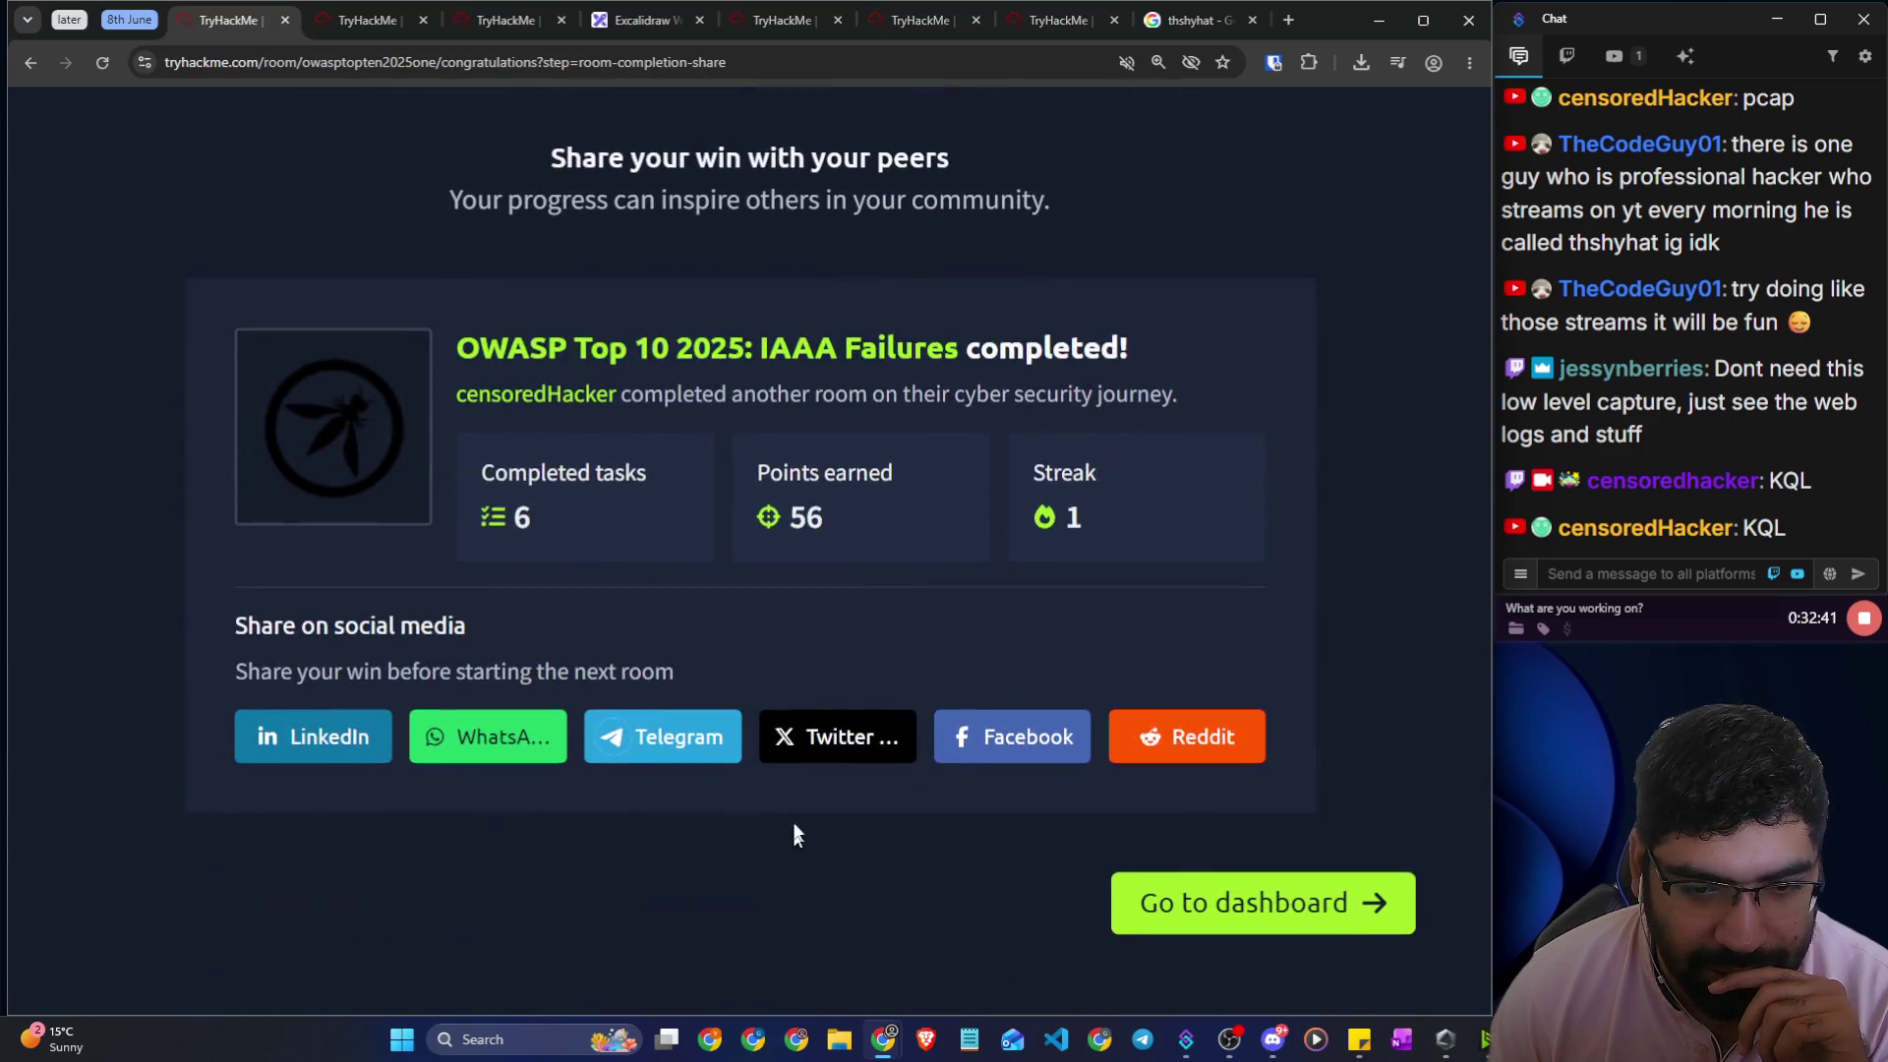
pyautogui.click(1138, 929)
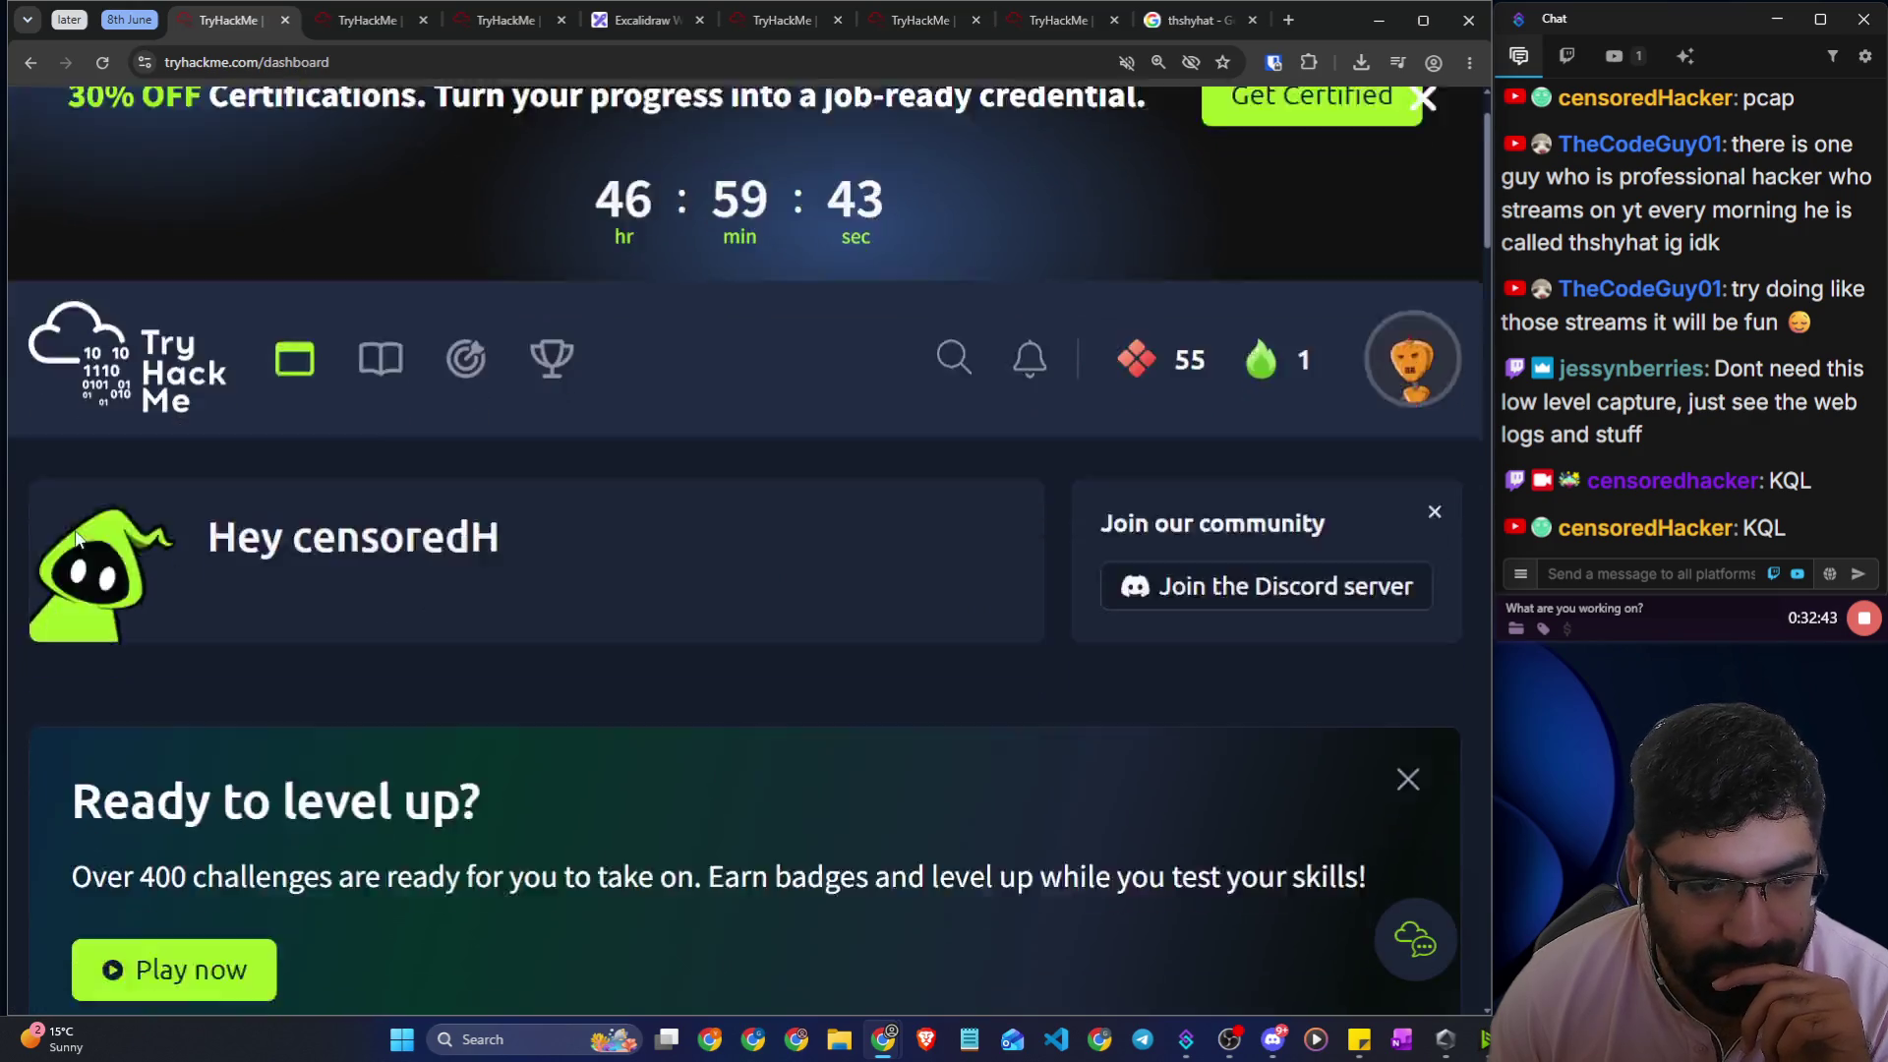
pyautogui.scroll(-5, 258, 221)
pyautogui.click(32, 73)
pyautogui.click(32, 73)
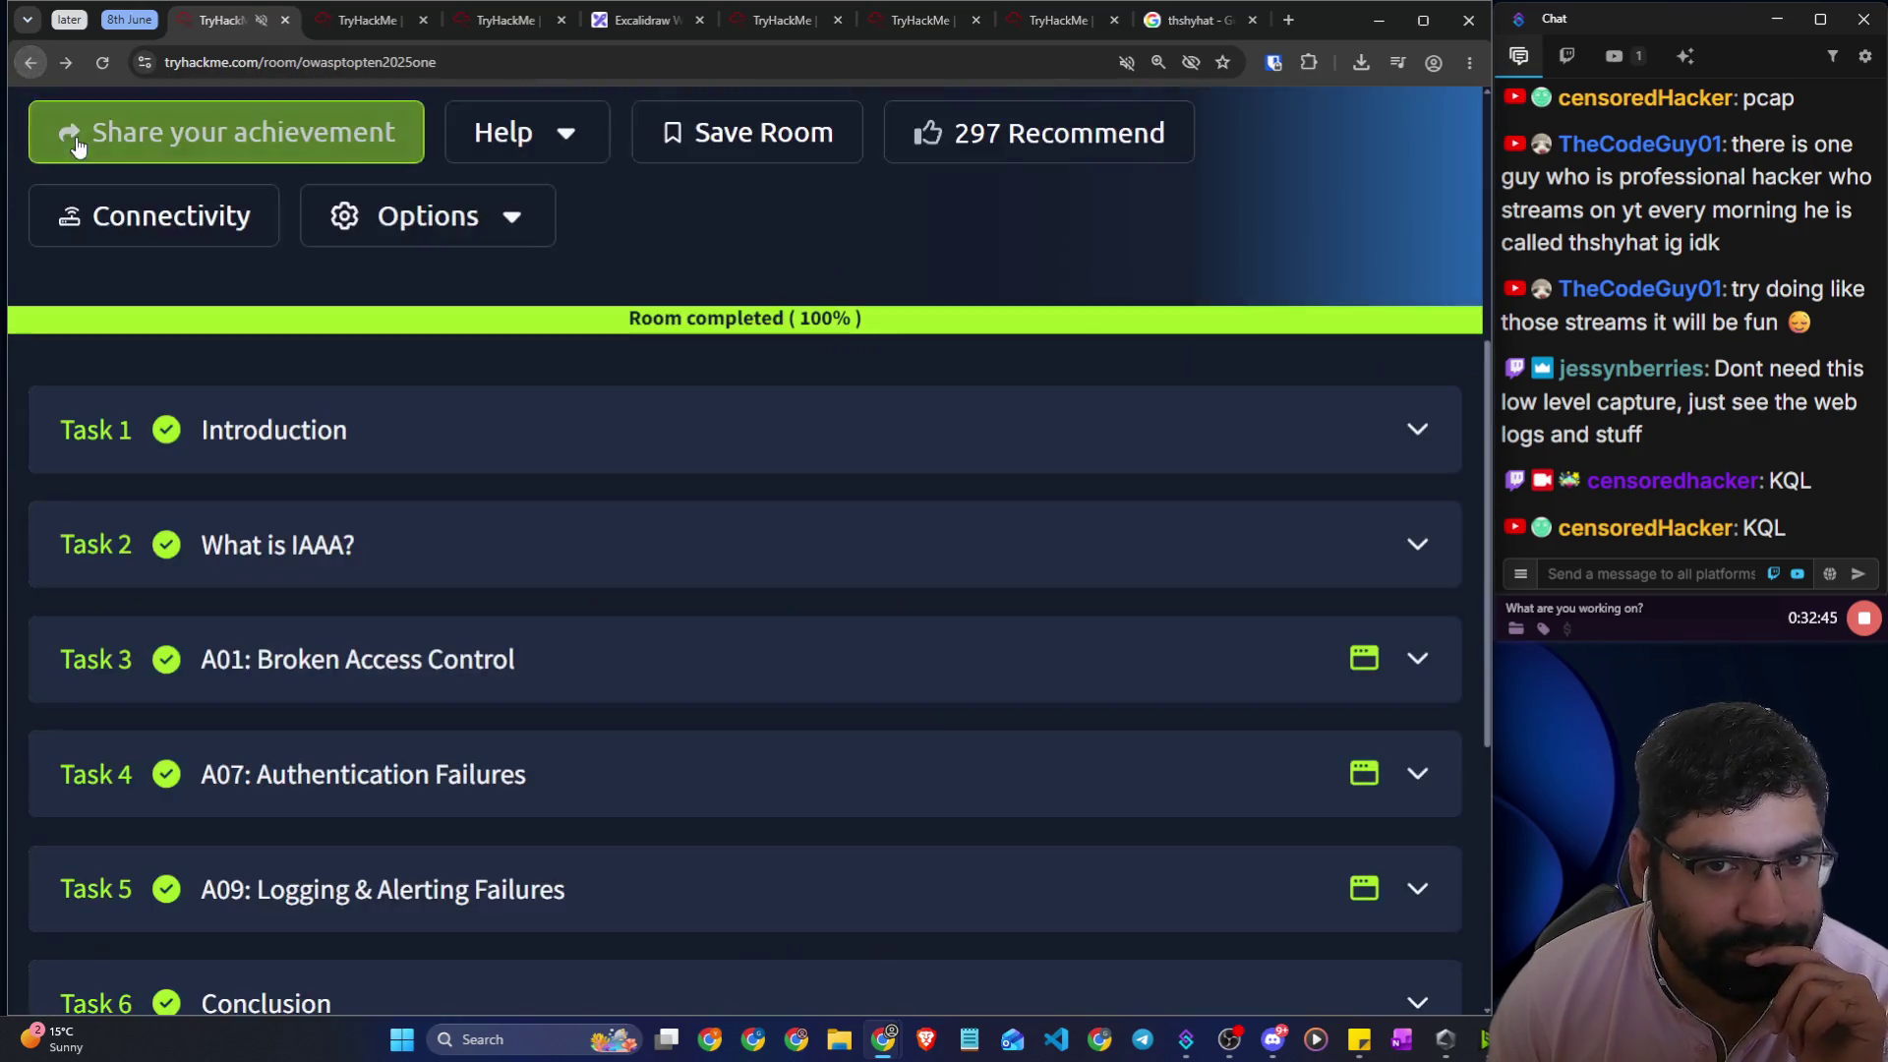
pyautogui.scroll(-5, 626, 466)
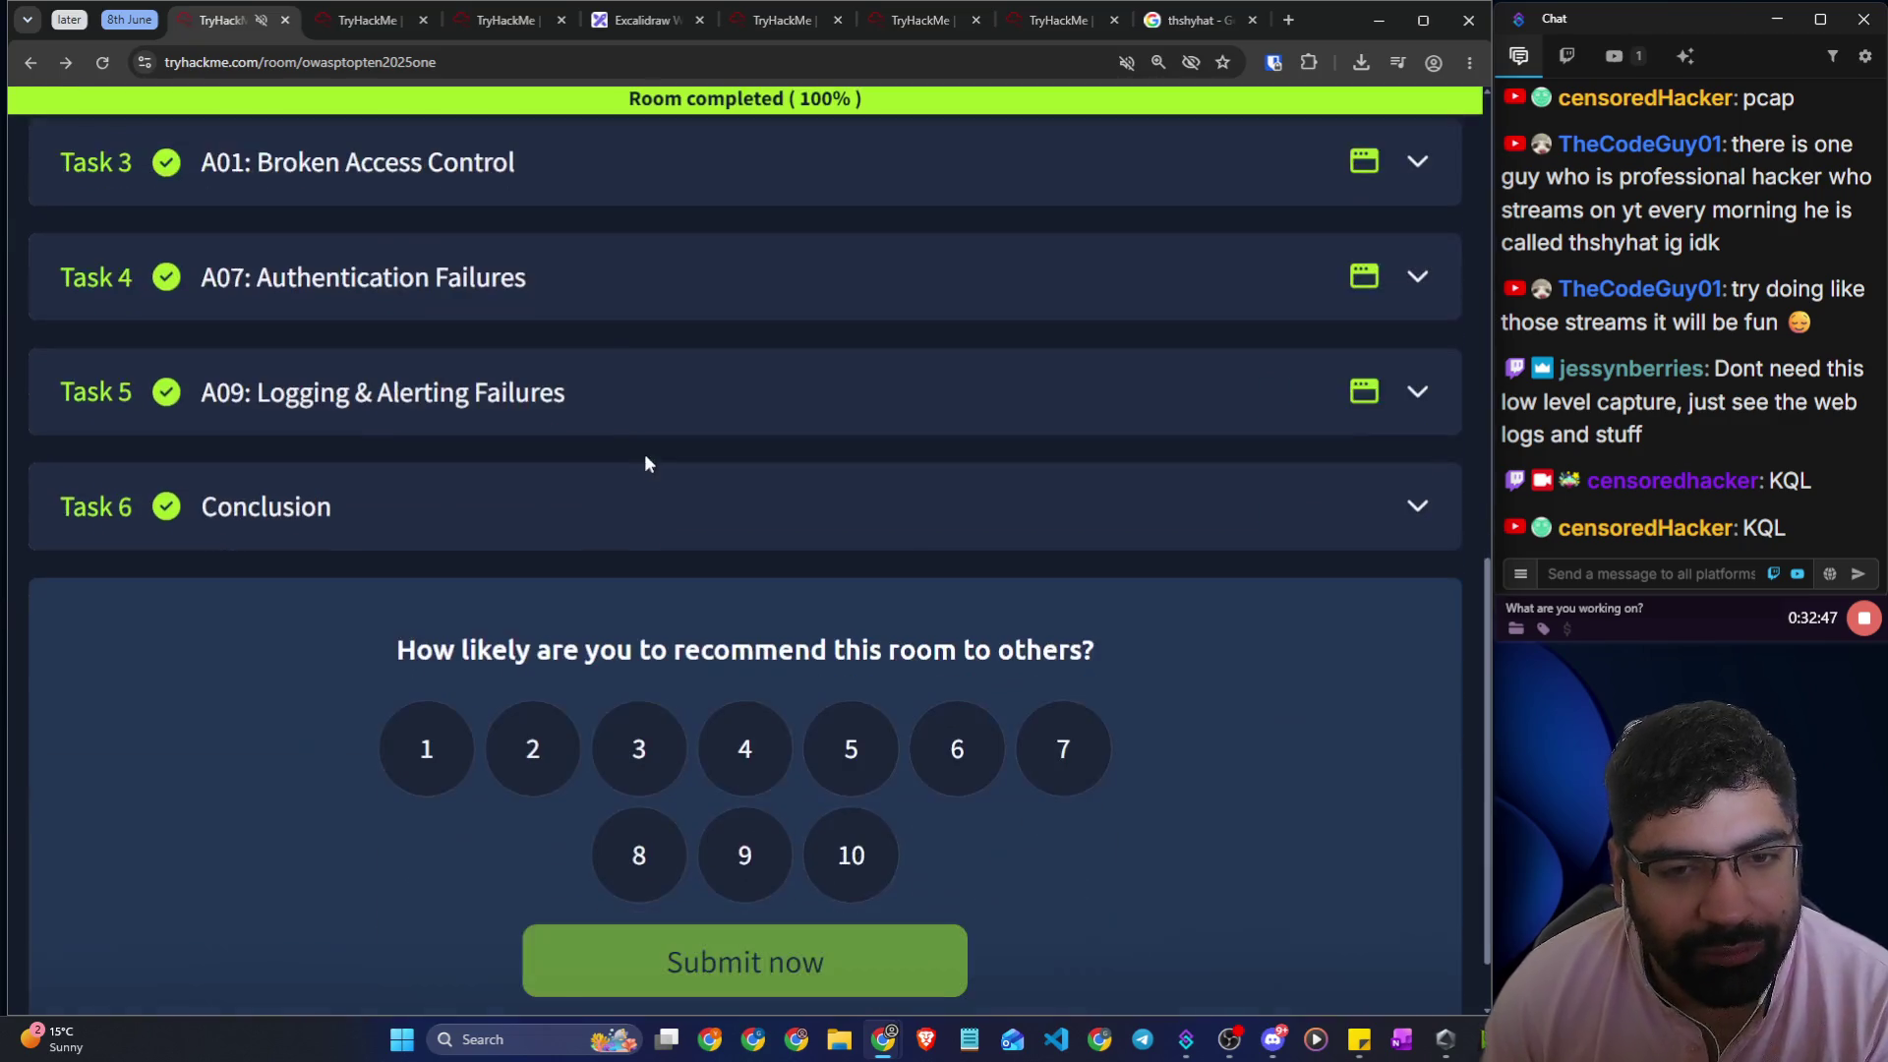
pyautogui.click(620, 197)
pyautogui.scroll(-6, 646, 358)
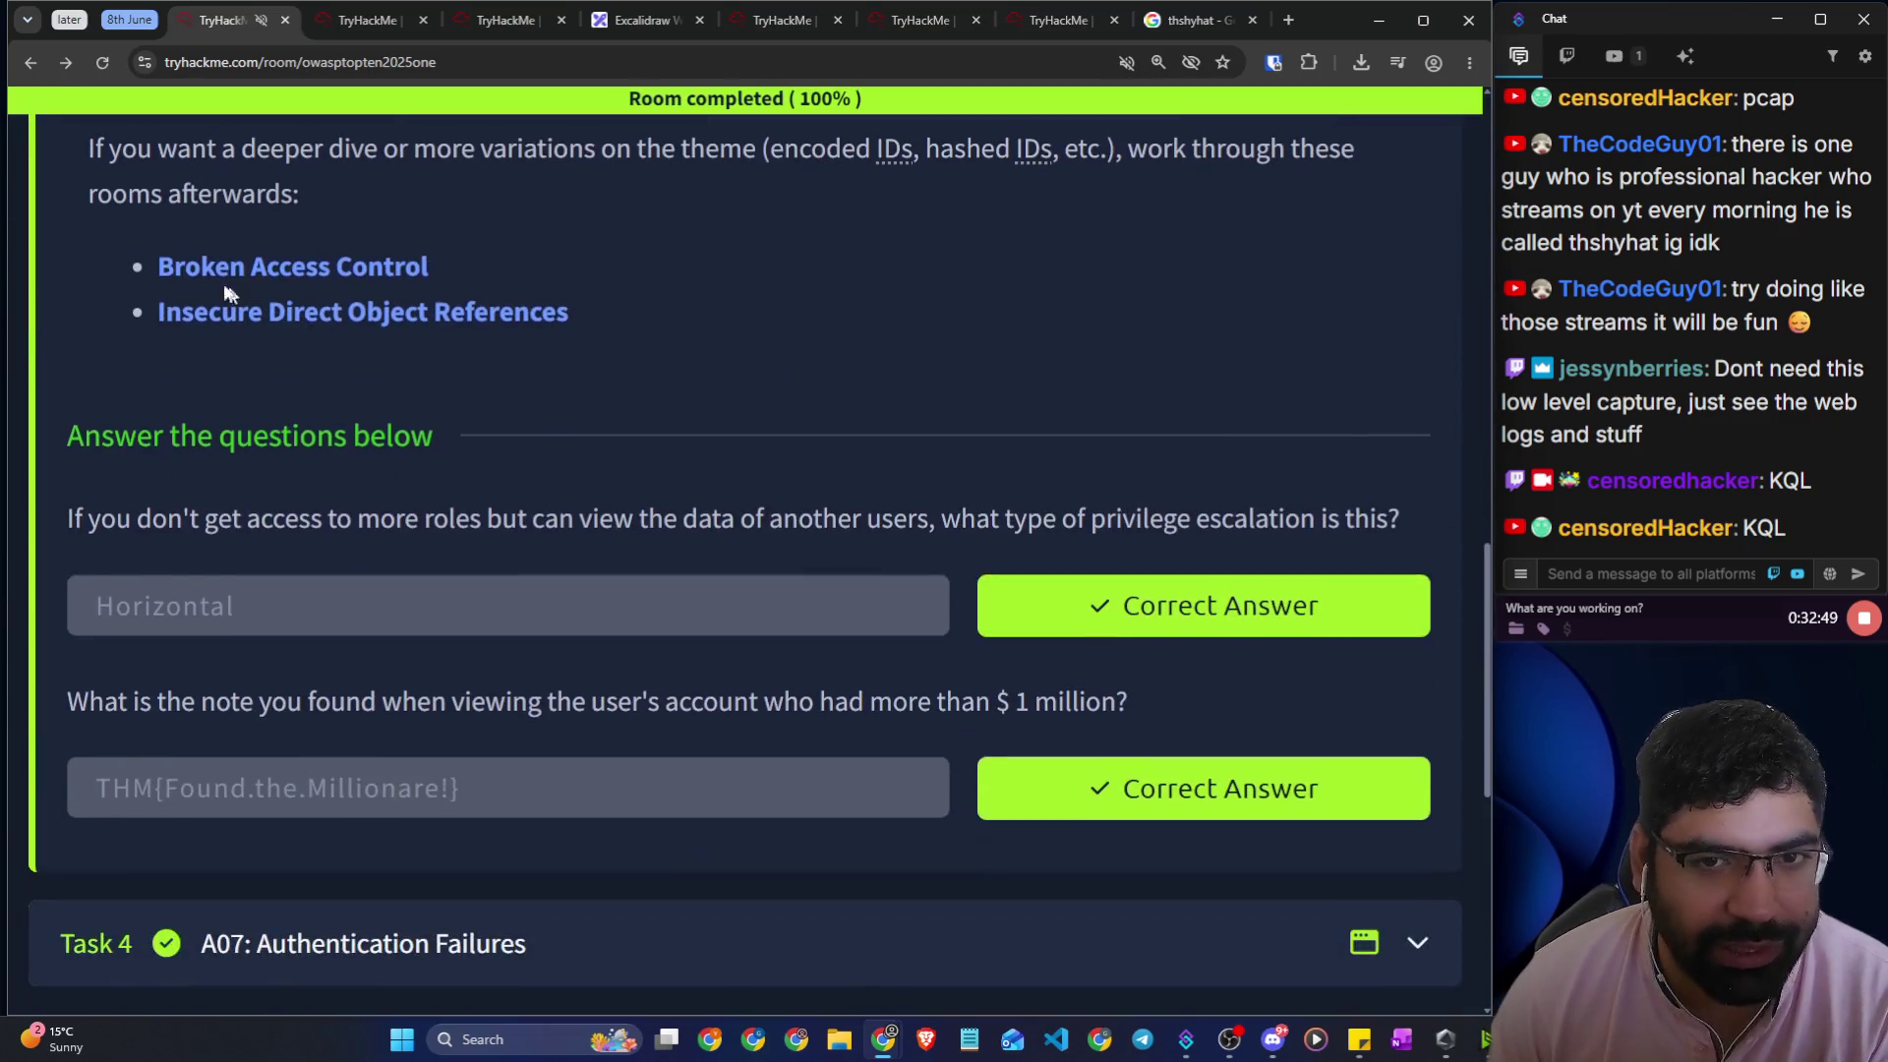
pyautogui.scroll(-3, 566, 390)
pyautogui.click(640, 645)
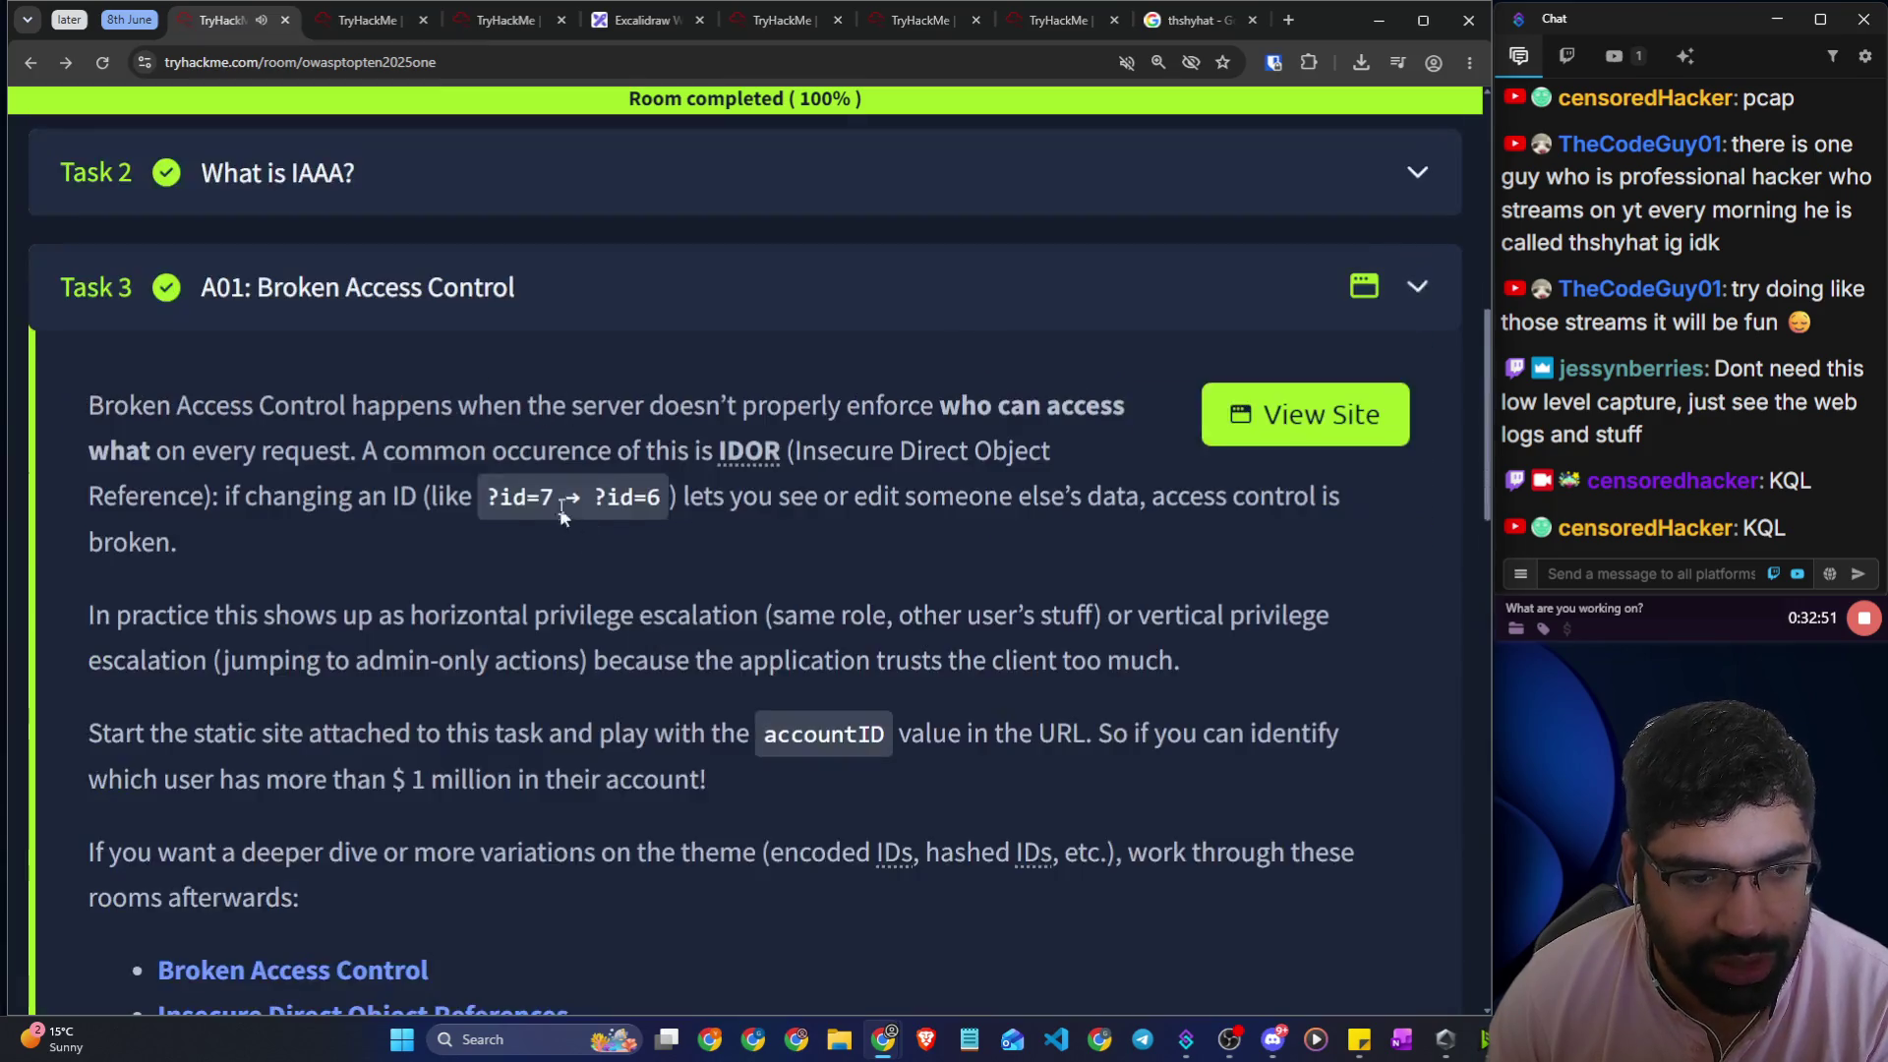
pyautogui.scroll(-5, 548, 460)
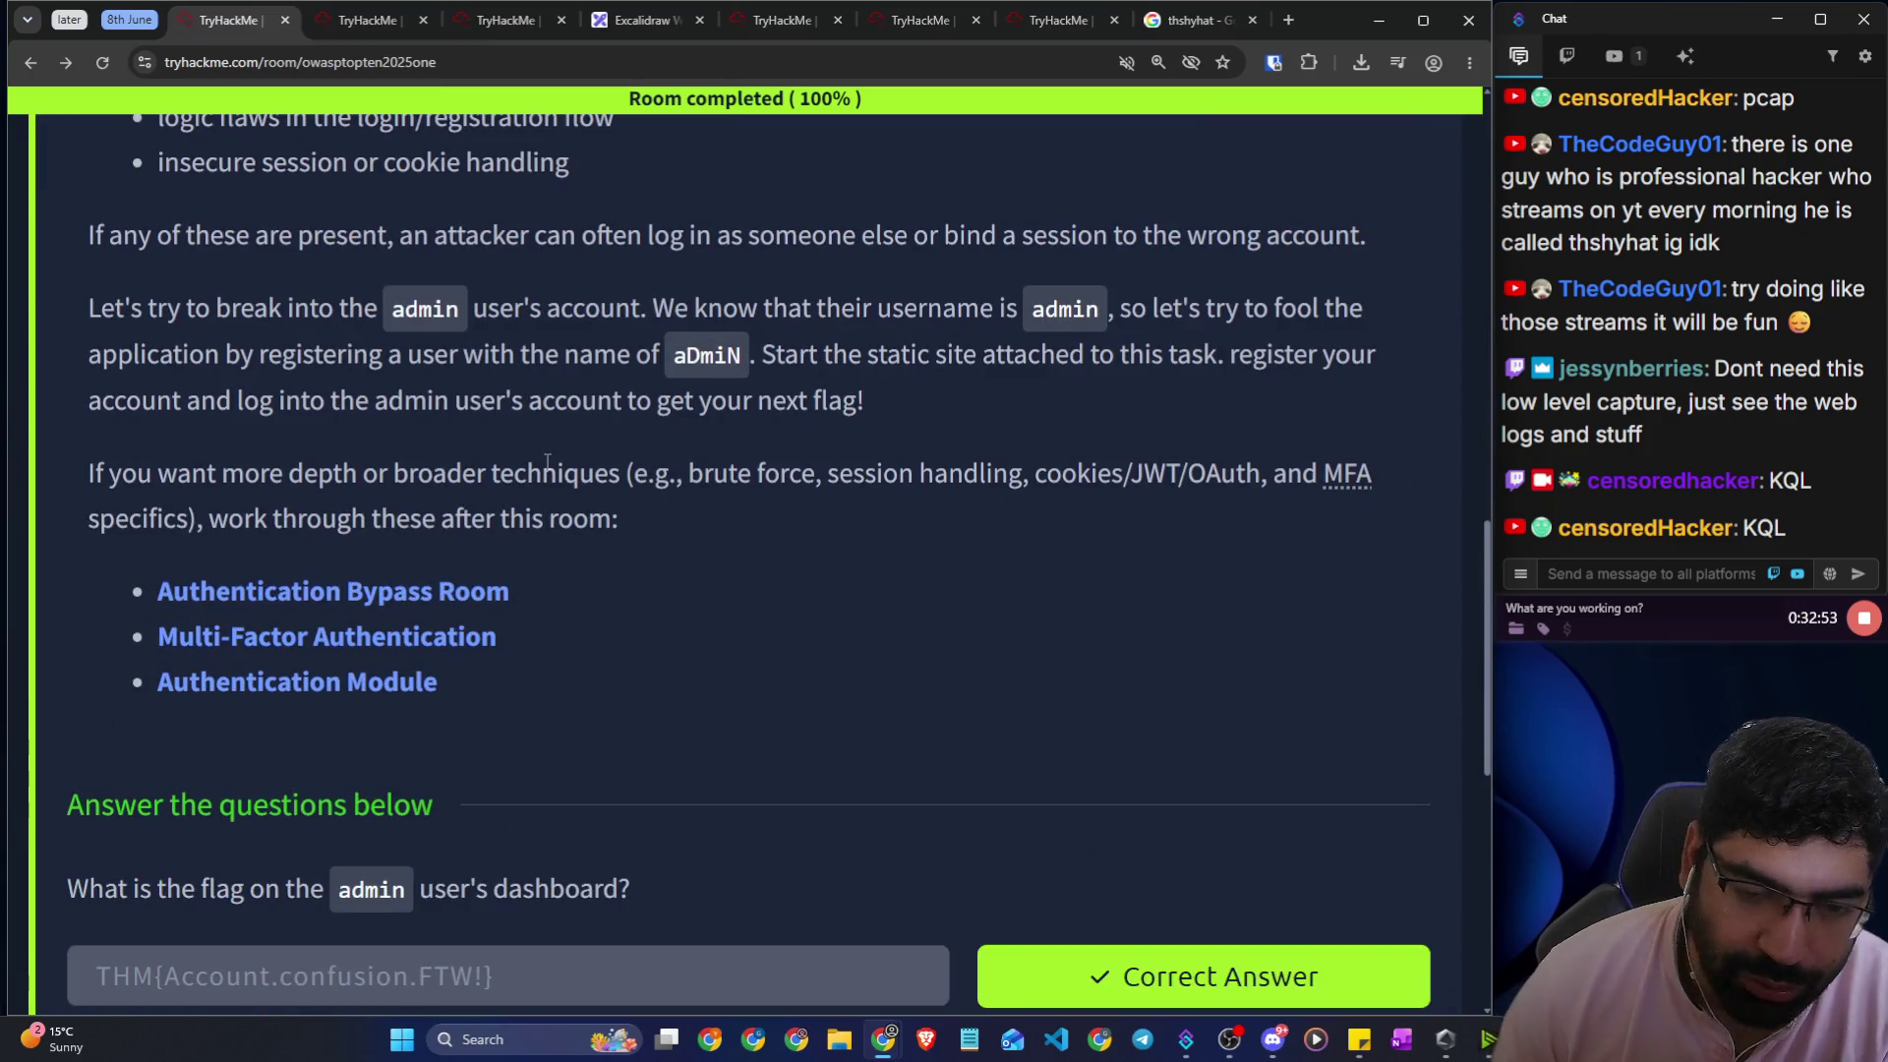
pyautogui.scroll(-8, 547, 460)
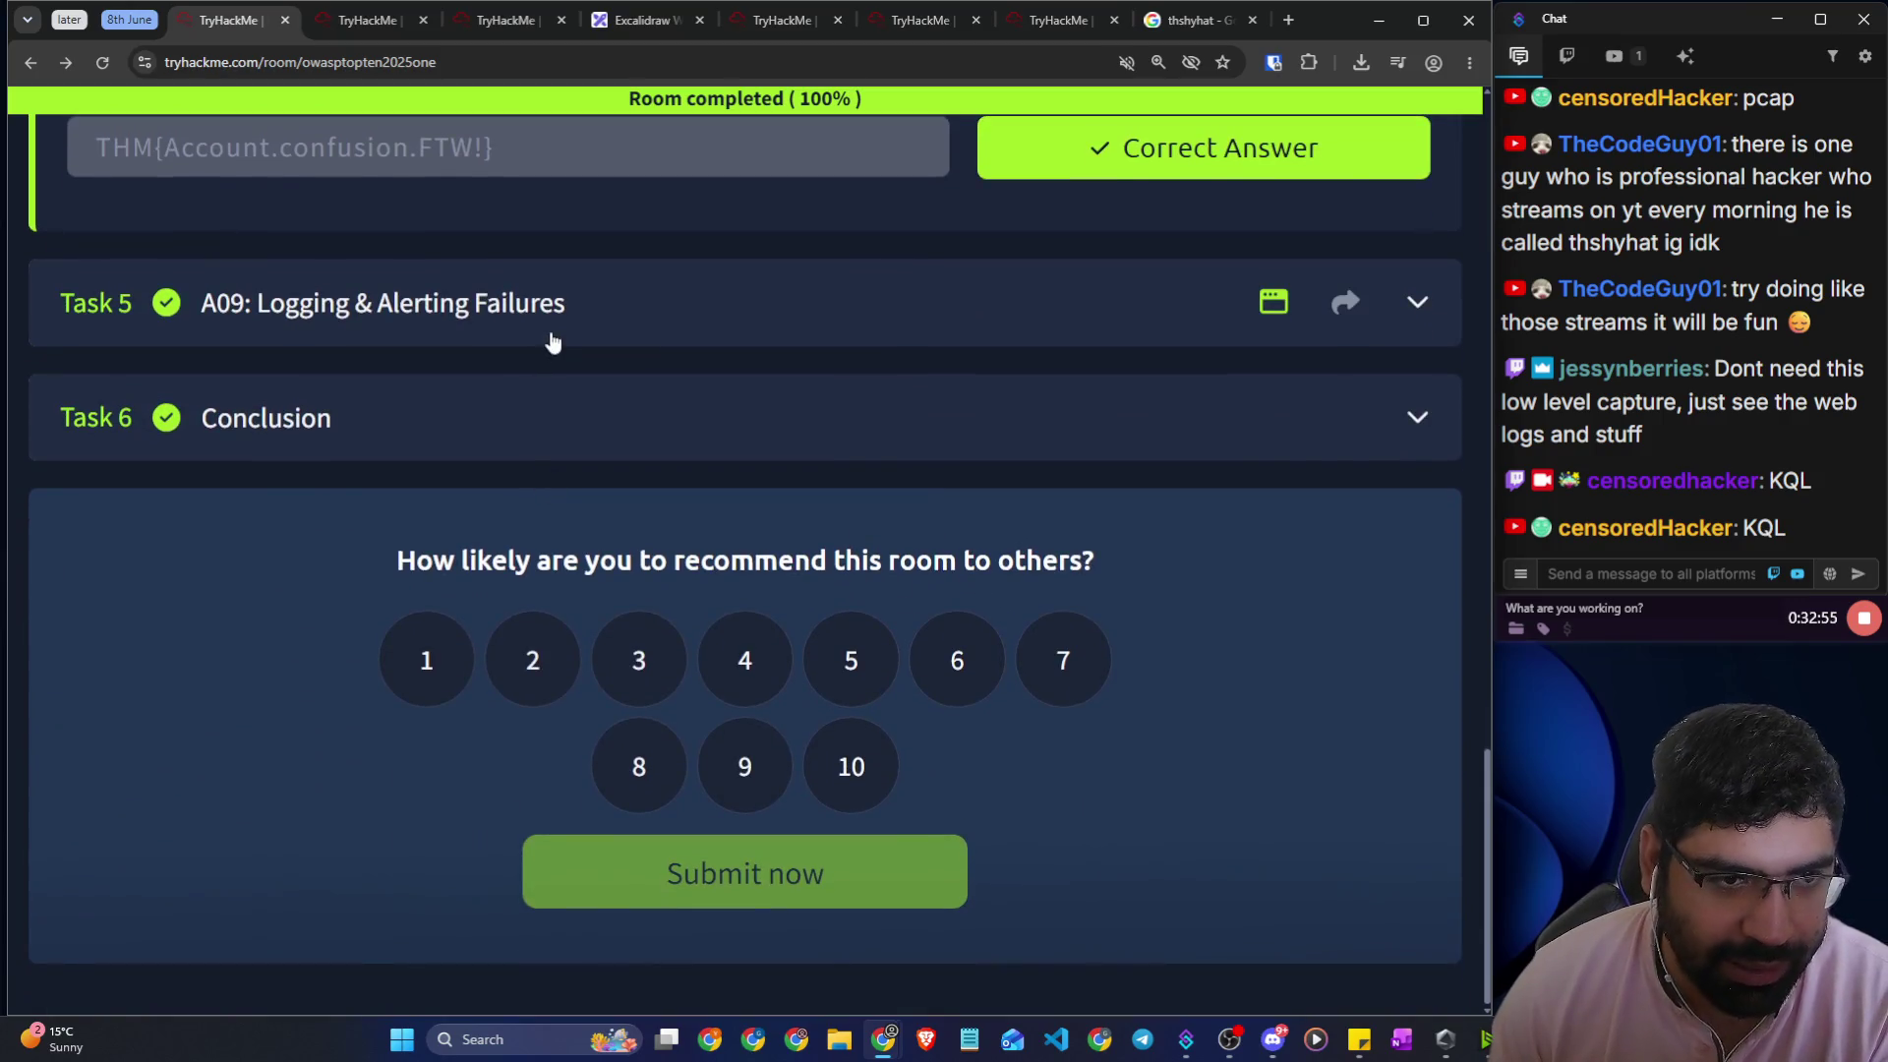
pyautogui.scroll(13, 574, 336)
pyautogui.click(573, 336)
pyautogui.scroll(-3, 576, 327)
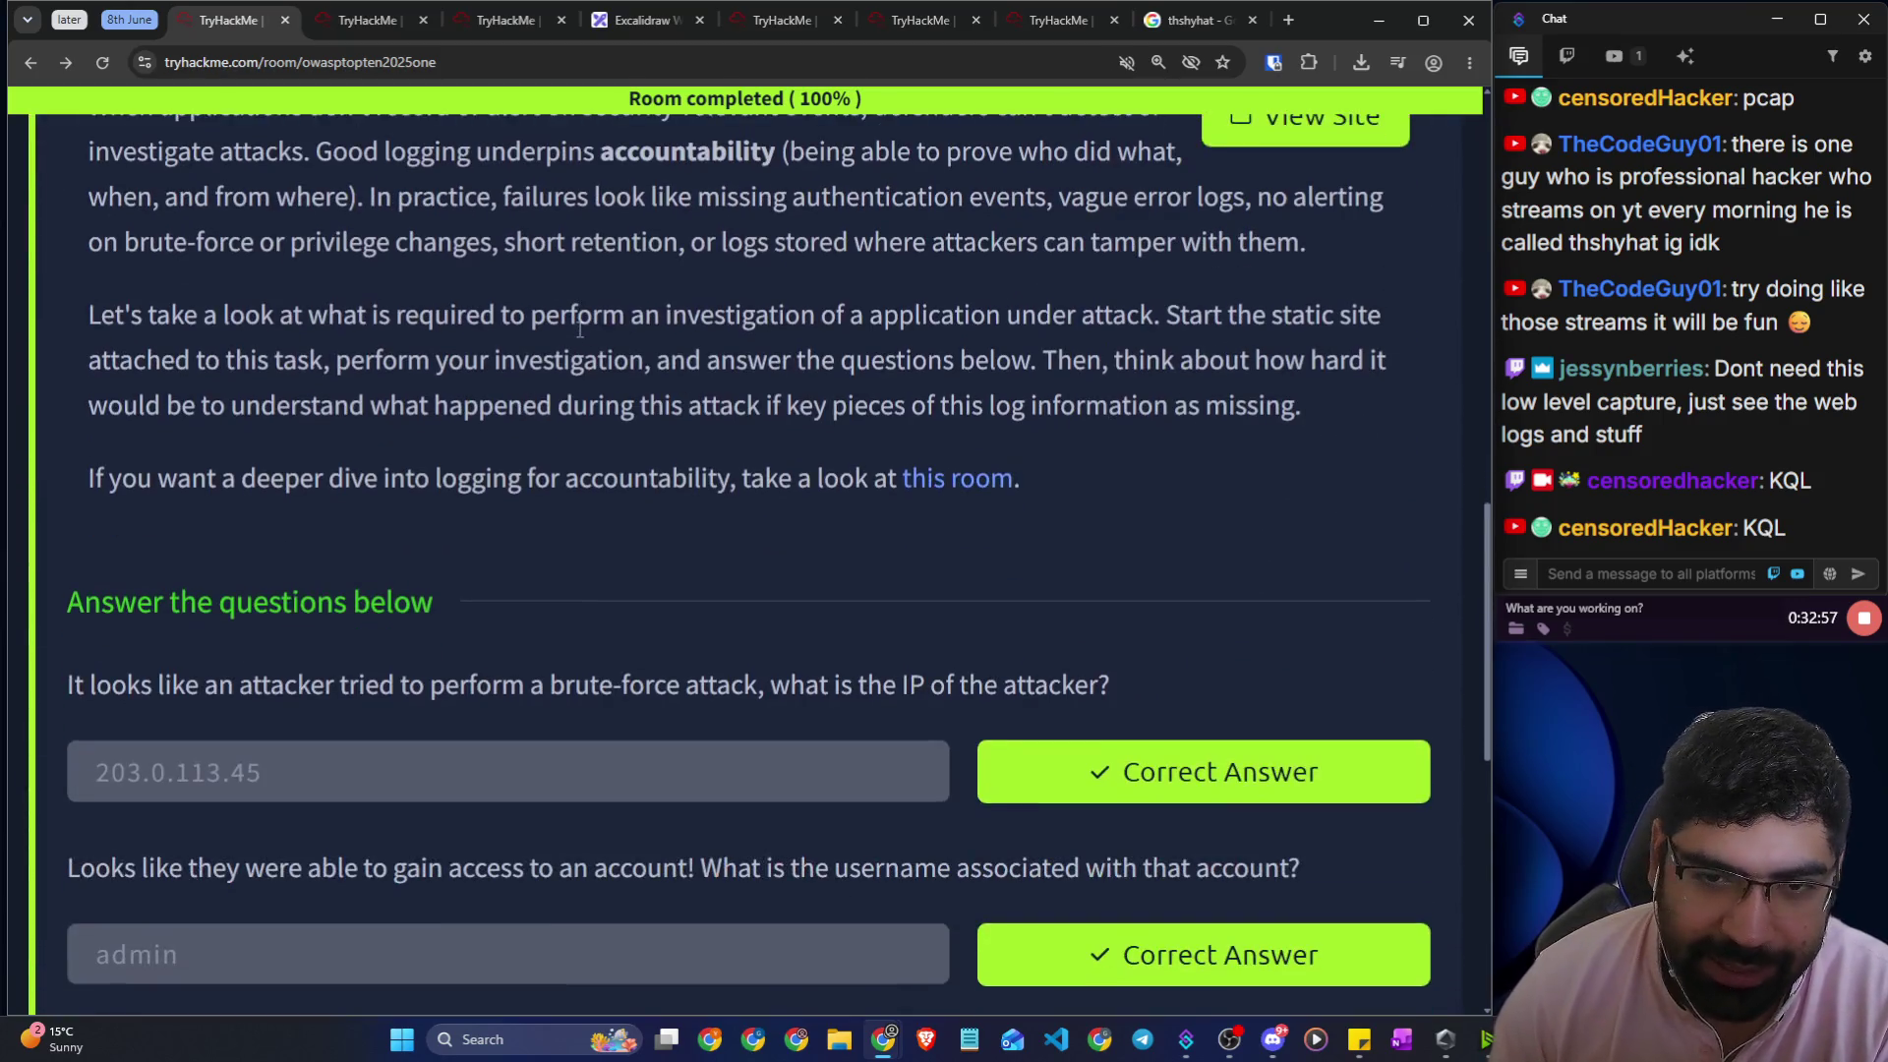
pyautogui.scroll(10, 492, 364)
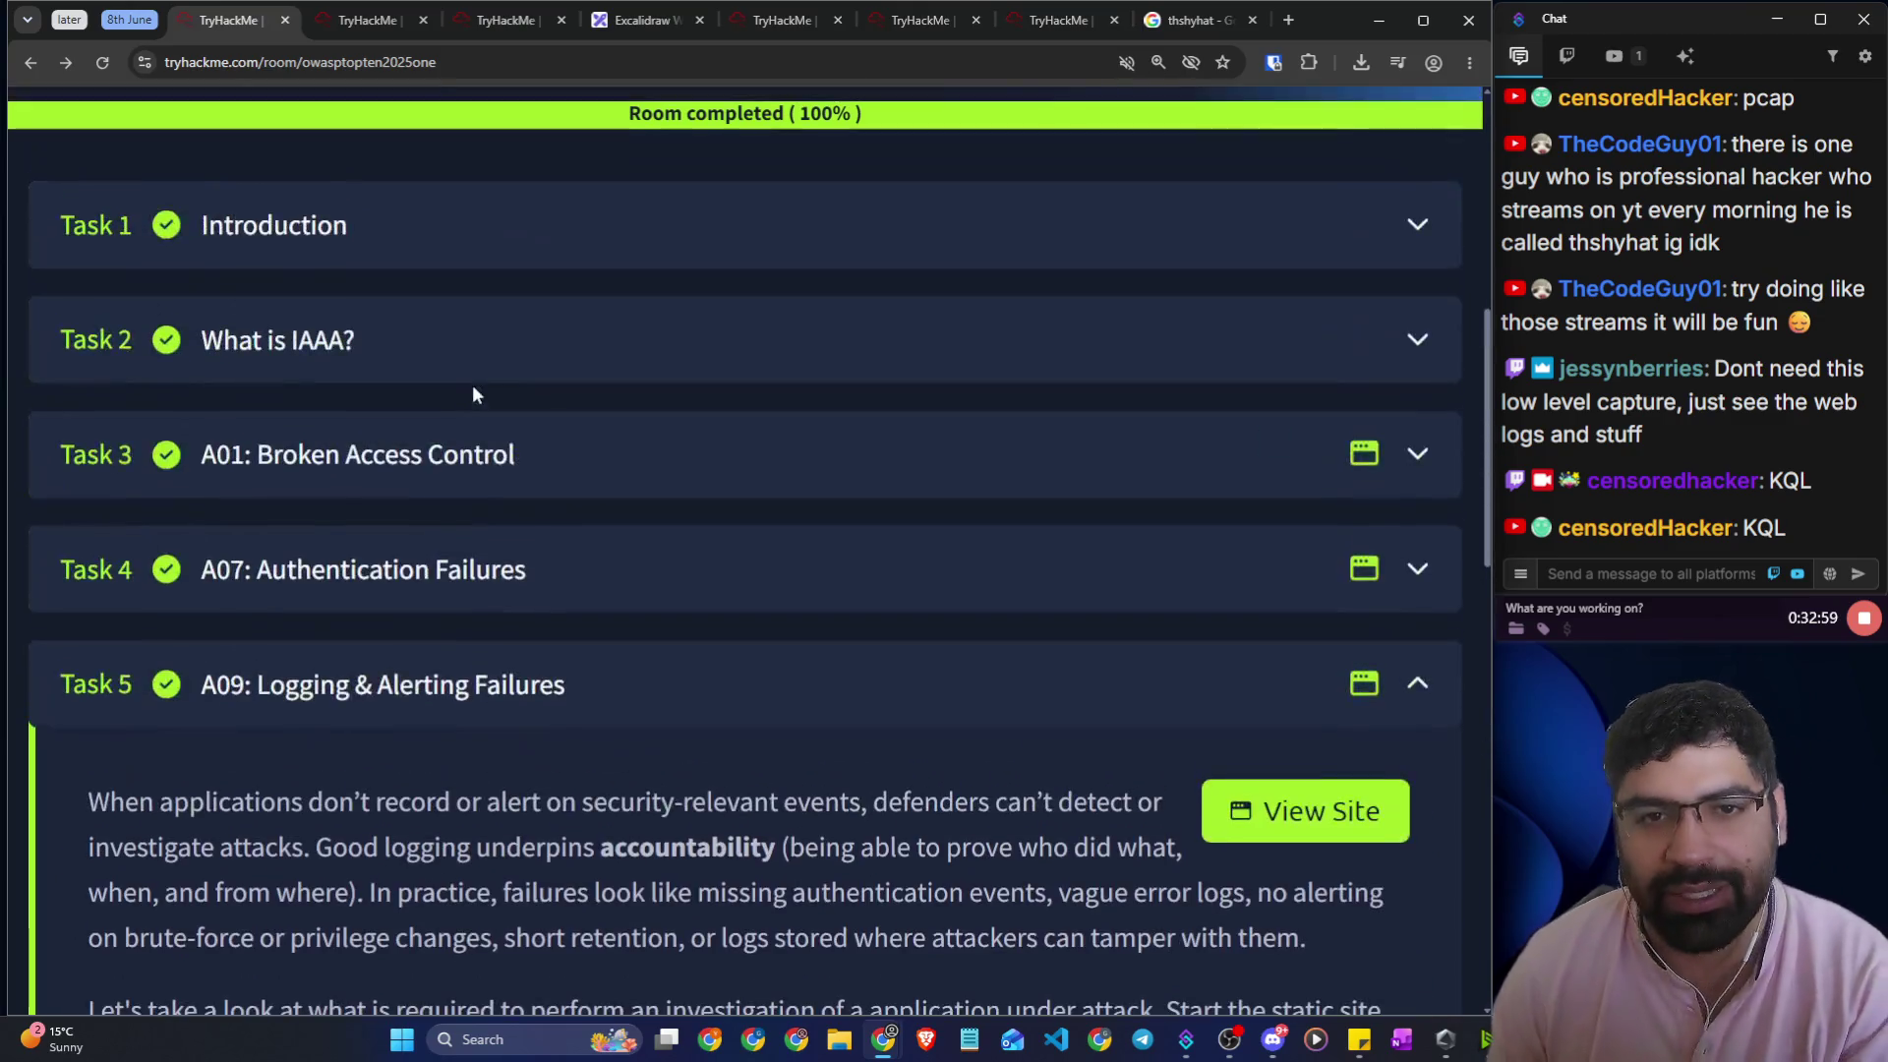
pyautogui.scroll(-5, 580, 537)
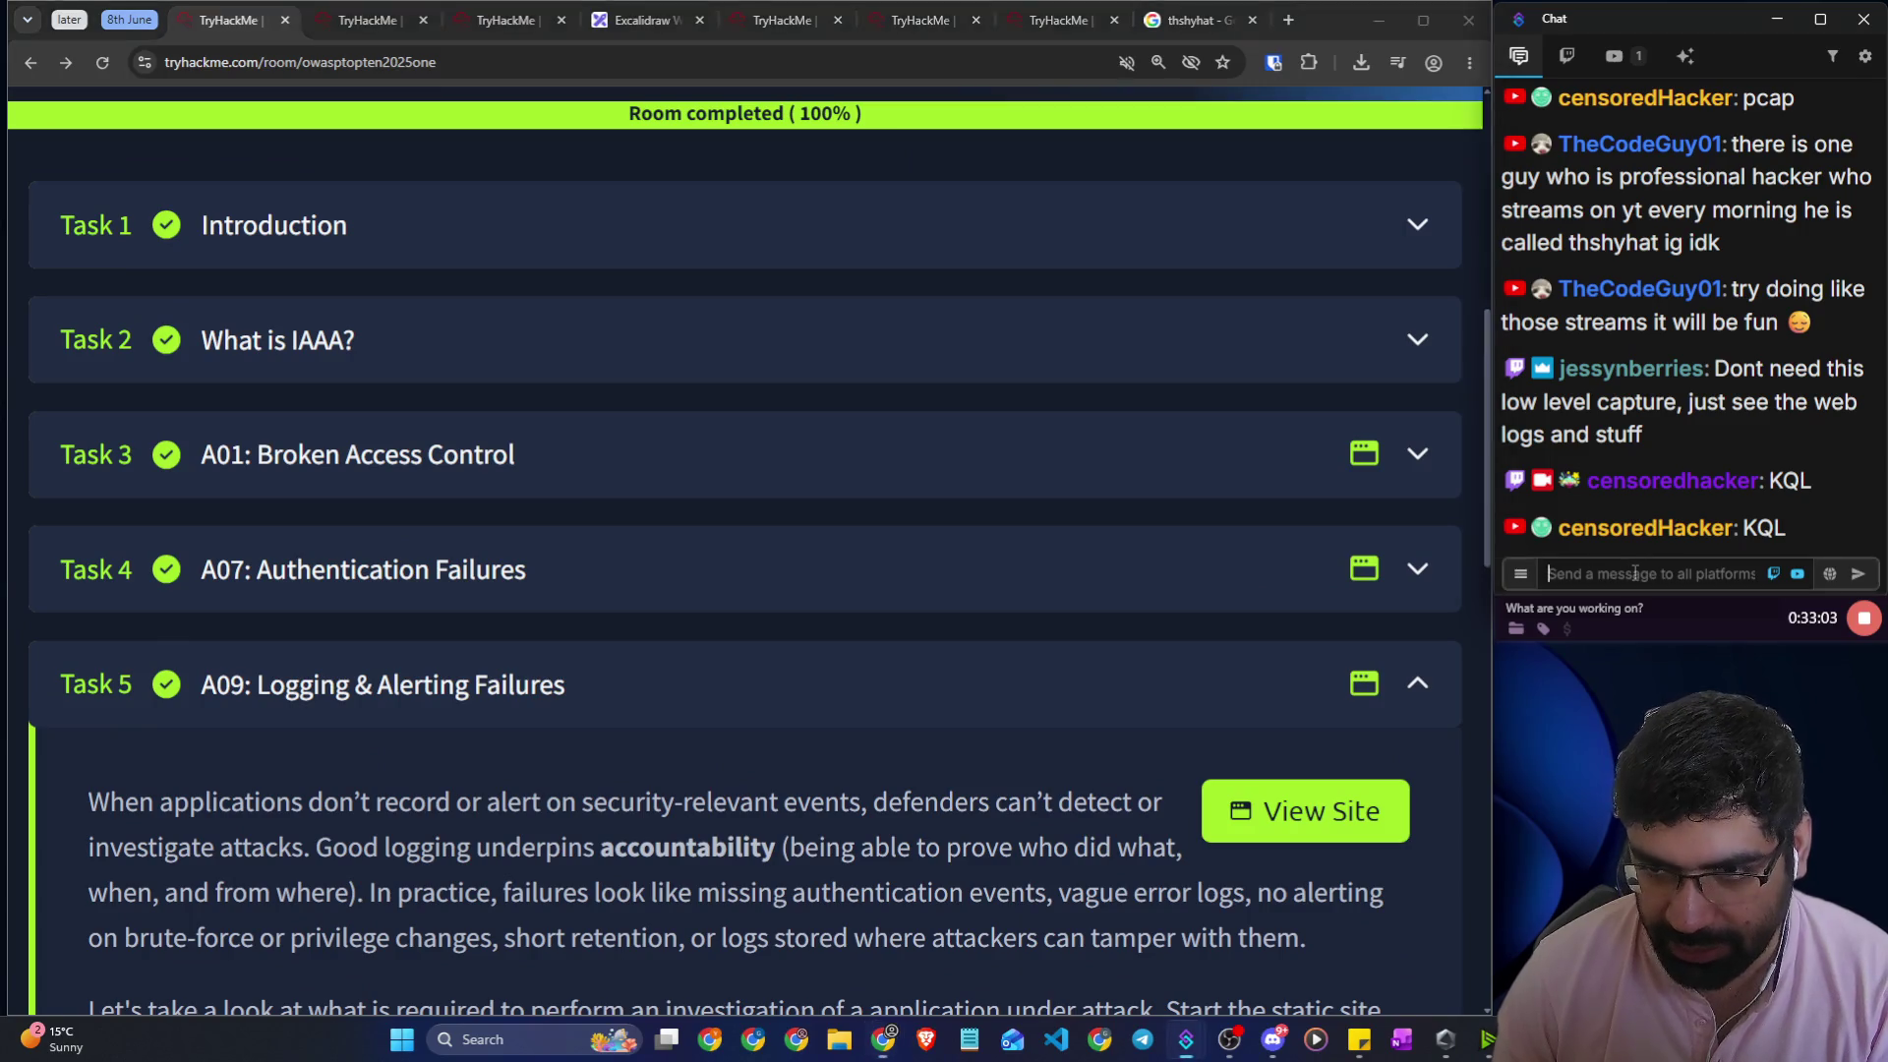
pyautogui.click(382, 63)
# - Copy the IAAA room's URL and post it in the stream chat
pyautogui.hotkey('ctrl', 'c')
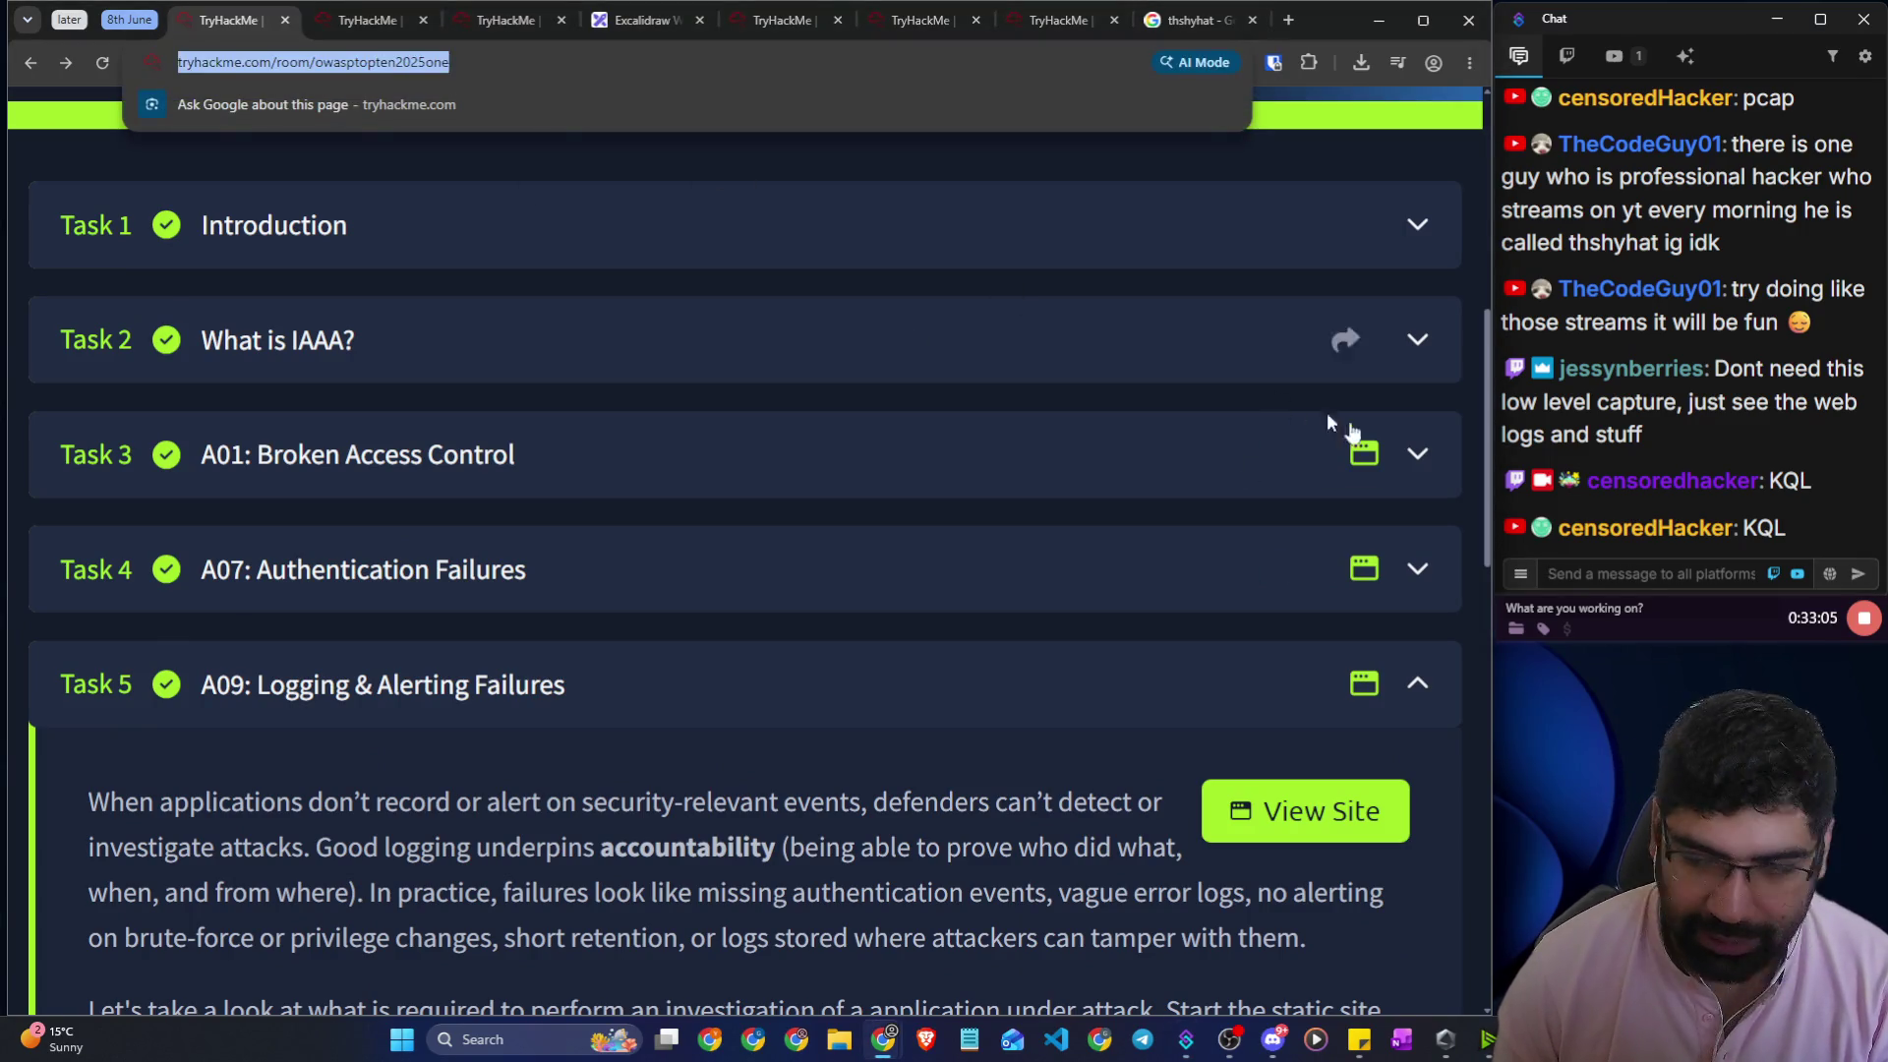
pyautogui.click(1616, 575)
pyautogui.hotkey('ctrl', 'v')
pyautogui.press('Return')
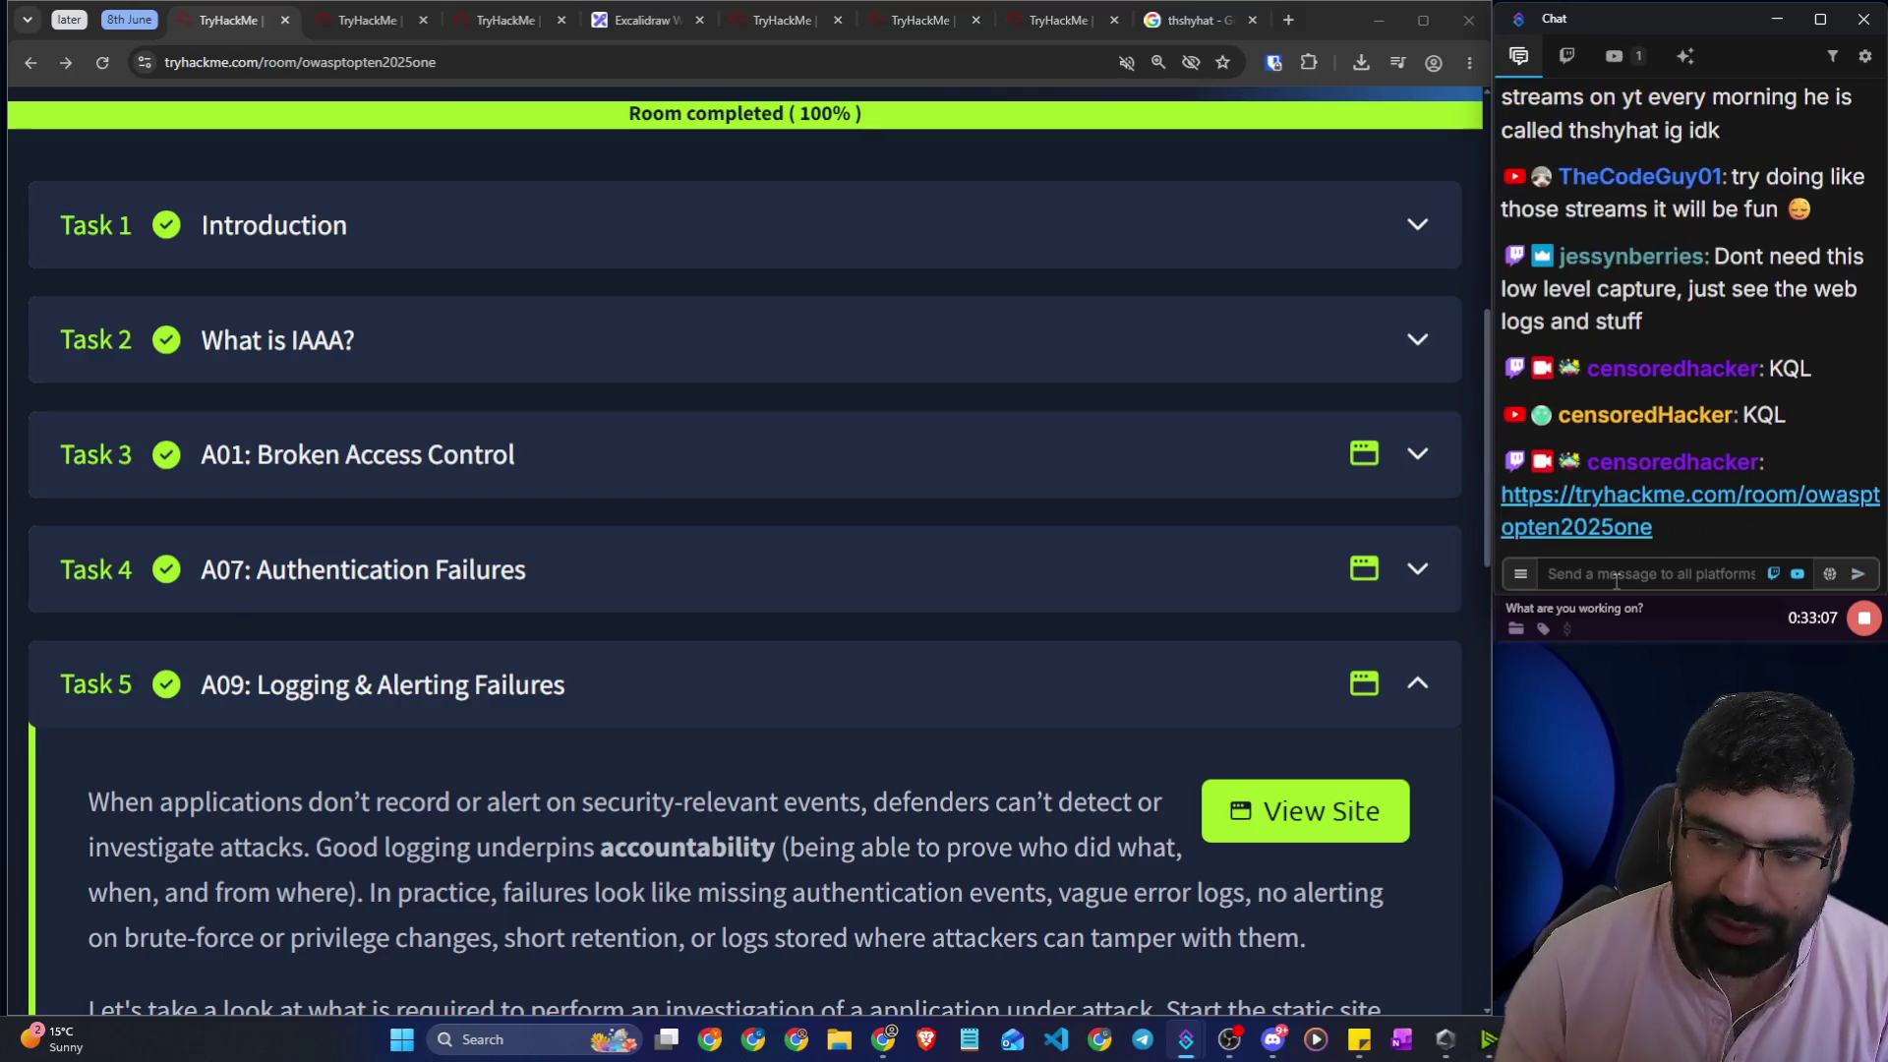
pyautogui.scroll(8, 403, 614)
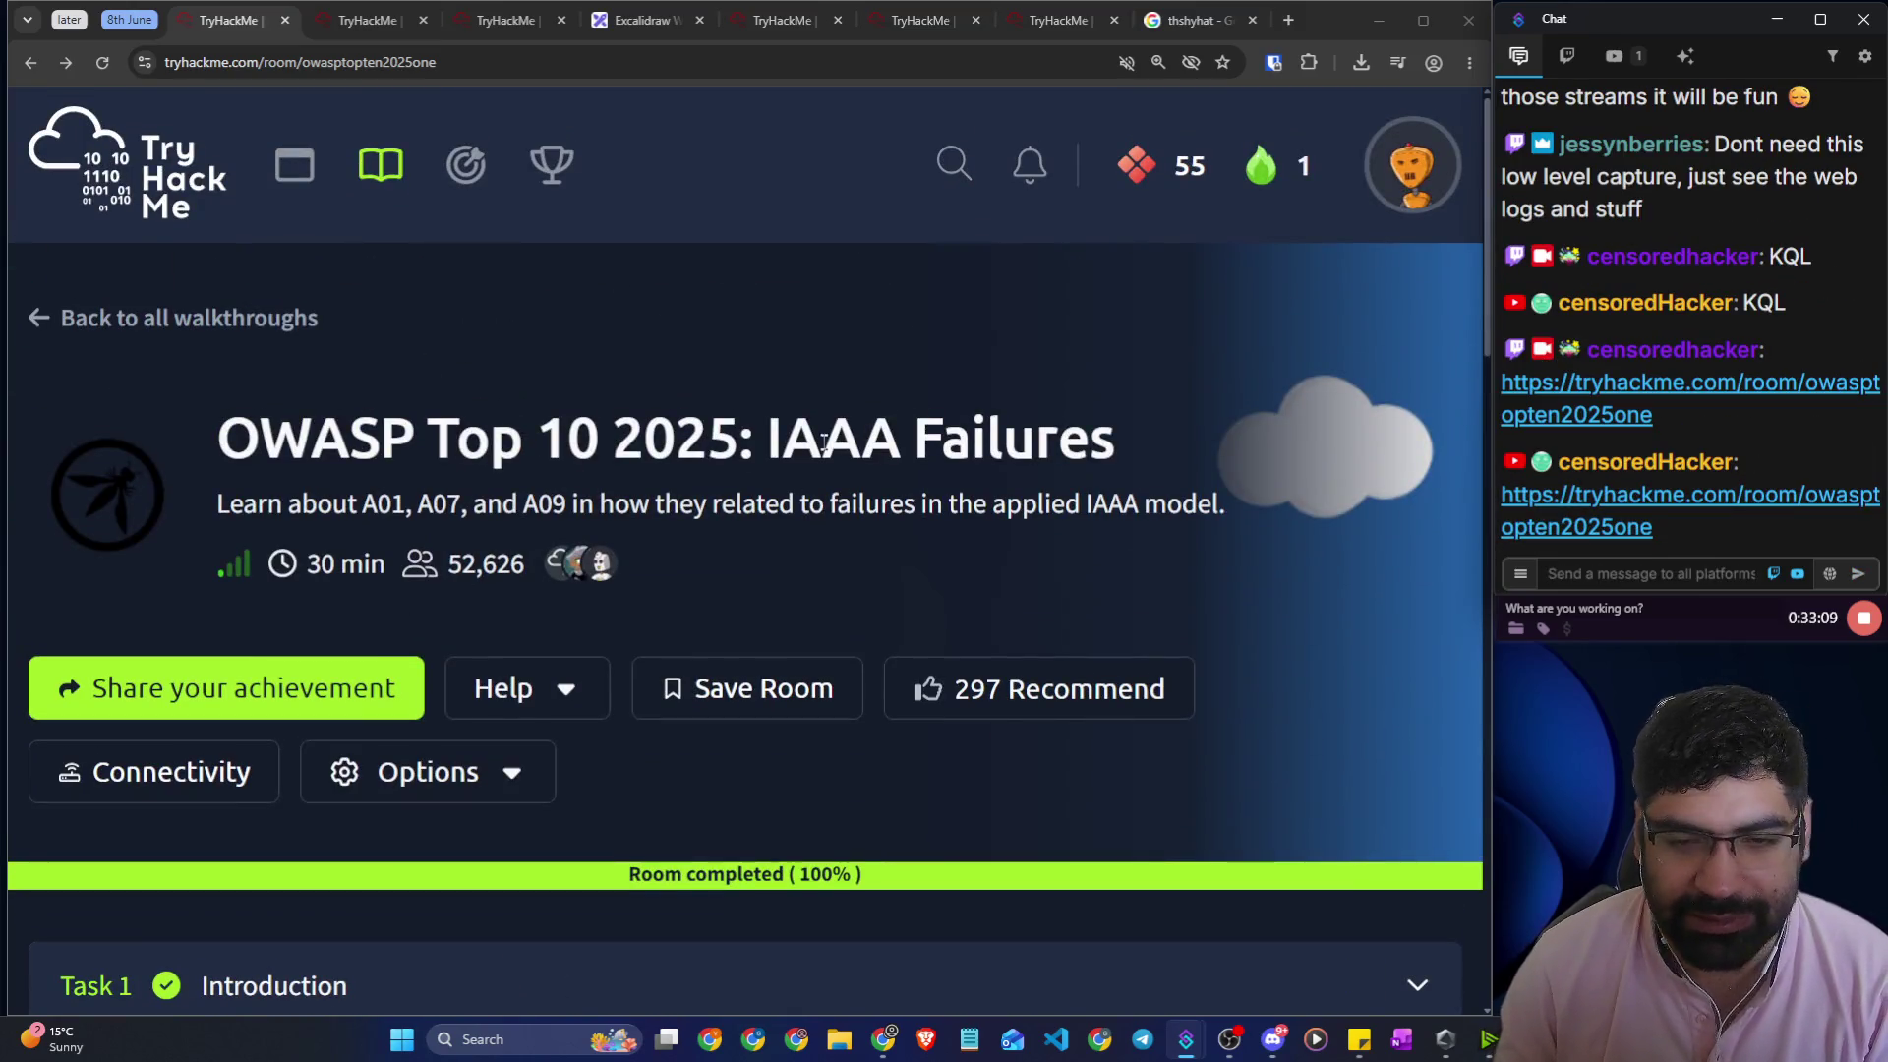
pyautogui.click(1157, 556)
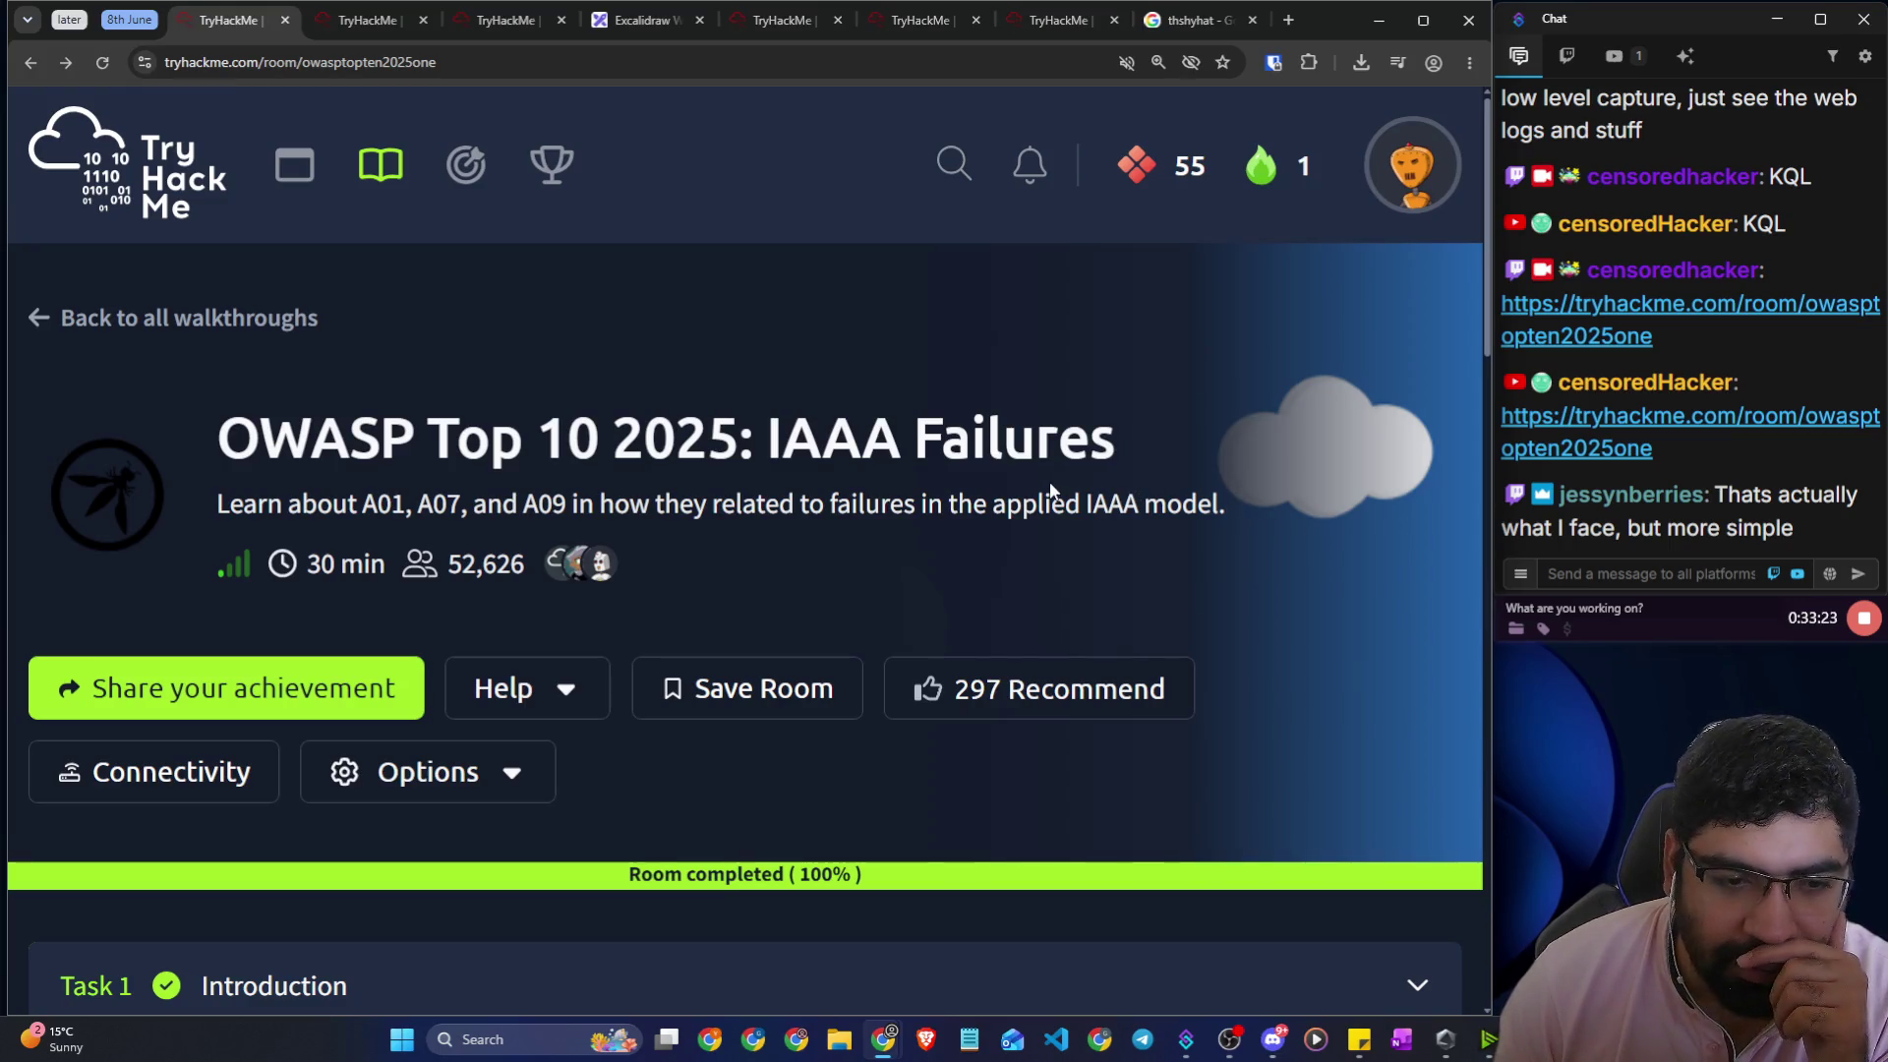
# - Collapse the A09 Logging & Alerting Failures task, send !discord in chat, and open Application Design Flaws
pyautogui.scroll(-8, 1049, 487)
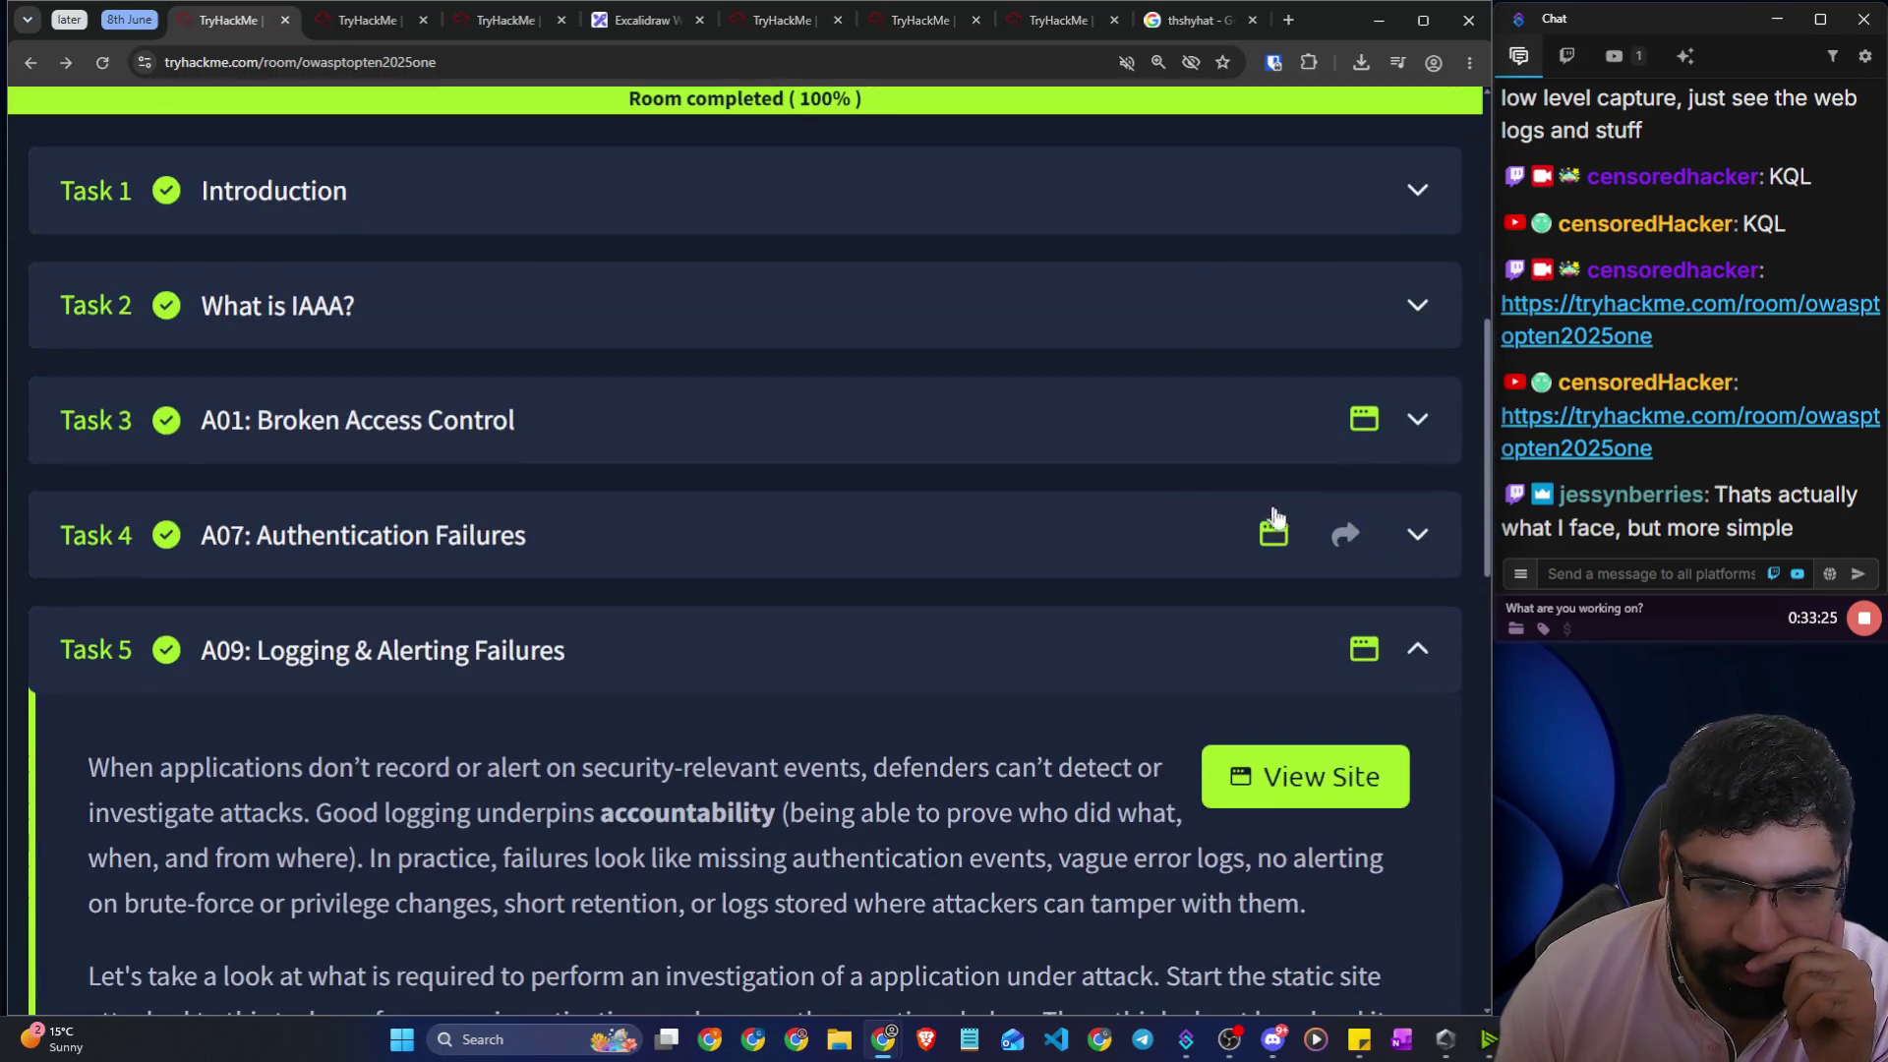
pyautogui.click(1414, 652)
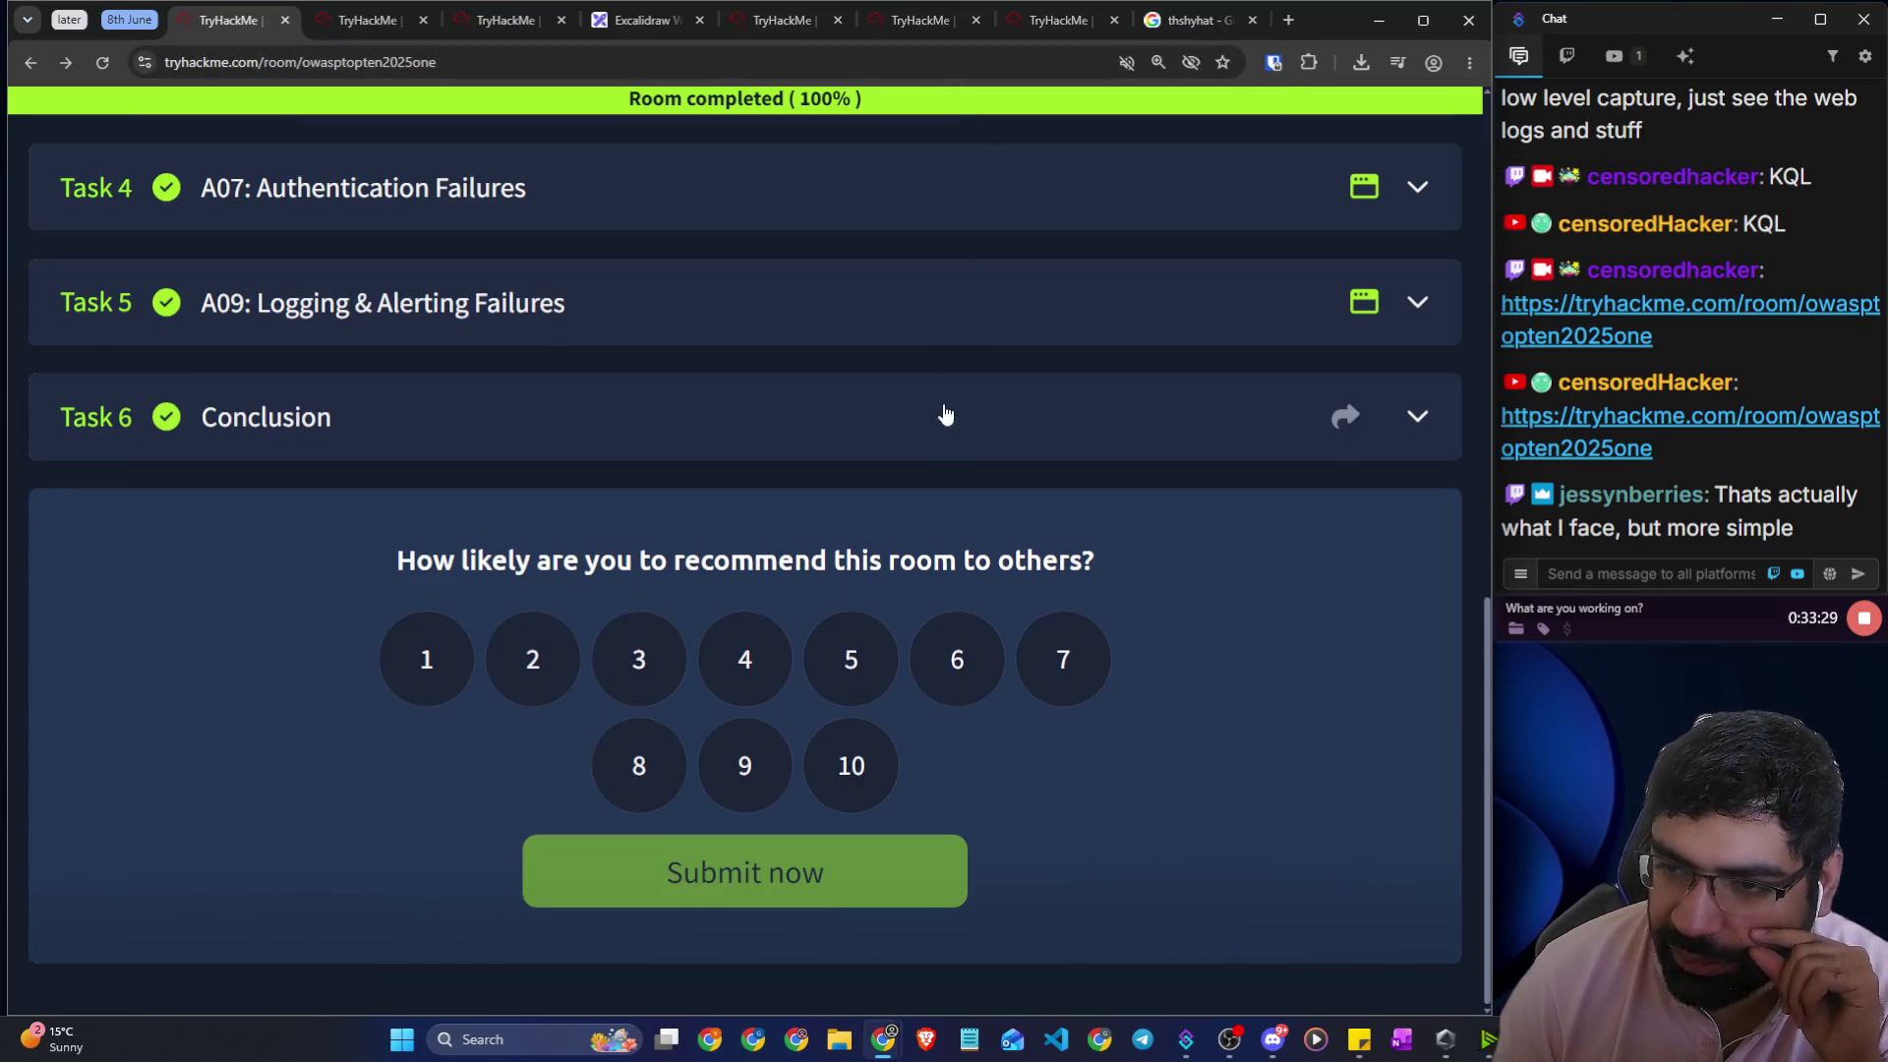
pyautogui.scroll(10, 944, 413)
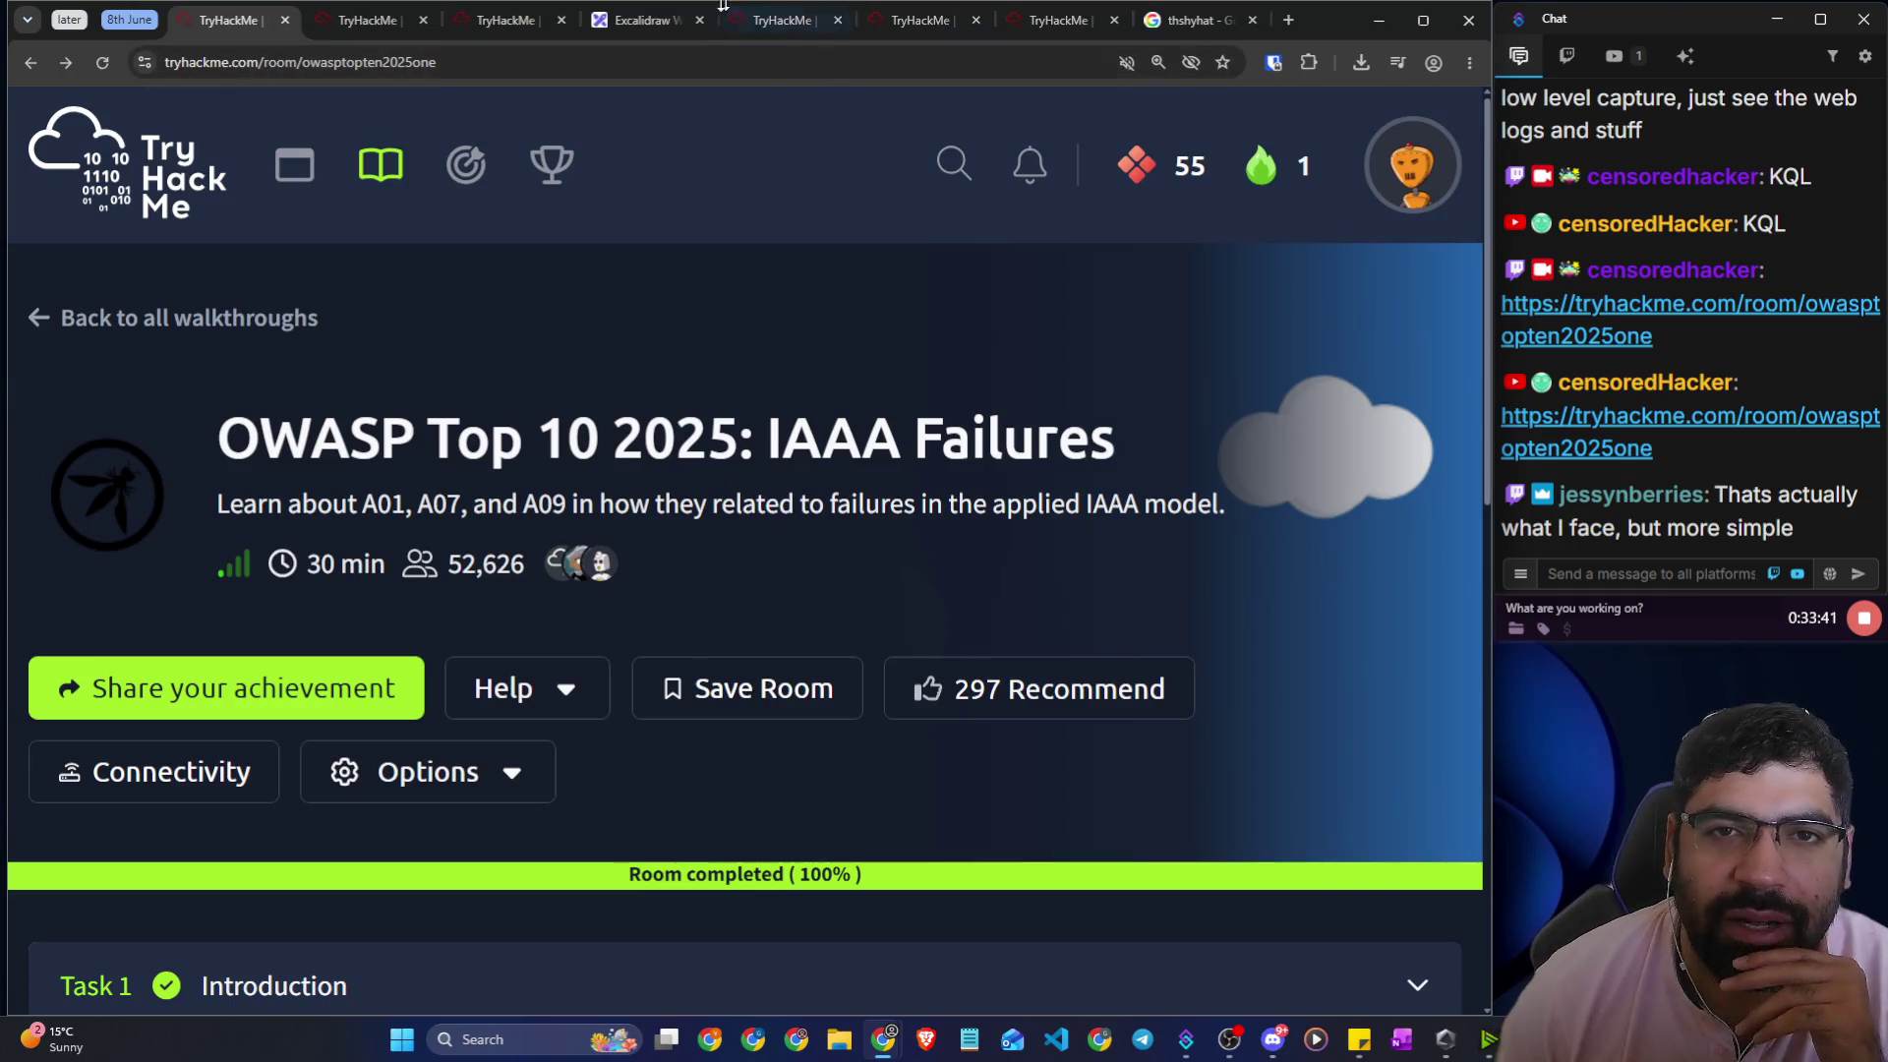
pyautogui.click(1702, 574)
pyautogui.write('!disco')
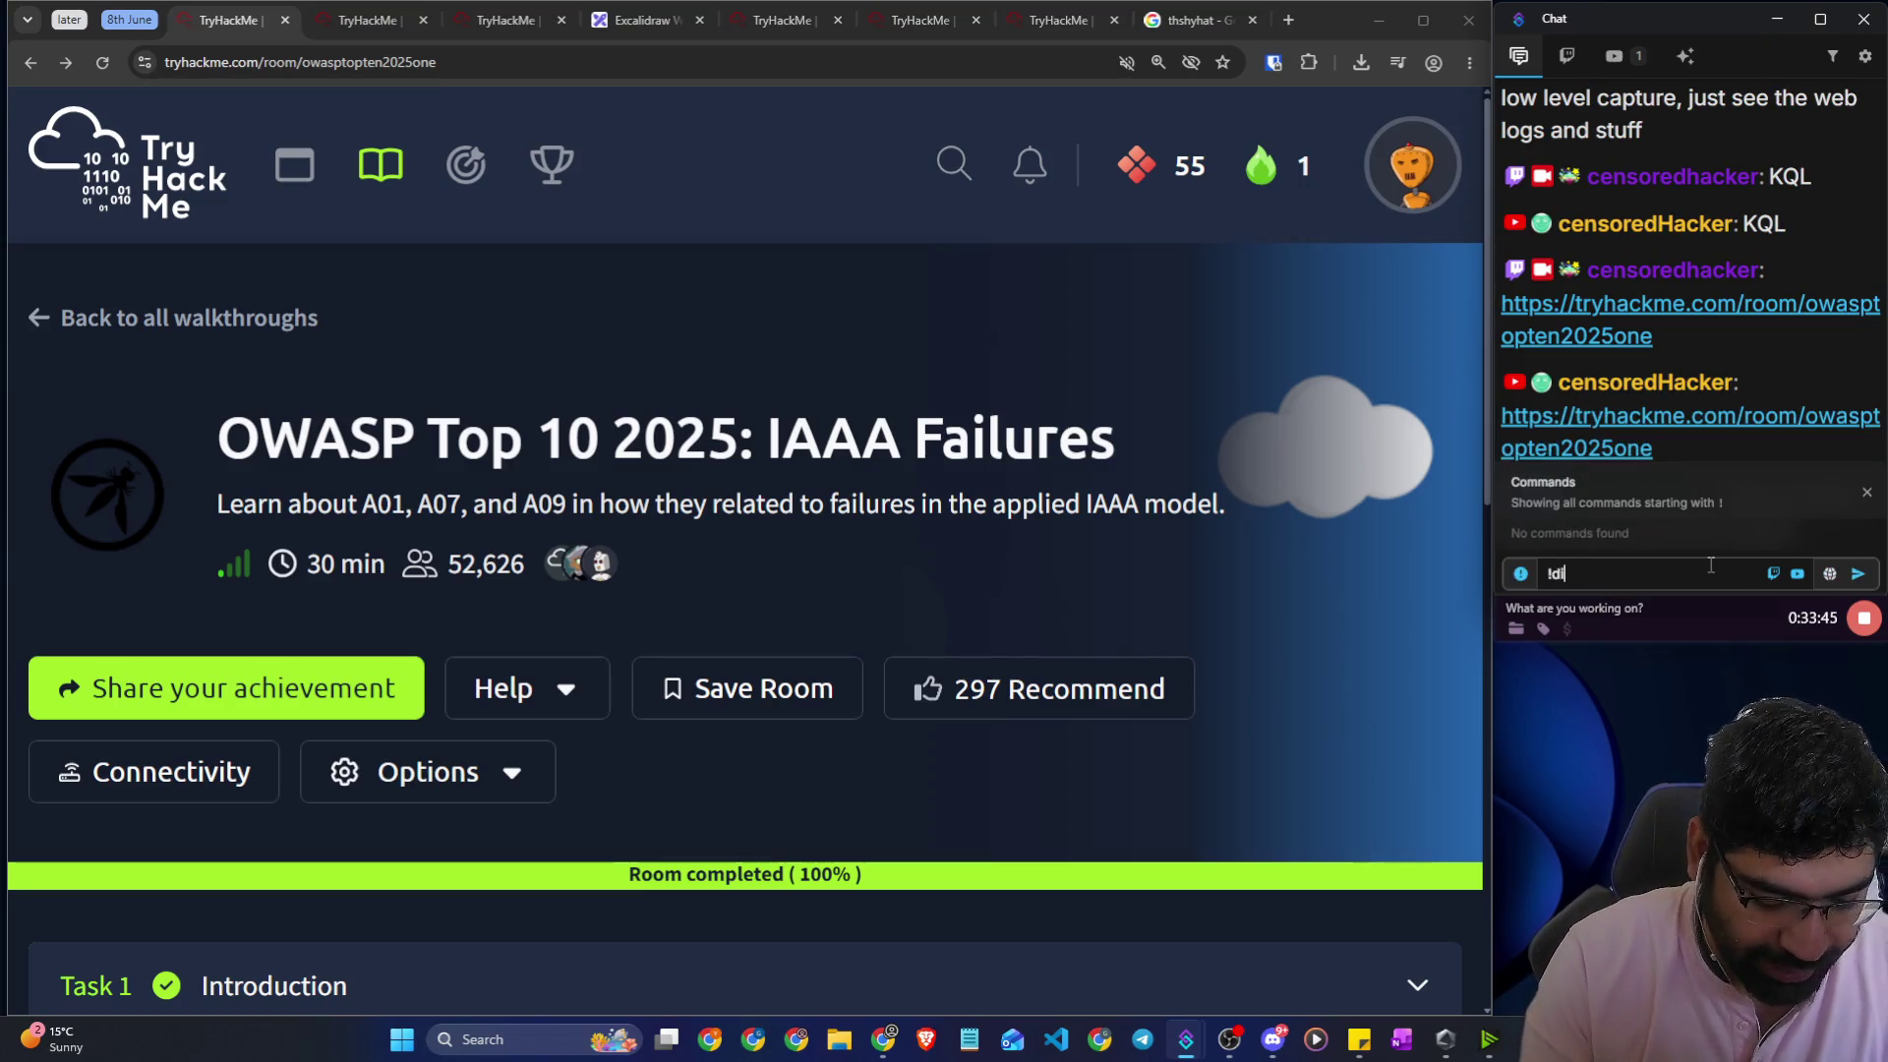
pyautogui.write('rd')
pyautogui.press('Return')
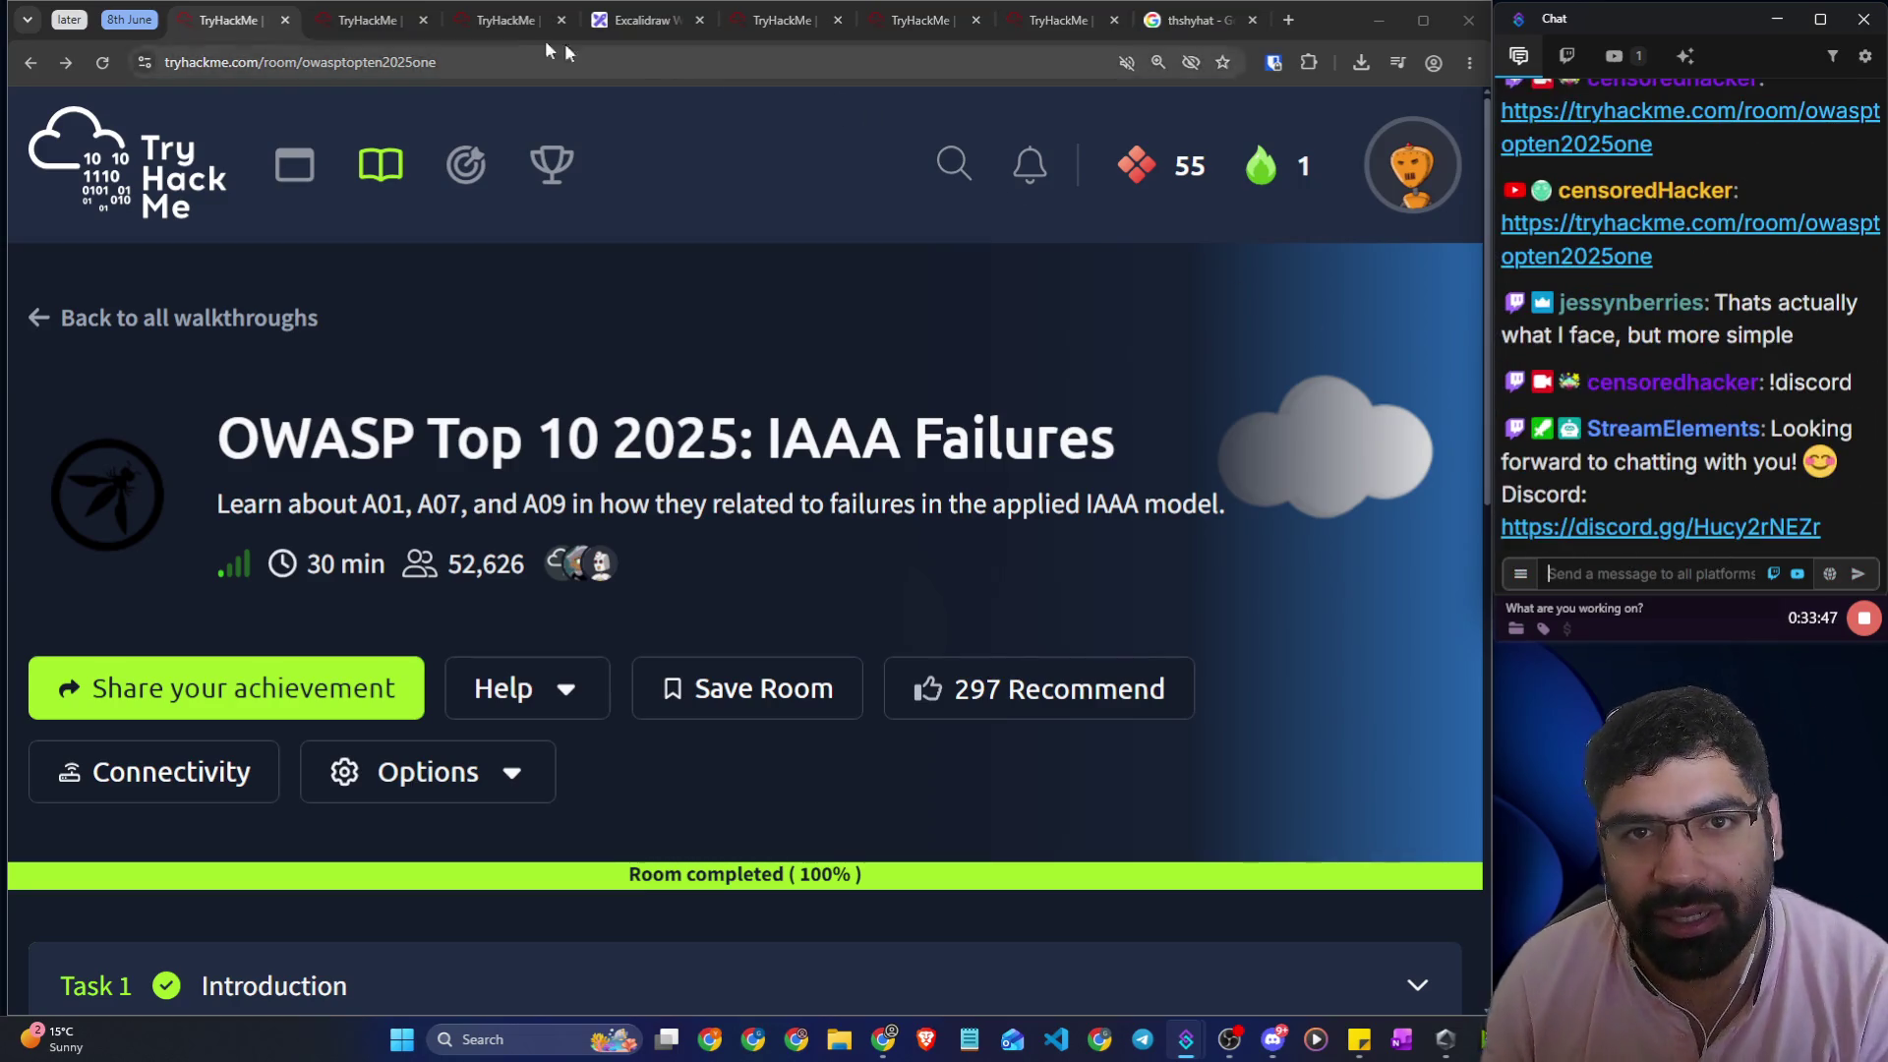
pyautogui.click(387, 31)
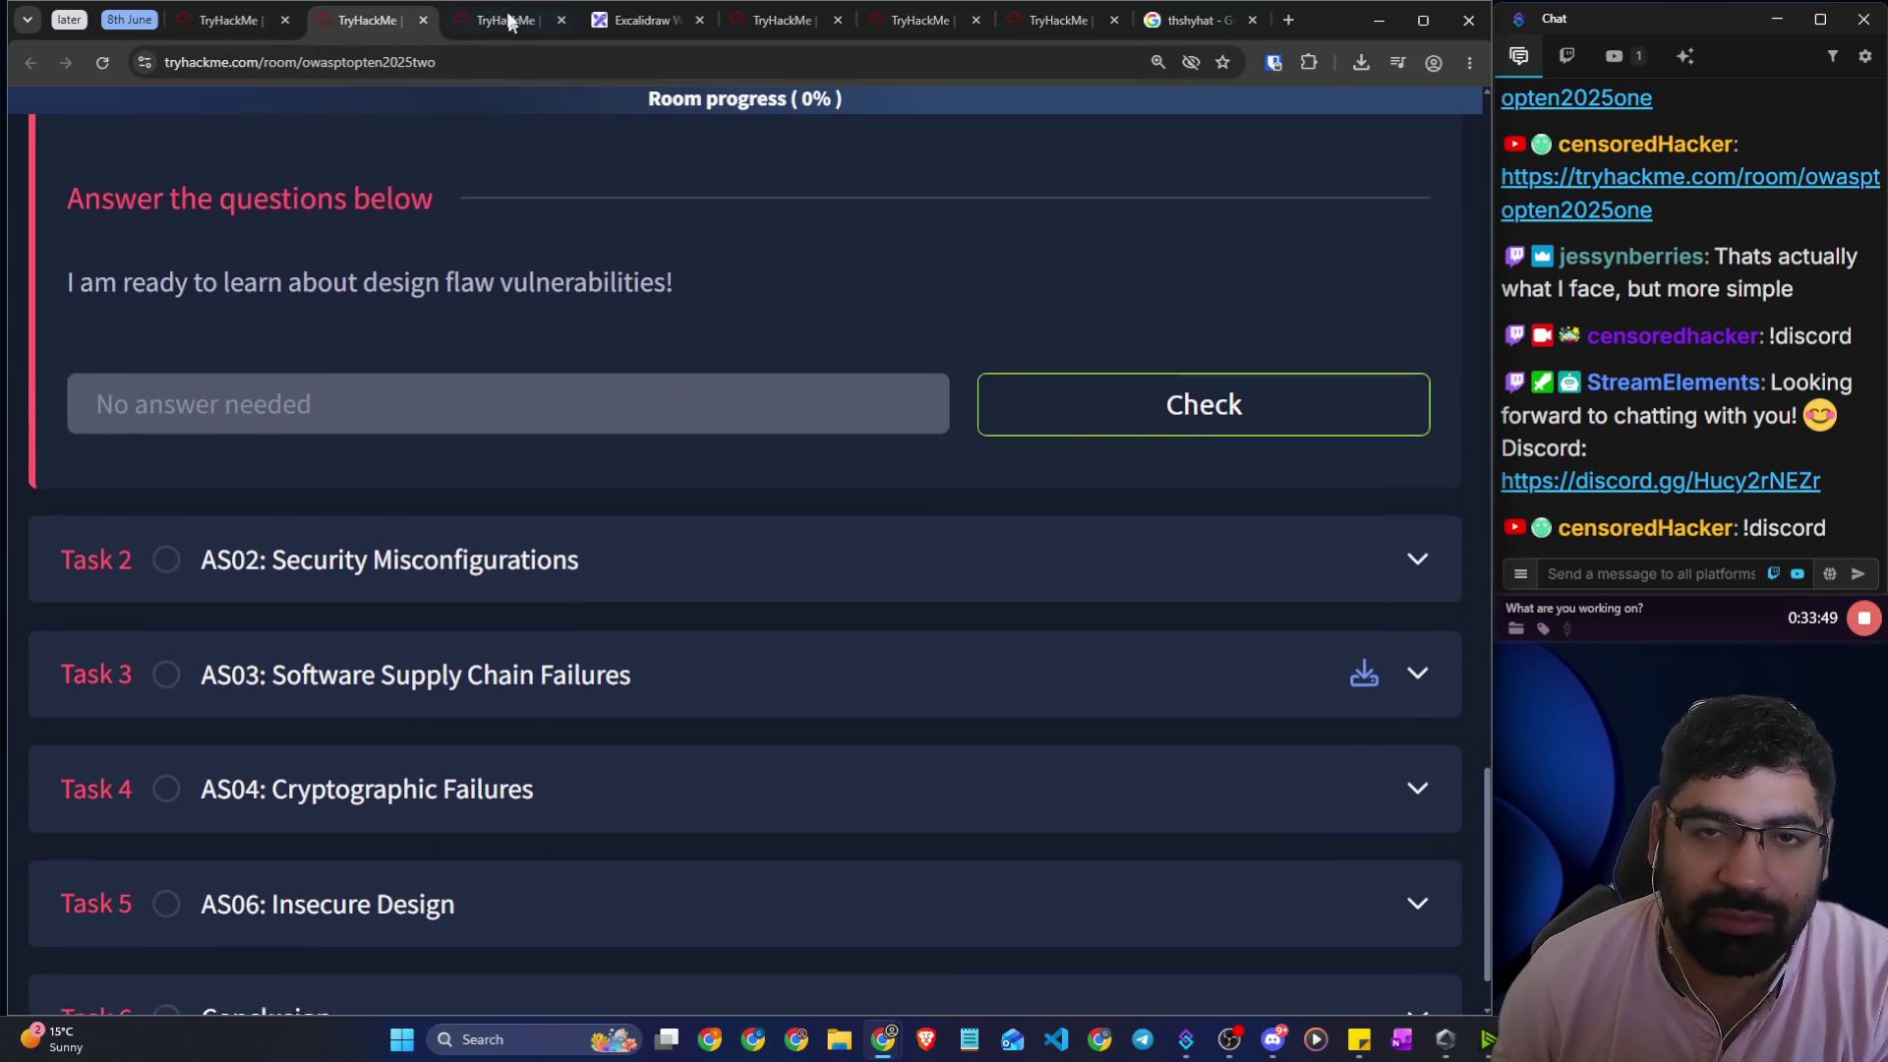
# - Go to the Authentication module page and scroll through its list of rooms
pyautogui.click(782, 20)
pyautogui.scroll(15, 773, 240)
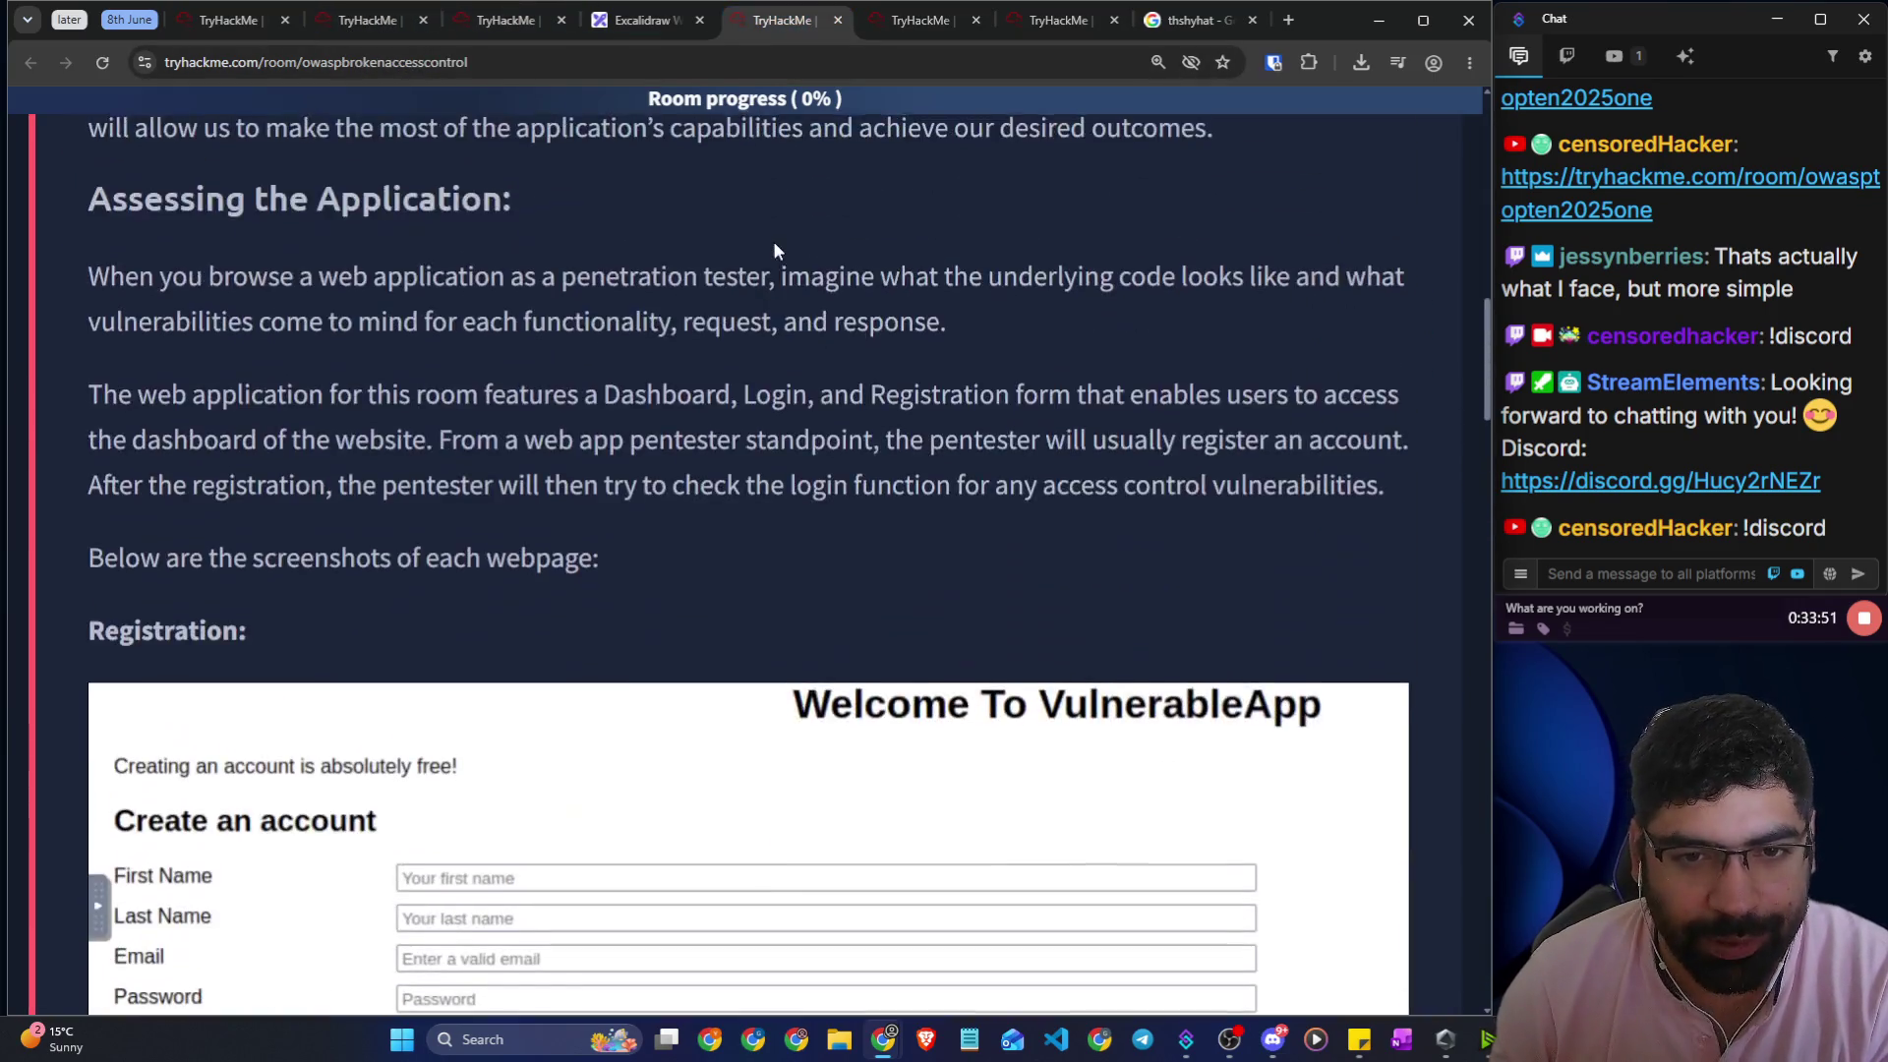
pyautogui.scroll(3, 774, 236)
pyautogui.click(913, 20)
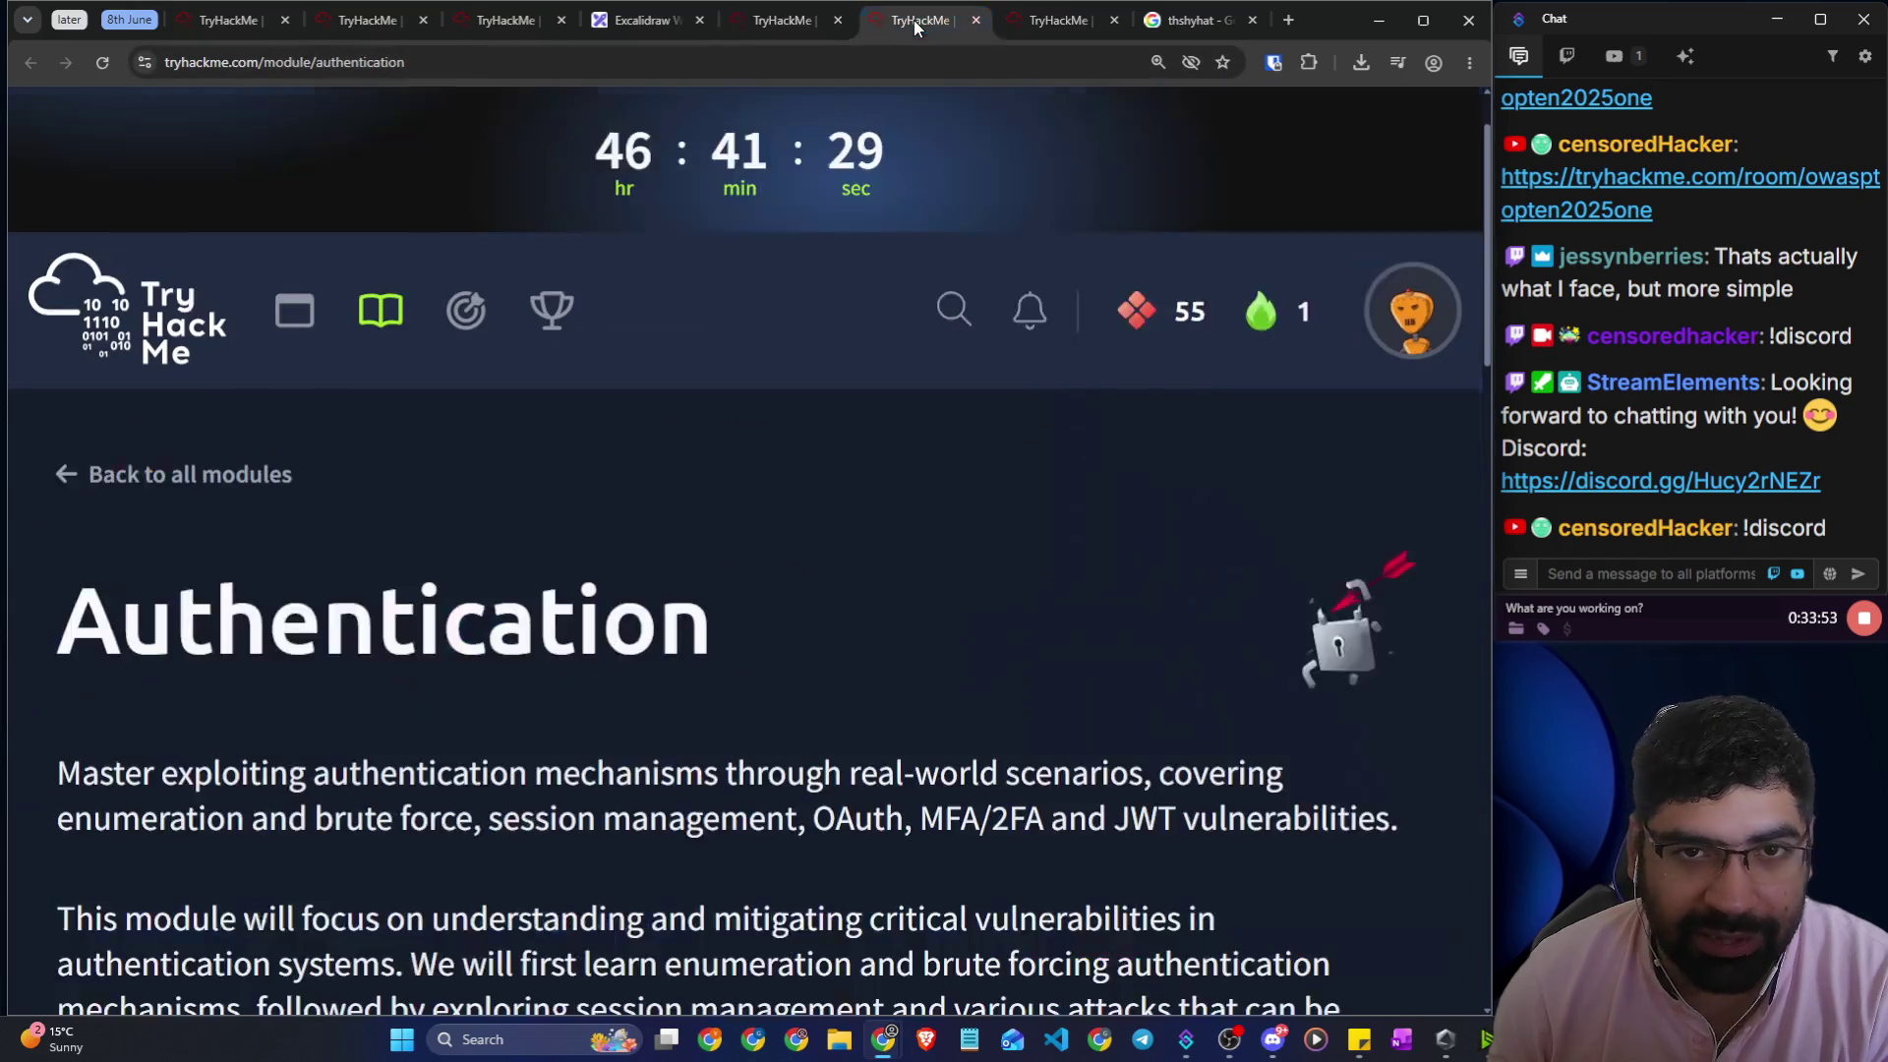
pyautogui.scroll(-15, 843, 232)
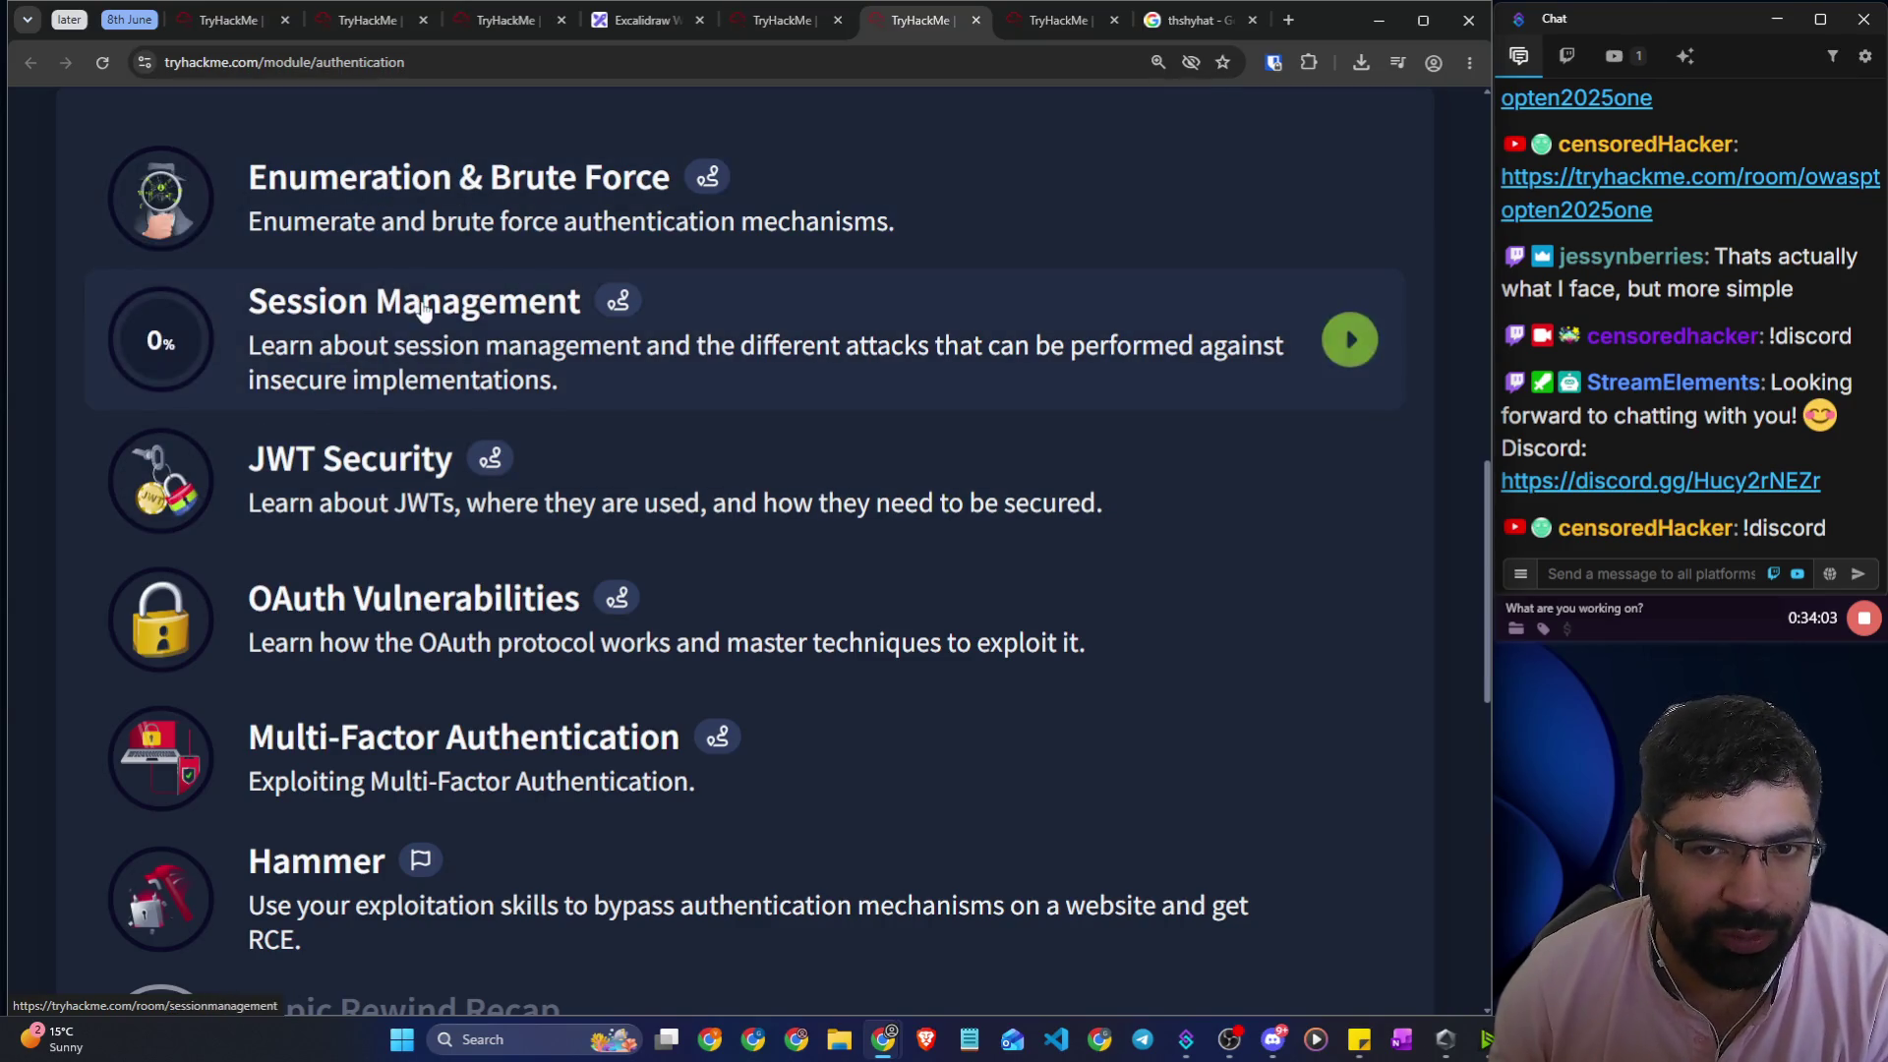
pyautogui.scroll(-4, 428, 308)
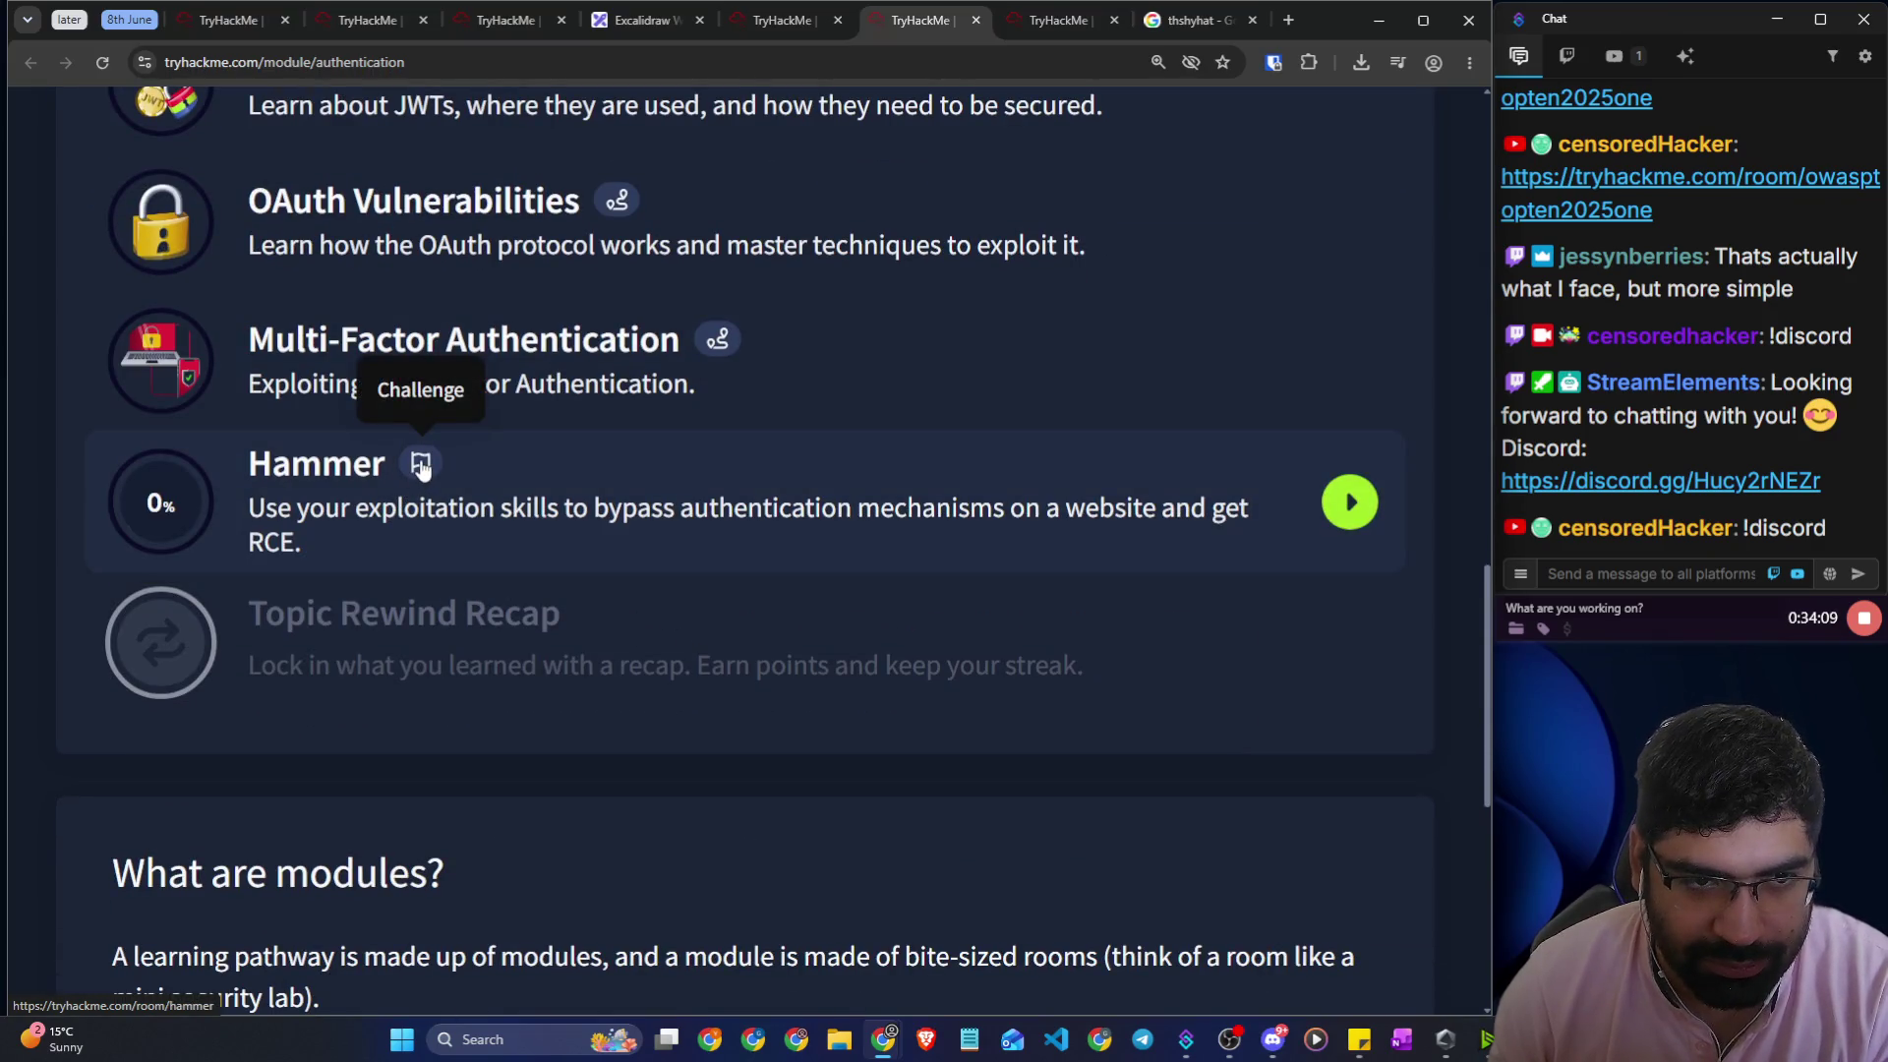
pyautogui.scroll(3, 477, 452)
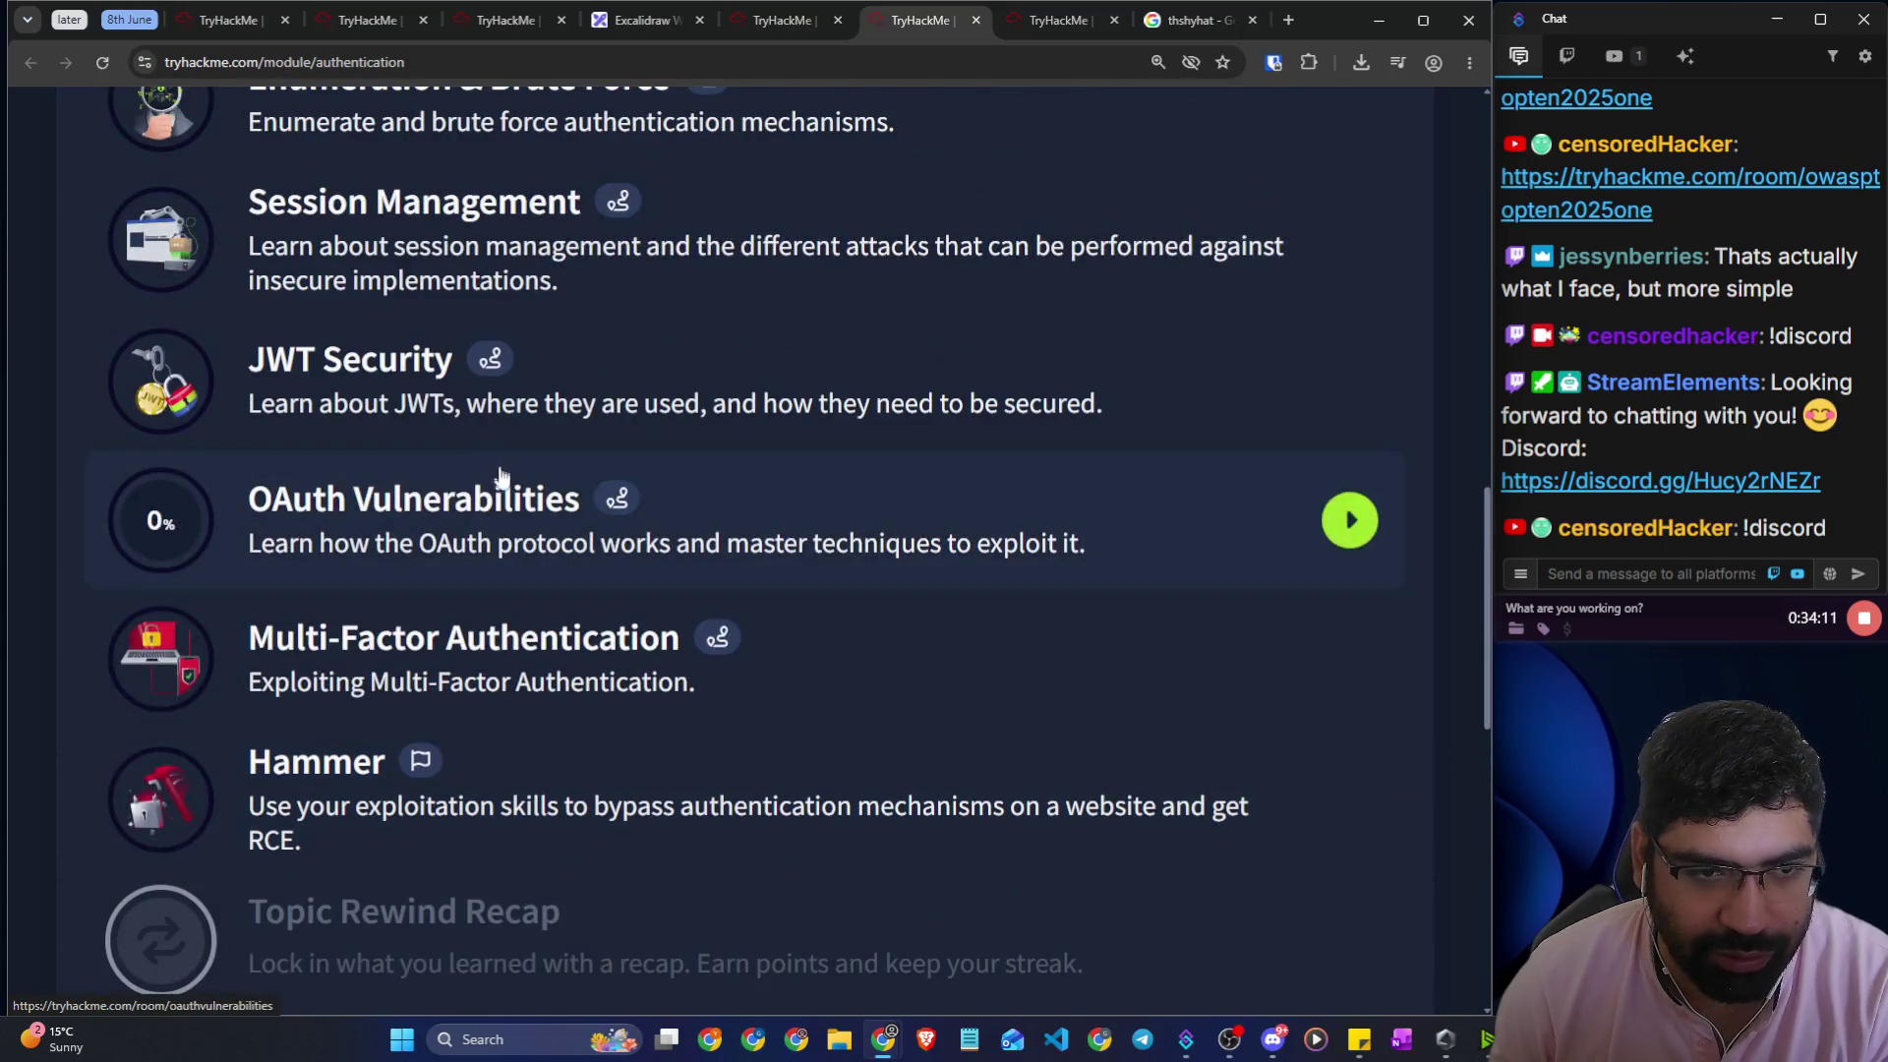
pyautogui.scroll(3, 472, 545)
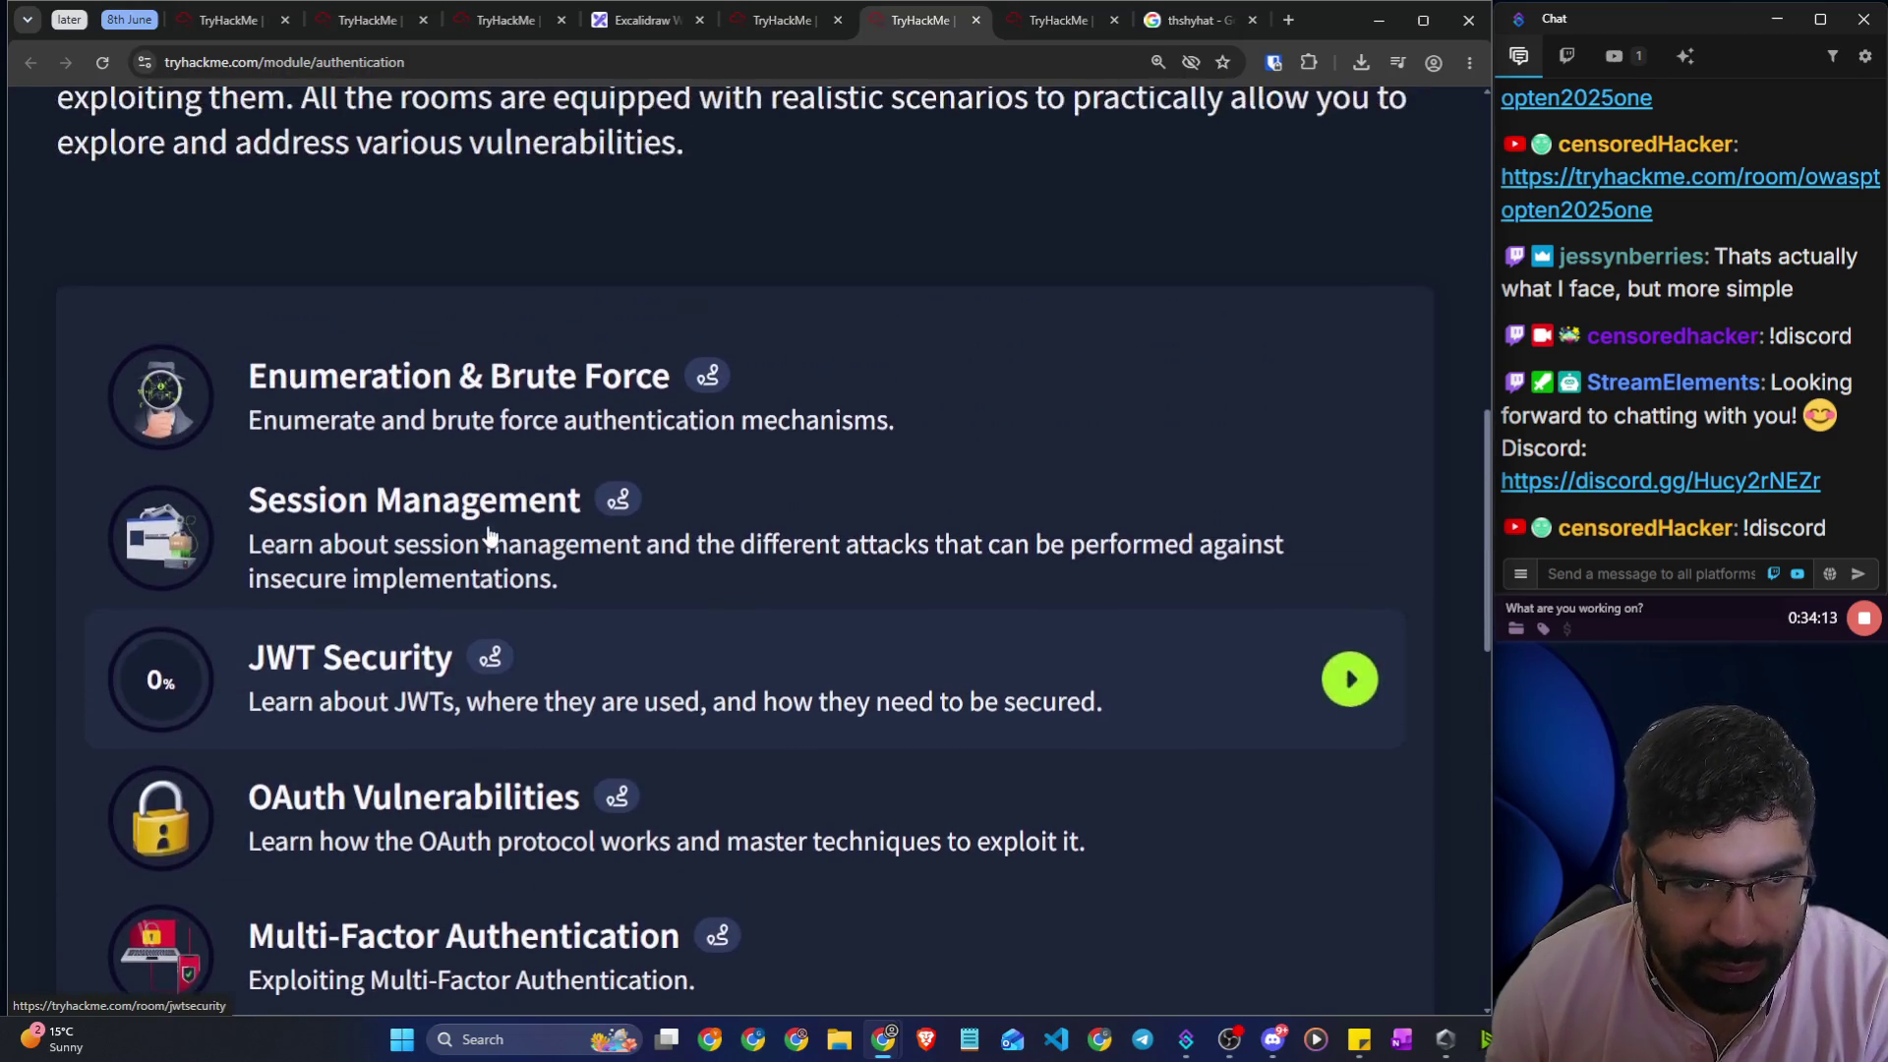
pyautogui.scroll(-5, 482, 511)
pyautogui.scroll(8, 511, 528)
# - Copy the Authentication module's URL and post it in the stream chat
pyautogui.click(513, 62)
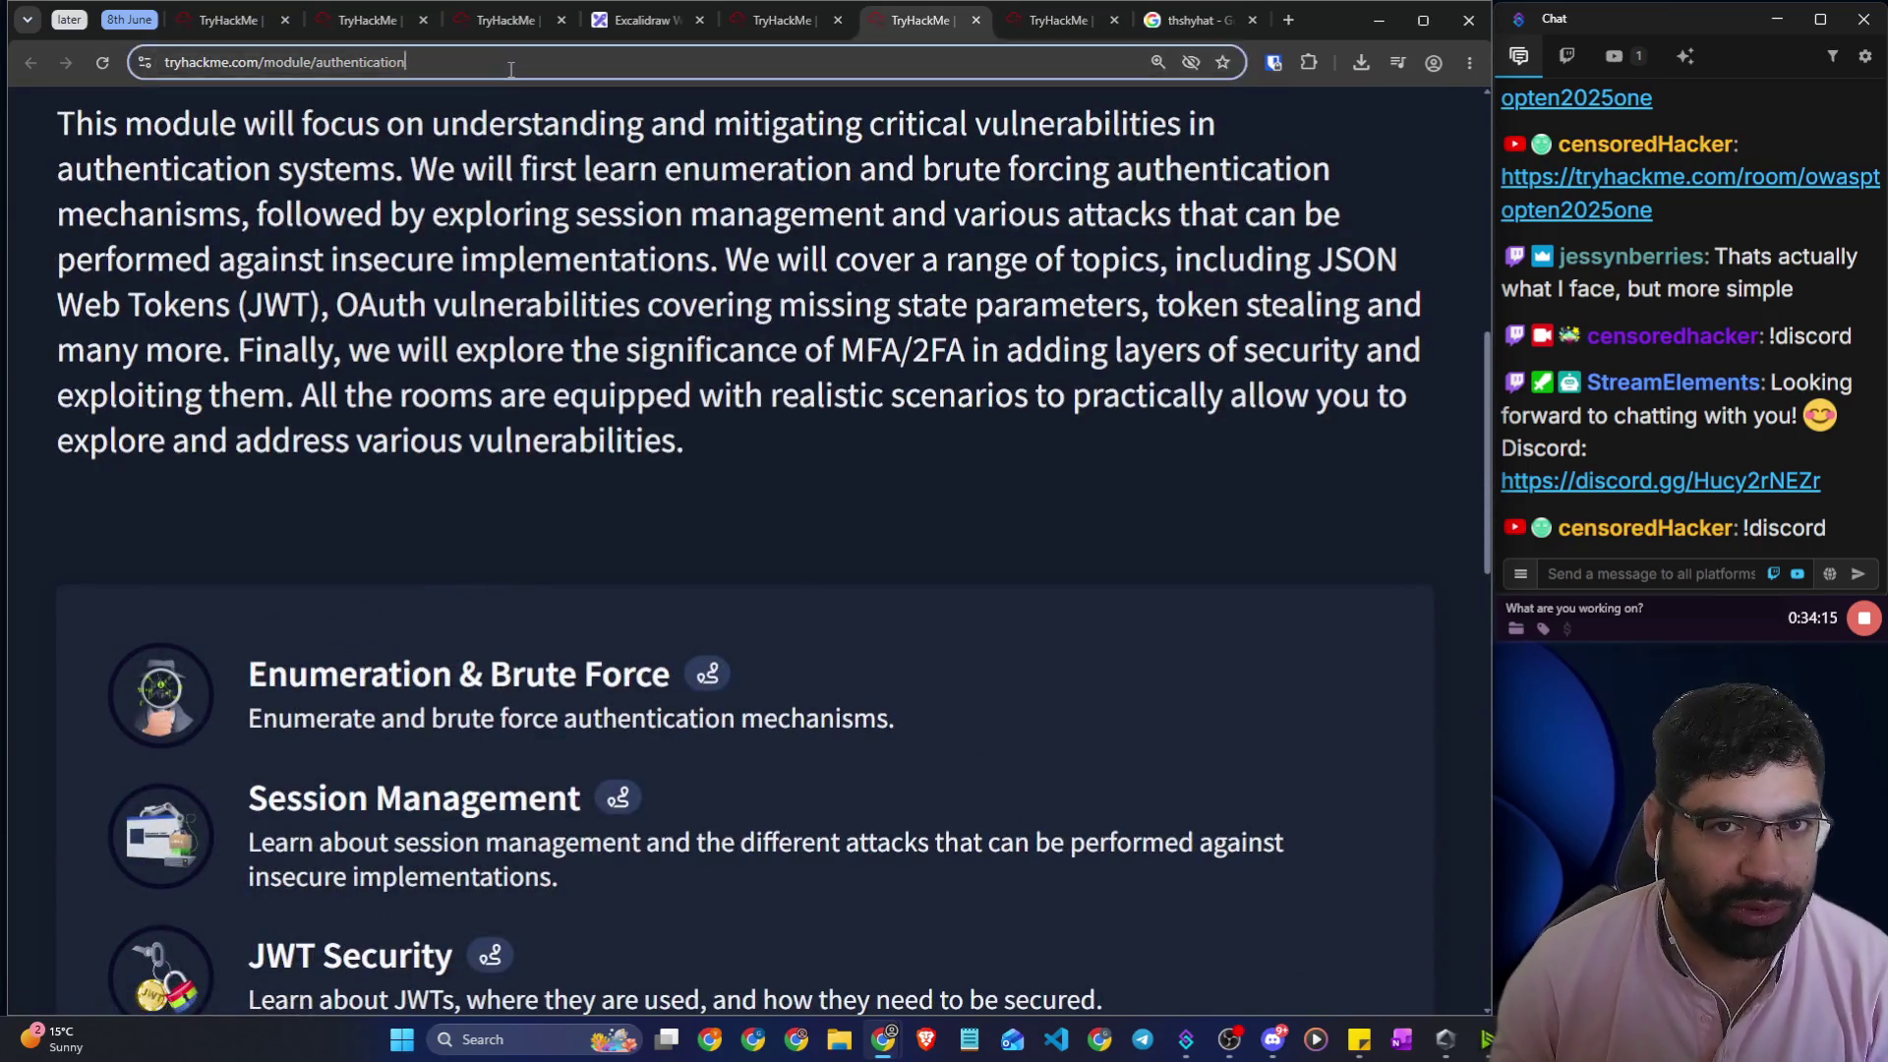
pyautogui.hotkey('ctrl', 'c')
pyautogui.click(1733, 574)
pyautogui.hotkey('ctrl', 'v')
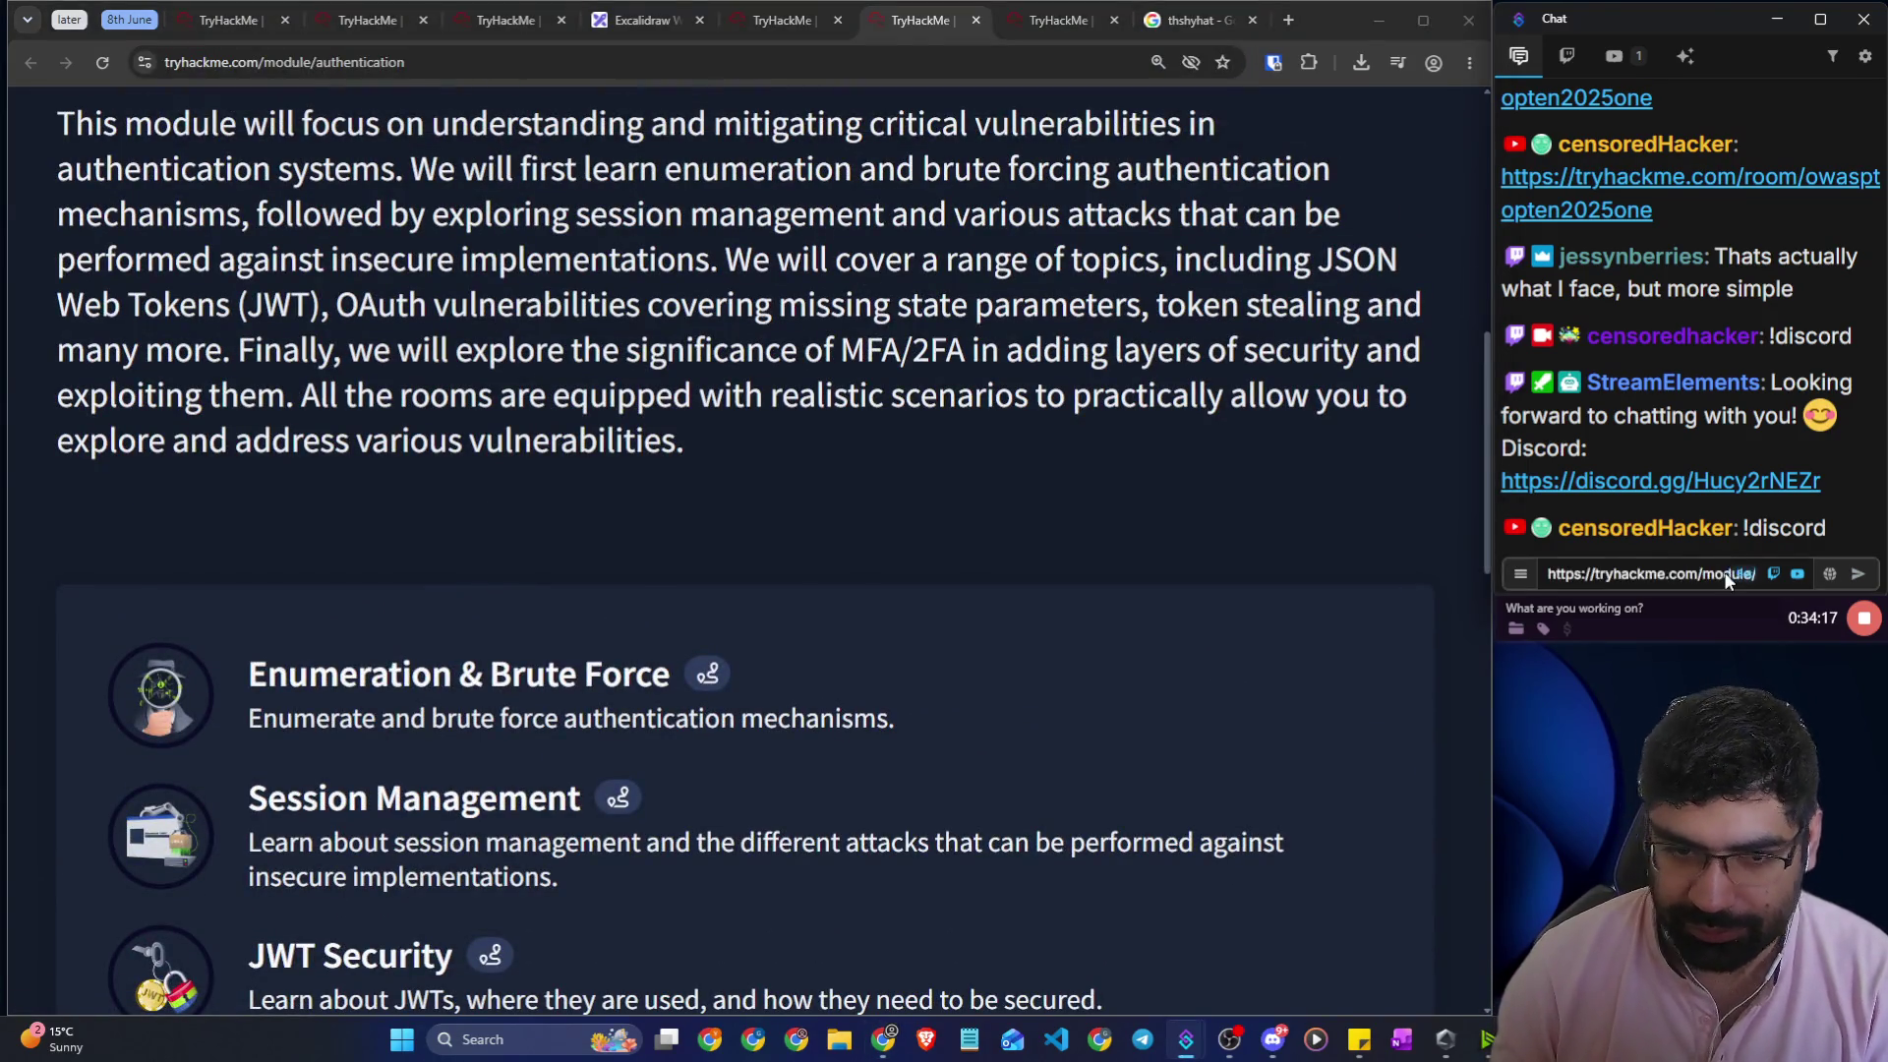
pyautogui.press('Return')
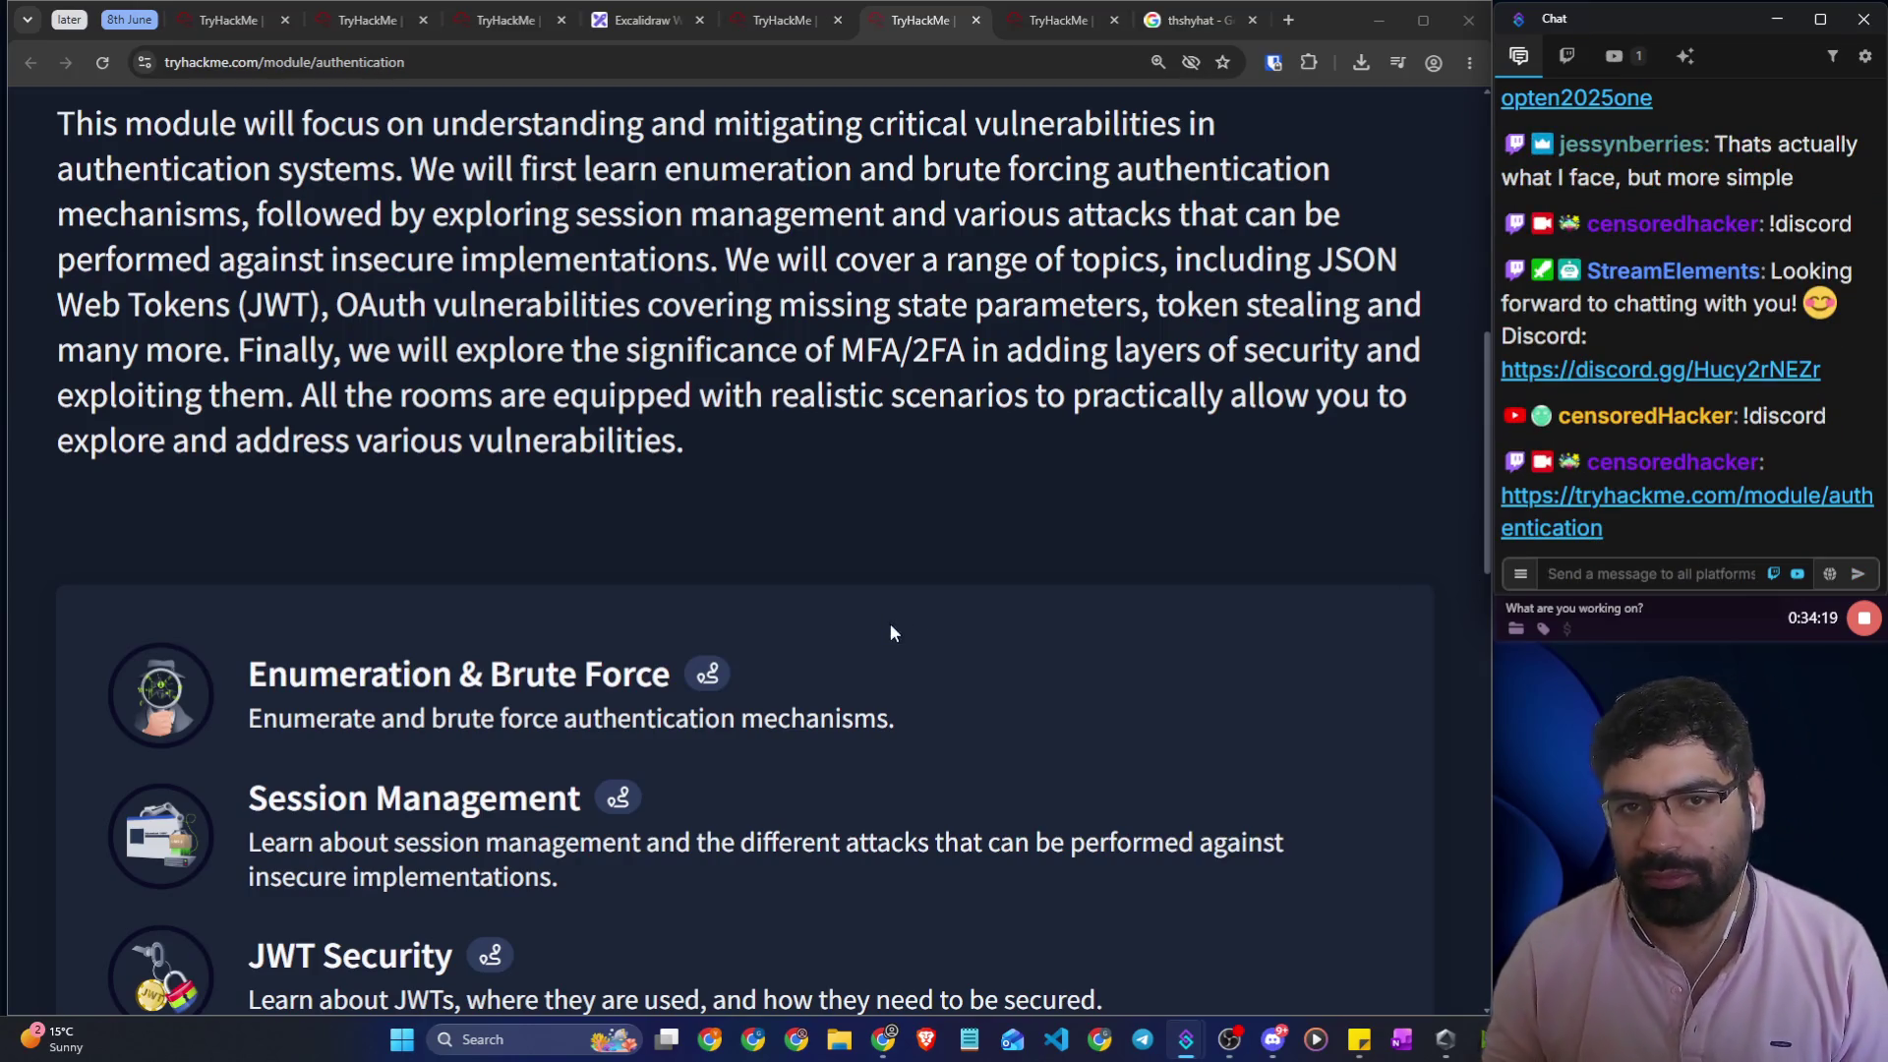
pyautogui.click(1229, 1039)
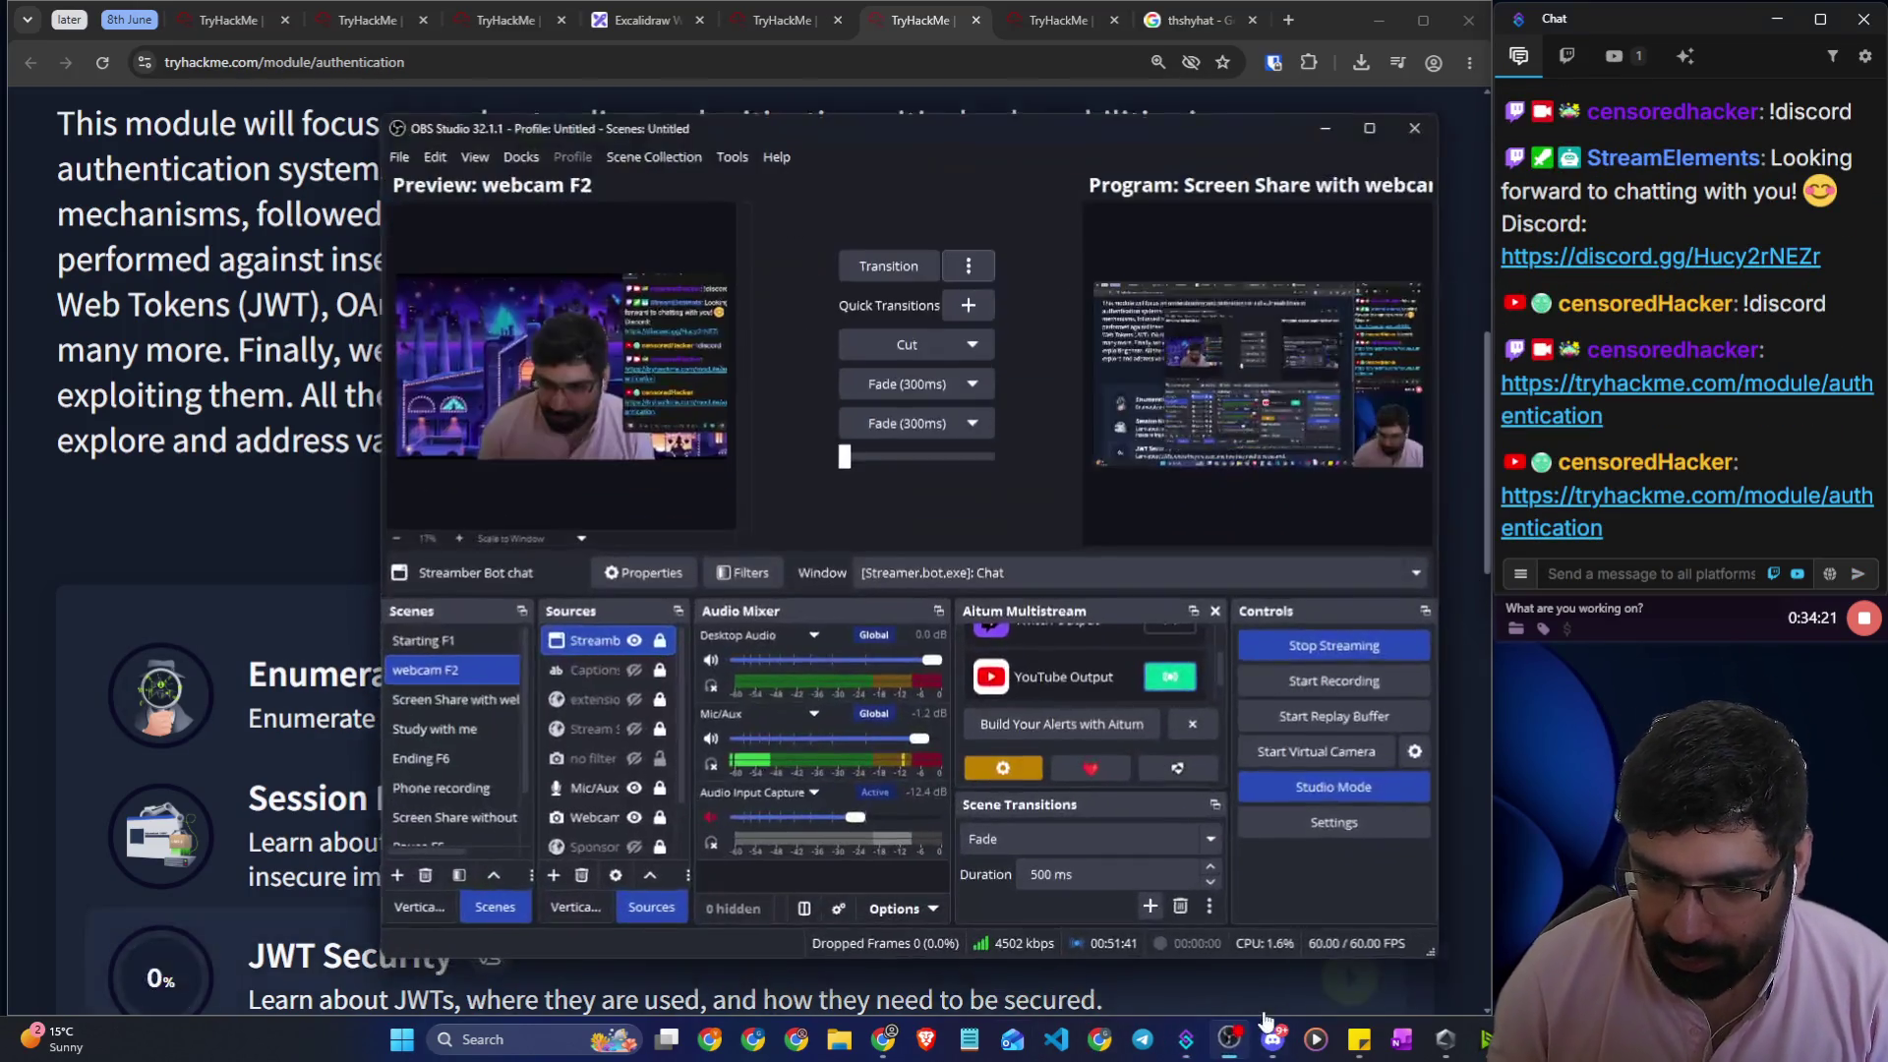
# - Put the full-screen webcam F2 scene live and focus the stream chat message box
pyautogui.click(883, 271)
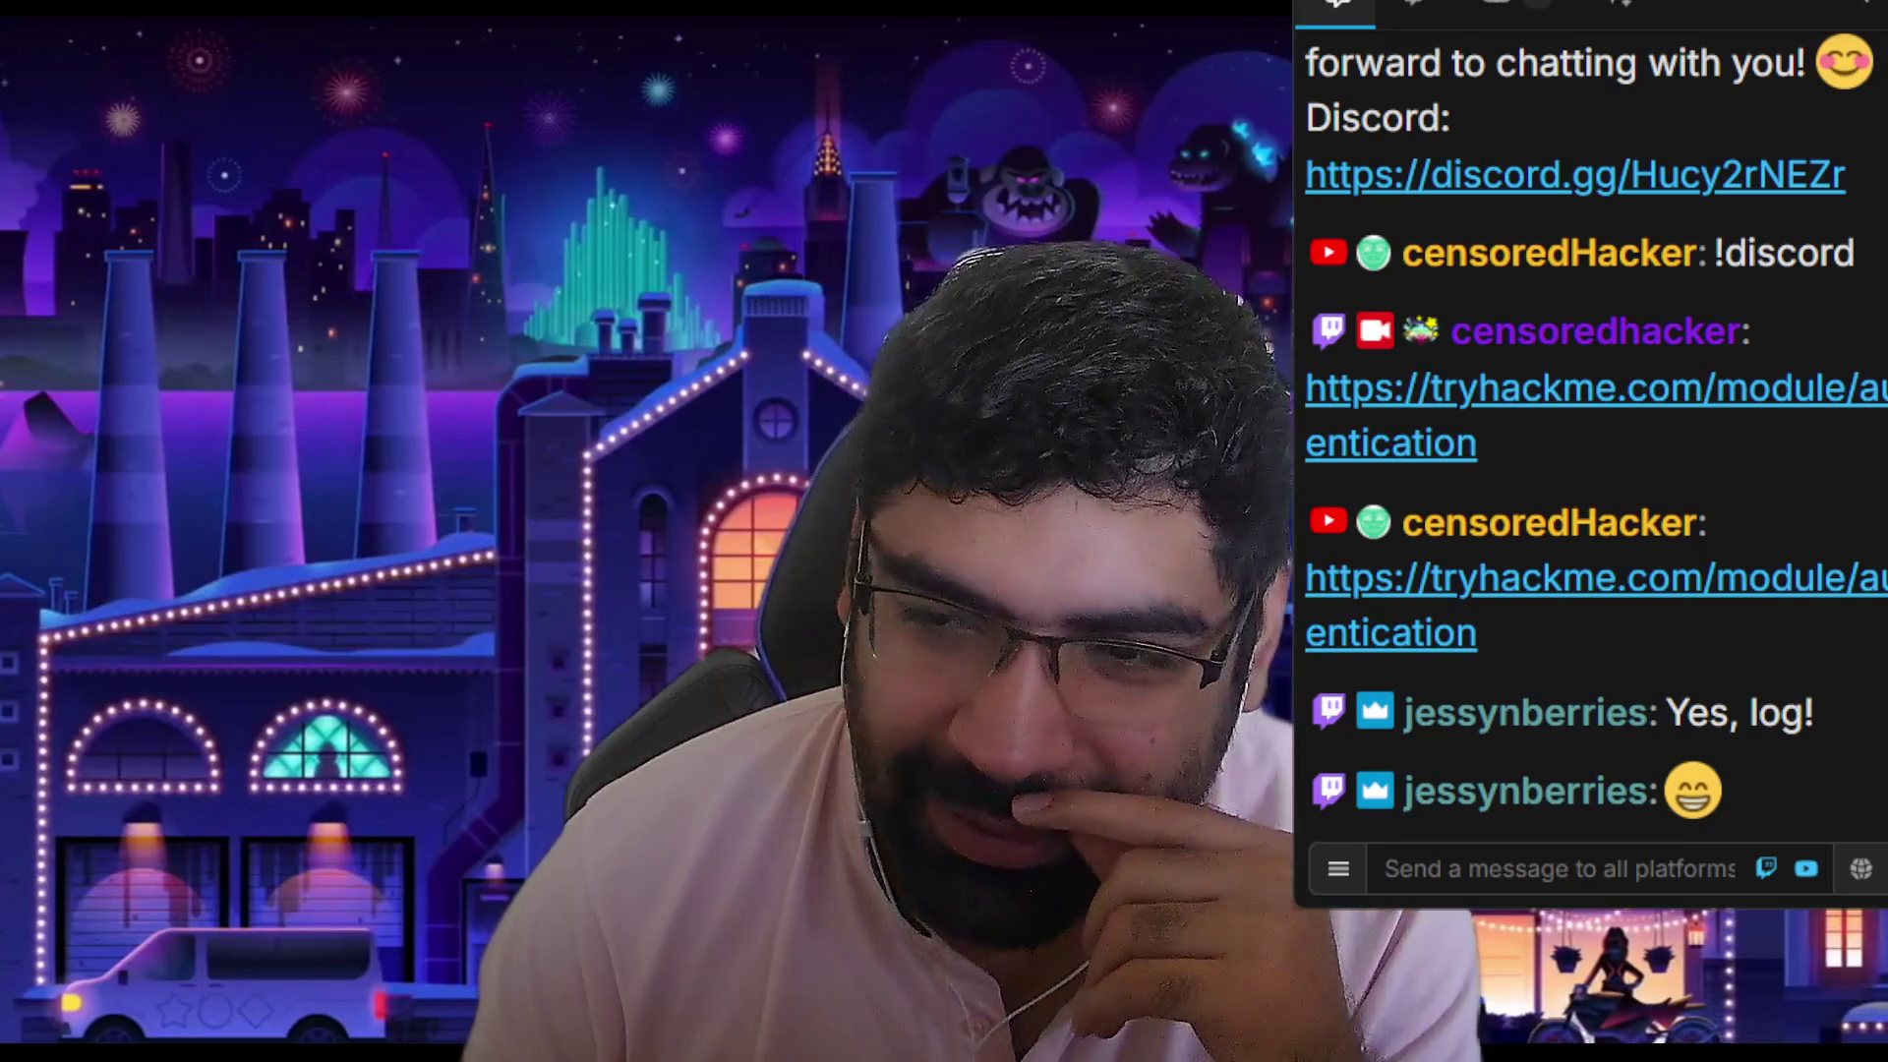
pyautogui.click(1570, 881)
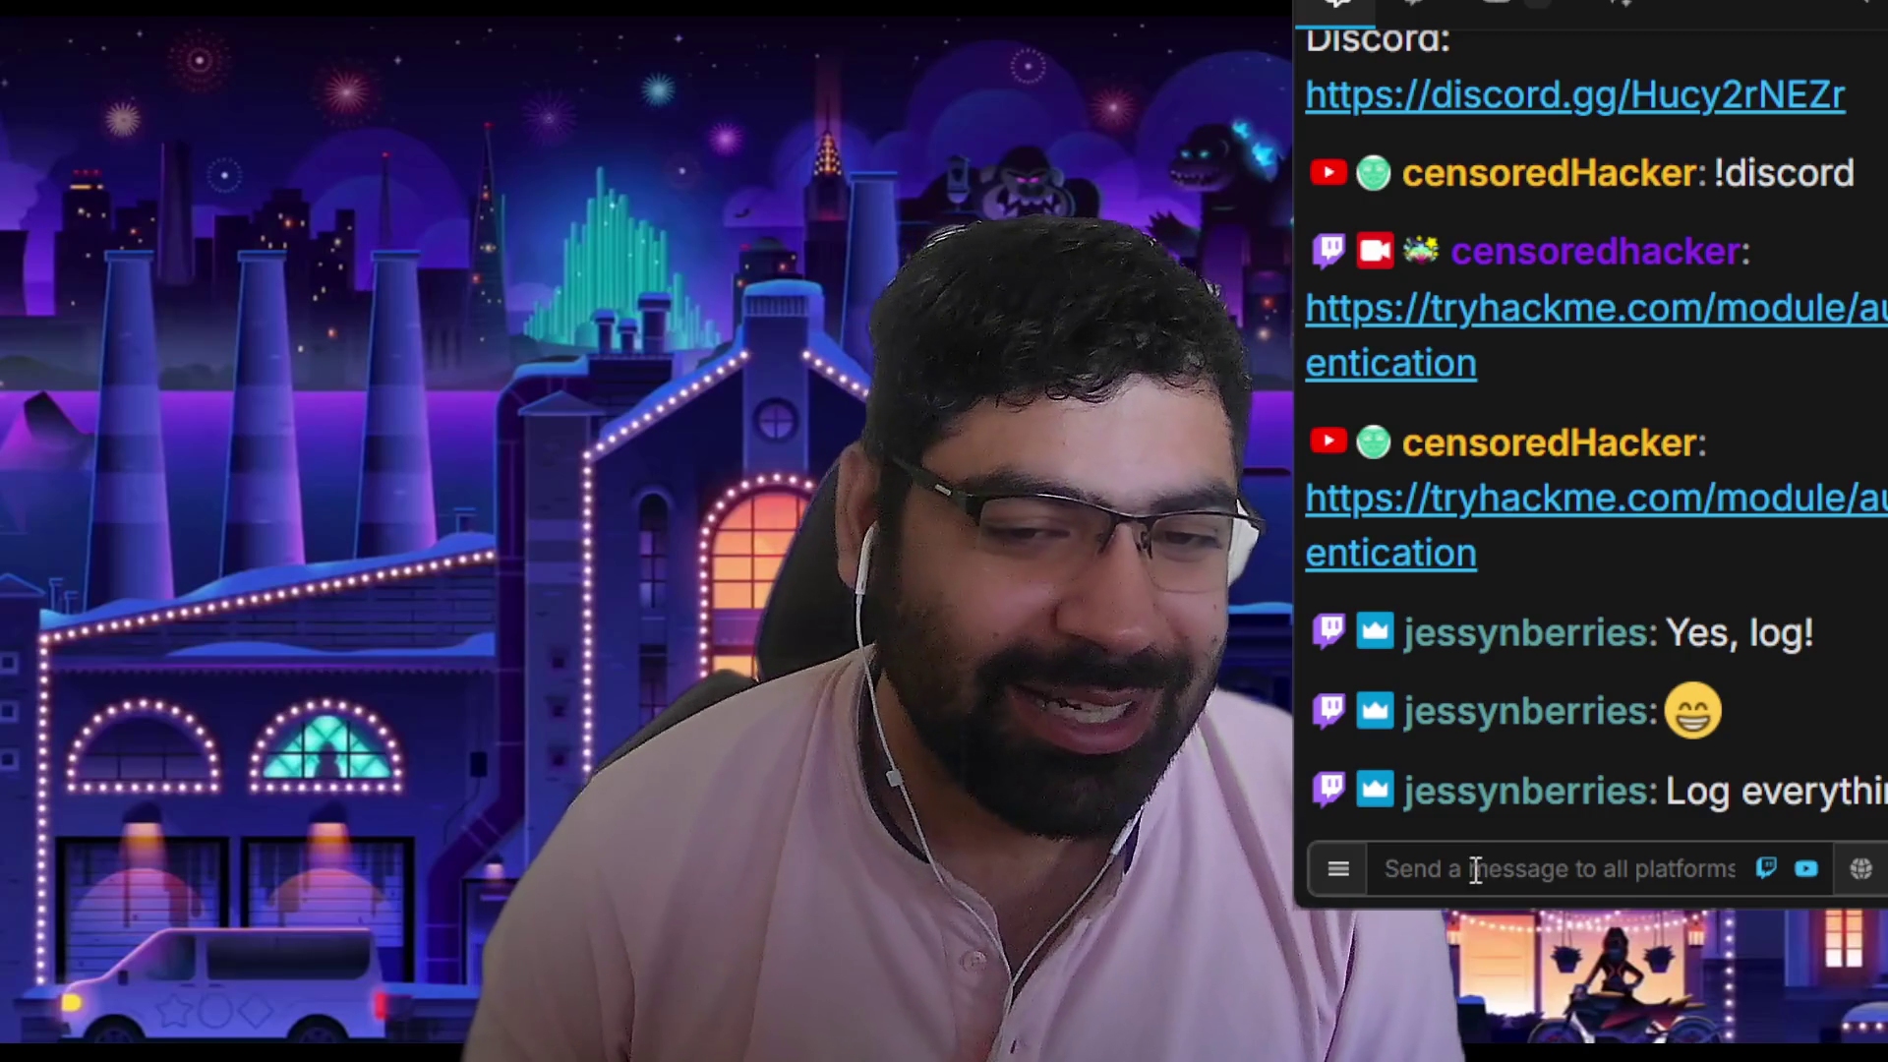
pyautogui.click(1475, 869)
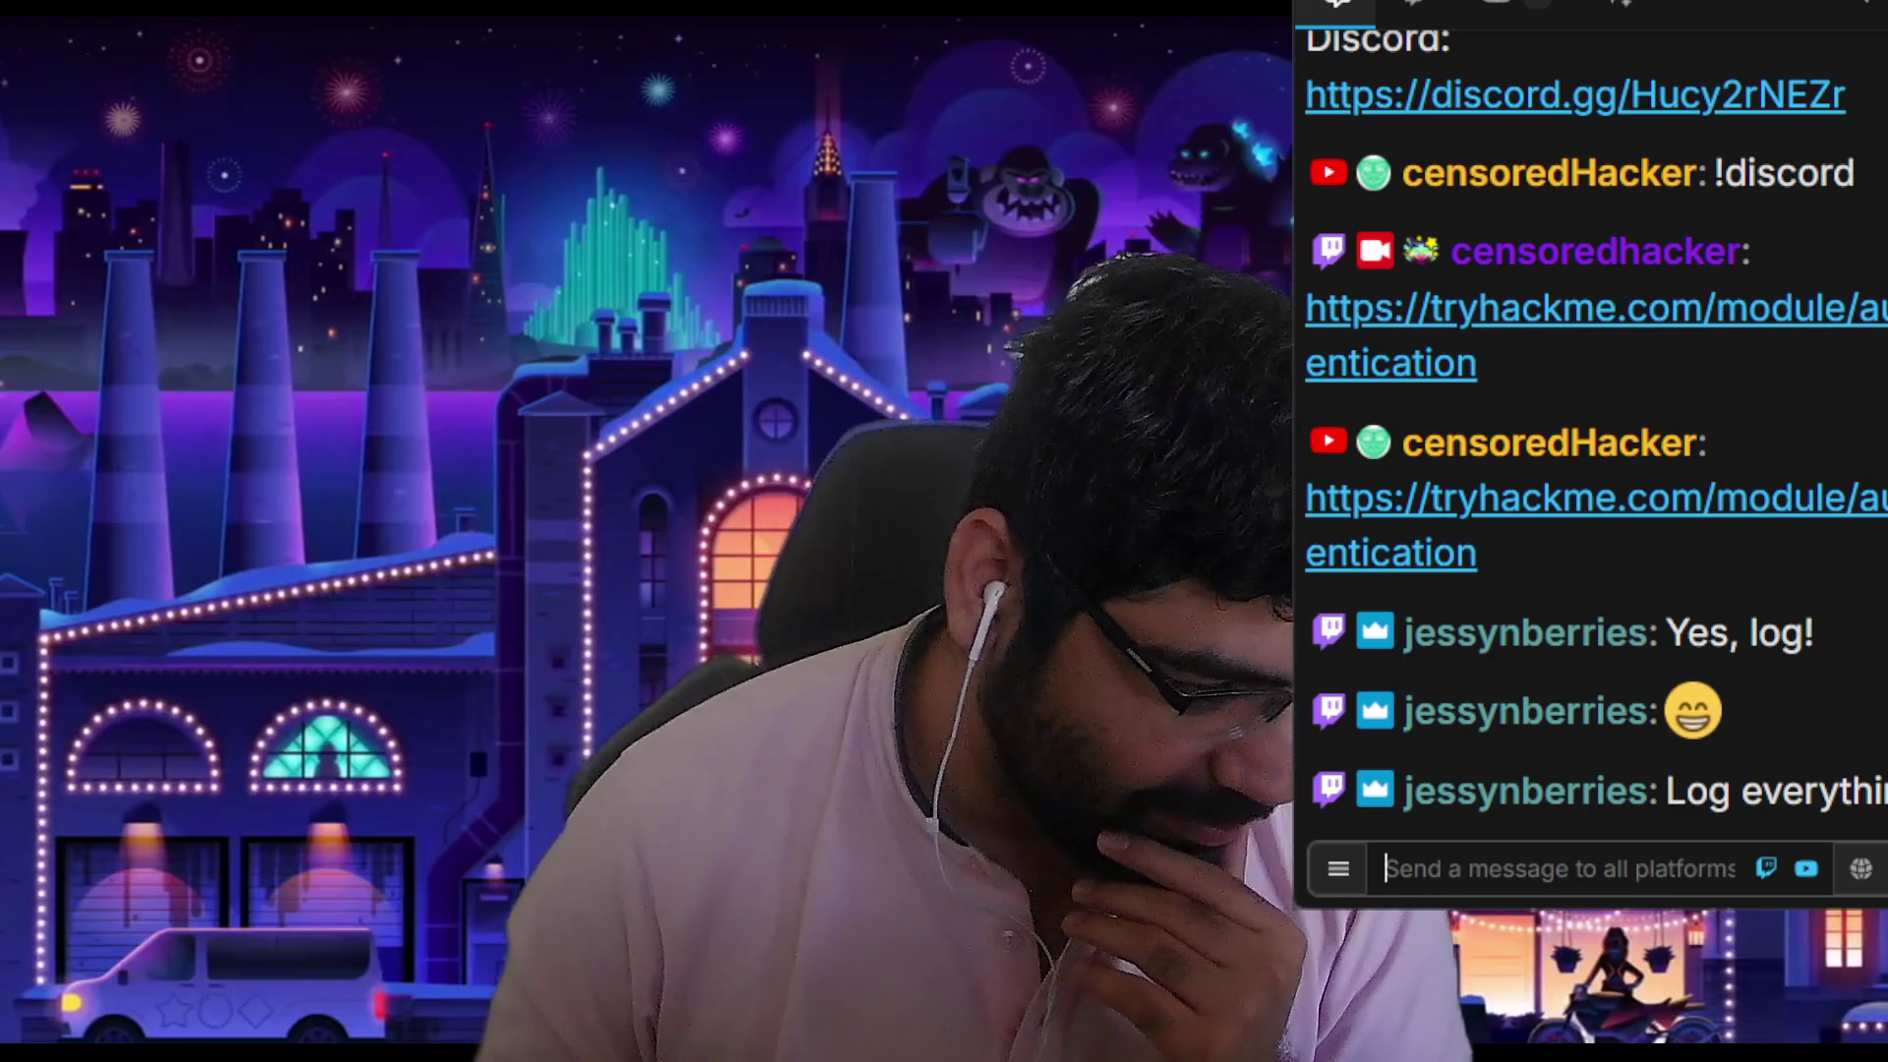